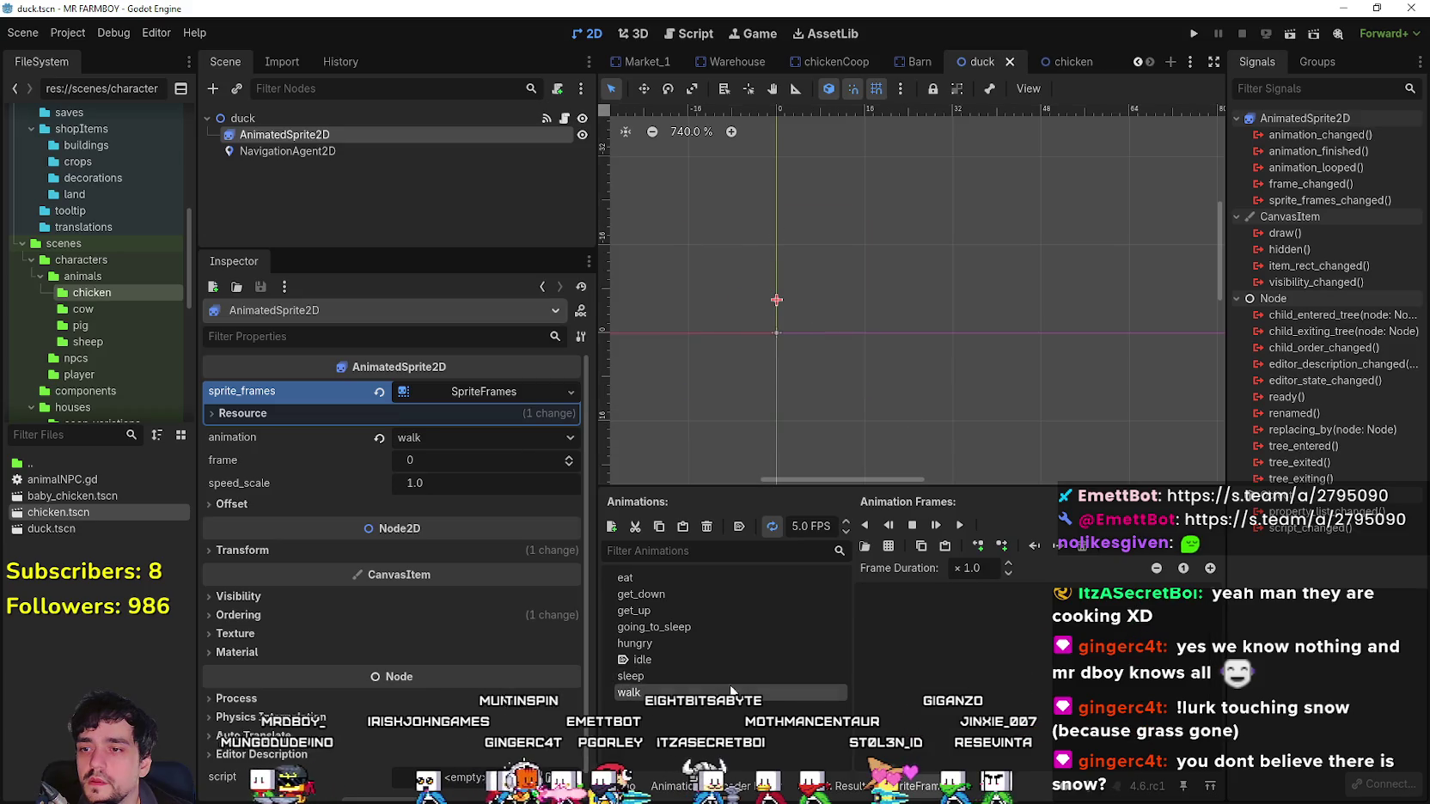
Load Player.png as the sprite sheet for the duck's walk animation and zoom into its preview.
{"action": "left_click", "coordinate": [897, 549]}
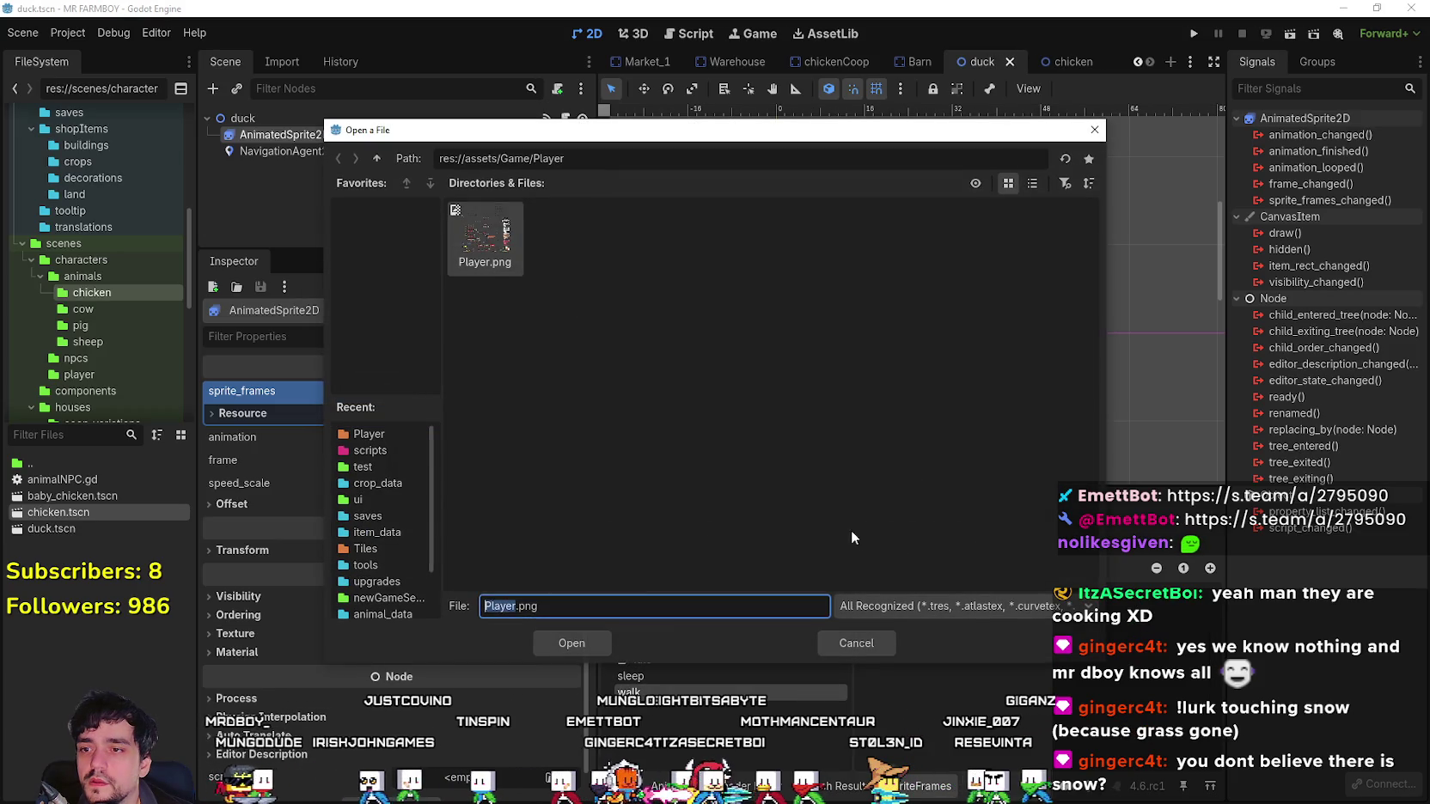
{"action": "left_click", "coordinate": [576, 646]}
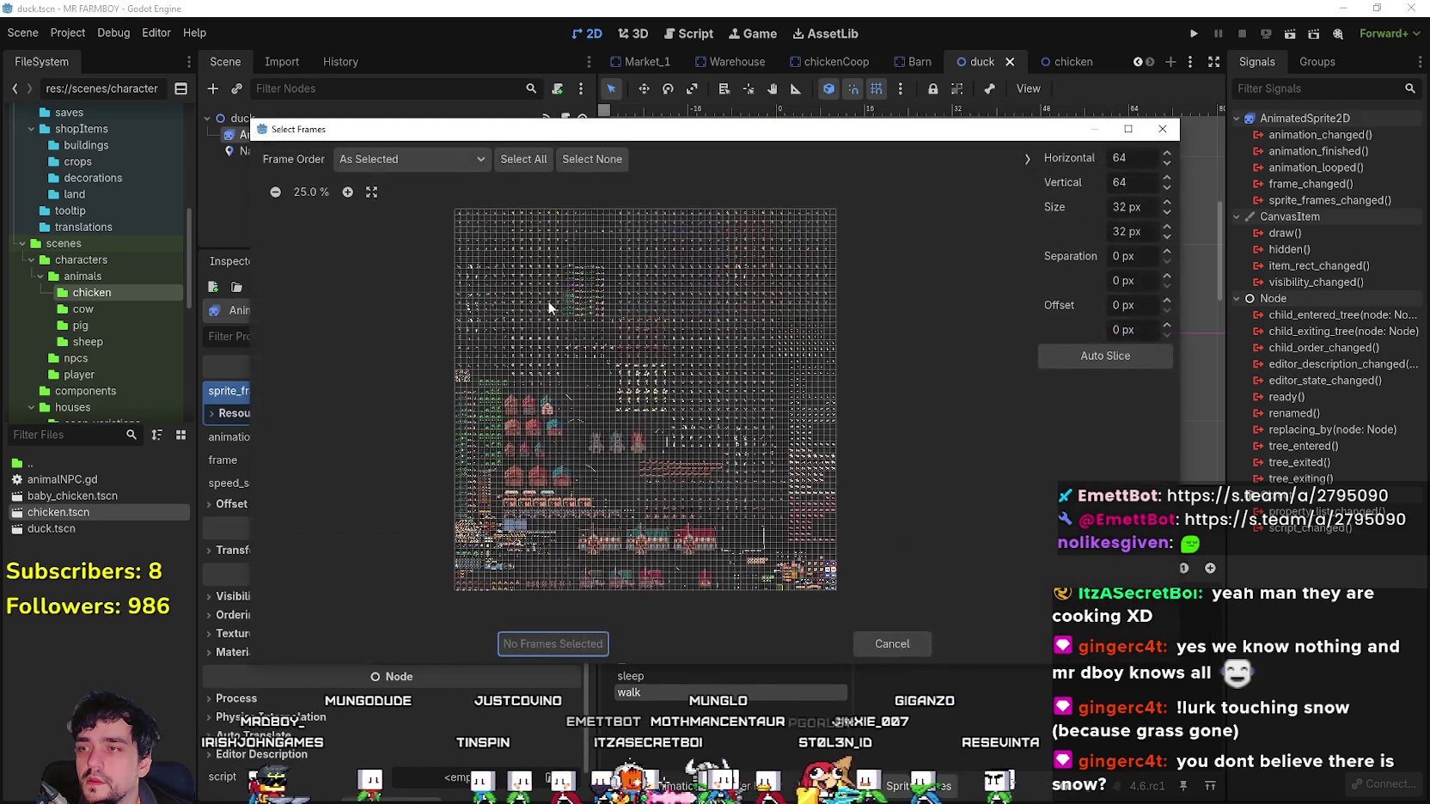
{"action": "left_click", "coordinate": [348, 192]}
{"action": "left_click", "coordinate": [348, 193]}
{"action": "left_click", "coordinate": [348, 192]}
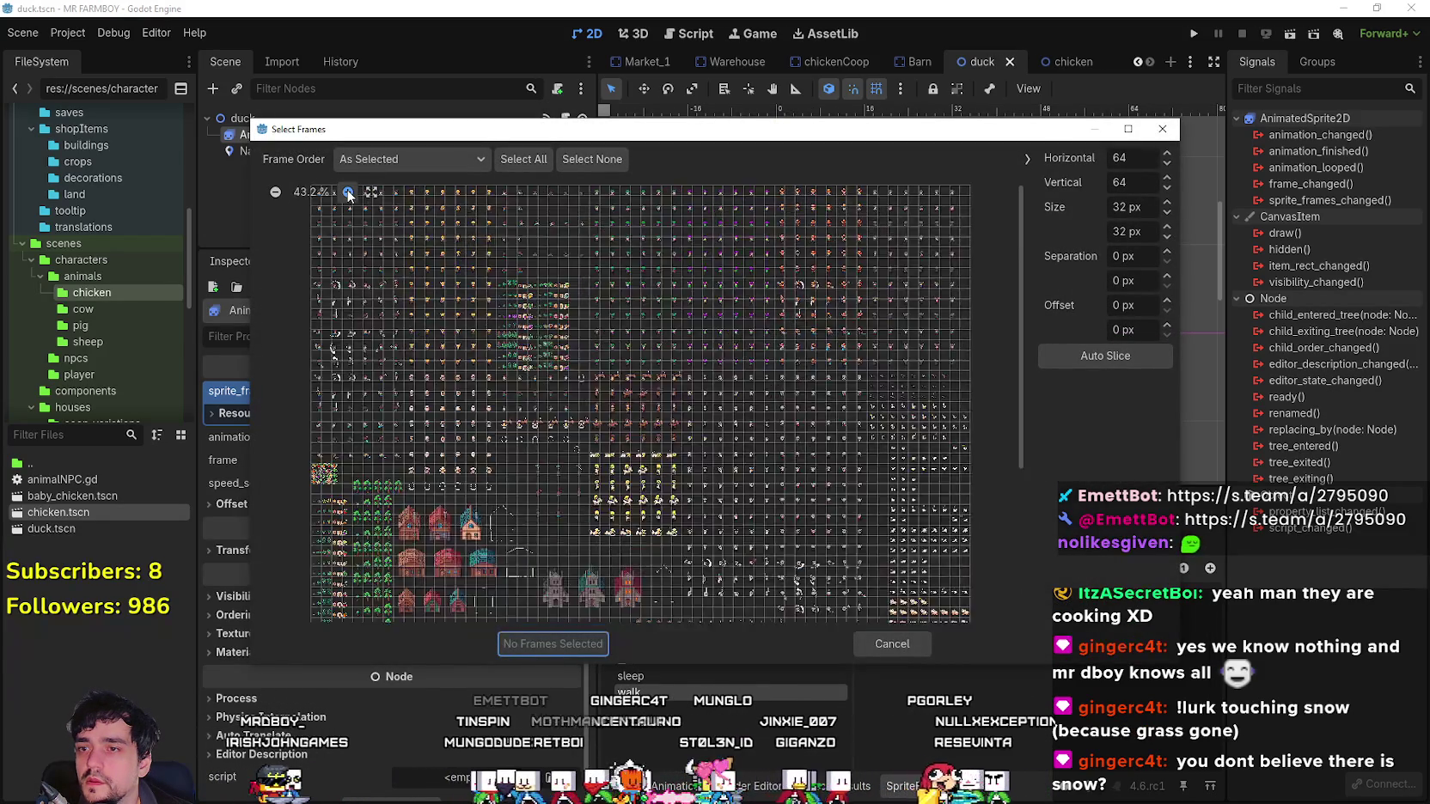
{"action": "left_click", "coordinate": [349, 193]}
{"action": "left_click", "coordinate": [348, 193]}
{"action": "left_click", "coordinate": [350, 192]}
{"action": "left_click", "coordinate": [351, 193]}
{"action": "left_click", "coordinate": [350, 194]}
{"action": "left_click", "coordinate": [350, 193]}
{"action": "scroll", "coordinate": [456, 559], "scroll_direction": "down", "scroll_amount": 3}
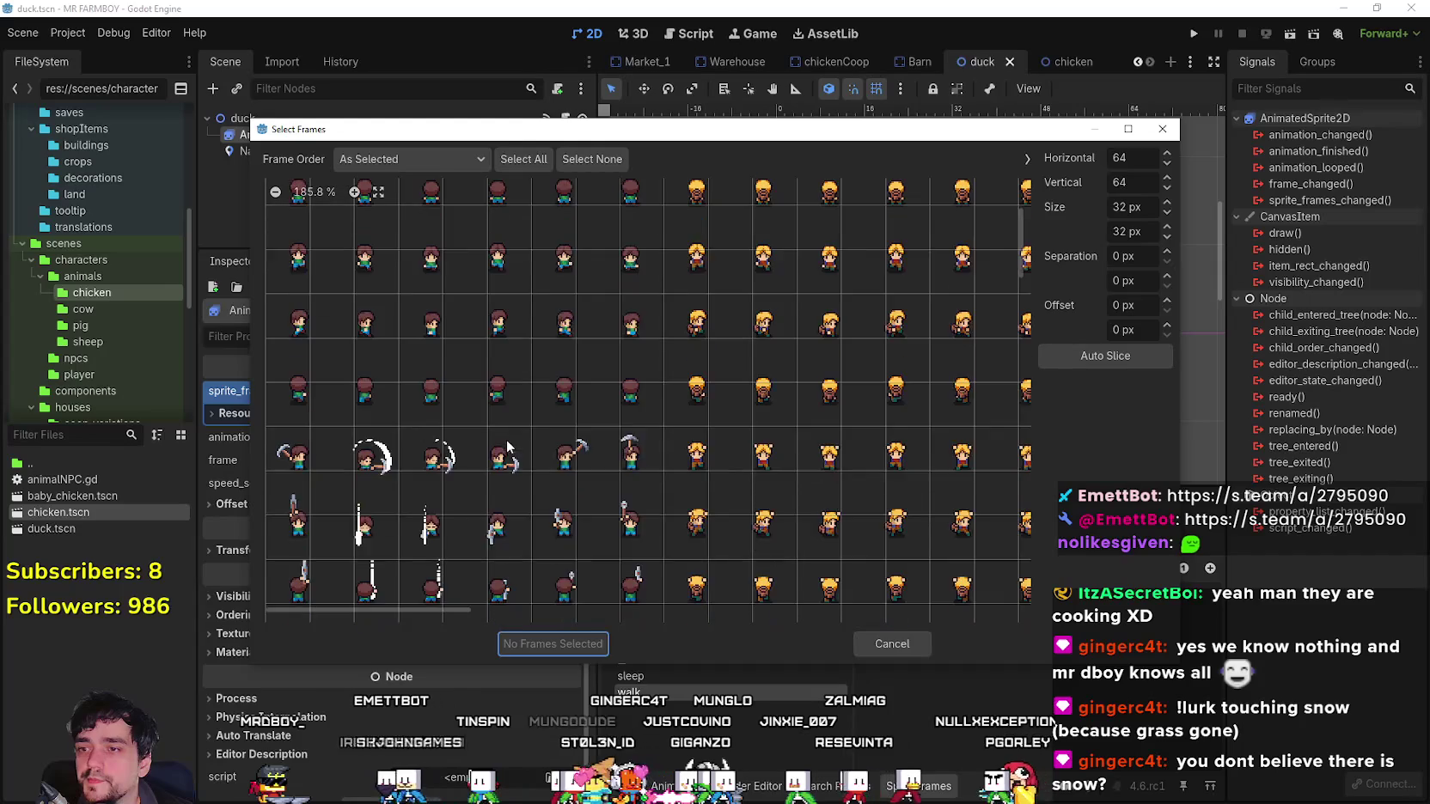
{"action": "scroll", "coordinate": [458, 598], "scroll_direction": "up", "scroll_amount": 1}
Select five duck frames in one row and add them to the walk animation.
{"action": "left_click_drag", "start_coordinate": [451, 607], "coordinate": [1045, 570]}
{"action": "scroll", "coordinate": [963, 509], "scroll_direction": "down", "scroll_amount": 4}
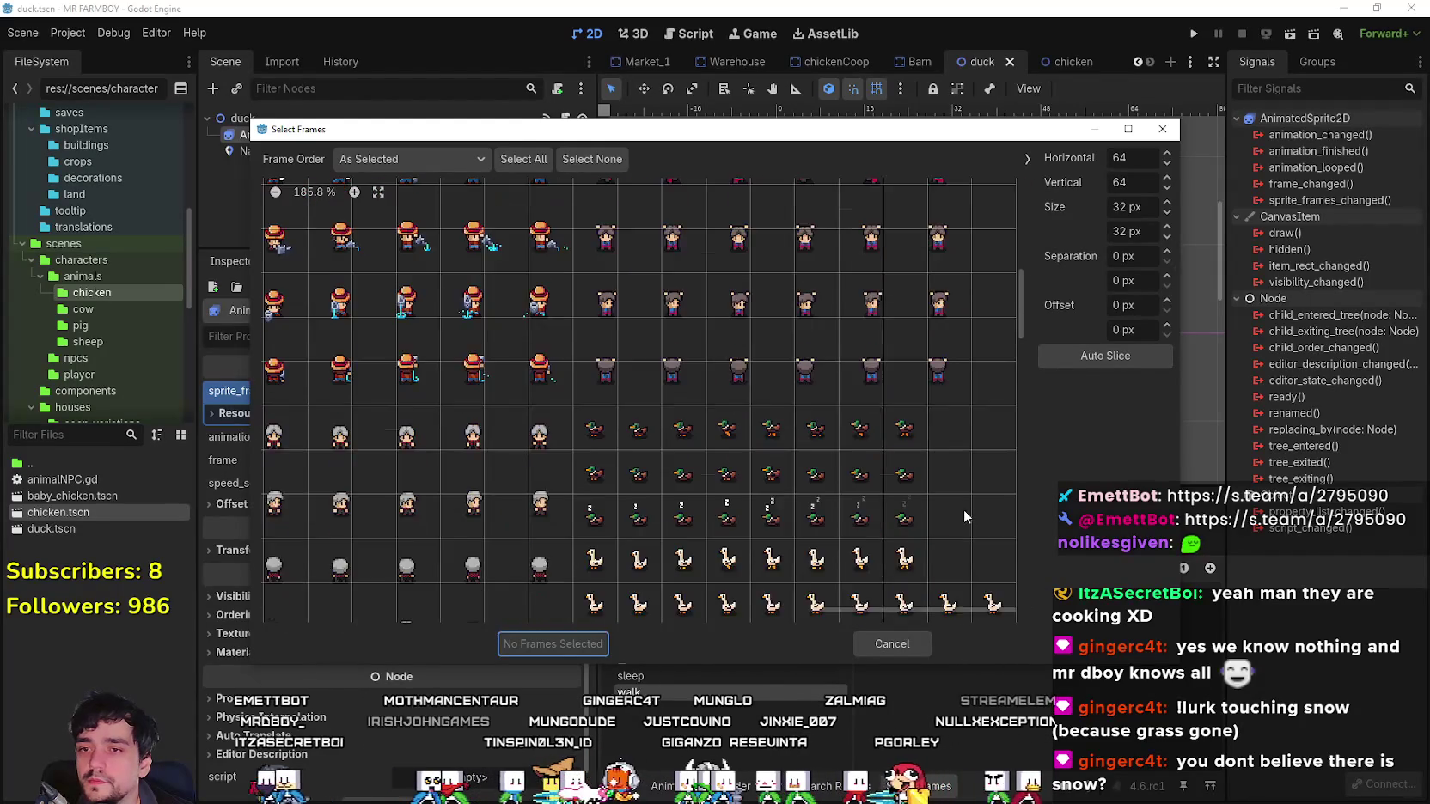
{"action": "scroll", "coordinate": [971, 494], "scroll_direction": "up", "scroll_amount": 3}
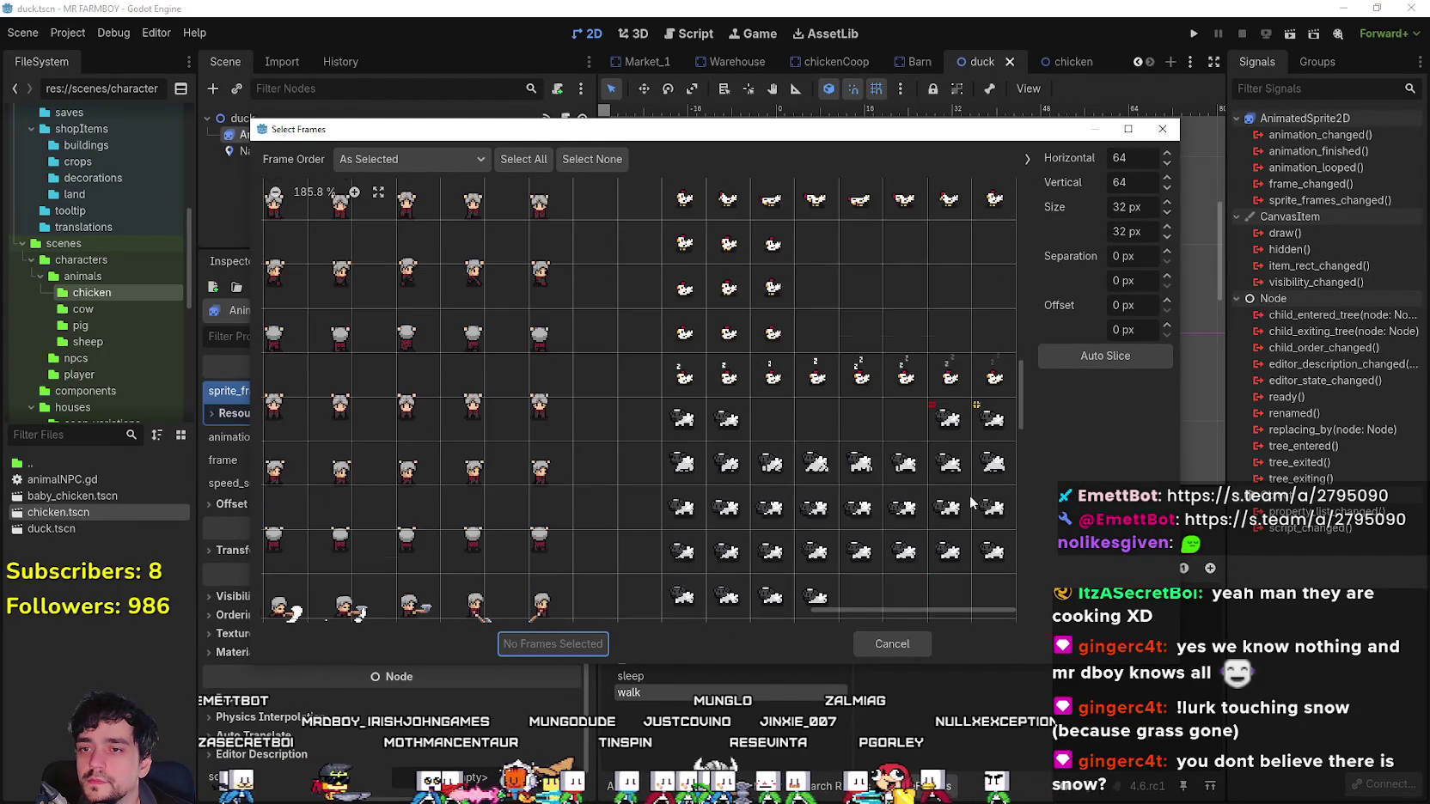
{"action": "scroll", "coordinate": [966, 495], "scroll_direction": "up", "scroll_amount": 2}
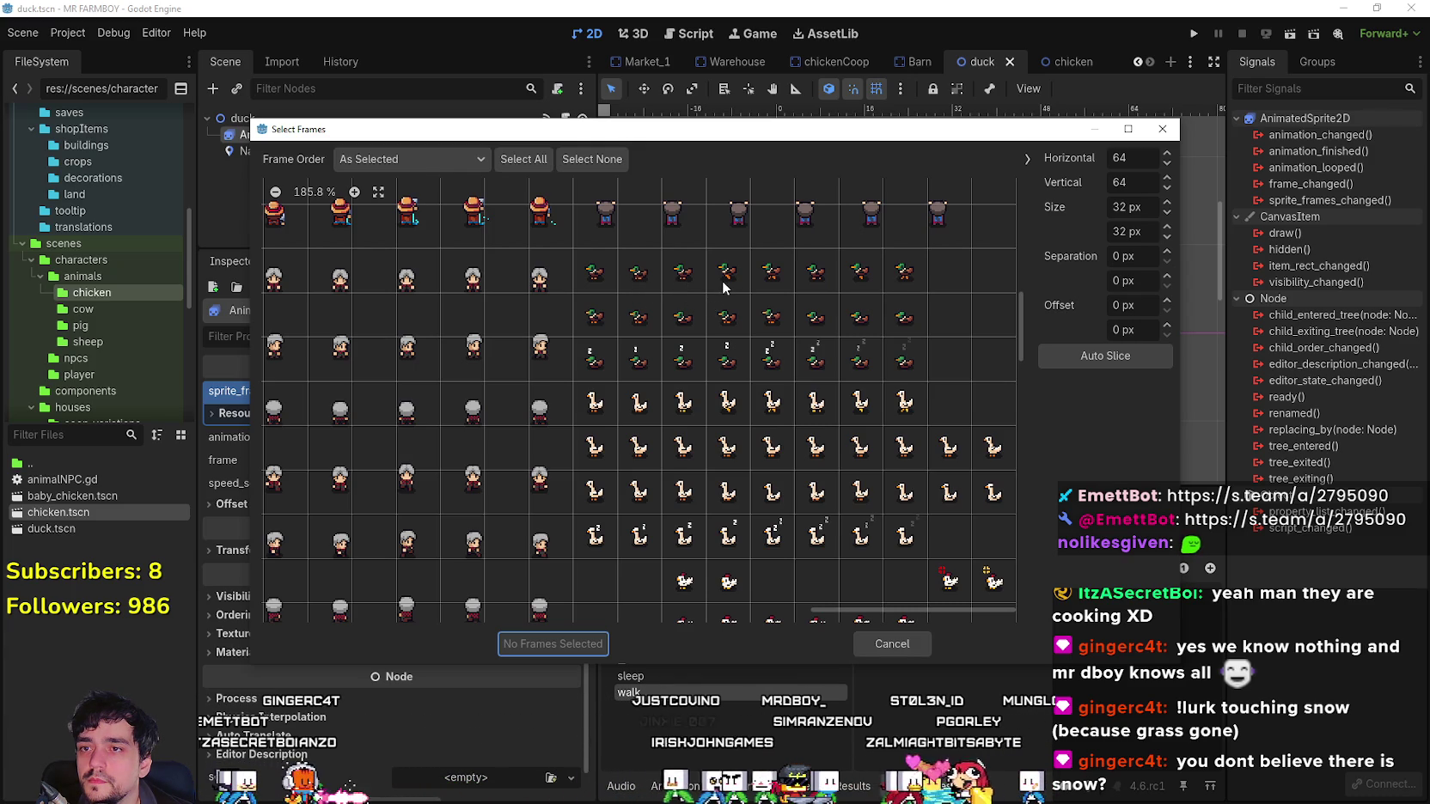
{"action": "left_click_drag", "start_coordinate": [725, 285], "coordinate": [900, 284]}
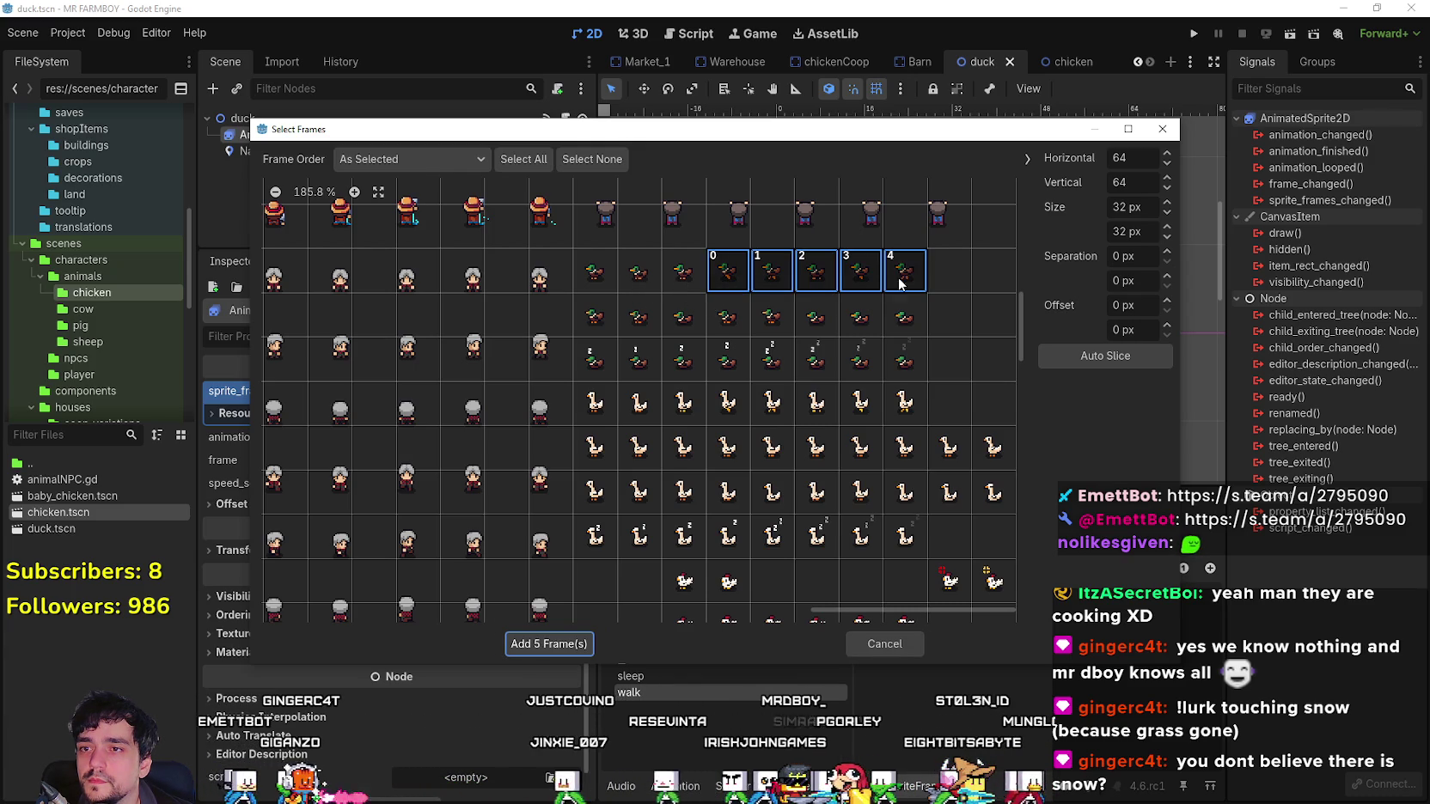
{"action": "left_click", "coordinate": [572, 643]}
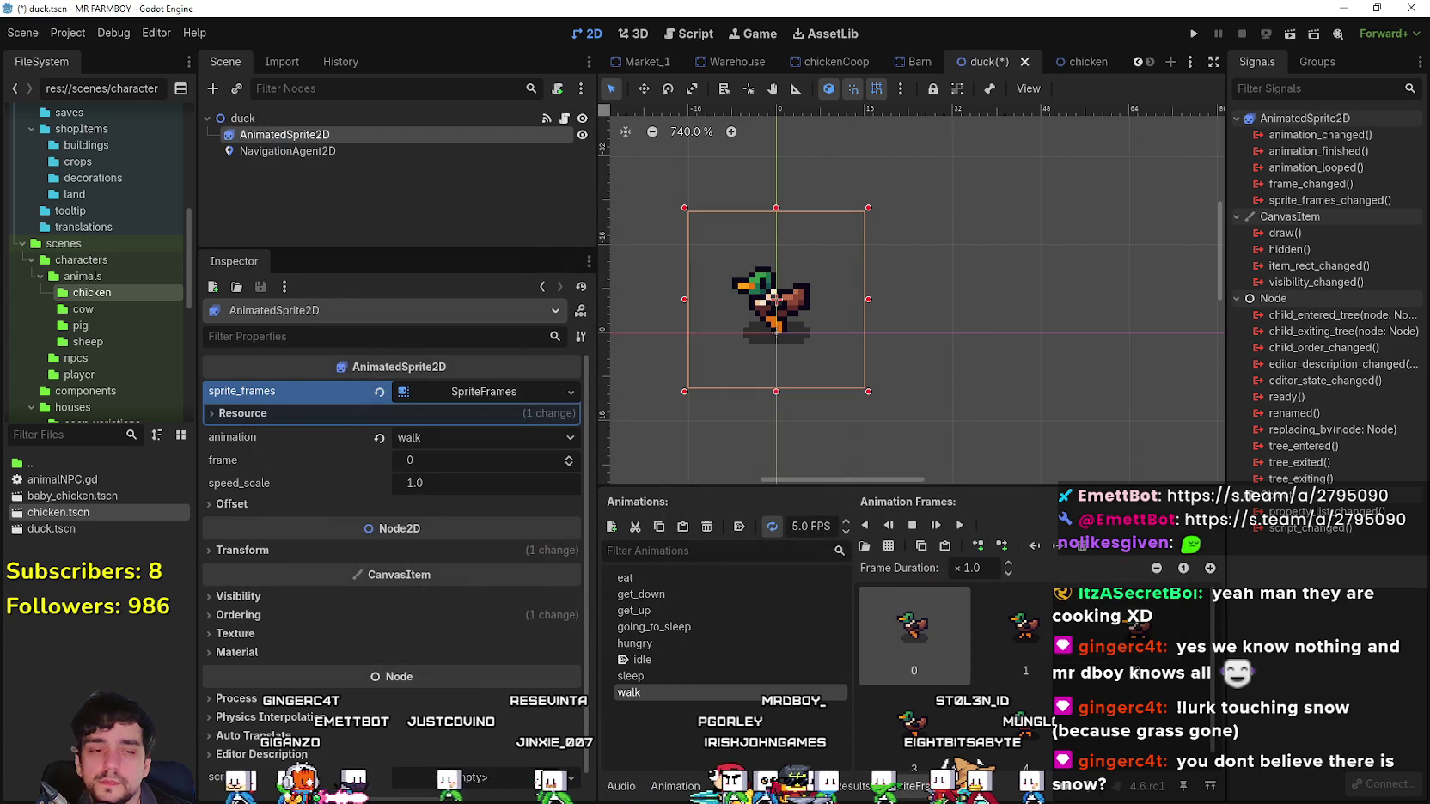
{"action": "key", "text": "alt+Tab"}
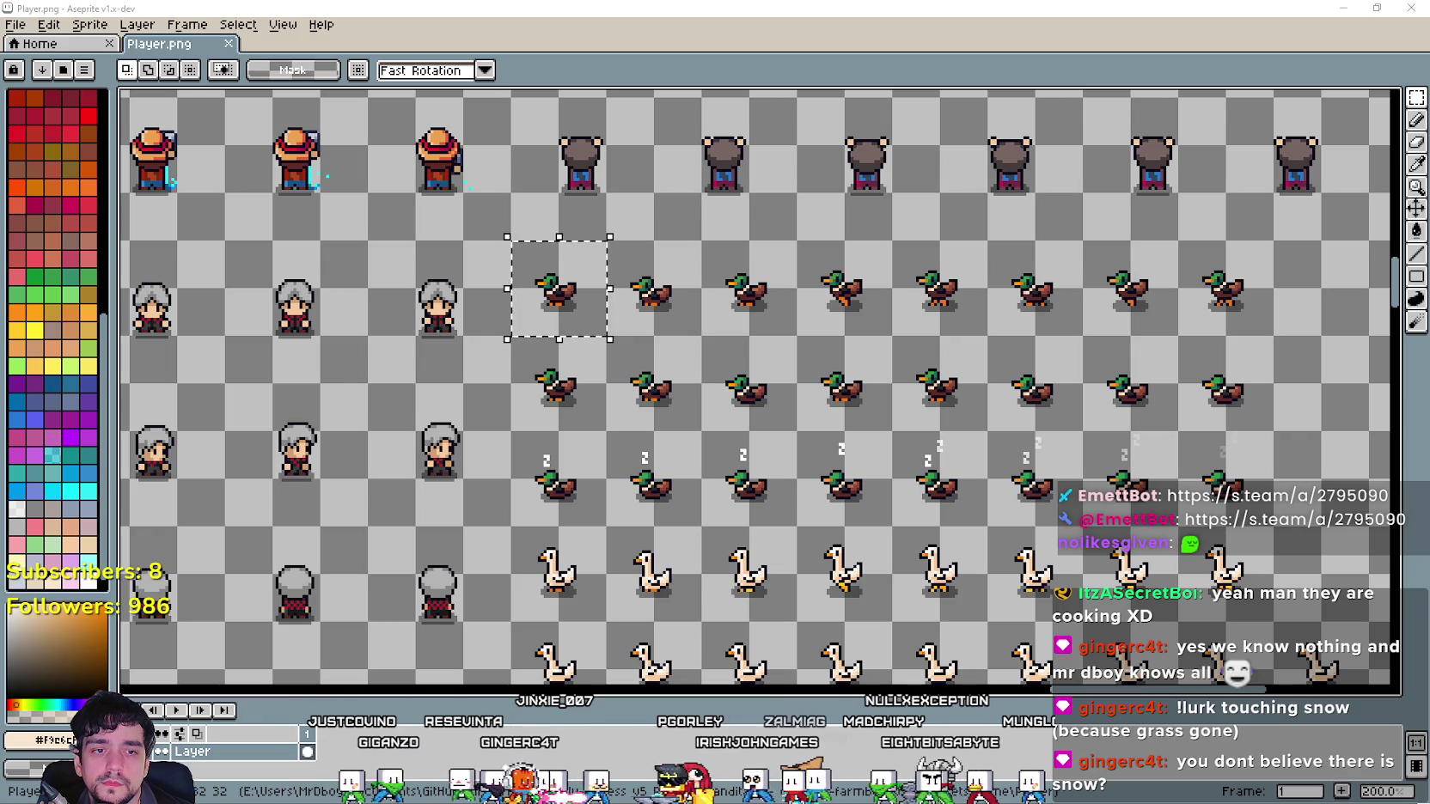
Open Duck_01.png from Animals > Duck in Aseprite as a single image, inspect it, and minimize it.
{"action": "key", "text": "alt+Tab"}
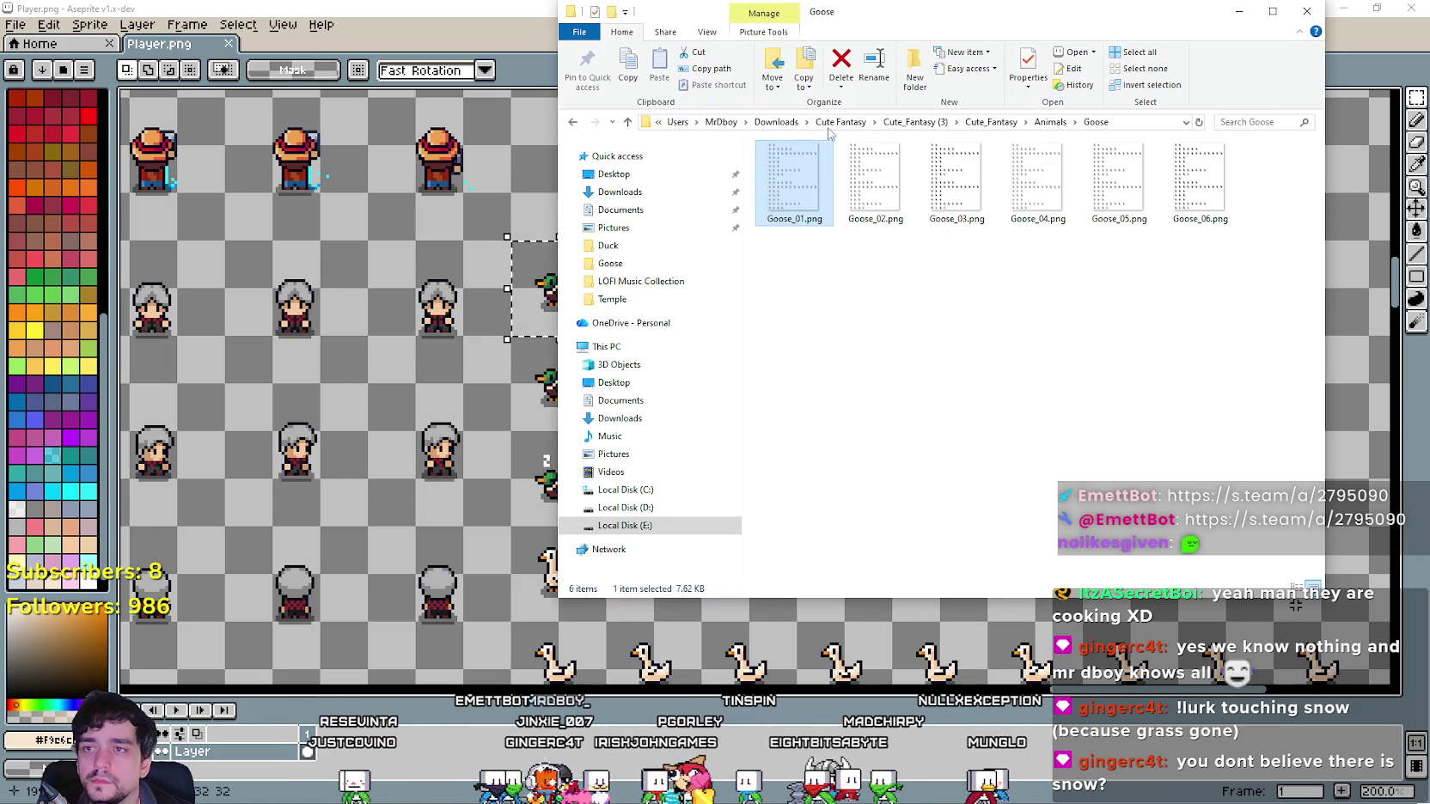
{"action": "left_click", "coordinate": [1045, 123]}
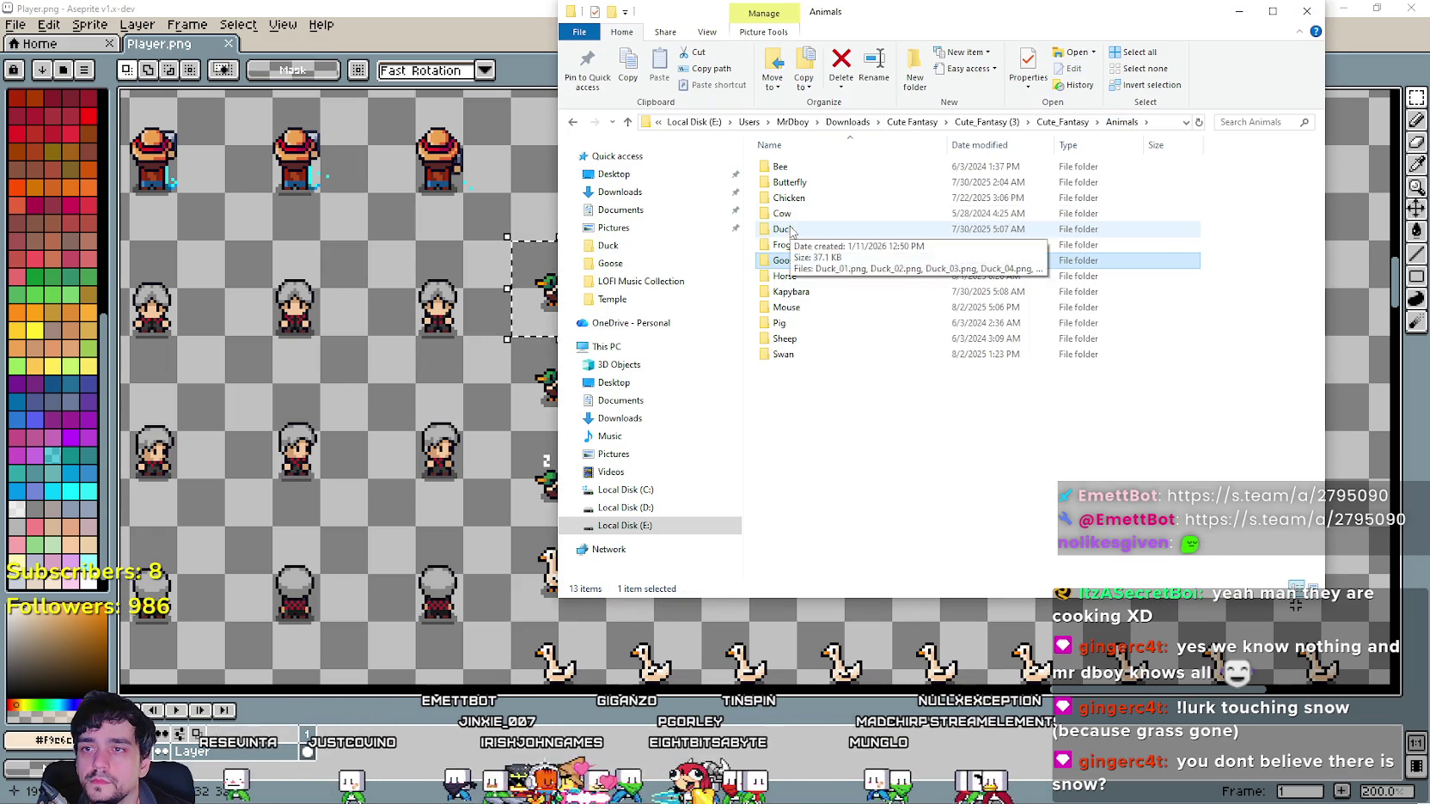
{"action": "double_click", "coordinate": [807, 196]}
{"action": "double_click", "coordinate": [808, 195]}
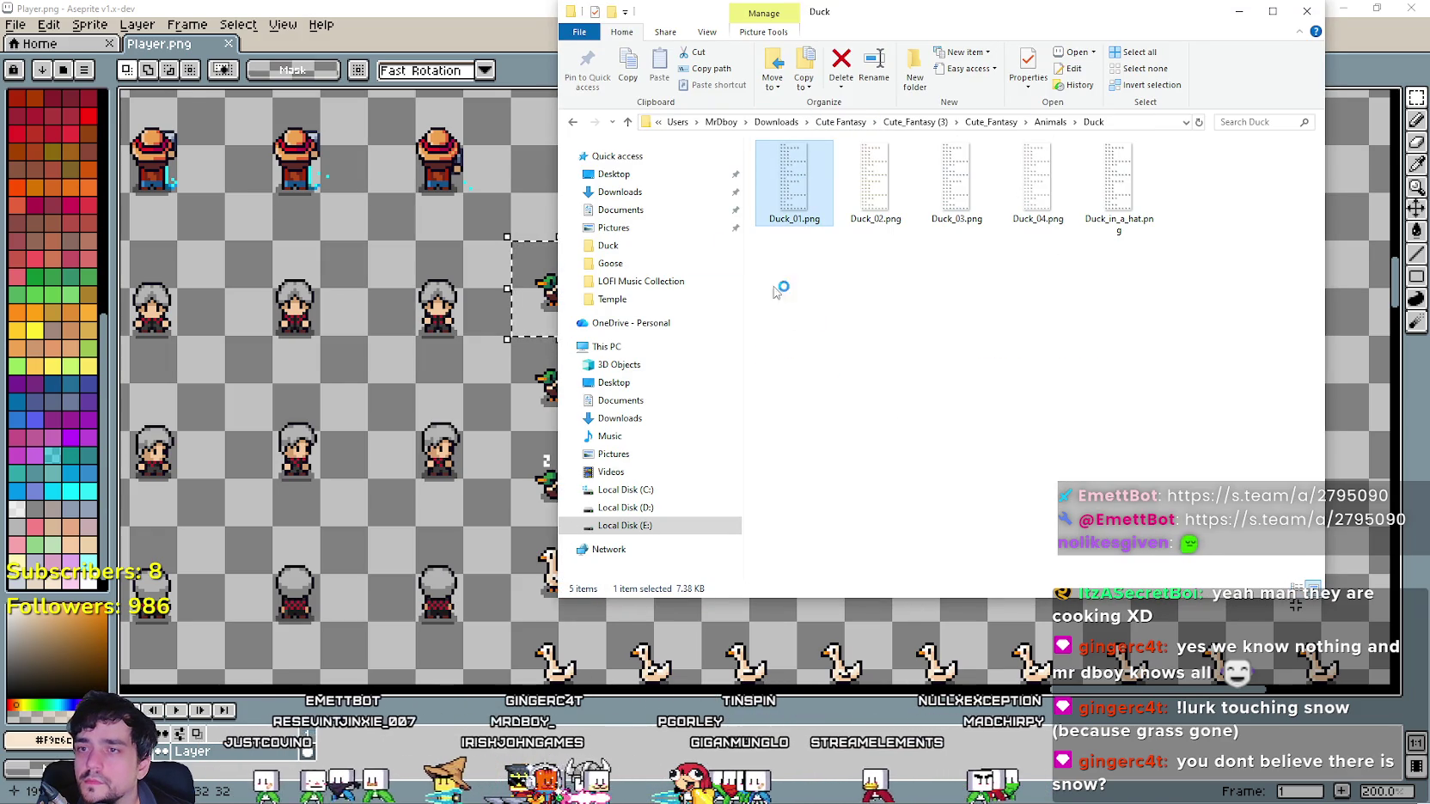
{"action": "key", "text": "Return"}
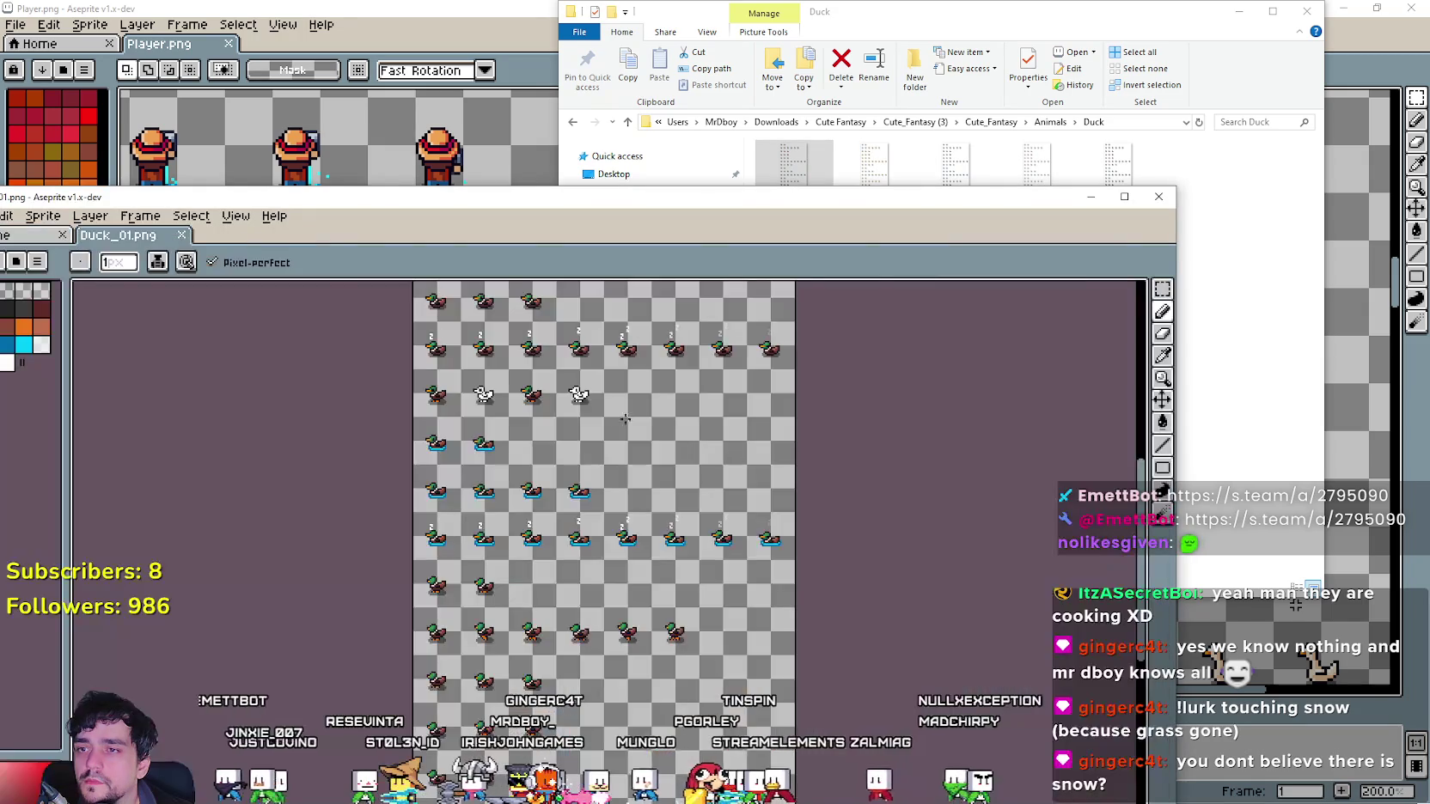
{"action": "mouse_move", "coordinate": [573, 496]}
{"action": "left_mouse_down"}
{"action": "mouse_move", "coordinate": [640, 559]}
{"action": "mouse_move", "coordinate": [651, 725]}
{"action": "left_mouse_up"}
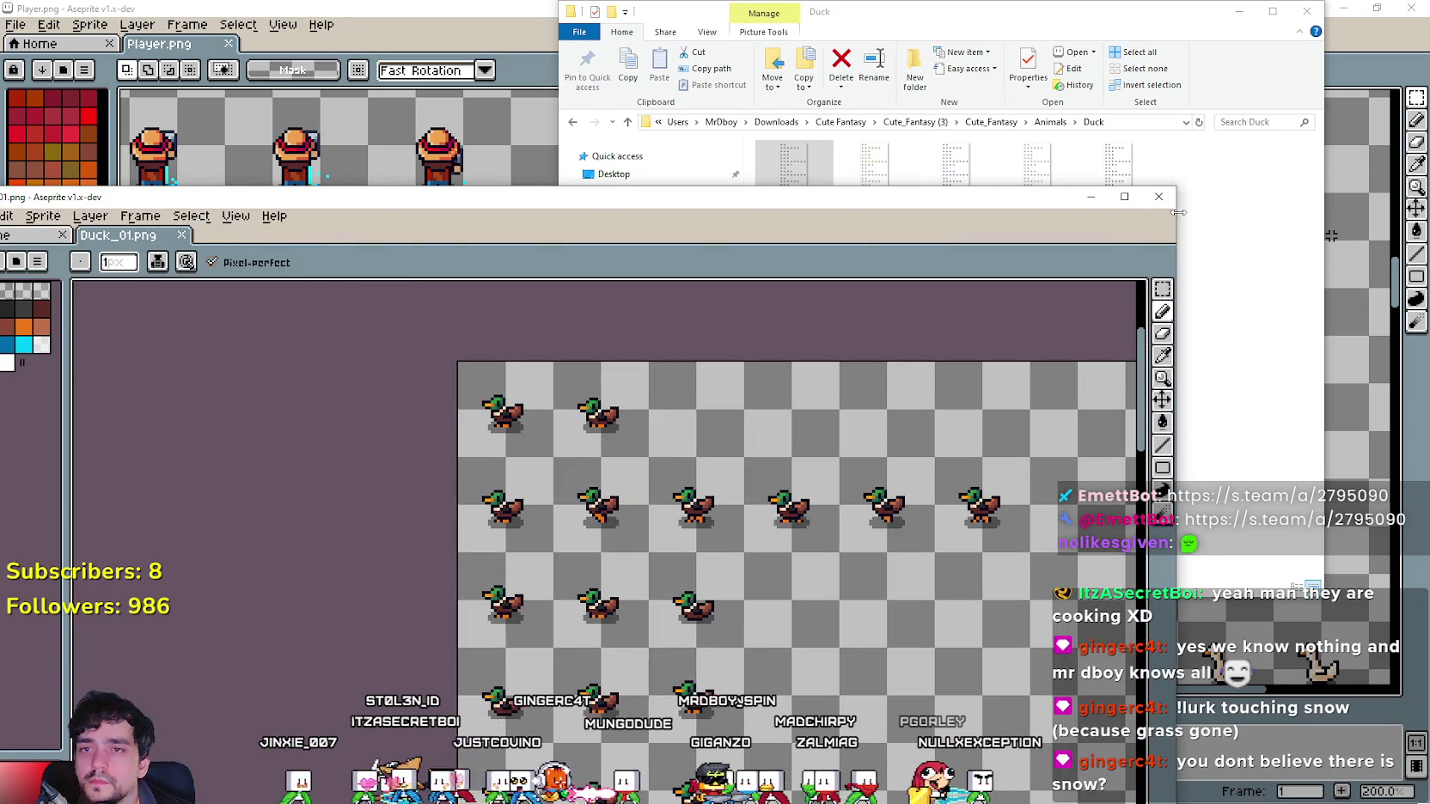
{"action": "left_click", "coordinate": [1090, 196]}
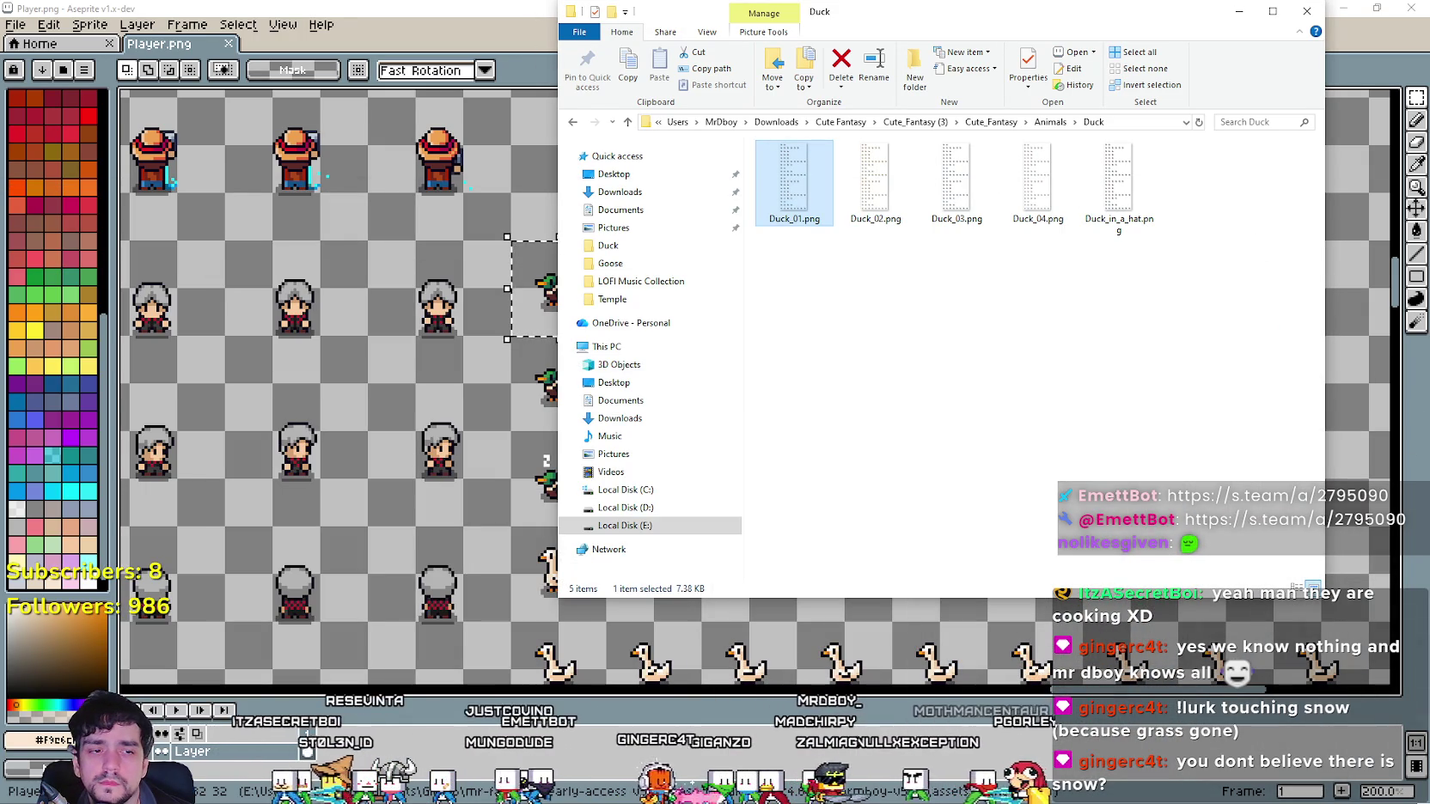
{"action": "key", "text": "alt+Tab"}
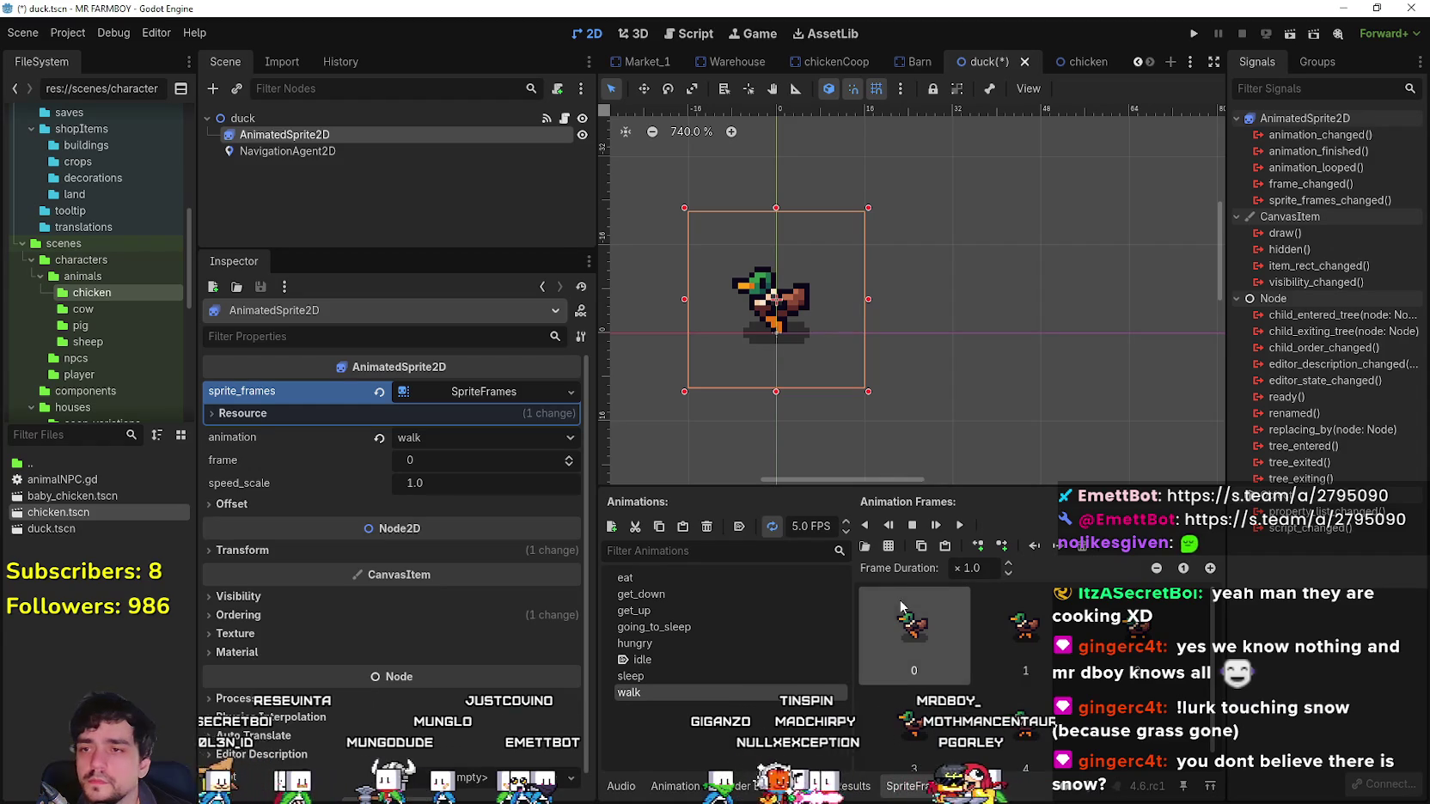
Check the chicken's walk animation, then clear all frames from the duck's walk animation.
{"action": "left_click", "coordinate": [1063, 66]}
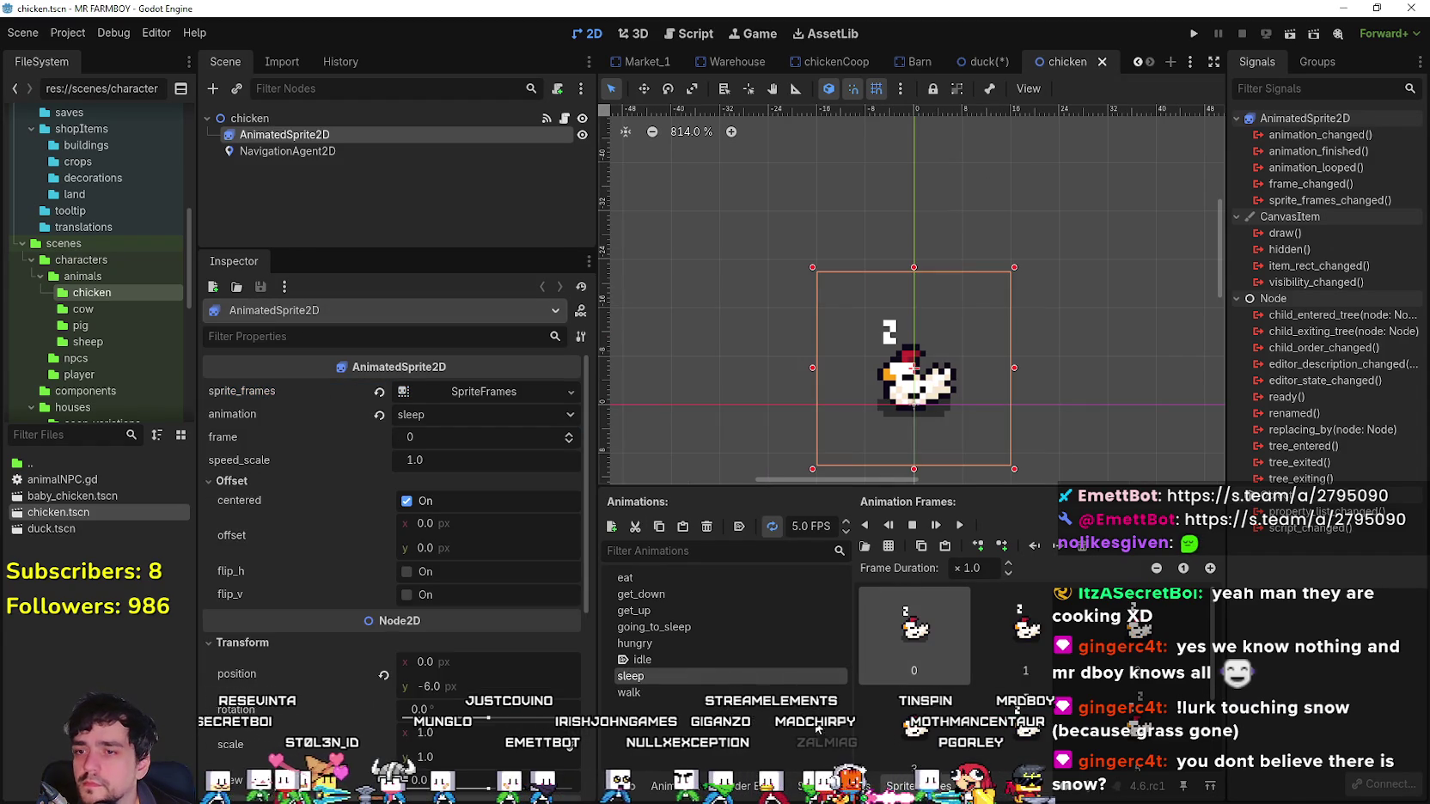
{"action": "left_click", "coordinate": [659, 688]}
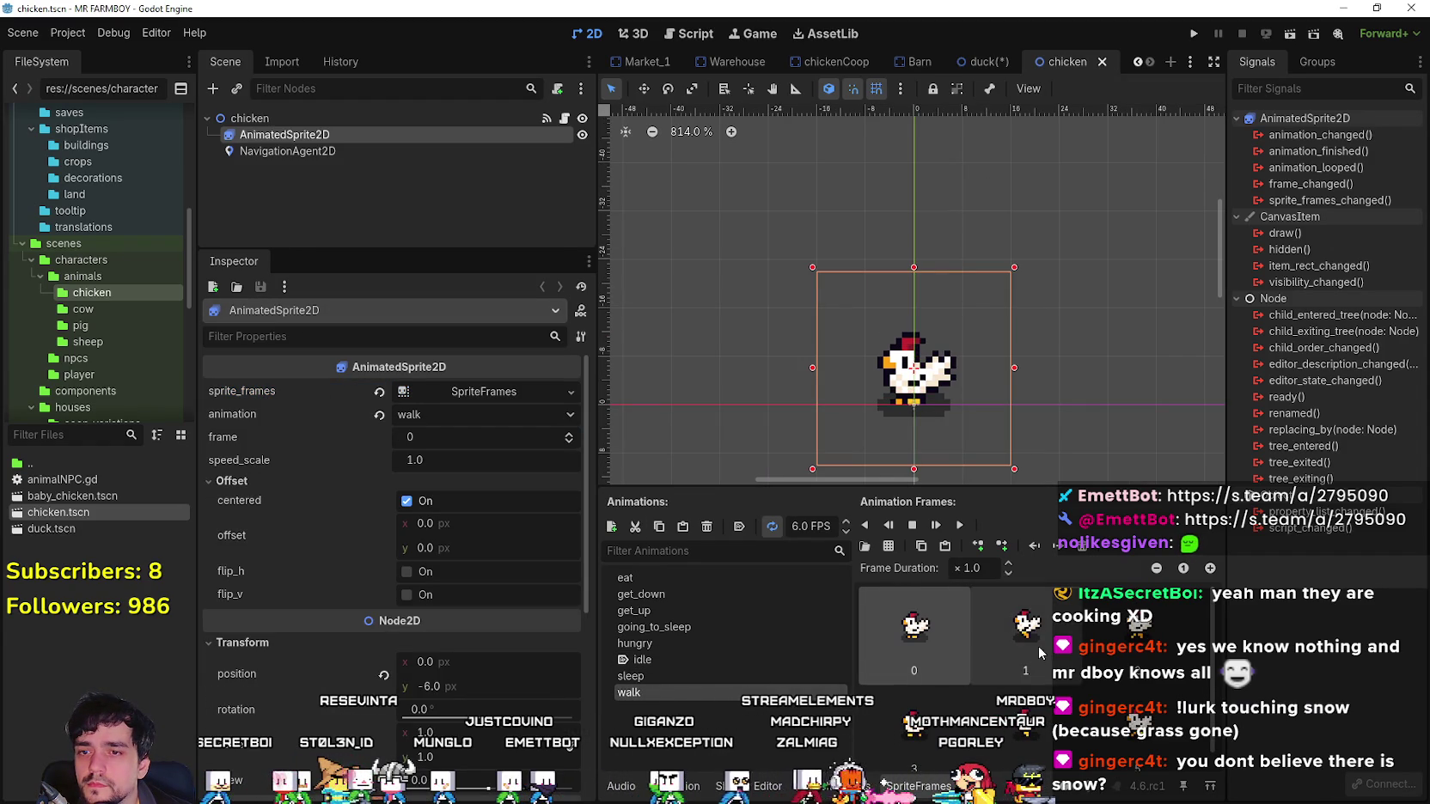
{"action": "left_click", "coordinate": [982, 62]}
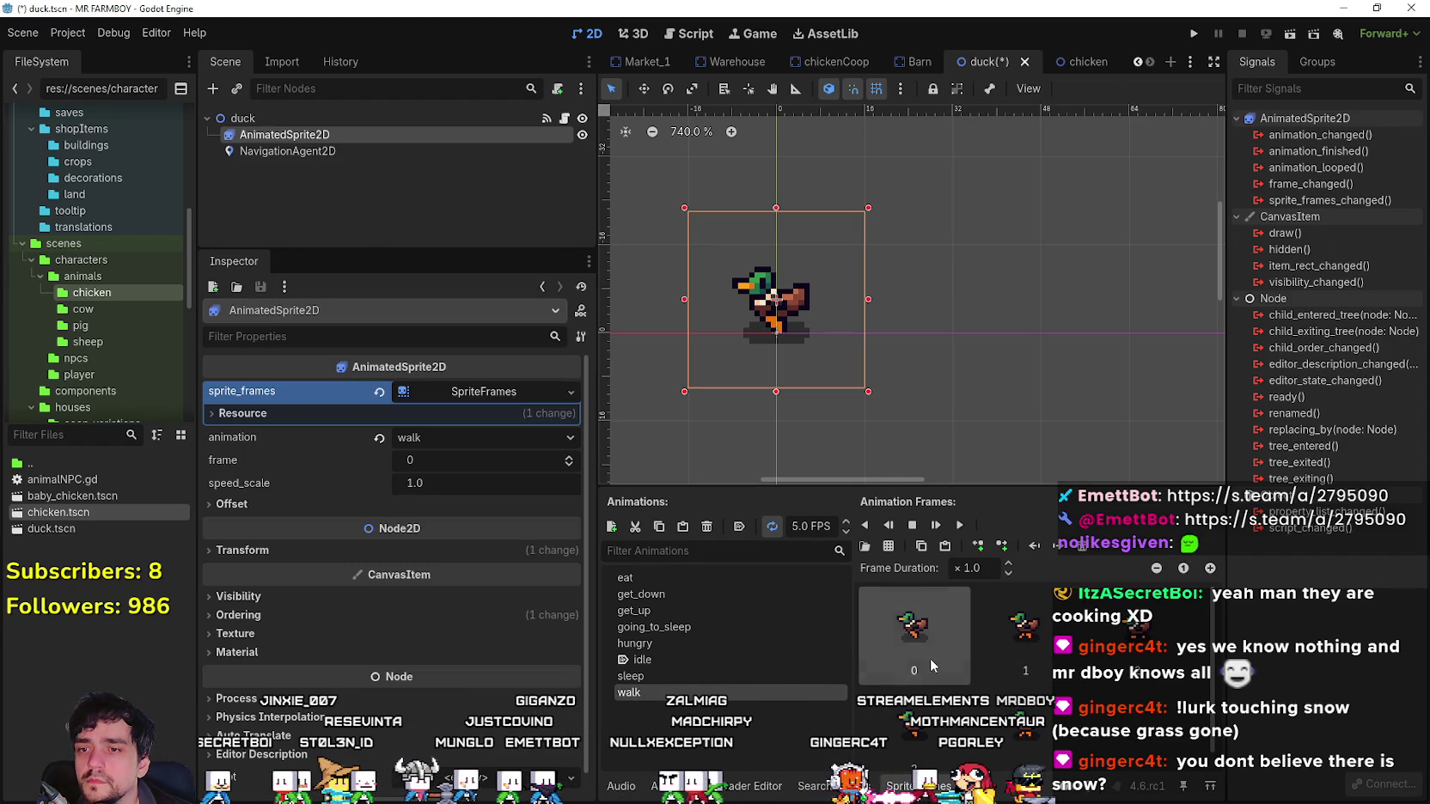
{"action": "key", "text": "ctrl+a"}
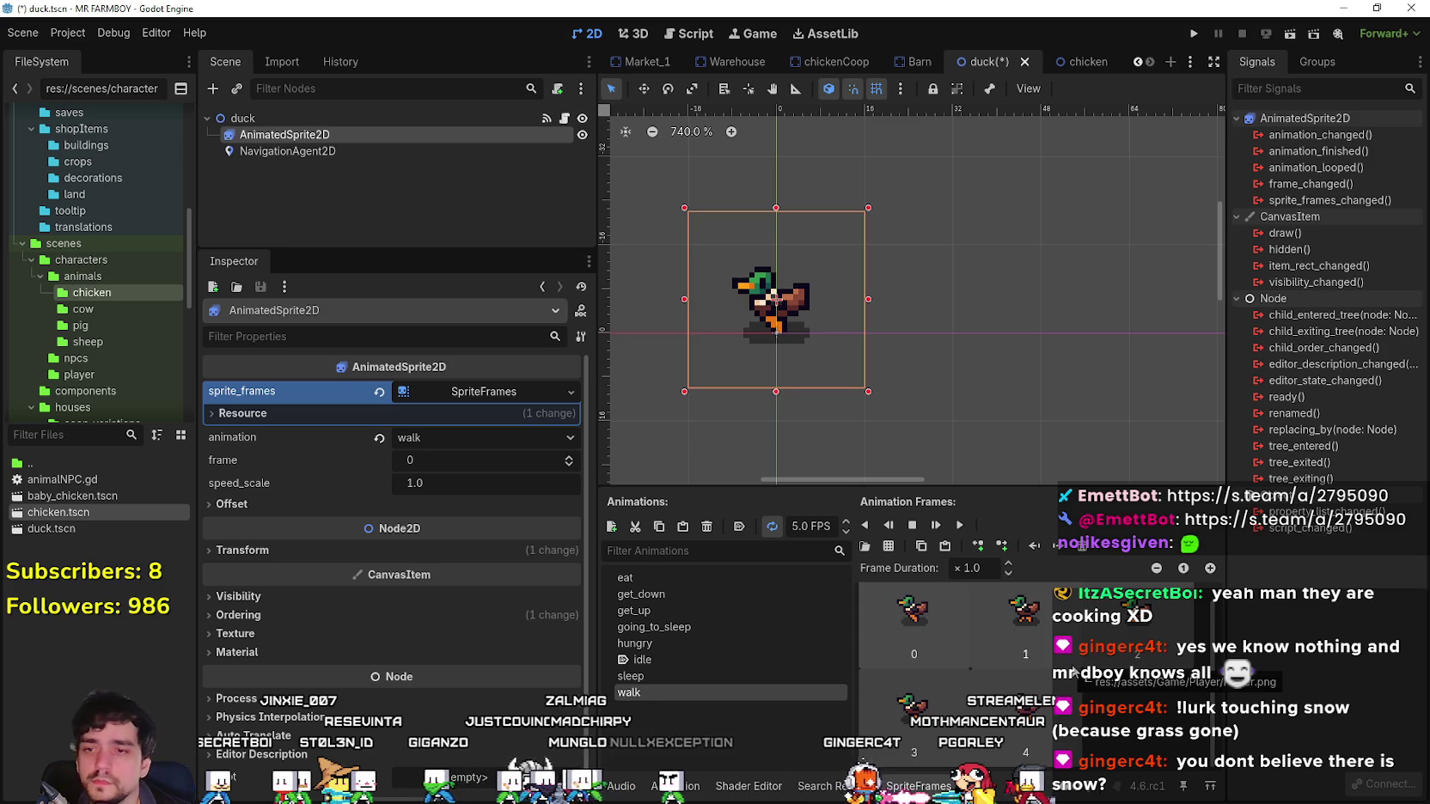
{"action": "key", "text": "Delete"}
Add four duck frames from one row of Player.png to the walk animation.
{"action": "left_click", "coordinate": [888, 546]}
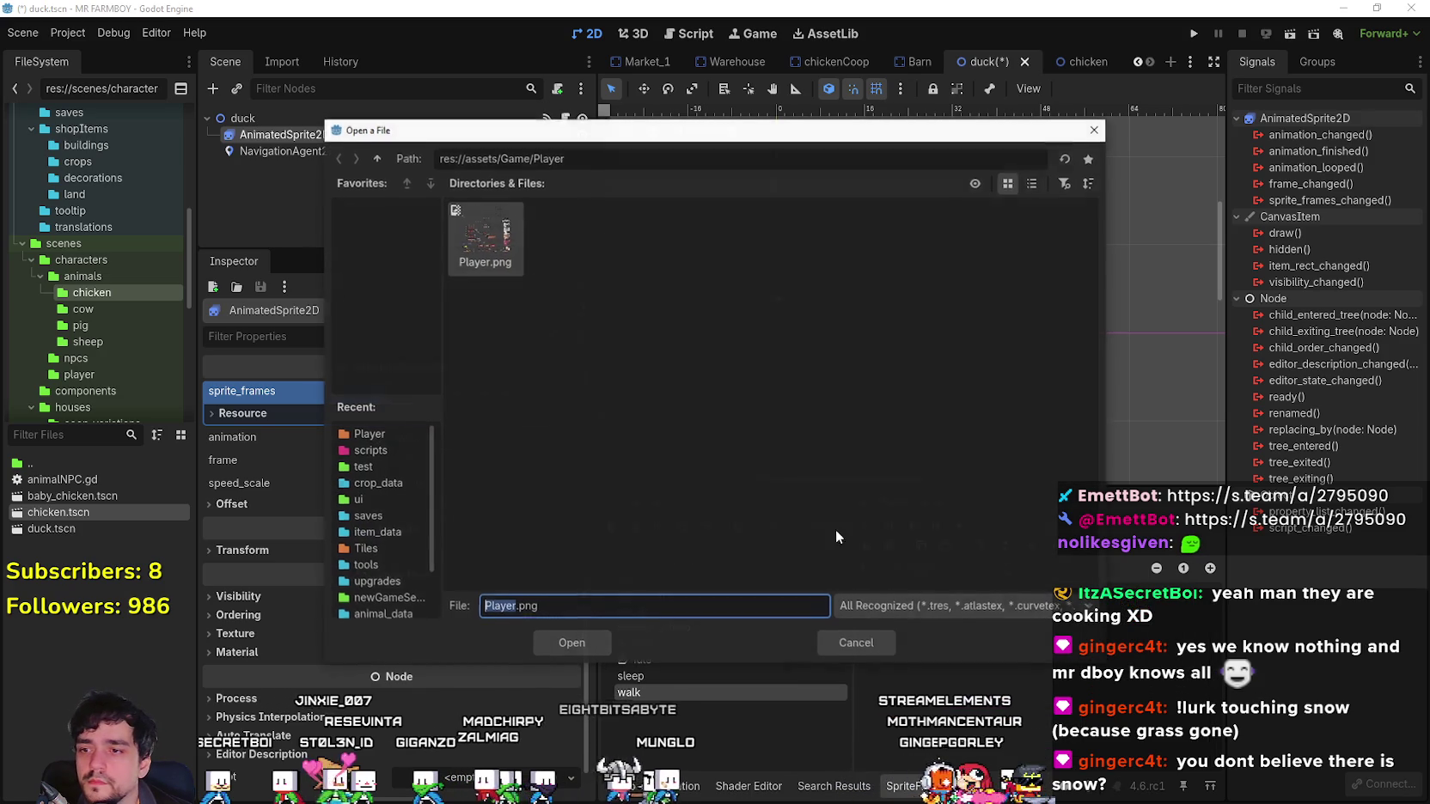
{"action": "double_click", "coordinate": [489, 228]}
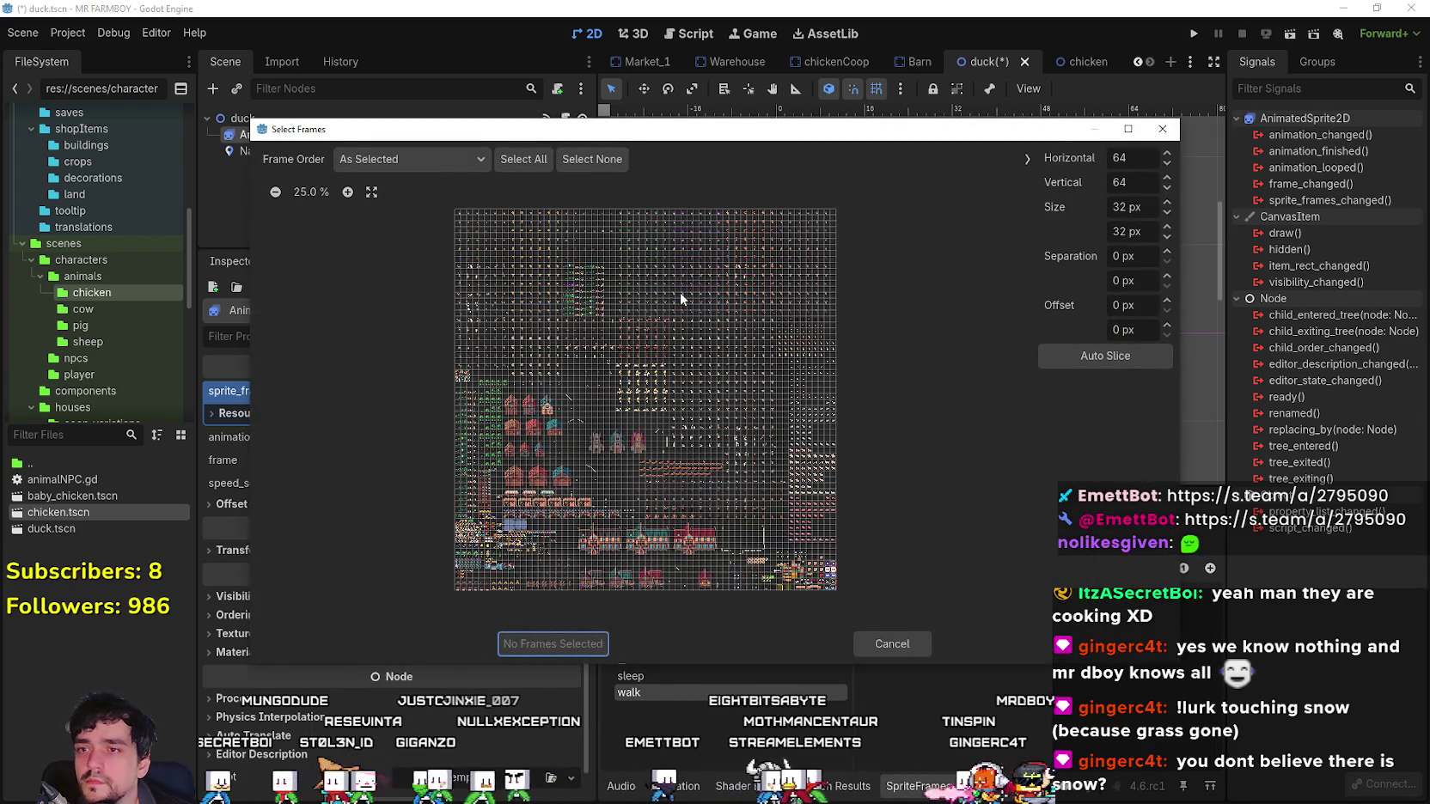
{"action": "scroll", "coordinate": [547, 348], "scroll_direction": "up", "scroll_amount": 5}
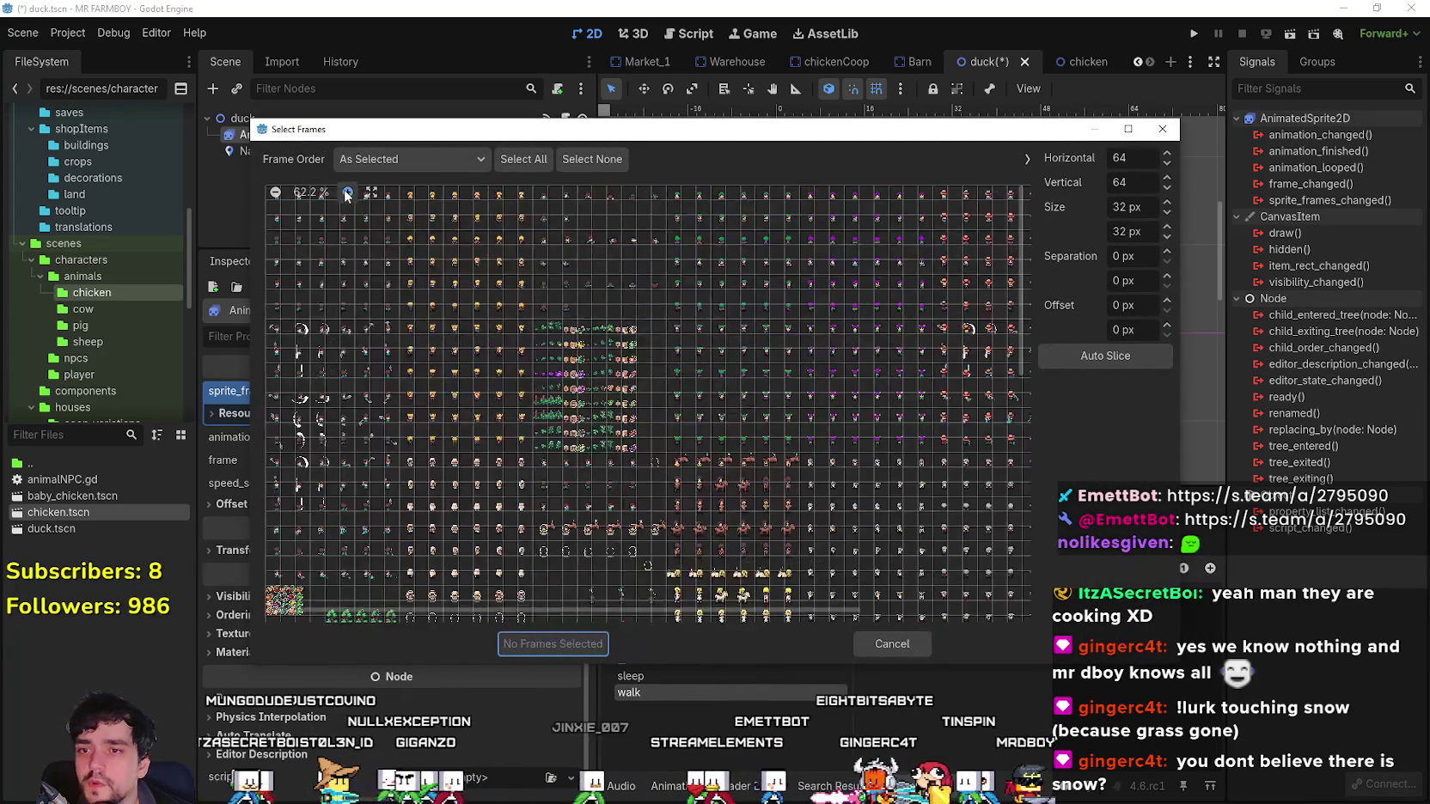
{"action": "scroll", "coordinate": [916, 325], "scroll_direction": "right", "scroll_amount": 5}
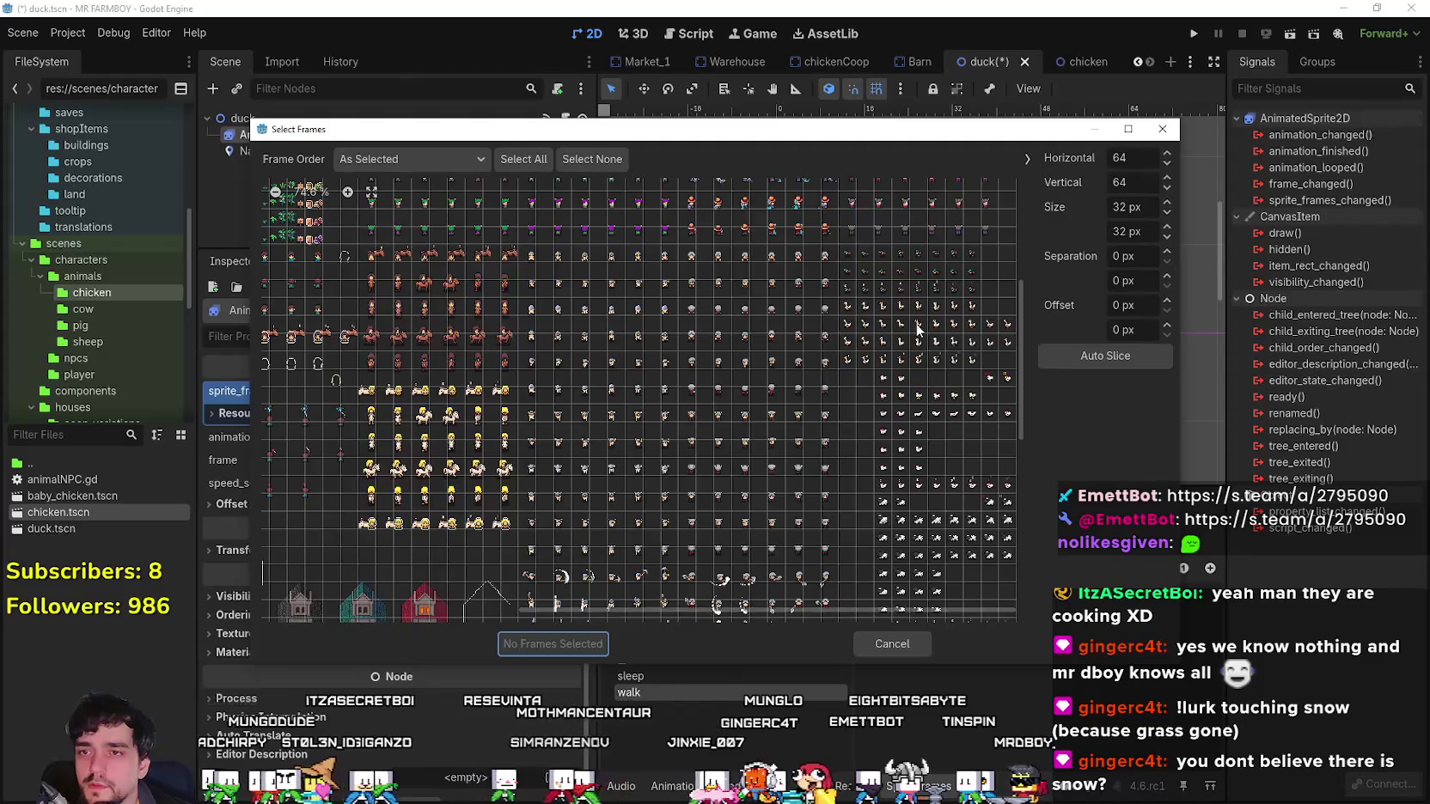
{"action": "scroll", "coordinate": [916, 325], "scroll_direction": "up", "scroll_amount": 2}
{"action": "left_click_drag", "start_coordinate": [881, 306], "coordinate": [950, 309]}
{"action": "left_click", "coordinate": [567, 647]}
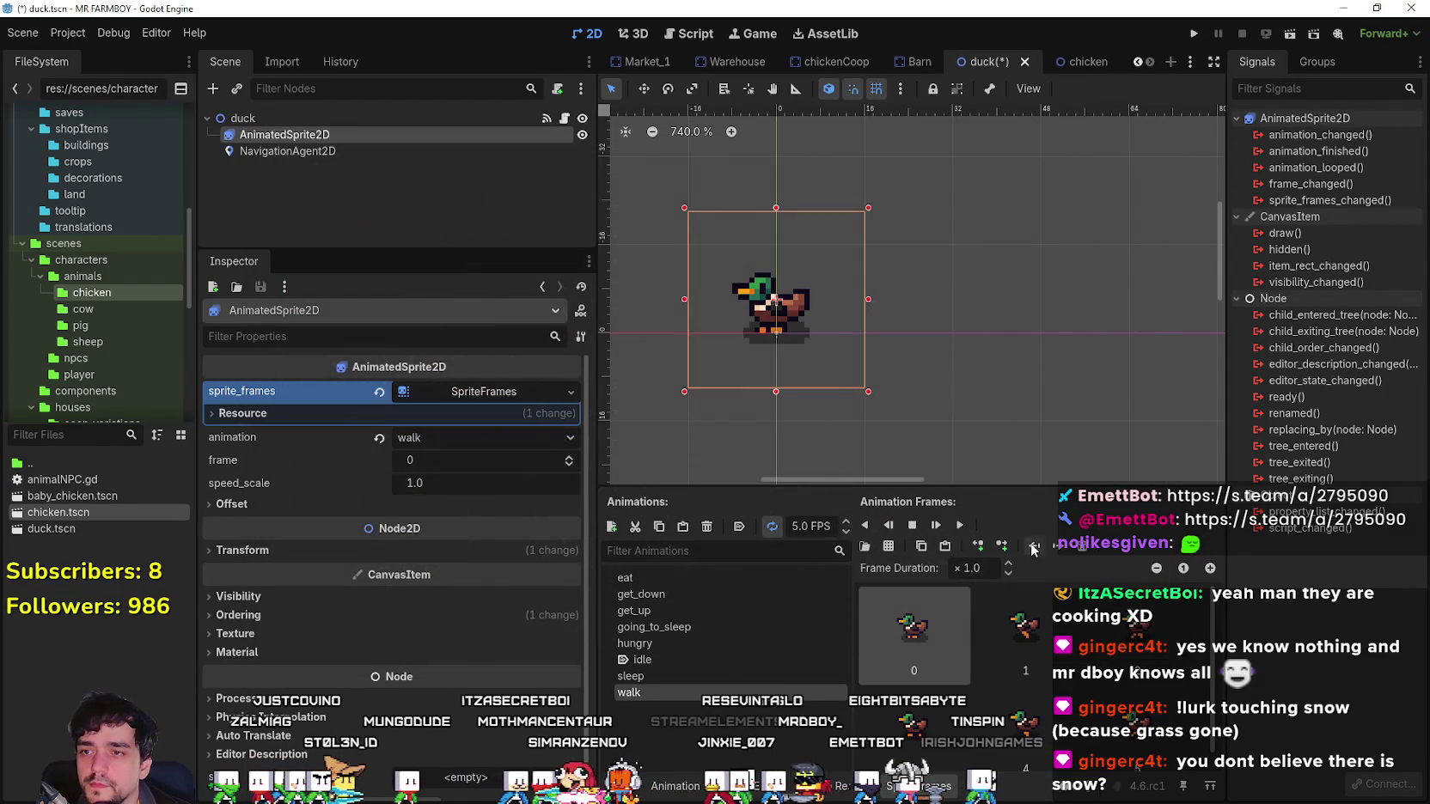
Preview the four-frame duck walk animation and save the duck scene with Ctrl+S.
{"action": "left_click", "coordinate": [960, 525]}
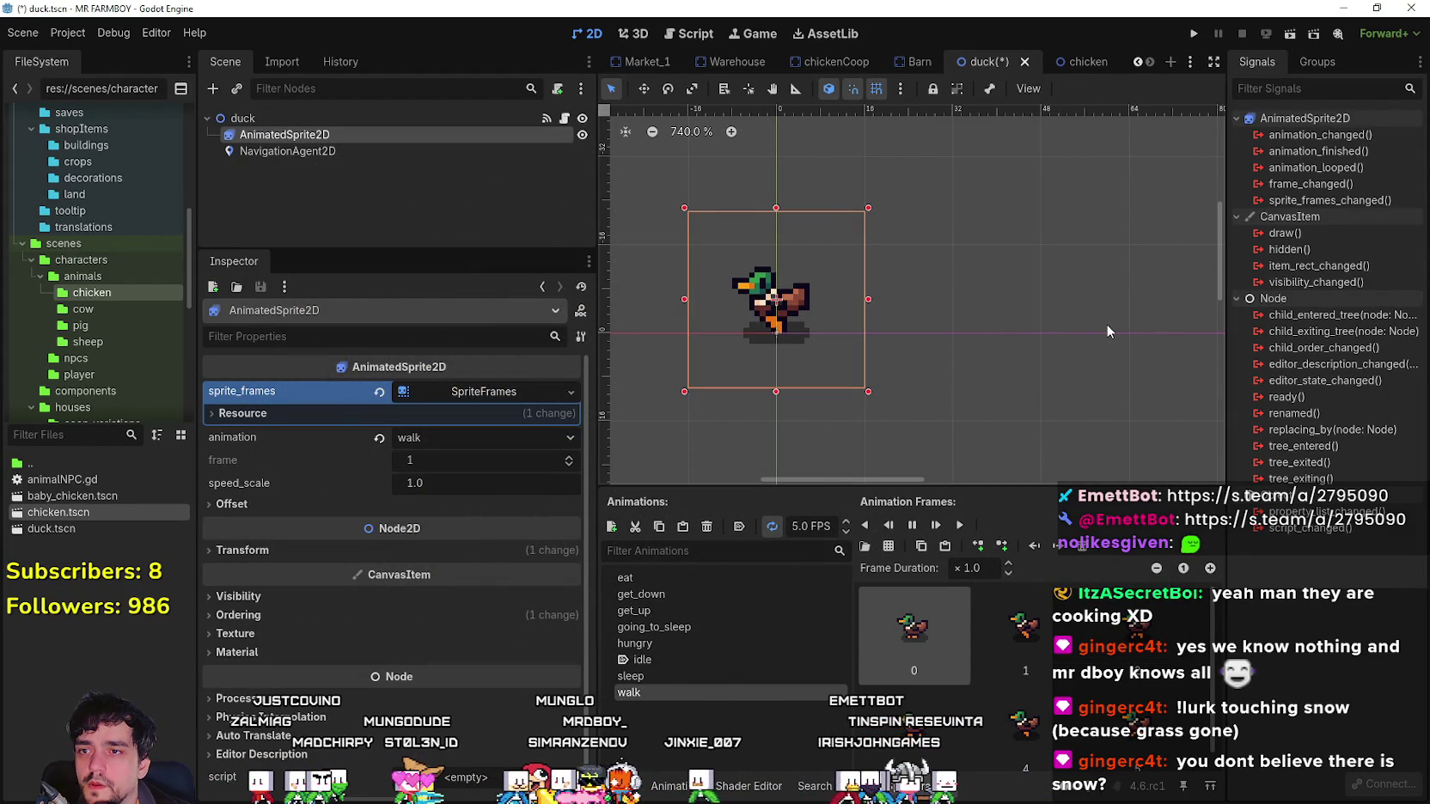
{"action": "scroll", "coordinate": [799, 323], "scroll_direction": "up", "scroll_amount": 1}
{"action": "scroll", "coordinate": [799, 323], "scroll_direction": "up", "scroll_amount": 13}
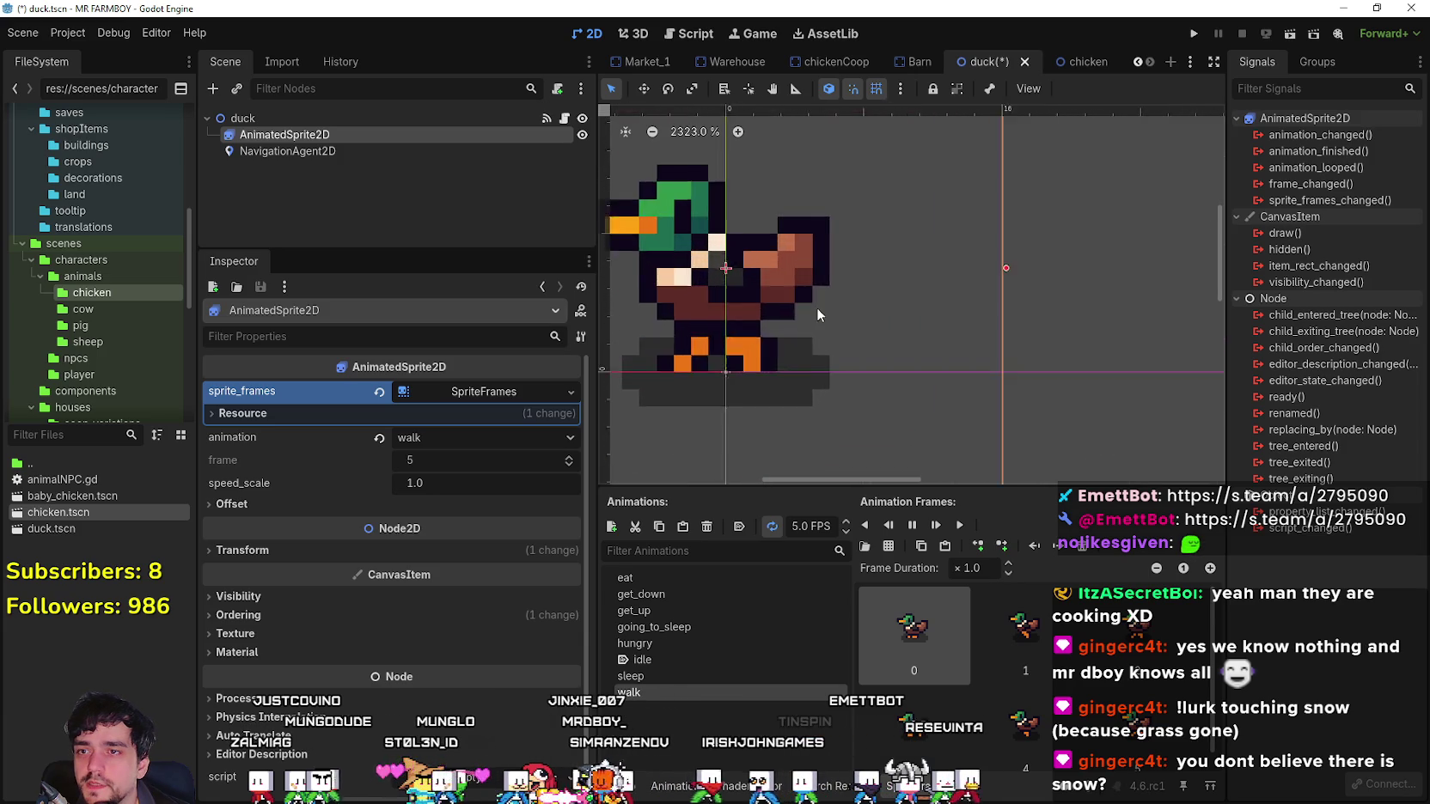
{"action": "scroll", "coordinate": [822, 305], "scroll_direction": "down", "scroll_amount": 14}
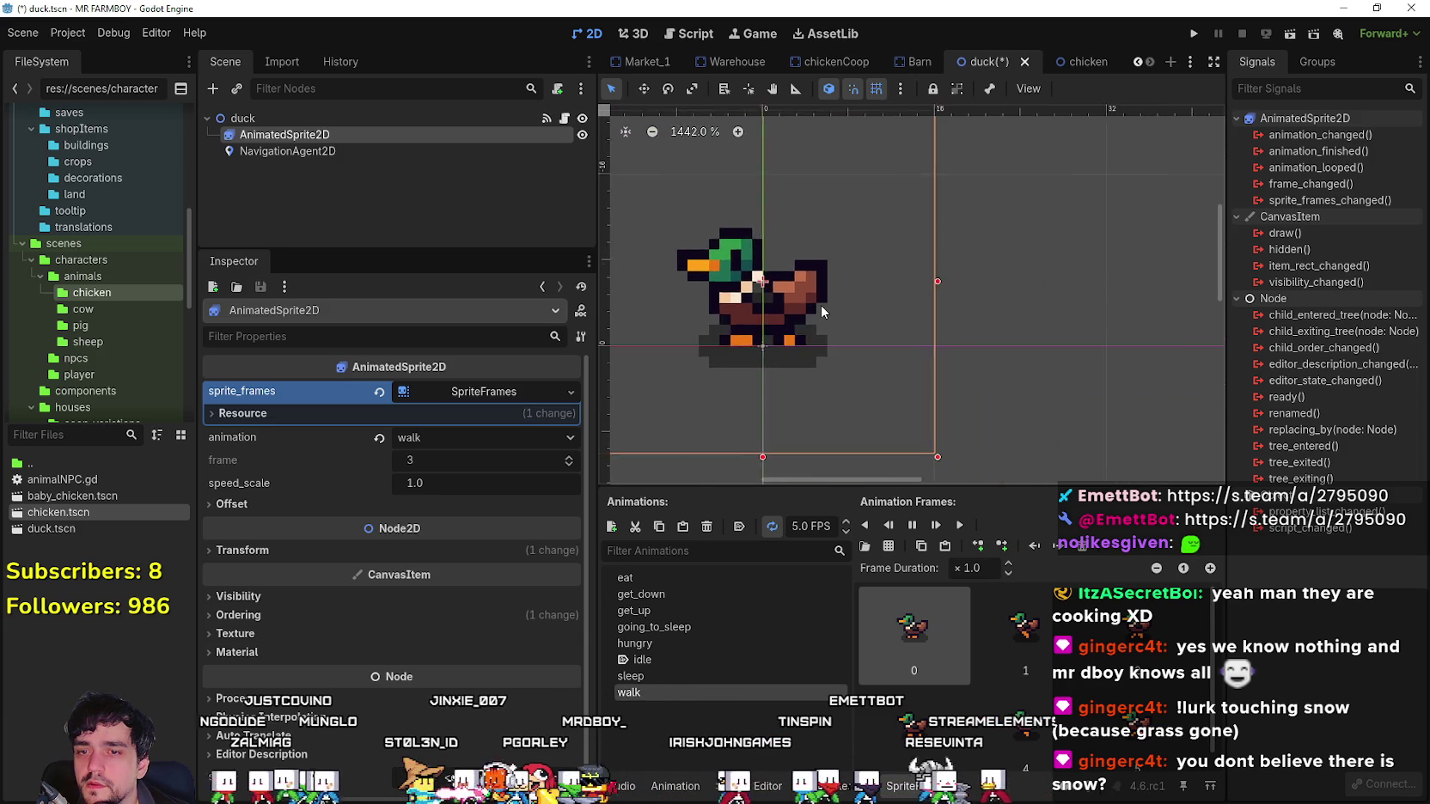
{"action": "key", "text": "ctrl+s"}
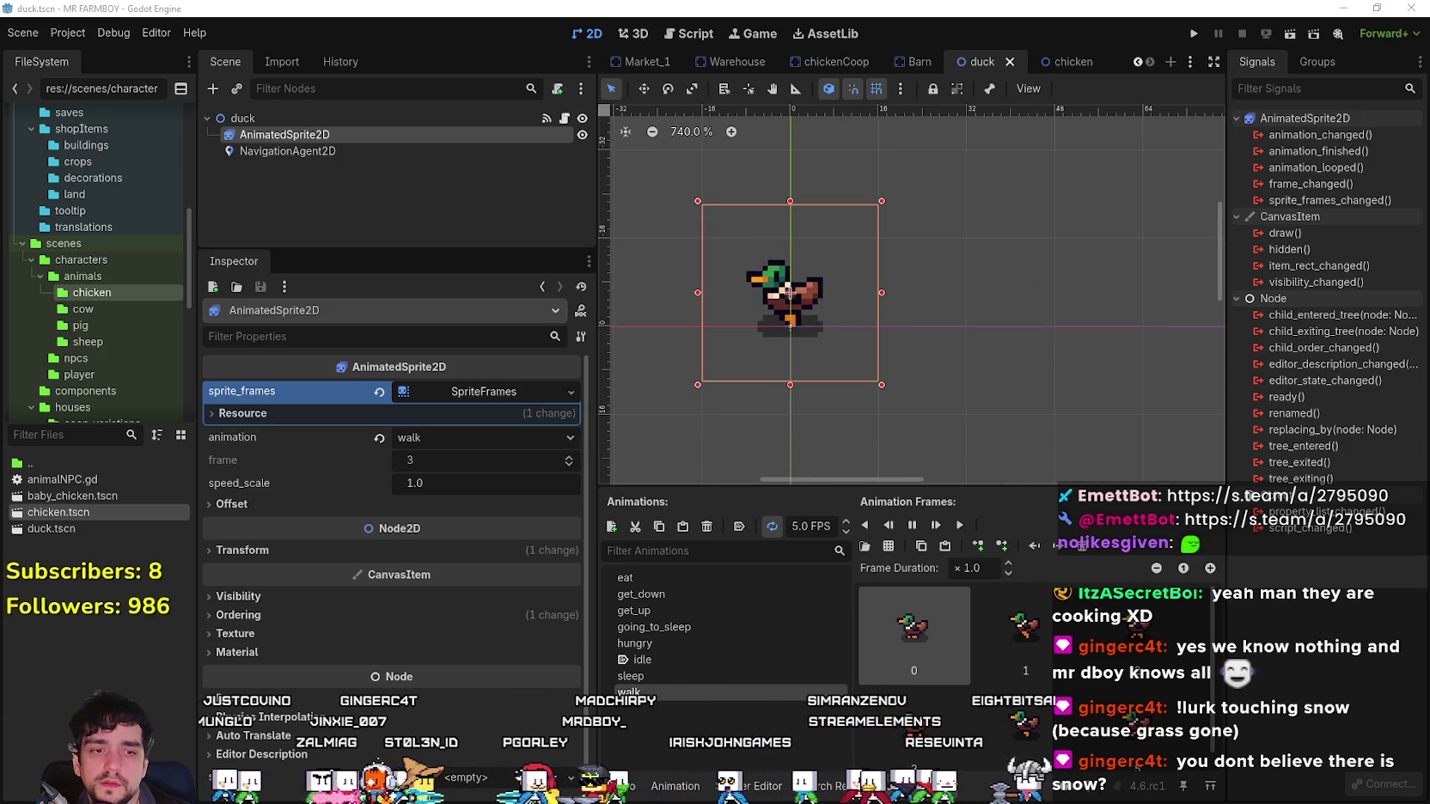
{"action": "key", "text": "alt+Tab"}
{"action": "scroll", "coordinate": [1160, 311], "scroll_direction": "up", "scroll_amount": 1}
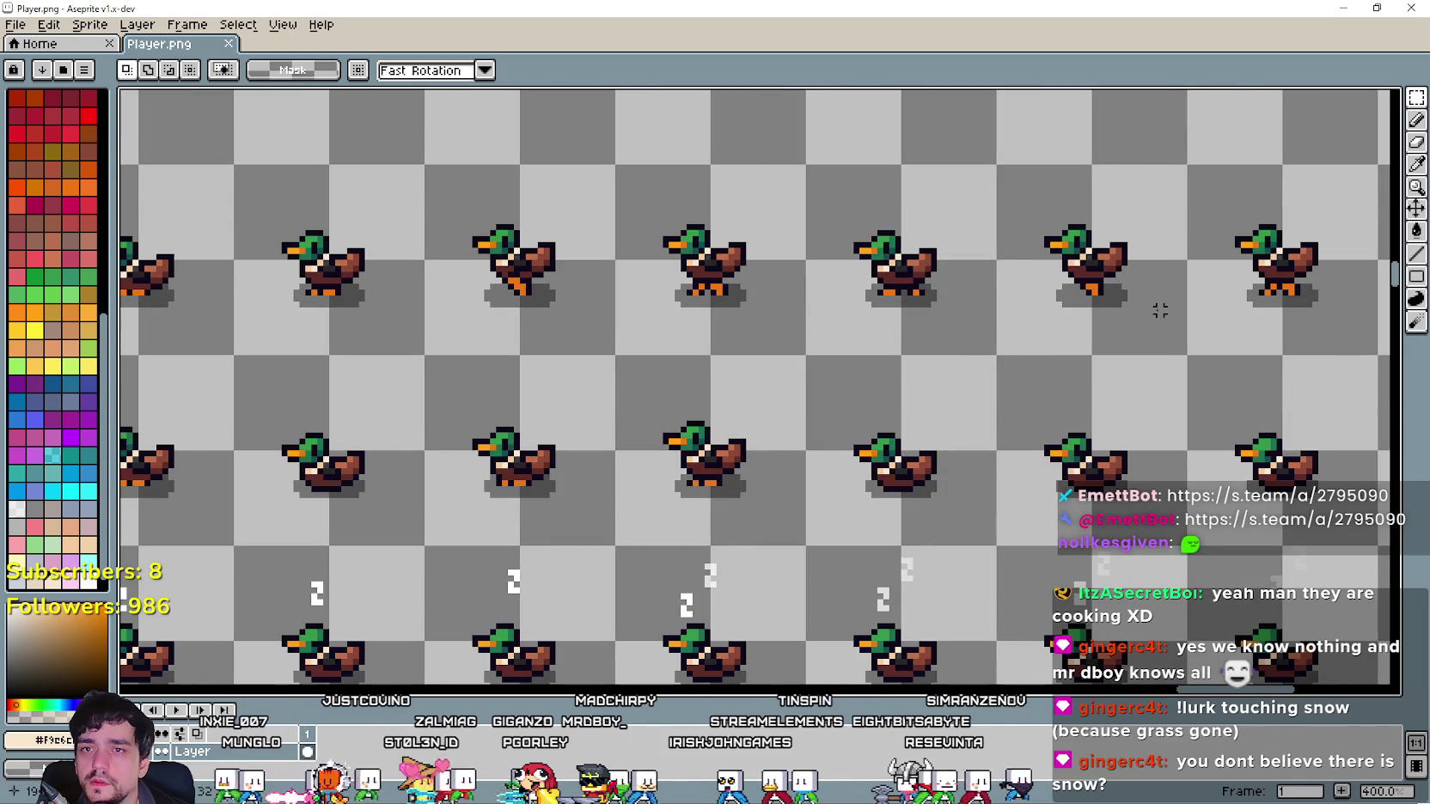
Select a small area on the duck's tail and save Player.png, confirming the warning.
{"action": "scroll", "coordinate": [807, 341], "scroll_direction": "up", "scroll_amount": 1}
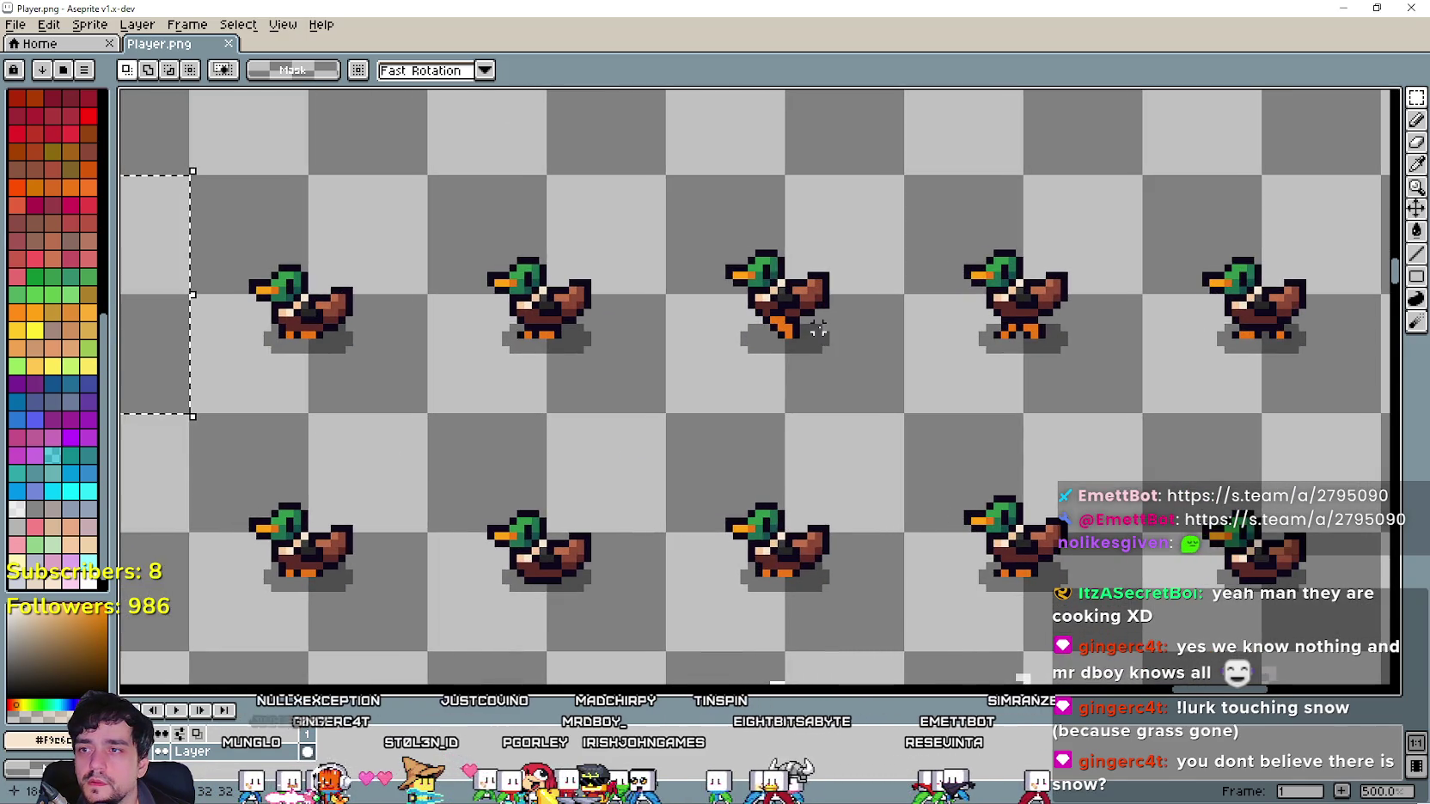
{"action": "scroll", "coordinate": [827, 272], "scroll_direction": "up", "scroll_amount": 4}
{"action": "left_click_drag", "start_coordinate": [828, 272], "coordinate": [868, 292]}
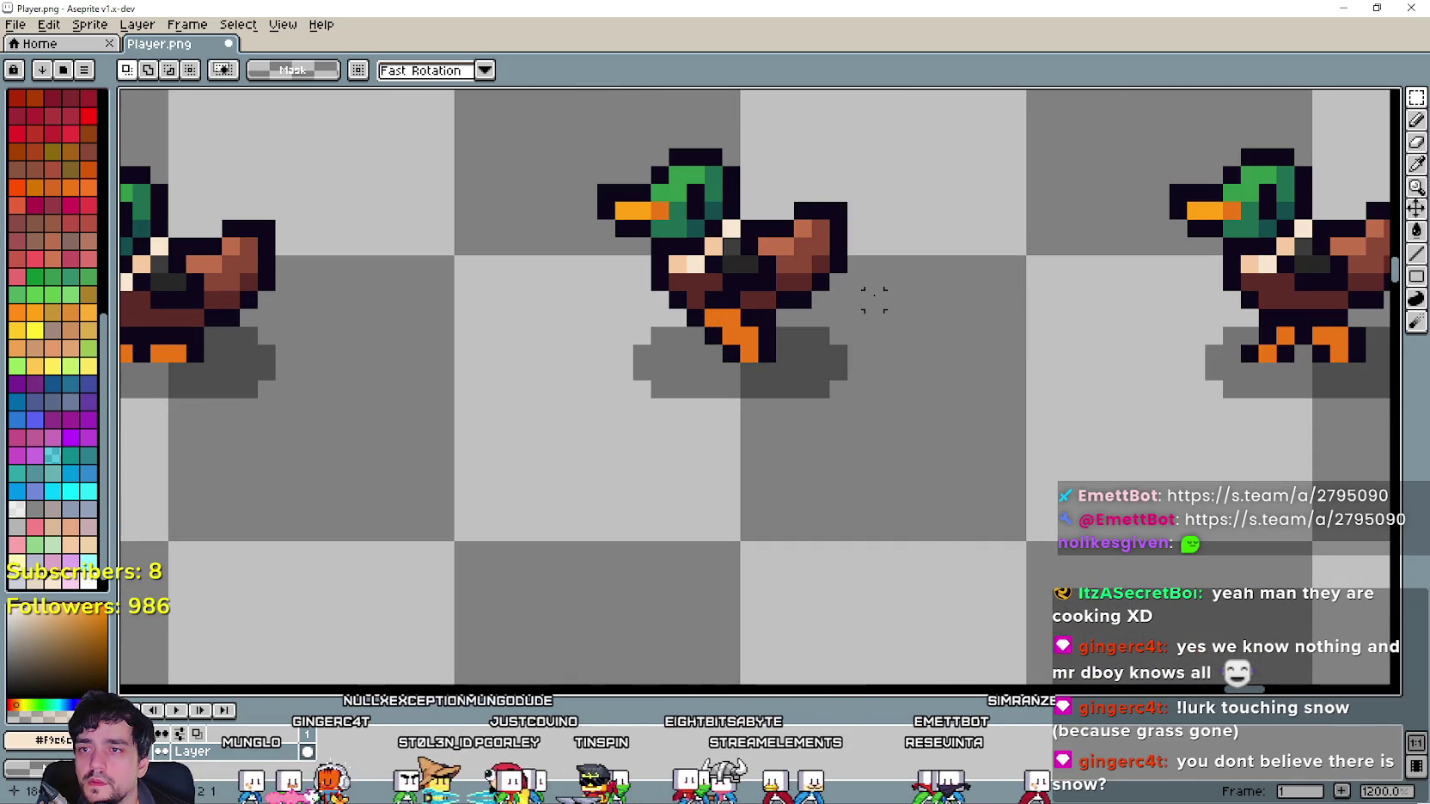
{"action": "key", "text": "ctrl+s"}
{"action": "key", "text": "Return"}
Select the strip between two duck rows, save Player.png again, and return to Godot.
{"action": "scroll", "coordinate": [839, 367], "scroll_direction": "down", "scroll_amount": 5}
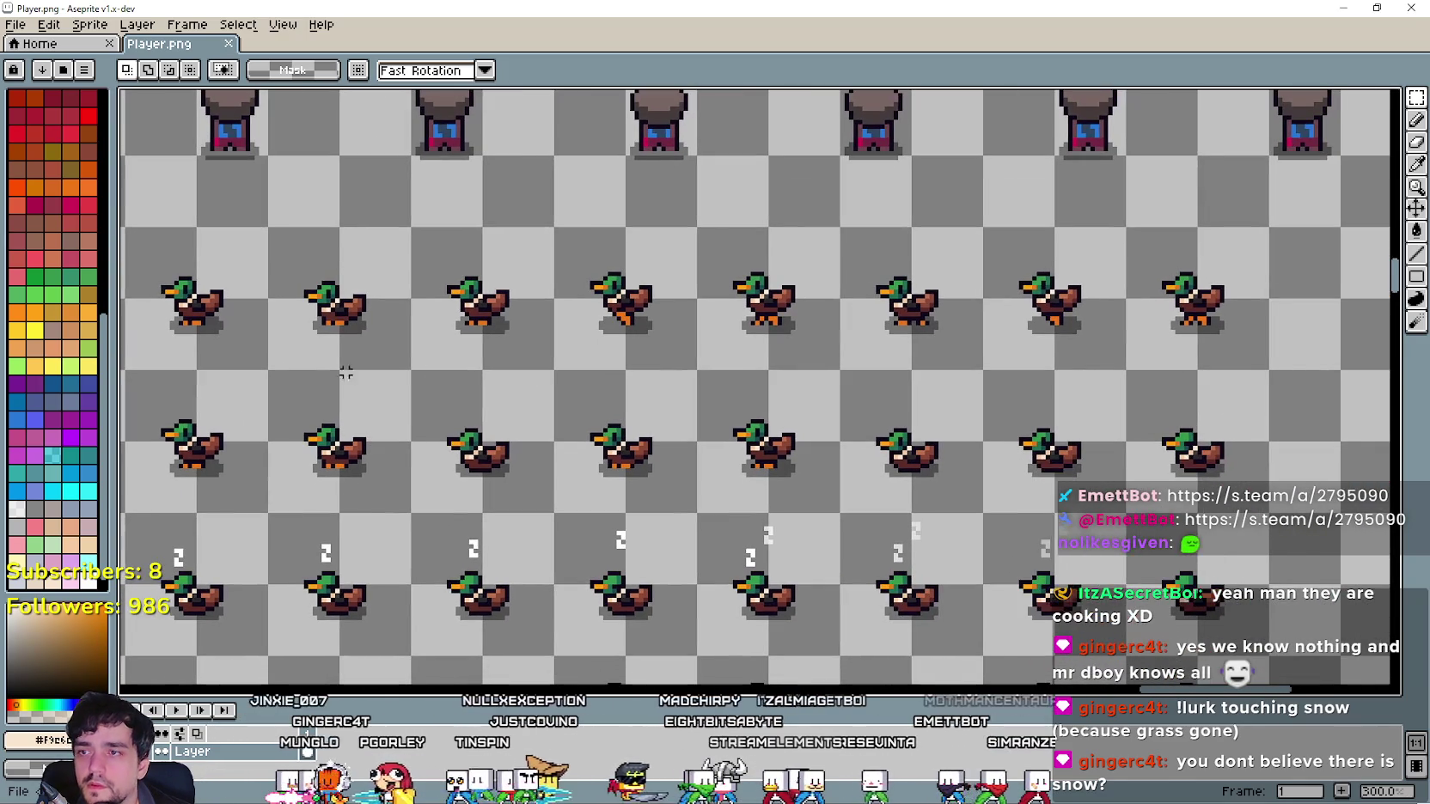
{"action": "mouse_move", "coordinate": [435, 376]}
{"action": "left_mouse_down"}
{"action": "mouse_move", "coordinate": [1309, 370]}
{"action": "mouse_move", "coordinate": [1284, 339]}
{"action": "left_mouse_up"}
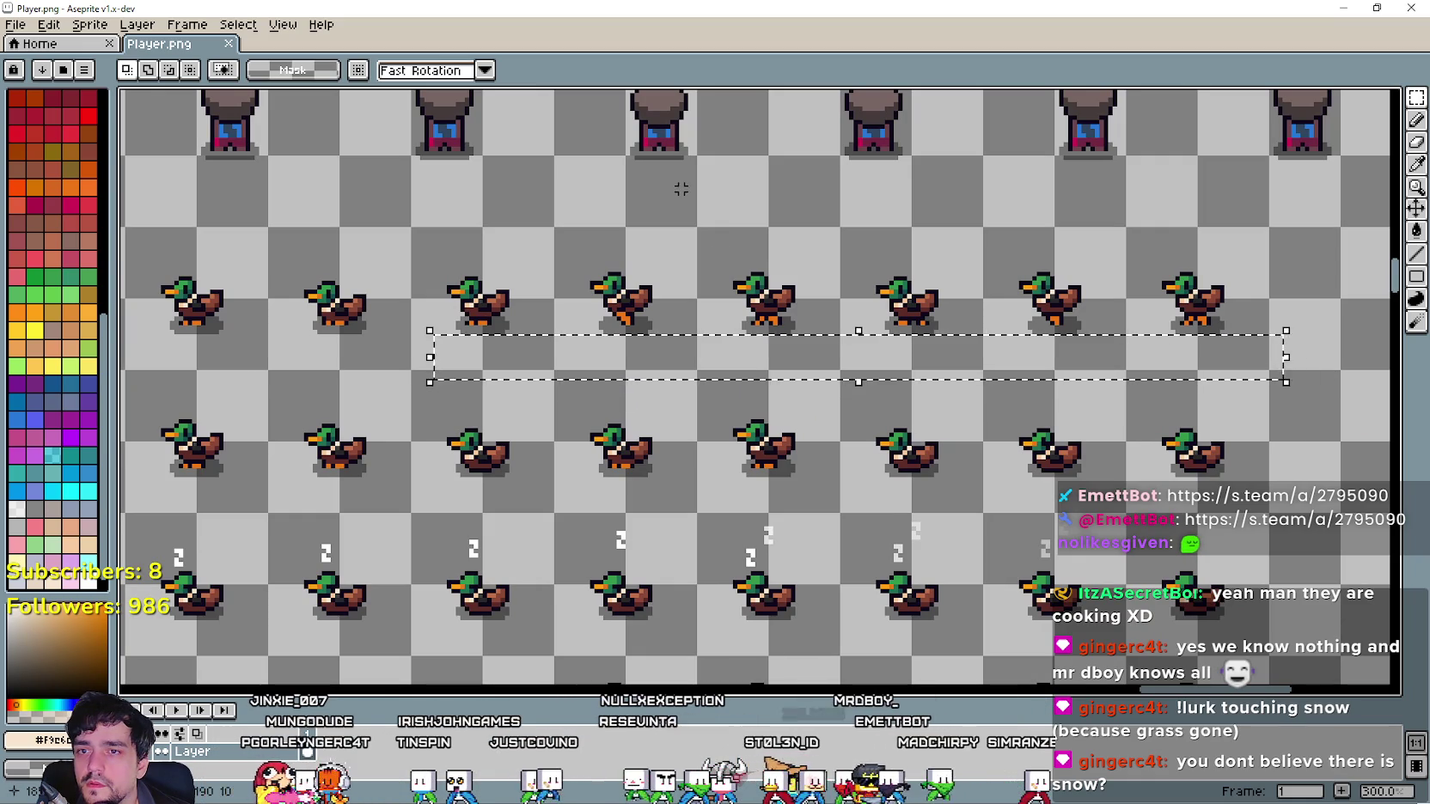
{"action": "key", "text": "ctrl+s"}
{"action": "key", "text": "Return"}
{"action": "key", "text": "alt+Tab"}
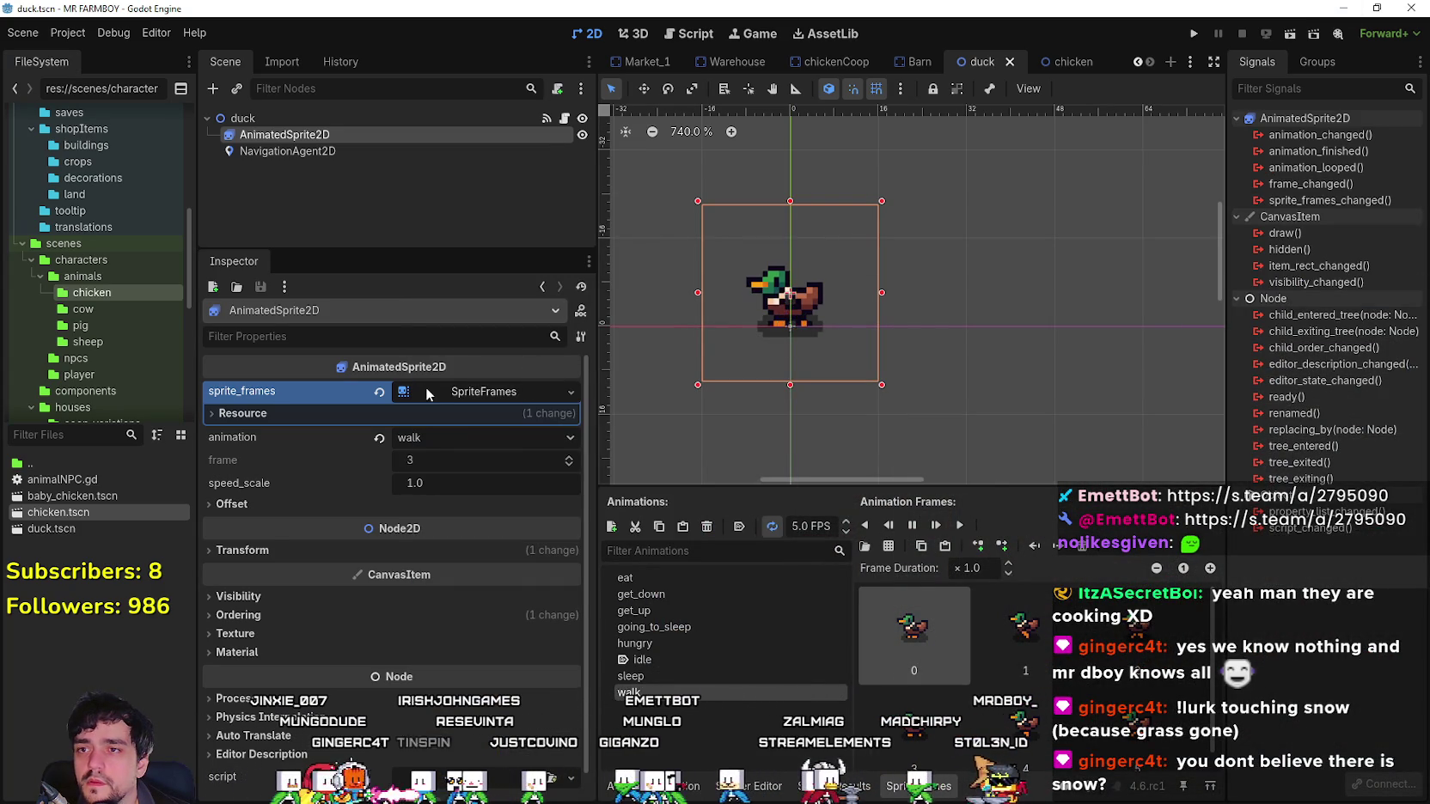
Preview the going_to_sleep, get_up and get_down animations, then open the empty eat animation.
{"action": "left_click", "coordinate": [711, 642]}
{"action": "left_click", "coordinate": [715, 625]}
{"action": "left_click", "coordinate": [715, 610]}
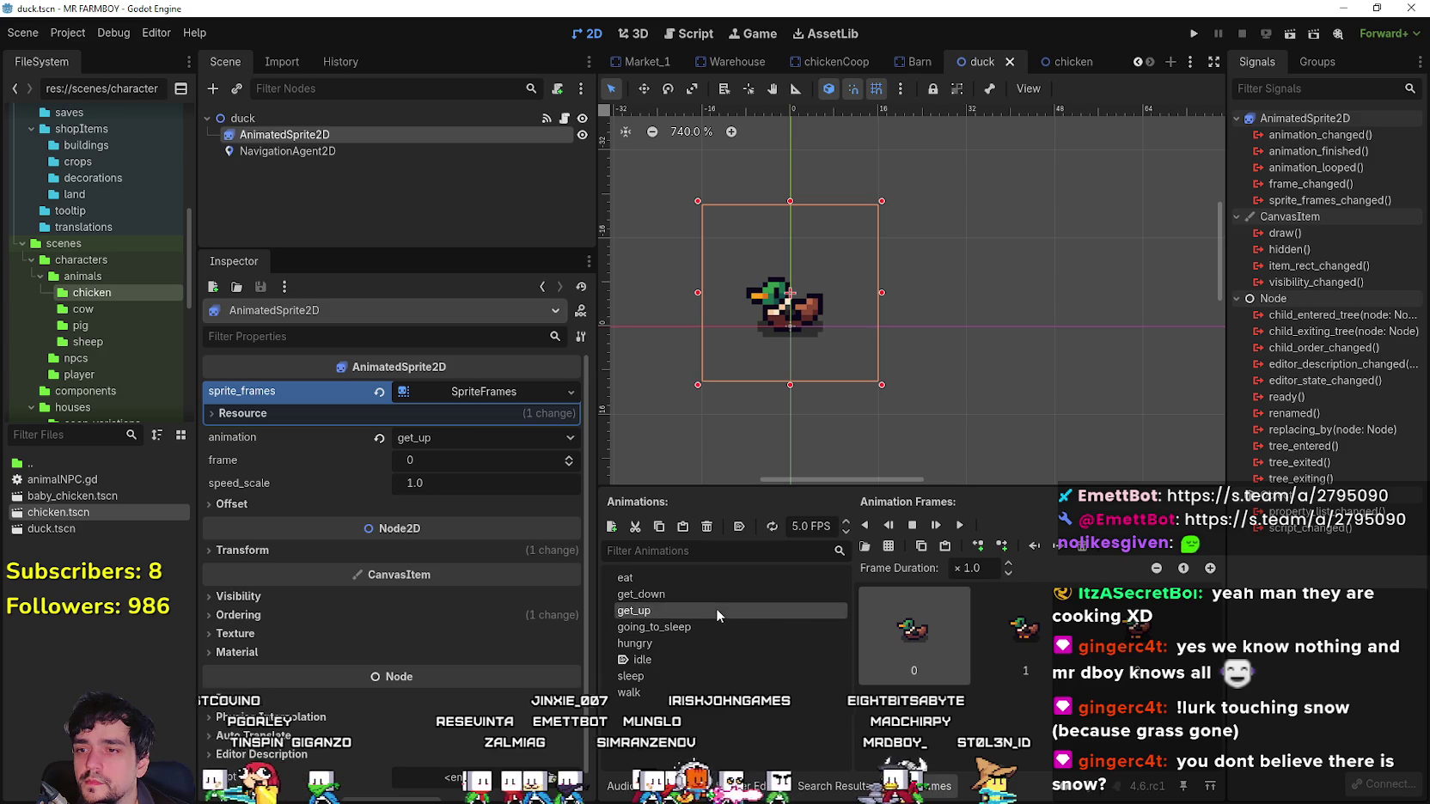
{"action": "left_click", "coordinate": [713, 594]}
{"action": "left_click", "coordinate": [699, 578]}
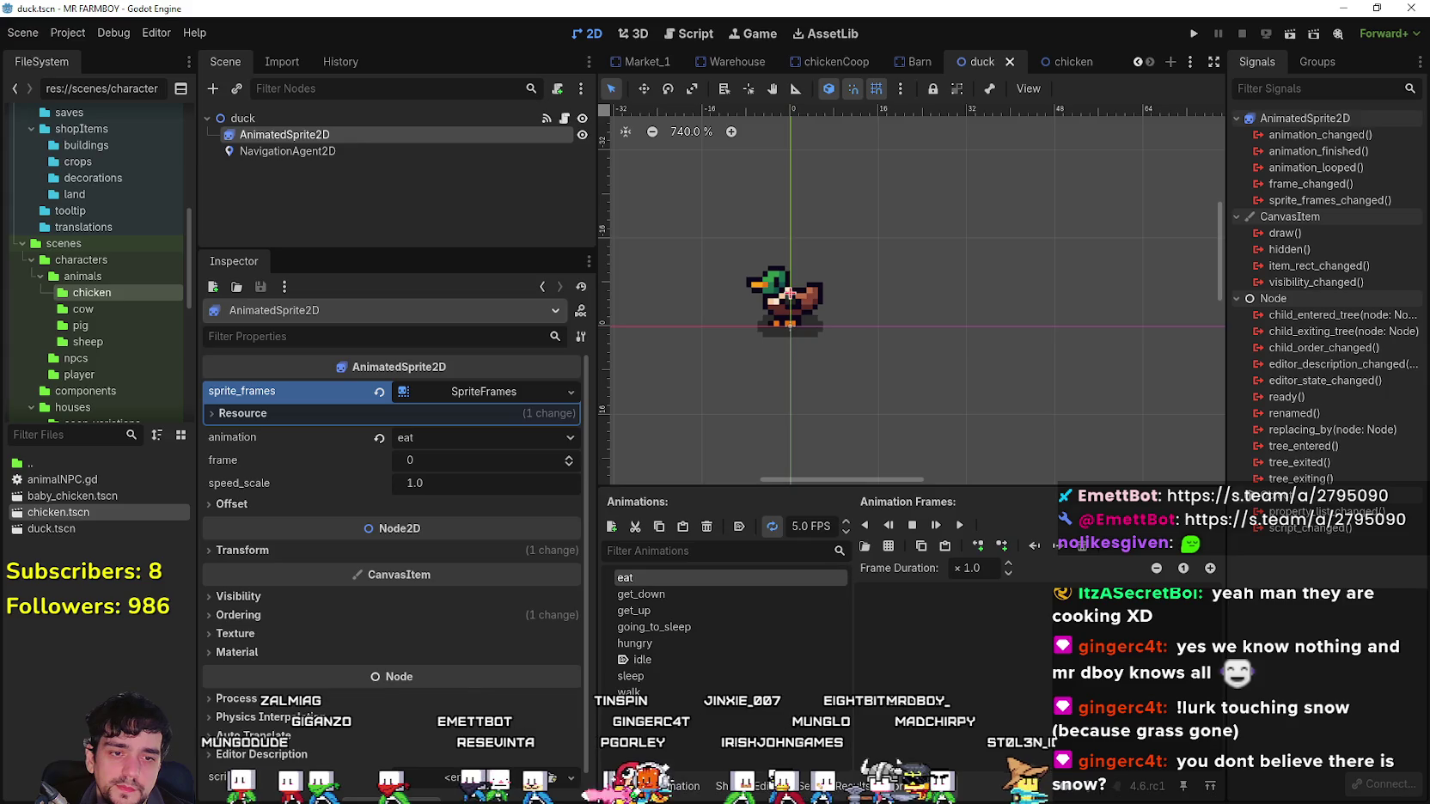
{"action": "key", "text": "alt+Tab"}
{"action": "scroll", "coordinate": [840, 446], "scroll_direction": "down", "scroll_amount": 2}
Copy two ducks from the top duck row and paste them at that row's end.
{"action": "scroll", "coordinate": [840, 446], "scroll_direction": "up", "scroll_amount": 1}
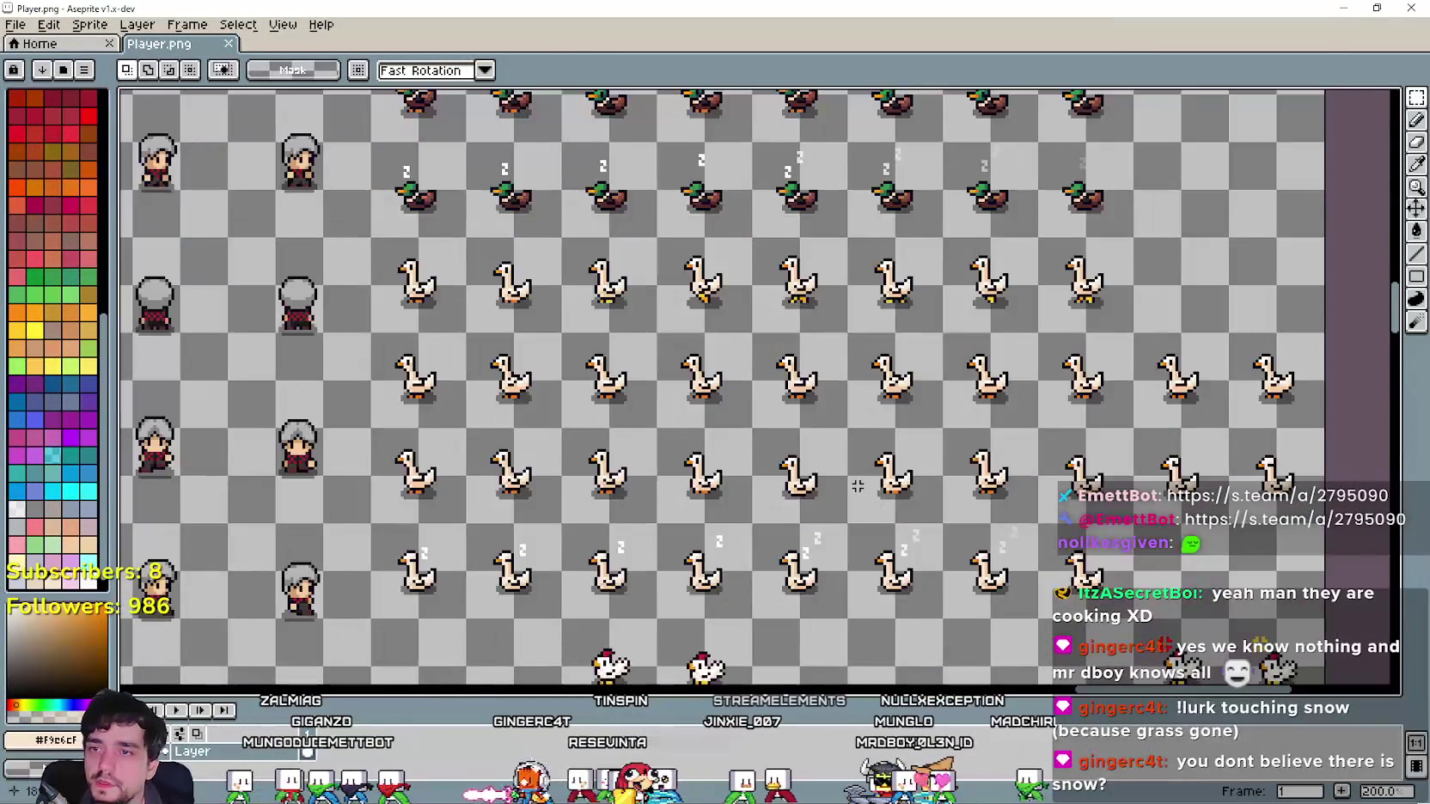
{"action": "scroll", "coordinate": [773, 434], "scroll_direction": "down", "scroll_amount": 2}
{"action": "scroll", "coordinate": [713, 421], "scroll_direction": "up", "scroll_amount": 1}
{"action": "scroll", "coordinate": [712, 421], "scroll_direction": "down", "scroll_amount": 1}
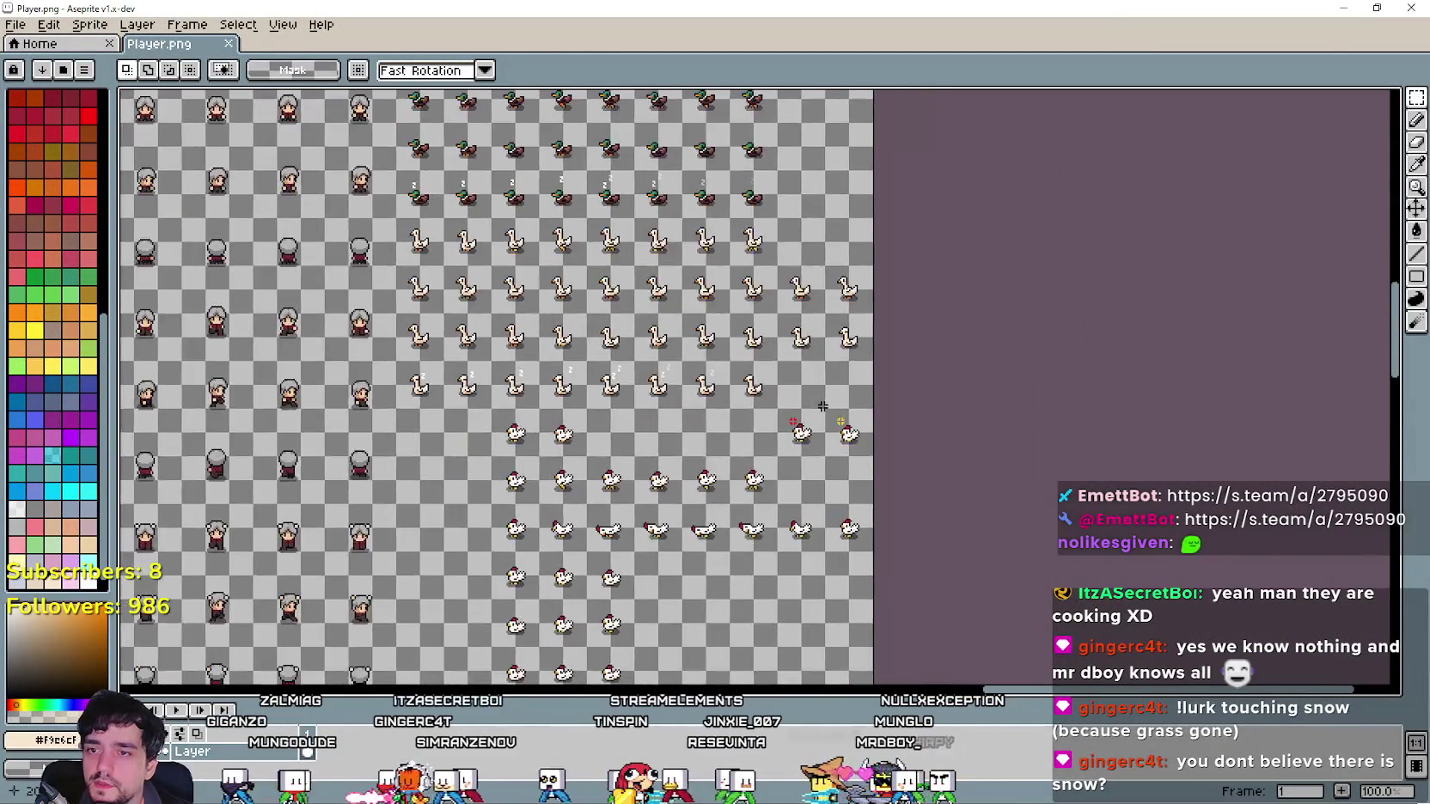
{"action": "scroll", "coordinate": [713, 421], "scroll_direction": "up", "scroll_amount": 2}
{"action": "left_click_drag", "start_coordinate": [729, 386], "coordinate": [876, 486]}
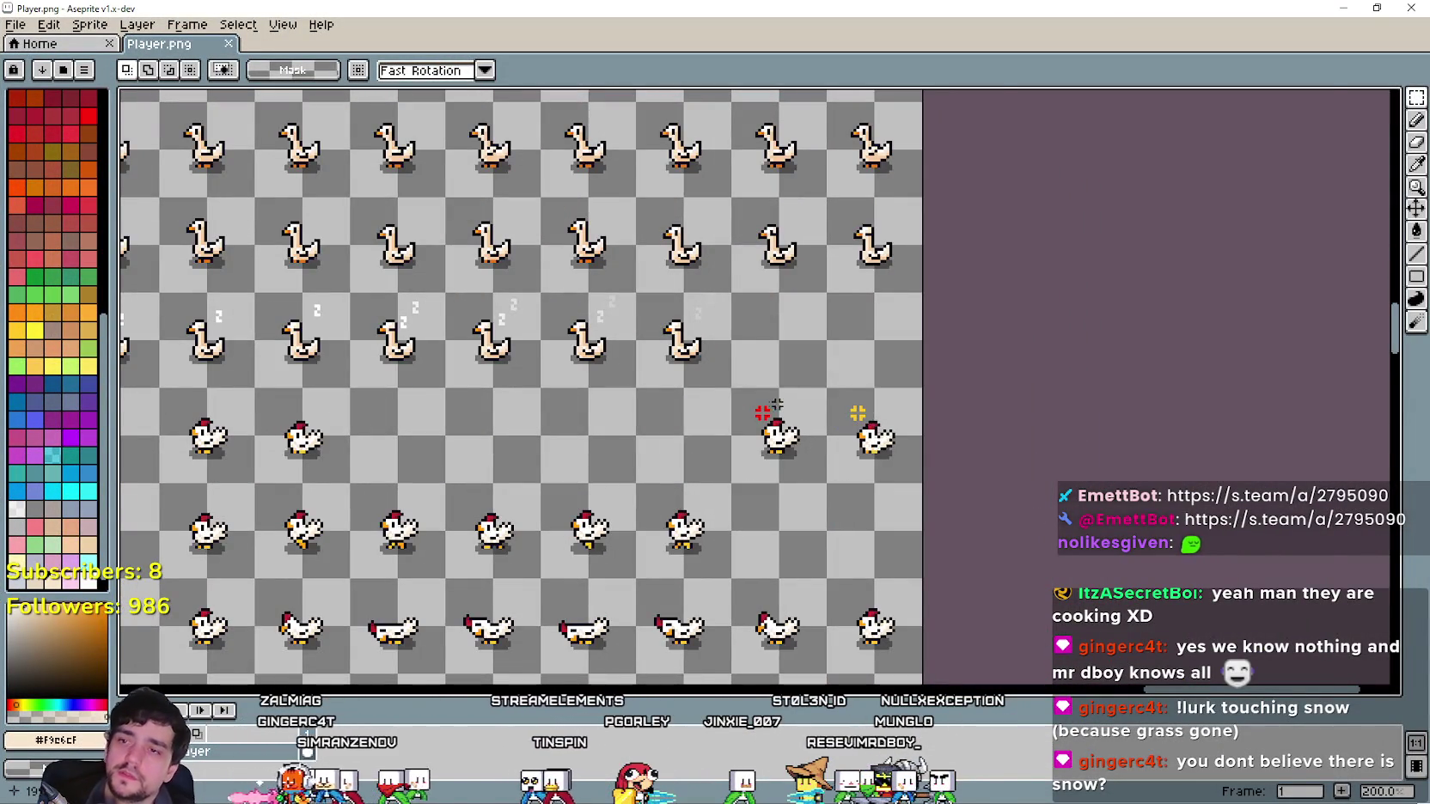
{"action": "scroll", "coordinate": [776, 404], "scroll_direction": "down", "scroll_amount": 2}
{"action": "scroll", "coordinate": [666, 388], "scroll_direction": "up", "scroll_amount": 3}
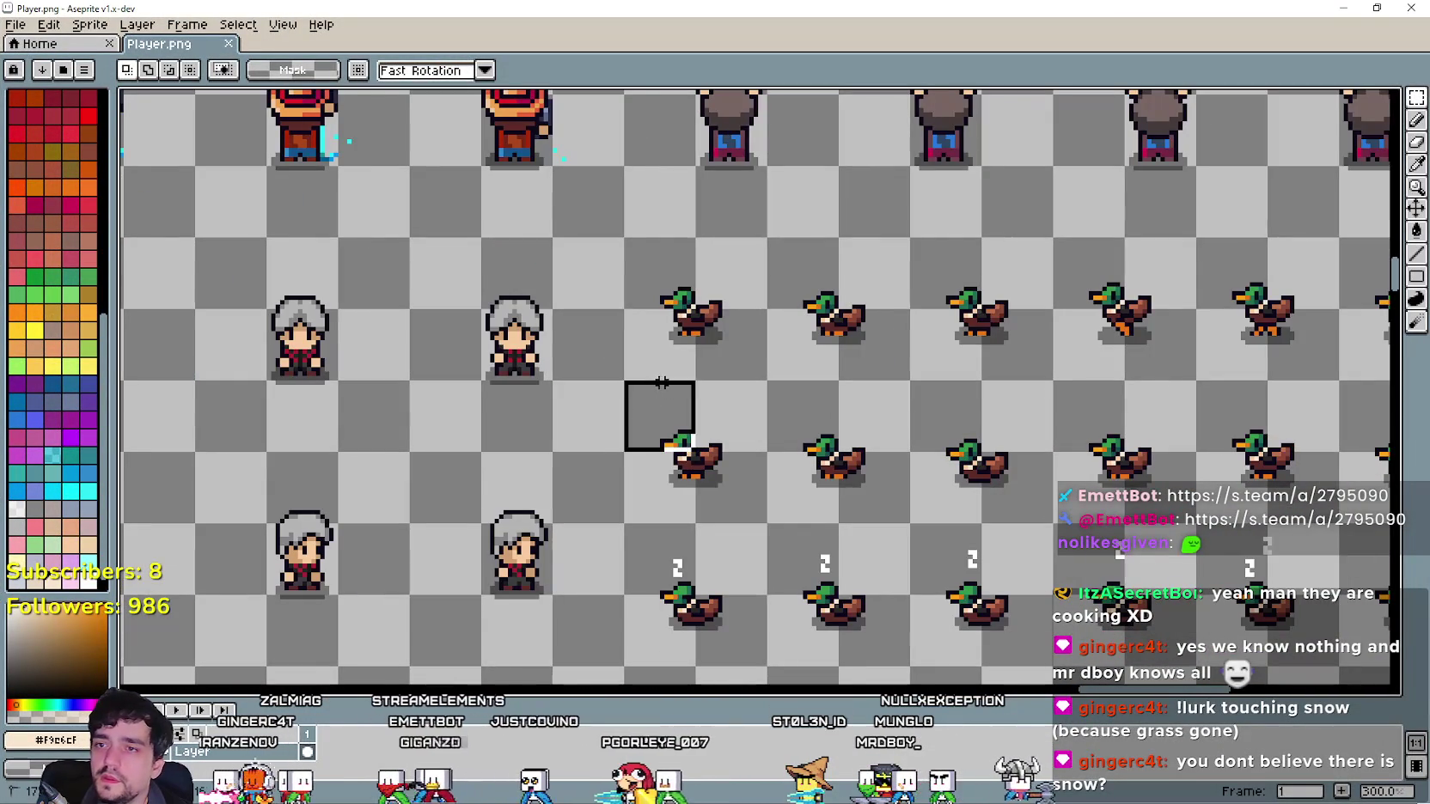
{"action": "mouse_move", "coordinate": [653, 342]}
{"action": "left_mouse_down"}
{"action": "mouse_move", "coordinate": [824, 249]}
{"action": "mouse_move", "coordinate": [907, 245]}
{"action": "left_mouse_up"}
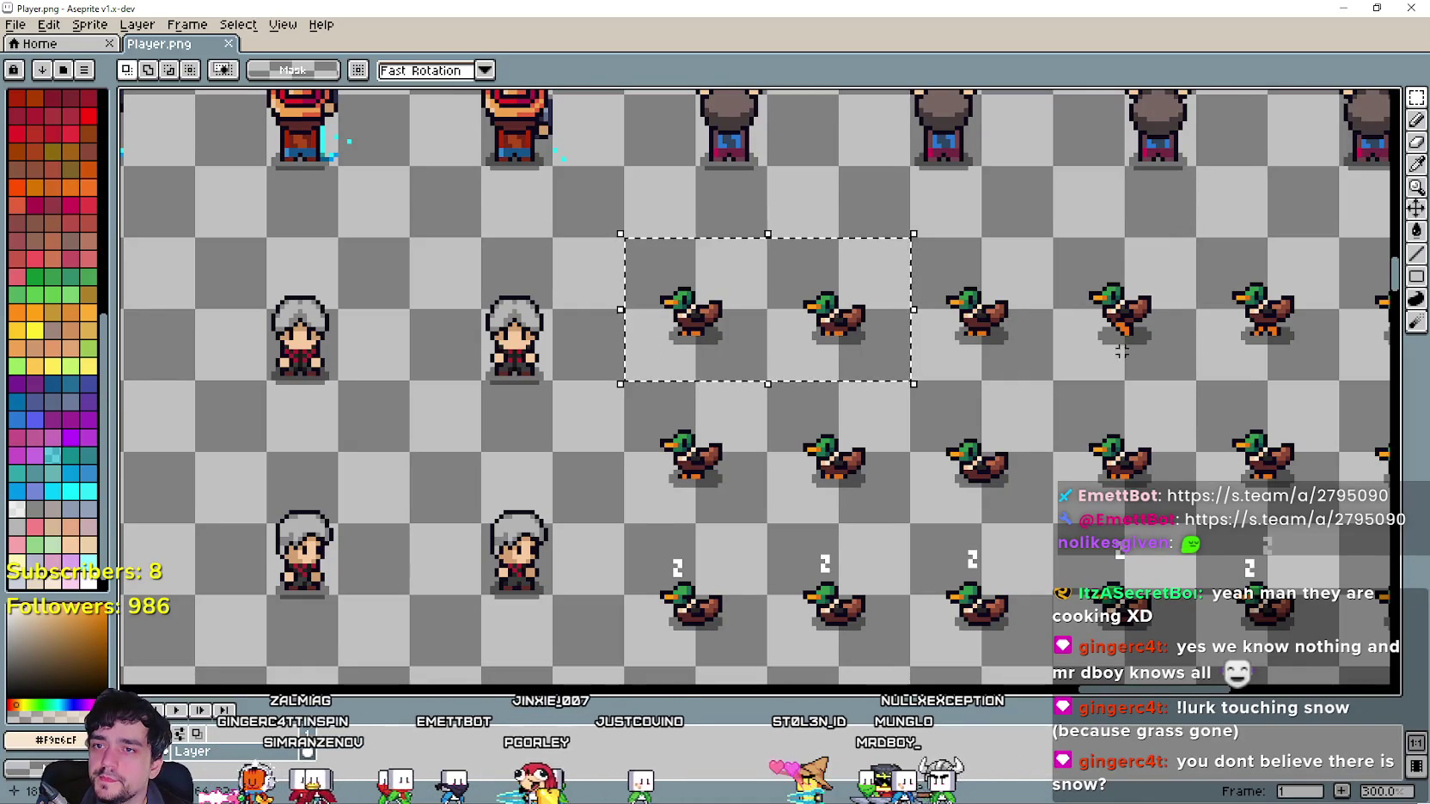
{"action": "key", "text": "ctrl+c"}
{"action": "key", "text": "ctrl+v"}
{"action": "mouse_move", "coordinate": [638, 339]}
{"action": "left_mouse_down"}
{"action": "mouse_move", "coordinate": [846, 376]}
{"action": "mouse_move", "coordinate": [852, 319]}
{"action": "left_mouse_up"}
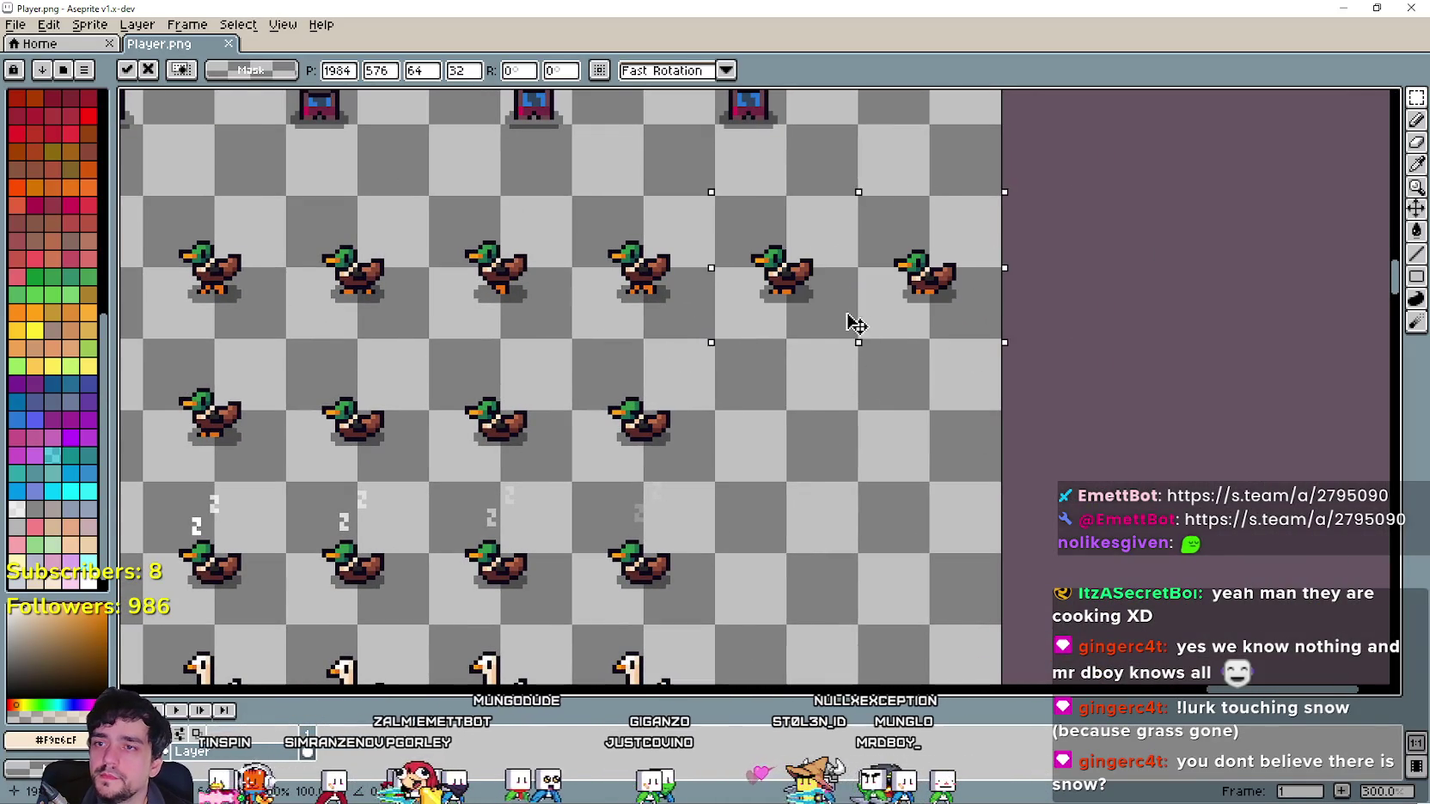
{"action": "left_click", "coordinate": [887, 403]}
Paste the red cross icon above a duck.
{"action": "scroll", "coordinate": [887, 402], "scroll_direction": "down", "scroll_amount": 2}
{"action": "scroll", "coordinate": [859, 601], "scroll_direction": "up", "scroll_amount": 2}
{"action": "scroll", "coordinate": [807, 585], "scroll_direction": "down", "scroll_amount": 1}
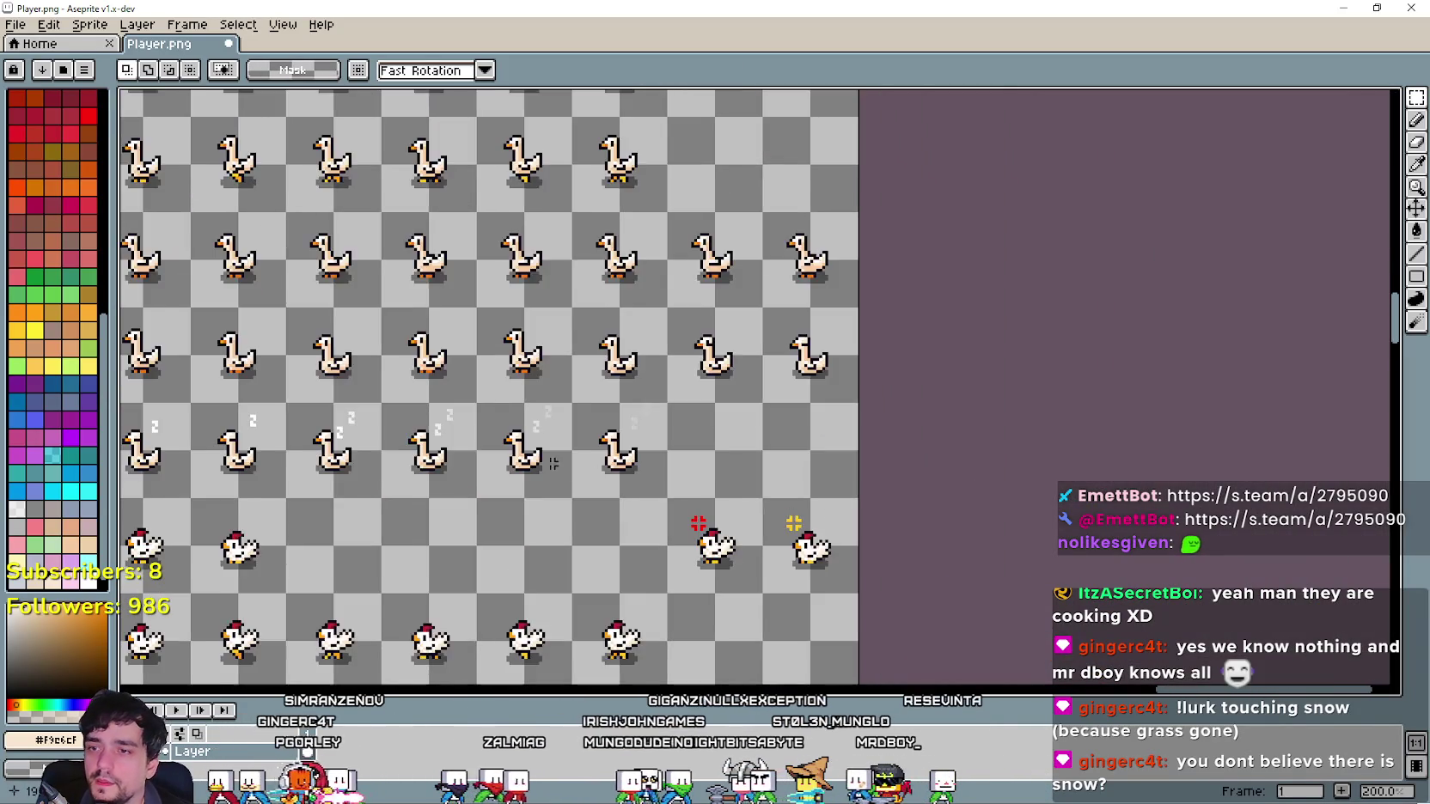
{"action": "scroll", "coordinate": [773, 584], "scroll_direction": "up", "scroll_amount": 1}
{"action": "scroll", "coordinate": [742, 531], "scroll_direction": "up", "scroll_amount": 1}
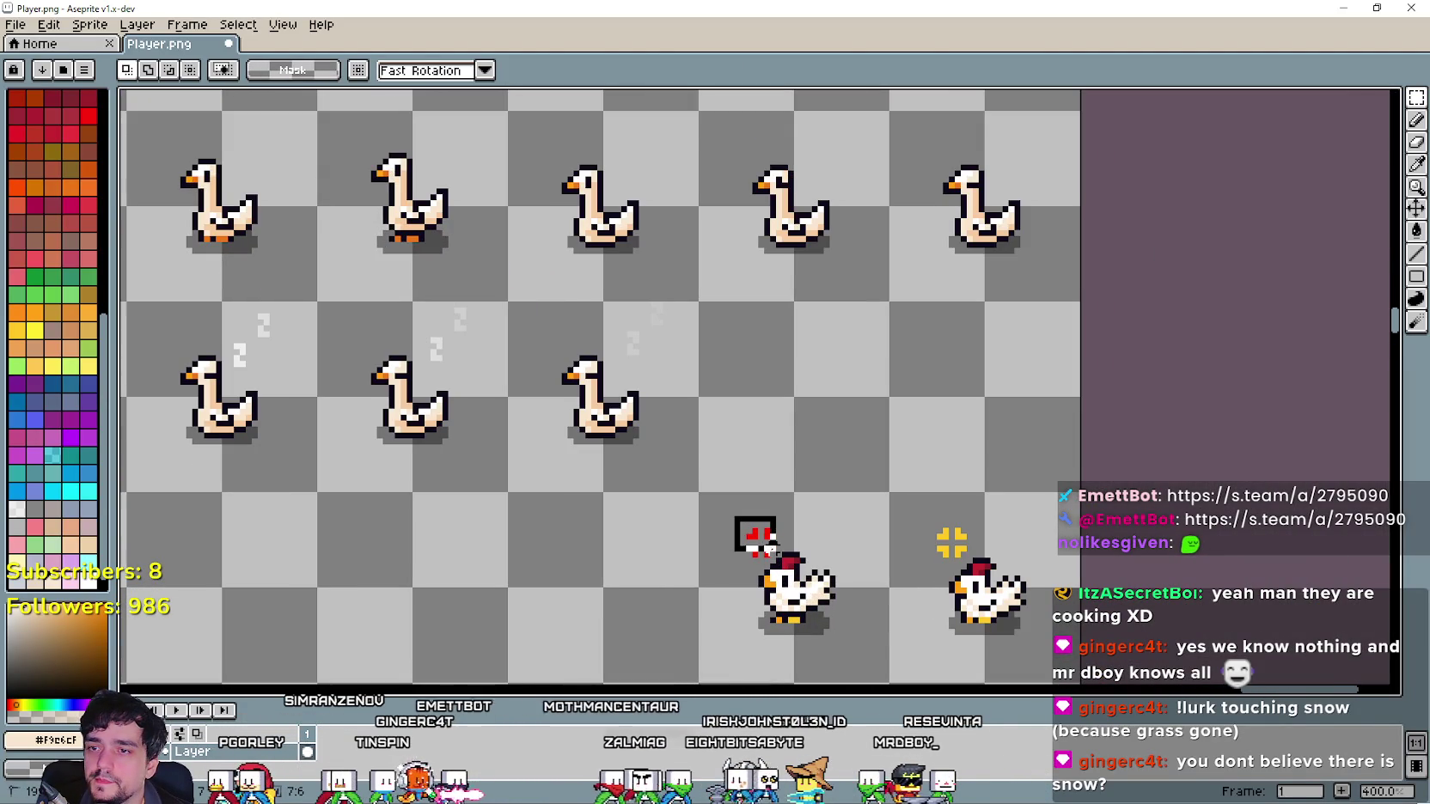
{"action": "scroll", "coordinate": [756, 533], "scroll_direction": "up", "scroll_amount": 10}
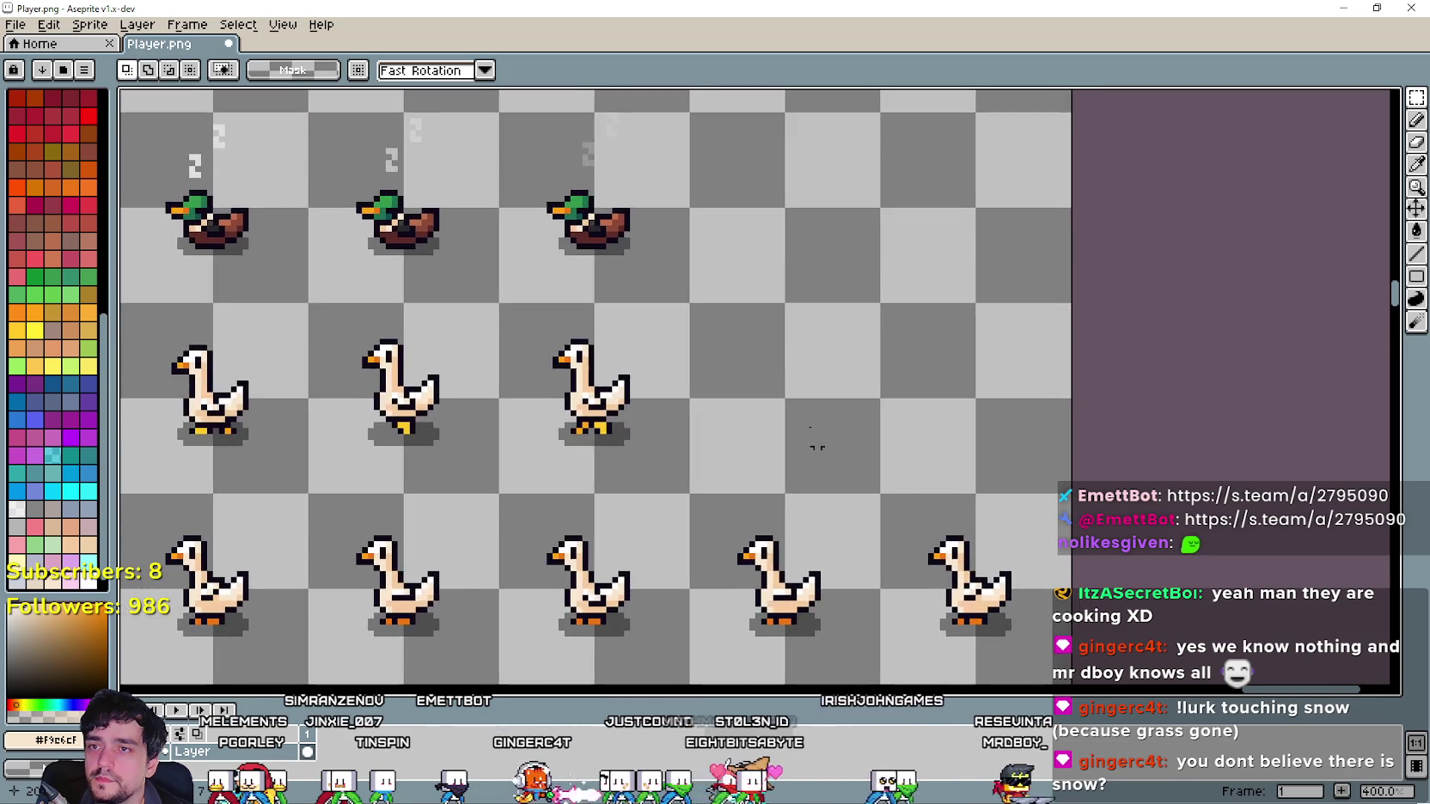
{"action": "scroll", "coordinate": [750, 515], "scroll_direction": "up", "scroll_amount": 3}
{"action": "key", "text": "ctrl+v"}
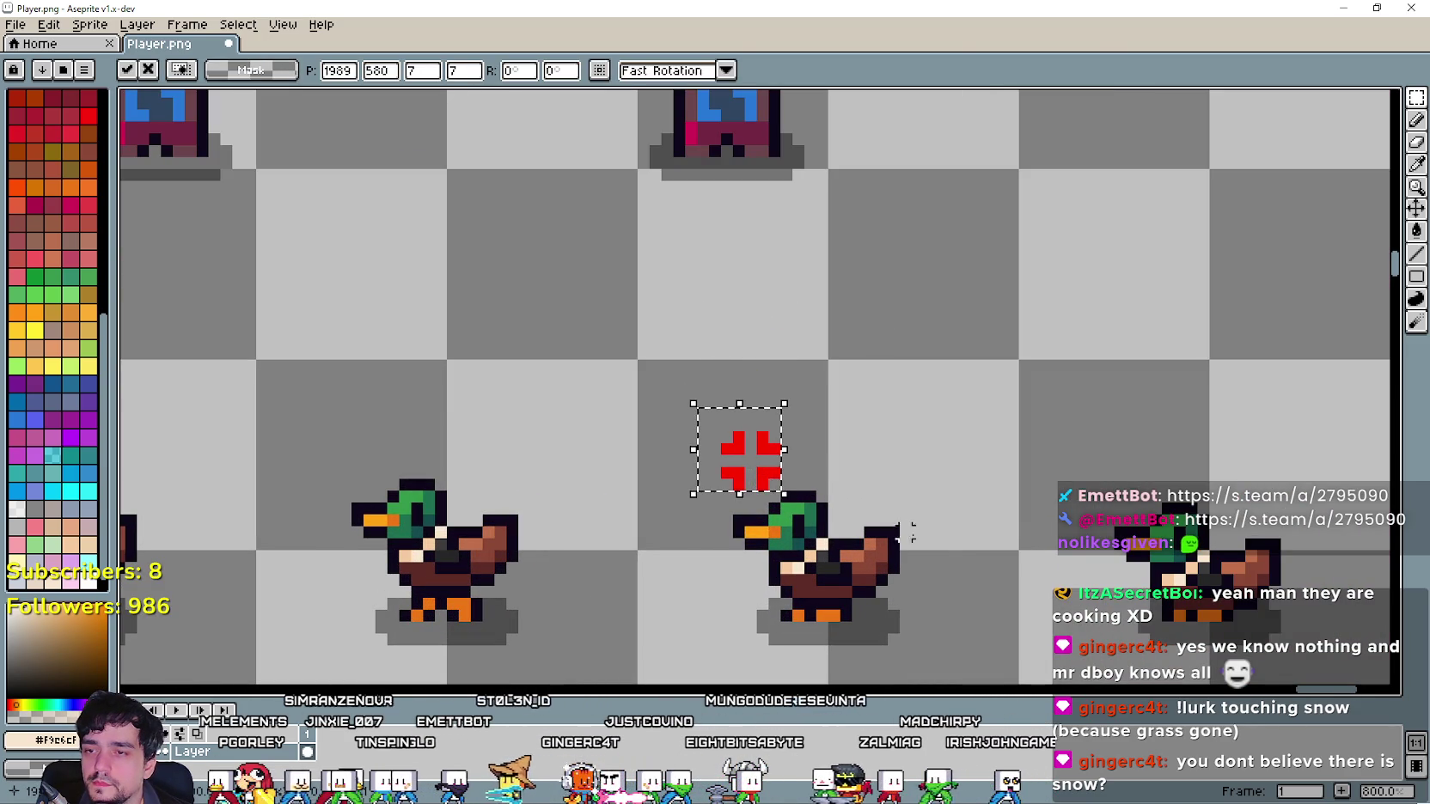
{"action": "key", "text": "Return"}
Paste the yellow cross icon above another duck.
{"action": "scroll", "coordinate": [937, 542], "scroll_direction": "down", "scroll_amount": 7}
{"action": "scroll", "coordinate": [915, 494], "scroll_direction": "up", "scroll_amount": 3}
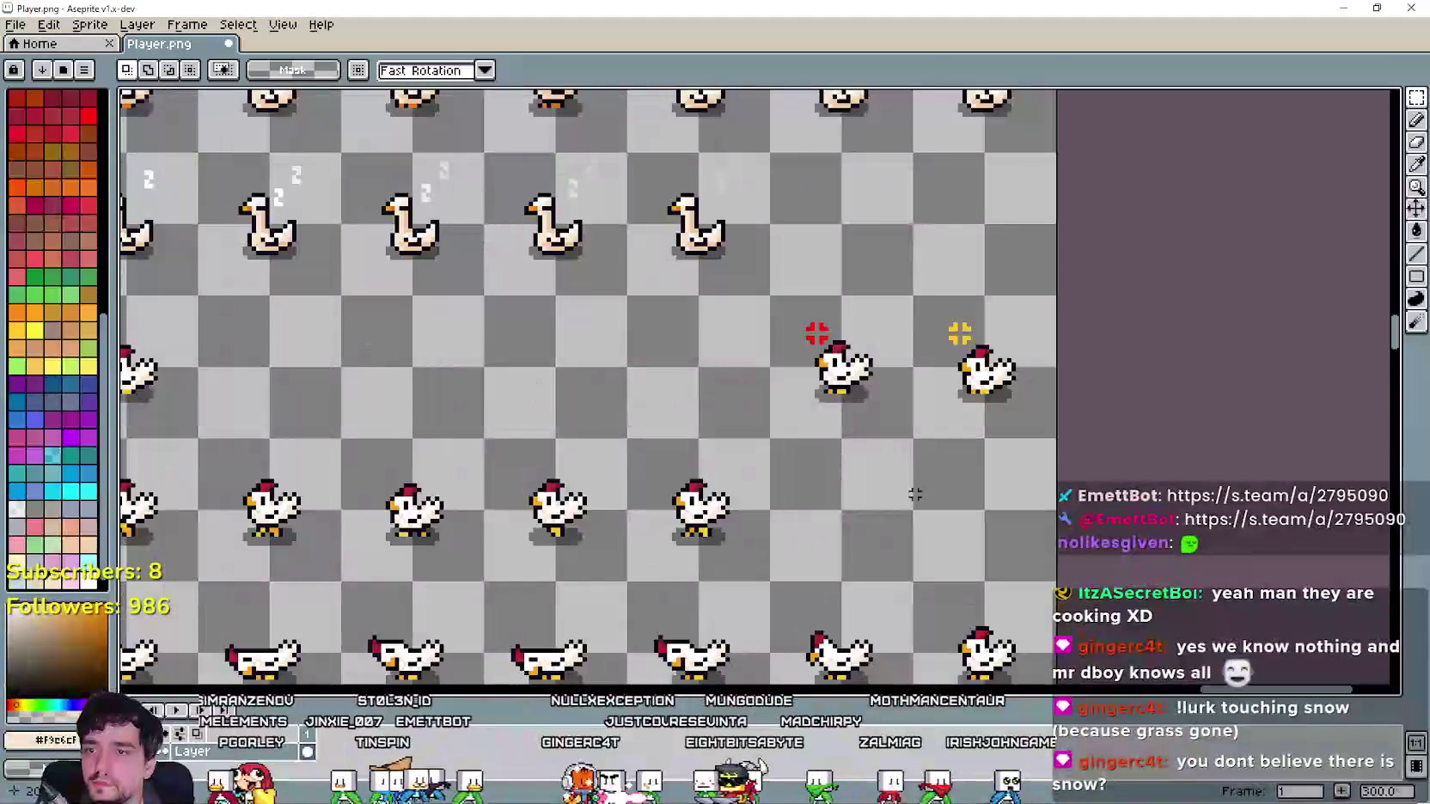
{"action": "scroll", "coordinate": [916, 494], "scroll_direction": "down", "scroll_amount": 1}
{"action": "scroll", "coordinate": [894, 479], "scroll_direction": "up", "scroll_amount": 1}
{"action": "left_click_drag", "start_coordinate": [877, 91], "coordinate": [849, 389]}
{"action": "scroll", "coordinate": [810, 319], "scroll_direction": "up", "scroll_amount": 2}
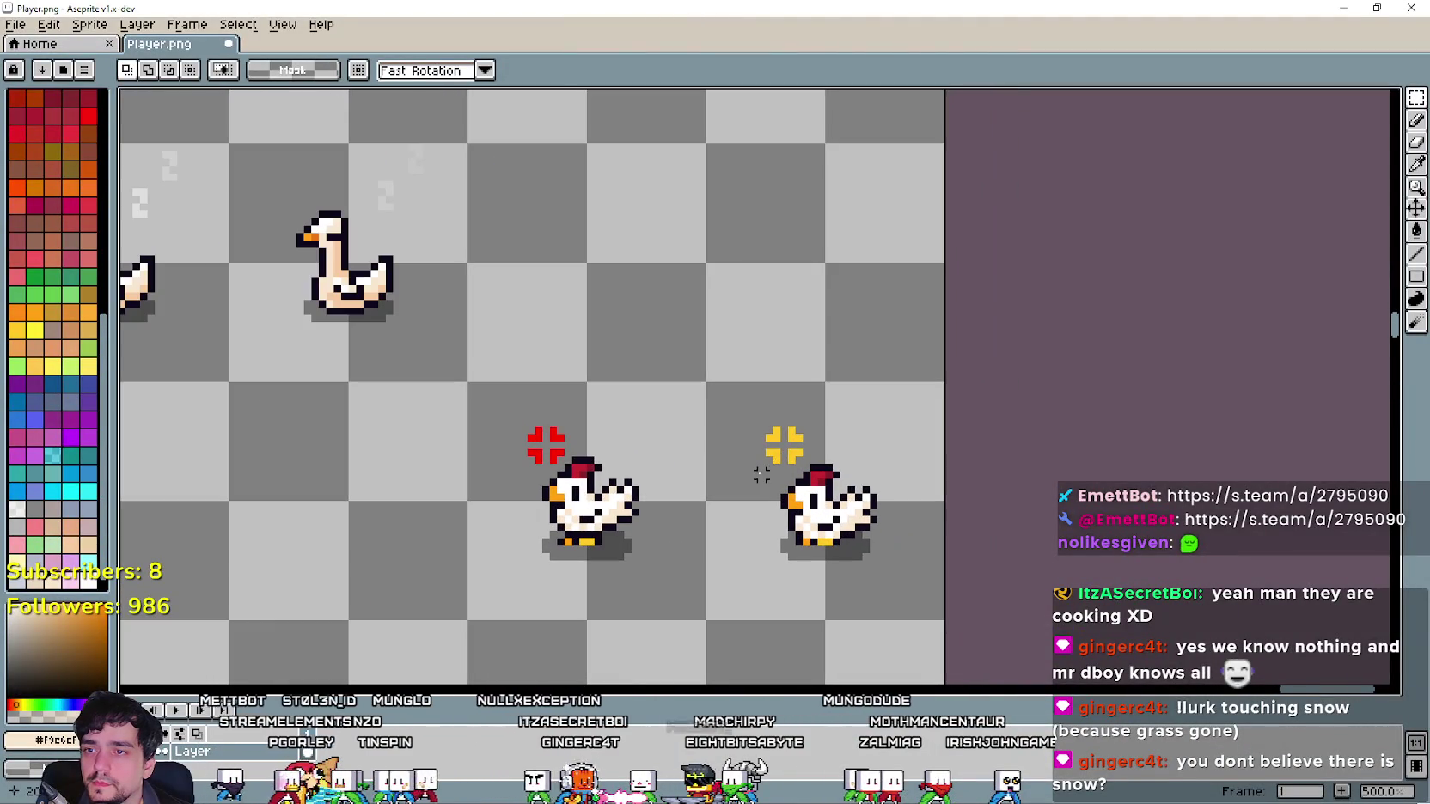
{"action": "scroll", "coordinate": [782, 492], "scroll_direction": "up", "scroll_amount": 2}
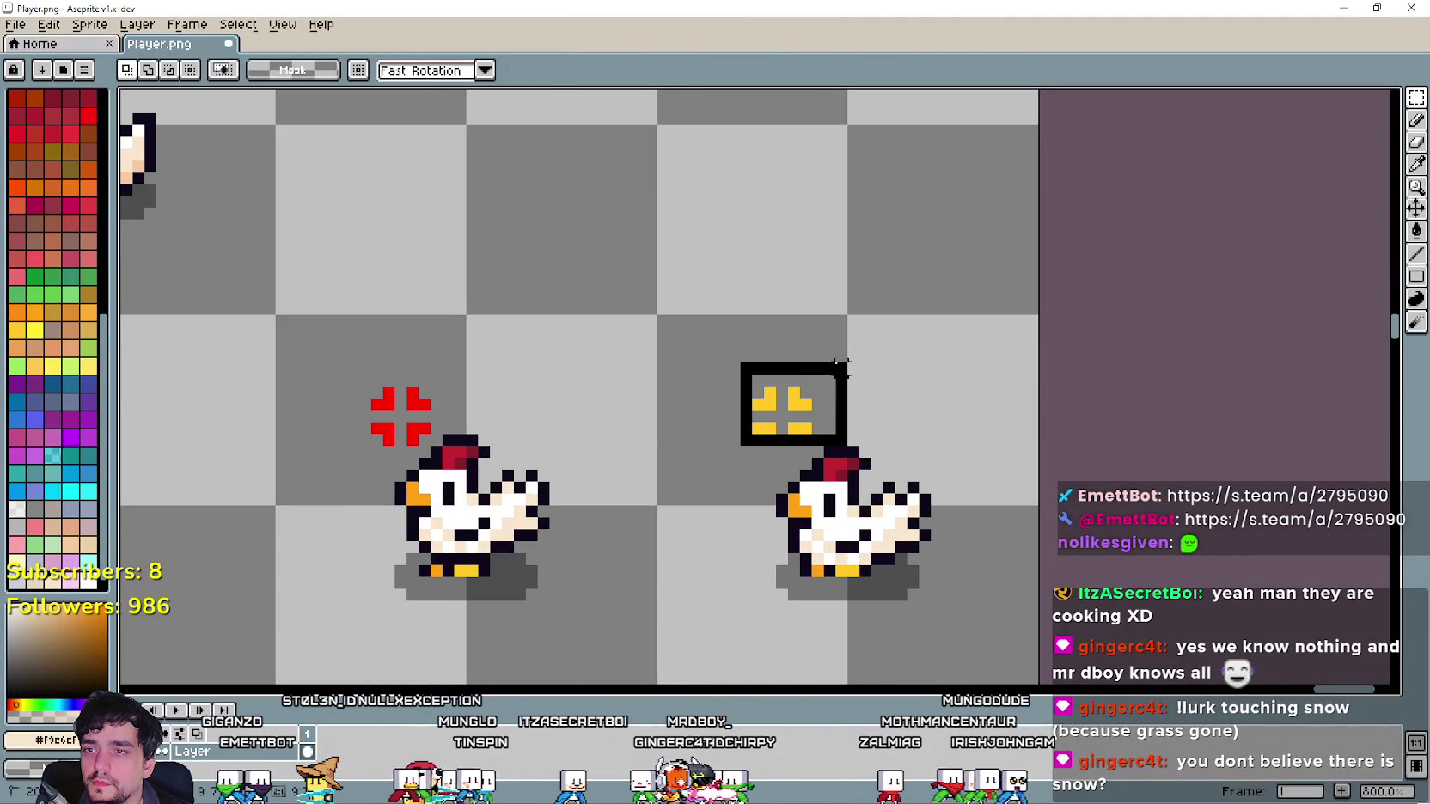
{"action": "scroll", "coordinate": [821, 381], "scroll_direction": "down", "scroll_amount": 3}
{"action": "left_click_drag", "start_coordinate": [763, 384], "coordinate": [718, 680]}
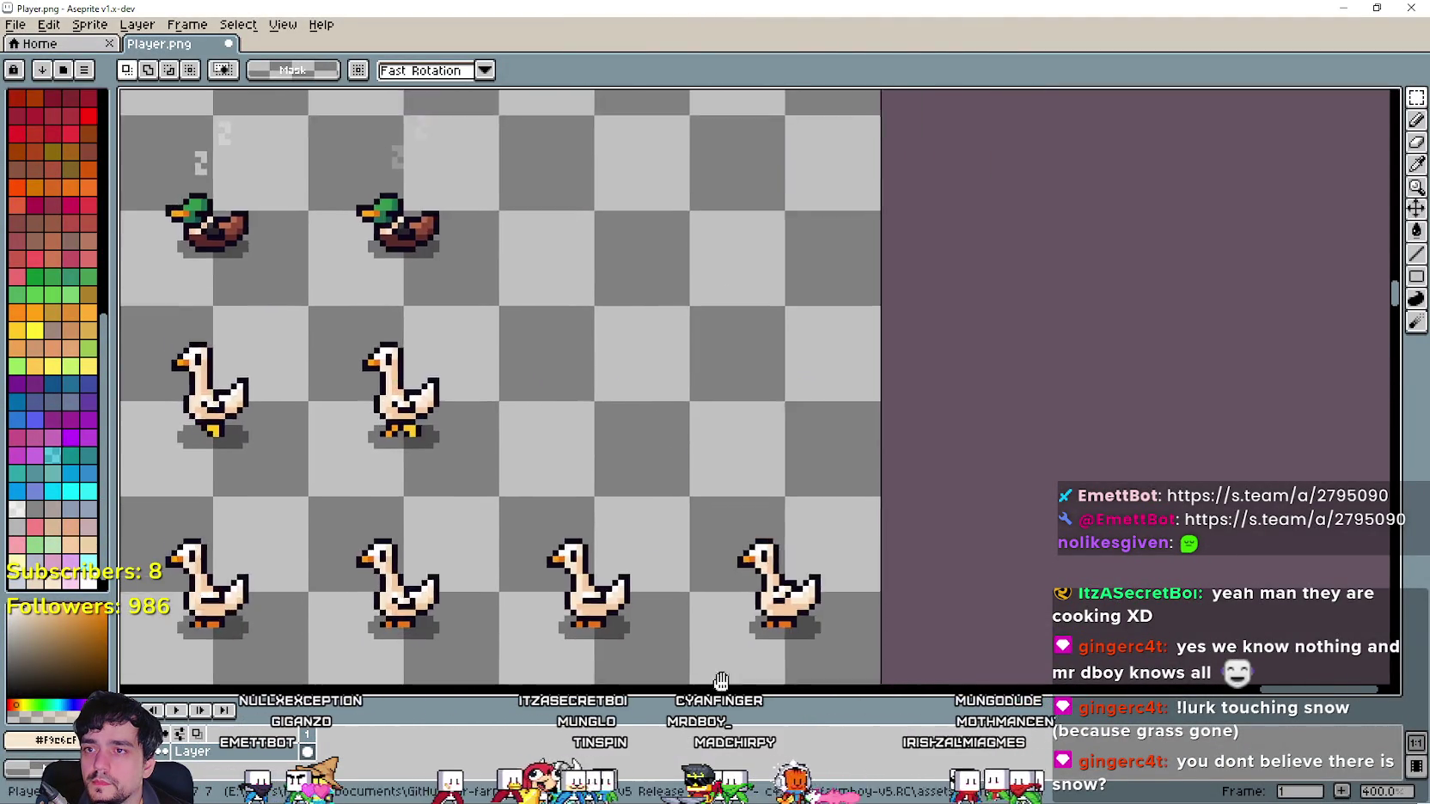
{"action": "left_click_drag", "start_coordinate": [709, 246], "coordinate": [709, 469]}
{"action": "left_click_drag", "start_coordinate": [659, 273], "coordinate": [660, 367]}
{"action": "scroll", "coordinate": [660, 368], "scroll_direction": "up", "scroll_amount": 2}
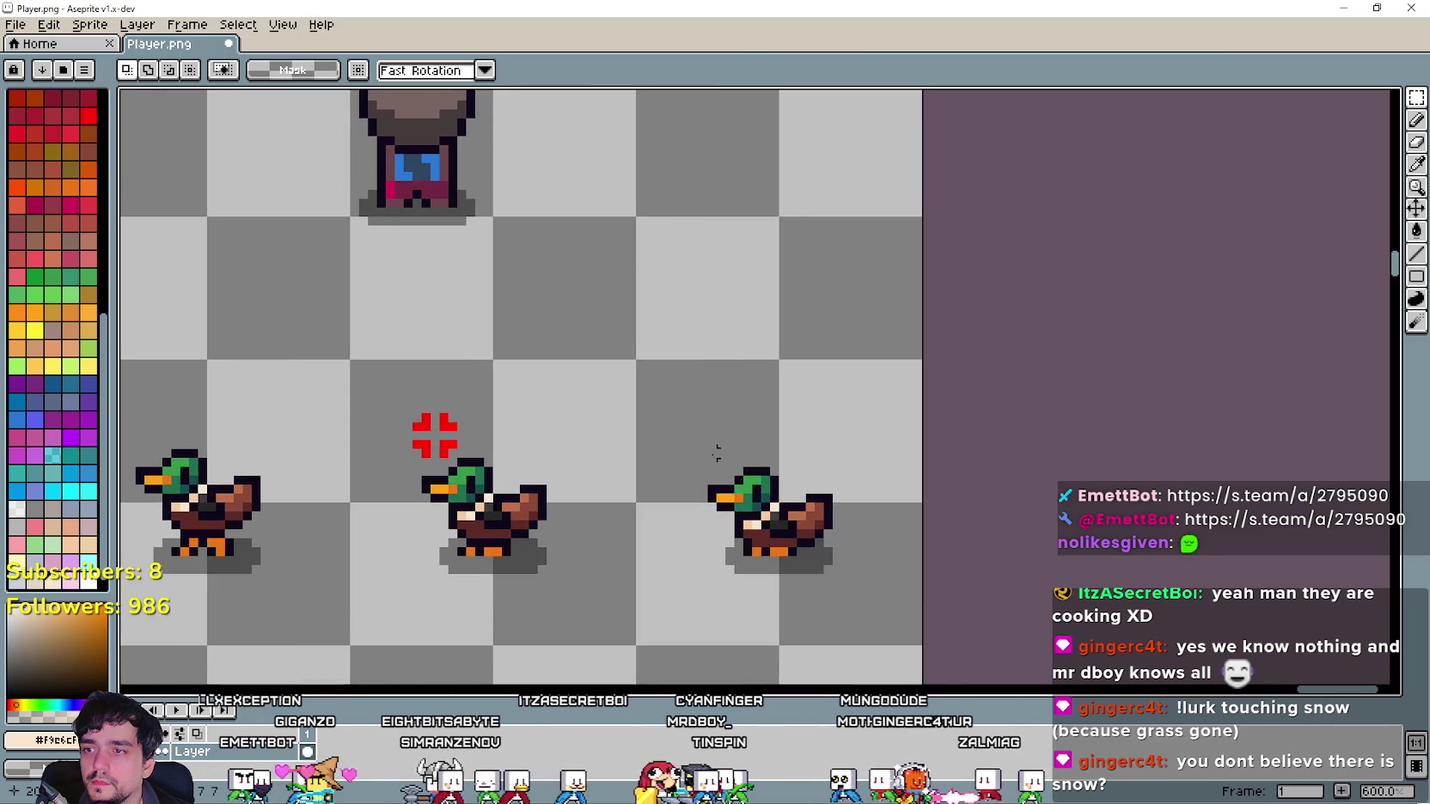
{"action": "key", "text": "ctrl+v"}
{"action": "scroll", "coordinate": [739, 388], "scroll_direction": "up", "scroll_amount": 1}
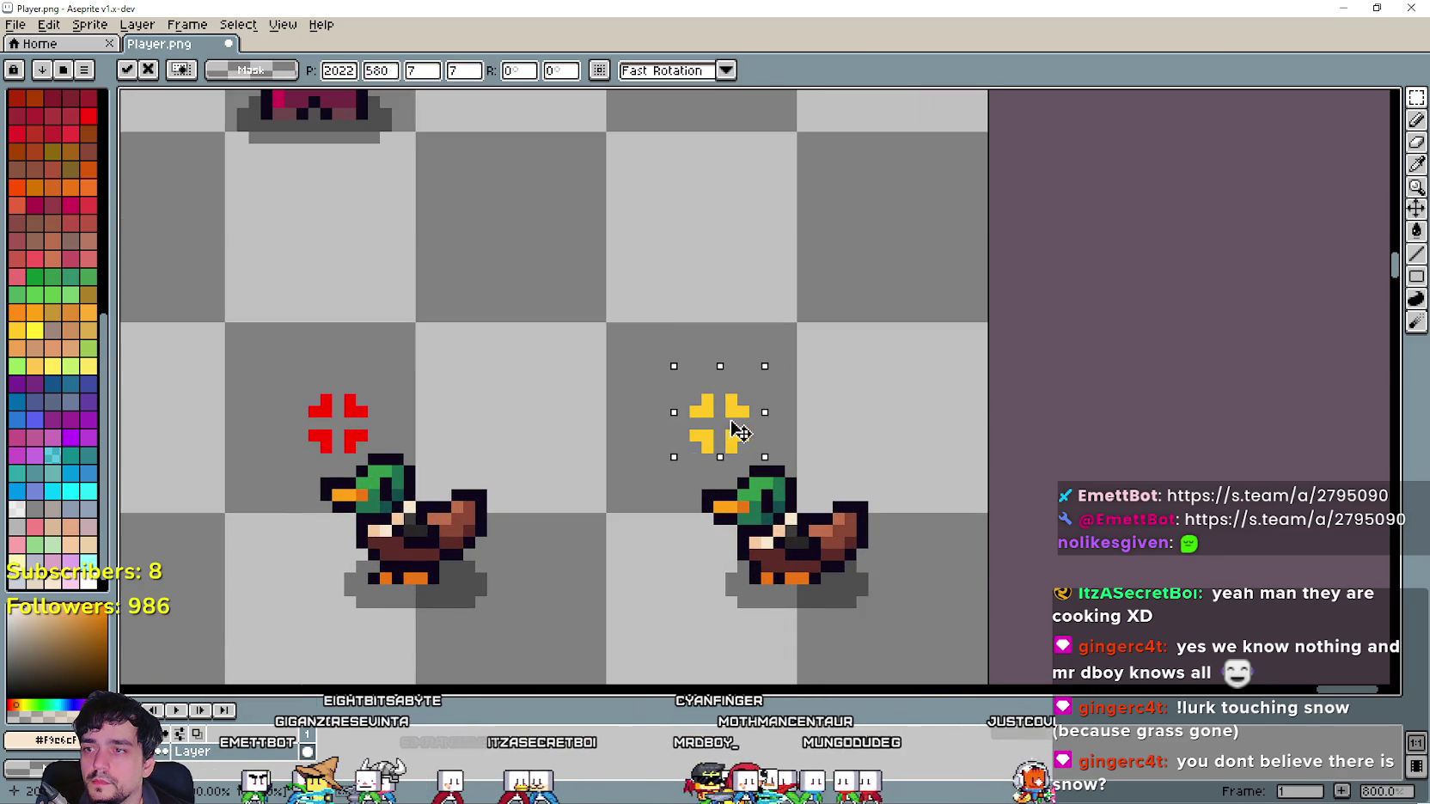
{"action": "key", "text": "Return"}
Select the stray spots beside the red and yellow crosses and save Player.png.
{"action": "scroll", "coordinate": [587, 549], "scroll_direction": "down", "scroll_amount": 3}
{"action": "scroll", "coordinate": [404, 565], "scroll_direction": "up", "scroll_amount": 5}
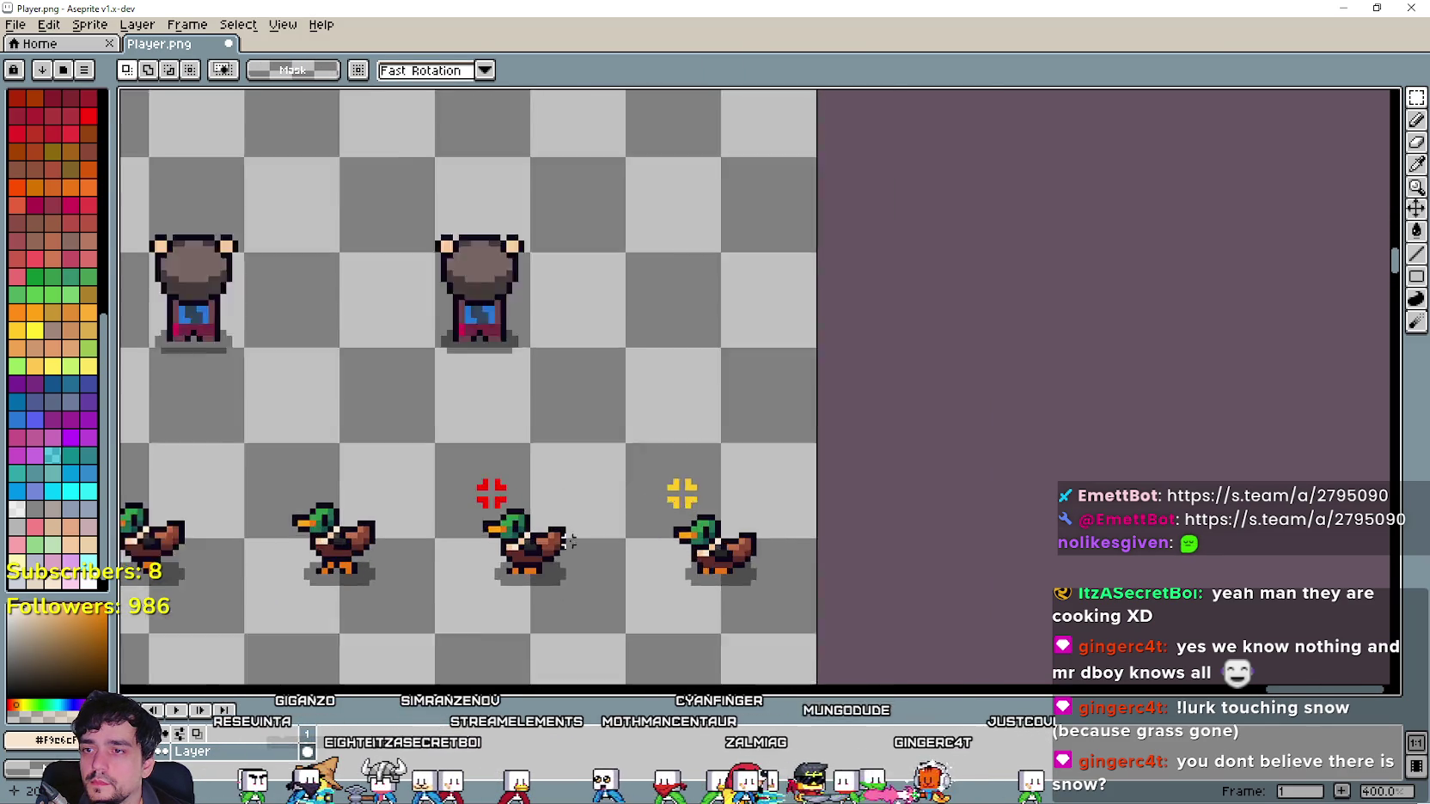
{"action": "mouse_move", "coordinate": [405, 584]}
{"action": "left_mouse_down"}
{"action": "mouse_move", "coordinate": [916, 495]}
{"action": "mouse_move", "coordinate": [1148, 416]}
{"action": "left_mouse_up"}
{"action": "left_click_drag", "start_coordinate": [541, 327], "coordinate": [612, 398]}
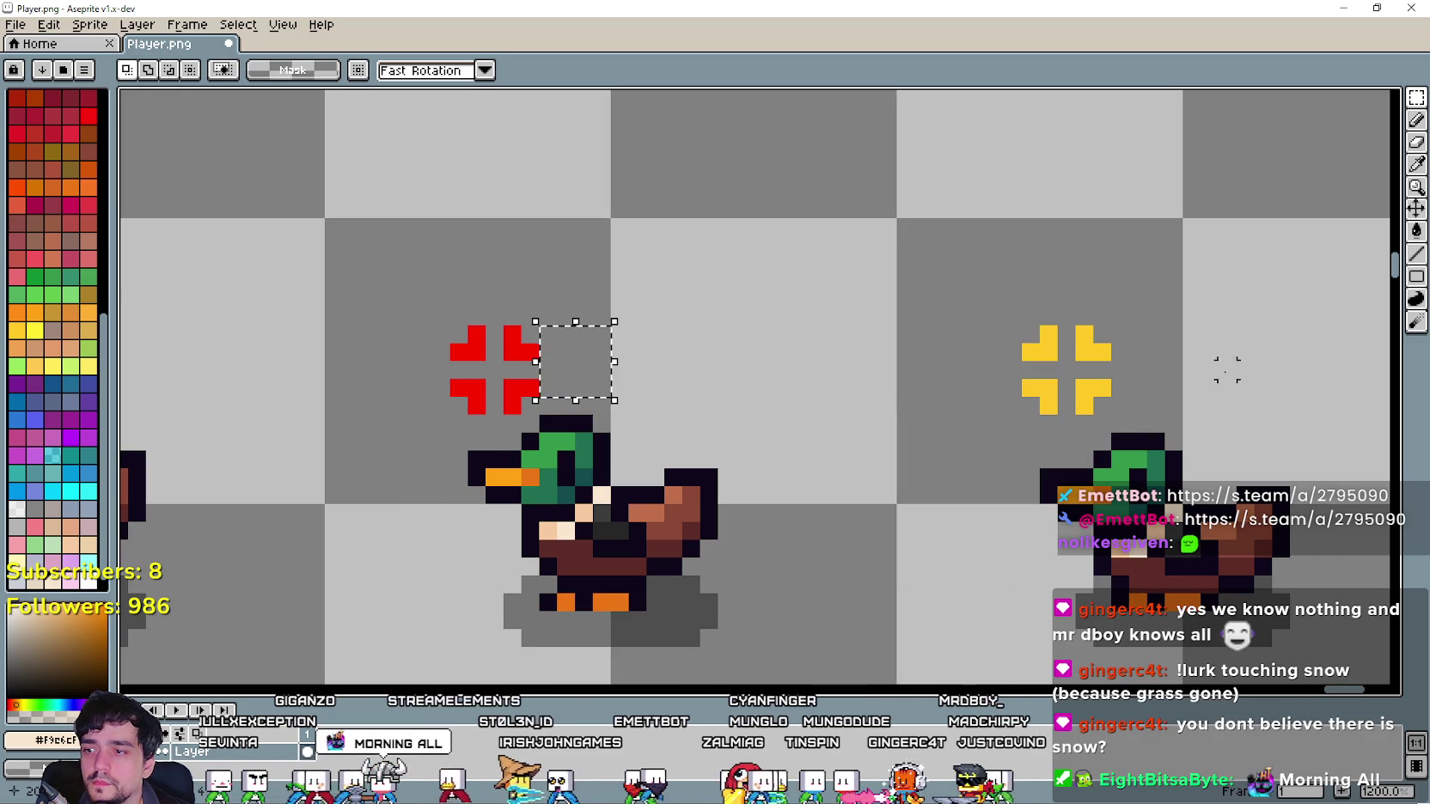
{"action": "left_click_drag", "start_coordinate": [1116, 329], "coordinate": [1182, 416]}
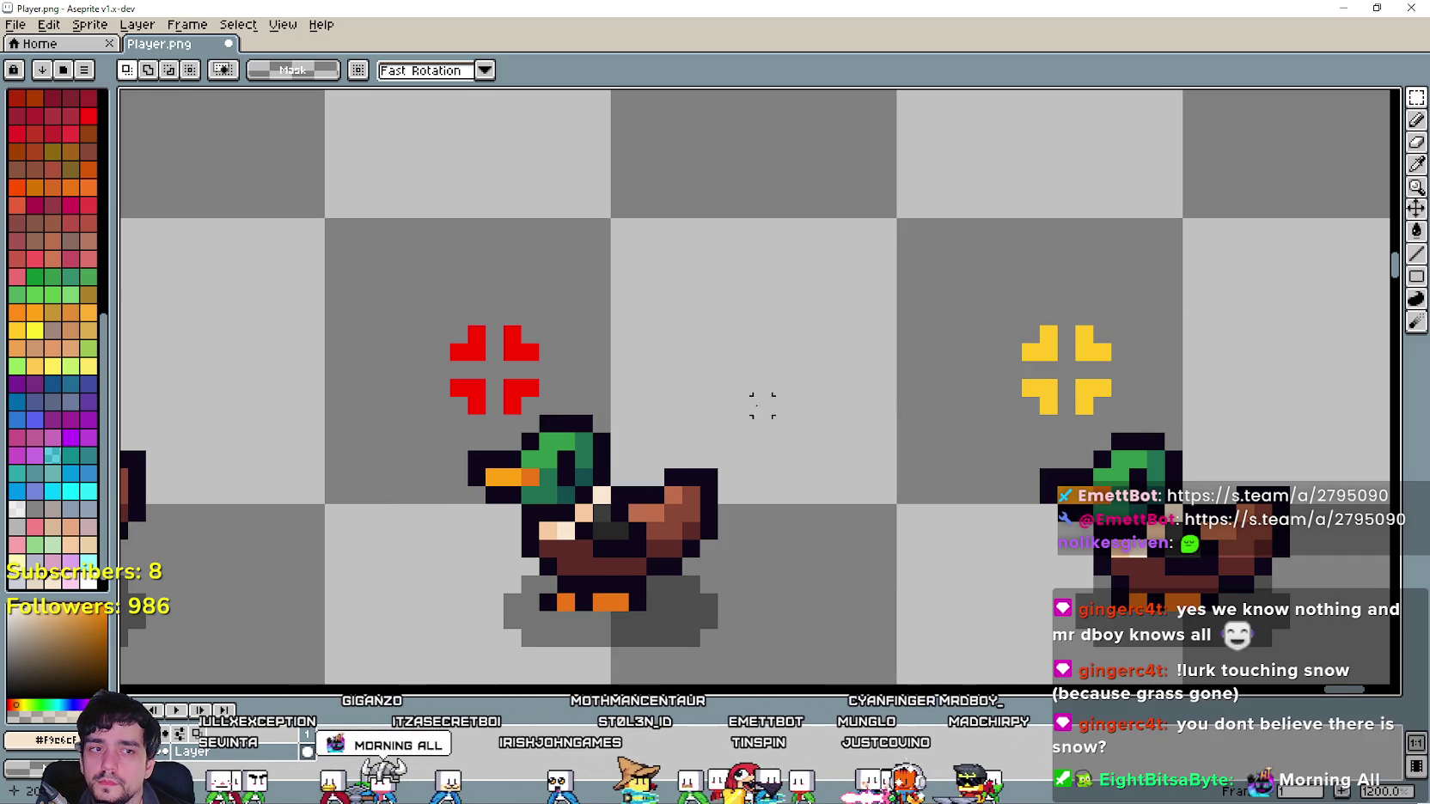
{"action": "key", "text": "ctrl+s"}
Let Godot reimport the sheet, then return to Player.png in Aseprite.
{"action": "scroll", "coordinate": [778, 405], "scroll_direction": "down", "scroll_amount": 1}
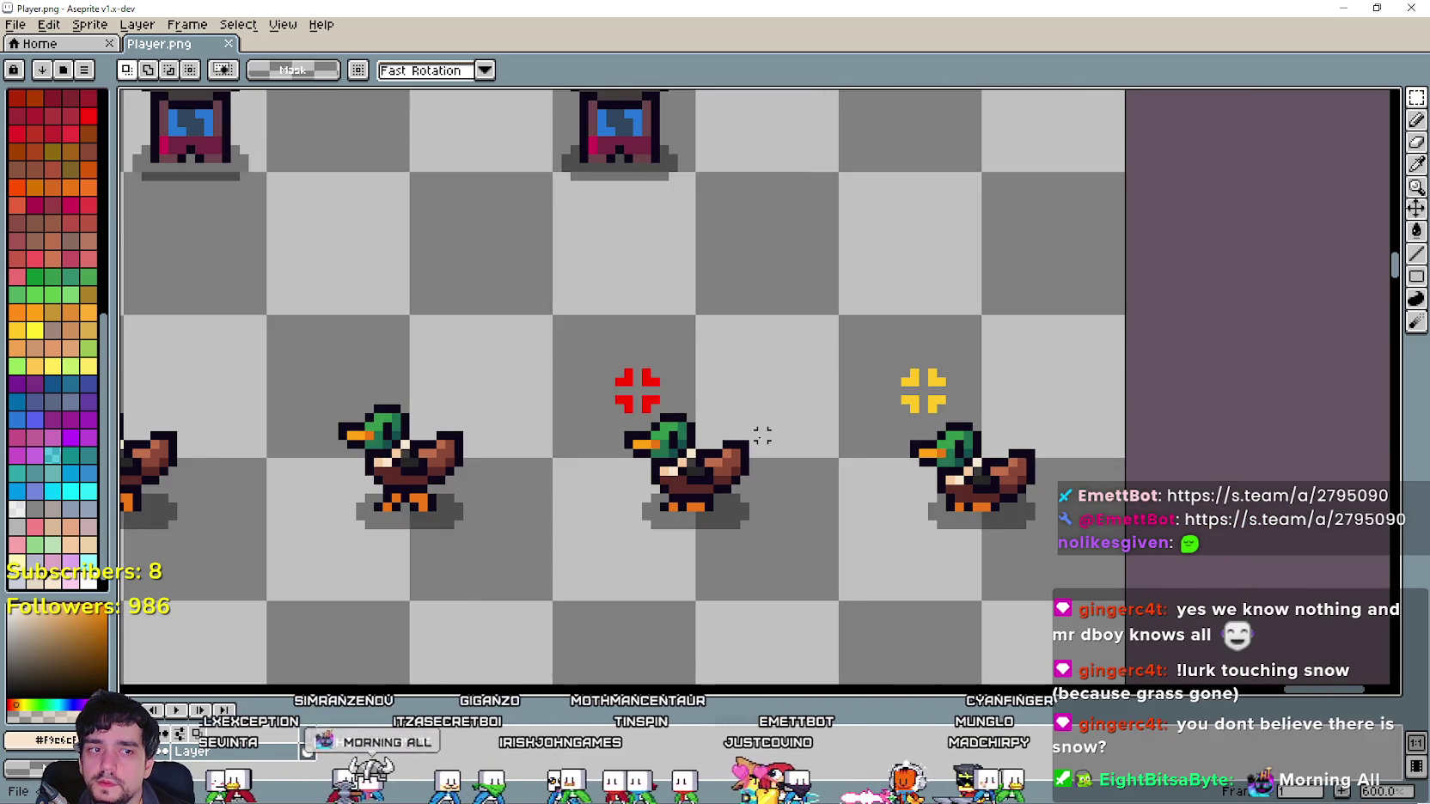
{"action": "scroll", "coordinate": [763, 435], "scroll_direction": "down", "scroll_amount": 1}
{"action": "scroll", "coordinate": [1012, 333], "scroll_direction": "down", "scroll_amount": 2}
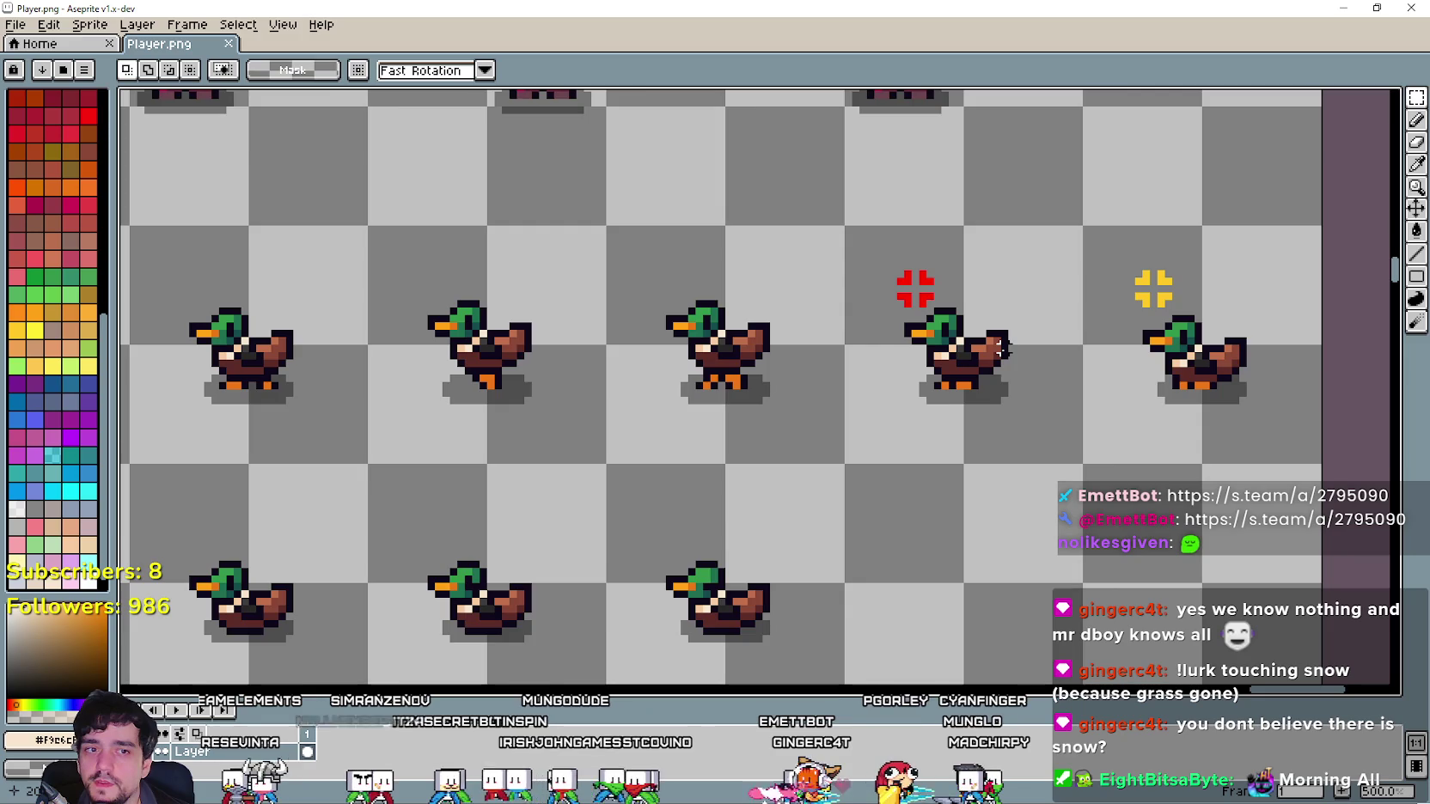
{"action": "scroll", "coordinate": [1001, 348], "scroll_direction": "down", "scroll_amount": 4}
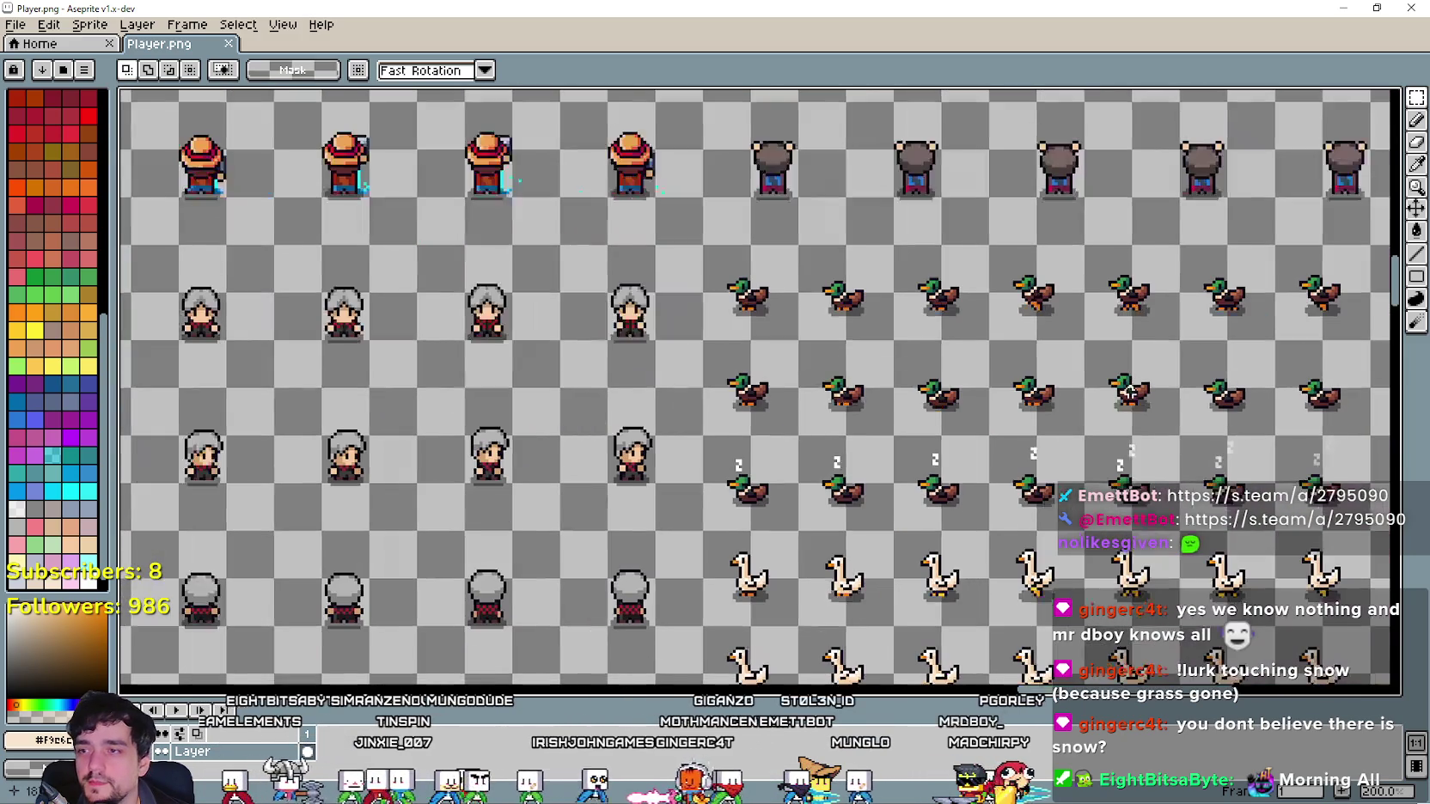
{"action": "left_click", "coordinate": [1327, 6]}
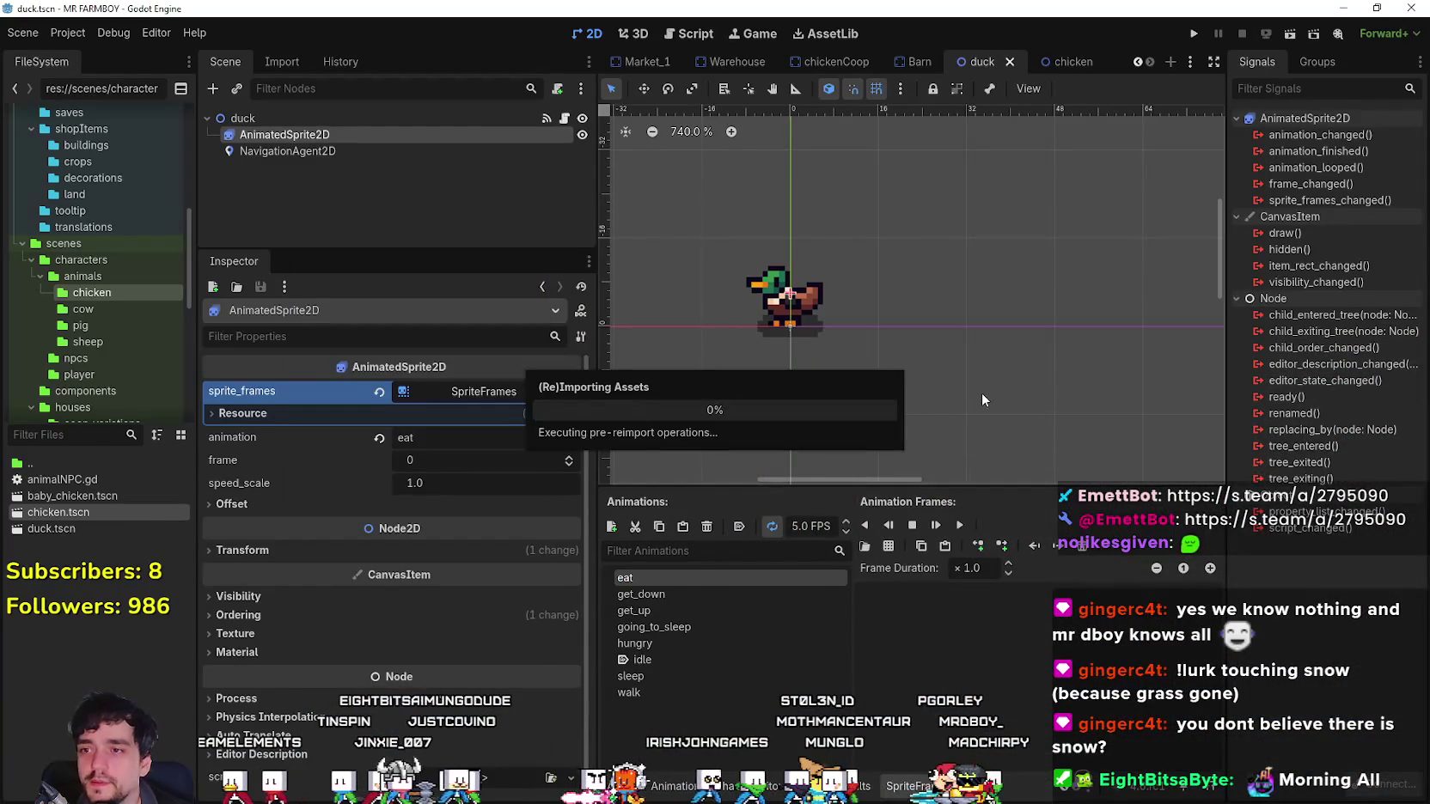
{"action": "key", "text": "alt+Tab"}
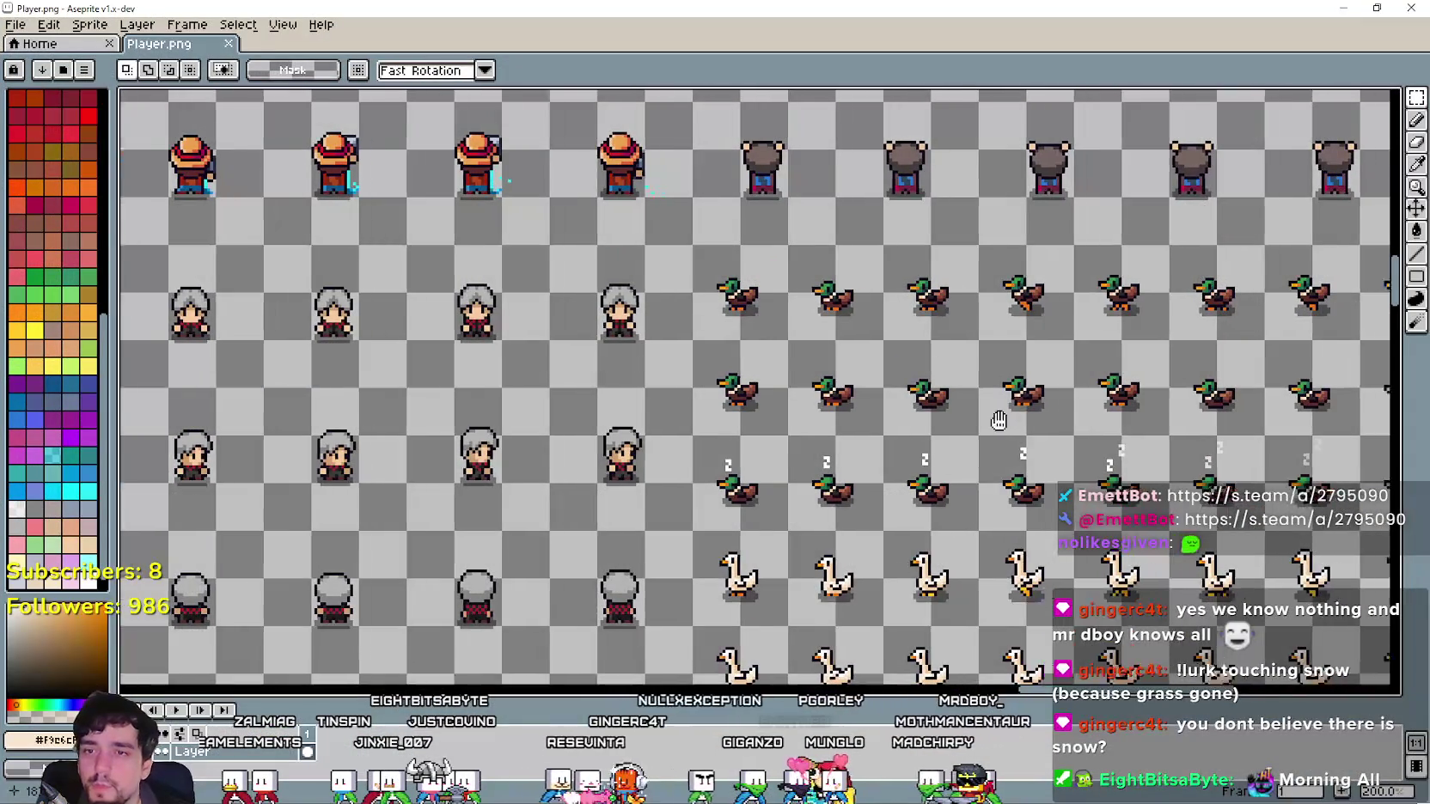
Pan and zoom across the sprite sheet to view the character and geese rows.
{"action": "mouse_move", "coordinate": [997, 418]}
{"action": "left_mouse_down"}
{"action": "mouse_move", "coordinate": [677, 359]}
{"action": "mouse_move", "coordinate": [990, 388]}
{"action": "left_mouse_up"}
{"action": "left_click_drag", "start_coordinate": [621, 460], "coordinate": [689, 391]}
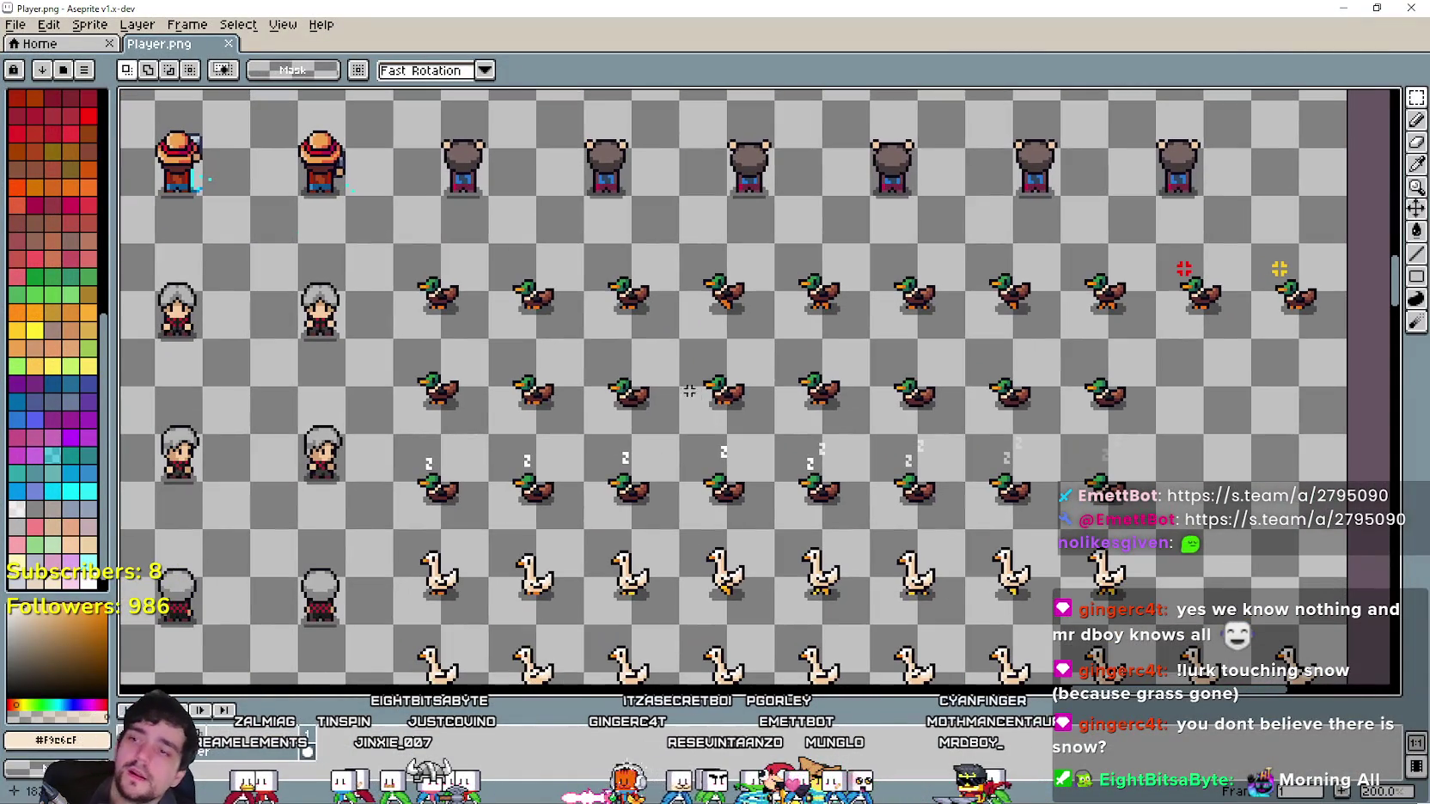
{"action": "scroll", "coordinate": [718, 393], "scroll_direction": "up", "scroll_amount": 1}
{"action": "scroll", "coordinate": [722, 388], "scroll_direction": "down", "scroll_amount": 1}
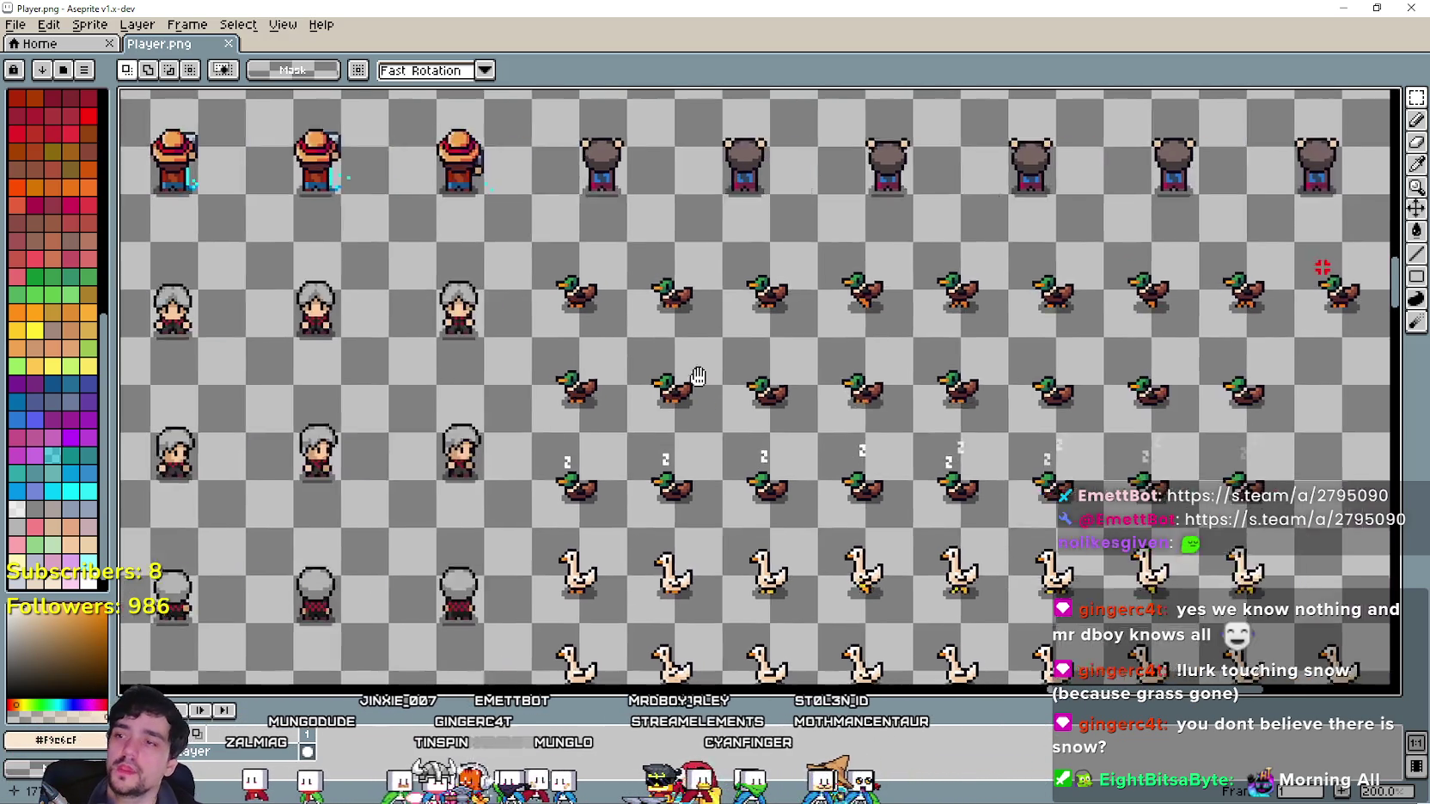
{"action": "scroll", "coordinate": [714, 361], "scroll_direction": "up", "scroll_amount": 1}
{"action": "scroll", "coordinate": [730, 404], "scroll_direction": "down", "scroll_amount": 3}
{"action": "scroll", "coordinate": [740, 443], "scroll_direction": "up", "scroll_amount": 3}
{"action": "mouse_move", "coordinate": [740, 442]}
{"action": "left_mouse_down"}
{"action": "mouse_move", "coordinate": [756, 409]}
{"action": "mouse_move", "coordinate": [814, 478]}
{"action": "mouse_move", "coordinate": [825, 516]}
{"action": "mouse_move", "coordinate": [807, 539]}
{"action": "left_mouse_up"}
{"action": "mouse_move", "coordinate": [814, 418]}
{"action": "left_mouse_down"}
{"action": "mouse_move", "coordinate": [906, 483]}
{"action": "mouse_move", "coordinate": [741, 282]}
{"action": "mouse_move", "coordinate": [853, 512]}
{"action": "mouse_move", "coordinate": [412, 86]}
{"action": "left_mouse_up"}
{"action": "scroll", "coordinate": [761, 254], "scroll_direction": "down", "scroll_amount": 3}
{"action": "scroll", "coordinate": [761, 254], "scroll_direction": "up", "scroll_amount": 4}
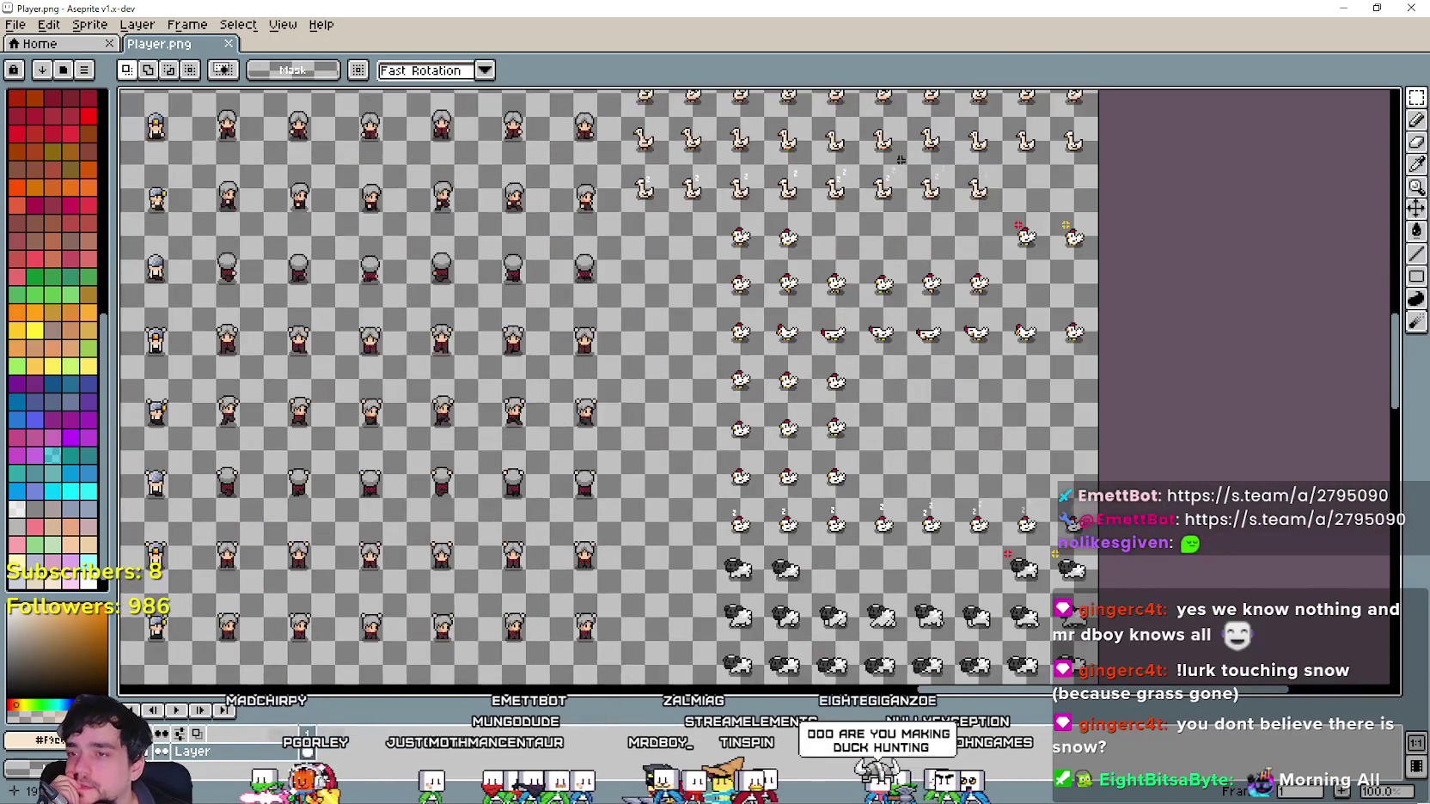
Move the view over the mallard and chicken rows and reveal the frames timeline.
{"action": "mouse_move", "coordinate": [926, 504]}
{"action": "left_mouse_down"}
{"action": "mouse_move", "coordinate": [759, 361]}
{"action": "mouse_move", "coordinate": [601, 420]}
{"action": "mouse_move", "coordinate": [601, 452]}
{"action": "mouse_move", "coordinate": [521, 276]}
{"action": "mouse_move", "coordinate": [404, 284]}
{"action": "mouse_move", "coordinate": [737, 377]}
{"action": "mouse_move", "coordinate": [745, 420]}
{"action": "mouse_move", "coordinate": [661, 341]}
{"action": "mouse_move", "coordinate": [734, 472]}
{"action": "left_mouse_up"}
{"action": "scroll", "coordinate": [839, 574], "scroll_direction": "down", "scroll_amount": 1}
{"action": "mouse_move", "coordinate": [839, 574]}
{"action": "left_mouse_down"}
{"action": "mouse_move", "coordinate": [813, 643]}
{"action": "mouse_move", "coordinate": [773, 482]}
{"action": "mouse_move", "coordinate": [643, 230]}
{"action": "left_mouse_up"}
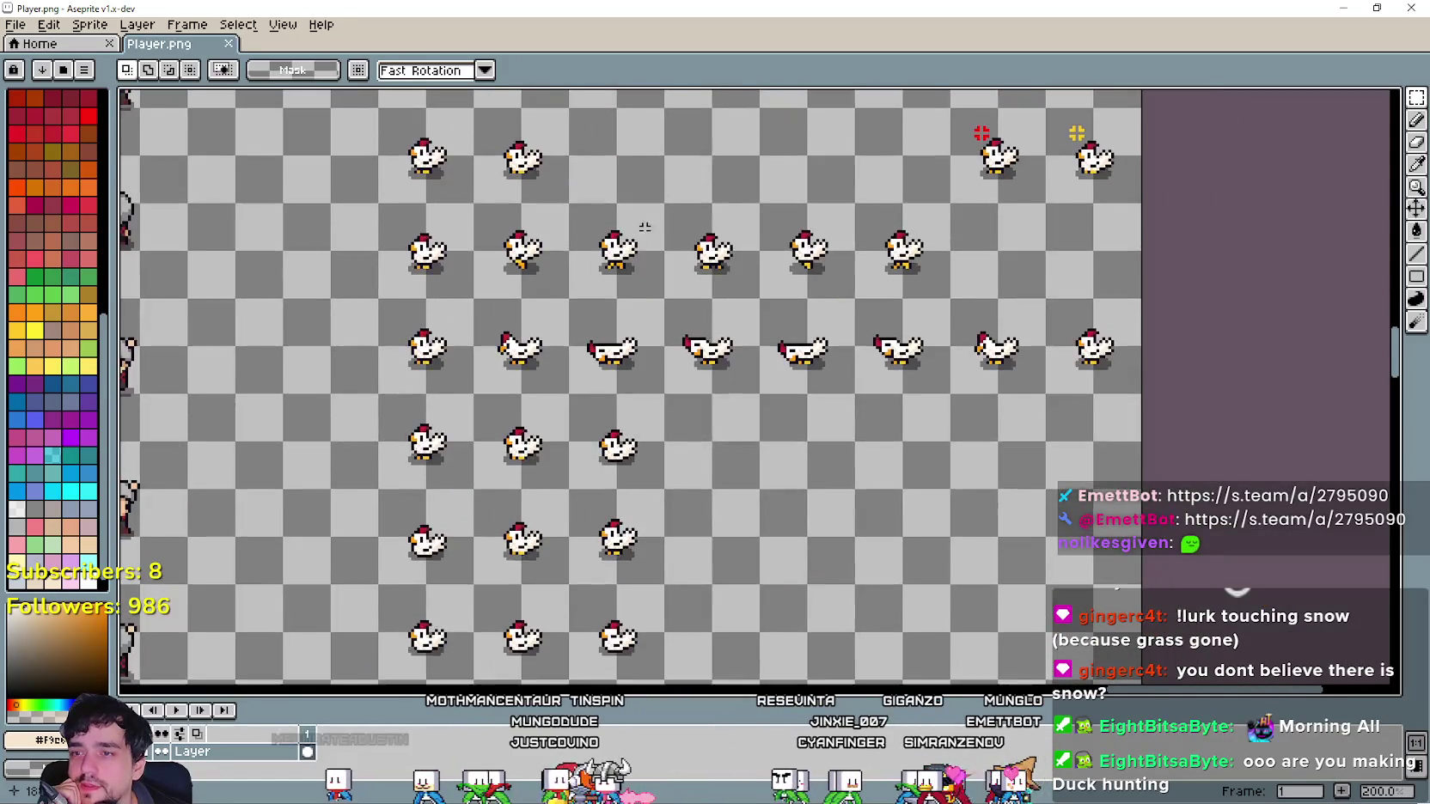
{"action": "scroll", "coordinate": [643, 230], "scroll_direction": "up", "scroll_amount": 1}
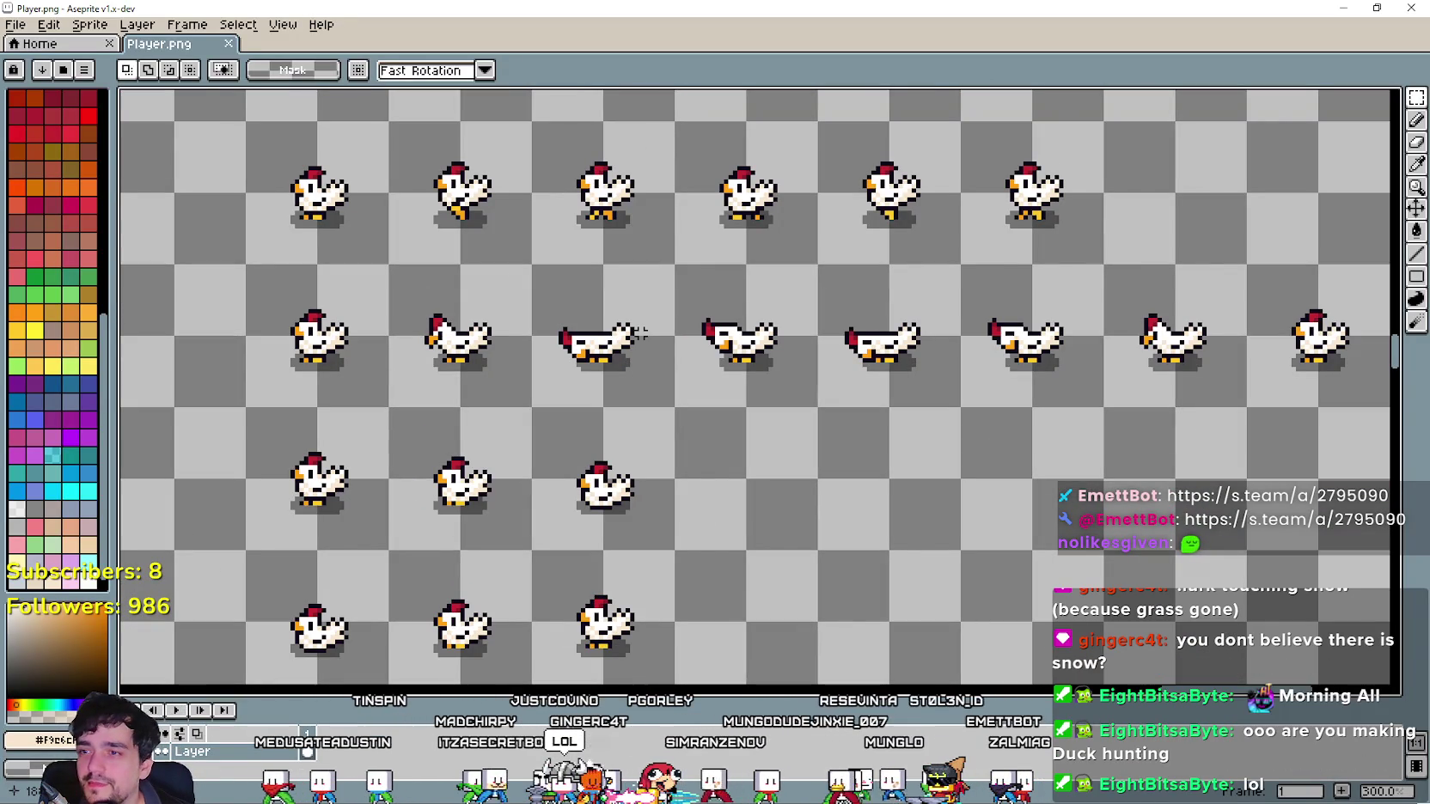
{"action": "left_click_drag", "start_coordinate": [642, 333], "coordinate": [740, 373]}
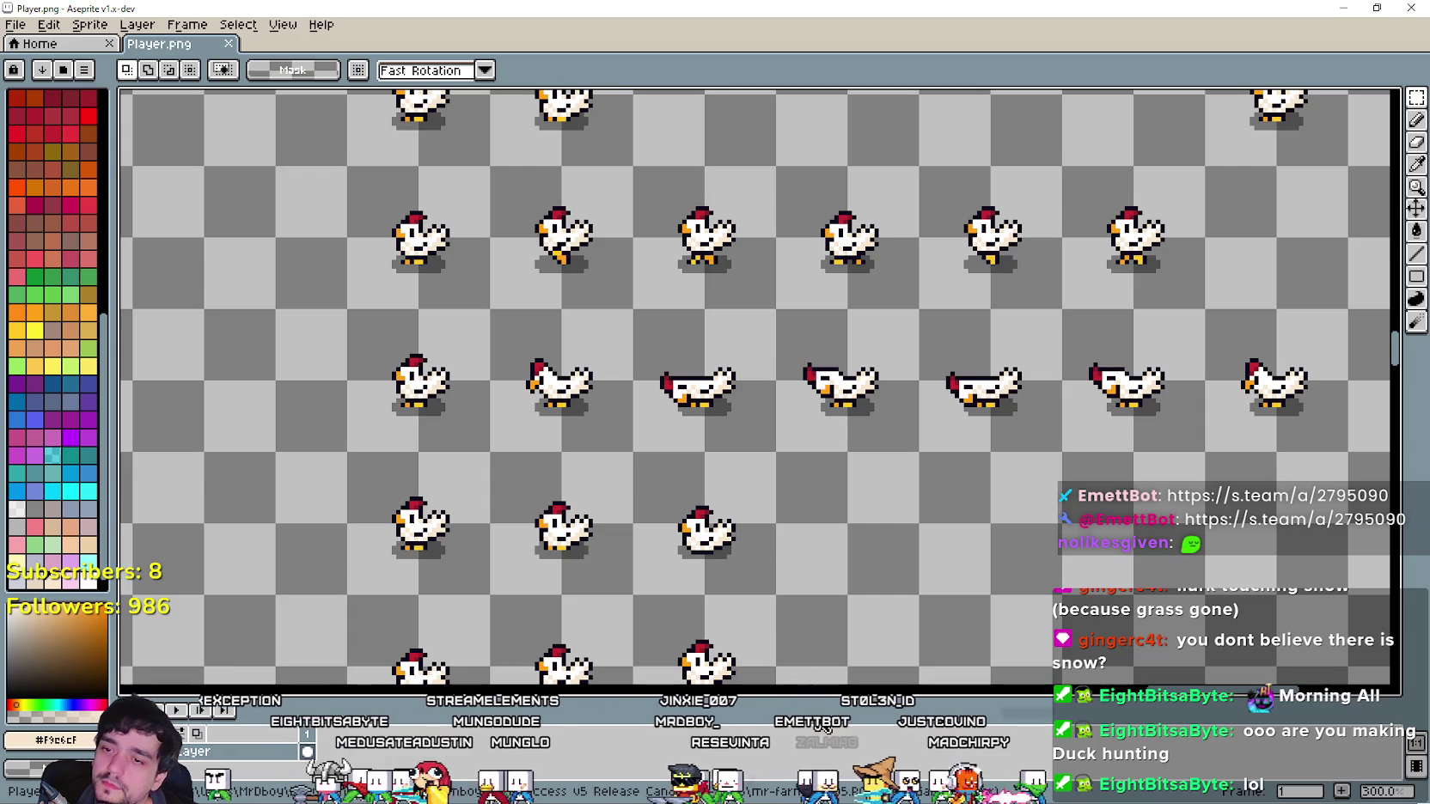
{"action": "left_click_drag", "start_coordinate": [823, 695], "coordinate": [868, 616]}
{"action": "mouse_move", "coordinate": [859, 338]}
{"action": "left_mouse_down"}
{"action": "mouse_move", "coordinate": [780, 407]}
{"action": "mouse_move", "coordinate": [769, 364]}
{"action": "mouse_move", "coordinate": [888, 406]}
{"action": "left_mouse_up"}
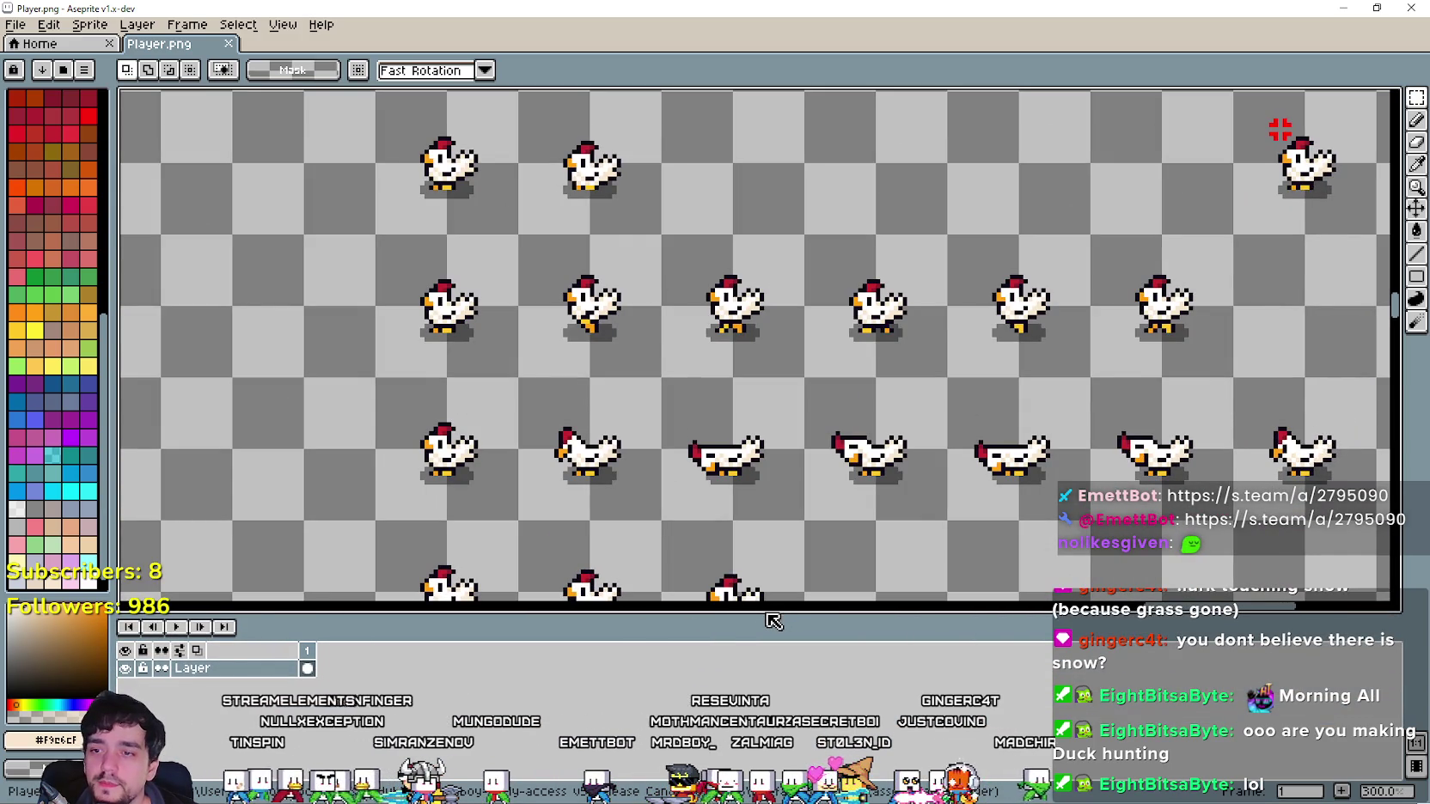
Pan and zoom across Player.png to inspect the chicken, goose and duck rows.
{"action": "left_click_drag", "start_coordinate": [761, 607], "coordinate": [766, 655]}
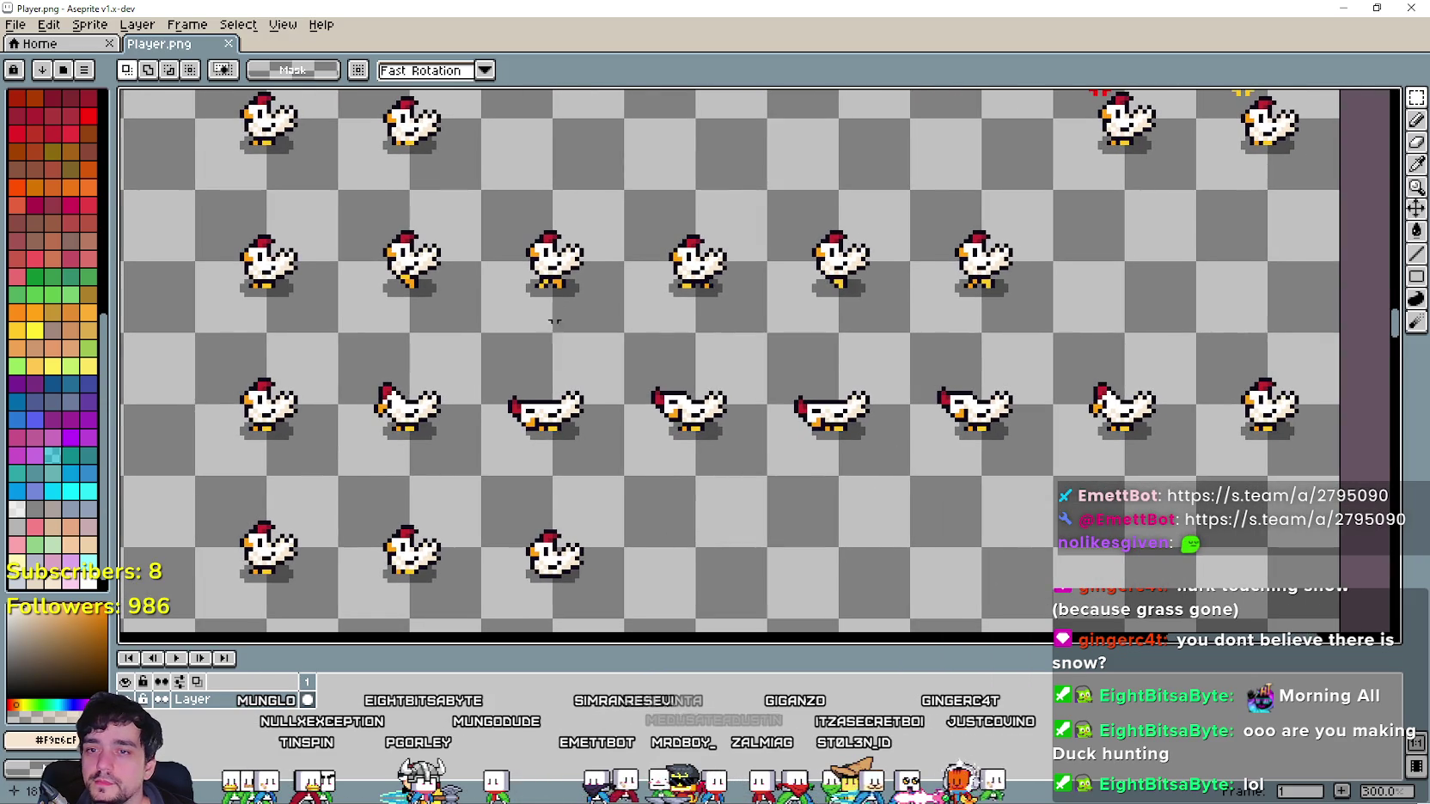
{"action": "mouse_move", "coordinate": [555, 321]}
{"action": "left_mouse_down"}
{"action": "mouse_move", "coordinate": [667, 351]}
{"action": "mouse_move", "coordinate": [636, 344]}
{"action": "left_mouse_up"}
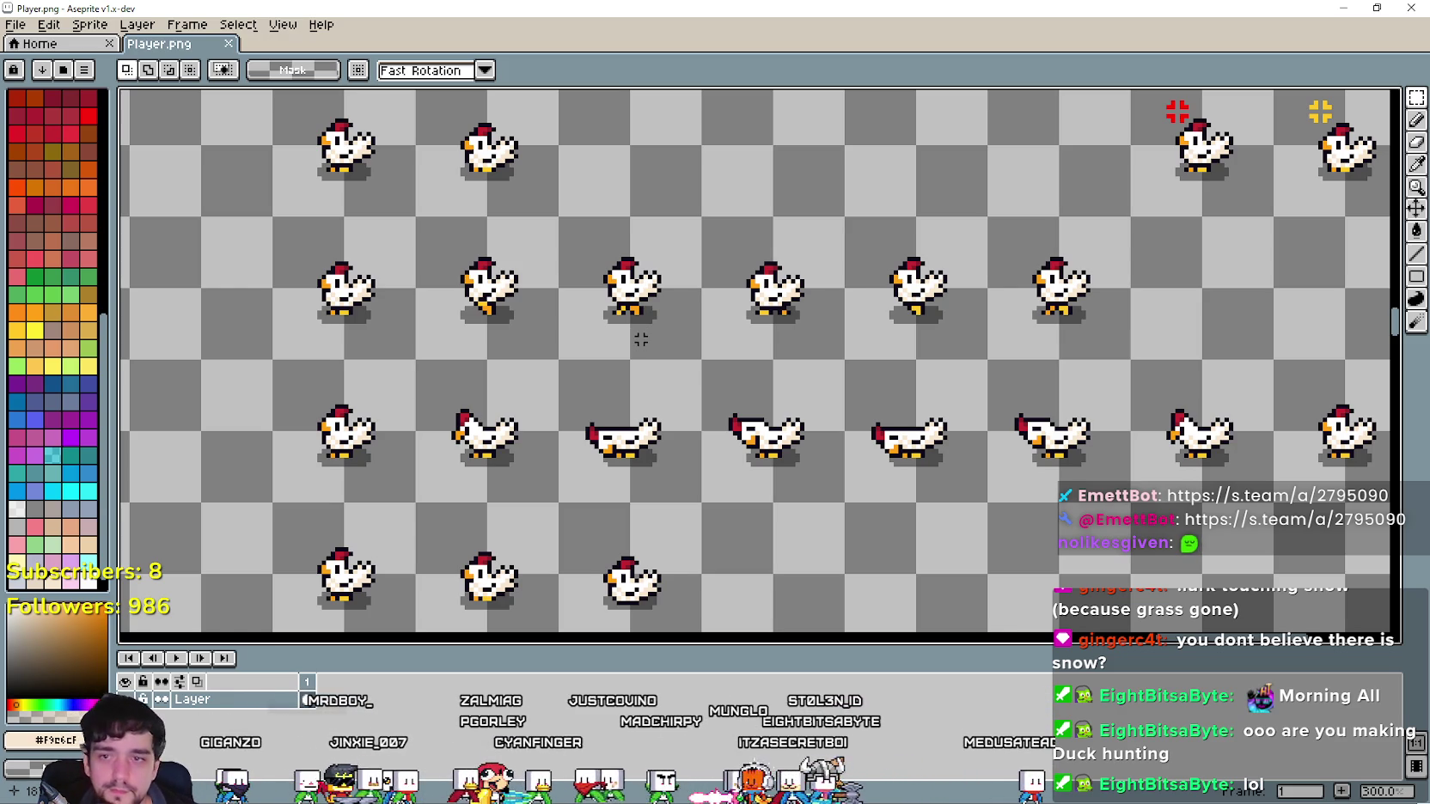
{"action": "left_click_drag", "start_coordinate": [605, 232], "coordinate": [660, 439]}
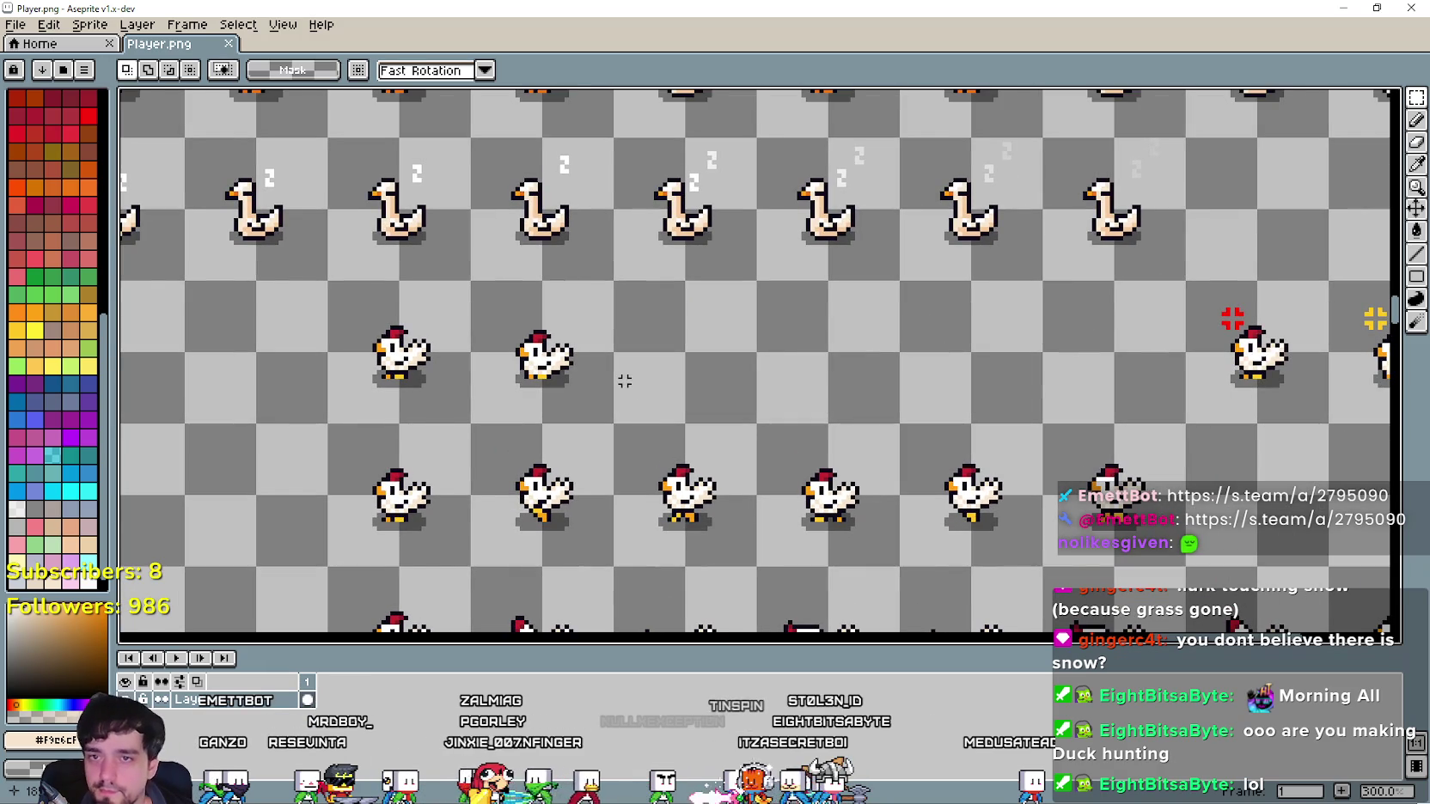
{"action": "scroll", "coordinate": [625, 381], "scroll_direction": "down", "scroll_amount": 3}
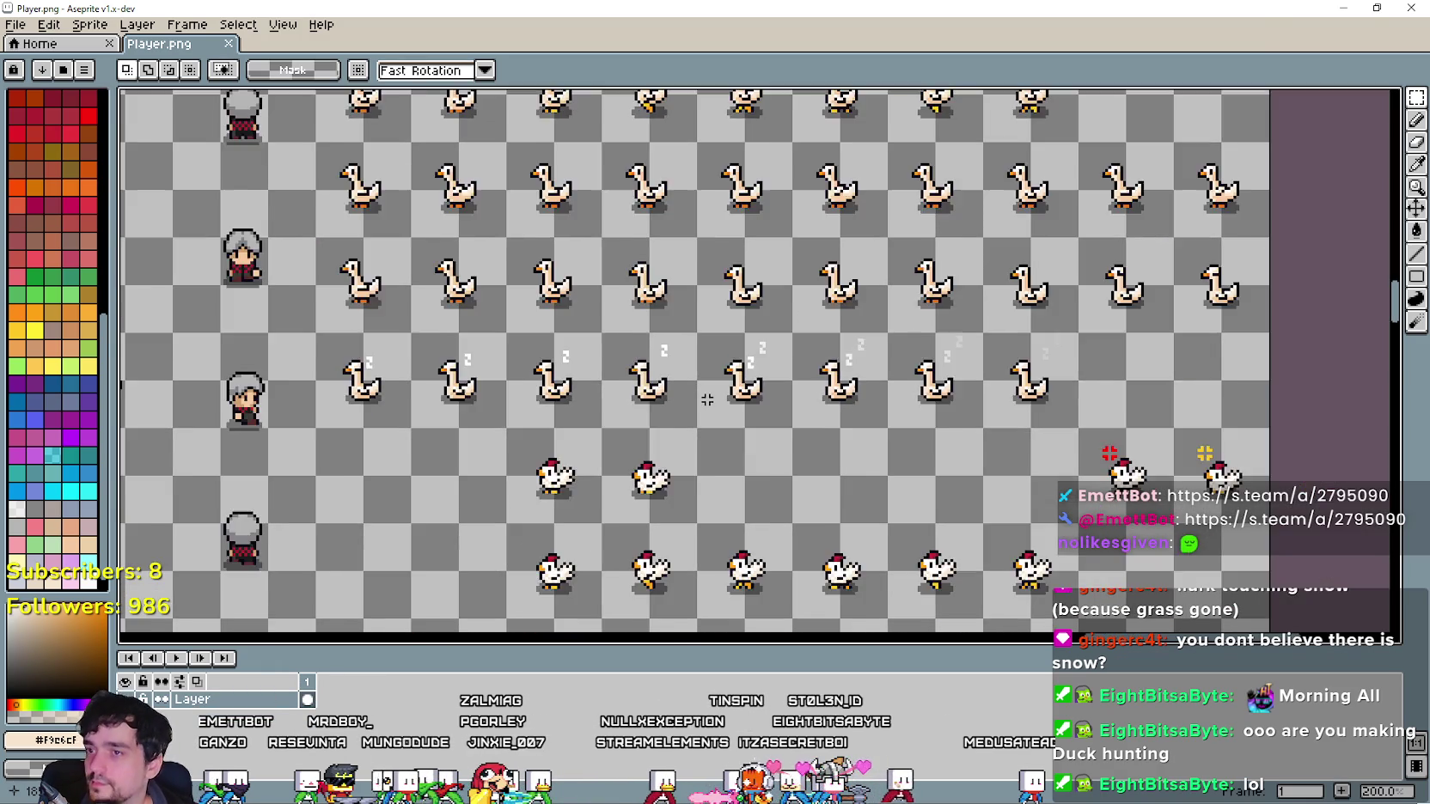
{"action": "scroll", "coordinate": [707, 397], "scroll_direction": "up", "scroll_amount": 1}
{"action": "scroll", "coordinate": [718, 268], "scroll_direction": "down", "scroll_amount": 2}
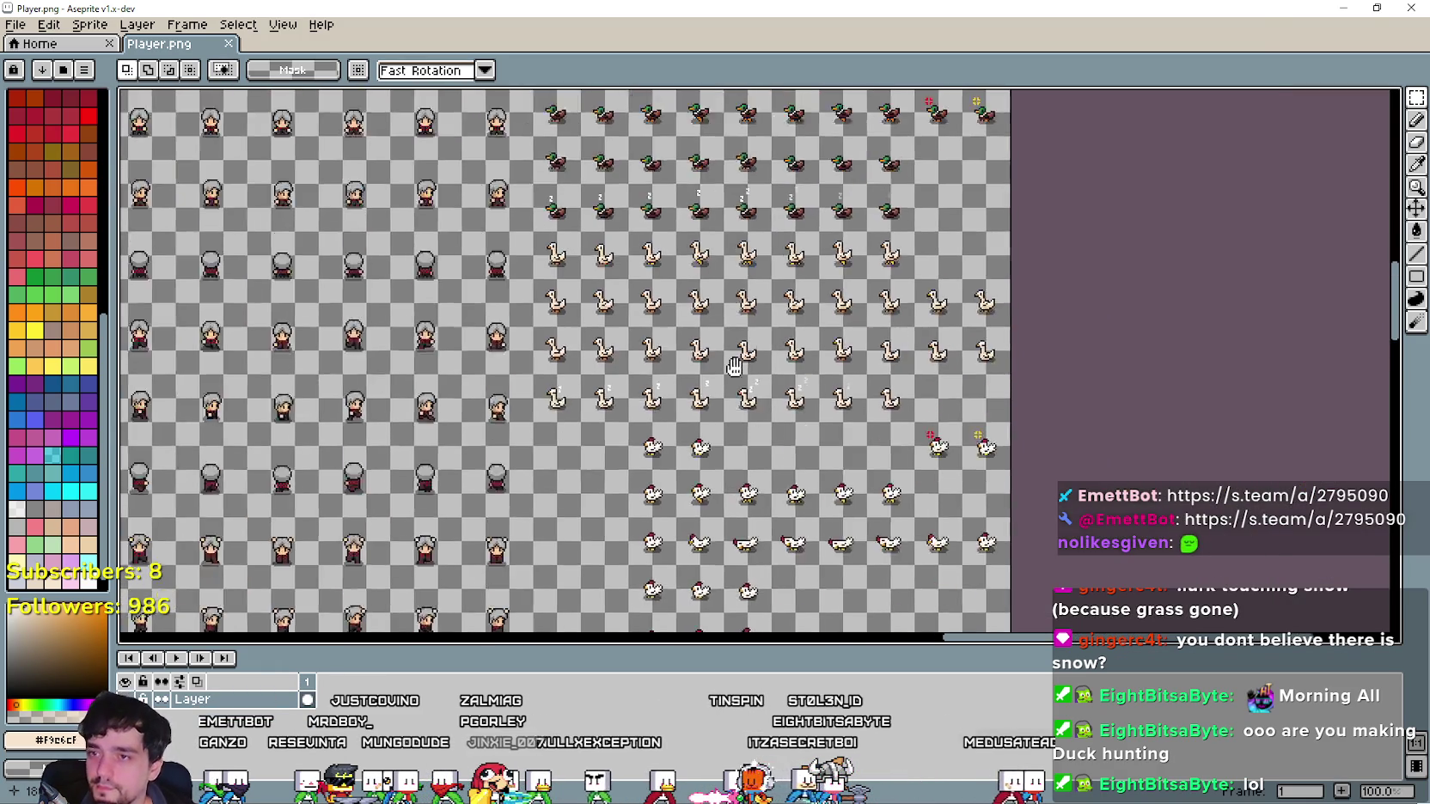
{"action": "scroll", "coordinate": [713, 316], "scroll_direction": "up", "scroll_amount": 1}
{"action": "scroll", "coordinate": [712, 316], "scroll_direction": "up", "scroll_amount": 1}
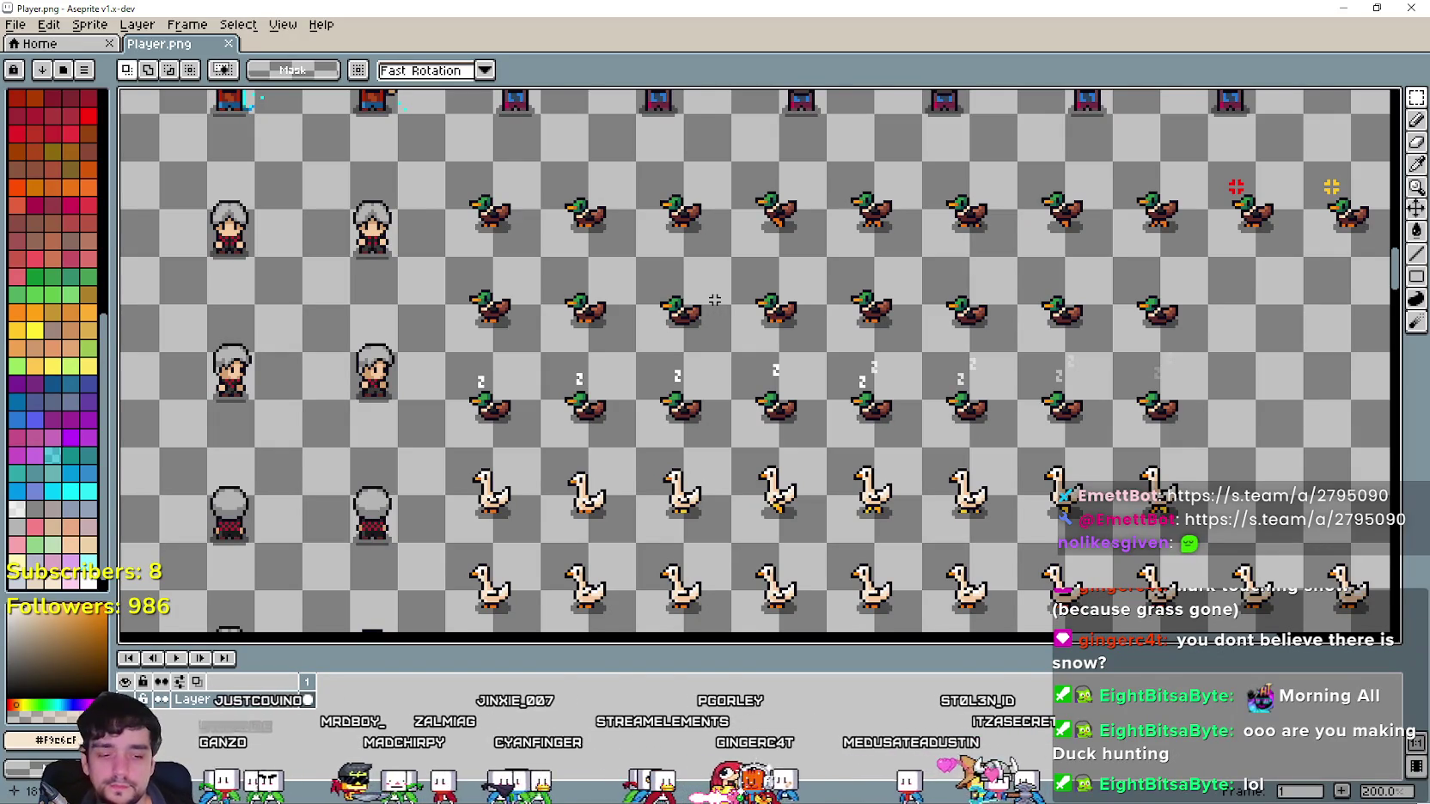
{"action": "left_click_drag", "start_coordinate": [711, 303], "coordinate": [680, 351]}
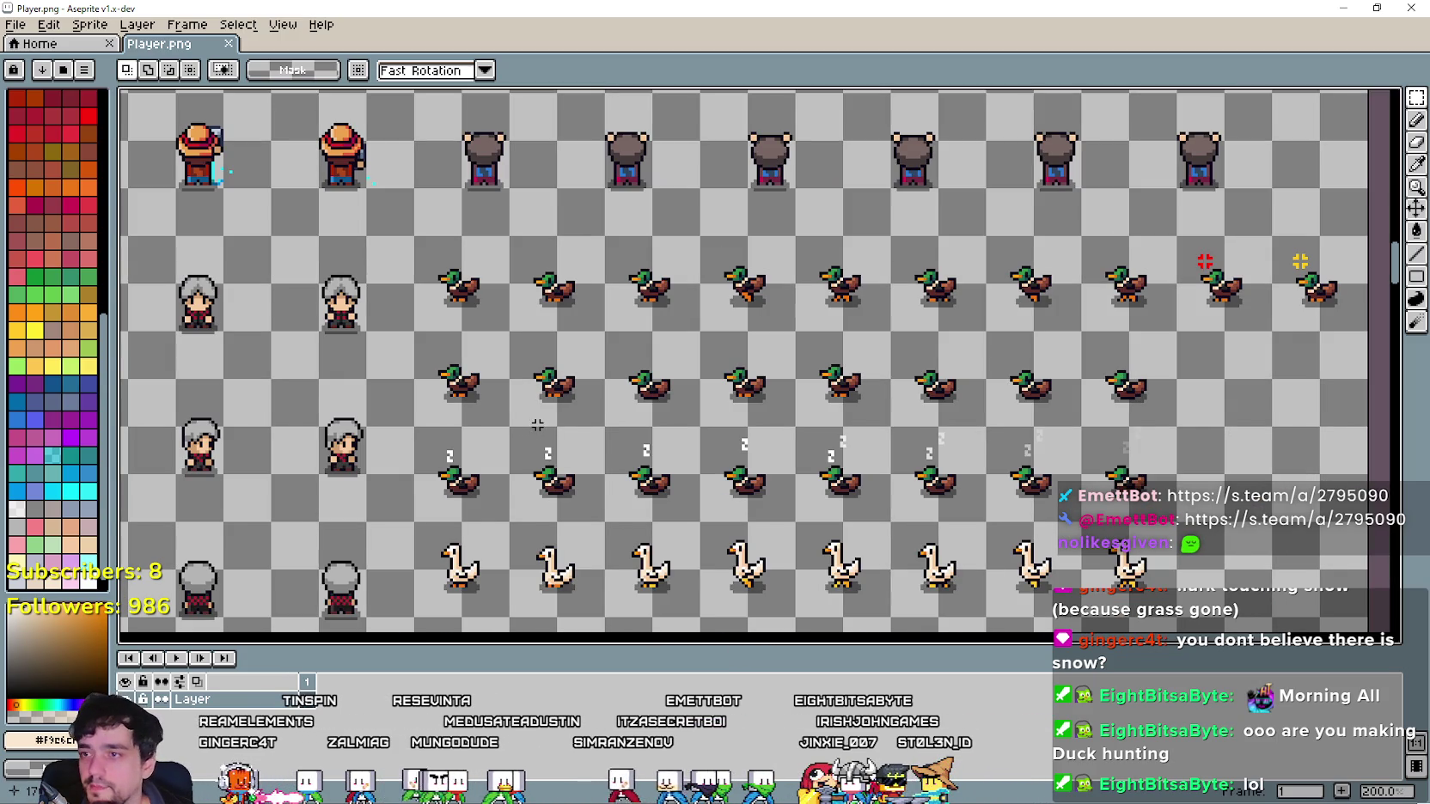
{"action": "left_click_drag", "start_coordinate": [570, 437], "coordinate": [612, 376]}
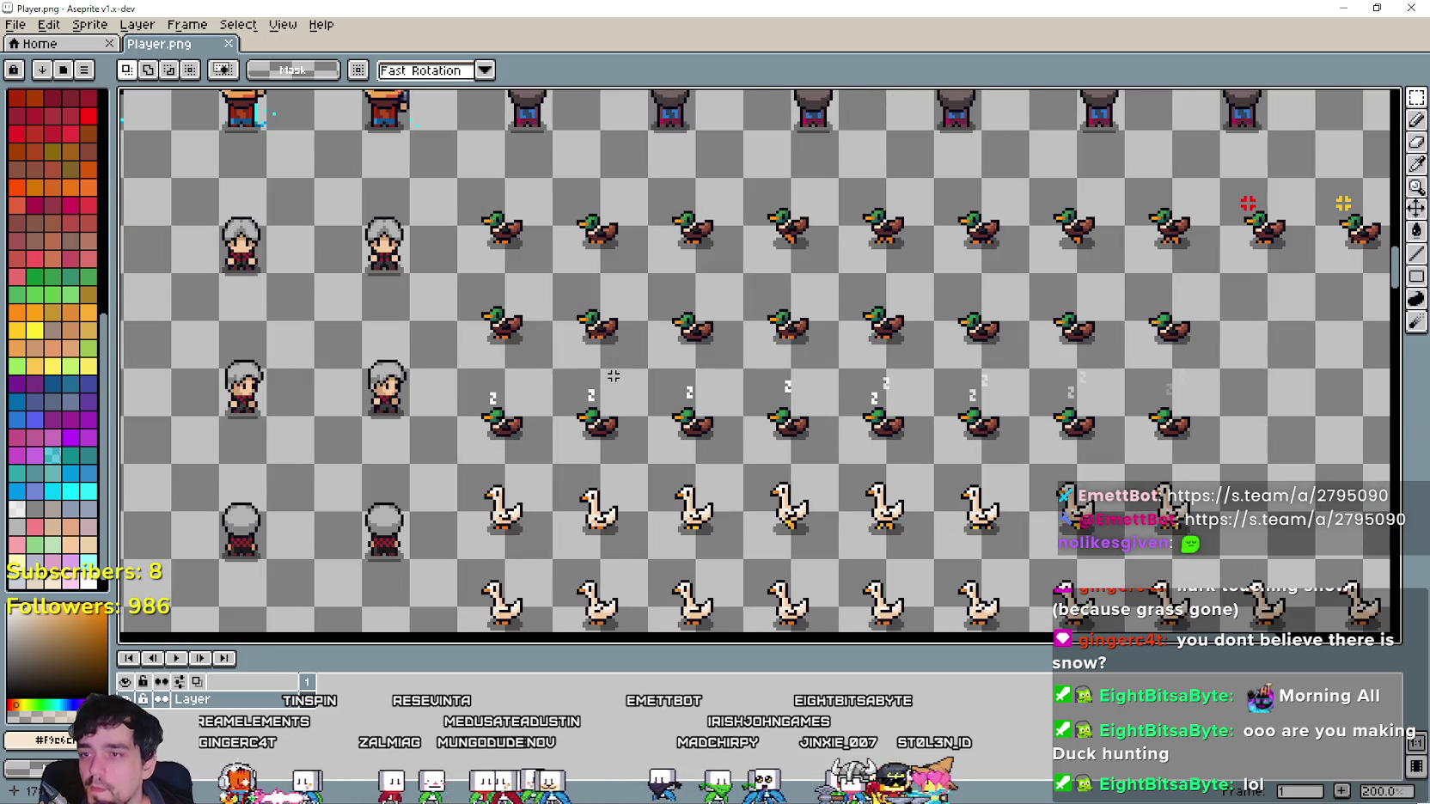
{"action": "scroll", "coordinate": [610, 379], "scroll_direction": "down", "scroll_amount": 3}
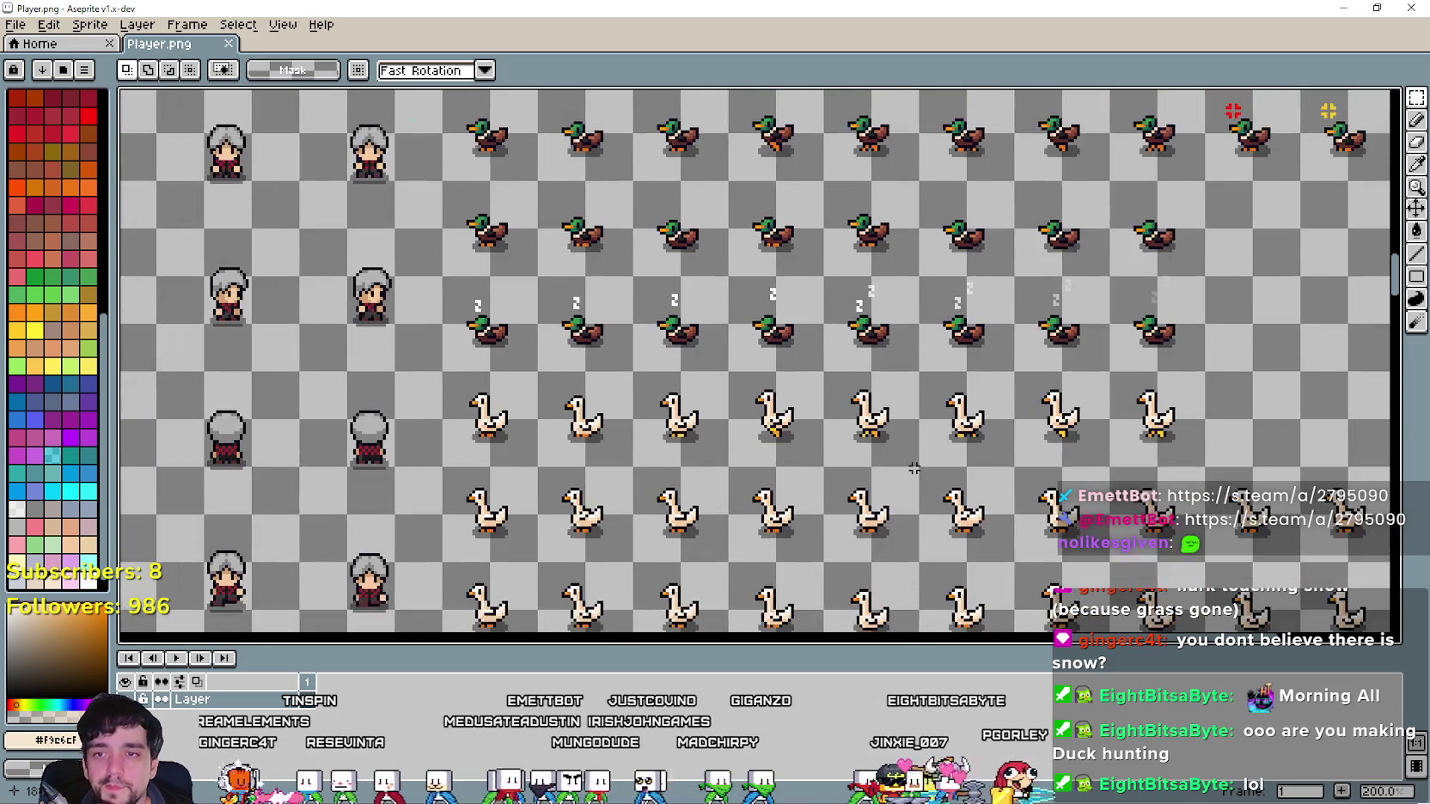
{"action": "scroll", "coordinate": [1133, 423], "scroll_direction": "right", "scroll_amount": 3}
{"action": "scroll", "coordinate": [1036, 366], "scroll_direction": "left", "scroll_amount": 1}
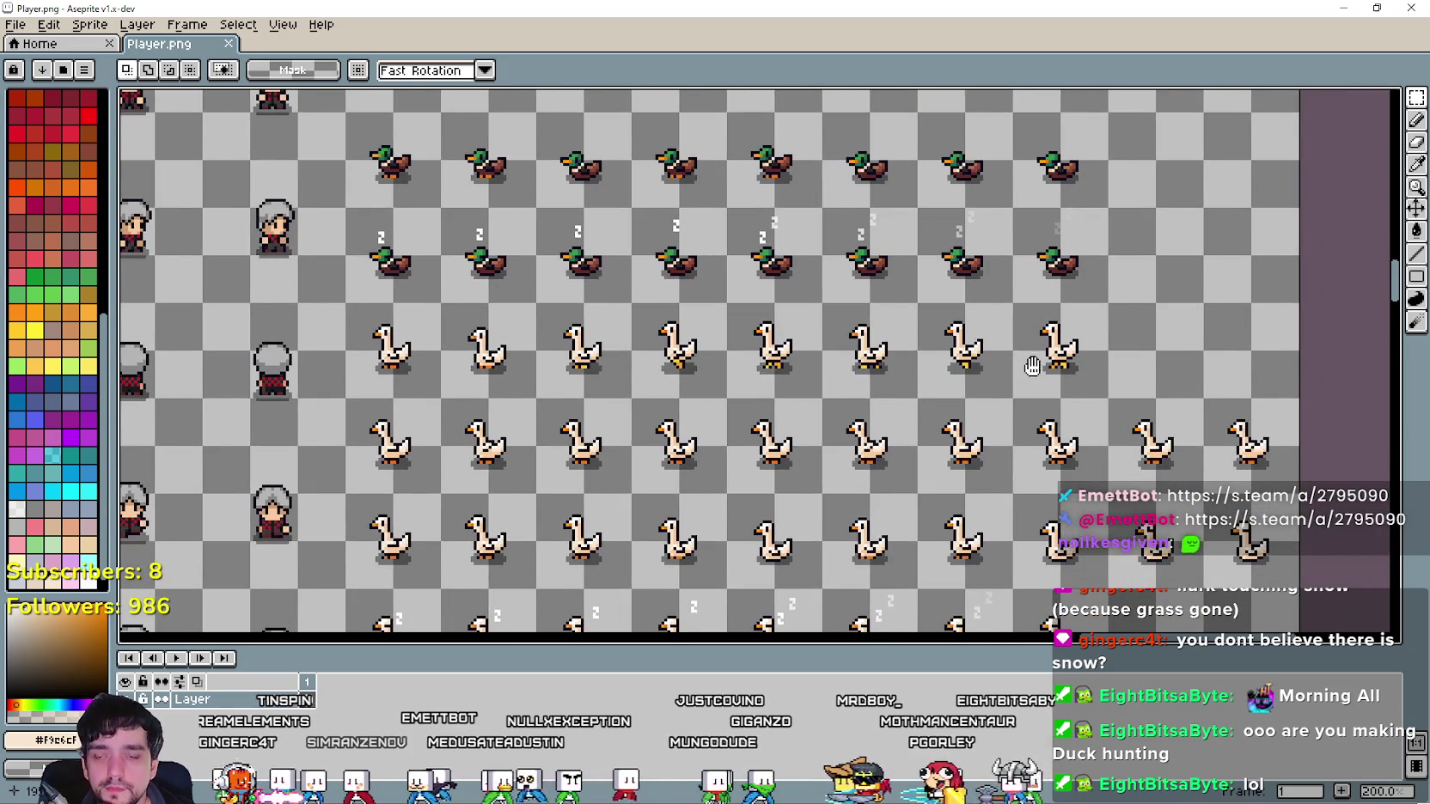
{"action": "scroll", "coordinate": [1033, 365], "scroll_direction": "up", "scroll_amount": 2}
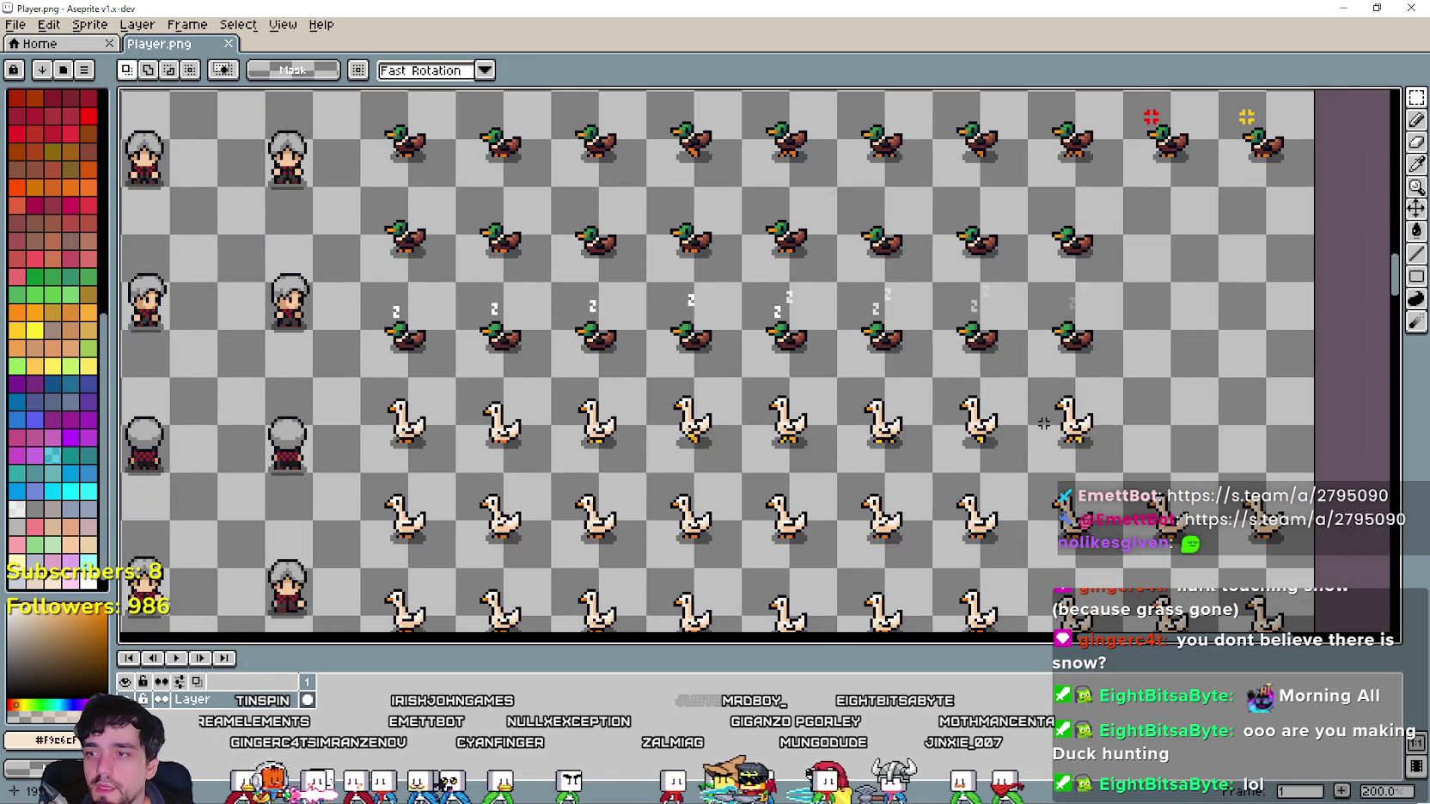
{"action": "scroll", "coordinate": [1043, 424], "scroll_direction": "up", "scroll_amount": 1}
{"action": "scroll", "coordinate": [1043, 424], "scroll_direction": "left", "scroll_amount": 1}
{"action": "scroll", "coordinate": [1043, 423], "scroll_direction": "up", "scroll_amount": 2}
{"action": "scroll", "coordinate": [1043, 424], "scroll_direction": "left", "scroll_amount": 1}
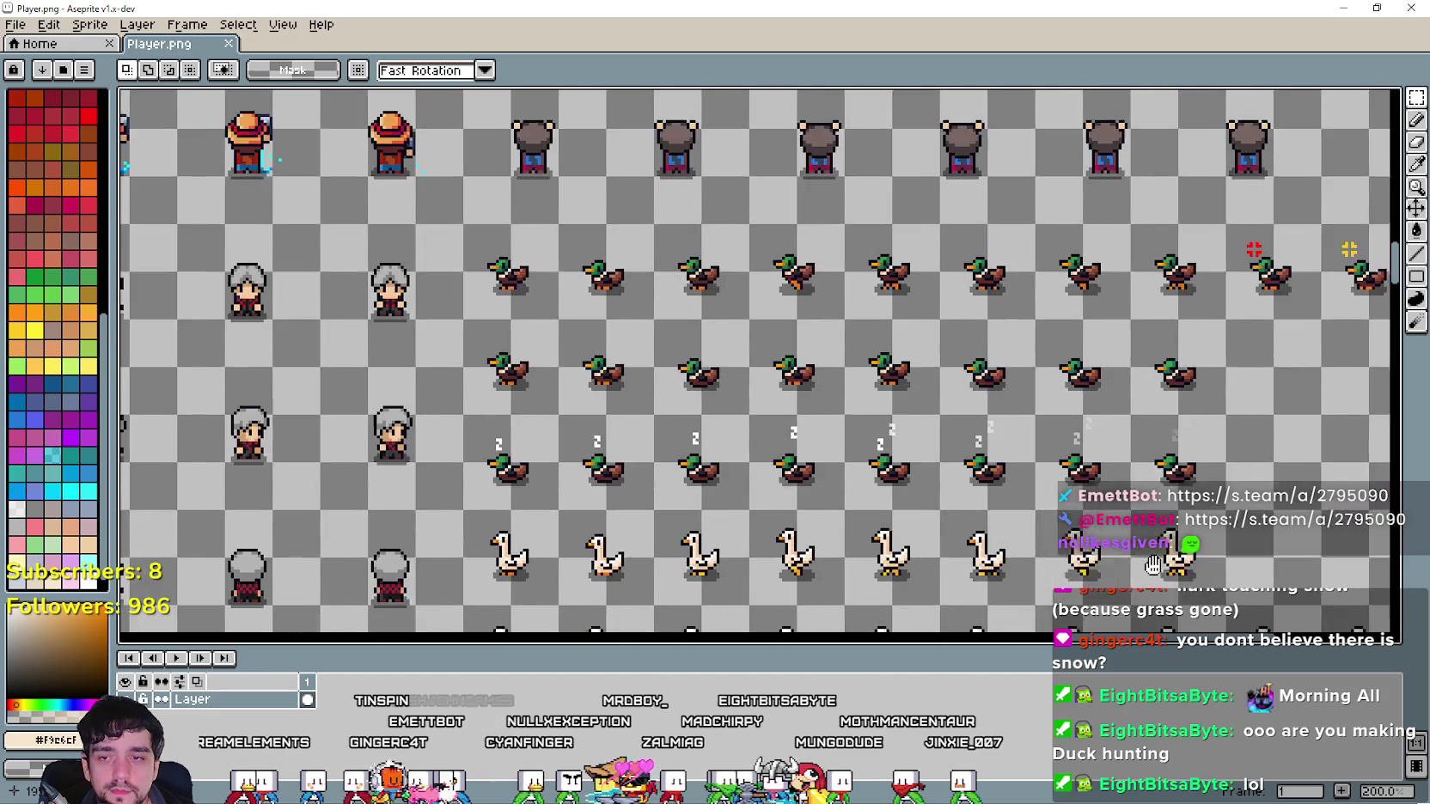
{"action": "scroll", "coordinate": [1043, 423], "scroll_direction": "down", "scroll_amount": 1}
{"action": "scroll", "coordinate": [1043, 424], "scroll_direction": "right", "scroll_amount": 1}
Bring the chicken and cow rows into view and marquee-select the third chicken row.
{"action": "mouse_move", "coordinate": [1132, 644]}
{"action": "left_mouse_down"}
{"action": "mouse_move", "coordinate": [1082, 636]}
{"action": "mouse_move", "coordinate": [877, 397]}
{"action": "left_mouse_up"}
{"action": "scroll", "coordinate": [877, 397], "scroll_direction": "up", "scroll_amount": 2}
{"action": "scroll", "coordinate": [876, 397], "scroll_direction": "down", "scroll_amount": 2}
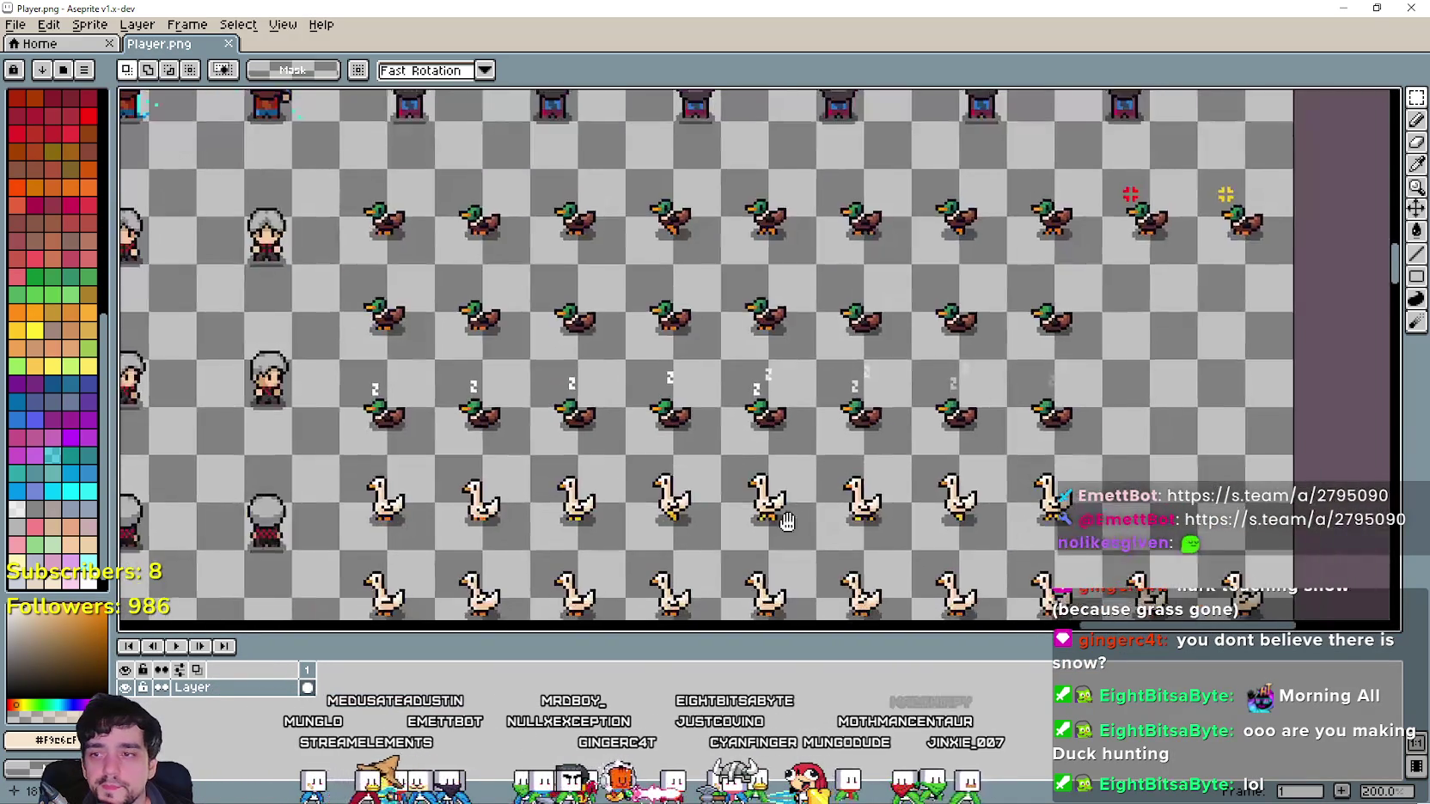
{"action": "scroll", "coordinate": [817, 361], "scroll_direction": "down", "scroll_amount": 4}
{"action": "scroll", "coordinate": [734, 323], "scroll_direction": "left", "scroll_amount": 2}
{"action": "scroll", "coordinate": [734, 324], "scroll_direction": "up", "scroll_amount": 4}
{"action": "scroll", "coordinate": [734, 323], "scroll_direction": "left", "scroll_amount": 1}
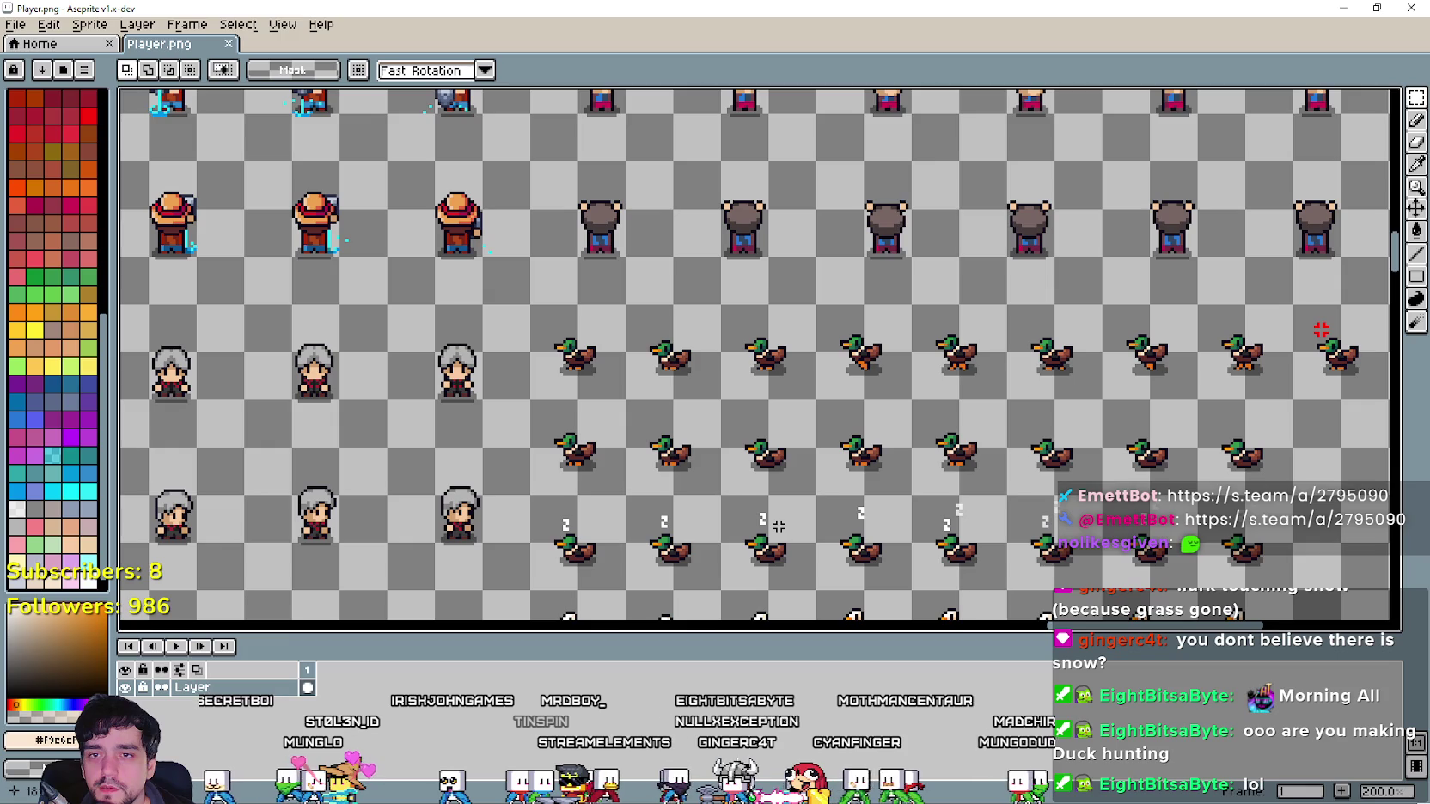
{"action": "scroll", "coordinate": [779, 526], "scroll_direction": "down", "scroll_amount": 2}
{"action": "scroll", "coordinate": [778, 526], "scroll_direction": "down", "scroll_amount": 3}
{"action": "scroll", "coordinate": [810, 456], "scroll_direction": "up", "scroll_amount": 4}
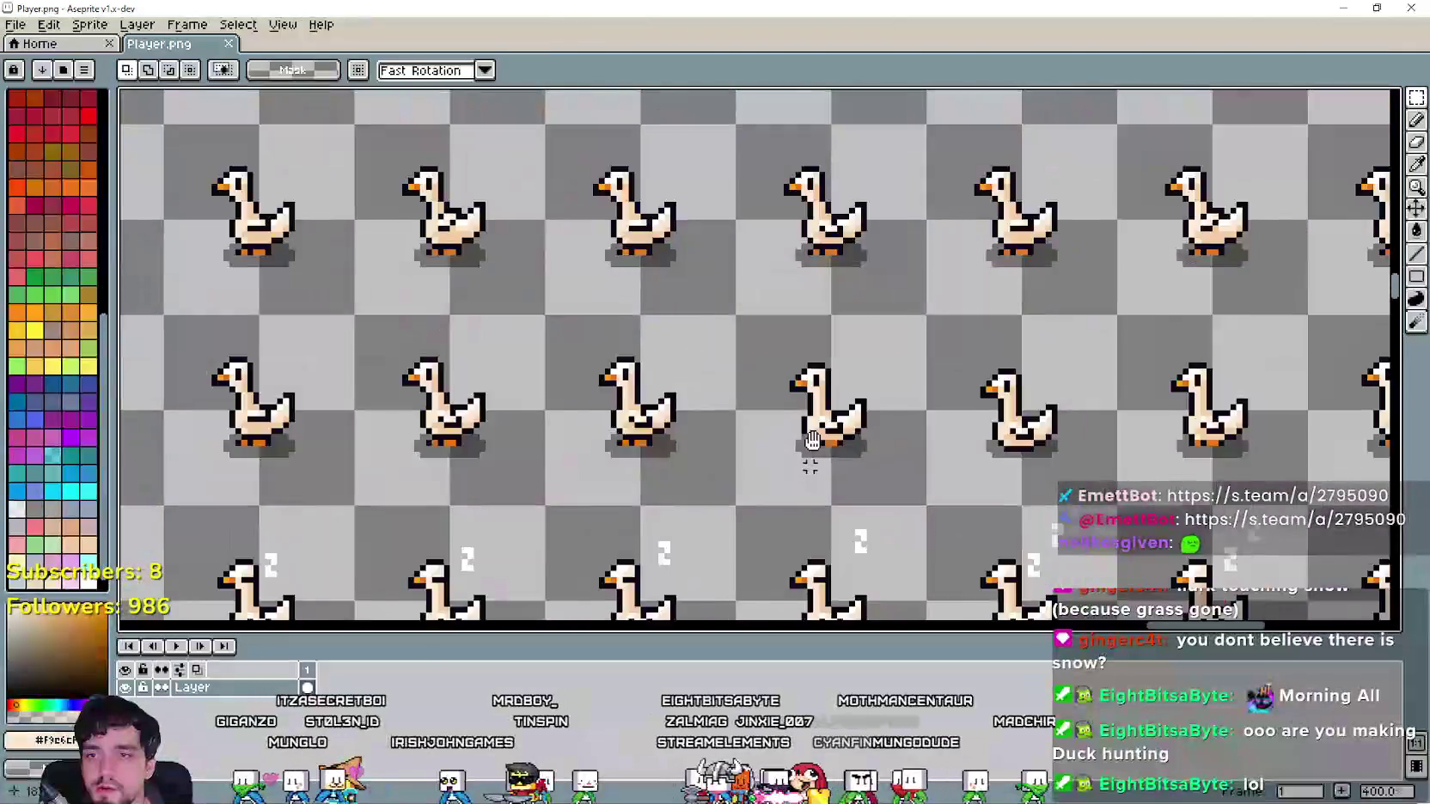
{"action": "scroll", "coordinate": [659, 97], "scroll_direction": "up", "scroll_amount": 1}
{"action": "scroll", "coordinate": [689, 339], "scroll_direction": "down", "scroll_amount": 2}
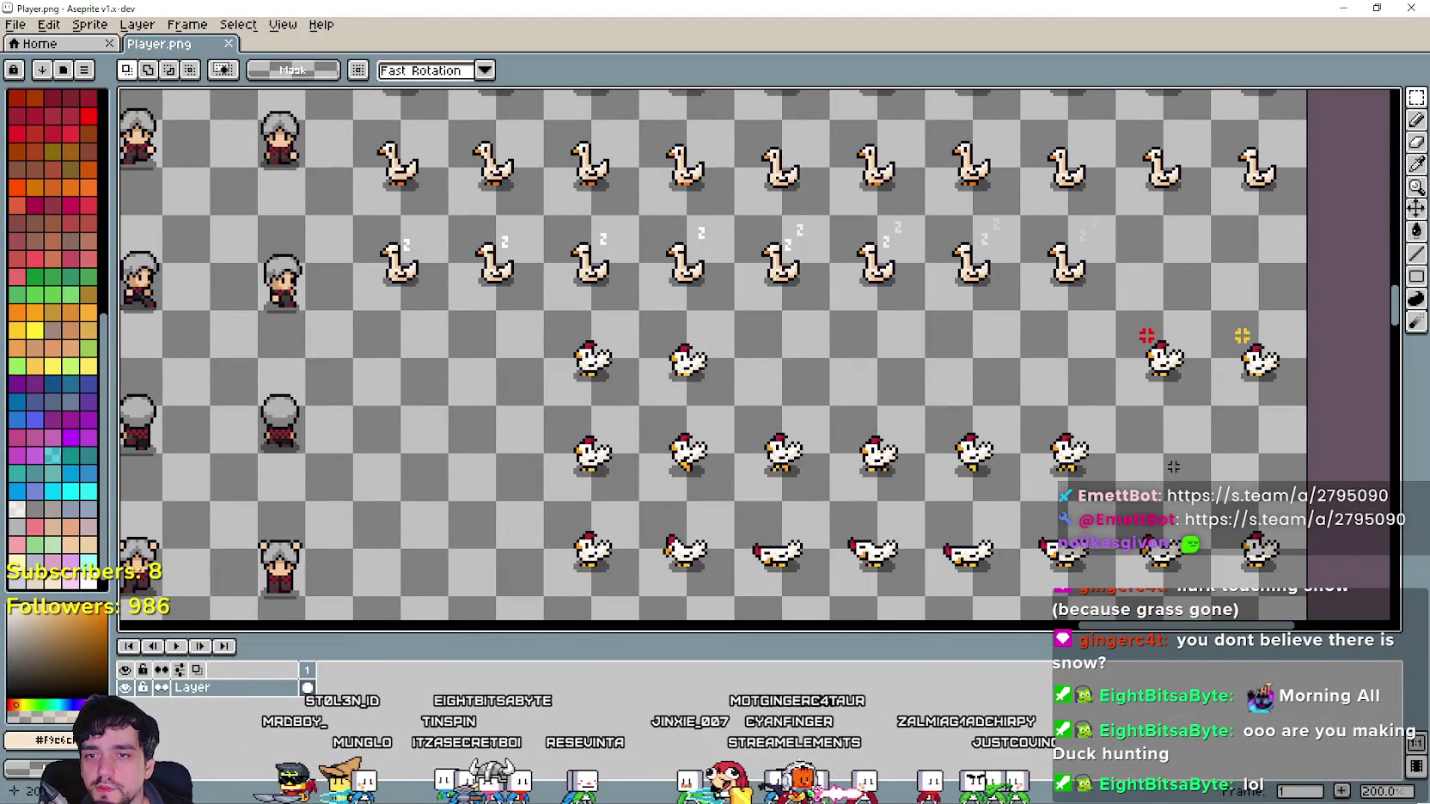
{"action": "scroll", "coordinate": [1173, 466], "scroll_direction": "down", "scroll_amount": 2}
{"action": "scroll", "coordinate": [695, 331], "scroll_direction": "up", "scroll_amount": 2}
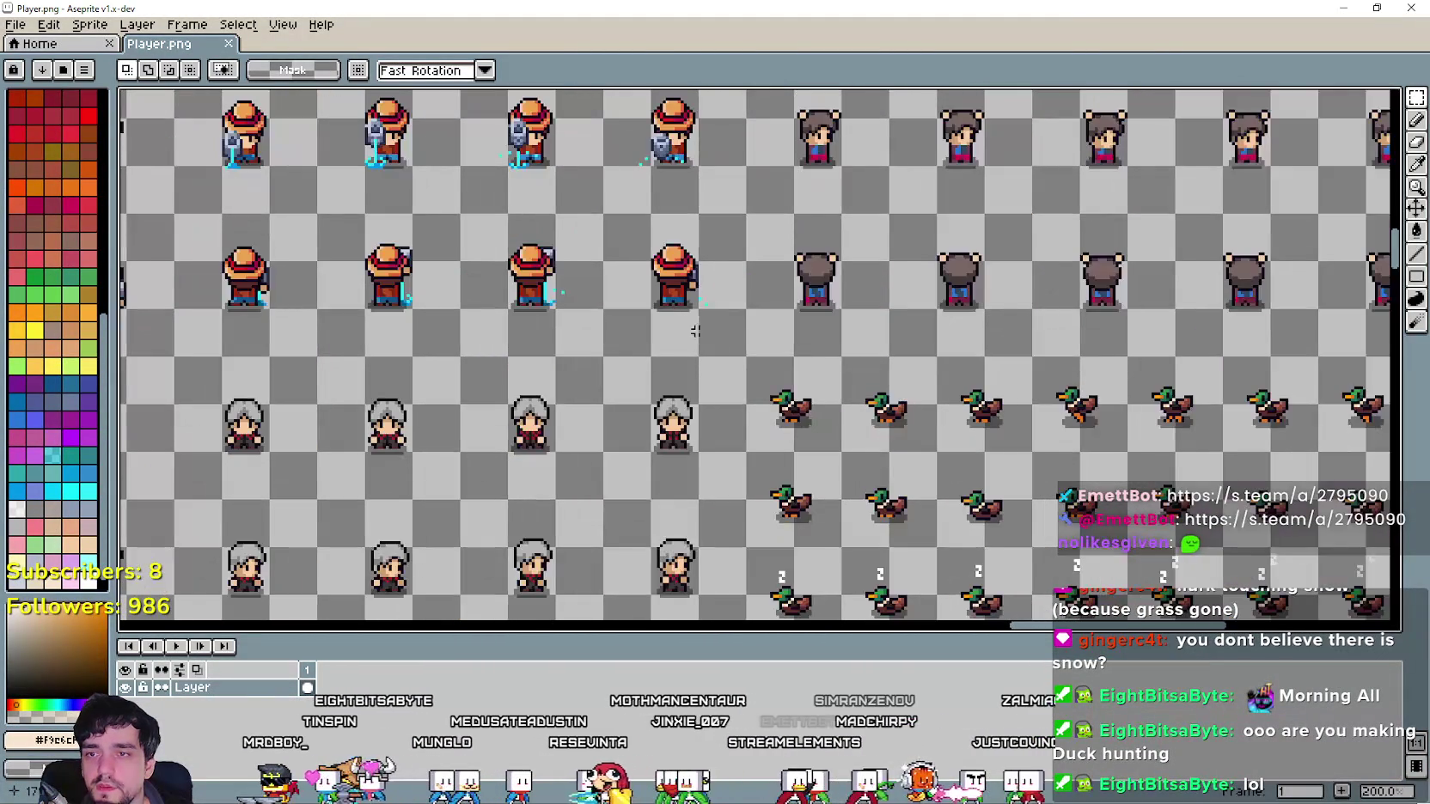
{"action": "scroll", "coordinate": [945, 404], "scroll_direction": "right", "scroll_amount": 5}
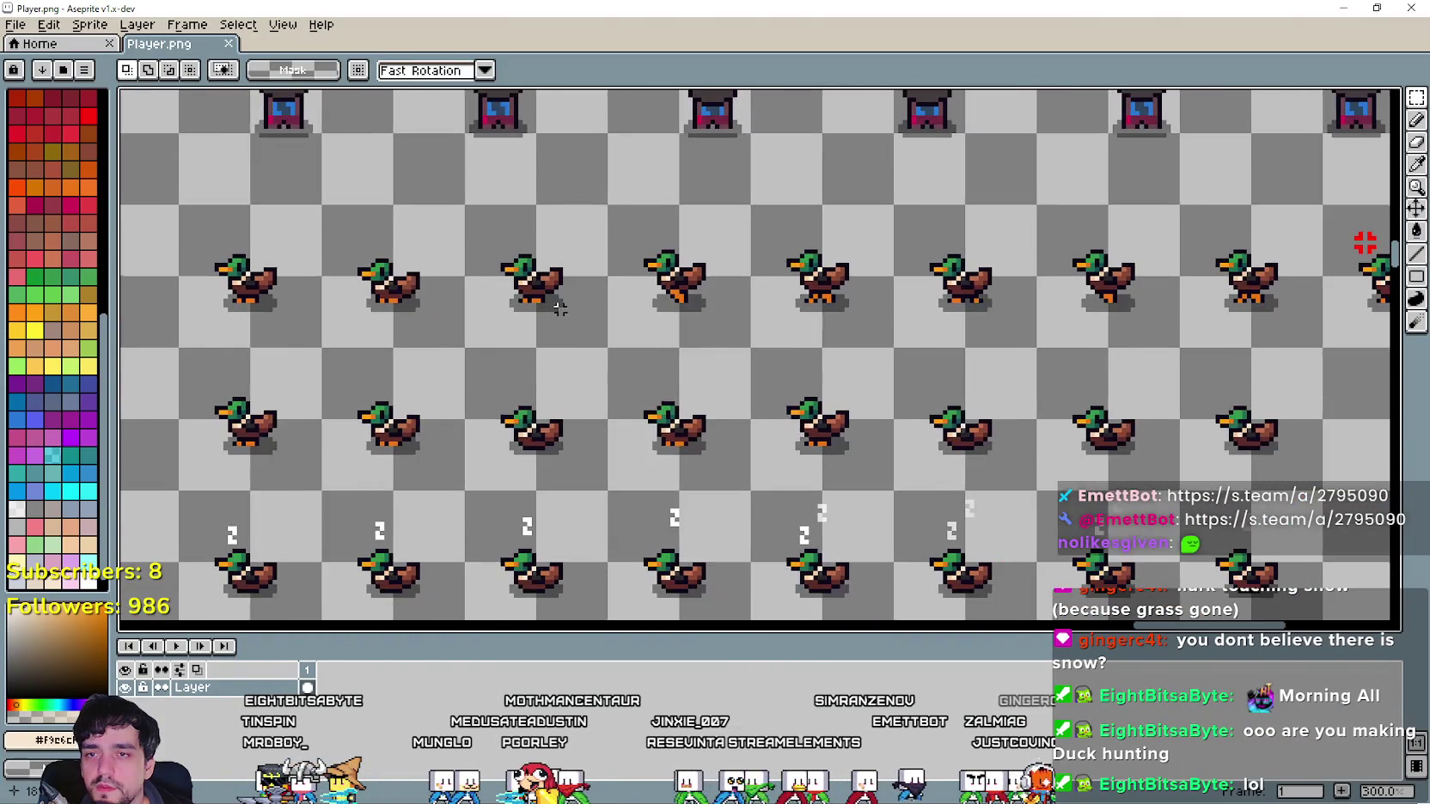
{"action": "scroll", "coordinate": [604, 348], "scroll_direction": "down", "scroll_amount": 1}
{"action": "mouse_move", "coordinate": [604, 348]}
{"action": "left_mouse_down"}
{"action": "mouse_move", "coordinate": [639, 102]}
{"action": "mouse_move", "coordinate": [677, 467]}
{"action": "left_mouse_up"}
{"action": "scroll", "coordinate": [637, 462], "scroll_direction": "up", "scroll_amount": 1}
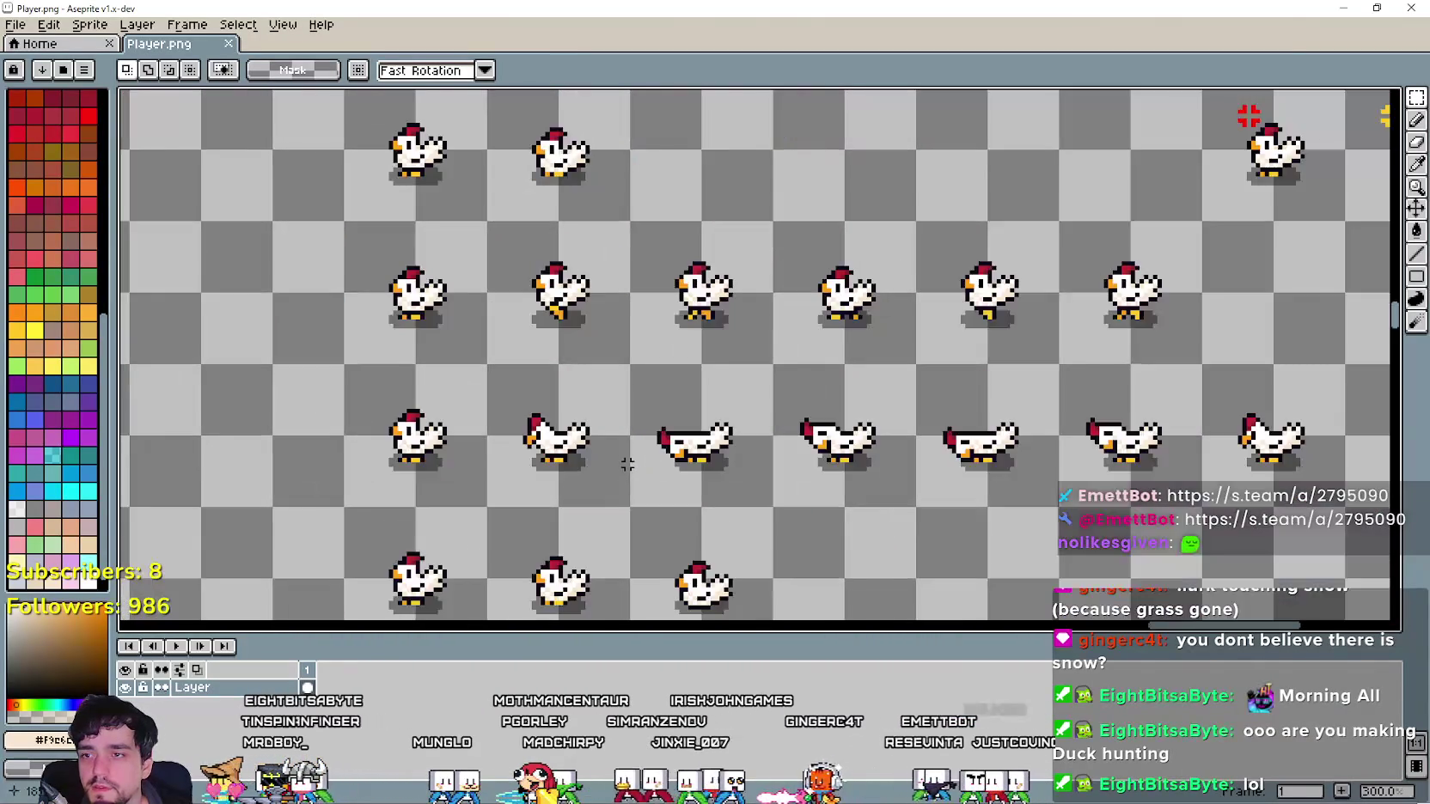
{"action": "mouse_move", "coordinate": [439, 492]}
{"action": "left_mouse_down"}
{"action": "mouse_move", "coordinate": [869, 394]}
{"action": "mouse_move", "coordinate": [1207, 393]}
{"action": "left_mouse_up"}
Reframe over the mallard rows and select the whole row of walking chickens.
{"action": "scroll", "coordinate": [653, 431], "scroll_direction": "up", "scroll_amount": 5}
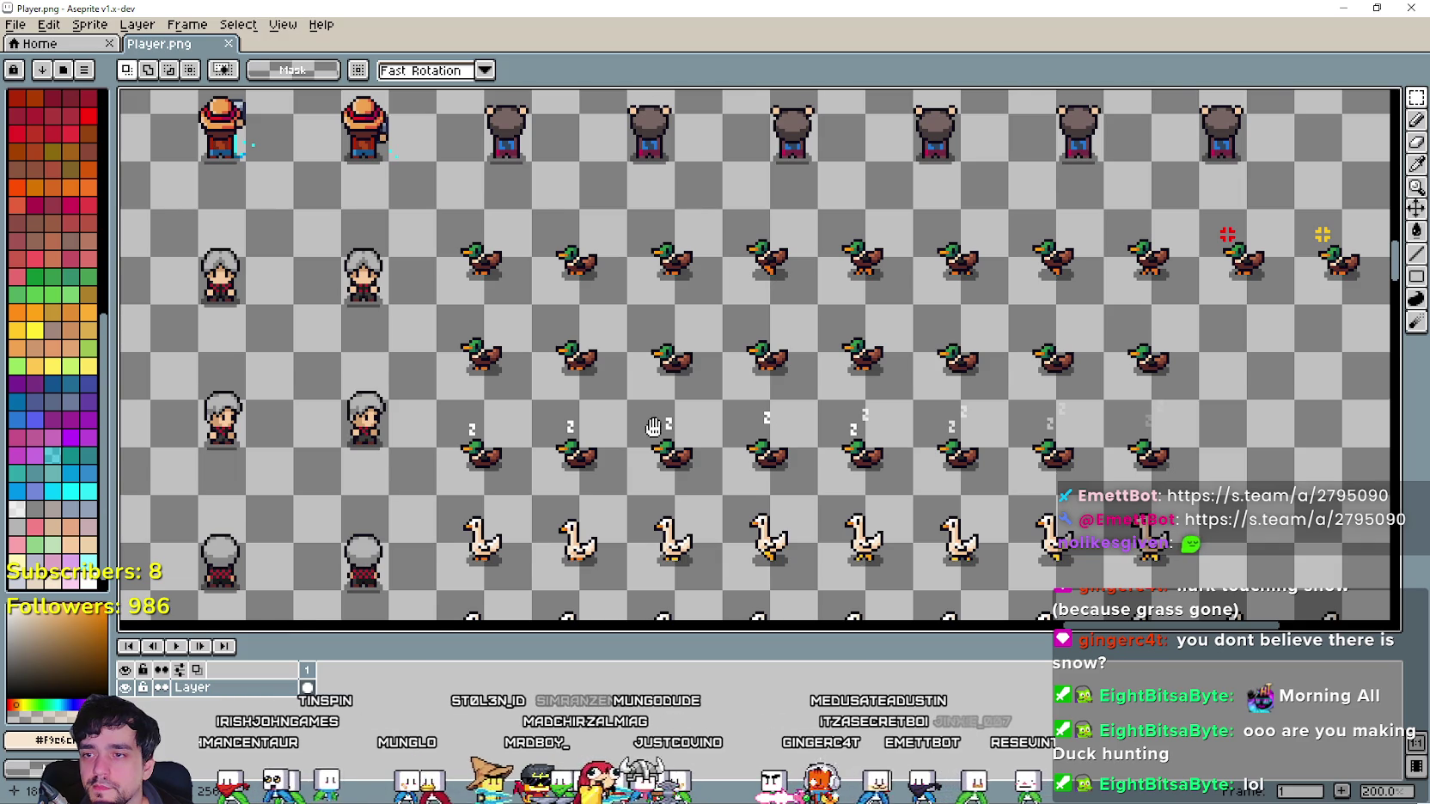
{"action": "left_click_drag", "start_coordinate": [653, 427], "coordinate": [659, 502]}
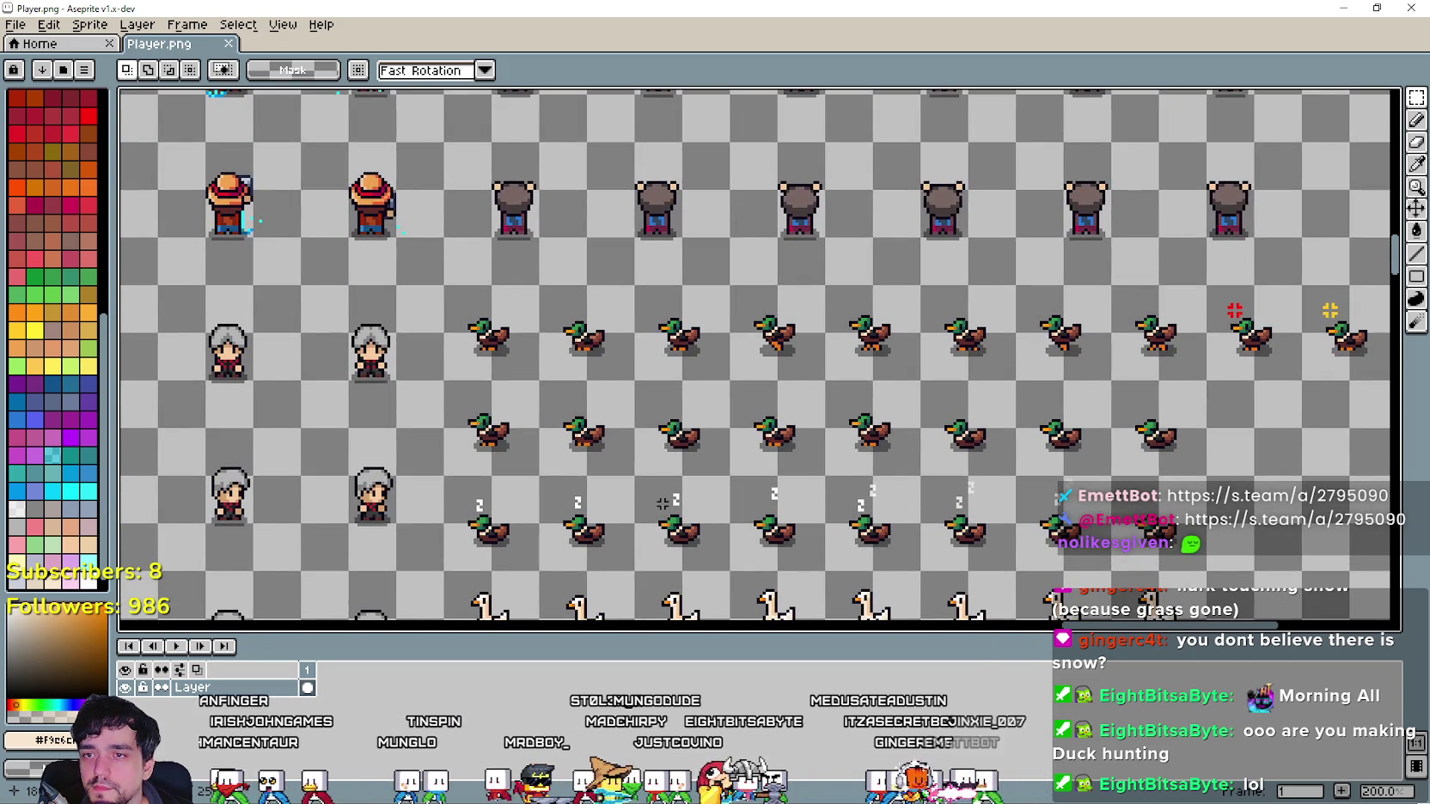
{"action": "scroll", "coordinate": [740, 373], "scroll_direction": "up", "scroll_amount": 2}
{"action": "scroll", "coordinate": [735, 373], "scroll_direction": "down", "scroll_amount": 2}
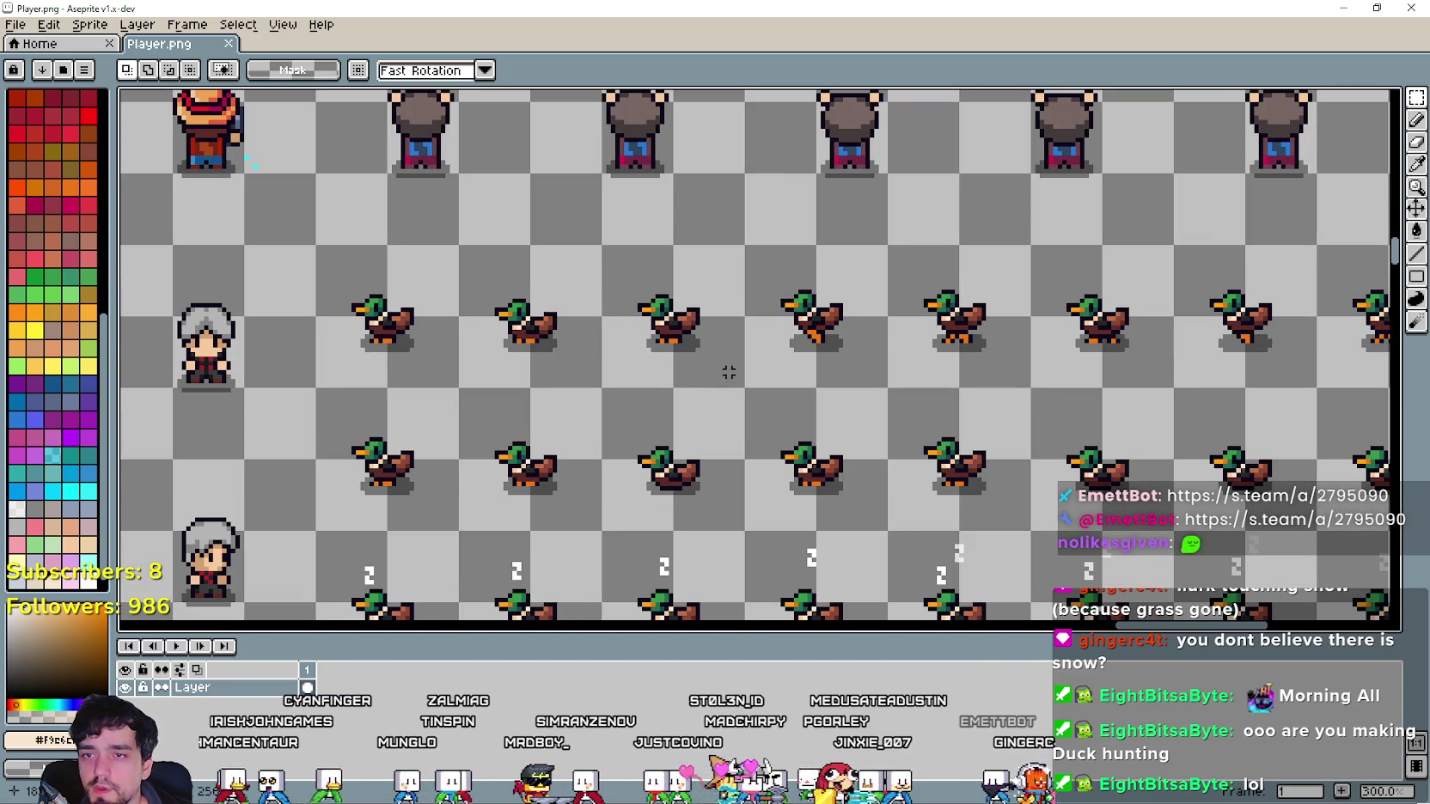
{"action": "scroll", "coordinate": [728, 373], "scroll_direction": "up", "scroll_amount": 1}
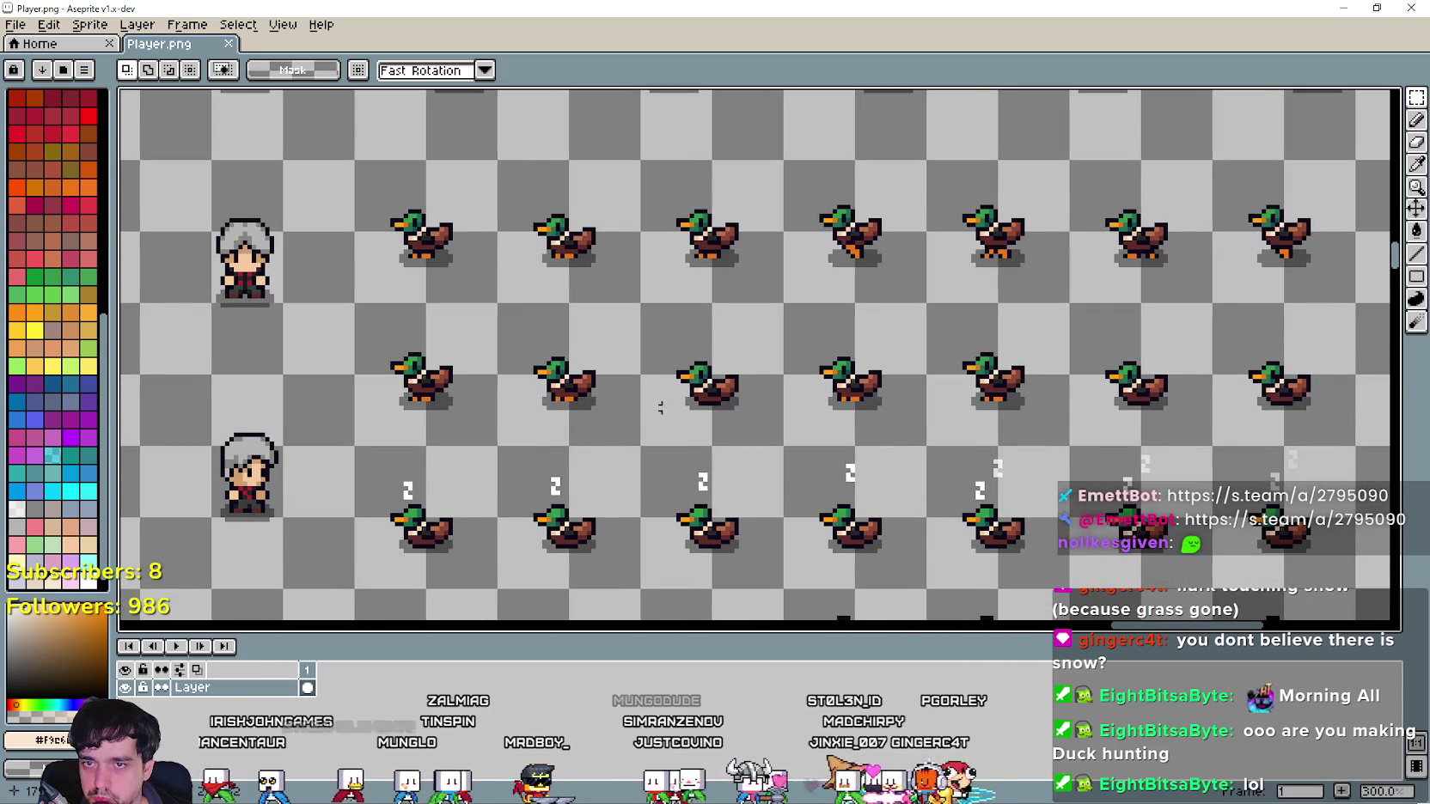
{"action": "scroll", "coordinate": [718, 373], "scroll_direction": "up", "scroll_amount": 2}
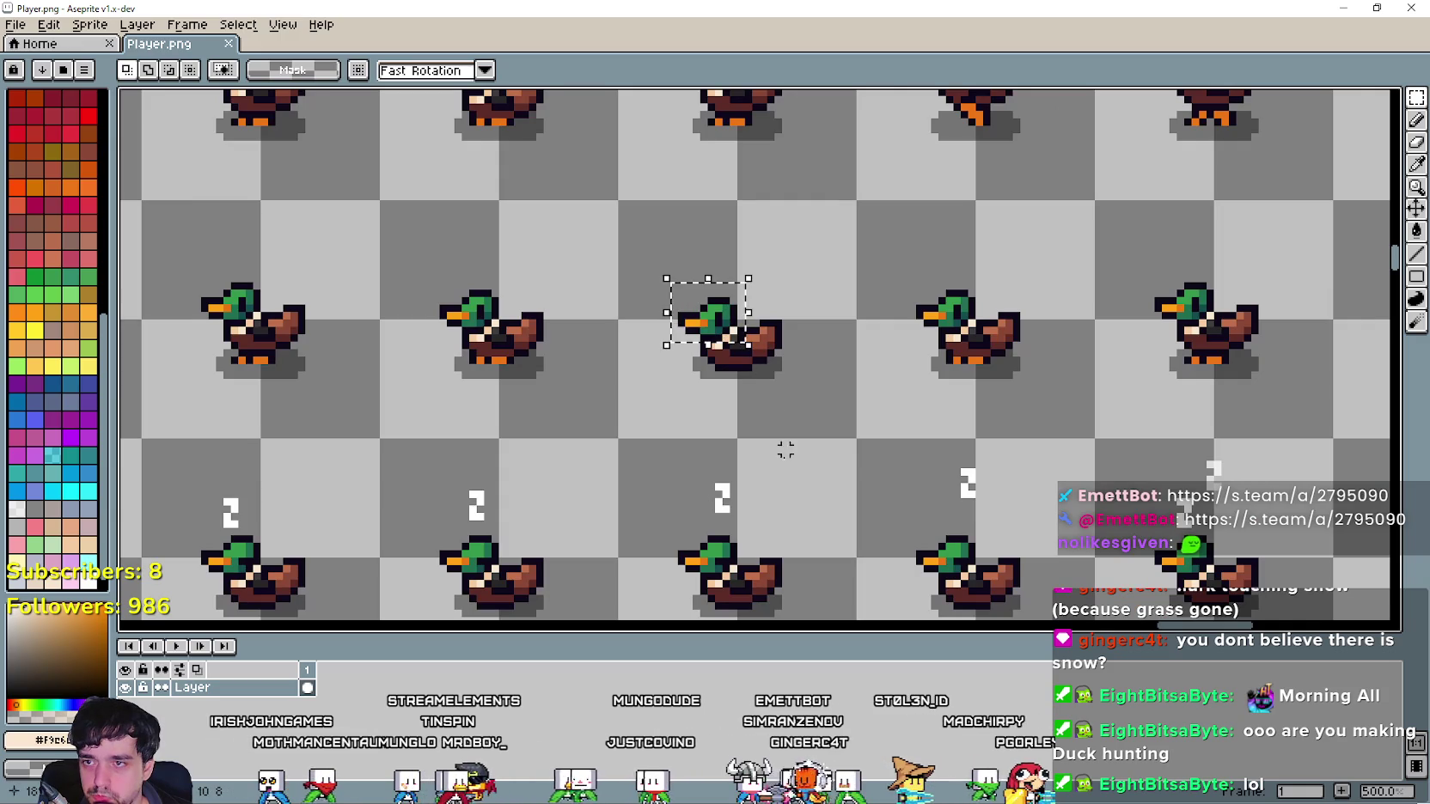
{"action": "scroll", "coordinate": [756, 265], "scroll_direction": "down", "scroll_amount": 5}
{"action": "scroll", "coordinate": [725, 289], "scroll_direction": "up", "scroll_amount": 3}
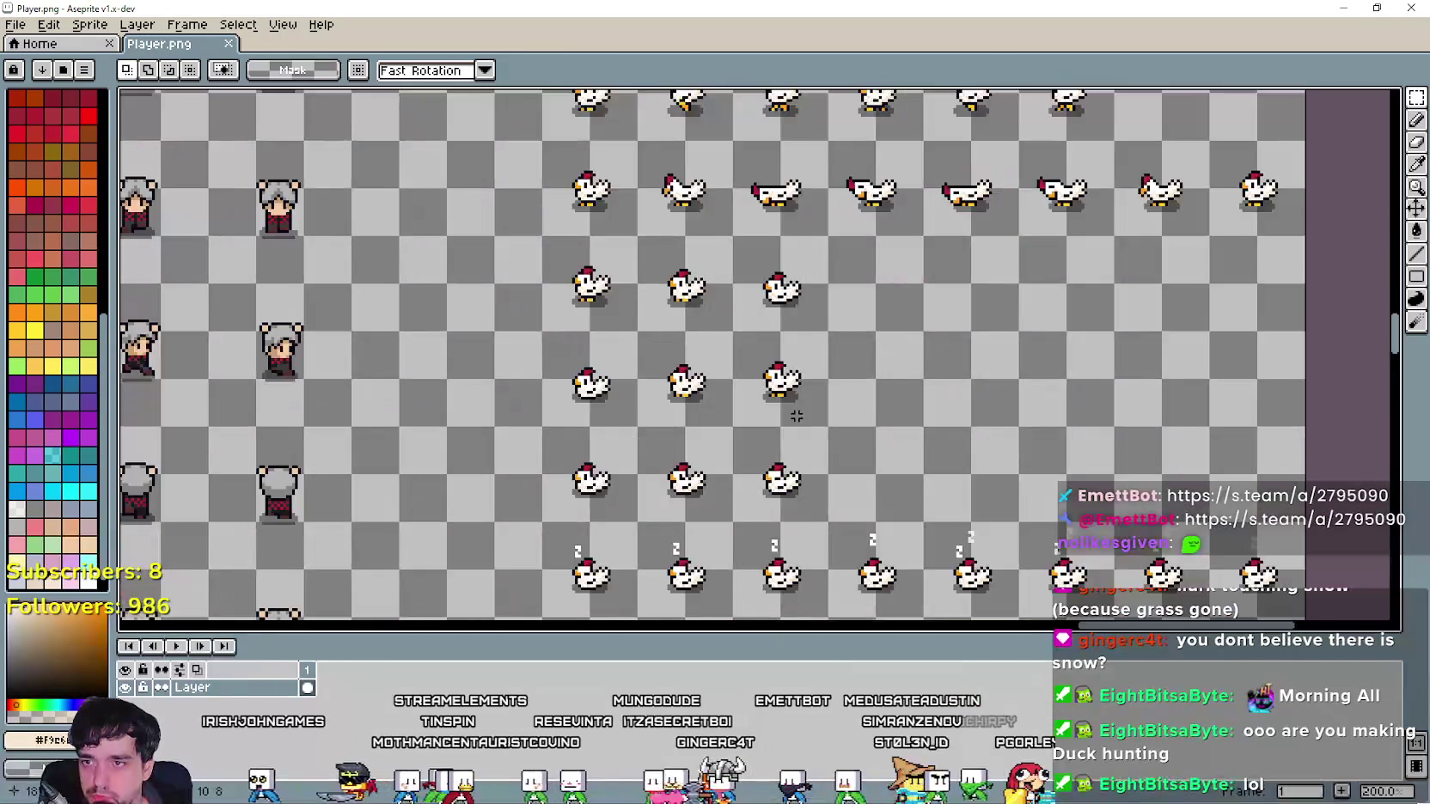
{"action": "scroll", "coordinate": [744, 405], "scroll_direction": "down", "scroll_amount": 3}
{"action": "scroll", "coordinate": [745, 405], "scroll_direction": "up", "scroll_amount": 2}
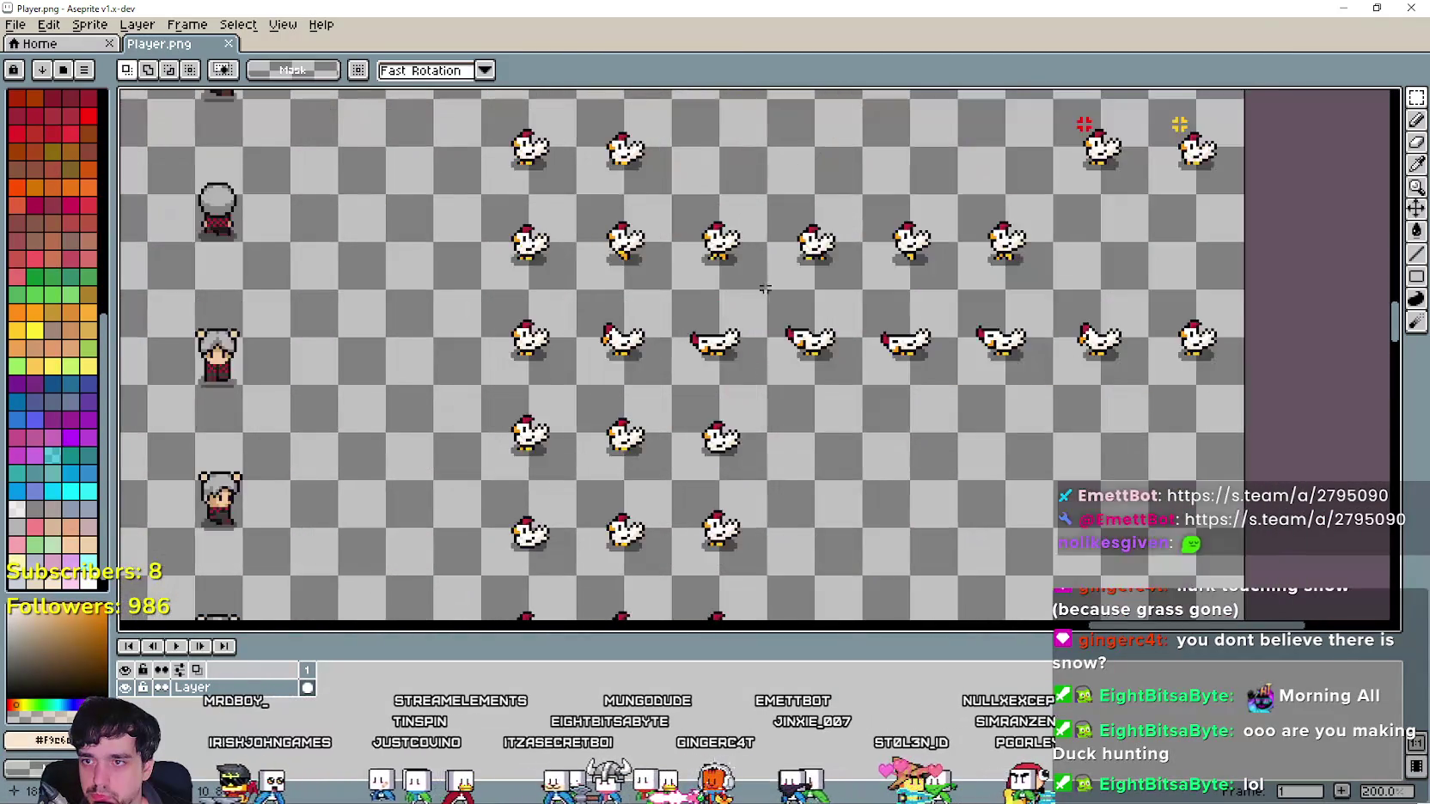
{"action": "left_click_drag", "start_coordinate": [567, 512], "coordinate": [1237, 546]}
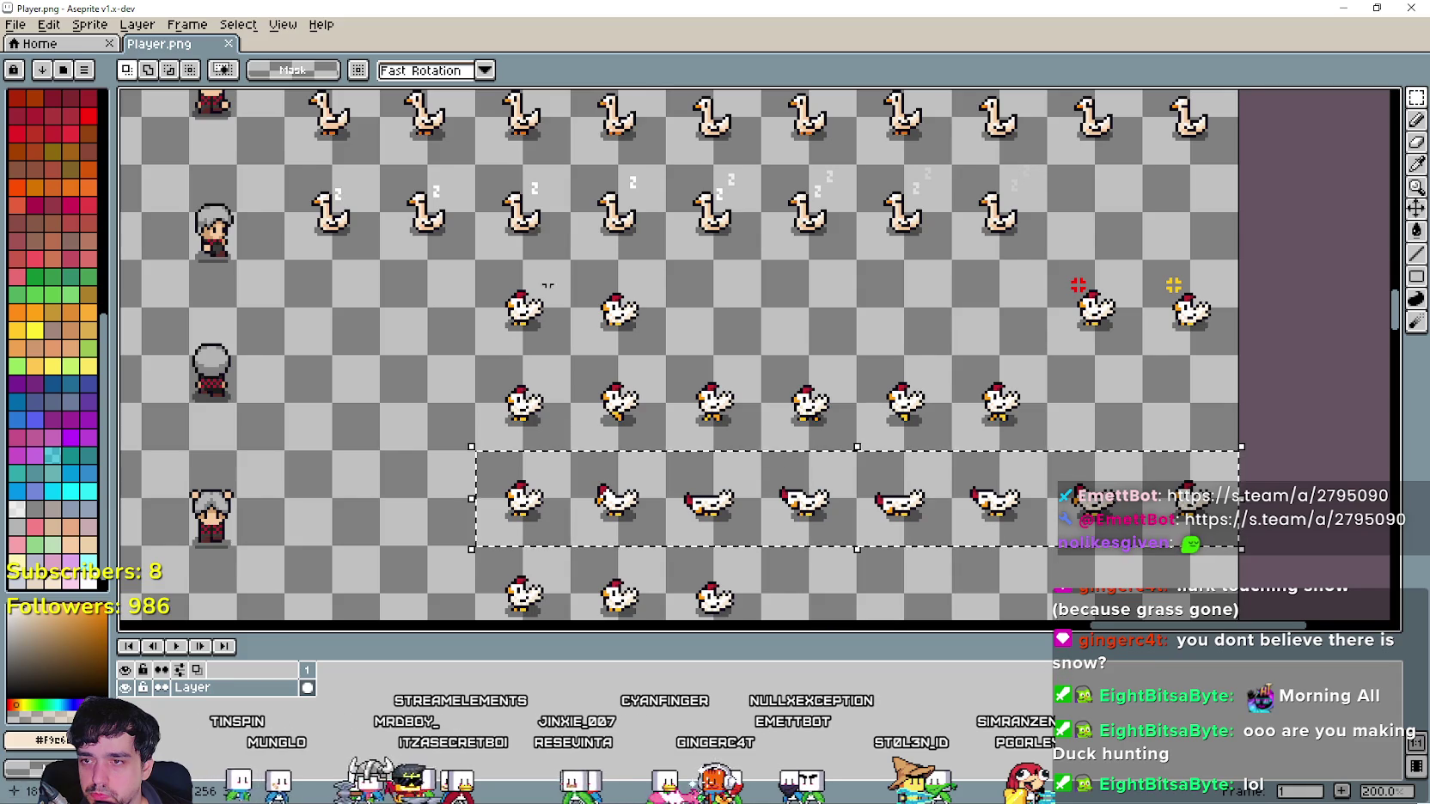
Pan and zoom back to inspect the character and duck rows above the geese.
{"action": "left_click_drag", "start_coordinate": [573, 222], "coordinate": [603, 612]}
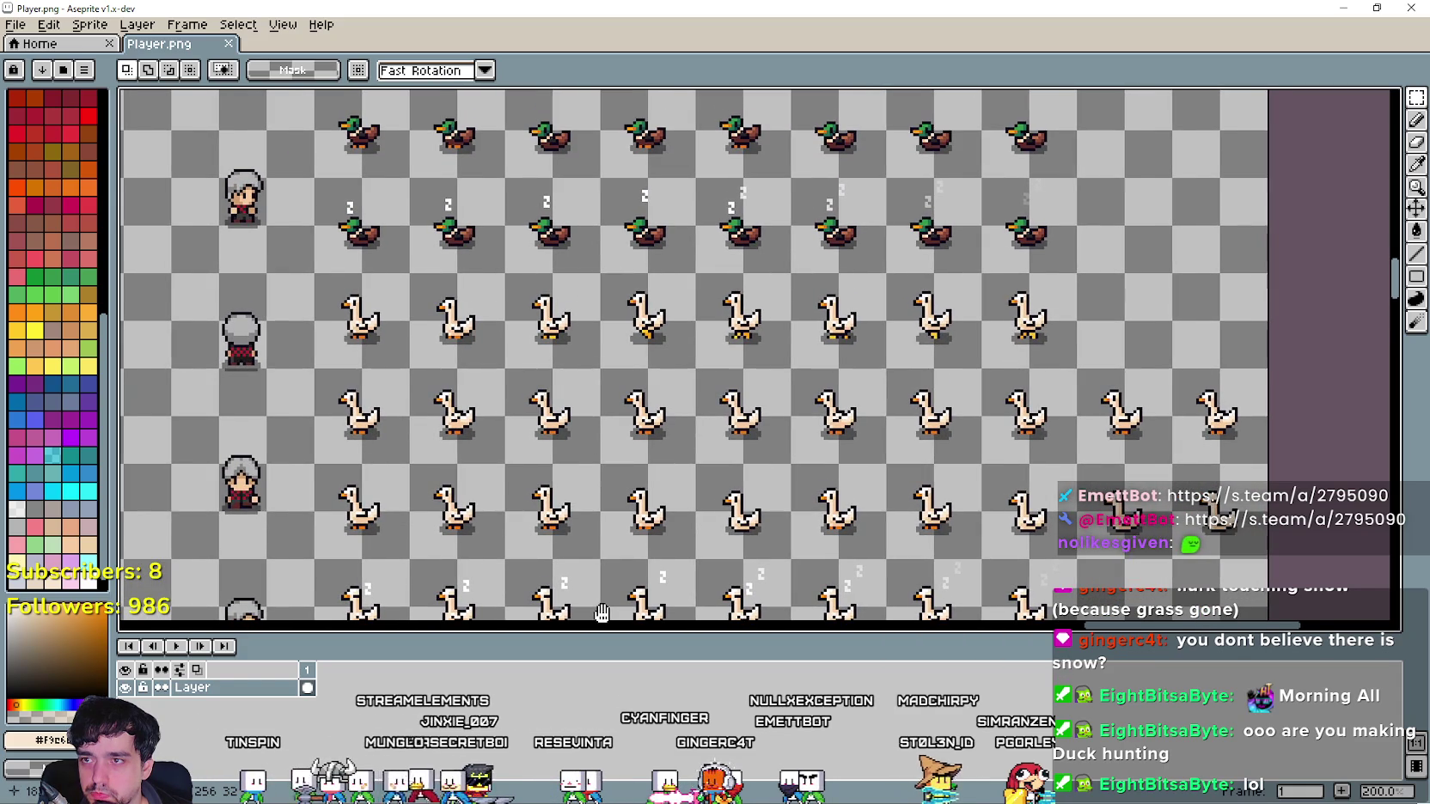
{"action": "scroll", "coordinate": [602, 613], "scroll_direction": "down", "scroll_amount": 5}
{"action": "scroll", "coordinate": [602, 612], "scroll_direction": "up", "scroll_amount": 3}
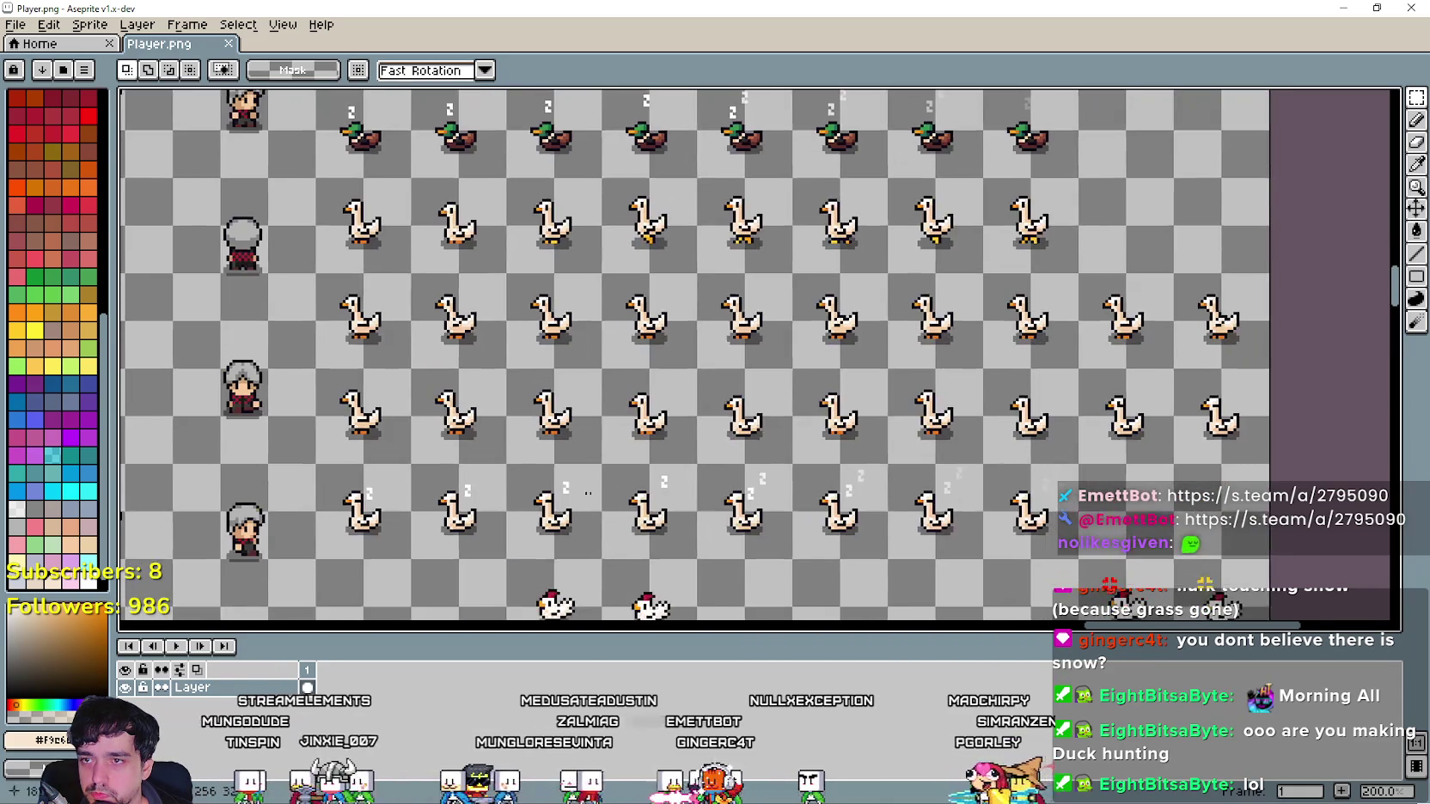
{"action": "scroll", "coordinate": [601, 612], "scroll_direction": "up", "scroll_amount": 2}
{"action": "scroll", "coordinate": [601, 613], "scroll_direction": "down", "scroll_amount": 8}
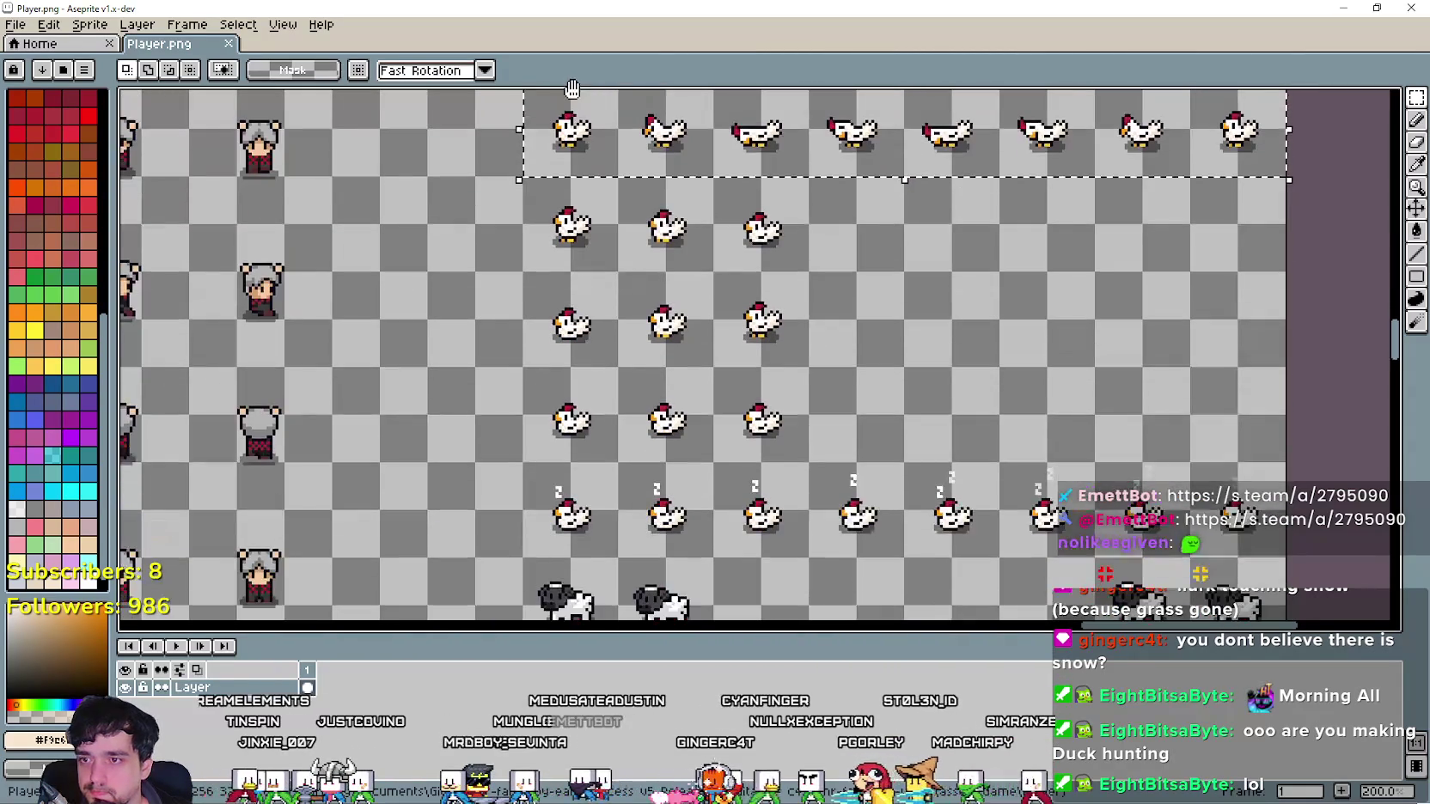
{"action": "scroll", "coordinate": [618, 477], "scroll_direction": "up", "scroll_amount": 8}
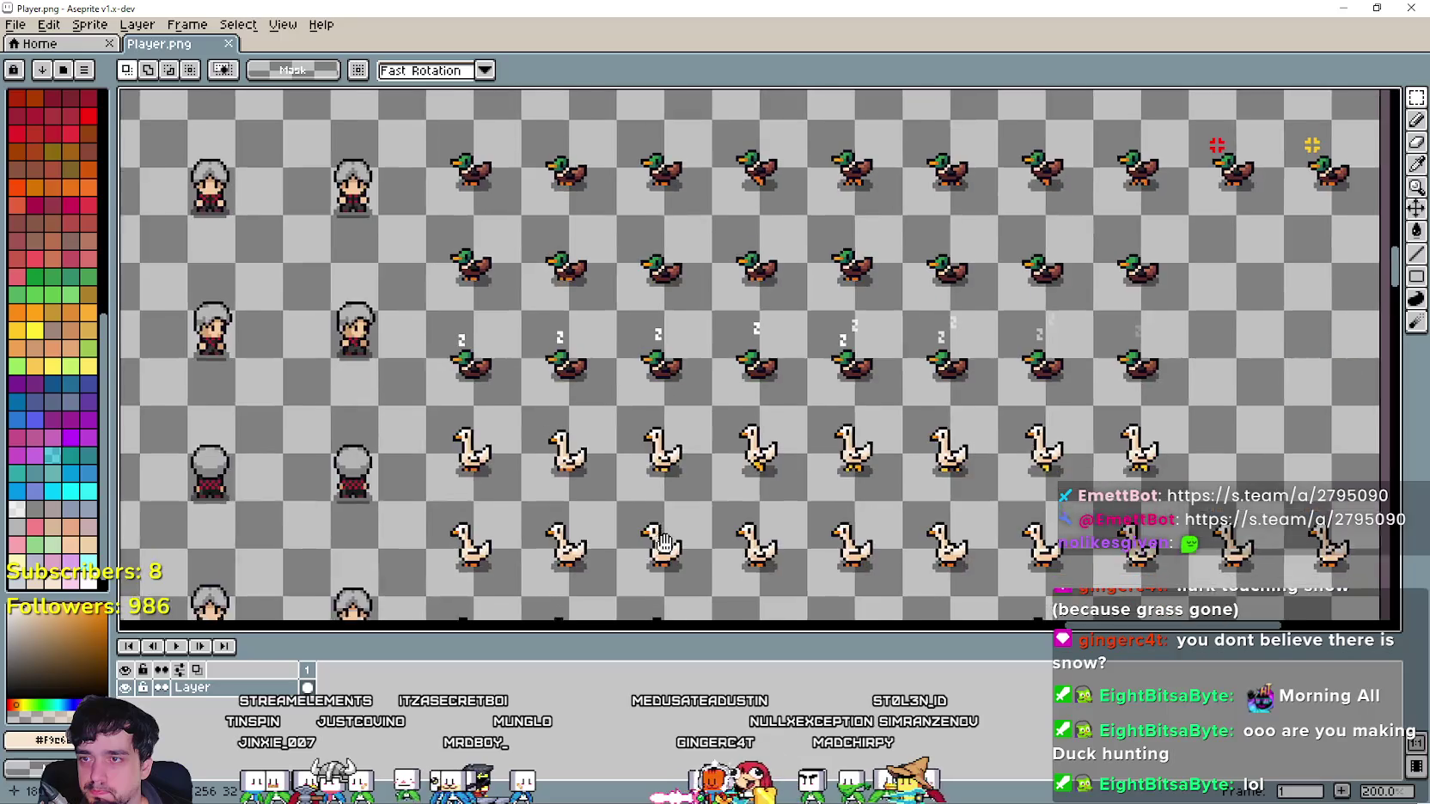
{"action": "scroll", "coordinate": [619, 477], "scroll_direction": "down", "scroll_amount": 1}
{"action": "scroll", "coordinate": [619, 476], "scroll_direction": "up", "scroll_amount": 1}
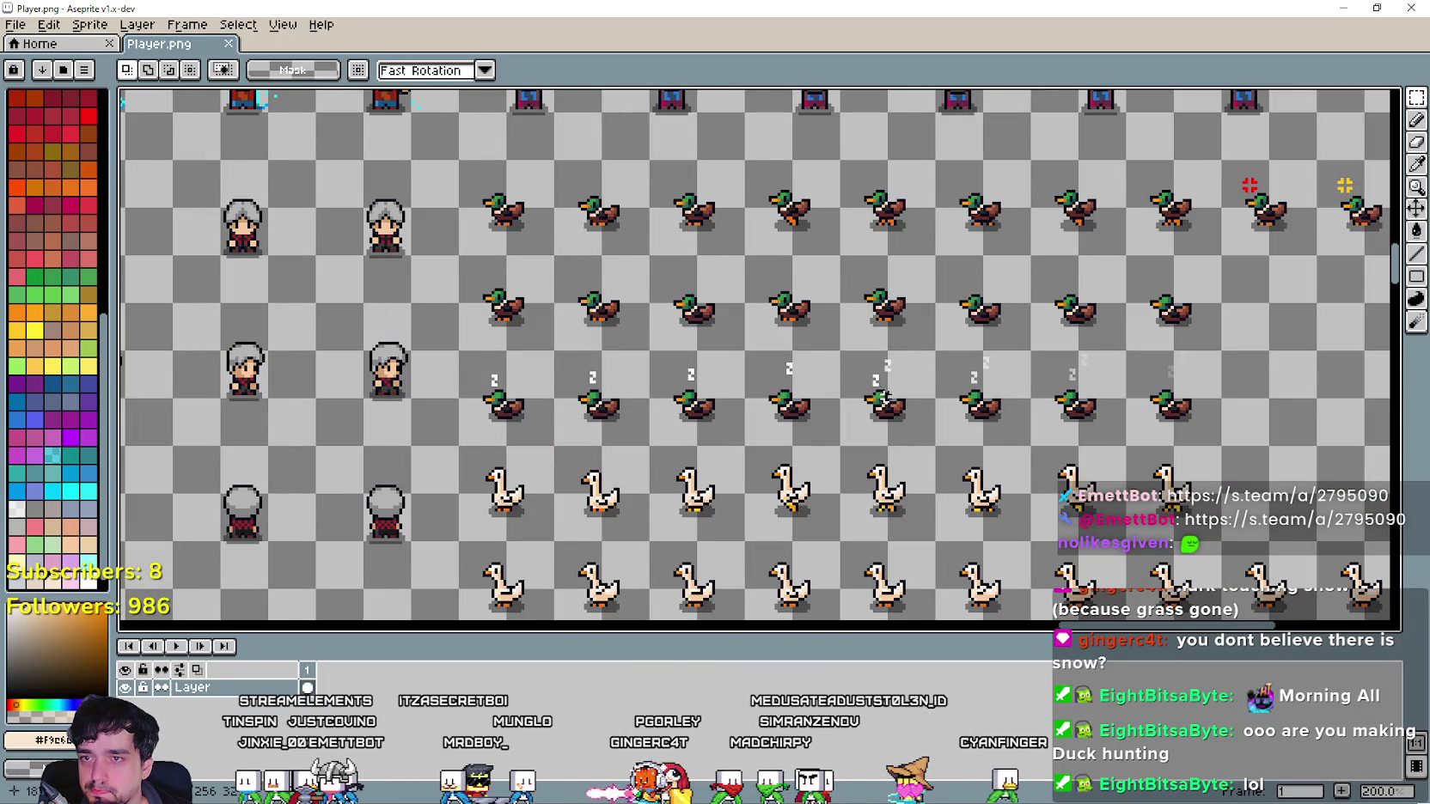
{"action": "mouse_move", "coordinate": [884, 397]}
{"action": "left_mouse_down"}
{"action": "mouse_move", "coordinate": [847, 428]}
{"action": "mouse_move", "coordinate": [827, 315]}
{"action": "mouse_move", "coordinate": [911, 371]}
{"action": "mouse_move", "coordinate": [938, 442]}
{"action": "mouse_move", "coordinate": [833, 357]}
{"action": "left_mouse_up"}
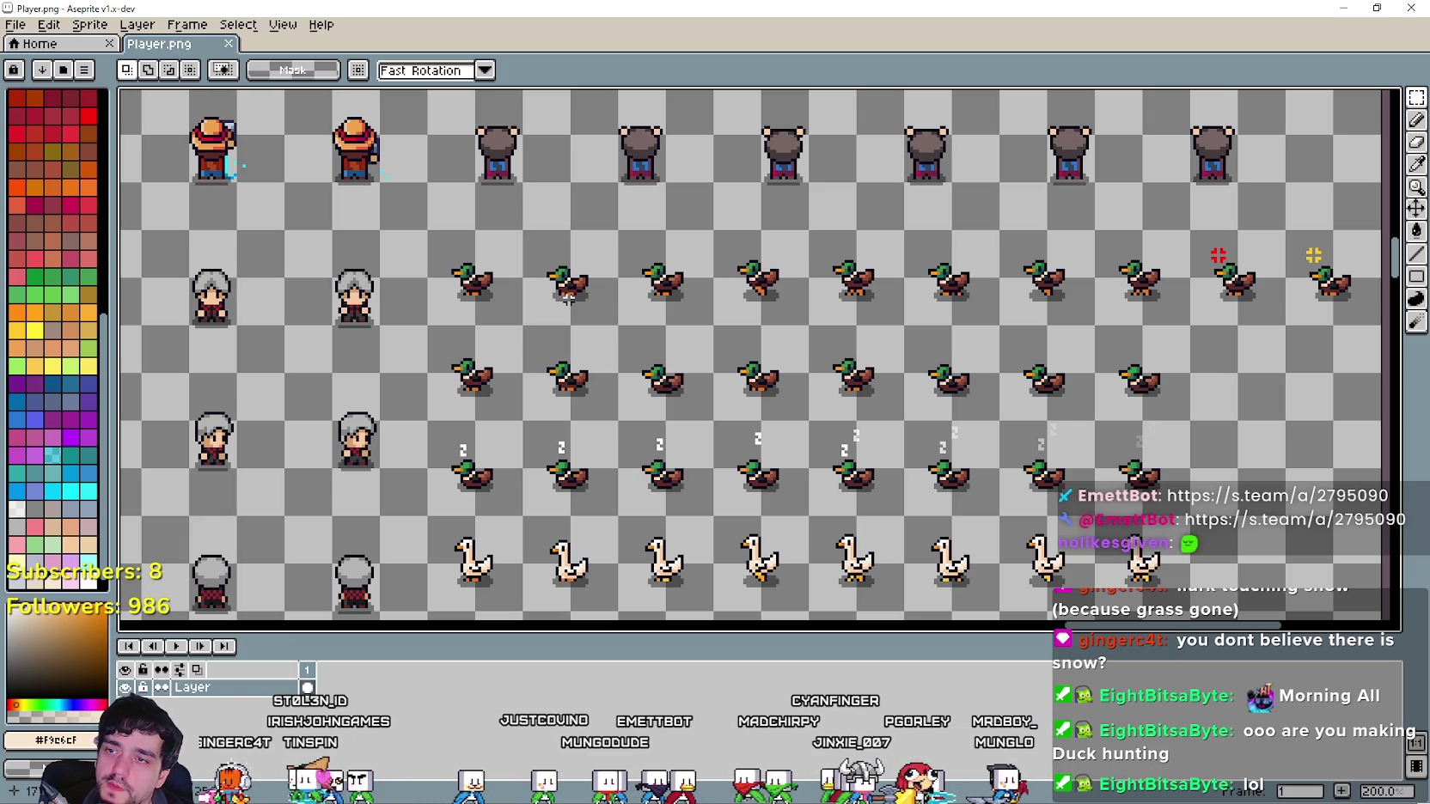
{"action": "scroll", "coordinate": [567, 297], "scroll_direction": "up", "scroll_amount": 1}
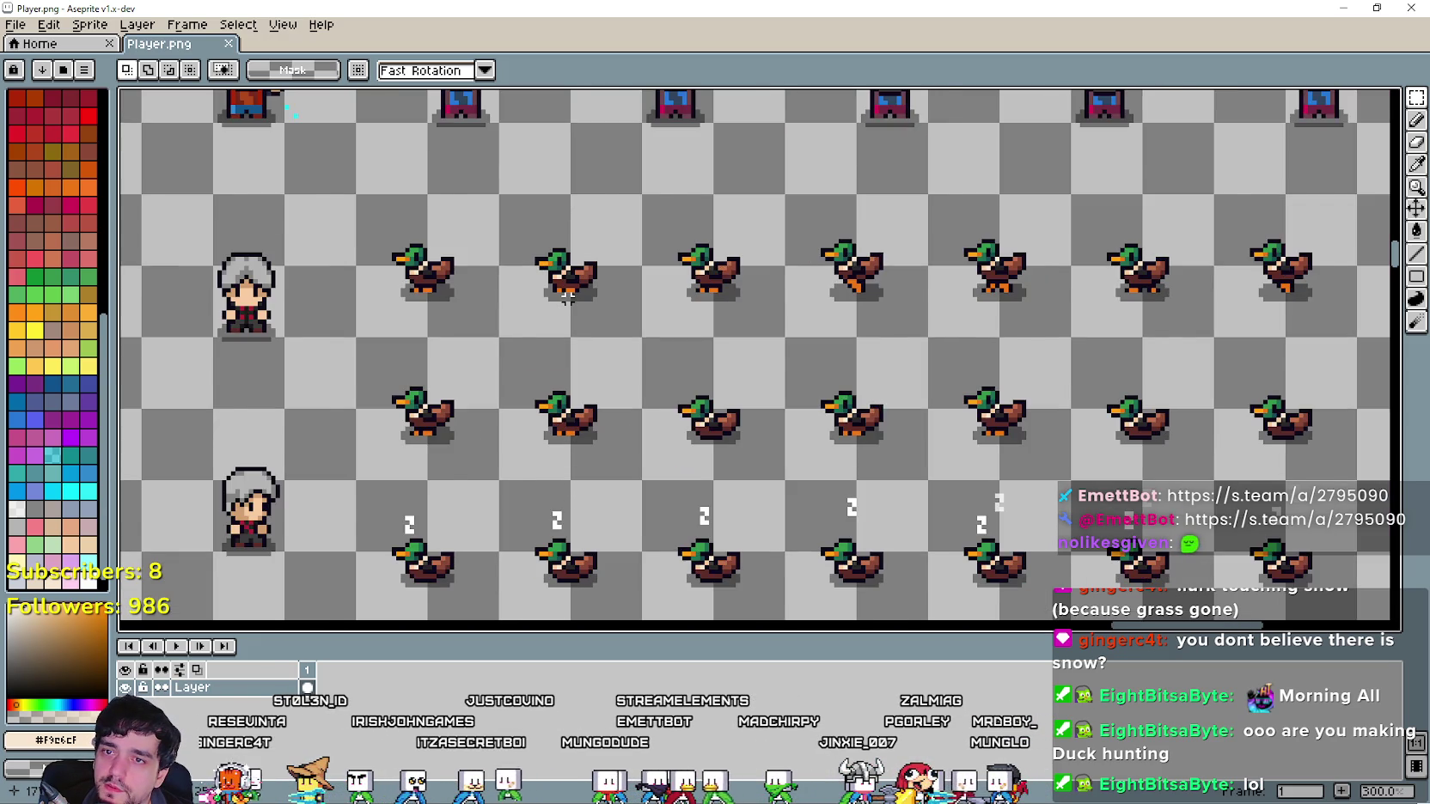
{"action": "scroll", "coordinate": [567, 296], "scroll_direction": "down", "scroll_amount": 1}
{"action": "scroll", "coordinate": [935, 403], "scroll_direction": "up", "scroll_amount": 1}
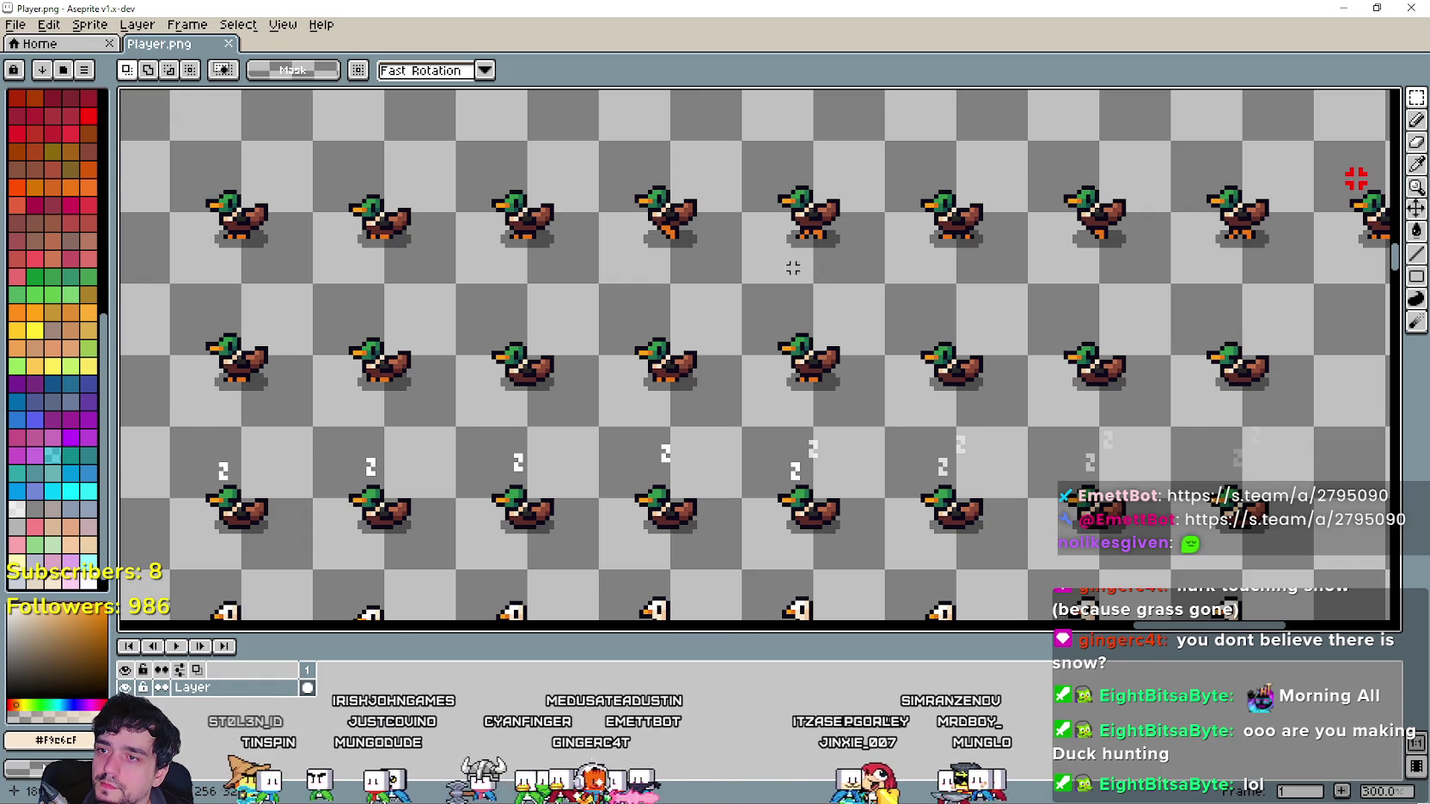
{"action": "mouse_move", "coordinate": [792, 268]}
{"action": "left_mouse_down"}
{"action": "mouse_move", "coordinate": [944, 319]}
{"action": "mouse_move", "coordinate": [1127, 244]}
{"action": "mouse_move", "coordinate": [998, 277]}
{"action": "mouse_move", "coordinate": [763, 282]}
{"action": "left_mouse_up"}
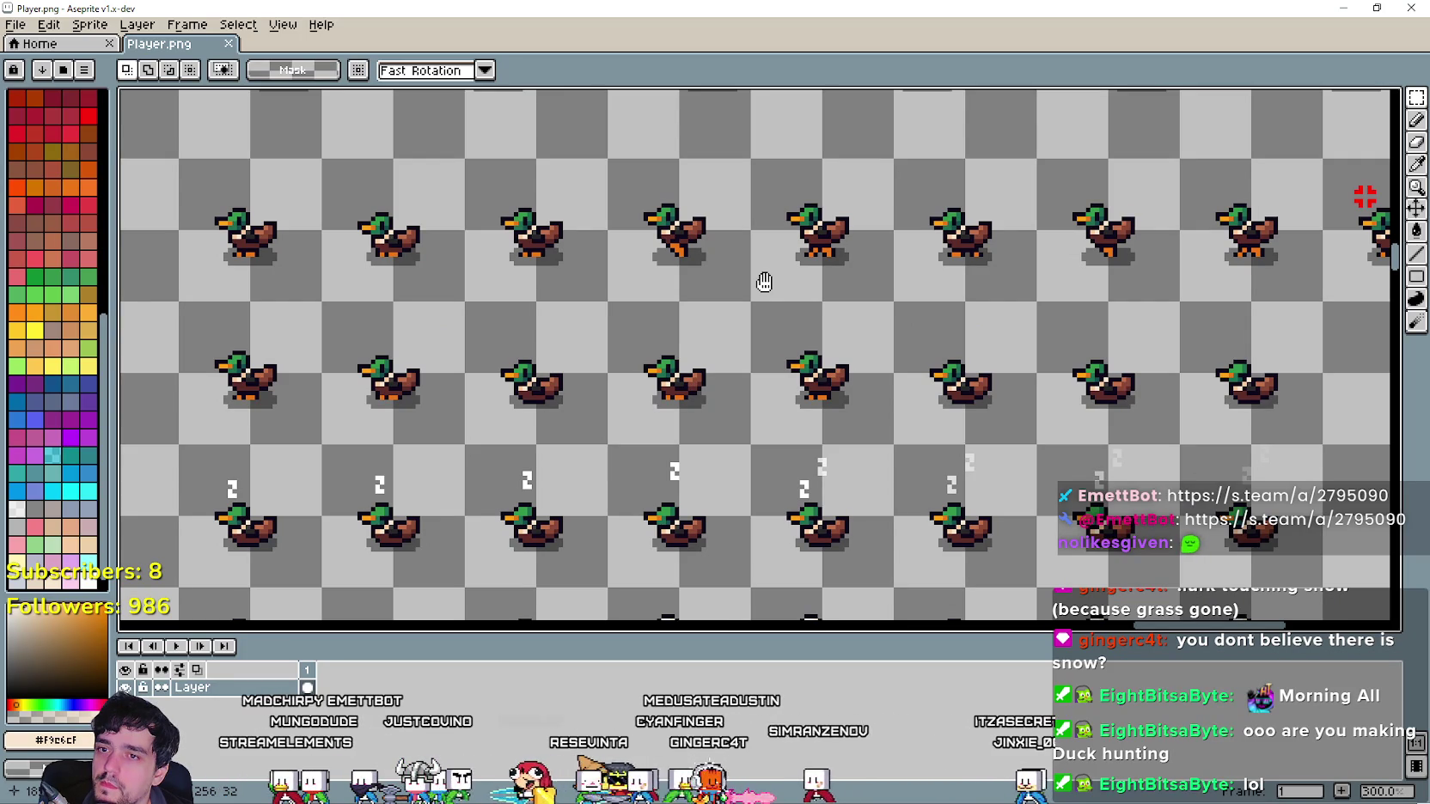
{"action": "mouse_move", "coordinate": [764, 282]}
{"action": "left_mouse_down"}
{"action": "mouse_move", "coordinate": [661, 230]}
{"action": "mouse_move", "coordinate": [492, 192]}
{"action": "mouse_move", "coordinate": [786, 250]}
{"action": "mouse_move", "coordinate": [849, 374]}
{"action": "mouse_move", "coordinate": [925, 374]}
{"action": "mouse_move", "coordinate": [920, 94]}
{"action": "mouse_move", "coordinate": [783, 415]}
{"action": "left_mouse_up"}
{"action": "scroll", "coordinate": [920, 95], "scroll_direction": "down", "scroll_amount": 1}
{"action": "scroll", "coordinate": [783, 415], "scroll_direction": "up", "scroll_amount": 1}
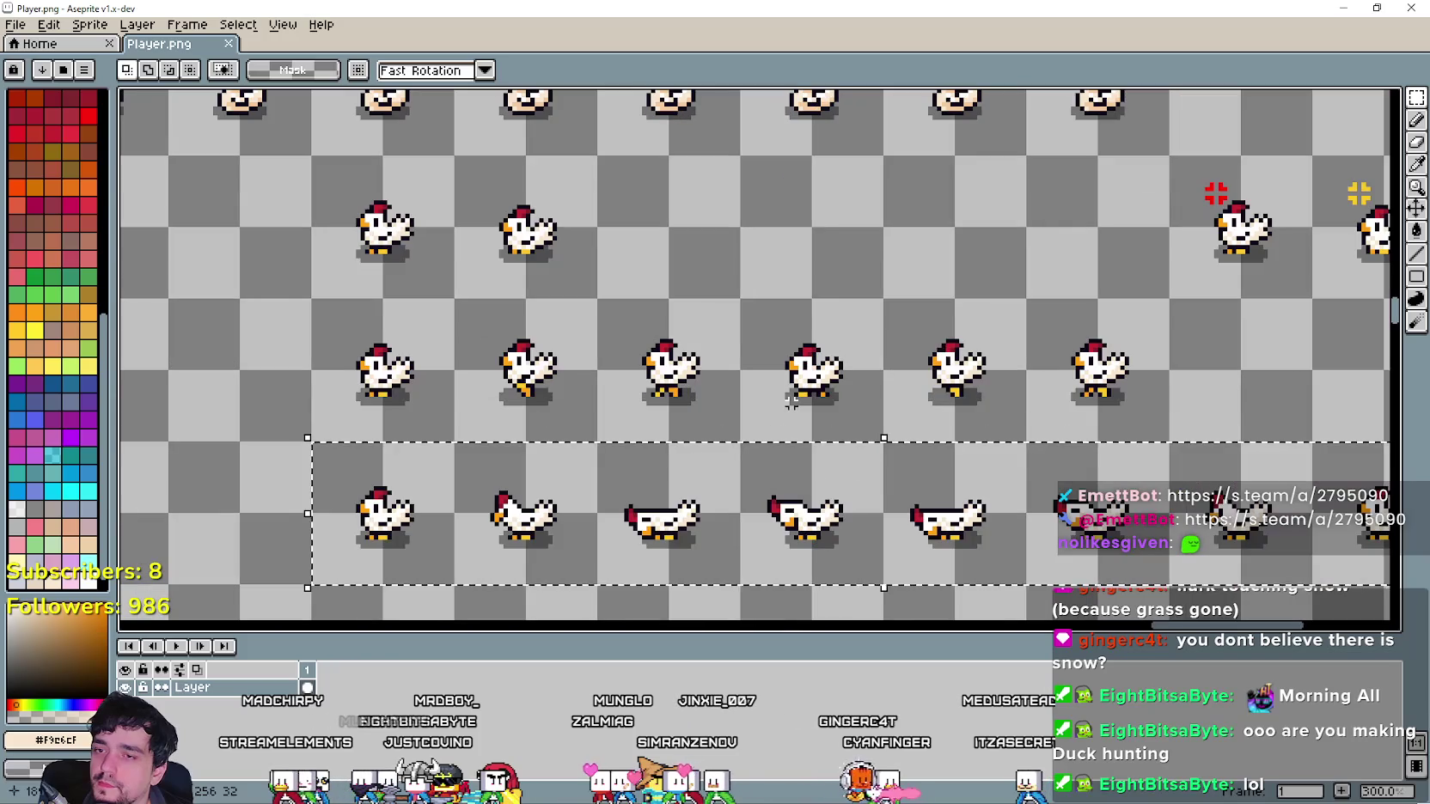
{"action": "mouse_move", "coordinate": [836, 304]}
{"action": "left_mouse_down"}
{"action": "mouse_move", "coordinate": [446, 217]}
{"action": "mouse_move", "coordinate": [1040, 229]}
{"action": "mouse_move", "coordinate": [740, 192]}
{"action": "mouse_move", "coordinate": [558, 192]}
{"action": "left_mouse_up"}
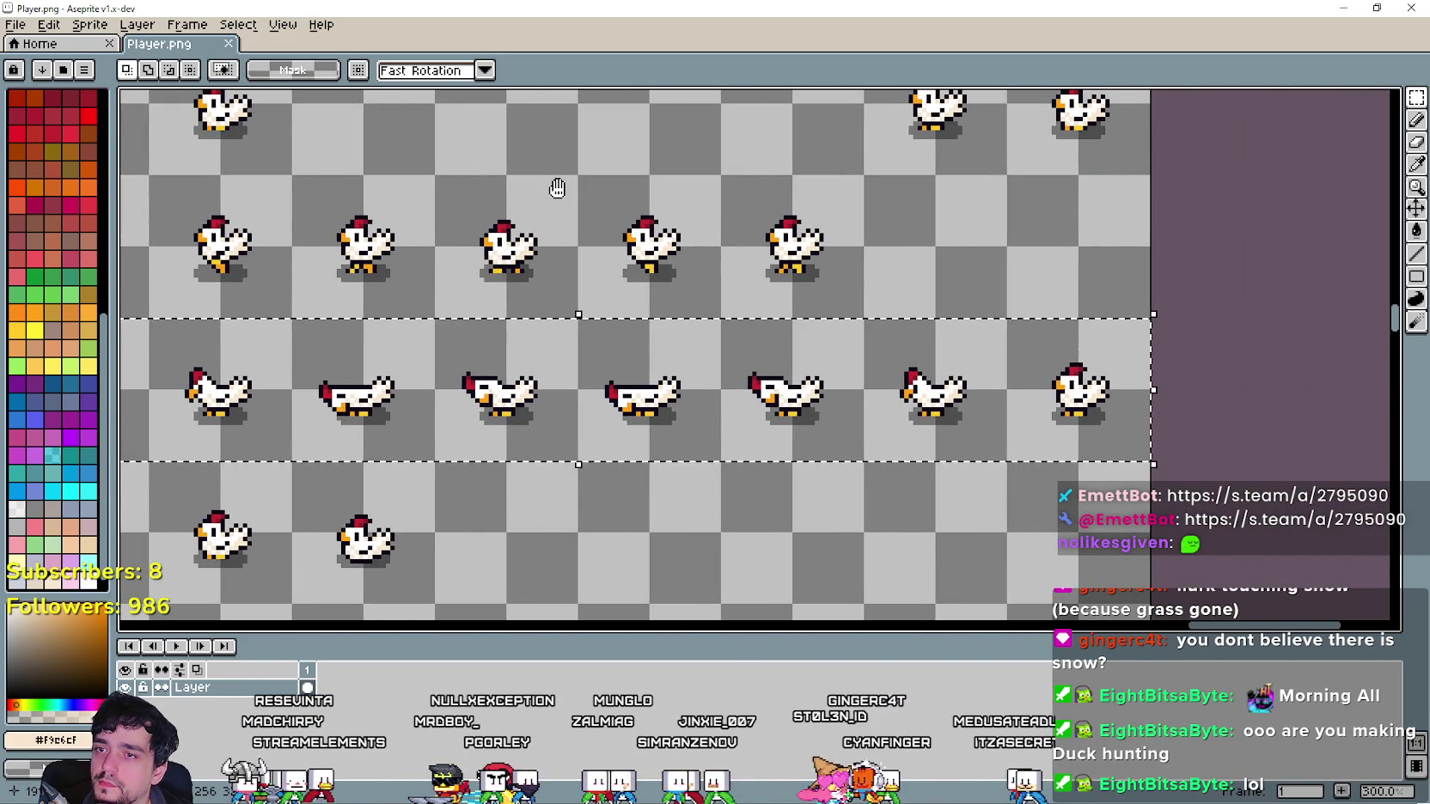
{"action": "mouse_move", "coordinate": [721, 208]}
{"action": "left_mouse_down"}
{"action": "mouse_move", "coordinate": [963, 200]}
{"action": "mouse_move", "coordinate": [996, 249]}
{"action": "left_mouse_up"}
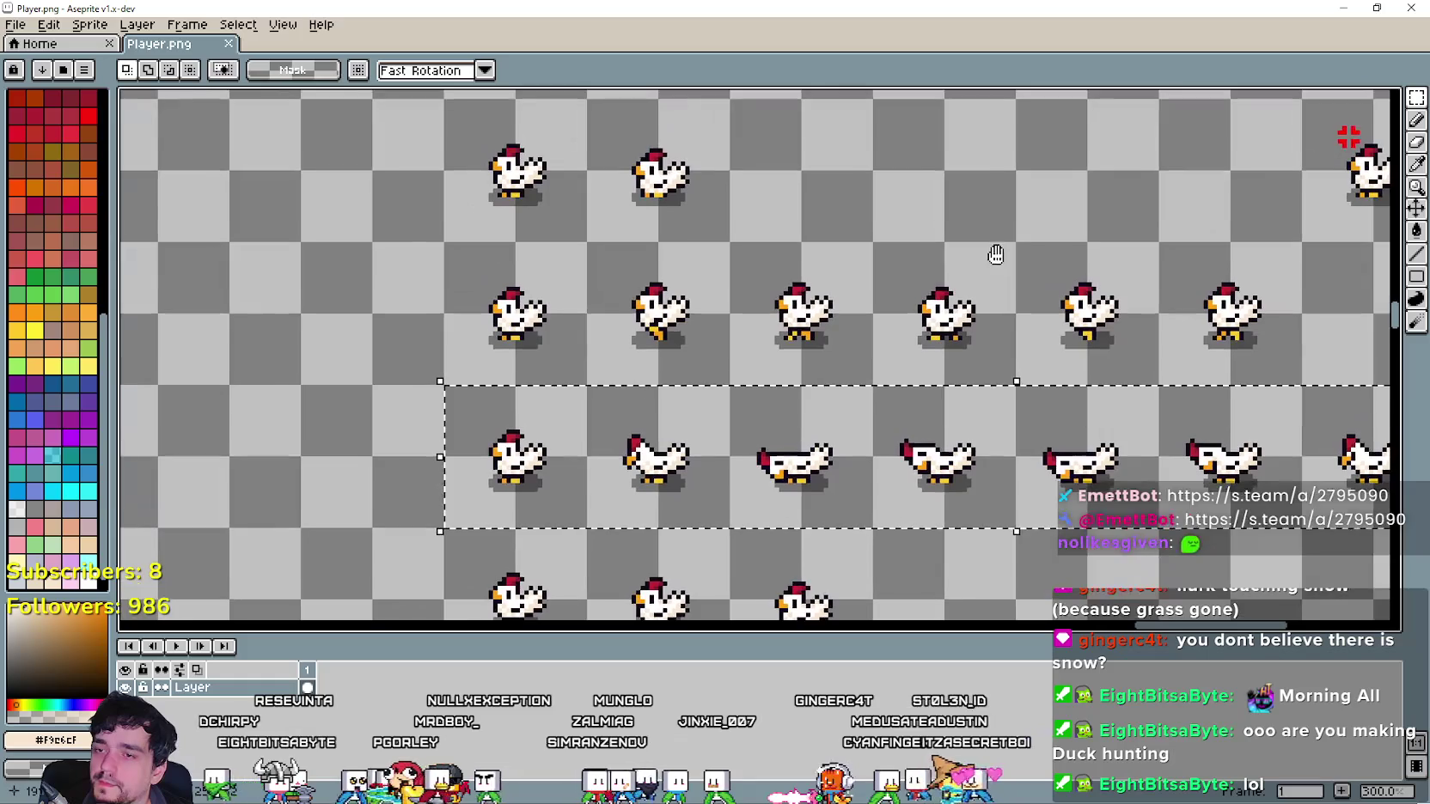
{"action": "mouse_move", "coordinate": [730, 207]}
{"action": "left_mouse_down"}
{"action": "mouse_move", "coordinate": [744, 335]}
{"action": "mouse_move", "coordinate": [685, 113]}
{"action": "mouse_move", "coordinate": [701, 396]}
{"action": "left_mouse_up"}
{"action": "mouse_move", "coordinate": [602, 94]}
{"action": "left_mouse_down"}
{"action": "mouse_move", "coordinate": [607, 310]}
{"action": "mouse_move", "coordinate": [729, 454]}
{"action": "mouse_move", "coordinate": [676, 510]}
{"action": "mouse_move", "coordinate": [674, 466]}
{"action": "left_mouse_up"}
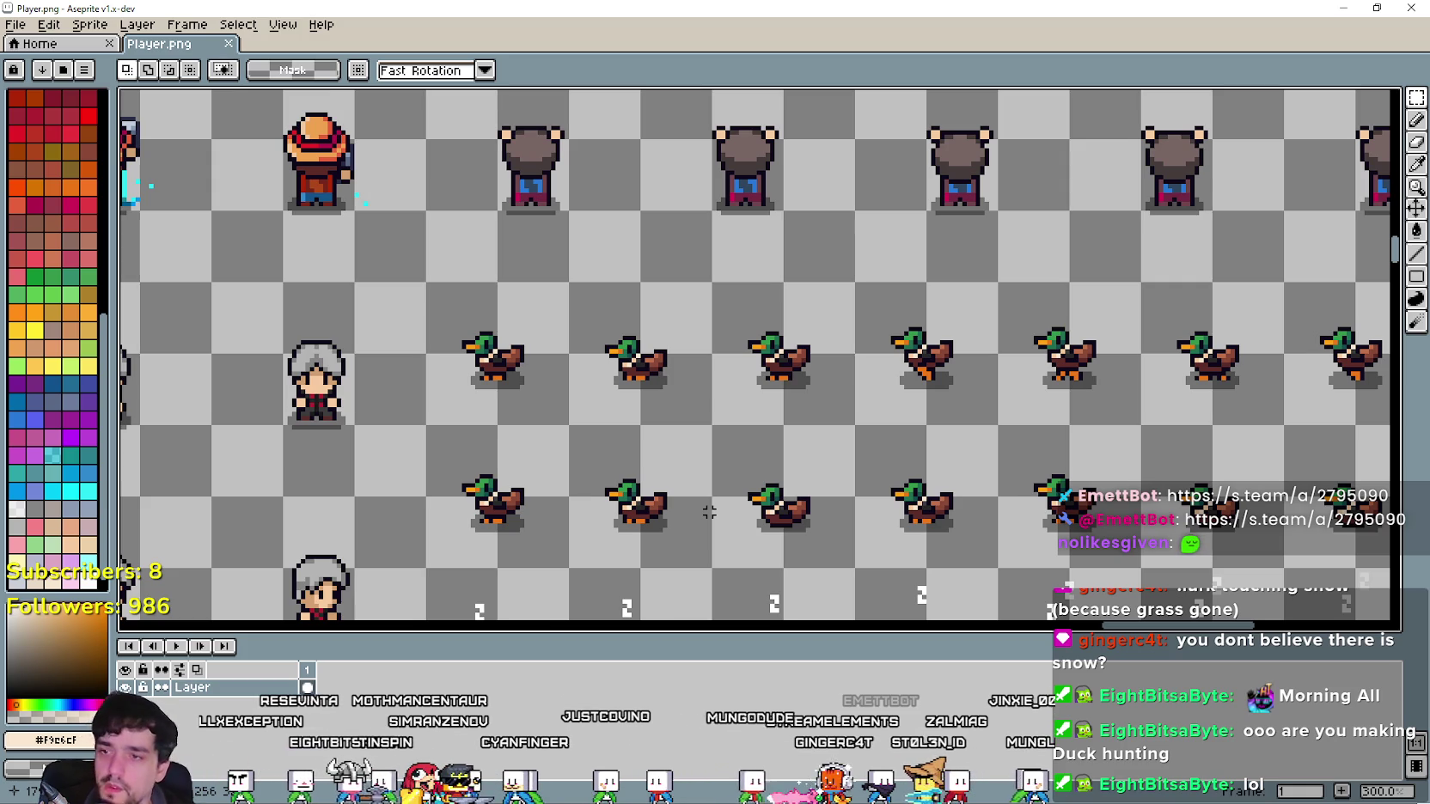
{"action": "mouse_move", "coordinate": [715, 513]}
{"action": "left_mouse_down"}
{"action": "mouse_move", "coordinate": [551, 403]}
{"action": "mouse_move", "coordinate": [518, 404]}
{"action": "mouse_move", "coordinate": [743, 479]}
{"action": "mouse_move", "coordinate": [1022, 425]}
{"action": "mouse_move", "coordinate": [715, 266]}
{"action": "mouse_move", "coordinate": [620, 275]}
{"action": "left_mouse_up"}
{"action": "mouse_move", "coordinate": [512, 352]}
{"action": "left_mouse_down"}
{"action": "mouse_move", "coordinate": [713, 360]}
{"action": "mouse_move", "coordinate": [425, 332]}
{"action": "left_mouse_up"}
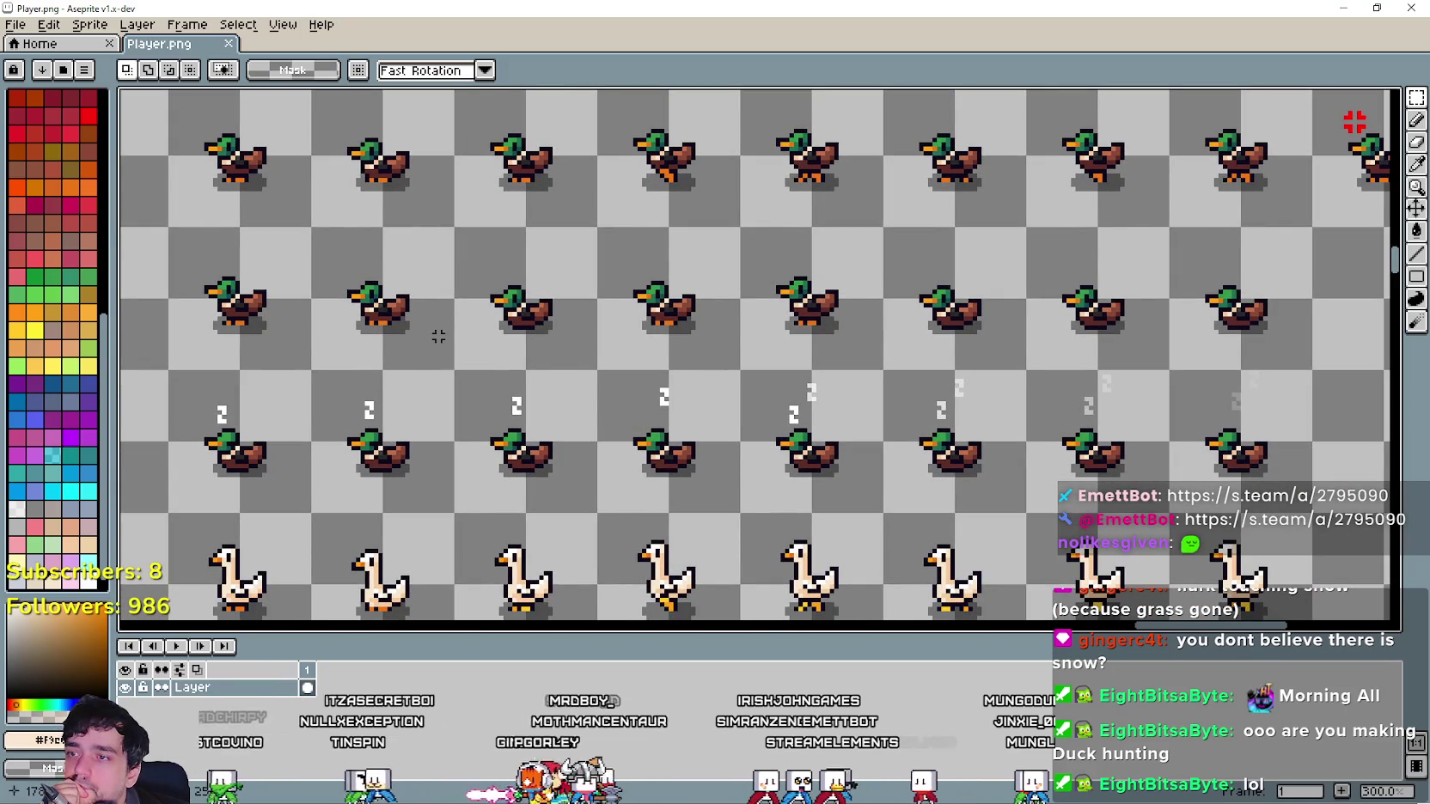
{"action": "left_click_drag", "start_coordinate": [807, 331], "coordinate": [742, 410]}
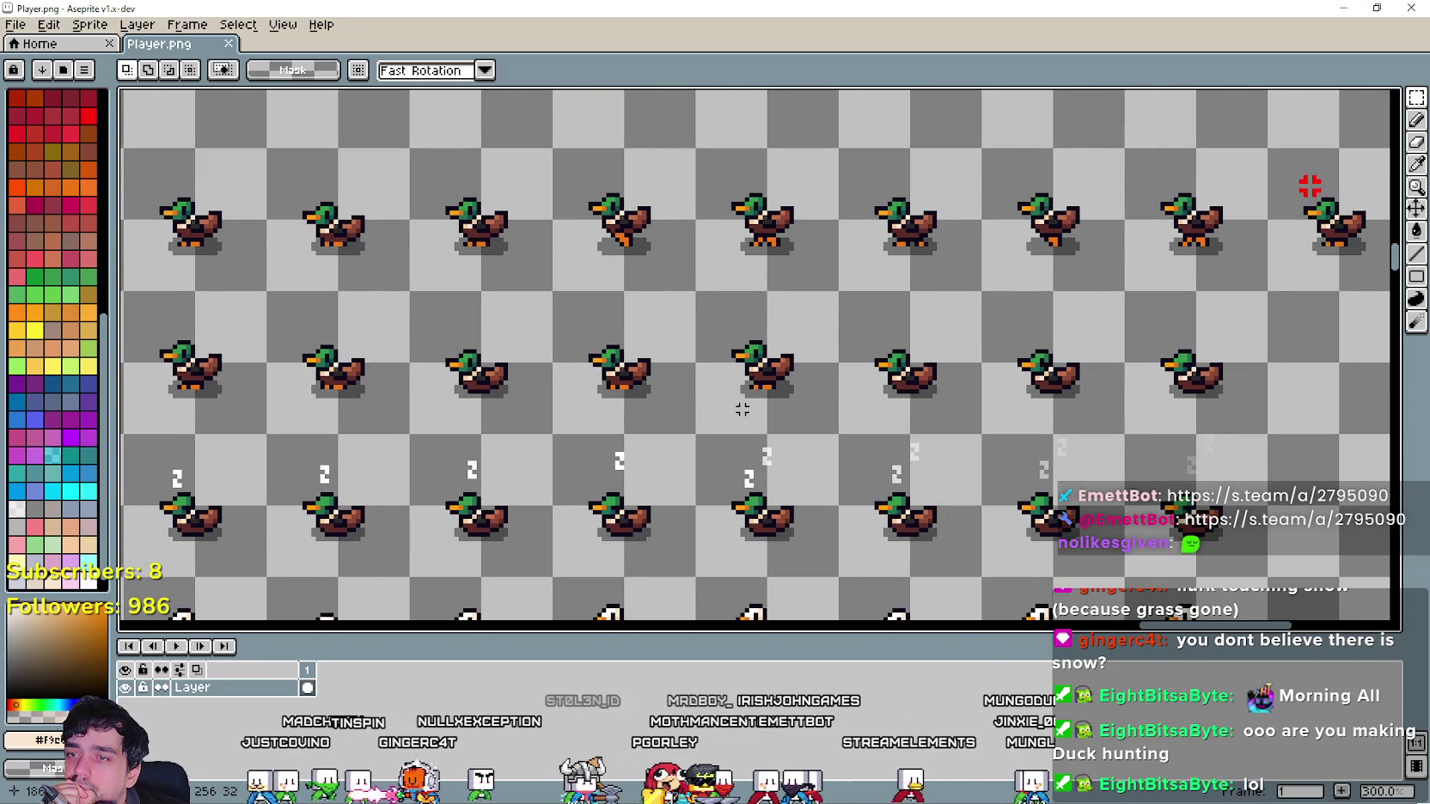
{"action": "scroll", "coordinate": [742, 409], "scroll_direction": "down", "scroll_amount": 1}
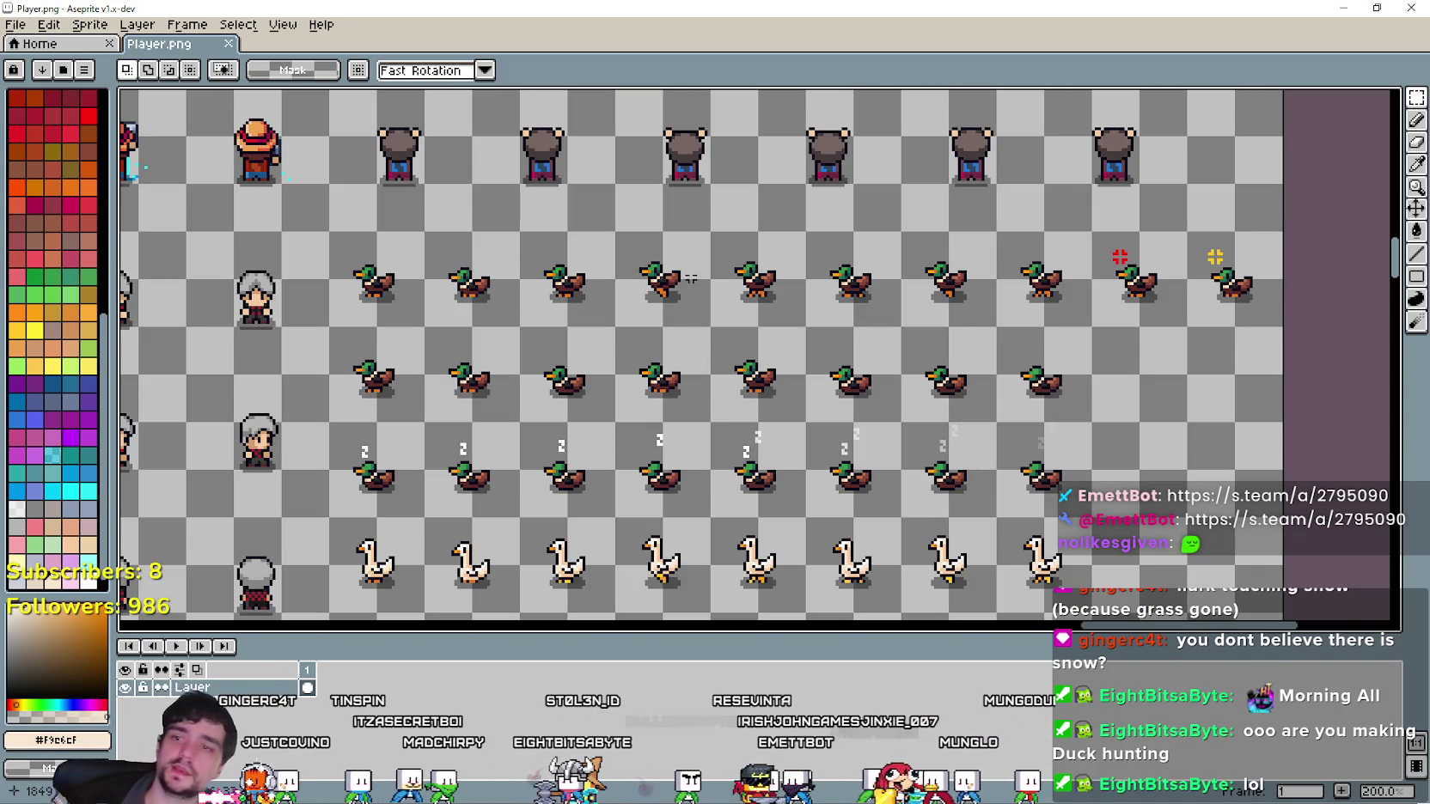
Pan past the pig rows to the sheep and marquee-select a full sheep row.
{"action": "scroll", "coordinate": [653, 424], "scroll_direction": "up", "scroll_amount": 2}
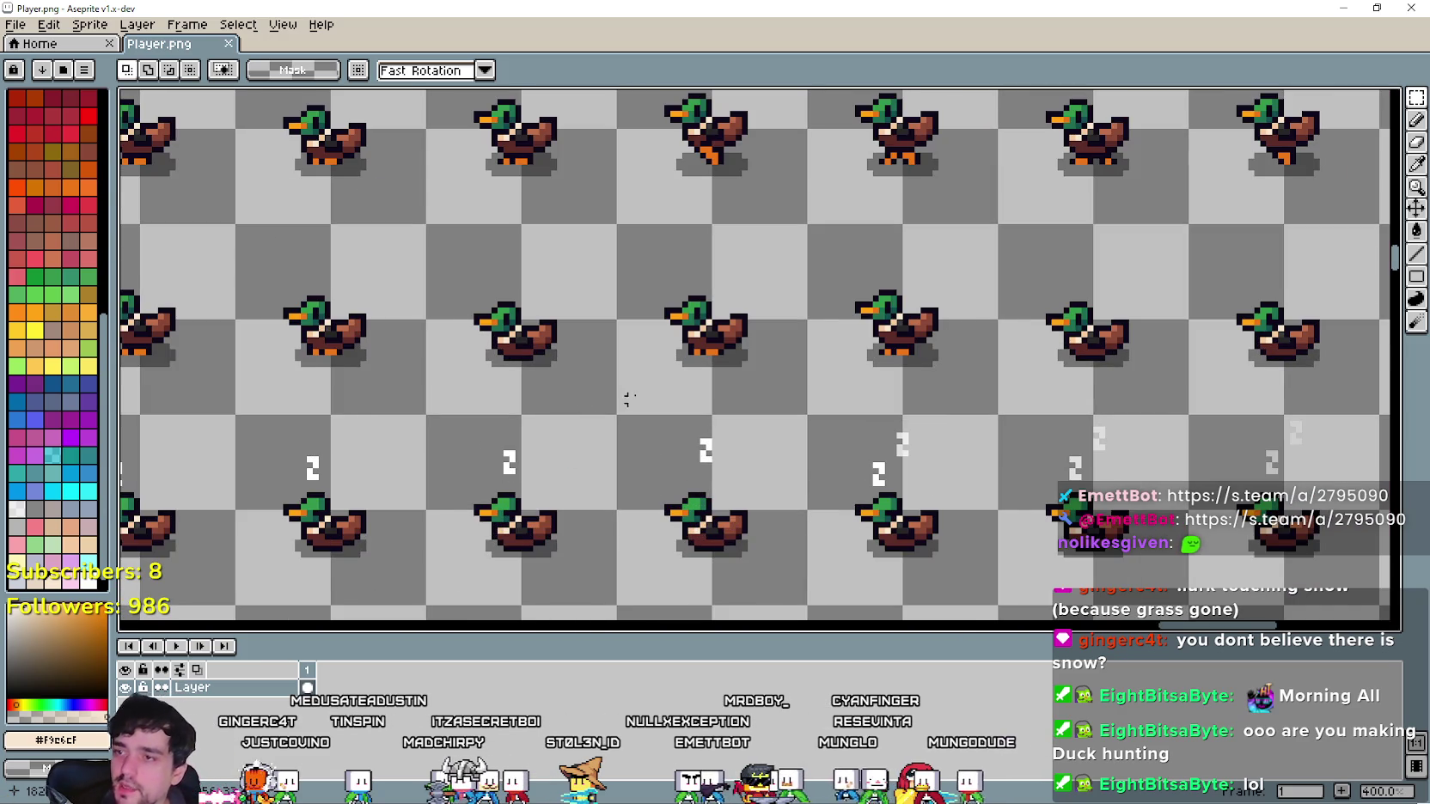
{"action": "scroll", "coordinate": [627, 400], "scroll_direction": "down", "scroll_amount": 3}
{"action": "scroll", "coordinate": [587, 462], "scroll_direction": "up", "scroll_amount": 1}
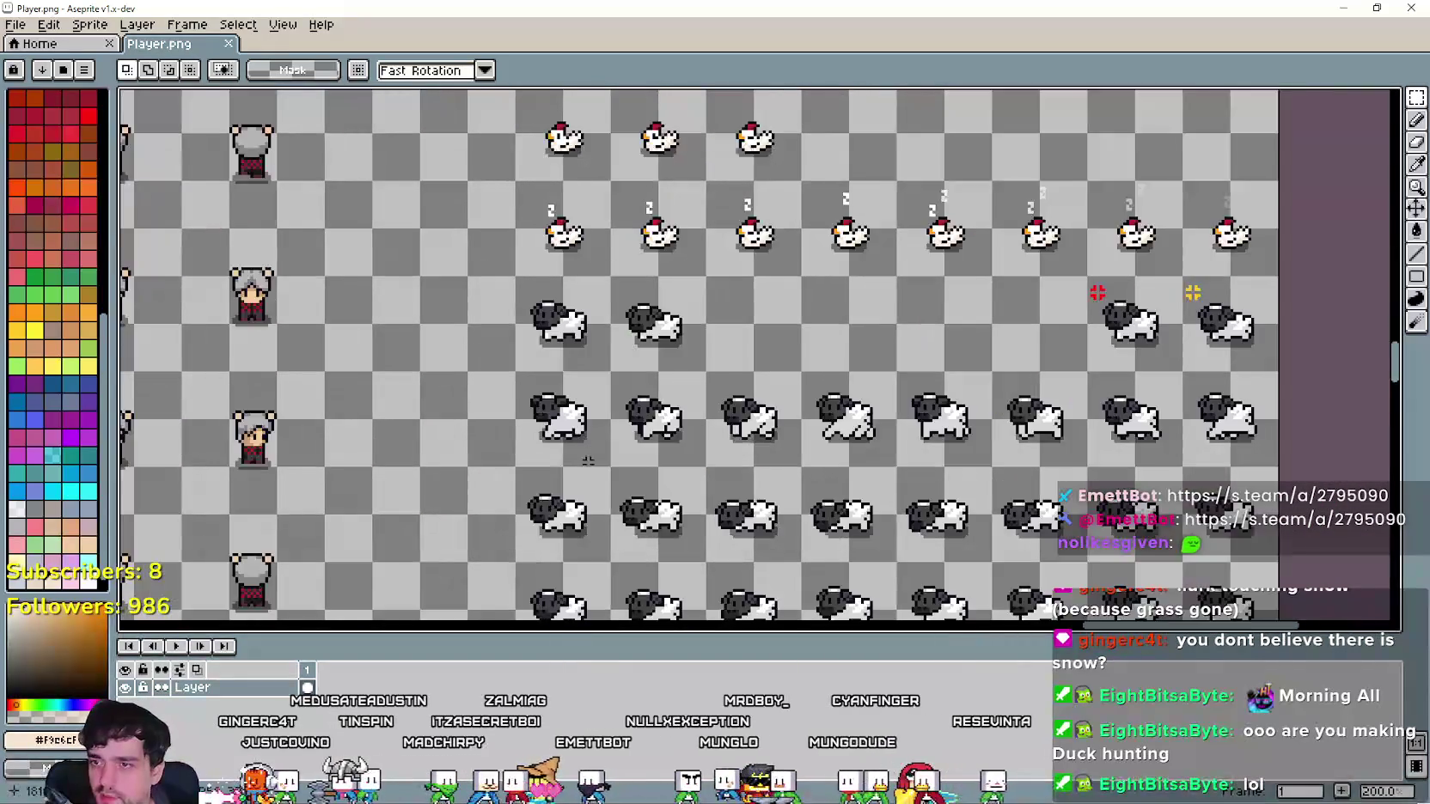
{"action": "scroll", "coordinate": [588, 462], "scroll_direction": "down", "scroll_amount": 5}
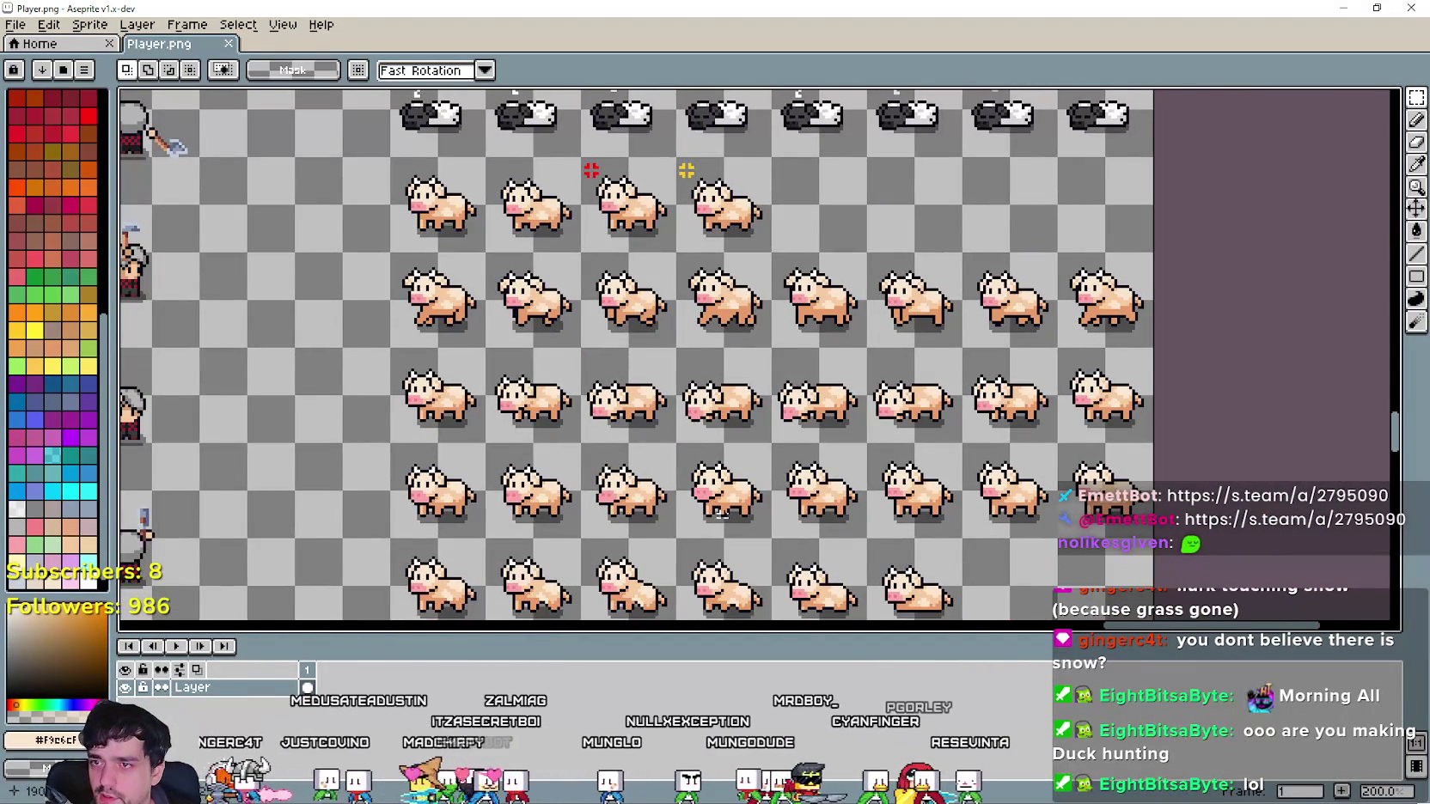
{"action": "mouse_move", "coordinate": [721, 533]}
{"action": "left_mouse_down"}
{"action": "mouse_move", "coordinate": [682, 226]}
{"action": "mouse_move", "coordinate": [756, 258]}
{"action": "mouse_move", "coordinate": [640, 516]}
{"action": "mouse_move", "coordinate": [644, 559]}
{"action": "left_mouse_up"}
{"action": "scroll", "coordinate": [756, 258], "scroll_direction": "down", "scroll_amount": 1}
{"action": "scroll", "coordinate": [709, 312], "scroll_direction": "up", "scroll_amount": 2}
{"action": "mouse_move", "coordinate": [709, 313]}
{"action": "left_mouse_down"}
{"action": "mouse_move", "coordinate": [663, 319]}
{"action": "mouse_move", "coordinate": [616, 409]}
{"action": "mouse_move", "coordinate": [554, 161]}
{"action": "left_mouse_up"}
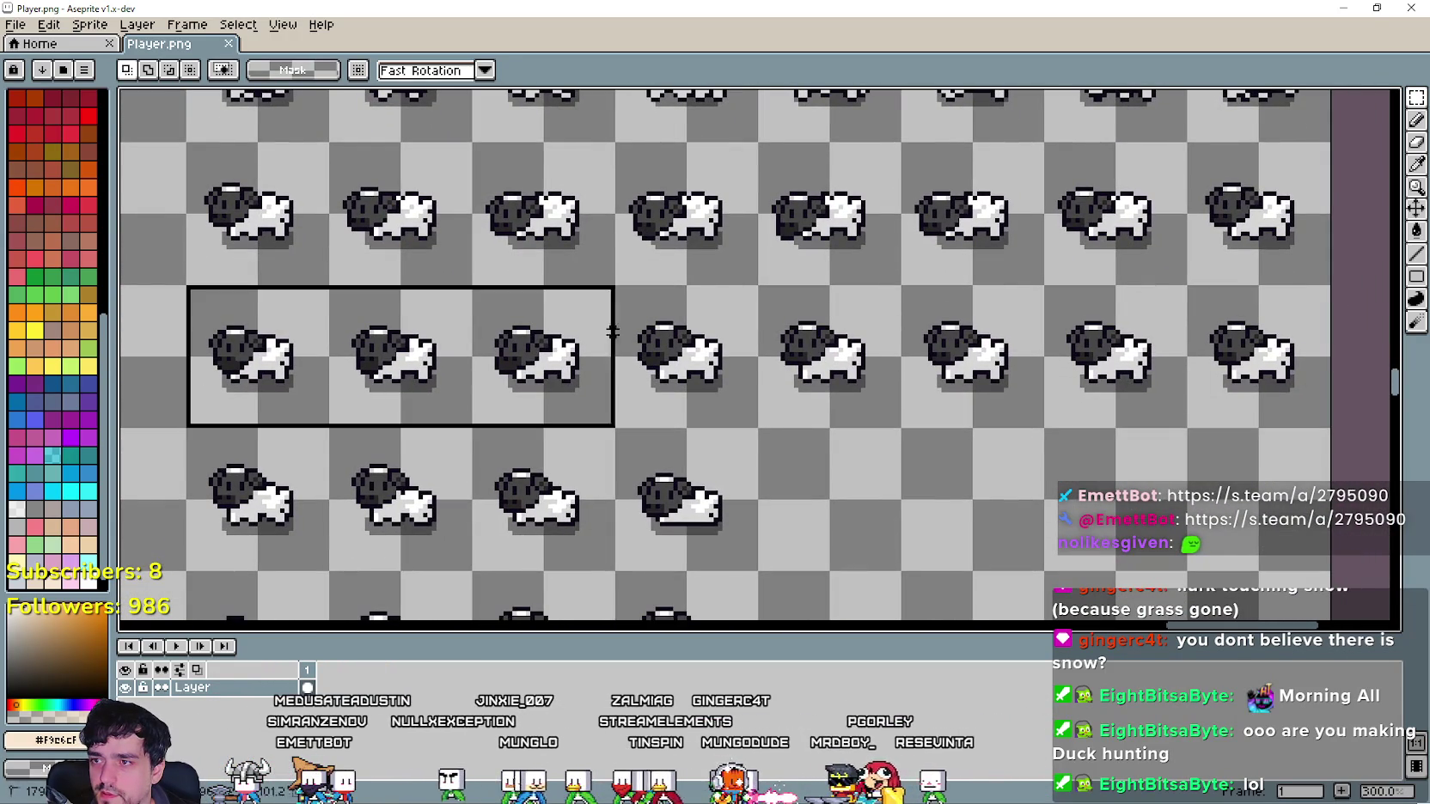
{"action": "left_click_drag", "start_coordinate": [613, 332], "coordinate": [1315, 335]}
Zoom and pan back up to a close view of the duck rows.
{"action": "scroll", "coordinate": [630, 366], "scroll_direction": "down", "scroll_amount": 2}
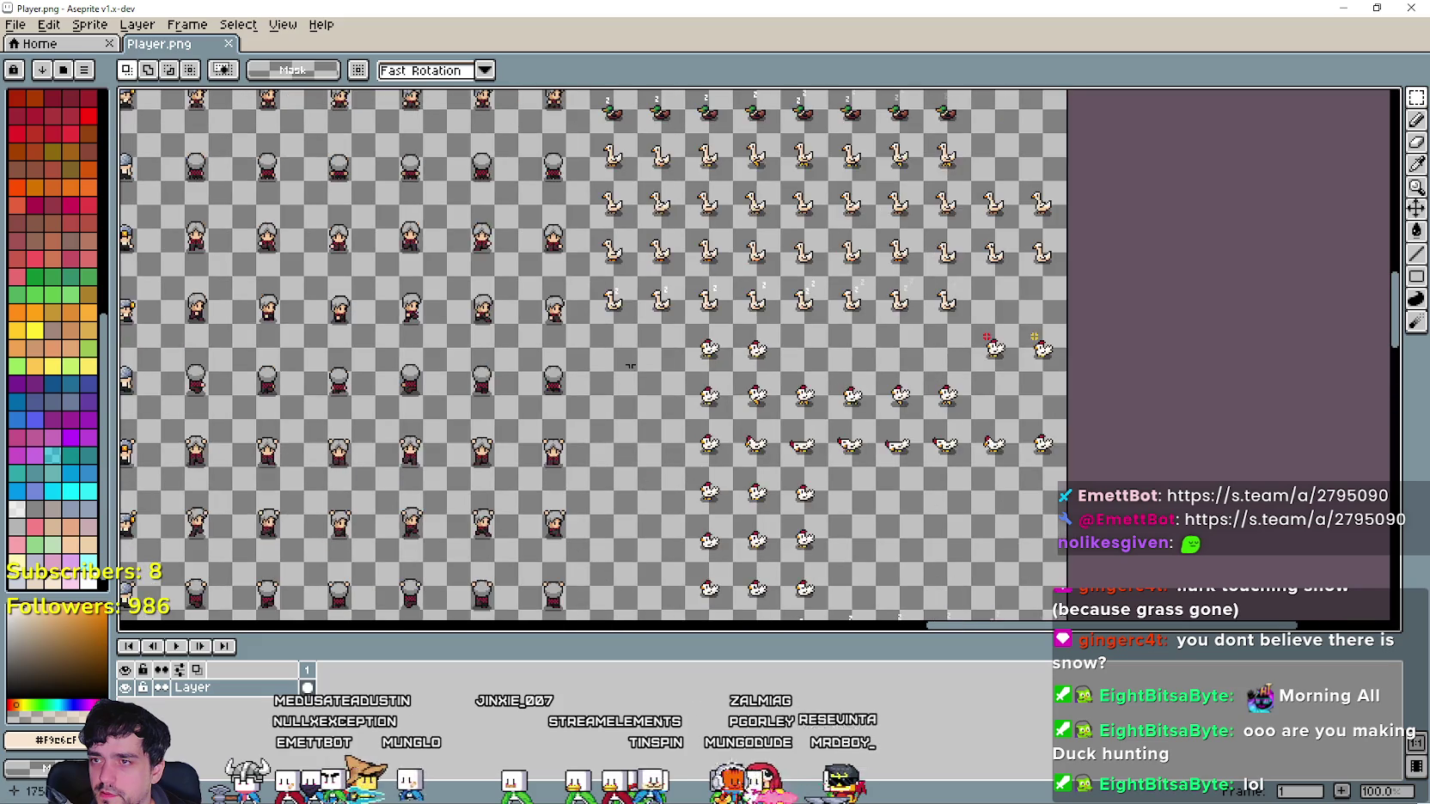
{"action": "scroll", "coordinate": [630, 366], "scroll_direction": "up", "scroll_amount": 3}
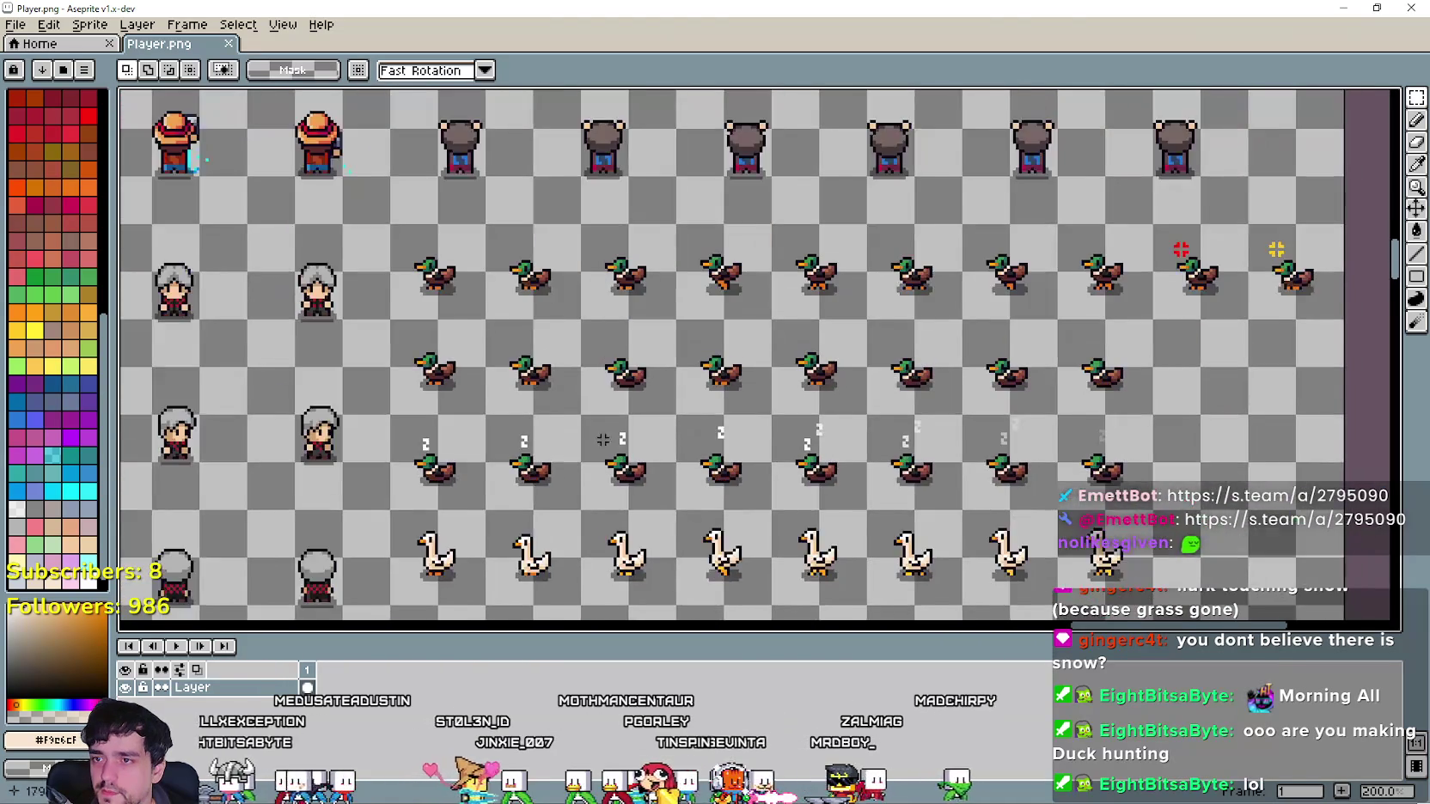
{"action": "scroll", "coordinate": [603, 439], "scroll_direction": "up", "scroll_amount": 1}
{"action": "left_click_drag", "start_coordinate": [658, 273], "coordinate": [740, 437]}
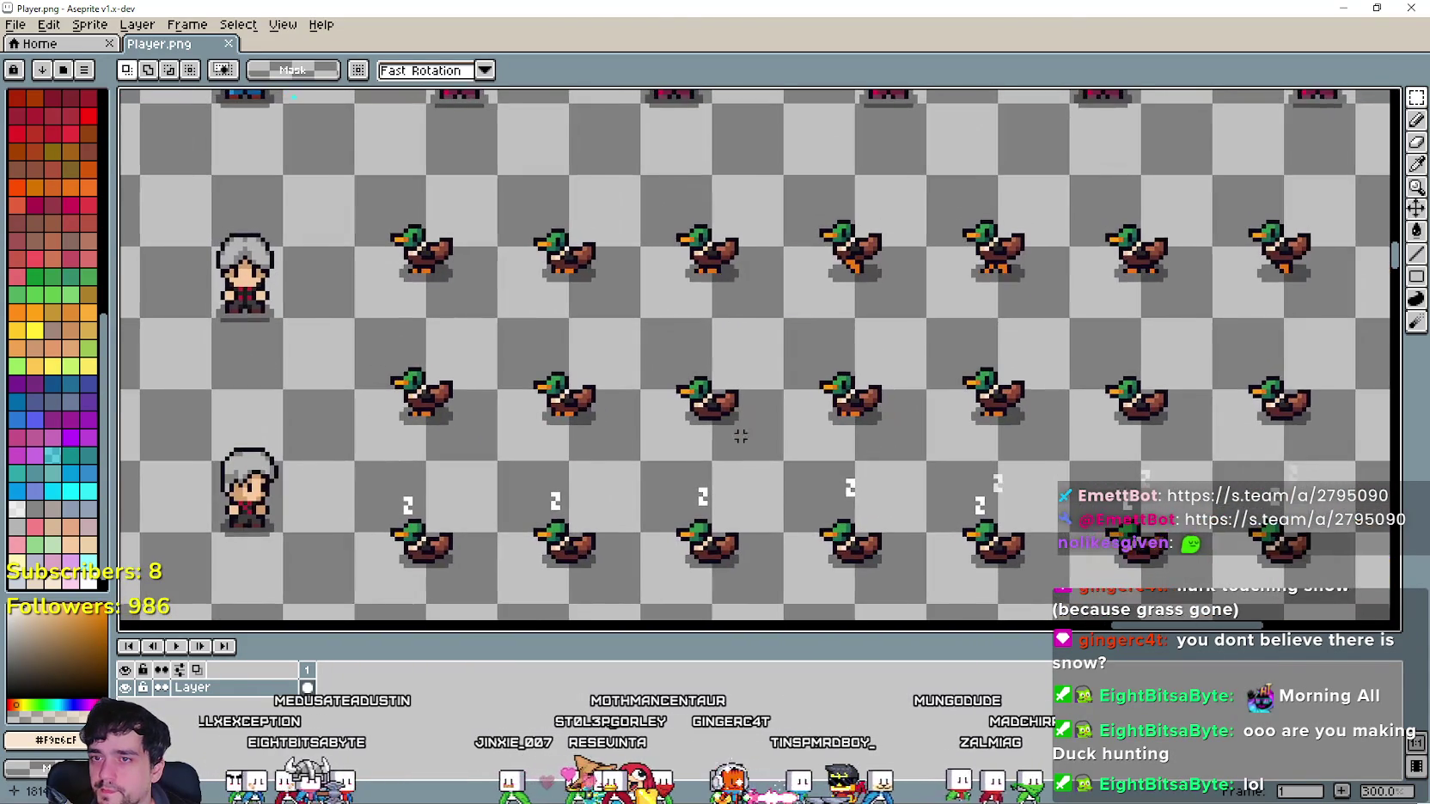
{"action": "left_click_drag", "start_coordinate": [526, 396], "coordinate": [599, 357]}
{"action": "scroll", "coordinate": [574, 261], "scroll_direction": "up", "scroll_amount": 1}
{"action": "mouse_move", "coordinate": [574, 261]}
{"action": "left_mouse_down"}
{"action": "mouse_move", "coordinate": [621, 415]}
{"action": "mouse_move", "coordinate": [791, 355]}
{"action": "mouse_move", "coordinate": [916, 395]}
{"action": "mouse_move", "coordinate": [606, 322]}
{"action": "mouse_move", "coordinate": [346, 184]}
{"action": "left_mouse_up"}
{"action": "scroll", "coordinate": [756, 417], "scroll_direction": "down", "scroll_amount": 1}
Paste the two duck frames and commit the copy one row lower.
{"action": "key", "text": "ctrl+v"}
{"action": "mouse_move", "coordinate": [730, 154]}
{"action": "left_mouse_down"}
{"action": "mouse_move", "coordinate": [779, 341]}
{"action": "mouse_move", "coordinate": [741, 316]}
{"action": "left_mouse_up"}
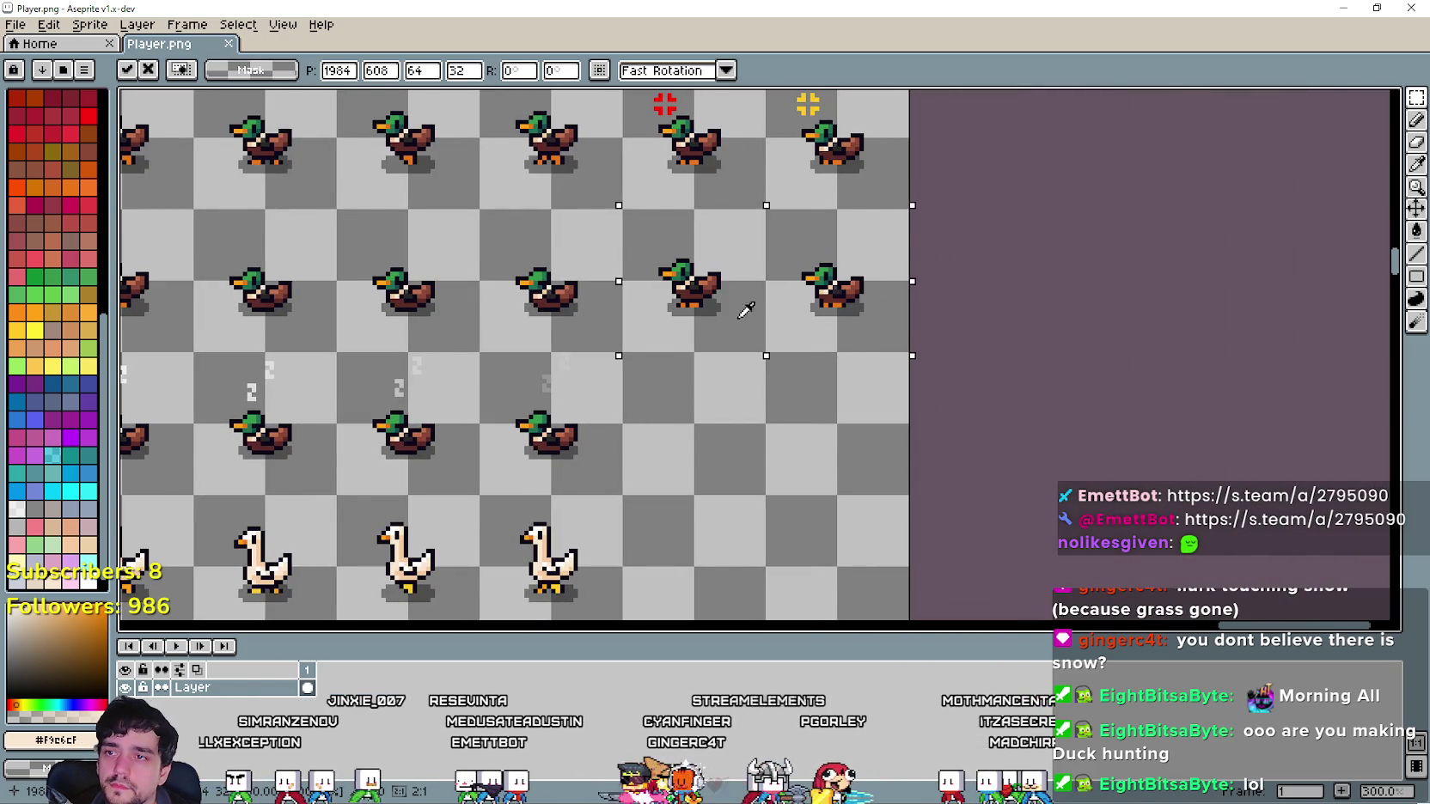
{"action": "key", "text": "Return"}
Zoom and pan to inspect the neighbouring duck frames.
{"action": "scroll", "coordinate": [704, 302], "scroll_direction": "up", "scroll_amount": 5}
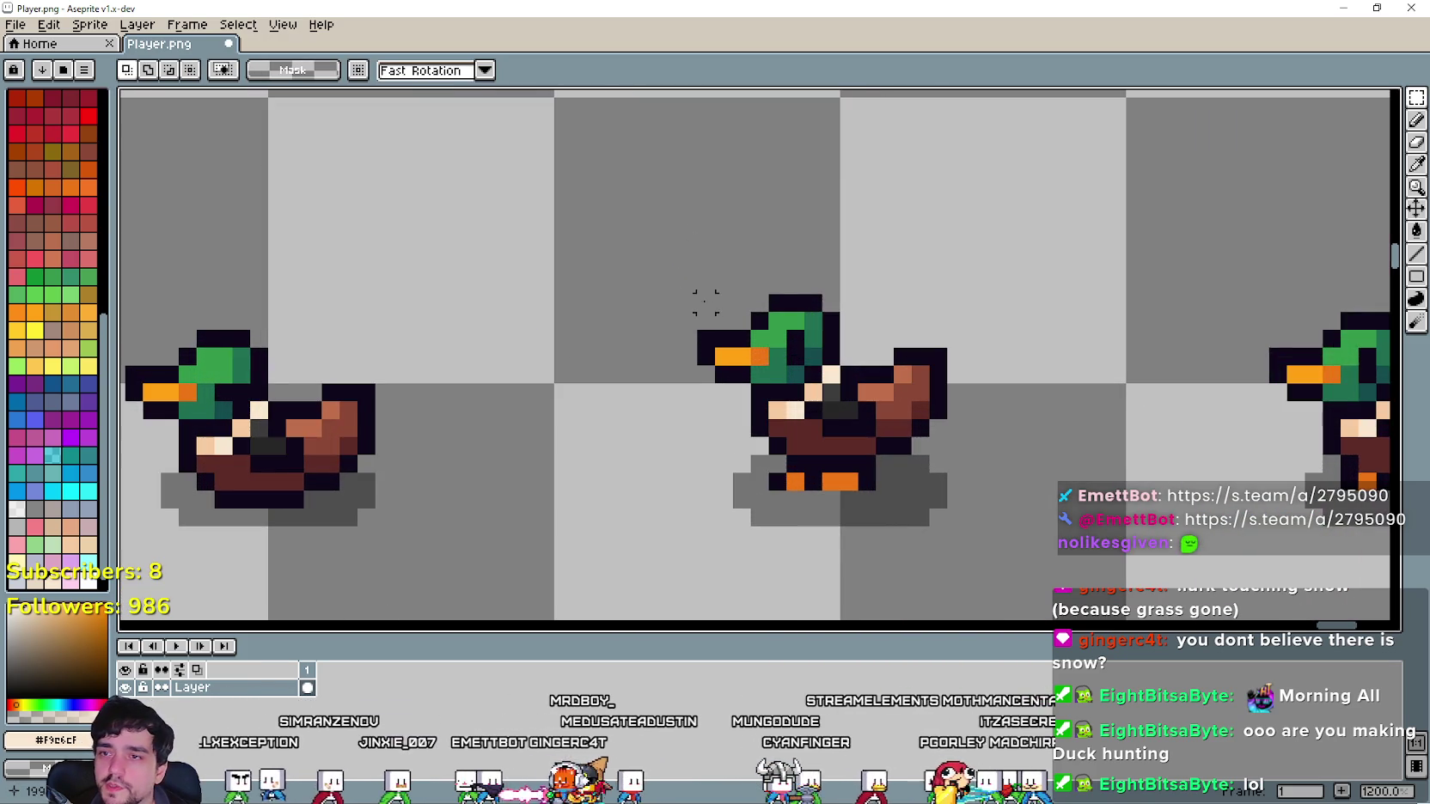
{"action": "scroll", "coordinate": [706, 302], "scroll_direction": "down", "scroll_amount": 2}
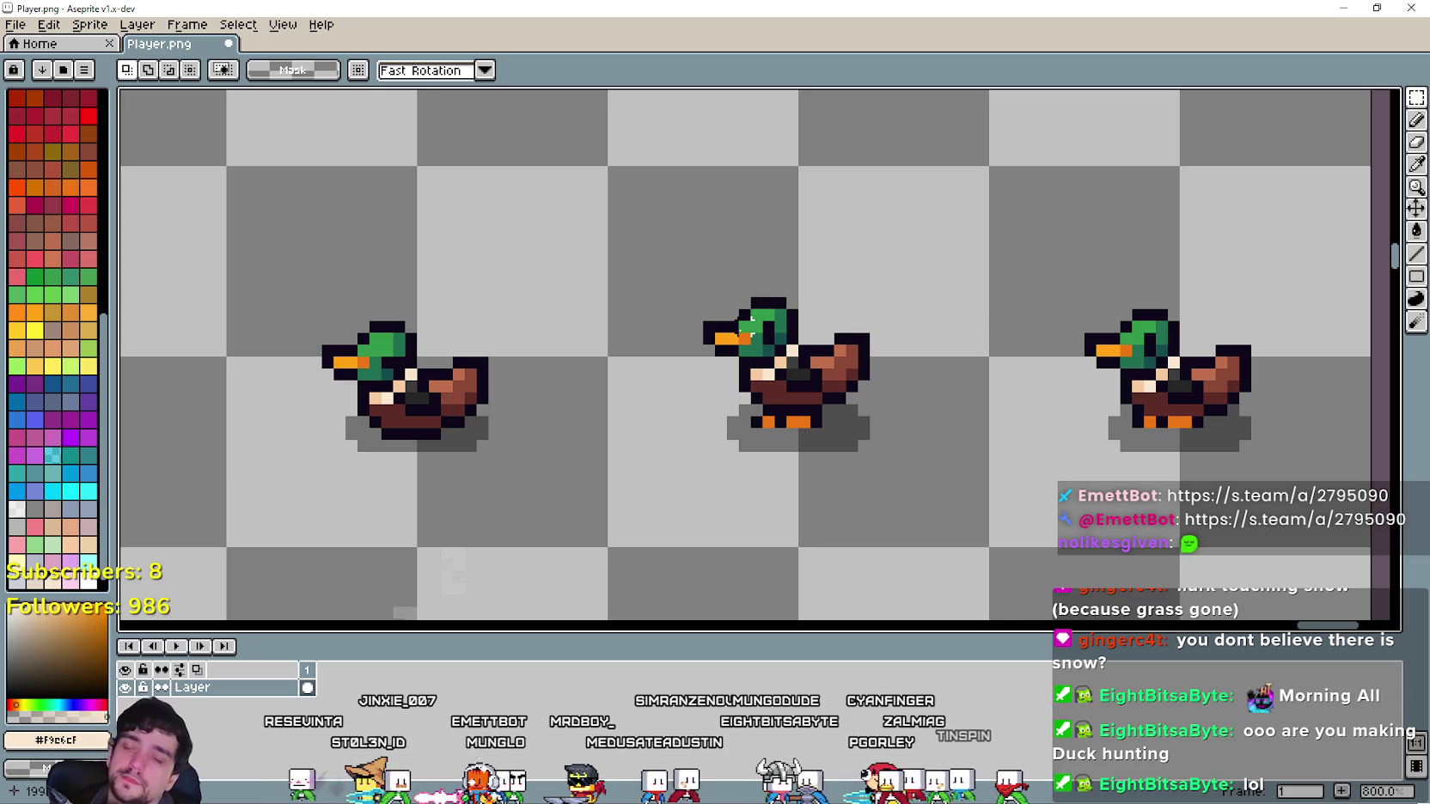
{"action": "scroll", "coordinate": [750, 319], "scroll_direction": "down", "scroll_amount": 1}
{"action": "scroll", "coordinate": [750, 320], "scroll_direction": "up", "scroll_amount": 1}
{"action": "mouse_move", "coordinate": [781, 268]}
{"action": "left_mouse_down"}
{"action": "mouse_move", "coordinate": [862, 255]}
{"action": "mouse_move", "coordinate": [773, 367]}
{"action": "mouse_move", "coordinate": [784, 319]}
{"action": "mouse_move", "coordinate": [799, 371]}
{"action": "left_mouse_up"}
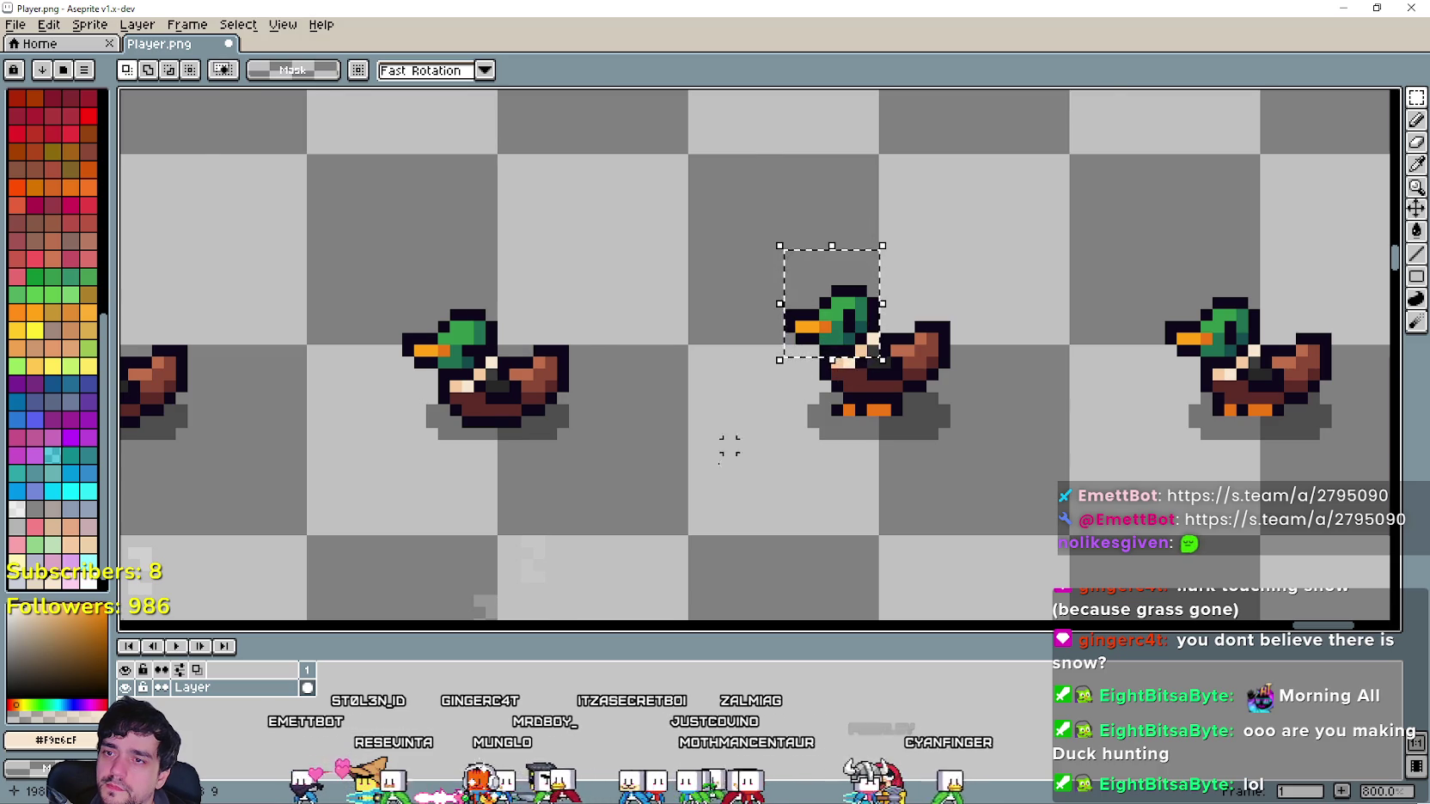
{"action": "scroll", "coordinate": [728, 445], "scroll_direction": "down", "scroll_amount": 5}
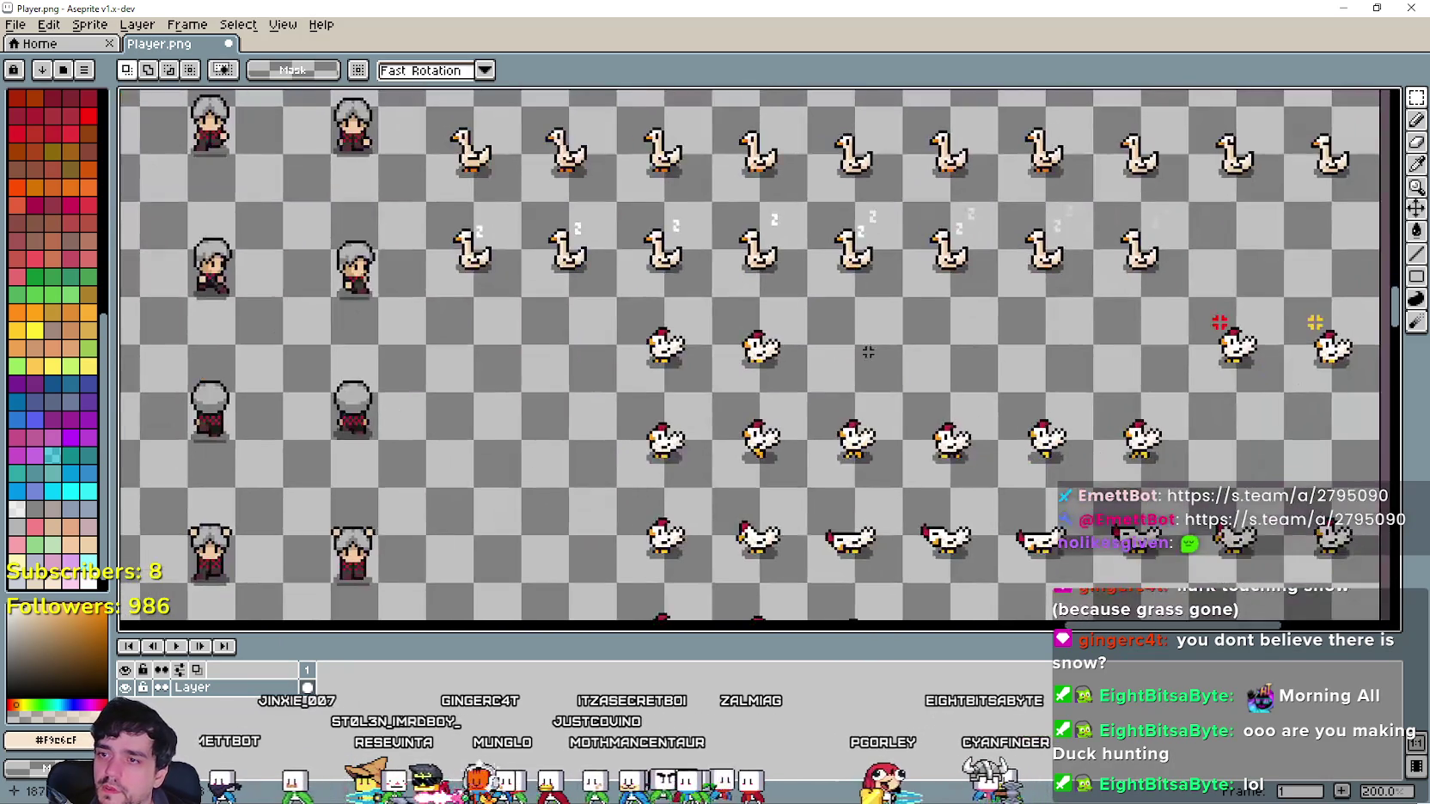
{"action": "scroll", "coordinate": [868, 352], "scroll_direction": "up", "scroll_amount": 2}
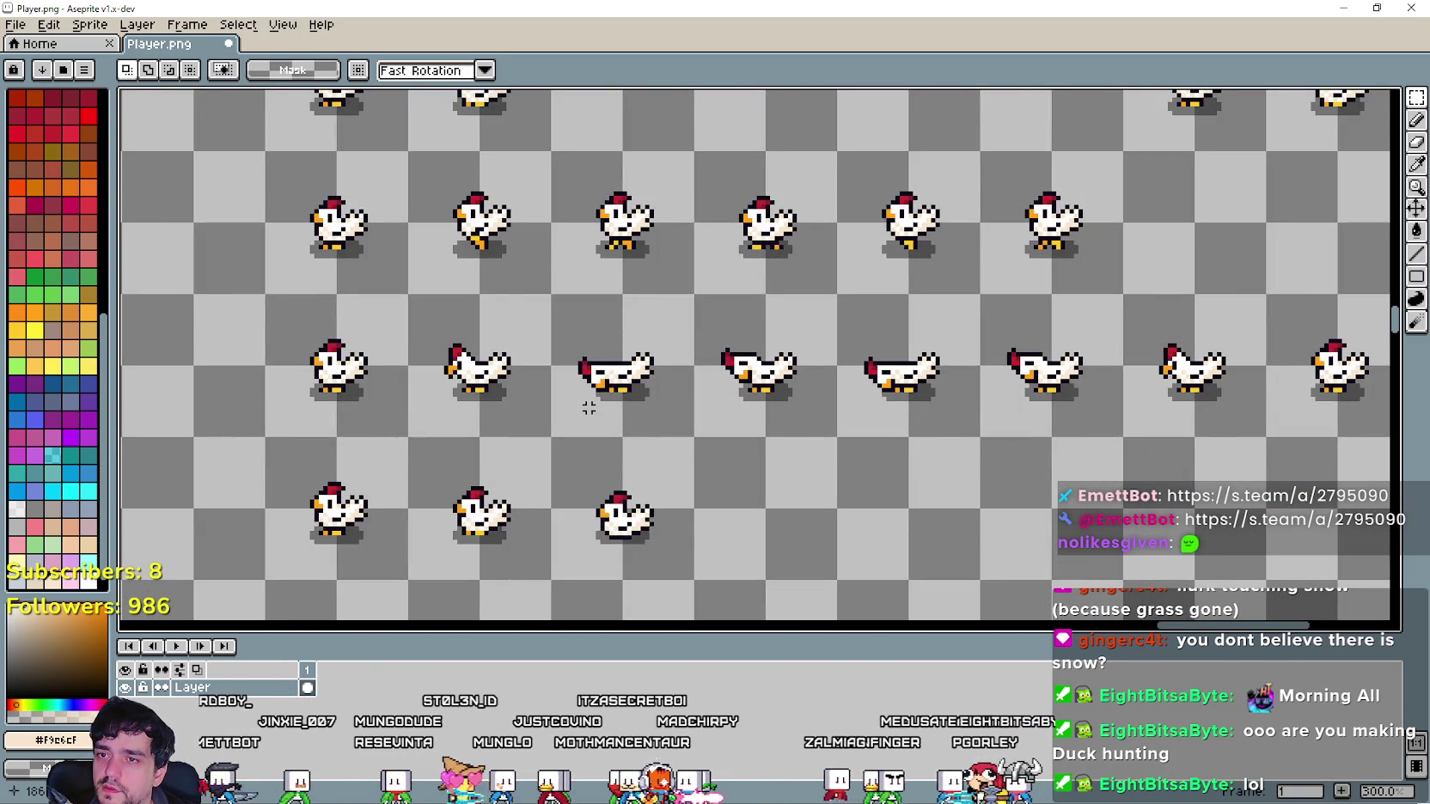
Marquee-select two of the lying-down chicken frames.
{"action": "left_click_drag", "start_coordinate": [566, 395], "coordinate": [836, 329]}
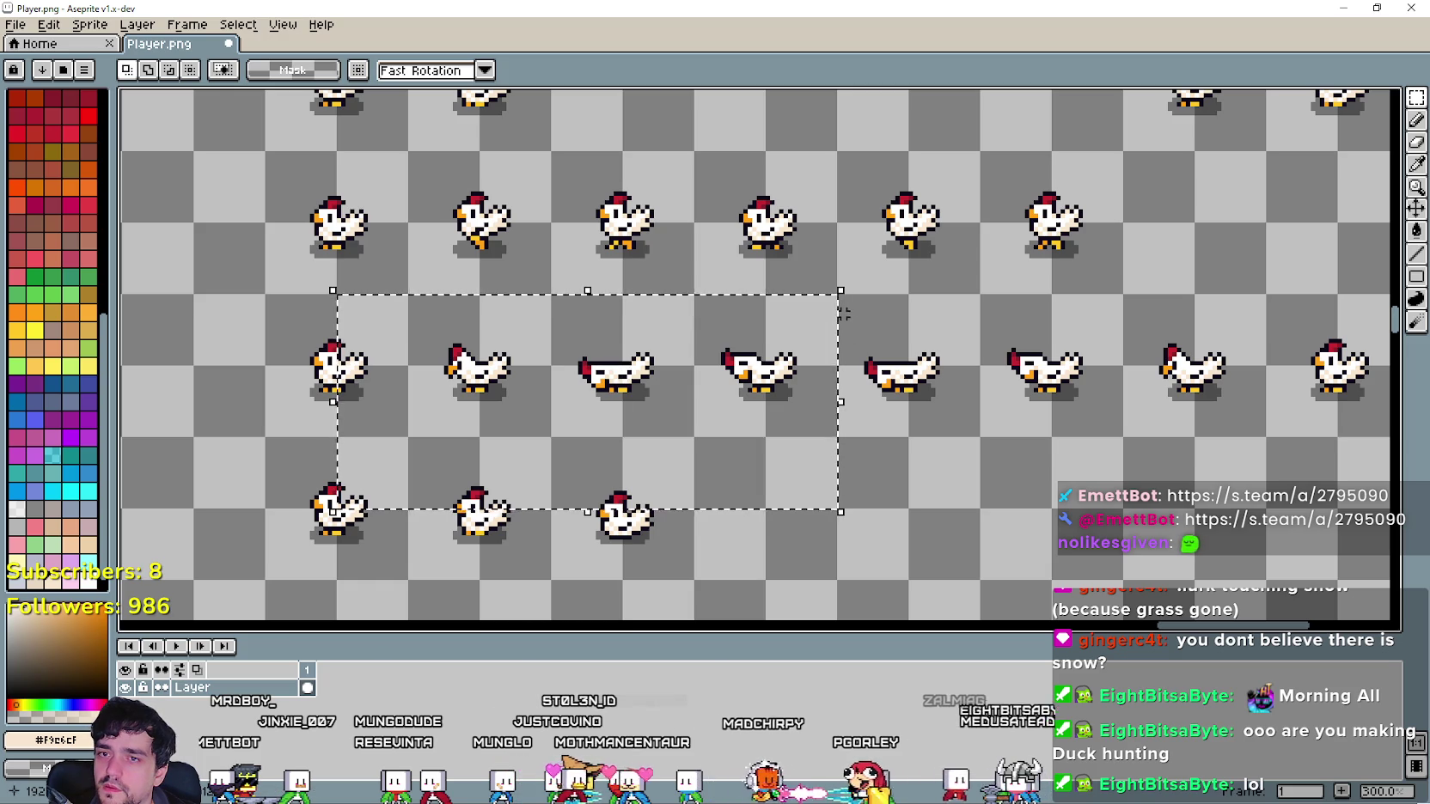
{"action": "left_click", "coordinate": [726, 439]}
{"action": "left_click_drag", "start_coordinate": [580, 421], "coordinate": [784, 311]}
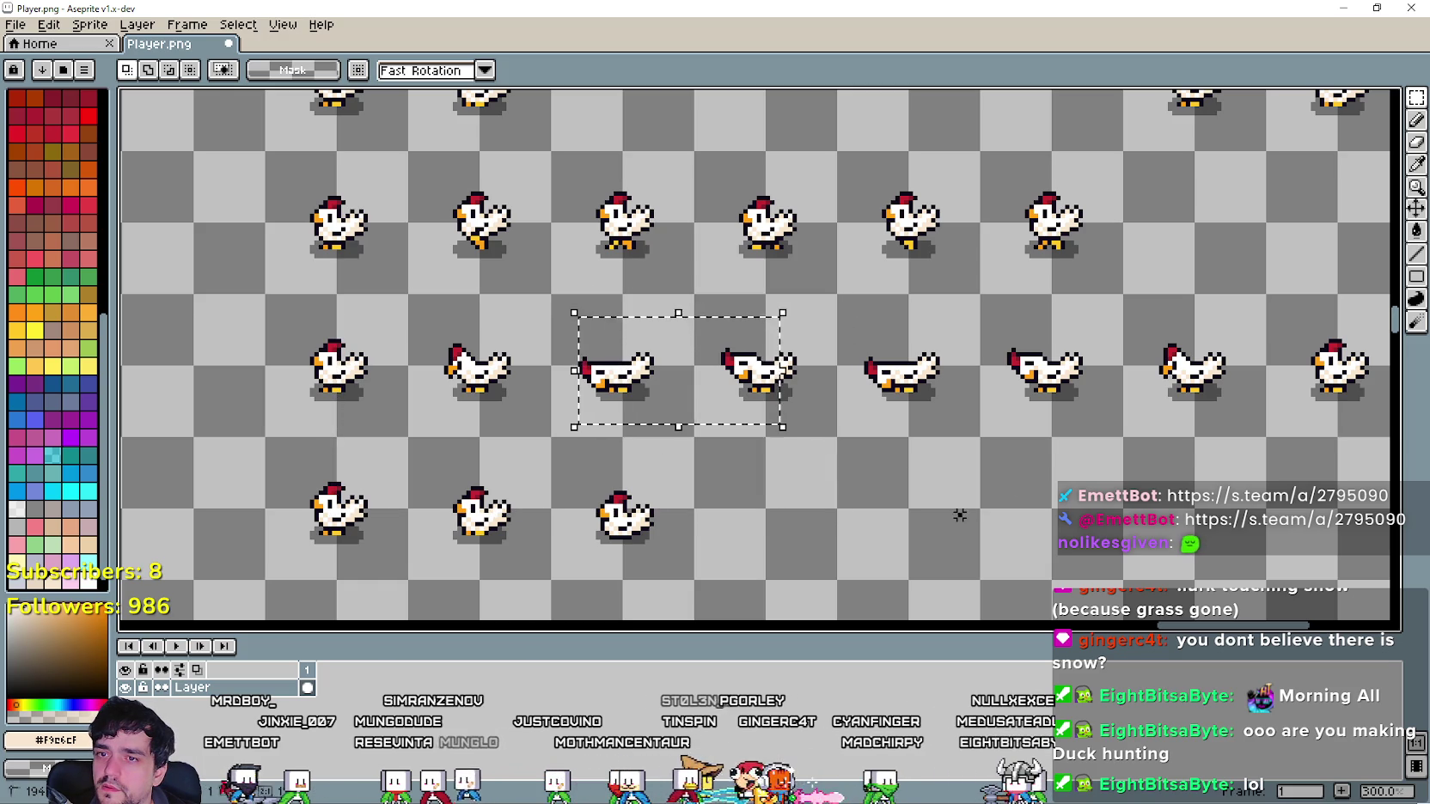
{"action": "mouse_move", "coordinate": [618, 404]}
{"action": "left_mouse_down"}
{"action": "mouse_move", "coordinate": [611, 413]}
{"action": "mouse_move", "coordinate": [836, 307]}
{"action": "left_mouse_up"}
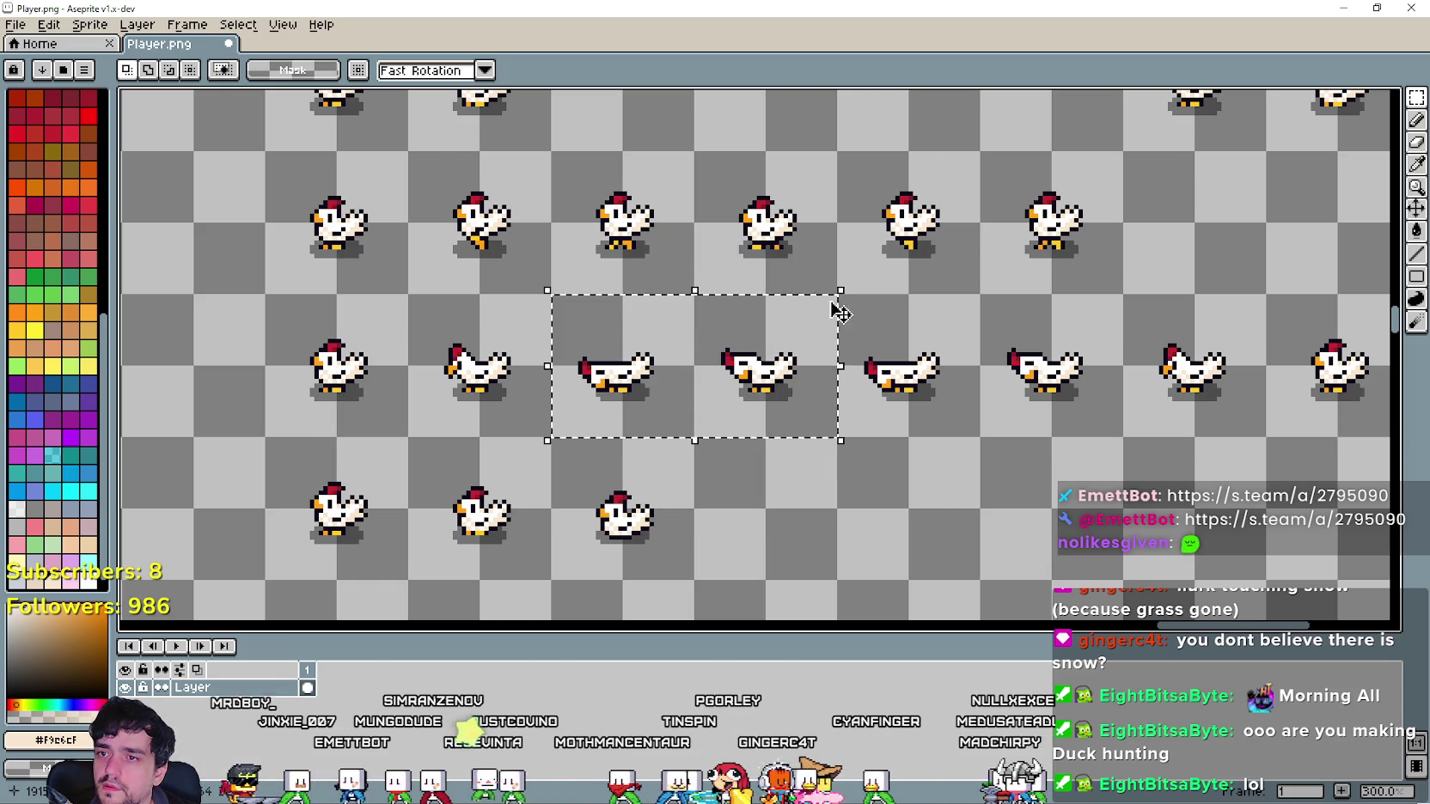
Paste the two chickens and move them into the empty cells beside the third duck row.
{"action": "scroll", "coordinate": [836, 306], "scroll_direction": "down", "scroll_amount": 2}
{"action": "scroll", "coordinate": [963, 234], "scroll_direction": "up", "scroll_amount": 2}
{"action": "scroll", "coordinate": [962, 235], "scroll_direction": "up", "scroll_amount": 4}
{"action": "key", "text": "ctrl+v"}
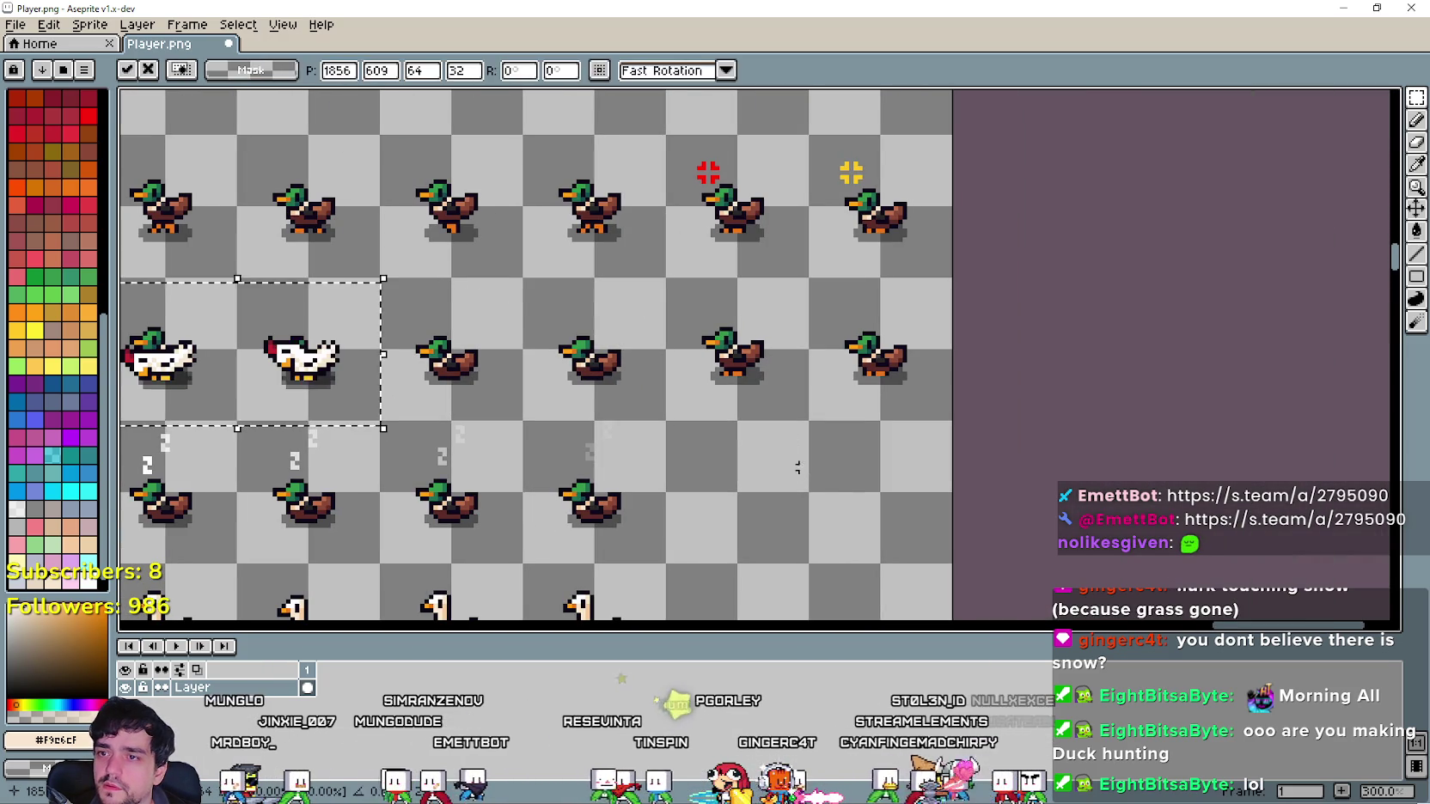
{"action": "mouse_move", "coordinate": [314, 404]}
{"action": "left_mouse_down"}
{"action": "mouse_move", "coordinate": [923, 513]}
{"action": "mouse_move", "coordinate": [846, 503]}
{"action": "left_mouse_up"}
{"action": "left_click", "coordinate": [800, 364]}
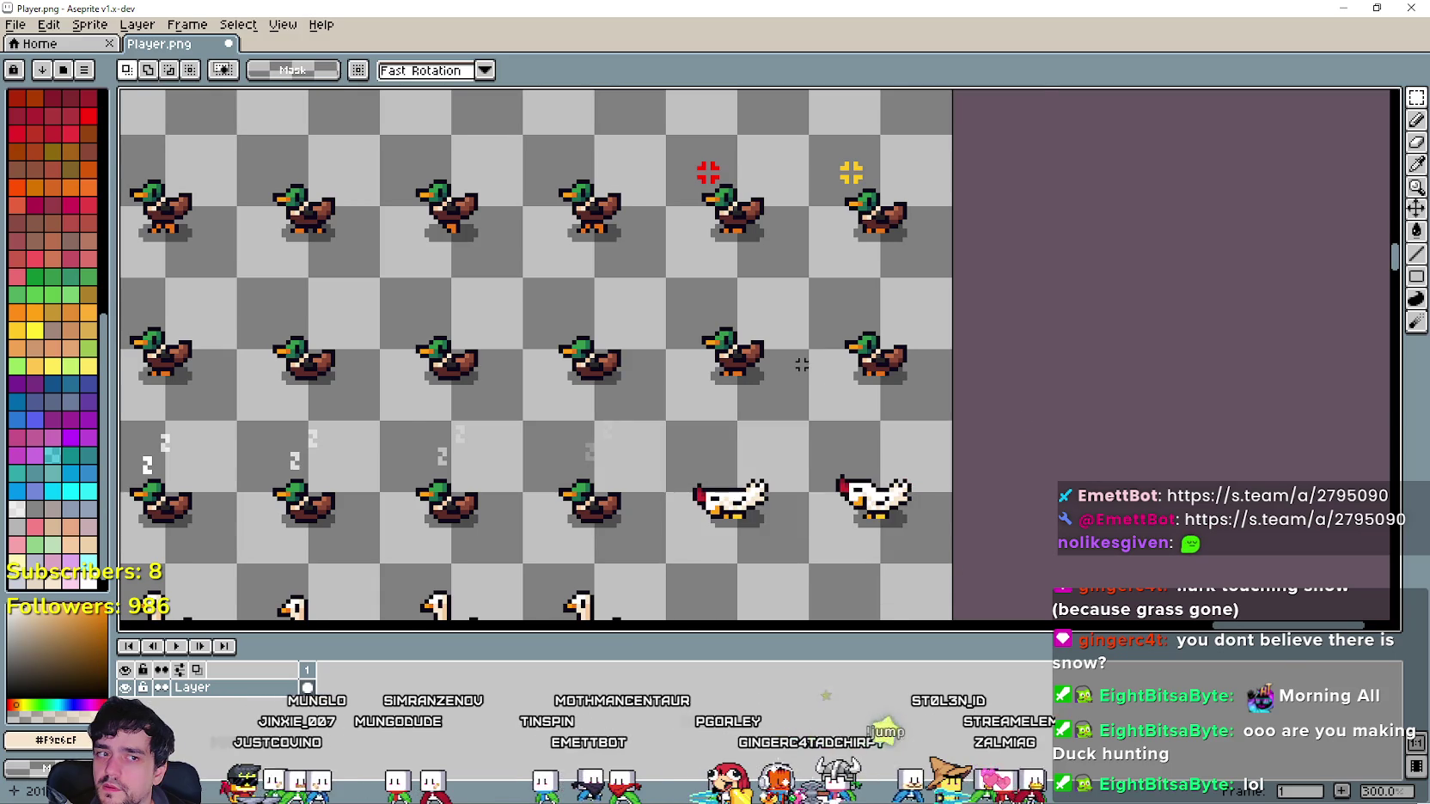
{"action": "scroll", "coordinate": [803, 395], "scroll_direction": "up", "scroll_amount": 2}
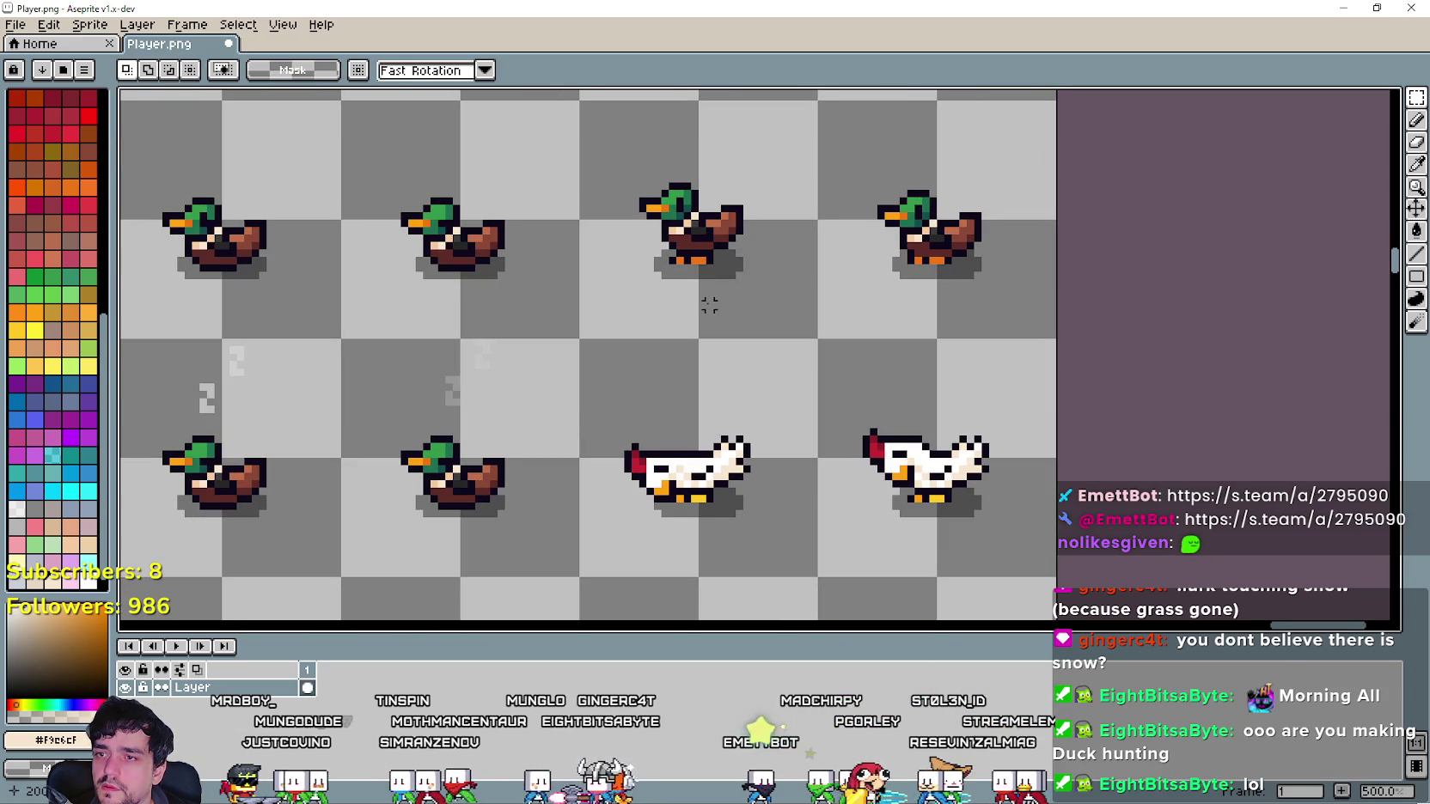
{"action": "scroll", "coordinate": [697, 207], "scroll_direction": "up", "scroll_amount": 1}
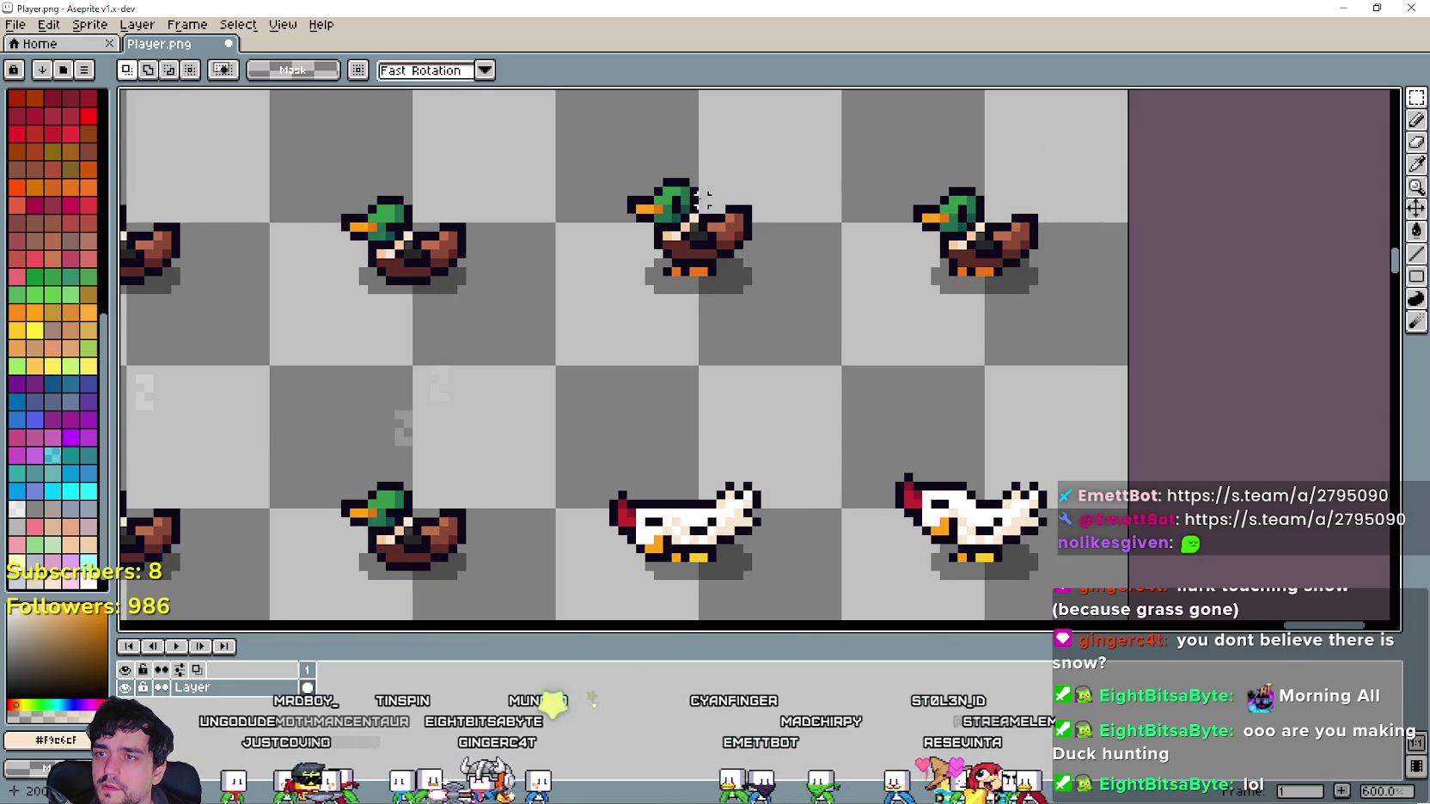
{"action": "left_click_drag", "start_coordinate": [712, 218], "coordinate": [596, 165]}
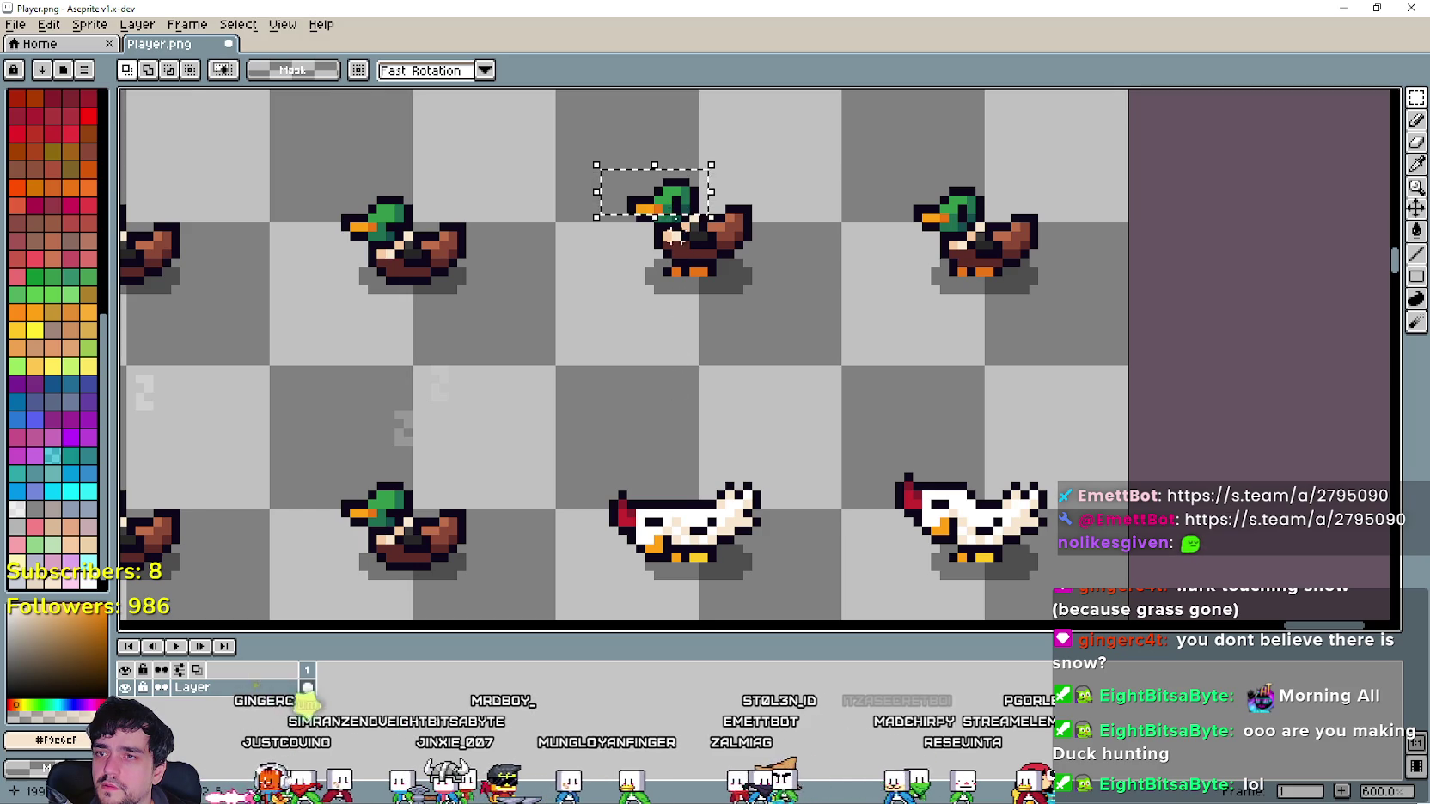
{"action": "left_click", "coordinate": [685, 319]}
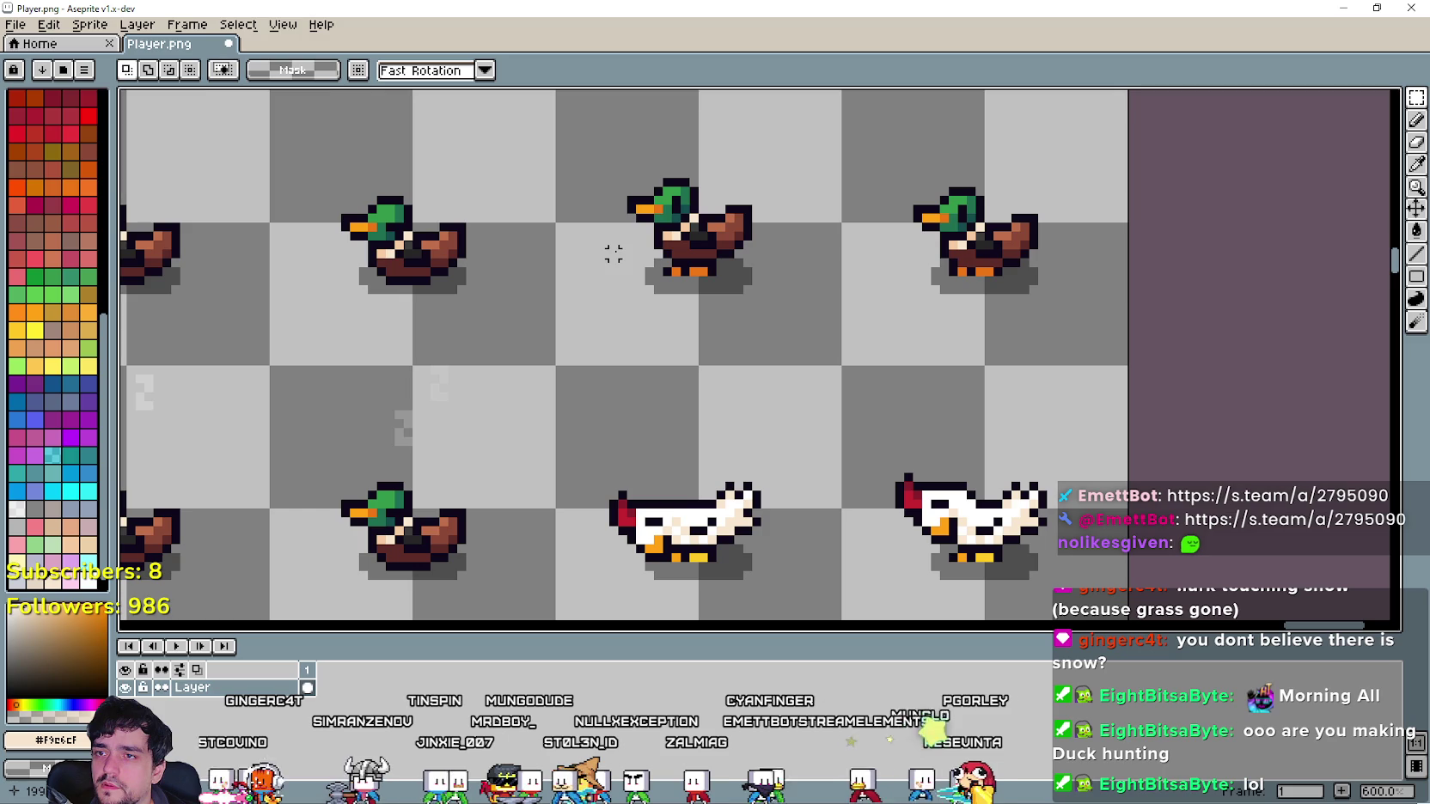
{"action": "mouse_move", "coordinate": [620, 248]}
{"action": "left_mouse_down"}
{"action": "mouse_move", "coordinate": [683, 157]}
{"action": "mouse_move", "coordinate": [699, 159]}
{"action": "left_mouse_up"}
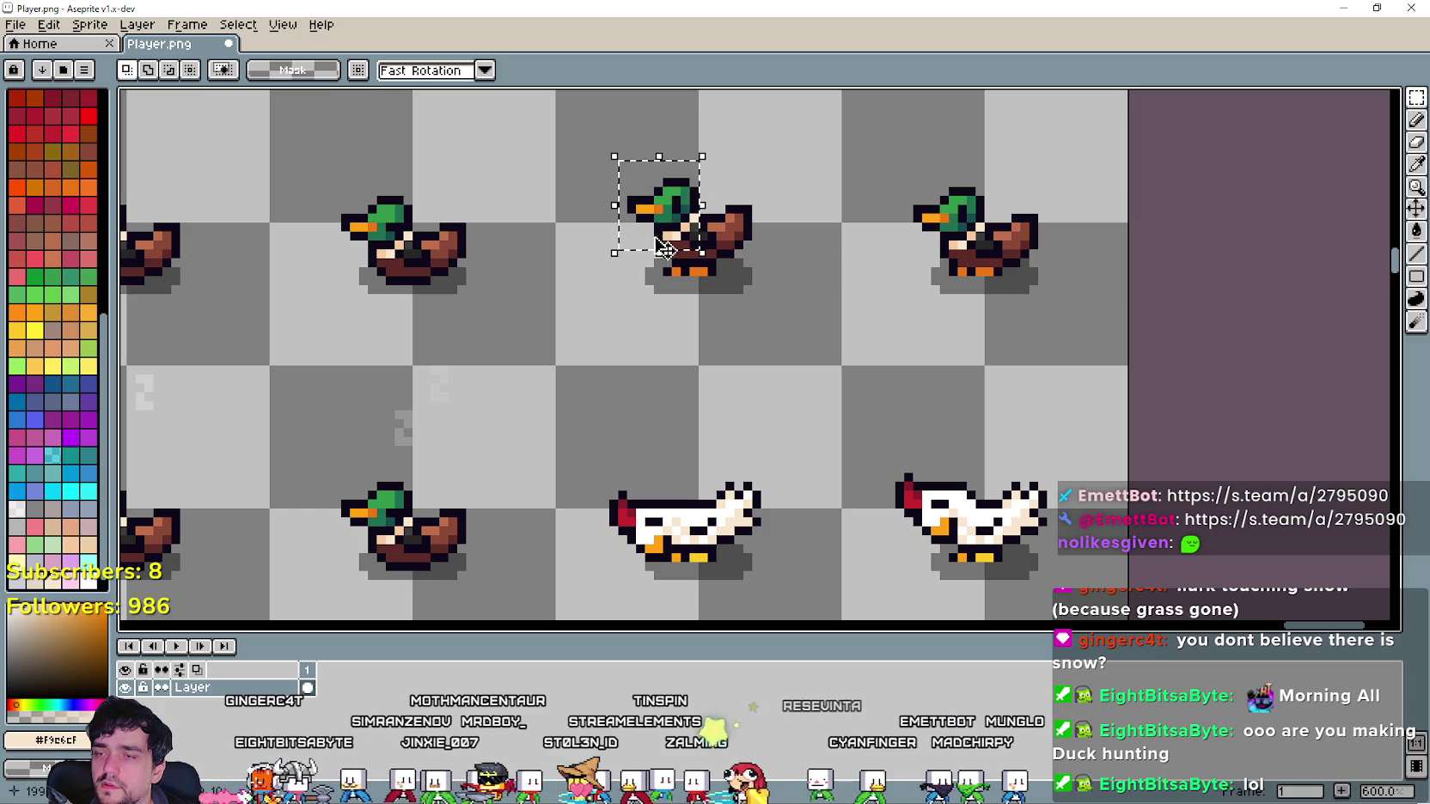
Lift the duck head into the empty cell below, rotate it 90° and flip it both ways.
{"action": "left_click", "coordinate": [673, 233]}
{"action": "mouse_move", "coordinate": [673, 233]}
{"action": "left_mouse_down"}
{"action": "mouse_move", "coordinate": [626, 233]}
{"action": "mouse_move", "coordinate": [609, 412]}
{"action": "left_mouse_up"}
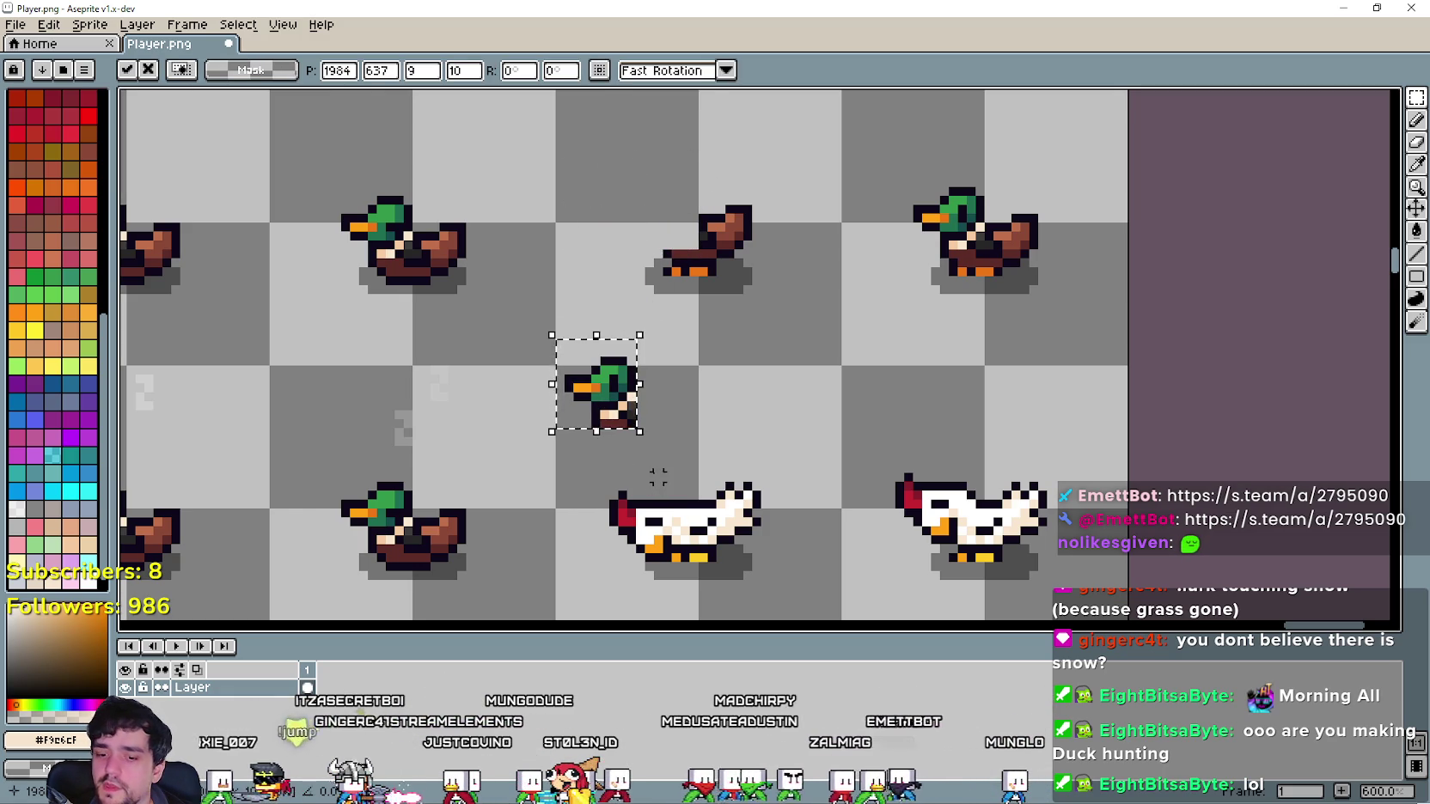
{"action": "left_click", "coordinate": [49, 24]}
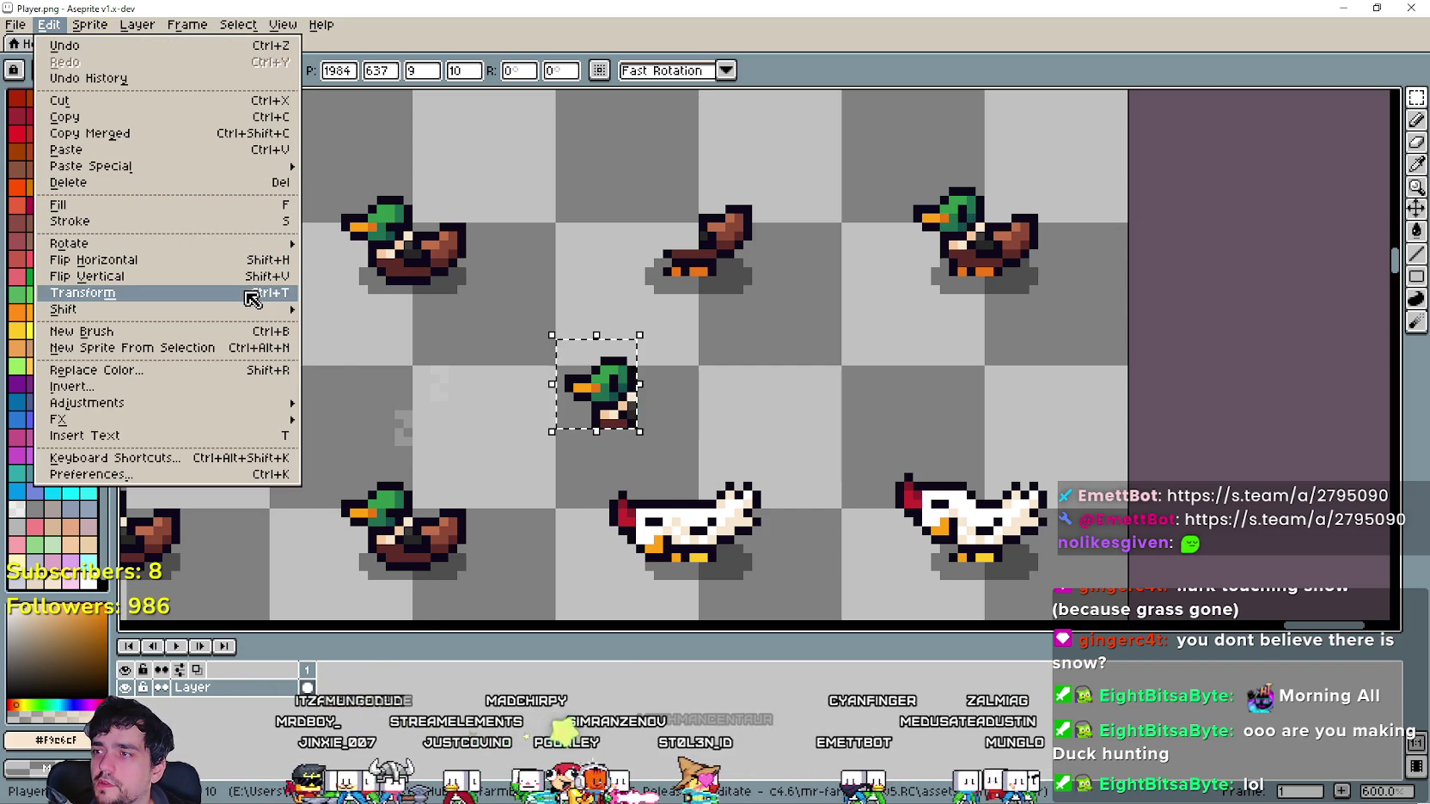
{"action": "mouse_move", "coordinate": [279, 309]}
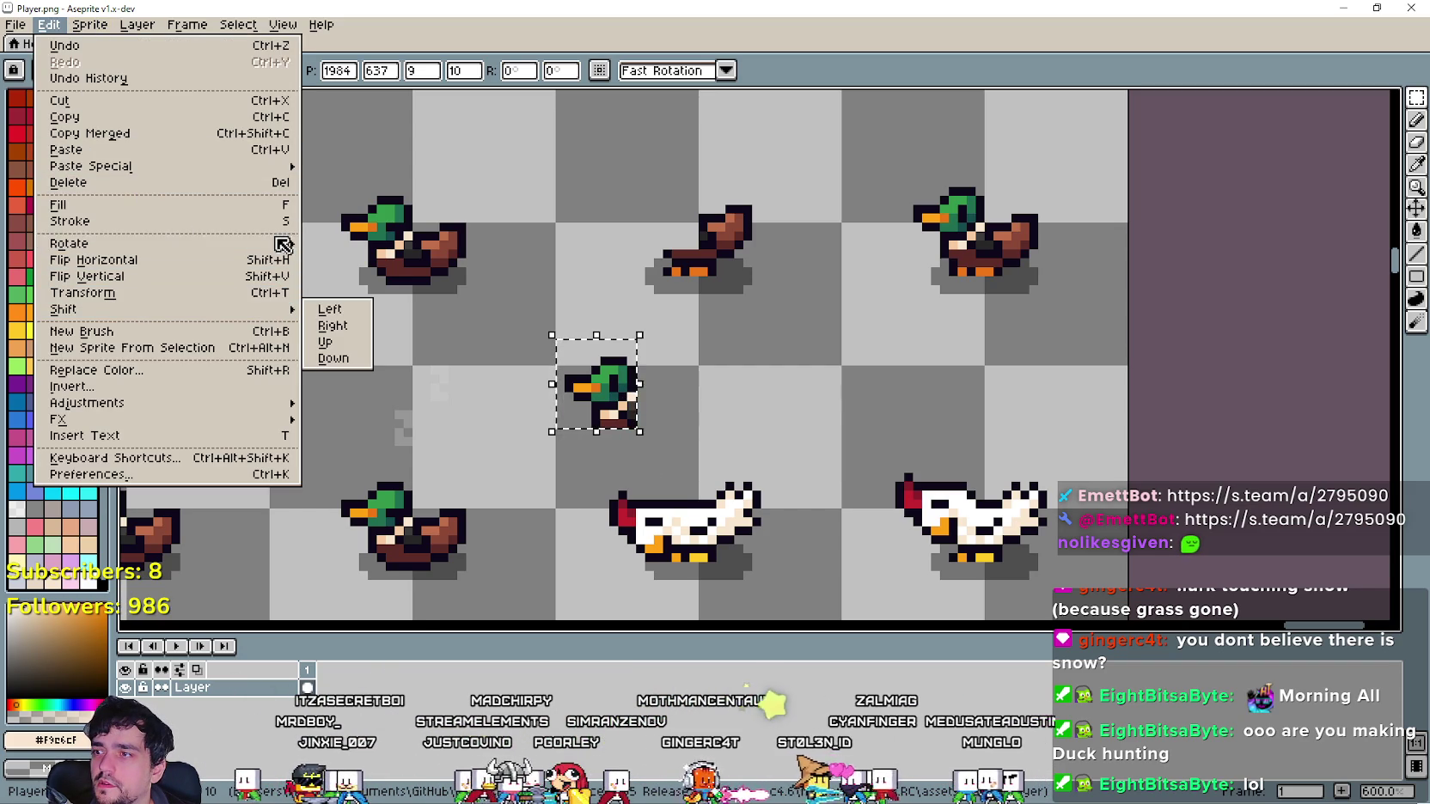
{"action": "mouse_move", "coordinate": [283, 244]}
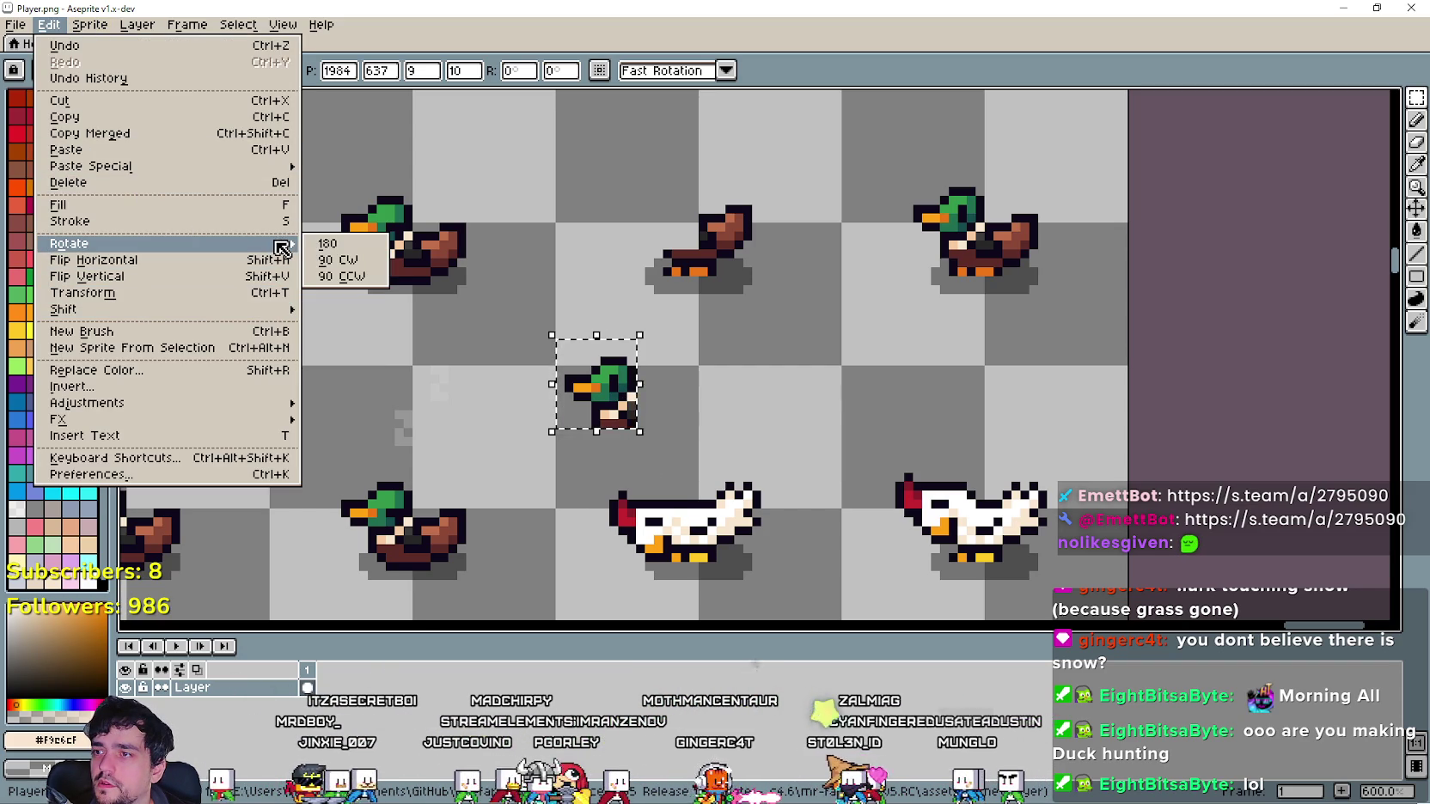
{"action": "left_click", "coordinate": [359, 267]}
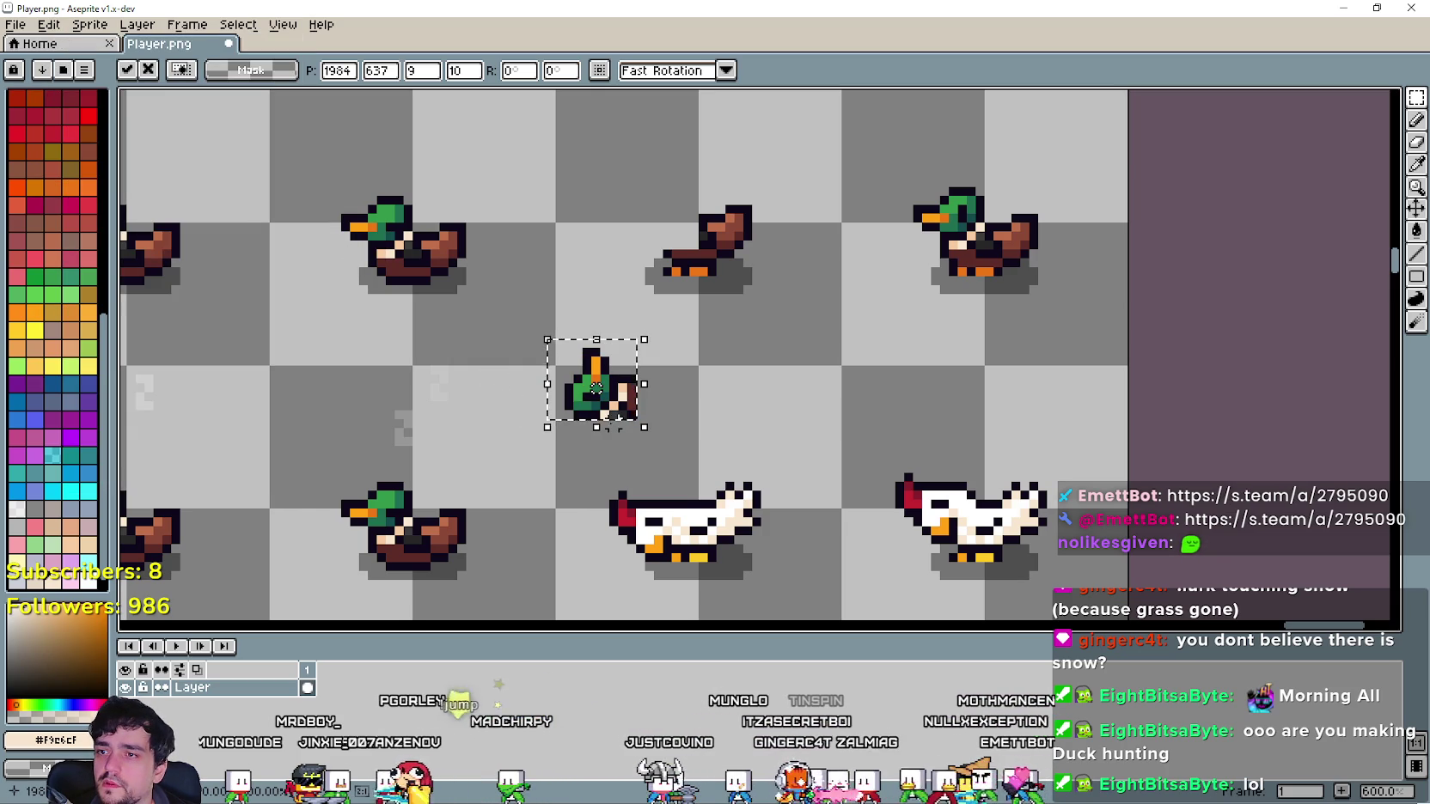
{"action": "key", "text": "shift+h"}
{"action": "key", "text": "shift+v"}
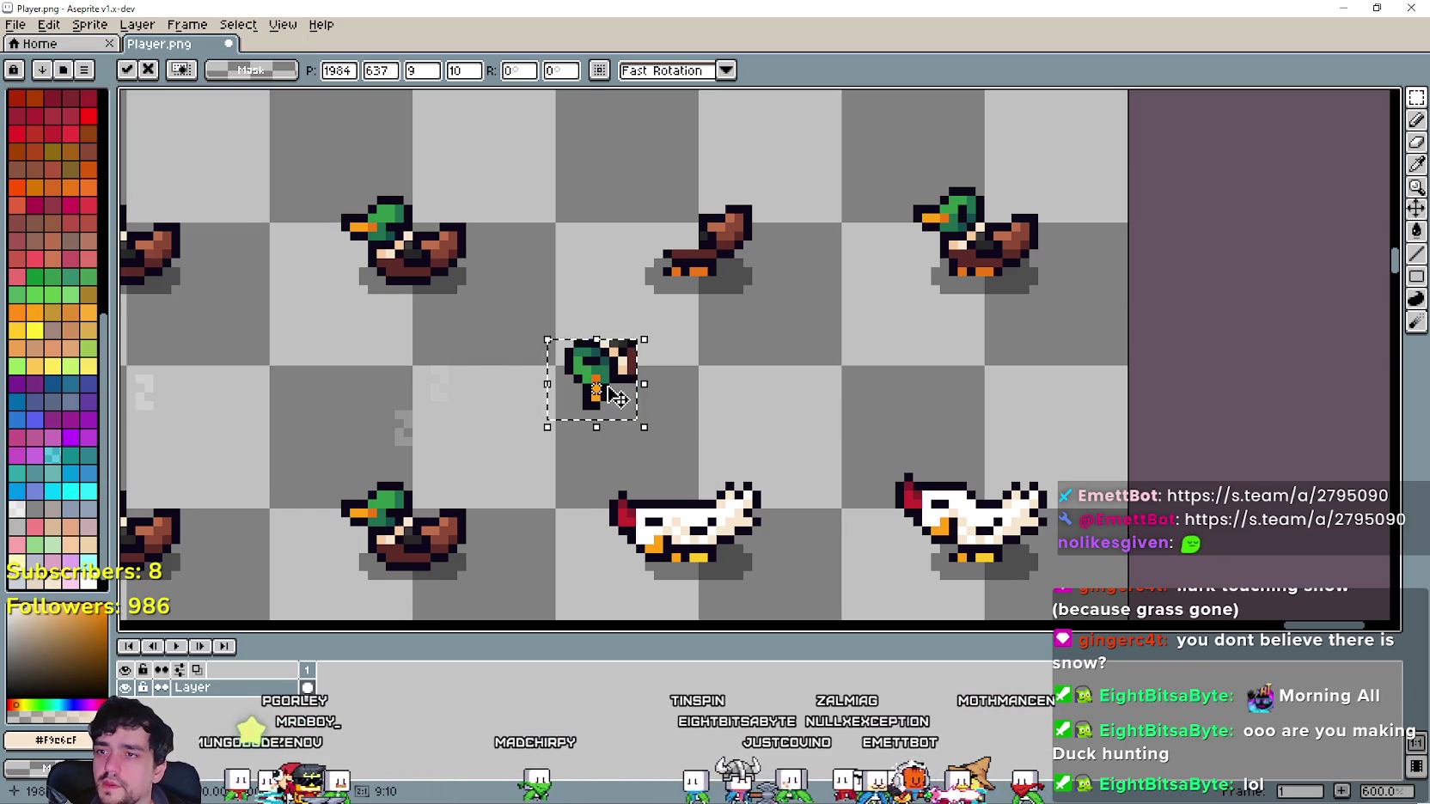
Move the rotated head back onto the headless duck body, adjusting it a pixel vertically.
{"action": "mouse_move", "coordinate": [596, 388]}
{"action": "left_mouse_down"}
{"action": "mouse_move", "coordinate": [649, 249]}
{"action": "mouse_move", "coordinate": [663, 250]}
{"action": "left_mouse_up"}
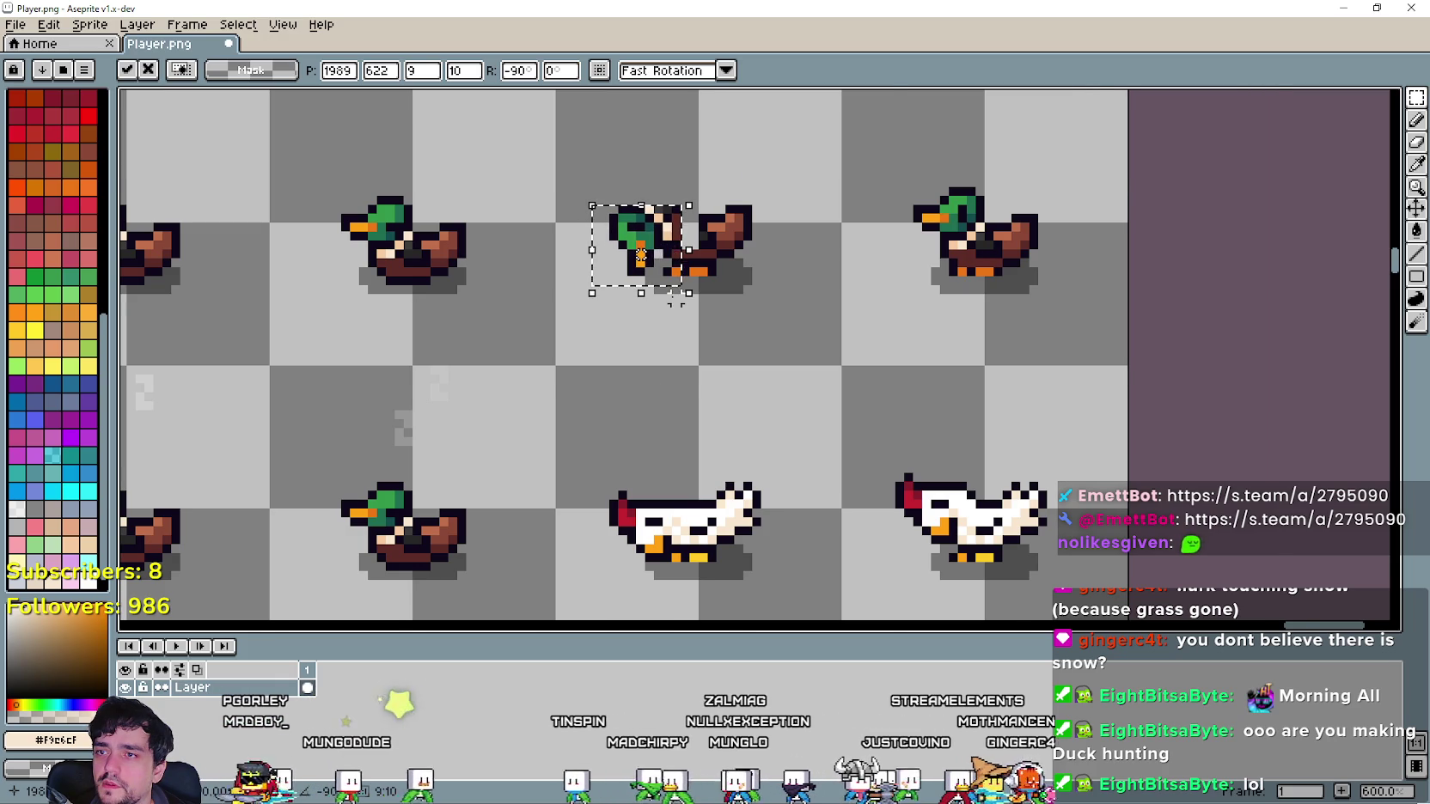
{"action": "scroll", "coordinate": [671, 302], "scroll_direction": "up", "scroll_amount": 1}
{"action": "mouse_move", "coordinate": [760, 427]}
{"action": "left_mouse_down"}
{"action": "mouse_move", "coordinate": [740, 262]}
{"action": "mouse_move", "coordinate": [798, 424]}
{"action": "left_mouse_up"}
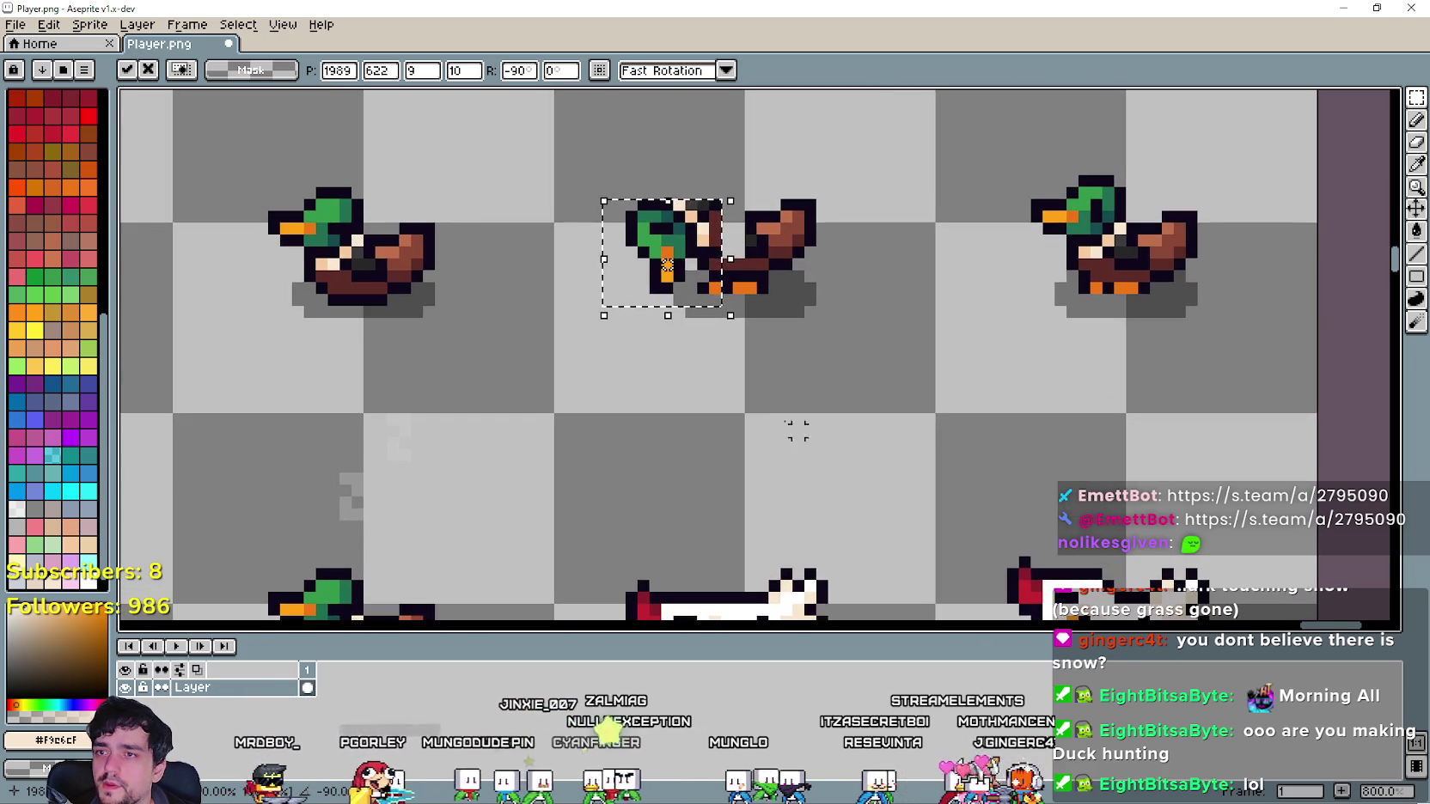
{"action": "left_click_drag", "start_coordinate": [684, 229], "coordinate": [694, 233]}
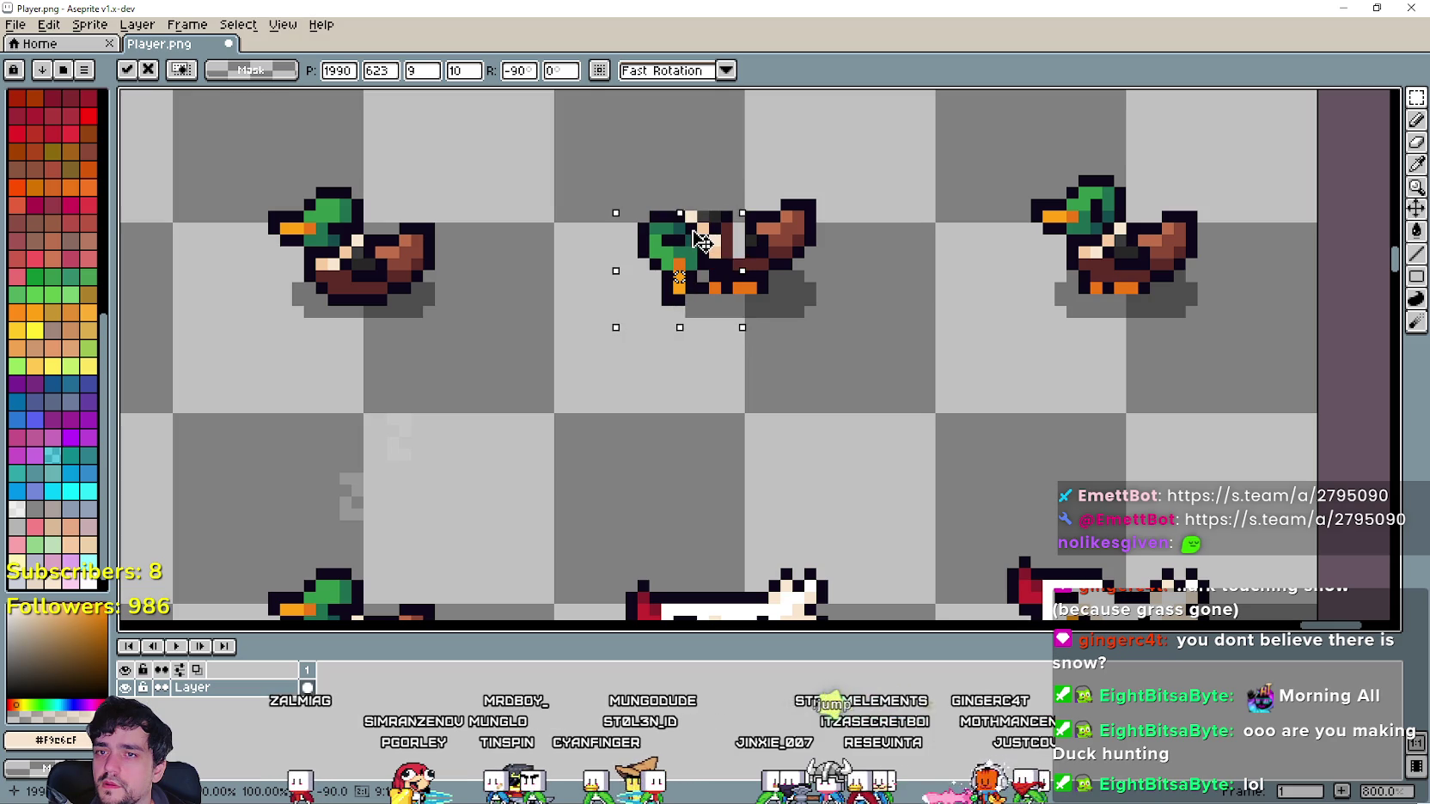
{"action": "mouse_move", "coordinate": [692, 226]}
{"action": "left_mouse_down"}
{"action": "mouse_move", "coordinate": [693, 214]}
{"action": "mouse_move", "coordinate": [696, 230]}
{"action": "mouse_move", "coordinate": [676, 233]}
{"action": "mouse_move", "coordinate": [683, 211]}
{"action": "left_mouse_up"}
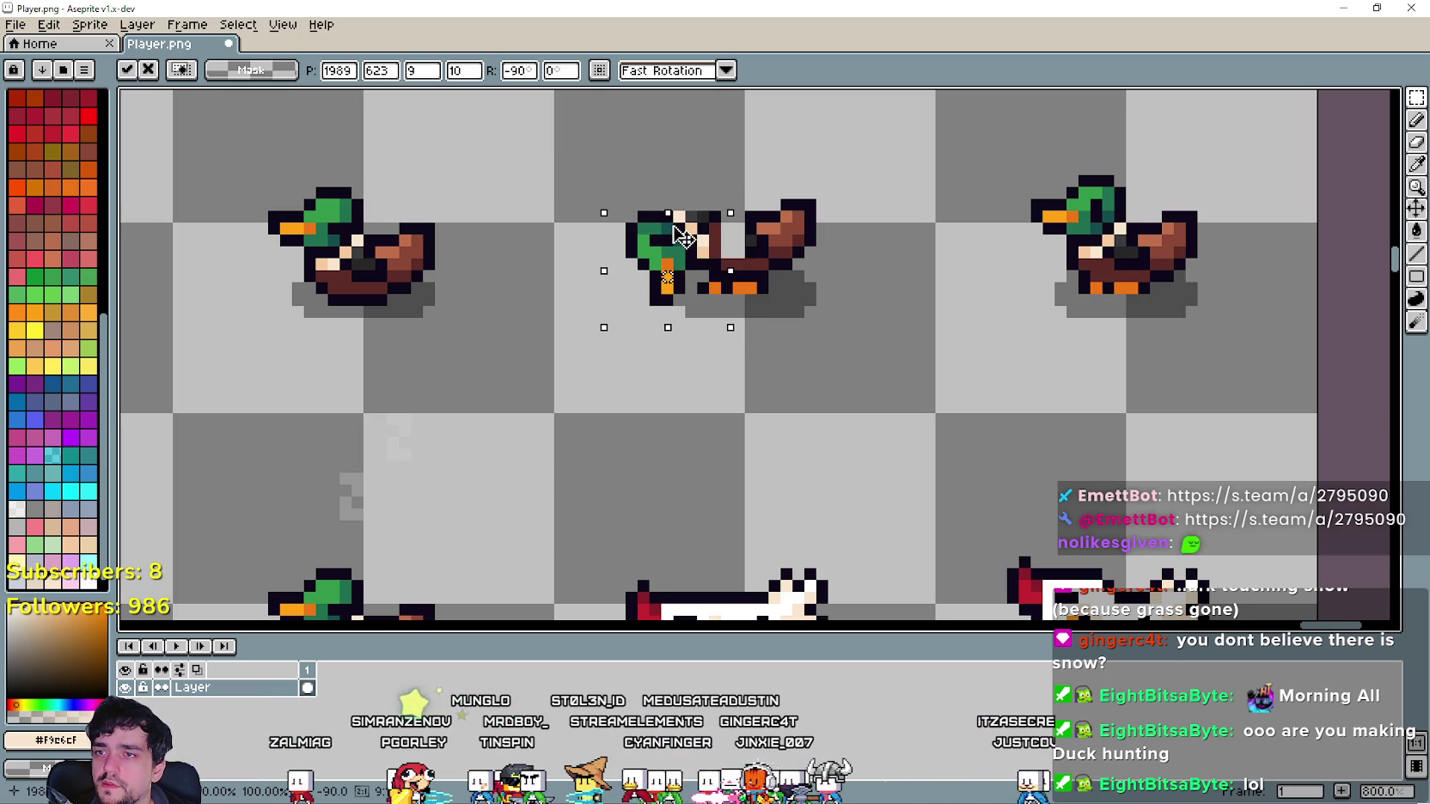
Fine-tune the head's position pixel by pixel until it sits on the neck.
{"action": "scroll", "coordinate": [778, 322], "scroll_direction": "down", "scroll_amount": 6}
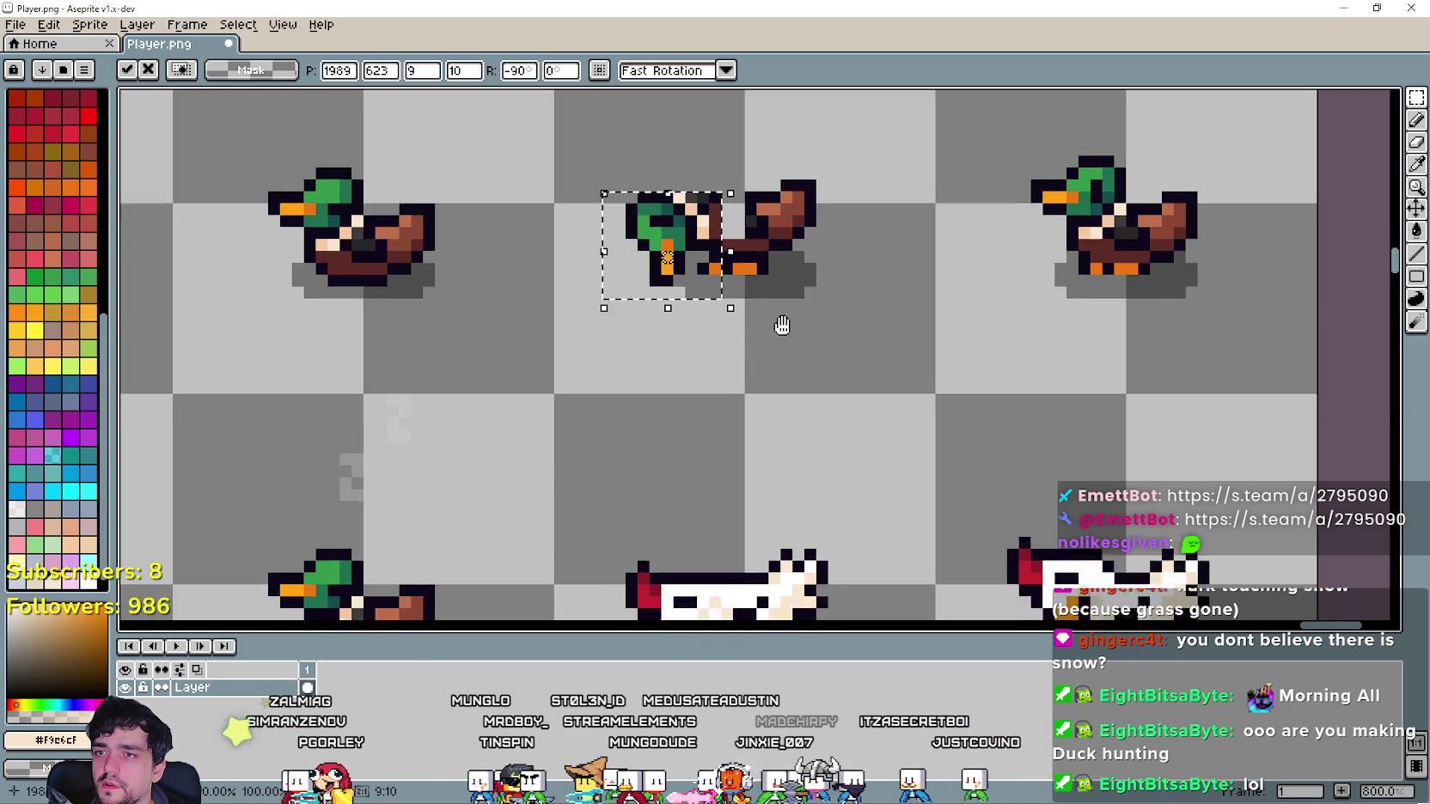
{"action": "scroll", "coordinate": [741, 250], "scroll_direction": "up", "scroll_amount": 2}
{"action": "scroll", "coordinate": [582, 209], "scroll_direction": "up", "scroll_amount": 1}
{"action": "left_click_drag", "start_coordinate": [582, 210], "coordinate": [622, 174]}
{"action": "scroll", "coordinate": [694, 237], "scroll_direction": "down", "scroll_amount": 3}
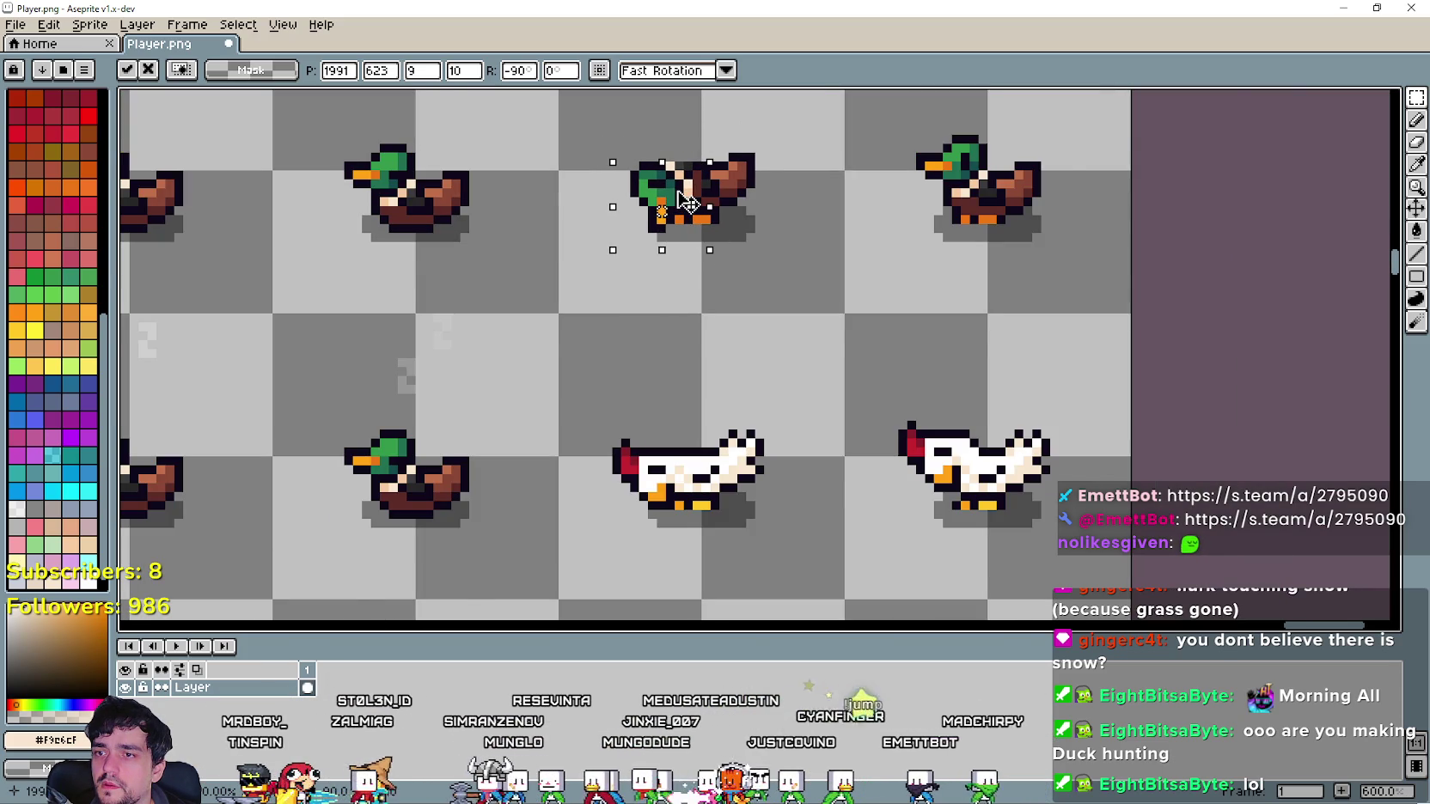
{"action": "scroll", "coordinate": [773, 219], "scroll_direction": "up", "scroll_amount": 1}
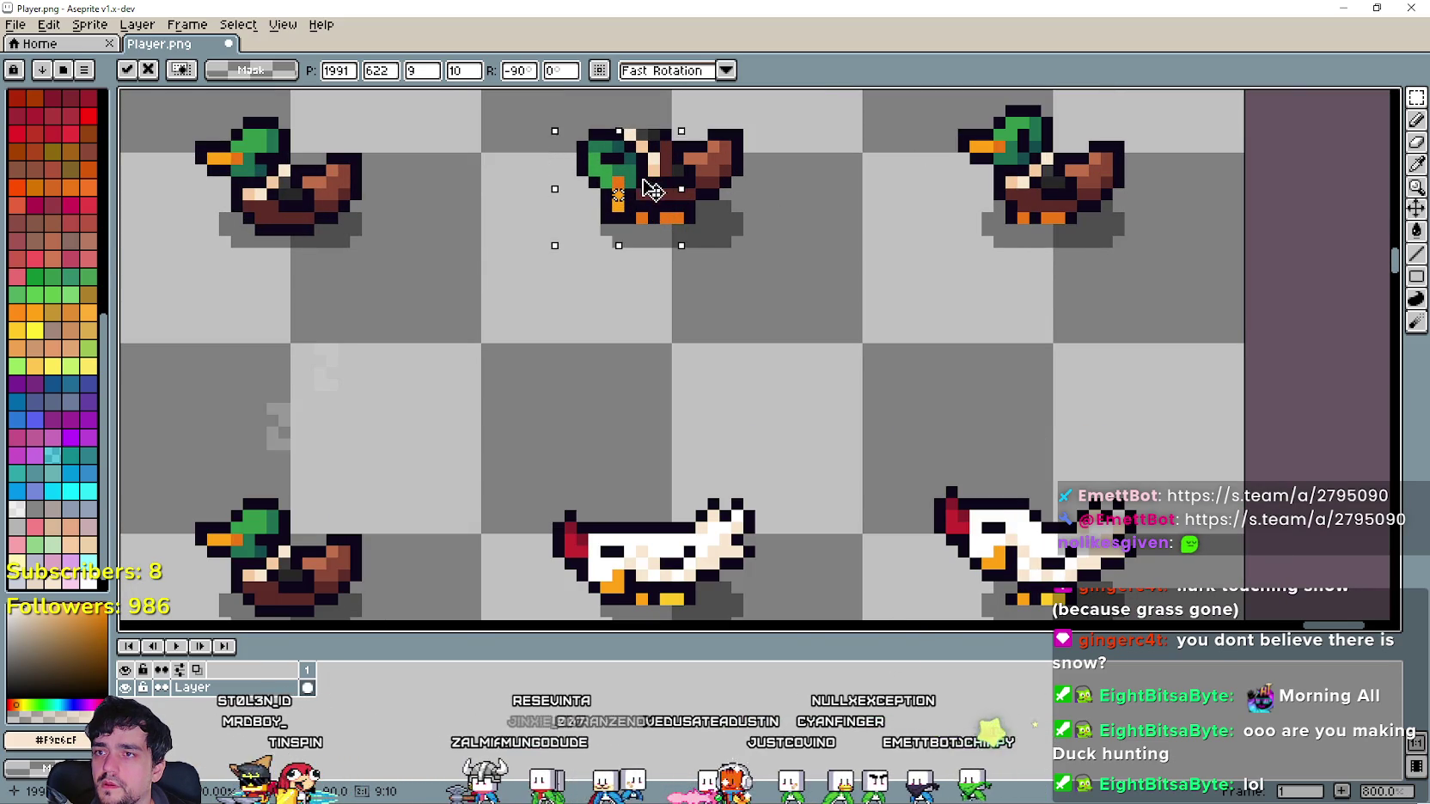
{"action": "mouse_move", "coordinate": [653, 191]}
{"action": "left_mouse_down"}
{"action": "mouse_move", "coordinate": [608, 182]}
{"action": "mouse_move", "coordinate": [650, 182]}
{"action": "mouse_move", "coordinate": [636, 184]}
{"action": "left_mouse_up"}
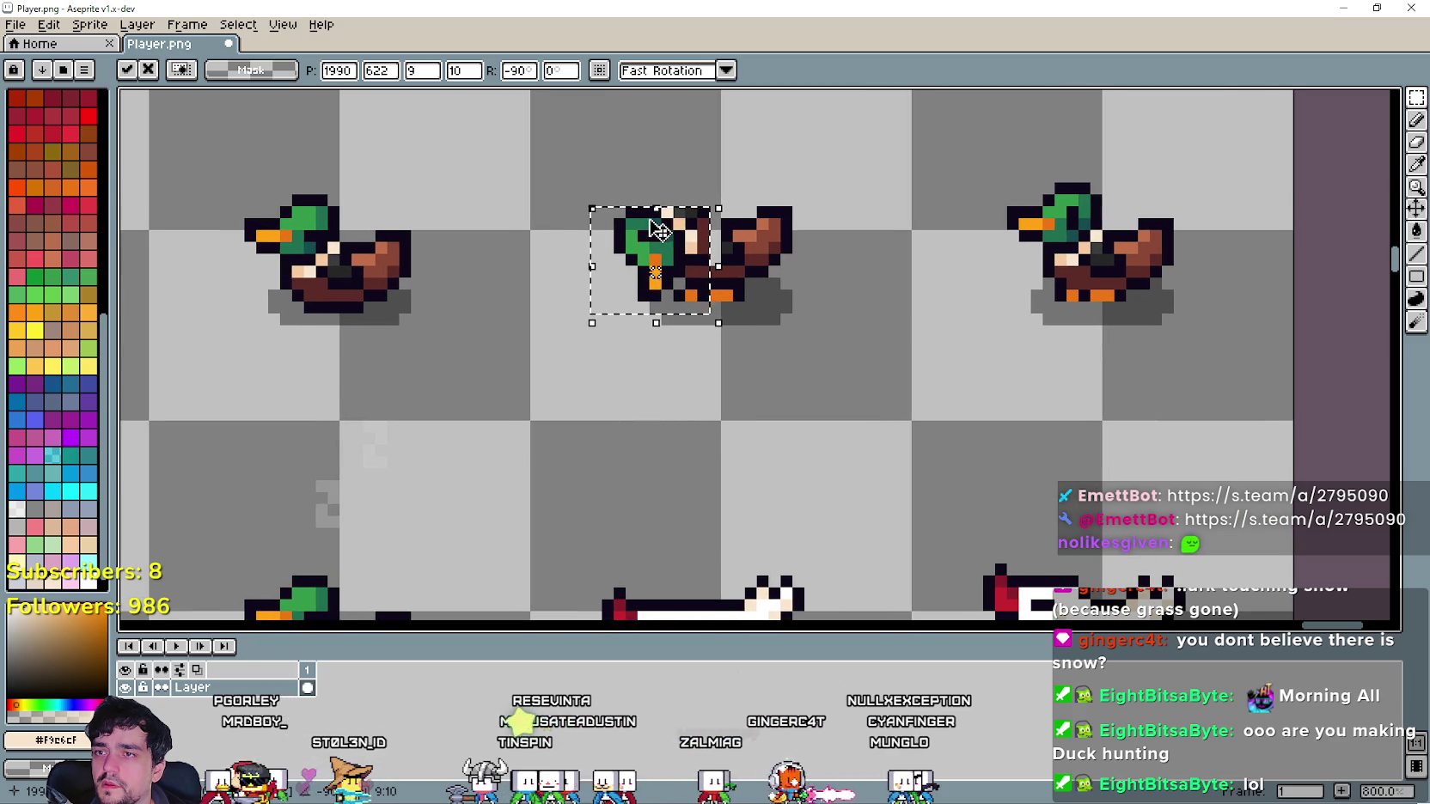
{"action": "left_click_drag", "start_coordinate": [674, 254], "coordinate": [679, 256]}
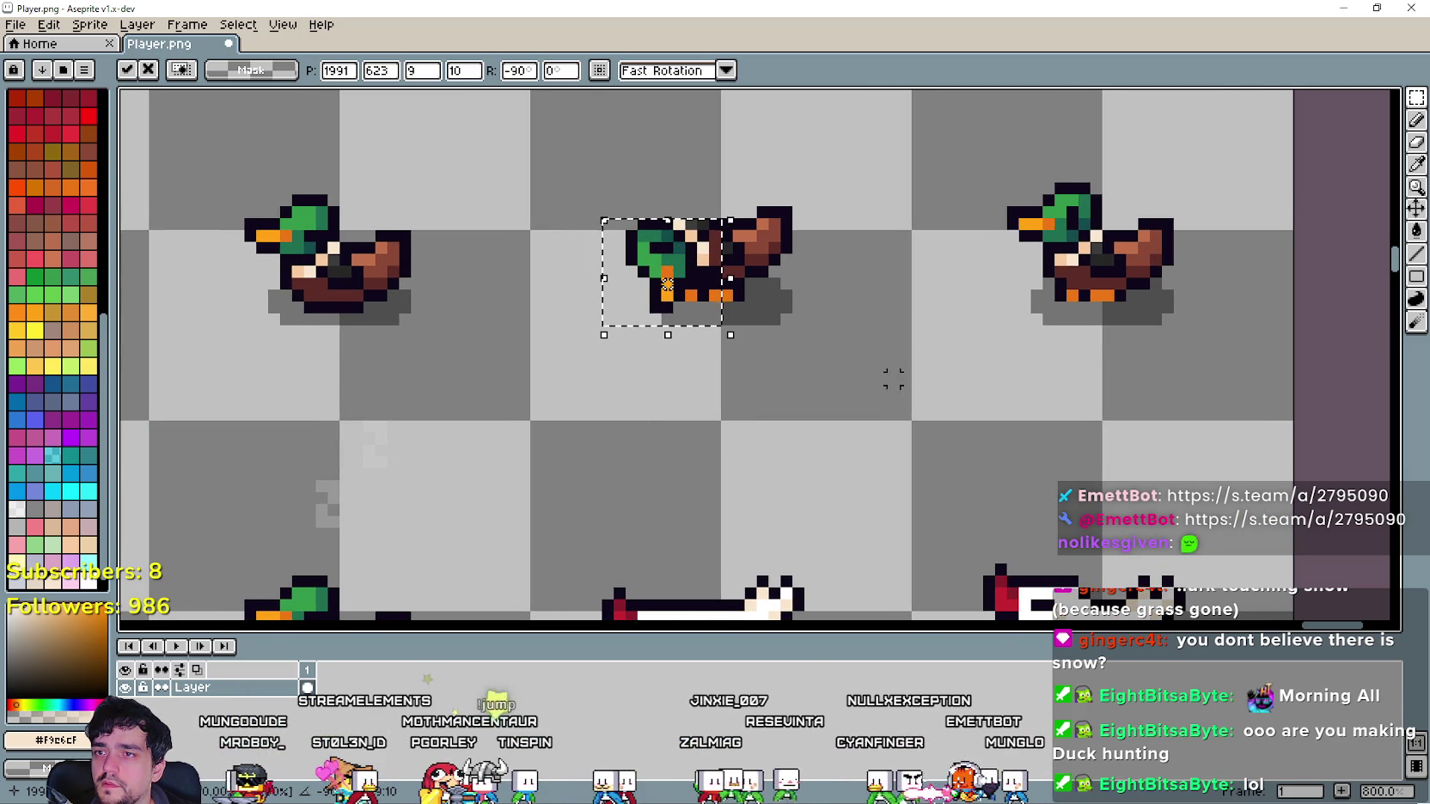
{"action": "scroll", "coordinate": [868, 430], "scroll_direction": "down", "scroll_amount": 2}
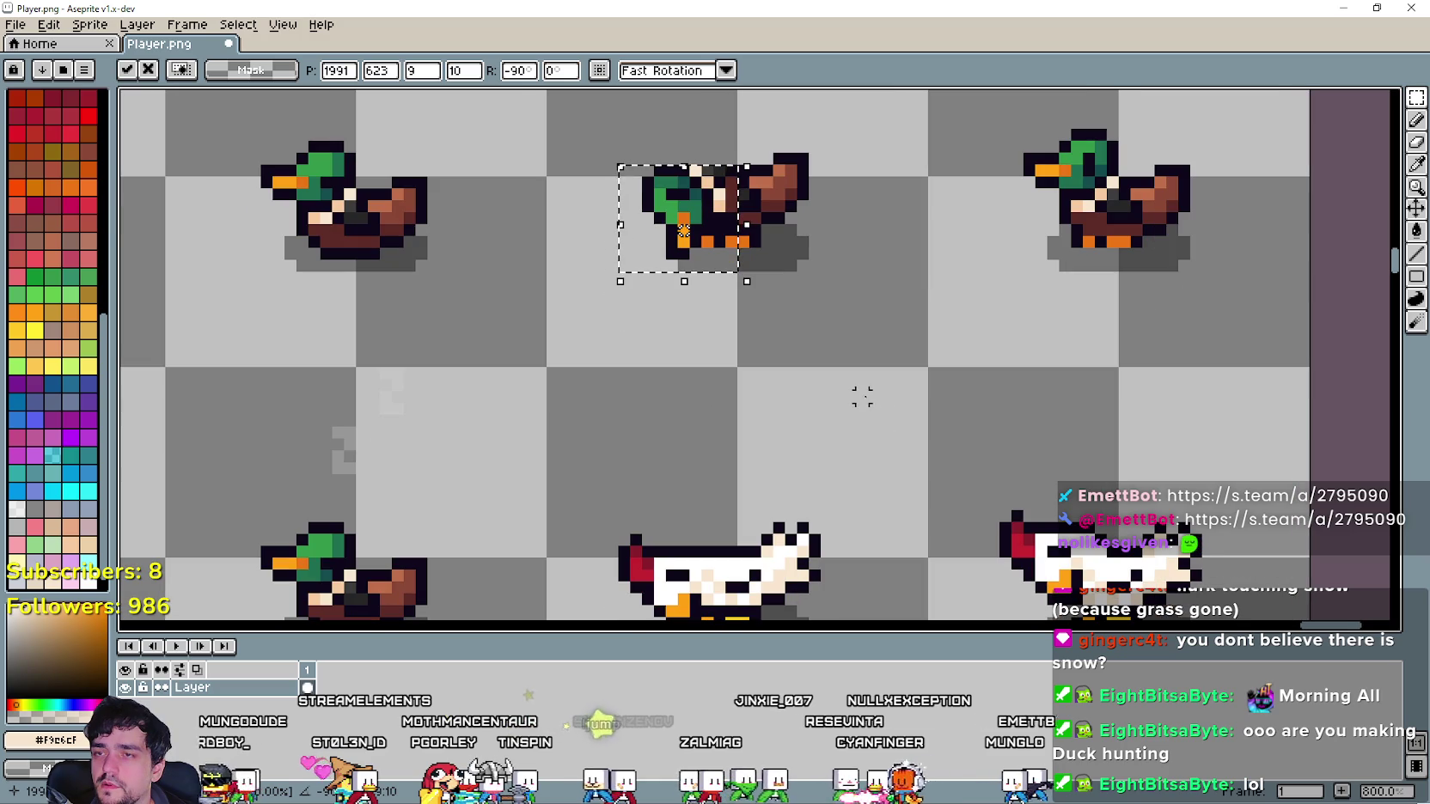
Drop the rotated duck head into place and sample the dark outline colour #0c071b.
{"action": "left_click", "coordinate": [851, 346]}
{"action": "scroll", "coordinate": [851, 346], "scroll_direction": "down", "scroll_amount": 3}
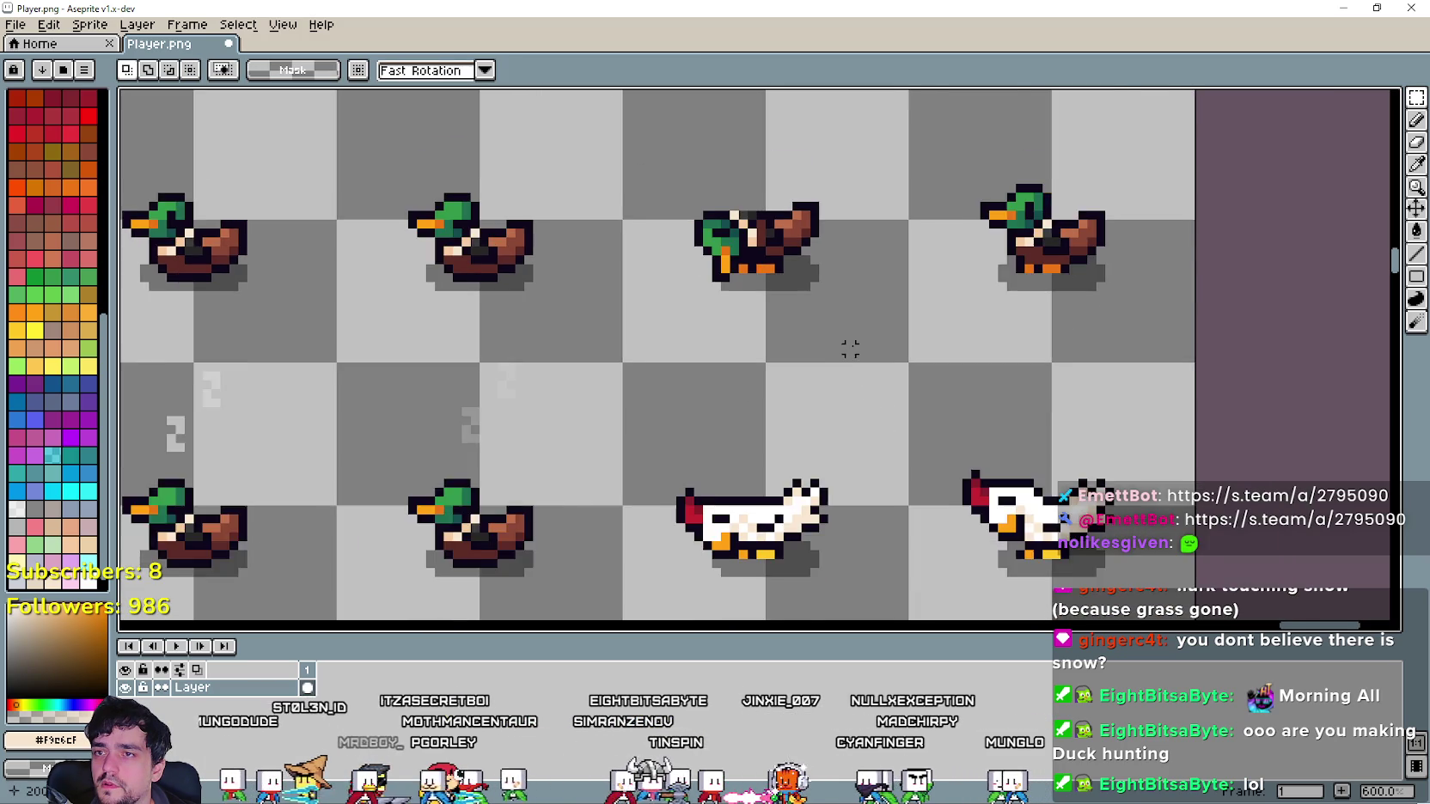
{"action": "scroll", "coordinate": [814, 218], "scroll_direction": "up", "scroll_amount": 3}
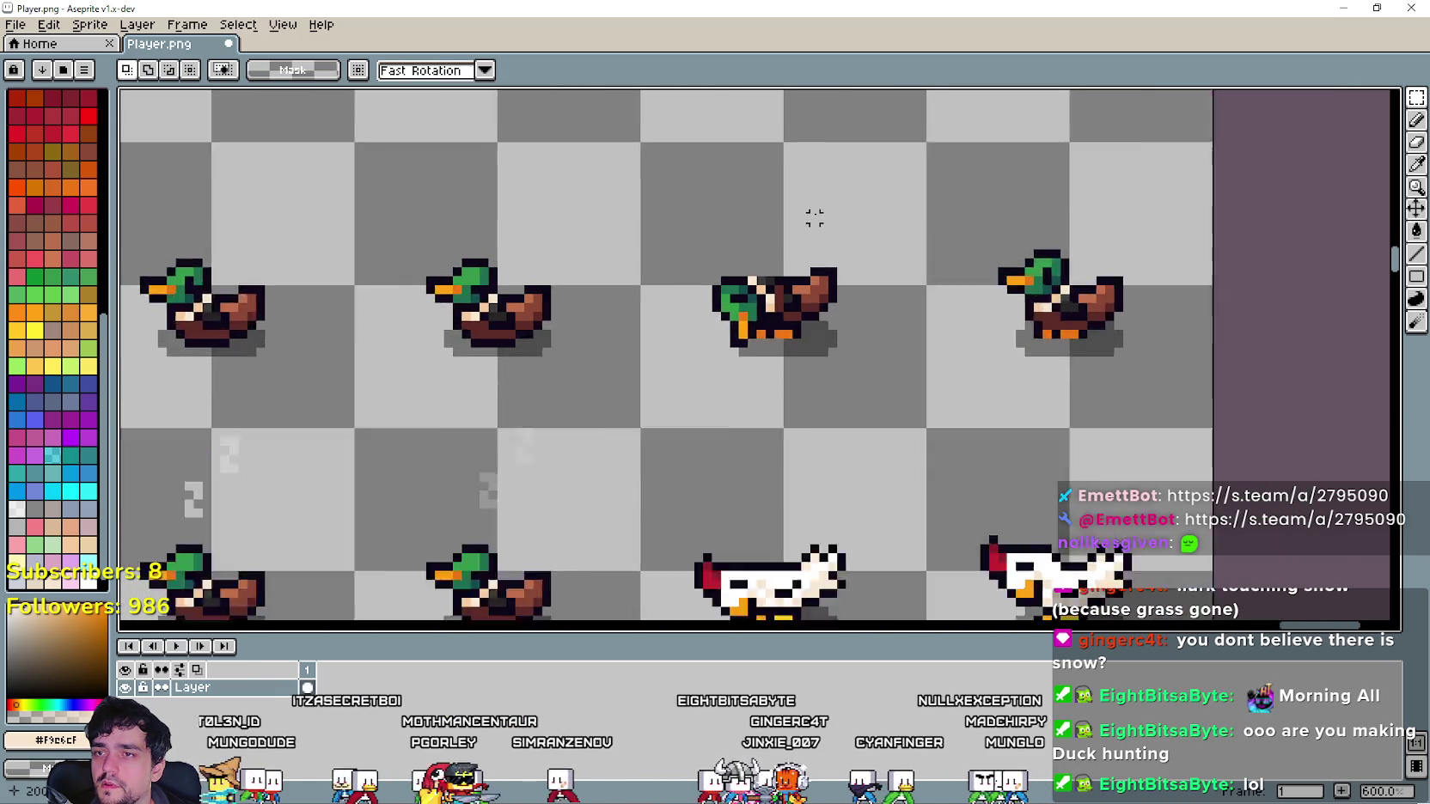
{"action": "left_click", "coordinate": [1416, 163]}
{"action": "scroll", "coordinate": [840, 287], "scroll_direction": "up", "scroll_amount": 3}
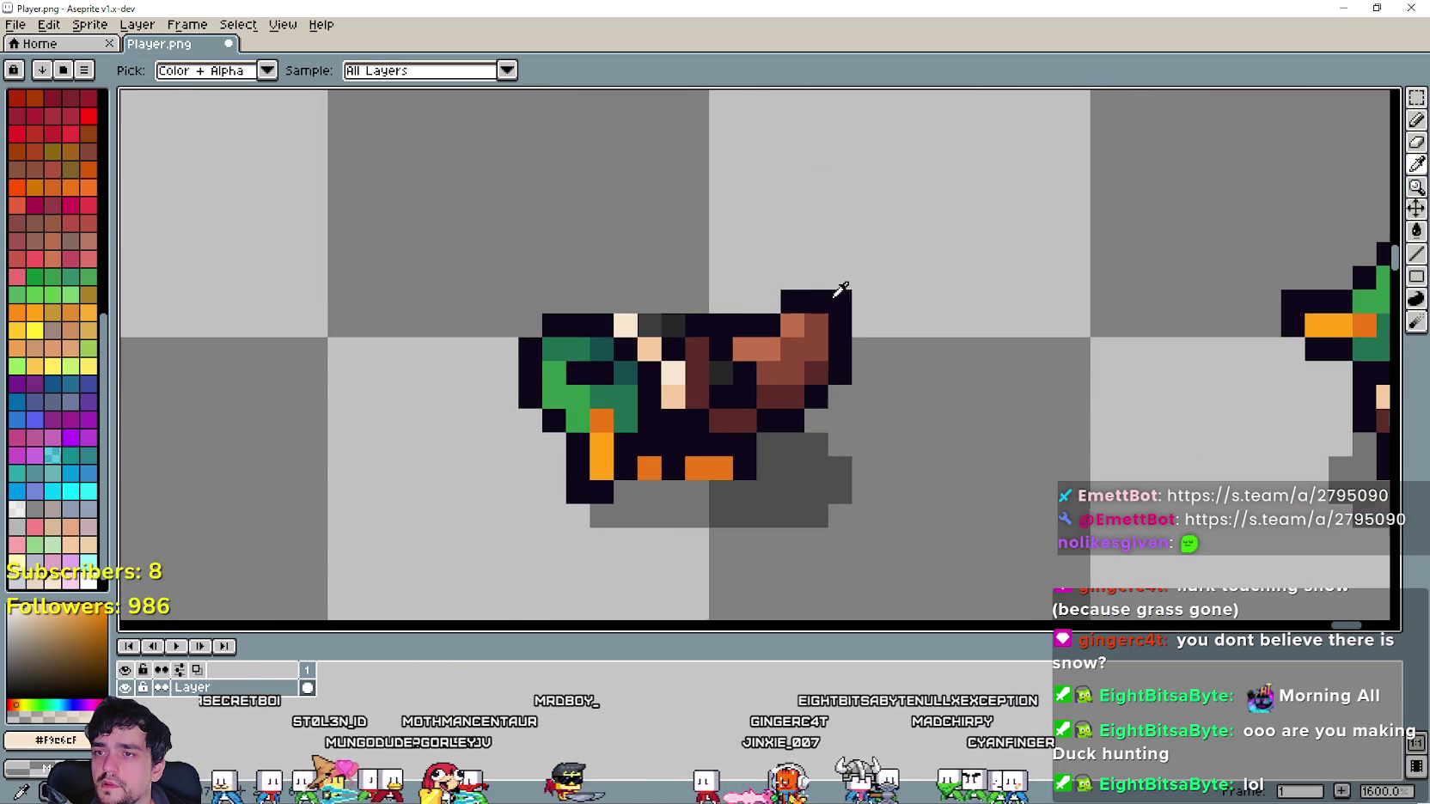
{"action": "left_click", "coordinate": [735, 324]}
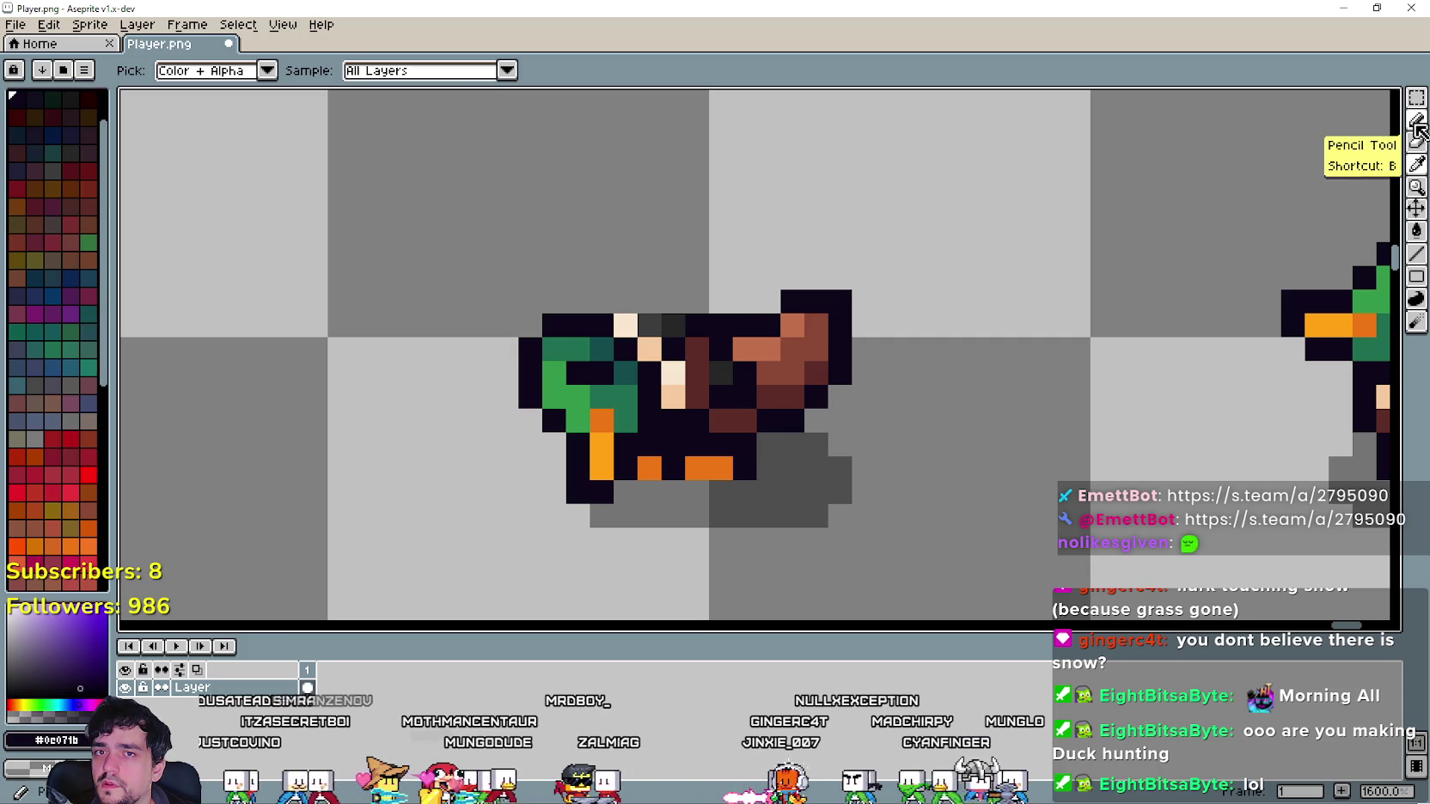
{"action": "left_click", "coordinate": [1416, 119]}
{"action": "scroll", "coordinate": [676, 327], "scroll_direction": "down", "scroll_amount": 5}
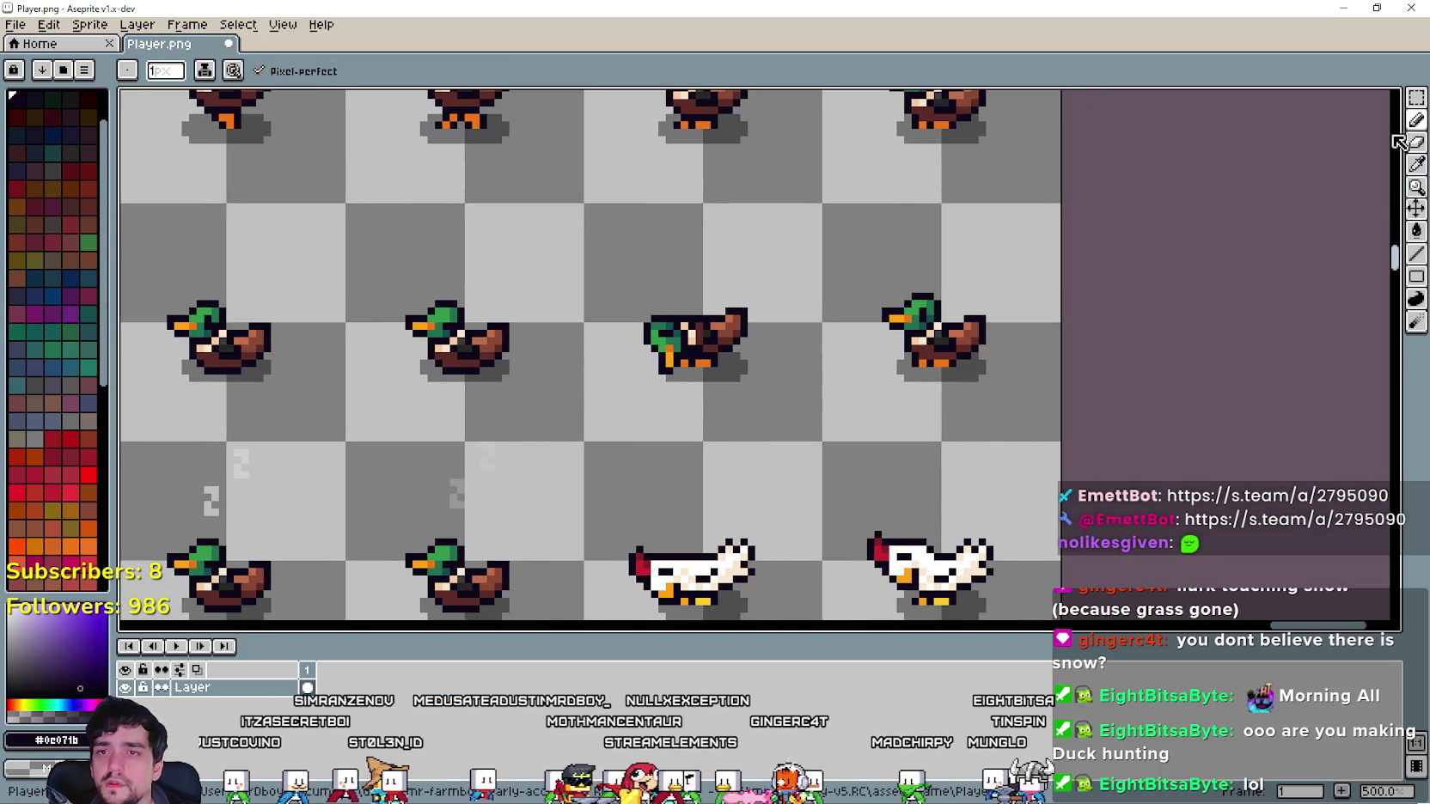
Select the head-down duck's cell and place a copy over the rightmost duck.
{"action": "left_click", "coordinate": [1412, 101]}
{"action": "left_click_drag", "start_coordinate": [825, 327], "coordinate": [859, 387]}
{"action": "left_click_drag", "start_coordinate": [639, 400], "coordinate": [759, 309]}
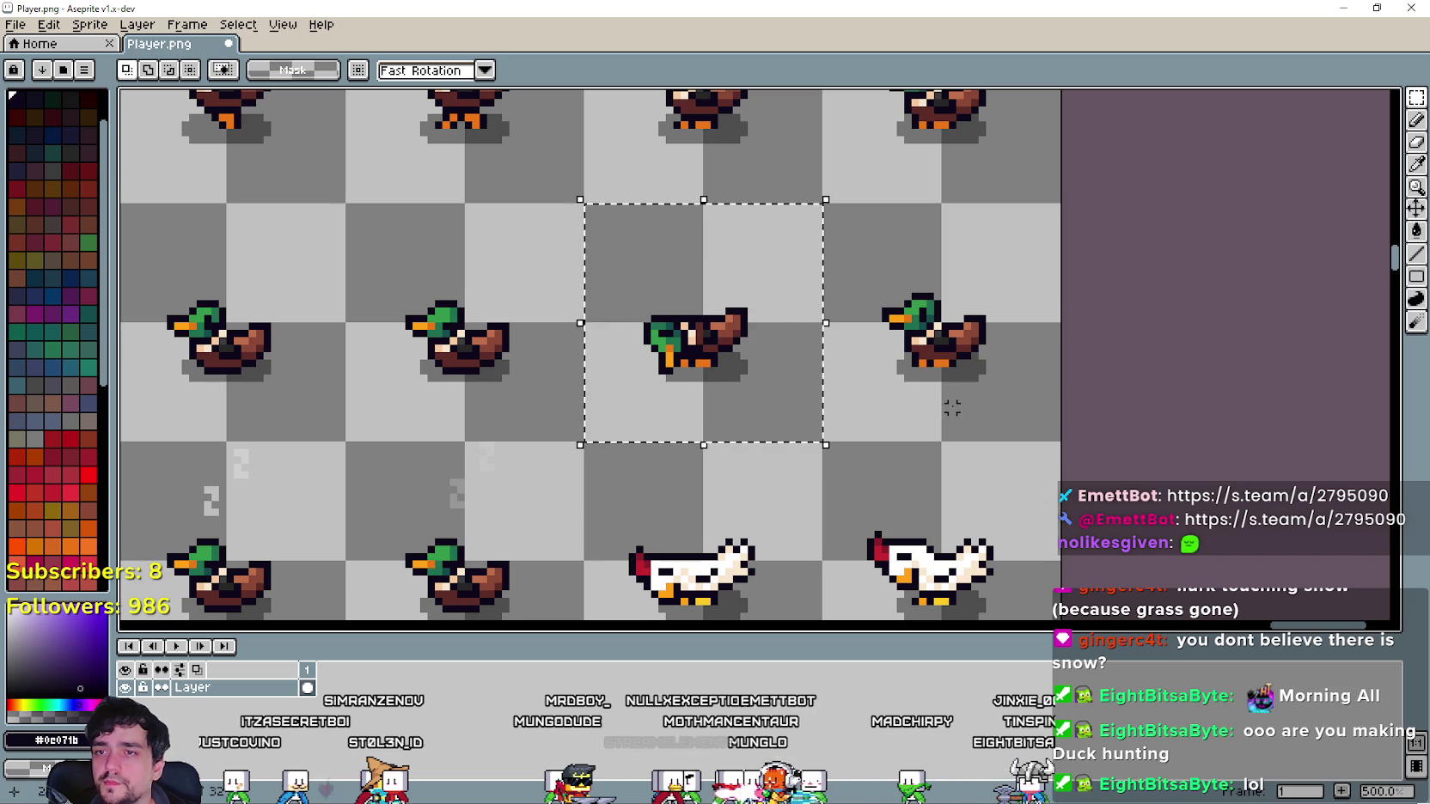
{"action": "left_click_drag", "start_coordinate": [945, 445], "coordinate": [818, 319]}
{"action": "mouse_move", "coordinate": [1027, 415]}
{"action": "left_mouse_down"}
{"action": "mouse_move", "coordinate": [877, 361]}
{"action": "mouse_move", "coordinate": [870, 230]}
{"action": "left_mouse_up"}
{"action": "key", "text": "Delete"}
{"action": "left_click_drag", "start_coordinate": [822, 444], "coordinate": [584, 203]}
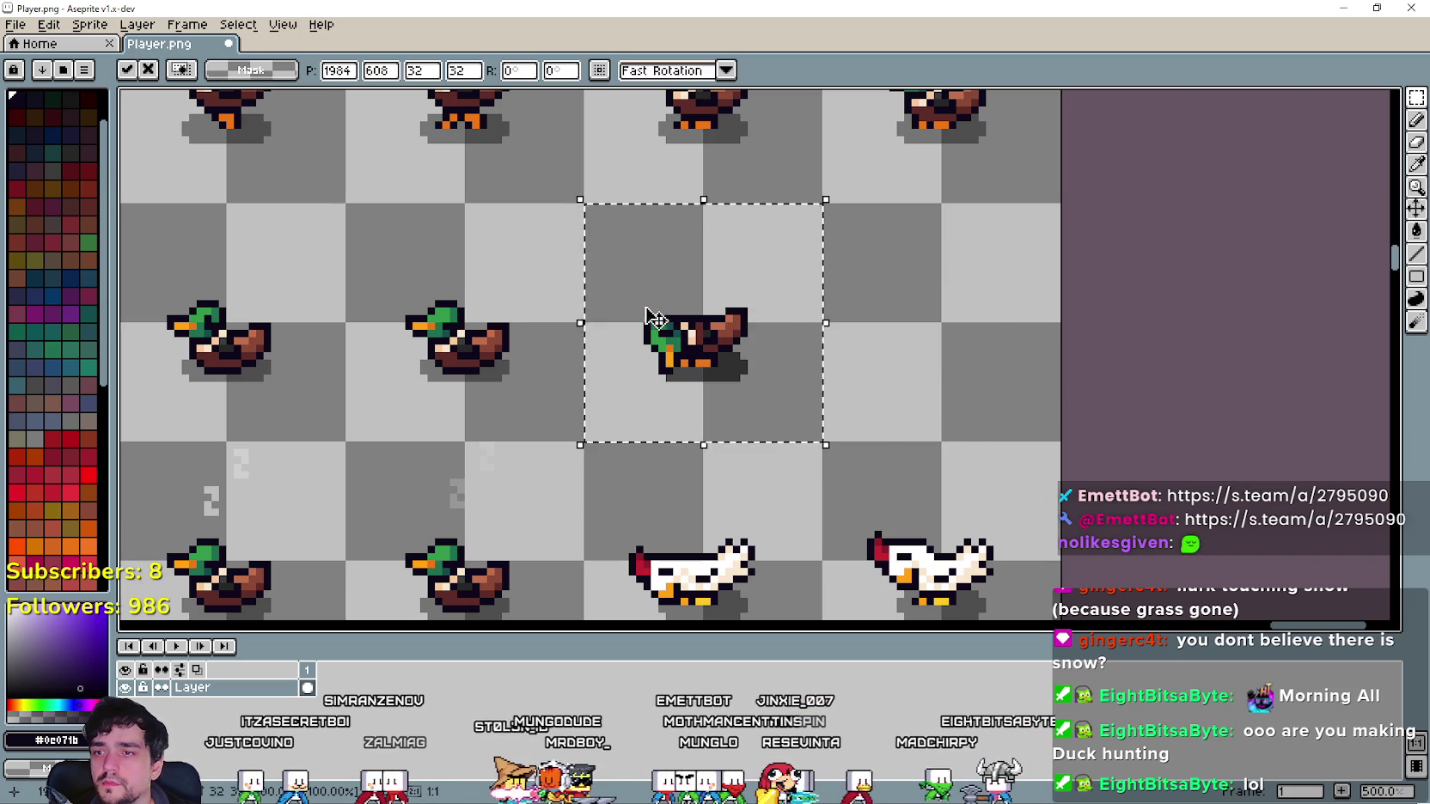
{"action": "left_click_drag", "start_coordinate": [653, 319], "coordinate": [891, 318]}
{"action": "left_click", "coordinate": [661, 374]}
Undo the stray black rectangle and the pasted duck copy.
{"action": "scroll", "coordinate": [855, 359], "scroll_direction": "up", "scroll_amount": 2}
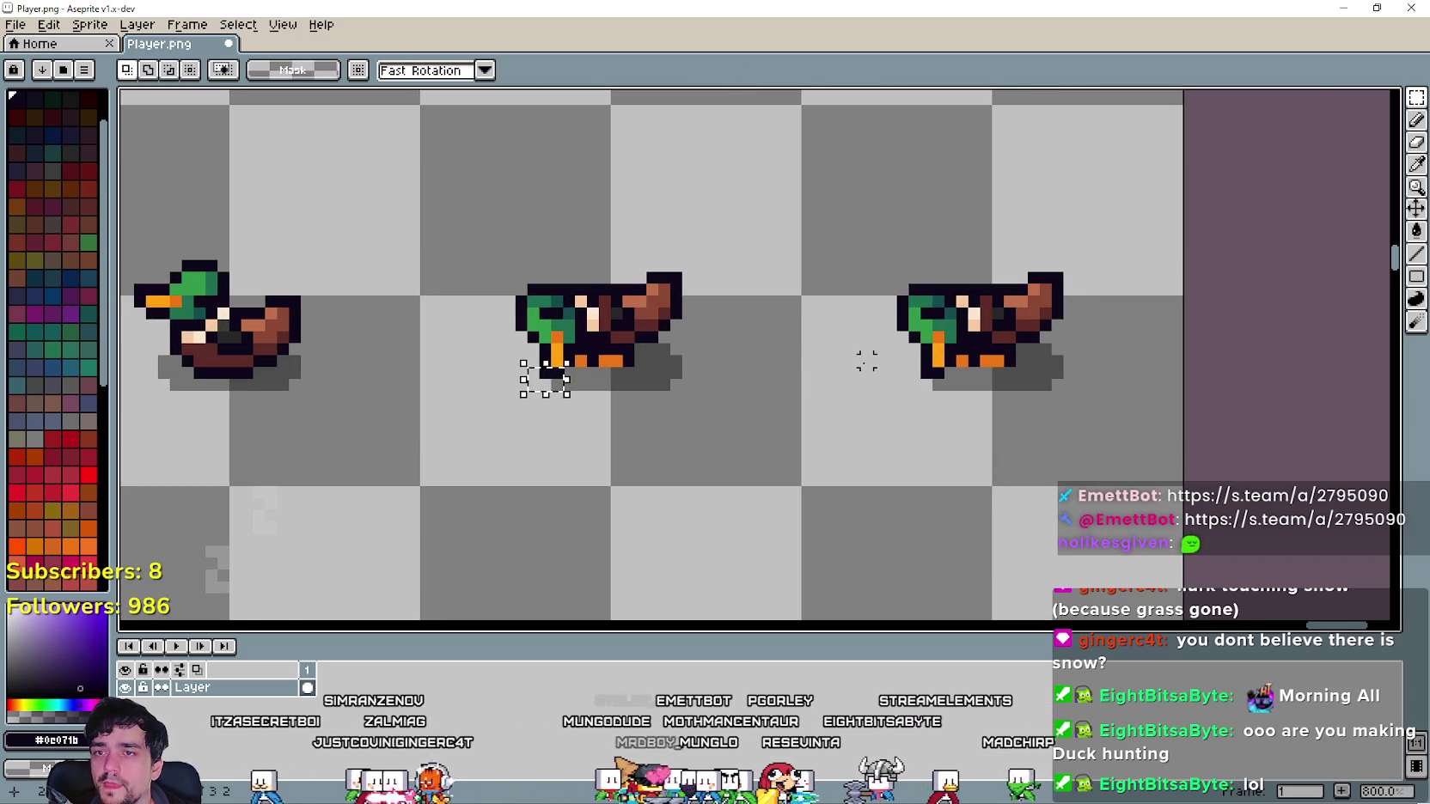
{"action": "scroll", "coordinate": [866, 360], "scroll_direction": "up", "scroll_amount": 1}
{"action": "mouse_move", "coordinate": [839, 200]}
{"action": "left_mouse_down"}
{"action": "mouse_move", "coordinate": [900, 303]}
{"action": "mouse_move", "coordinate": [997, 337]}
{"action": "left_mouse_up"}
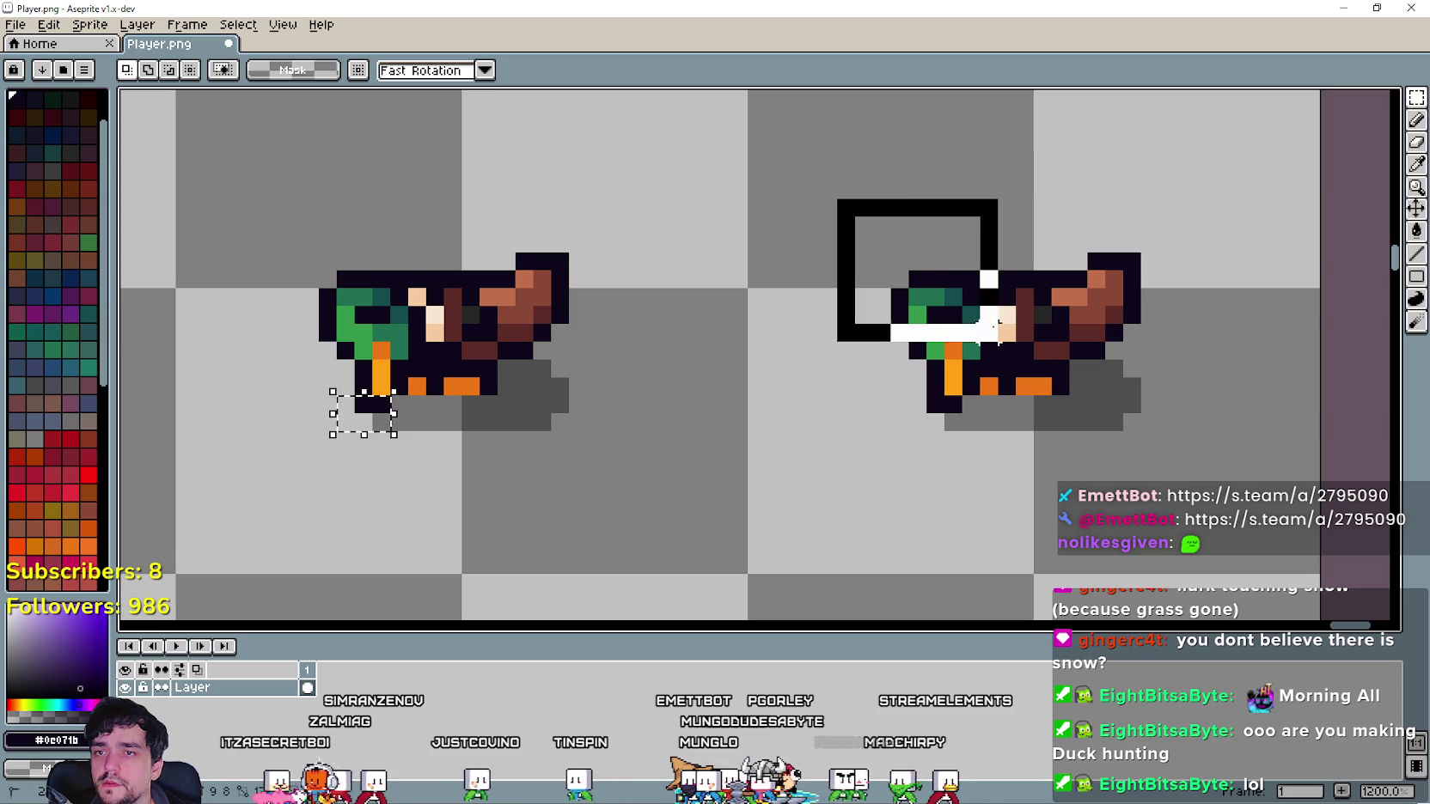
{"action": "key", "text": "ctrl+z"}
{"action": "key", "text": "ctrl+z"}
{"action": "key", "text": "ctrl+z"}
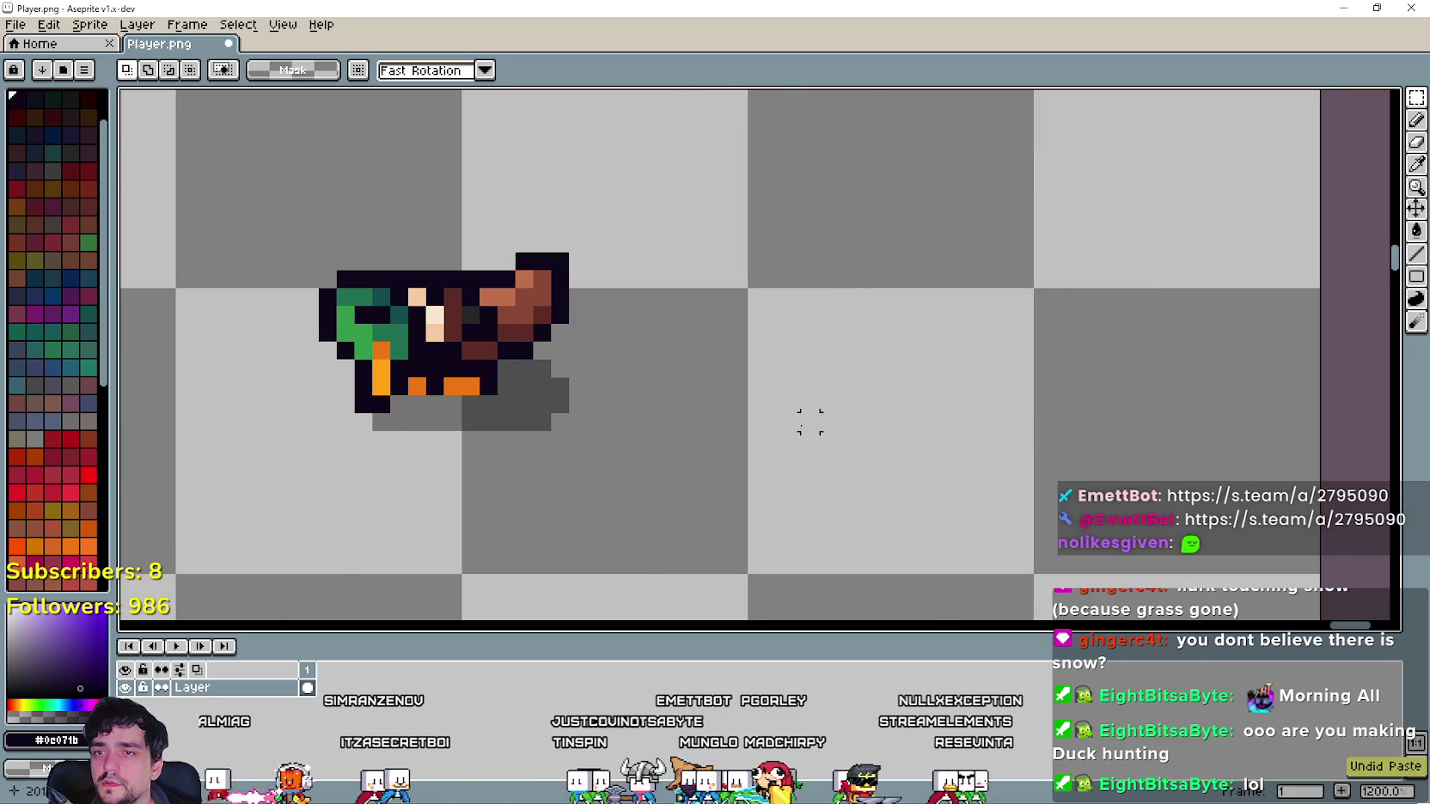
{"action": "scroll", "coordinate": [810, 422], "scroll_direction": "down", "scroll_amount": 4}
{"action": "key", "text": "ctrl+y"}
{"action": "key", "text": "ctrl+y"}
{"action": "scroll", "coordinate": [836, 386], "scroll_direction": "up", "scroll_amount": 3}
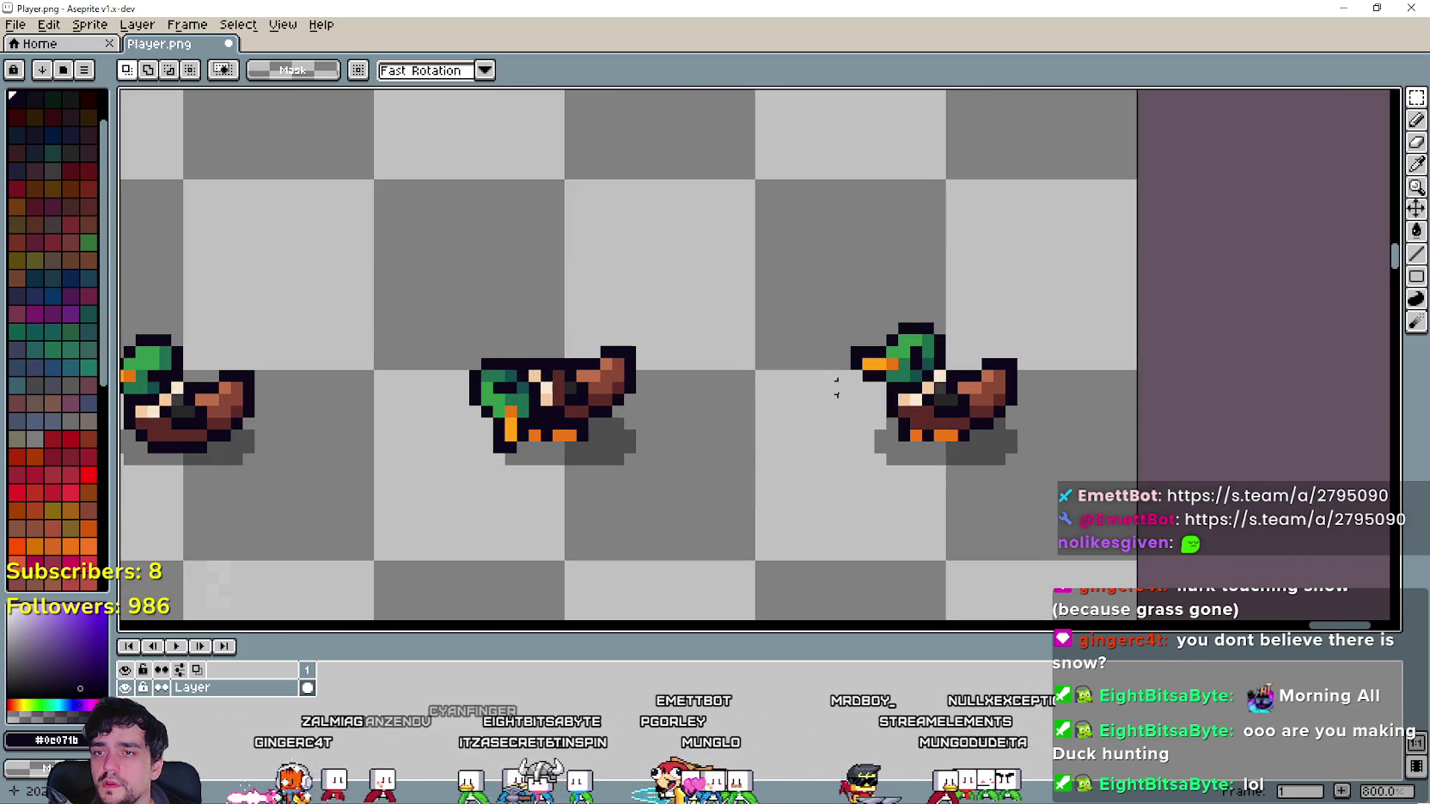
Rotate the rightmost duck's head 90° CW, flip it vertically, then rotate it 180°.
{"action": "mouse_move", "coordinate": [834, 295]}
{"action": "left_mouse_down"}
{"action": "mouse_move", "coordinate": [949, 409]}
{"action": "mouse_move", "coordinate": [827, 338]}
{"action": "left_mouse_up"}
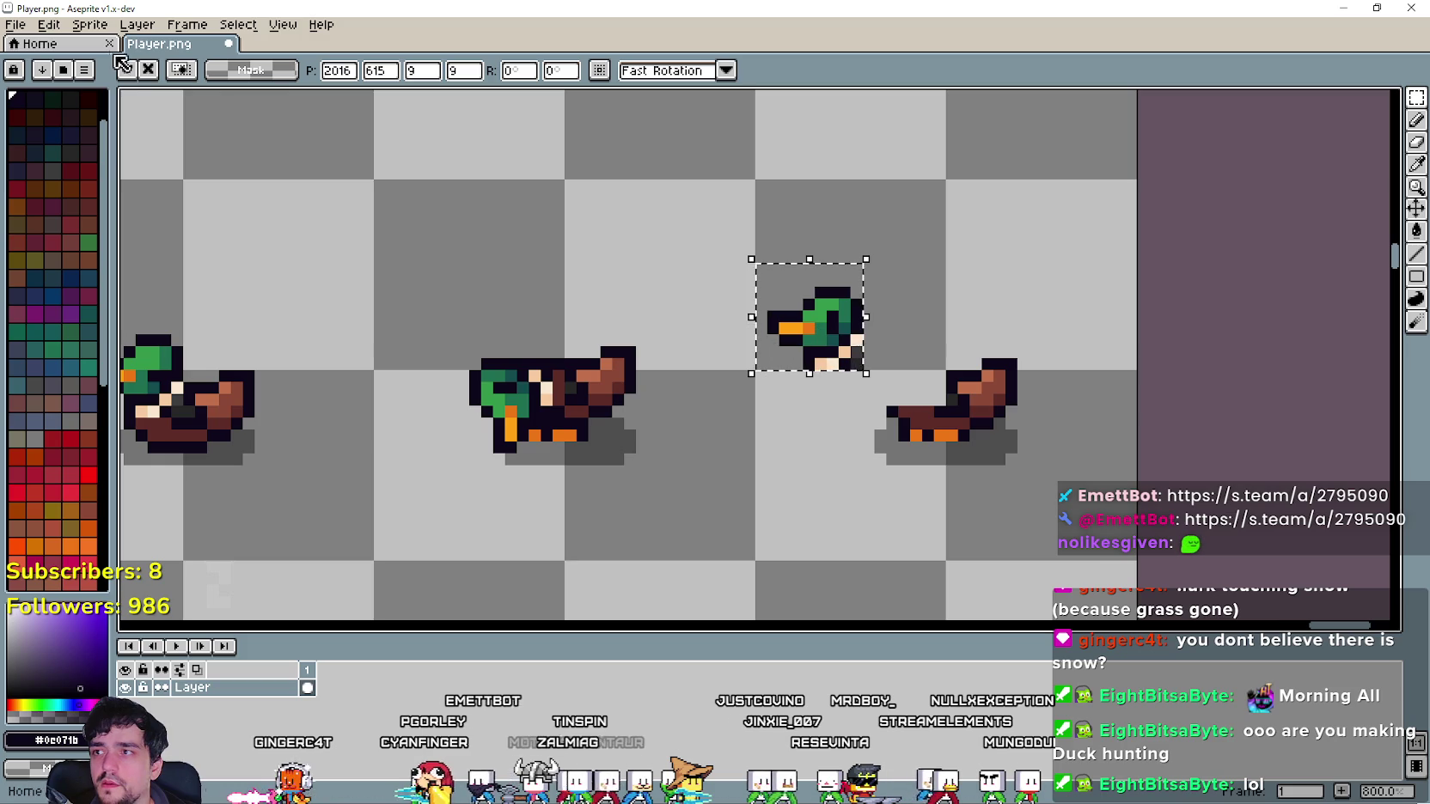
{"action": "left_click", "coordinate": [49, 24]}
{"action": "mouse_move", "coordinate": [250, 316]}
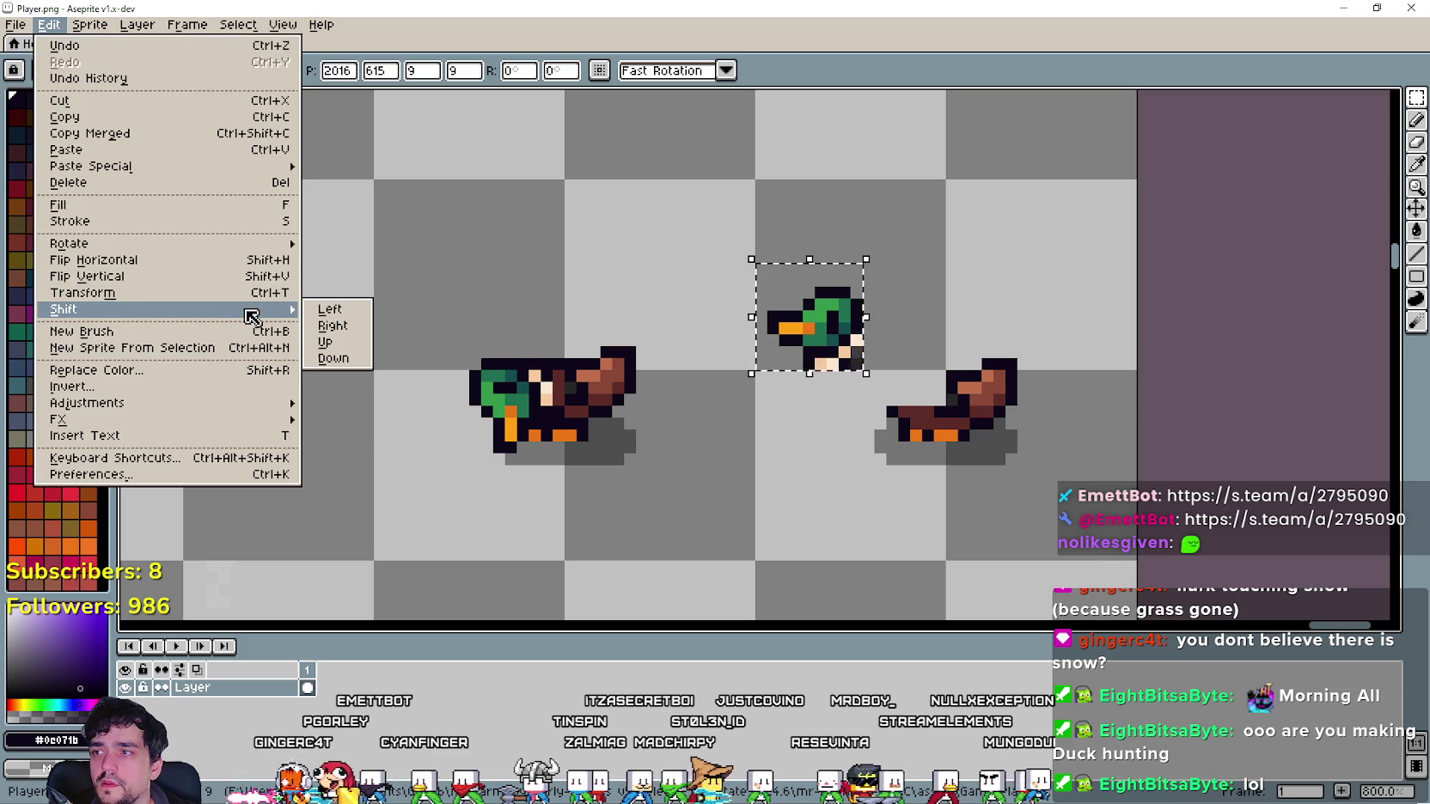
{"action": "mouse_move", "coordinate": [249, 244]}
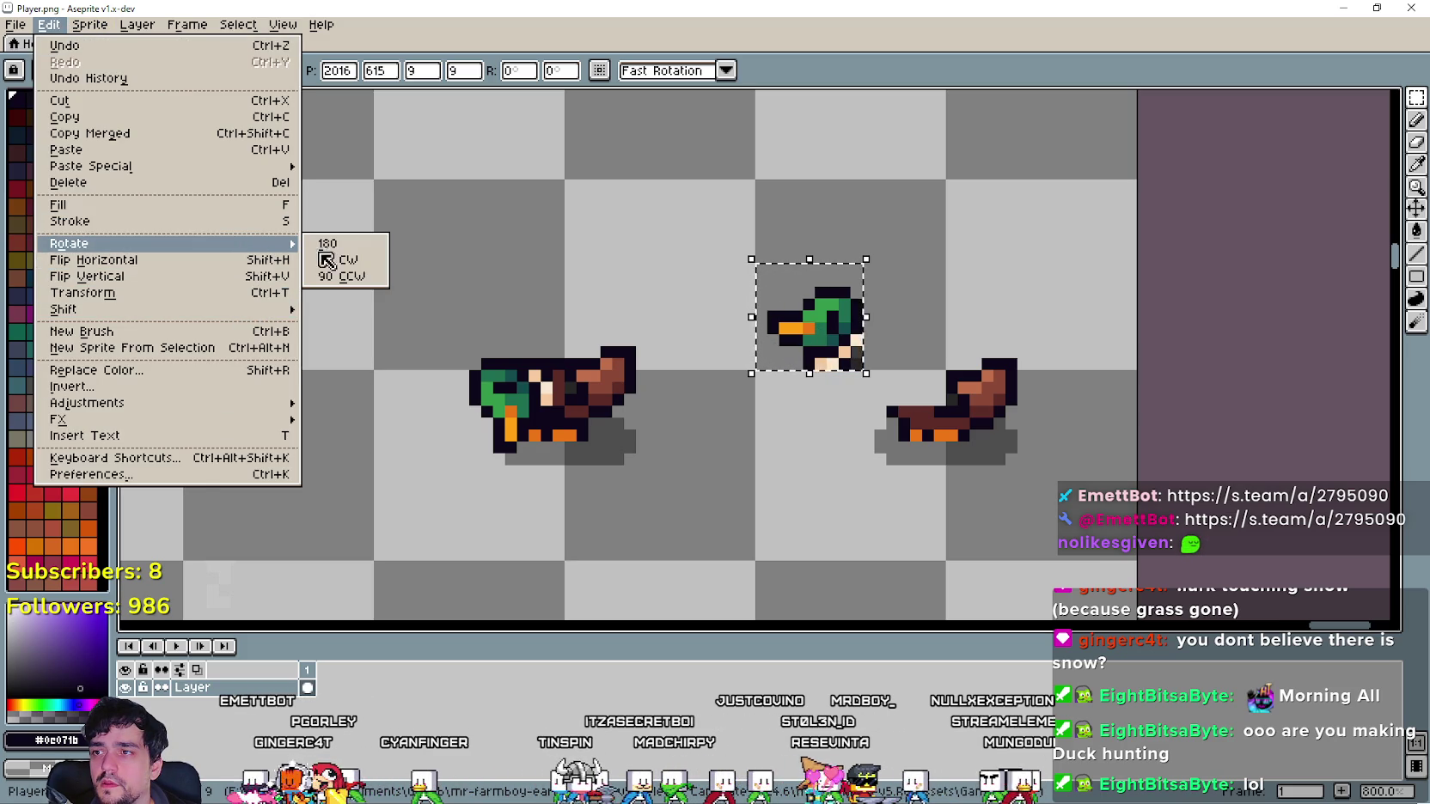
{"action": "left_click", "coordinate": [326, 261]}
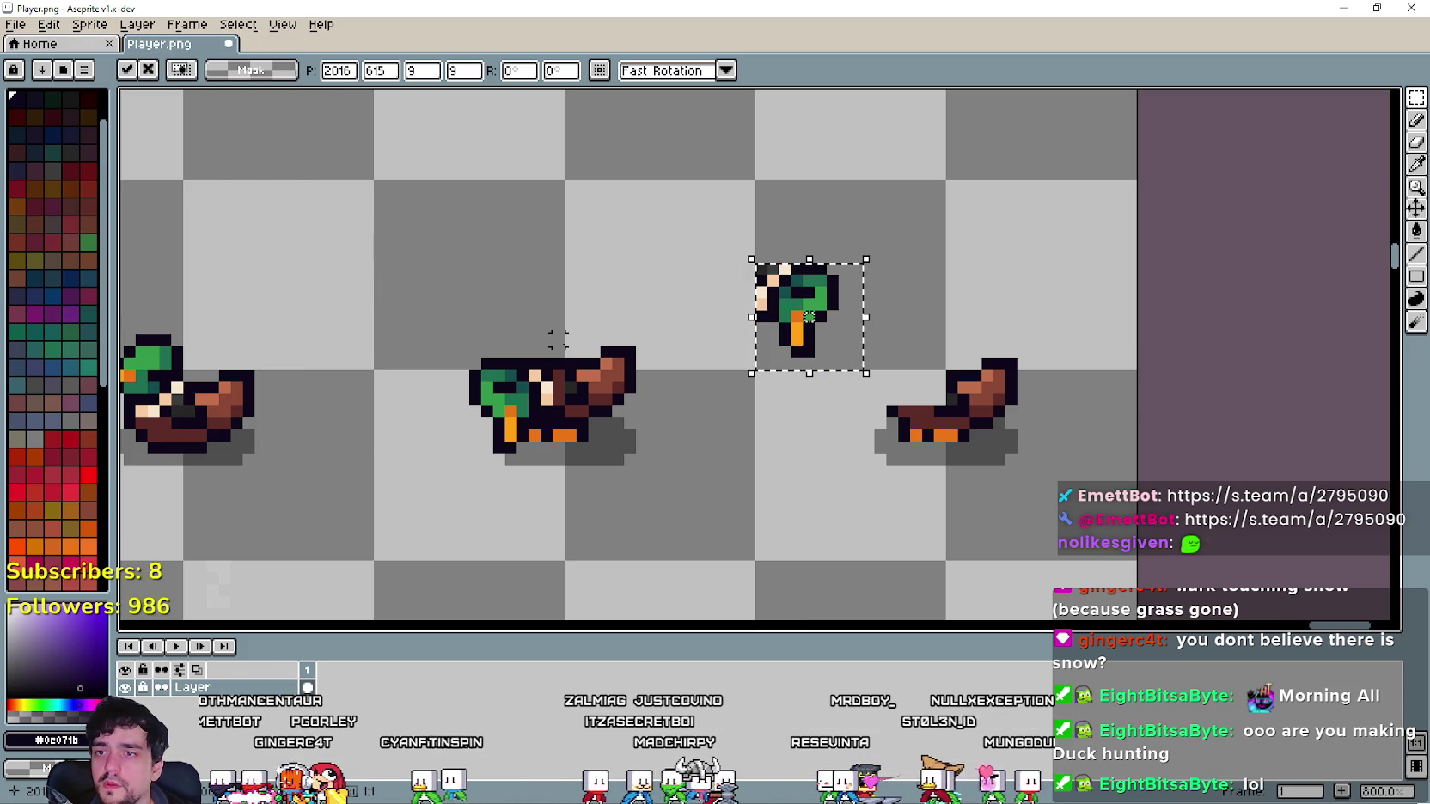
{"action": "key", "text": "shift+v"}
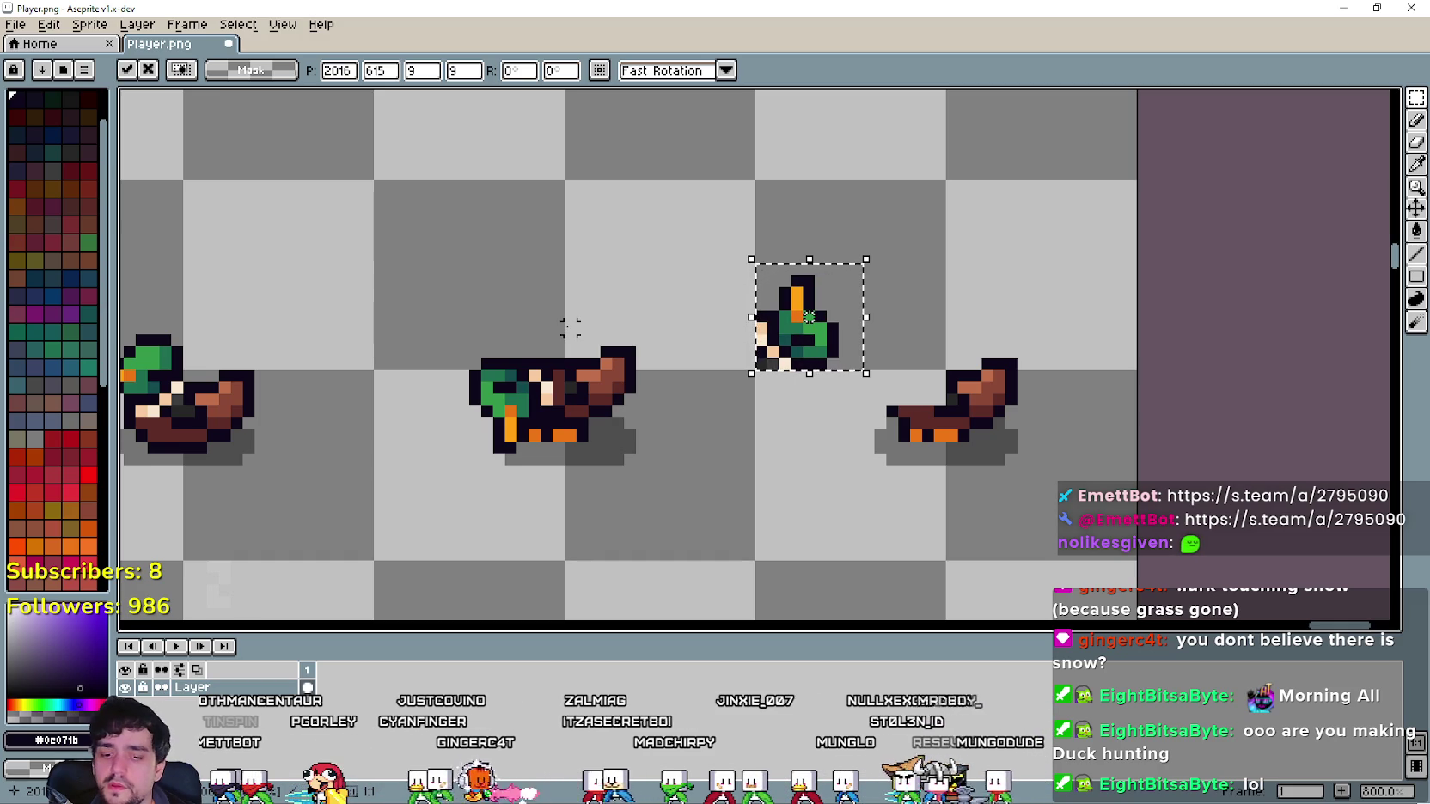
{"action": "key", "text": "shift+h"}
{"action": "key", "text": "shift+v"}
{"action": "left_click", "coordinate": [49, 24]}
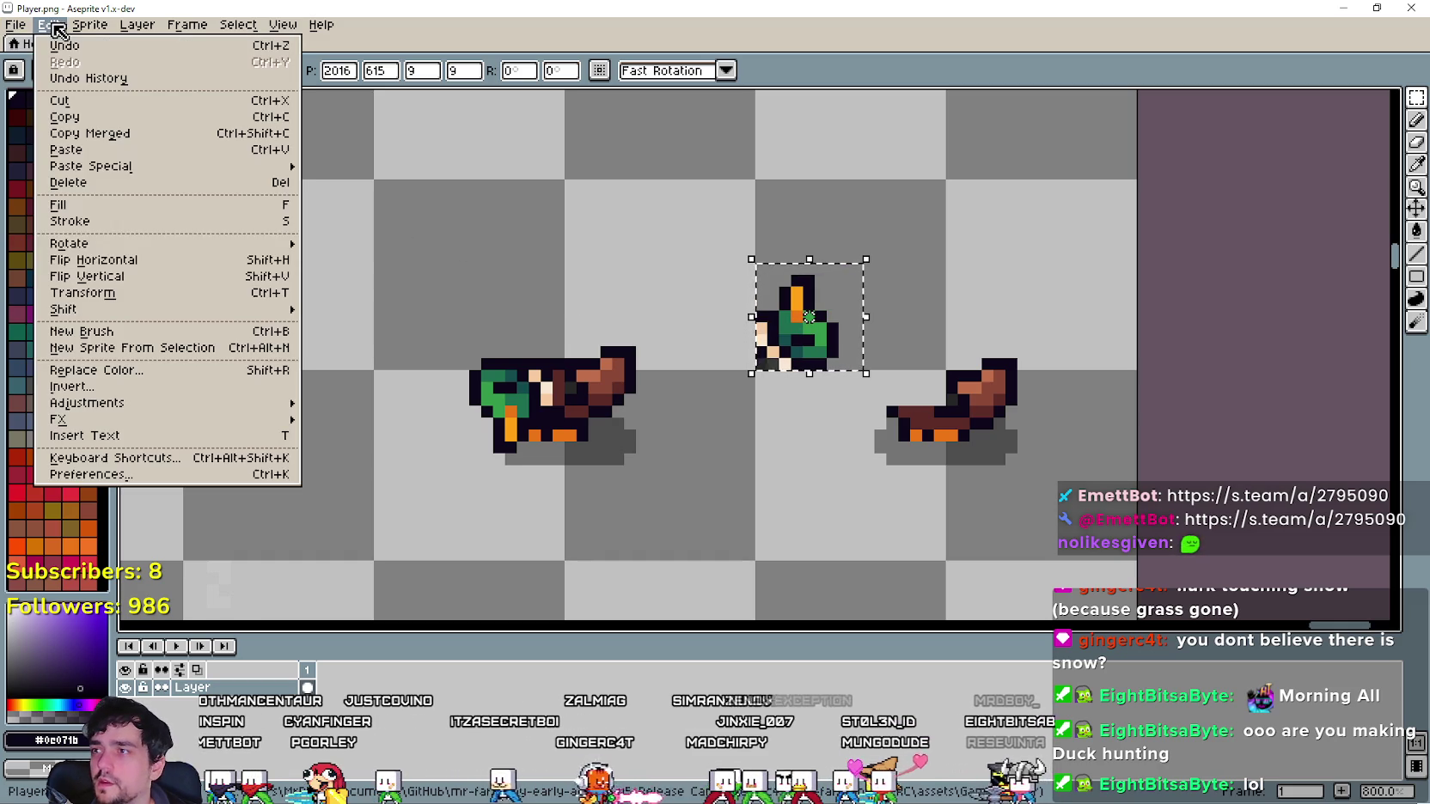
{"action": "mouse_move", "coordinate": [233, 310]}
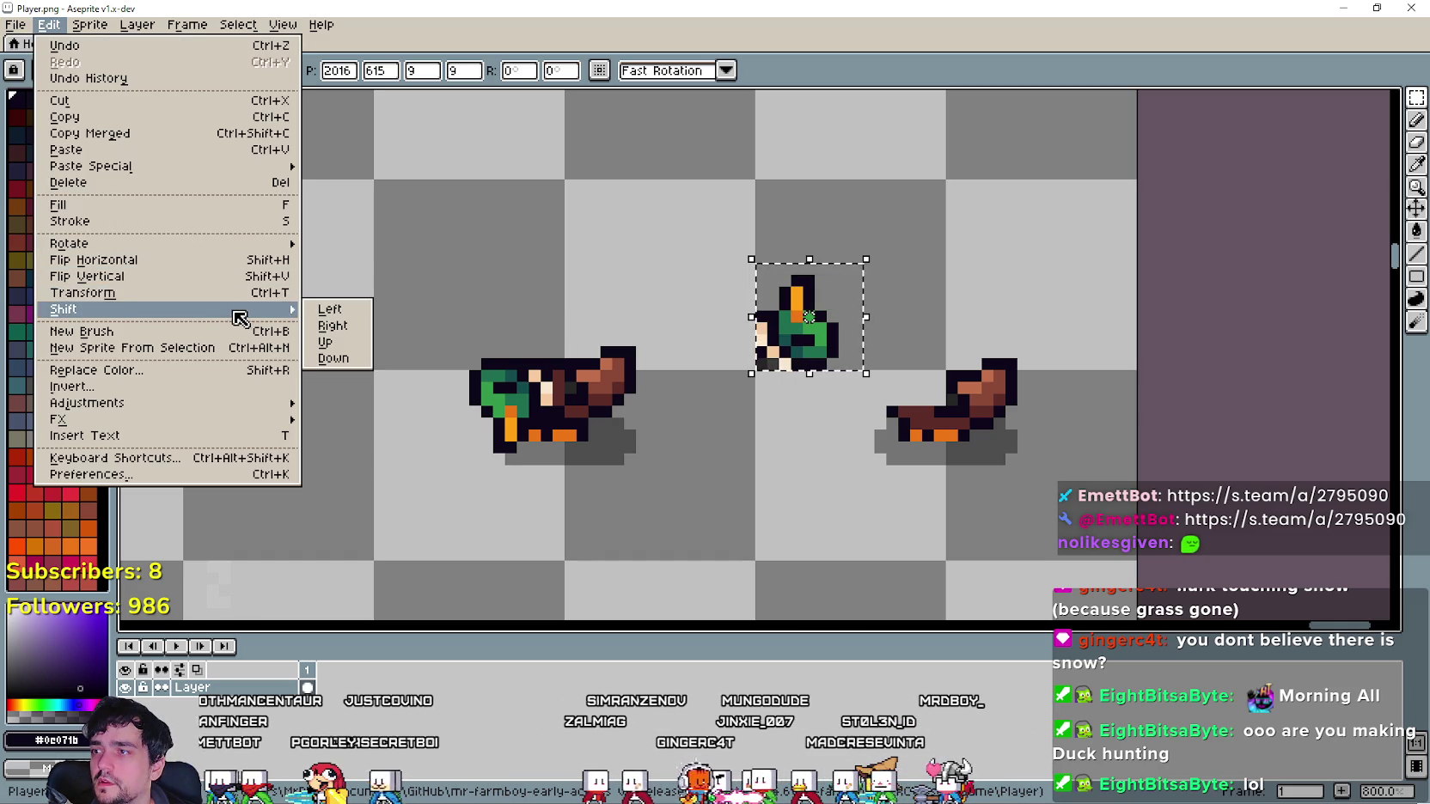
{"action": "mouse_move", "coordinate": [269, 248]}
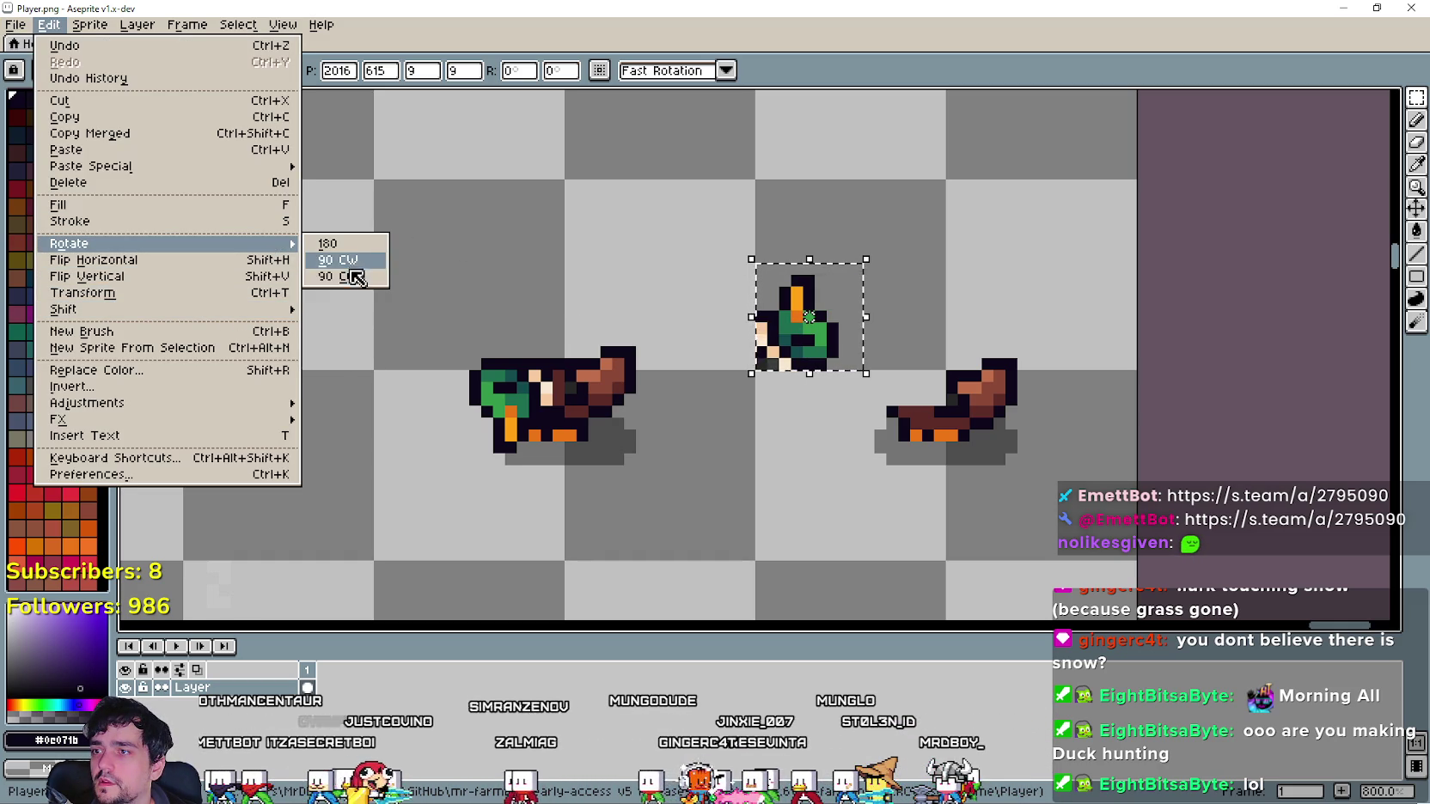
{"action": "left_click", "coordinate": [344, 244]}
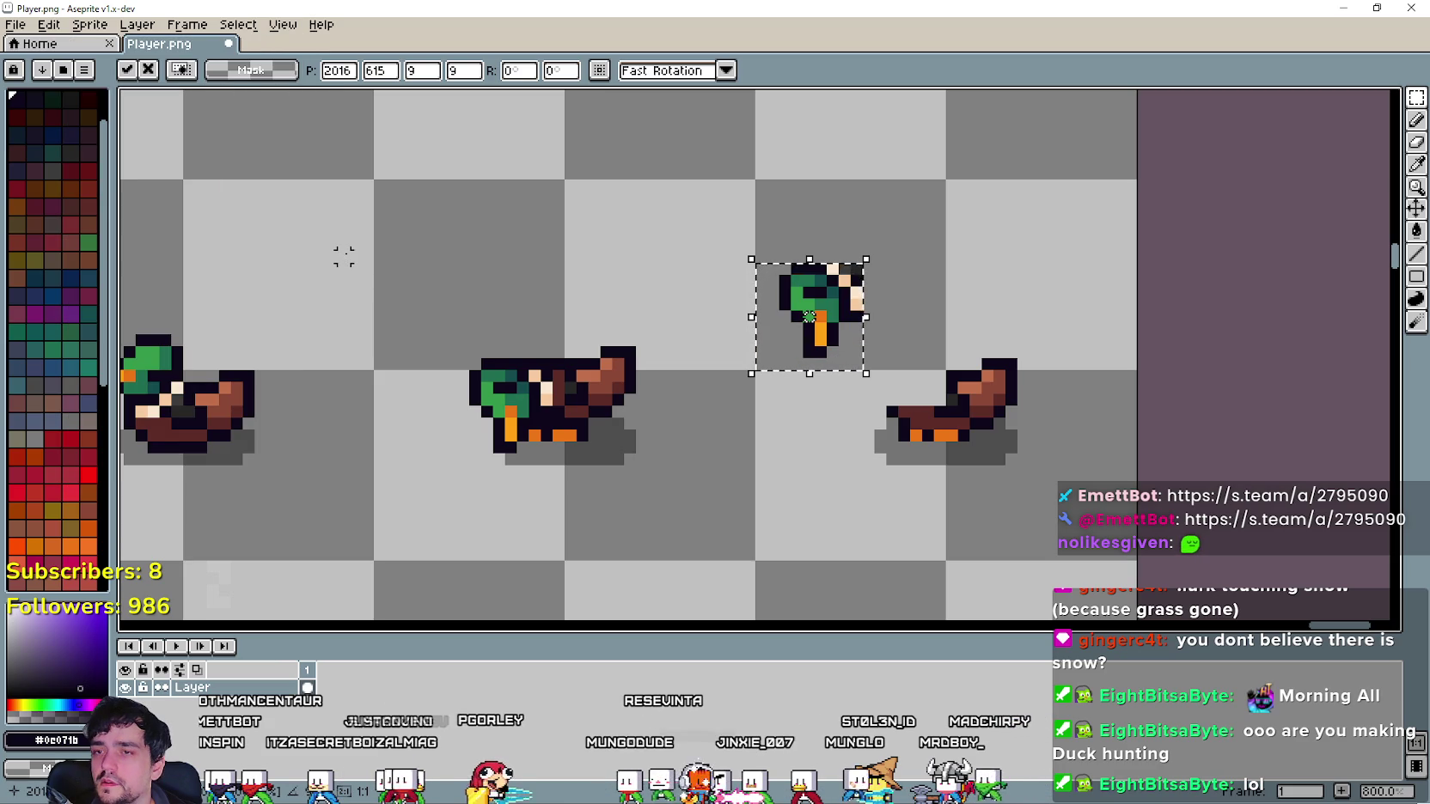
Move the rotated head down in front of the body, nudging it right and up.
{"action": "mouse_move", "coordinate": [812, 352]}
{"action": "left_mouse_down"}
{"action": "mouse_move", "coordinate": [833, 447]}
{"action": "mouse_move", "coordinate": [866, 426]}
{"action": "left_mouse_up"}
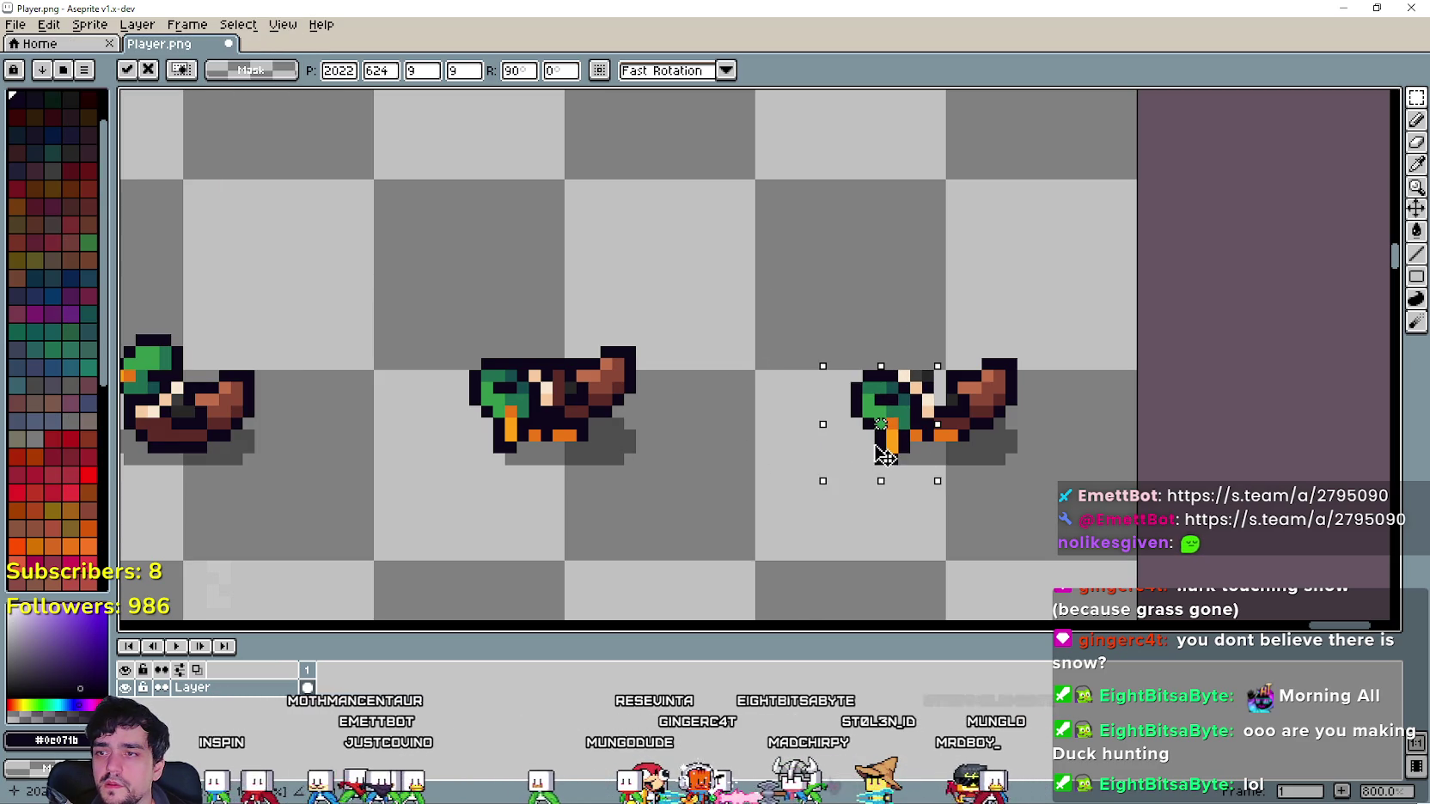
{"action": "key", "text": "Right"}
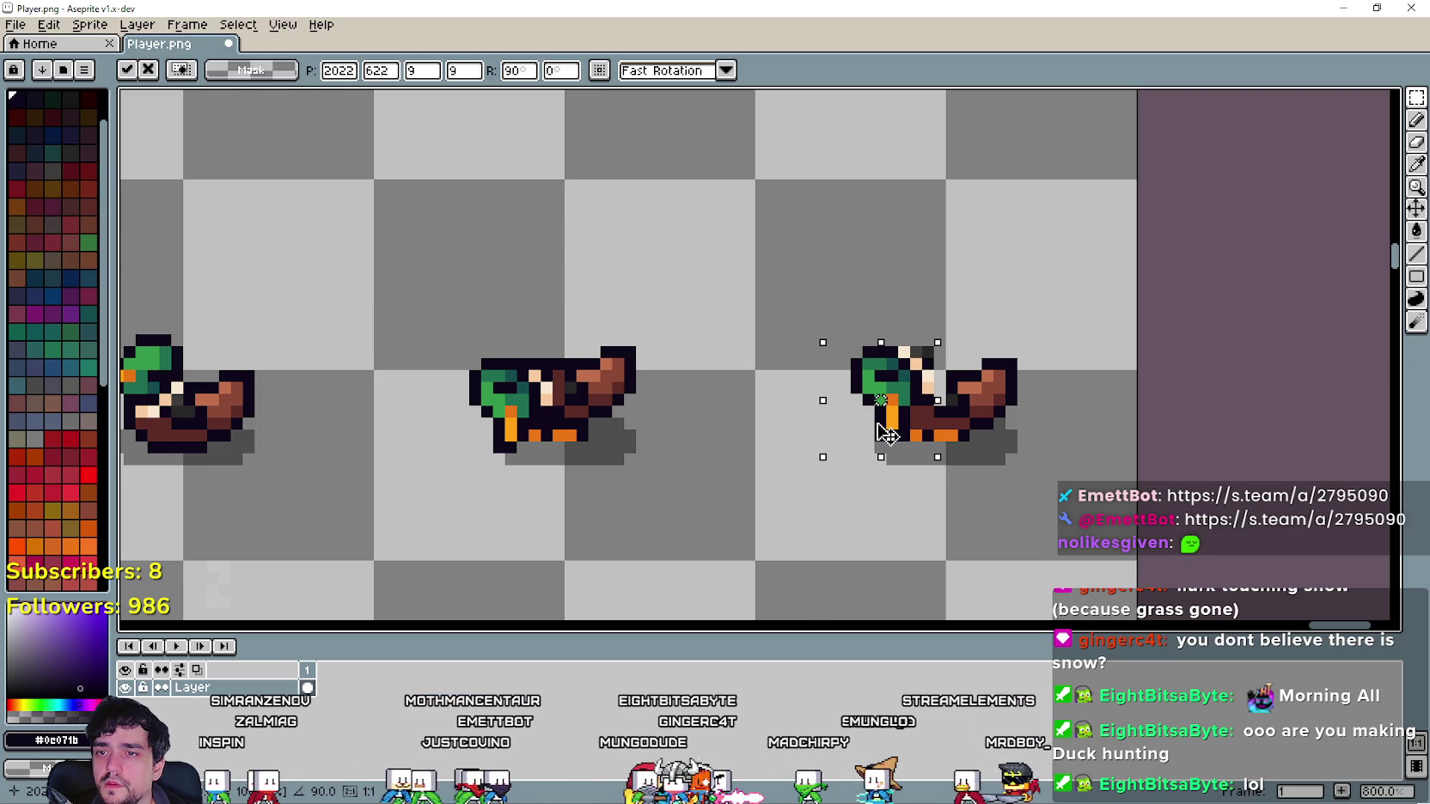
{"action": "left_click_drag", "start_coordinate": [878, 423], "coordinate": [878, 414]}
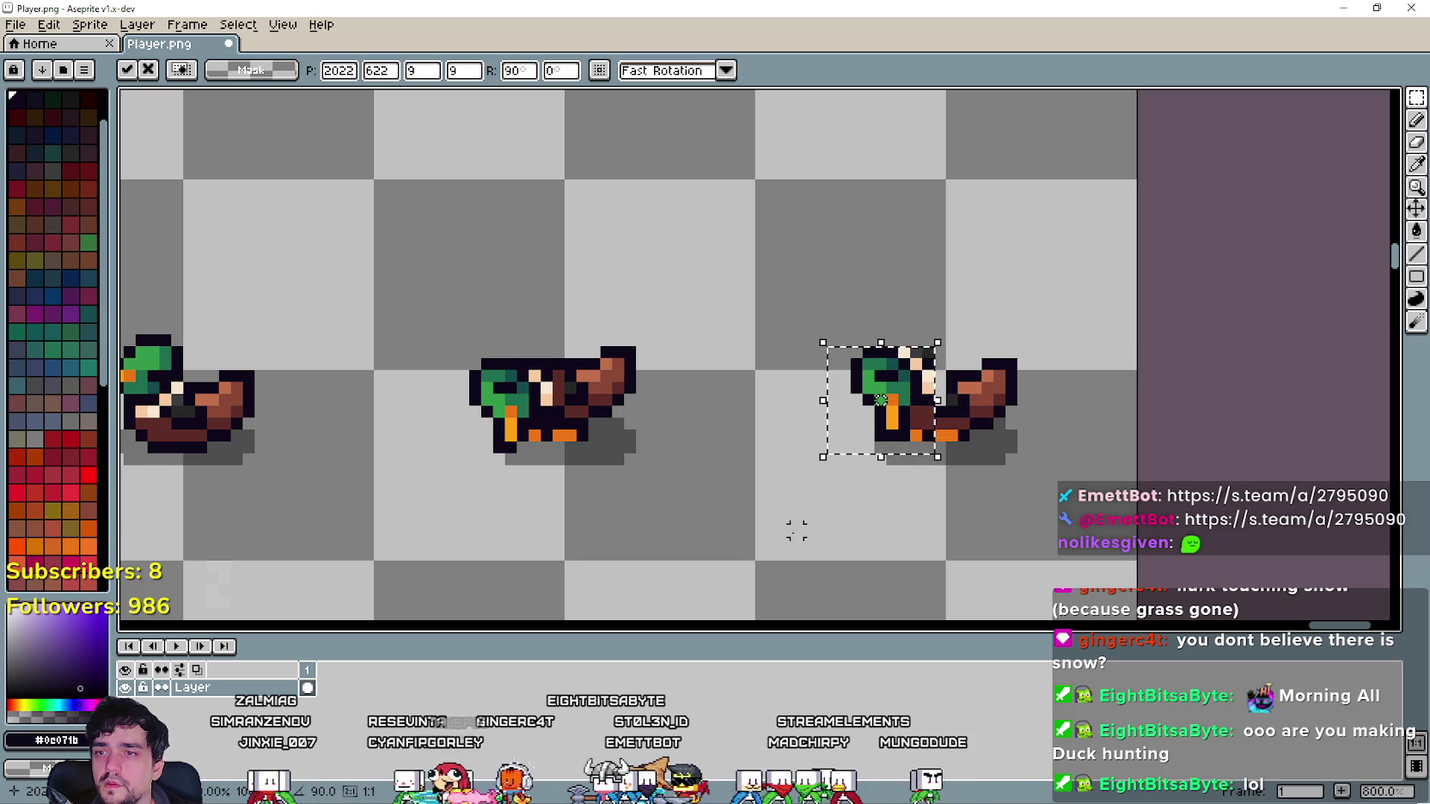
{"action": "scroll", "coordinate": [733, 309], "scroll_direction": "down", "scroll_amount": 1}
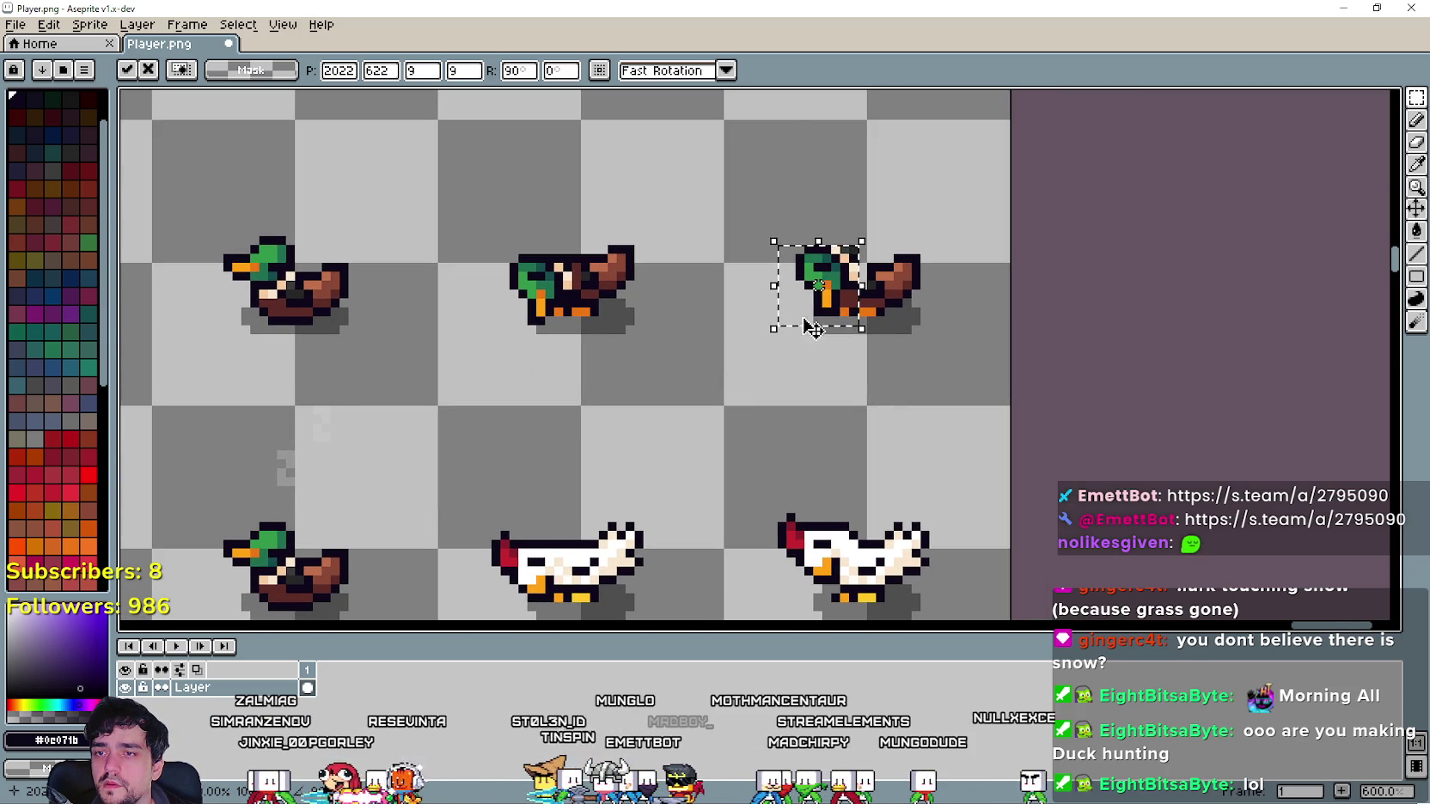
{"action": "key", "text": "Up"}
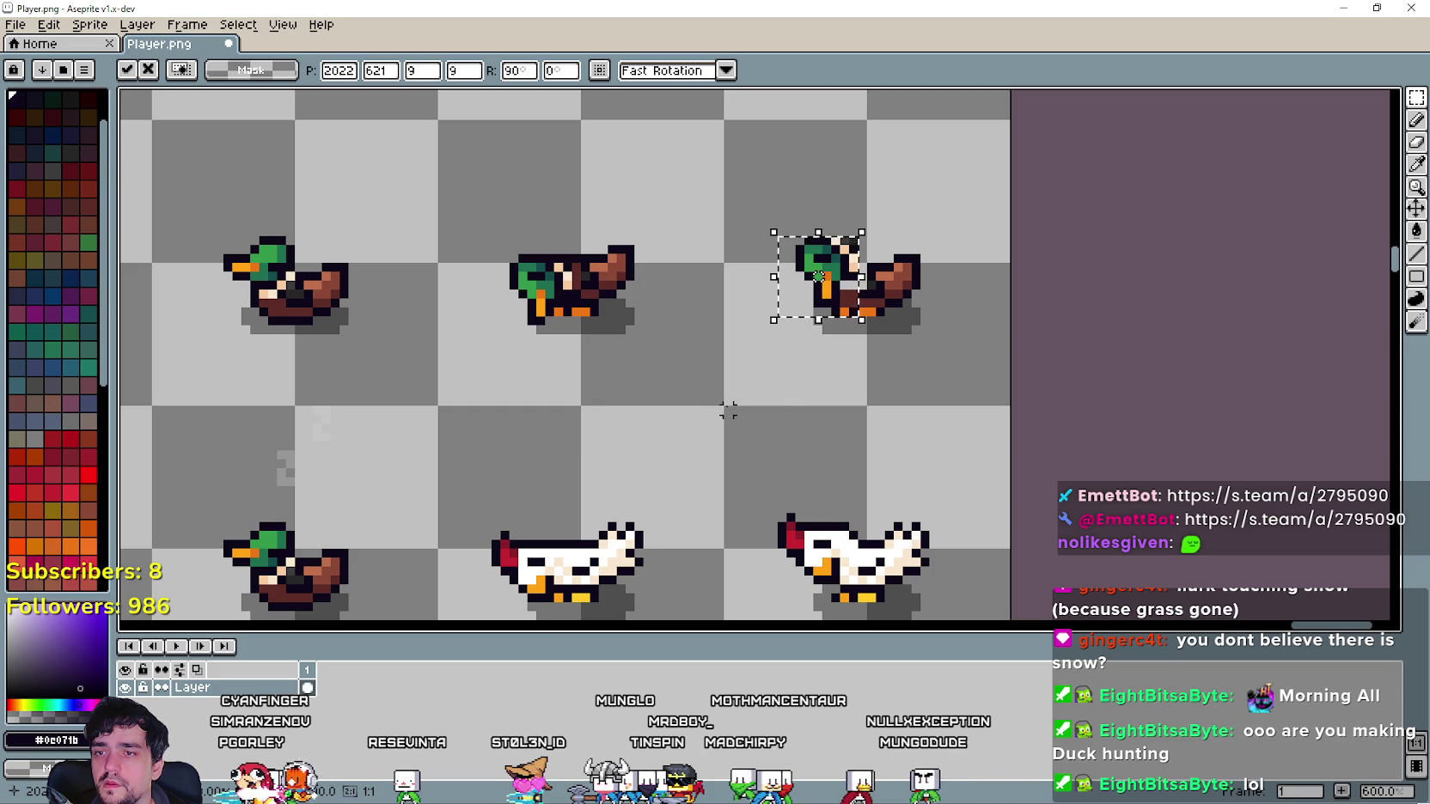
{"action": "scroll", "coordinate": [781, 224], "scroll_direction": "up", "scroll_amount": 3}
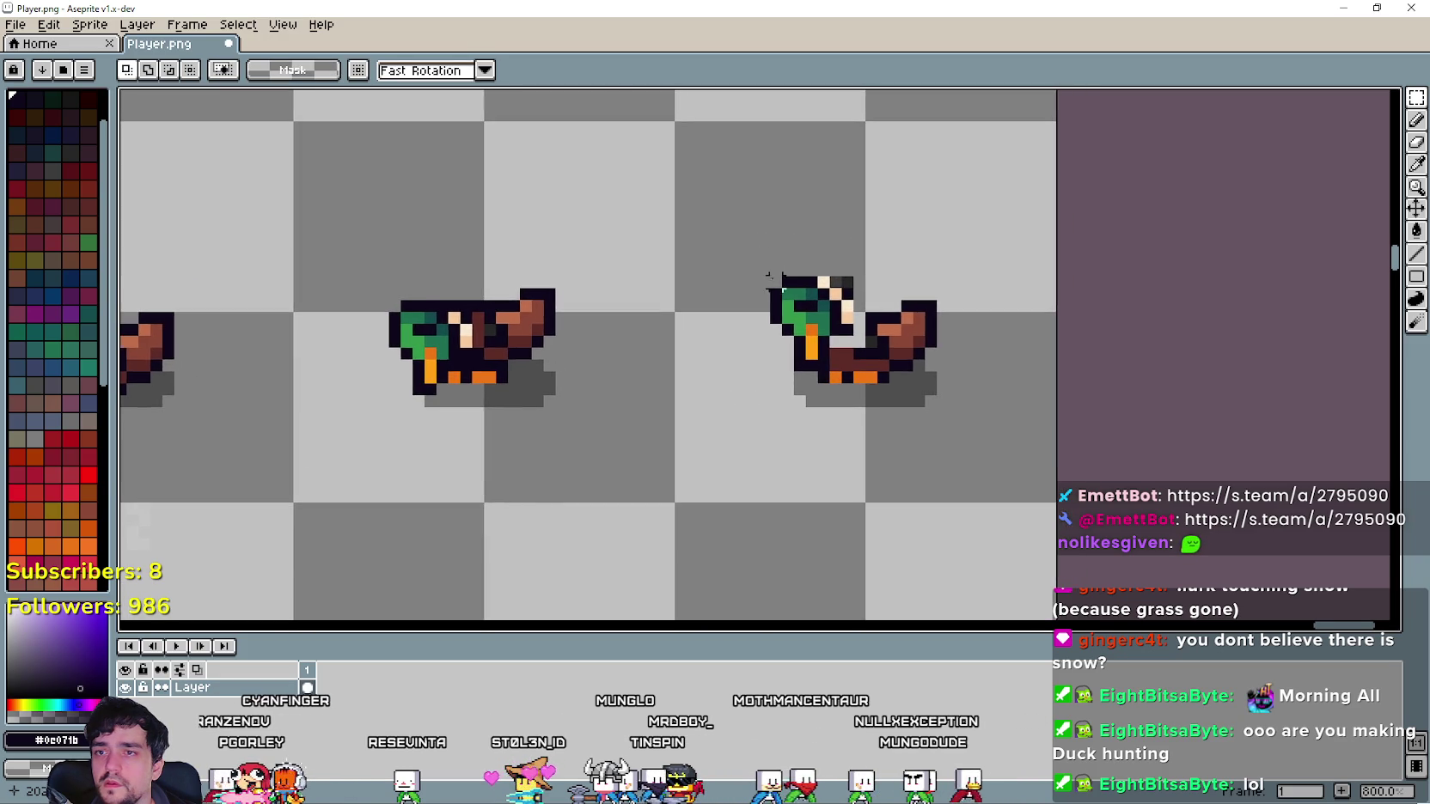
Paint a dark pixel beside the head-down duck's beak with the Pencil.
{"action": "key", "text": "i"}
{"action": "scroll", "coordinate": [974, 359], "scroll_direction": "up", "scroll_amount": 3}
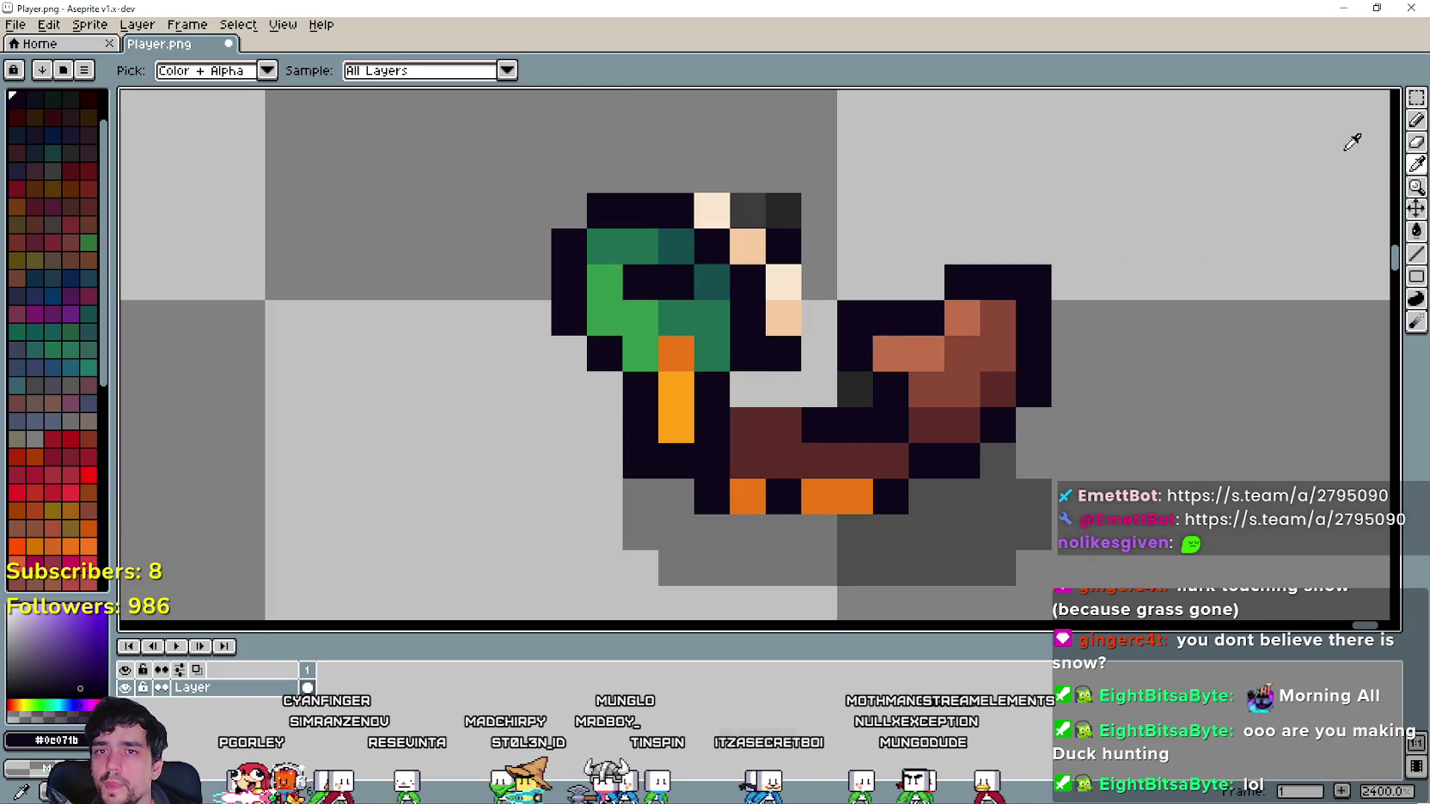
{"action": "left_click", "coordinate": [1416, 120]}
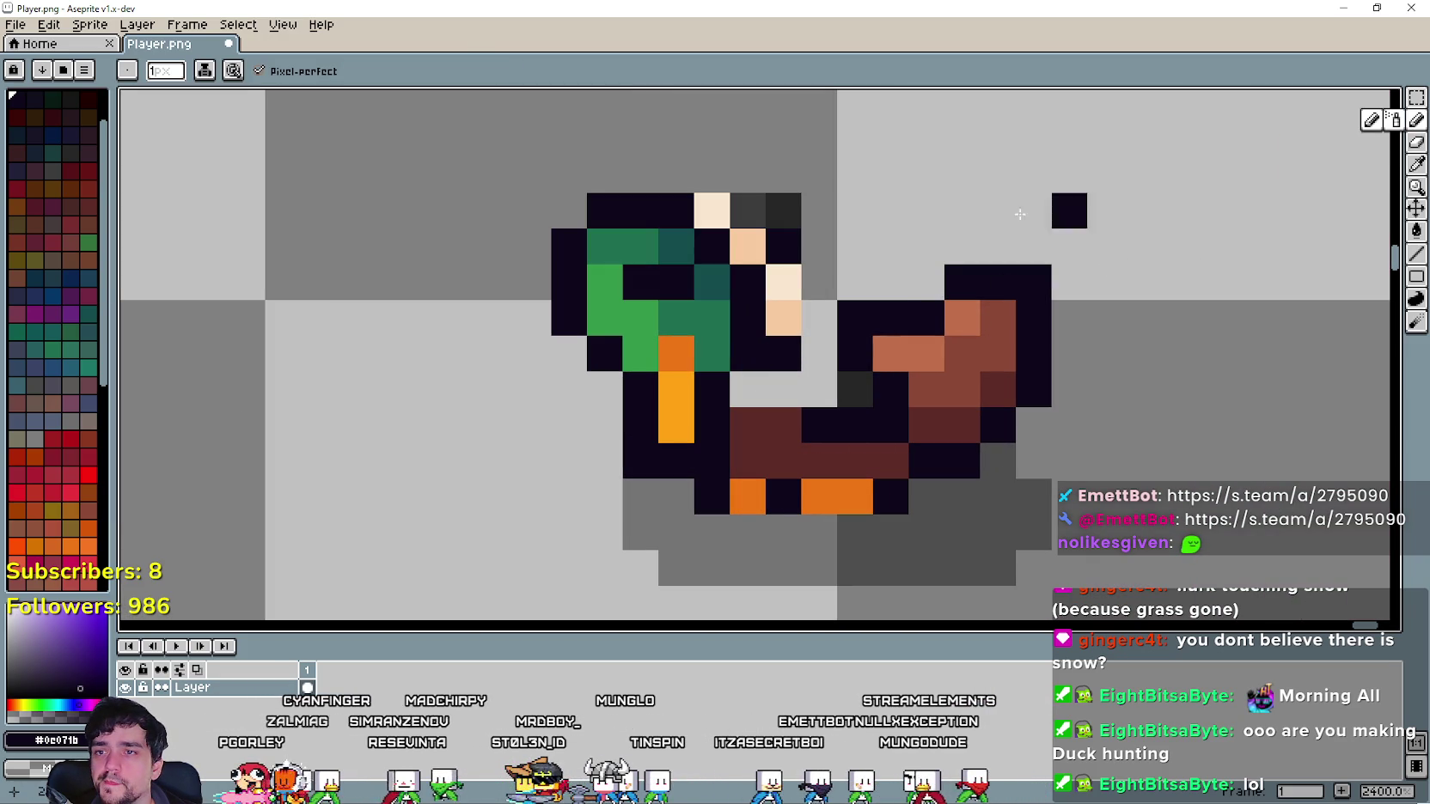
{"action": "left_click", "coordinate": [816, 284]}
{"action": "scroll", "coordinate": [774, 232], "scroll_direction": "down", "scroll_amount": 4}
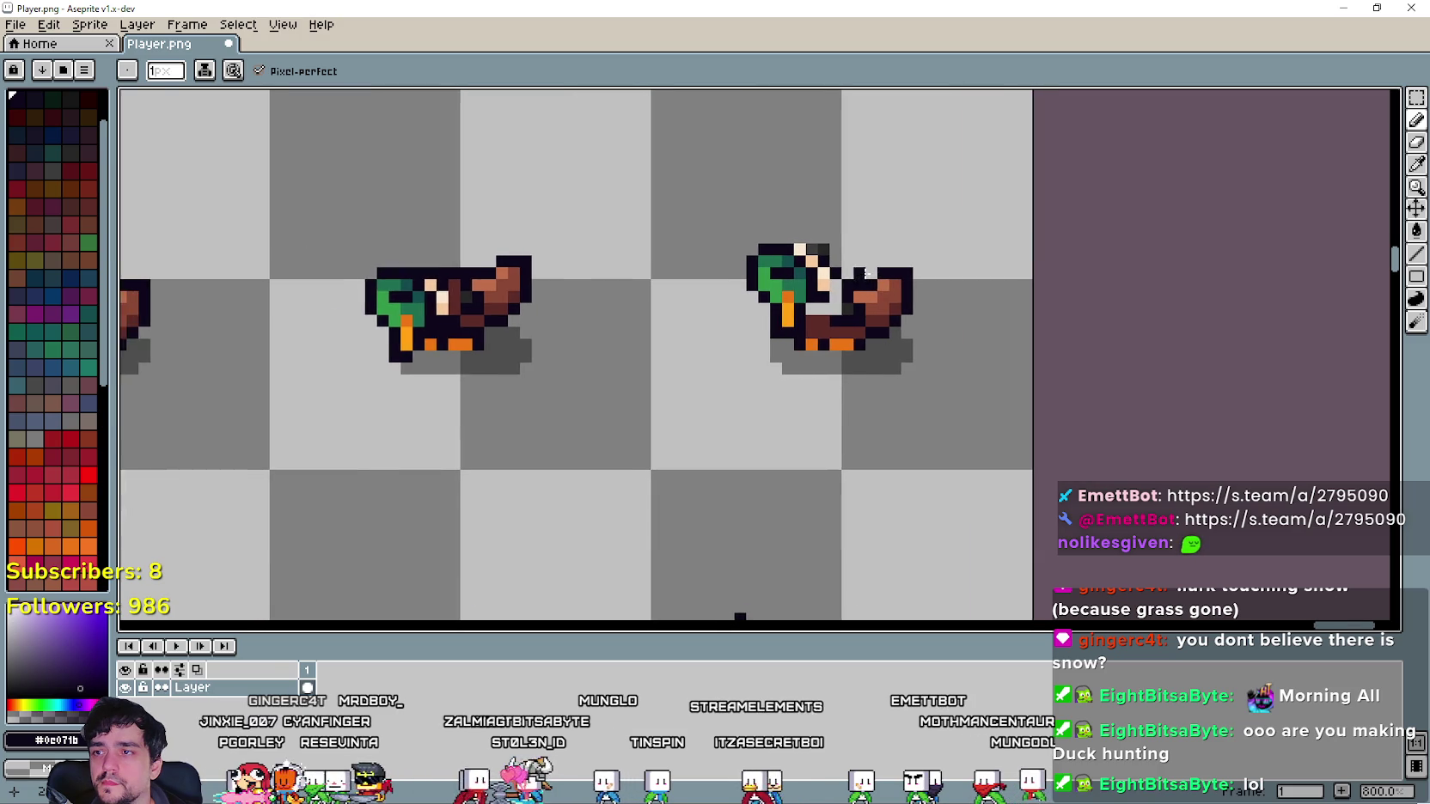
{"action": "scroll", "coordinate": [862, 223], "scroll_direction": "down", "scroll_amount": 2}
{"action": "scroll", "coordinate": [812, 250], "scroll_direction": "up", "scroll_amount": 3}
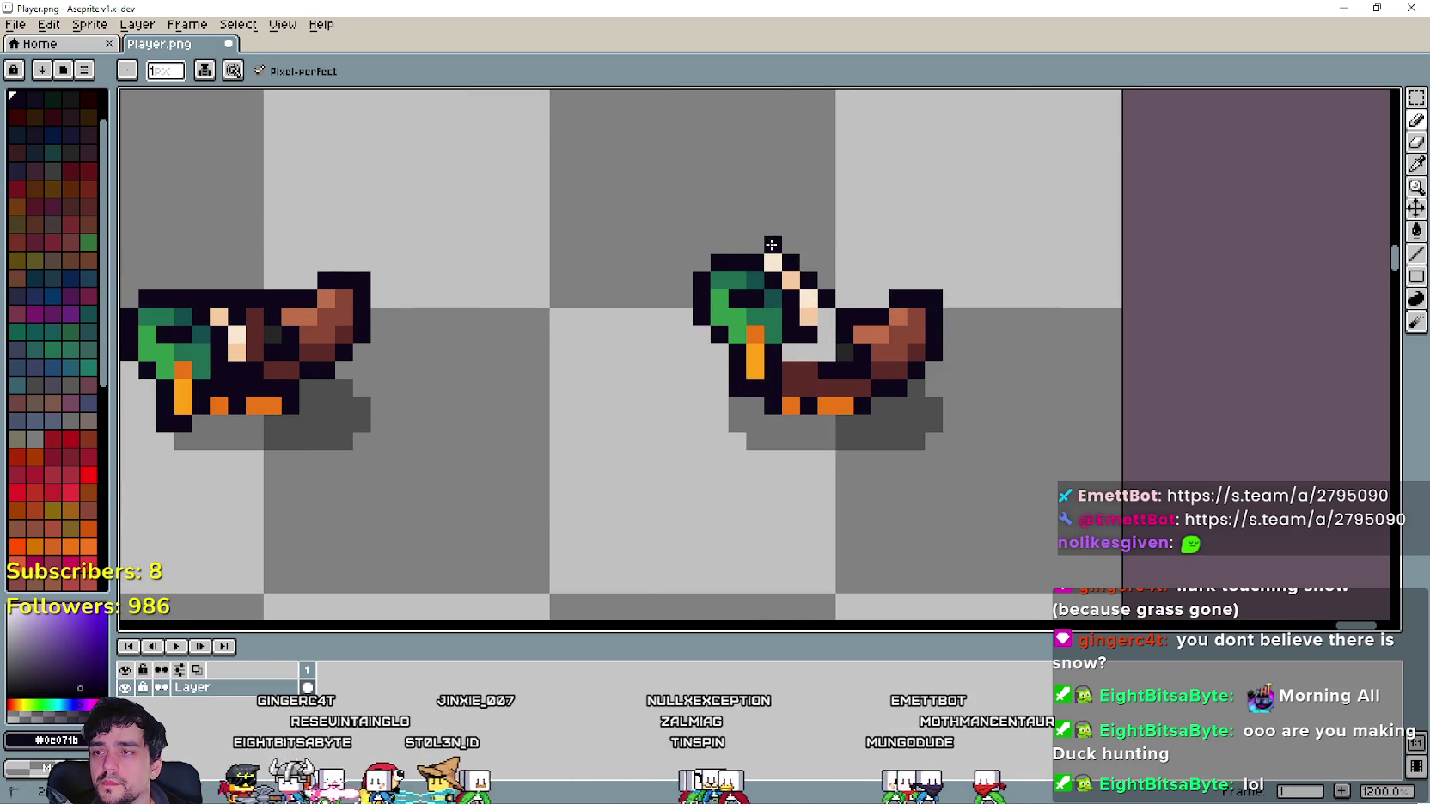
{"action": "scroll", "coordinate": [680, 331], "scroll_direction": "down", "scroll_amount": 1}
Sample the #3d3d3d dark grey from a duck frame as the drawing colour.
{"action": "mouse_move", "coordinate": [646, 416]}
{"action": "left_mouse_down"}
{"action": "mouse_move", "coordinate": [785, 128]}
{"action": "mouse_move", "coordinate": [743, 357]}
{"action": "left_mouse_up"}
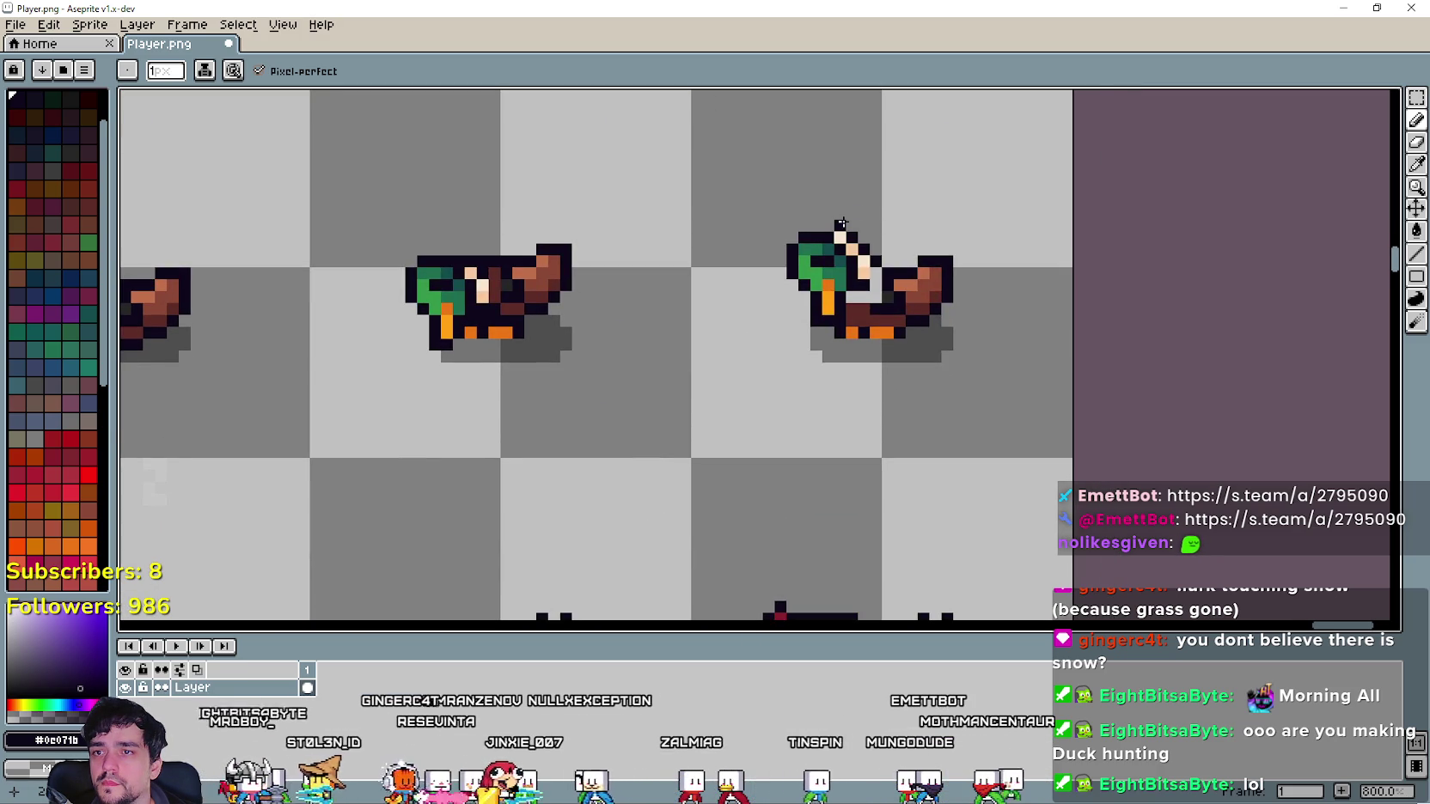
{"action": "left_click_drag", "start_coordinate": [839, 226], "coordinate": [775, 134]}
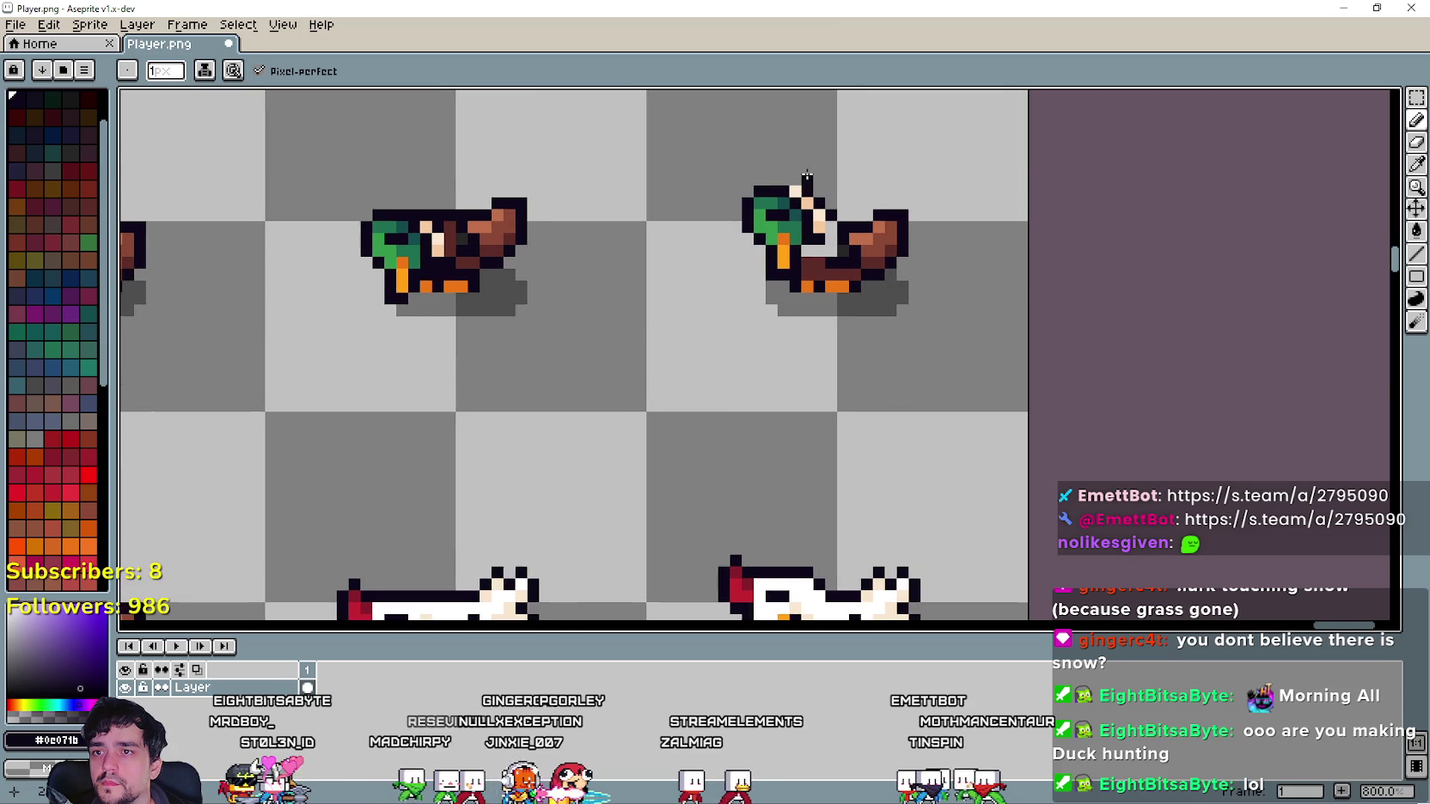
{"action": "scroll", "coordinate": [680, 365], "scroll_direction": "up", "scroll_amount": 1}
{"action": "scroll", "coordinate": [871, 415], "scroll_direction": "down", "scroll_amount": 1}
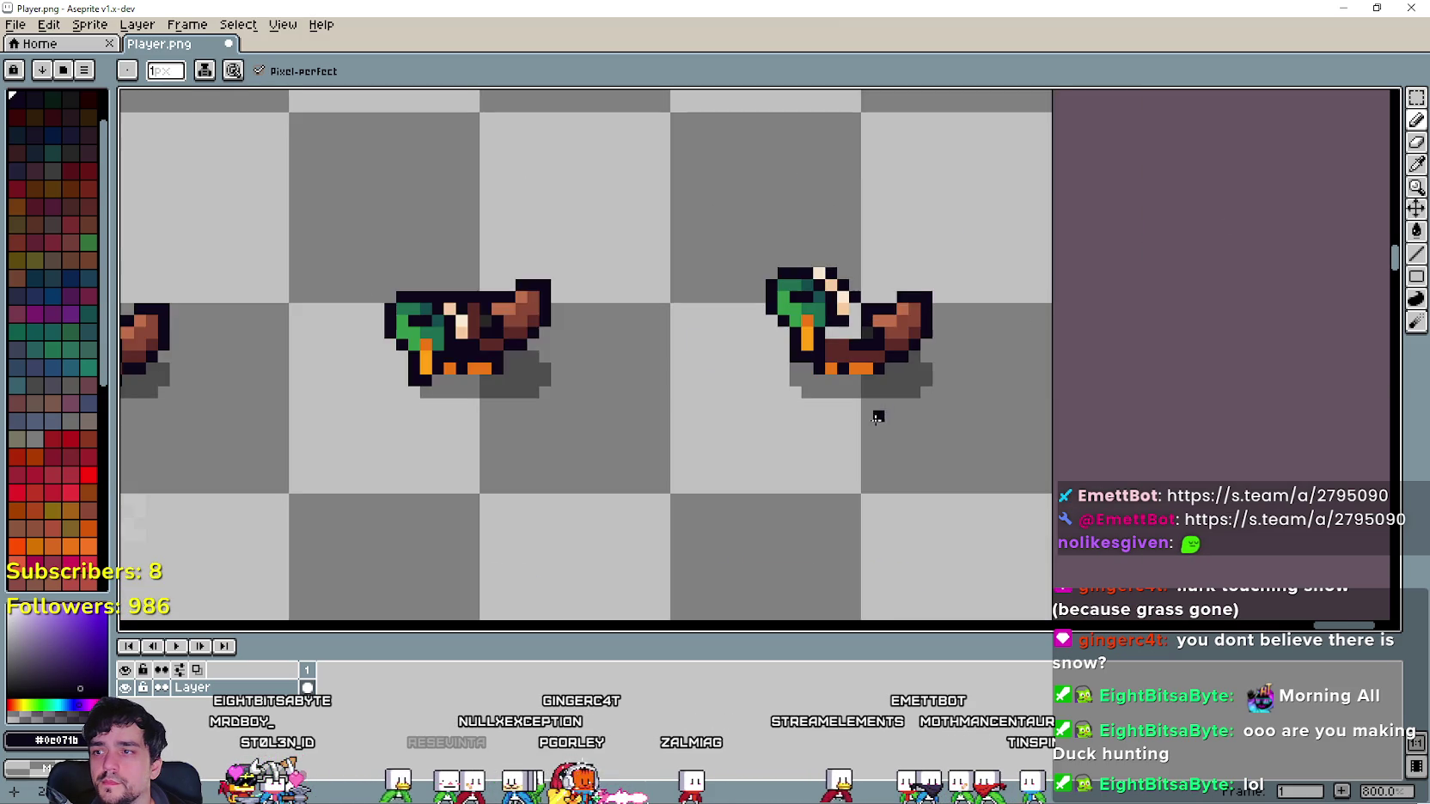
{"action": "mouse_move", "coordinate": [872, 415]}
{"action": "left_mouse_down"}
{"action": "mouse_move", "coordinate": [849, 217]}
{"action": "mouse_move", "coordinate": [989, 361]}
{"action": "mouse_move", "coordinate": [1188, 353]}
{"action": "mouse_move", "coordinate": [1155, 342]}
{"action": "left_mouse_up"}
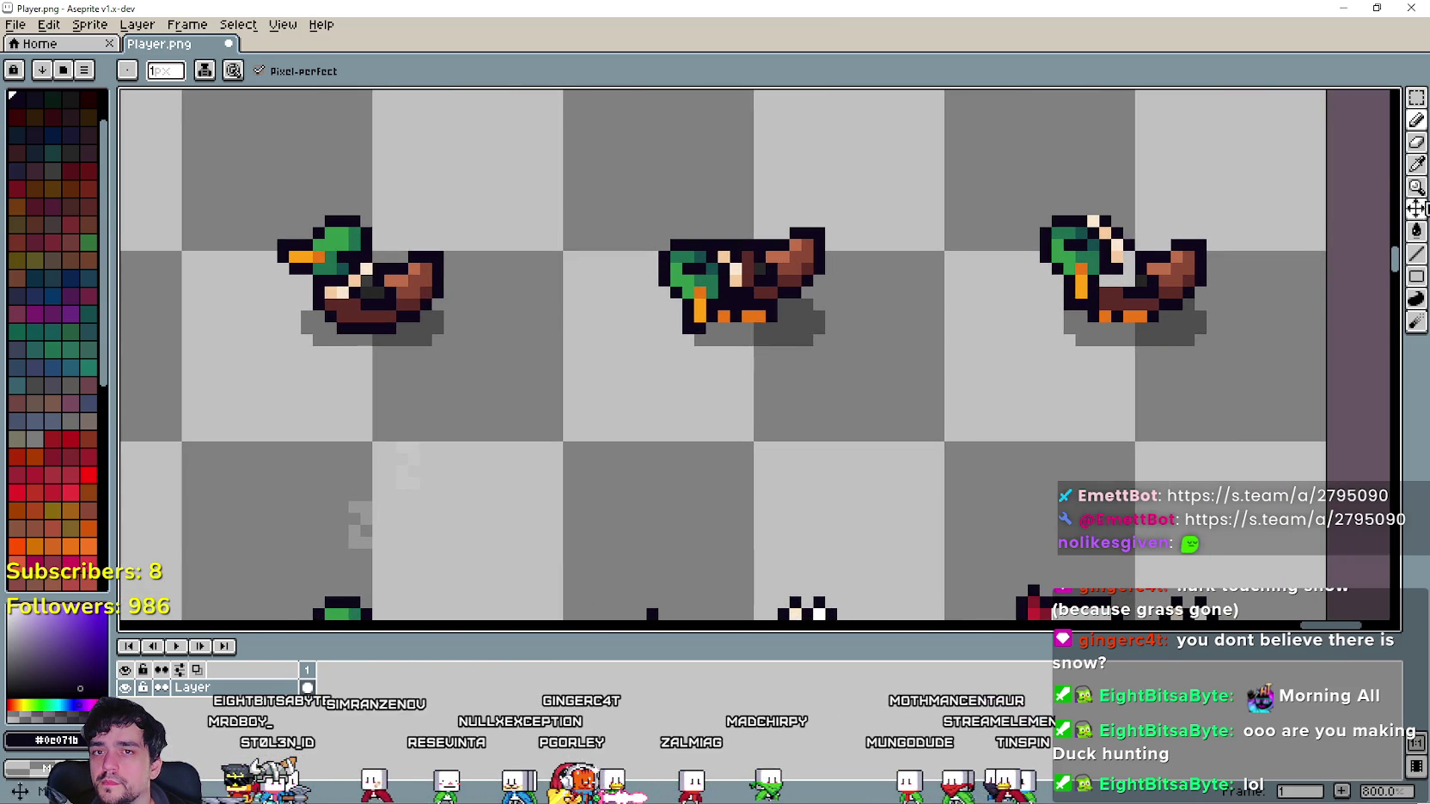
{"action": "scroll", "coordinate": [1157, 297], "scroll_direction": "up", "scroll_amount": 1}
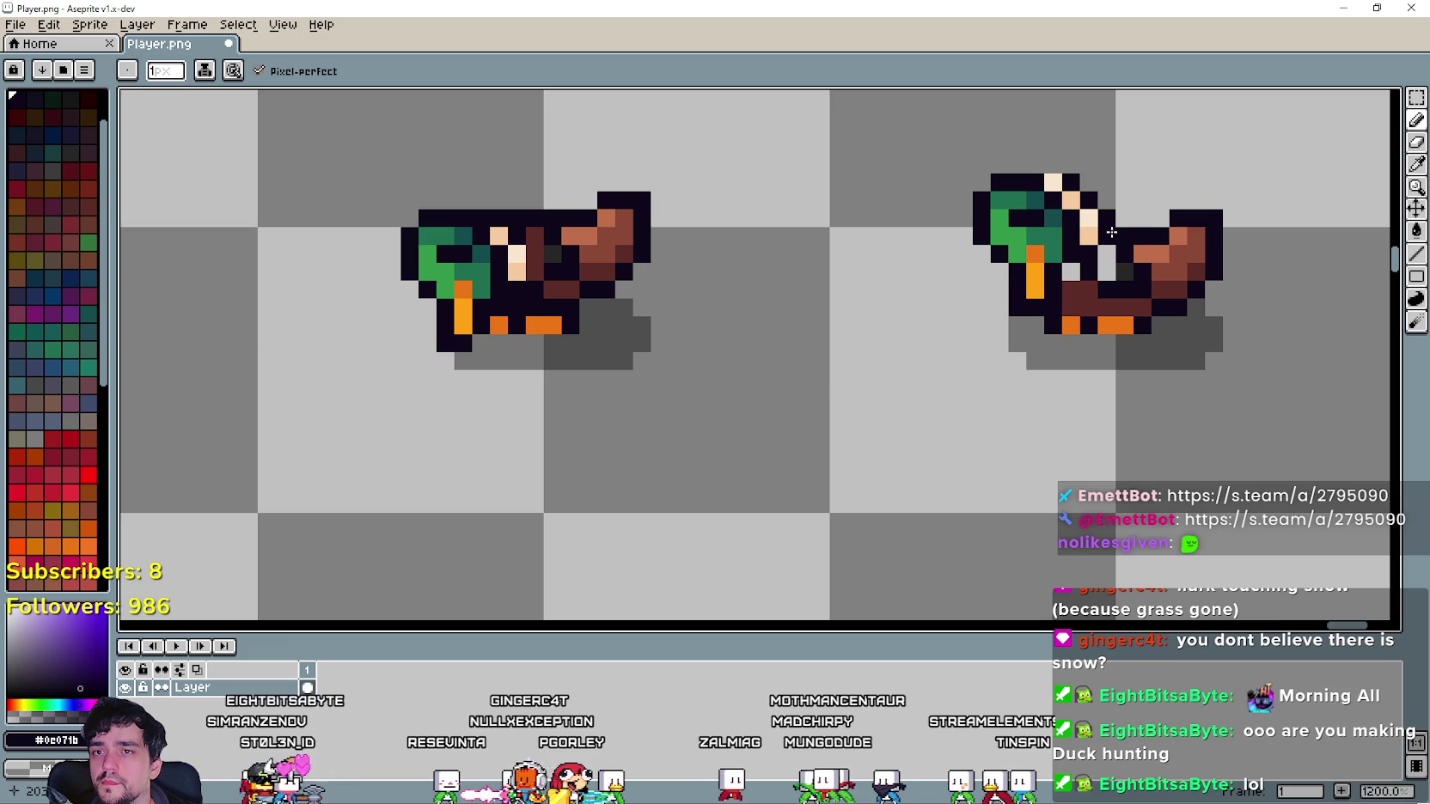
{"action": "left_click", "coordinate": [1418, 163]}
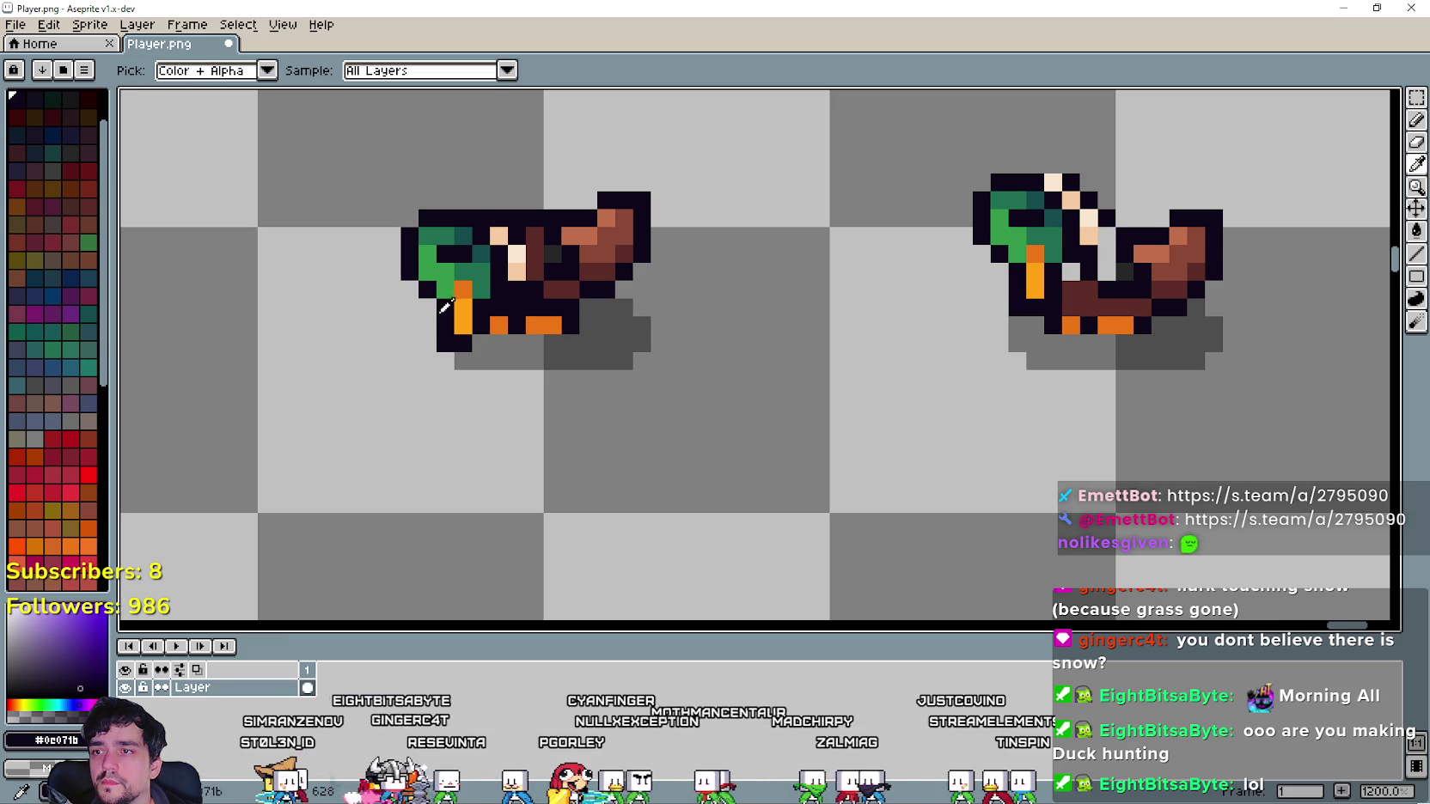
{"action": "left_click_drag", "start_coordinate": [444, 307], "coordinate": [571, 298]}
{"action": "left_click_drag", "start_coordinate": [981, 328], "coordinate": [581, 306]}
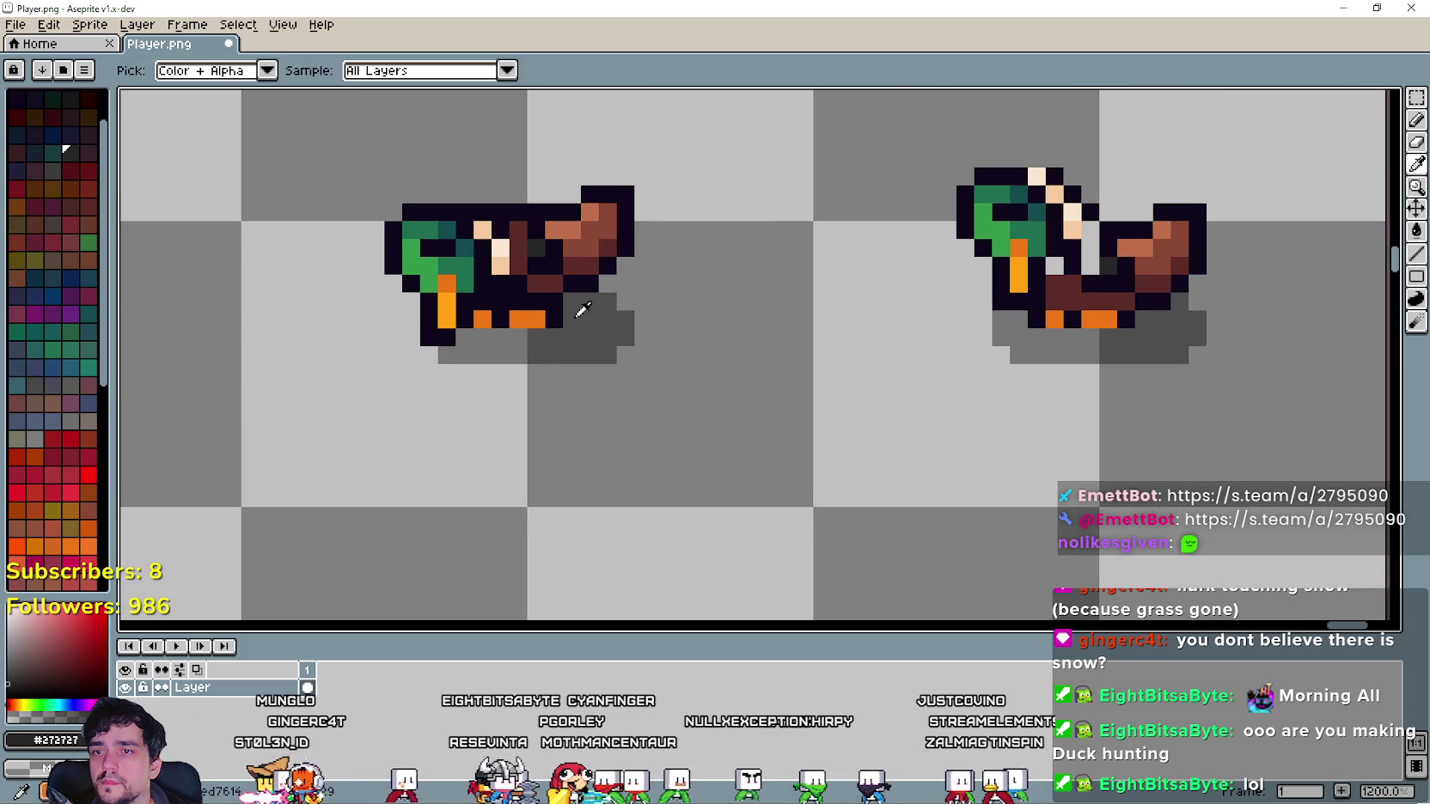
{"action": "left_click", "coordinate": [1416, 121]}
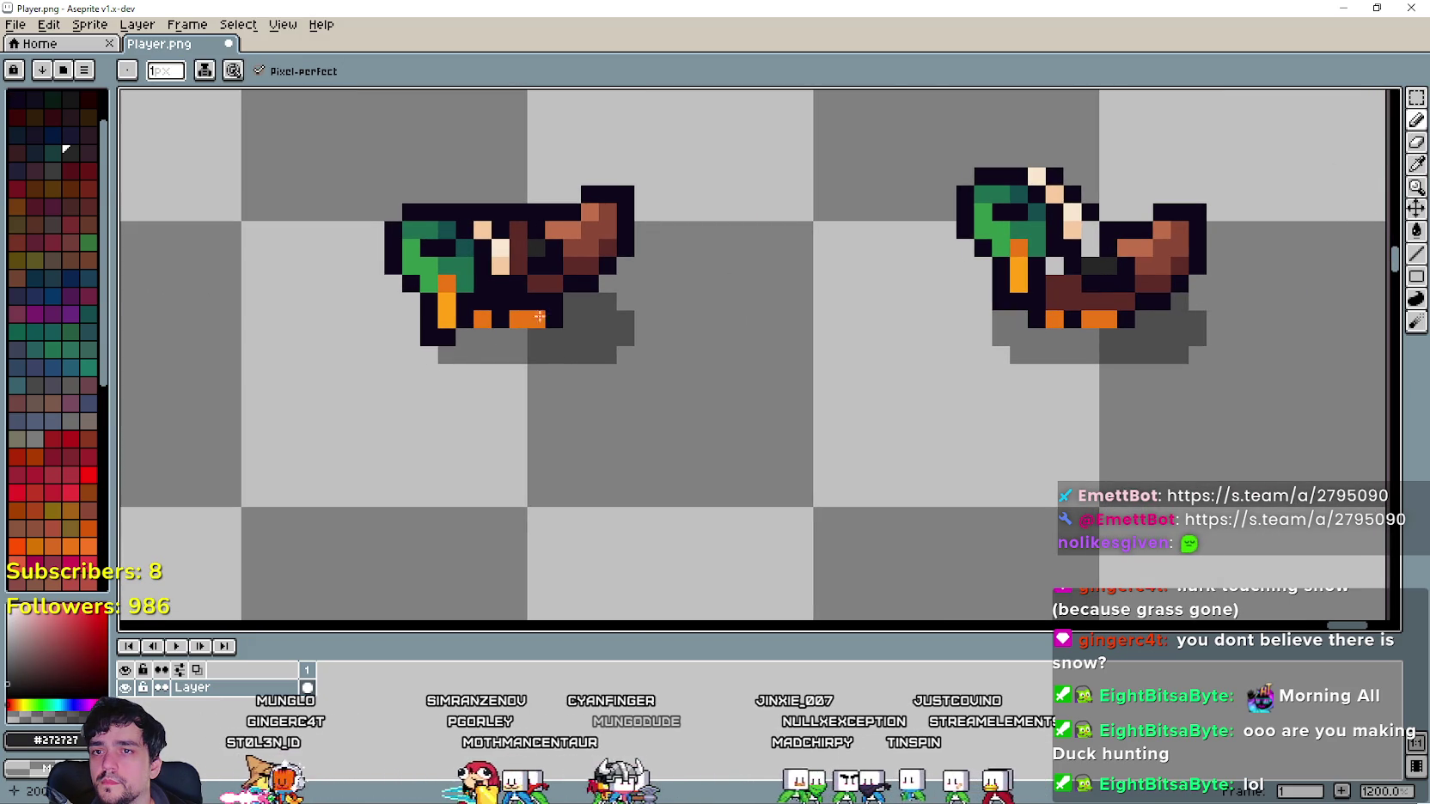
{"action": "left_click_drag", "start_coordinate": [389, 321], "coordinate": [973, 350]}
{"action": "left_click", "coordinate": [1414, 168]}
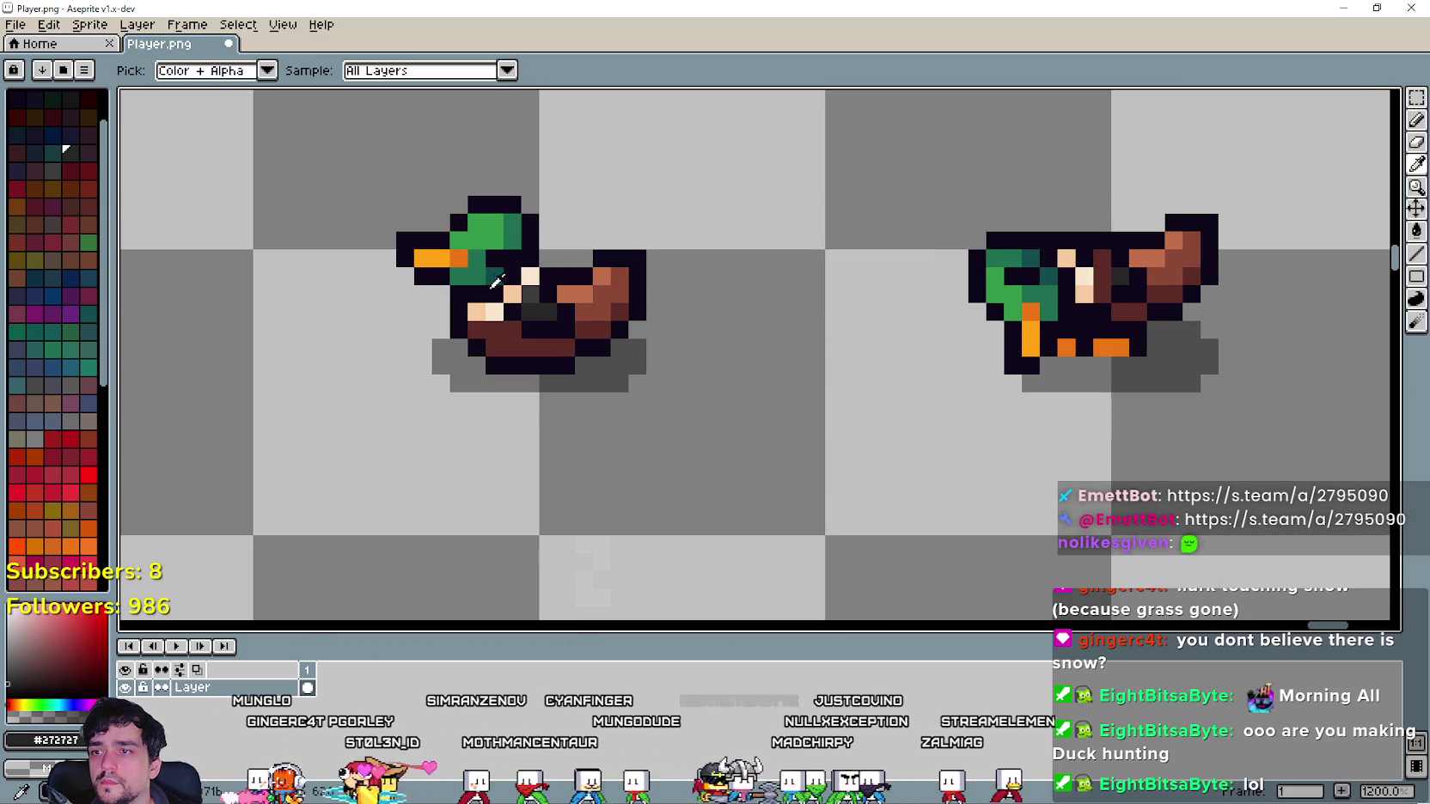
{"action": "left_click", "coordinate": [534, 292]}
{"action": "mouse_move", "coordinate": [533, 292]}
{"action": "left_mouse_down"}
{"action": "mouse_move", "coordinate": [345, 382]}
{"action": "mouse_move", "coordinate": [1214, 223]}
{"action": "left_mouse_up"}
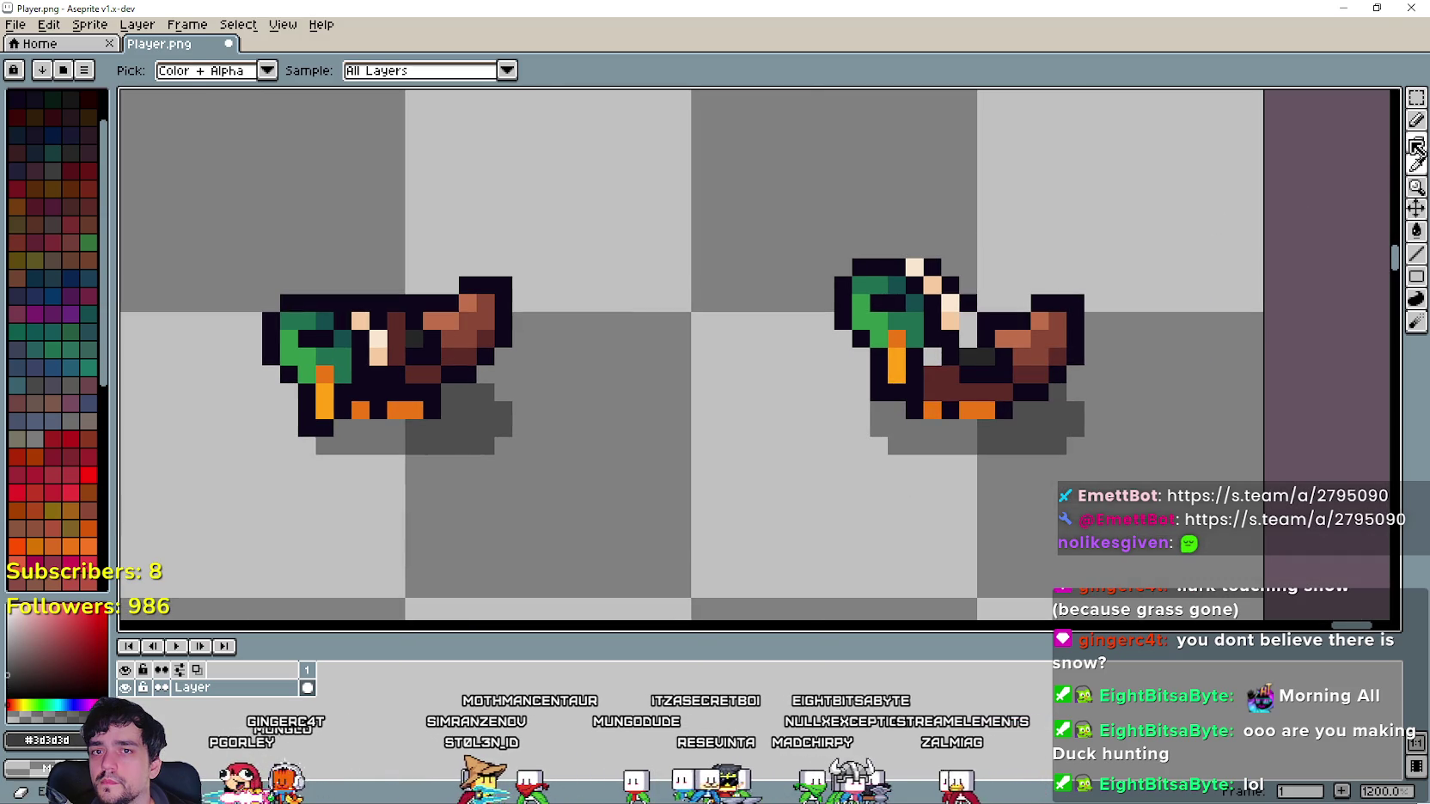
{"action": "left_click", "coordinate": [1416, 120]}
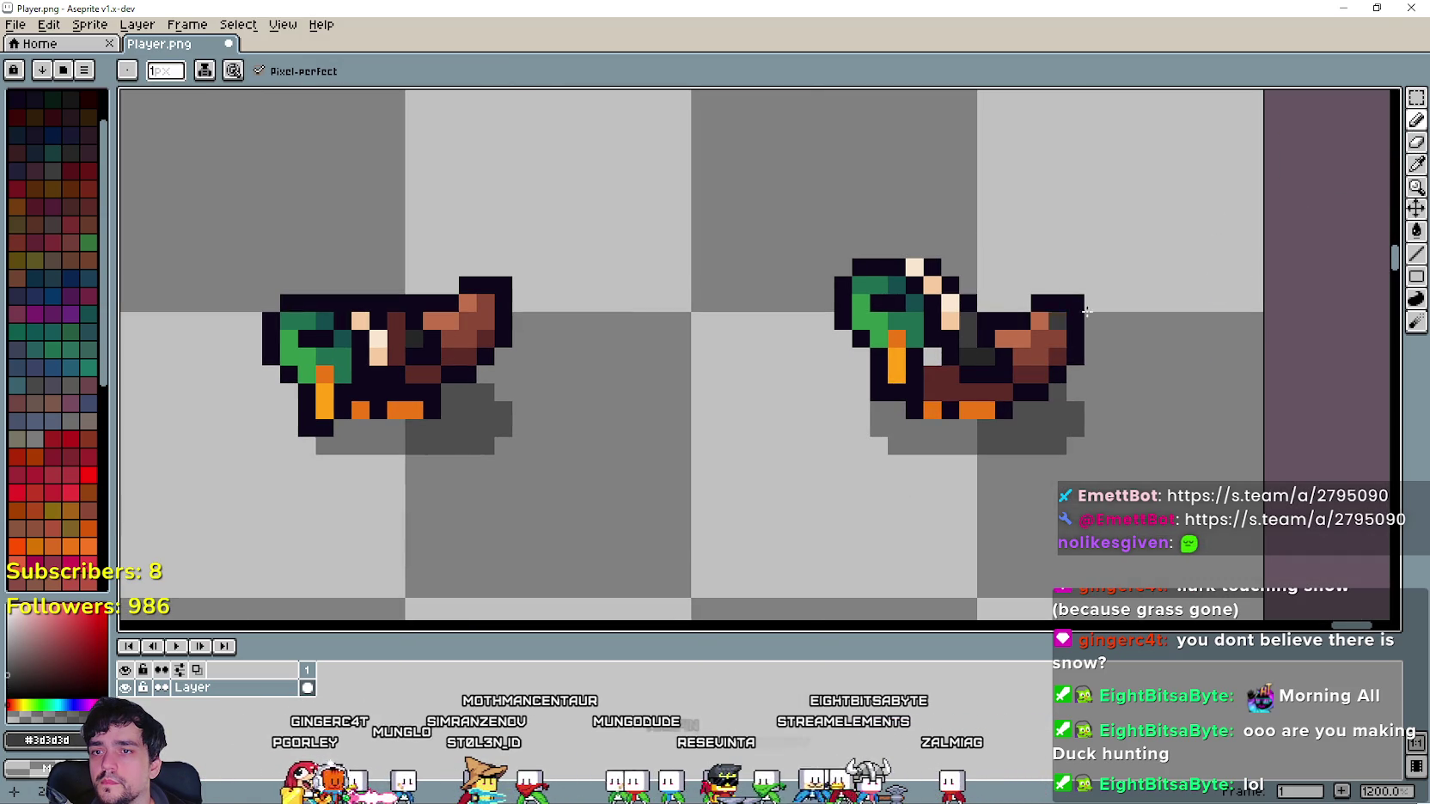
Recolour a brown pixel on the left head-down duck to #3d3d3d.
{"action": "left_click", "coordinate": [1416, 185]}
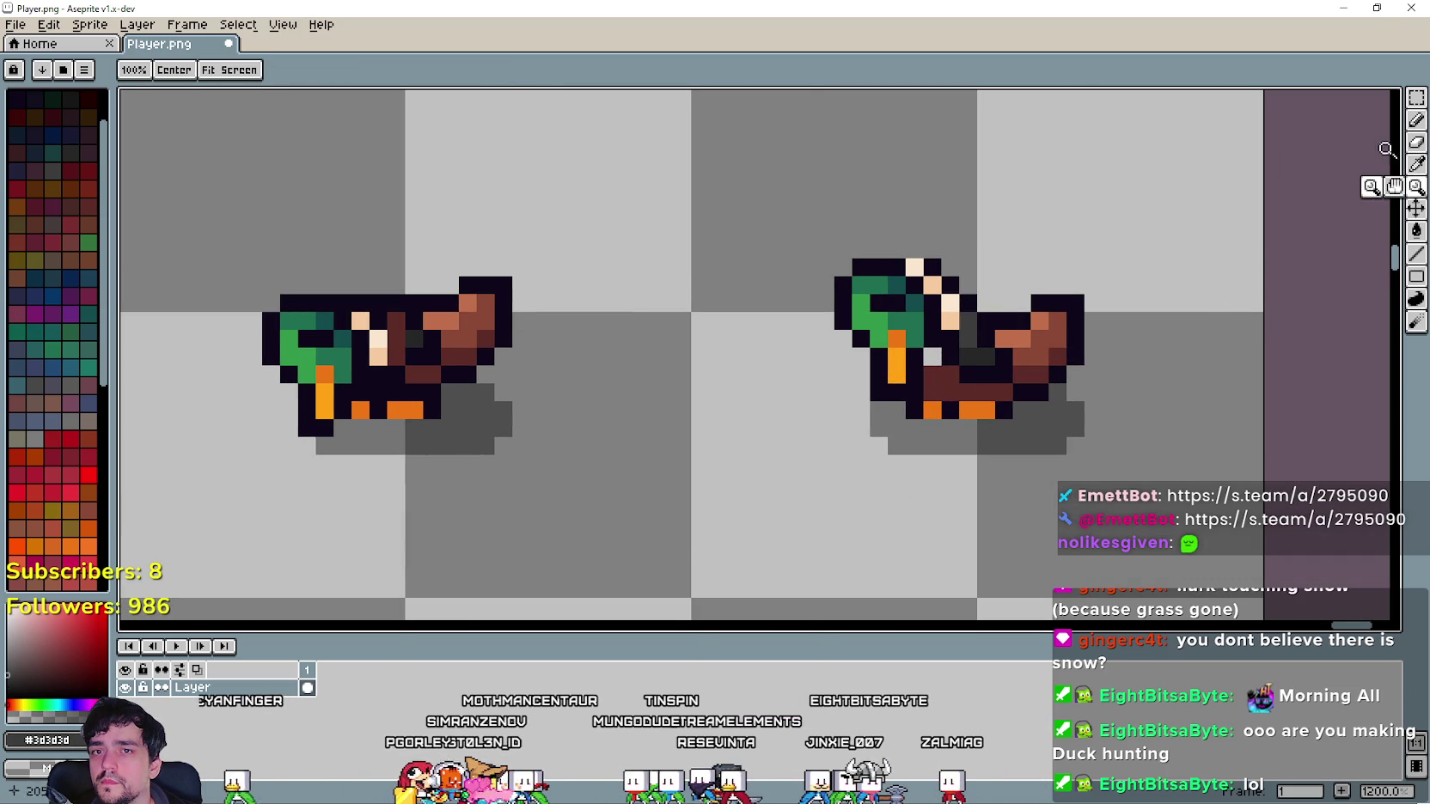
{"action": "left_click", "coordinate": [1416, 164]}
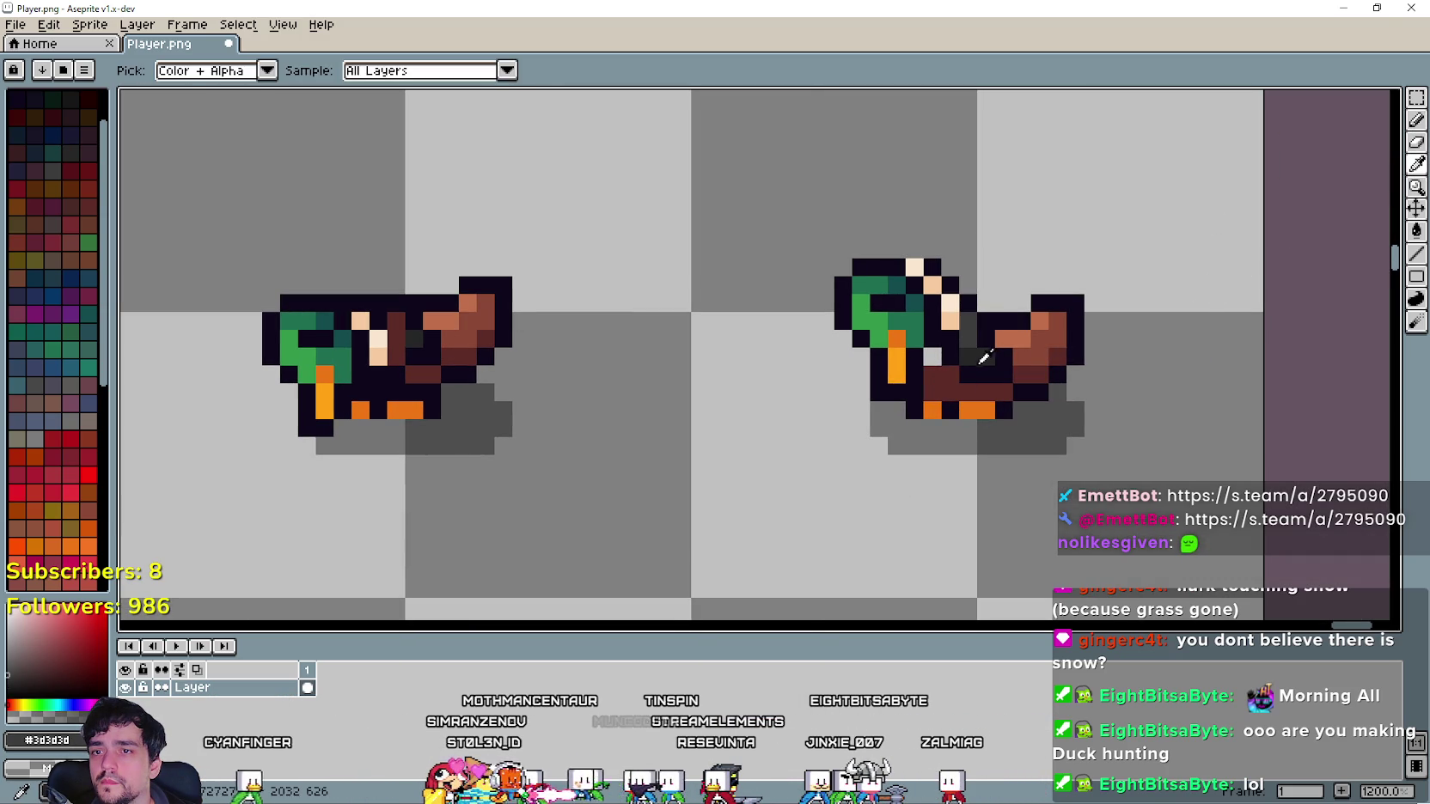
{"action": "left_click", "coordinate": [1417, 125]}
{"action": "scroll", "coordinate": [773, 413], "scroll_direction": "left", "scroll_amount": 3}
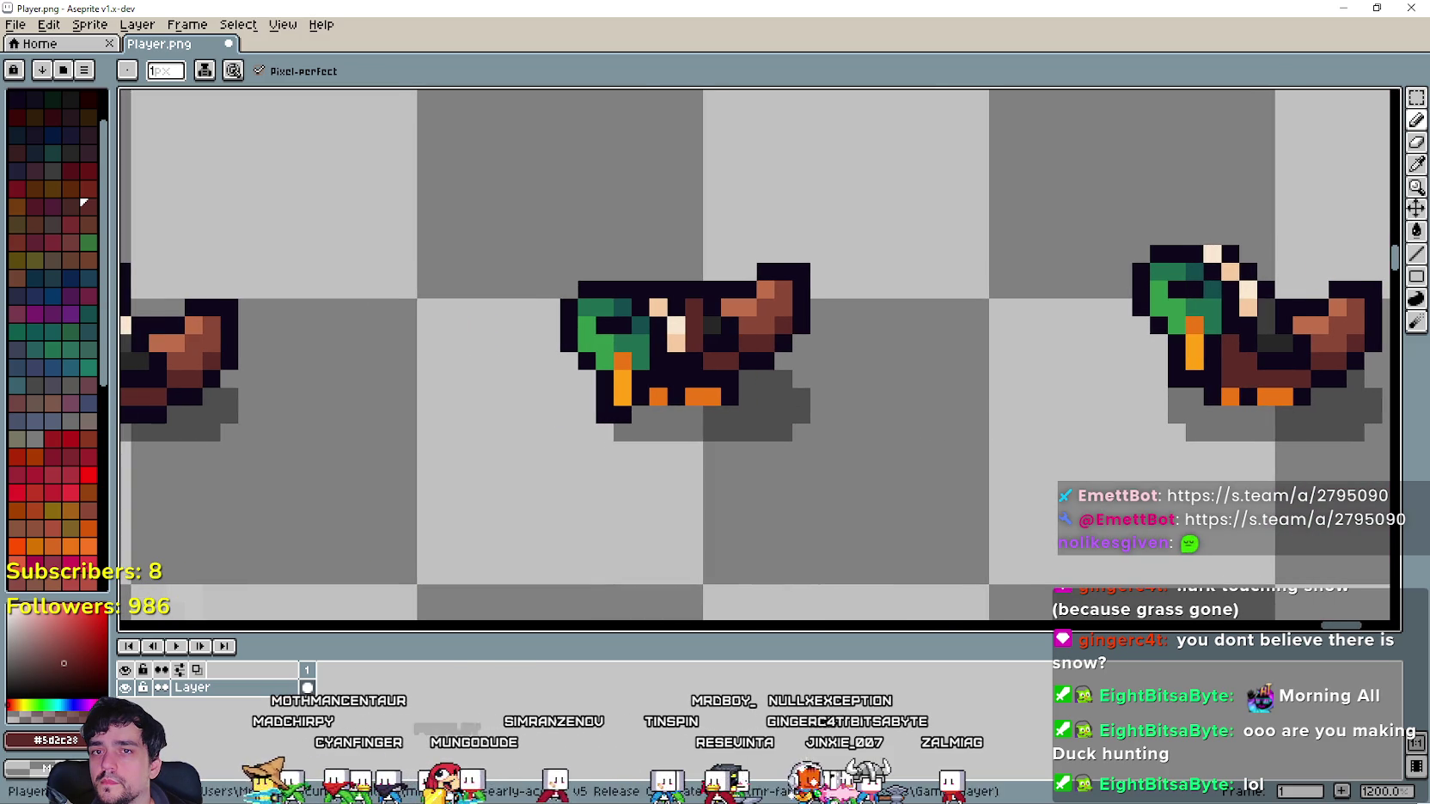
{"action": "left_click", "coordinate": [1417, 165]}
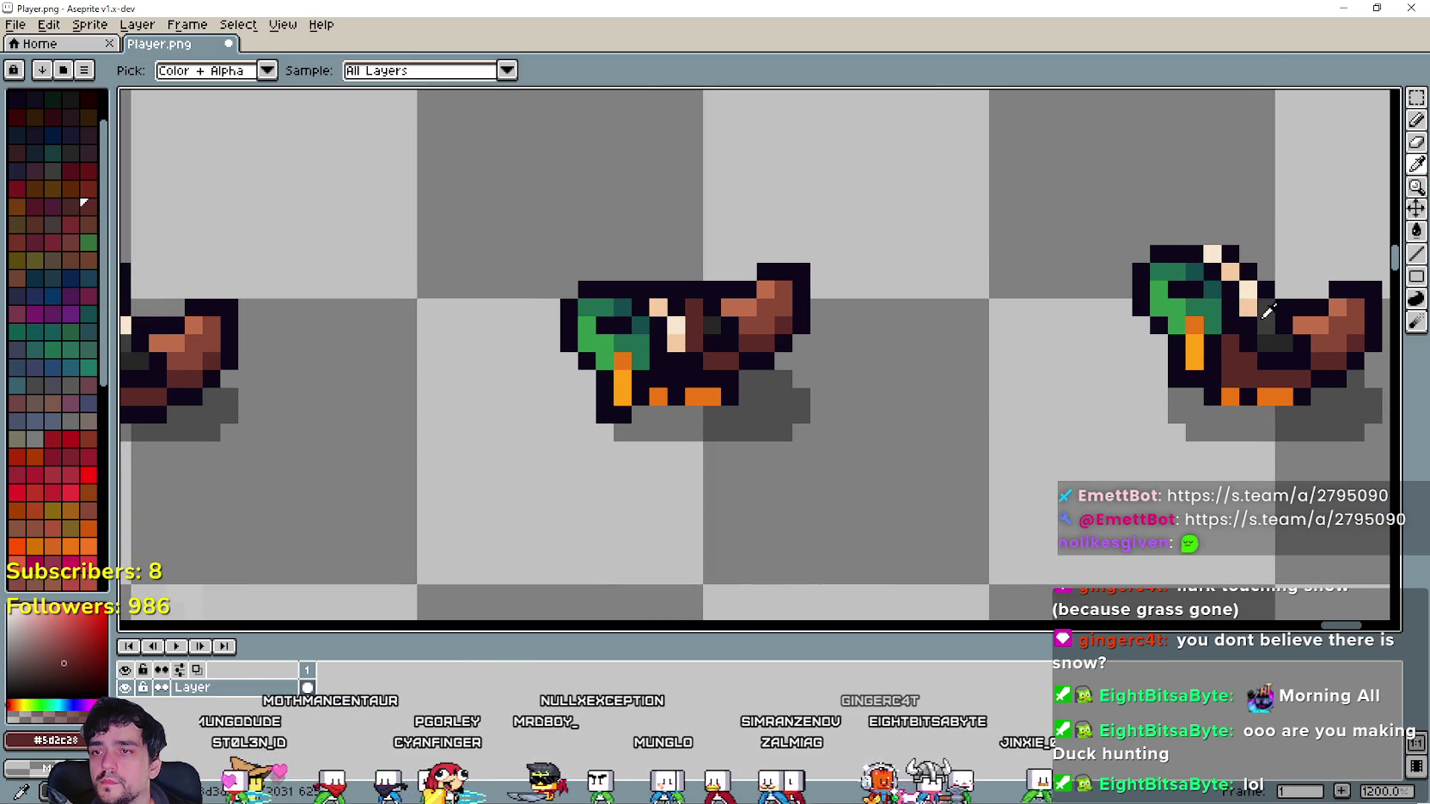
{"action": "scroll", "coordinate": [546, 331], "scroll_direction": "up", "scroll_amount": 3}
{"action": "scroll", "coordinate": [564, 325], "scroll_direction": "down", "scroll_amount": 3}
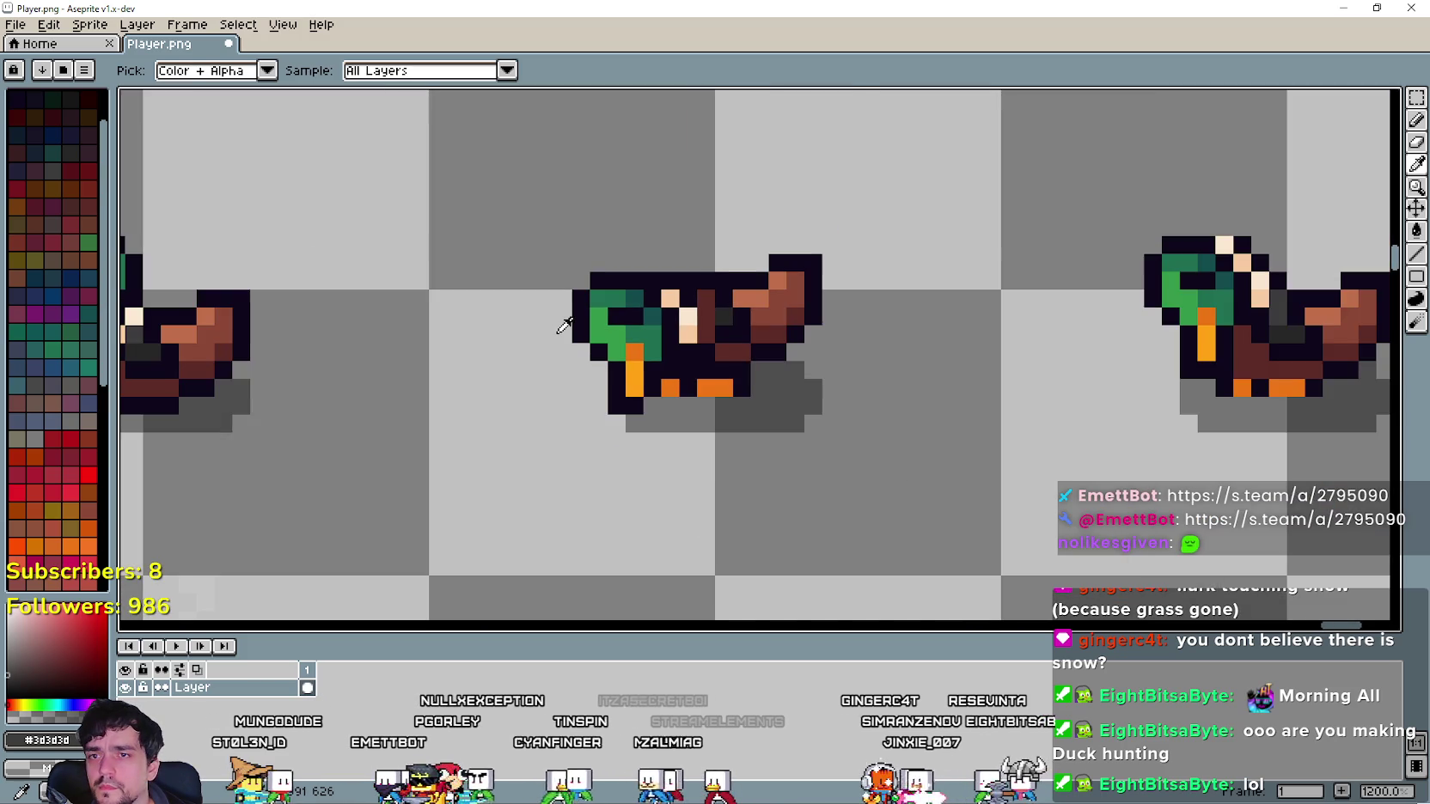
{"action": "scroll", "coordinate": [564, 327], "scroll_direction": "down", "scroll_amount": 3}
{"action": "scroll", "coordinate": [636, 344], "scroll_direction": "up", "scroll_amount": 1}
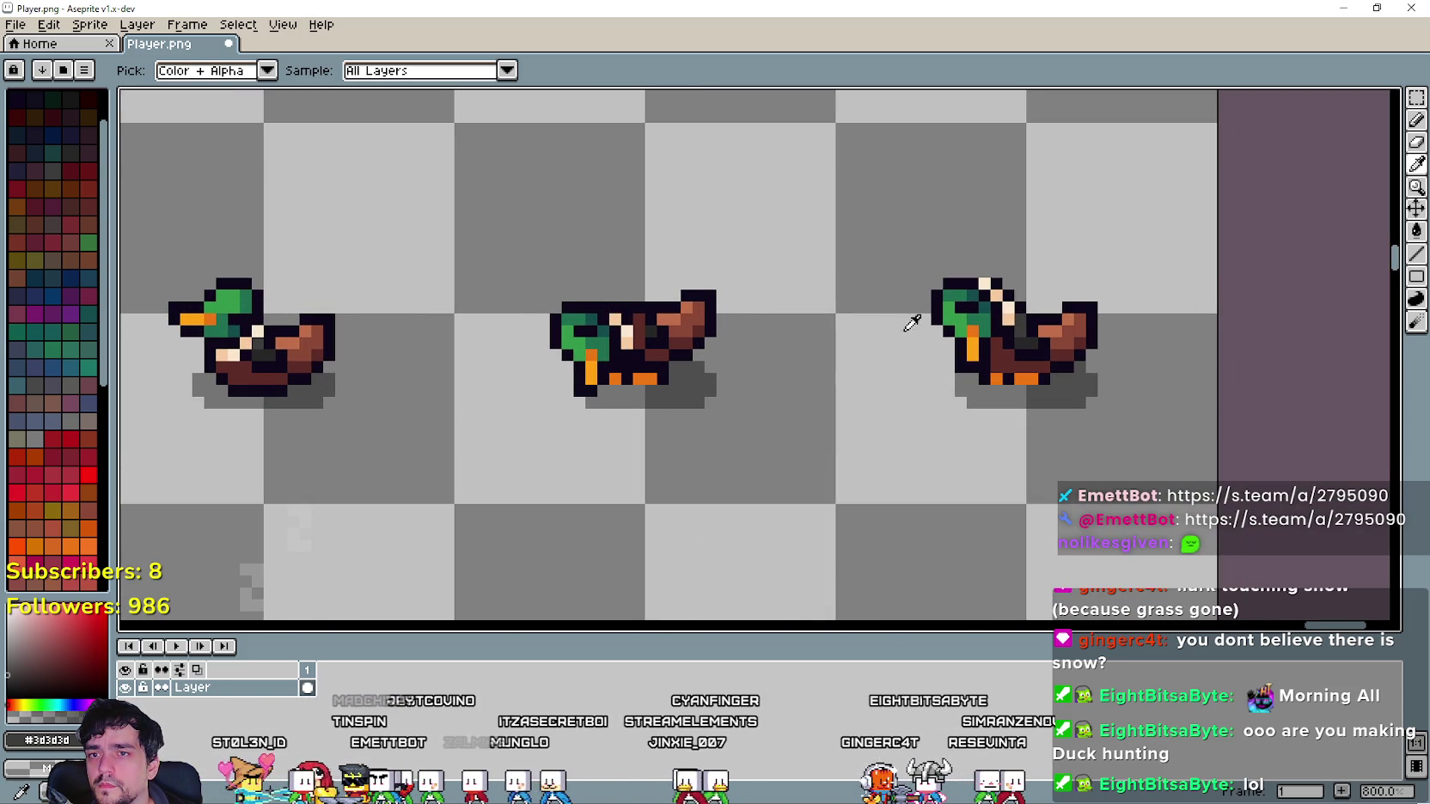
{"action": "scroll", "coordinate": [653, 305], "scroll_direction": "up", "scroll_amount": 3}
{"action": "scroll", "coordinate": [1093, 347], "scroll_direction": "right", "scroll_amount": 3}
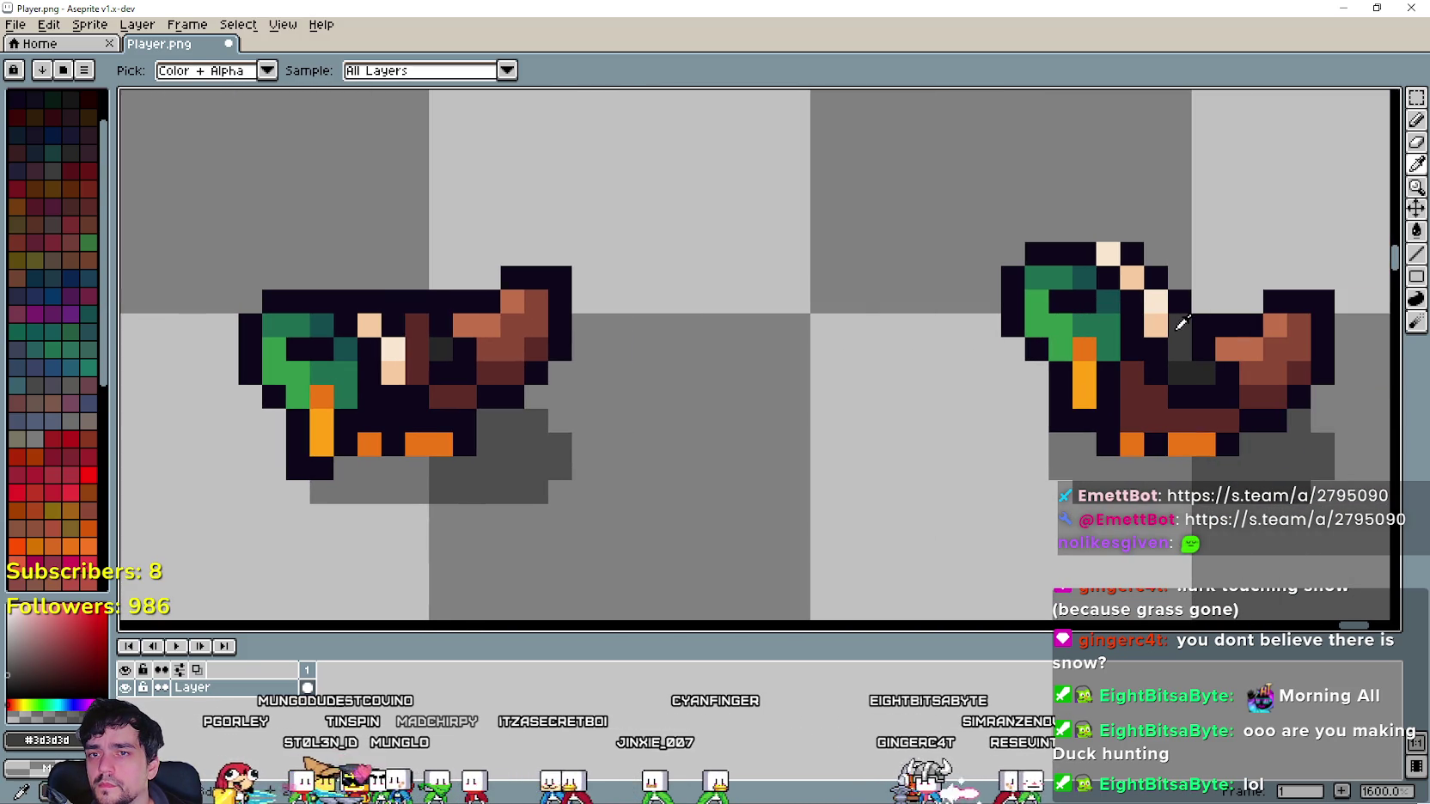
{"action": "left_click", "coordinate": [1416, 119]}
{"action": "left_click", "coordinate": [417, 327]}
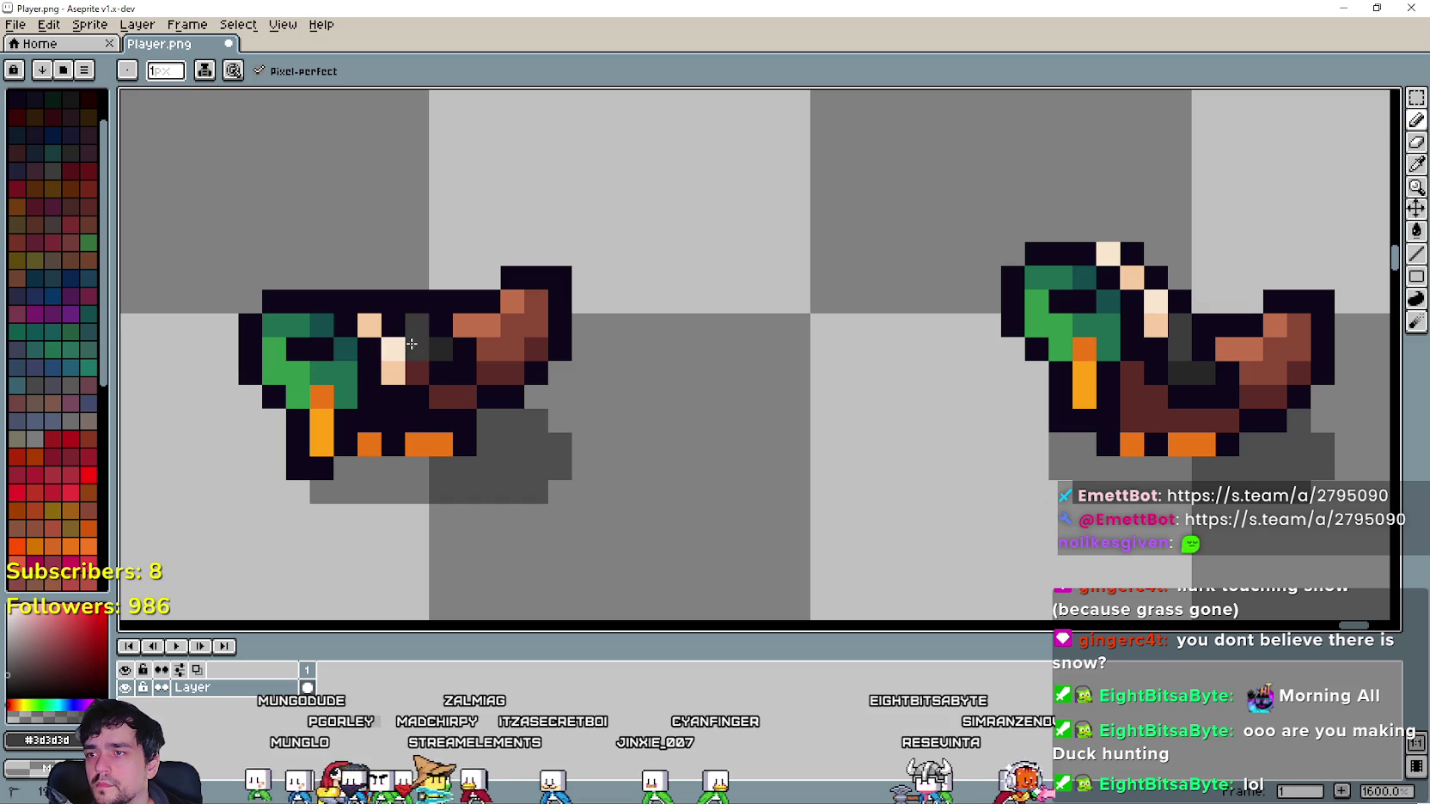
{"action": "scroll", "coordinate": [782, 518], "scroll_direction": "down", "scroll_amount": 5}
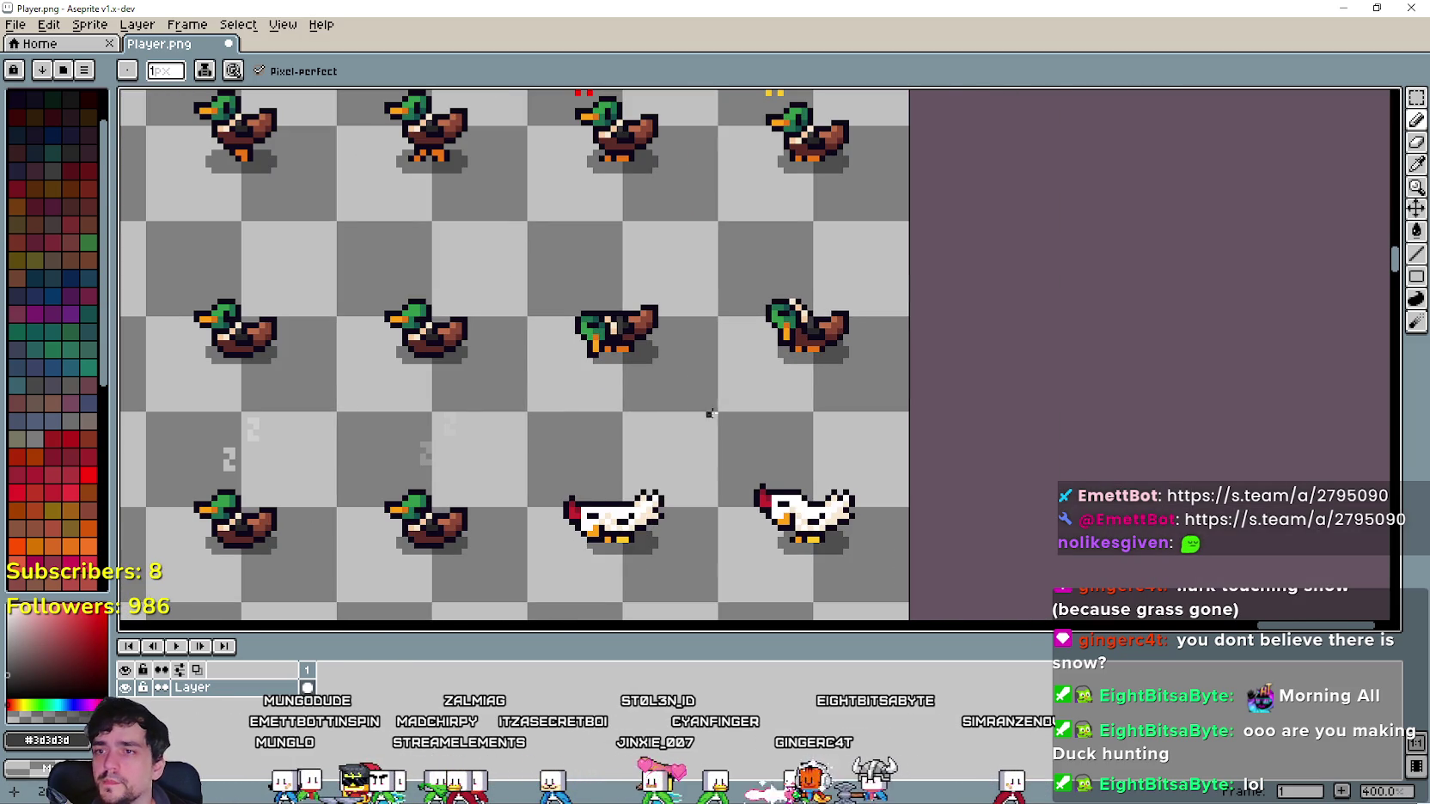
Bring the chicken rows below the ducks into view and save Player.png.
{"action": "left_click_drag", "start_coordinate": [761, 406], "coordinate": [828, 331]}
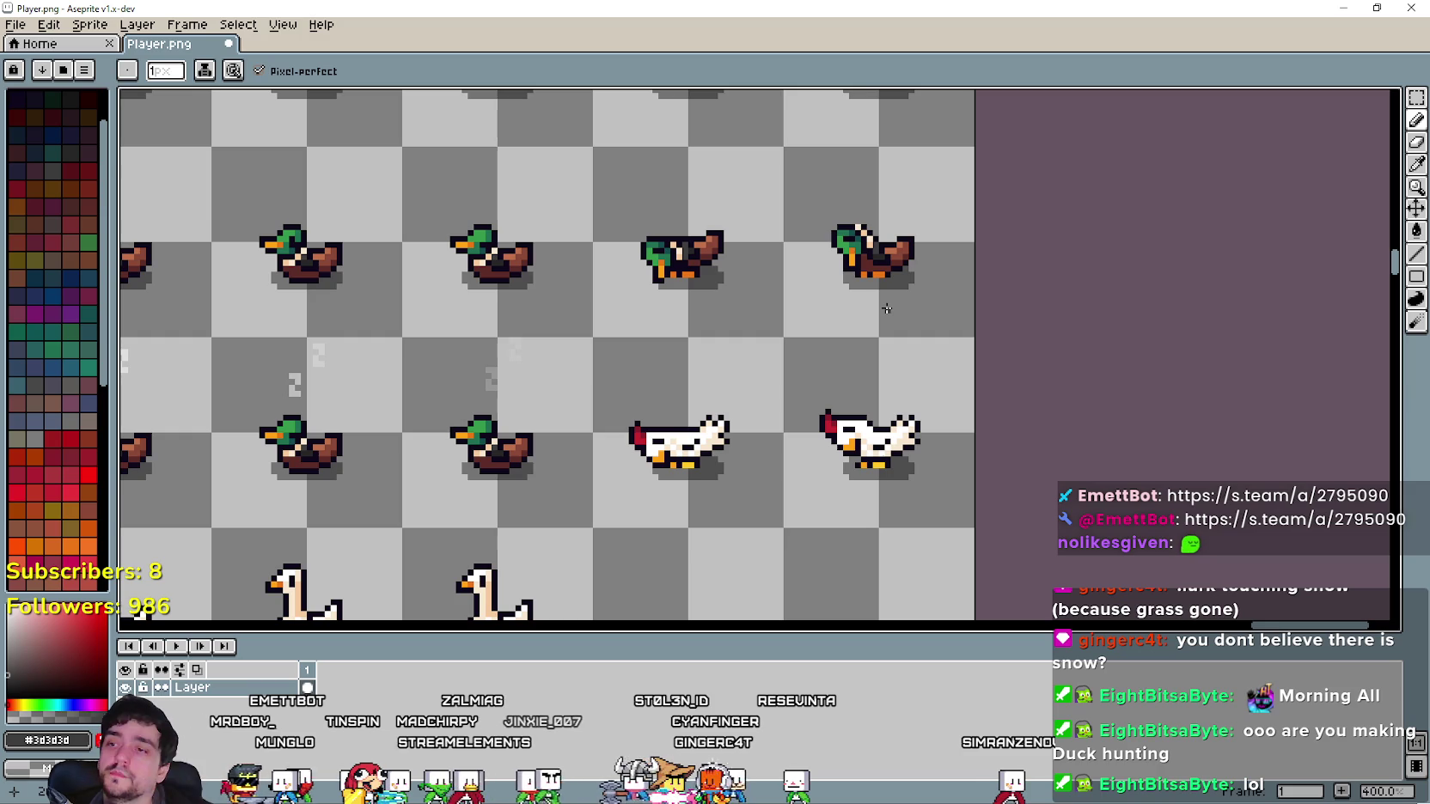
{"action": "scroll", "coordinate": [868, 204], "scroll_direction": "up", "scroll_amount": 5}
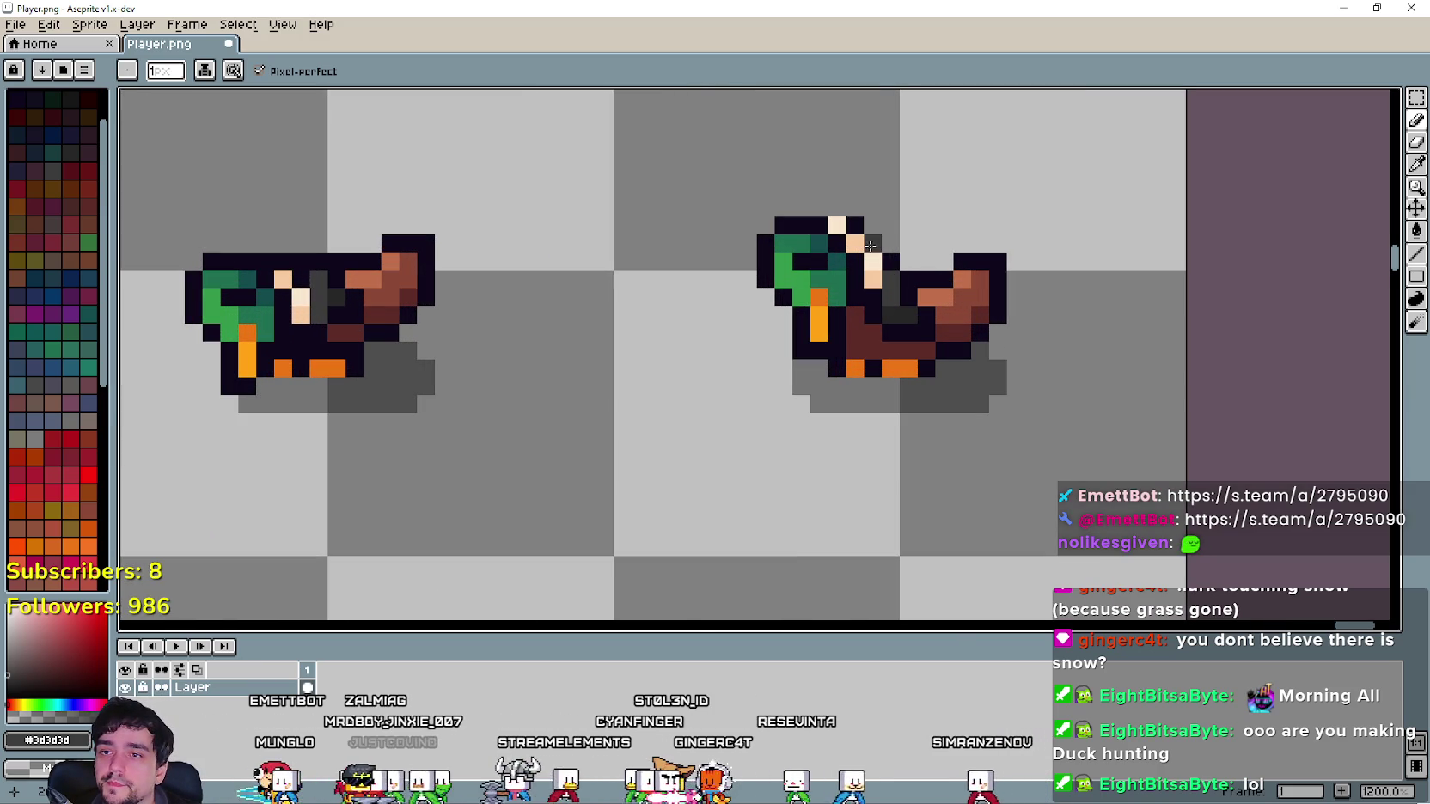
{"action": "scroll", "coordinate": [857, 249], "scroll_direction": "down", "scroll_amount": 2}
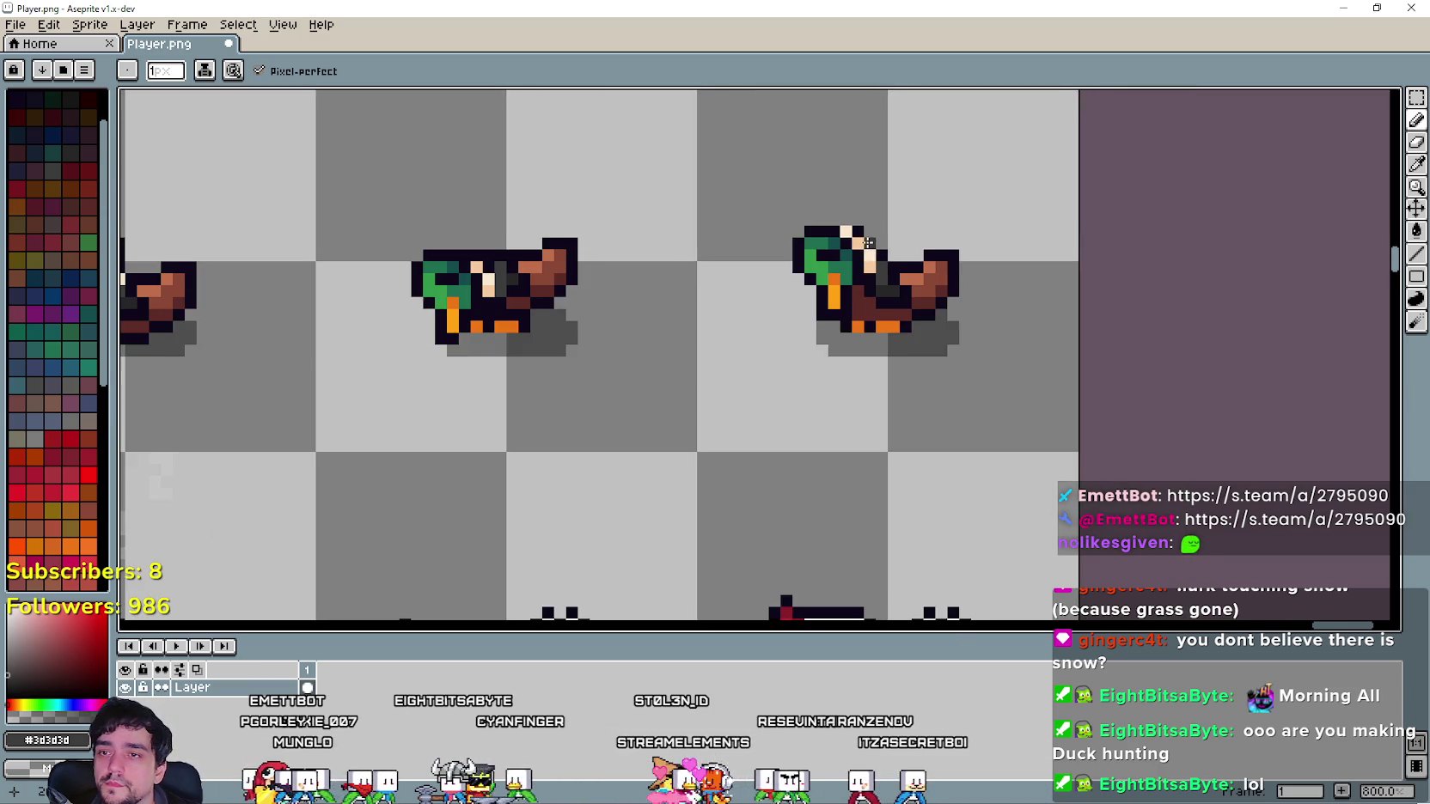
{"action": "mouse_move", "coordinate": [857, 250]}
{"action": "left_mouse_down"}
{"action": "mouse_move", "coordinate": [906, 141]}
{"action": "mouse_move", "coordinate": [912, 162]}
{"action": "left_mouse_up"}
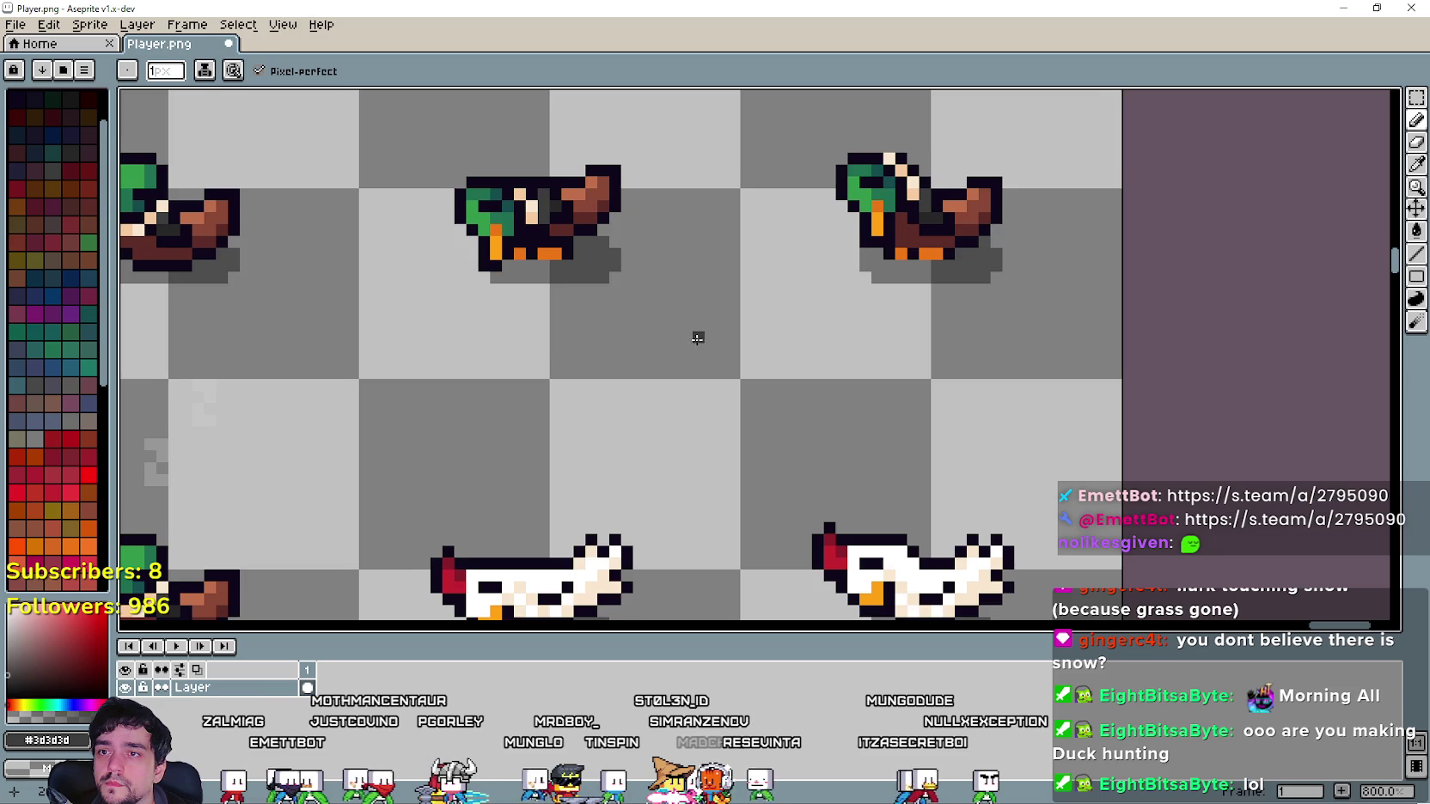
{"action": "scroll", "coordinate": [740, 282], "scroll_direction": "down", "scroll_amount": 3}
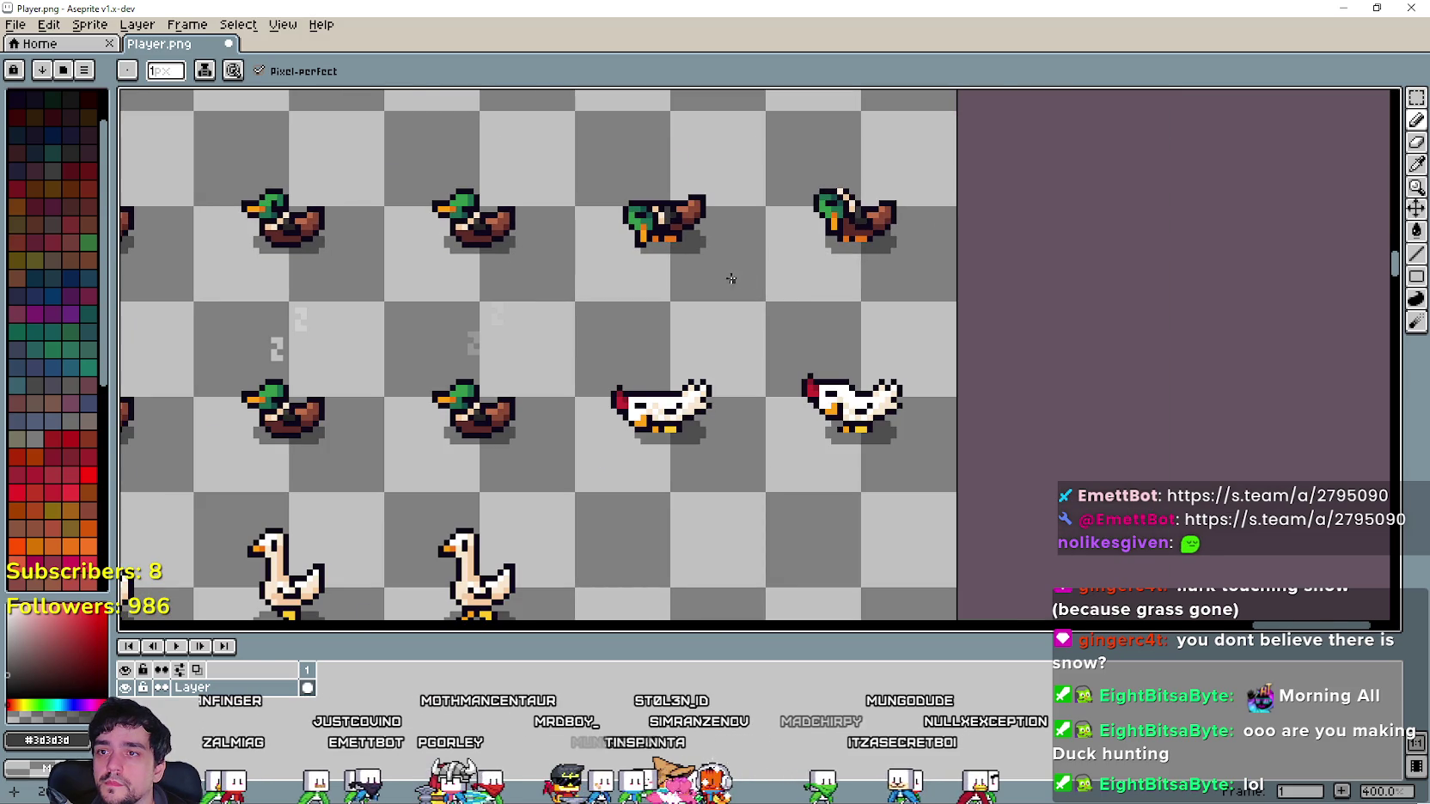
{"action": "scroll", "coordinate": [818, 282], "scroll_direction": "down", "scroll_amount": 1}
{"action": "key", "text": "m"}
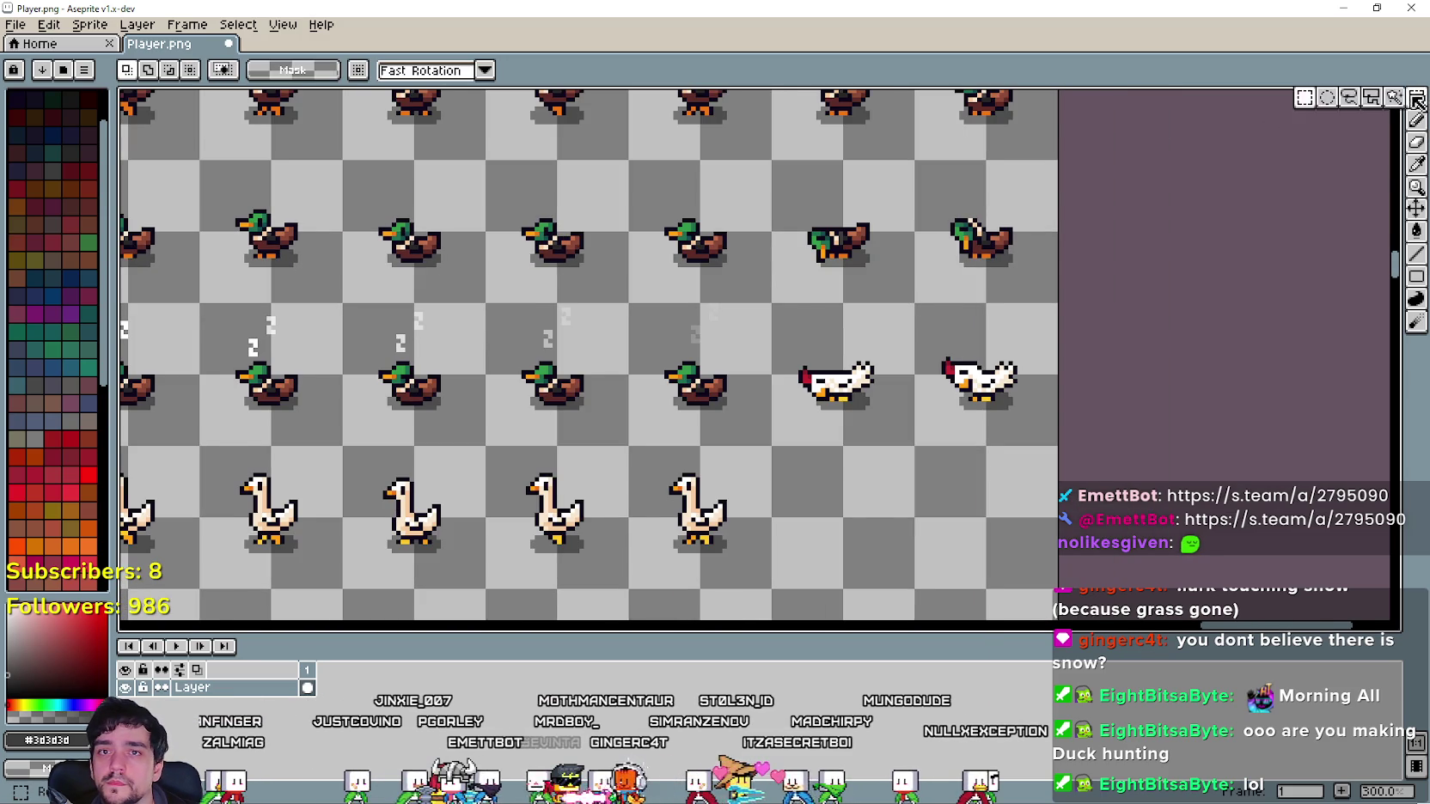
{"action": "key", "text": "ctrl+s"}
Select the two head-down ducks in row two, then the two chickens ending row three.
{"action": "scroll", "coordinate": [825, 348], "scroll_direction": "down", "scroll_amount": 2}
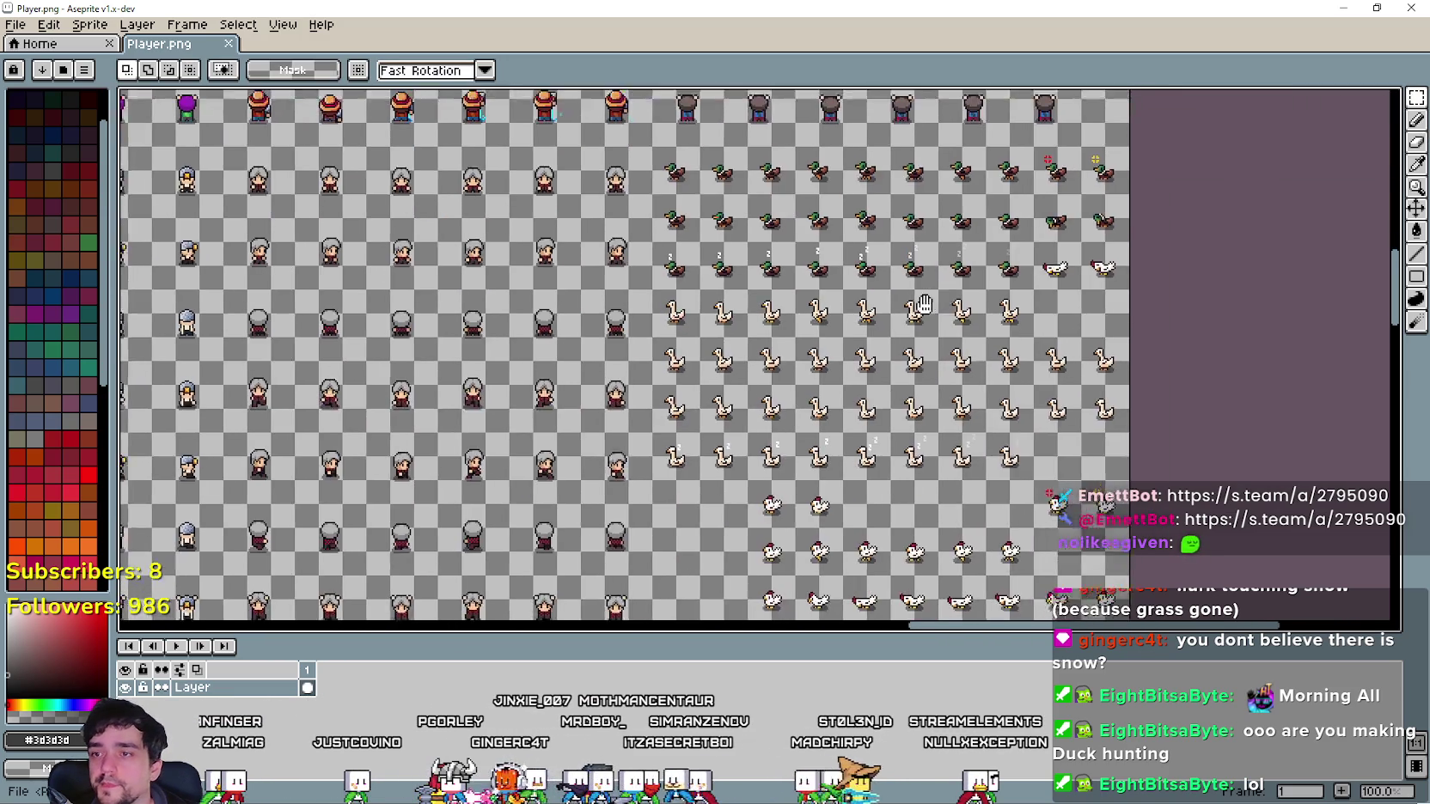
{"action": "scroll", "coordinate": [795, 339], "scroll_direction": "down", "scroll_amount": 3}
{"action": "scroll", "coordinate": [847, 391], "scroll_direction": "up", "scroll_amount": 3}
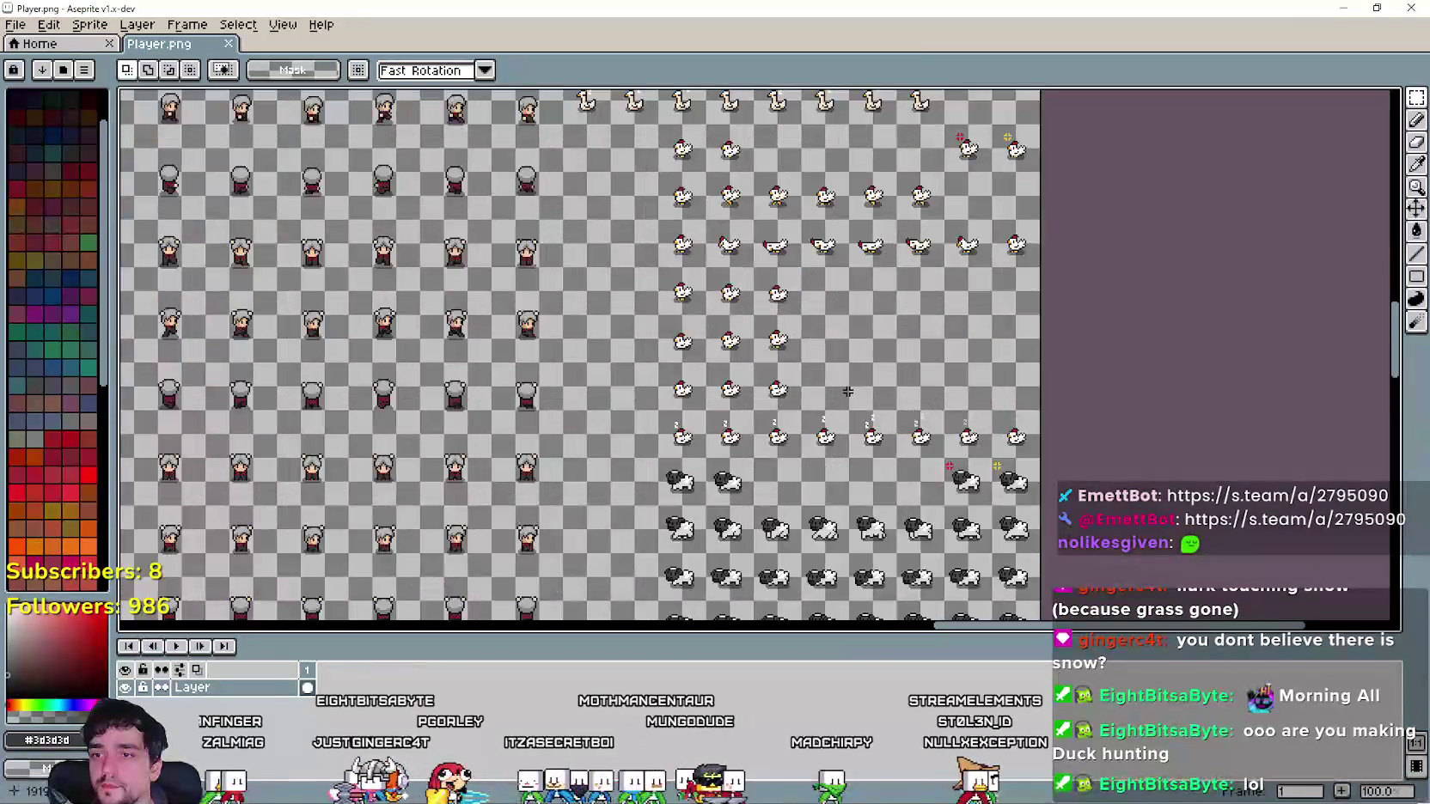
{"action": "scroll", "coordinate": [759, 218], "scroll_direction": "up", "scroll_amount": 2}
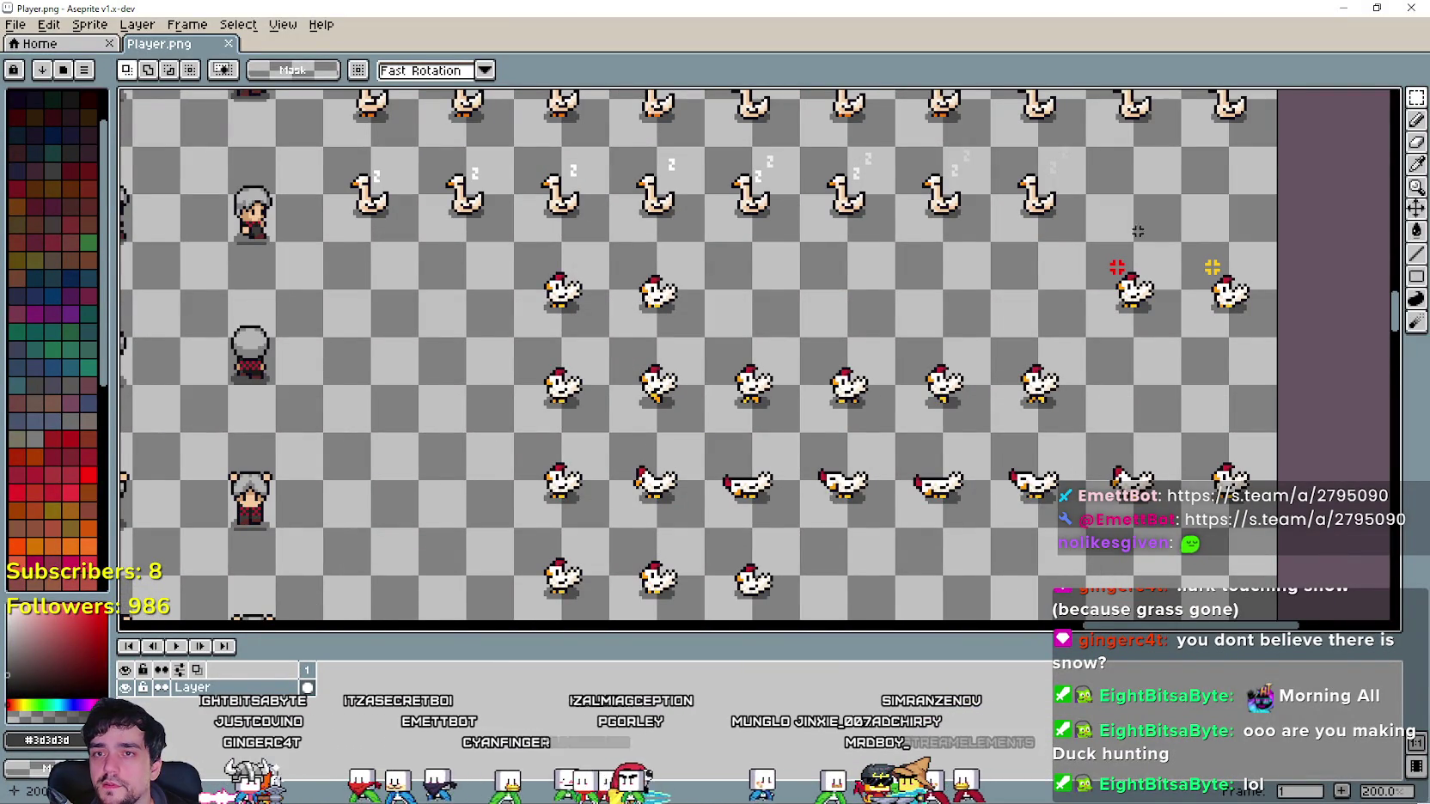
{"action": "scroll", "coordinate": [1137, 231], "scroll_direction": "right", "scroll_amount": 3}
{"action": "scroll", "coordinate": [1137, 231], "scroll_direction": "up", "scroll_amount": 5}
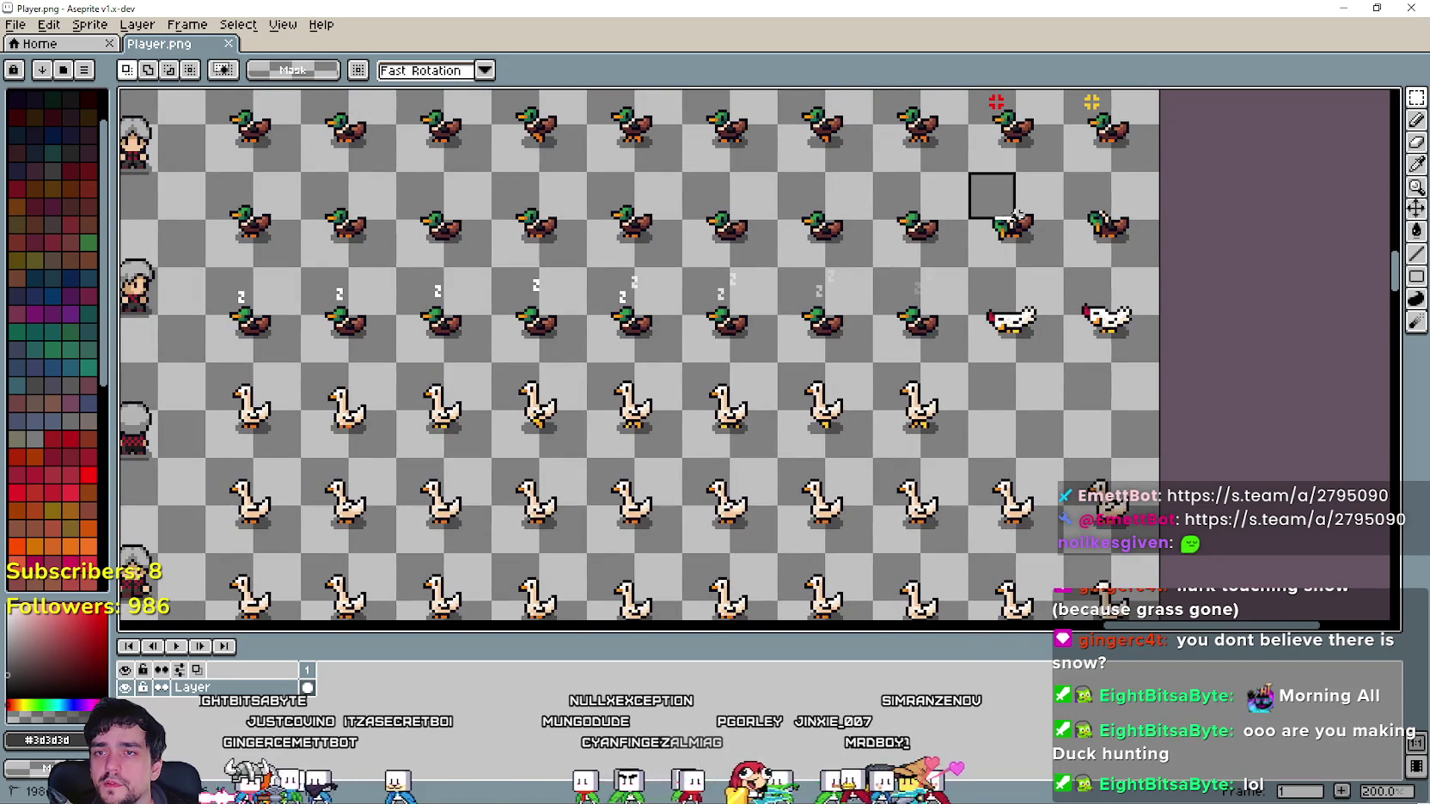
{"action": "mouse_move", "coordinate": [1016, 214]}
{"action": "left_mouse_down"}
{"action": "mouse_move", "coordinate": [1050, 245]}
{"action": "mouse_move", "coordinate": [1117, 244]}
{"action": "left_mouse_up"}
{"action": "left_click", "coordinate": [999, 349]}
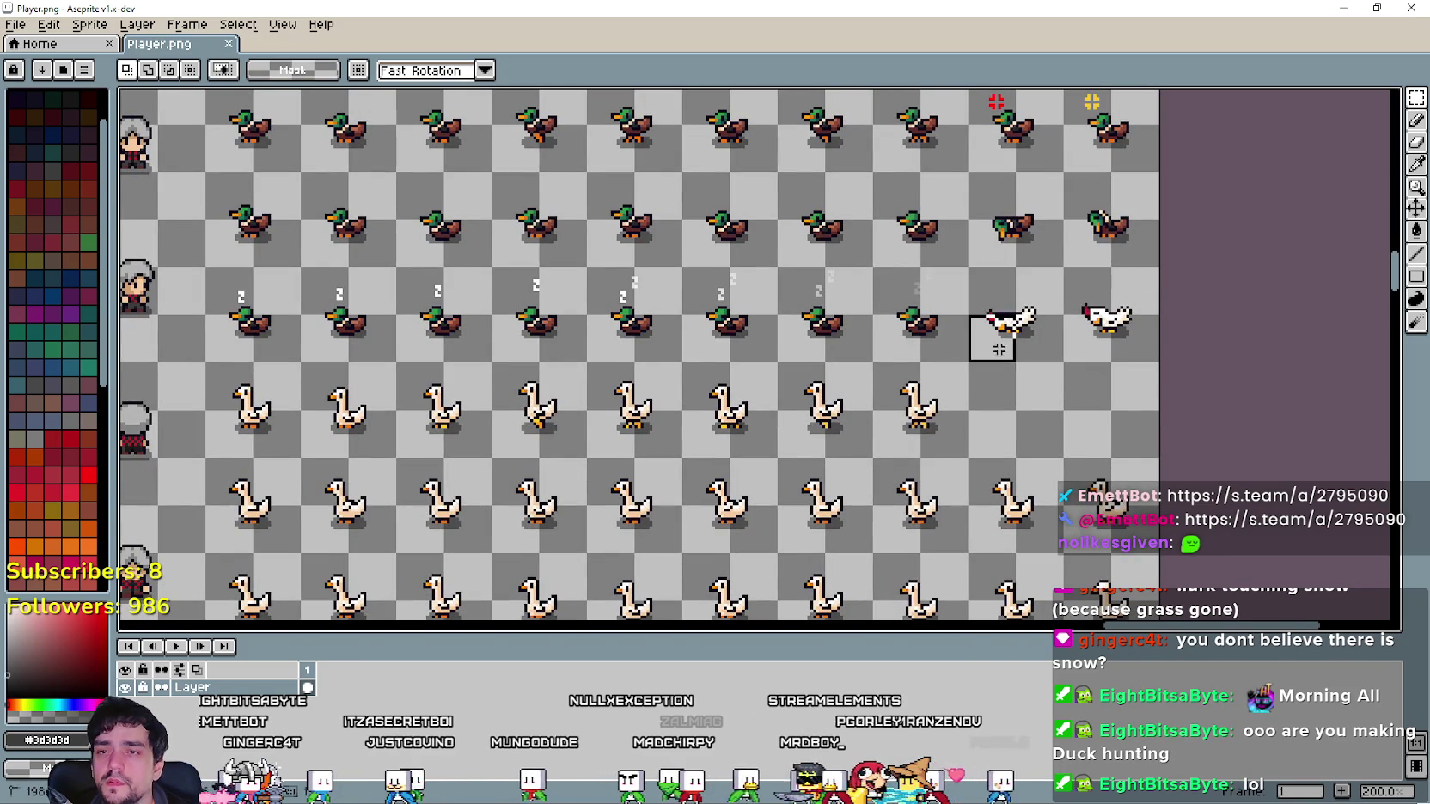
{"action": "mouse_move", "coordinate": [999, 348]}
{"action": "left_mouse_down"}
{"action": "mouse_move", "coordinate": [1139, 310]}
{"action": "mouse_move", "coordinate": [1117, 232]}
{"action": "mouse_move", "coordinate": [1058, 245]}
{"action": "mouse_move", "coordinate": [1044, 329]}
{"action": "left_mouse_up"}
Replace the row-three chickens with the duck copies, save Player.png and minimize Aseprite.
{"action": "key", "text": "Delete"}
{"action": "key", "text": "ctrl+s"}
{"action": "key", "text": "Return"}
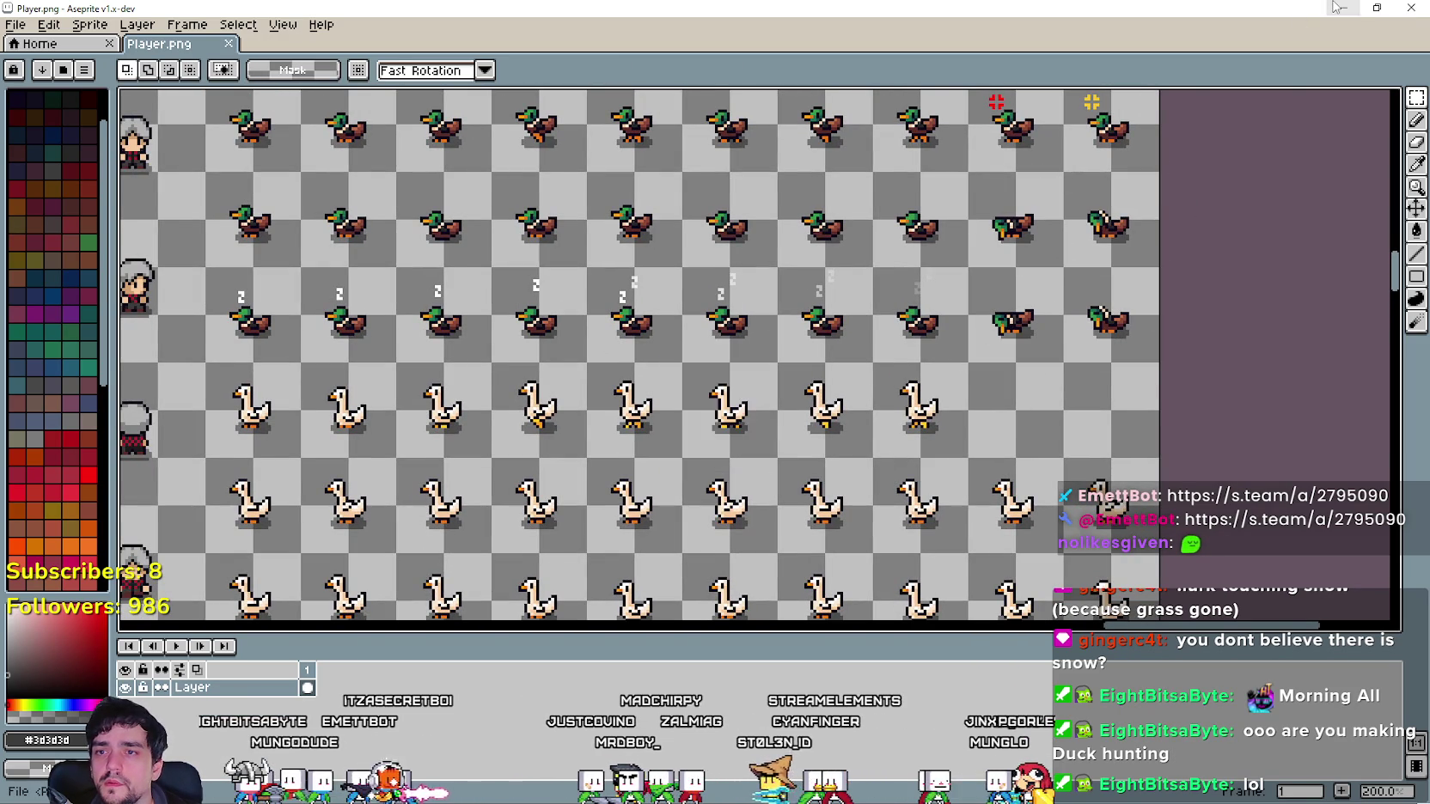
{"action": "left_click", "coordinate": [1338, 7]}
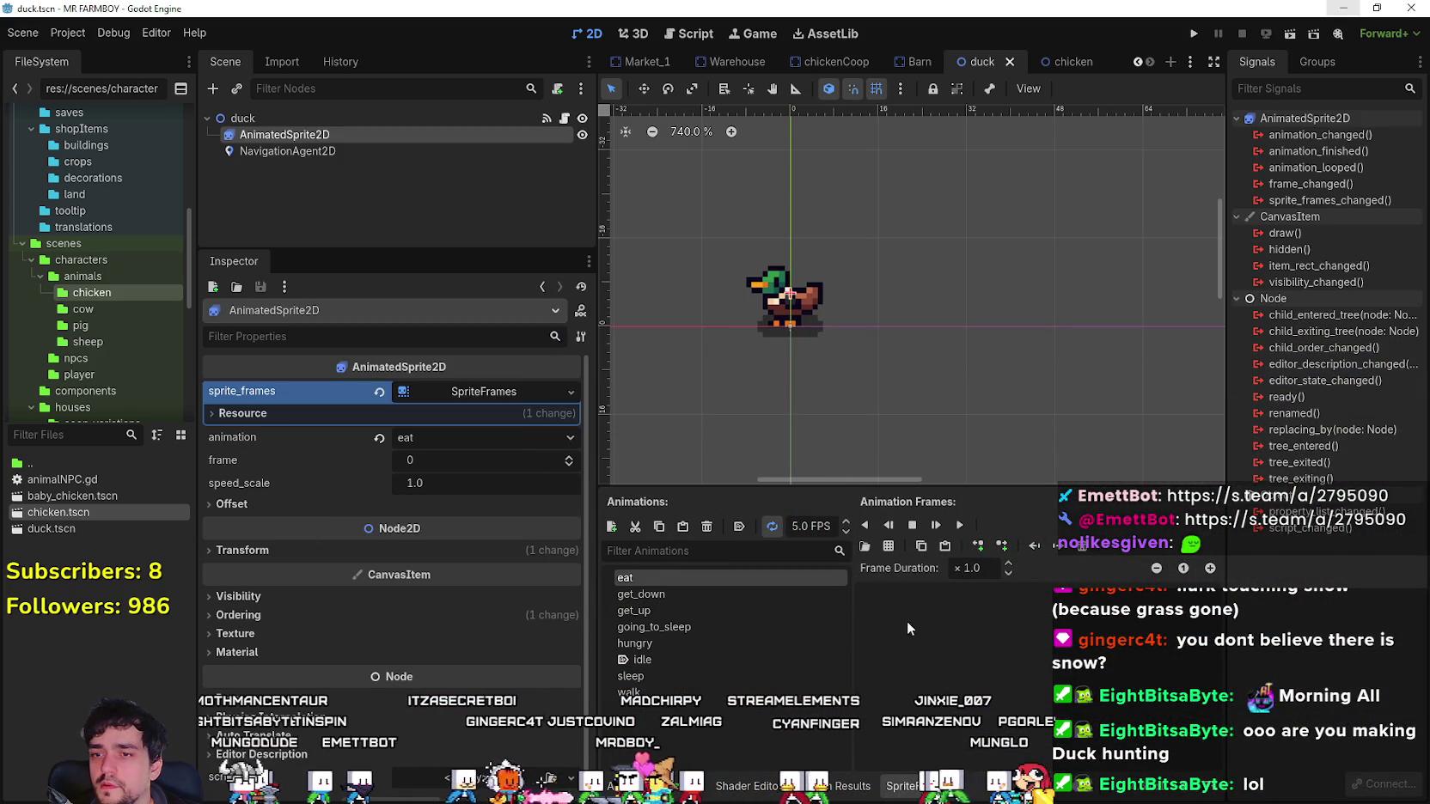
Load the Player.png sprite sheet as a frame source and zoom into its preview.
{"action": "left_click", "coordinate": [889, 549]}
{"action": "left_click", "coordinate": [485, 249]}
{"action": "left_click", "coordinate": [574, 638]}
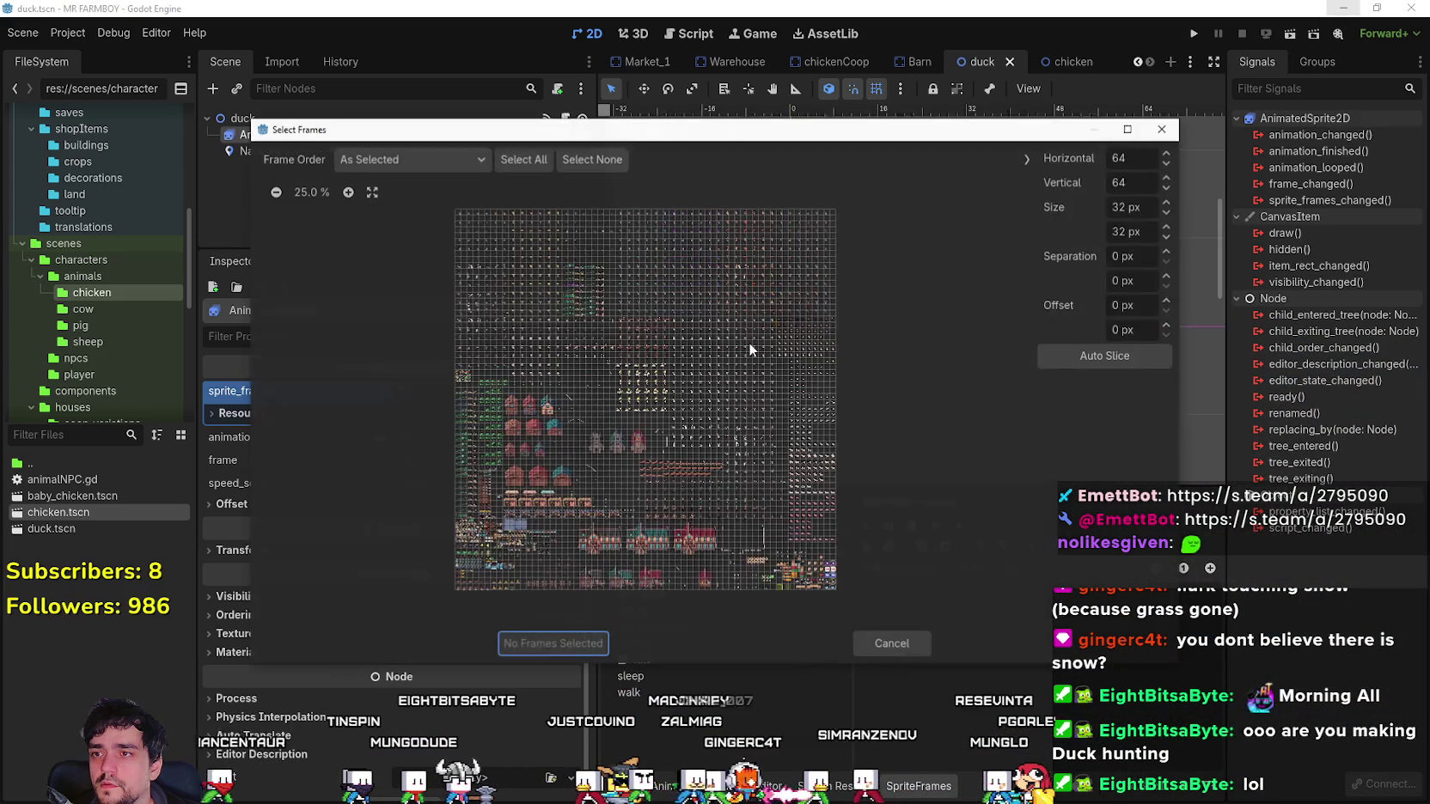
{"action": "left_click", "coordinate": [348, 192]}
{"action": "left_click", "coordinate": [348, 192]}
{"action": "left_click", "coordinate": [348, 191]}
{"action": "left_click", "coordinate": [348, 192]}
{"action": "left_click", "coordinate": [348, 192]}
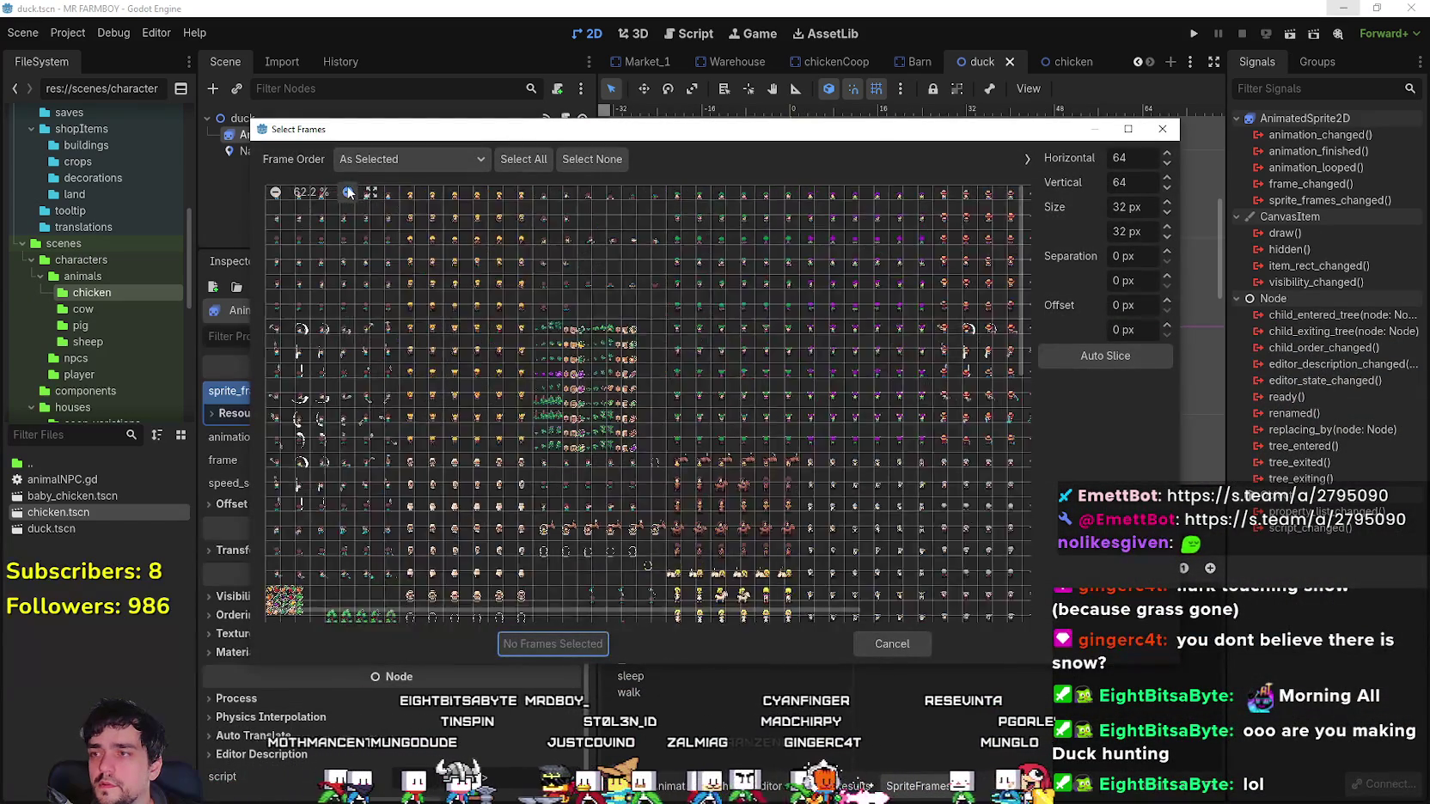
{"action": "left_click", "coordinate": [348, 192]}
{"action": "left_click", "coordinate": [348, 192]}
{"action": "left_click", "coordinate": [348, 192]}
{"action": "left_click", "coordinate": [348, 192]}
{"action": "left_click", "coordinate": [348, 192]}
{"action": "left_click", "coordinate": [348, 191]}
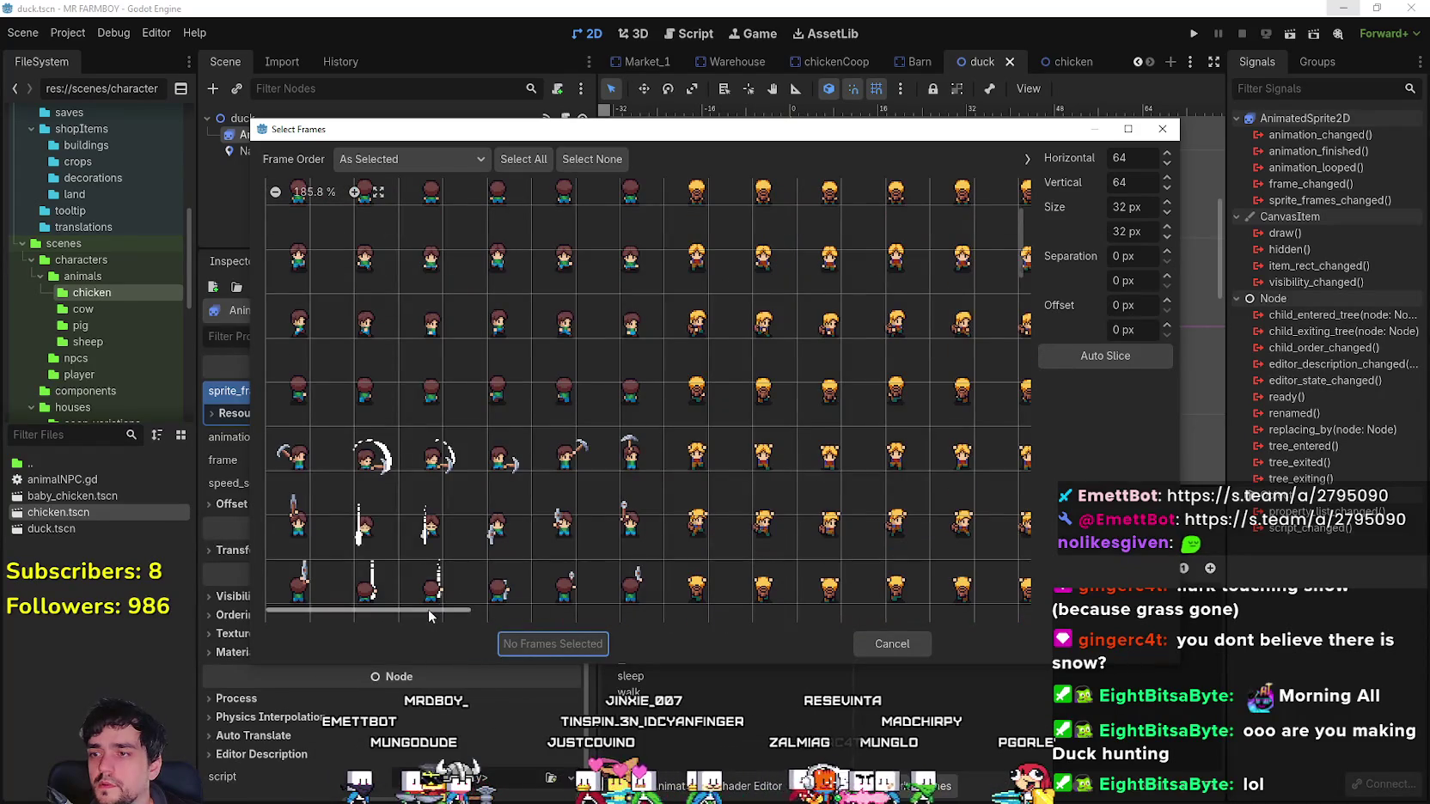
{"action": "left_click_drag", "start_coordinate": [428, 608], "coordinate": [1121, 558]}
{"action": "scroll", "coordinate": [950, 439], "scroll_direction": "down", "scroll_amount": 2}
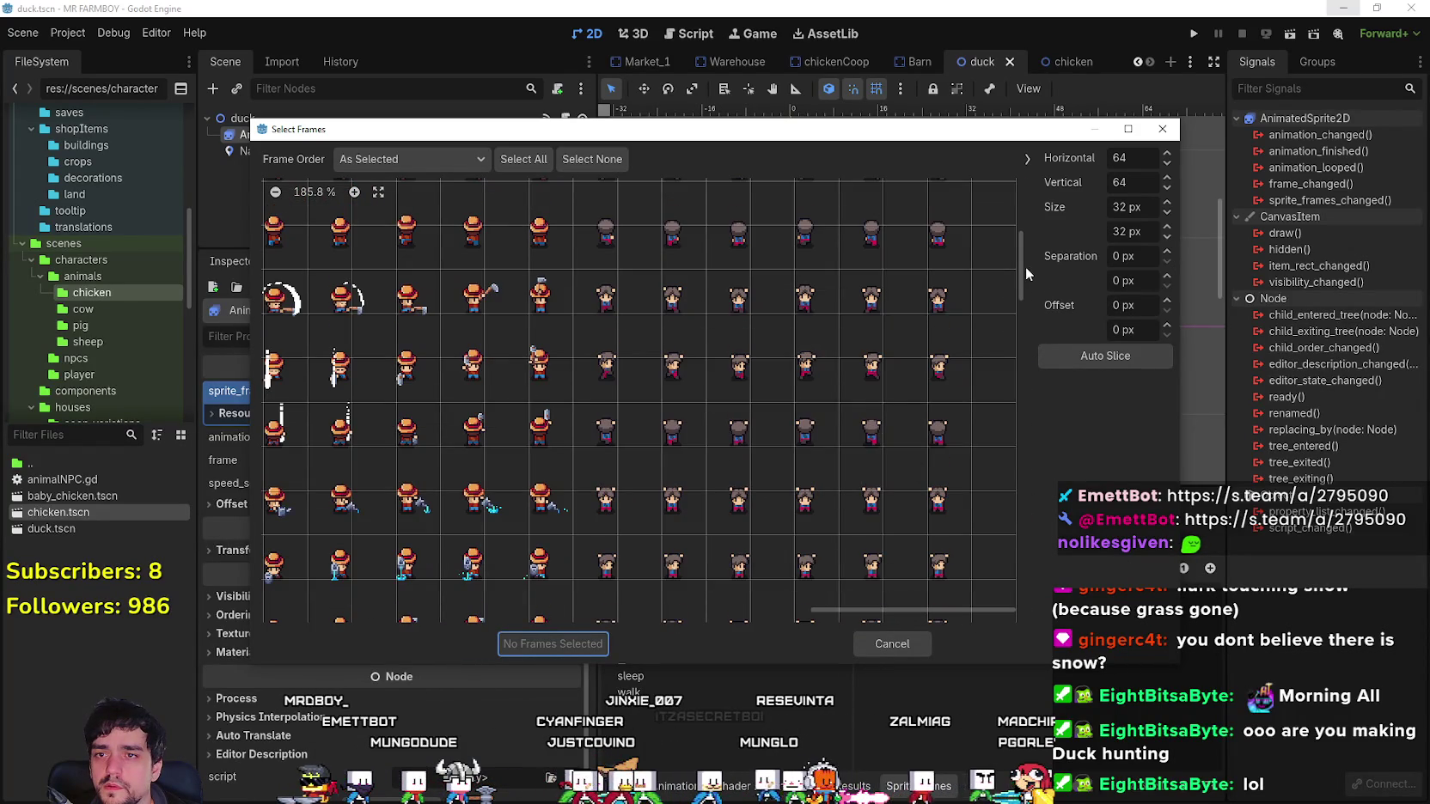
{"action": "mouse_move", "coordinate": [1025, 274]}
{"action": "left_mouse_down"}
{"action": "mouse_move", "coordinate": [1025, 363]}
{"action": "mouse_move", "coordinate": [1035, 327]}
{"action": "left_mouse_up"}
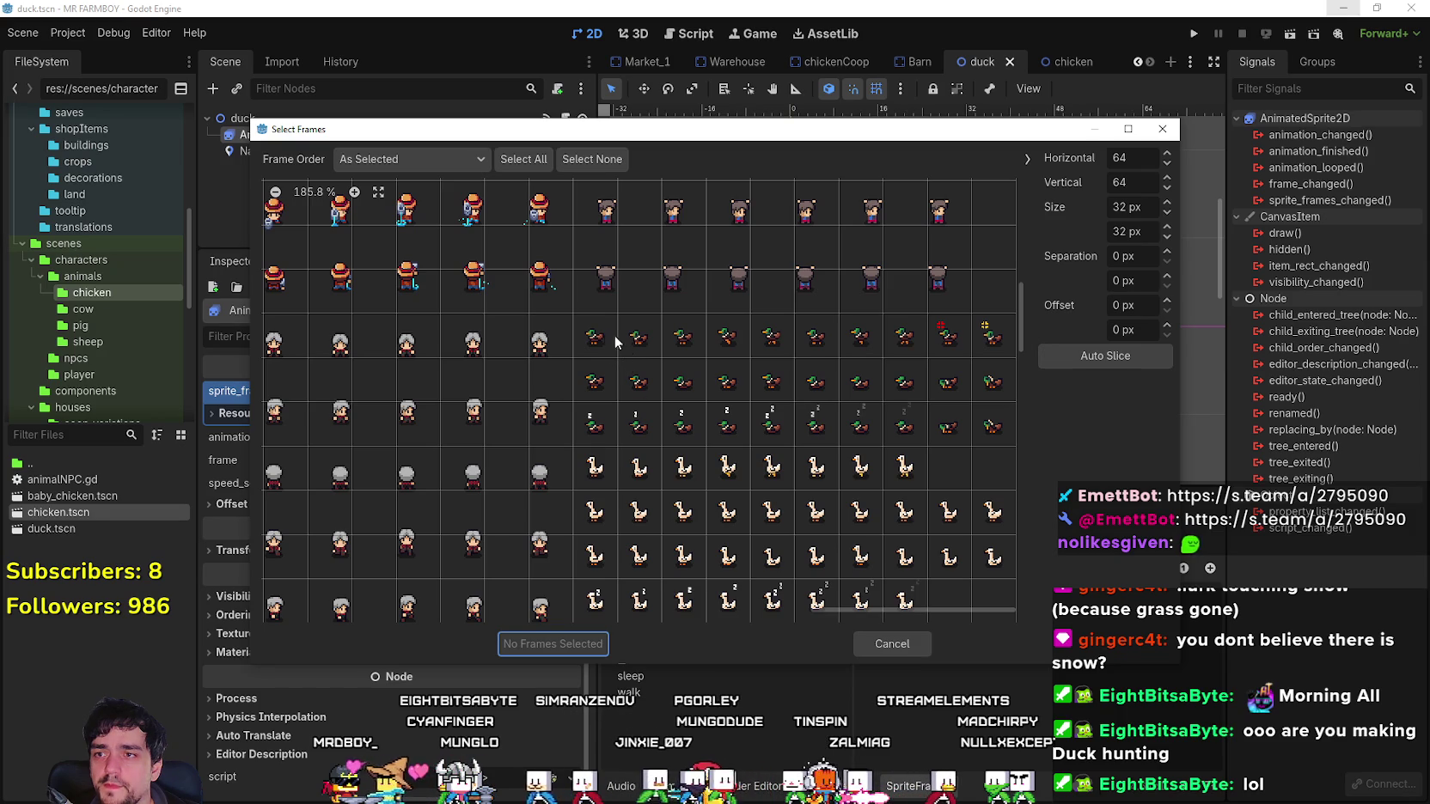
Pick seven duck cells, including the head-down ones, and add them to the eat animation.
{"action": "left_click", "coordinate": [949, 379]}
{"action": "left_click", "coordinate": [993, 379]}
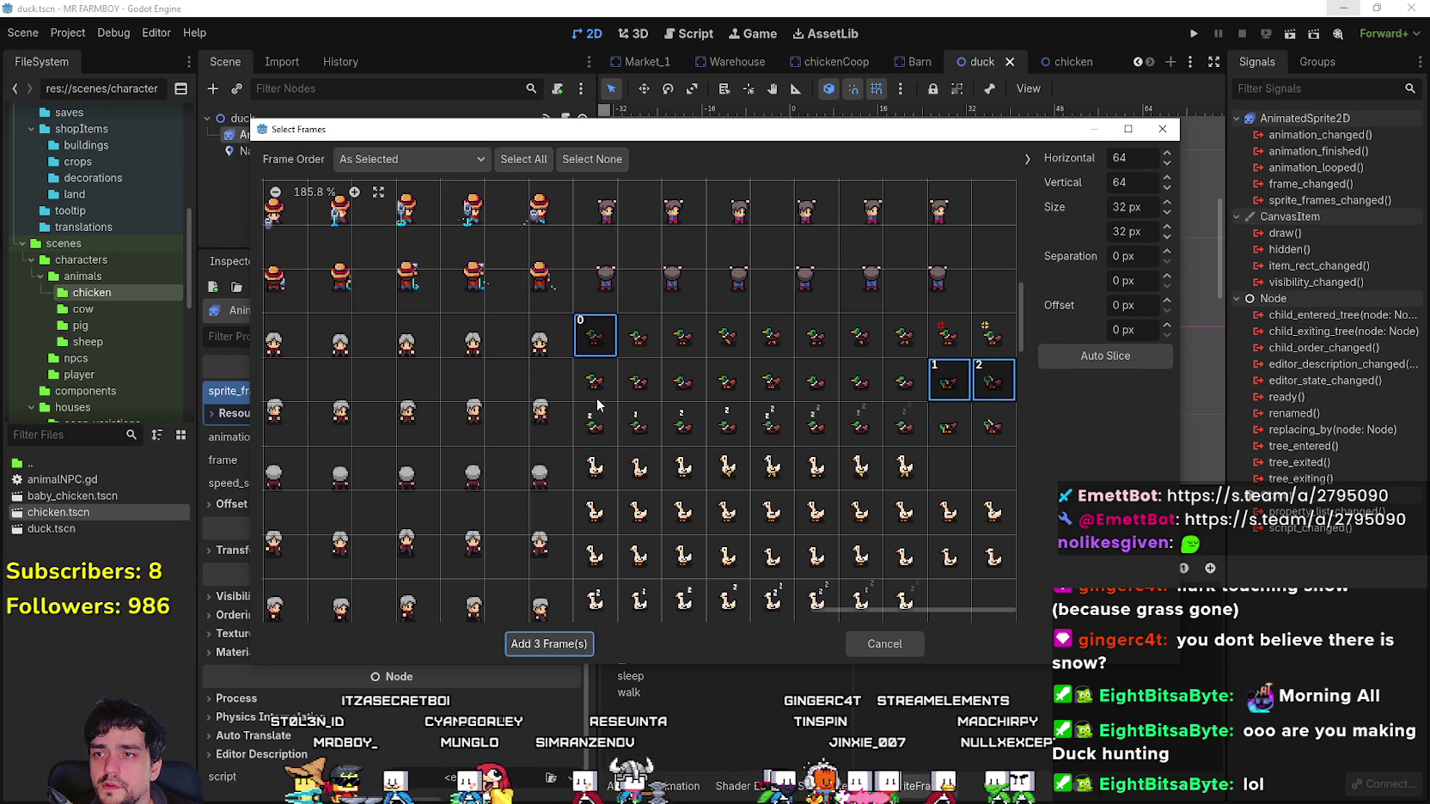
{"action": "left_click_drag", "start_coordinate": [949, 435], "coordinate": [1001, 440]}
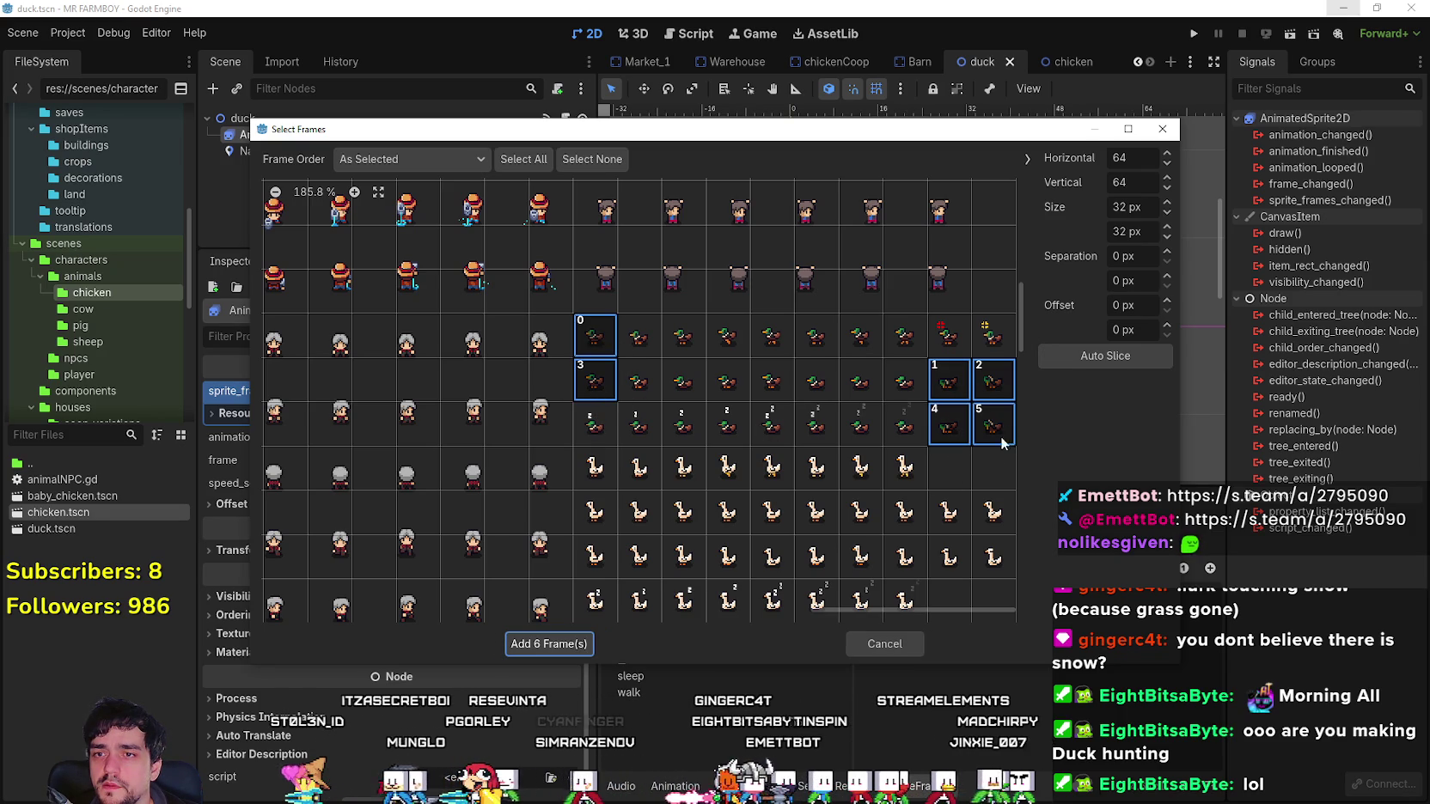
{"action": "left_click", "coordinate": [640, 336]}
{"action": "left_click", "coordinate": [548, 644]}
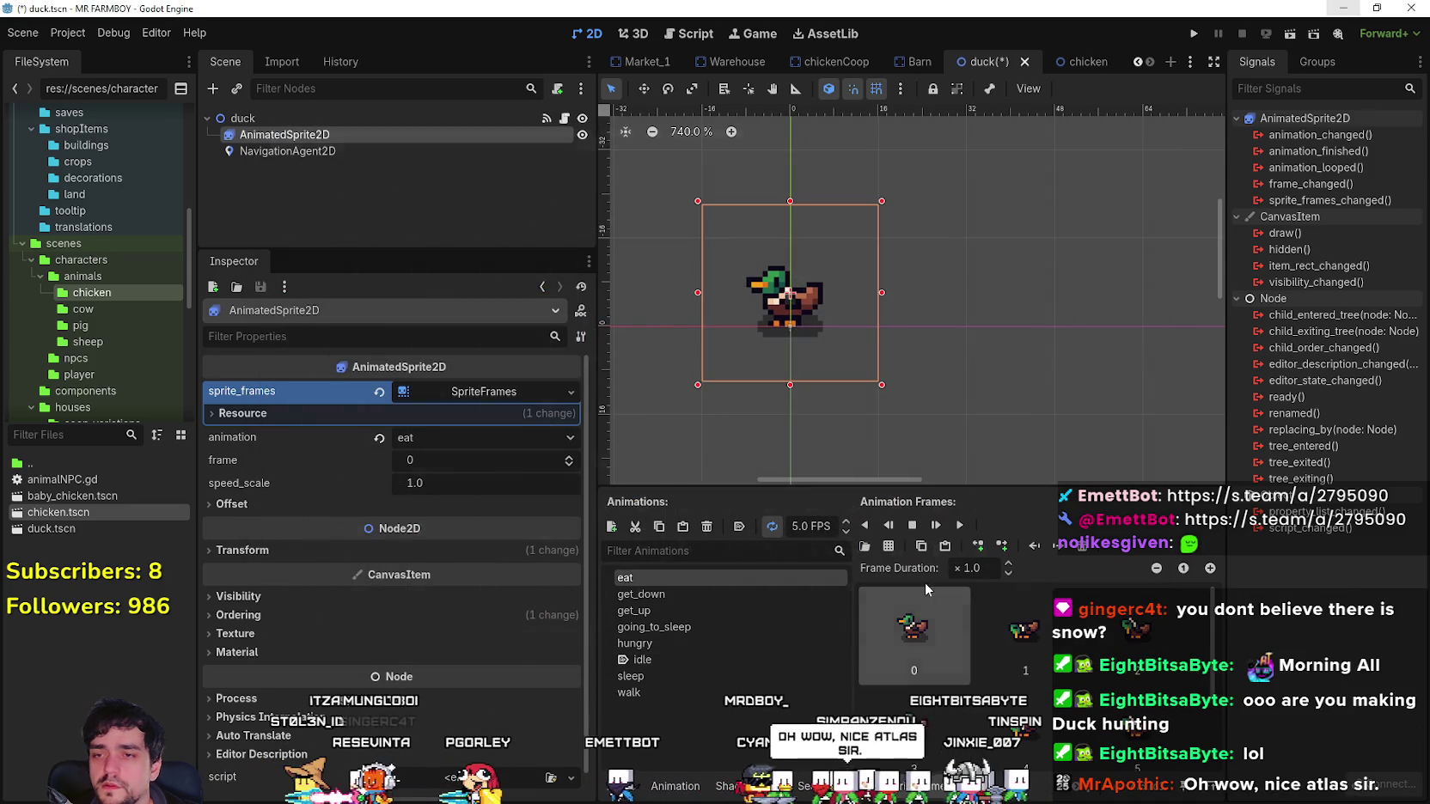
Play the eat animation preview and zoom the viewport in on the duck.
{"action": "left_click", "coordinate": [961, 525]}
{"action": "scroll", "coordinate": [762, 315], "scroll_direction": "up", "scroll_amount": 1}
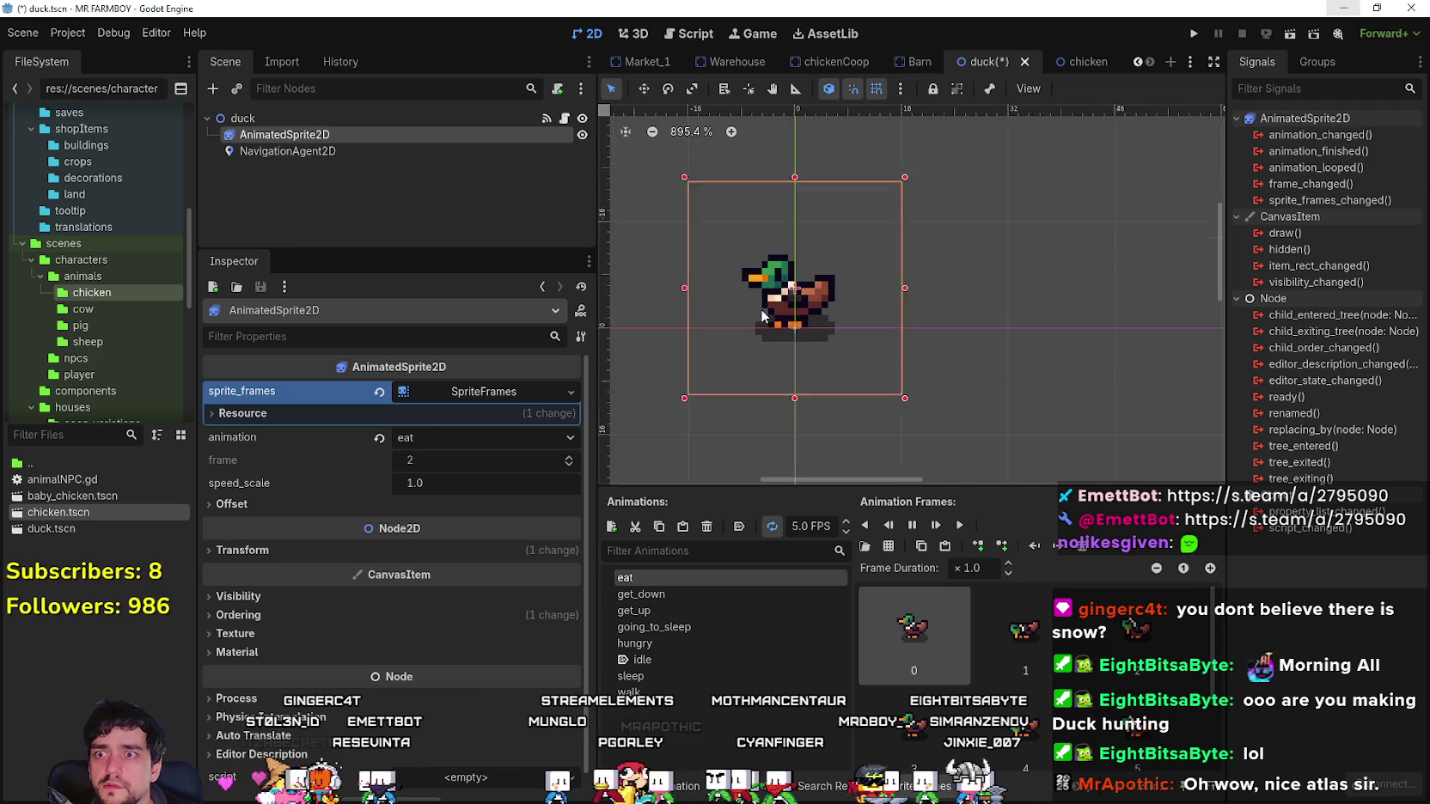
{"action": "scroll", "coordinate": [761, 315], "scroll_direction": "up", "scroll_amount": 5}
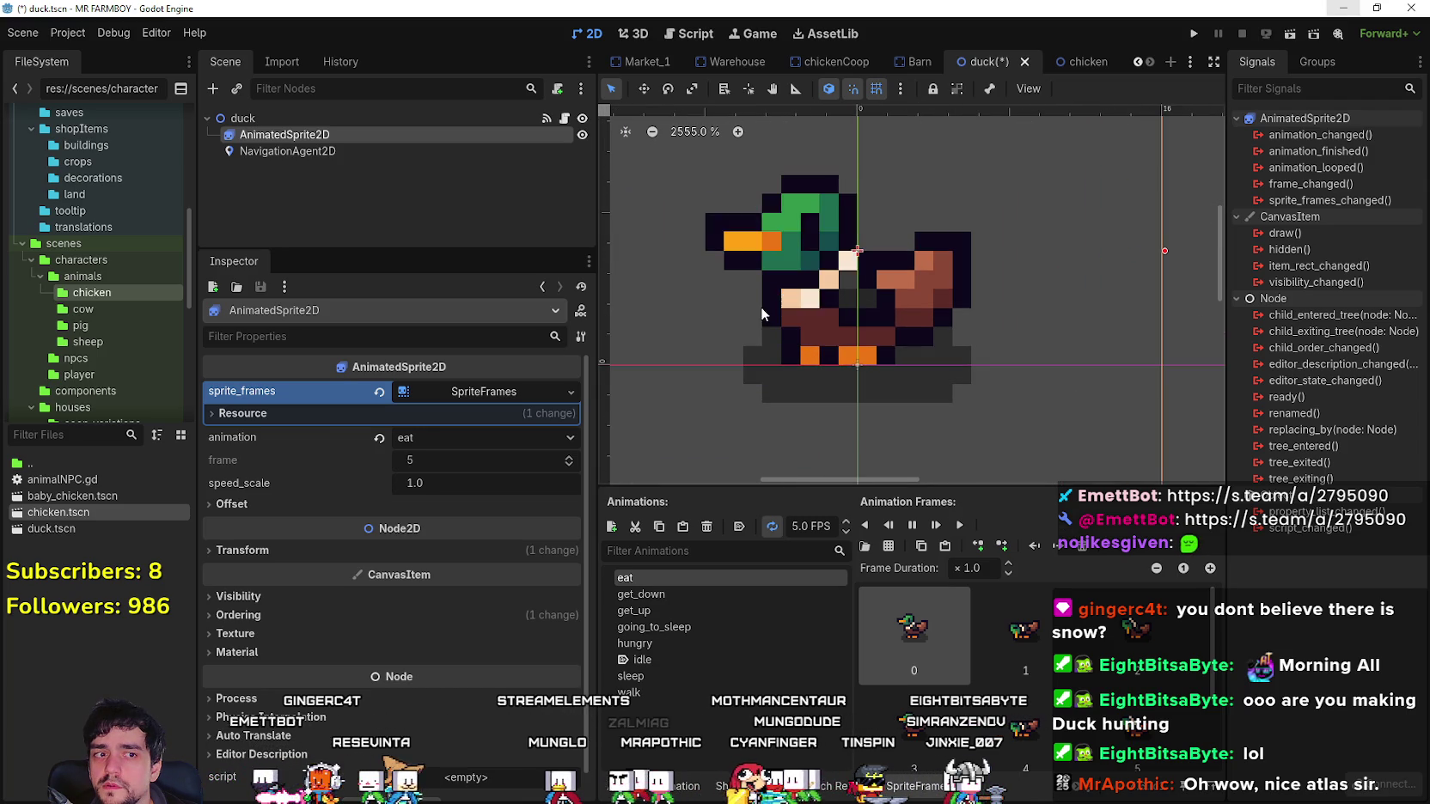
{"action": "scroll", "coordinate": [761, 314], "scroll_direction": "down", "scroll_amount": 2}
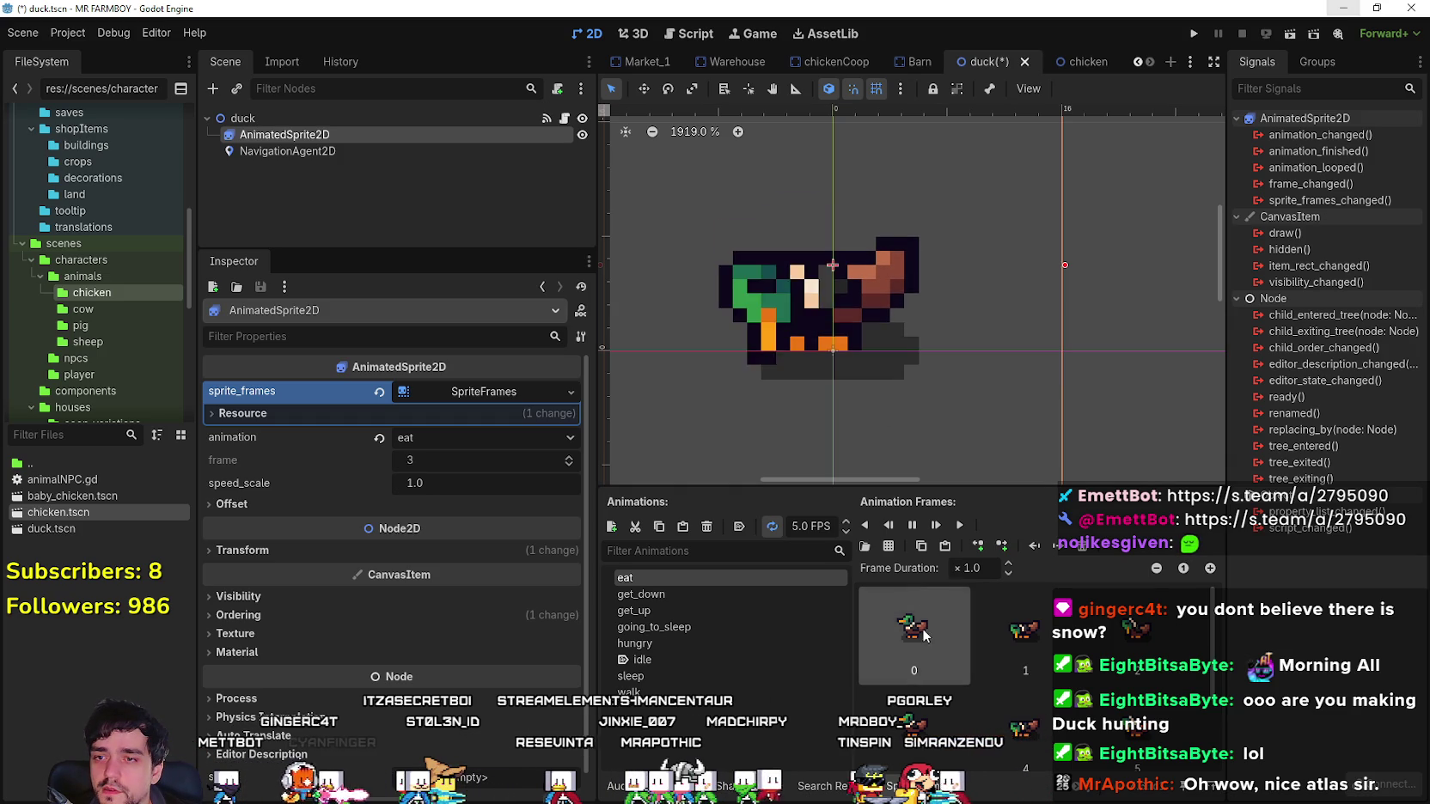
Clear the eat animation's frames and reopen Player.png in the sprite-sheet picker, zoomed in.
{"action": "key", "text": "ctrl+z"}
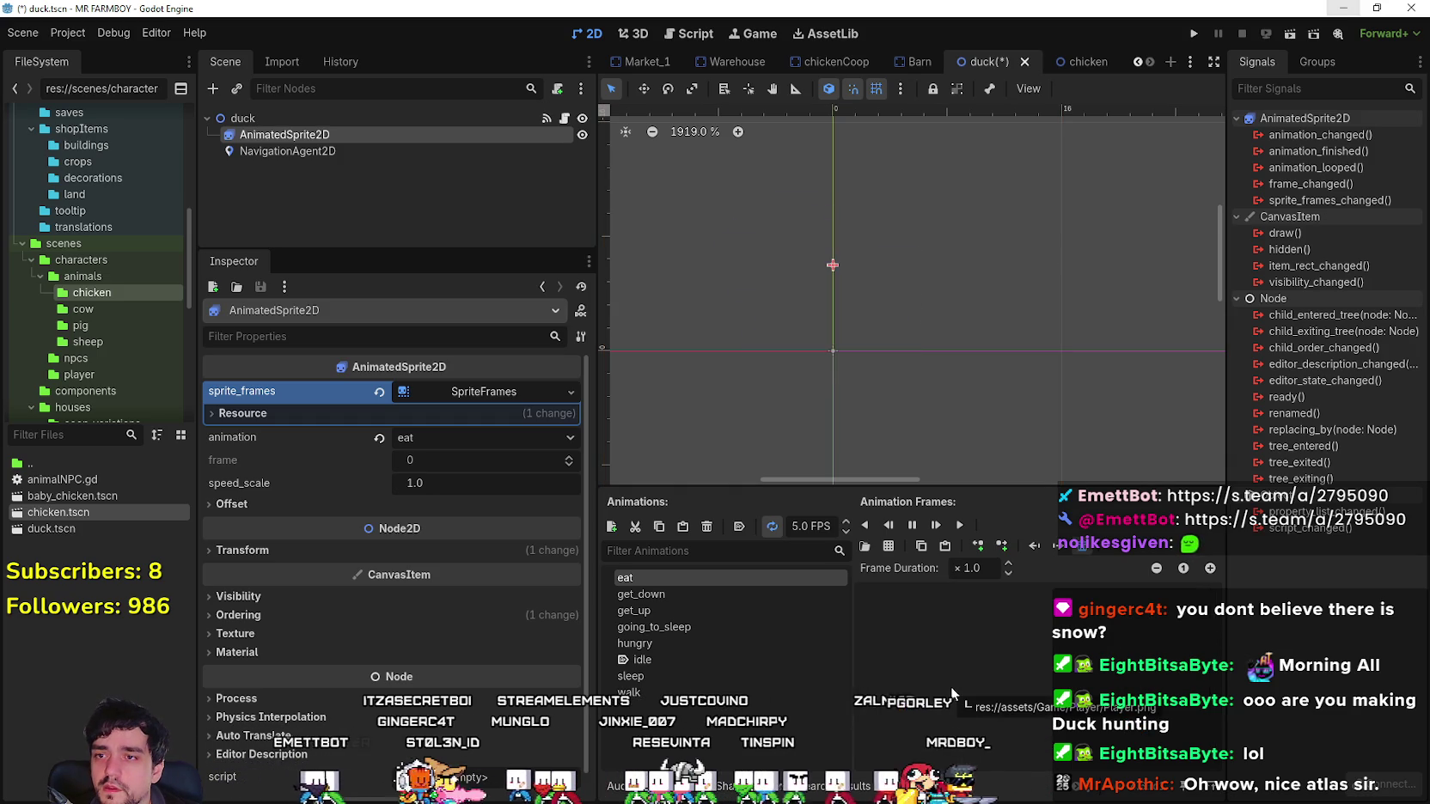
{"action": "left_click", "coordinate": [888, 546]}
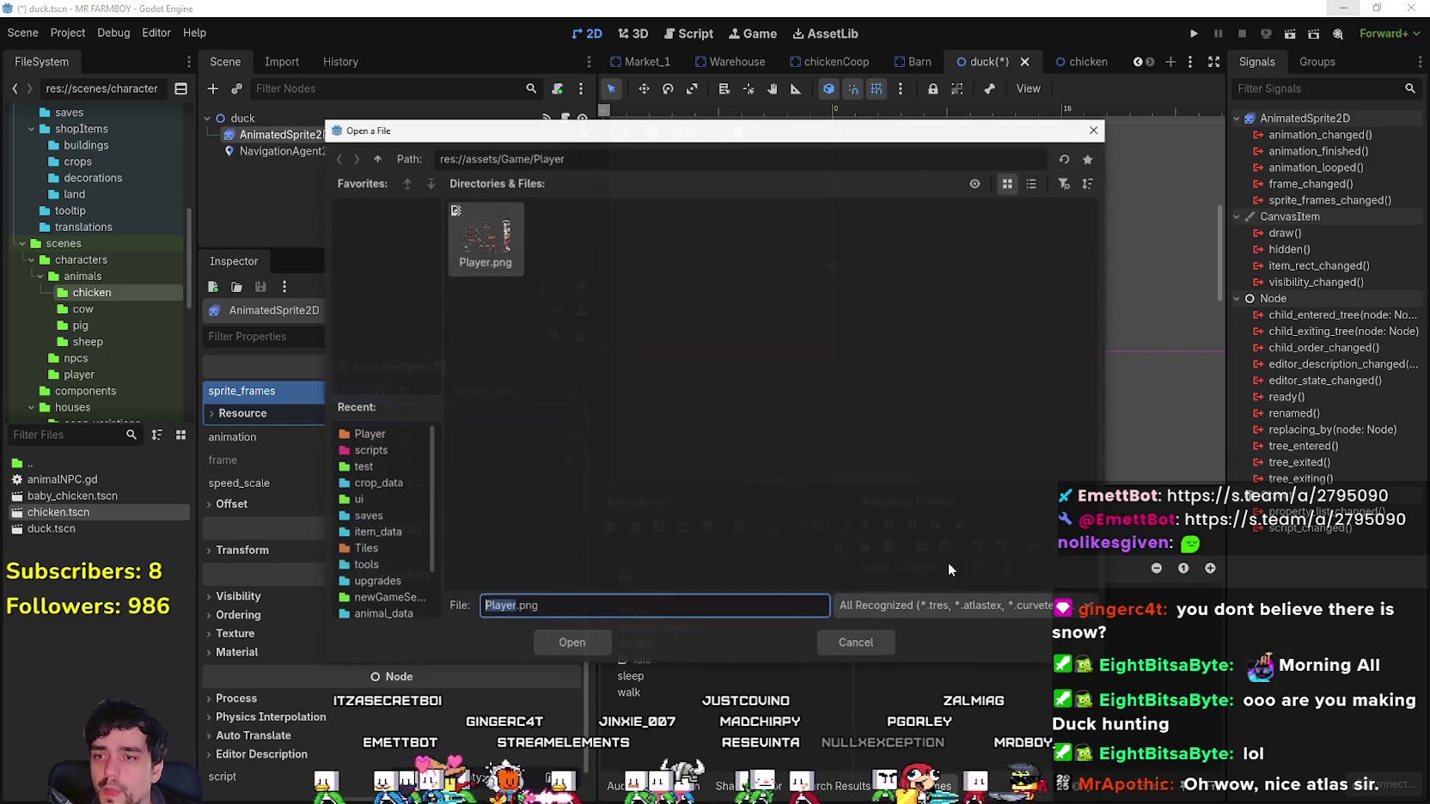
{"action": "double_click", "coordinate": [506, 257]}
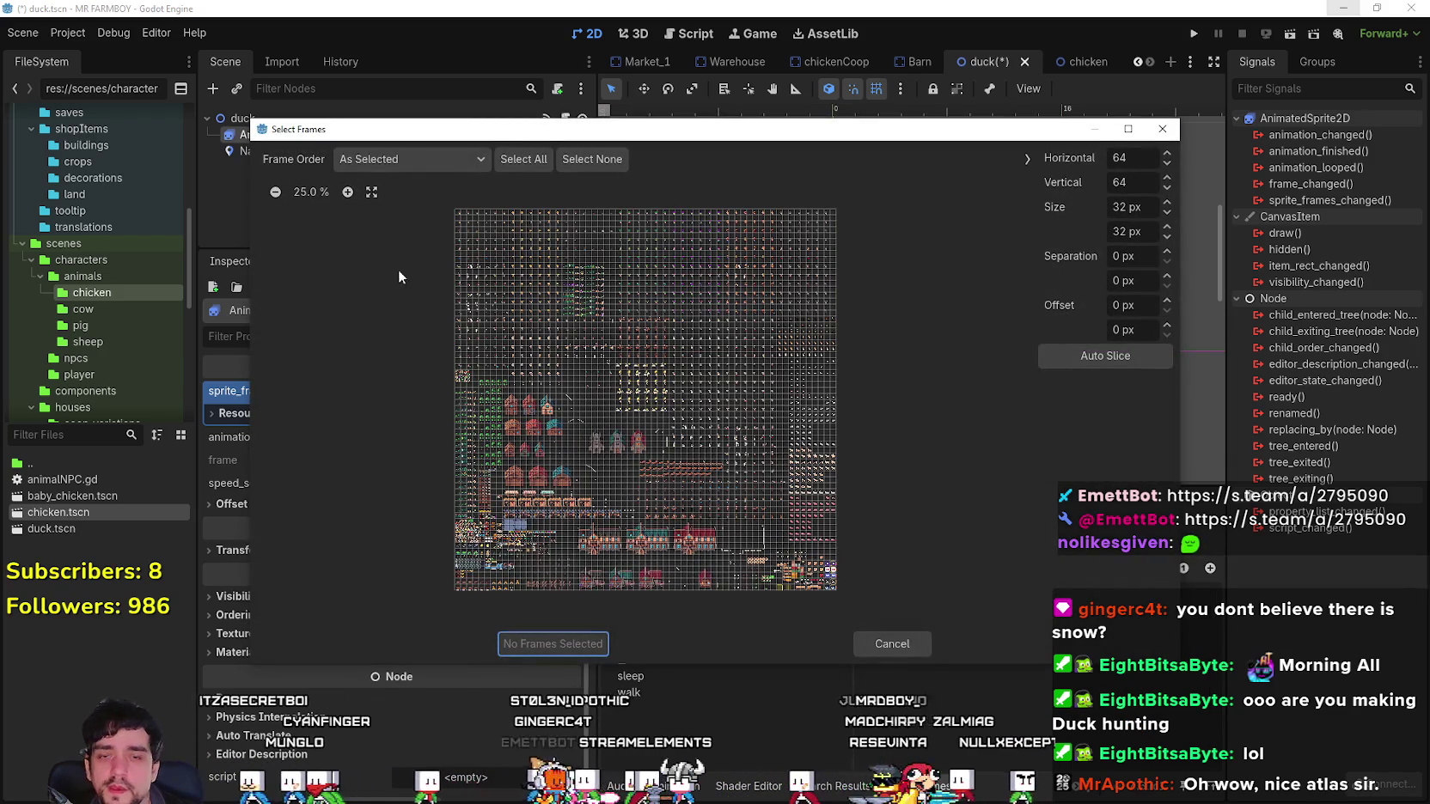
{"action": "left_click", "coordinate": [348, 191]}
{"action": "left_click", "coordinate": [347, 192]}
{"action": "left_click", "coordinate": [348, 192]}
{"action": "left_click", "coordinate": [347, 192]}
{"action": "left_click", "coordinate": [347, 192]}
{"action": "left_click", "coordinate": [347, 192]}
{"action": "left_click", "coordinate": [347, 191]}
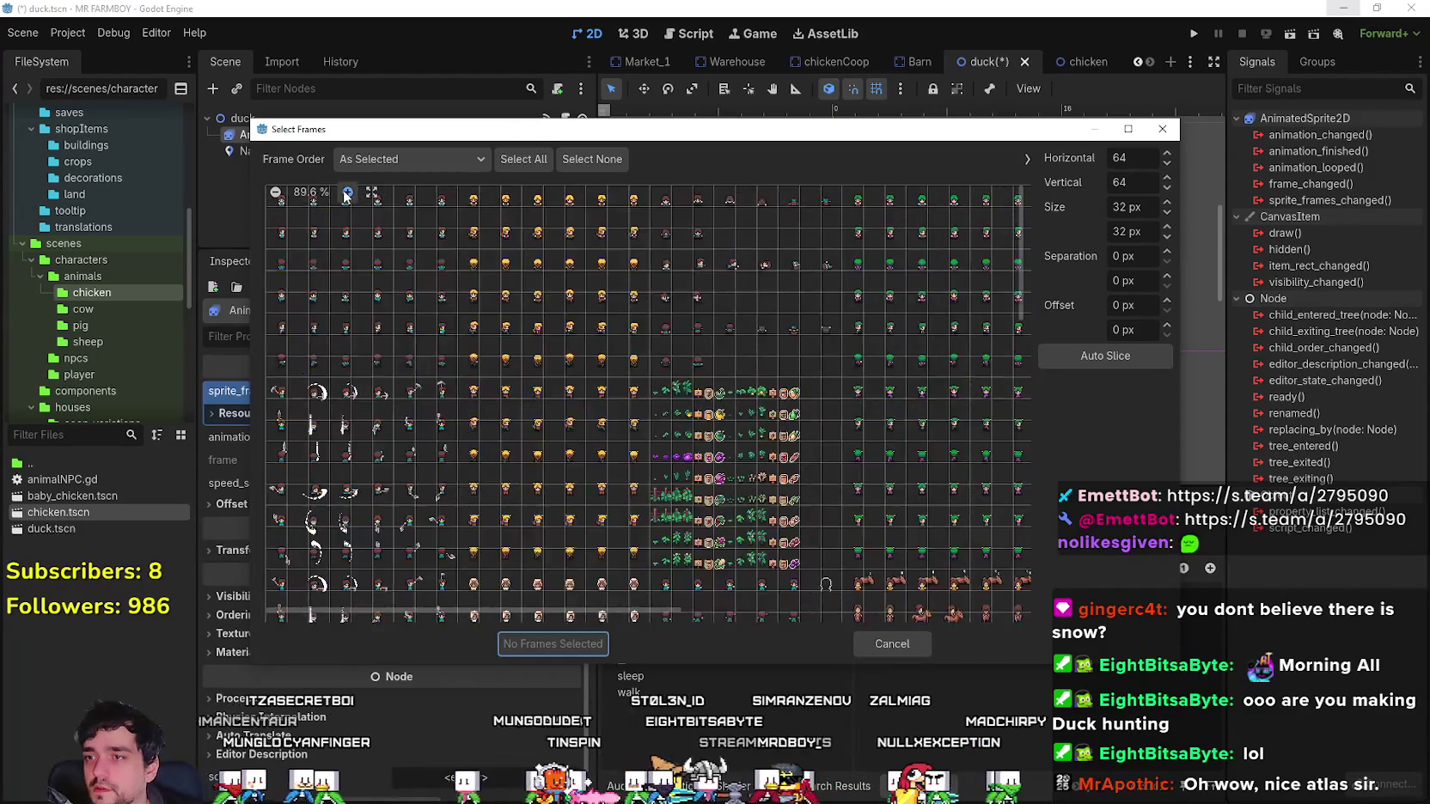
{"action": "left_click", "coordinate": [348, 191]}
{"action": "mouse_move", "coordinate": [481, 610]}
{"action": "left_mouse_down"}
{"action": "mouse_move", "coordinate": [773, 567]}
{"action": "mouse_move", "coordinate": [971, 507]}
{"action": "left_mouse_up"}
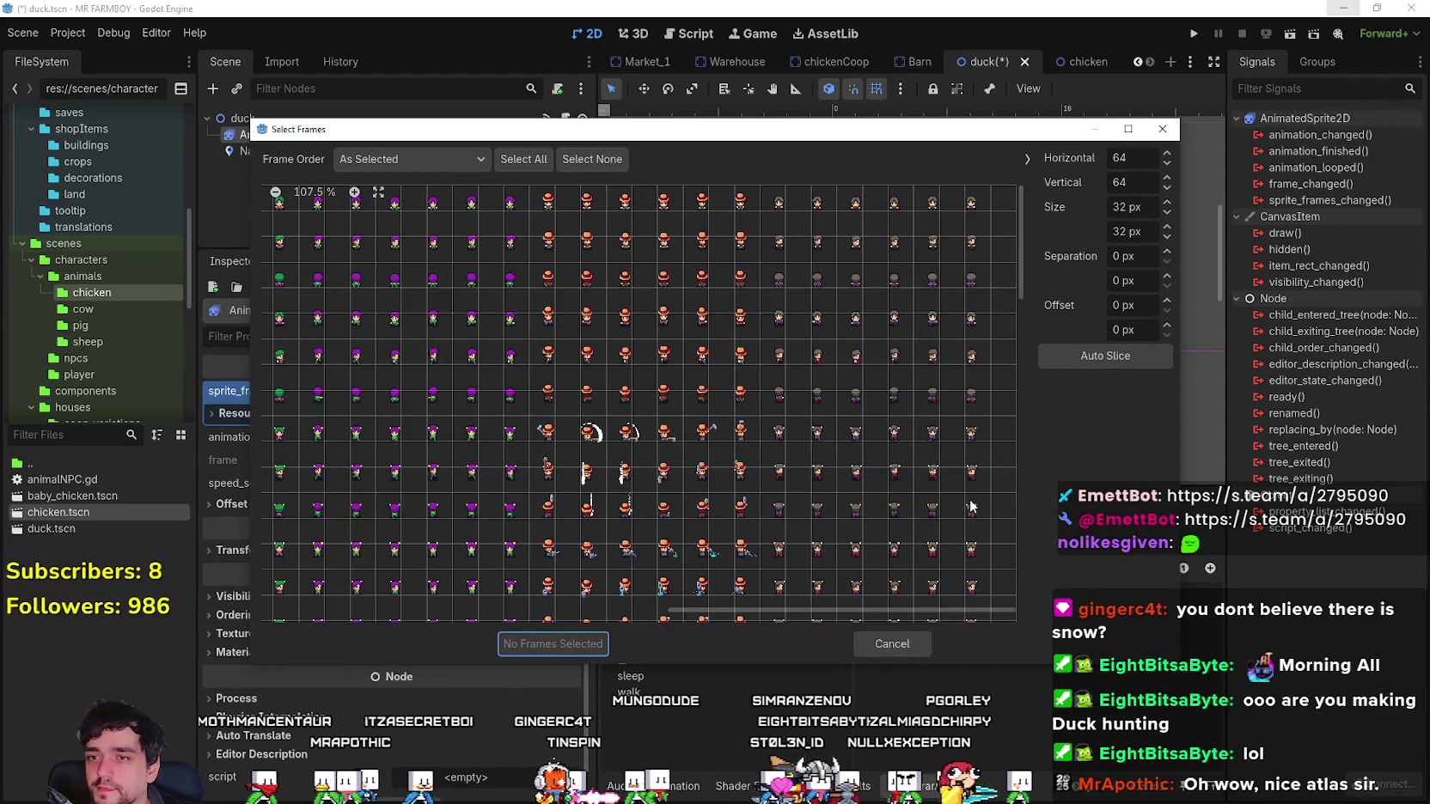
{"action": "mouse_move", "coordinate": [1022, 273]}
{"action": "left_mouse_down"}
{"action": "mouse_move", "coordinate": [1052, 450]}
{"action": "mouse_move", "coordinate": [1041, 438]}
{"action": "left_mouse_up"}
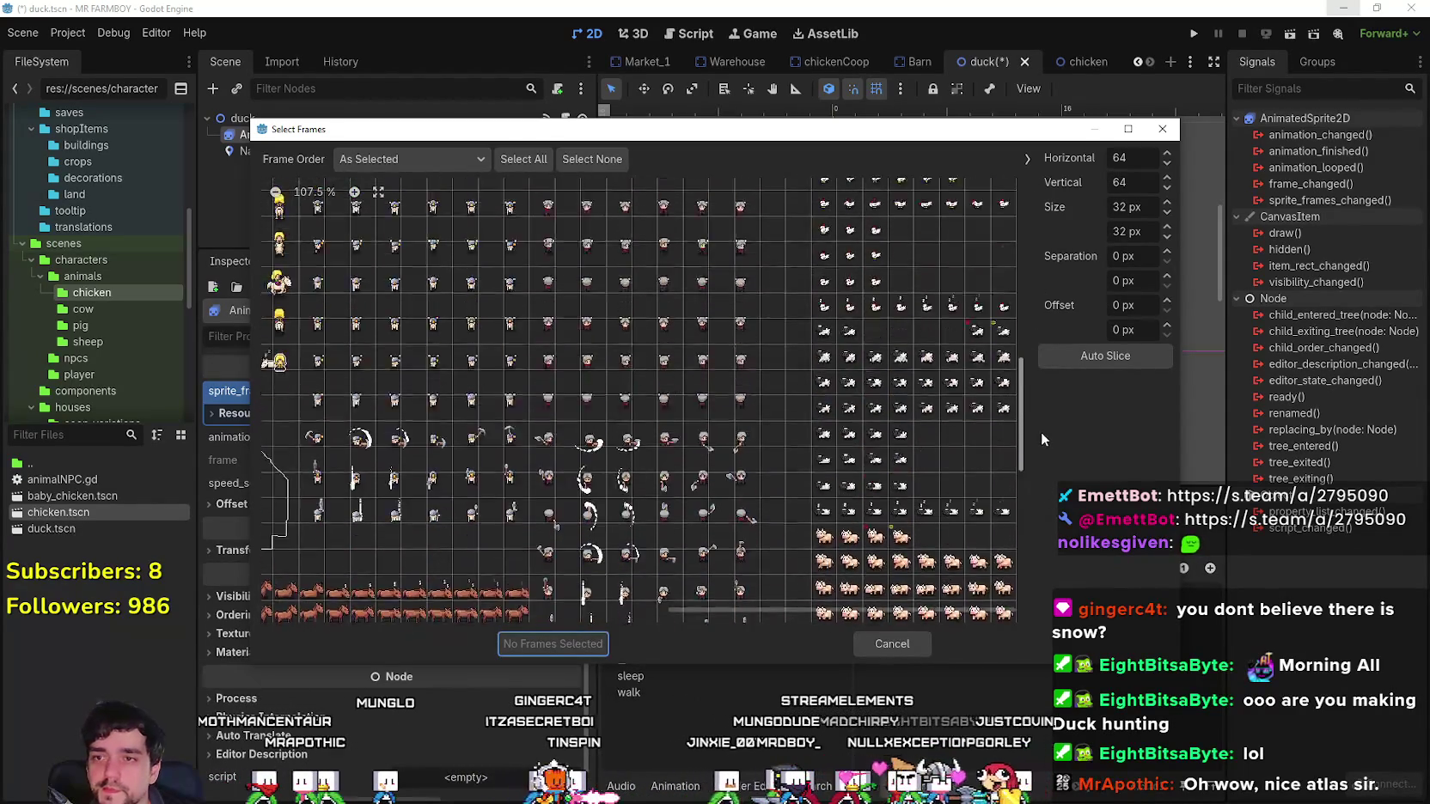
{"action": "scroll", "coordinate": [934, 380], "scroll_direction": "up", "scroll_amount": 10}
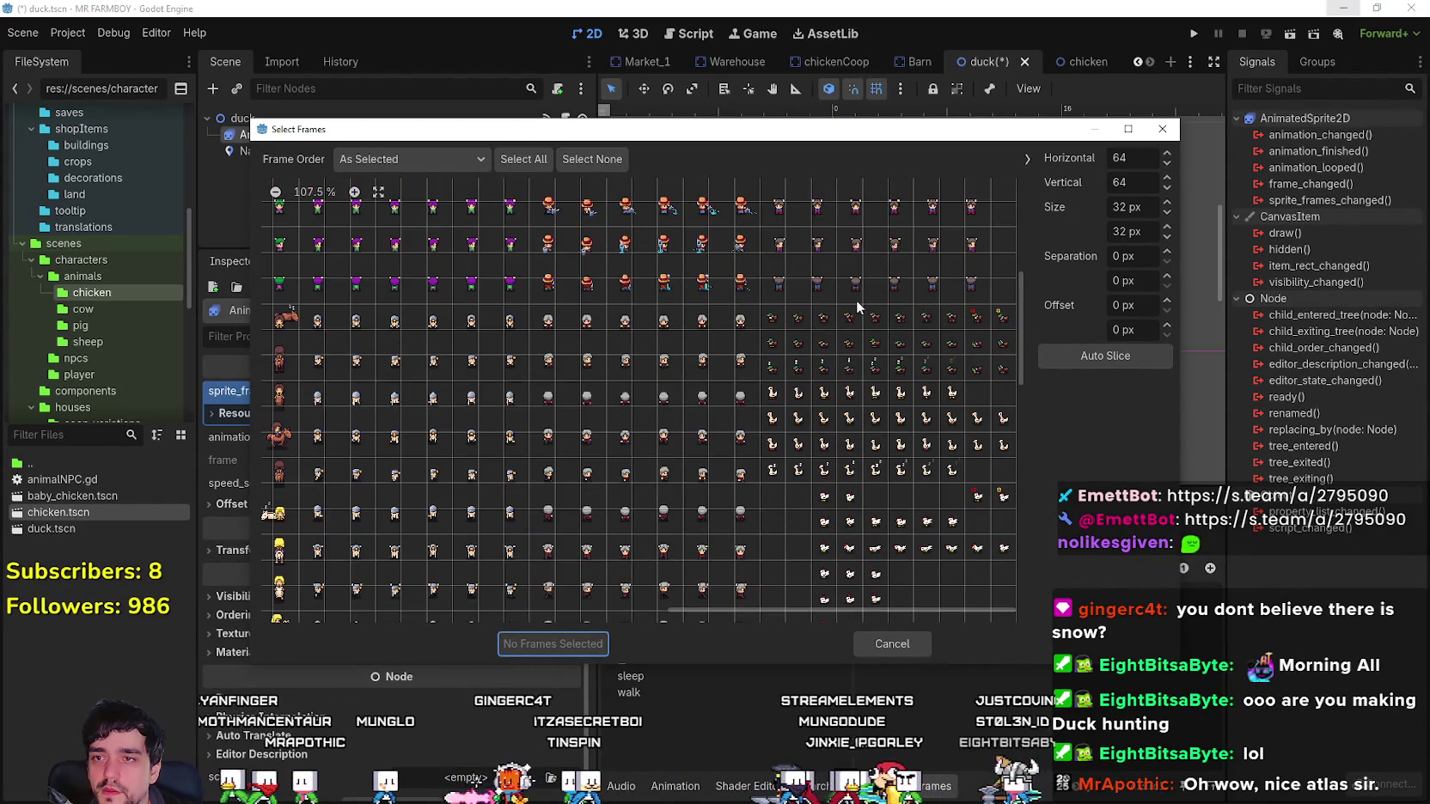
Pick six duck cells, including the head-down ones, and add 6 frames to eat.
{"action": "left_click", "coordinate": [797, 317]}
{"action": "left_click", "coordinate": [977, 341]}
{"action": "left_click", "coordinate": [1003, 341]}
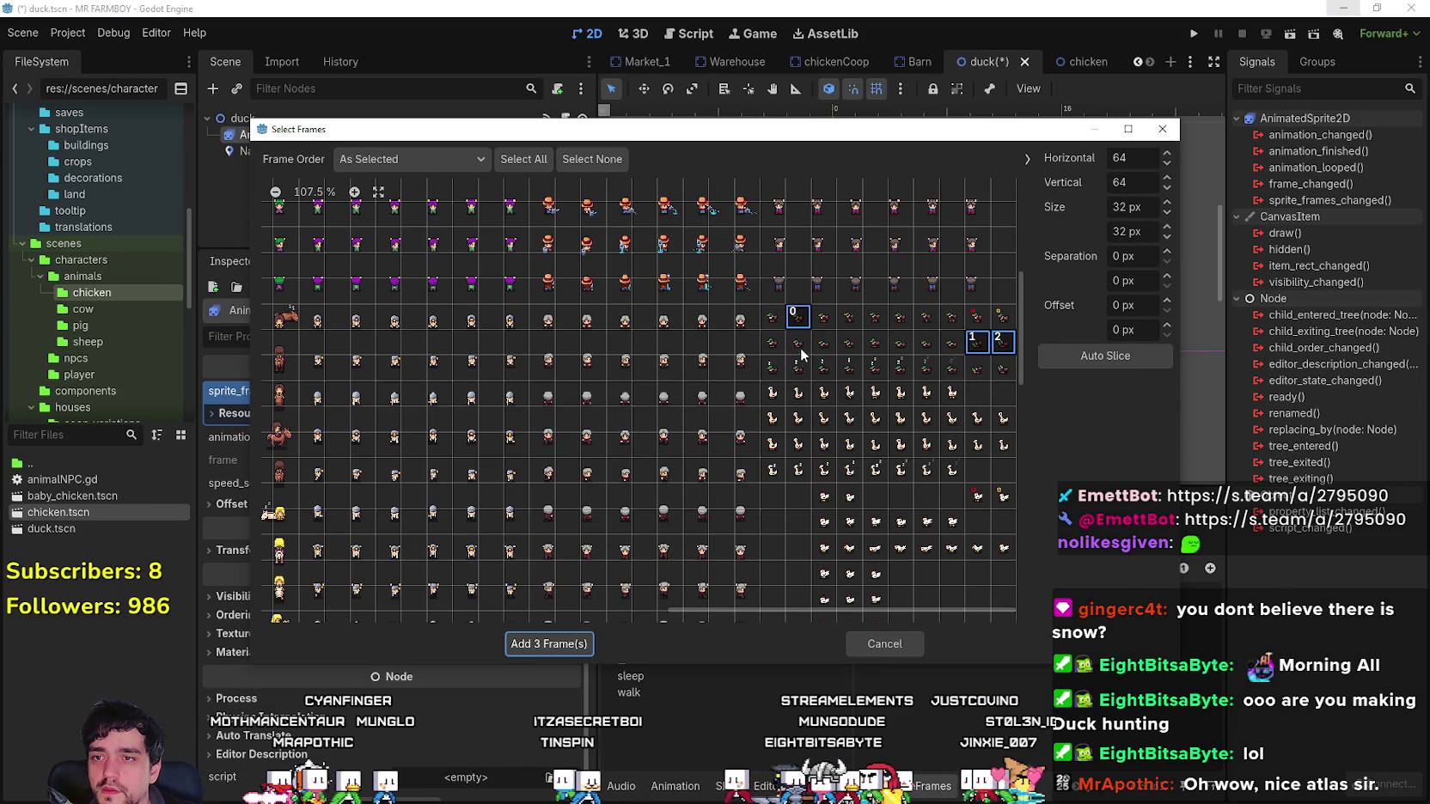
{"action": "left_click", "coordinate": [797, 342]}
{"action": "left_click", "coordinate": [977, 367]}
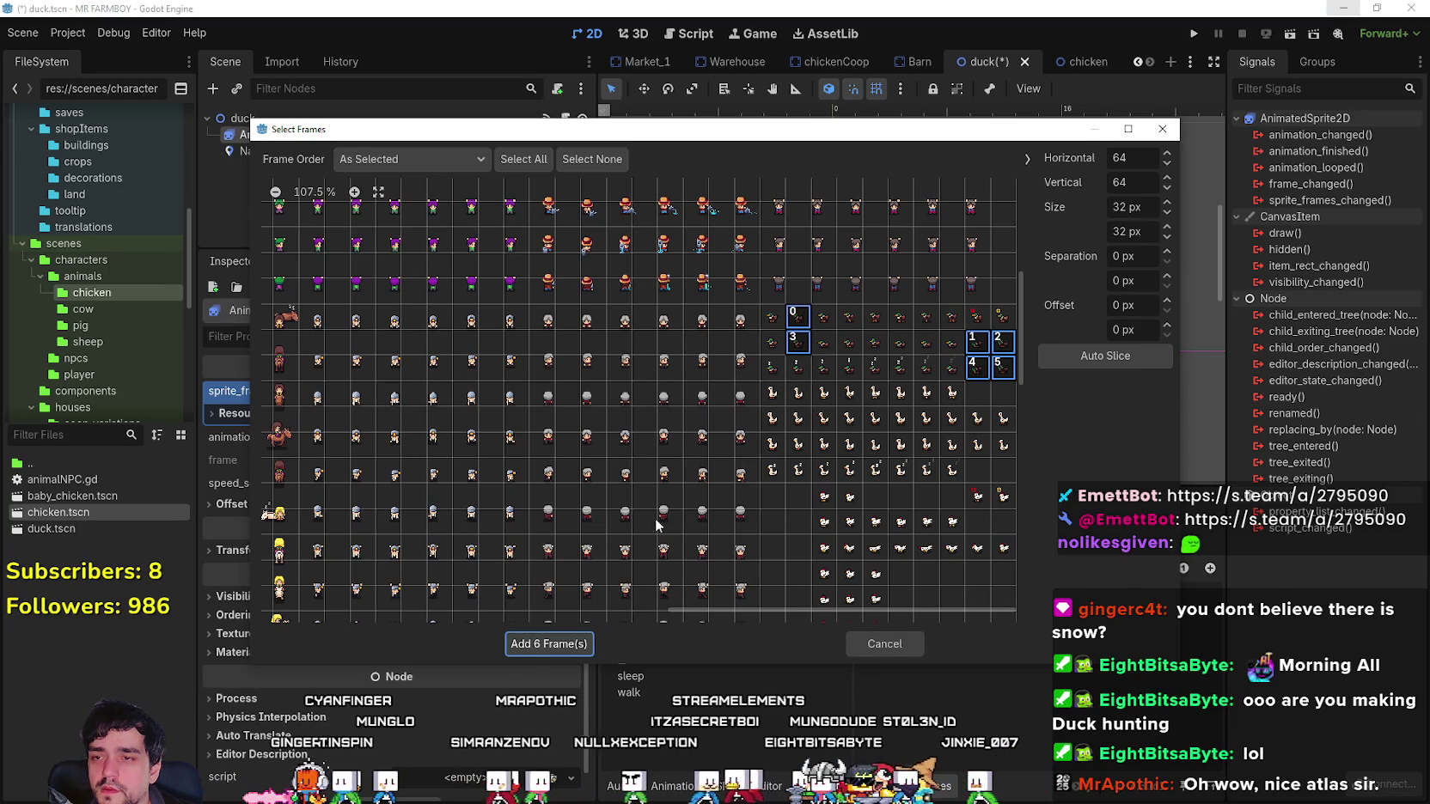
{"action": "left_click", "coordinate": [549, 646]}
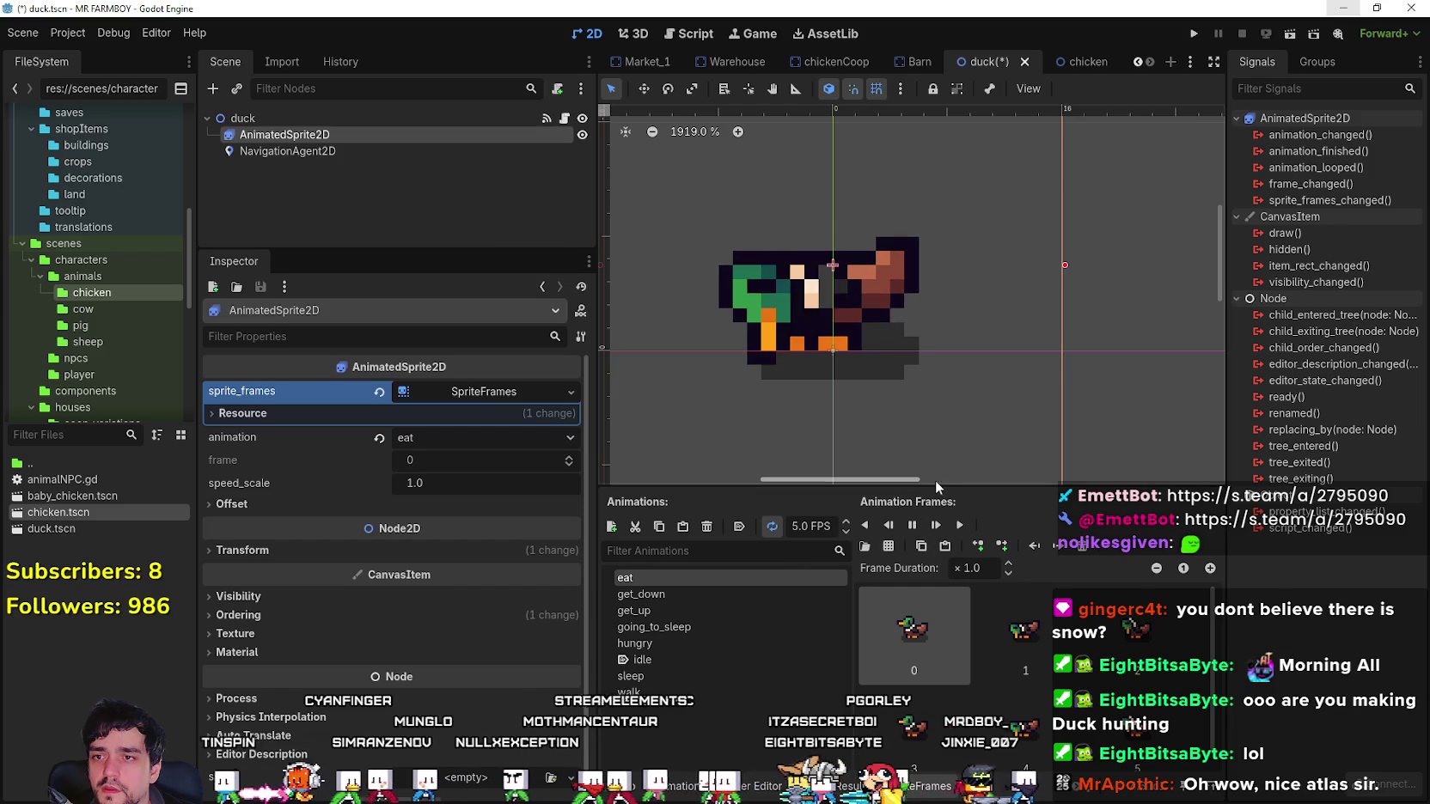
Zoom the viewport out to check the eat animation and save duck.tscn.
{"action": "scroll", "coordinate": [904, 417], "scroll_direction": "down", "scroll_amount": 2}
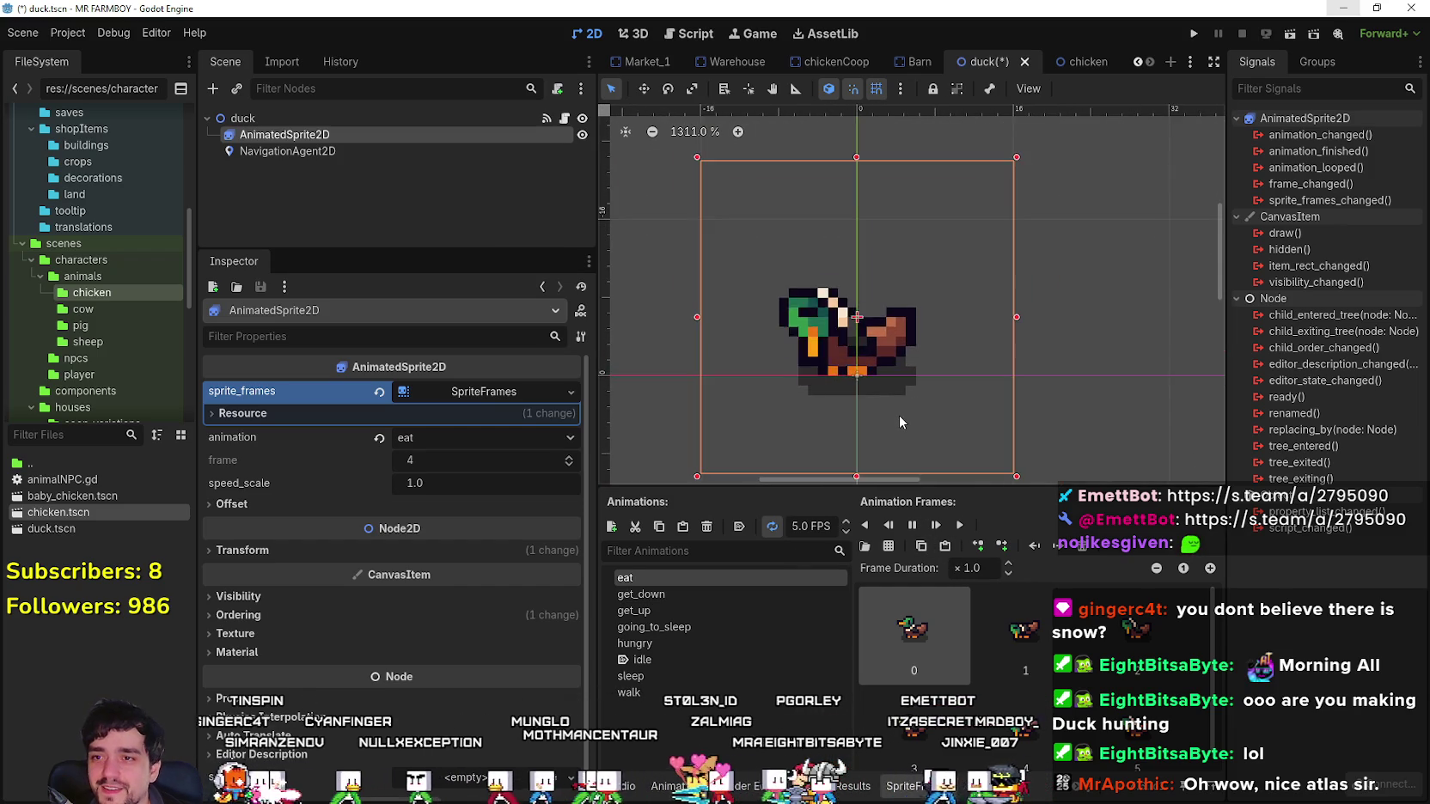
{"action": "scroll", "coordinate": [938, 312], "scroll_direction": "down", "scroll_amount": 2}
{"action": "scroll", "coordinate": [918, 318], "scroll_direction": "down", "scroll_amount": 1}
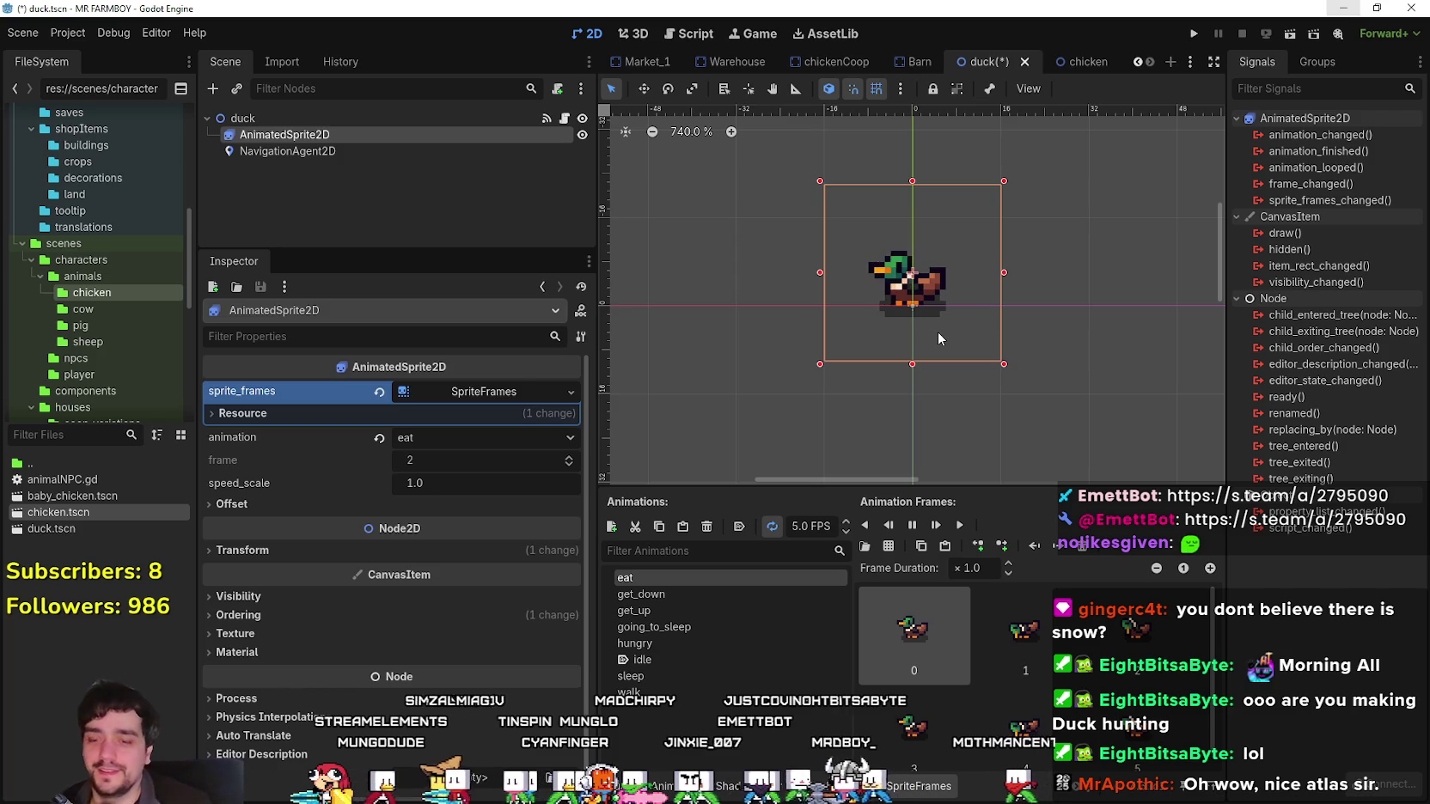
{"action": "key", "text": "ctrl+s"}
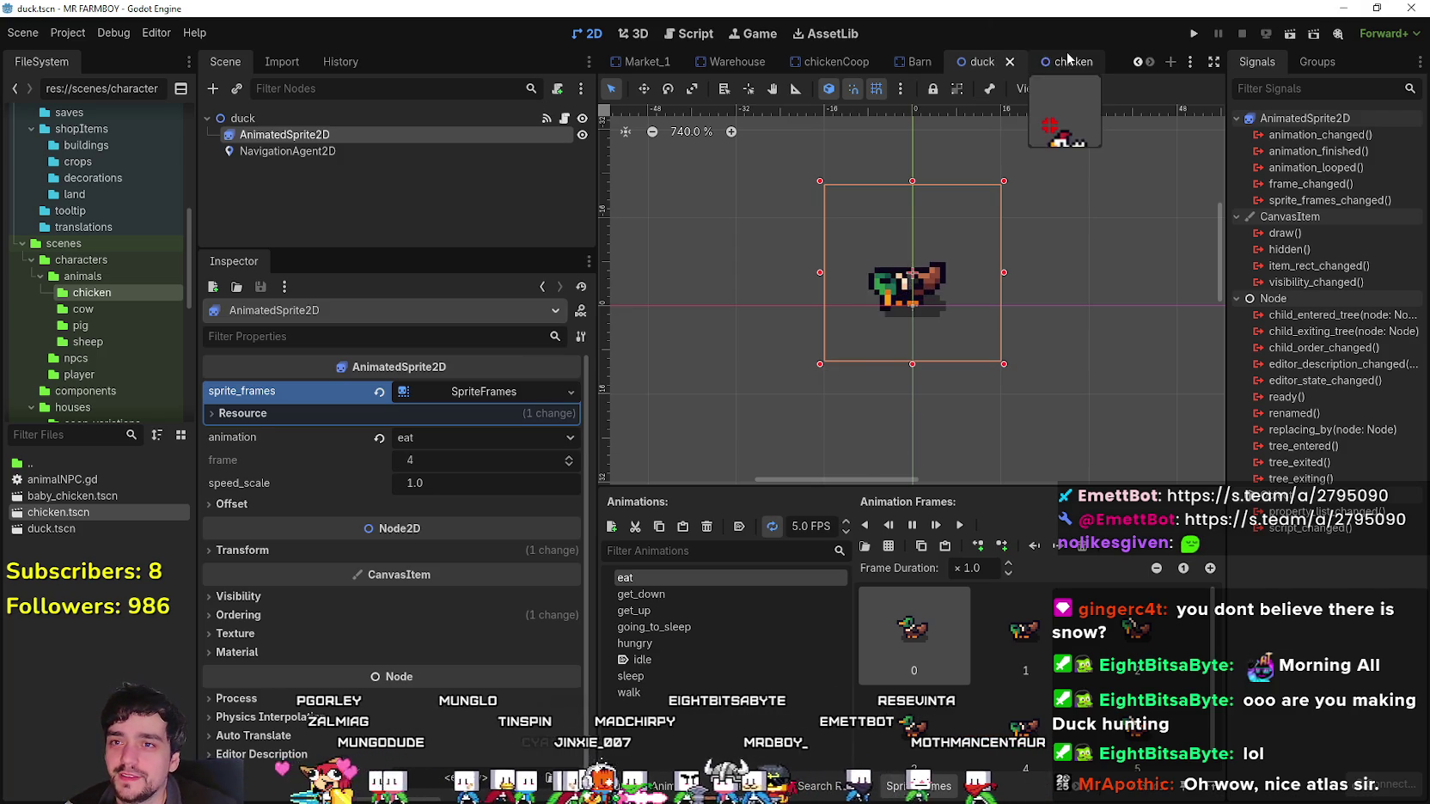
Preview the eat animation in the chicken scene.
{"action": "left_click", "coordinate": [1068, 60]}
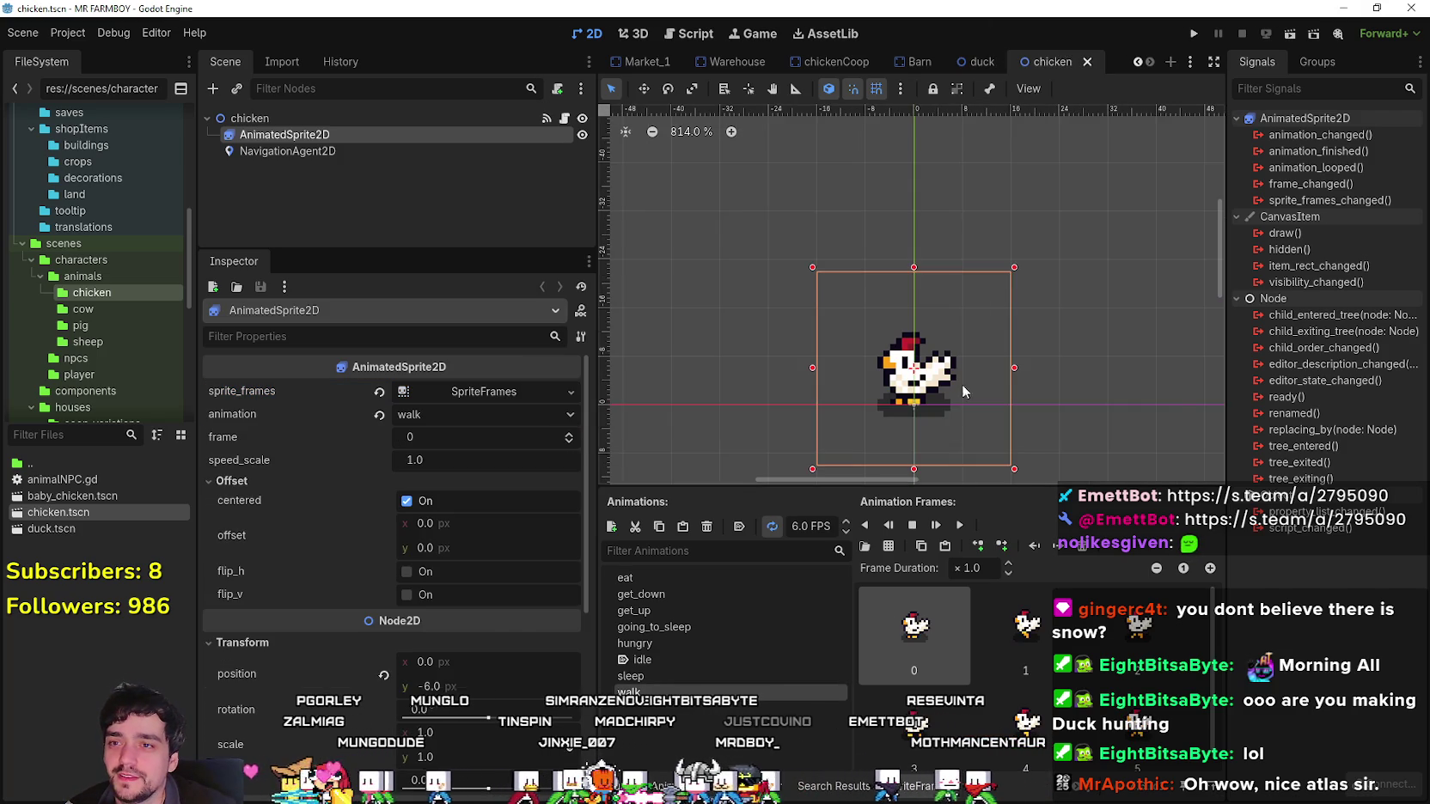
{"action": "left_click", "coordinate": [685, 578]}
{"action": "left_click", "coordinate": [961, 525]}
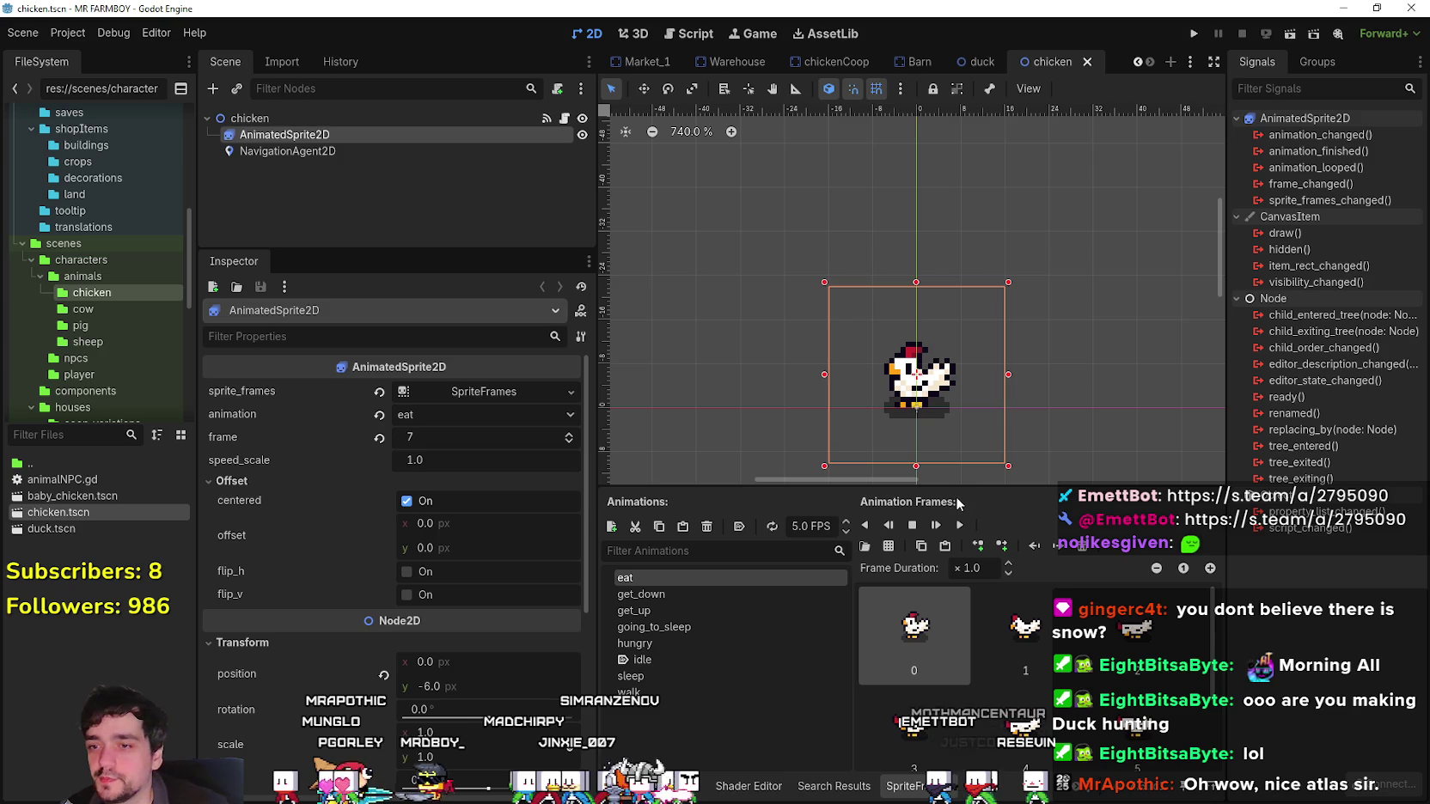
Save duck.tscn from the duck scene tab, then return to Aseprite.
{"action": "left_click", "coordinate": [962, 70]}
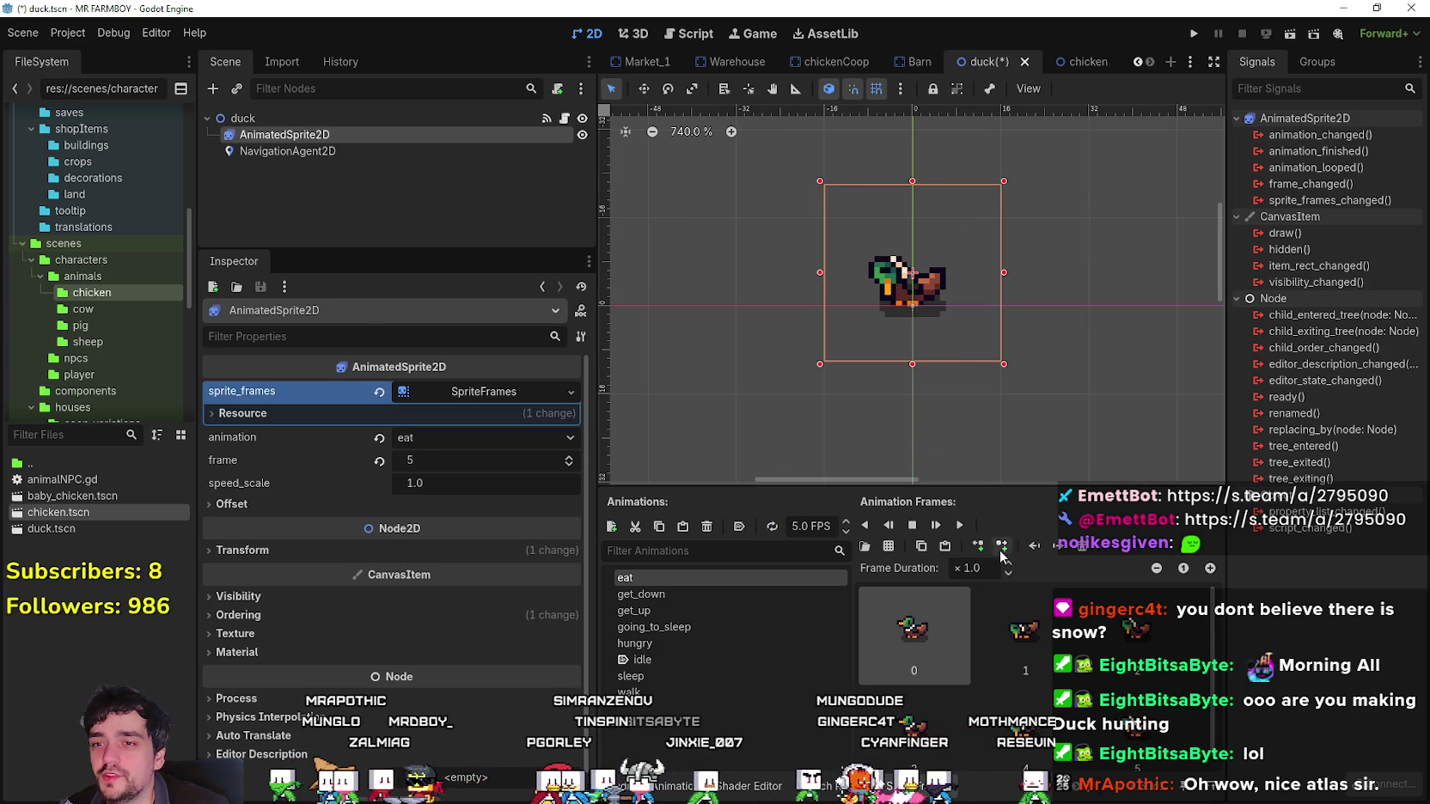
{"action": "key", "text": "ctrl+s"}
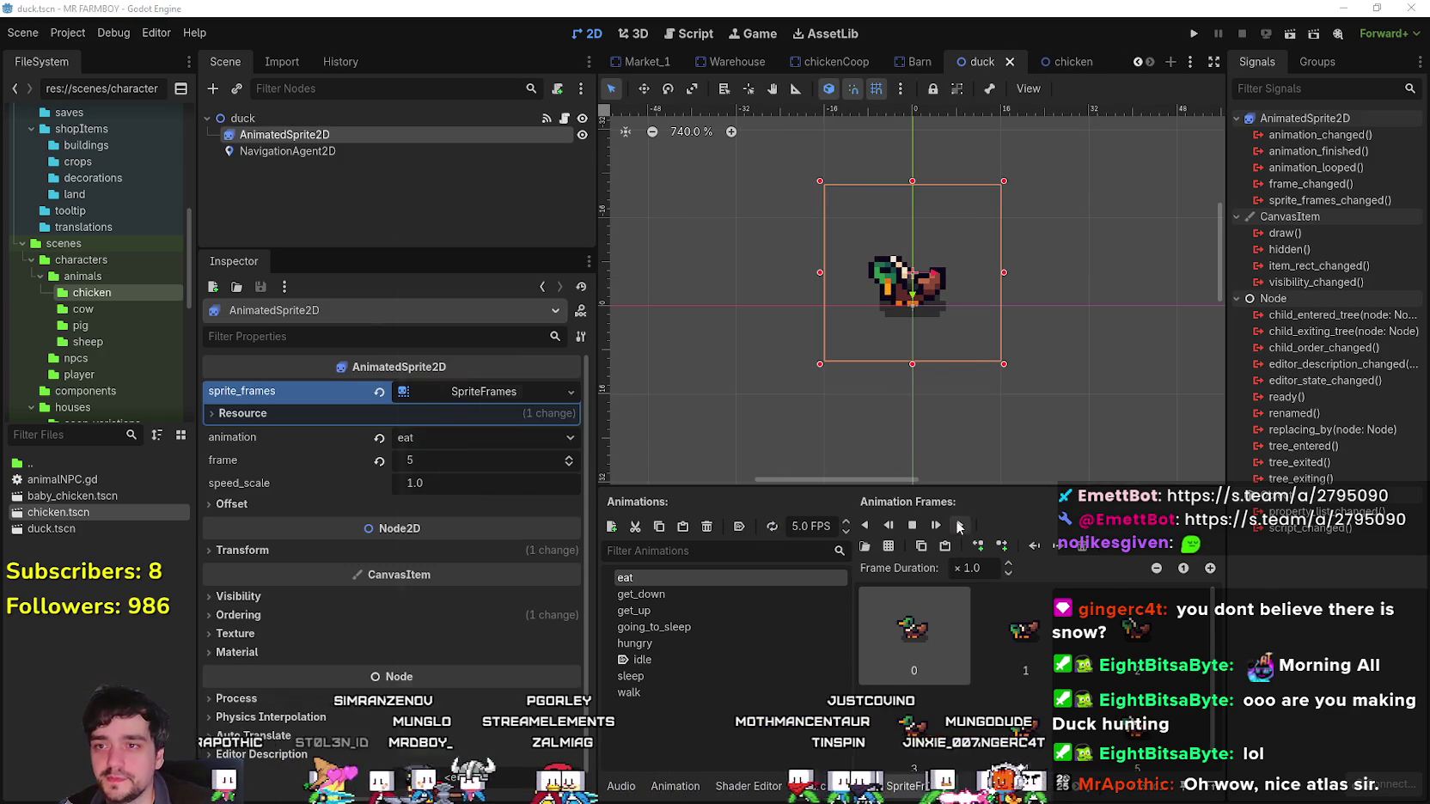
{"action": "key", "text": "alt+Tab"}
Select a block of two goose frames and move it up one row on Player.png.
{"action": "scroll", "coordinate": [808, 440], "scroll_direction": "down", "scroll_amount": 2}
{"action": "scroll", "coordinate": [808, 439], "scroll_direction": "down", "scroll_amount": 1}
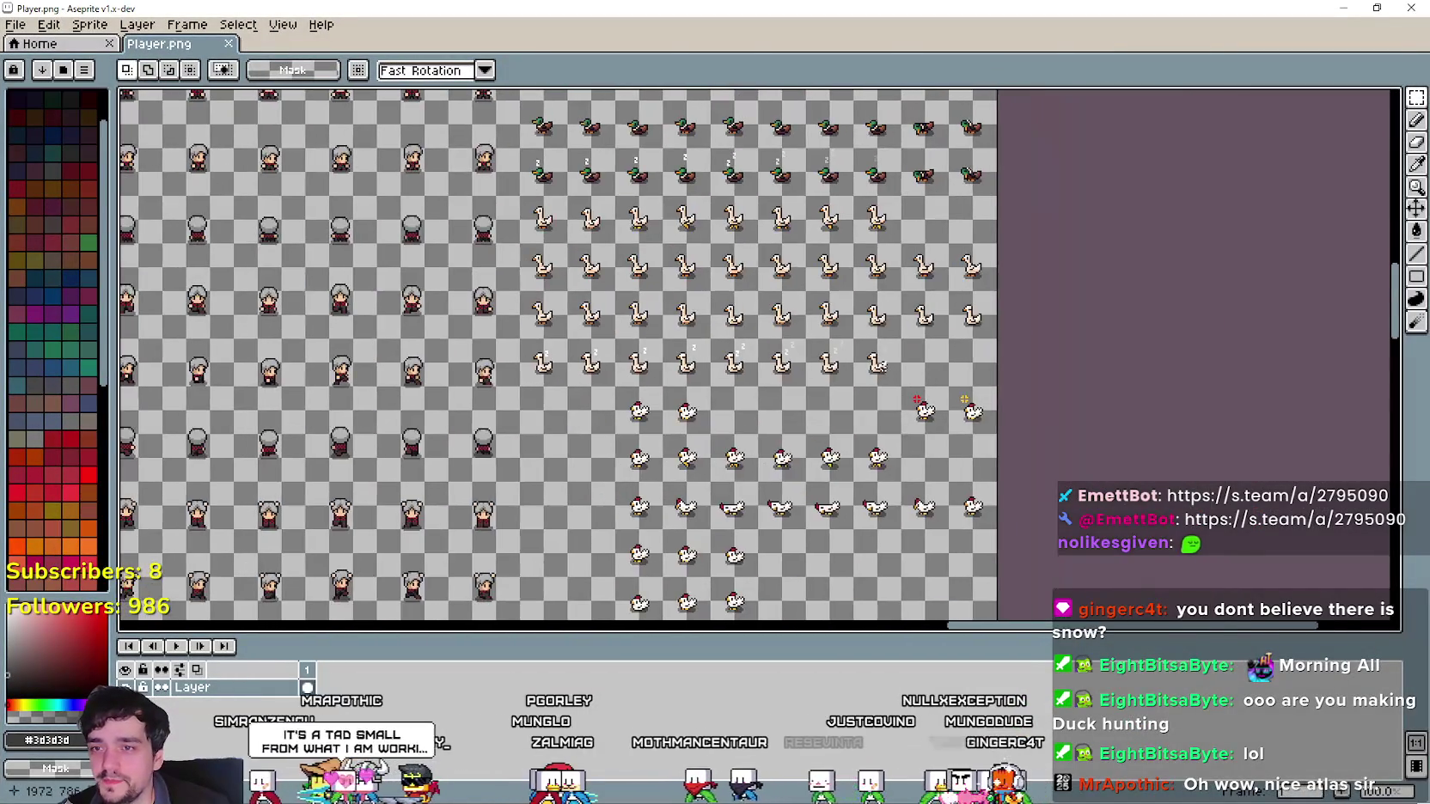
{"action": "scroll", "coordinate": [927, 339], "scroll_direction": "up", "scroll_amount": 2}
{"action": "scroll", "coordinate": [889, 330], "scroll_direction": "down", "scroll_amount": 2}
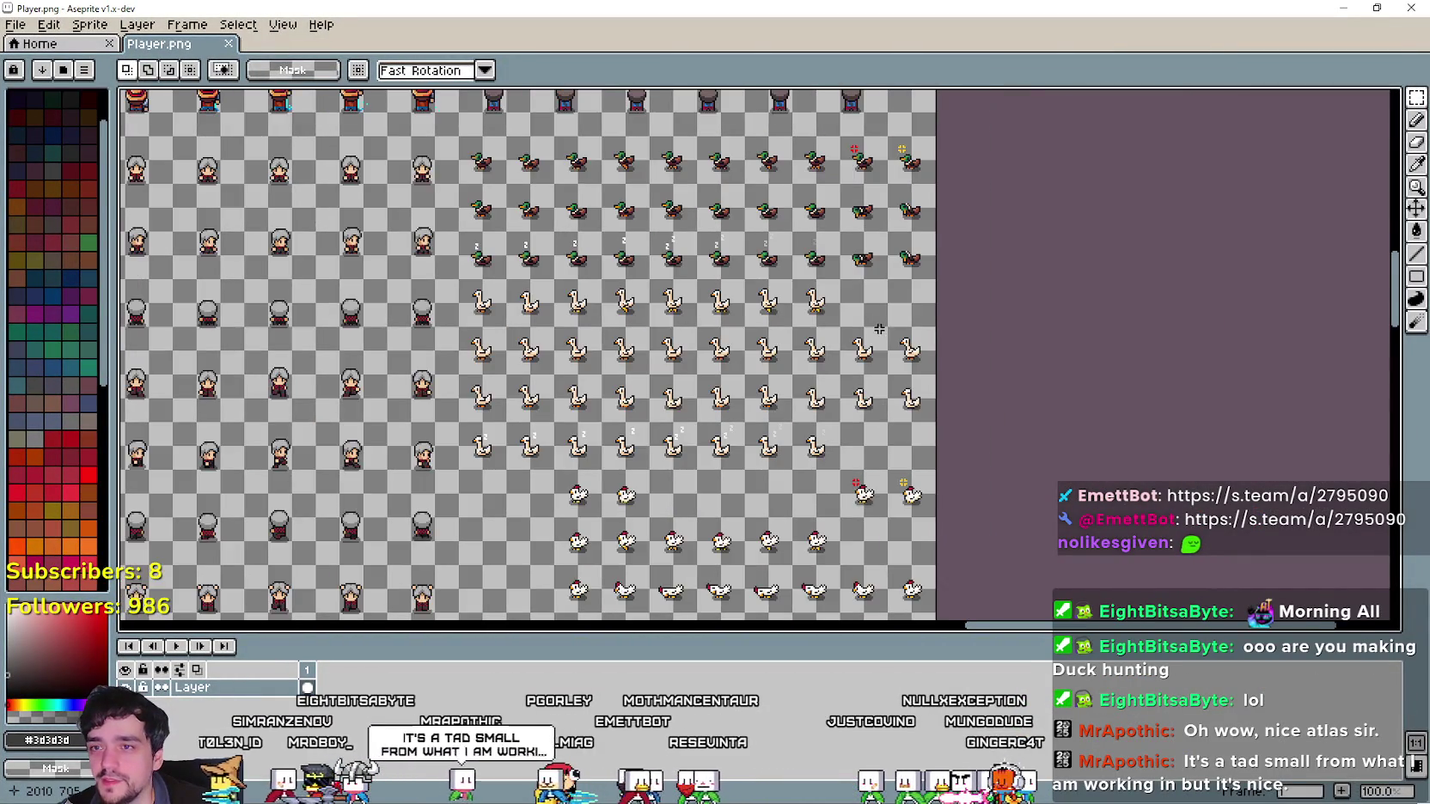
{"action": "scroll", "coordinate": [888, 330], "scroll_direction": "up", "scroll_amount": 1}
{"action": "scroll", "coordinate": [830, 365], "scroll_direction": "down", "scroll_amount": 1}
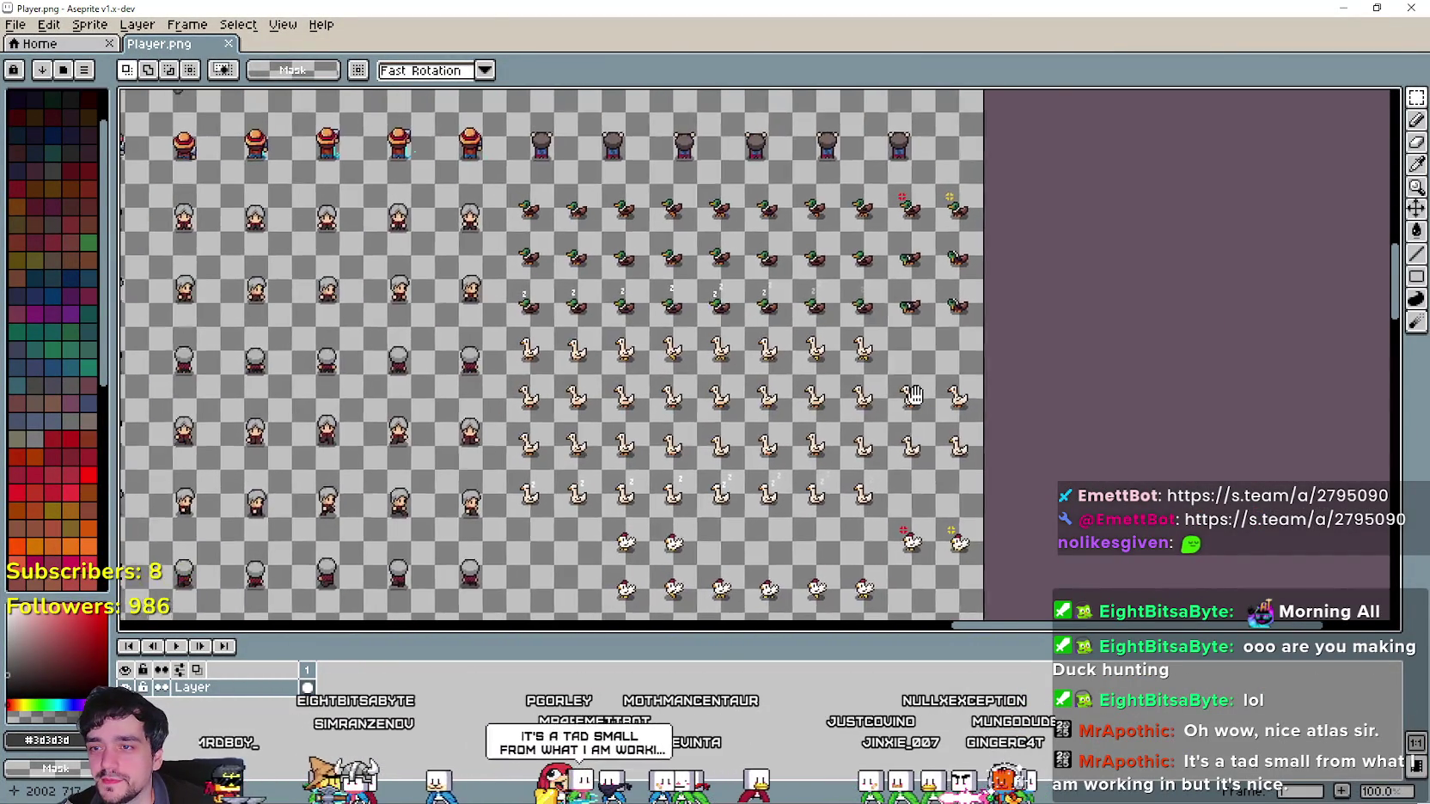
{"action": "scroll", "coordinate": [953, 441], "scroll_direction": "up", "scroll_amount": 2}
{"action": "scroll", "coordinate": [952, 441], "scroll_direction": "down", "scroll_amount": 2}
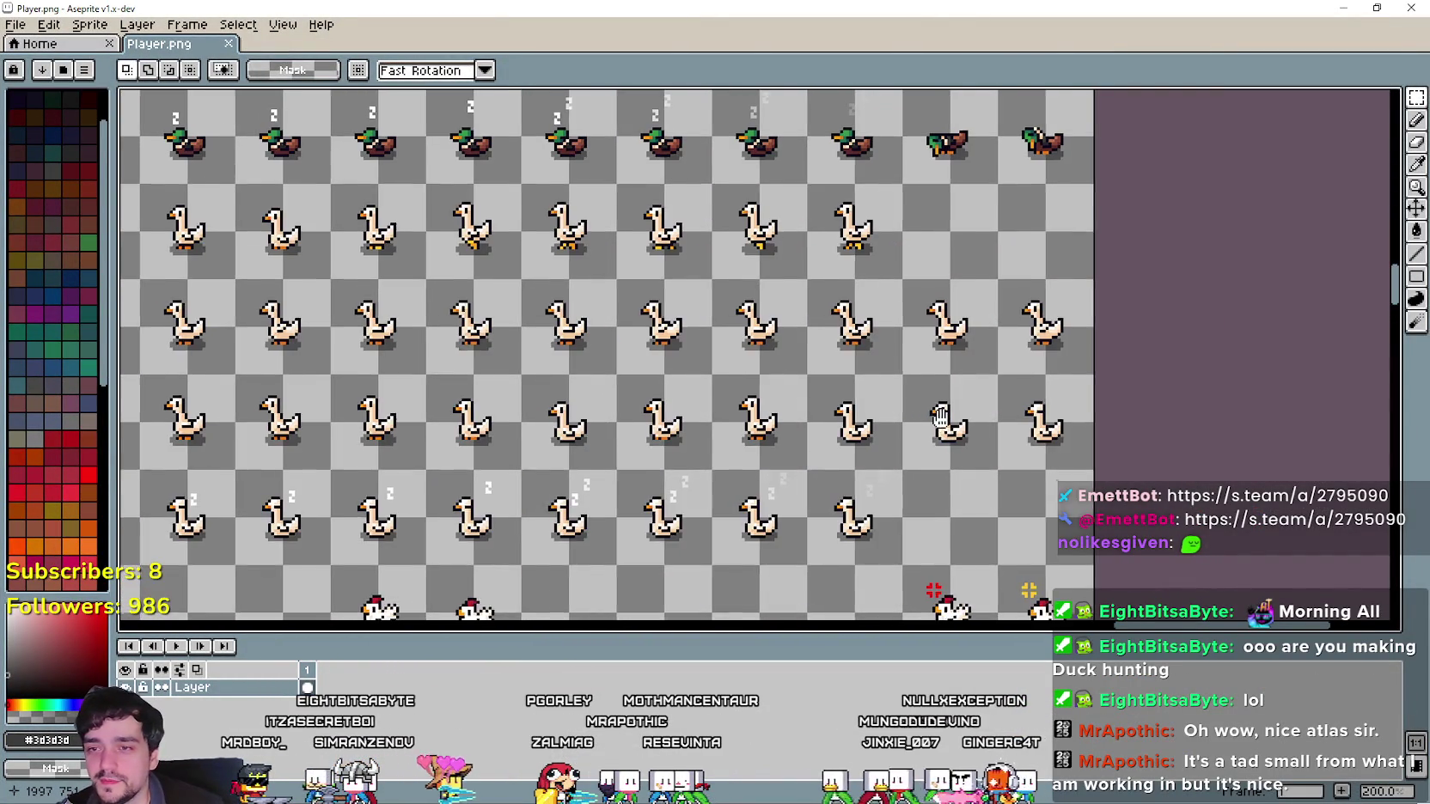
{"action": "scroll", "coordinate": [806, 130], "scroll_direction": "up", "scroll_amount": 2}
{"action": "scroll", "coordinate": [850, 335], "scroll_direction": "up", "scroll_amount": 1}
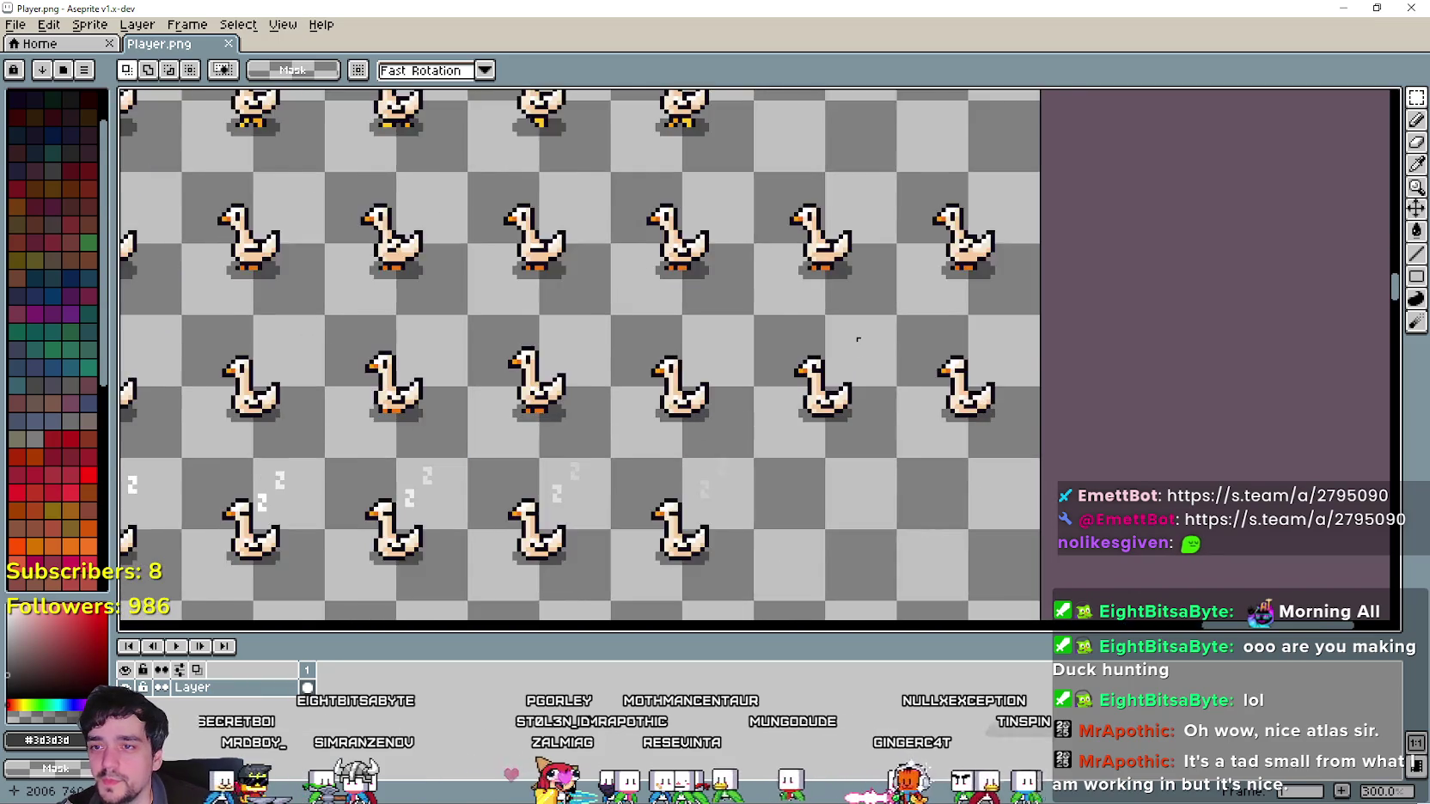
{"action": "scroll", "coordinate": [846, 317], "scroll_direction": "down", "scroll_amount": 3}
{"action": "scroll", "coordinate": [838, 292], "scroll_direction": "up", "scroll_amount": 3}
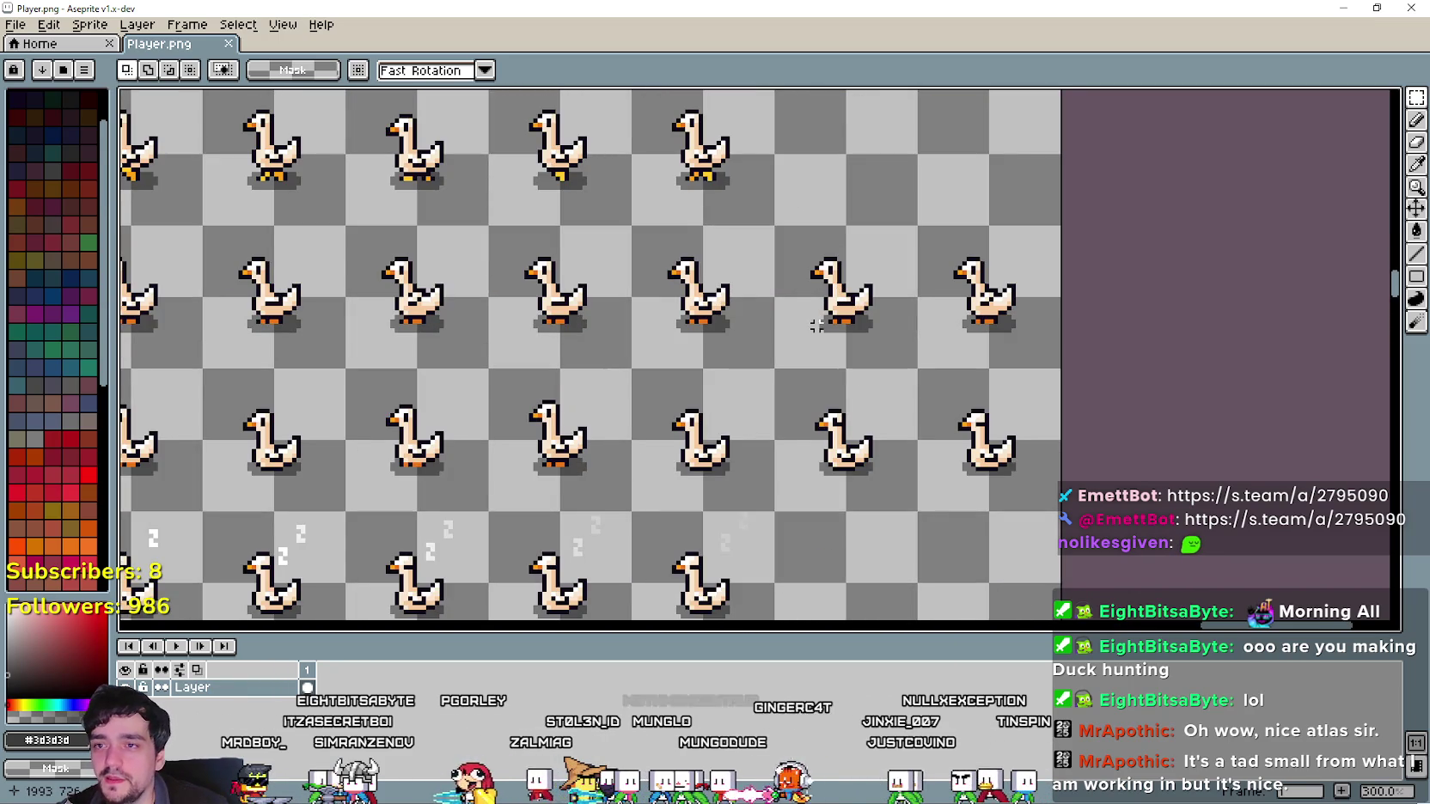
{"action": "left_click_drag", "start_coordinate": [776, 228], "coordinate": [1058, 370]}
{"action": "scroll", "coordinate": [916, 310], "scroll_direction": "down", "scroll_amount": 4}
{"action": "scroll", "coordinate": [920, 391], "scroll_direction": "up", "scroll_amount": 2}
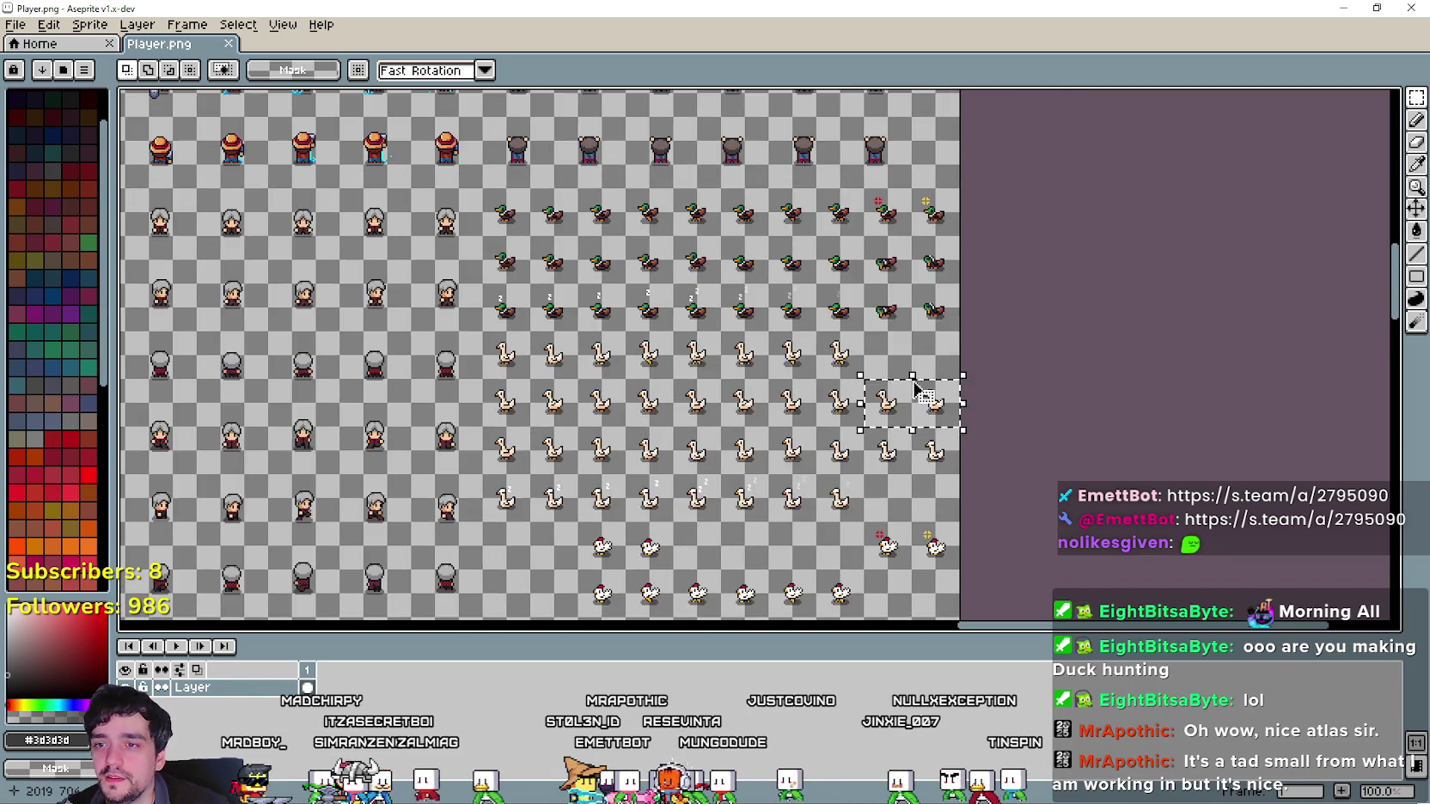
{"action": "scroll", "coordinate": [921, 393], "scroll_direction": "up", "scroll_amount": 2}
{"action": "scroll", "coordinate": [867, 408], "scroll_direction": "down", "scroll_amount": 3}
{"action": "scroll", "coordinate": [825, 361], "scroll_direction": "up", "scroll_amount": 1}
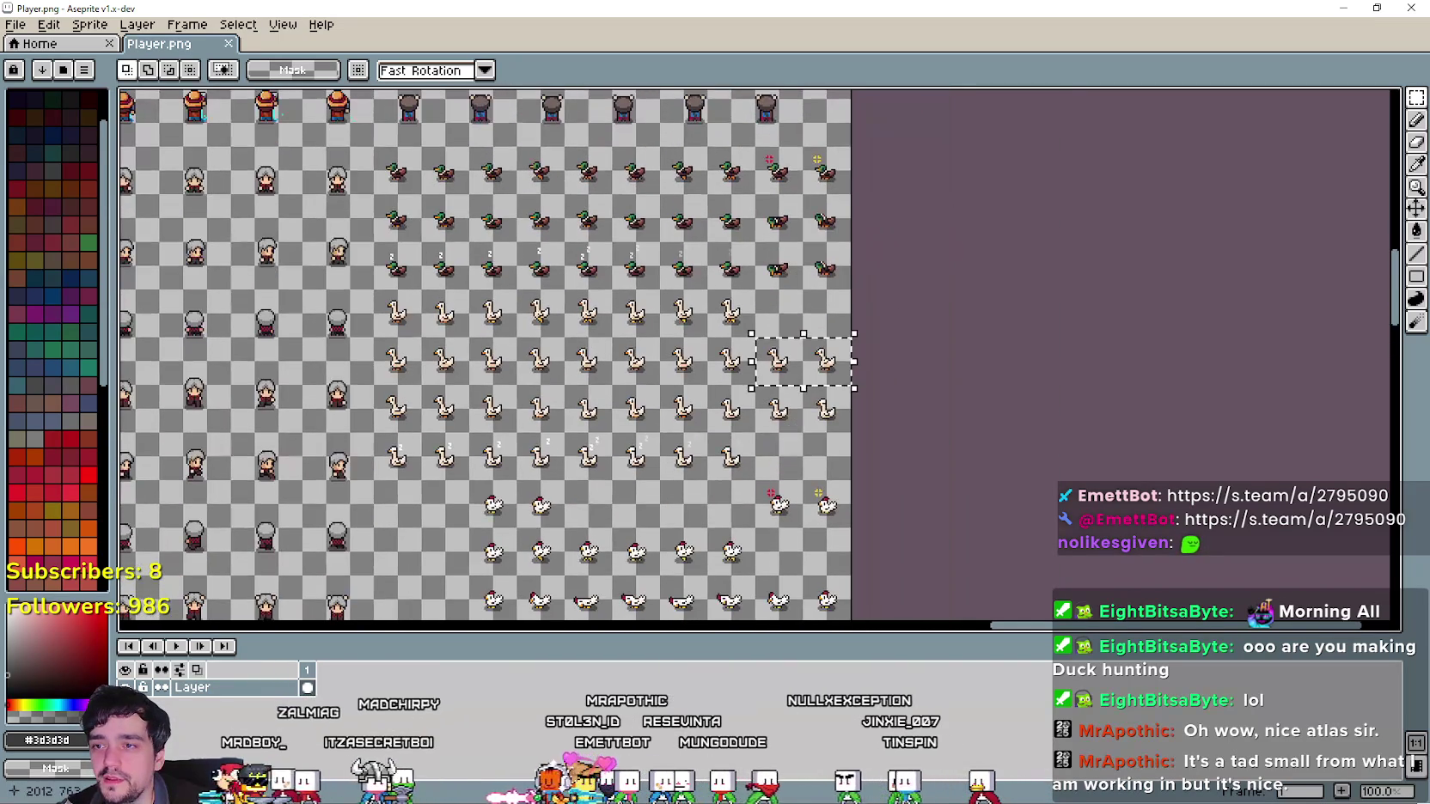
{"action": "scroll", "coordinate": [771, 313], "scroll_direction": "up", "scroll_amount": 2}
{"action": "left_click_drag", "start_coordinate": [855, 440], "coordinate": [855, 311]}
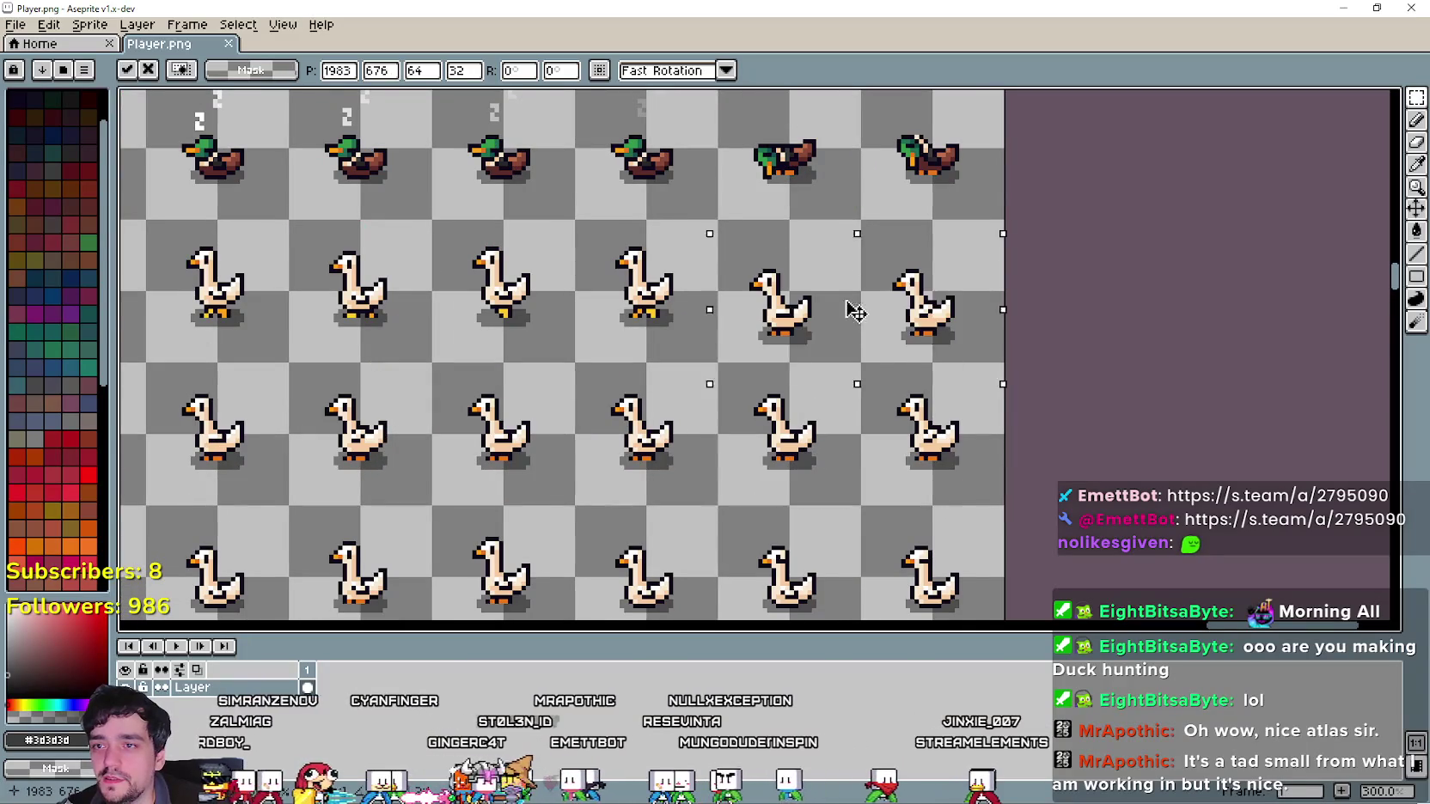
{"action": "key", "text": "Return"}
Reposition a second pair of goose frames into the empty end slots of the top goose row.
{"action": "scroll", "coordinate": [827, 378], "scroll_direction": "down", "scroll_amount": 2}
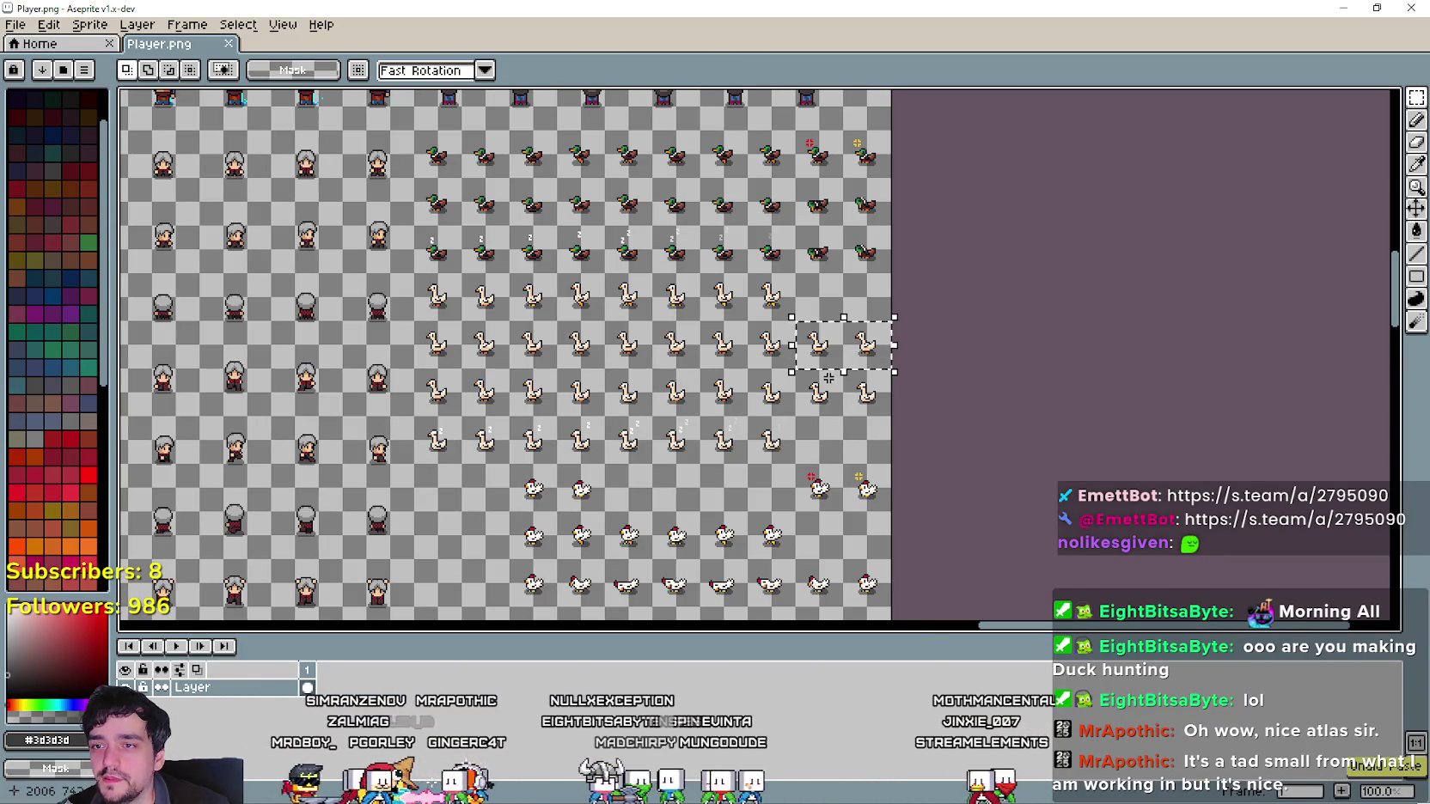
{"action": "left_click", "coordinate": [828, 378]}
{"action": "left_click_drag", "start_coordinate": [434, 283], "coordinate": [853, 331]}
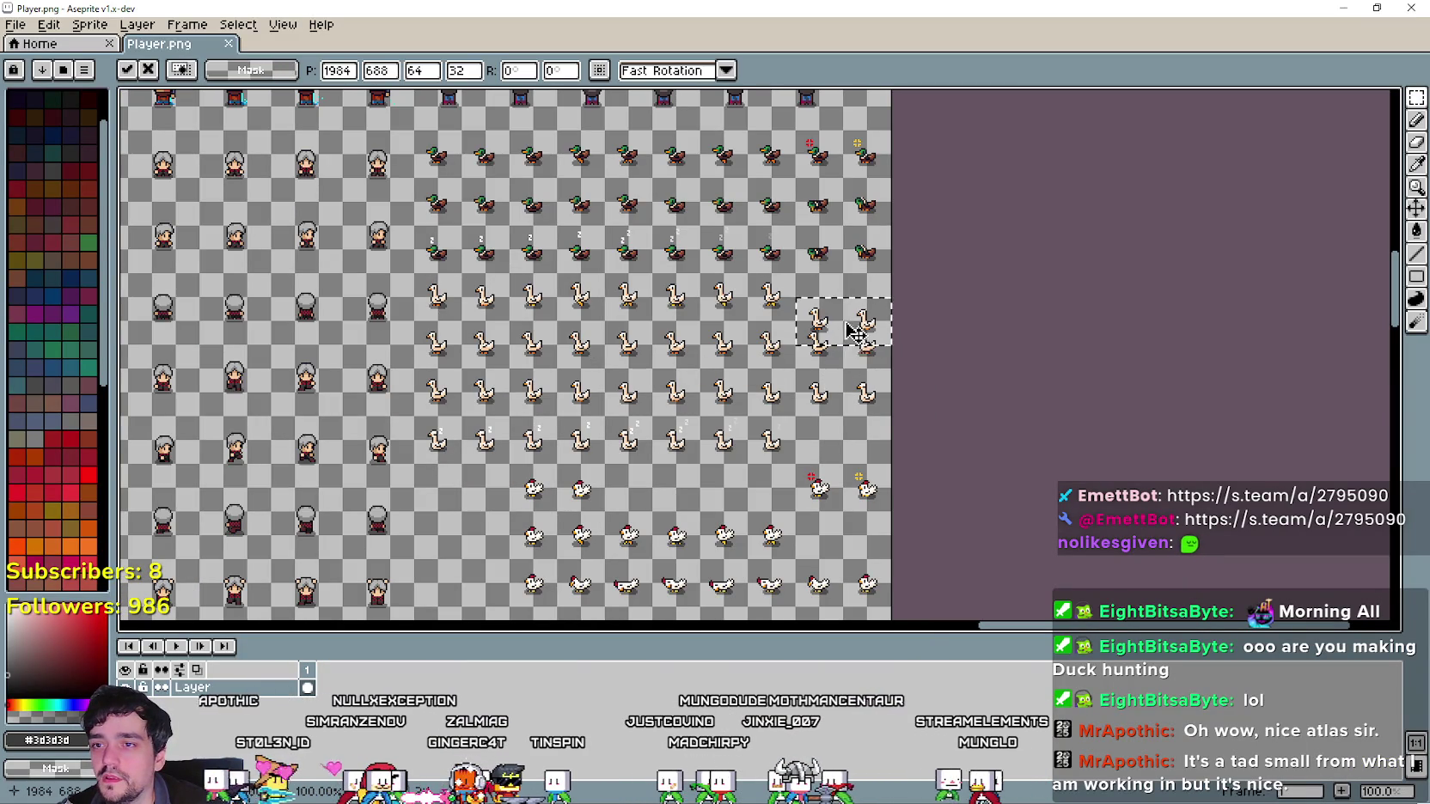
{"action": "key", "text": "Return"}
{"action": "scroll", "coordinate": [840, 384], "scroll_direction": "up", "scroll_amount": 2}
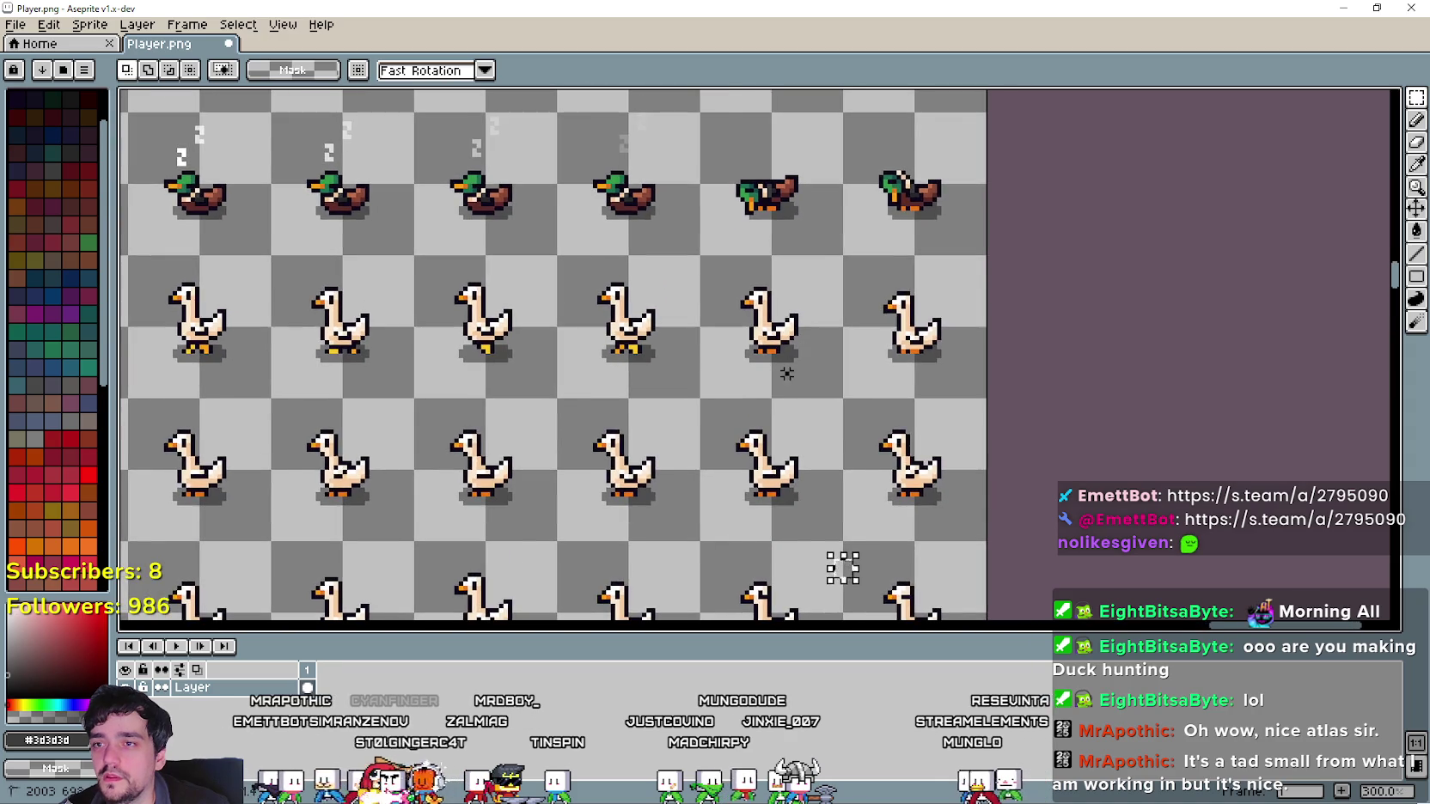
{"action": "scroll", "coordinate": [786, 373], "scroll_direction": "down", "scroll_amount": 4}
{"action": "scroll", "coordinate": [937, 367], "scroll_direction": "up", "scroll_amount": 2}
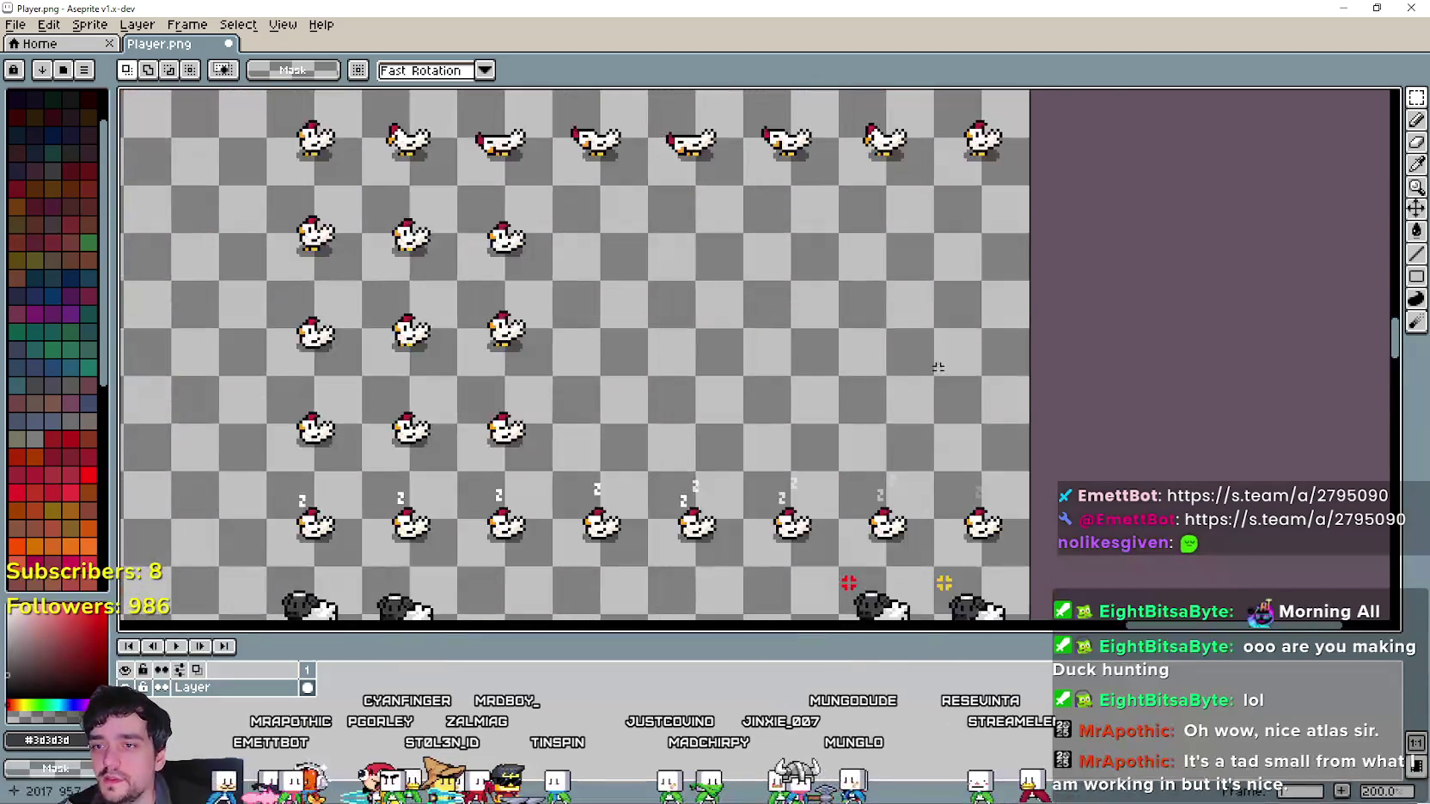
{"action": "scroll", "coordinate": [937, 367], "scroll_direction": "down", "scroll_amount": 2}
{"action": "scroll", "coordinate": [860, 343], "scroll_direction": "up", "scroll_amount": 3}
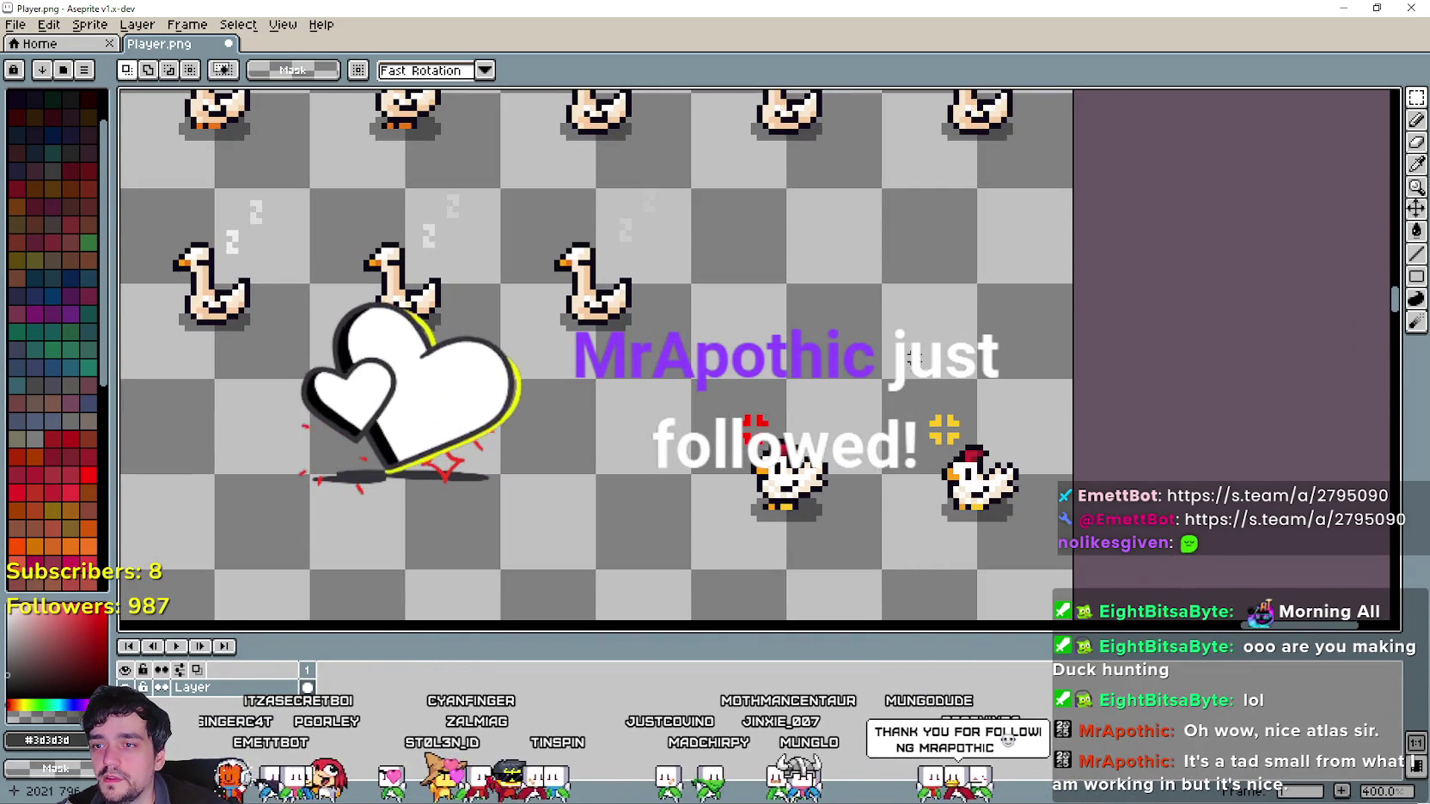
Place the red crosshair icon above a goose frame.
{"action": "scroll", "coordinate": [913, 357], "scroll_direction": "down", "scroll_amount": 2}
{"action": "scroll", "coordinate": [816, 340], "scroll_direction": "up", "scroll_amount": 3}
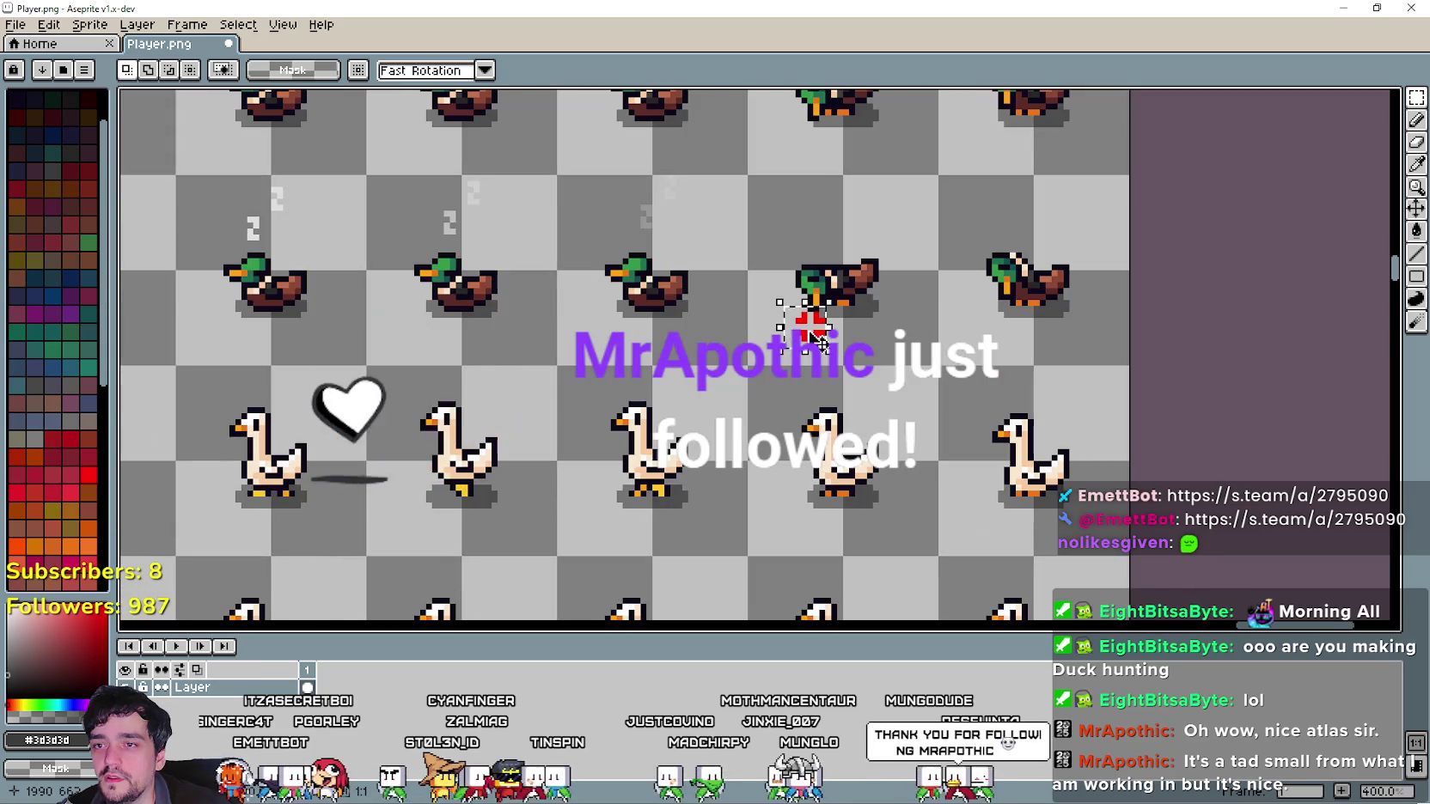
{"action": "left_click_drag", "start_coordinate": [818, 340], "coordinate": [808, 400]}
{"action": "scroll", "coordinate": [812, 411], "scroll_direction": "up", "scroll_amount": 2}
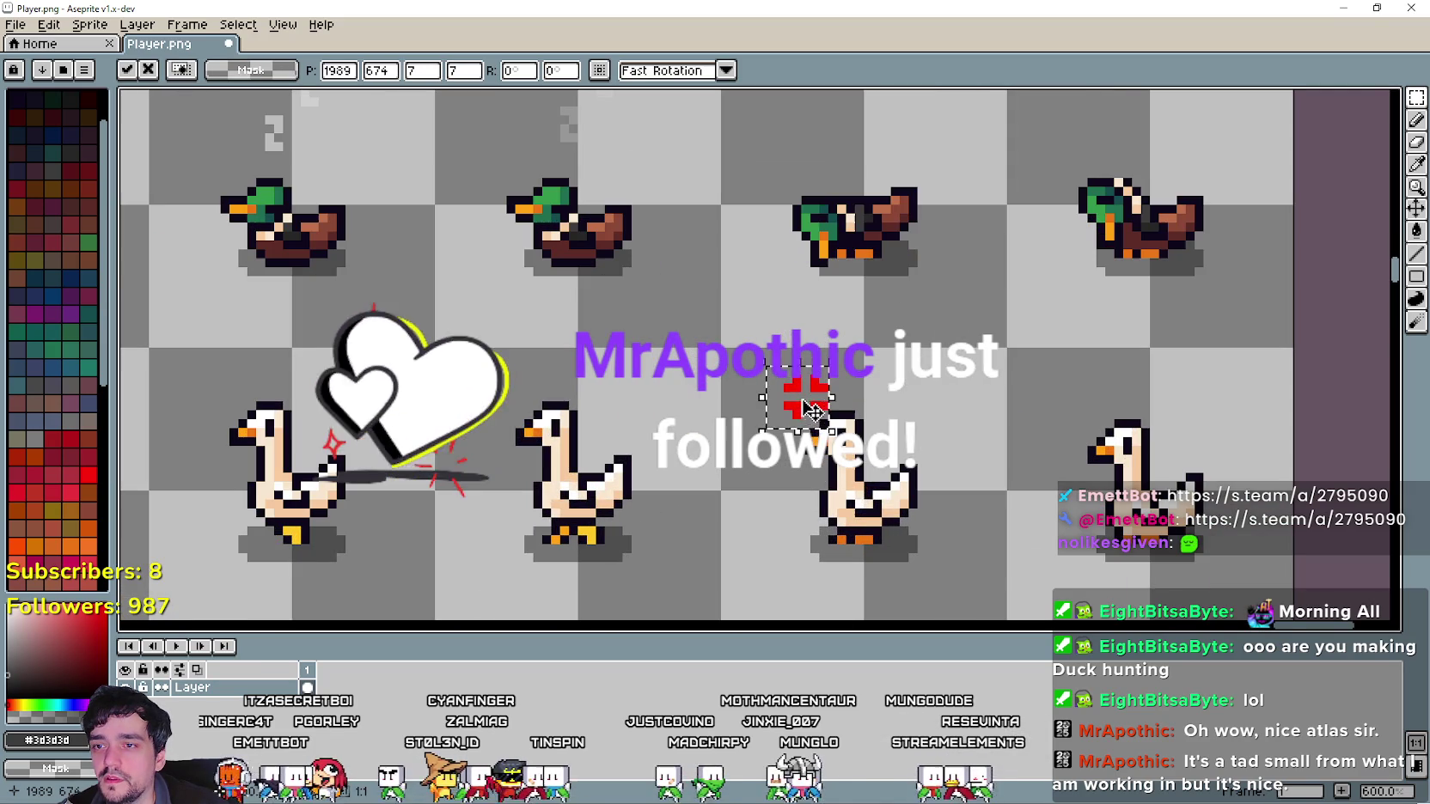
{"action": "scroll", "coordinate": [812, 411], "scroll_direction": "down", "scroll_amount": 3}
{"action": "key", "text": "Return"}
{"action": "left_click_drag", "start_coordinate": [936, 501], "coordinate": [849, 292]}
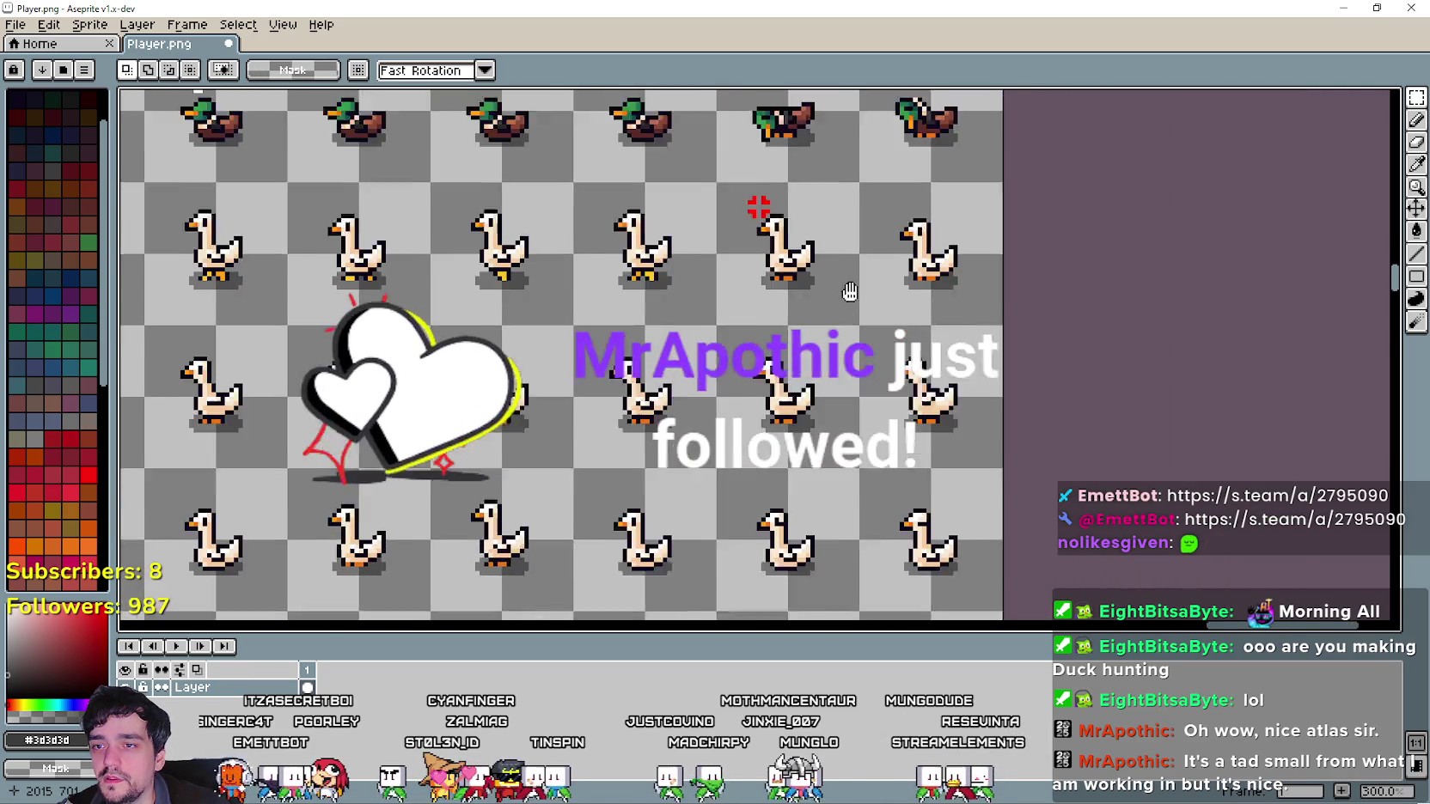
{"action": "scroll", "coordinate": [849, 292], "scroll_direction": "down", "scroll_amount": 3}
{"action": "scroll", "coordinate": [855, 378], "scroll_direction": "up", "scroll_amount": 4}
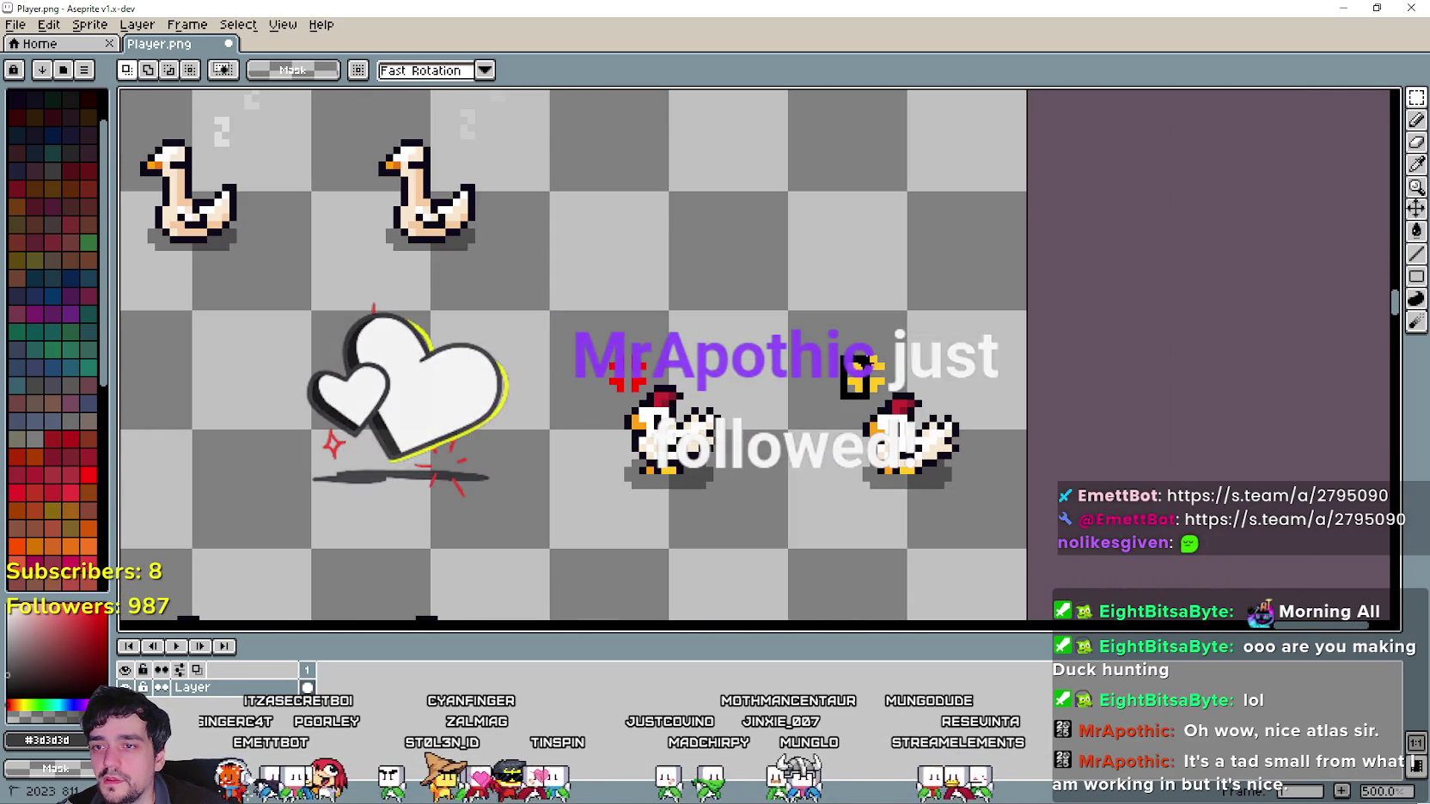
{"action": "scroll", "coordinate": [859, 374], "scroll_direction": "down", "scroll_amount": 2}
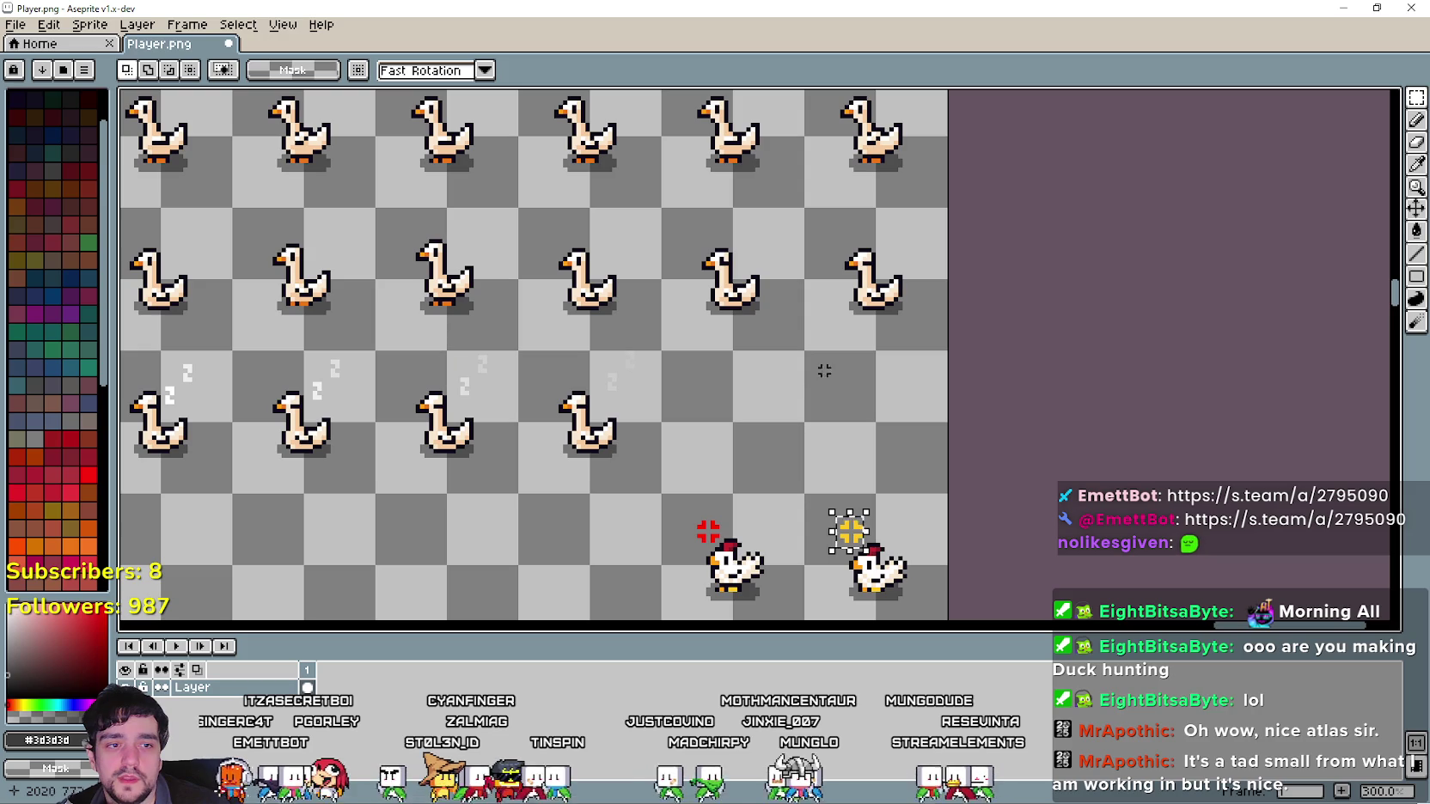
{"action": "left_click_drag", "start_coordinate": [828, 320], "coordinate": [806, 435]}
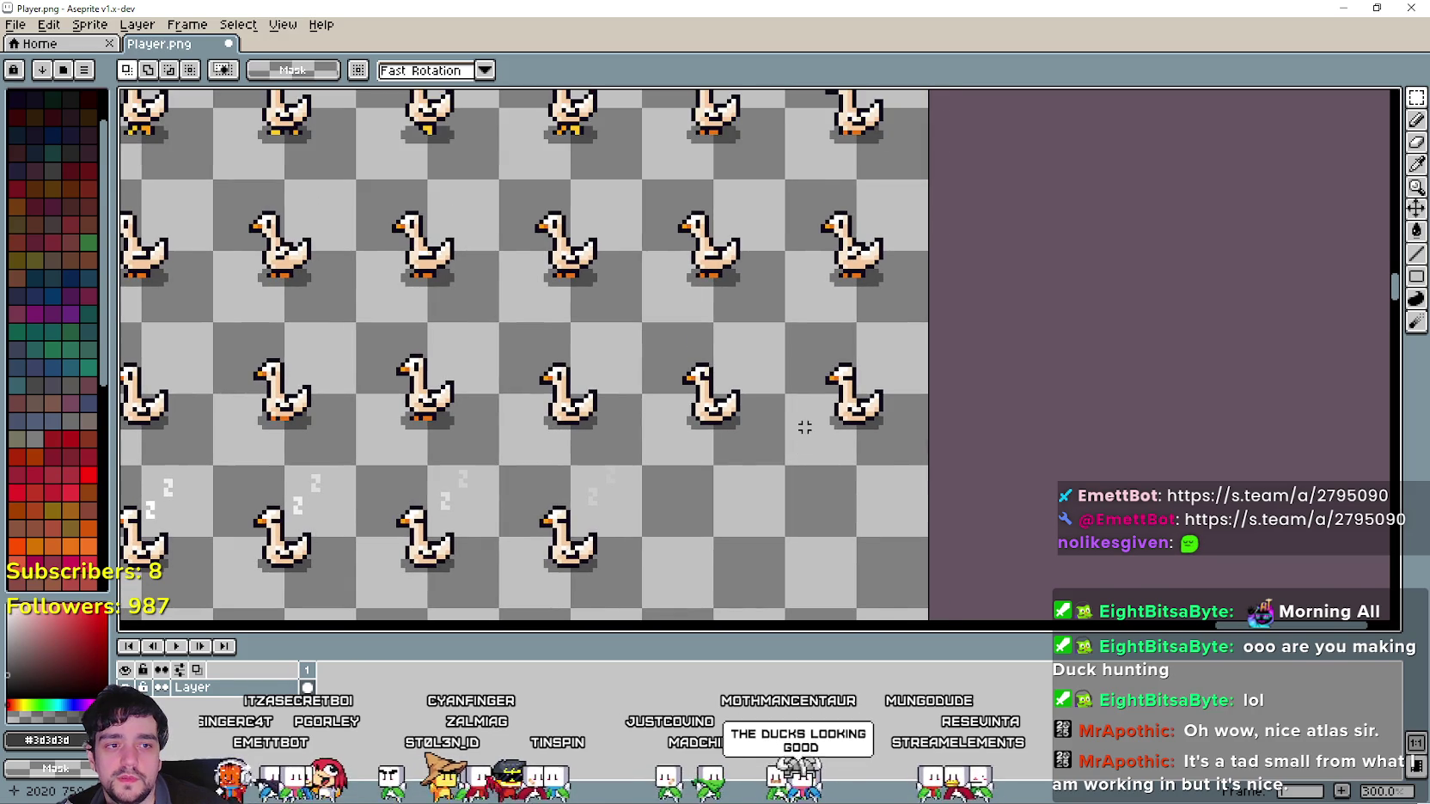
{"action": "scroll", "coordinate": [804, 427], "scroll_direction": "down", "scroll_amount": 2}
{"action": "scroll", "coordinate": [796, 424], "scroll_direction": "up", "scroll_amount": 1}
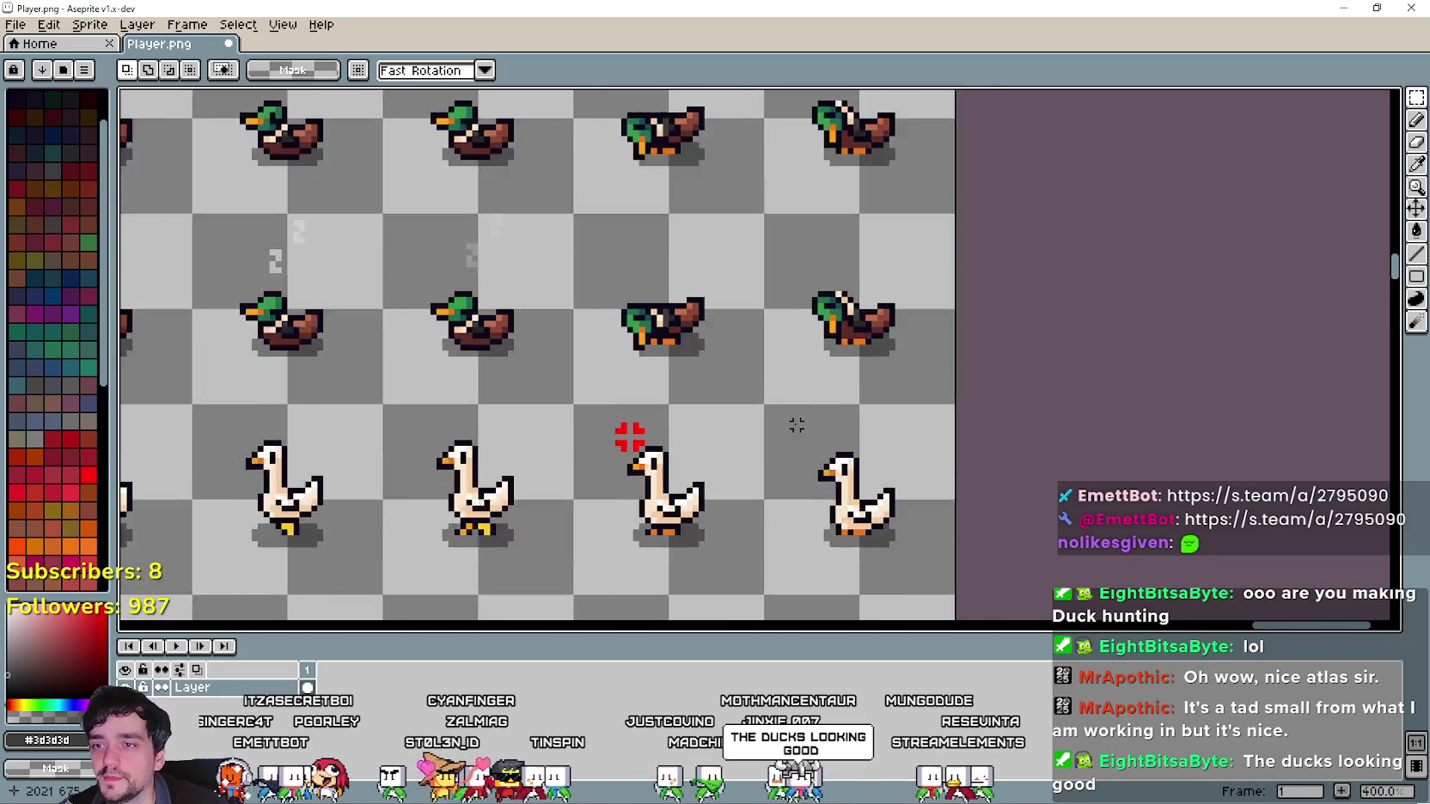
Paste the yellow crosshair above the next goose and save Player.png.
{"action": "key", "text": "ctrl+v"}
{"action": "scroll", "coordinate": [829, 351], "scroll_direction": "up", "scroll_amount": 3}
{"action": "left_click_drag", "start_coordinate": [835, 305], "coordinate": [825, 454]}
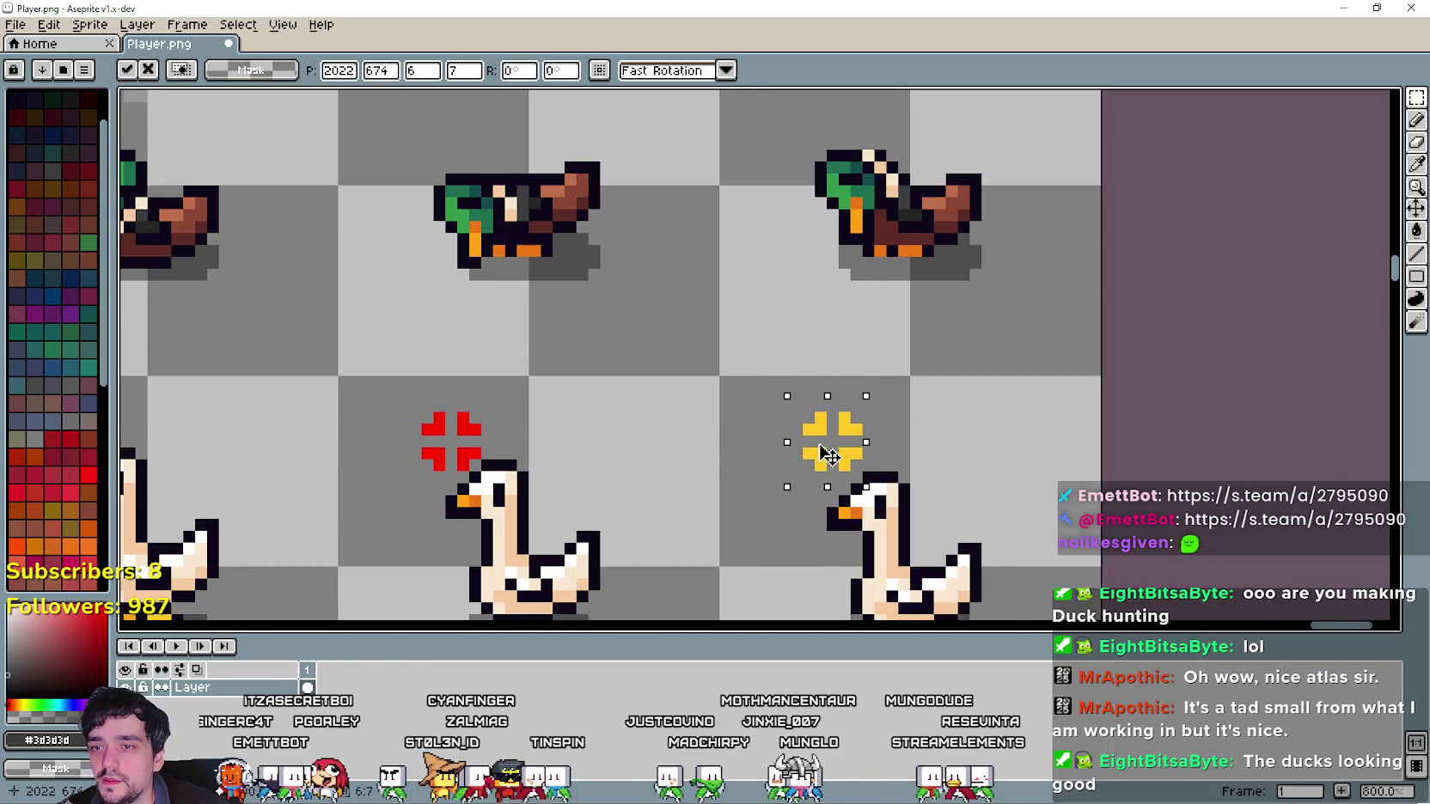
{"action": "key", "text": "Return"}
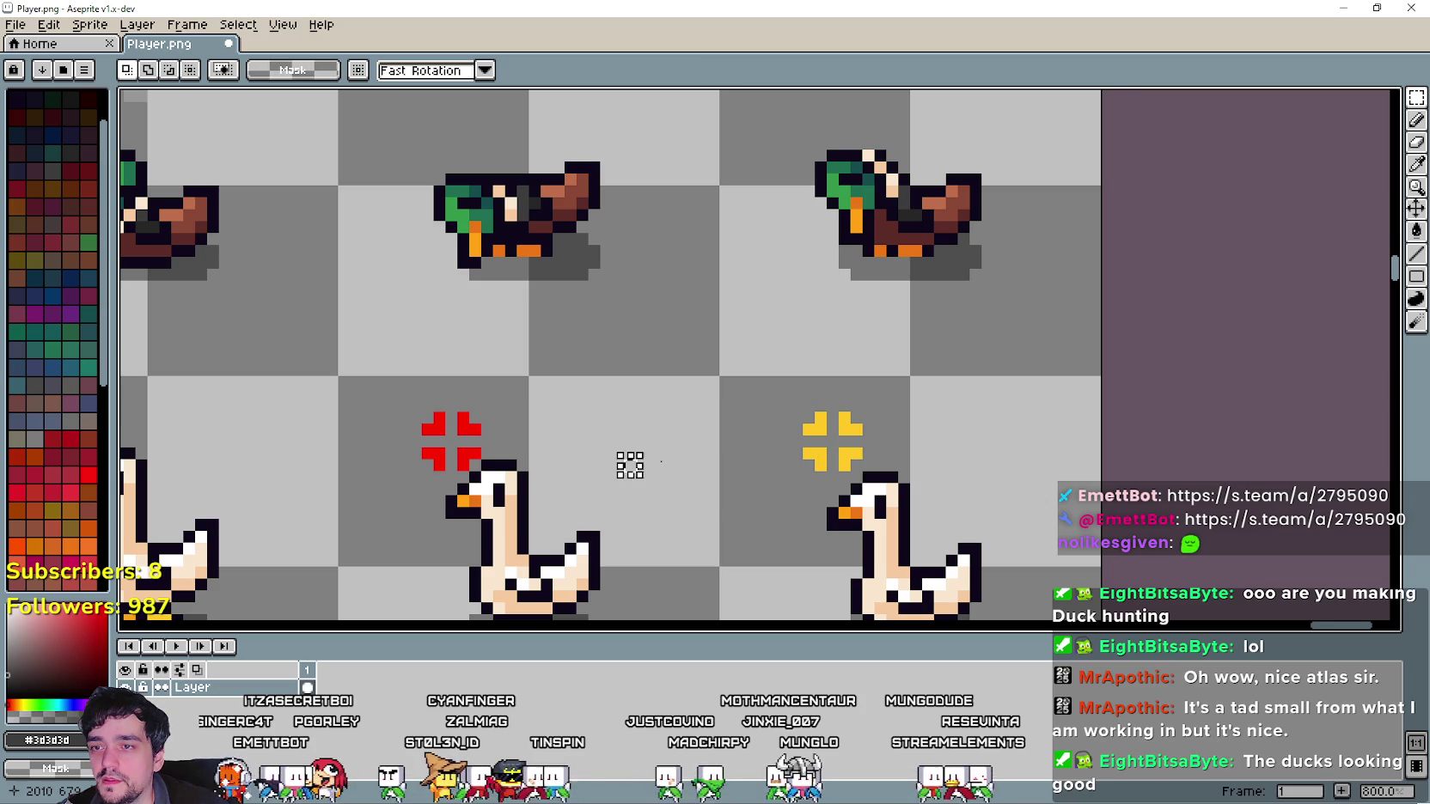
{"action": "left_click_drag", "start_coordinate": [629, 463], "coordinate": [663, 341]}
{"action": "key", "text": "ctrl+s"}
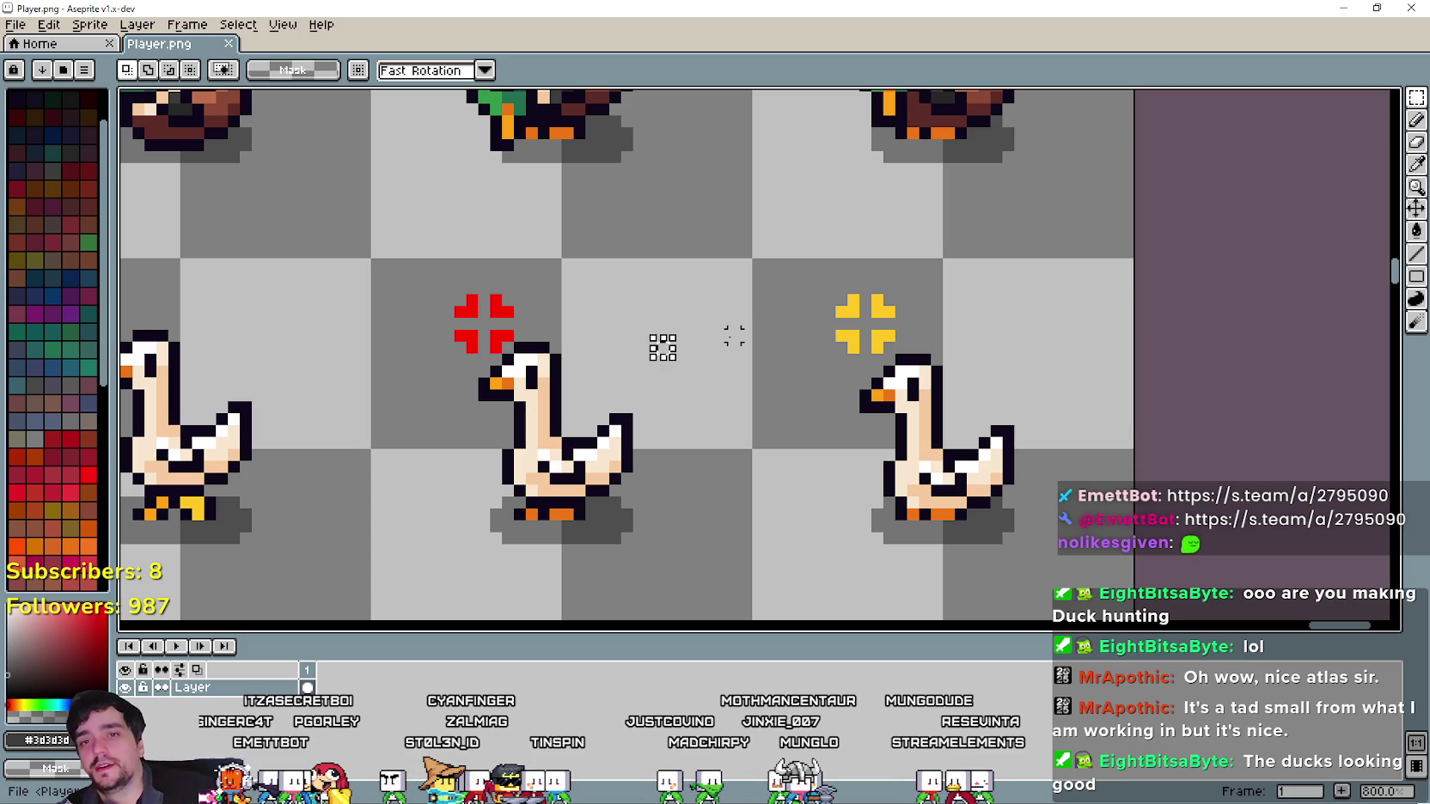
{"action": "scroll", "coordinate": [663, 347], "scroll_direction": "down", "scroll_amount": 8}
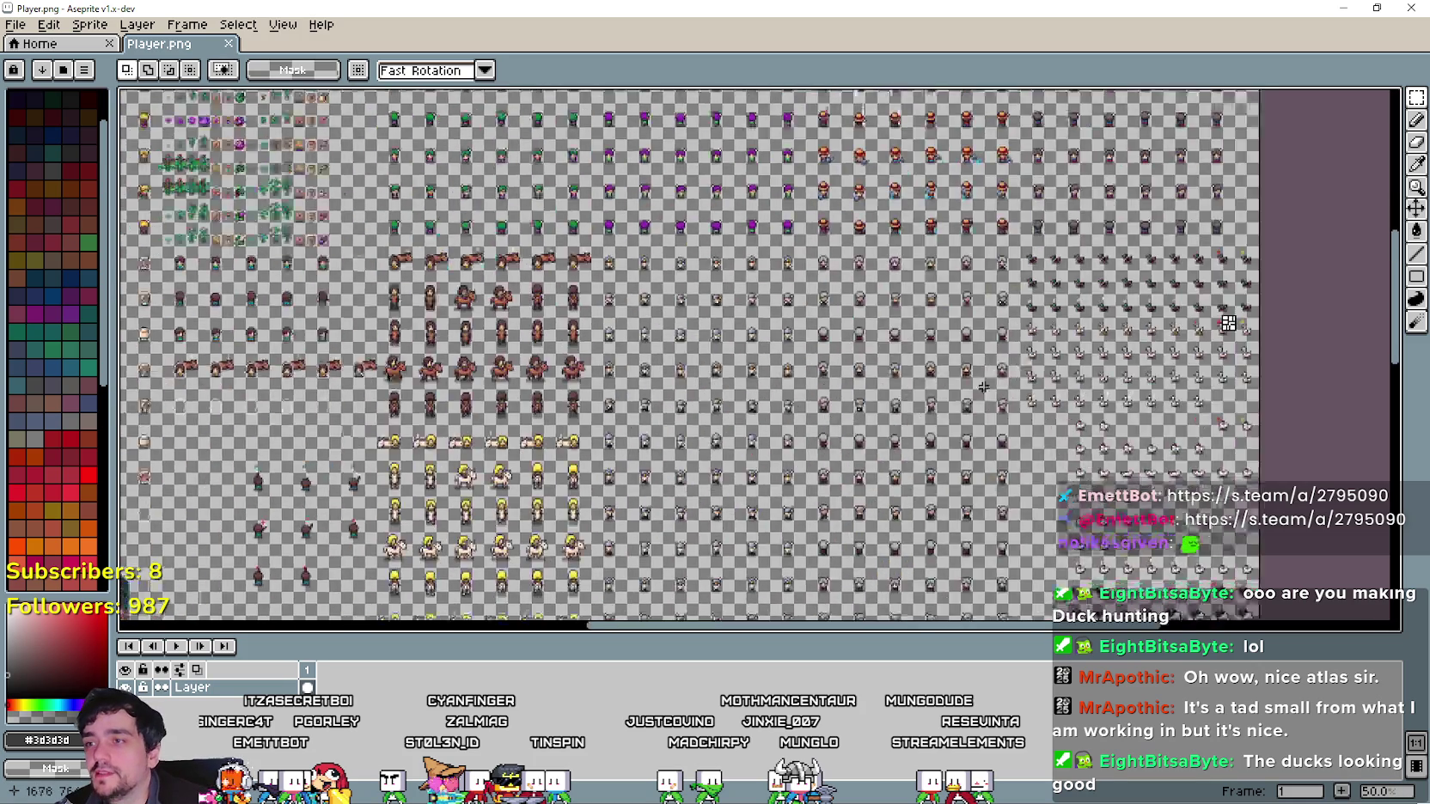
{"action": "scroll", "coordinate": [659, 440], "scroll_direction": "down", "scroll_amount": 5}
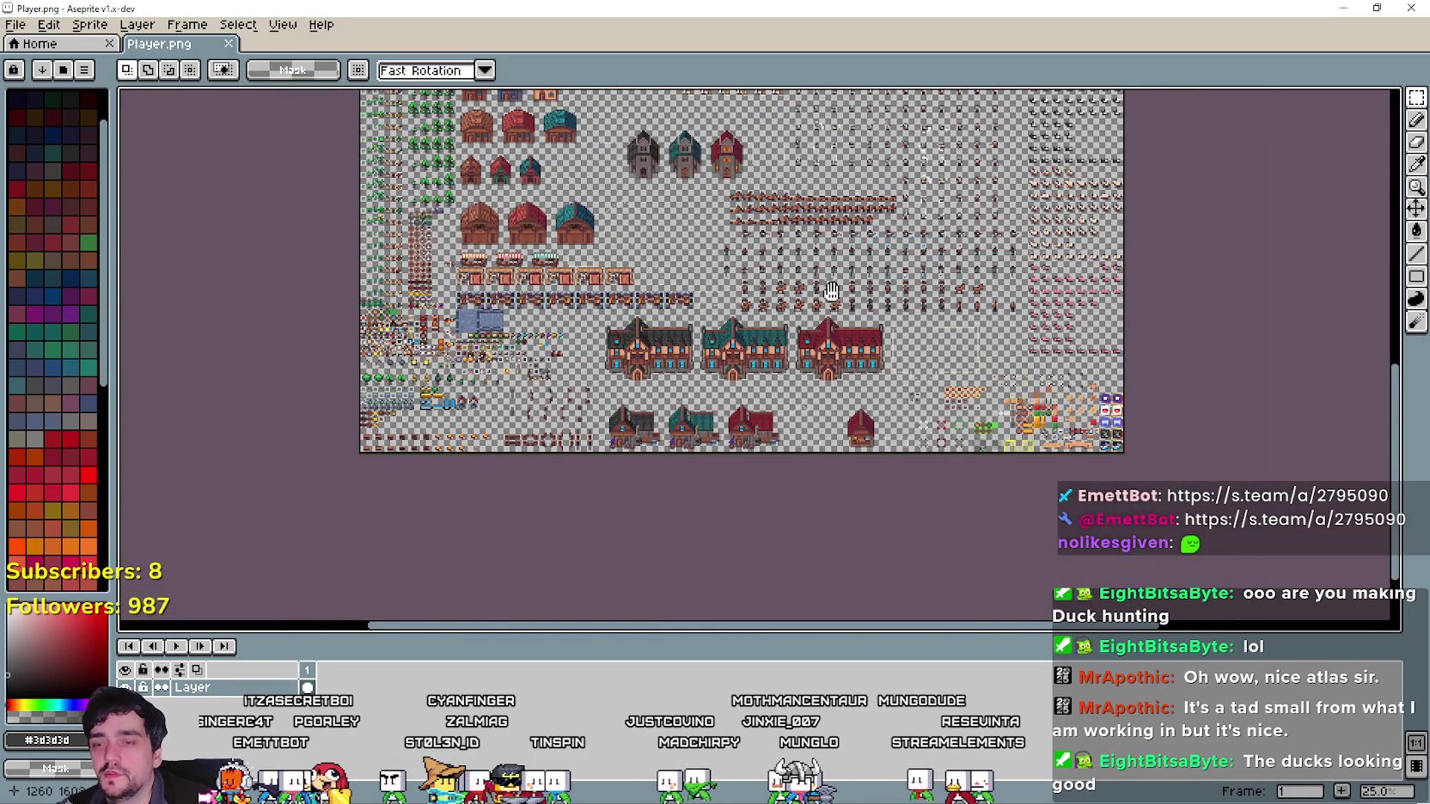
{"action": "scroll", "coordinate": [782, 362], "scroll_direction": "up", "scroll_amount": 2}
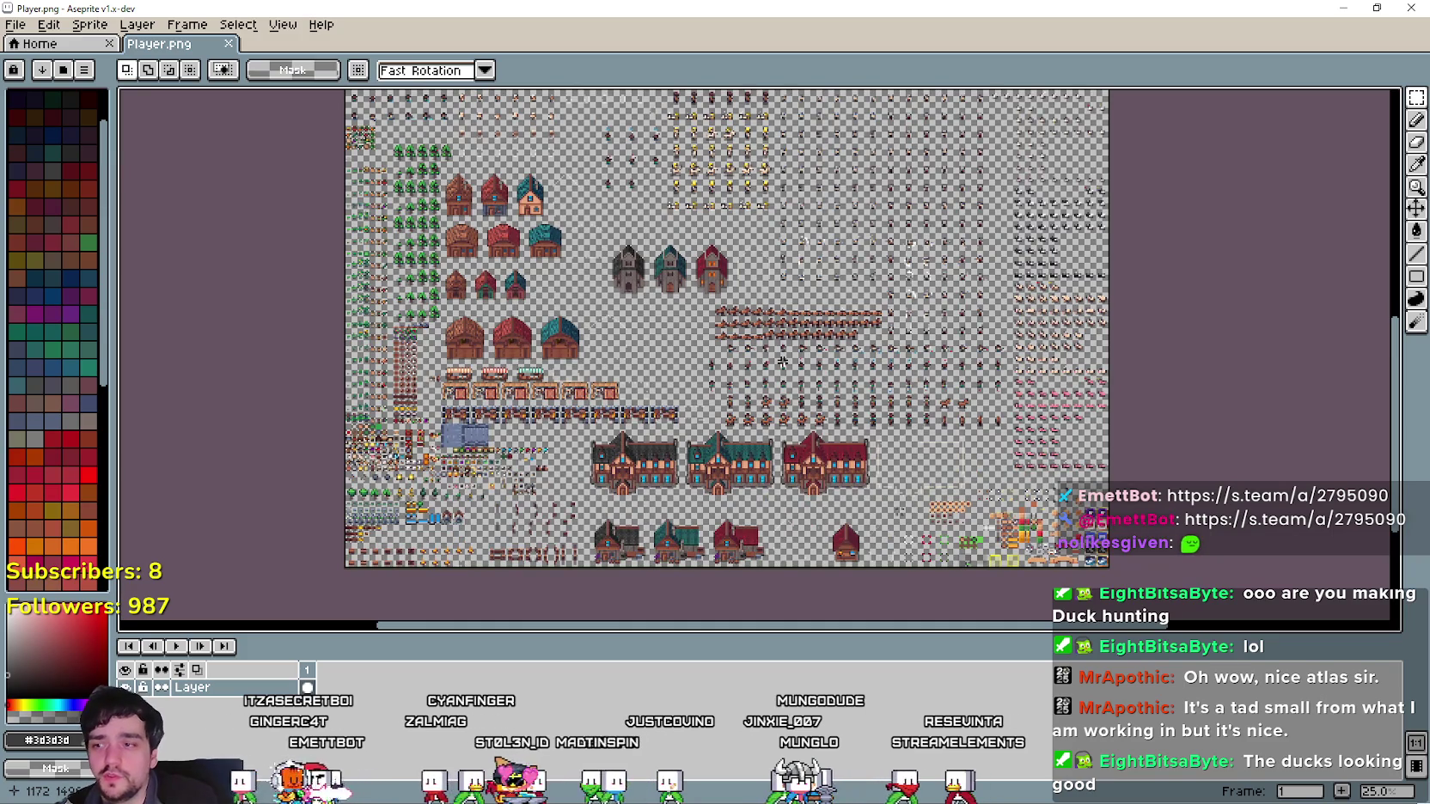
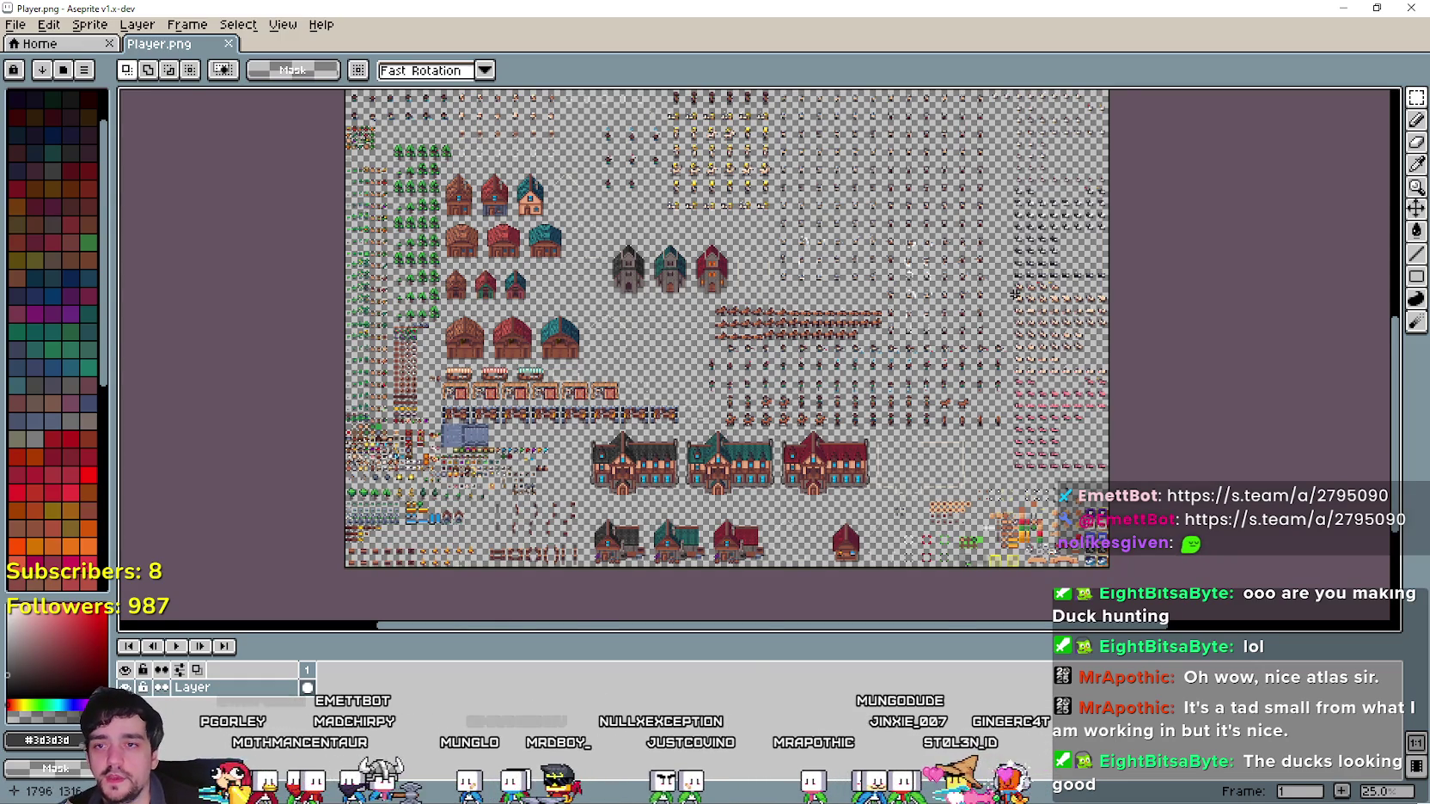
Drag the canvas/timeline splitter down so the sprite sheet canvas is taller.
{"action": "scroll", "coordinate": [1015, 295], "scroll_direction": "up", "scroll_amount": 2}
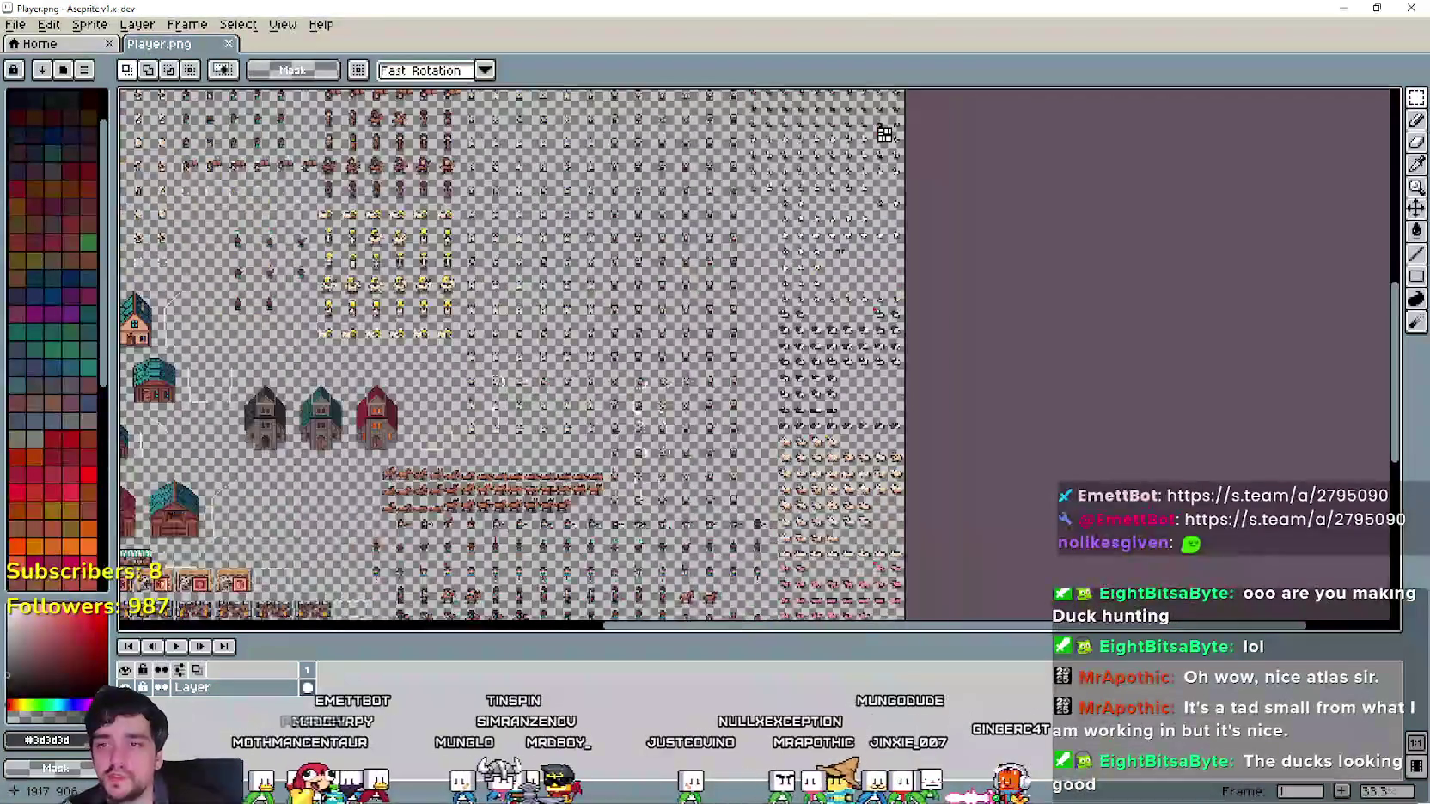
{"action": "scroll", "coordinate": [884, 134], "scroll_direction": "up", "scroll_amount": 4}
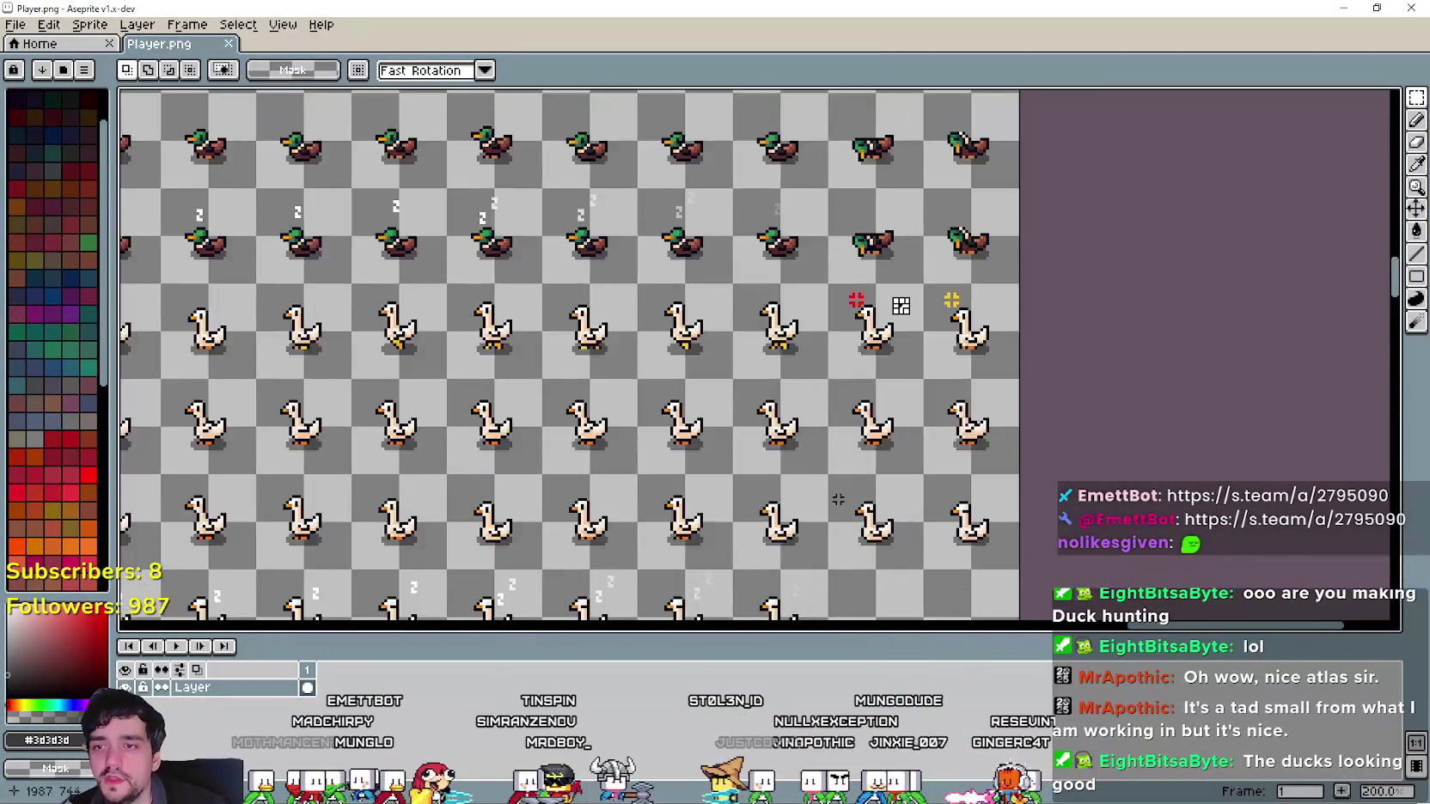
{"action": "scroll", "coordinate": [838, 499], "scroll_direction": "down", "scroll_amount": 3}
{"action": "scroll", "coordinate": [840, 436], "scroll_direction": "up", "scroll_amount": 3}
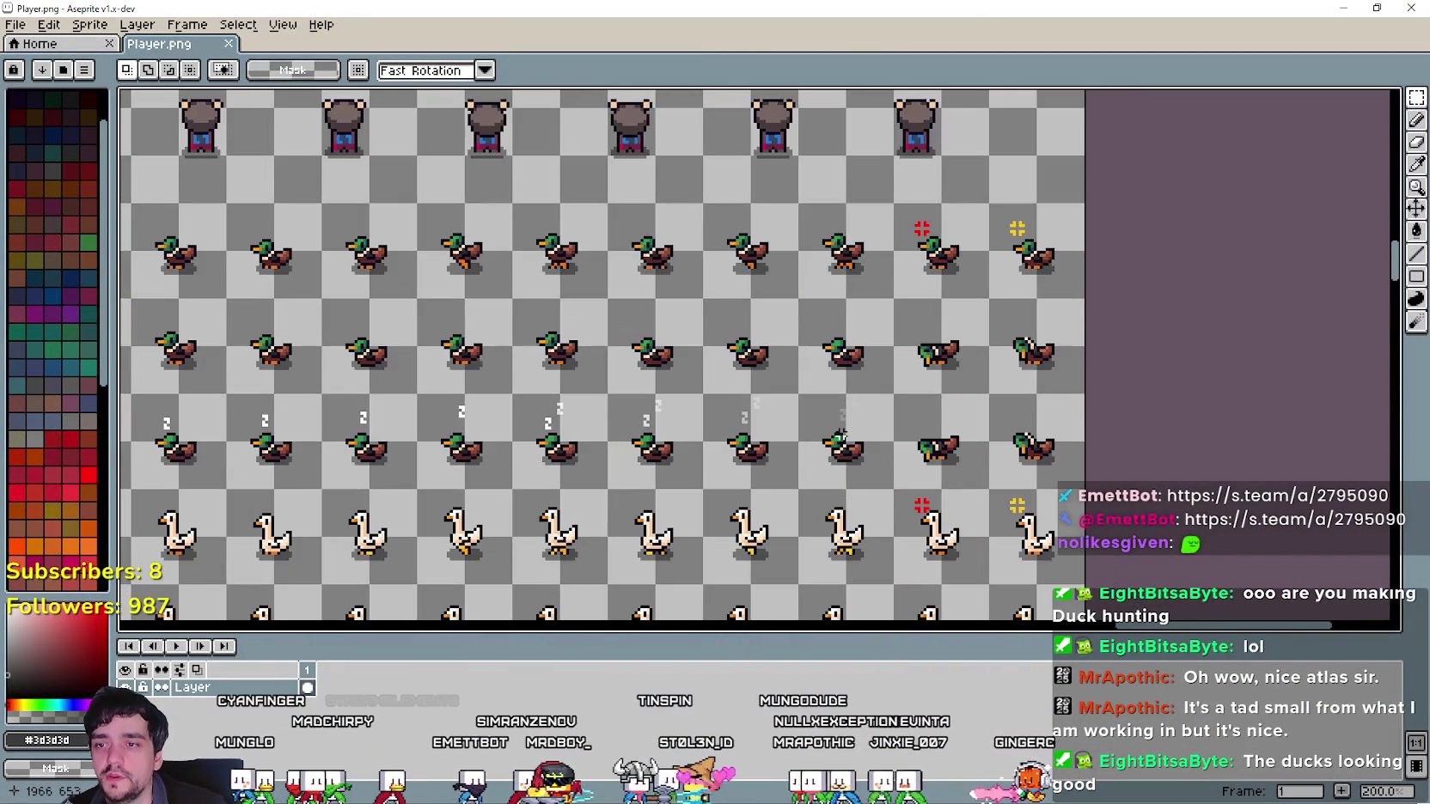
{"action": "scroll", "coordinate": [868, 456], "scroll_direction": "down", "scroll_amount": 3}
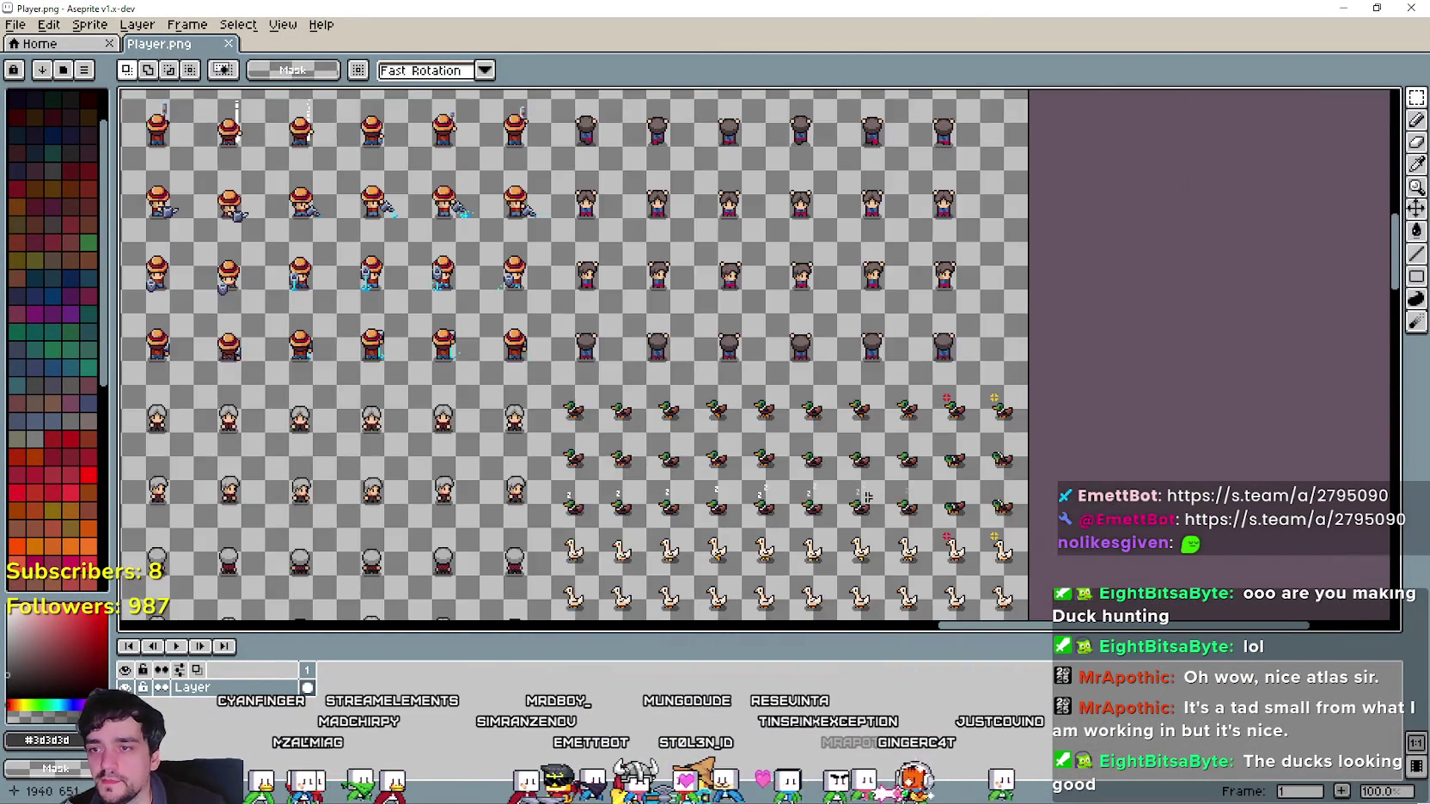
{"action": "scroll", "coordinate": [852, 434], "scroll_direction": "up", "scroll_amount": 1}
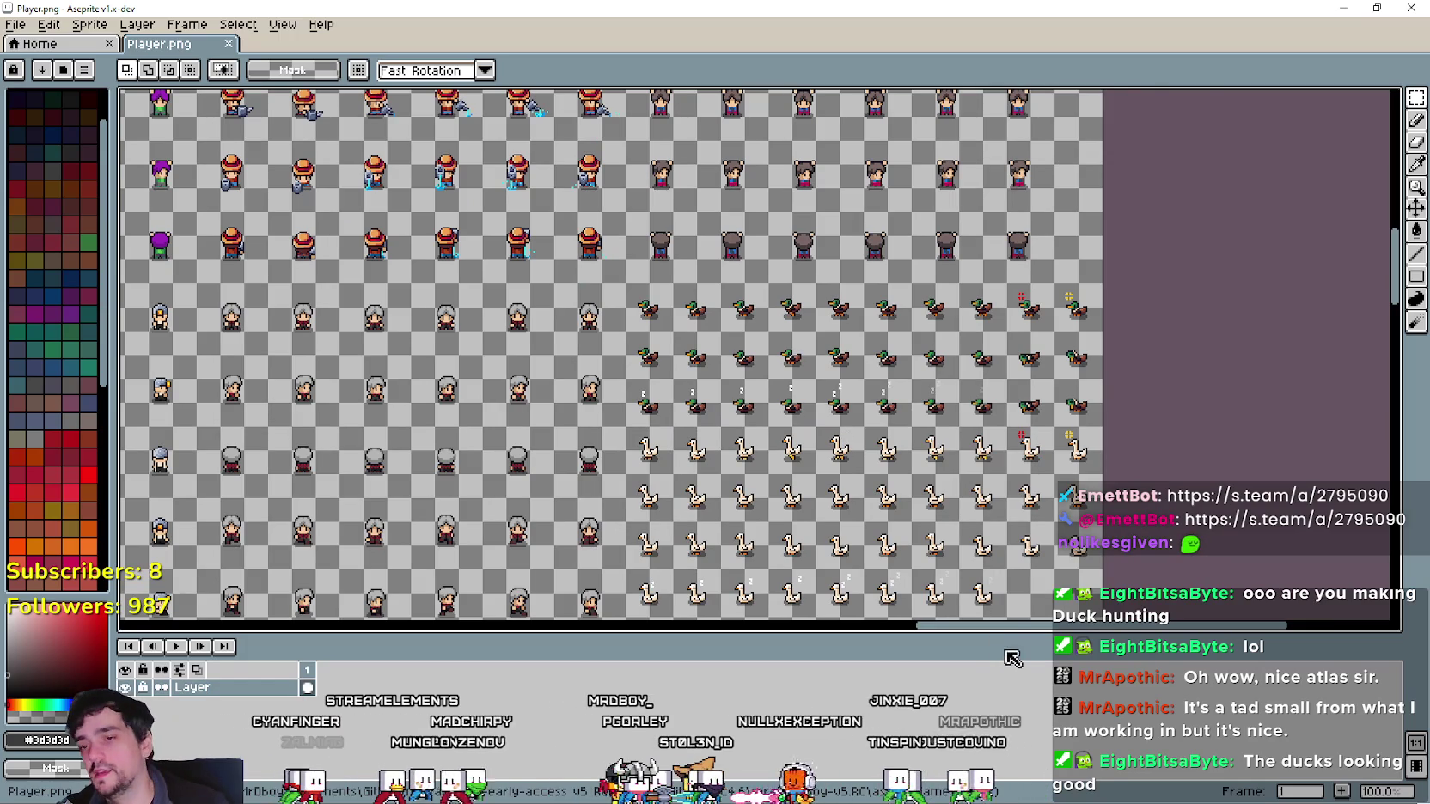
{"action": "left_click_drag", "start_coordinate": [1017, 636], "coordinate": [1017, 666]}
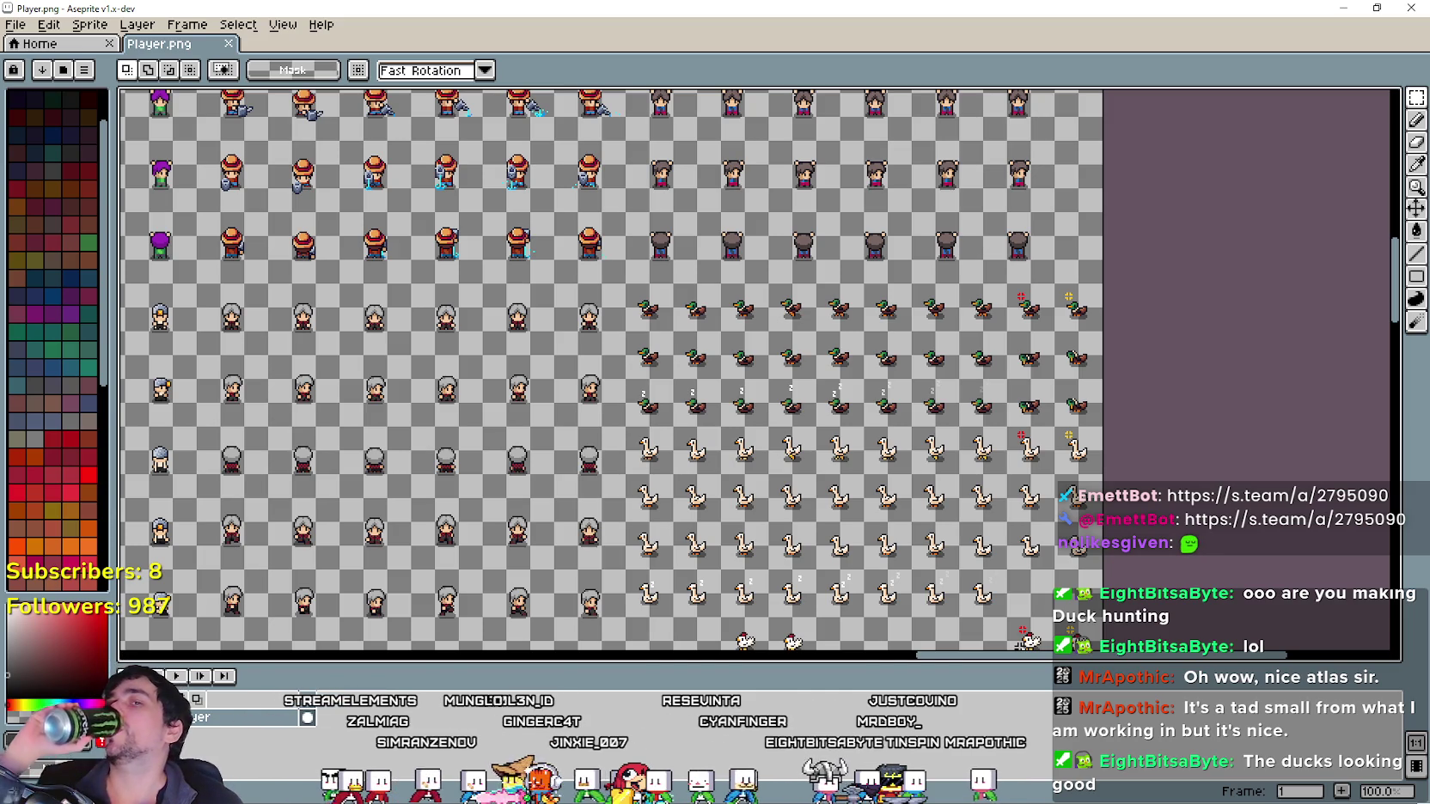
Zoom and pan around the goose rows of the Player.png sprite sheet.
{"action": "scroll", "coordinate": [1023, 641], "scroll_direction": "down", "scroll_amount": 3}
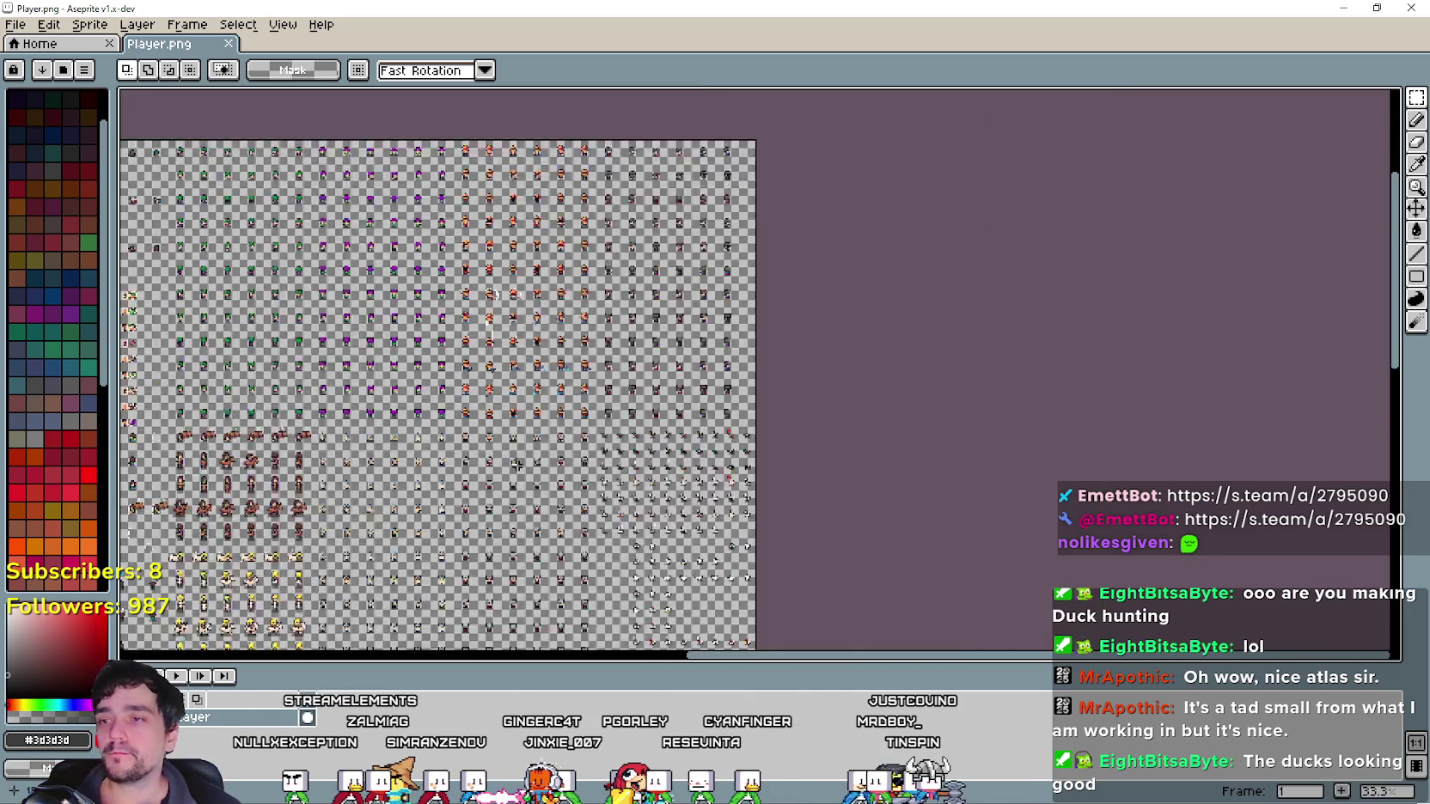
{"action": "scroll", "coordinate": [876, 344], "scroll_direction": "up", "scroll_amount": 2}
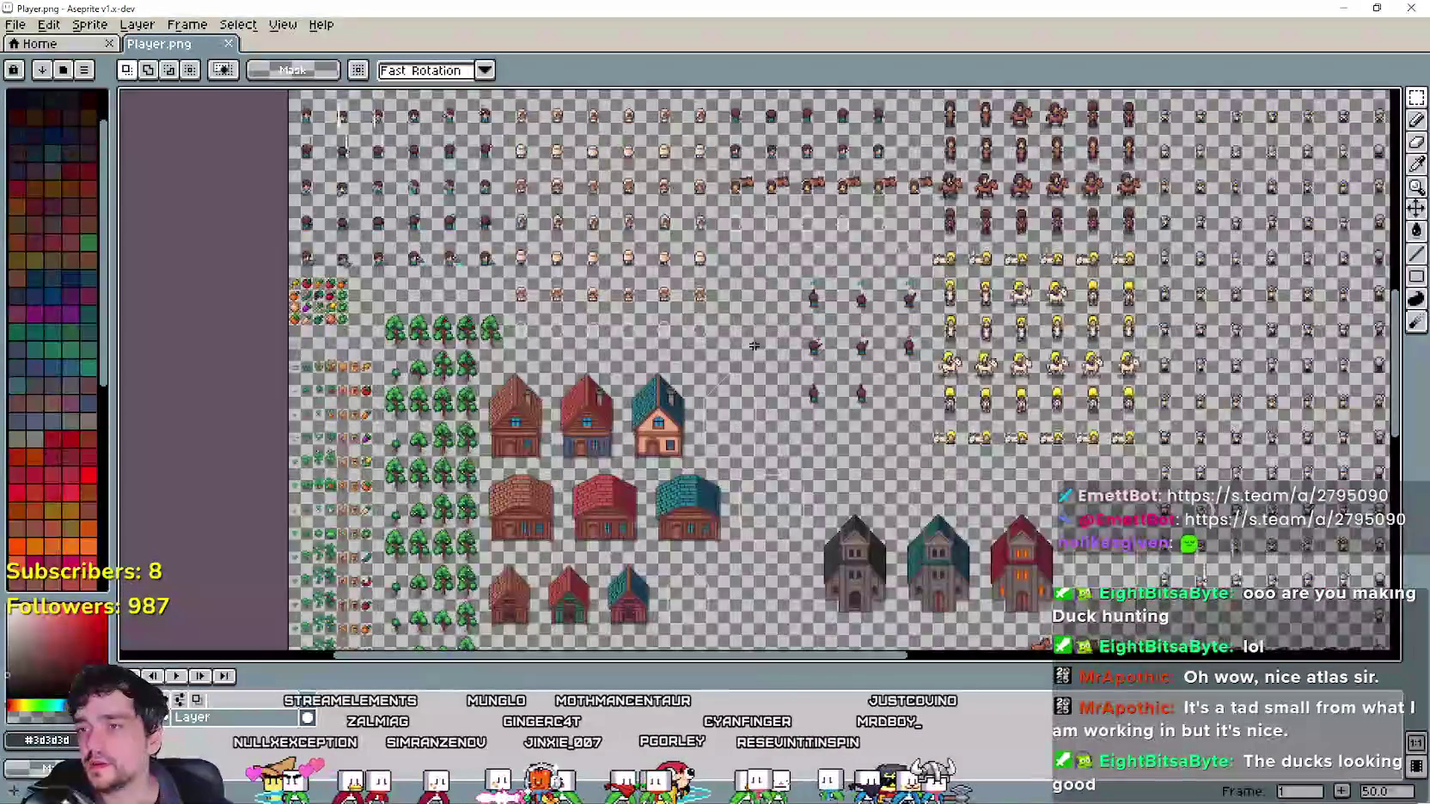
{"action": "scroll", "coordinate": [794, 163], "scroll_direction": "up", "scroll_amount": 2}
{"action": "scroll", "coordinate": [790, 330], "scroll_direction": "down", "scroll_amount": 3}
{"action": "scroll", "coordinate": [898, 389], "scroll_direction": "up", "scroll_amount": 2}
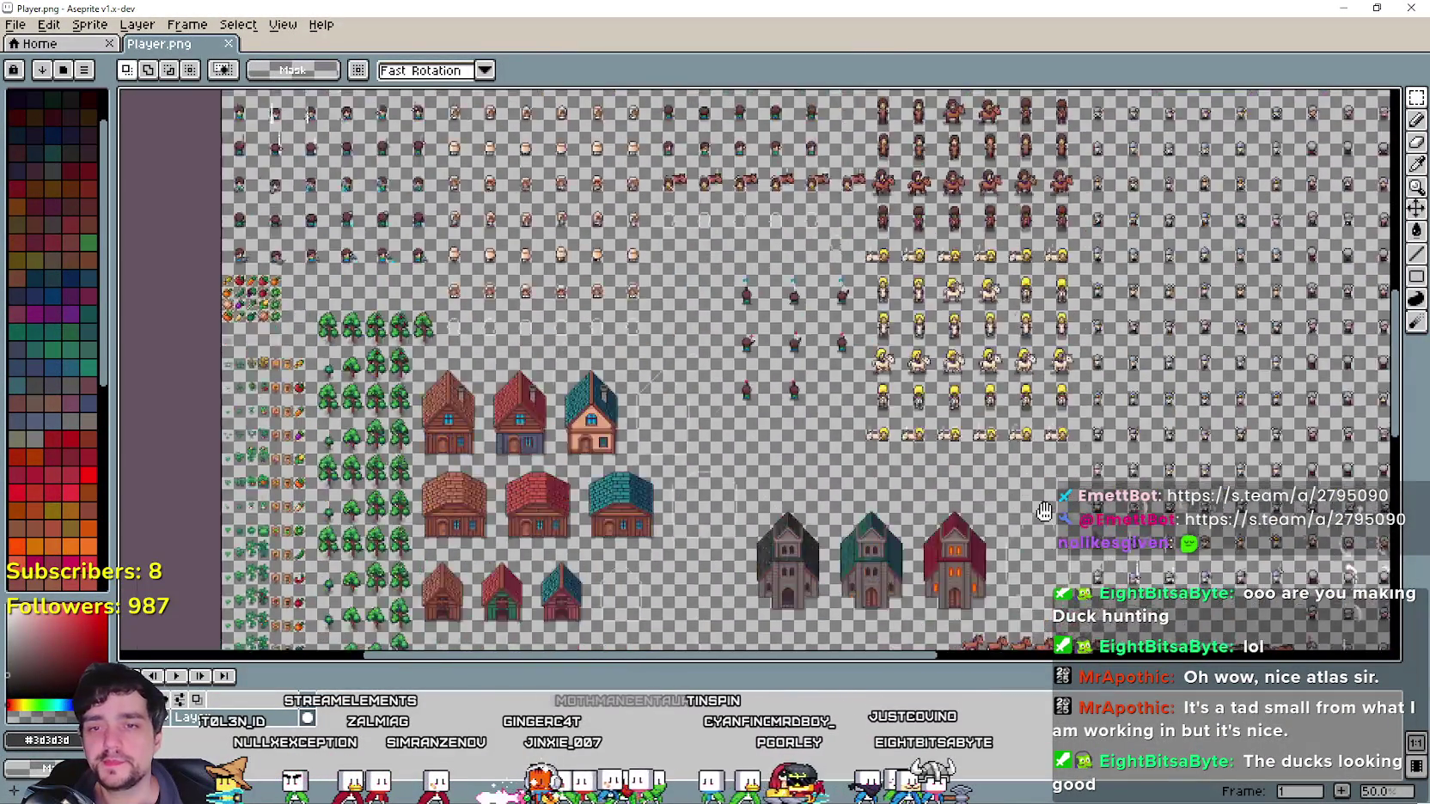
{"action": "scroll", "coordinate": [917, 410], "scroll_direction": "down", "scroll_amount": 2}
{"action": "scroll", "coordinate": [773, 404], "scroll_direction": "up", "scroll_amount": 2}
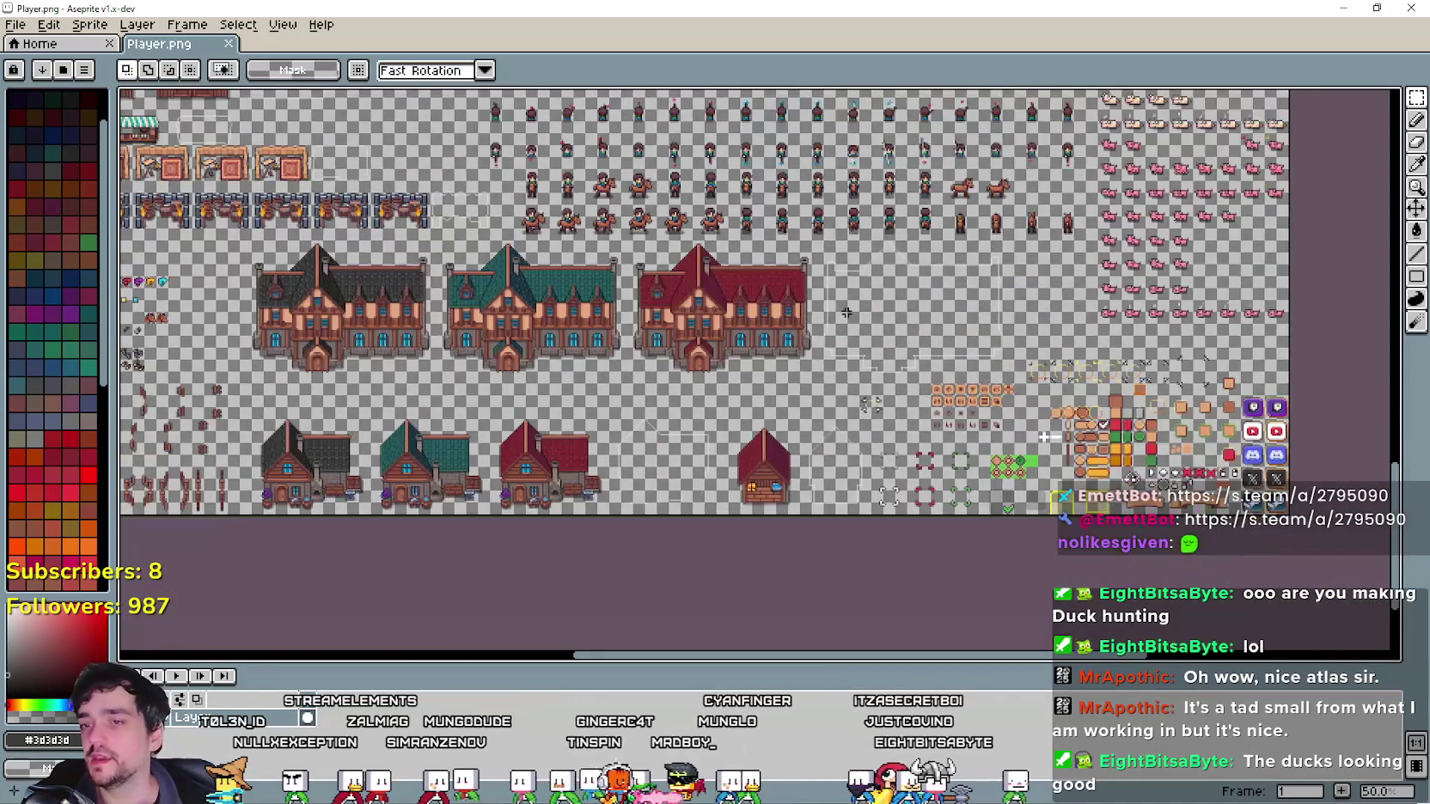
{"action": "scroll", "coordinate": [774, 404], "scroll_direction": "down", "scroll_amount": 2}
{"action": "scroll", "coordinate": [640, 401], "scroll_direction": "up", "scroll_amount": 2}
{"action": "scroll", "coordinate": [640, 401], "scroll_direction": "down", "scroll_amount": 2}
{"action": "scroll", "coordinate": [687, 386], "scroll_direction": "up", "scroll_amount": 4}
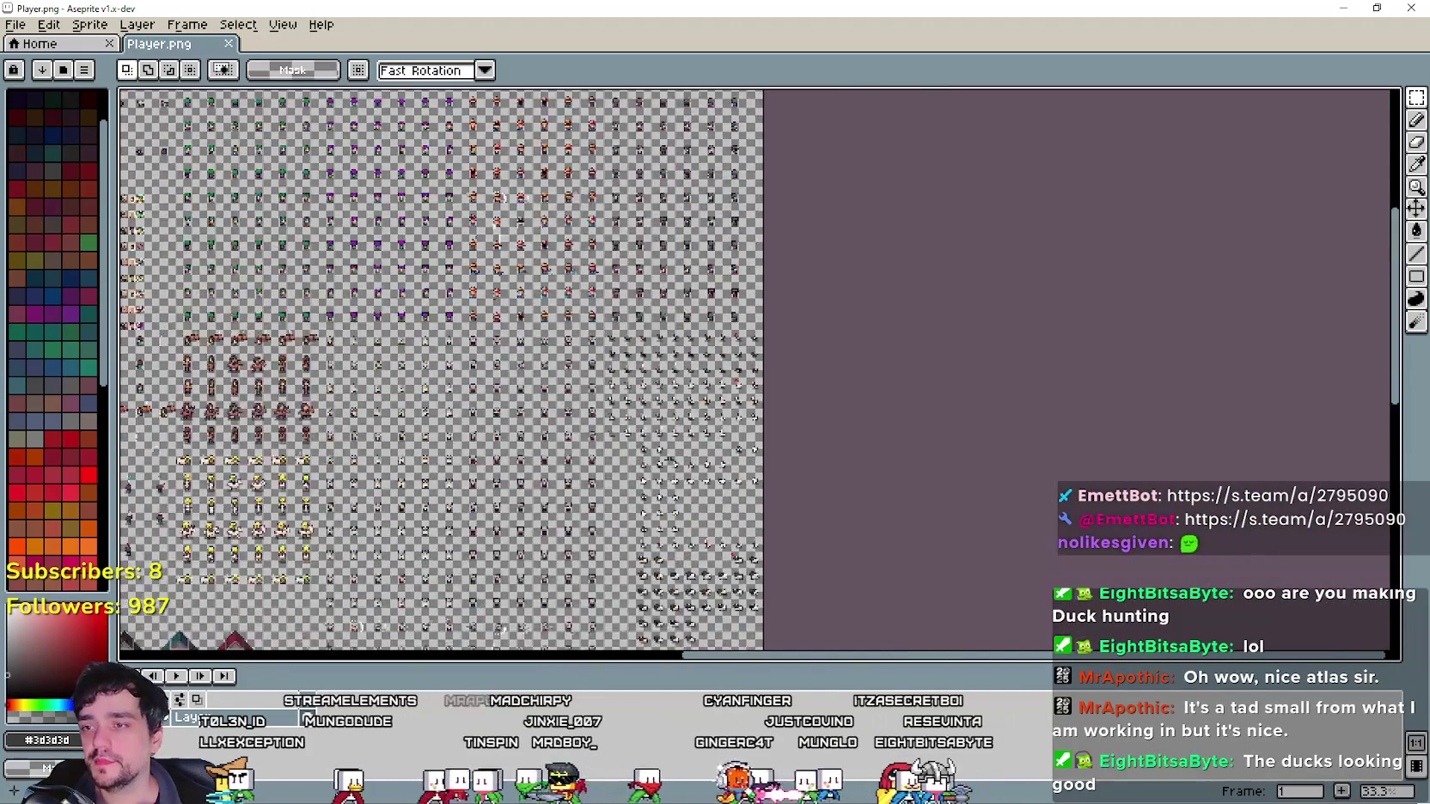
{"action": "scroll", "coordinate": [774, 386], "scroll_direction": "down", "scroll_amount": 2}
{"action": "scroll", "coordinate": [835, 391], "scroll_direction": "up", "scroll_amount": 2}
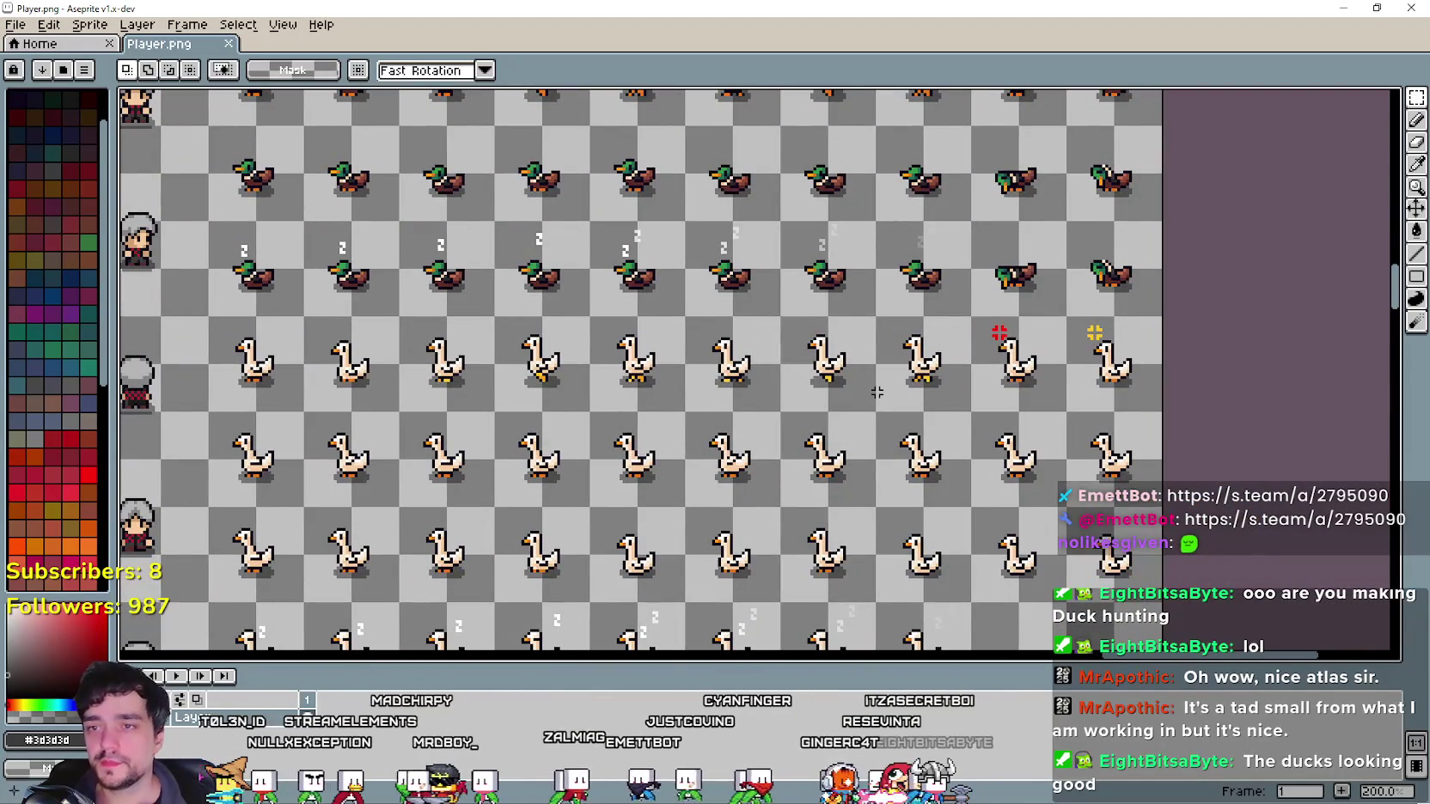
{"action": "scroll", "coordinate": [876, 392], "scroll_direction": "down", "scroll_amount": 2}
{"action": "scroll", "coordinate": [883, 389], "scroll_direction": "up", "scroll_amount": 2}
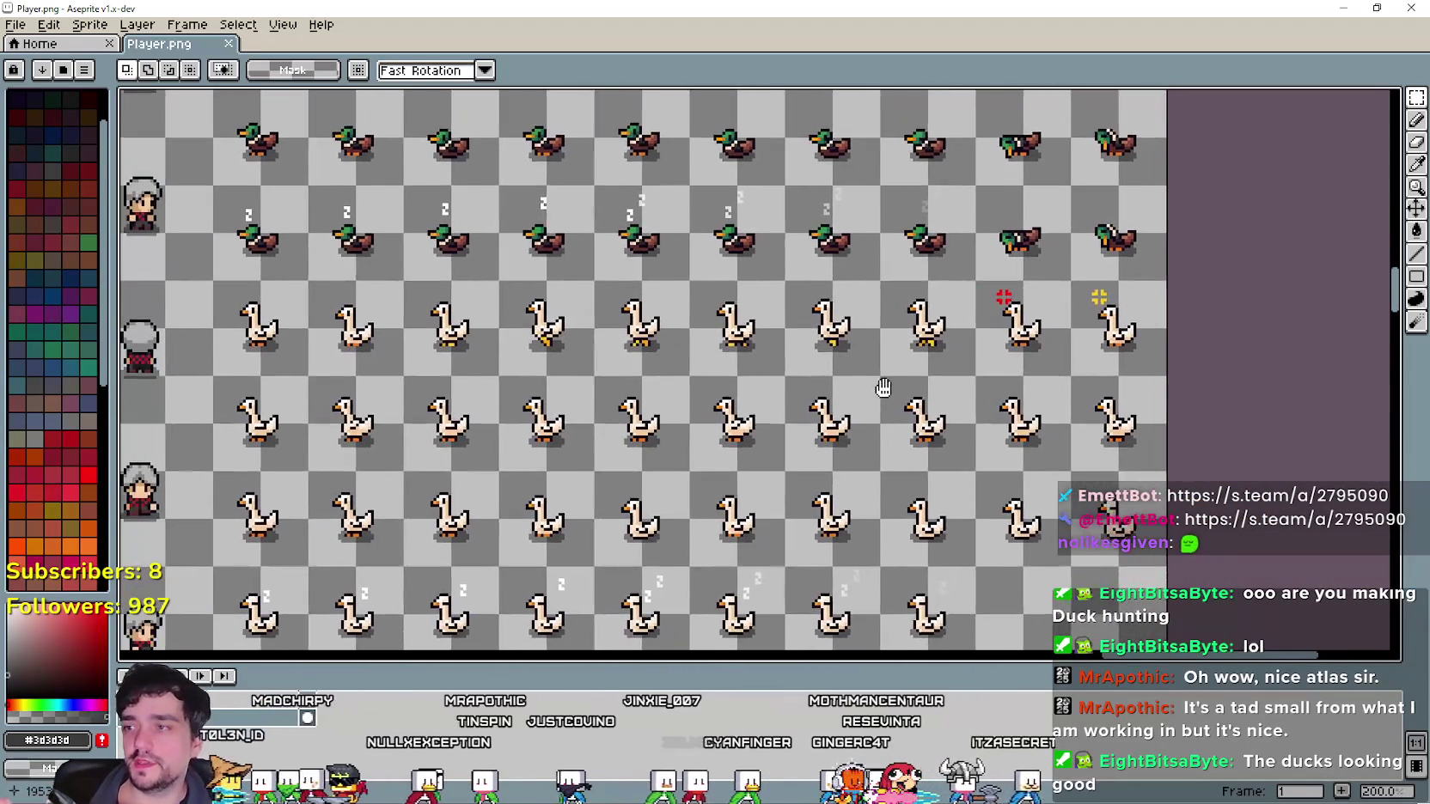
{"action": "left_click_drag", "start_coordinate": [884, 388], "coordinate": [910, 380]}
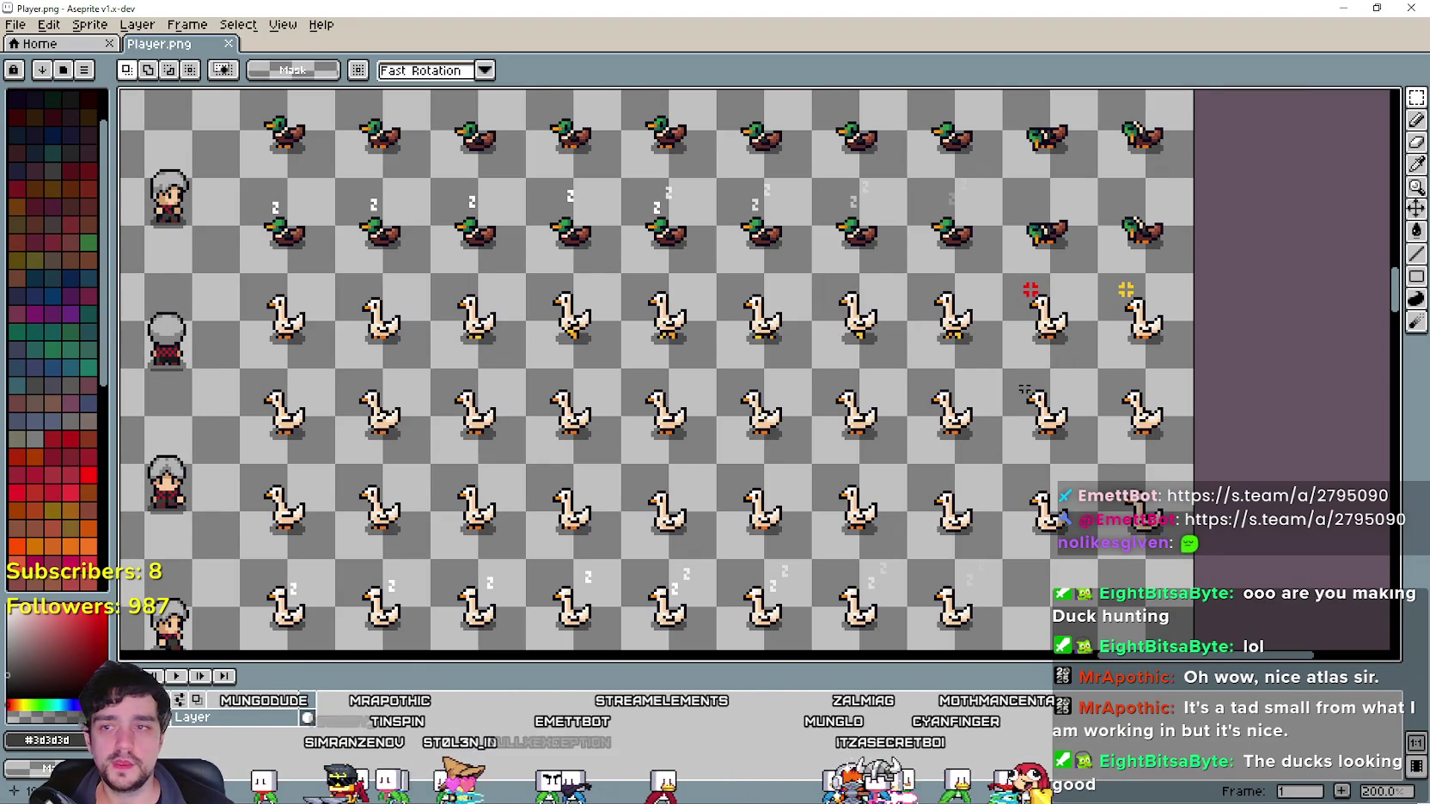
{"action": "scroll", "coordinate": [1024, 391], "scroll_direction": "up", "scroll_amount": 4}
{"action": "scroll", "coordinate": [878, 572], "scroll_direction": "down", "scroll_amount": 3}
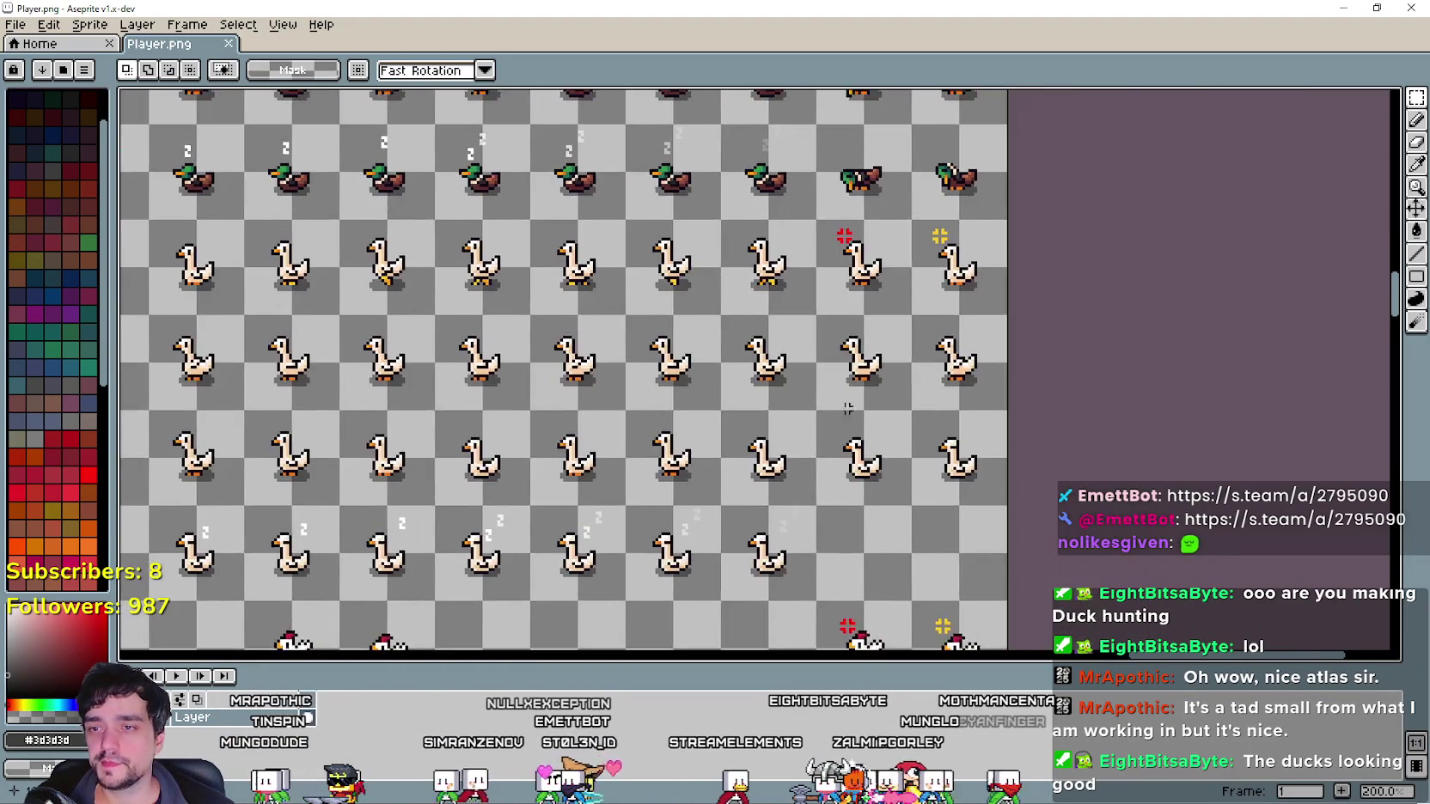
{"action": "scroll", "coordinate": [837, 431], "scroll_direction": "down", "scroll_amount": 3}
{"action": "scroll", "coordinate": [887, 249], "scroll_direction": "left", "scroll_amount": 5}
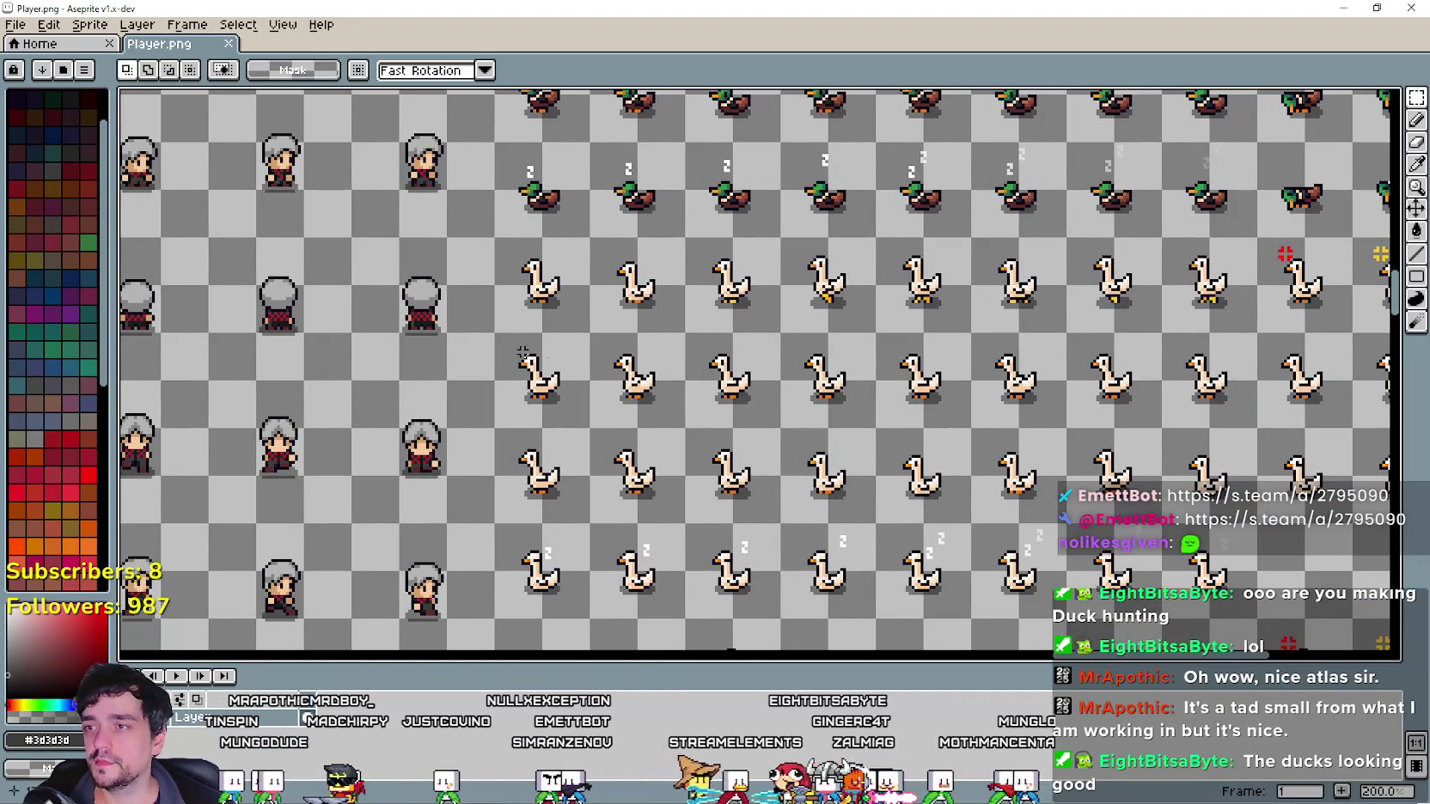
Paste a copy of a goose cell into the empty slot at the end of the last goose row.
{"action": "left_click_drag", "start_coordinate": [504, 319], "coordinate": [682, 273]}
{"action": "scroll", "coordinate": [835, 355], "scroll_direction": "right", "scroll_amount": 4}
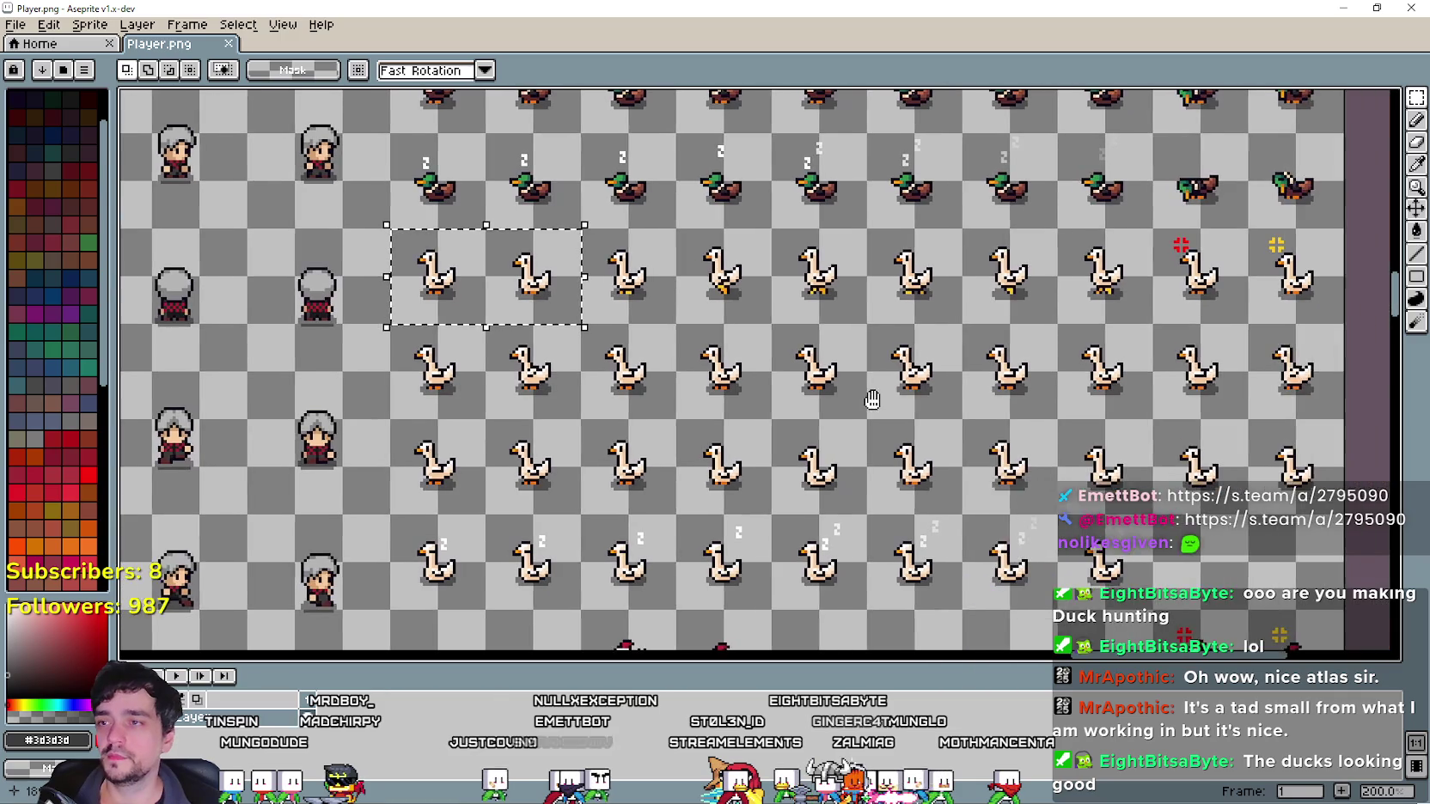
{"action": "scroll", "coordinate": [835, 355], "scroll_direction": "right", "scroll_amount": 1}
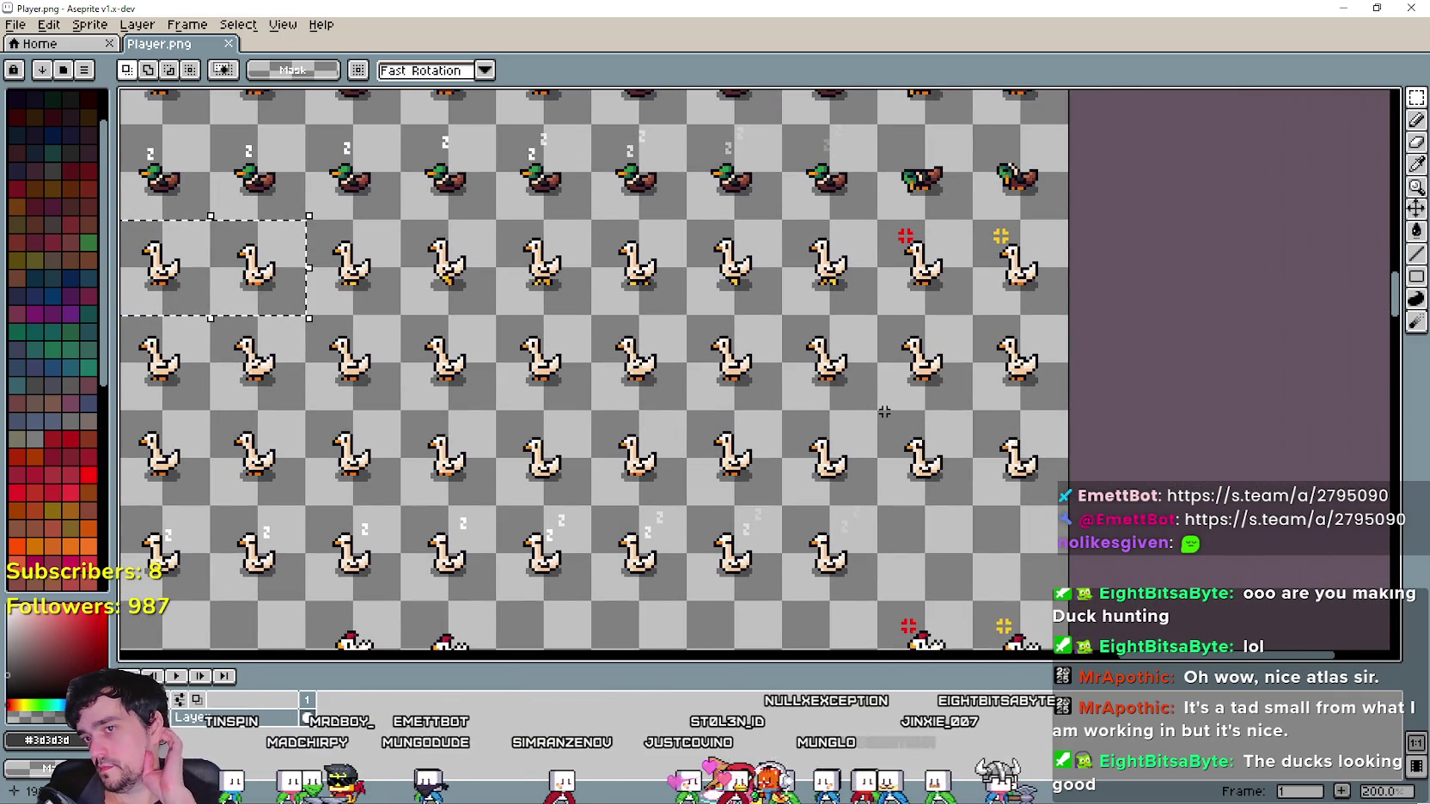
{"action": "scroll", "coordinate": [711, 362], "scroll_direction": "left", "scroll_amount": 3}
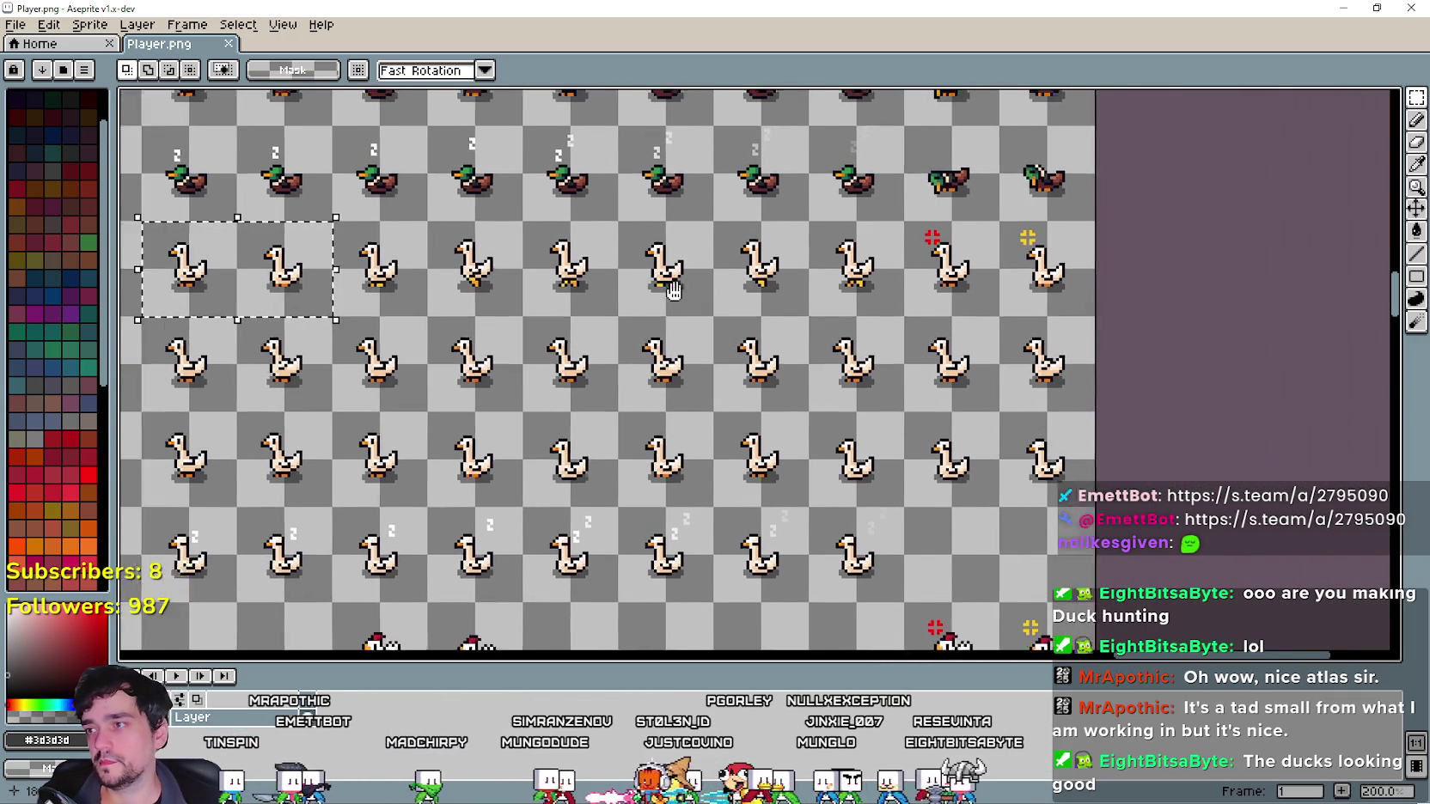
{"action": "scroll", "coordinate": [635, 383], "scroll_direction": "down", "scroll_amount": 1}
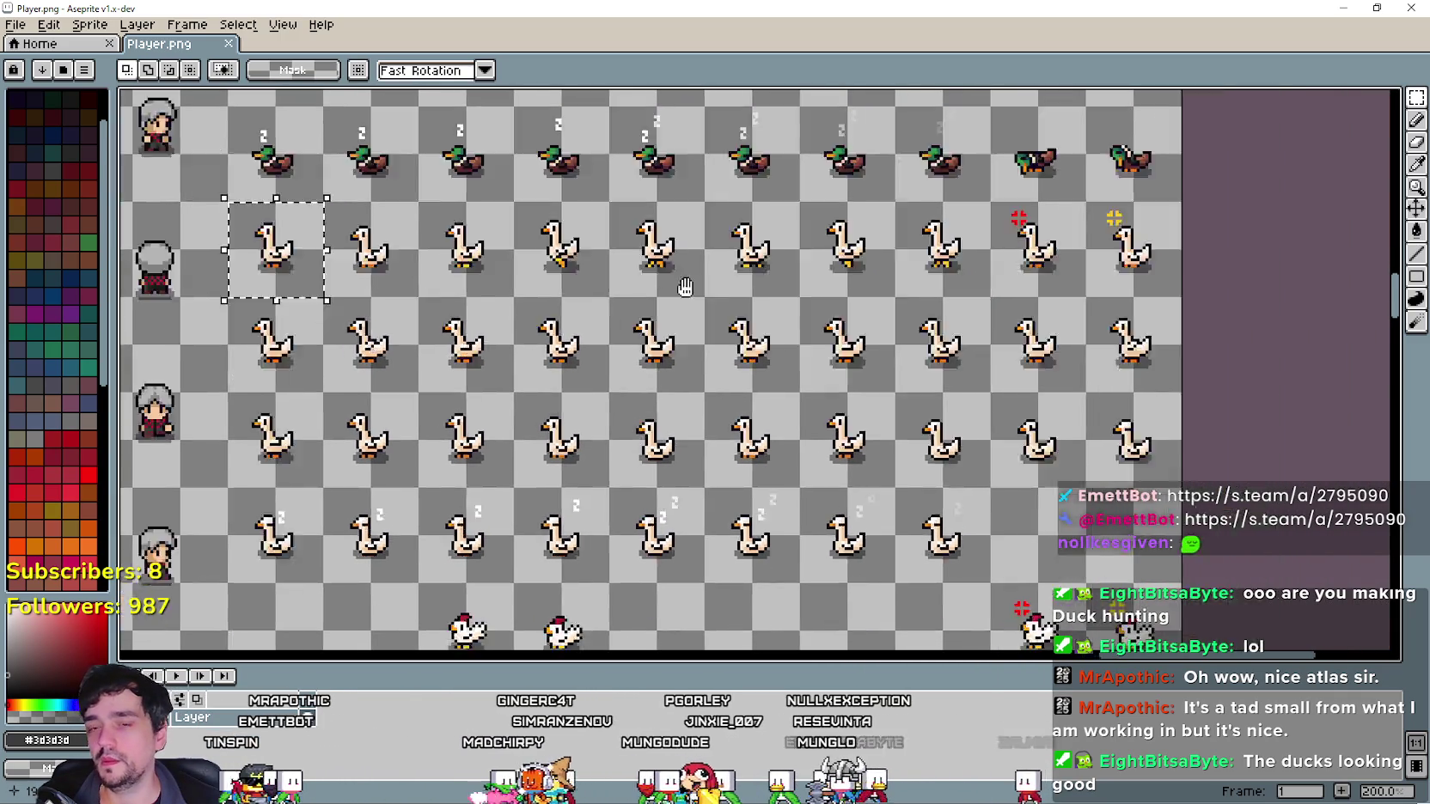
{"action": "scroll", "coordinate": [635, 384], "scroll_direction": "up", "scroll_amount": 2}
{"action": "key", "text": "ctrl+v"}
{"action": "left_click_drag", "start_coordinate": [730, 370], "coordinate": [663, 315]}
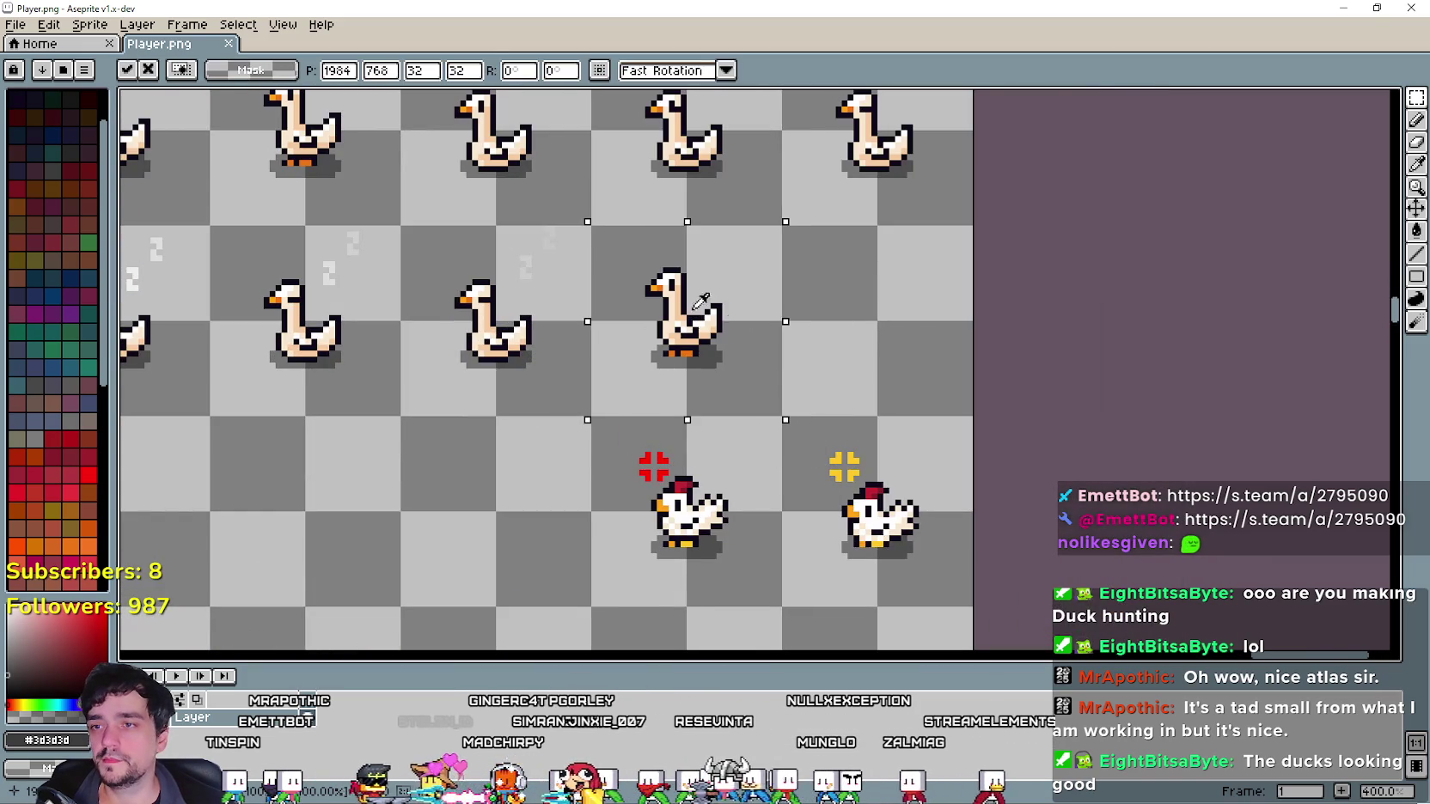
{"action": "key", "text": "ctrl+v"}
{"action": "left_click_drag", "start_coordinate": [730, 369], "coordinate": [855, 327]}
{"action": "scroll", "coordinate": [653, 331], "scroll_direction": "up", "scroll_amount": 2}
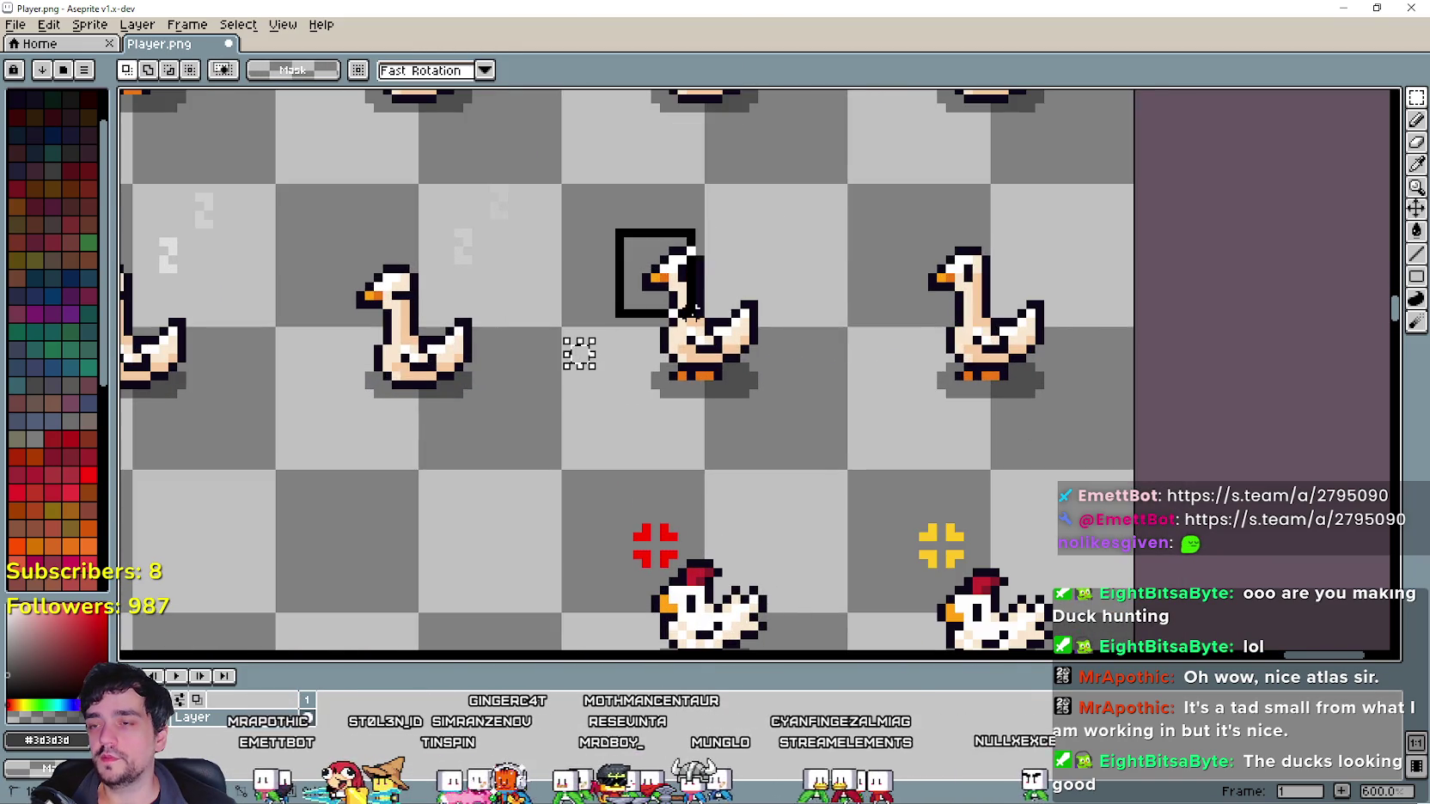
{"action": "scroll", "coordinate": [706, 312], "scroll_direction": "up", "scroll_amount": 4}
{"action": "scroll", "coordinate": [798, 356], "scroll_direction": "down", "scroll_amount": 3}
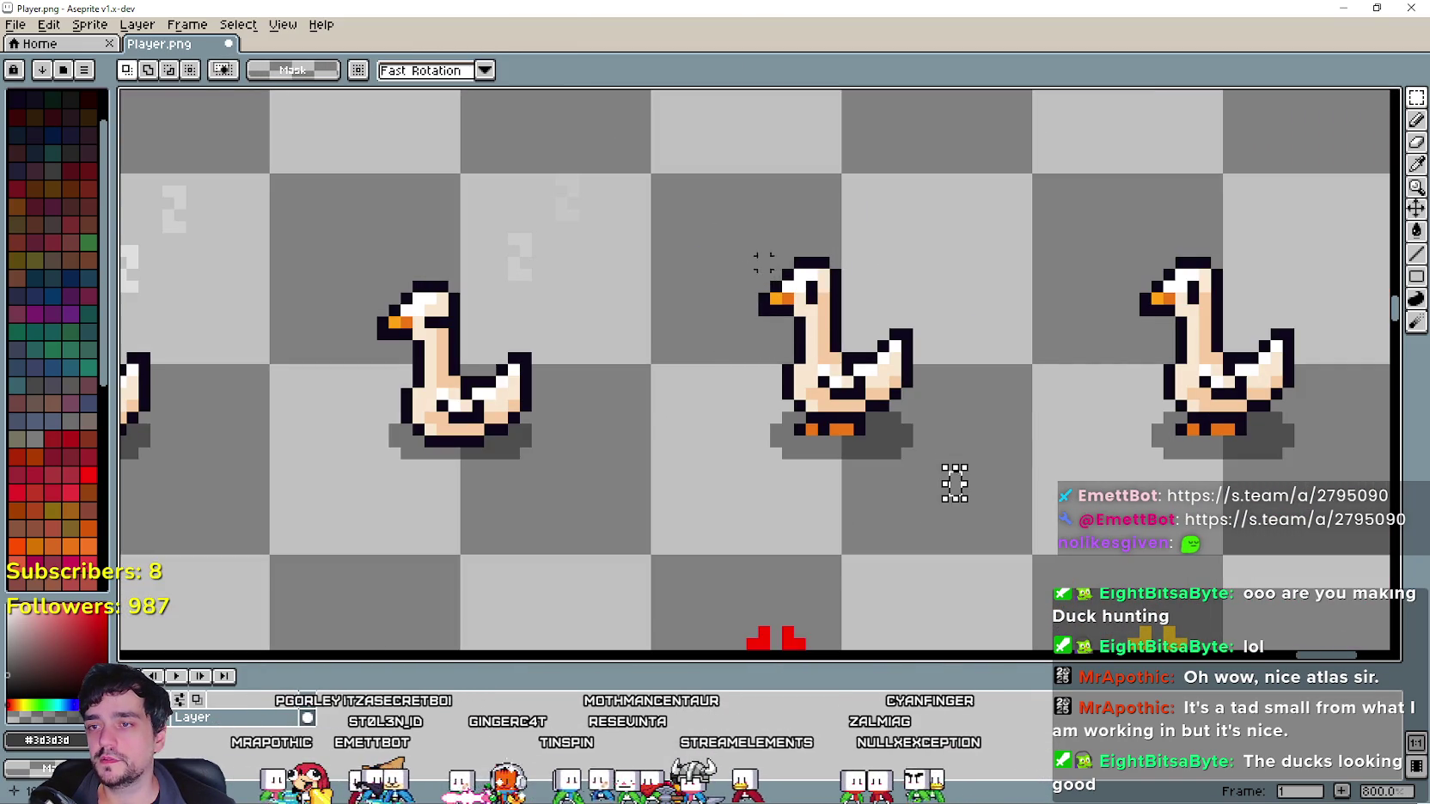
Select the middle goose's head and lift it off its body, undoing a 180° rotation.
{"action": "left_click", "coordinate": [954, 483]}
{"action": "key", "text": "ctrl+shift+d"}
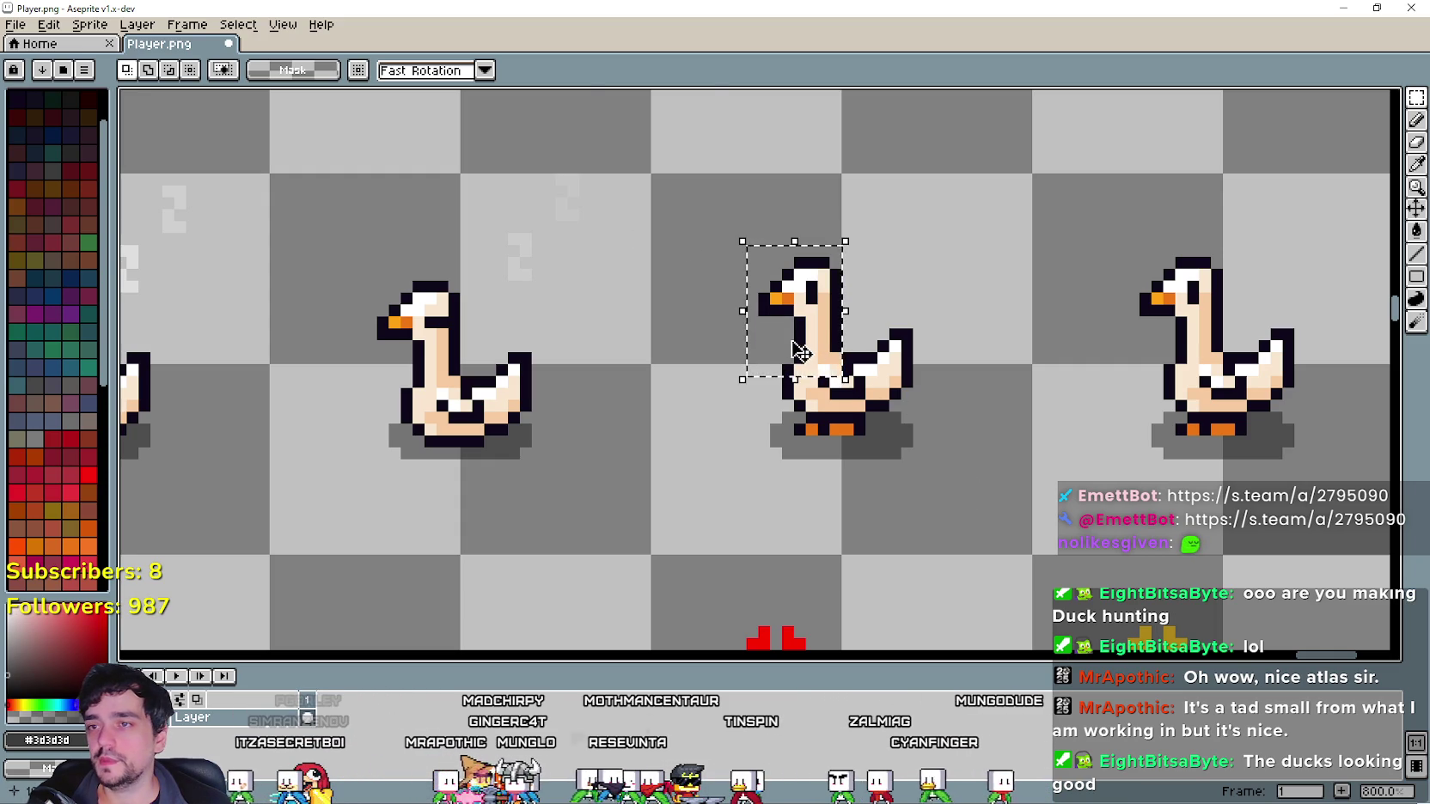
{"action": "left_click_drag", "start_coordinate": [797, 356], "coordinate": [761, 308]}
{"action": "key", "text": "Left"}
{"action": "key", "text": "Left"}
{"action": "key", "text": "Up"}
{"action": "key", "text": "Up"}
{"action": "key", "text": "Up"}
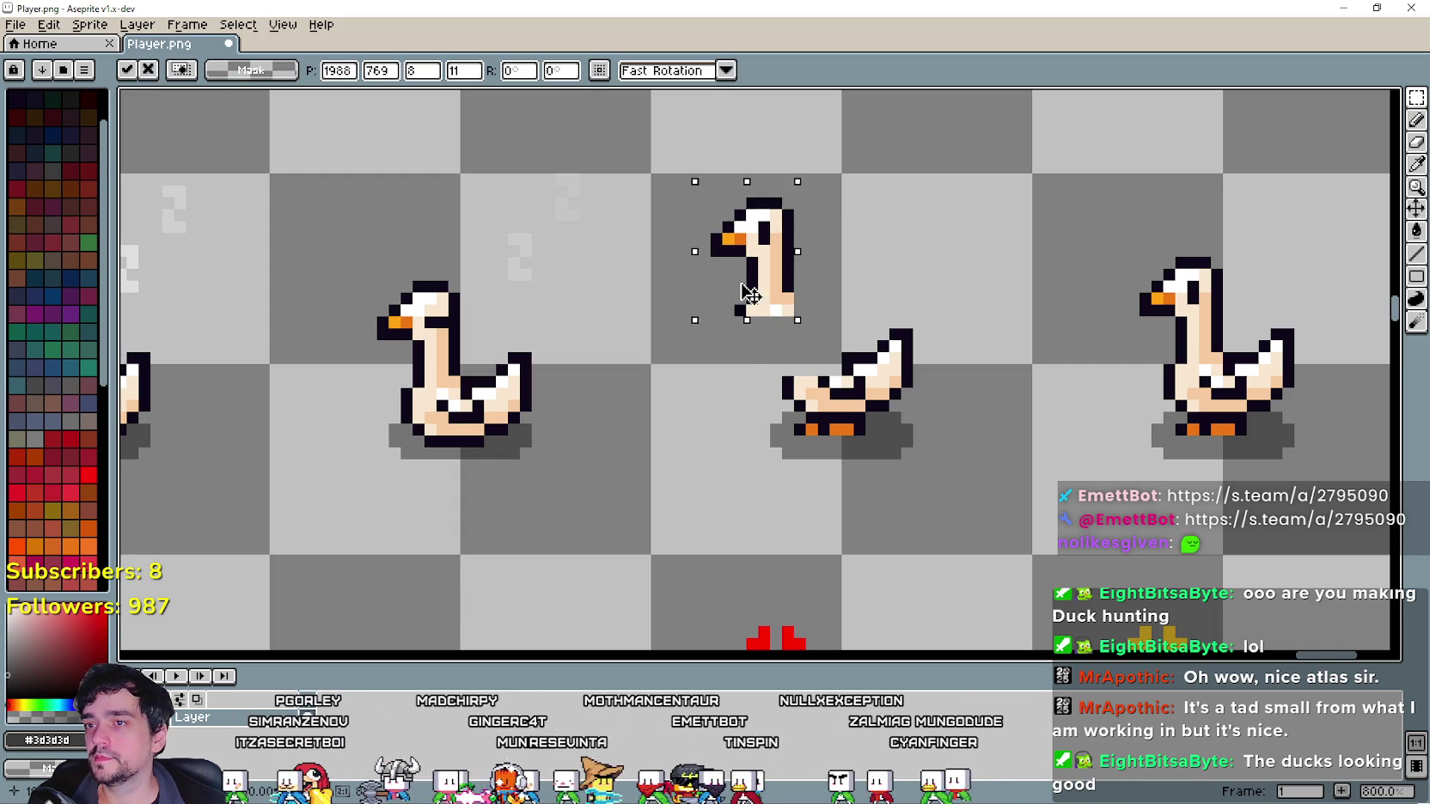
{"action": "left_click", "coordinate": [53, 33]}
{"action": "mouse_move", "coordinate": [102, 251]}
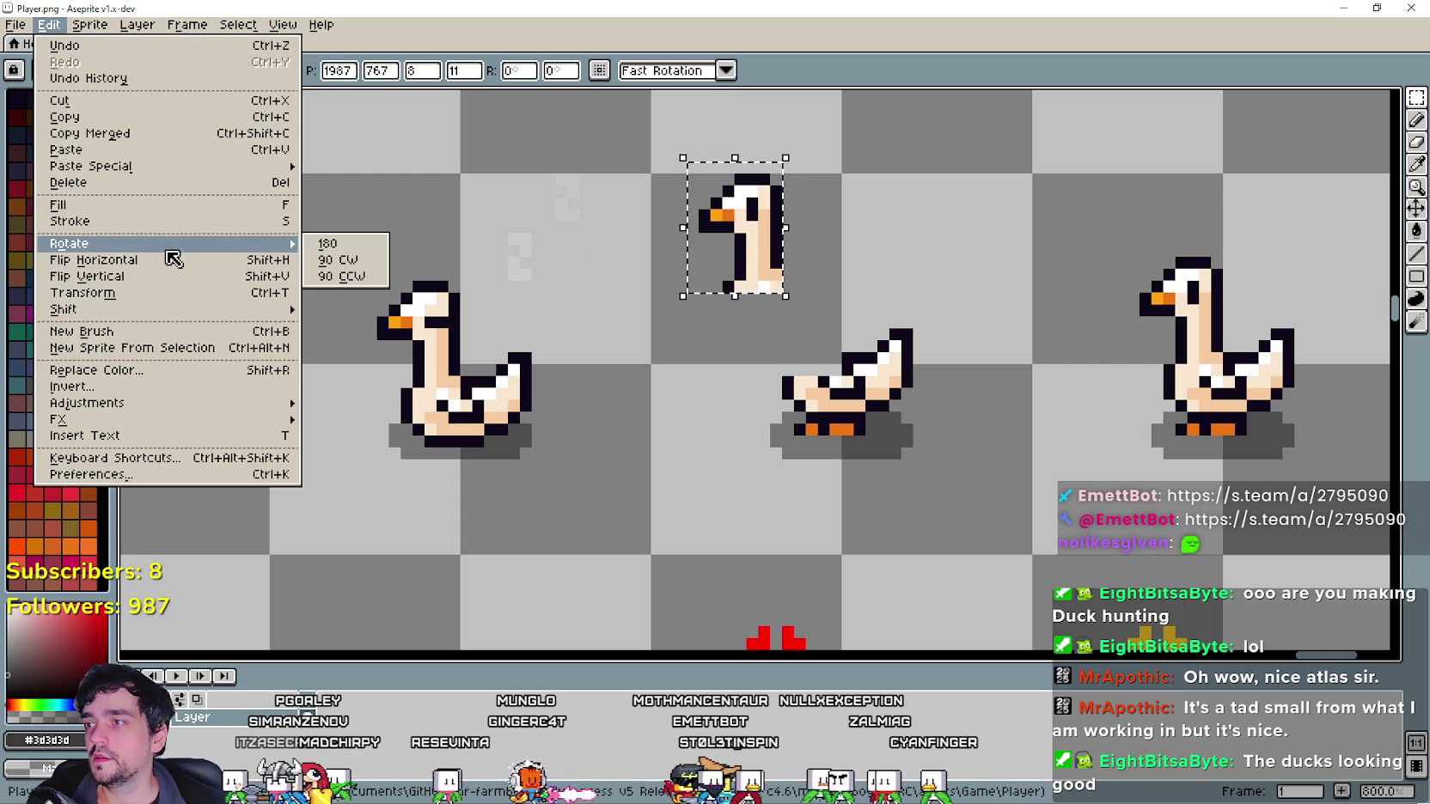
{"action": "left_click", "coordinate": [329, 249]}
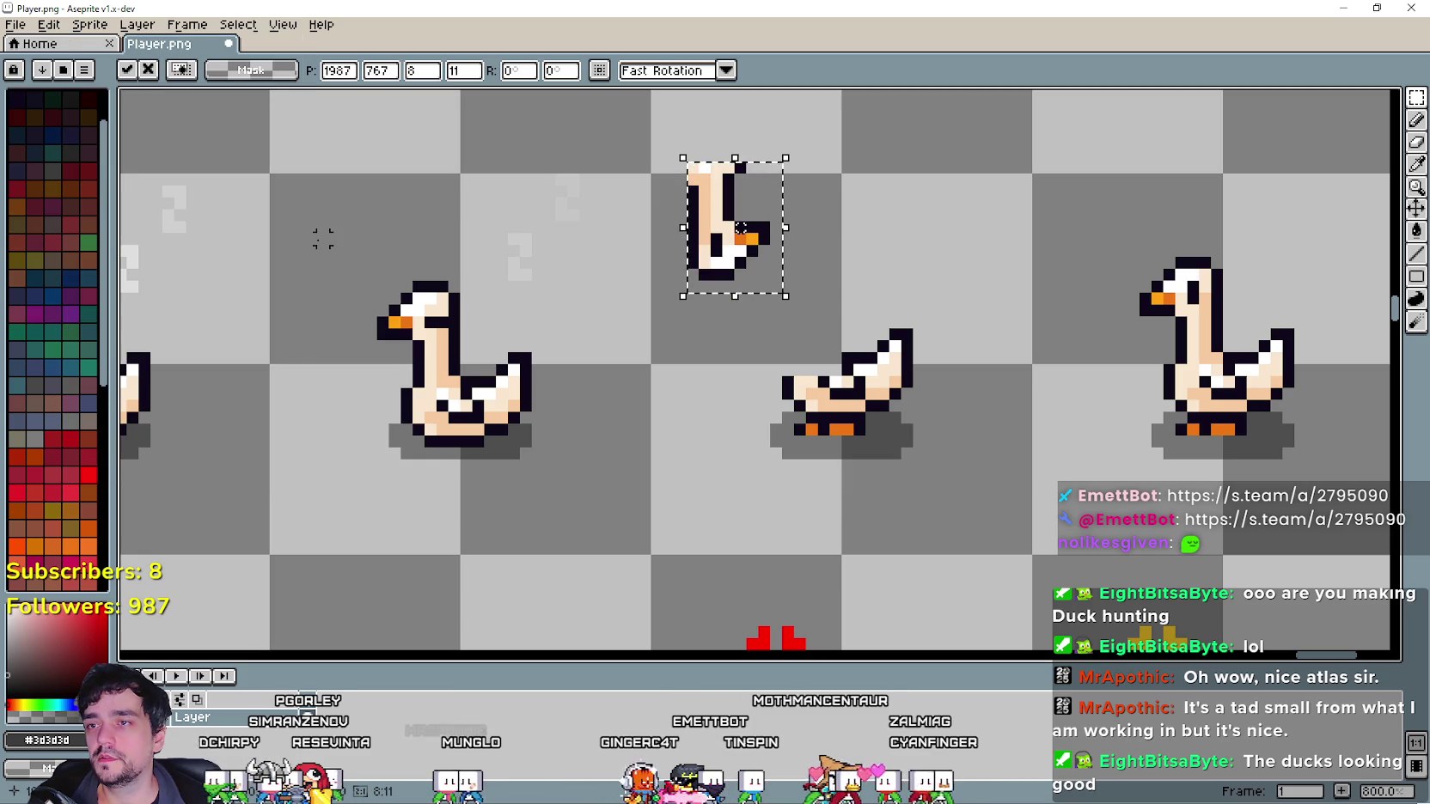
{"action": "key", "text": "ctrl+z"}
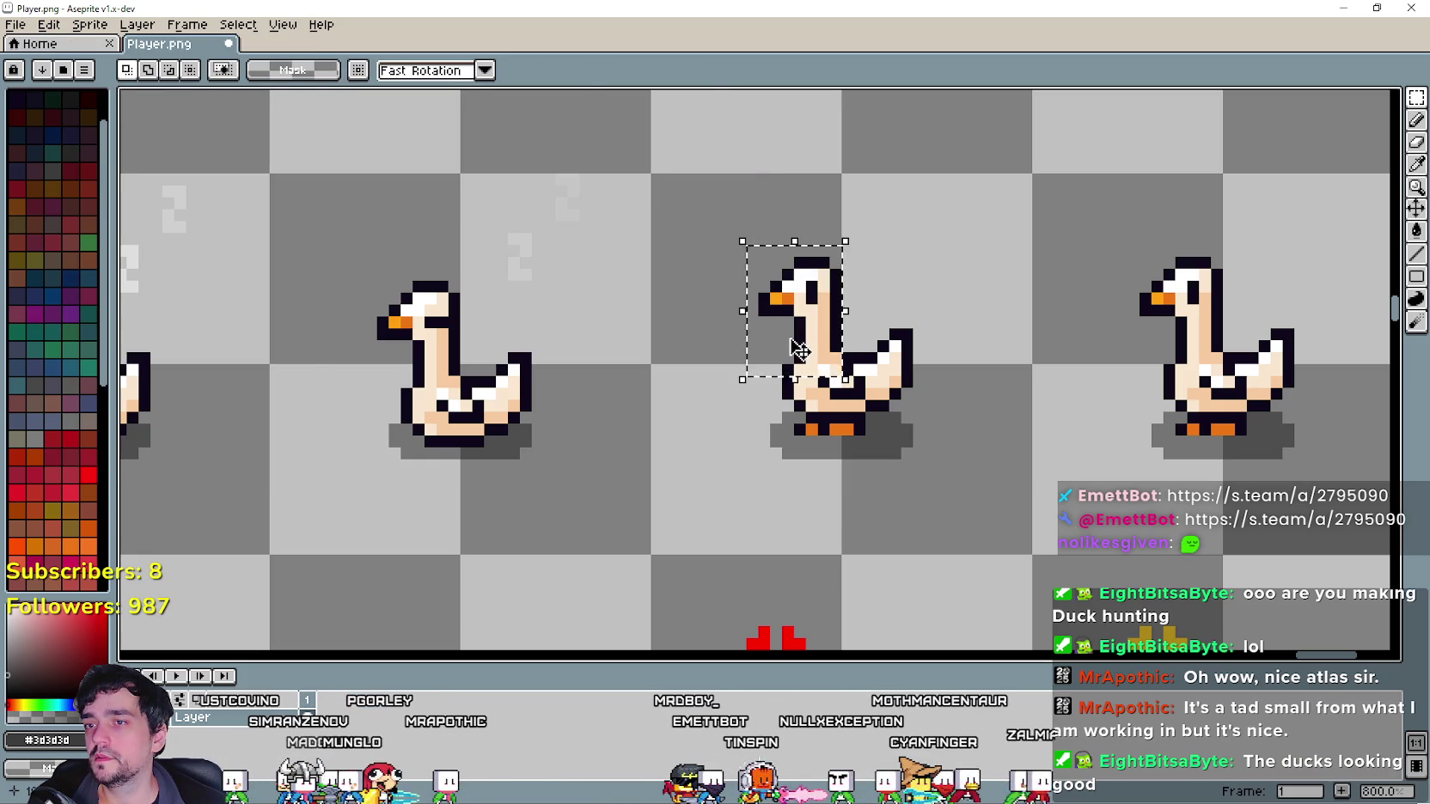
Rotate the goose head 90° clockwise, flip it horizontally, and set it low before the body.
{"action": "left_click_drag", "start_coordinate": [799, 348], "coordinate": [727, 253]}
{"action": "left_click", "coordinate": [49, 24]}
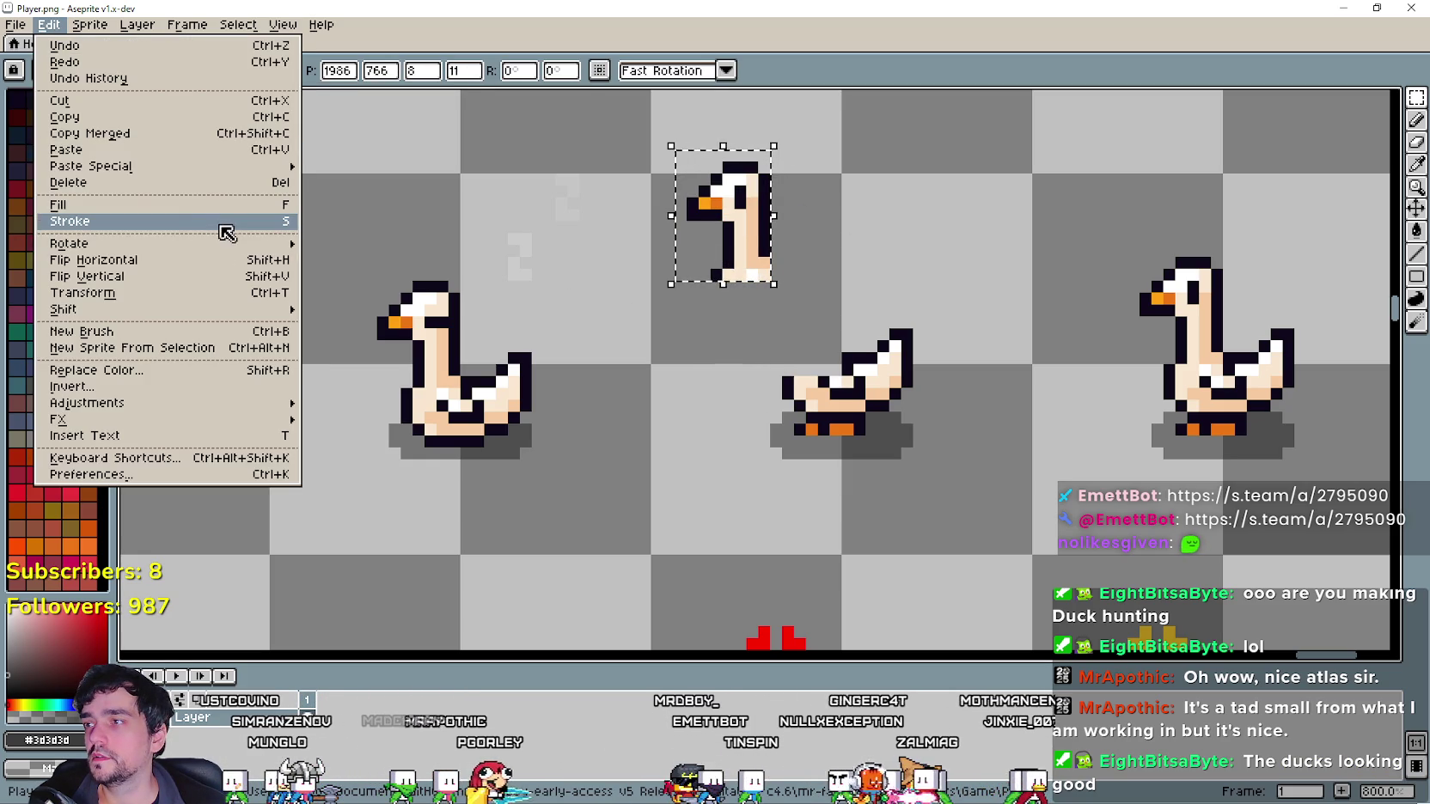
{"action": "mouse_move", "coordinate": [262, 246]}
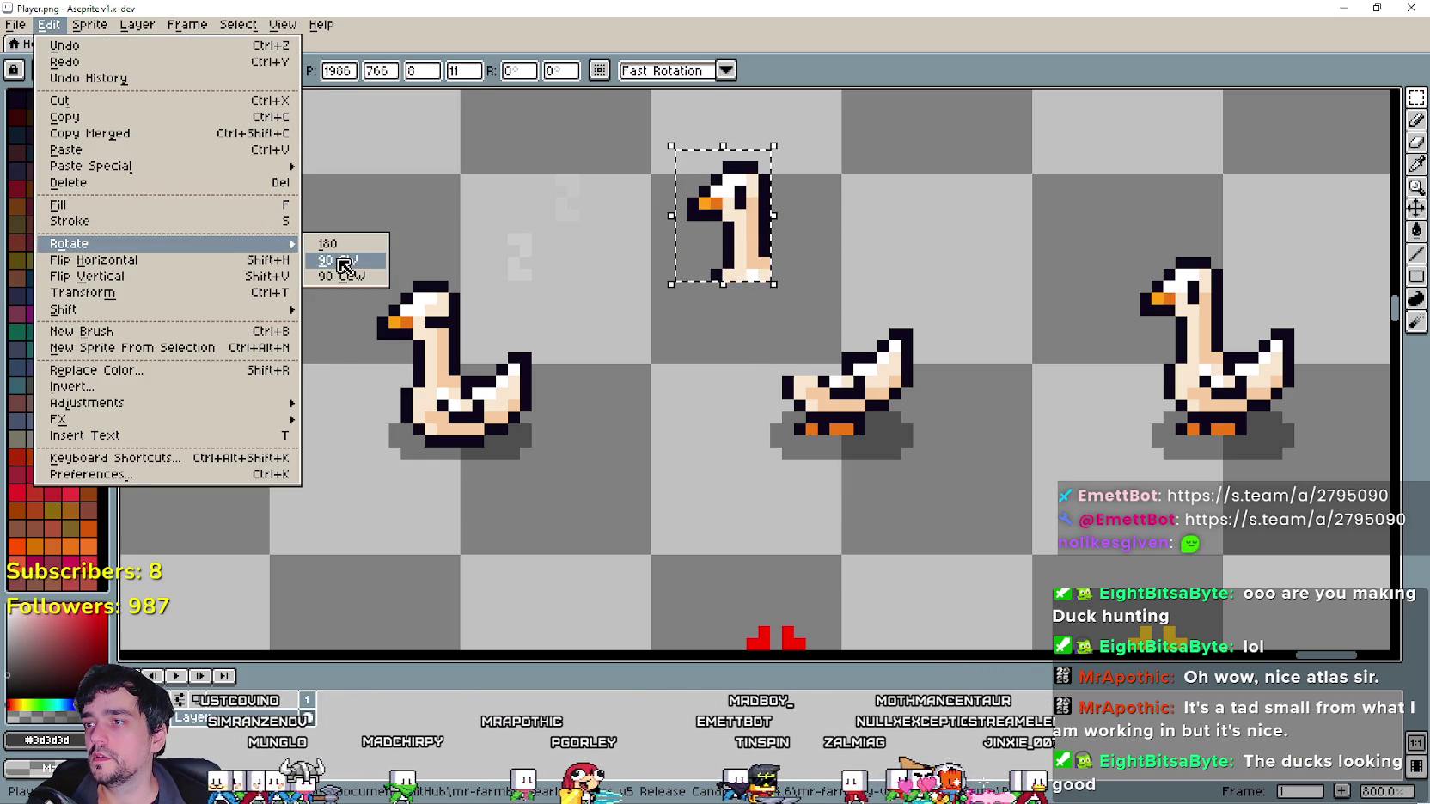
{"action": "left_click", "coordinate": [343, 260]}
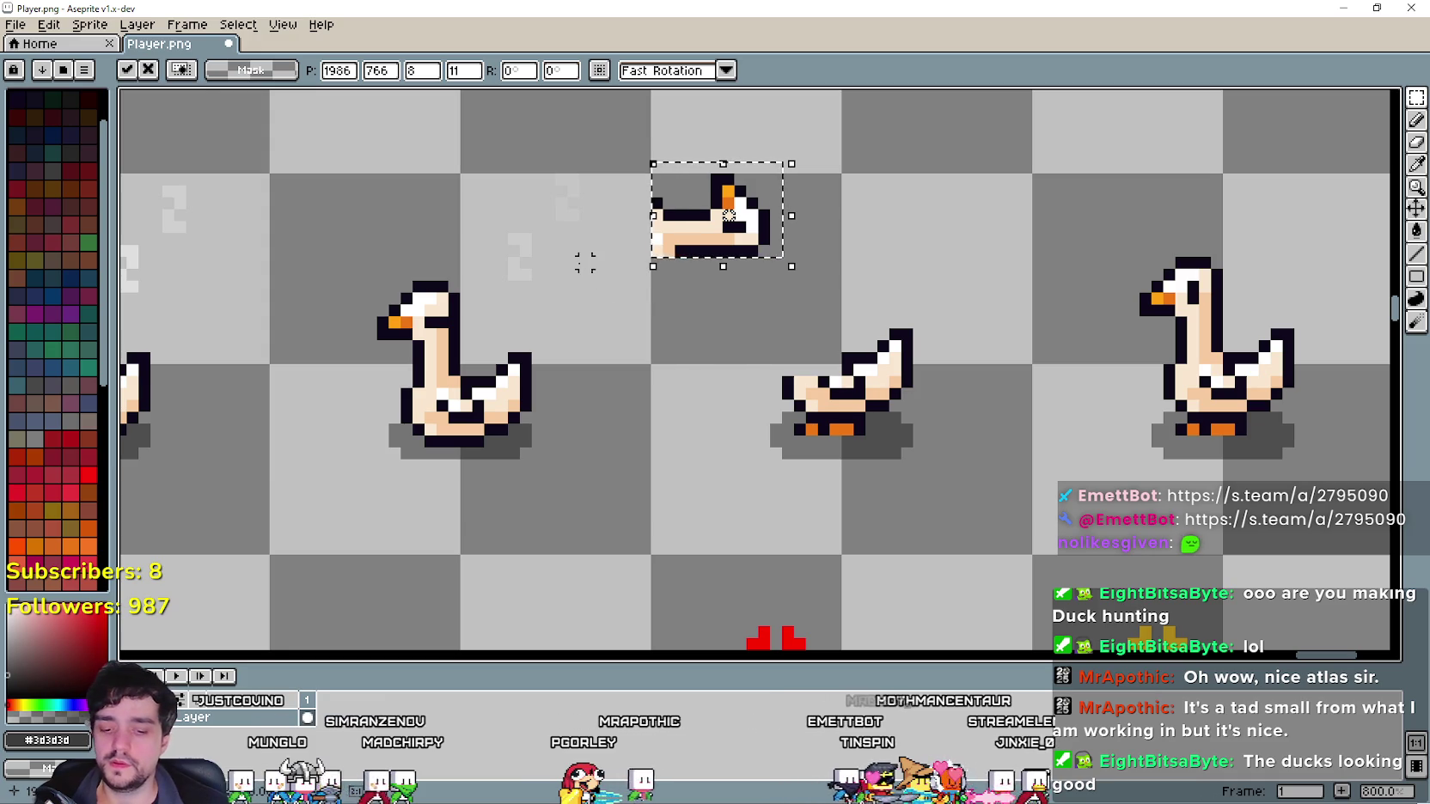
{"action": "key", "text": "shift+h"}
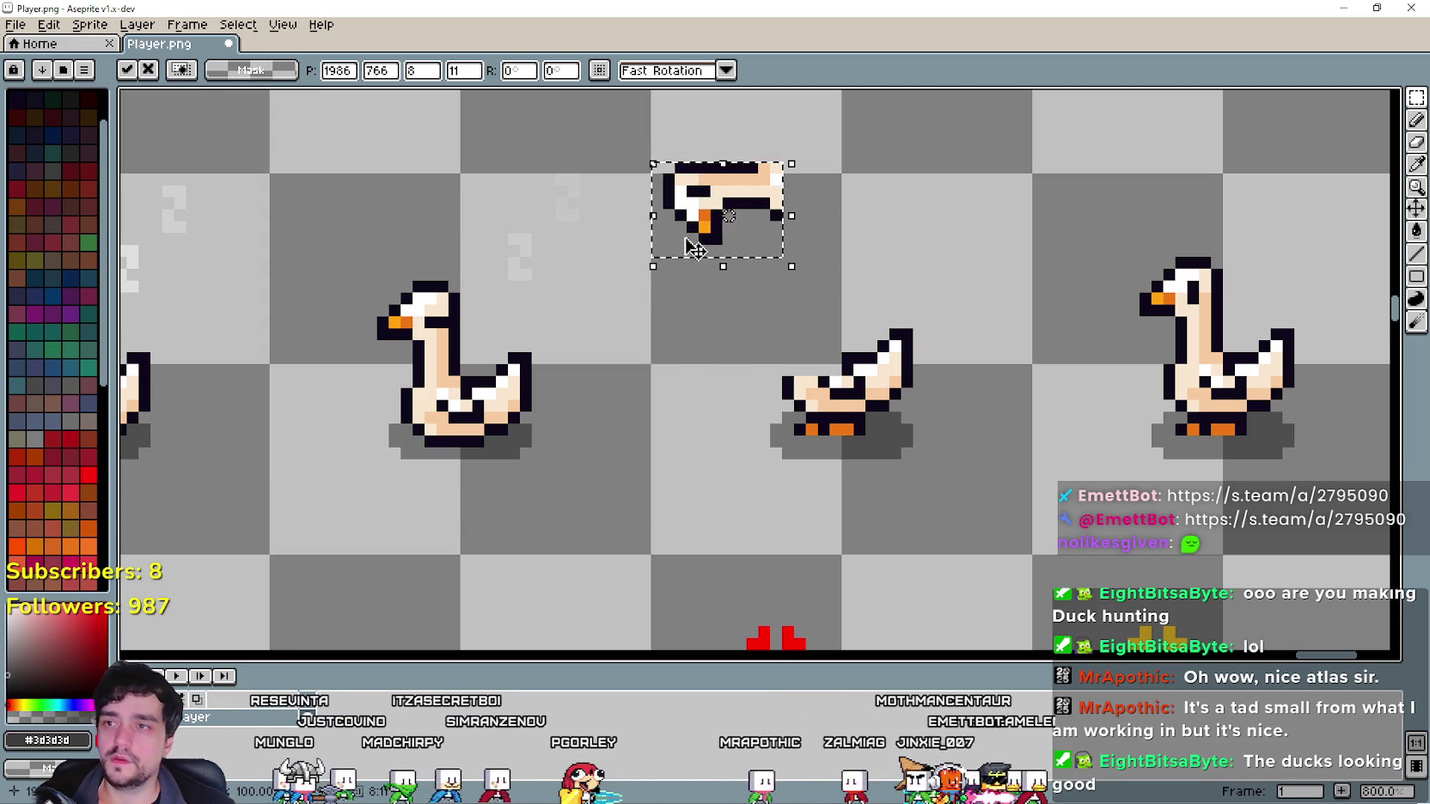
{"action": "mouse_move", "coordinate": [760, 196]}
{"action": "left_mouse_down"}
{"action": "mouse_move", "coordinate": [816, 329]}
{"action": "mouse_move", "coordinate": [794, 398]}
{"action": "left_mouse_up"}
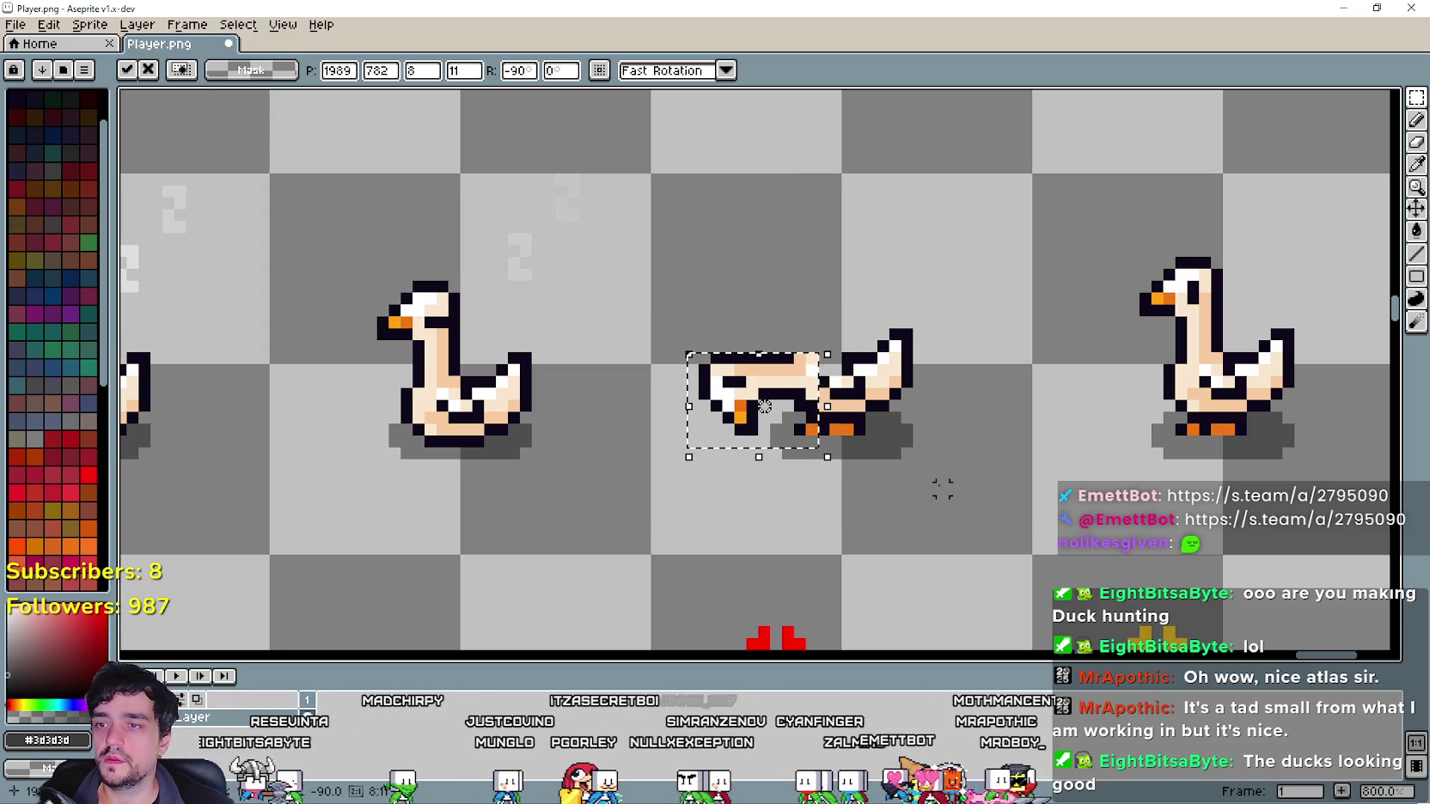
{"action": "left_click_drag", "start_coordinate": [940, 488], "coordinate": [826, 441]}
{"action": "left_click", "coordinate": [791, 415]}
{"action": "scroll", "coordinate": [791, 415], "scroll_direction": "up", "scroll_amount": 2}
Zoom in on the lying goose and pencil a black outline along its neck's top edge.
{"action": "scroll", "coordinate": [791, 415], "scroll_direction": "down", "scroll_amount": 2}
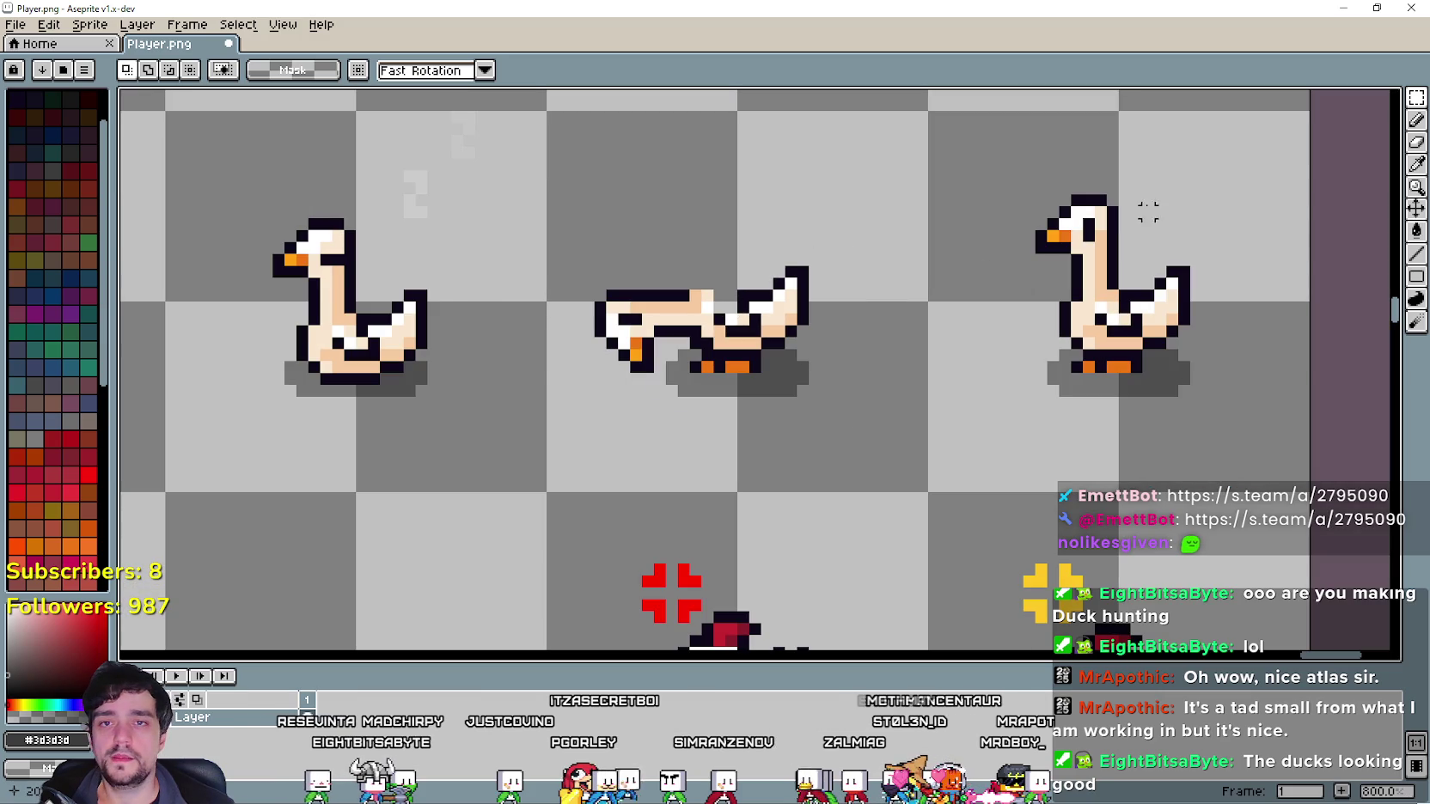
{"action": "left_click", "coordinate": [1416, 186]}
{"action": "left_click", "coordinate": [767, 309]}
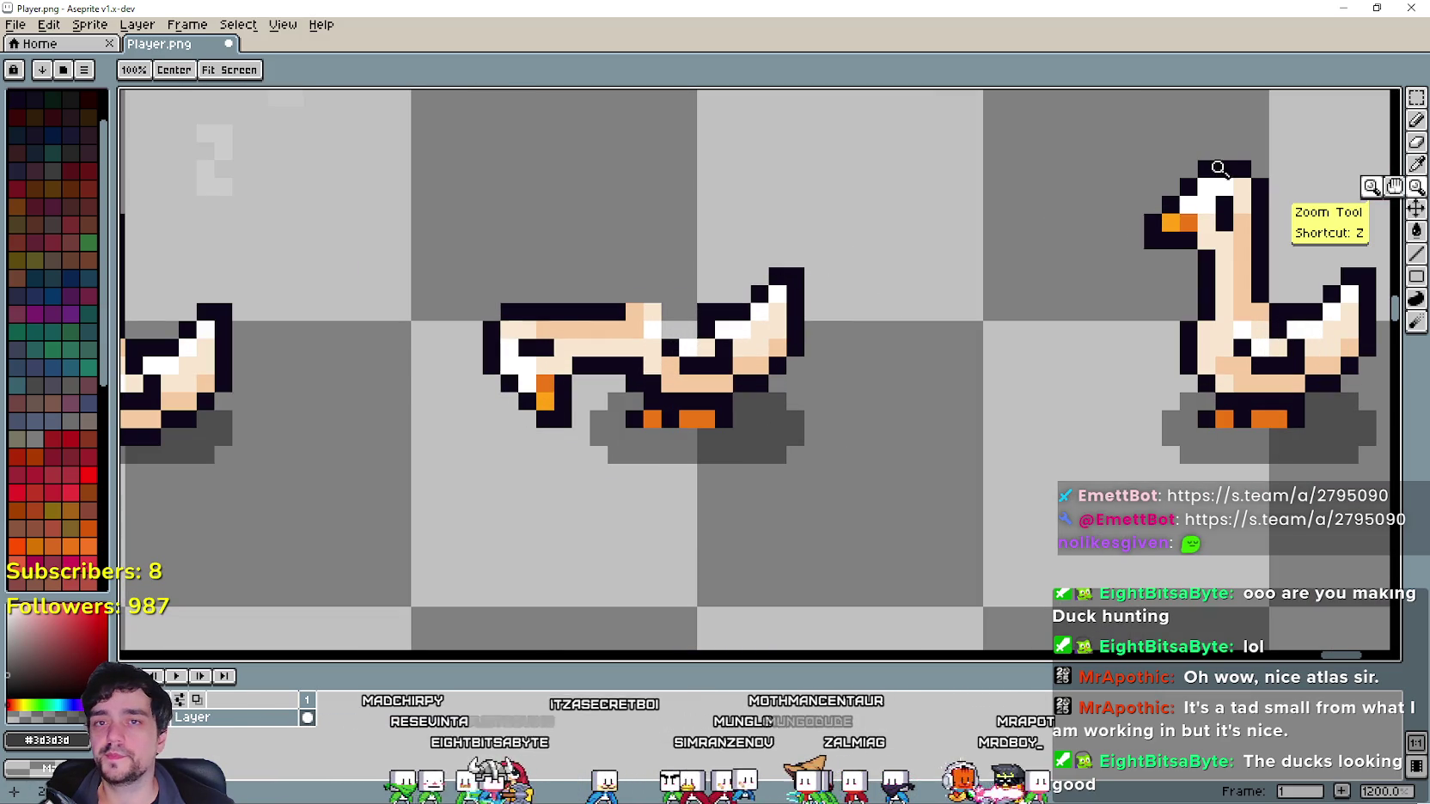
{"action": "key", "text": "i"}
{"action": "left_click_drag", "start_coordinate": [728, 327], "coordinate": [809, 307]}
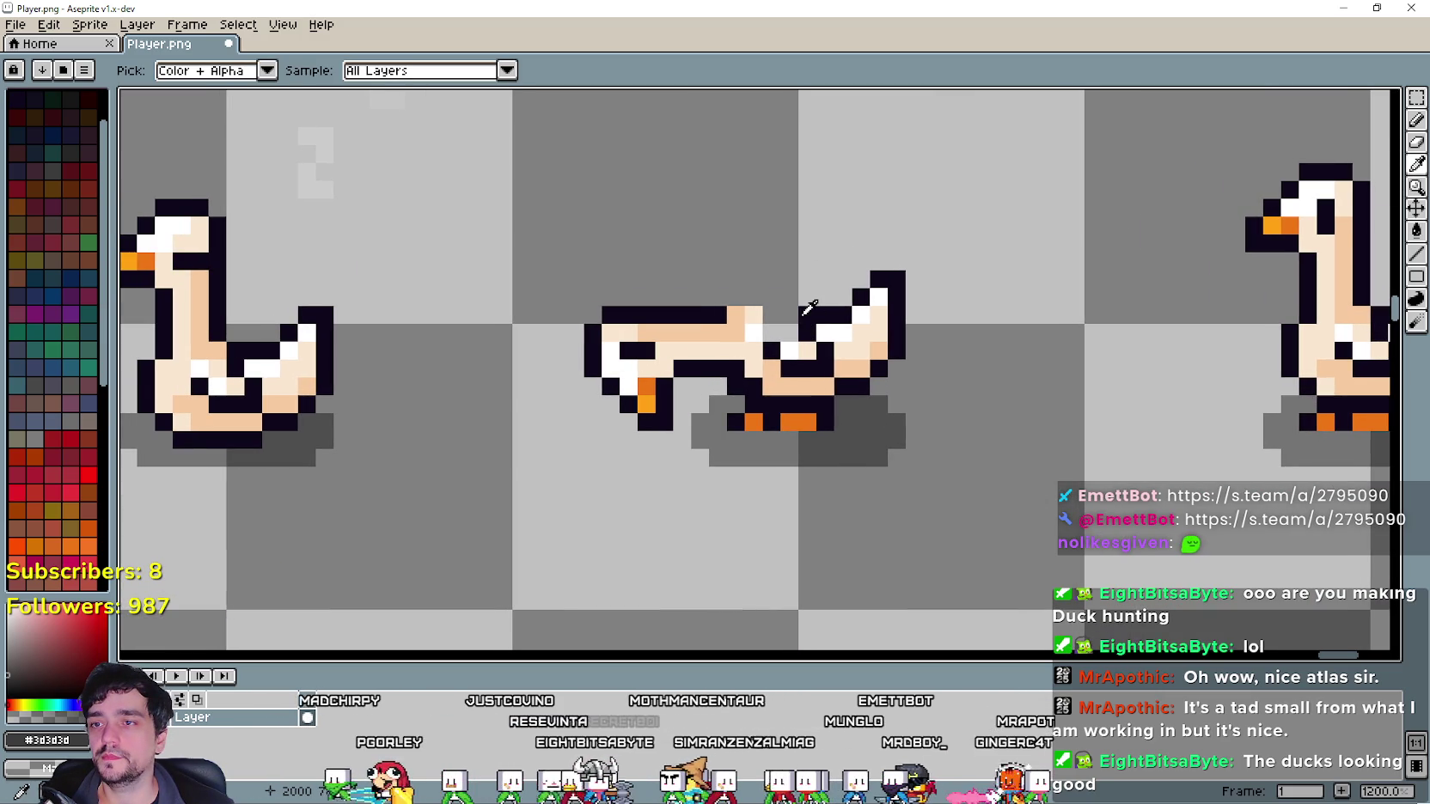
{"action": "left_click", "coordinate": [1416, 119]}
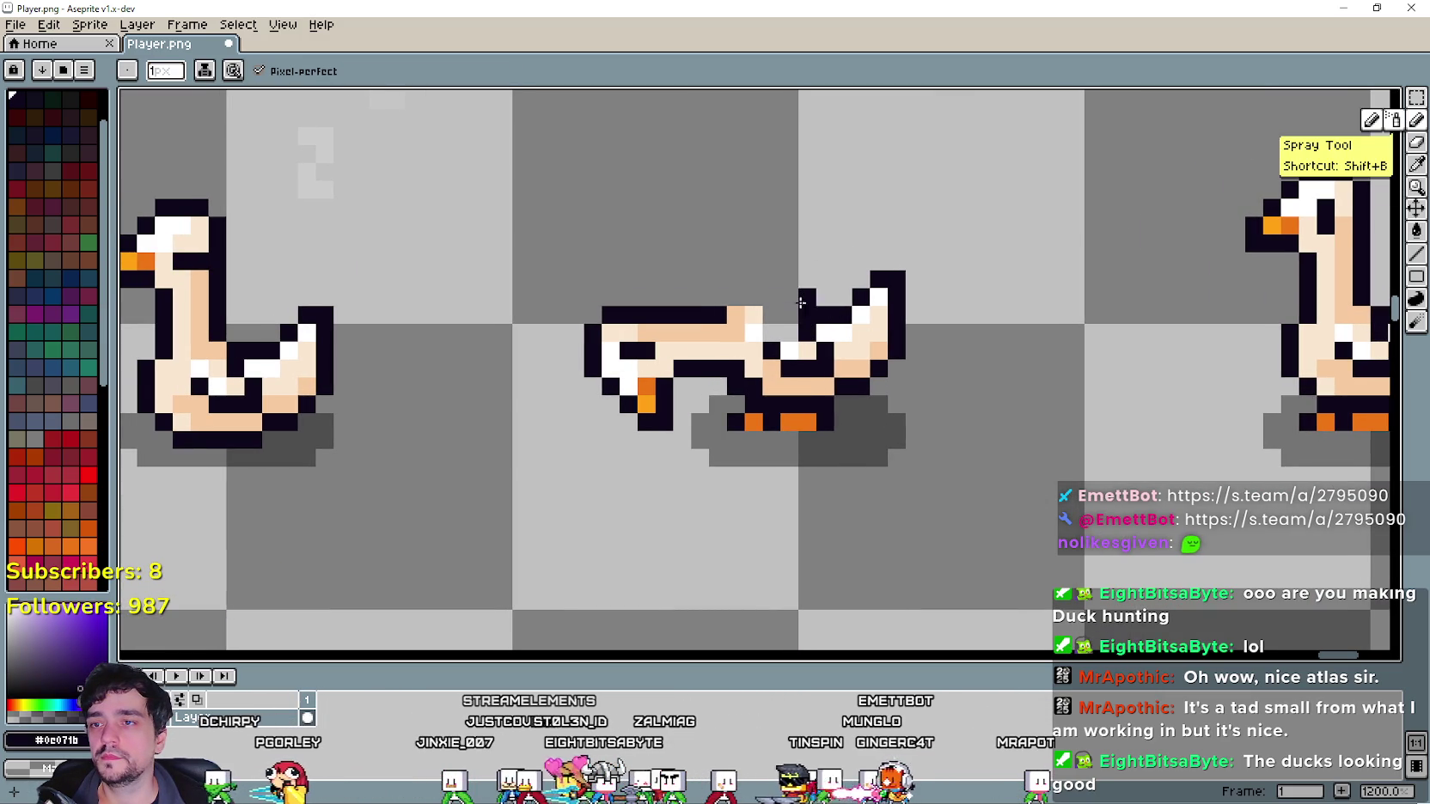
{"action": "left_click_drag", "start_coordinate": [789, 312], "coordinate": [740, 313]}
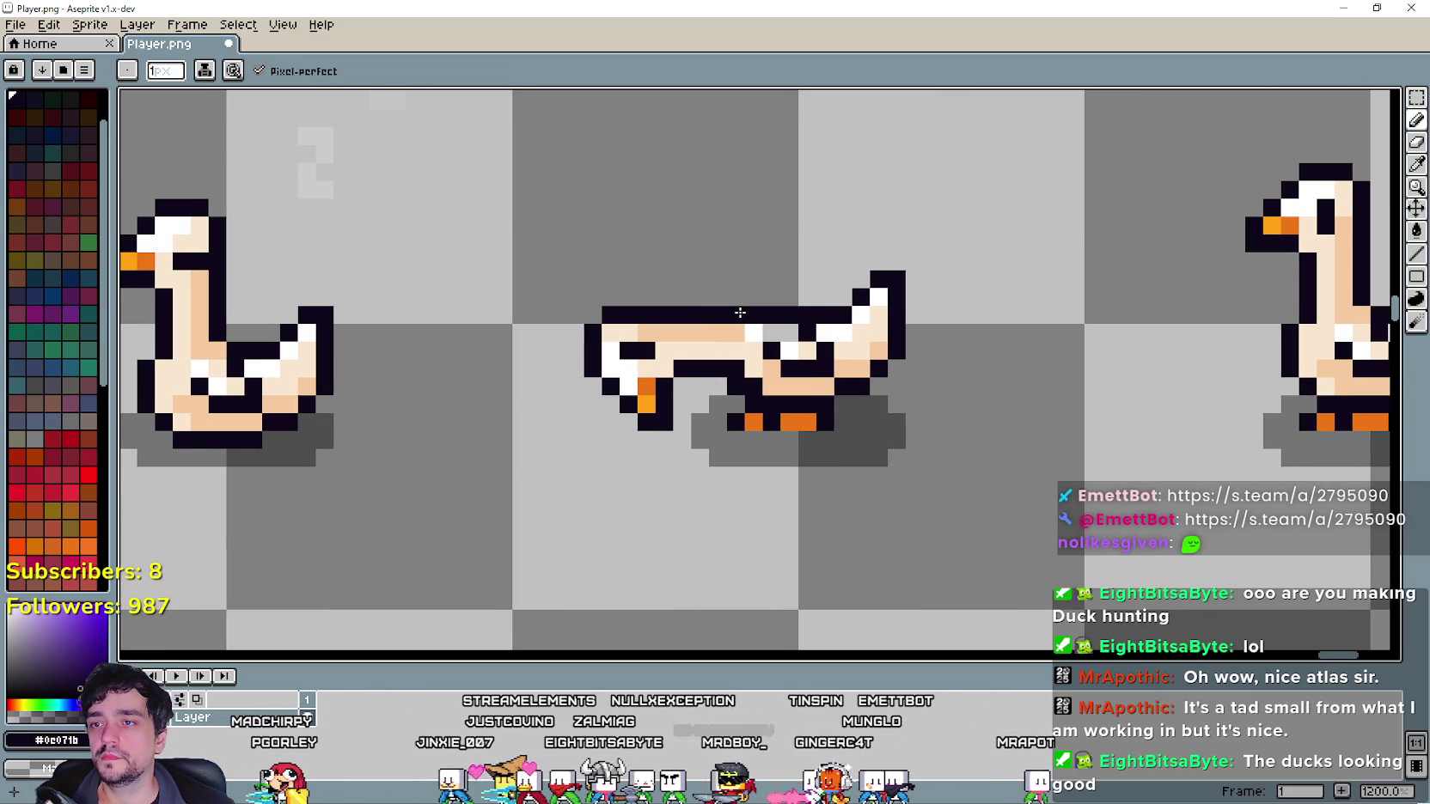
{"action": "left_click", "coordinate": [1416, 166]}
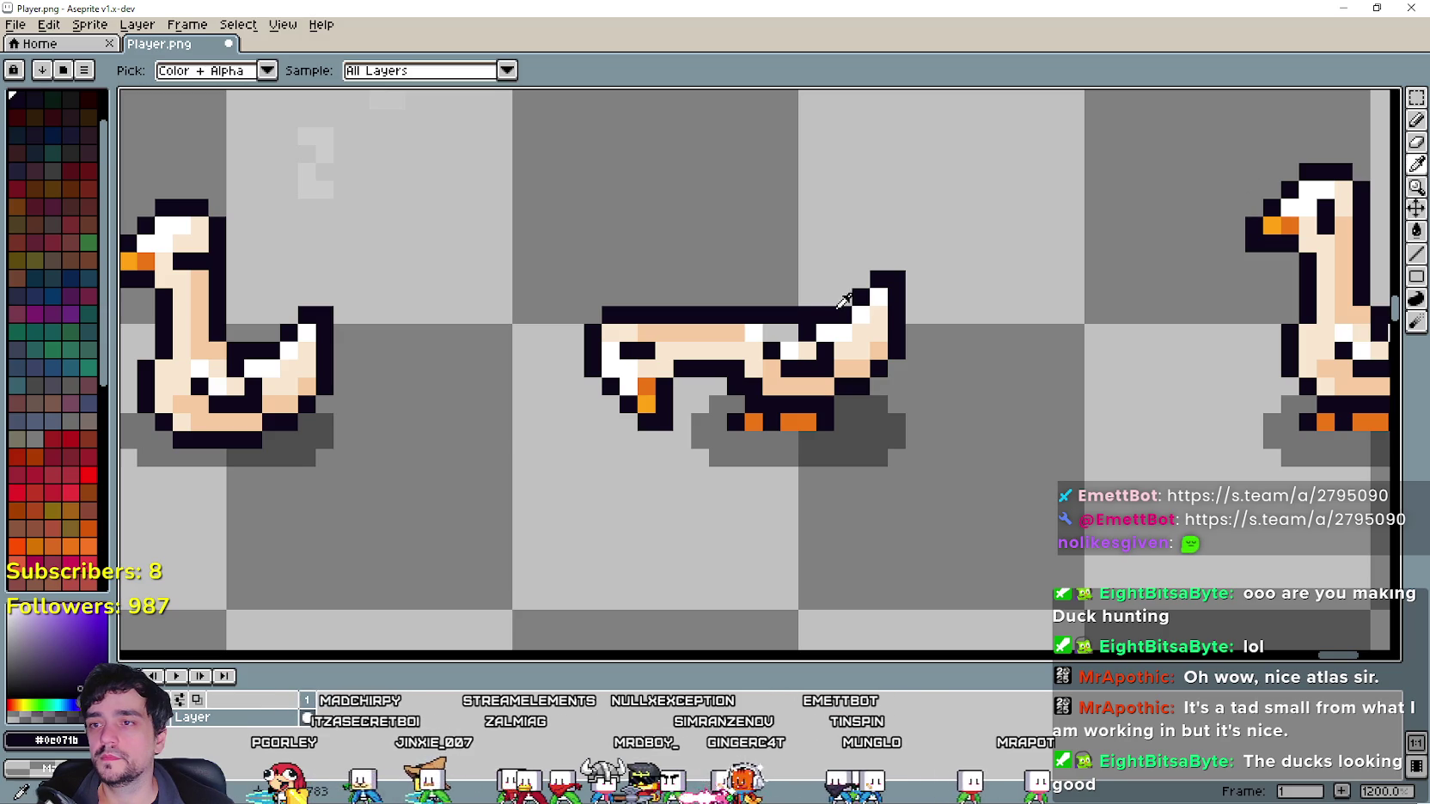
{"action": "left_click", "coordinate": [1414, 134]}
{"action": "scroll", "coordinate": [756, 368], "scroll_direction": "down", "scroll_amount": 3}
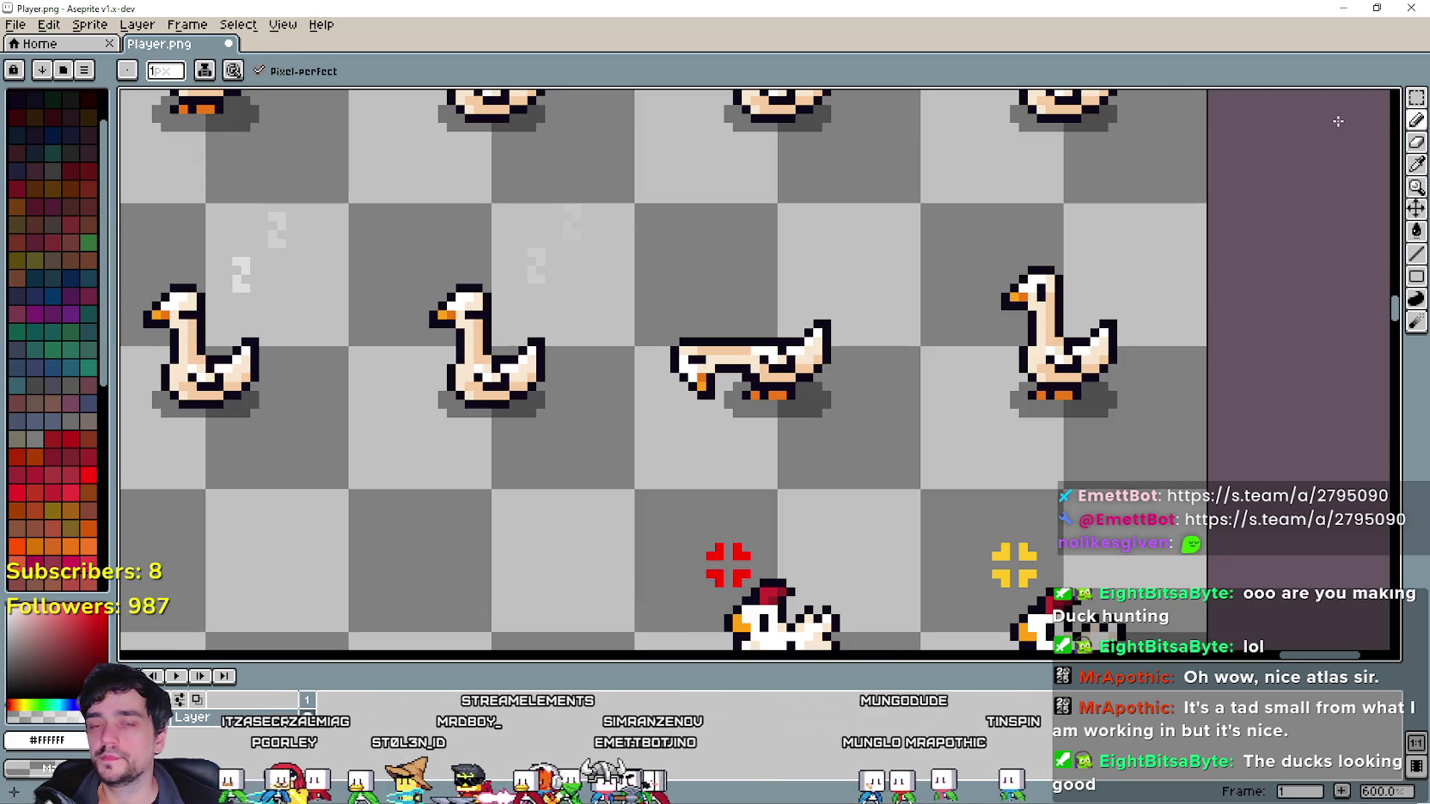
{"action": "left_click", "coordinate": [1418, 102]}
{"action": "scroll", "coordinate": [872, 327], "scroll_direction": "up", "scroll_amount": 1}
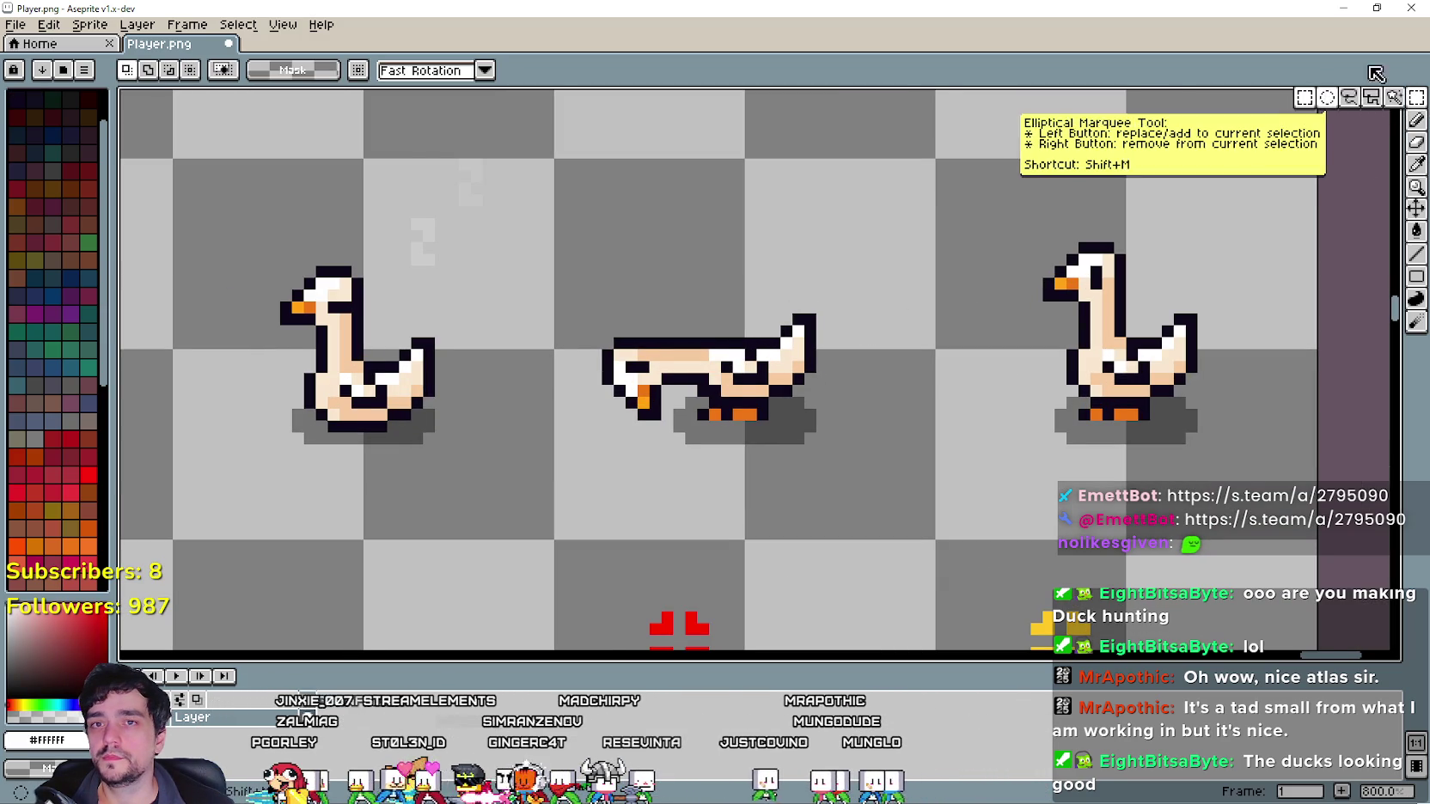
Ctrl-drag a copy of the lying goose cell down beside the chickens.
{"action": "left_click_drag", "start_coordinate": [766, 334], "coordinate": [757, 332]}
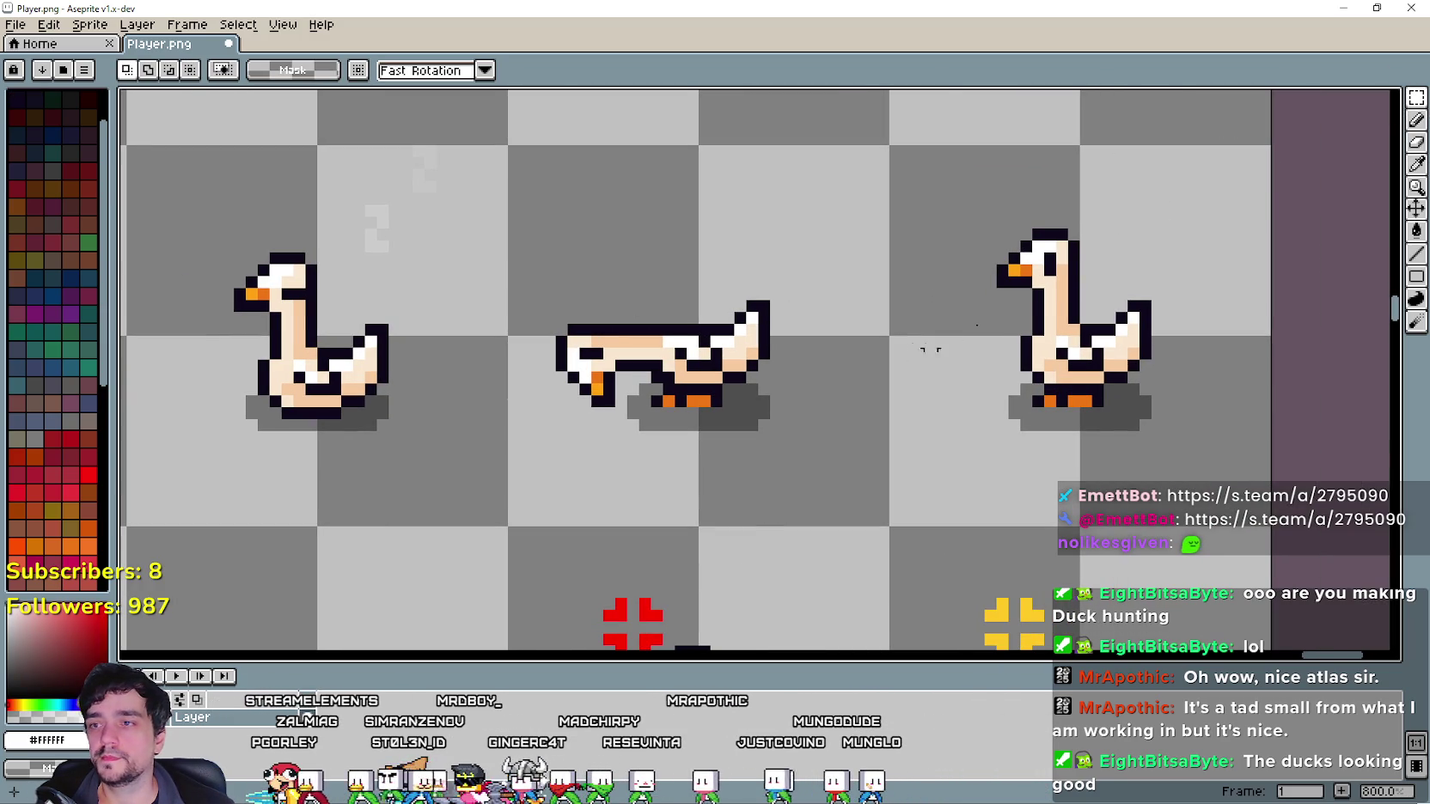
{"action": "scroll", "coordinate": [602, 387], "scroll_direction": "up", "scroll_amount": 1}
{"action": "scroll", "coordinate": [601, 387], "scroll_direction": "down", "scroll_amount": 1}
{"action": "mouse_move", "coordinate": [601, 386]}
{"action": "left_mouse_down"}
{"action": "mouse_move", "coordinate": [653, 413]}
{"action": "mouse_move", "coordinate": [806, 261]}
{"action": "left_mouse_up"}
{"action": "scroll", "coordinate": [716, 419], "scroll_direction": "down", "scroll_amount": 3}
{"action": "mouse_move", "coordinate": [642, 465]}
{"action": "left_mouse_down"}
{"action": "mouse_move", "coordinate": [839, 329]}
{"action": "mouse_move", "coordinate": [811, 377]}
{"action": "mouse_move", "coordinate": [657, 504]}
{"action": "left_mouse_up"}
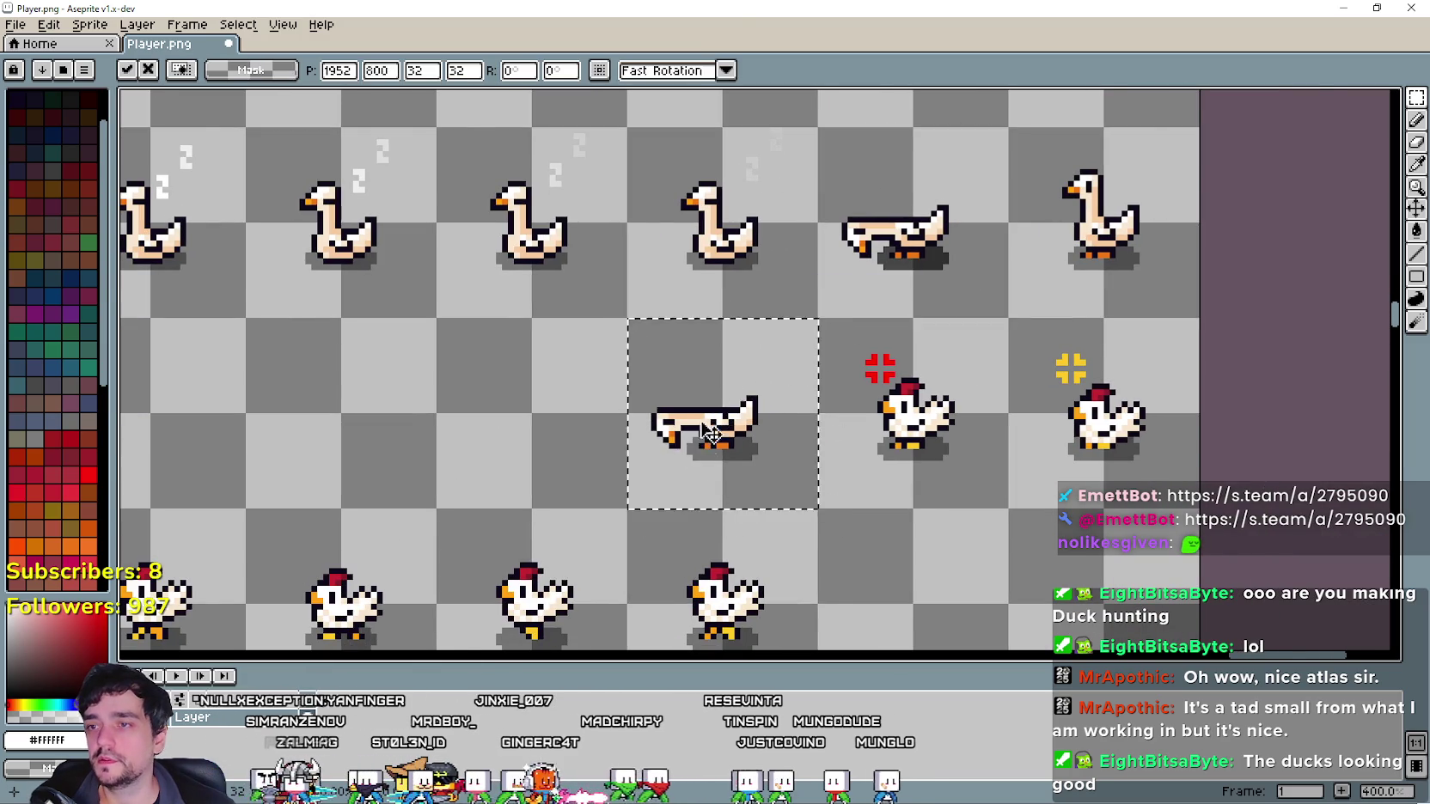
{"action": "scroll", "coordinate": [679, 429], "scroll_direction": "up", "scroll_amount": 1}
{"action": "left_click", "coordinate": [467, 446]}
{"action": "scroll", "coordinate": [567, 430], "scroll_direction": "up", "scroll_amount": 2}
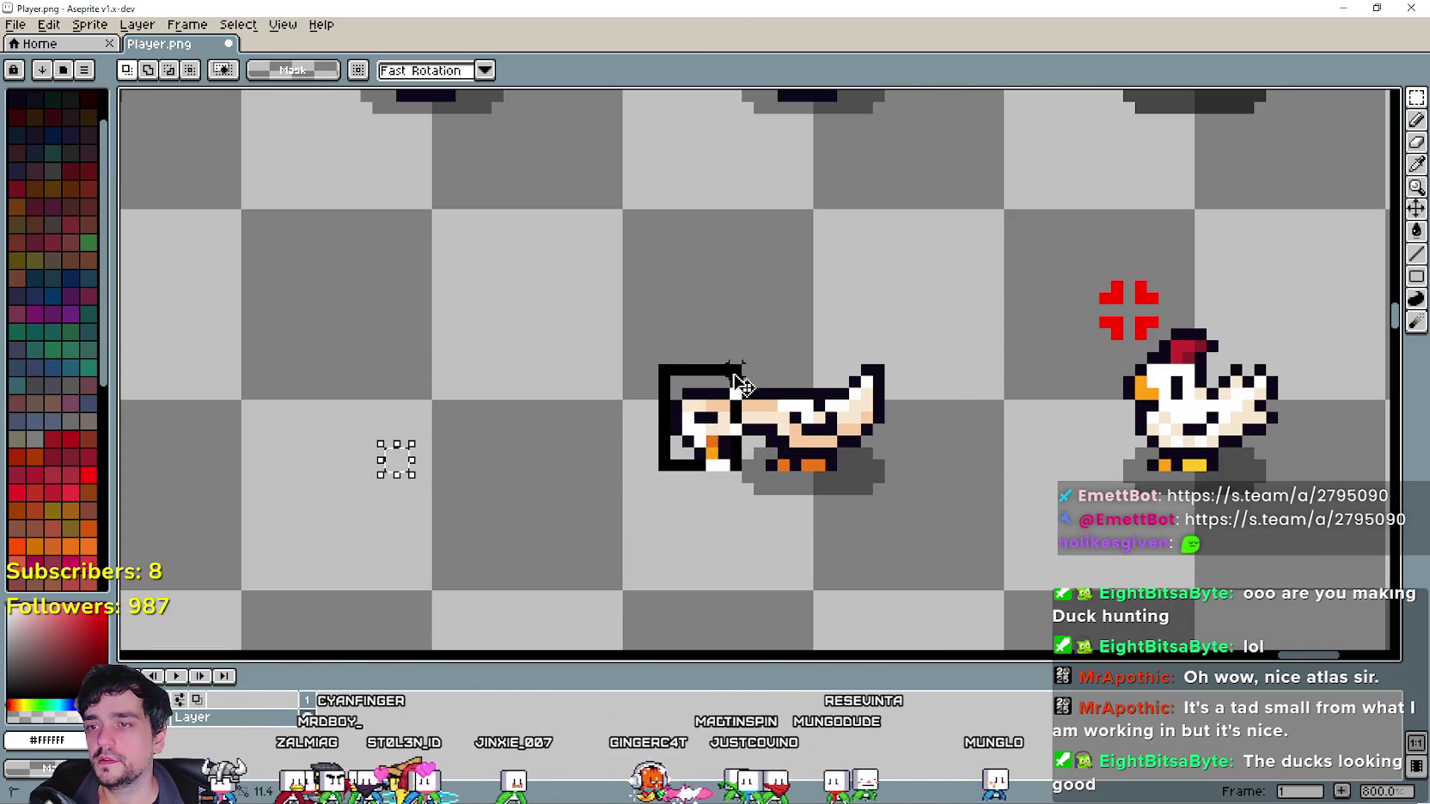
{"action": "scroll", "coordinate": [741, 384], "scroll_direction": "up", "scroll_amount": 2}
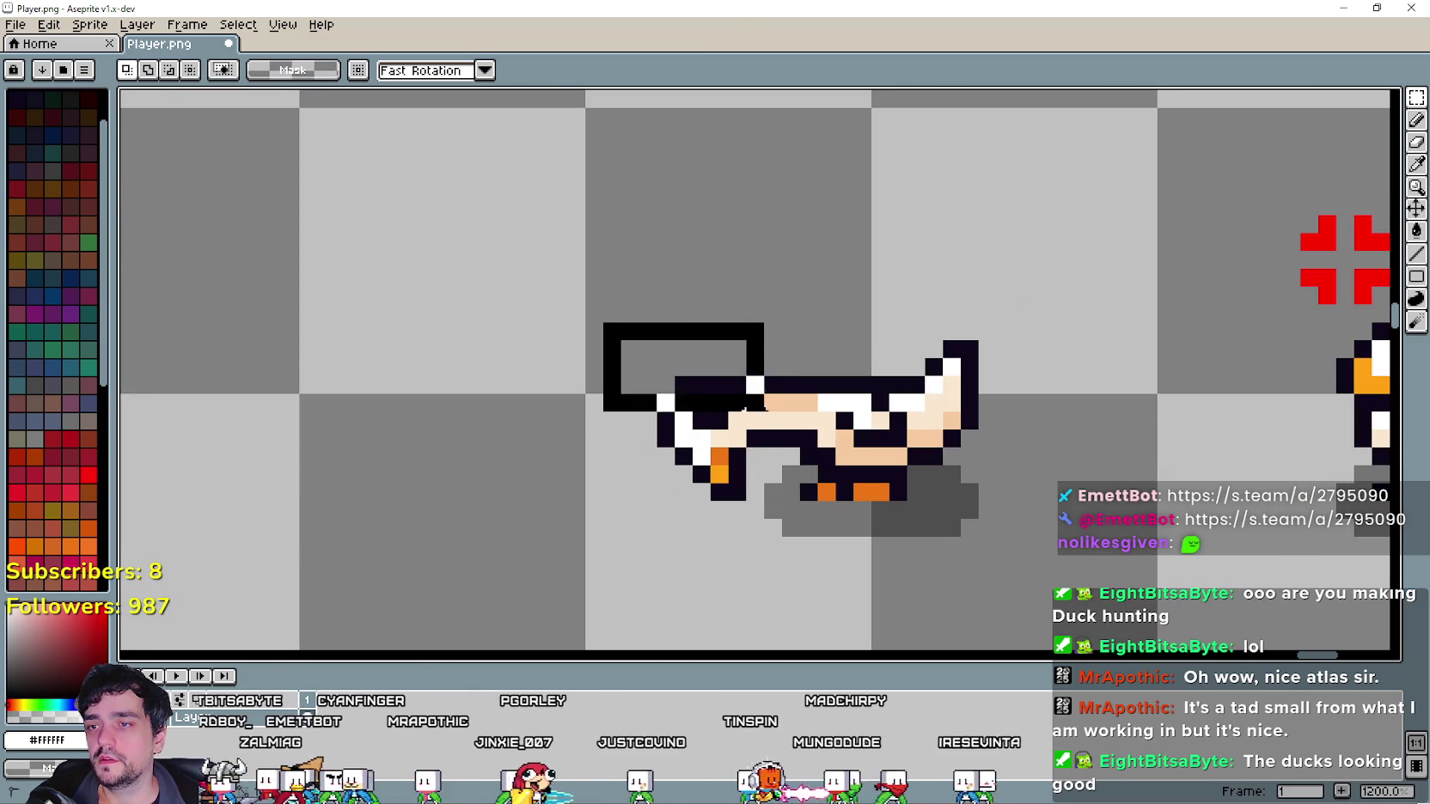
Remove the stray frame piece and reposition the copied goose's head and neck against its body.
{"action": "key", "text": "ctrl+z"}
{"action": "key", "text": "ctrl+z"}
{"action": "key", "text": "ctrl+z"}
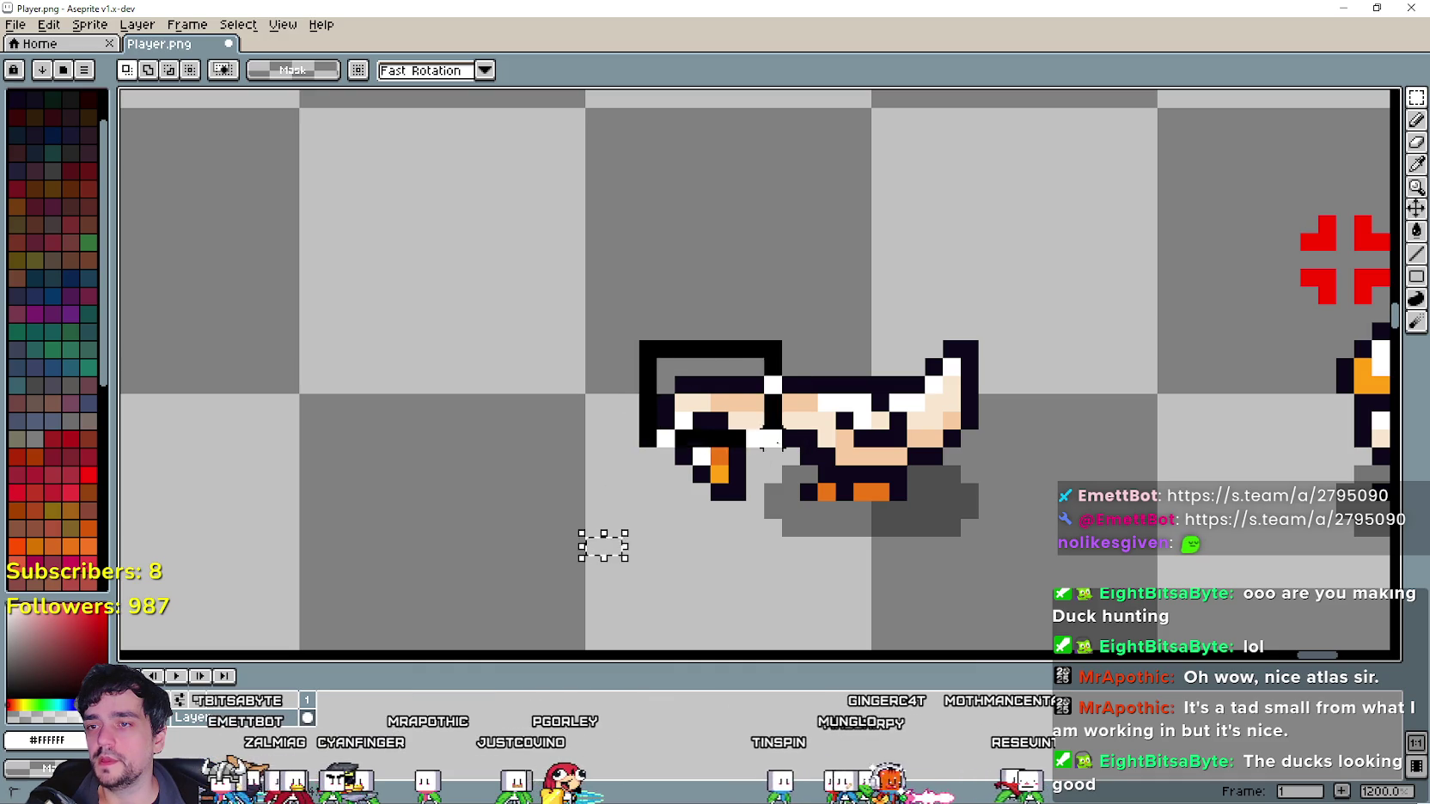
{"action": "key", "text": "ctrl+z"}
{"action": "mouse_move", "coordinate": [628, 335]}
{"action": "left_mouse_down"}
{"action": "mouse_move", "coordinate": [822, 447]}
{"action": "mouse_move", "coordinate": [759, 408]}
{"action": "mouse_move", "coordinate": [765, 395]}
{"action": "left_mouse_up"}
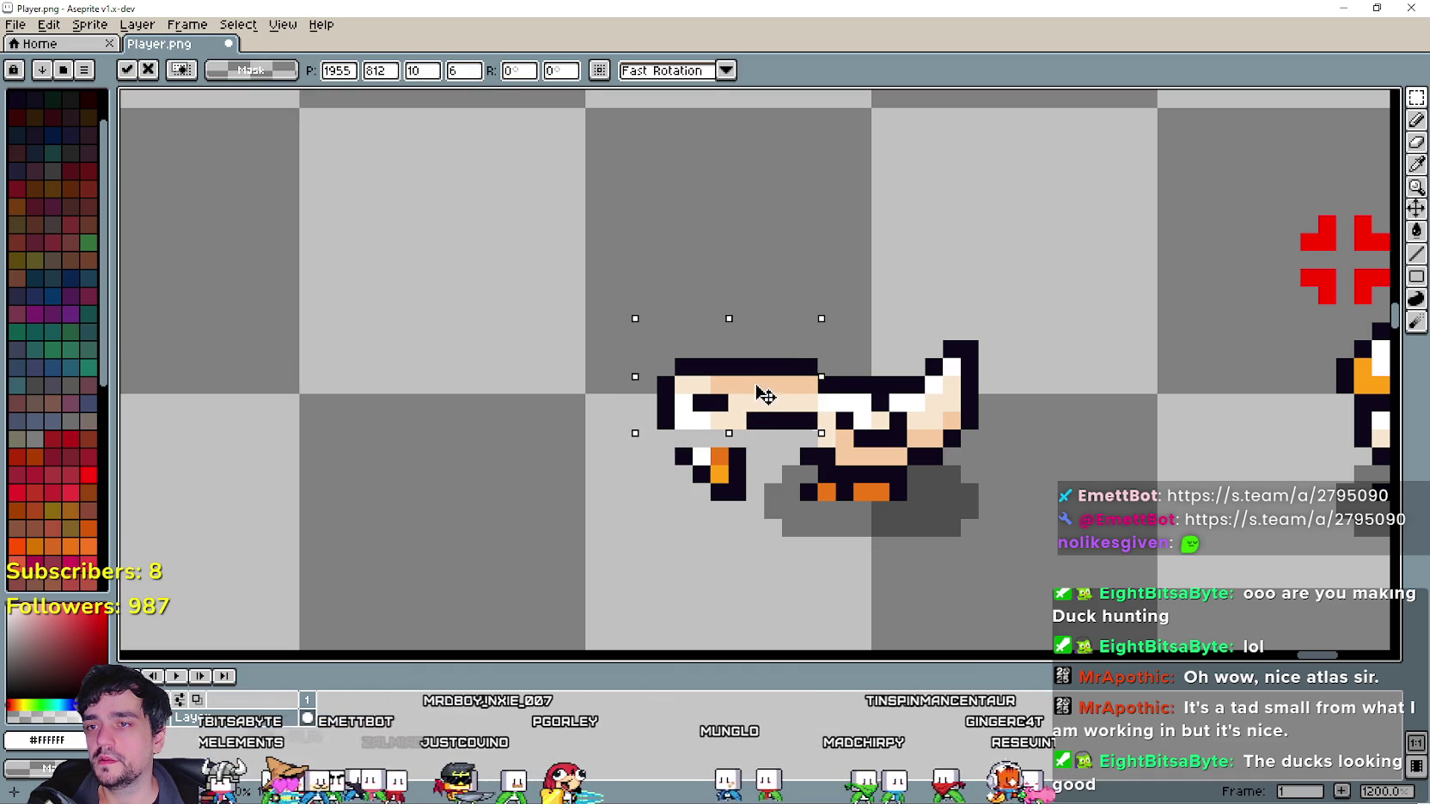
{"action": "key", "text": "Return"}
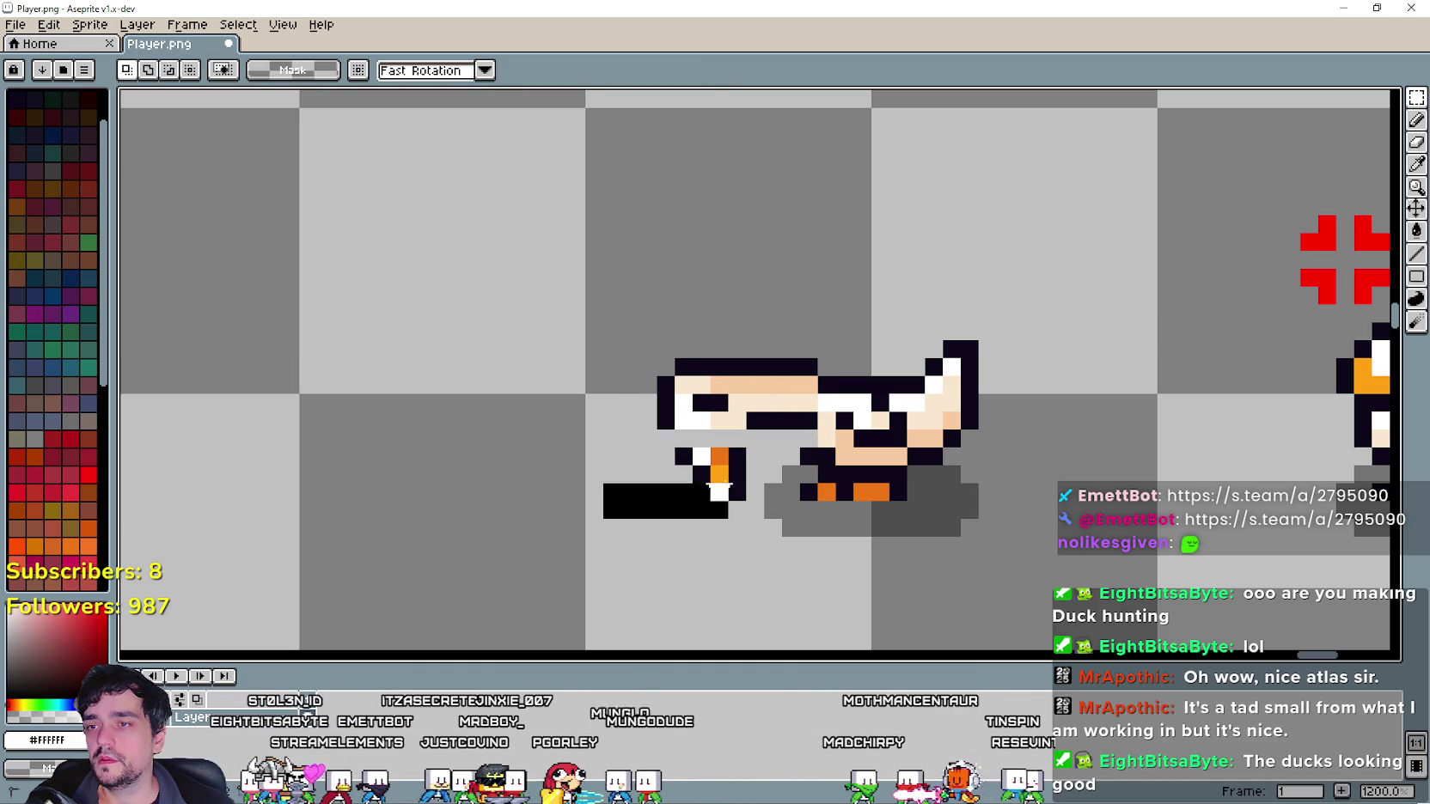
{"action": "key", "text": "ctrl+z"}
{"action": "key", "text": "ctrl+z"}
{"action": "key", "text": "ctrl+z"}
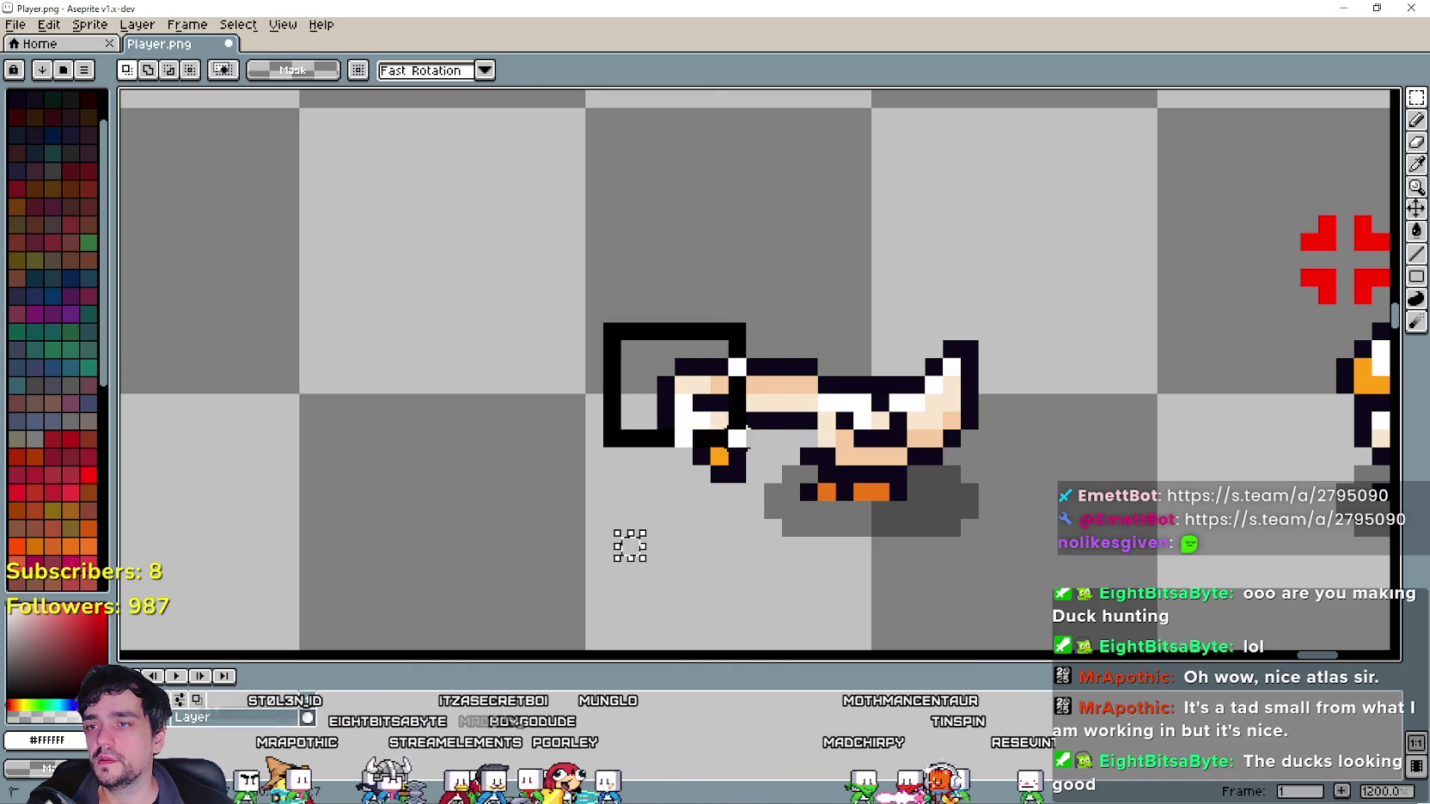
{"action": "key", "text": "ctrl+z"}
{"action": "key", "text": "ctrl+z"}
{"action": "key", "text": "ctrl+z"}
{"action": "key", "text": "ctrl+z"}
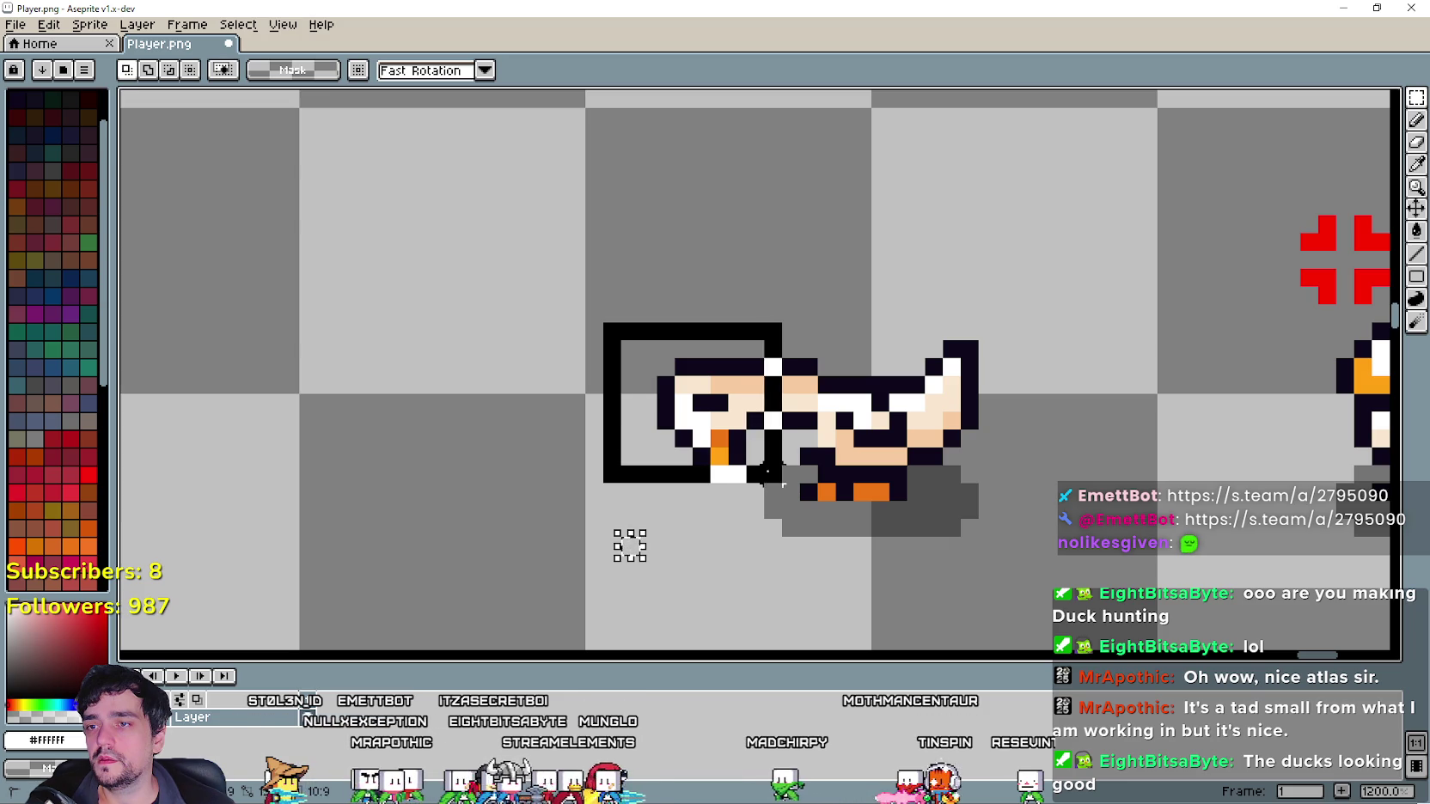
{"action": "key", "text": "ctrl+z"}
{"action": "key", "text": "ctrl+z"}
{"action": "key", "text": "ctrl+z"}
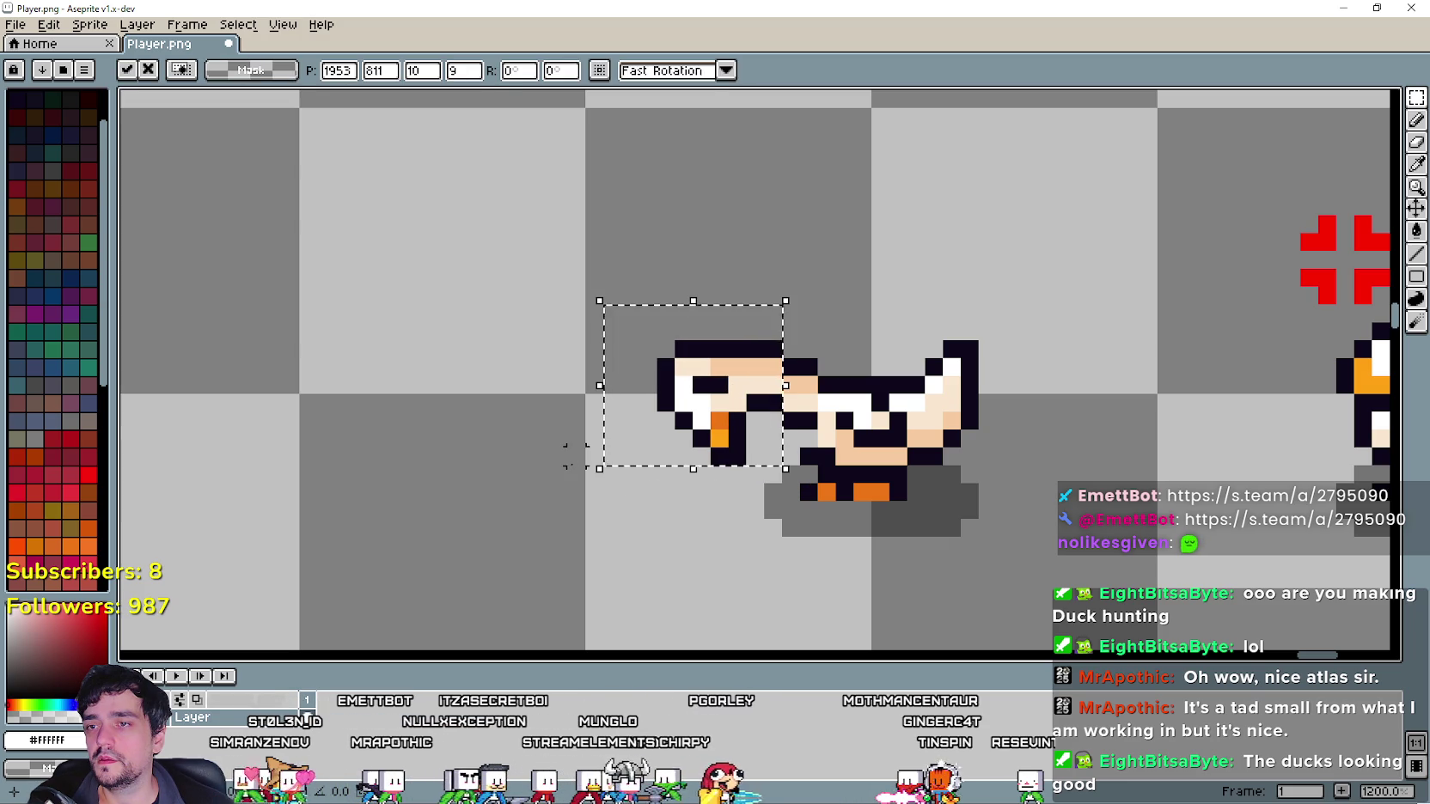
{"action": "key", "text": "ctrl+z"}
{"action": "scroll", "coordinate": [567, 455], "scroll_direction": "down", "scroll_amount": 5}
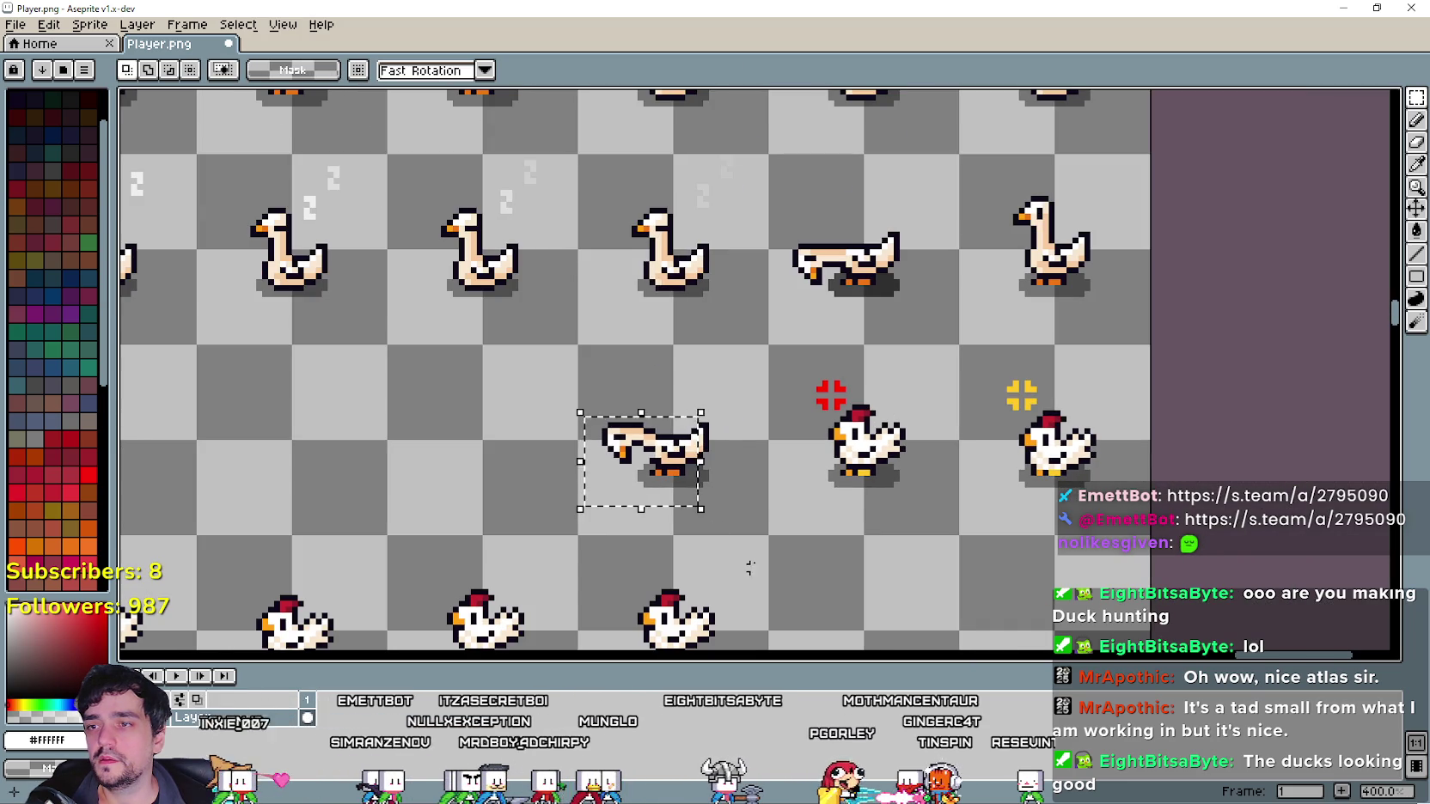
Move the second lying goose up beside the first in the goose row and save the sheet.
{"action": "left_click_drag", "start_coordinate": [753, 501], "coordinate": [634, 400]}
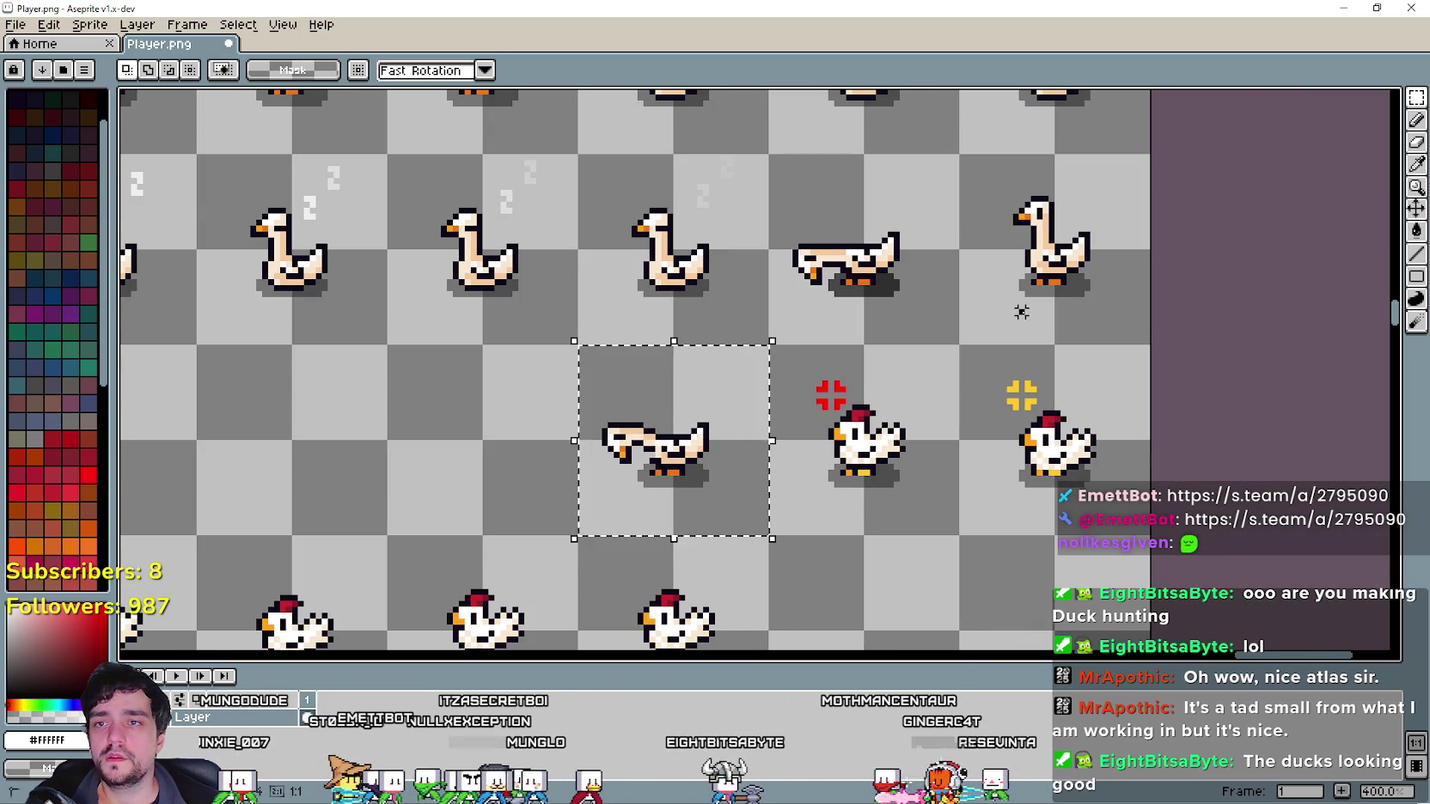
{"action": "mouse_move", "coordinate": [1021, 312]}
{"action": "left_mouse_down"}
{"action": "mouse_move", "coordinate": [1070, 200]}
{"action": "mouse_move", "coordinate": [860, 344]}
{"action": "mouse_move", "coordinate": [675, 434]}
{"action": "mouse_move", "coordinate": [1028, 250]}
{"action": "left_mouse_up"}
{"action": "key", "text": "ctrl+s"}
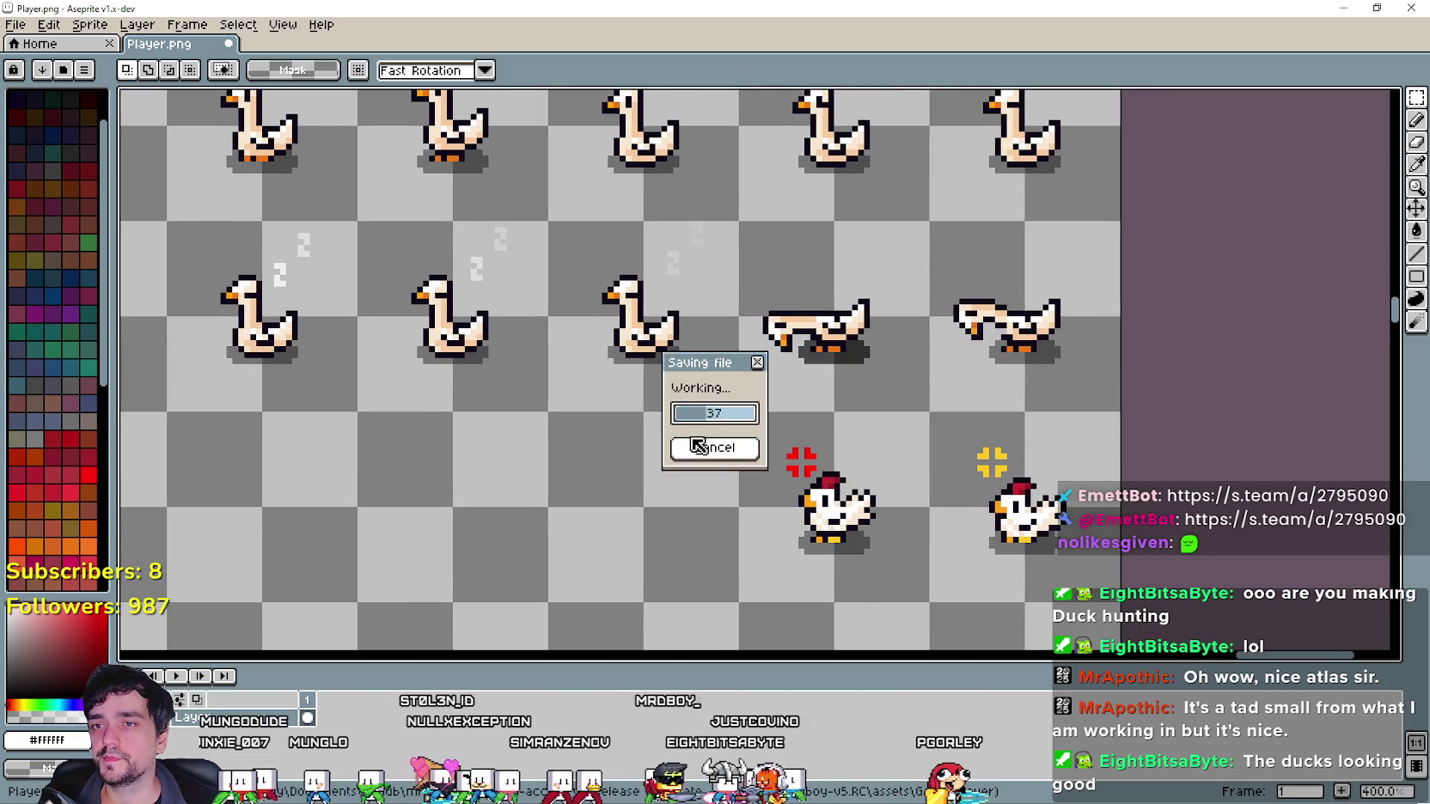
Zoom in on the two lying geese and set the Paint Bucket to Contiguous fill.
{"action": "scroll", "coordinate": [834, 365], "scroll_direction": "up", "scroll_amount": 2}
{"action": "left_click", "coordinate": [1413, 187]}
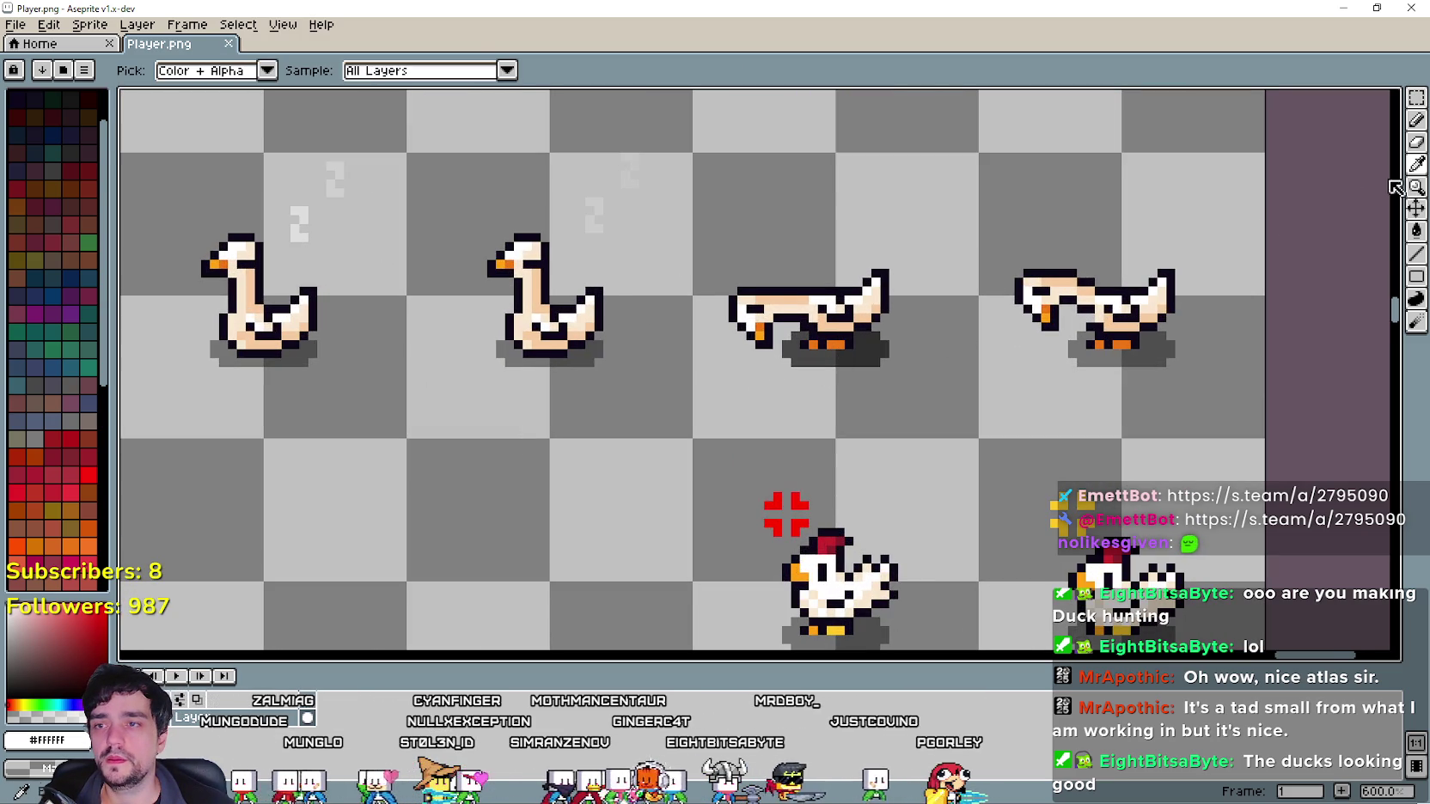
{"action": "left_click", "coordinate": [1115, 327]}
{"action": "key", "text": "g"}
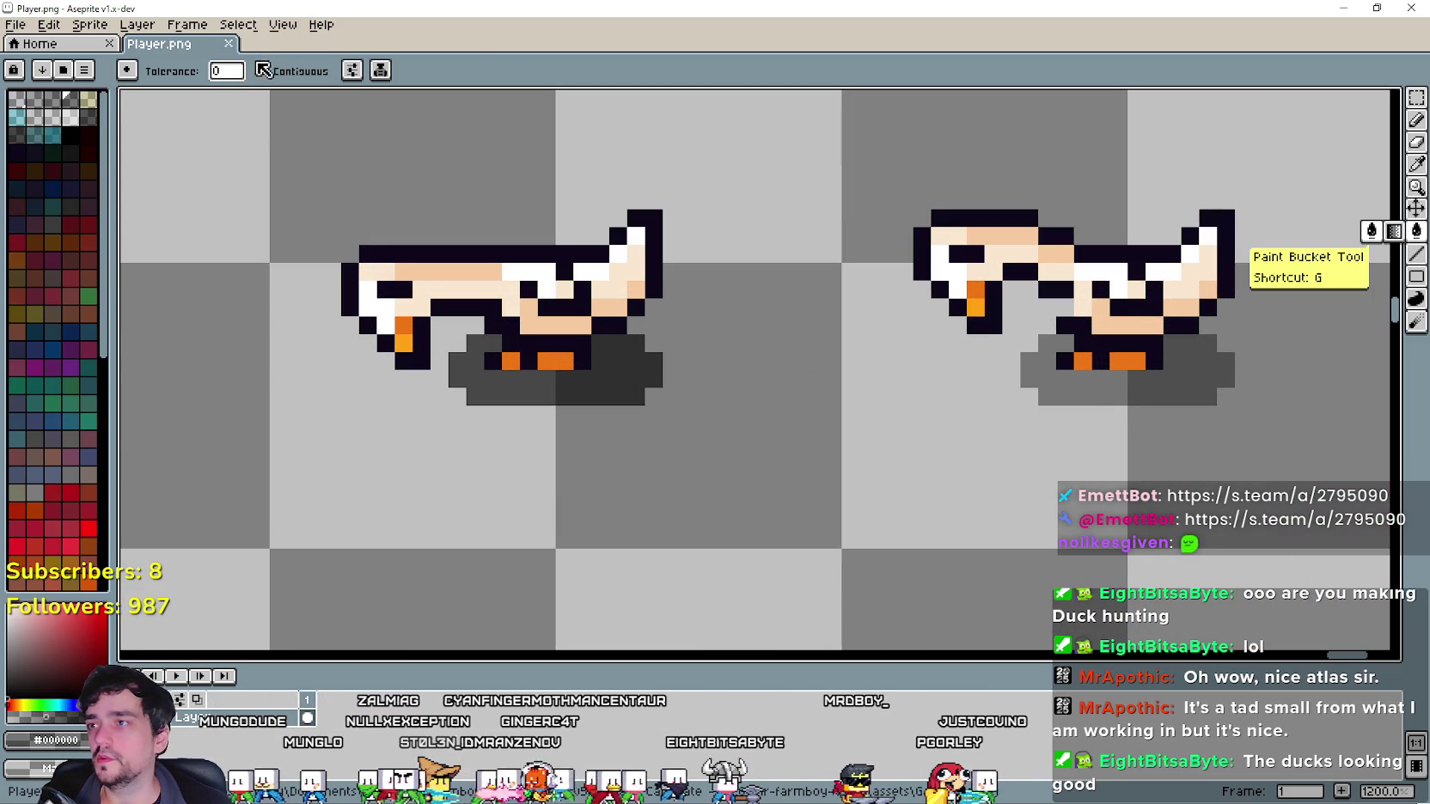
{"action": "scroll", "coordinate": [583, 385], "scroll_direction": "down", "scroll_amount": 4}
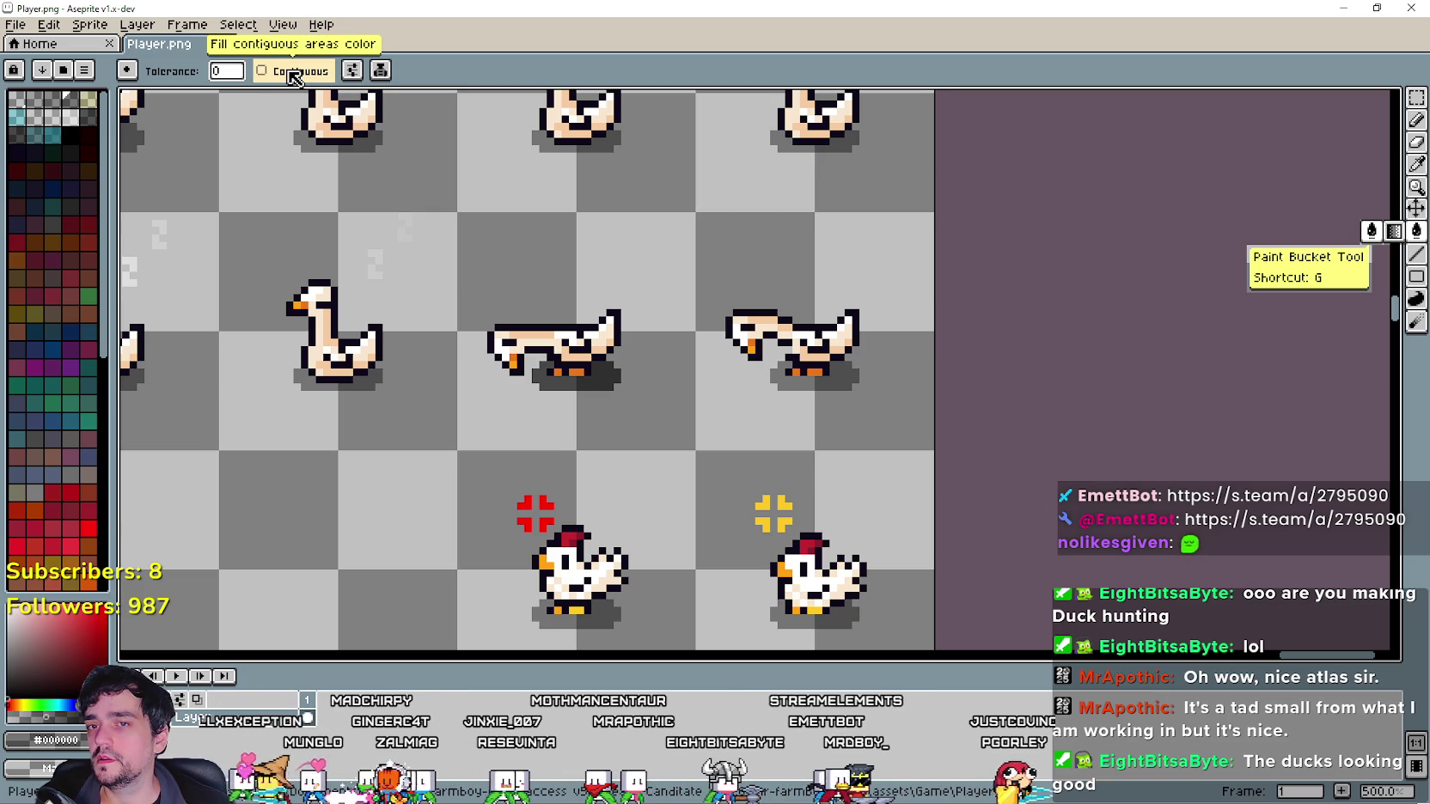
{"action": "left_click", "coordinate": [292, 74]}
Pan and zoom across the sprite atlas to find the lying geese and the empty row.
{"action": "scroll", "coordinate": [615, 440], "scroll_direction": "down", "scroll_amount": 5}
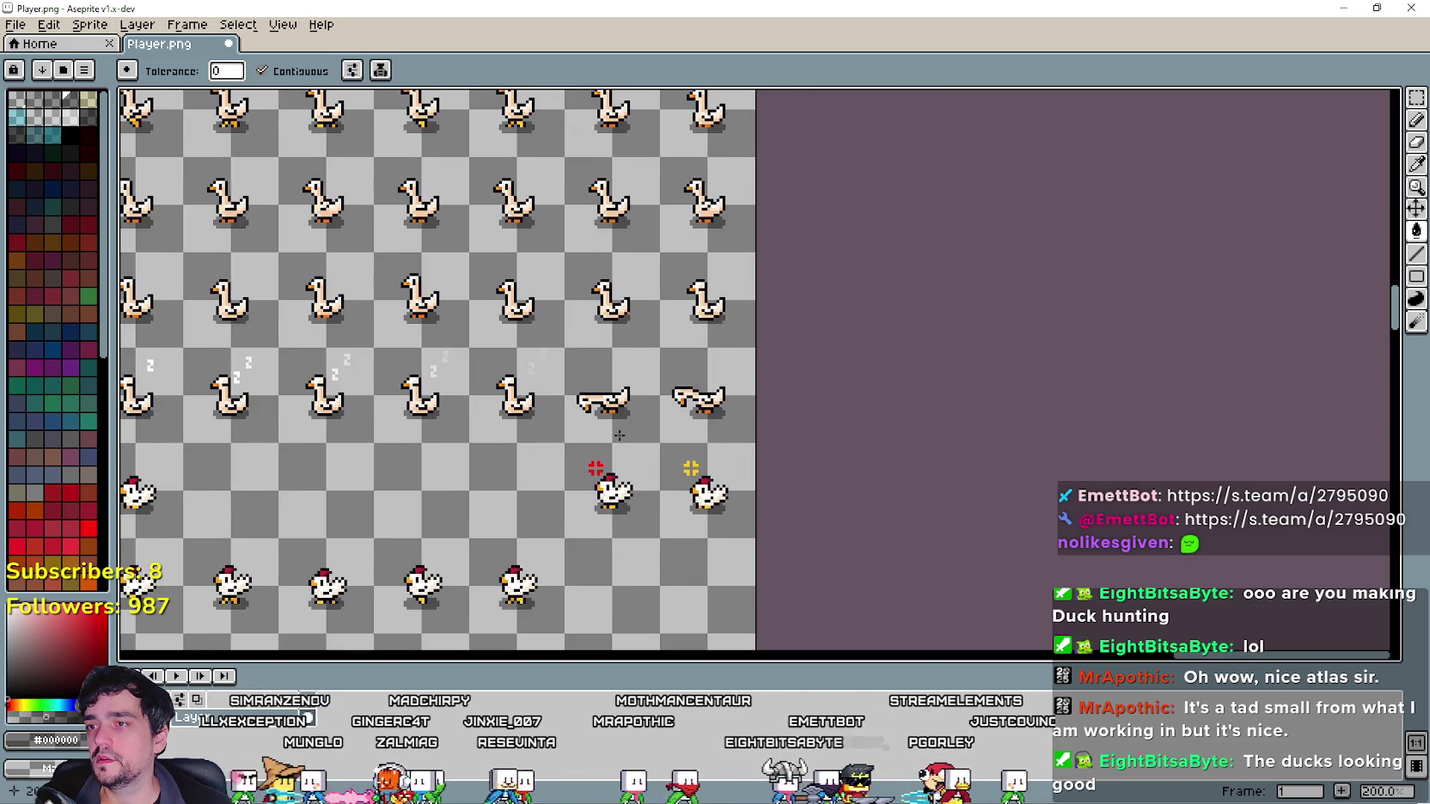
{"action": "left_click_drag", "start_coordinate": [481, 404], "coordinate": [774, 404]}
{"action": "scroll", "coordinate": [774, 404], "scroll_direction": "up", "scroll_amount": 3}
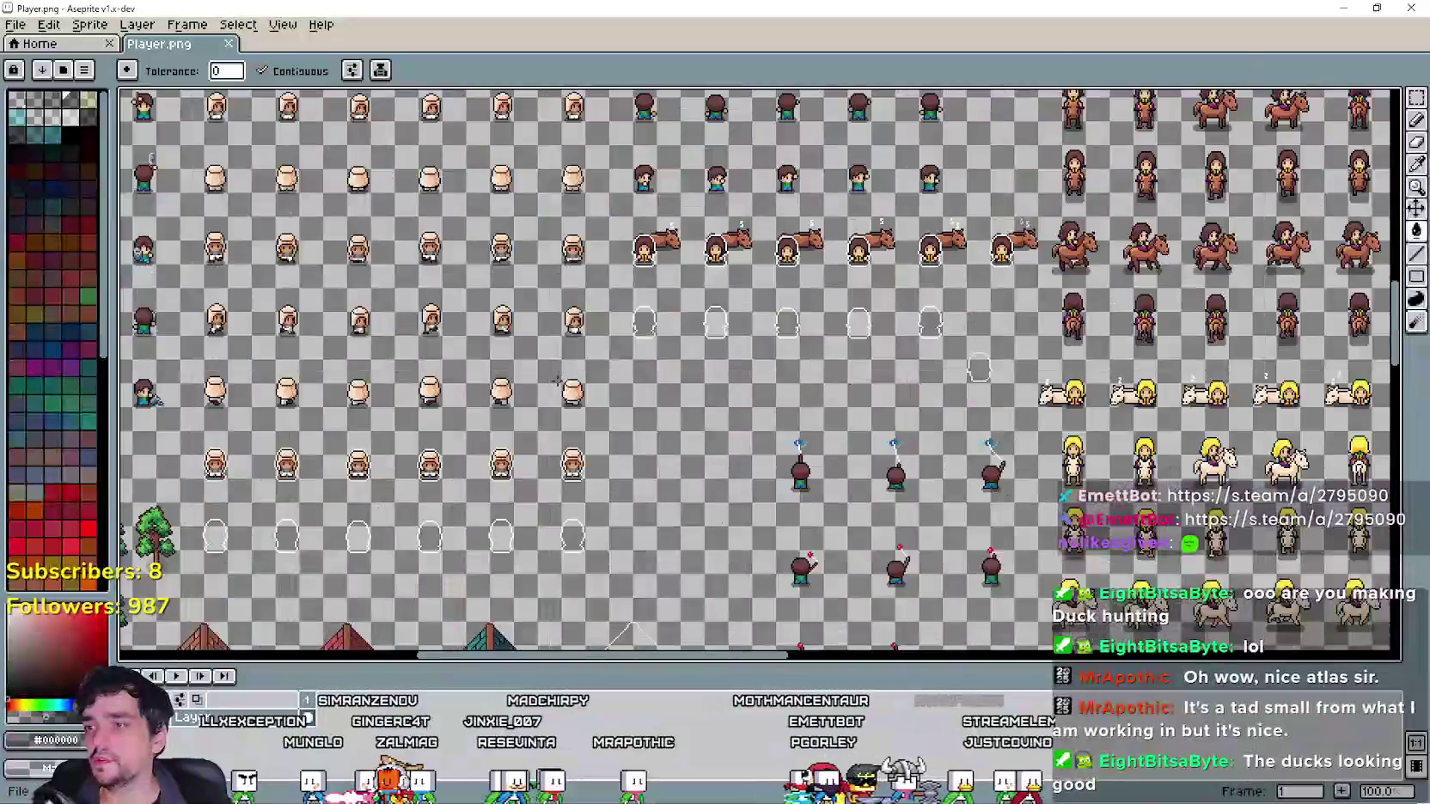
{"action": "scroll", "coordinate": [669, 401], "scroll_direction": "up", "scroll_amount": 1}
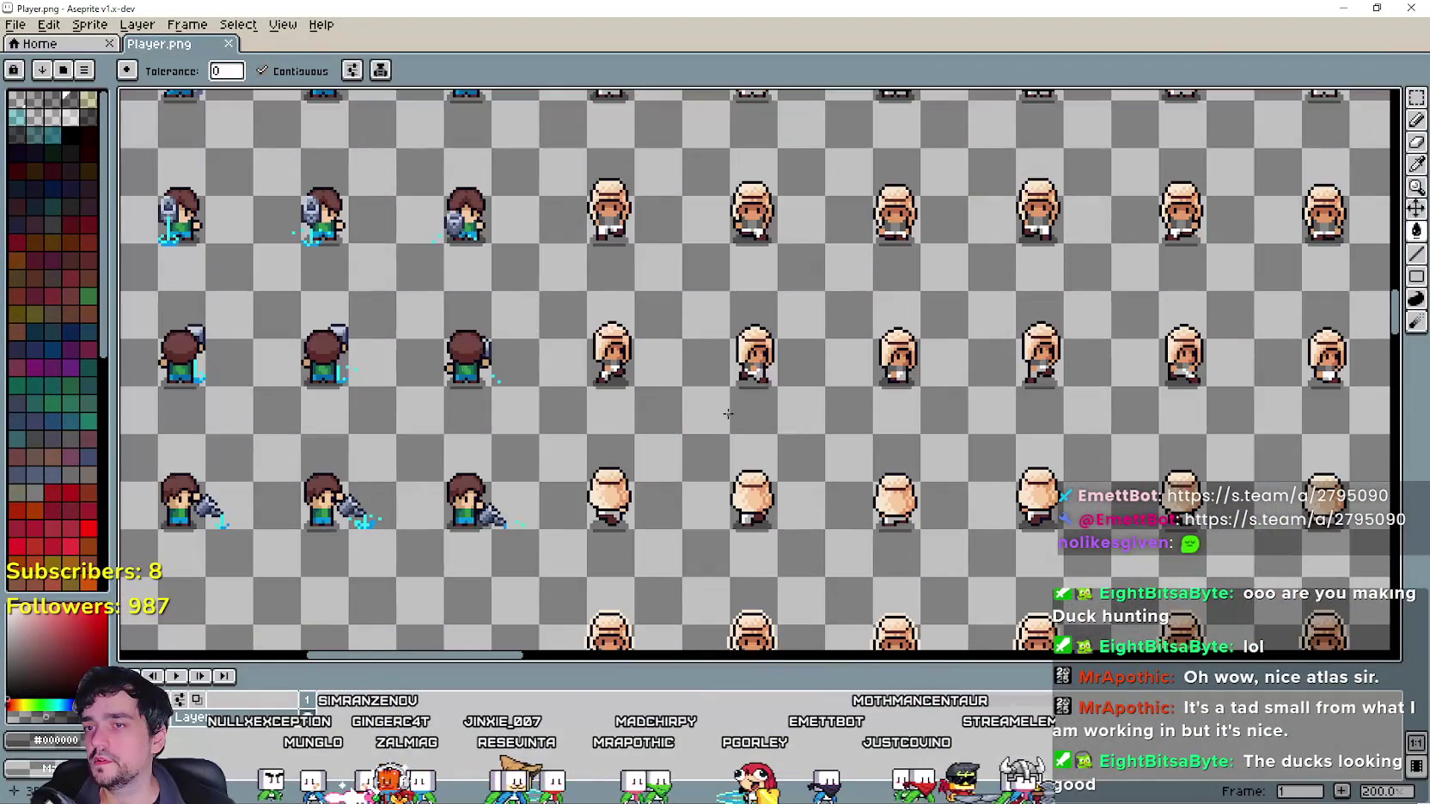
{"action": "scroll", "coordinate": [687, 378], "scroll_direction": "down", "scroll_amount": 3}
{"action": "scroll", "coordinate": [718, 363], "scroll_direction": "up", "scroll_amount": 3}
{"action": "scroll", "coordinate": [718, 363], "scroll_direction": "down", "scroll_amount": 3}
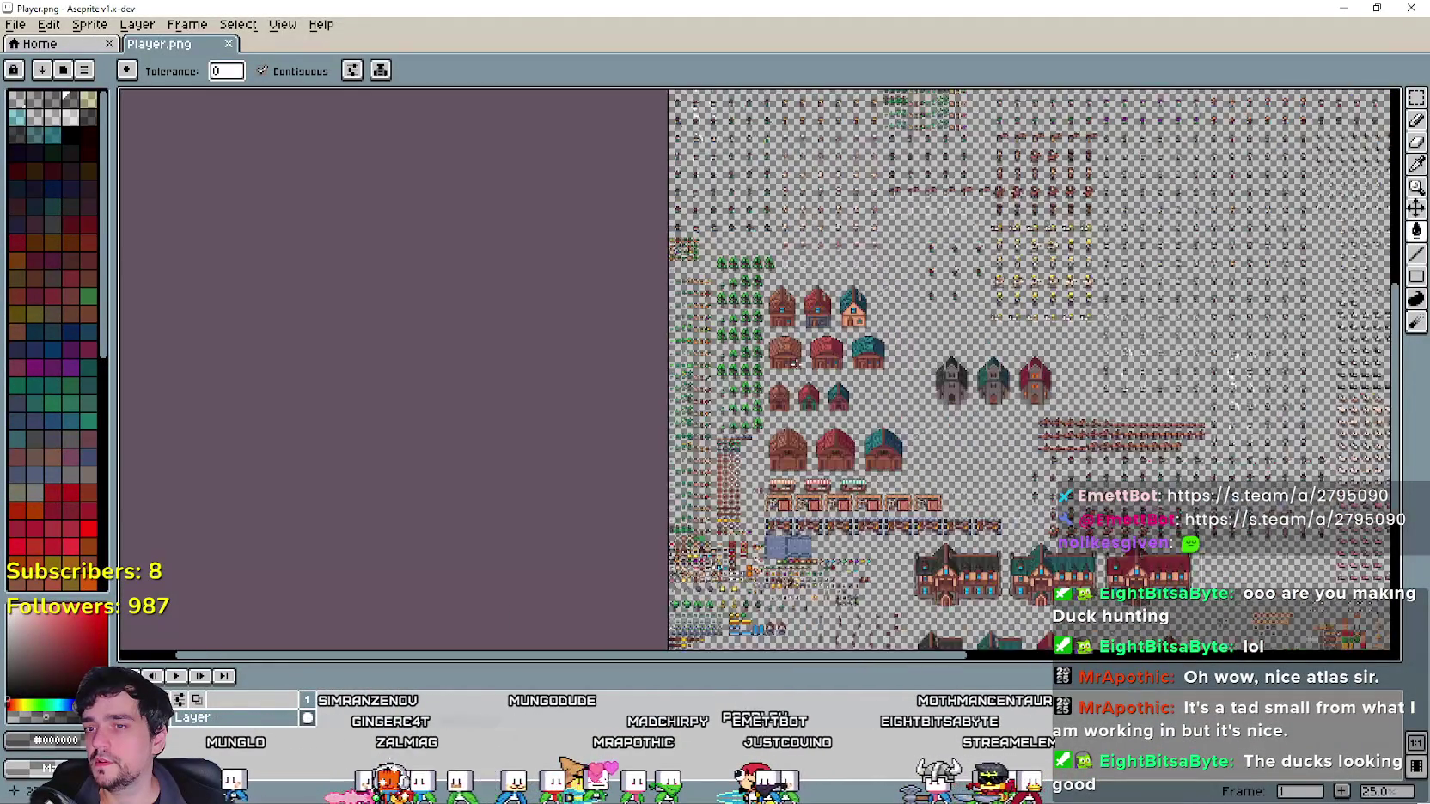
{"action": "scroll", "coordinate": [702, 415], "scroll_direction": "right", "scroll_amount": 5}
{"action": "scroll", "coordinate": [681, 443], "scroll_direction": "up", "scroll_amount": 3}
{"action": "scroll", "coordinate": [682, 443], "scroll_direction": "down", "scroll_amount": 3}
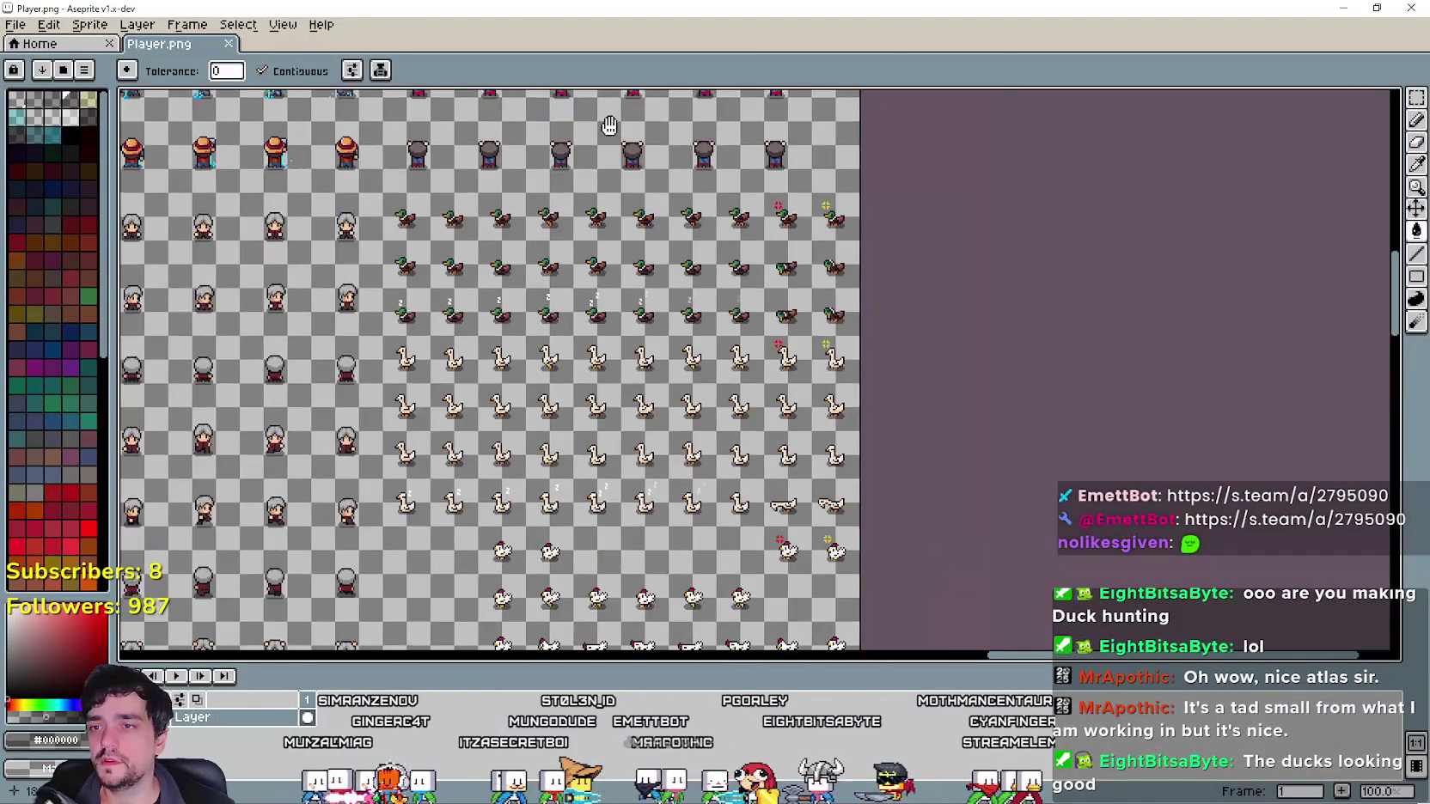
{"action": "scroll", "coordinate": [682, 330], "scroll_direction": "up", "scroll_amount": 3}
{"action": "scroll", "coordinate": [681, 329], "scroll_direction": "up", "scroll_amount": 1}
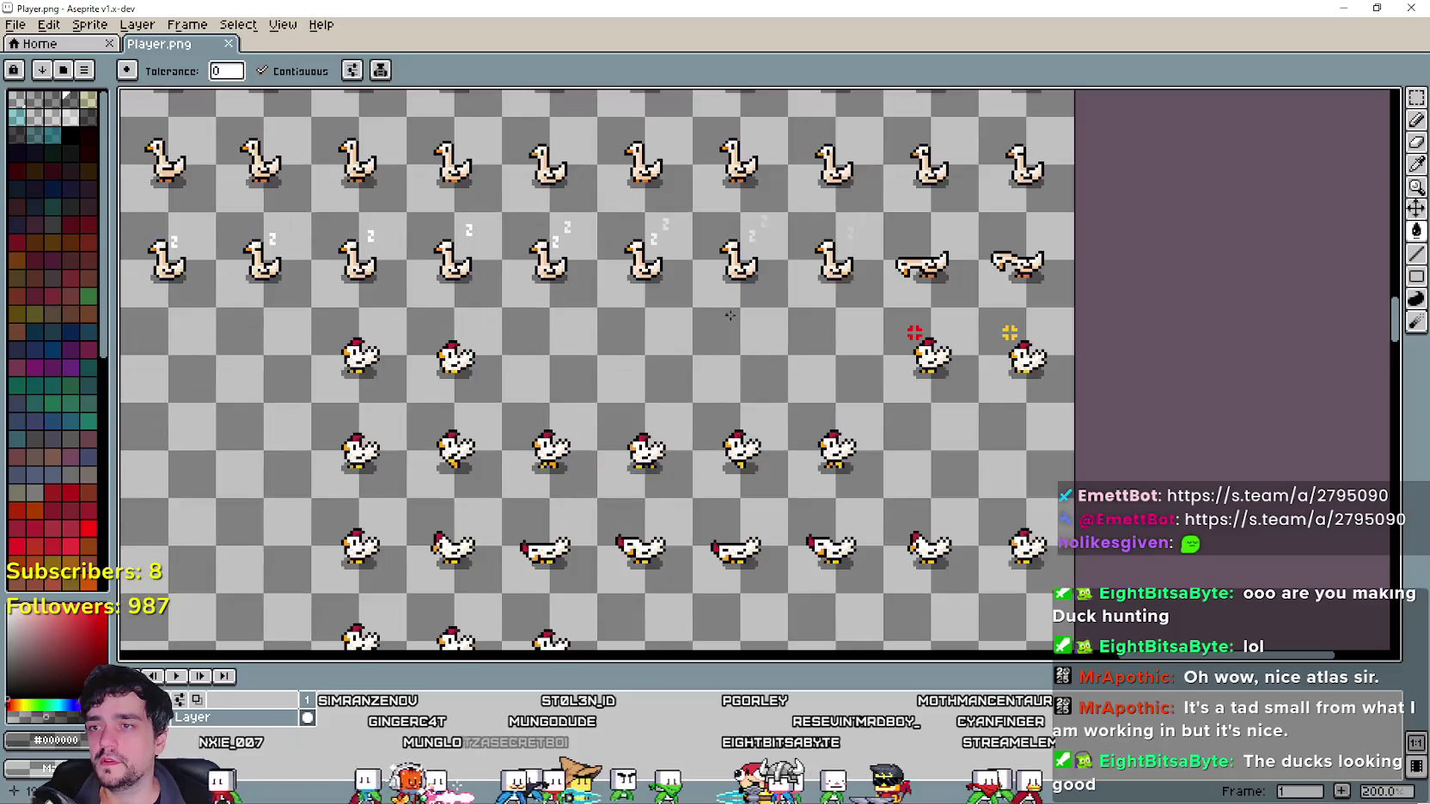
{"action": "scroll", "coordinate": [727, 332], "scroll_direction": "left", "scroll_amount": 5}
{"action": "scroll", "coordinate": [641, 467], "scroll_direction": "right", "scroll_amount": 4}
{"action": "scroll", "coordinate": [695, 462], "scroll_direction": "right", "scroll_amount": 1}
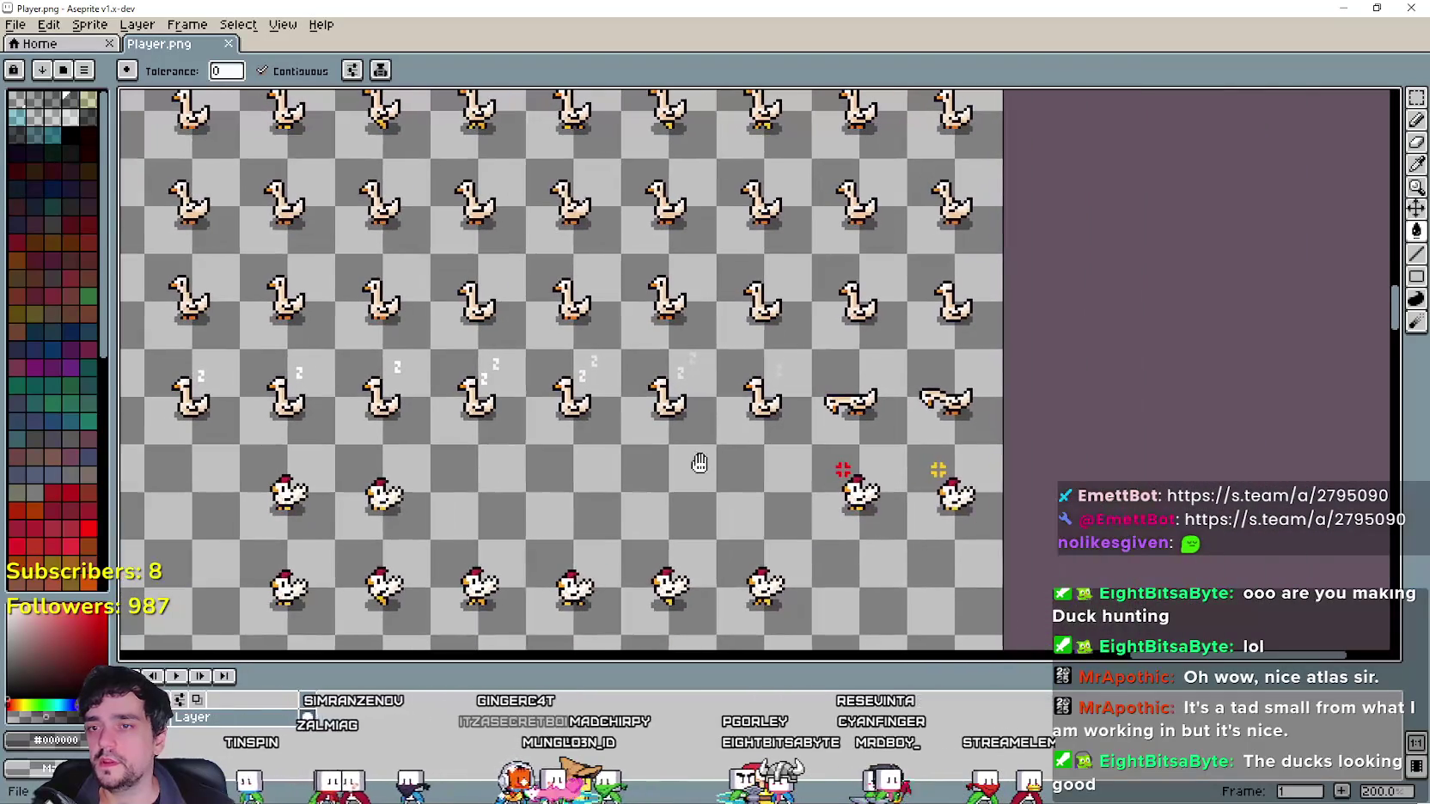
{"action": "scroll", "coordinate": [860, 412], "scroll_direction": "down", "scroll_amount": 1}
{"action": "scroll", "coordinate": [935, 388], "scroll_direction": "up", "scroll_amount": 1}
{"action": "scroll", "coordinate": [935, 388], "scroll_direction": "down", "scroll_amount": 1}
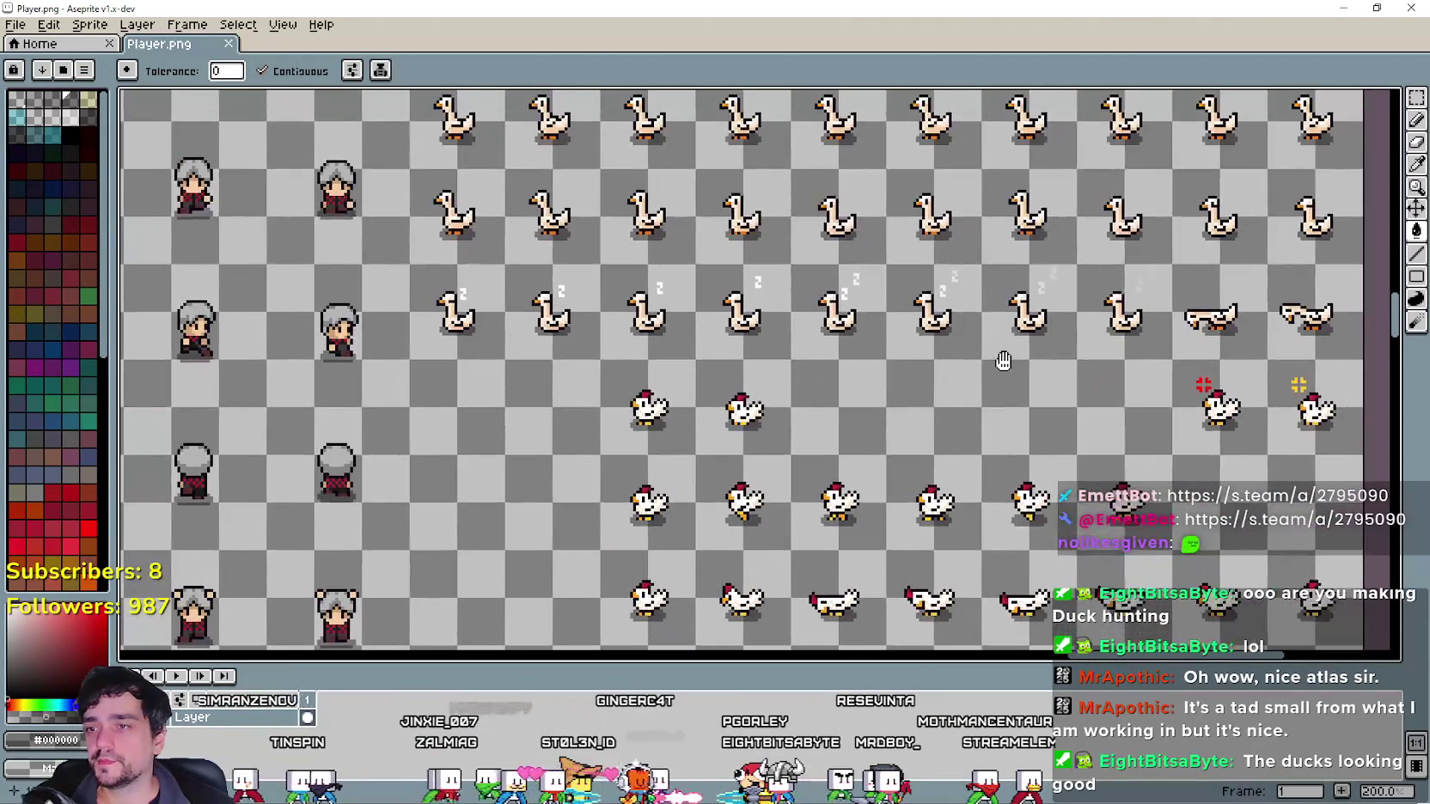
{"action": "scroll", "coordinate": [999, 357], "scroll_direction": "down", "scroll_amount": 1}
{"action": "scroll", "coordinate": [1009, 332], "scroll_direction": "up", "scroll_amount": 1}
{"action": "scroll", "coordinate": [792, 565], "scroll_direction": "up", "scroll_amount": 1}
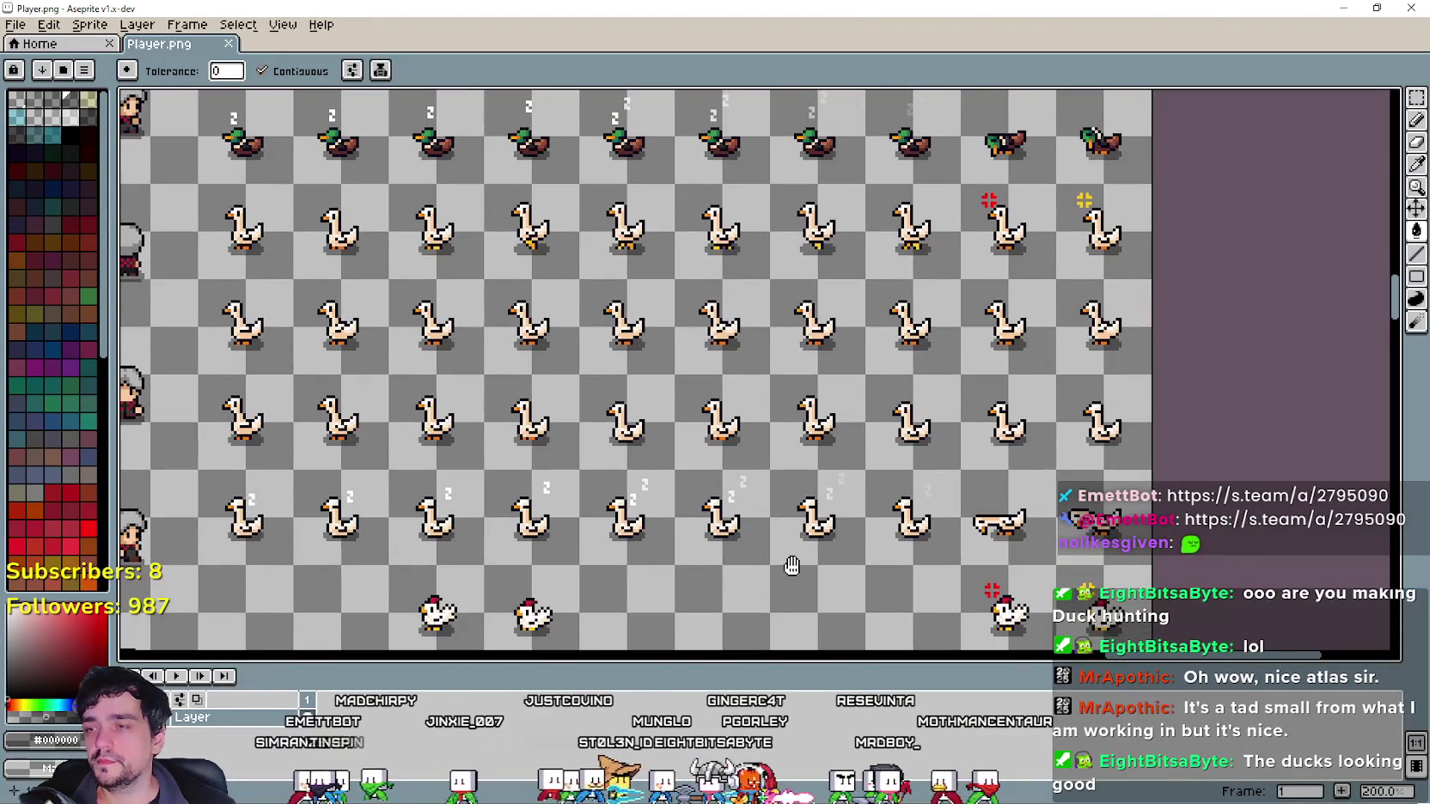
{"action": "scroll", "coordinate": [792, 565], "scroll_direction": "down", "scroll_amount": 1}
{"action": "scroll", "coordinate": [871, 319], "scroll_direction": "up", "scroll_amount": 1}
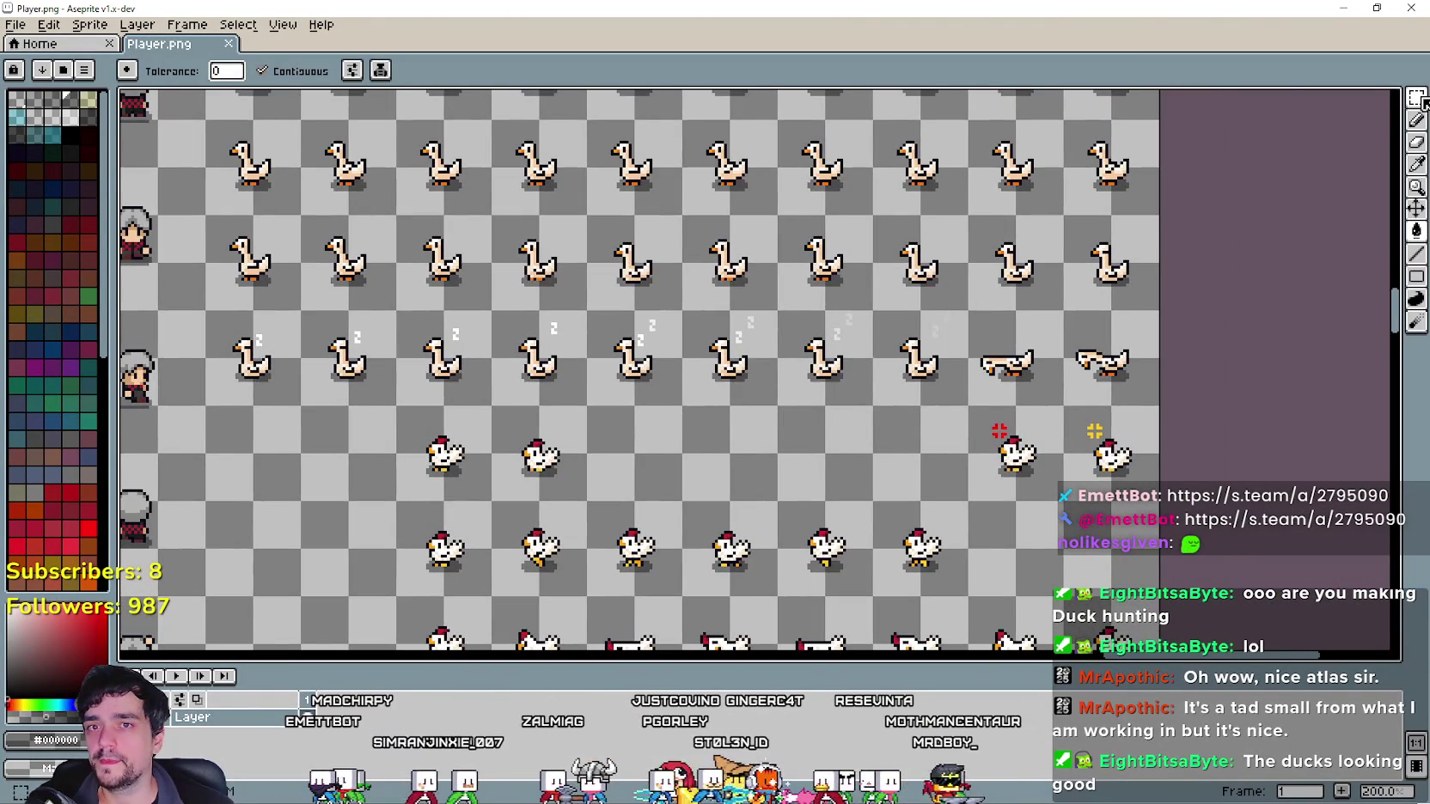
Copy the two lying geese into the empty row left of the chickens and save the atlas.
{"action": "key", "text": "m"}
{"action": "left_click_drag", "start_coordinate": [964, 309], "coordinate": [1161, 412]}
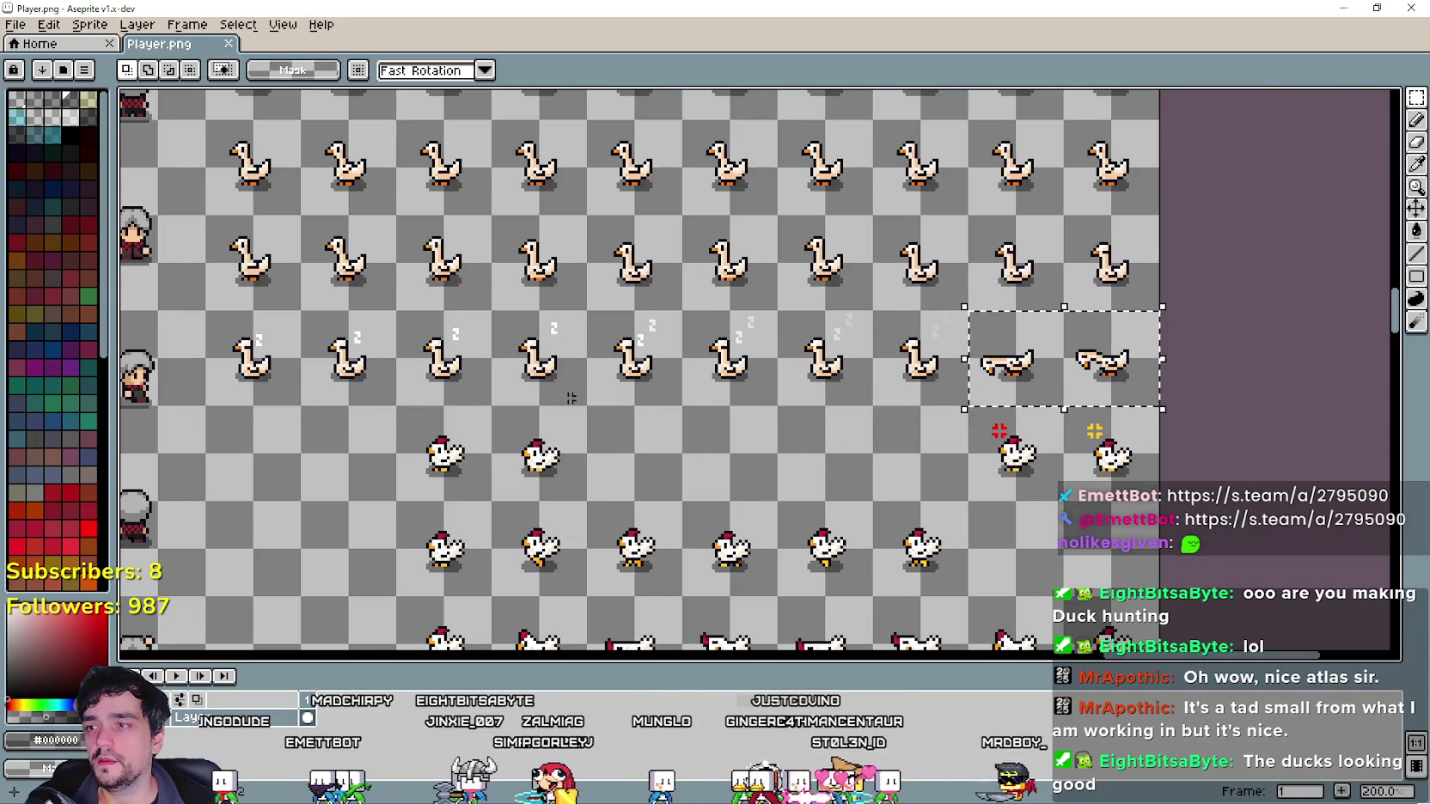
{"action": "scroll", "coordinate": [936, 354], "scroll_direction": "down", "scroll_amount": 1}
{"action": "scroll", "coordinate": [740, 380], "scroll_direction": "up", "scroll_amount": 1}
{"action": "key", "text": "ctrl+c"}
{"action": "key", "text": "ctrl+v"}
{"action": "mouse_move", "coordinate": [1259, 335]}
{"action": "left_mouse_down"}
{"action": "mouse_move", "coordinate": [574, 455]}
{"action": "mouse_move", "coordinate": [500, 434]}
{"action": "left_mouse_up"}
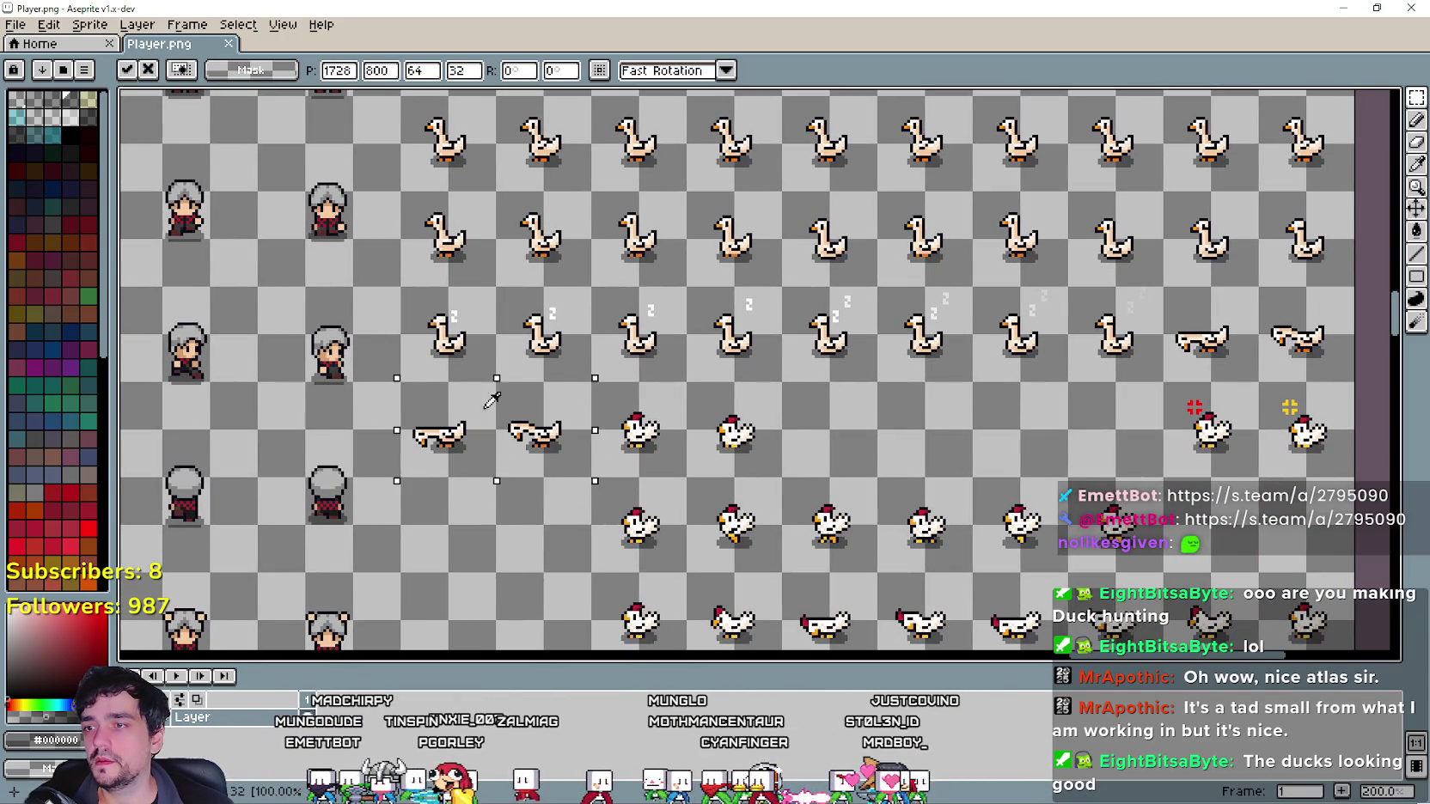
{"action": "key", "text": "ctrl+s"}
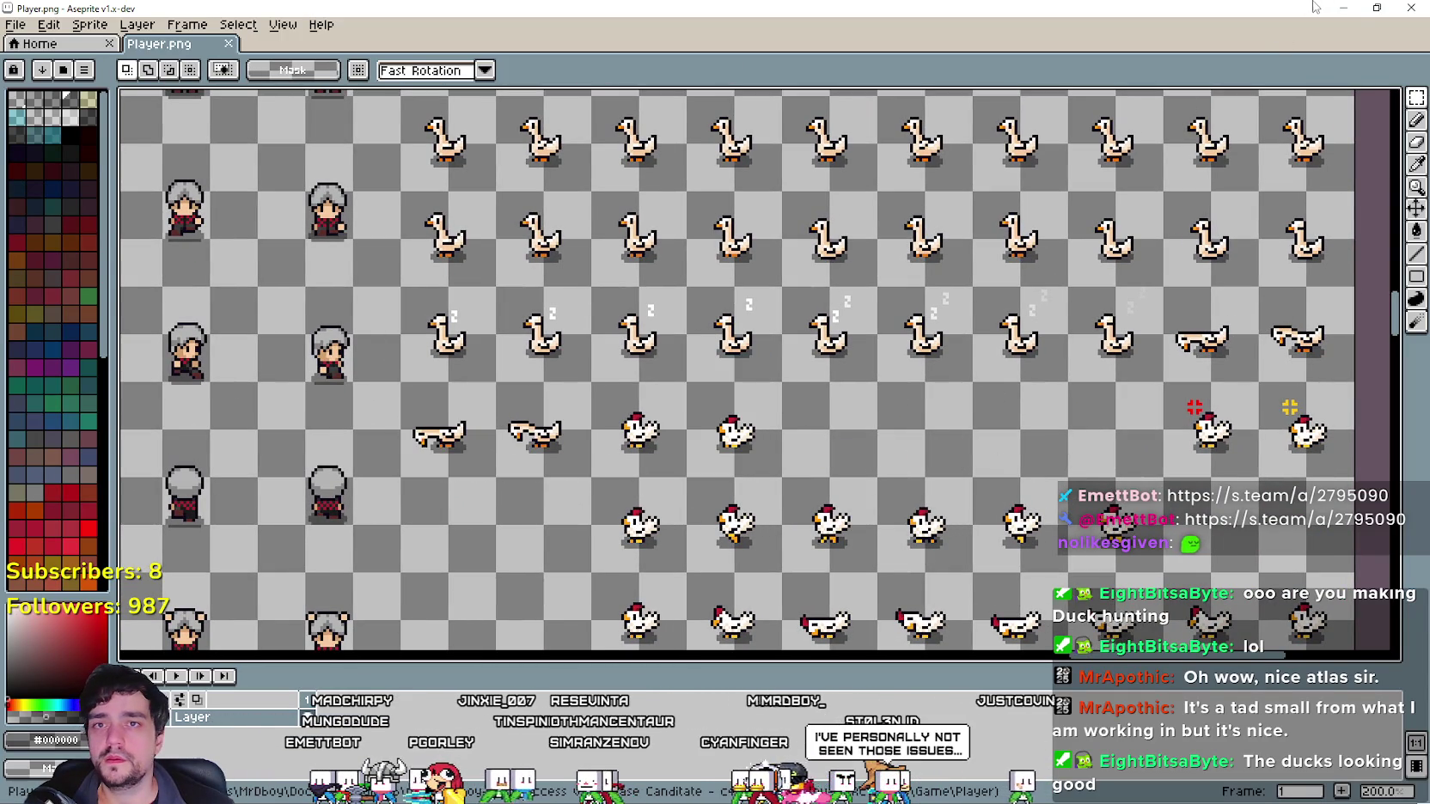
{"action": "key", "text": "alt+Tab"}
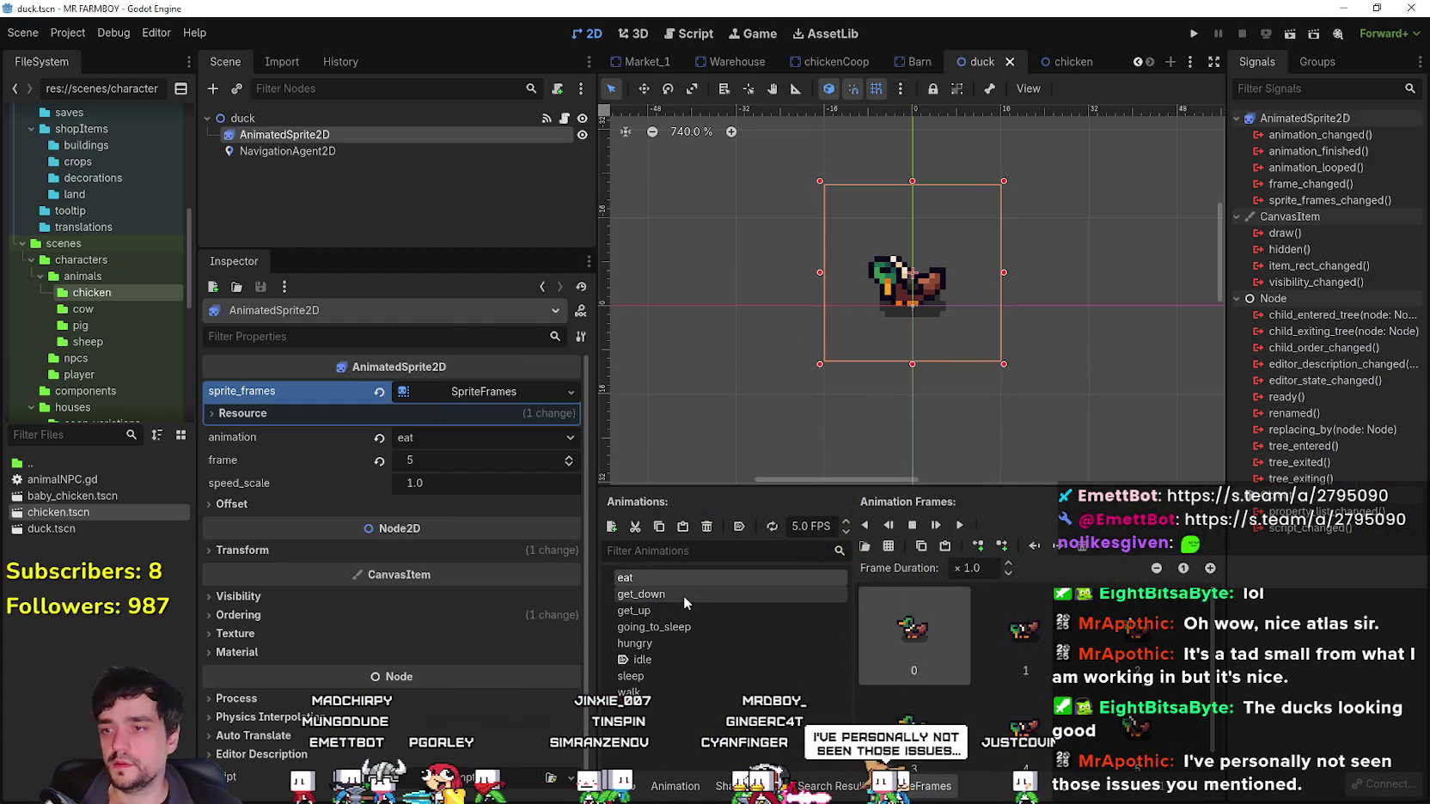
Review the duck's get_down and going_to_sleep animations, then select the empty hungry animation.
{"action": "left_click", "coordinate": [684, 596]}
{"action": "left_click", "coordinate": [694, 640]}
{"action": "left_click", "coordinate": [687, 628]}
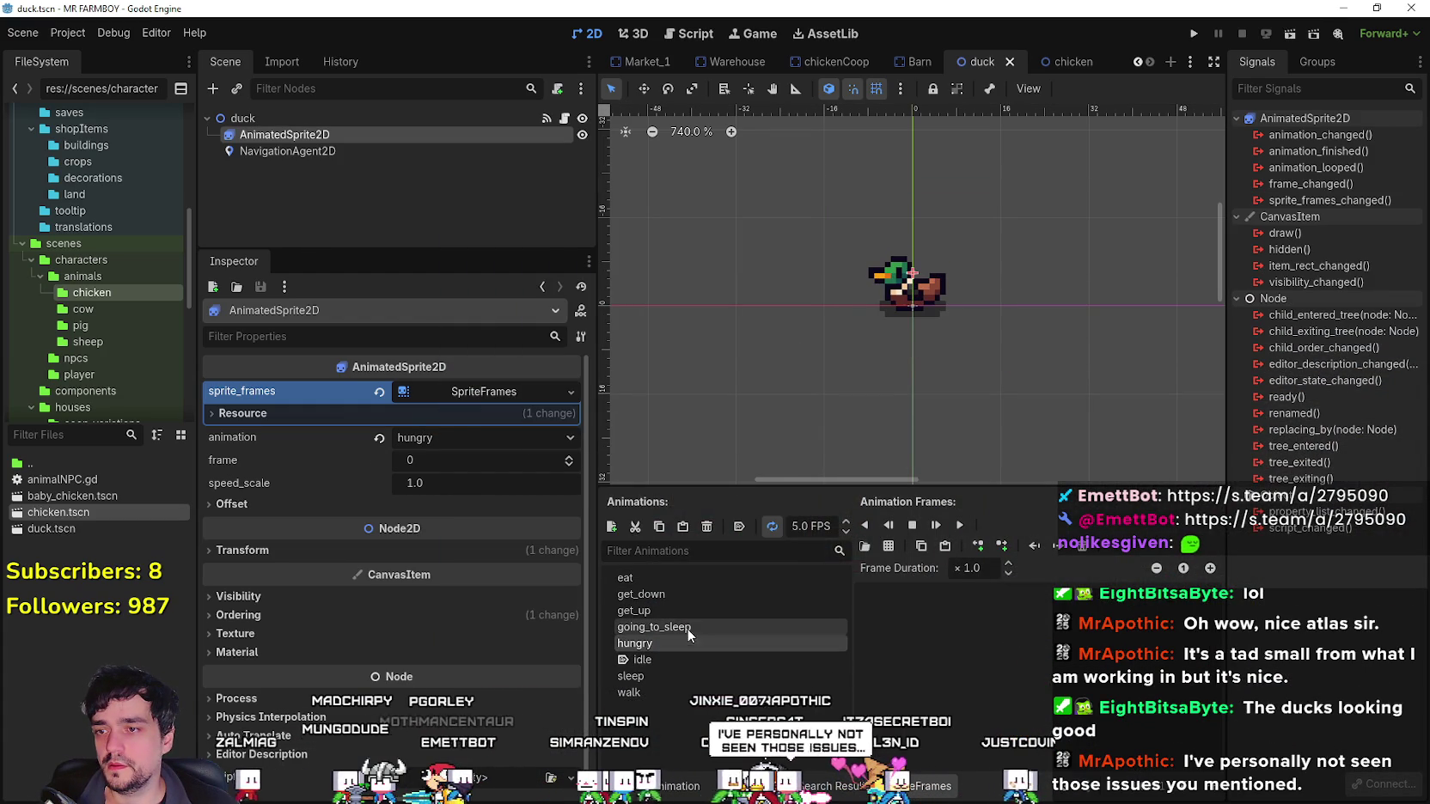
{"action": "left_click", "coordinate": [685, 642]}
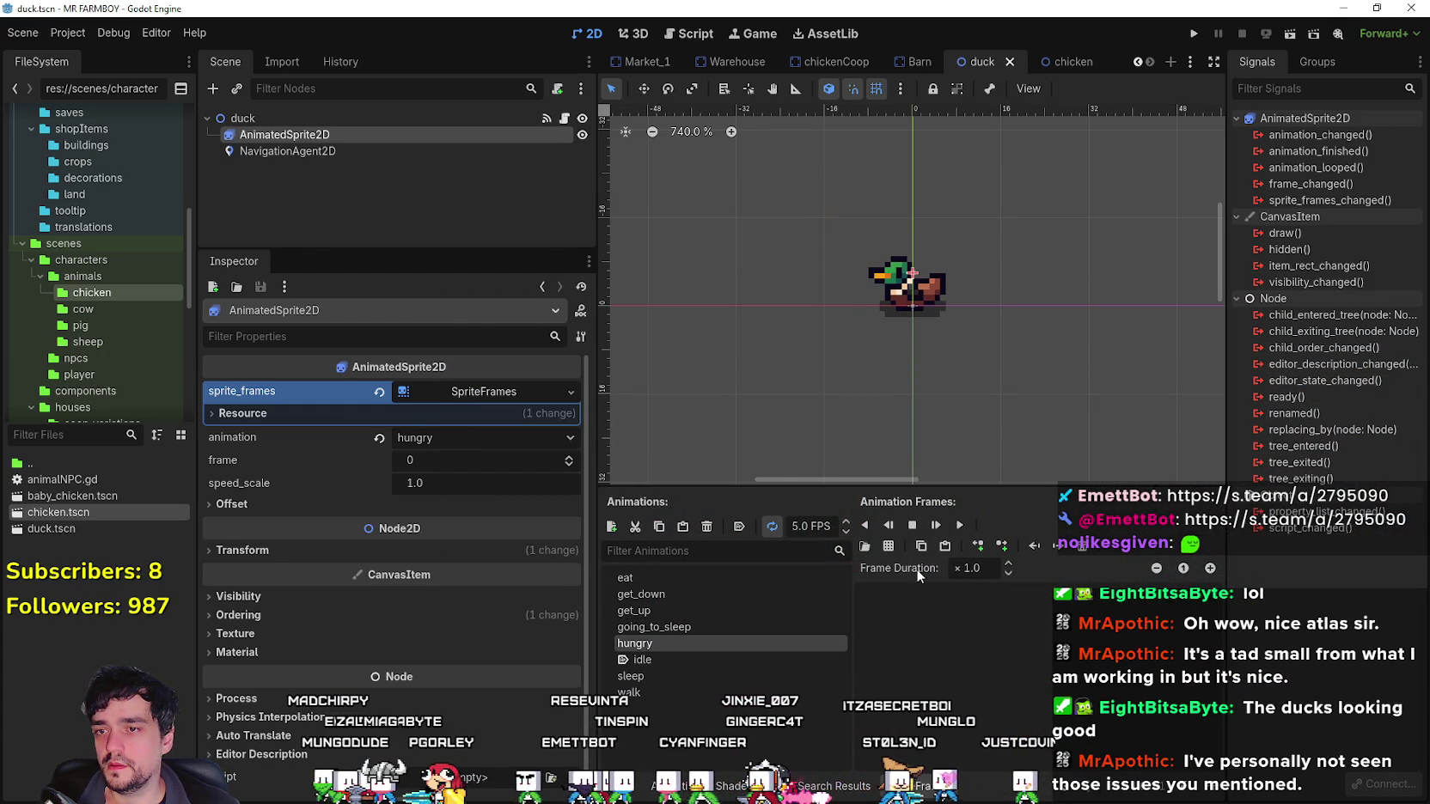
Fill the hungry animation with two frames from the Player.png atlas and preview it.
{"action": "left_click", "coordinate": [887, 547]}
{"action": "key", "text": "Return"}
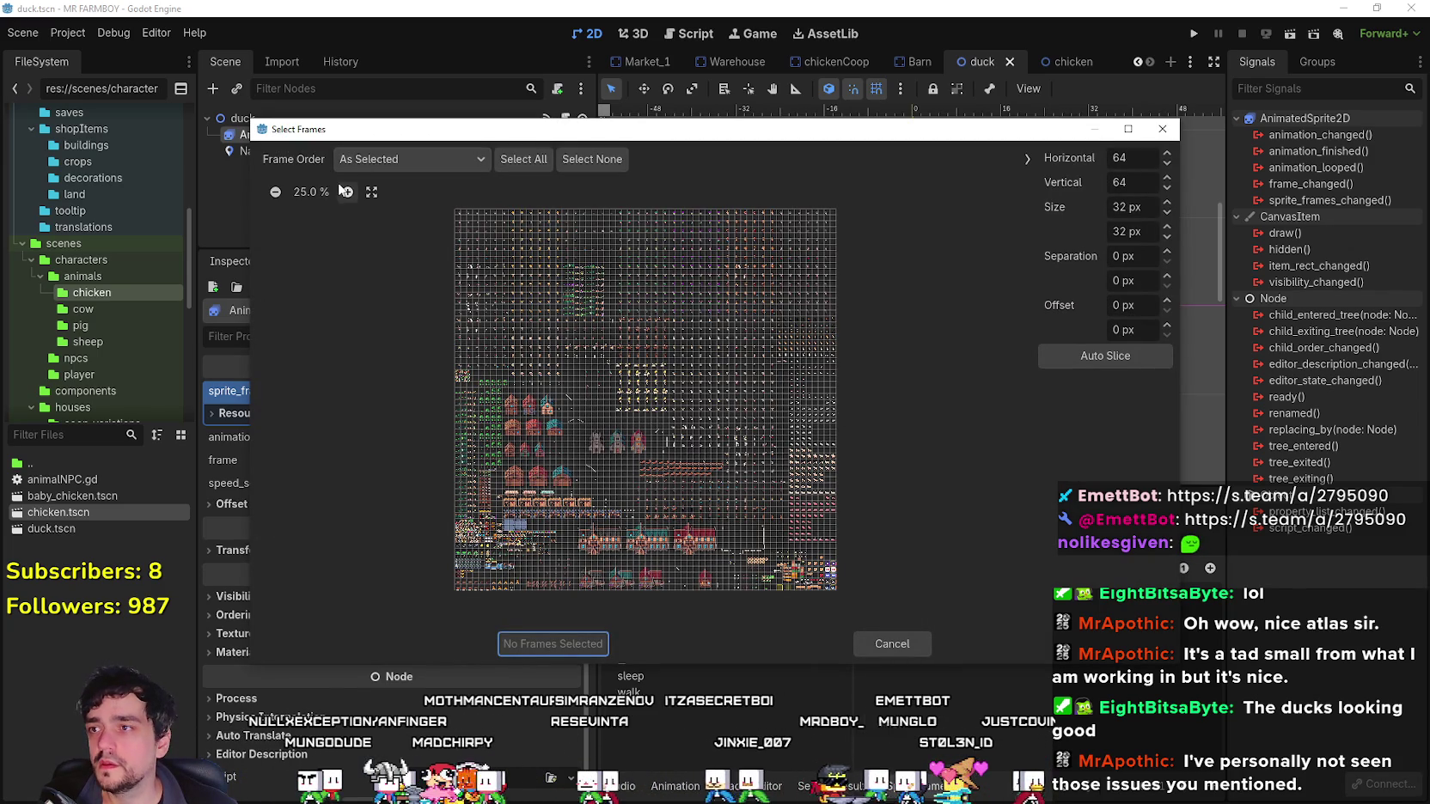
{"action": "scroll", "coordinate": [744, 309], "scroll_direction": "up", "scroll_amount": 3}
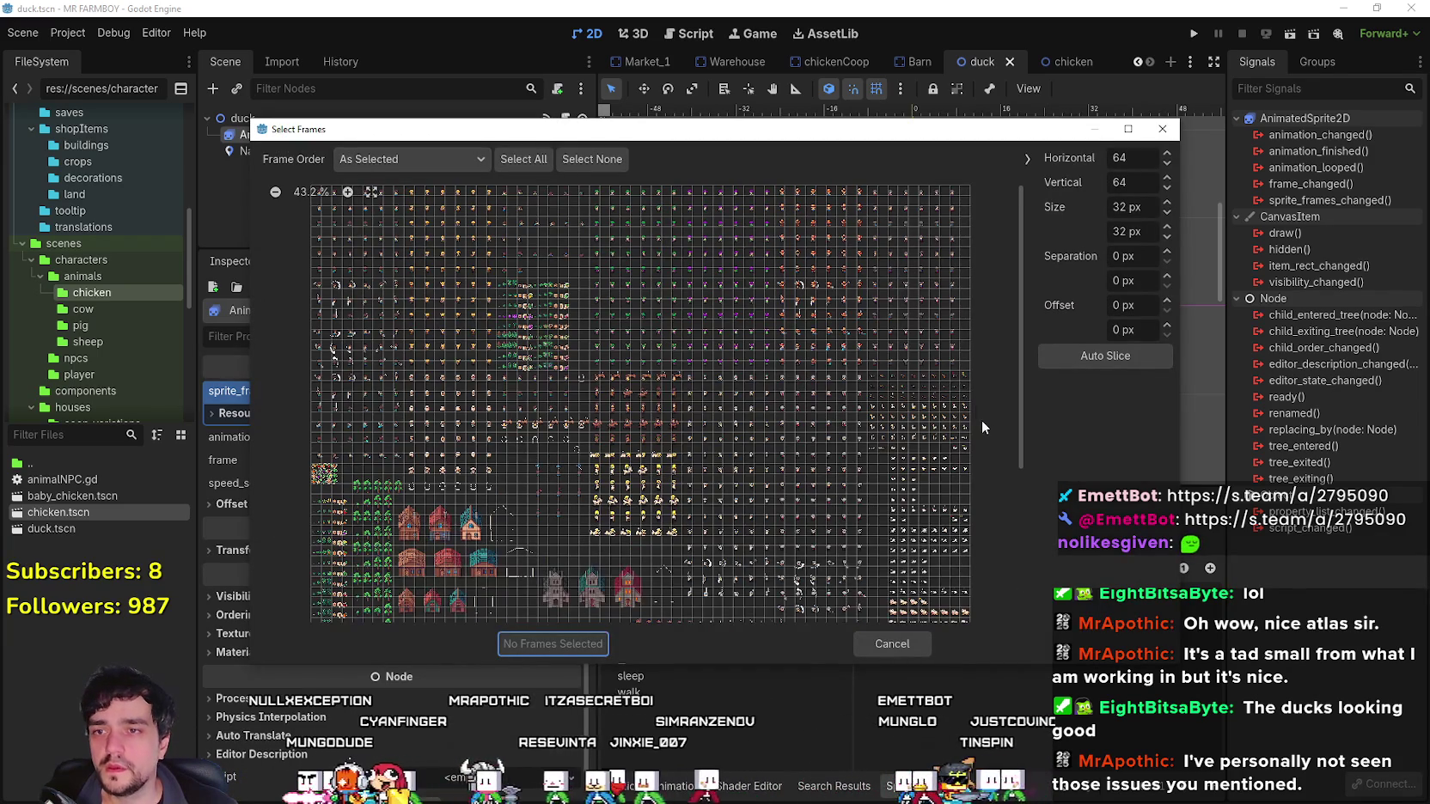
{"action": "left_click", "coordinate": [964, 377]}
{"action": "left_click", "coordinate": [956, 375]}
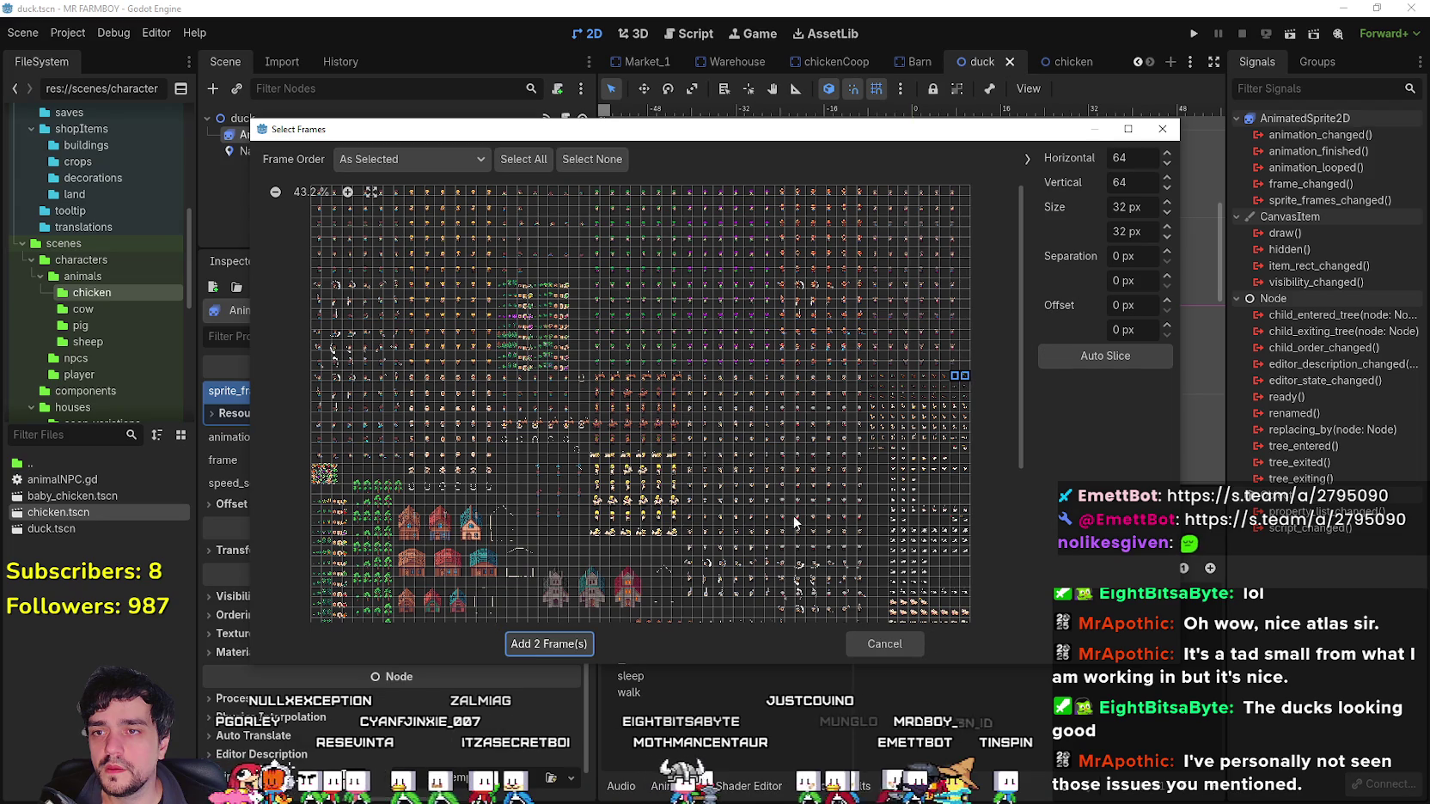
{"action": "left_click", "coordinate": [567, 643]}
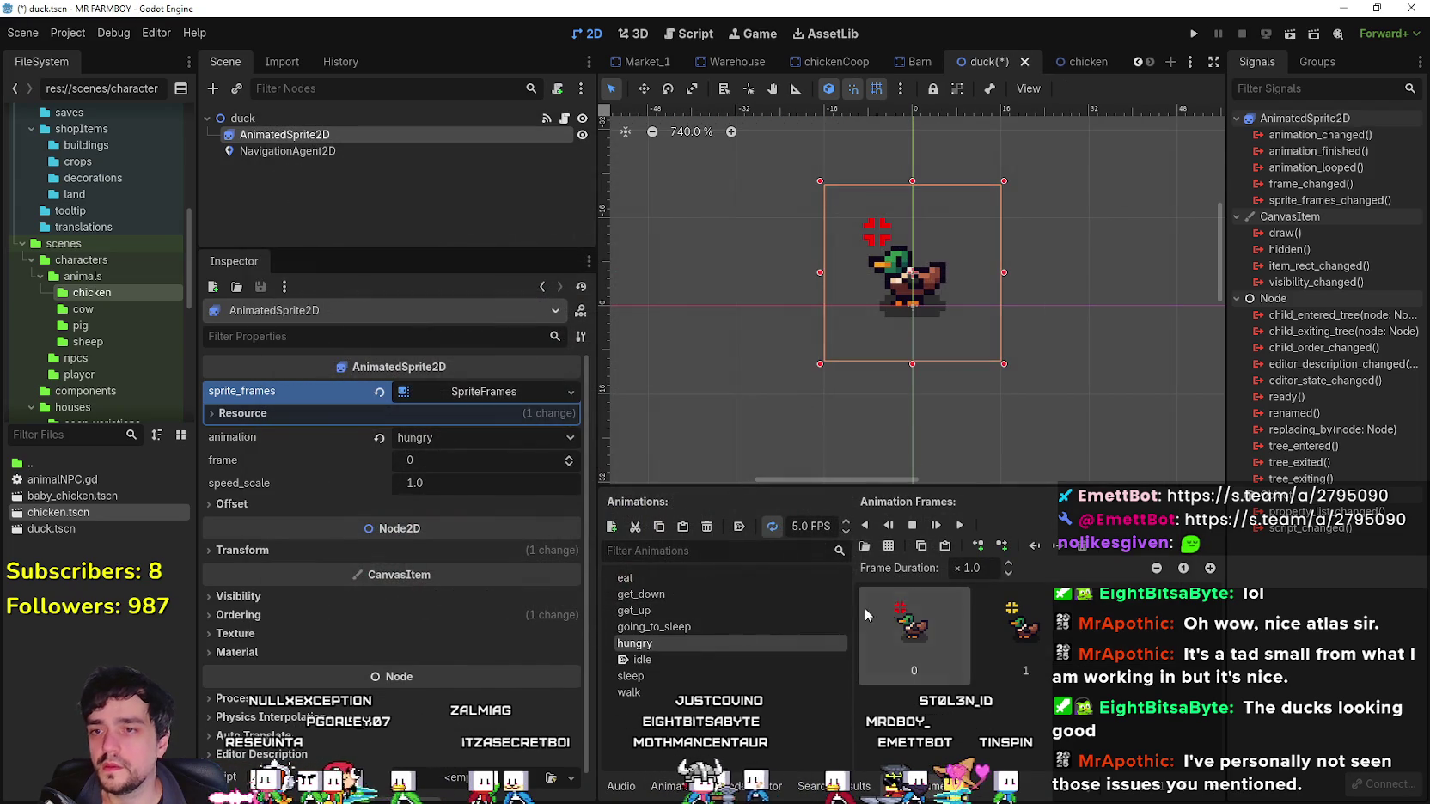
{"action": "left_click", "coordinate": [958, 526]}
Save the duck scene and check the chicken's hungry animation speed for comparison.
{"action": "key", "text": "ctrl+s"}
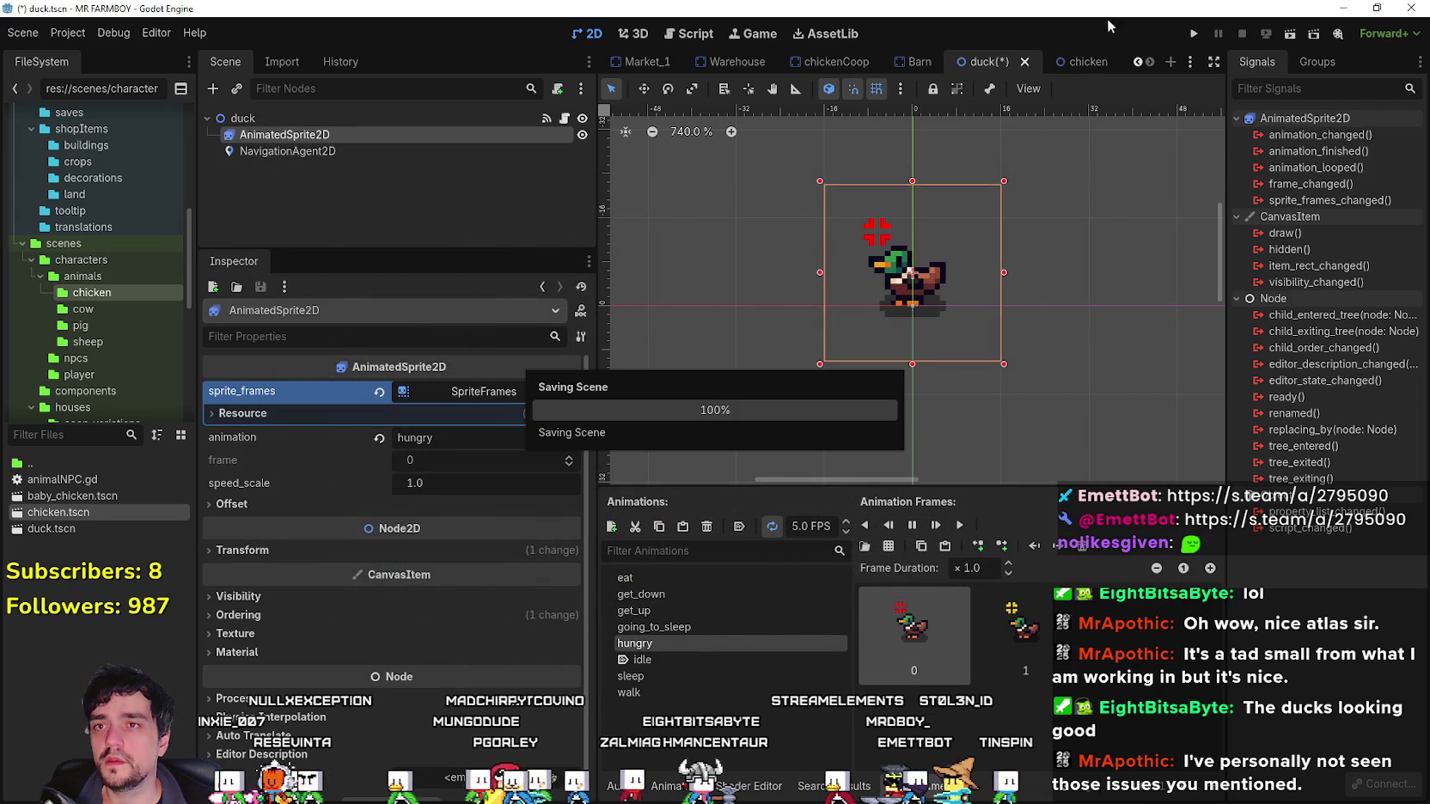
{"action": "left_click", "coordinate": [1069, 66]}
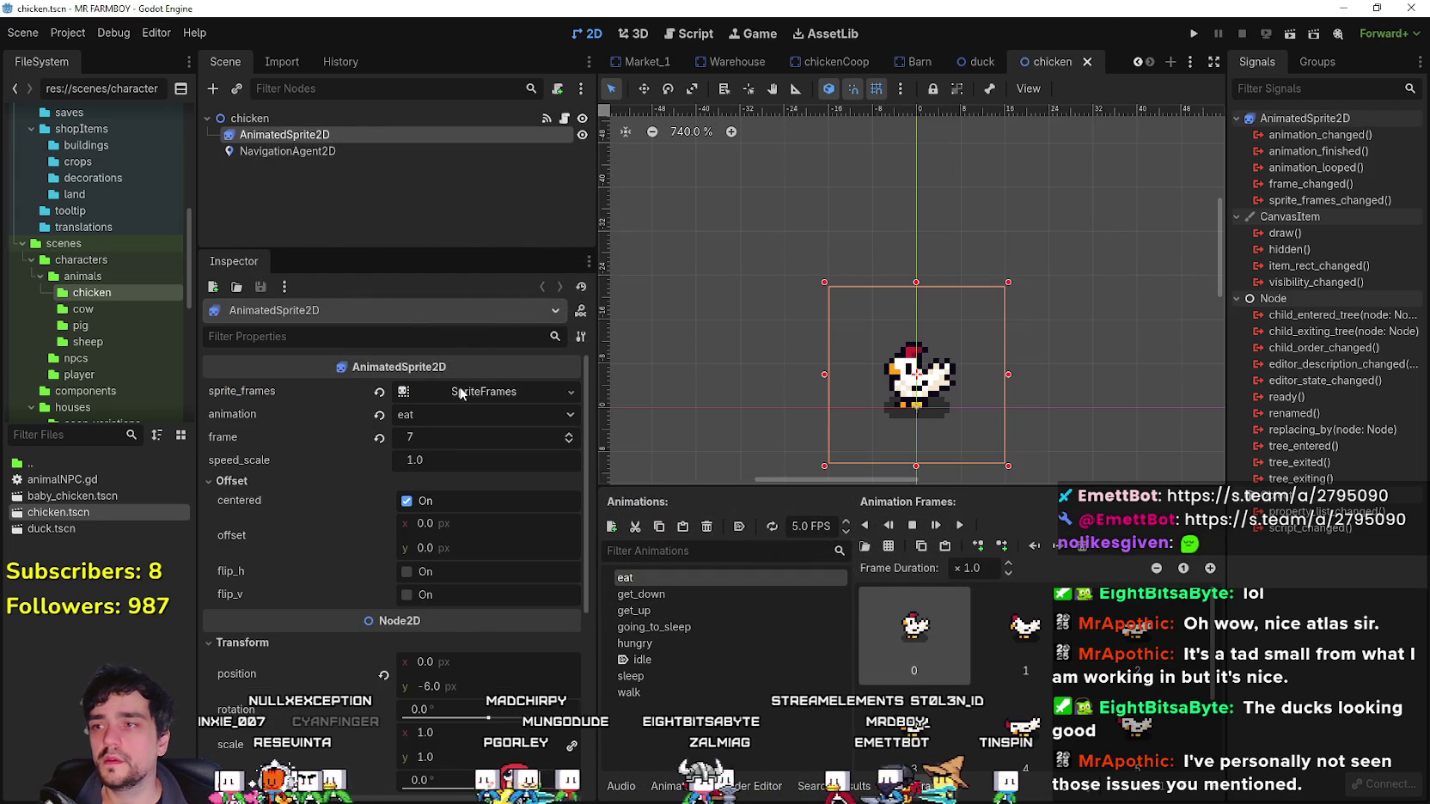
{"action": "left_click", "coordinate": [674, 643]}
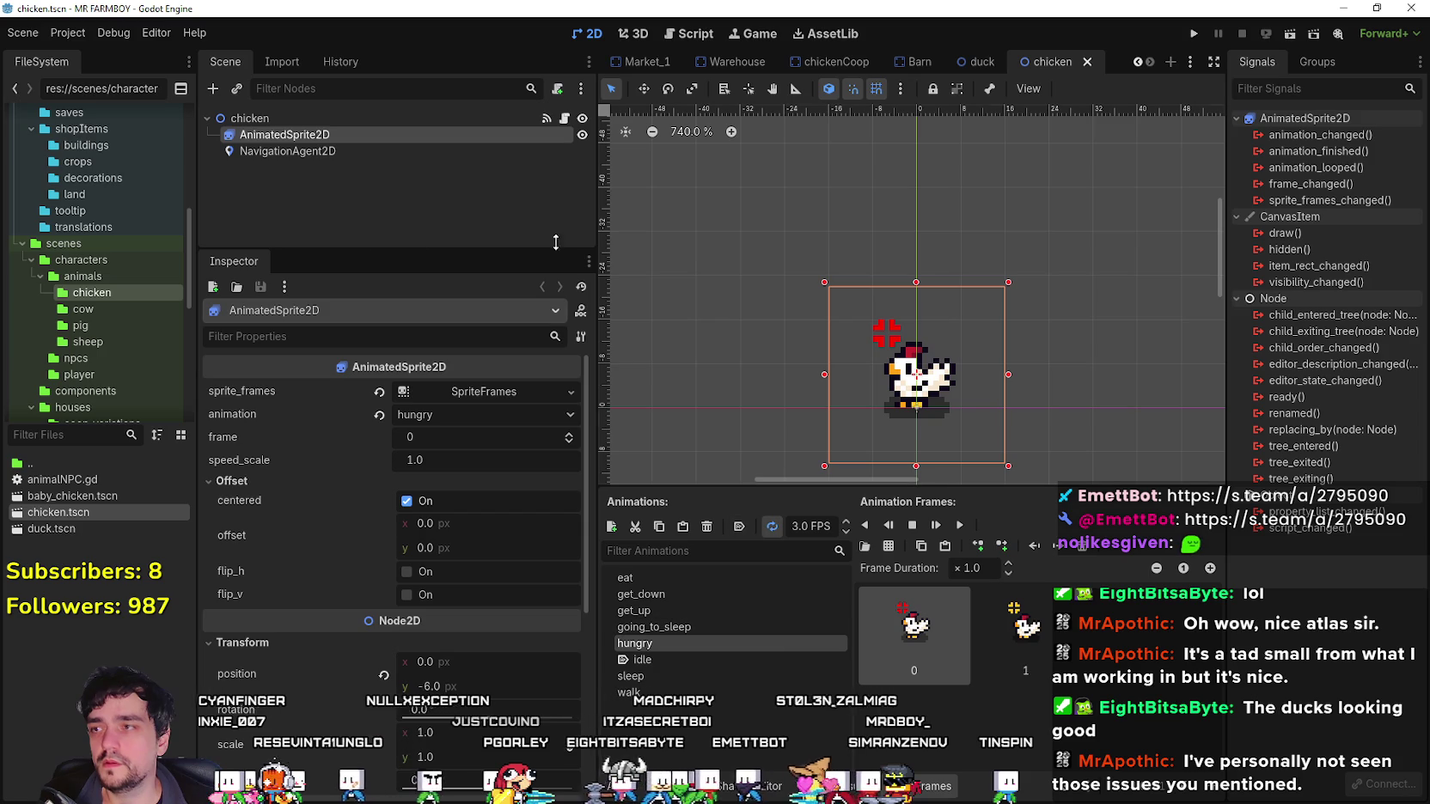
Set the duck's hungry animation to 3.0 FPS, save, and select baby_chicken.tscn.
{"action": "left_click", "coordinate": [980, 66]}
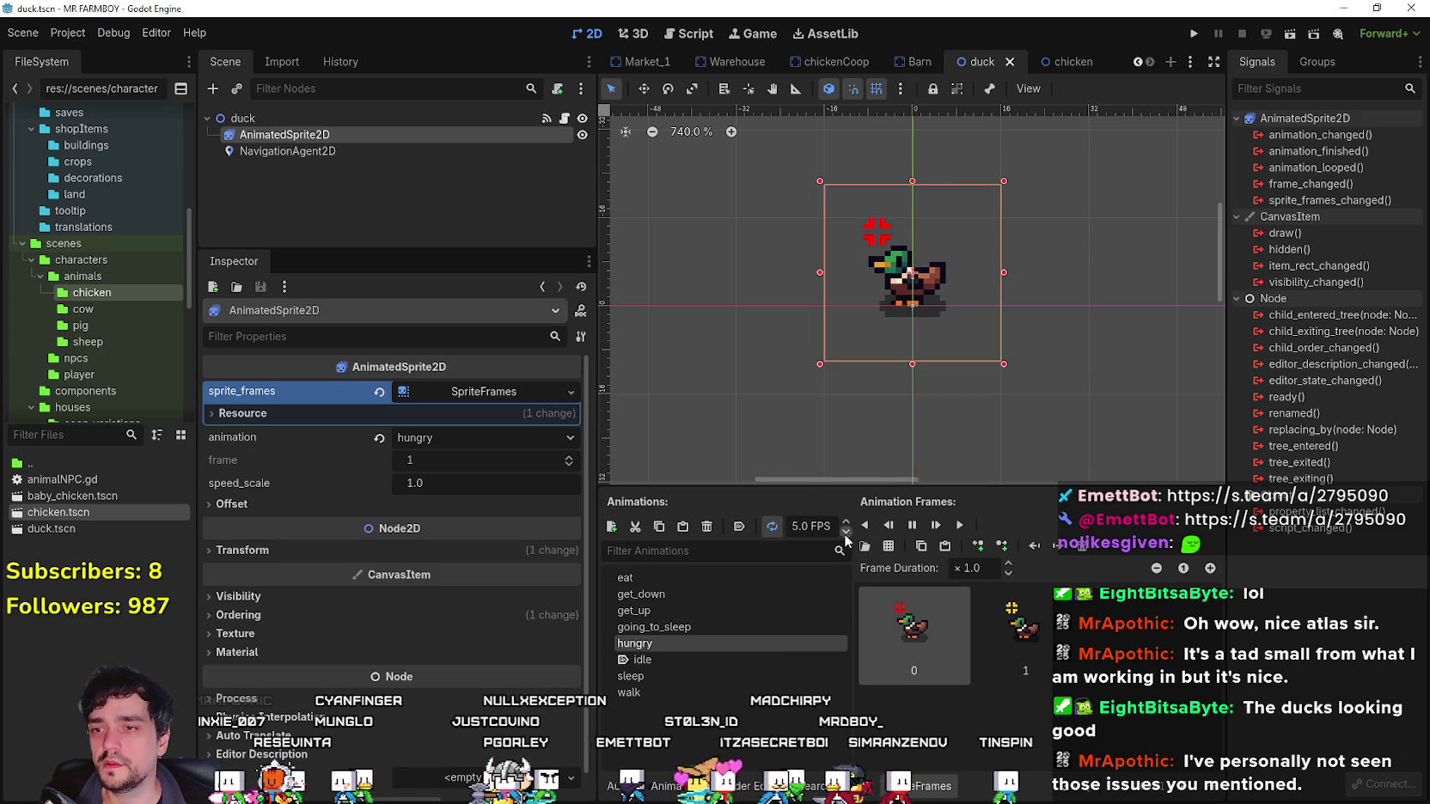
{"action": "key", "text": "ctrl+s"}
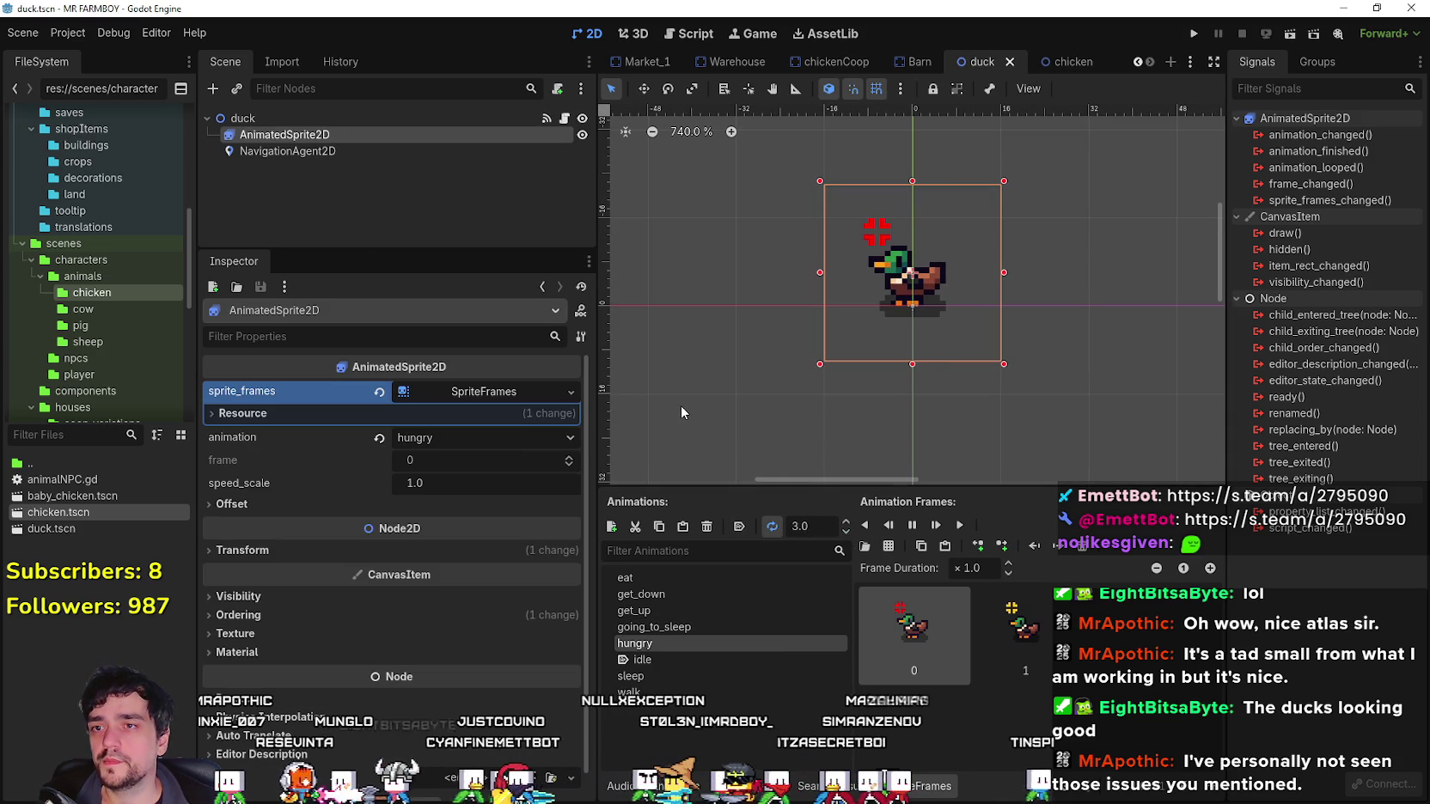
{"action": "key", "text": "ctrl+s"}
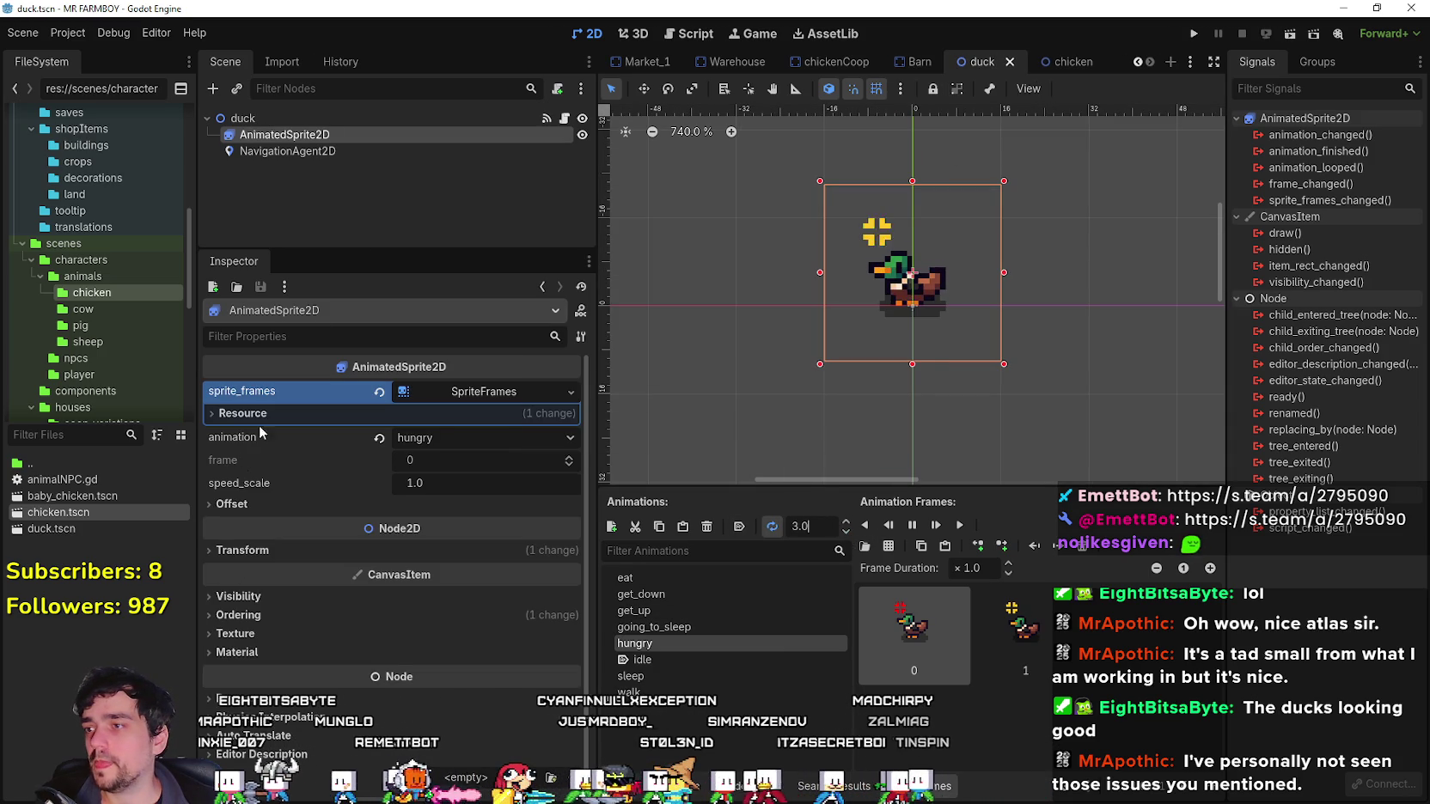
{"action": "left_click", "coordinate": [40, 496]}
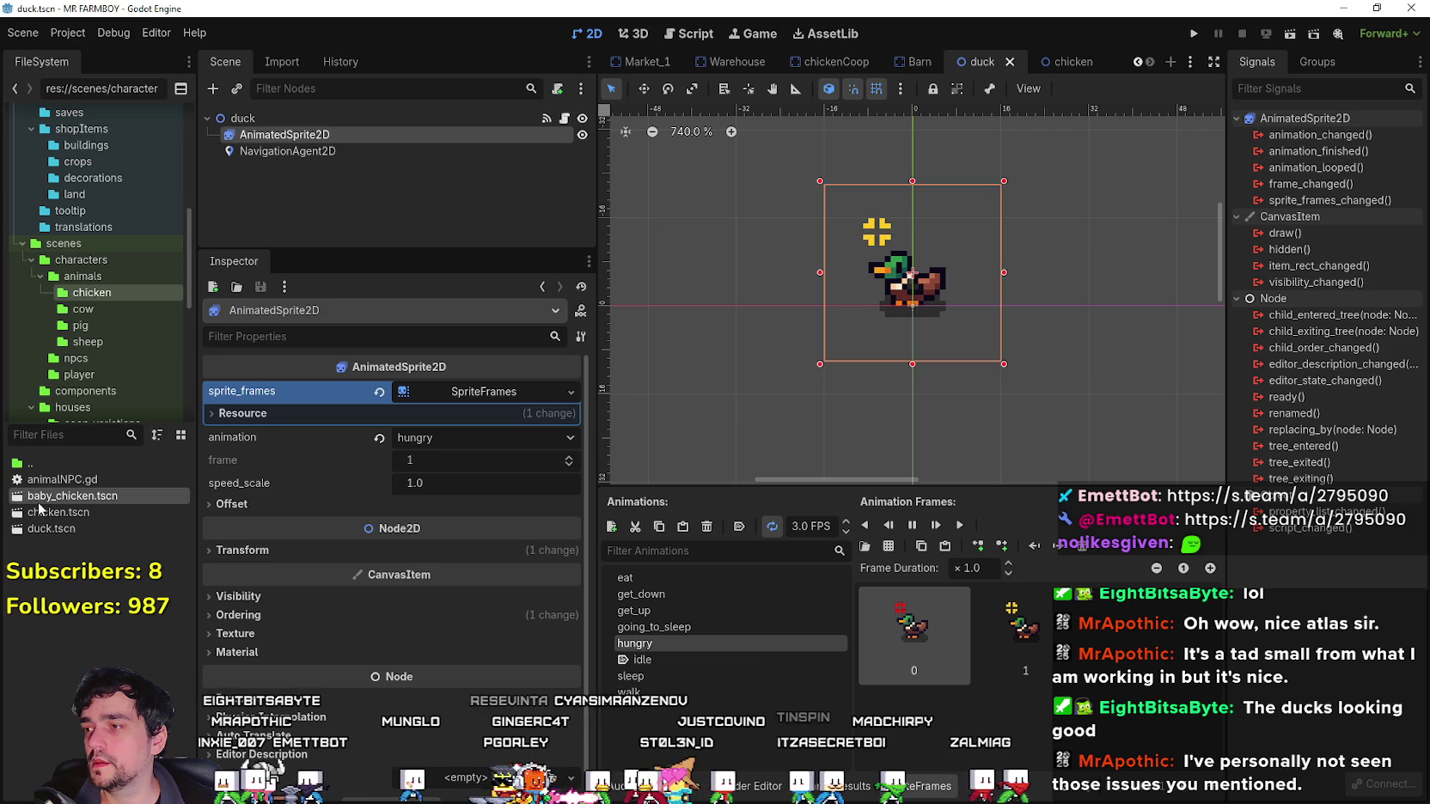
Open baby_chicken.tscn and start duplicating it, then cancel that duplication.
{"action": "double_click", "coordinate": [92, 497]}
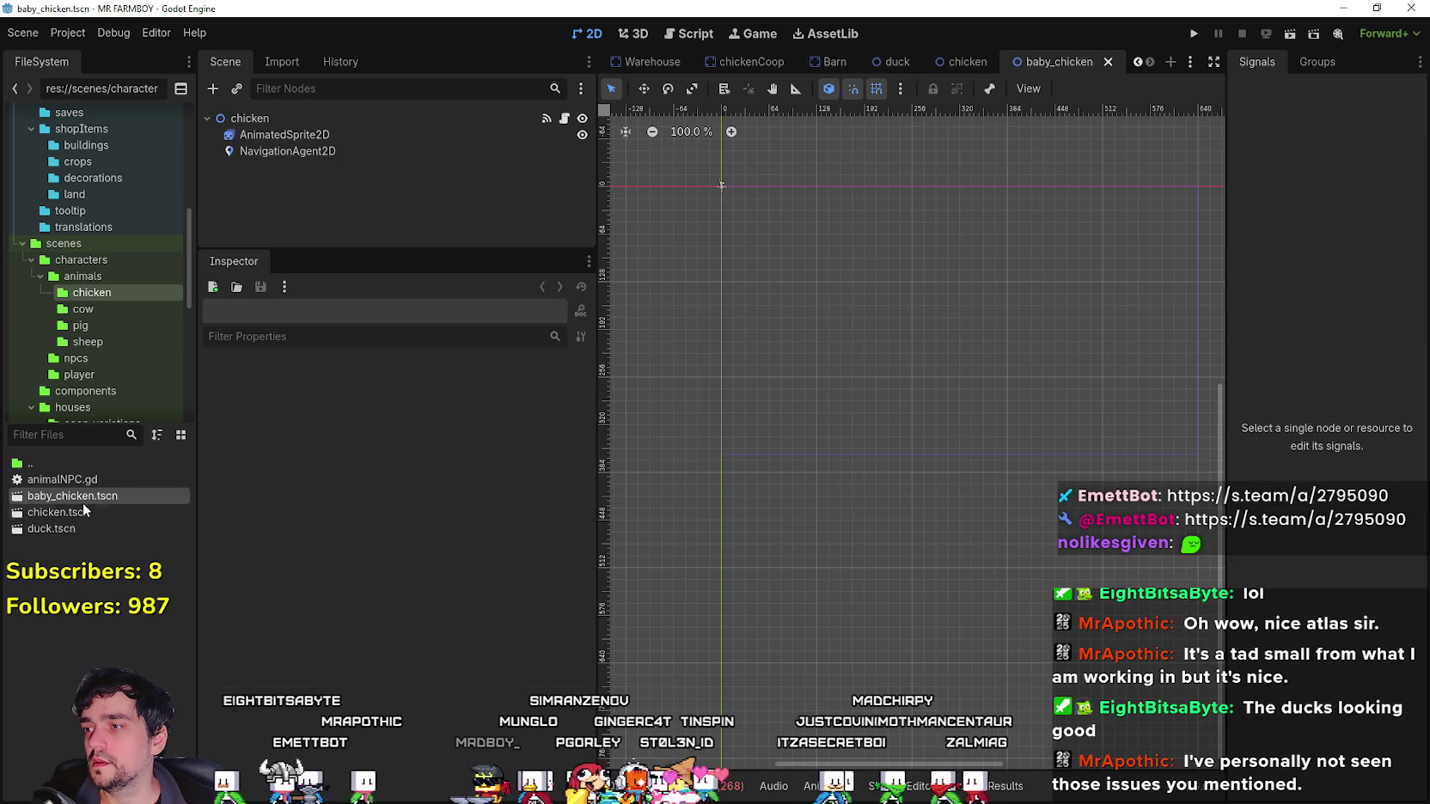
{"action": "right_click", "coordinate": [66, 496]}
{"action": "left_click", "coordinate": [94, 673]}
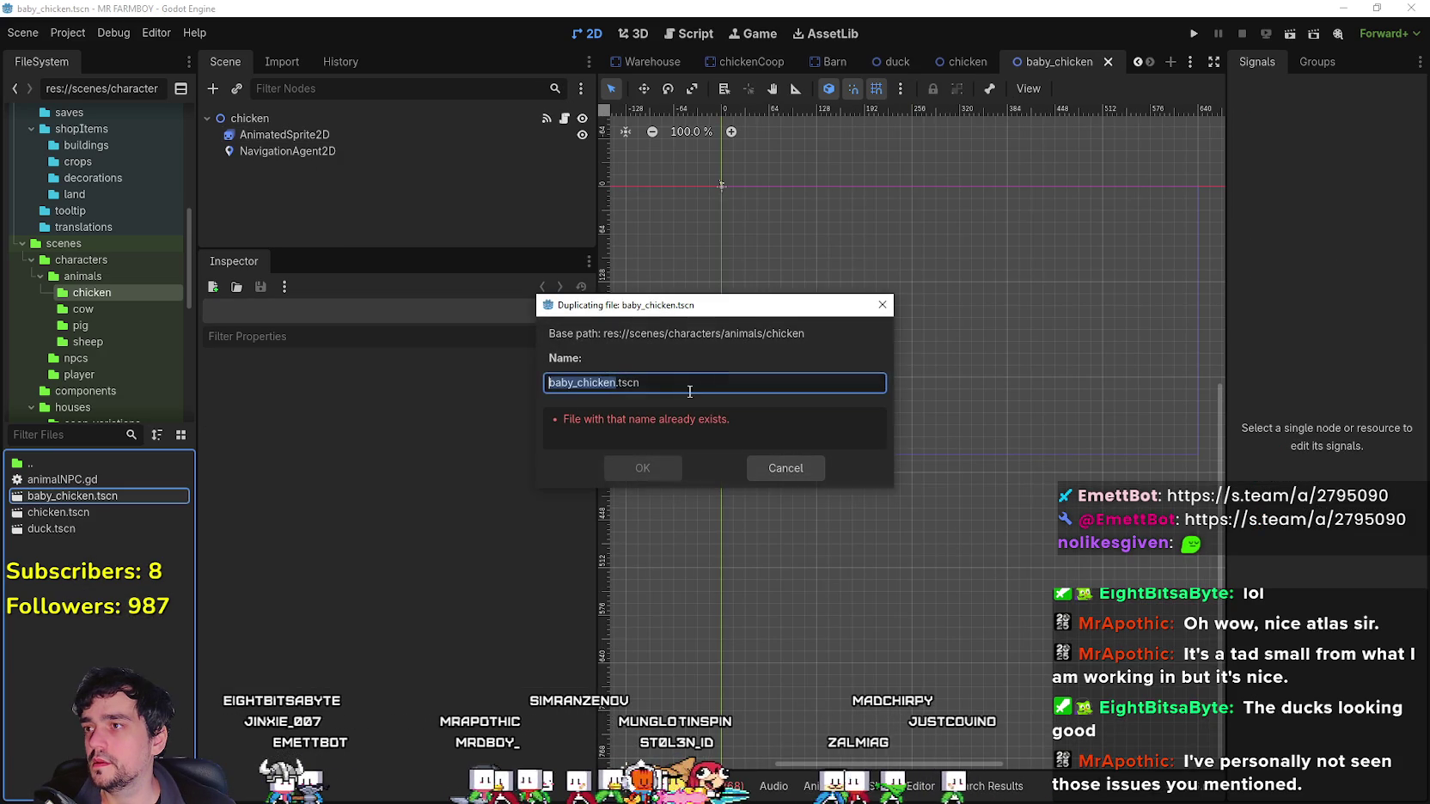
{"action": "left_click", "coordinate": [670, 385]}
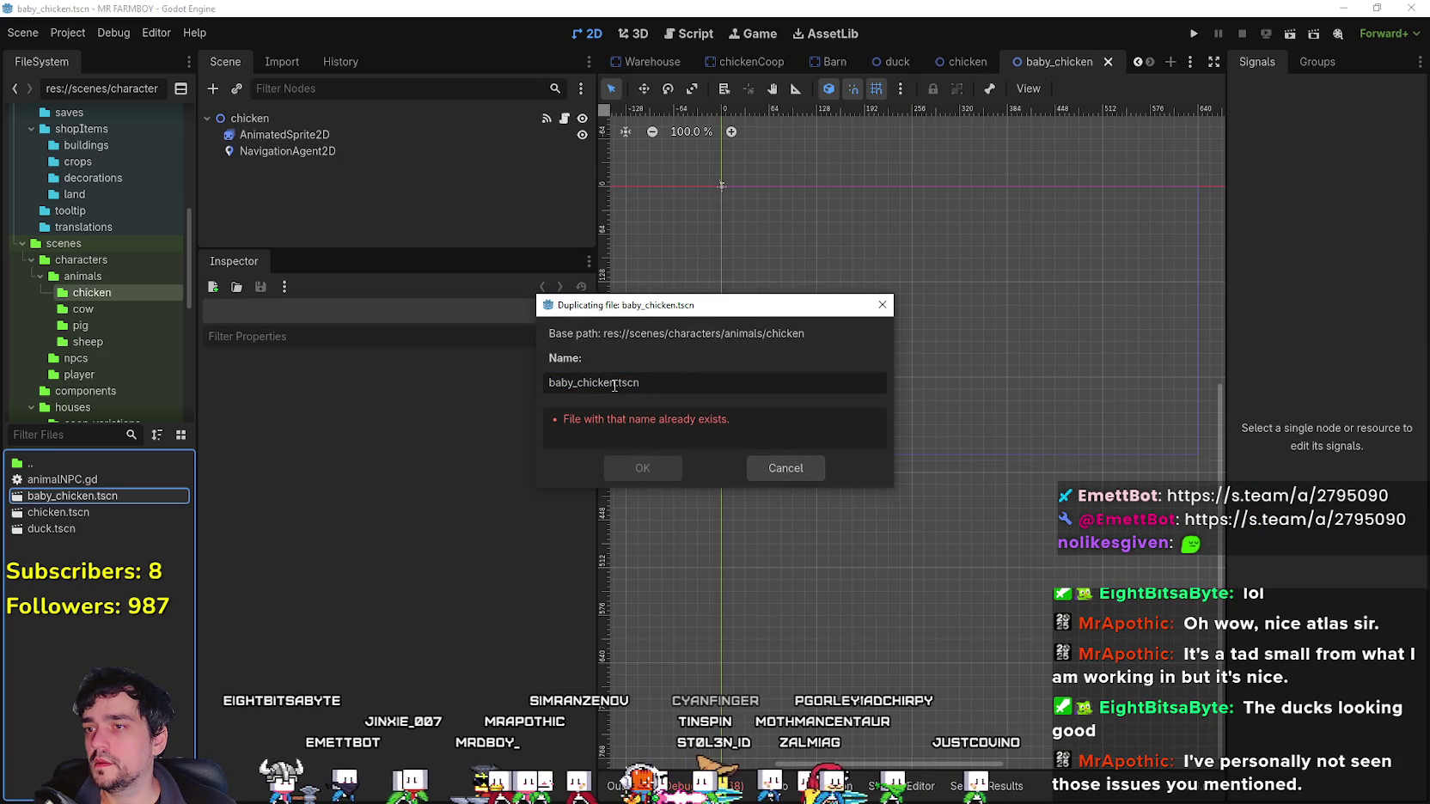
{"action": "left_click", "coordinate": [752, 467]}
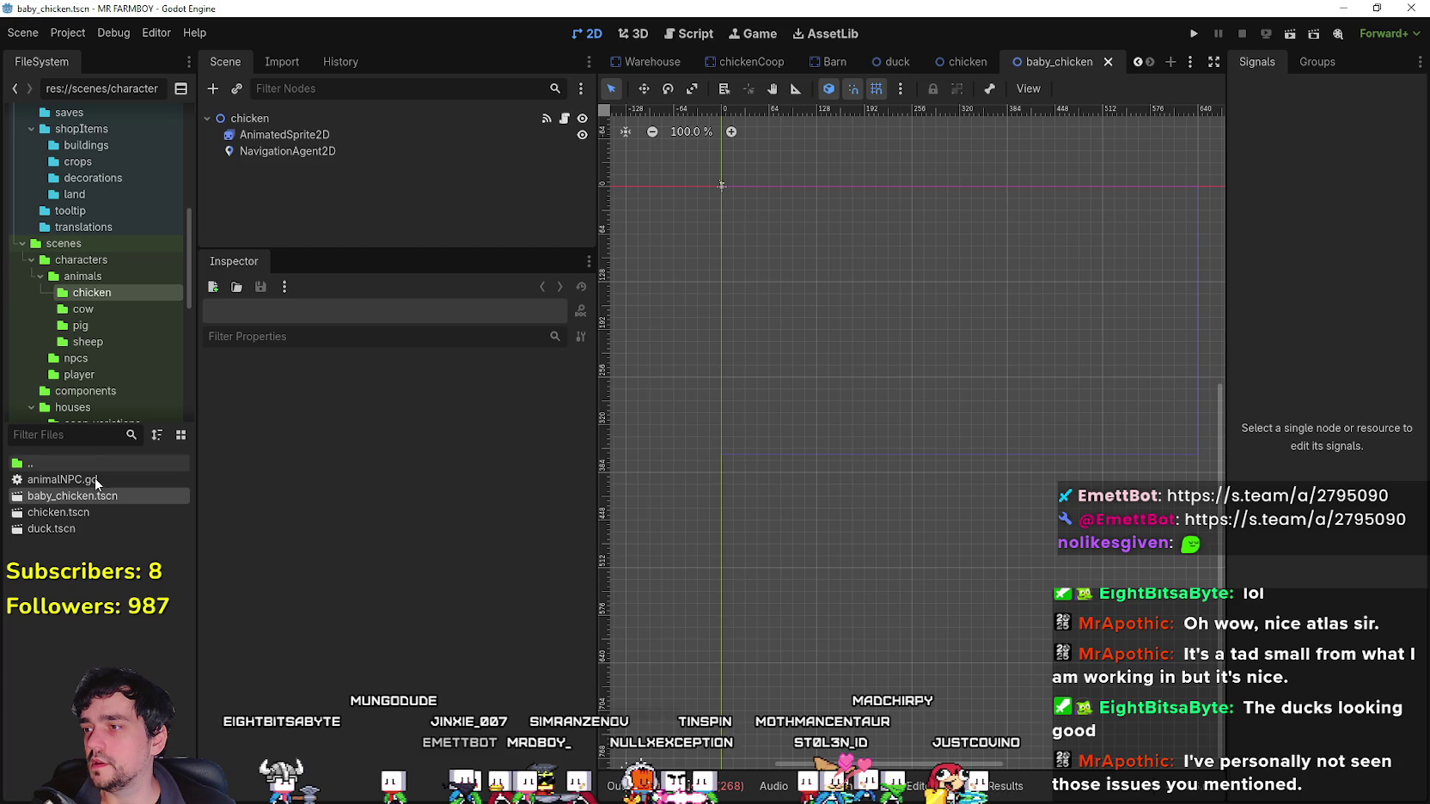
{"action": "left_click", "coordinate": [85, 511]}
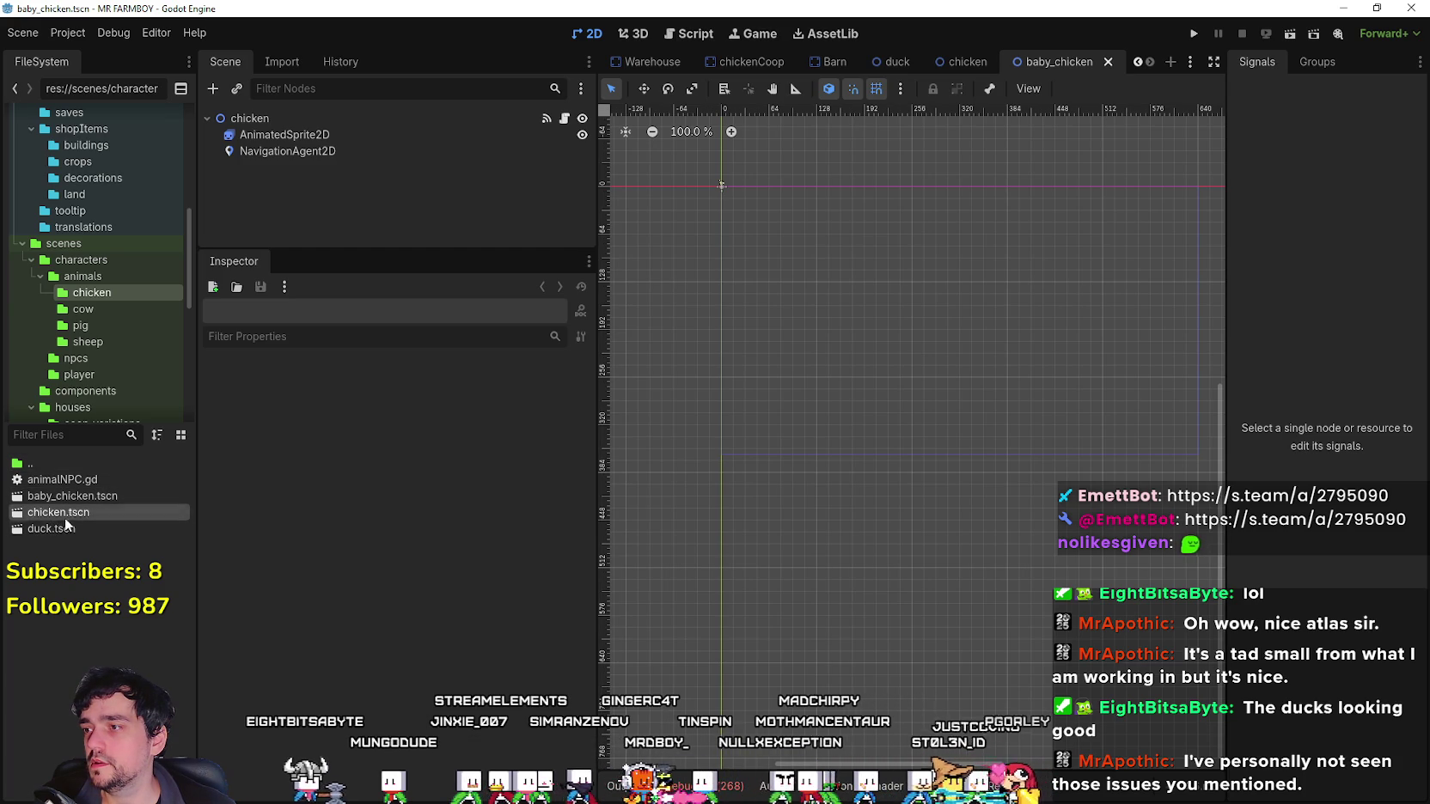
Duplicate duck.tscn as baby_duck.tscn, open it, then select the duck scene's root node.
{"action": "double_click", "coordinate": [53, 529]}
{"action": "right_click", "coordinate": [50, 531]}
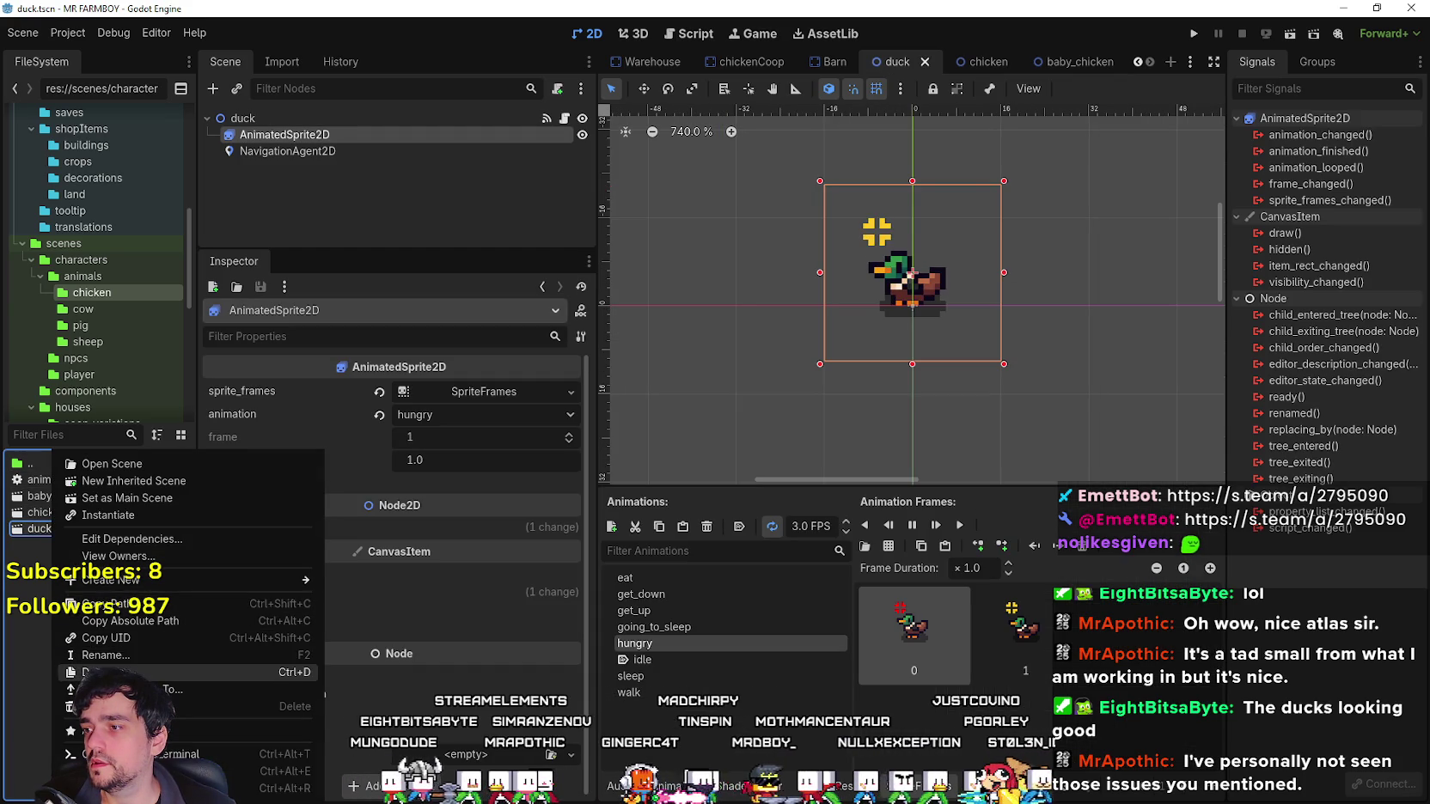
{"action": "left_click", "coordinate": [86, 663]}
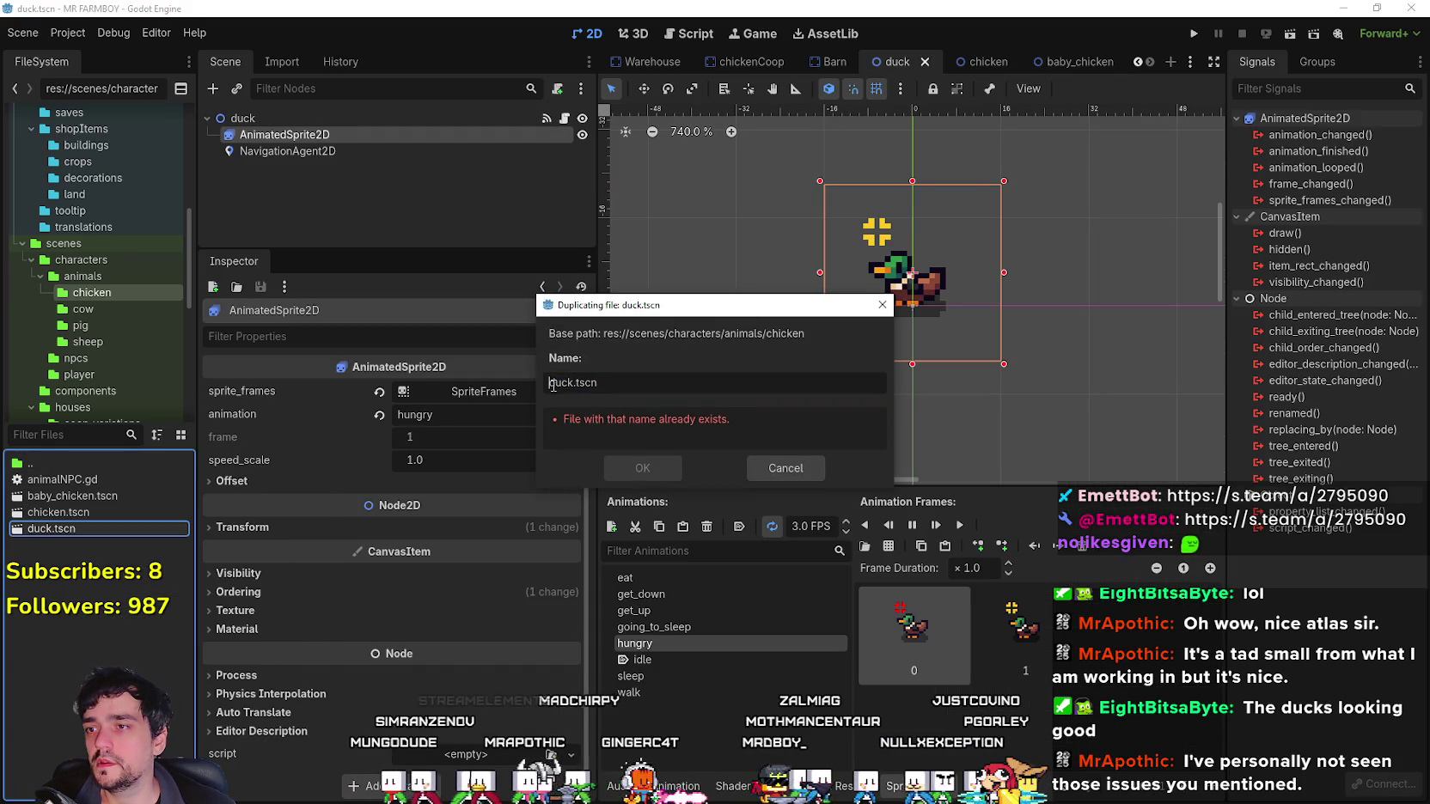
{"action": "type", "text": "baby_"}
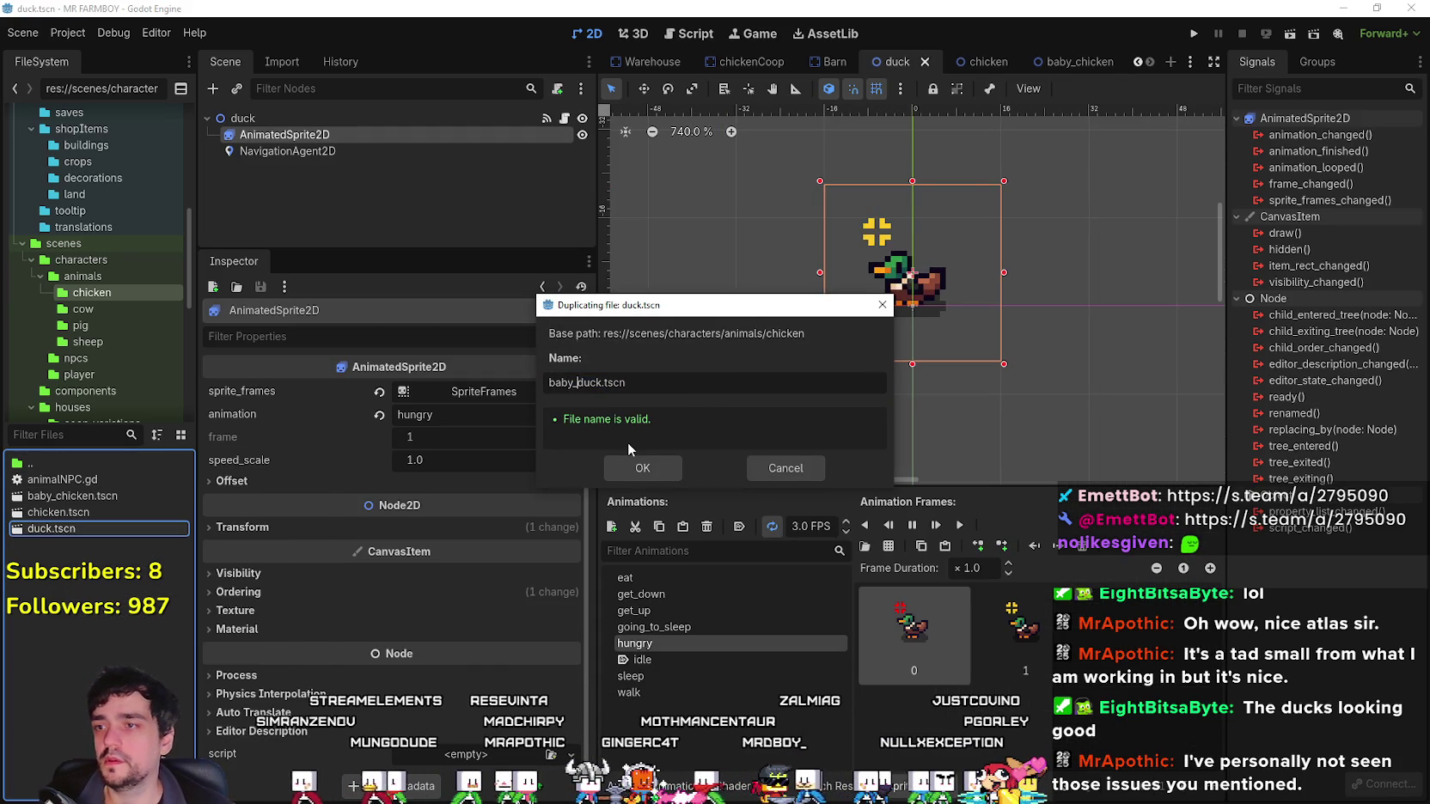
{"action": "left_click", "coordinate": [646, 468]}
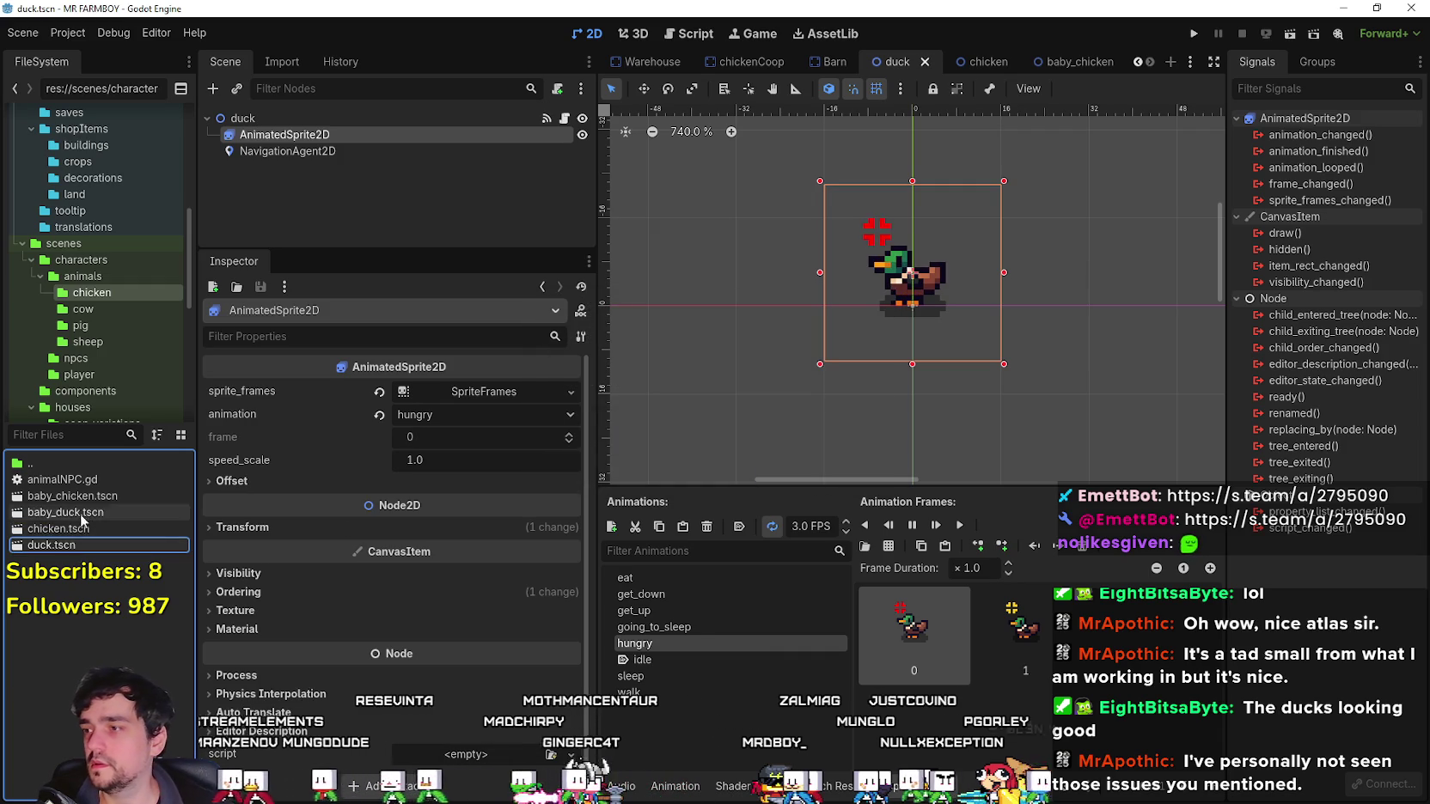
{"action": "double_click", "coordinate": [81, 514]}
{"action": "double_click", "coordinate": [72, 545]}
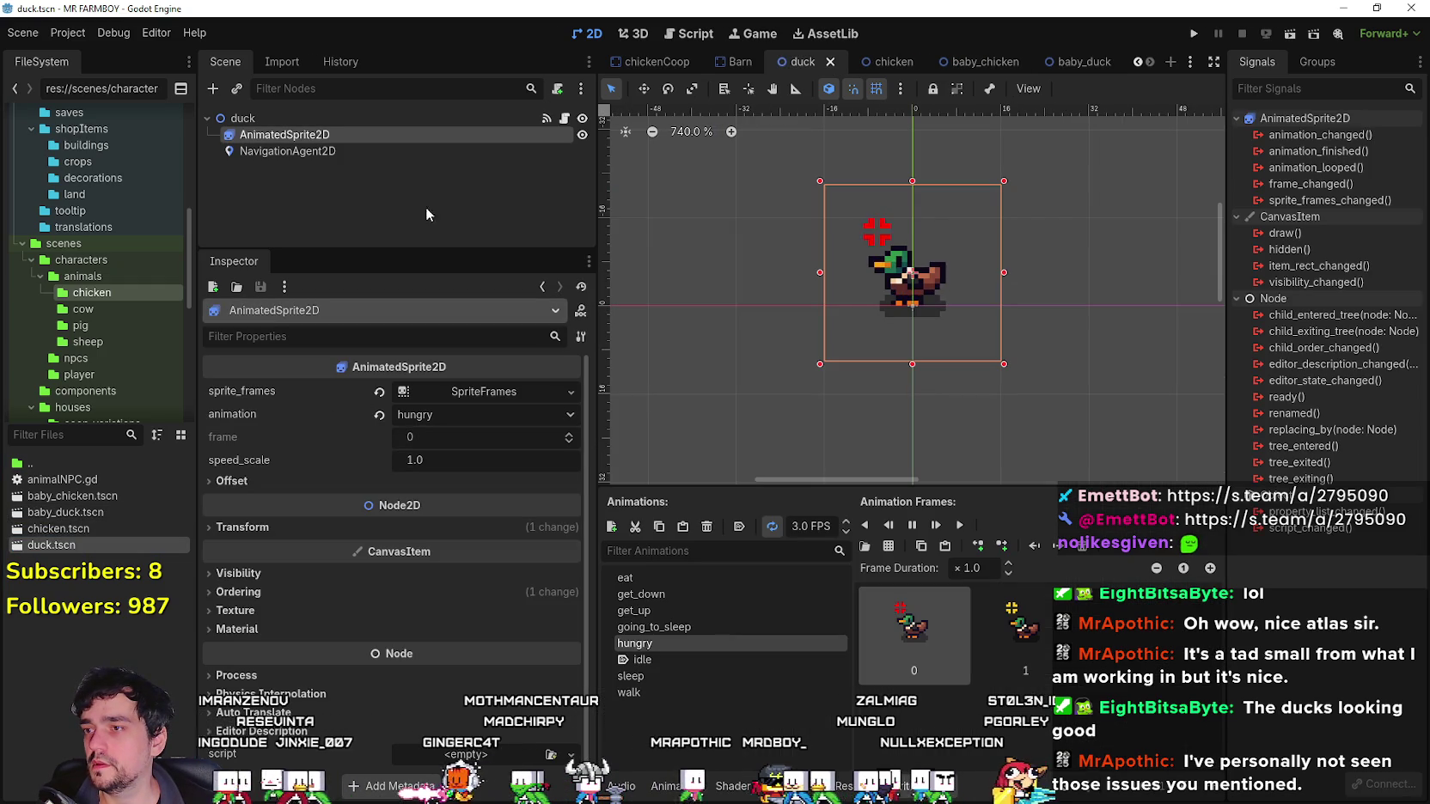
{"action": "left_click", "coordinate": [351, 119]}
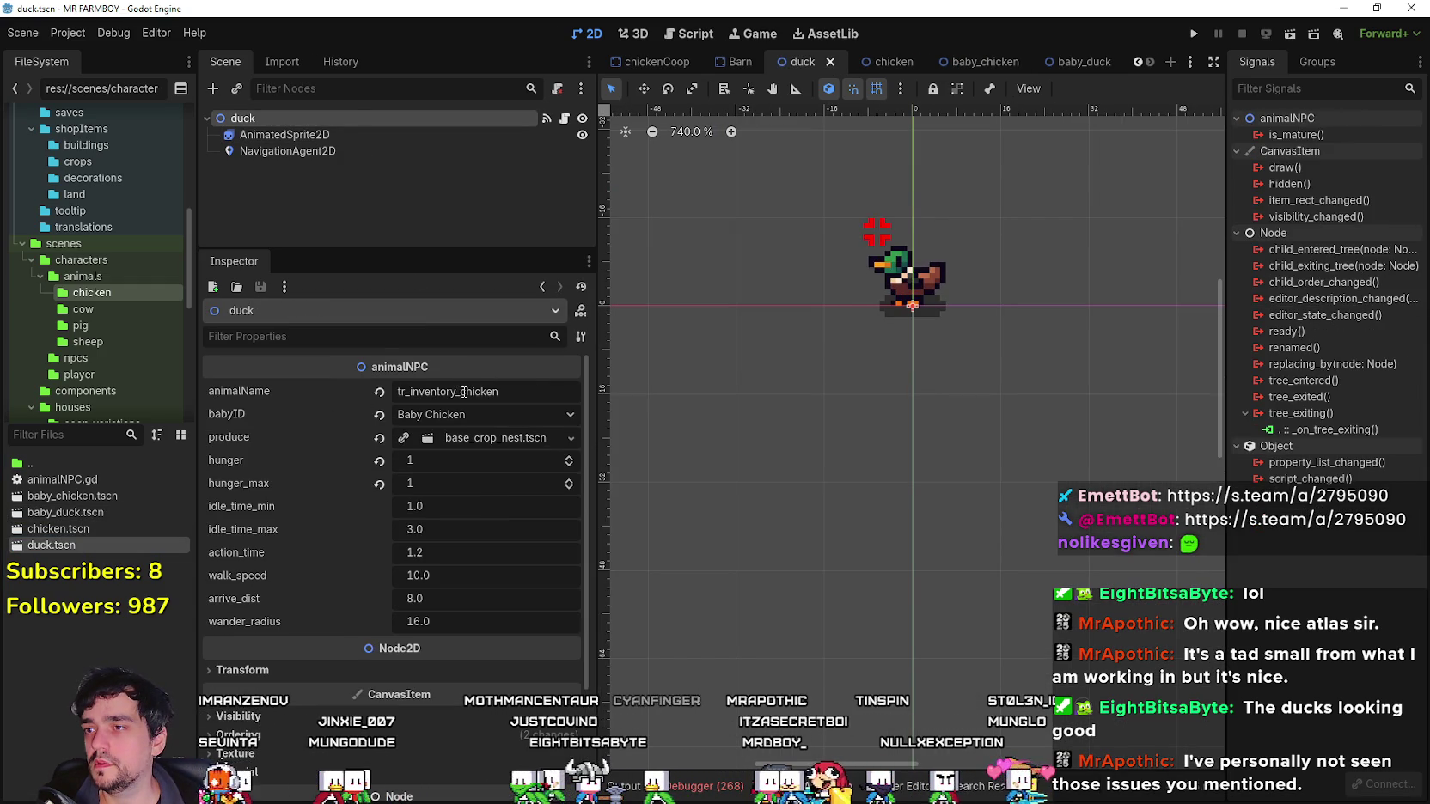
Change the duck's animalName to tr_inventory_duck, save, and open baby_chicken.tscn.
{"action": "left_click_drag", "start_coordinate": [464, 392], "coordinate": [571, 397]}
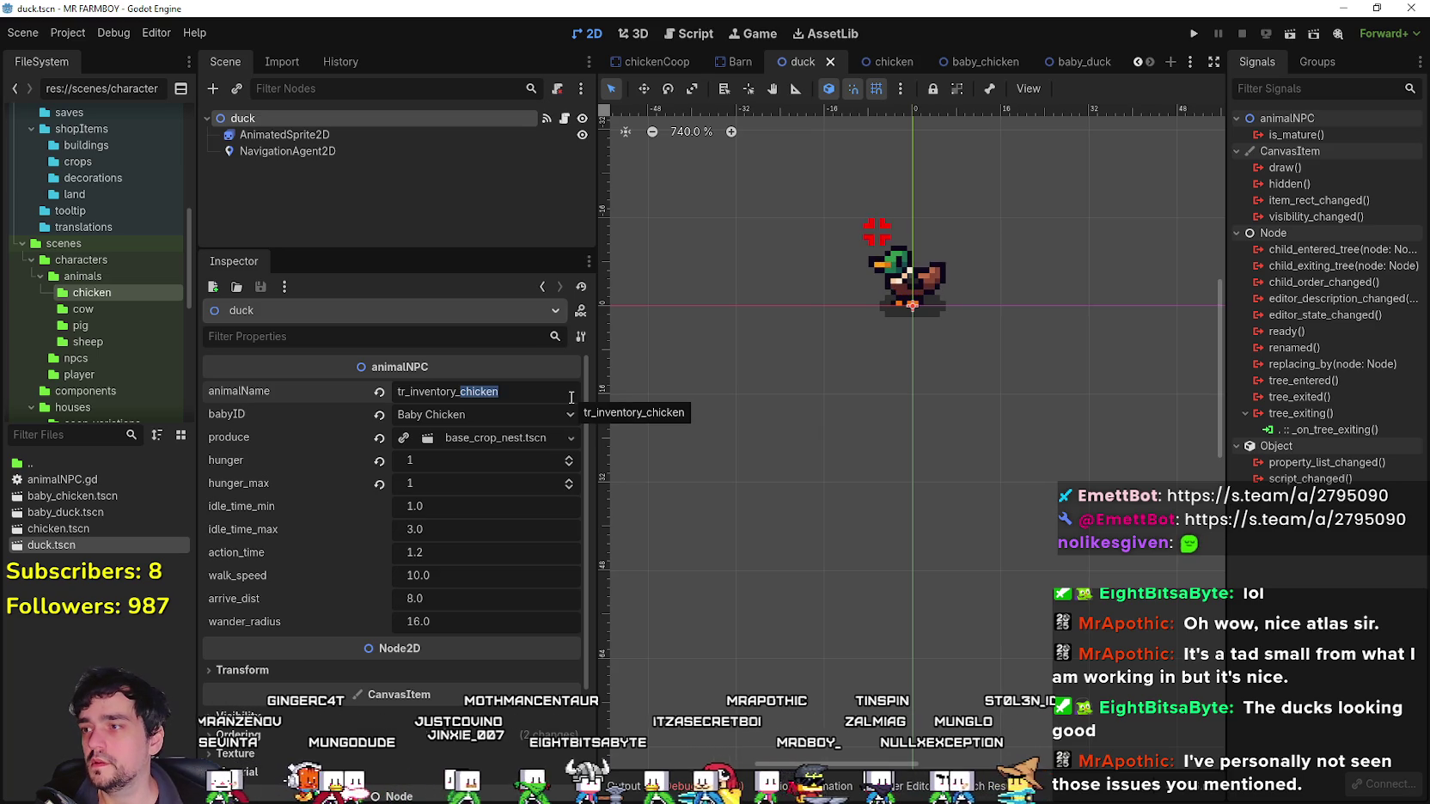
{"action": "left_click", "coordinate": [103, 541]}
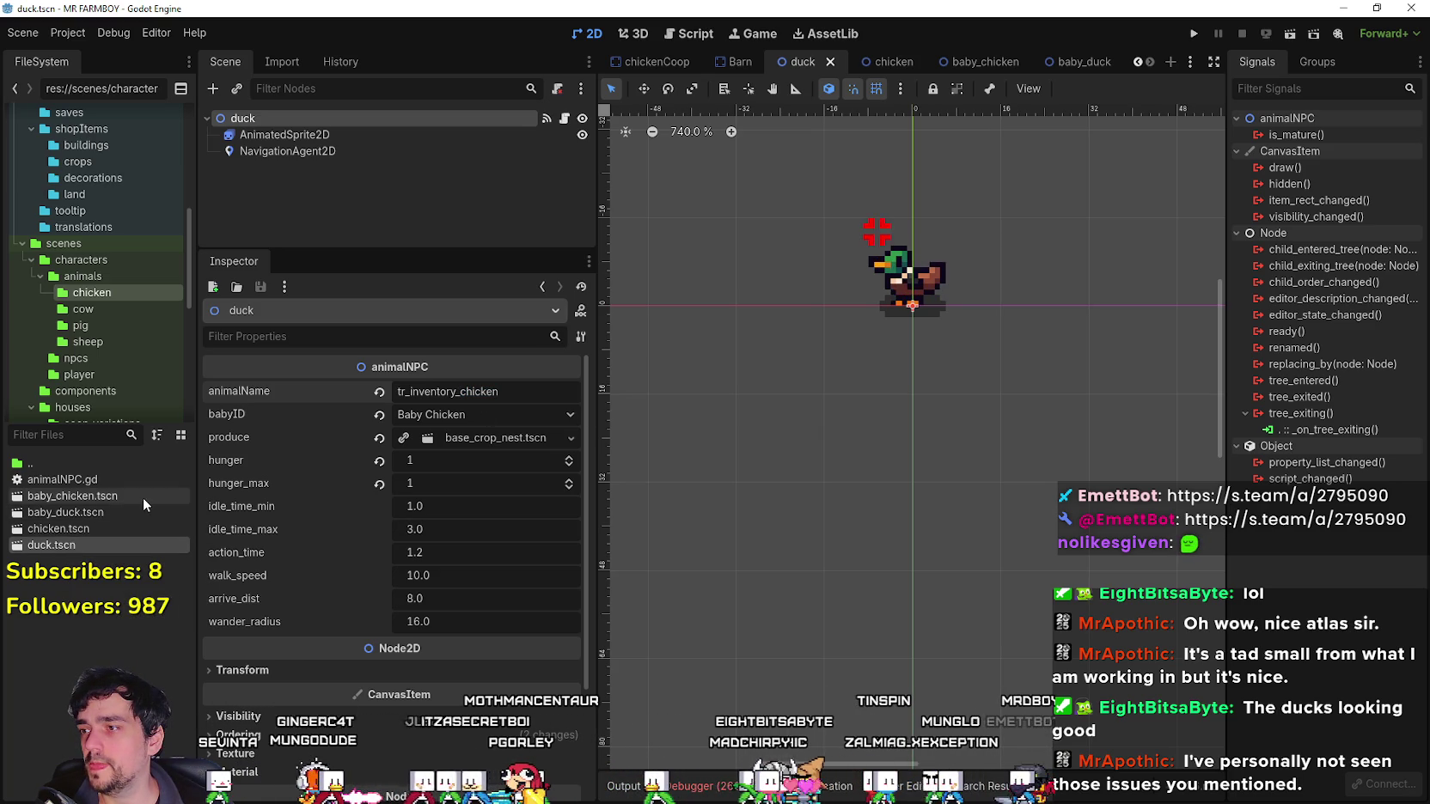
{"action": "type", "text": "d"}
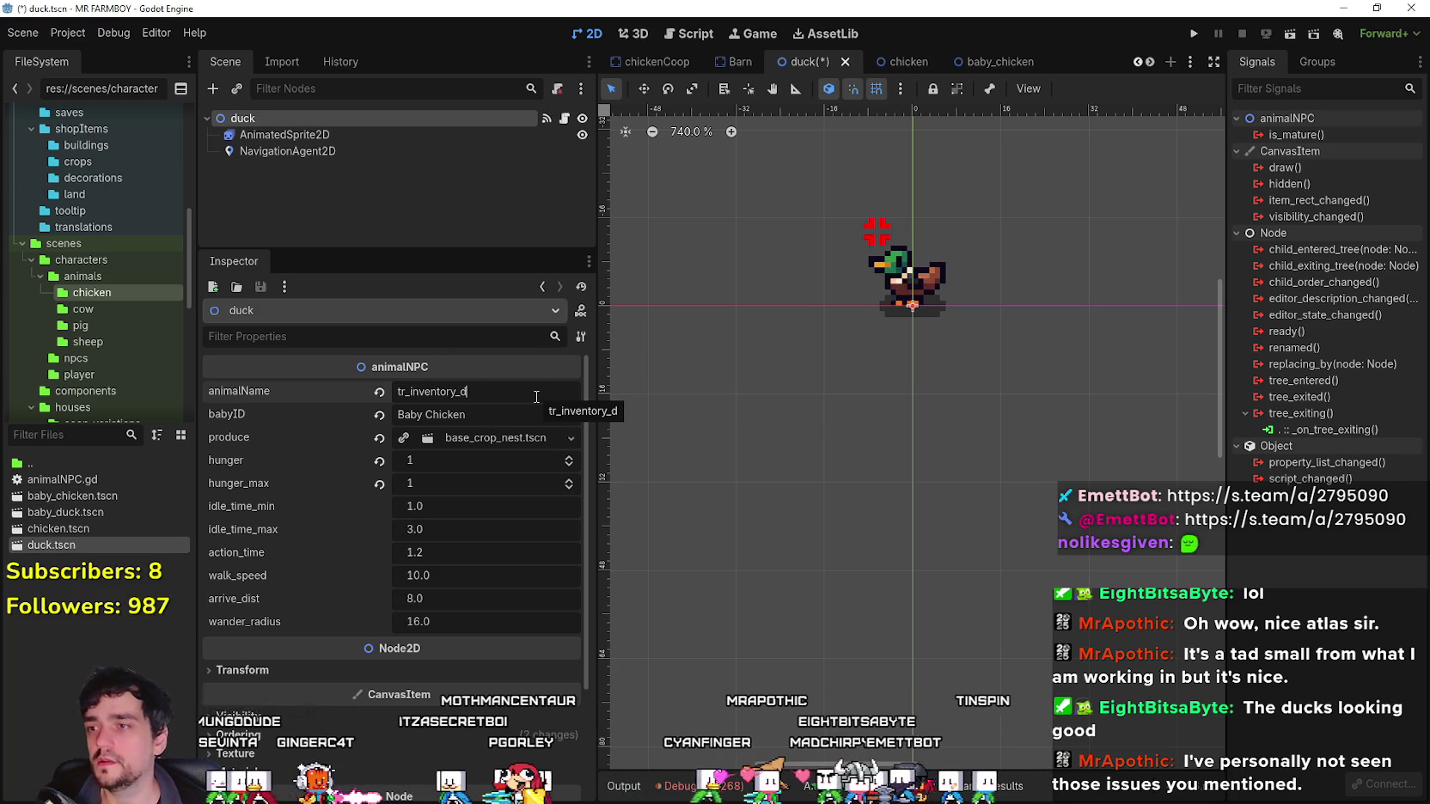
{"action": "type", "text": "uck"}
{"action": "key", "text": "ctrl+s"}
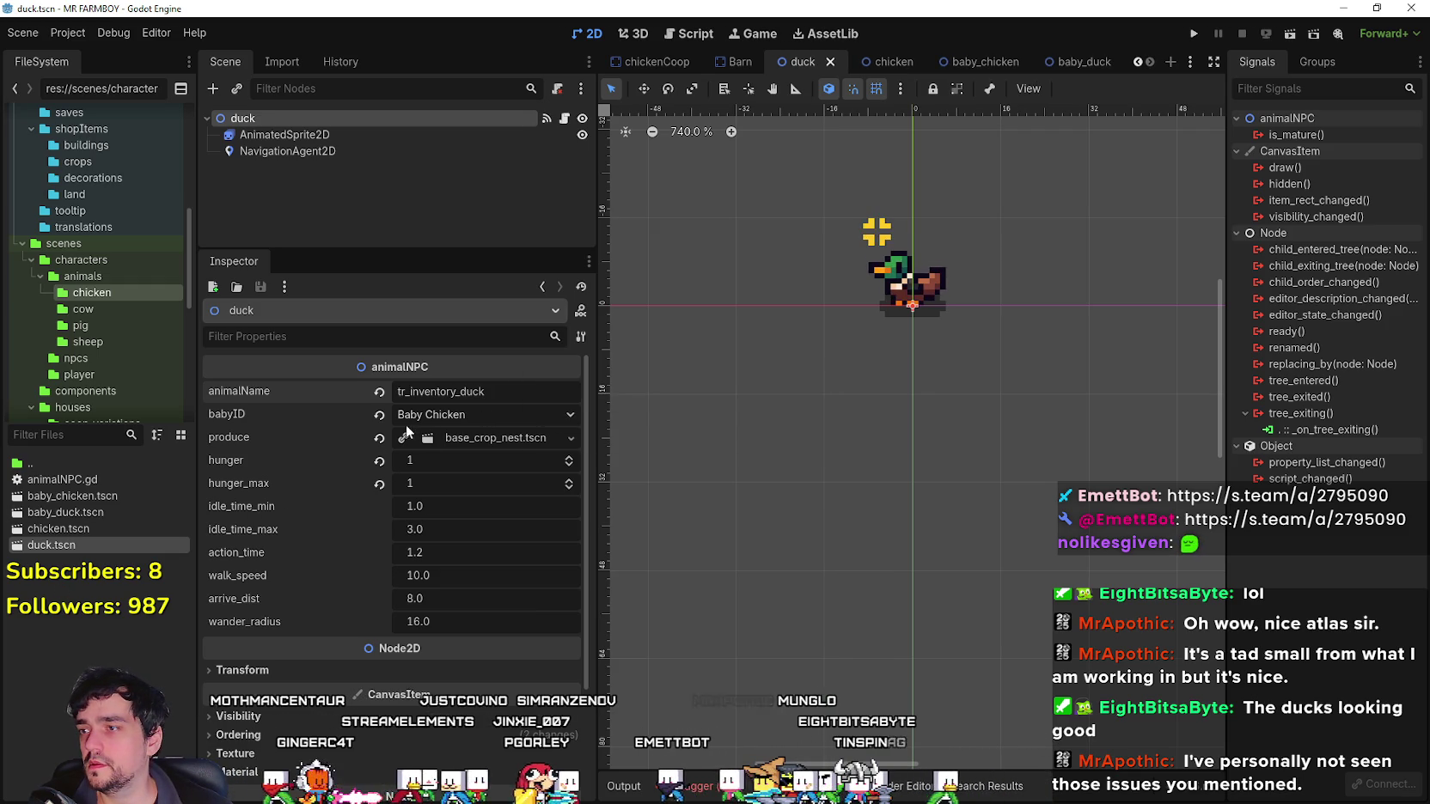
{"action": "double_click", "coordinate": [72, 496]}
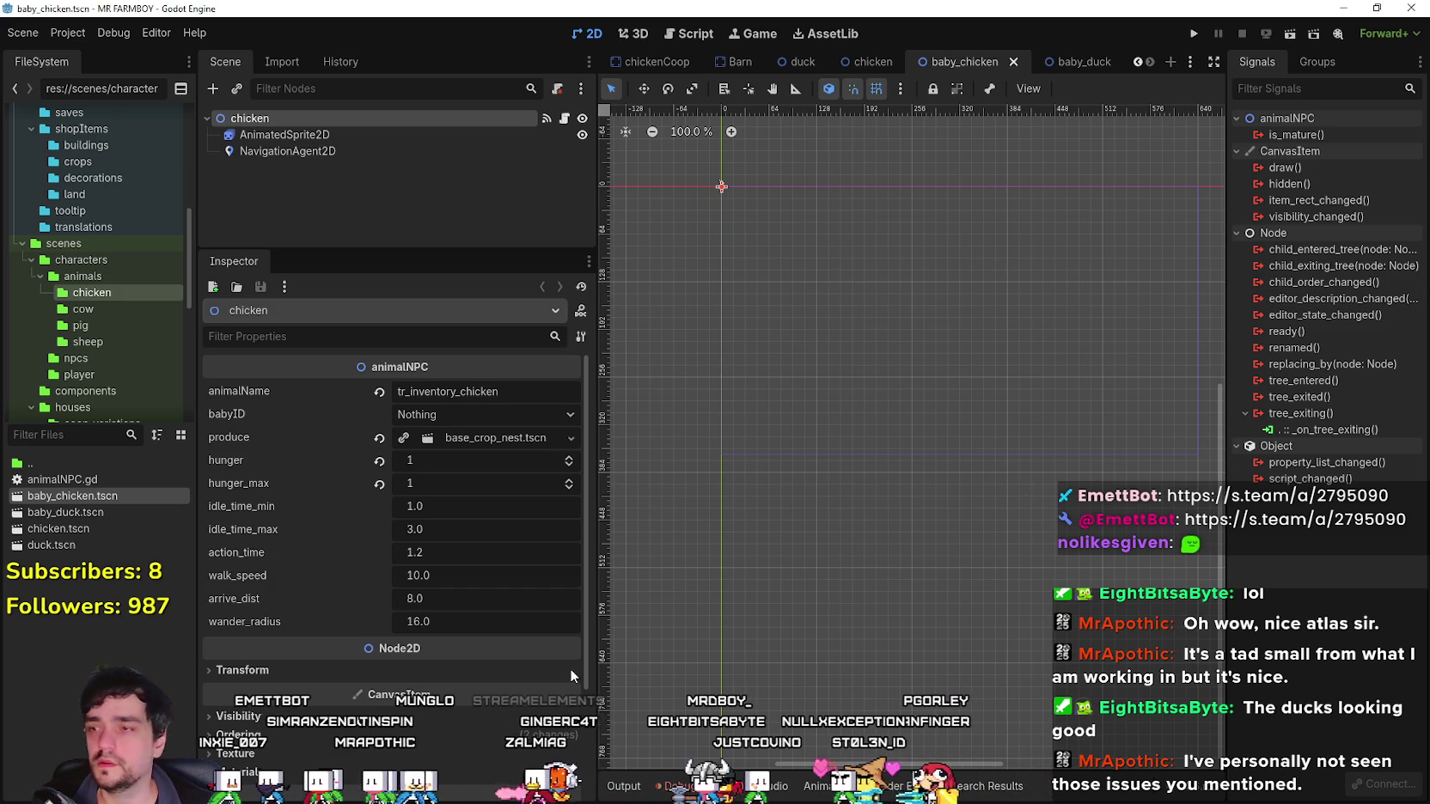
Capture the baby chicken's property values, then set baby_duck's babyID to Nothing and save.
{"action": "key", "text": "super+shift+s"}
{"action": "left_click_drag", "start_coordinate": [206, 333], "coordinate": [629, 659]}
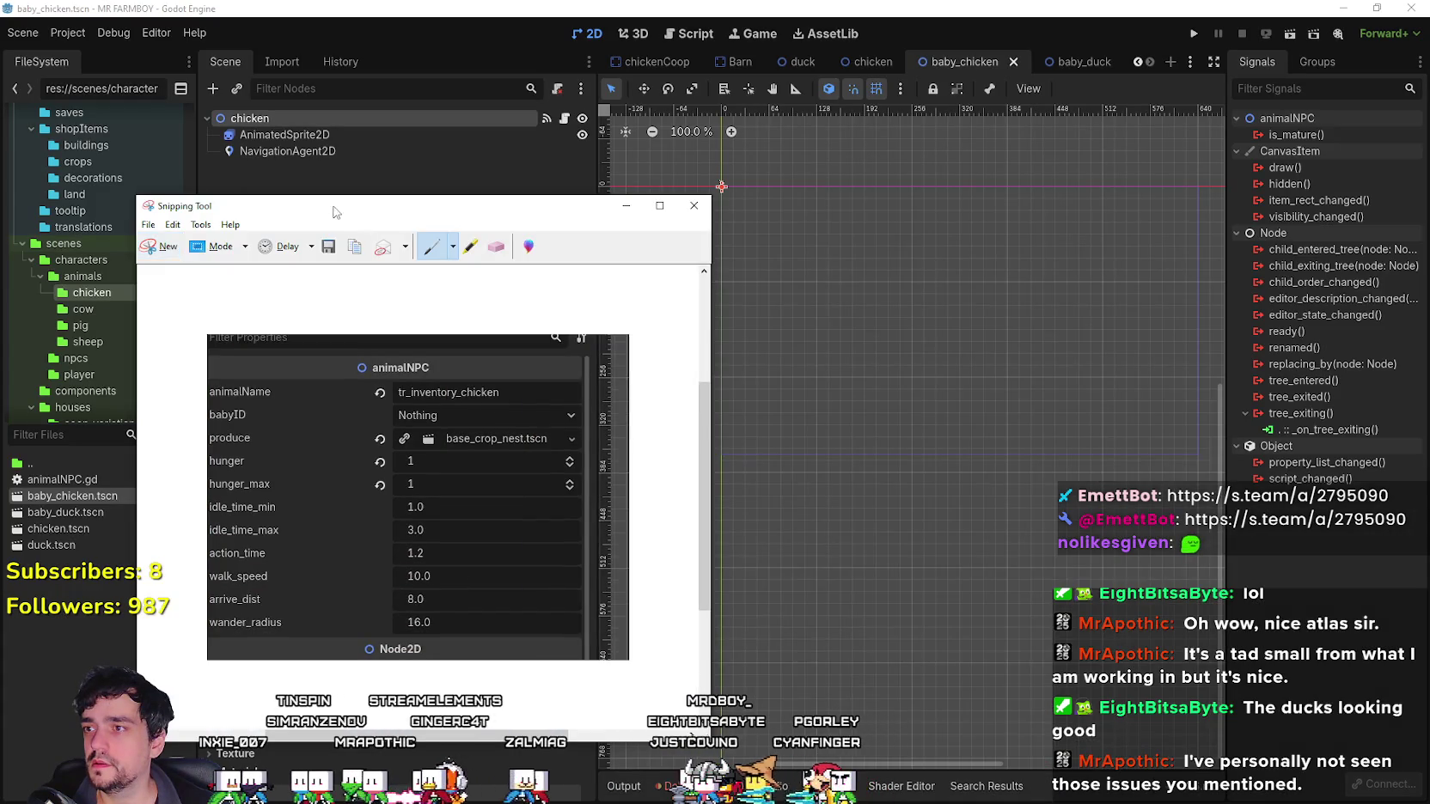
{"action": "left_click", "coordinate": [625, 206]}
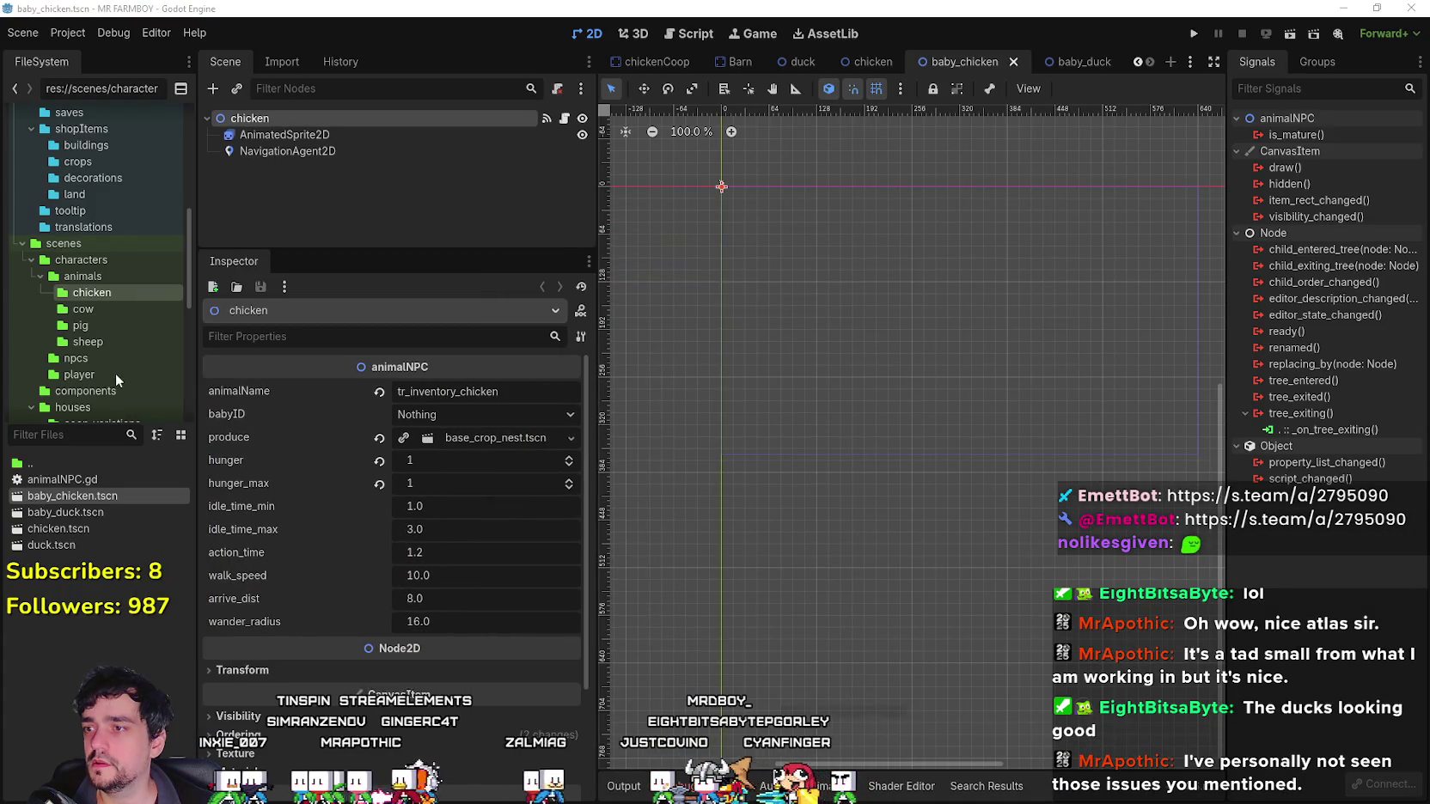
{"action": "double_click", "coordinate": [81, 516]}
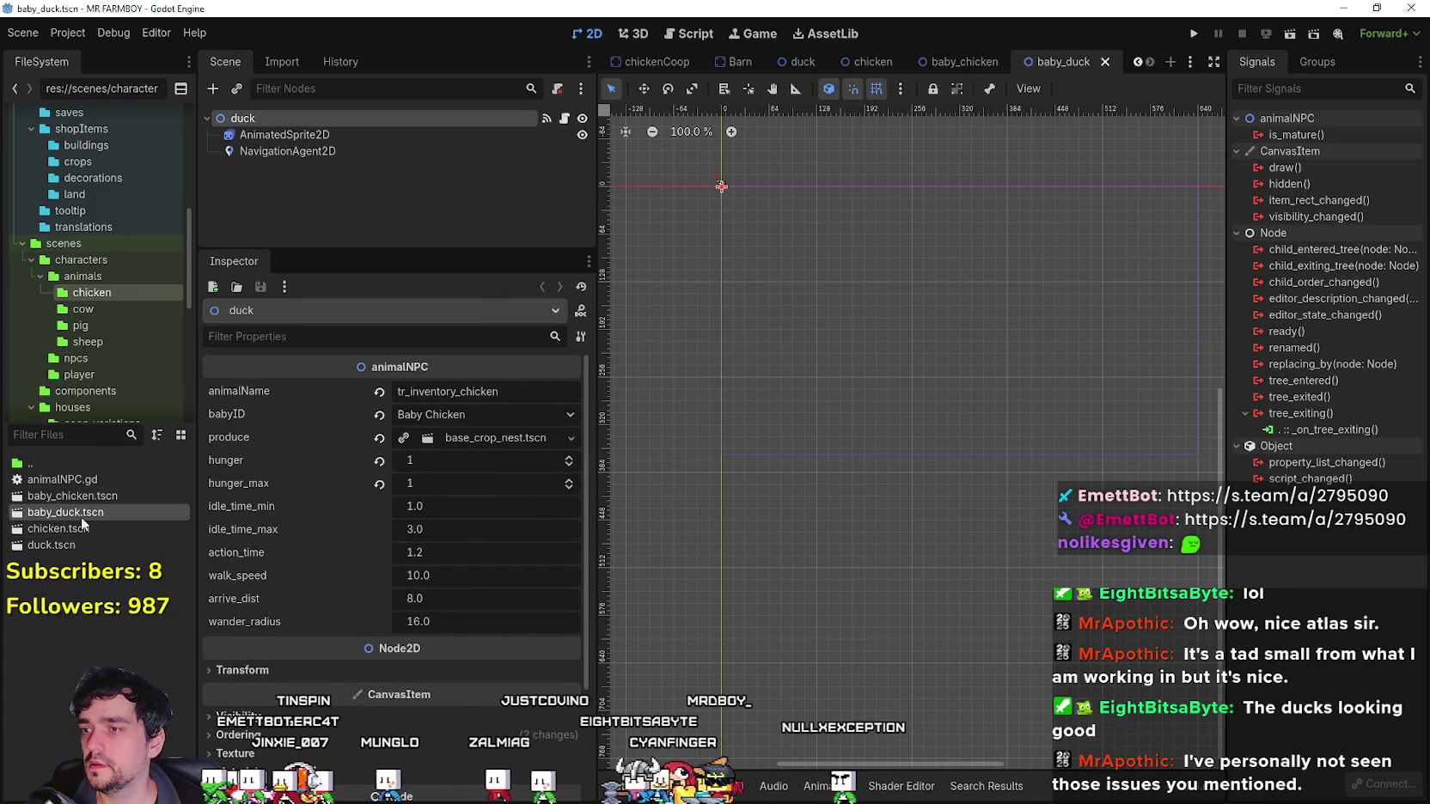
{"action": "left_click", "coordinate": [448, 417]}
{"action": "left_click", "coordinate": [534, 15]}
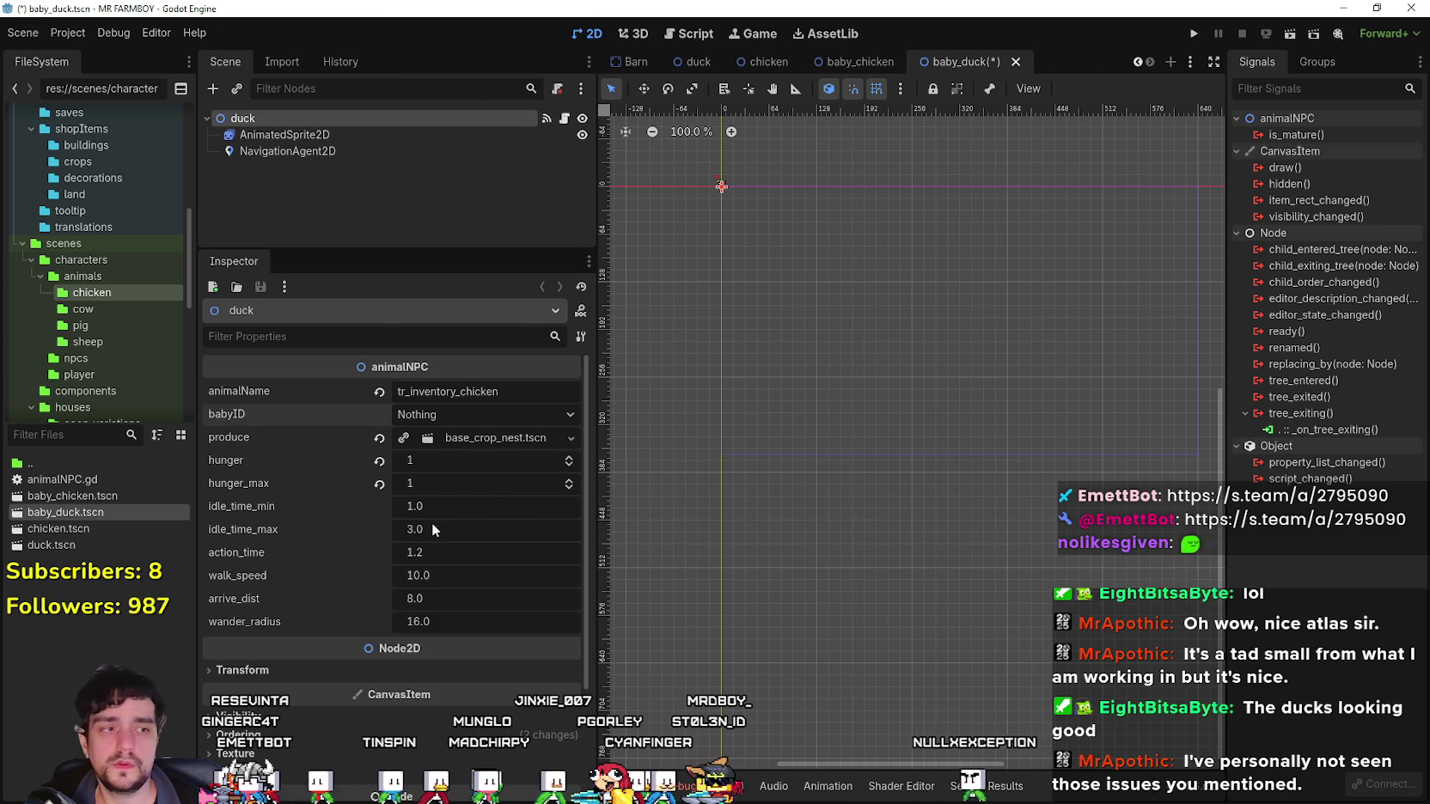
{"action": "key", "text": "ctrl+s"}
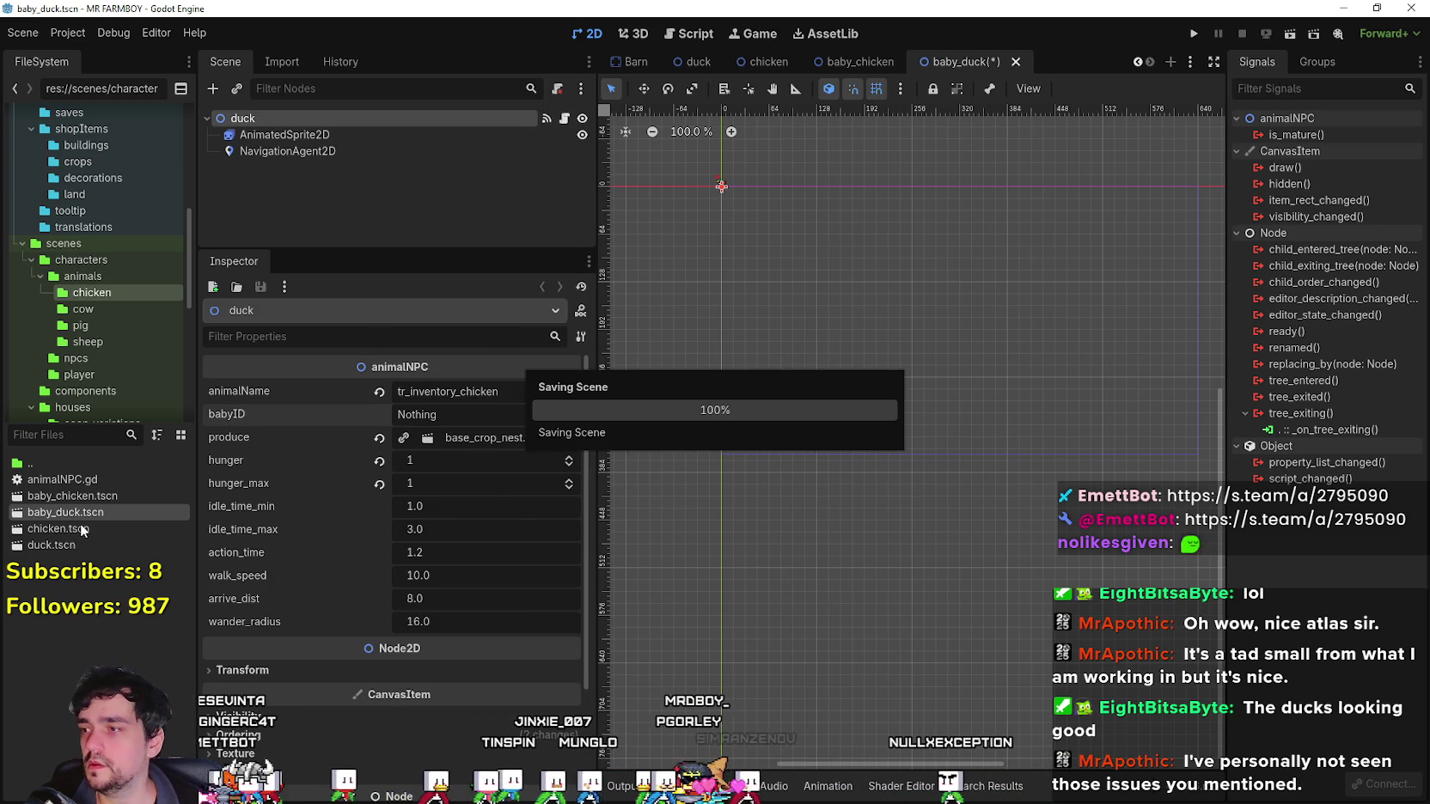
Change baby_duck's animalName to tr_inventory_duck and save the scene.
{"action": "double_click", "coordinate": [58, 544]}
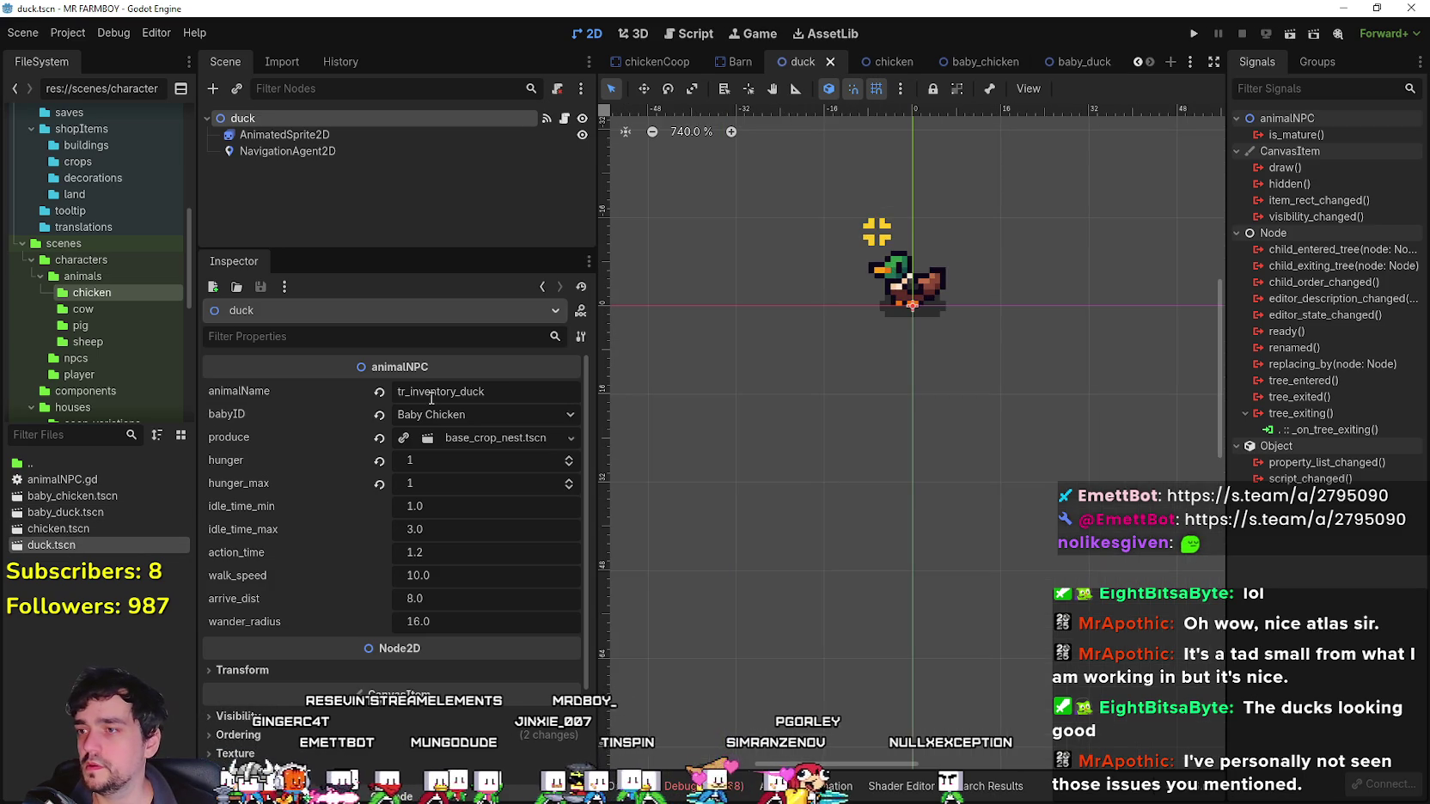
{"action": "double_click", "coordinate": [100, 527]}
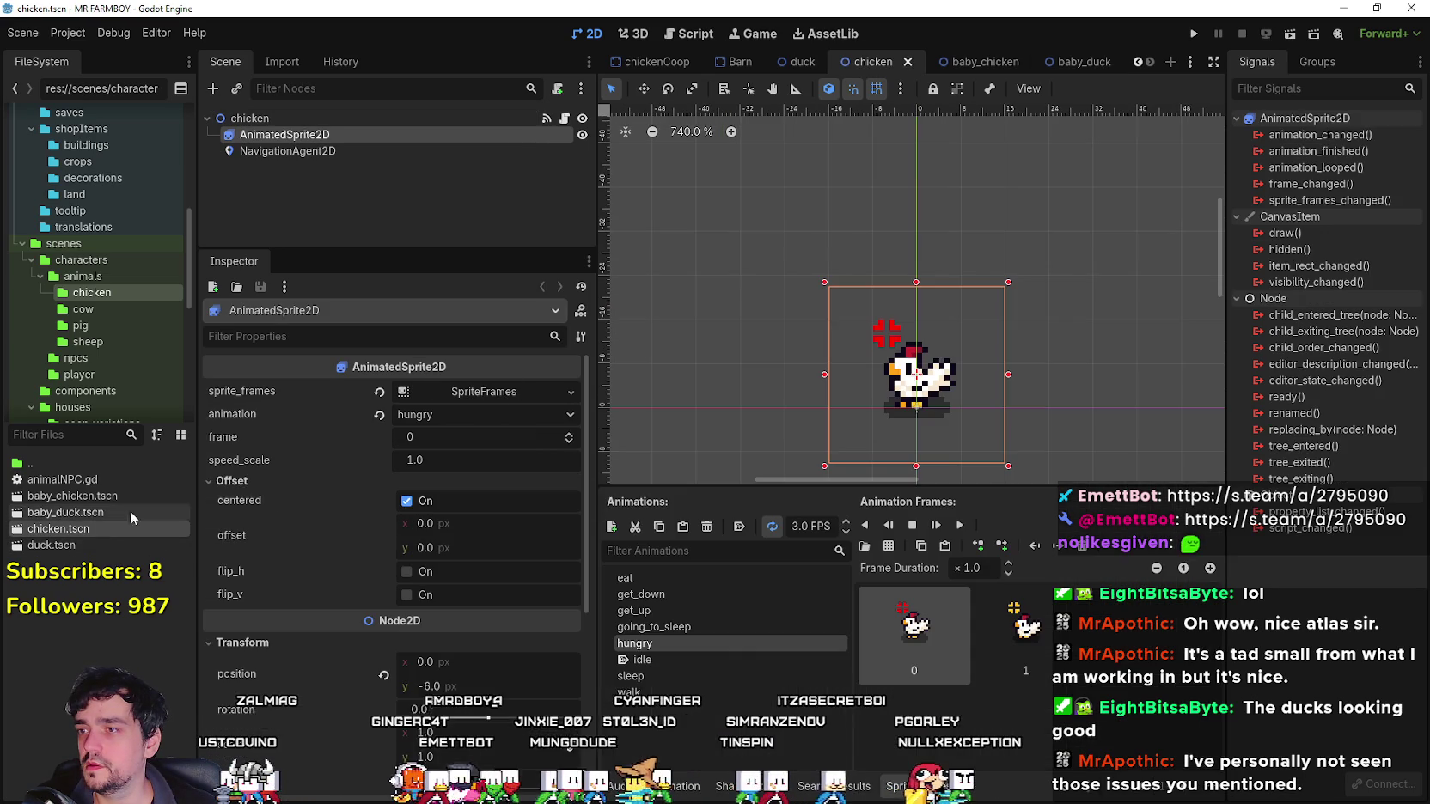
{"action": "double_click", "coordinate": [75, 511]}
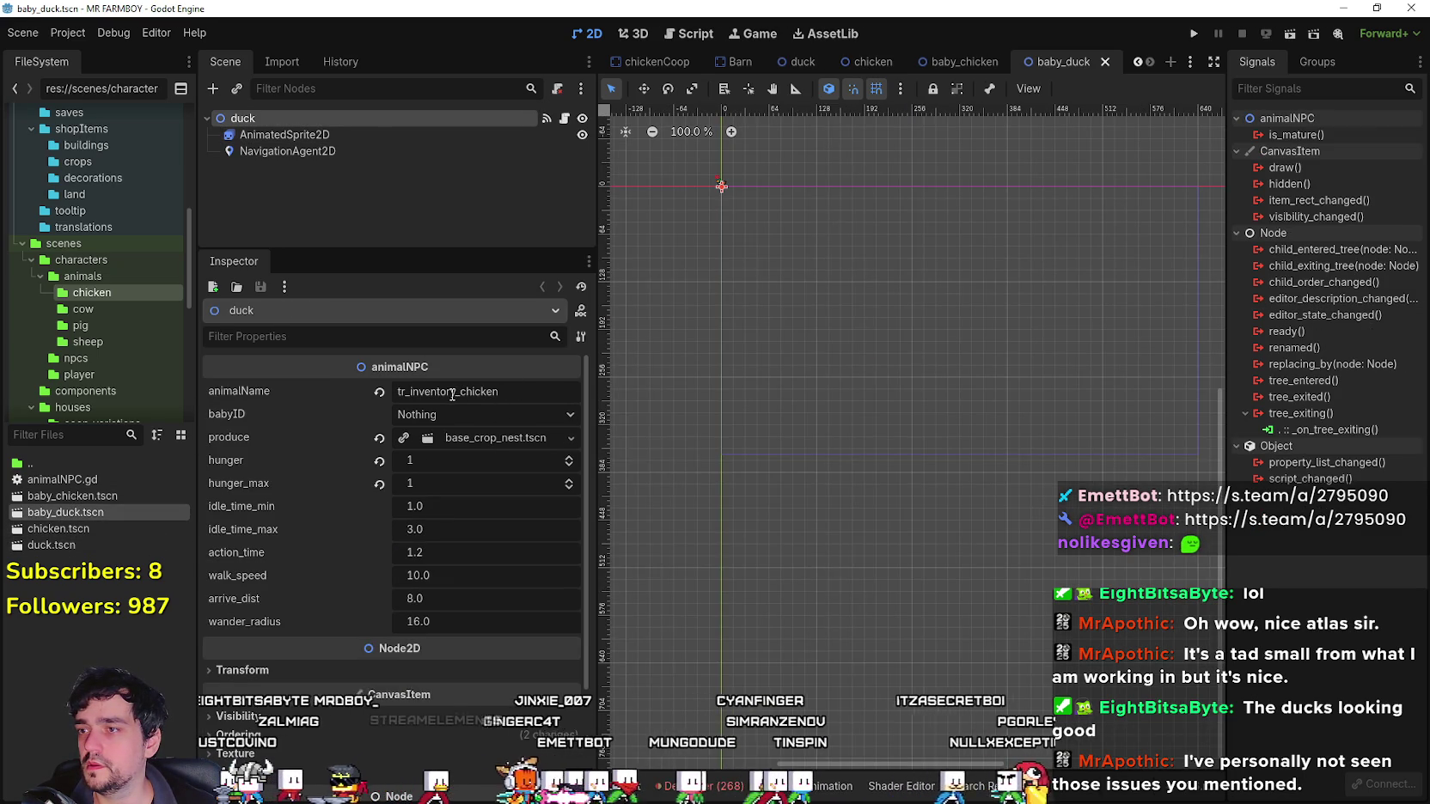
{"action": "double_click", "coordinate": [464, 393]}
{"action": "type", "text": "duck"}
{"action": "key", "text": "Return"}
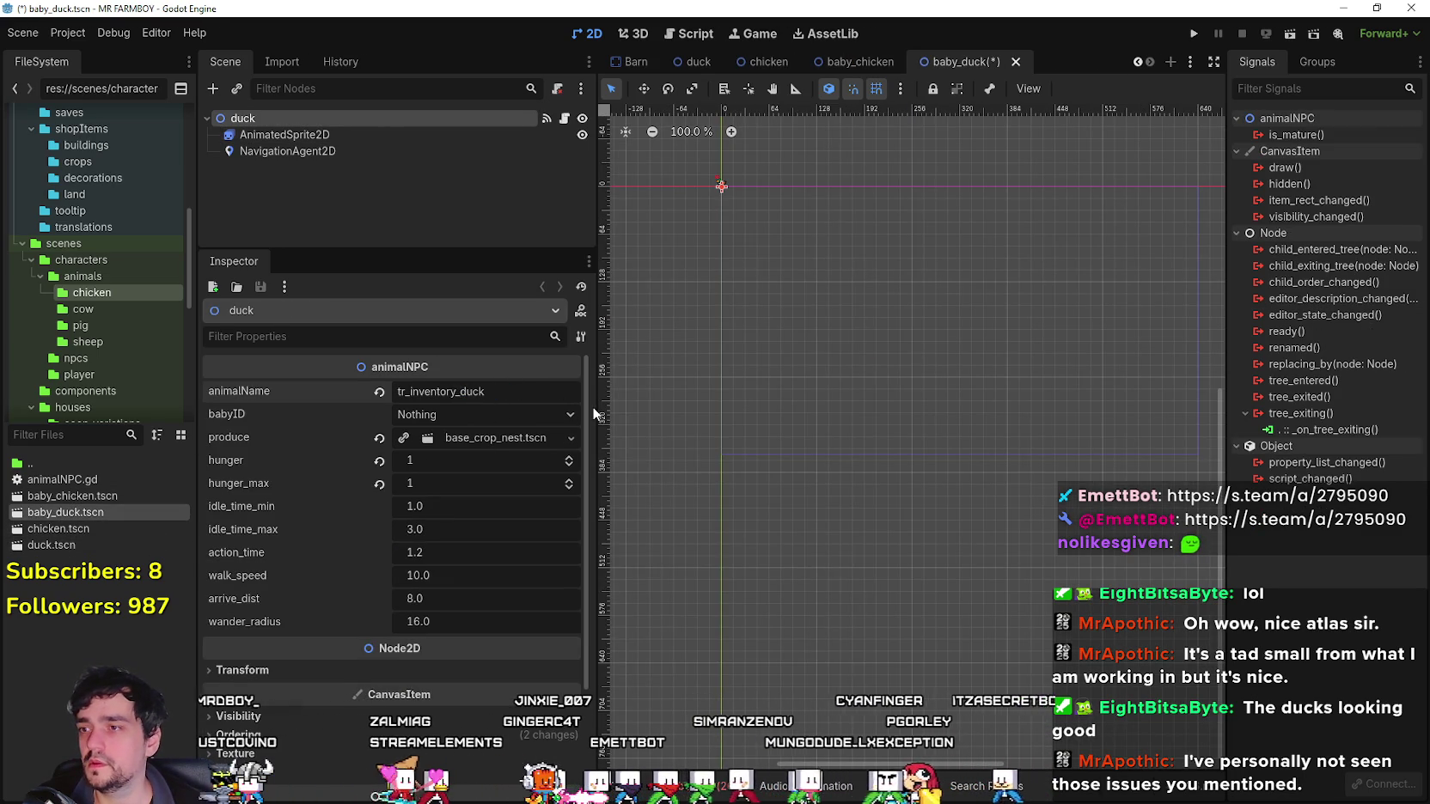
{"action": "key", "text": "ctrl+s"}
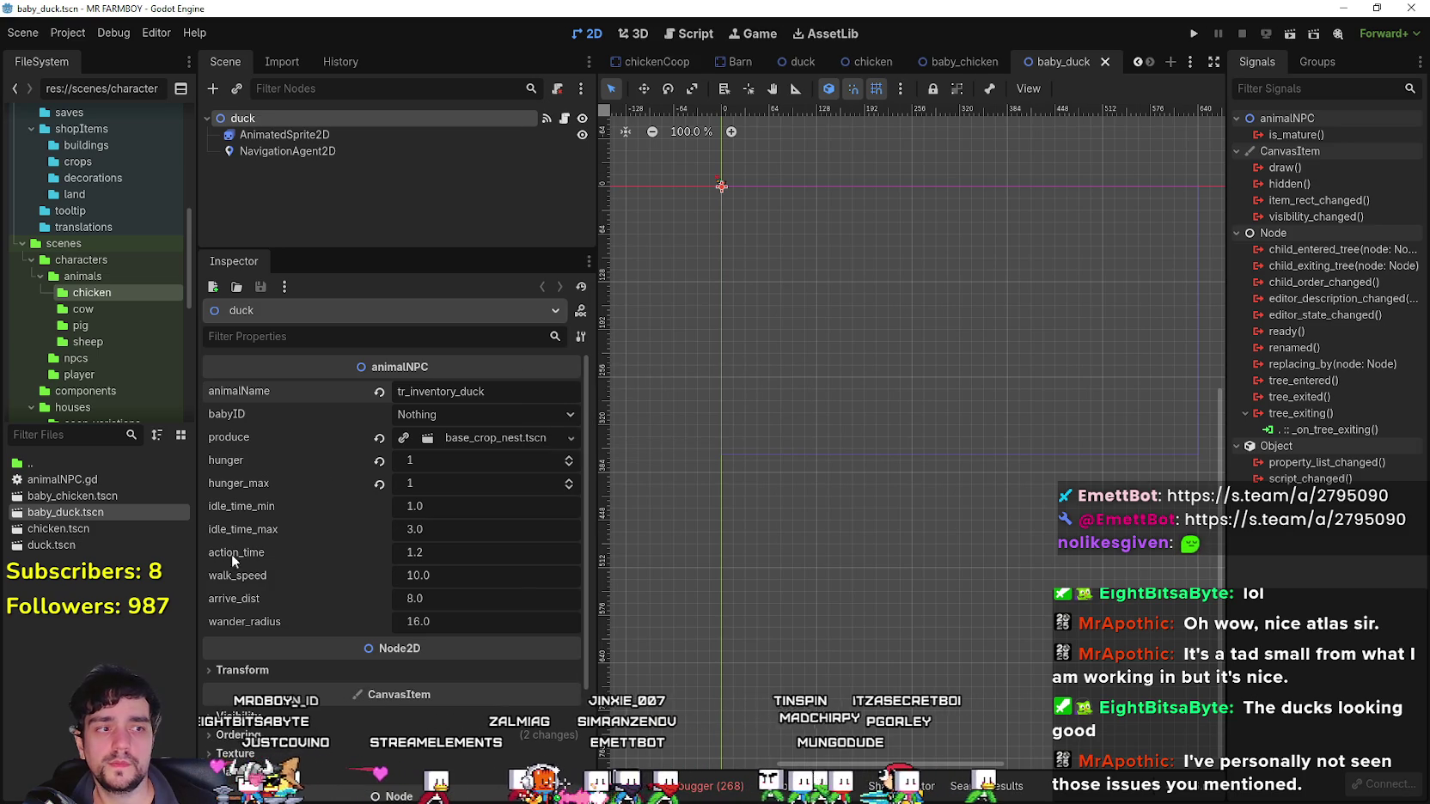
Reopen duck.tscn and save it.
{"action": "double_click", "coordinate": [66, 546]}
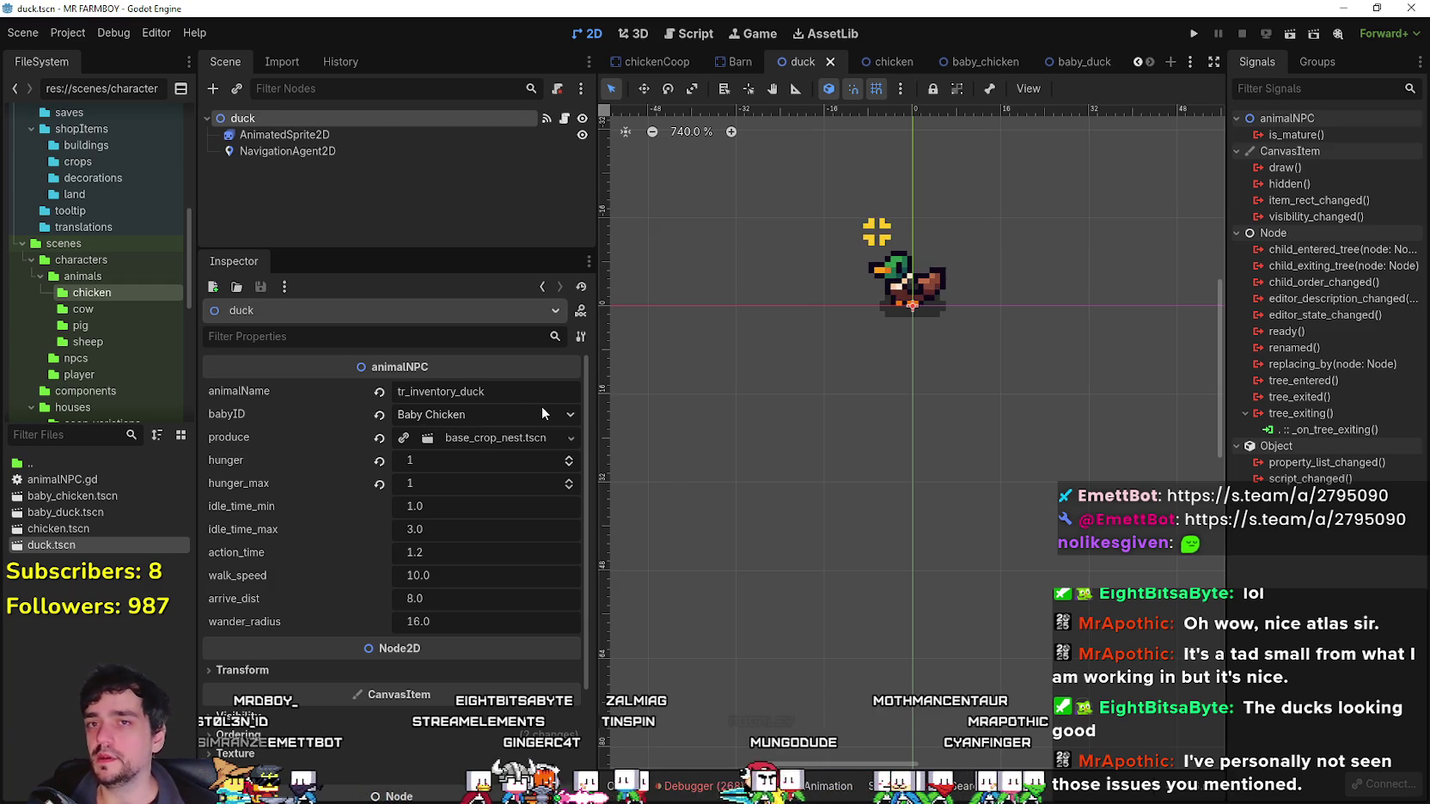
{"action": "key", "text": "ctrl+s"}
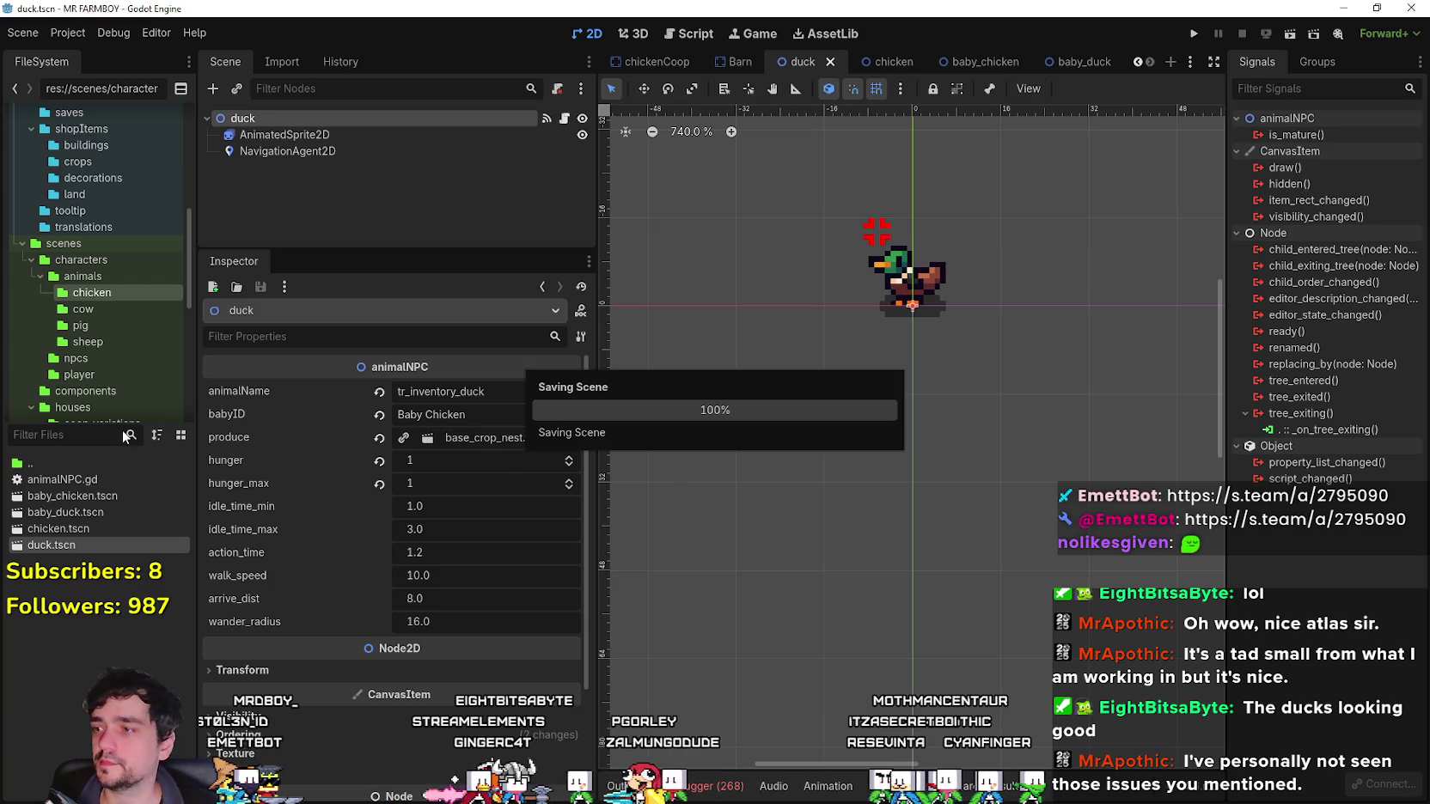
{"action": "left_click", "coordinate": [98, 437]}
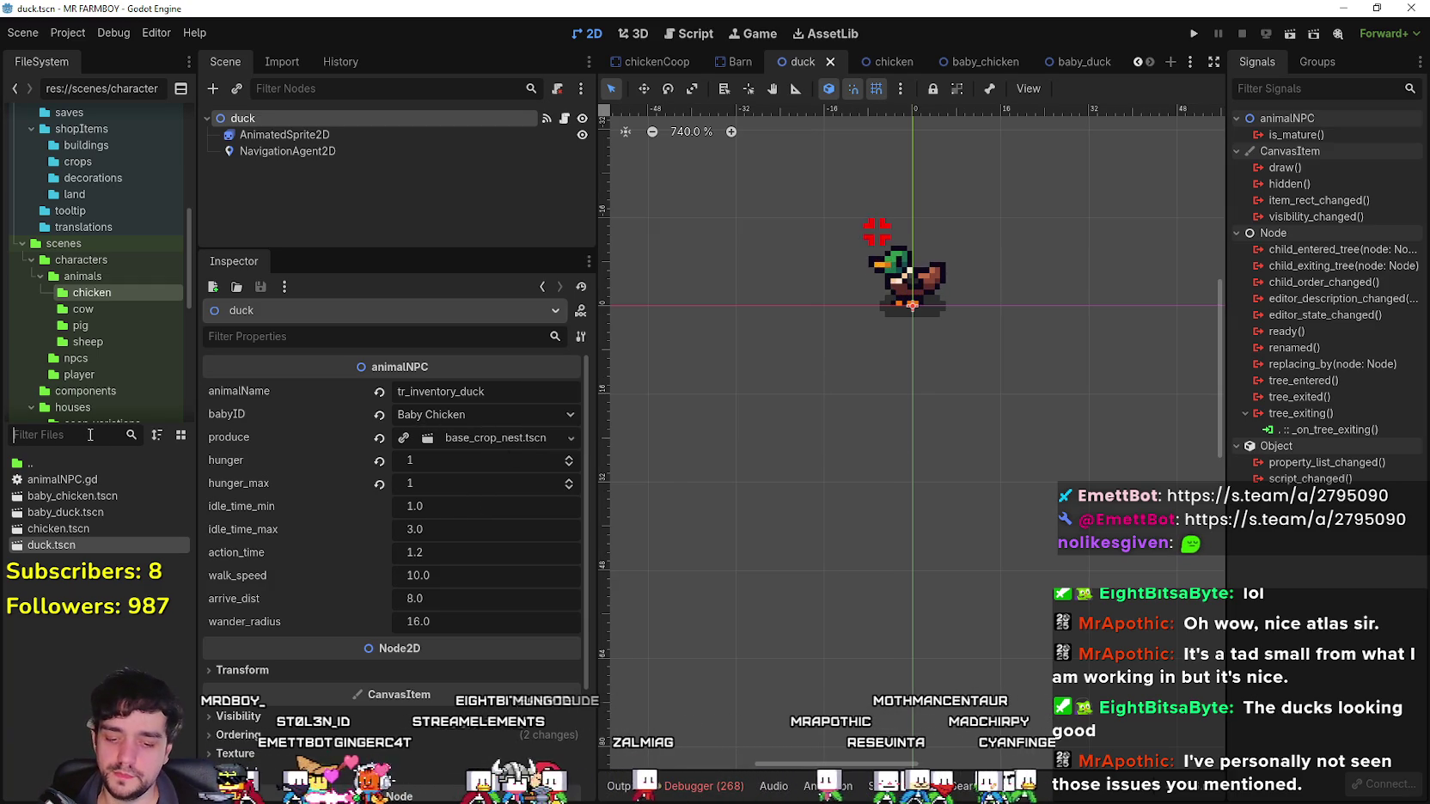
Open data_types.gd and search for 'baby' to locate the enum's baby entries.
{"action": "type", "text": "type"}
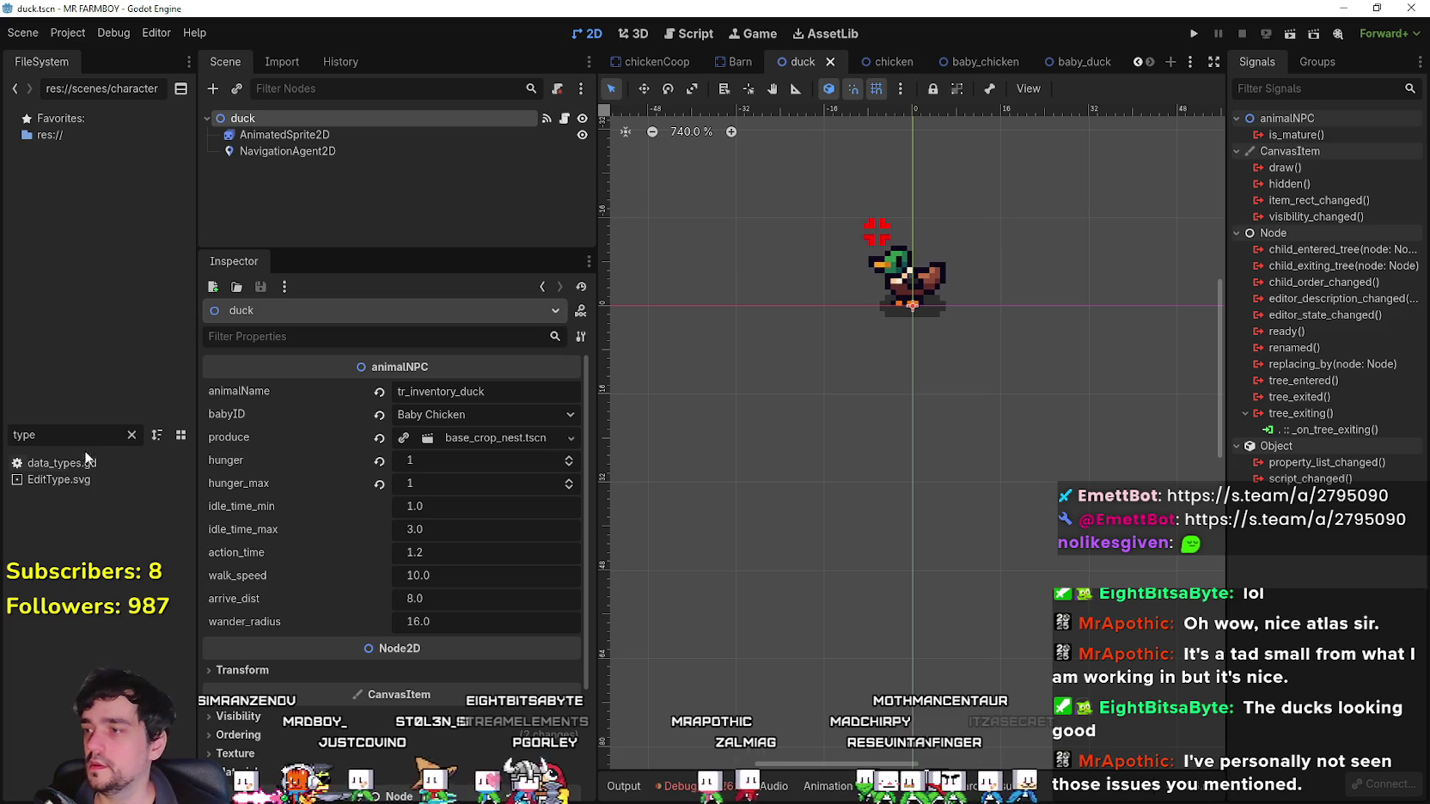
{"action": "double_click", "coordinate": [84, 463]}
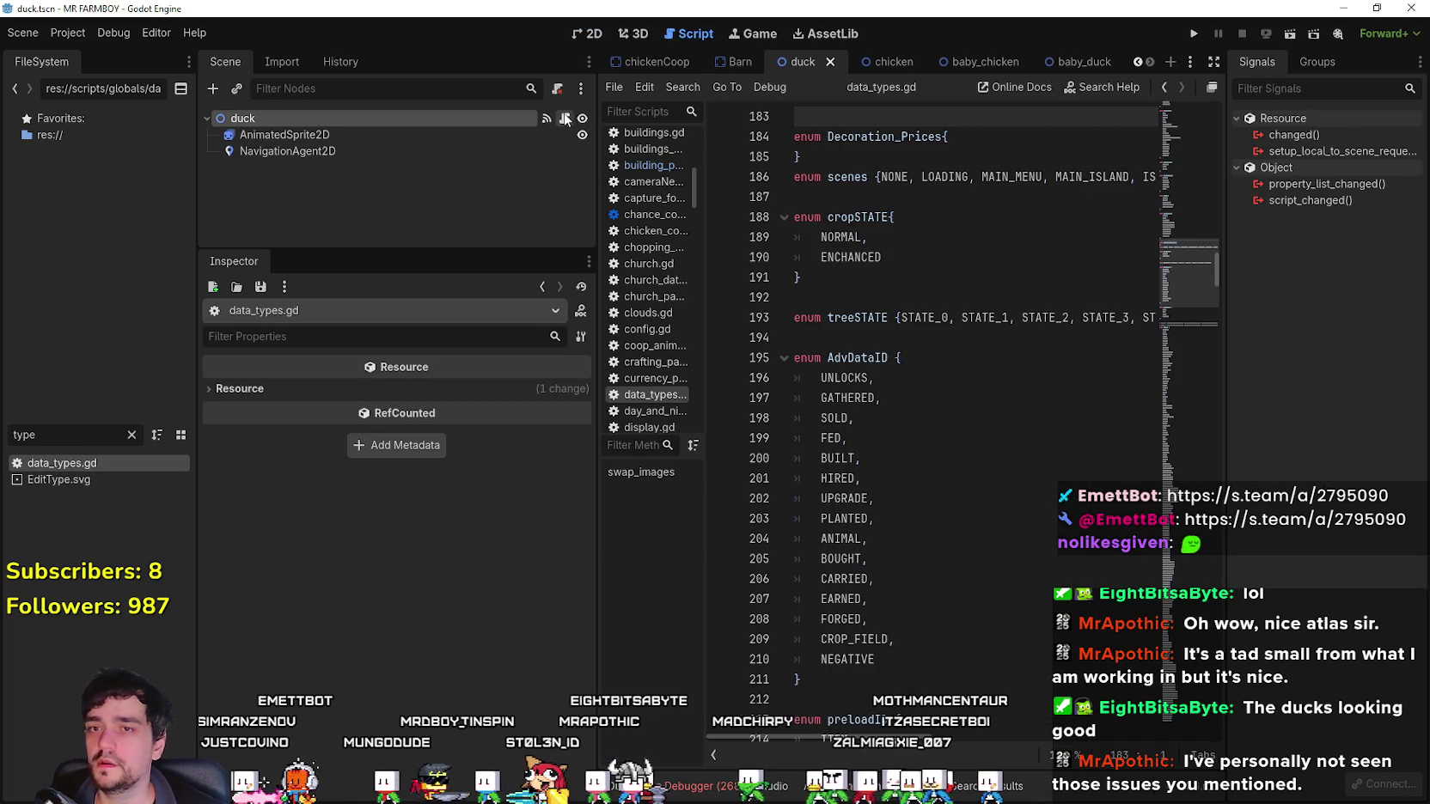
{"action": "left_click", "coordinate": [565, 118]}
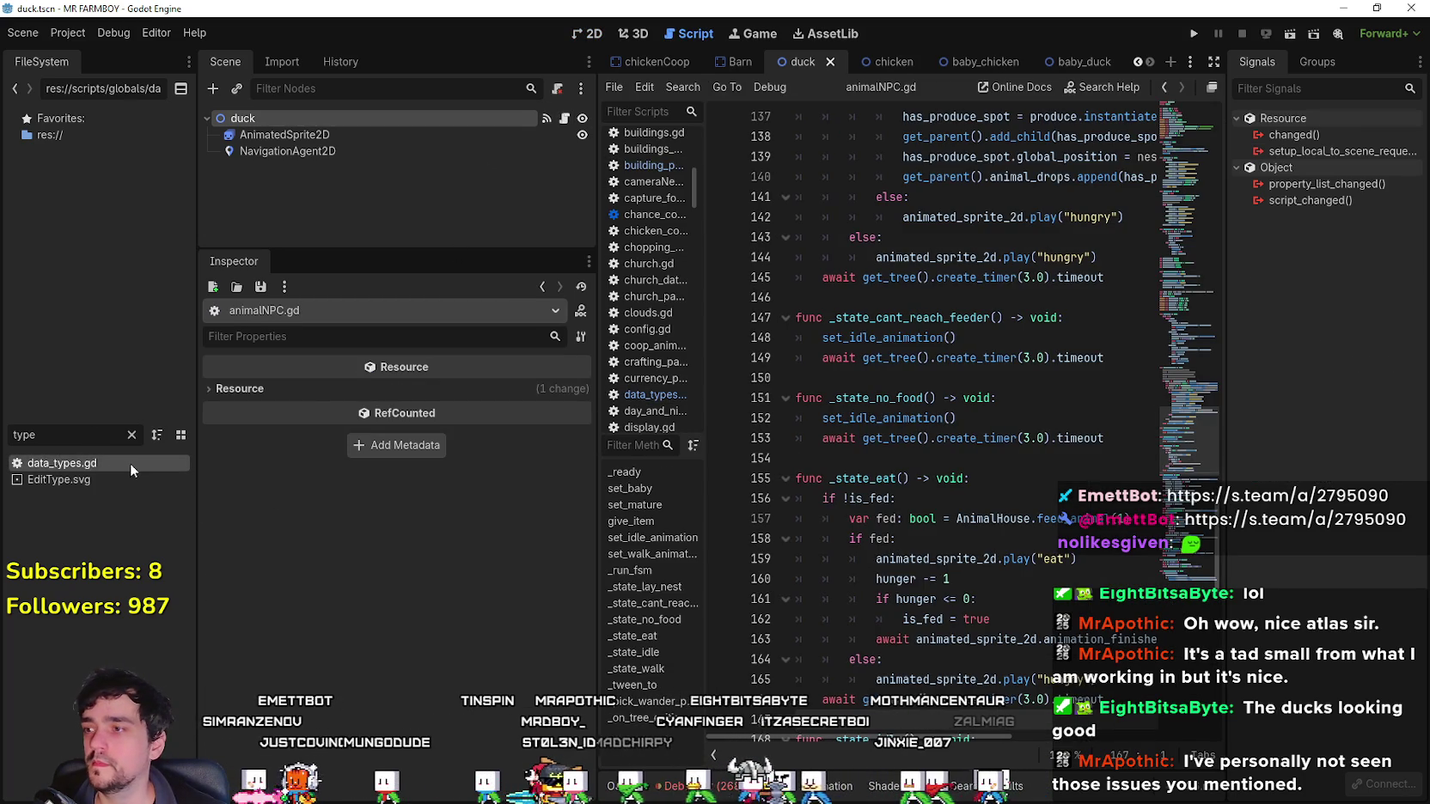
{"action": "double_click", "coordinate": [130, 464]}
{"action": "scroll", "coordinate": [1176, 287], "scroll_direction": "down", "scroll_amount": 2}
{"action": "left_click_drag", "start_coordinate": [1176, 287], "coordinate": [1156, 447]}
{"action": "left_click", "coordinate": [1143, 414]}
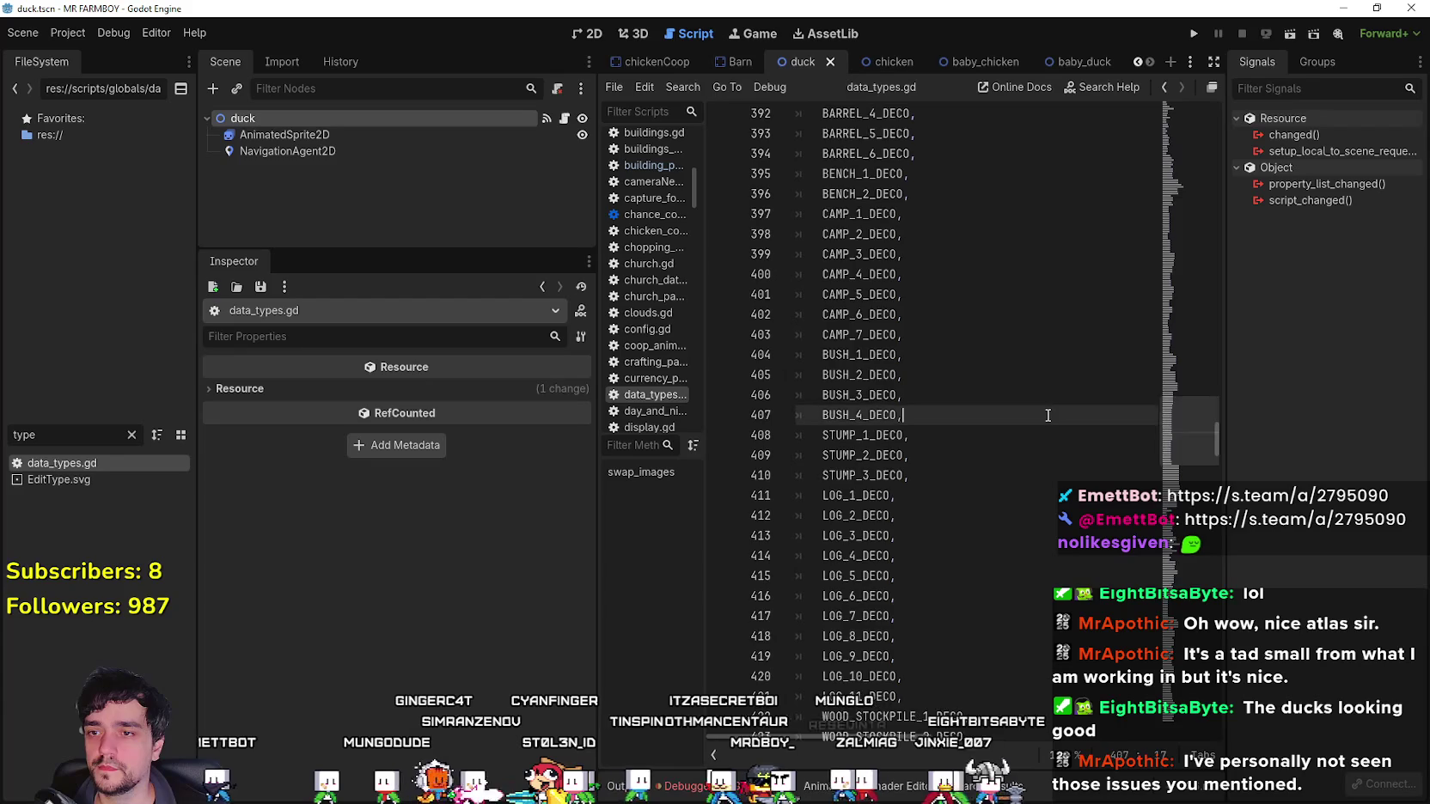
{"action": "key", "text": "ctrl+f"}
{"action": "type", "text": "baby"}
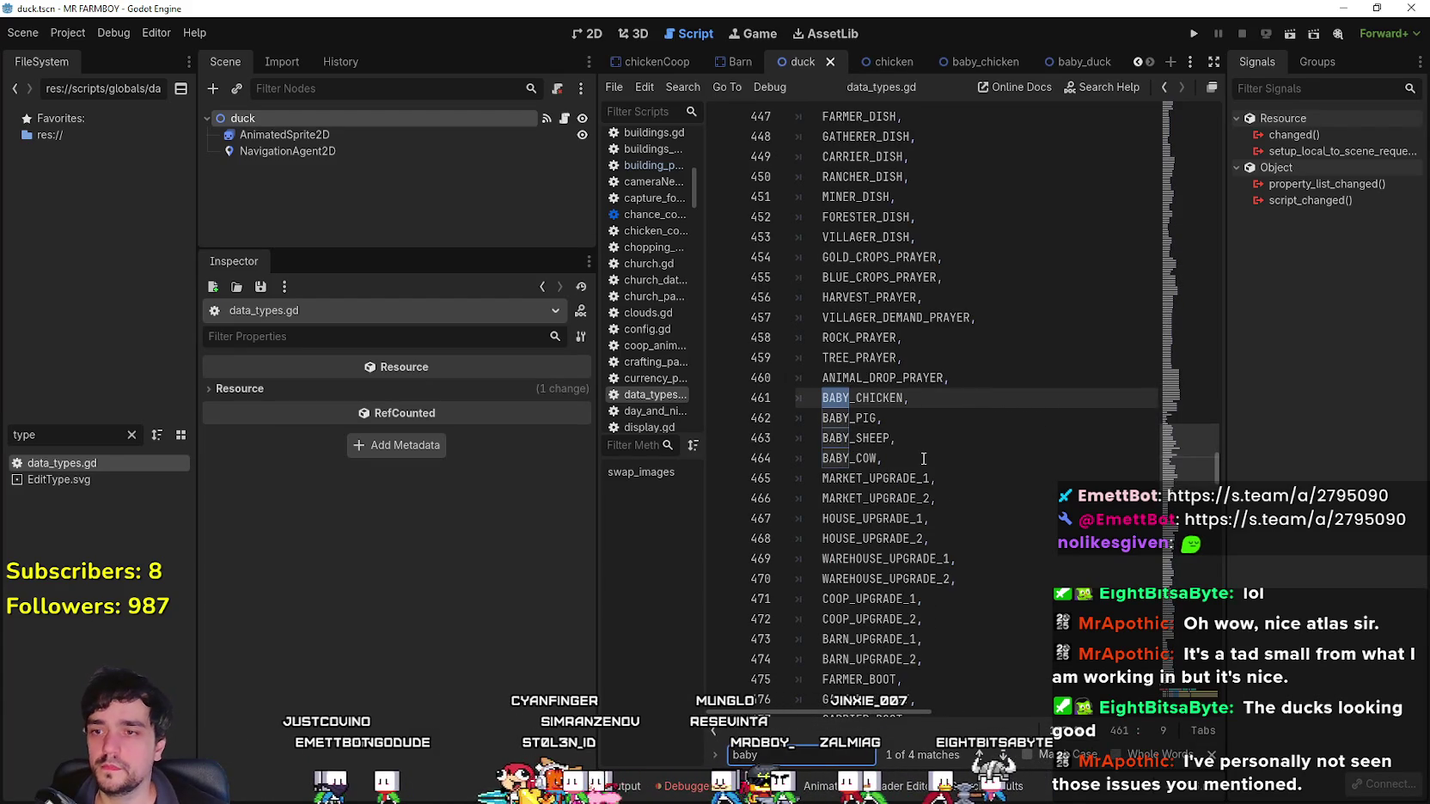
{"action": "left_click", "coordinate": [924, 458]}
{"action": "left_click_drag", "start_coordinate": [1201, 446], "coordinate": [1173, 533]}
Append DUCK, BABY_DUCK and GUESE enum entries after BLACK_BEANS_3.
{"action": "type", "text": ","}
{"action": "key", "text": "Return"}
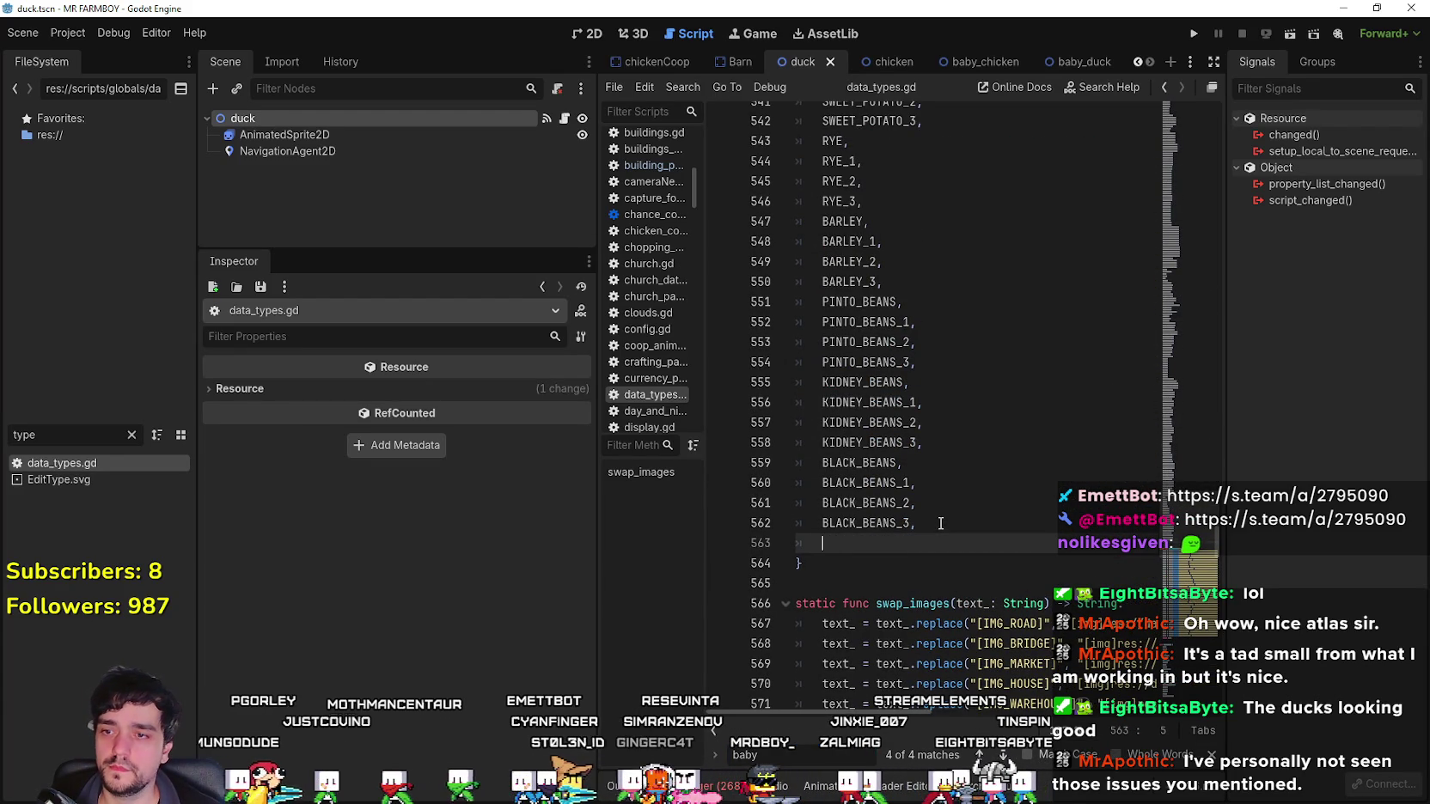
{"action": "type", "text": "DUCK,"}
{"action": "key", "text": "Return"}
{"action": "type", "text": "BABY_DUCK,"}
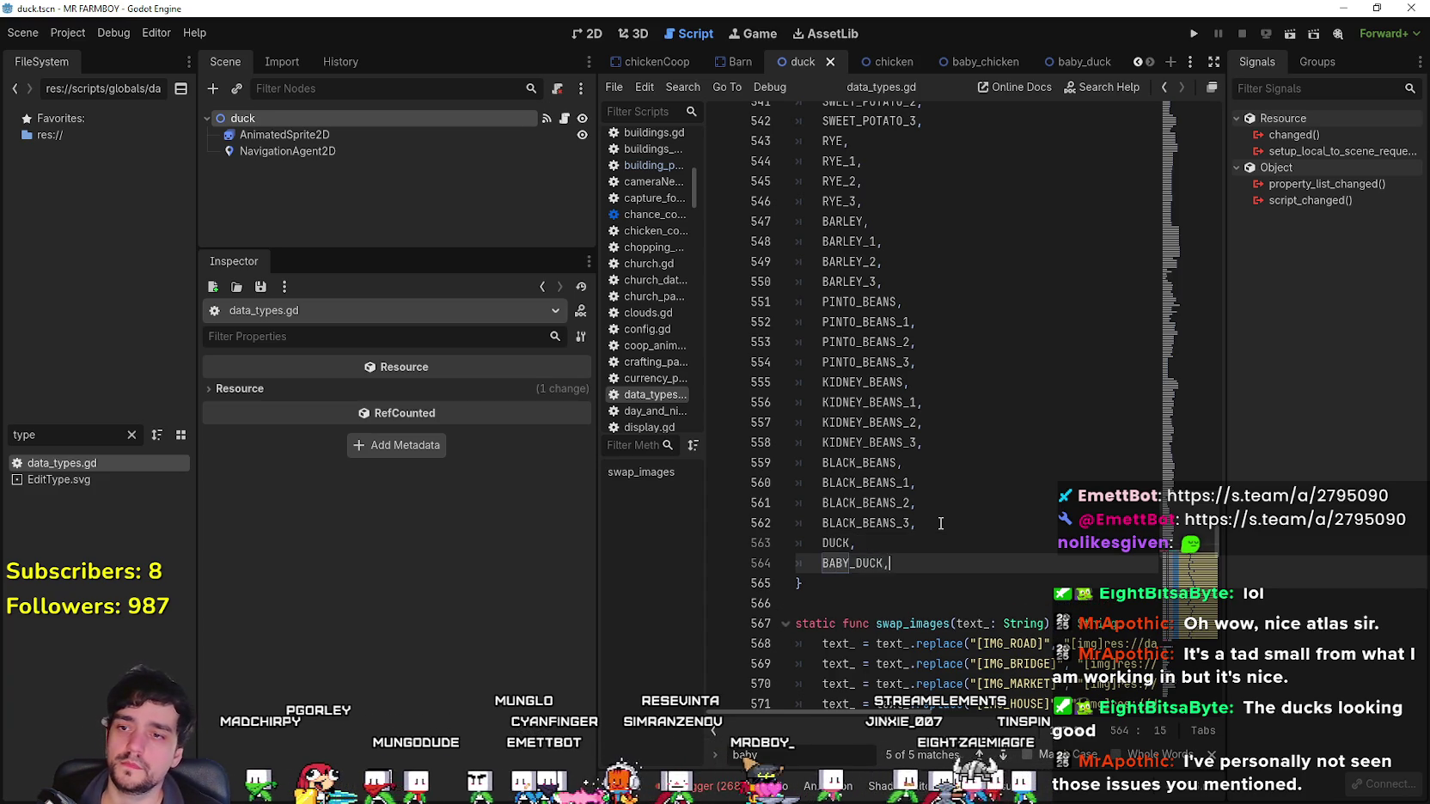
{"action": "key", "text": "Return"}
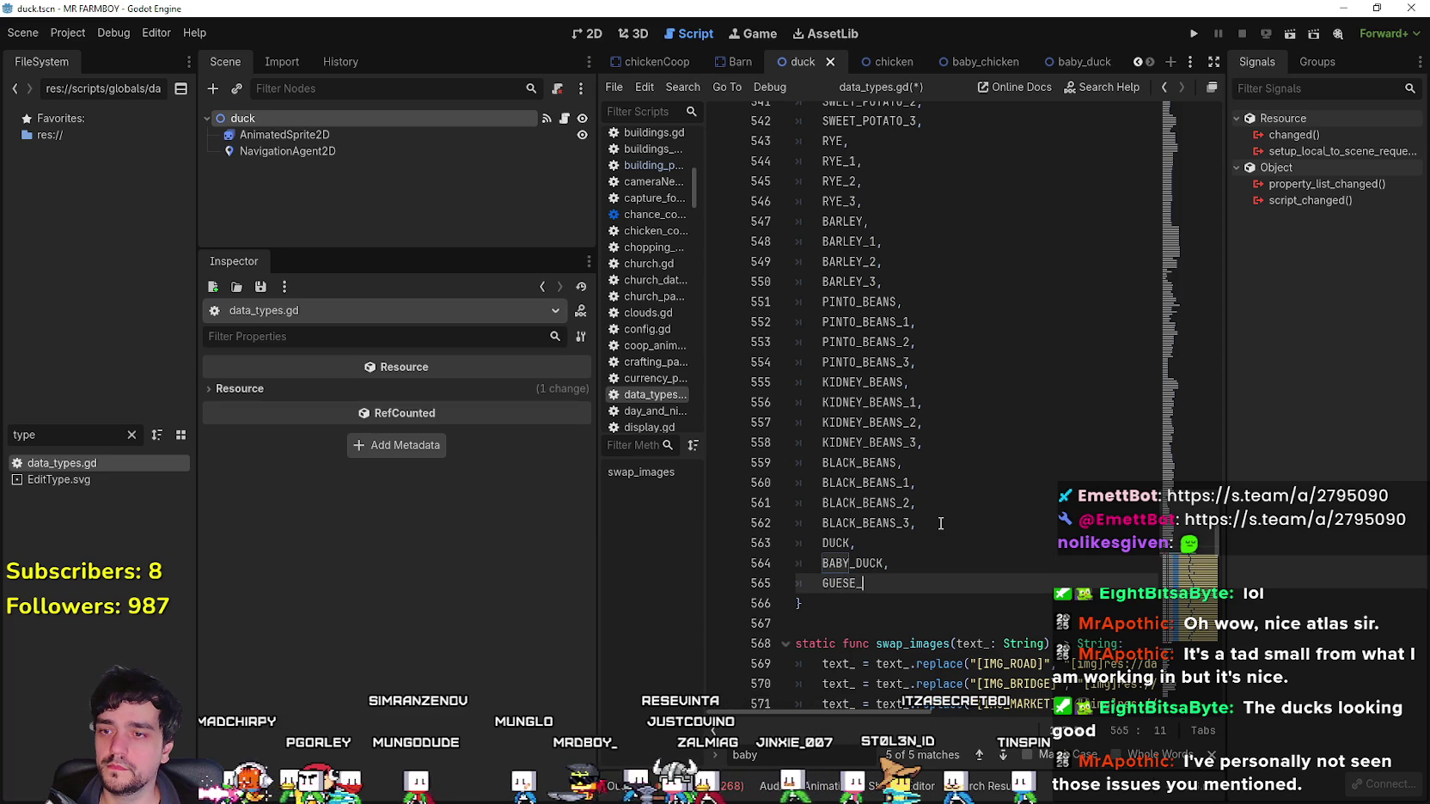
{"action": "key", "text": "Return"}
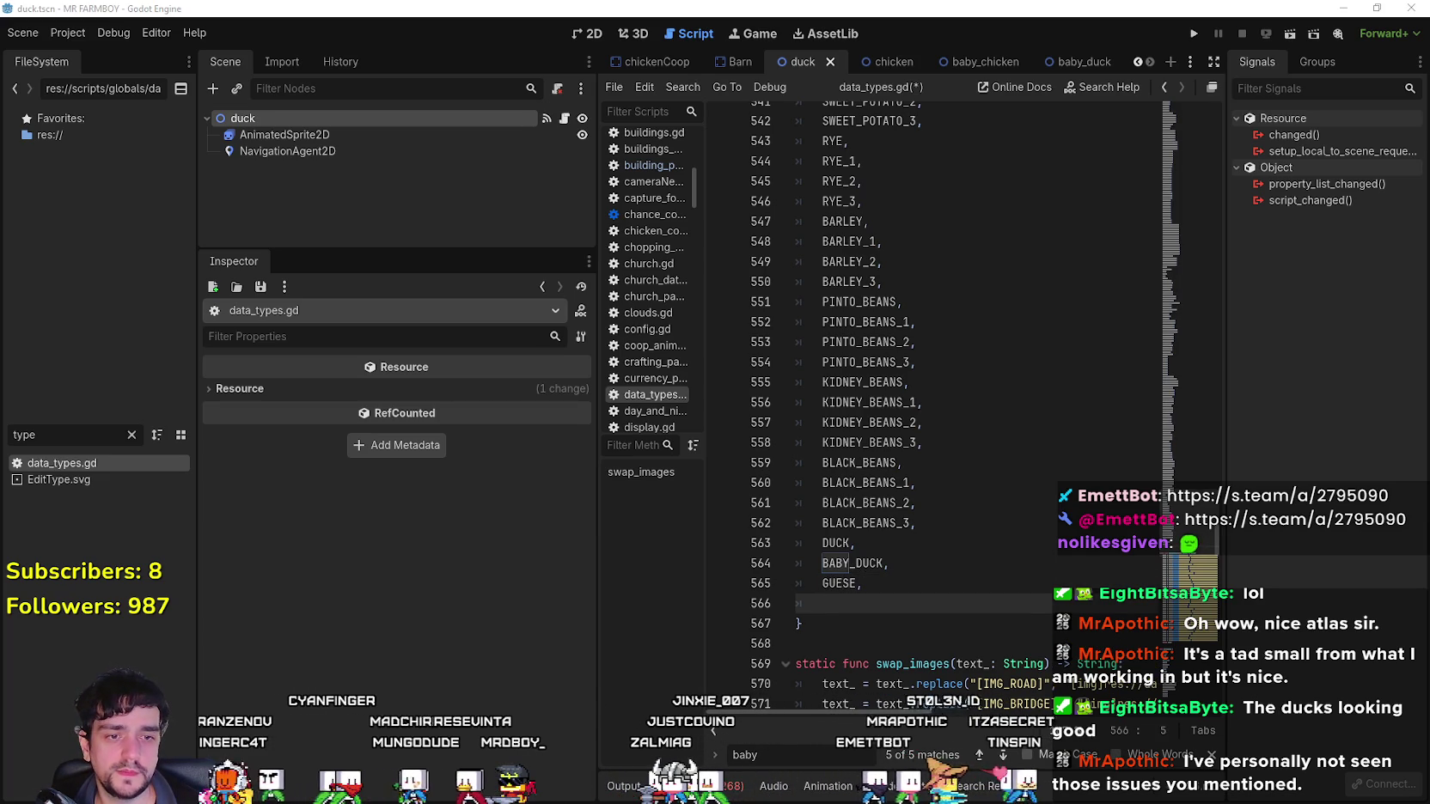
{"action": "key", "text": "alt+Tab"}
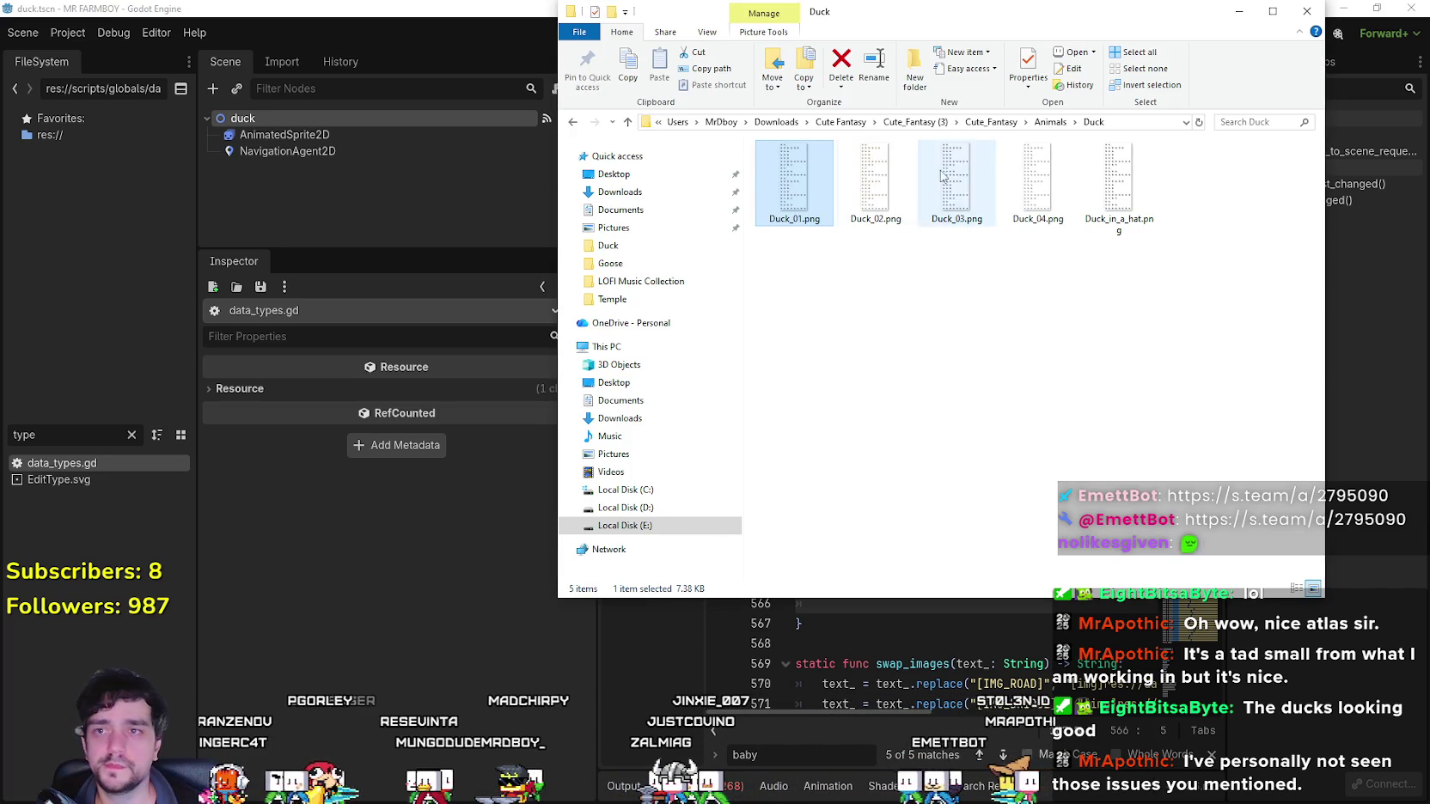
{"action": "key", "text": "alt+Up"}
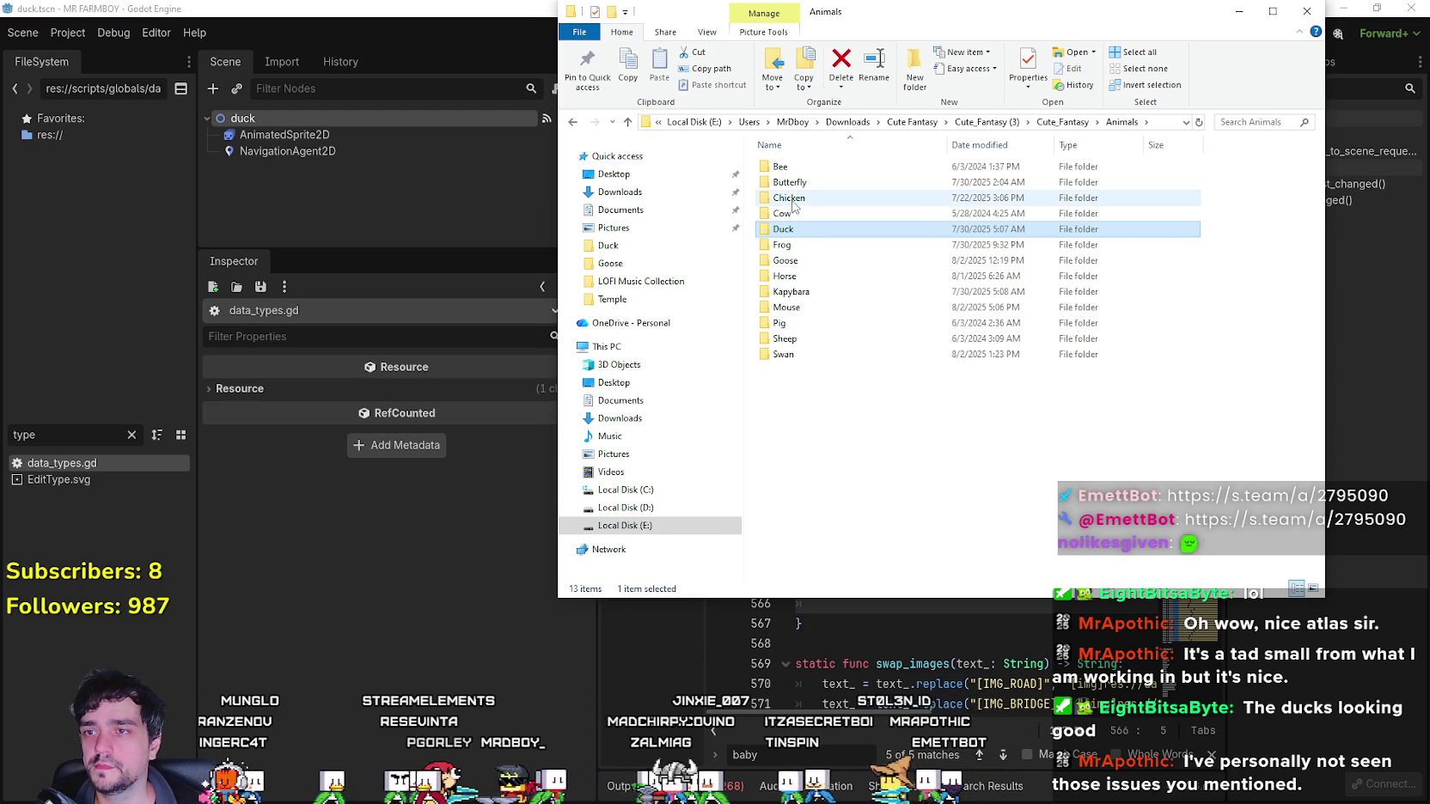
{"action": "key", "text": "alt+Tab"}
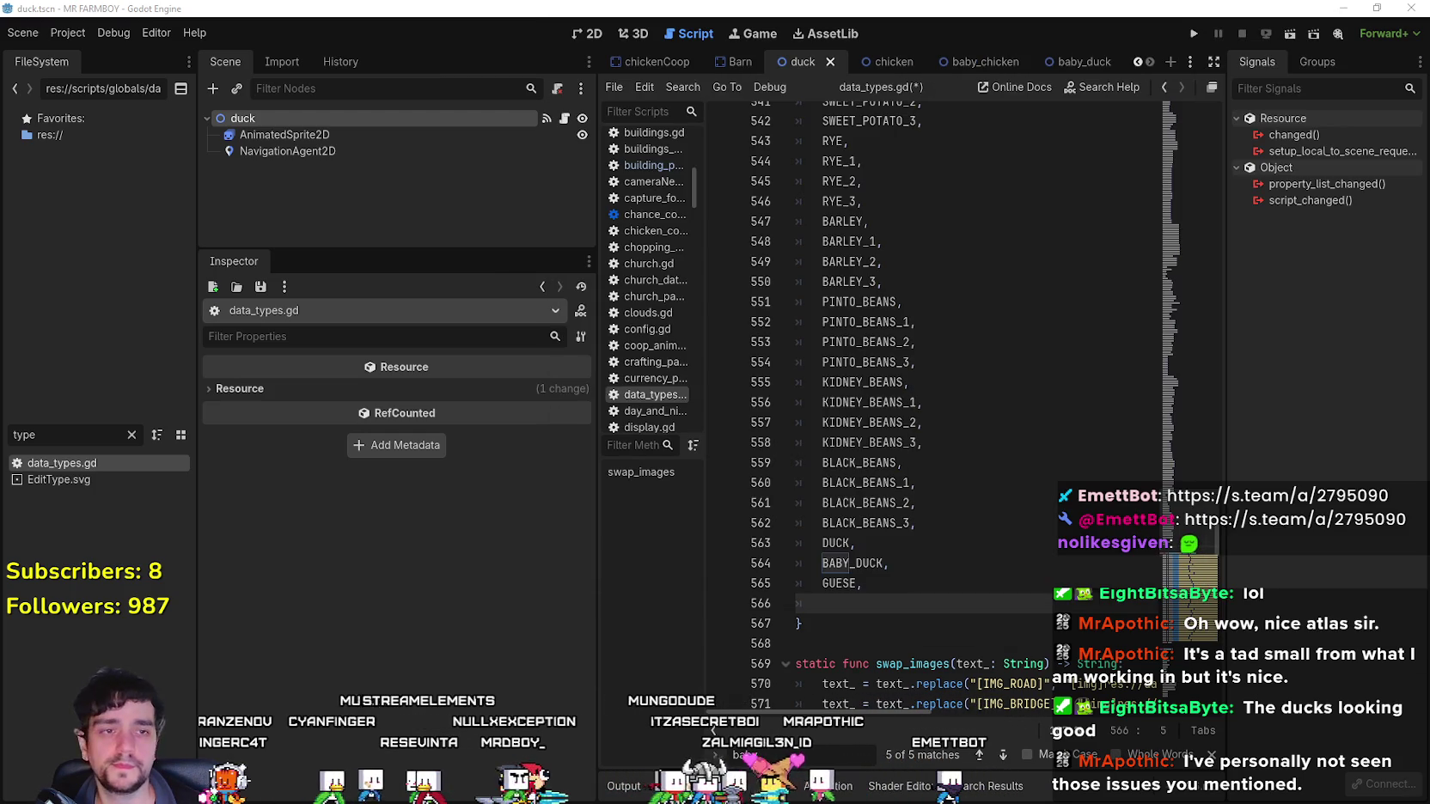
Correct GUESE to GOOSE, add BABY_GOOSE below it, and save data_types.gd.
{"action": "left_click_drag", "start_coordinate": [855, 584], "coordinate": [820, 581]}
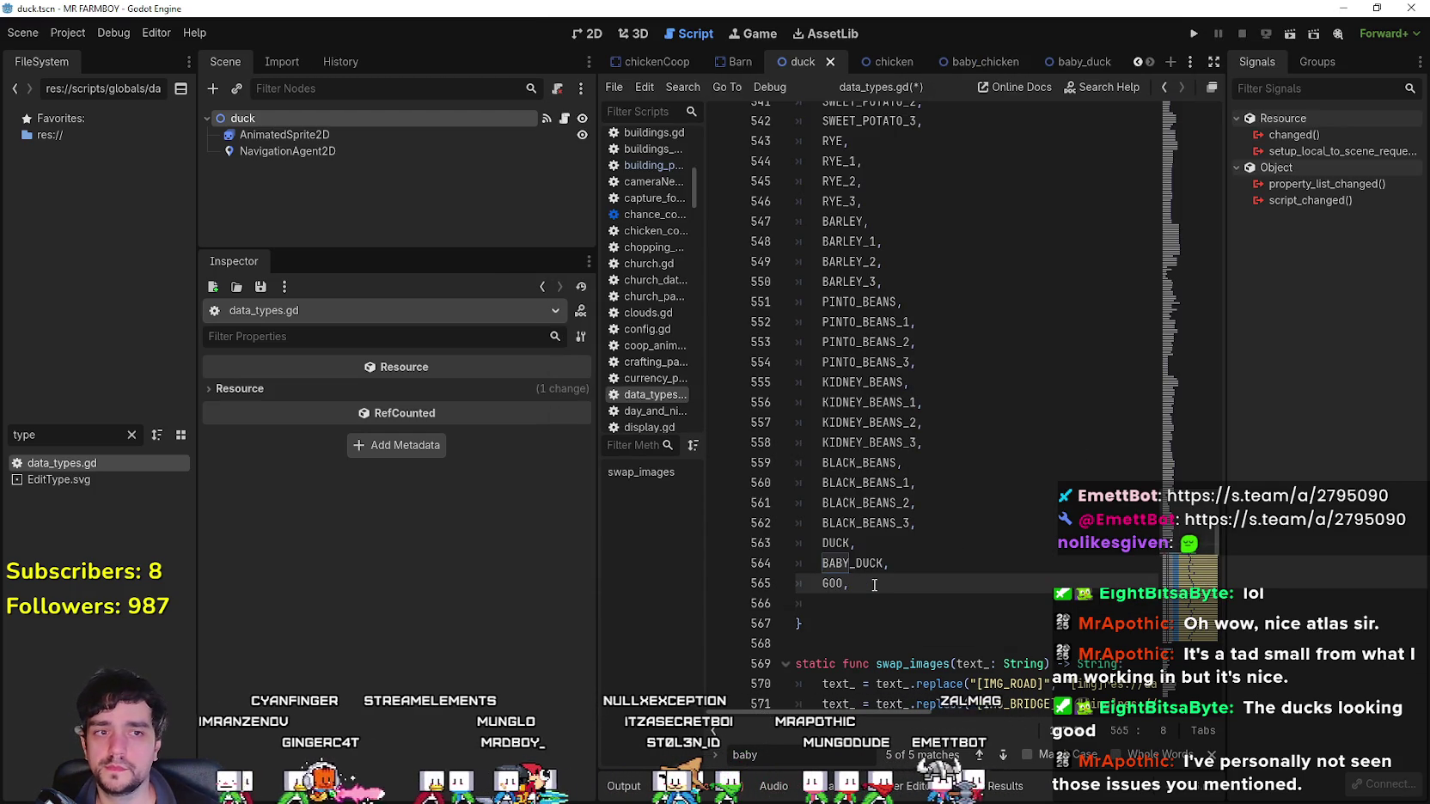
{"action": "key", "text": "Return"}
{"action": "type", "text": "BABY_GOOSE"}
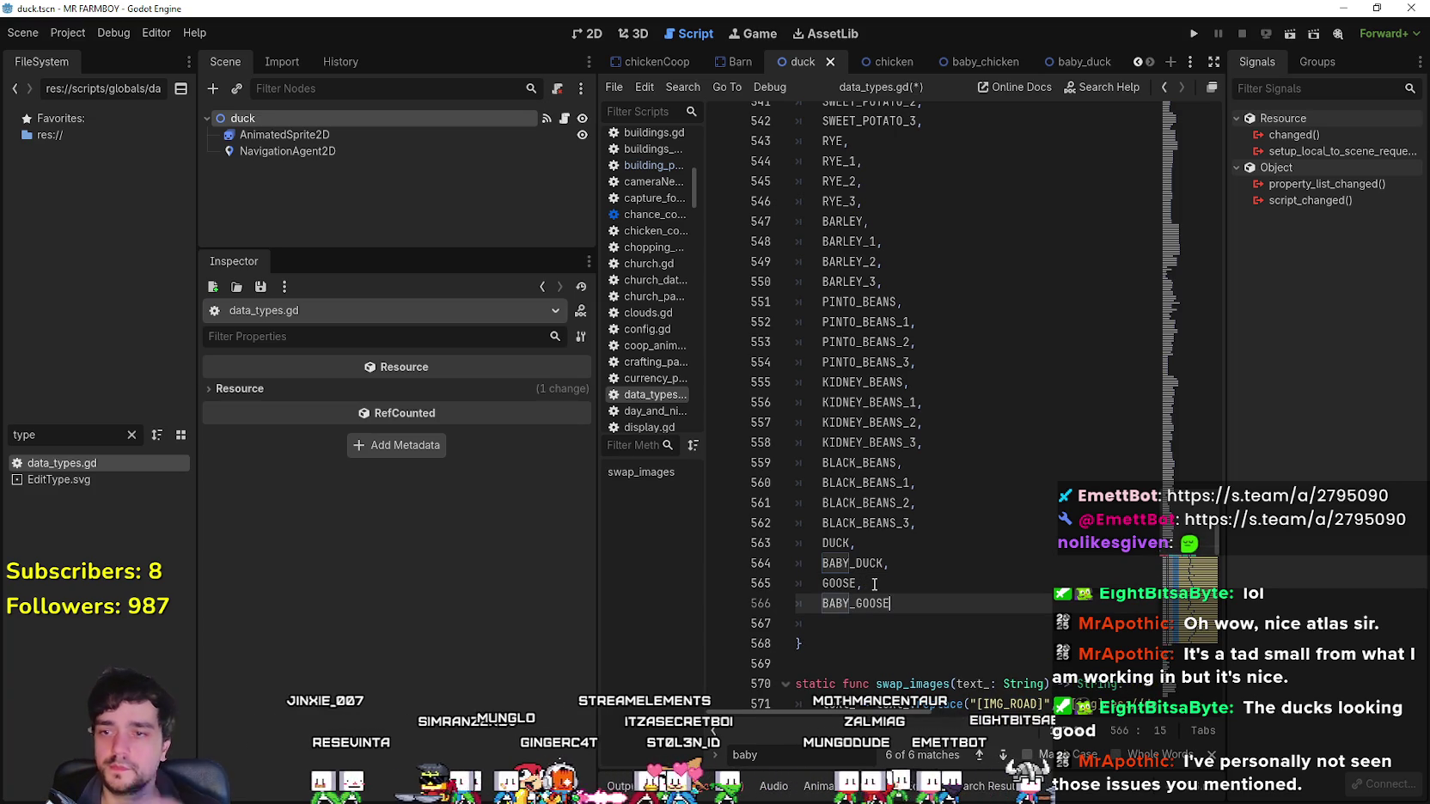
{"action": "key", "text": "ctrl+s"}
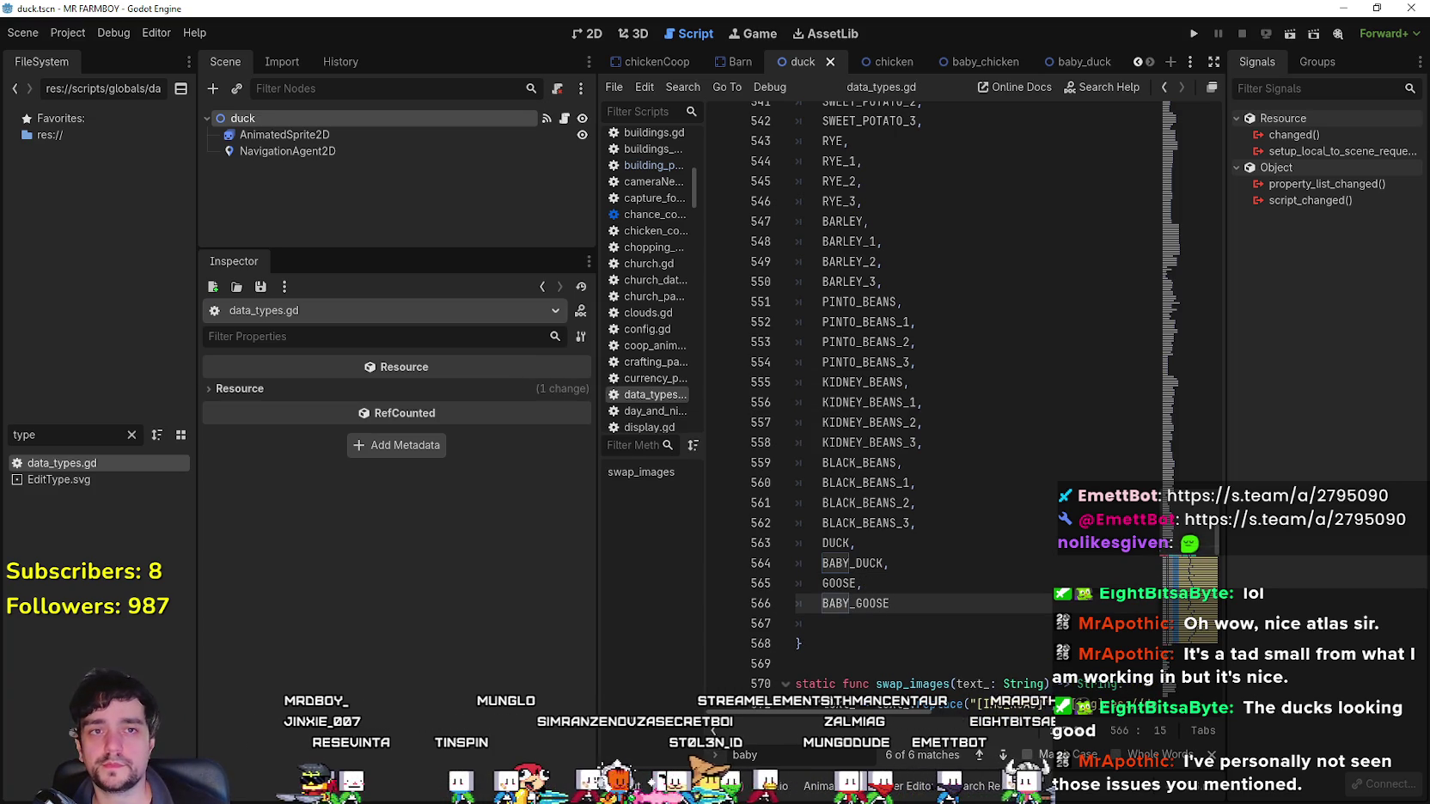
{"action": "key", "text": "Up"}
{"action": "key", "text": "Up"}
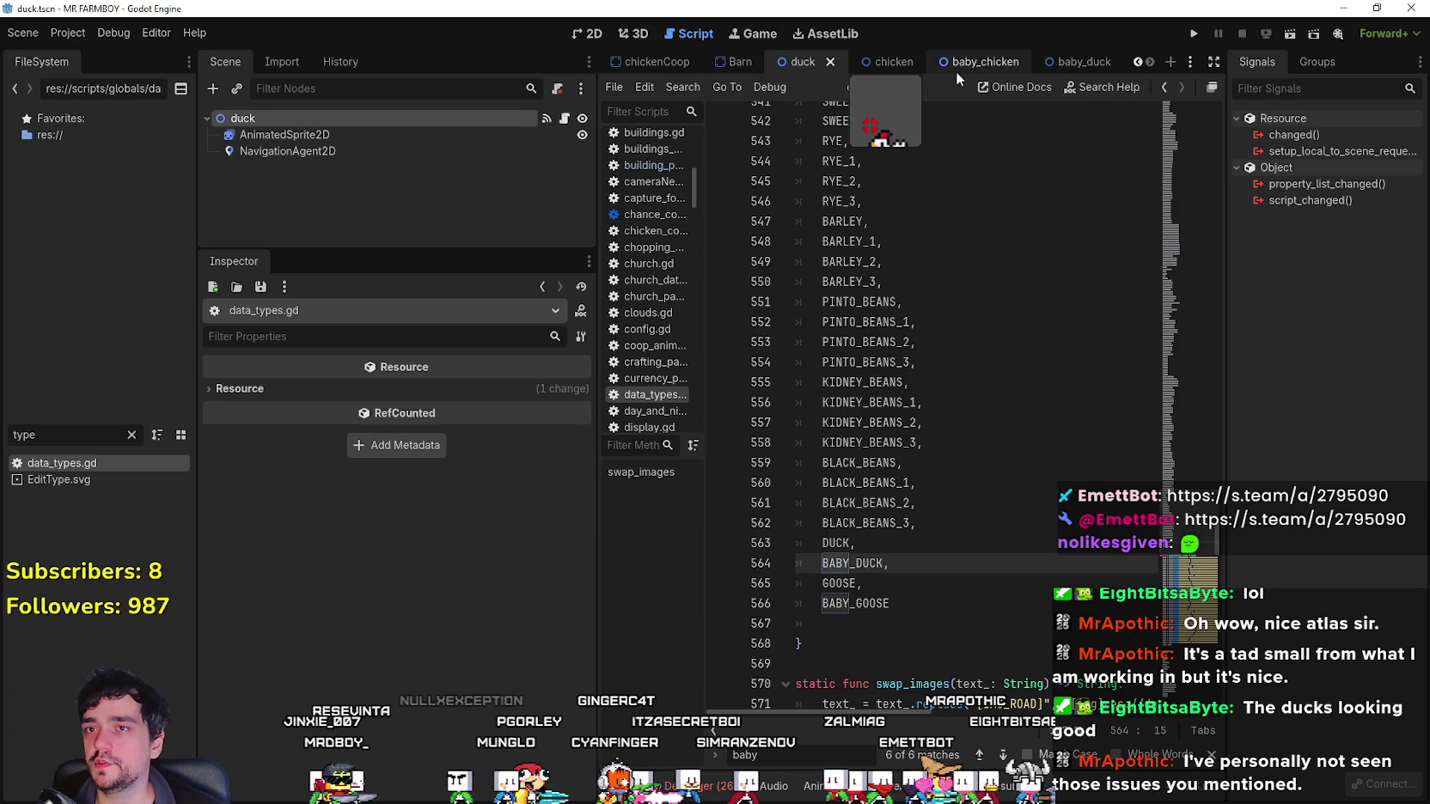
Check the duck's babyID choices, leaving Baby Chicken, then reload the current project.
{"action": "left_click", "coordinate": [871, 66]}
{"action": "left_click", "coordinate": [785, 67]}
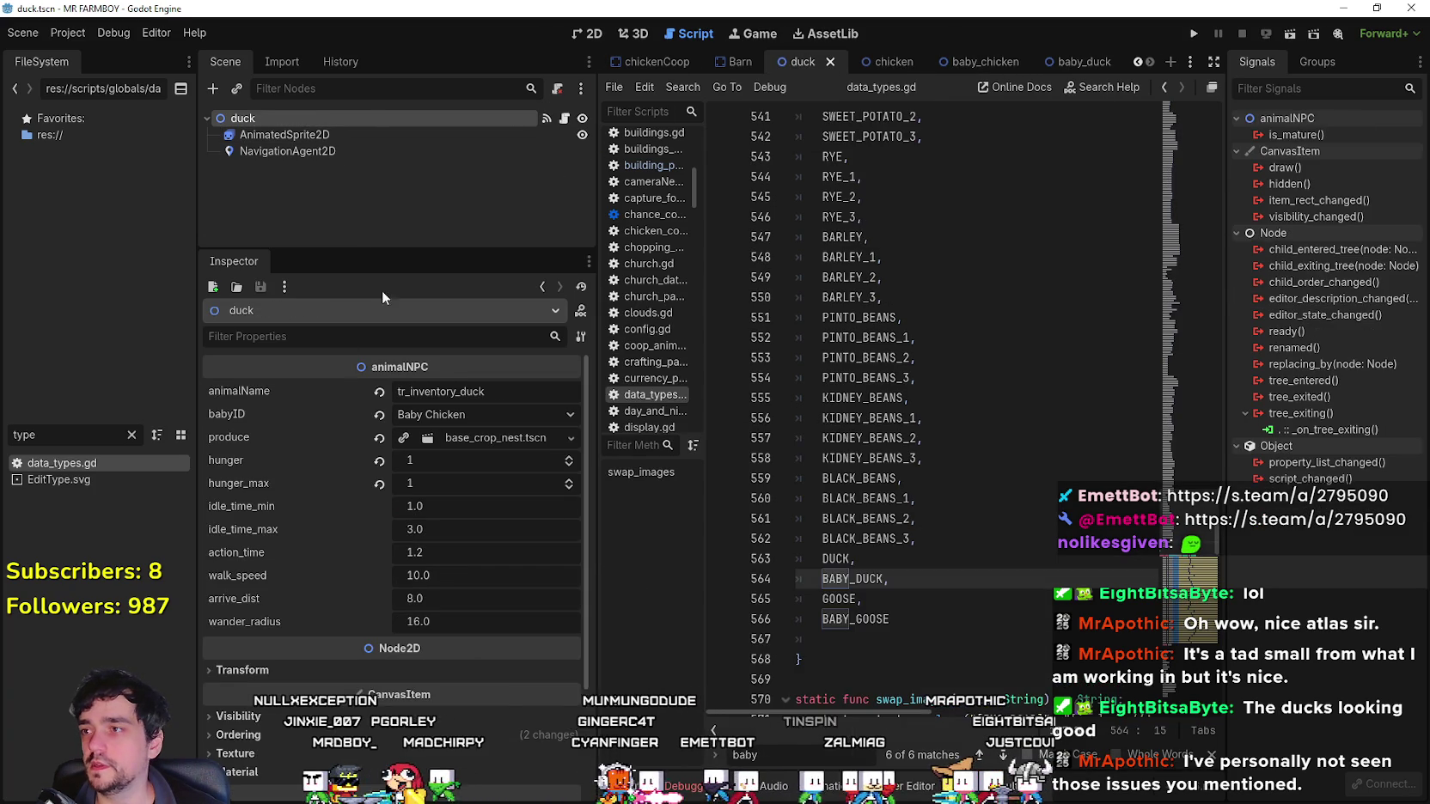
{"action": "left_click", "coordinate": [461, 415]}
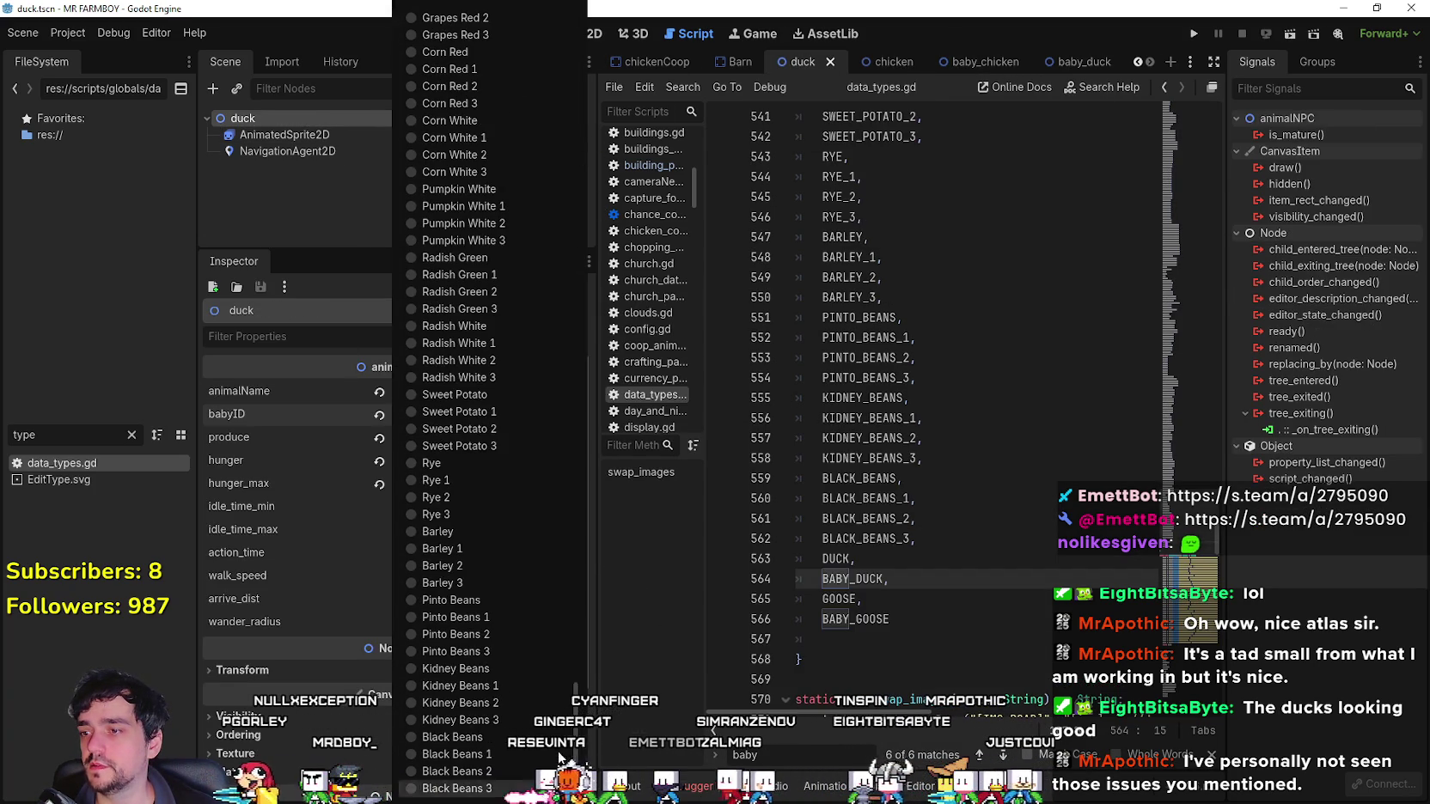
{"action": "left_click", "coordinate": [950, 319]}
{"action": "left_click", "coordinate": [1010, 234]}
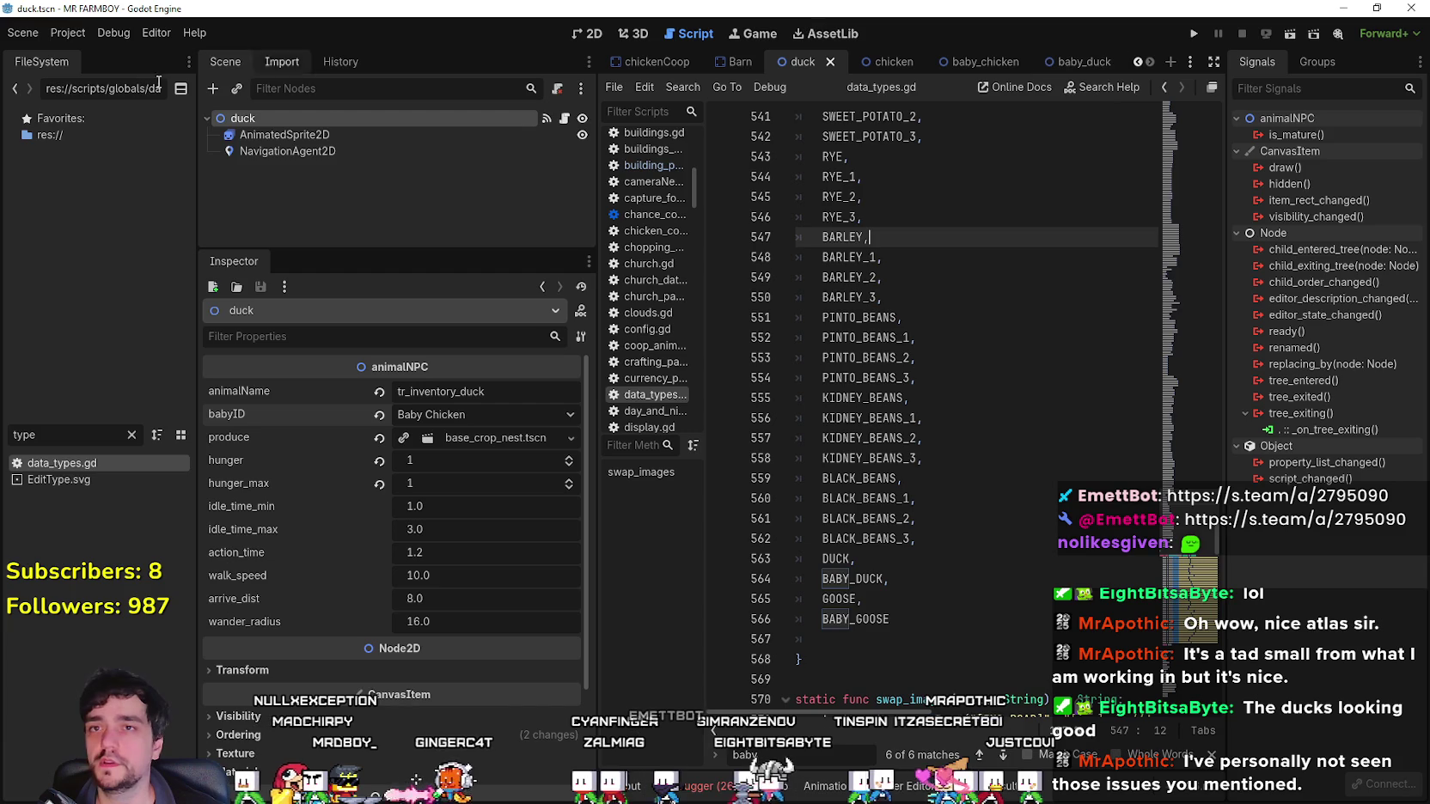
{"action": "left_click", "coordinate": [67, 34]}
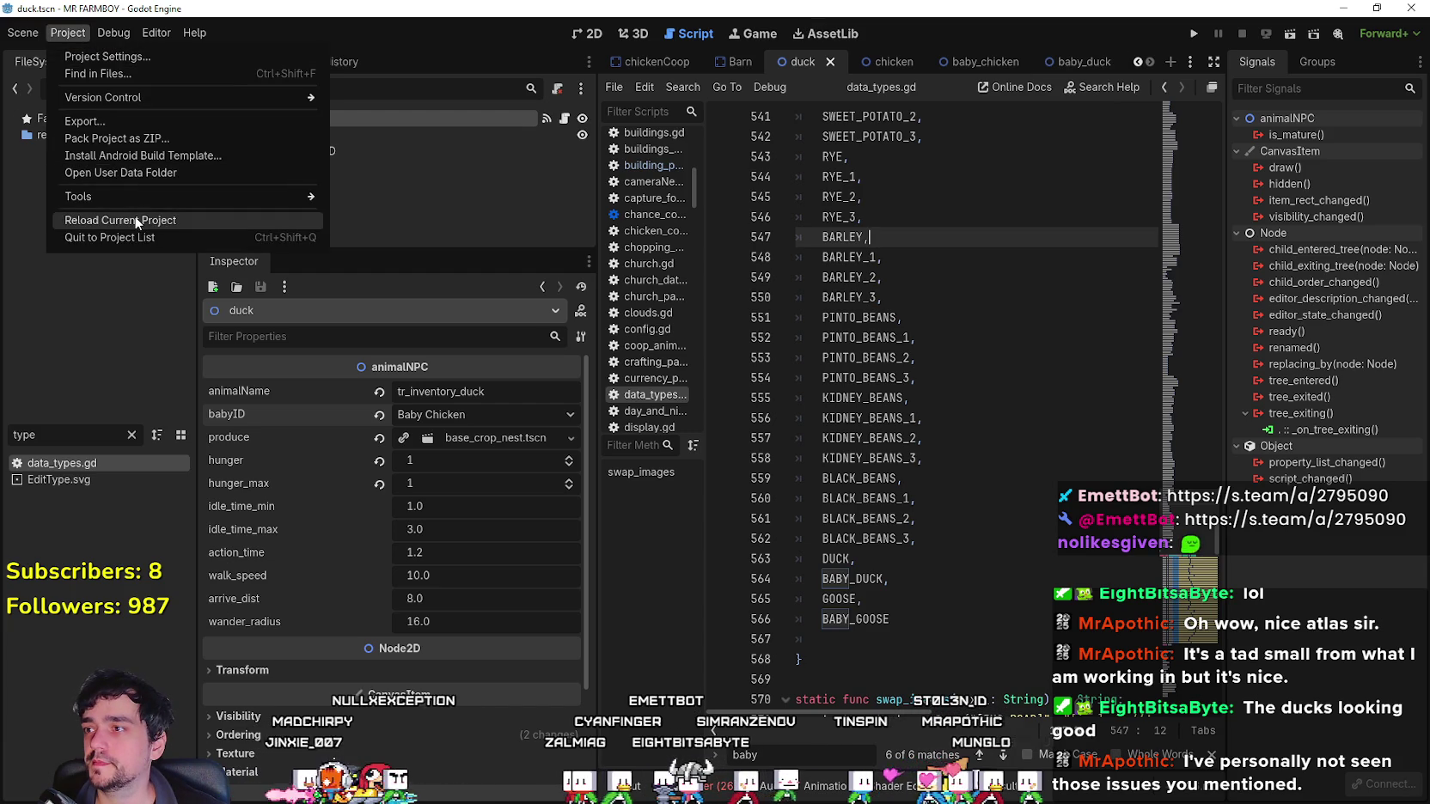
{"action": "left_click", "coordinate": [138, 222]}
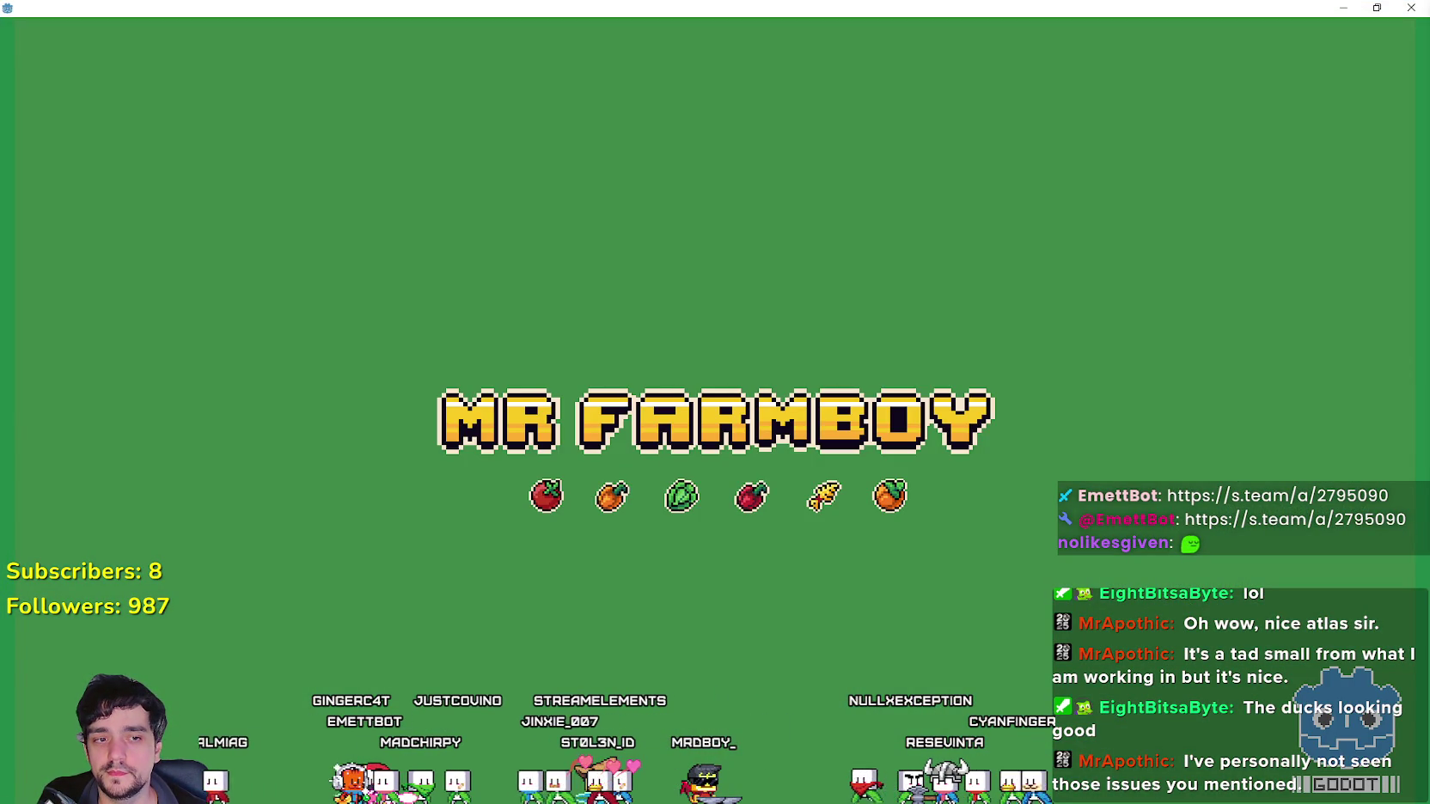
Play the past Stardew Valley broadcast on Twitch and jump to 11:21:32.
{"action": "key", "text": "alt+Tab"}
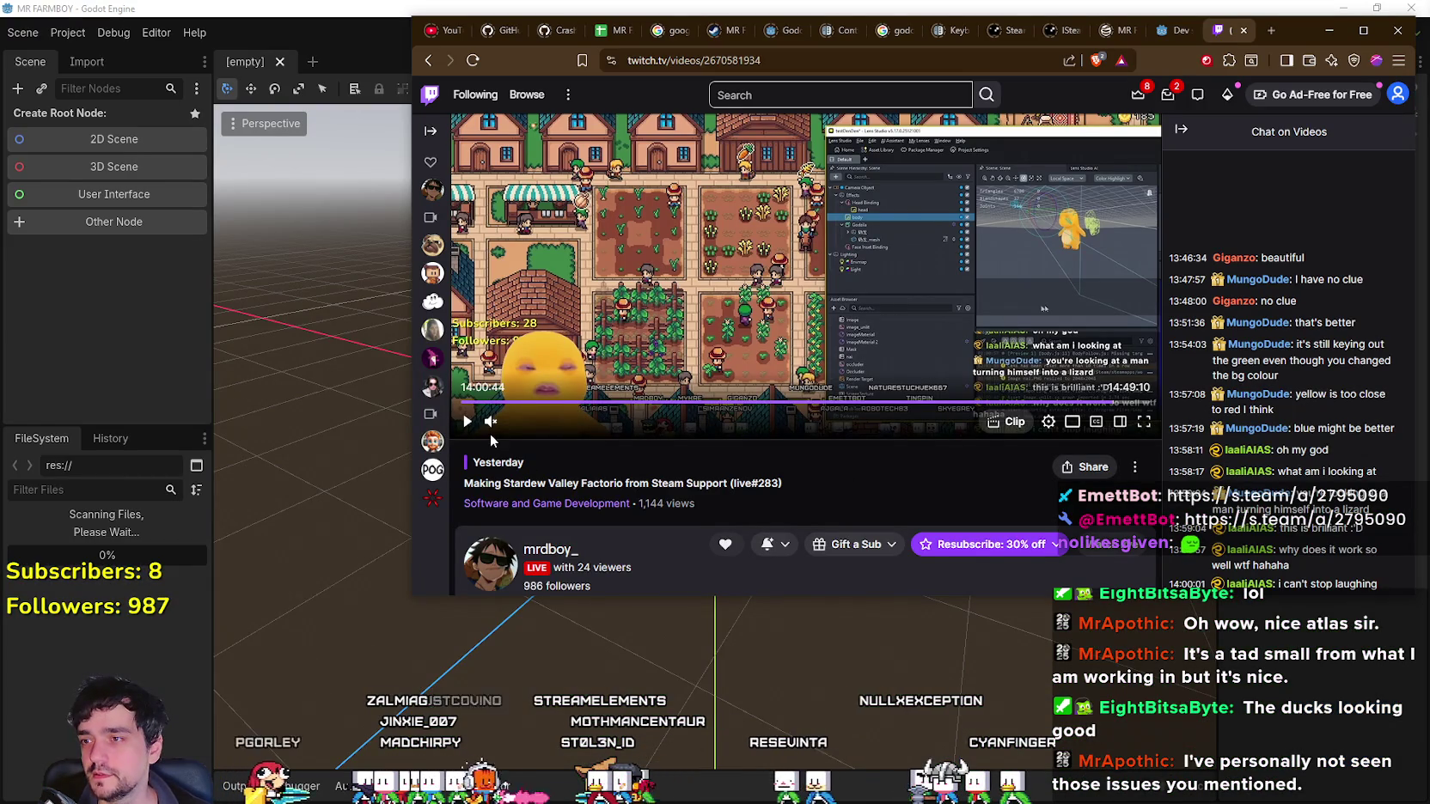
{"action": "mouse_move", "coordinate": [539, 423]}
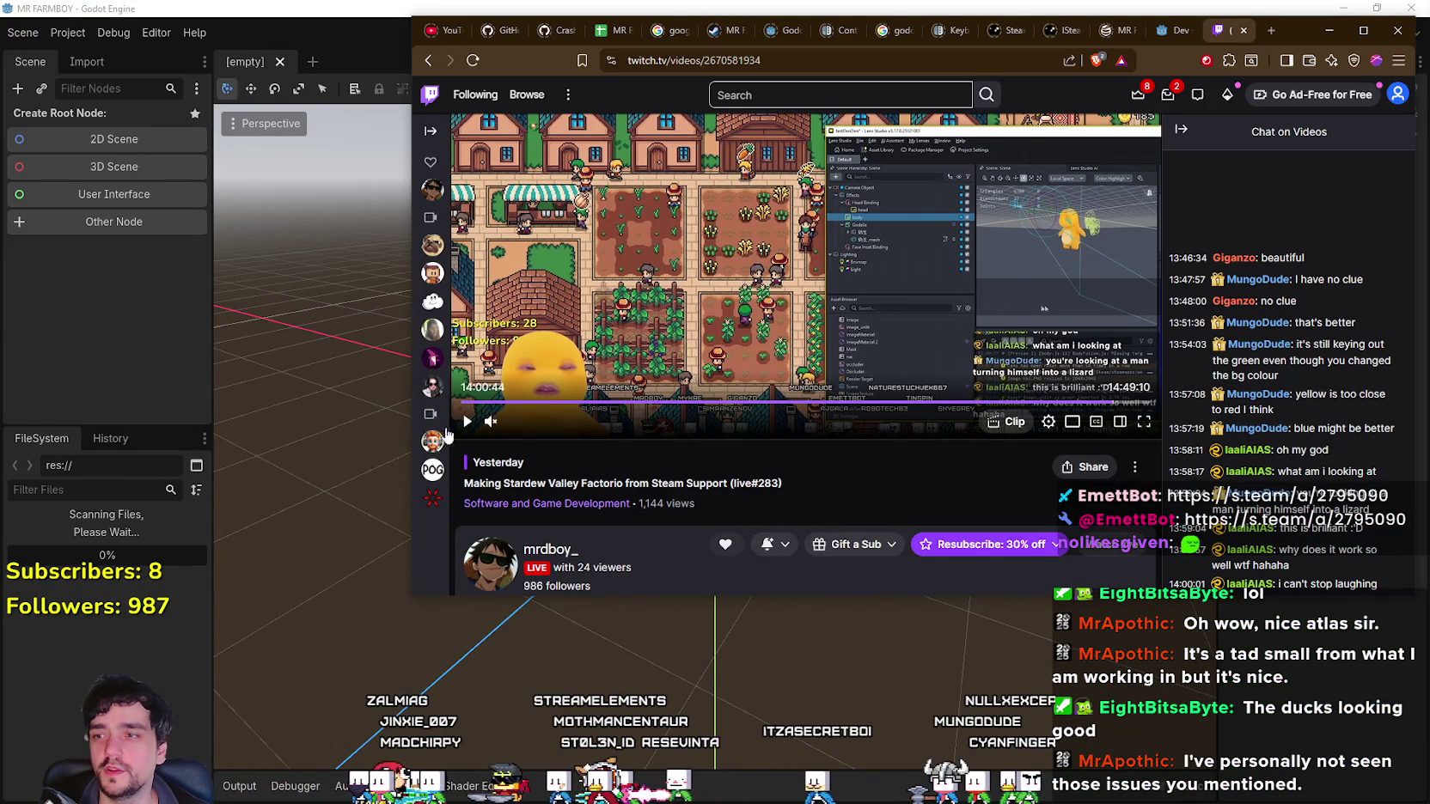
{"action": "left_click", "coordinate": [467, 421]}
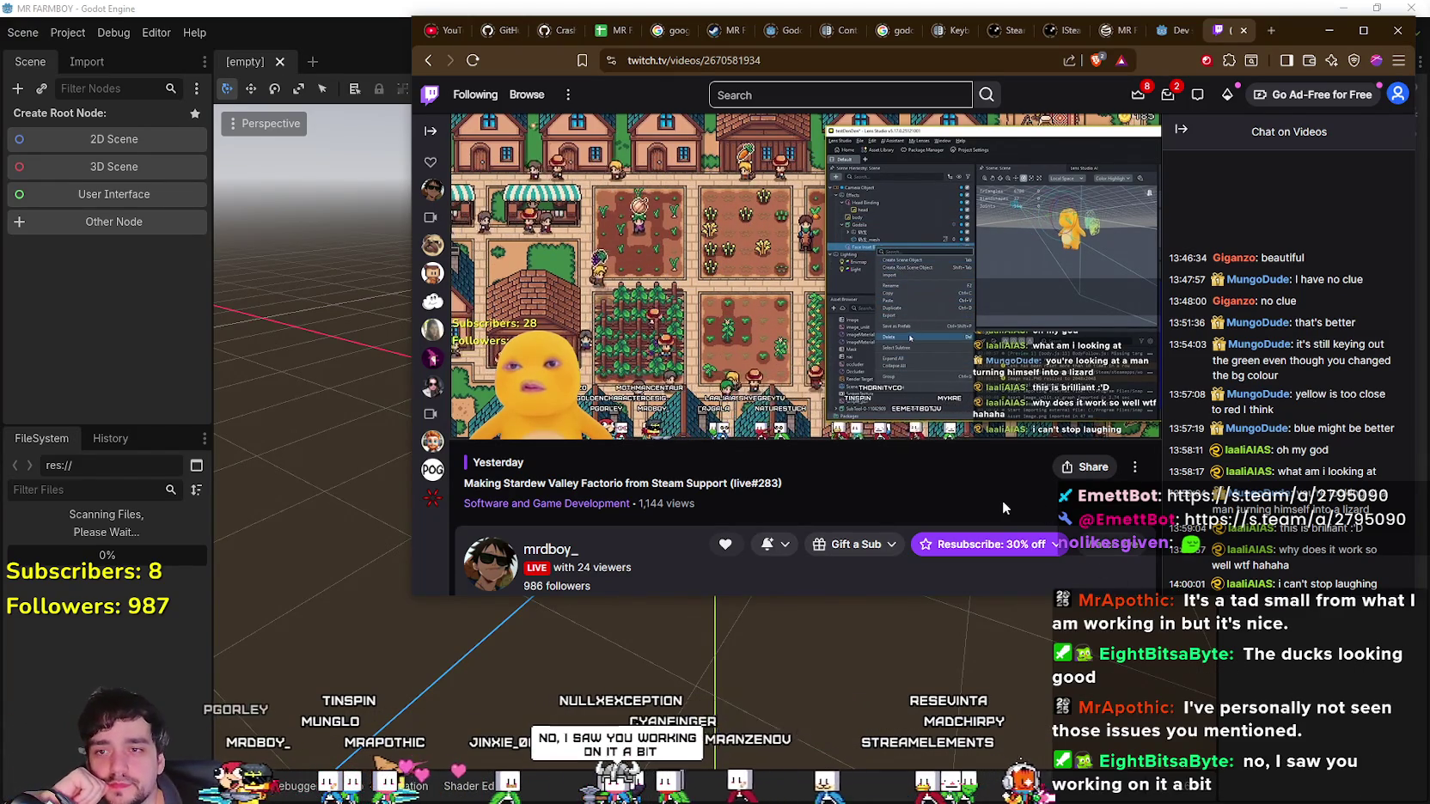
{"action": "mouse_move", "coordinate": [867, 335]}
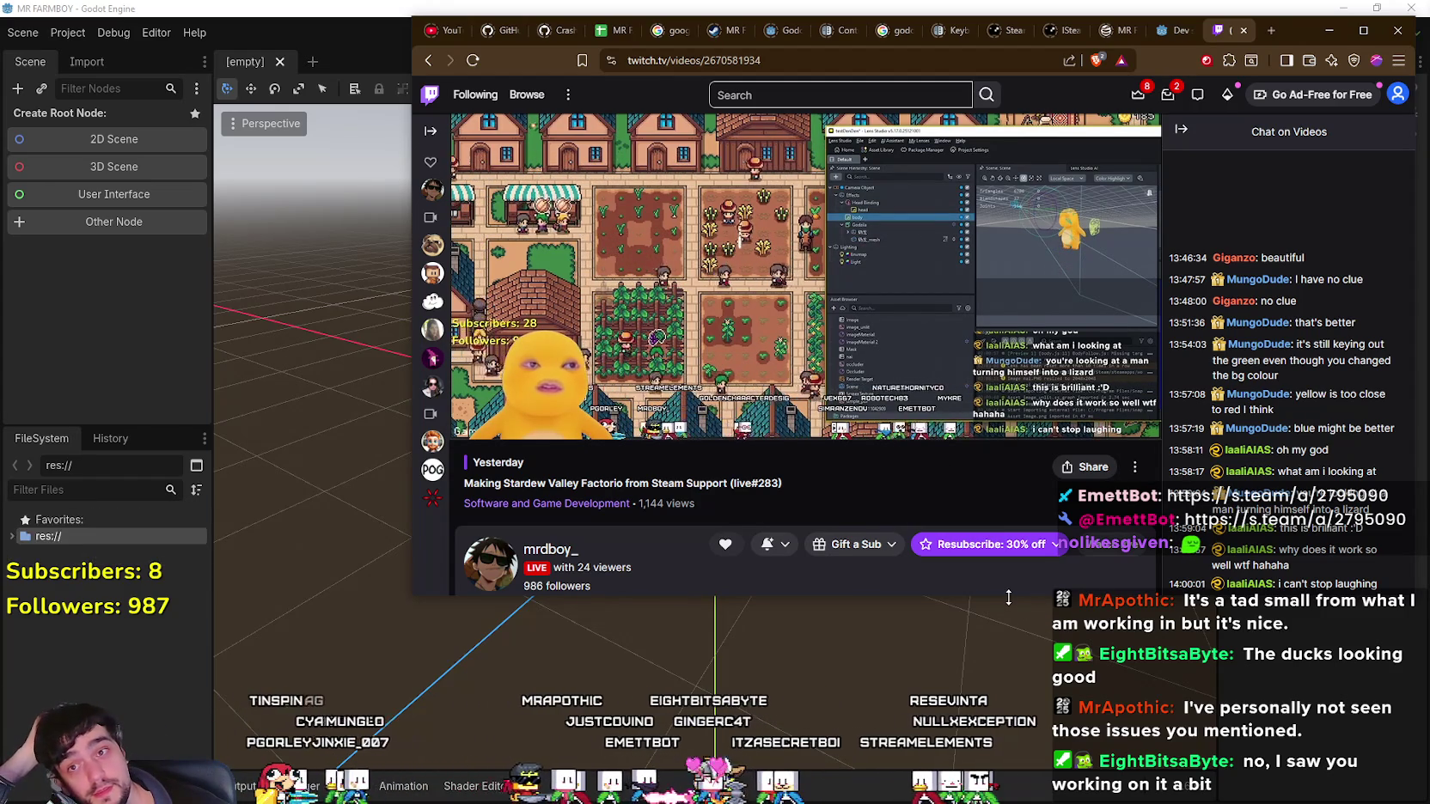
{"action": "mouse_move", "coordinate": [1023, 436]}
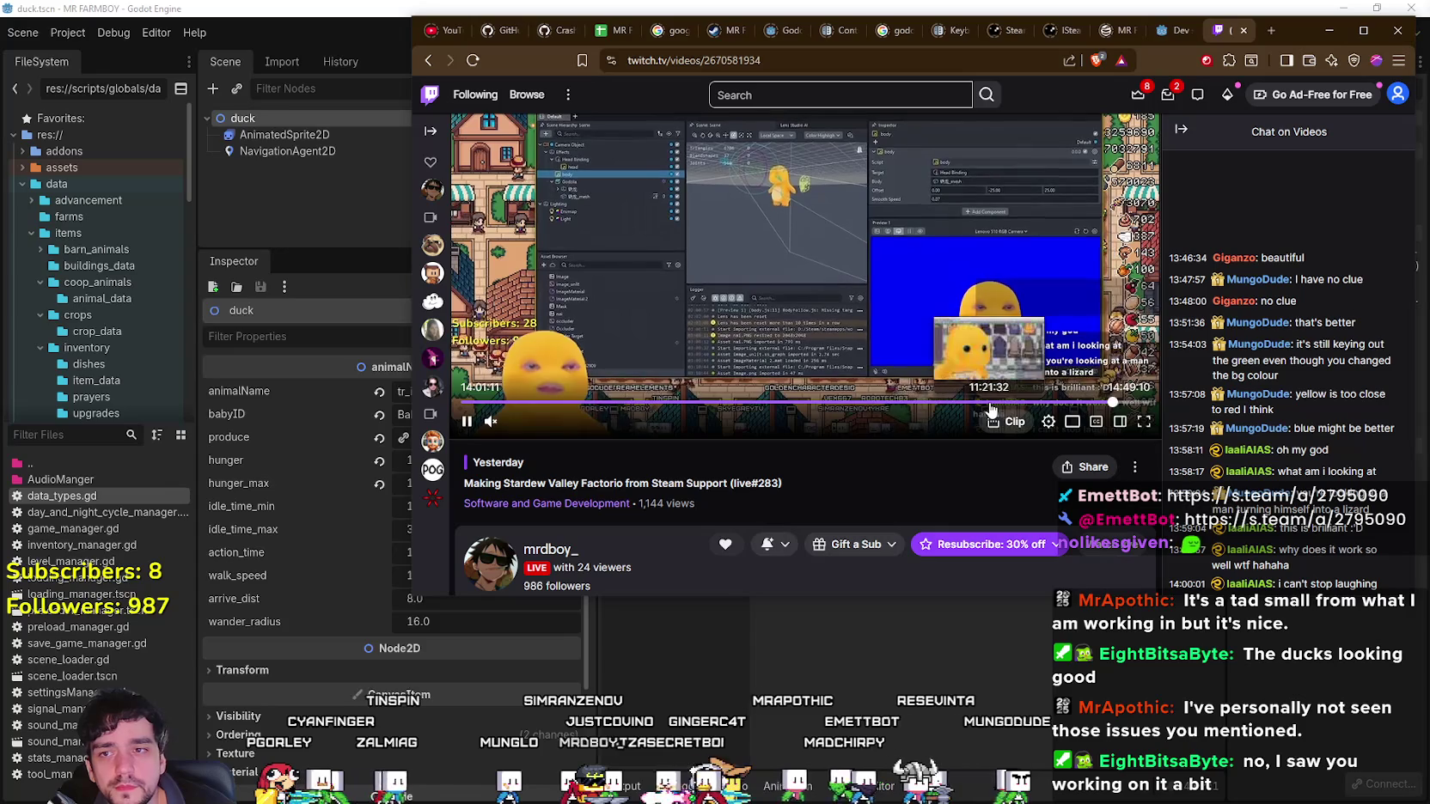
{"action": "left_click", "coordinate": [991, 403]}
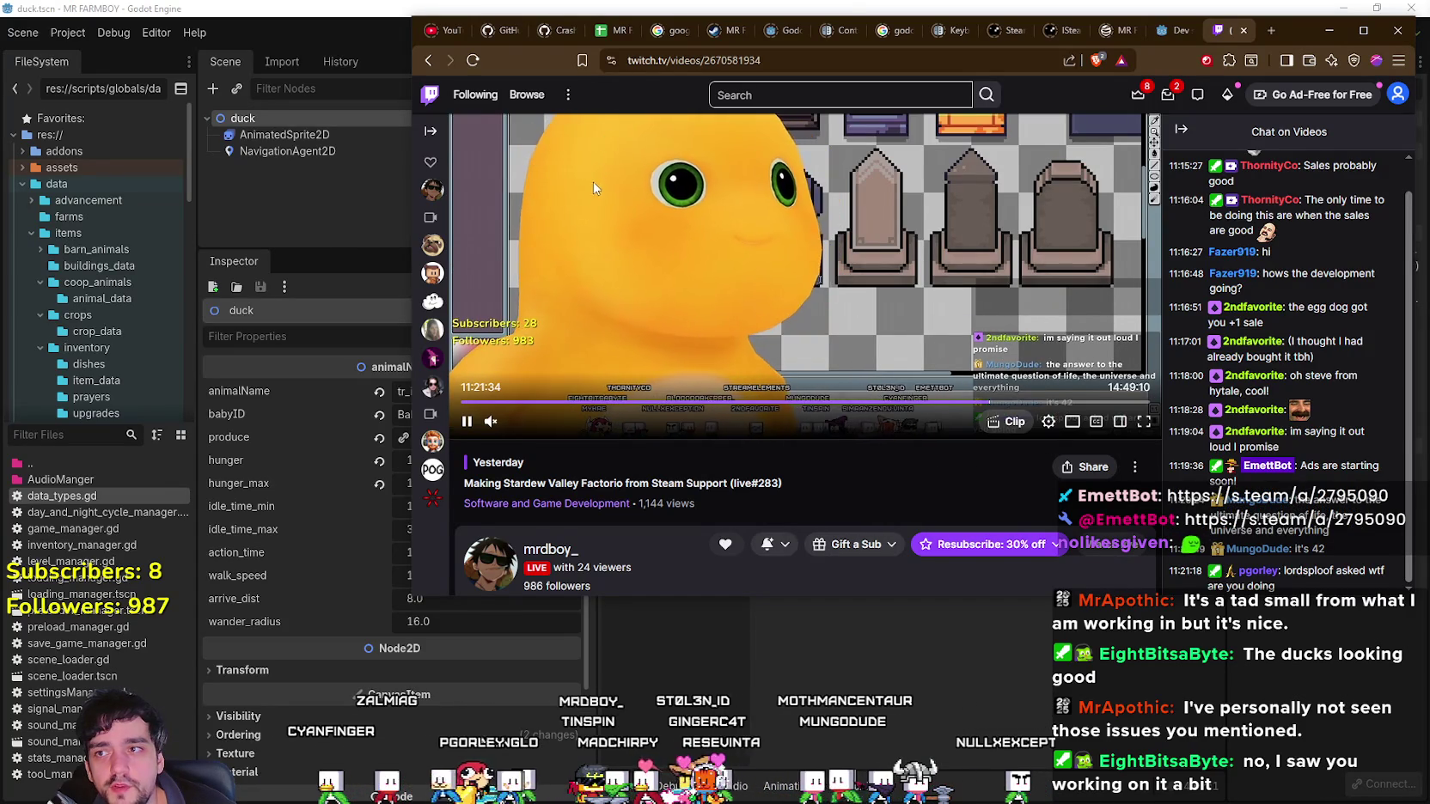
{"action": "scroll", "coordinate": [593, 182], "scroll_direction": "up", "scroll_amount": 1}
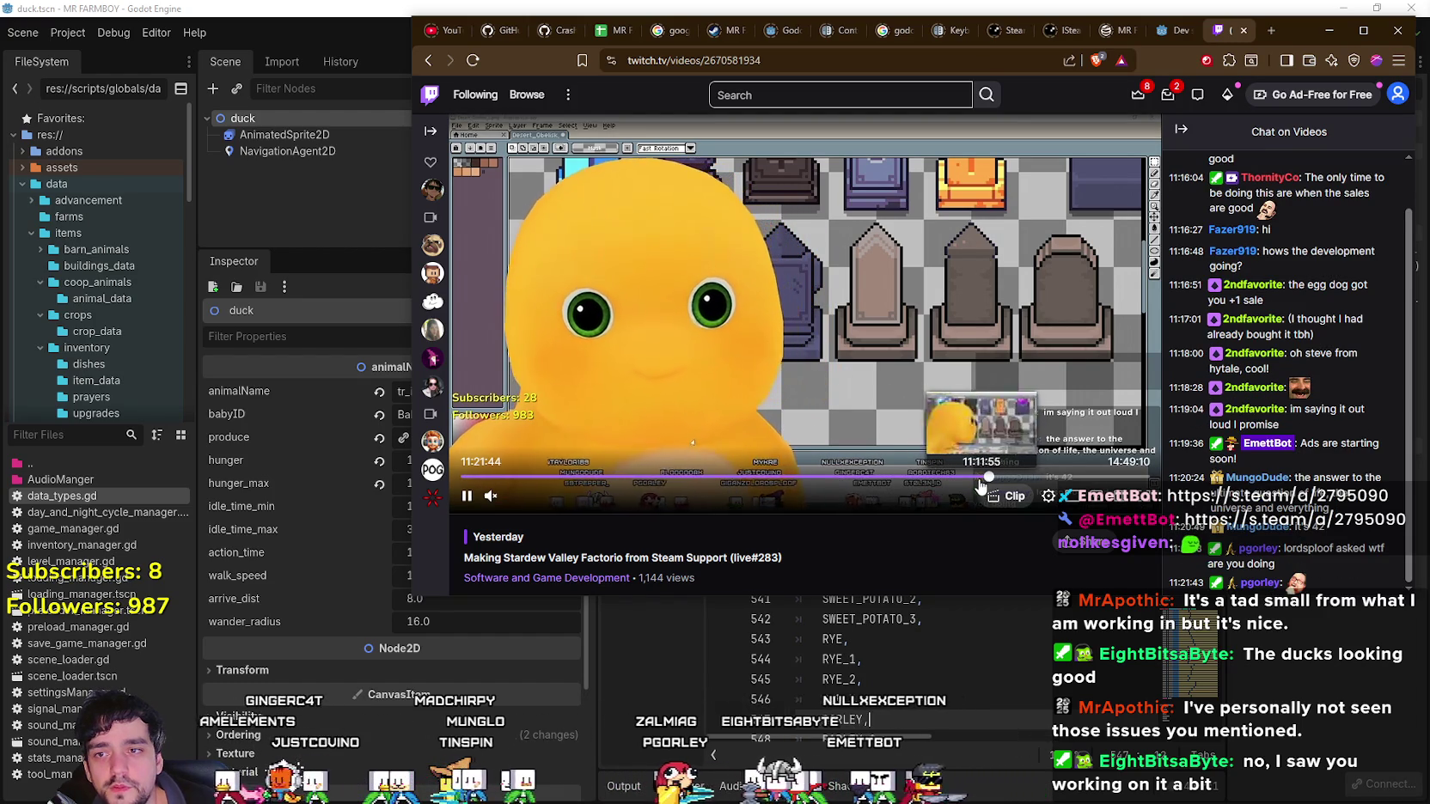
Seek the replay to around 10:11, then 14:28, and pause it.
{"action": "left_click", "coordinate": [935, 485]}
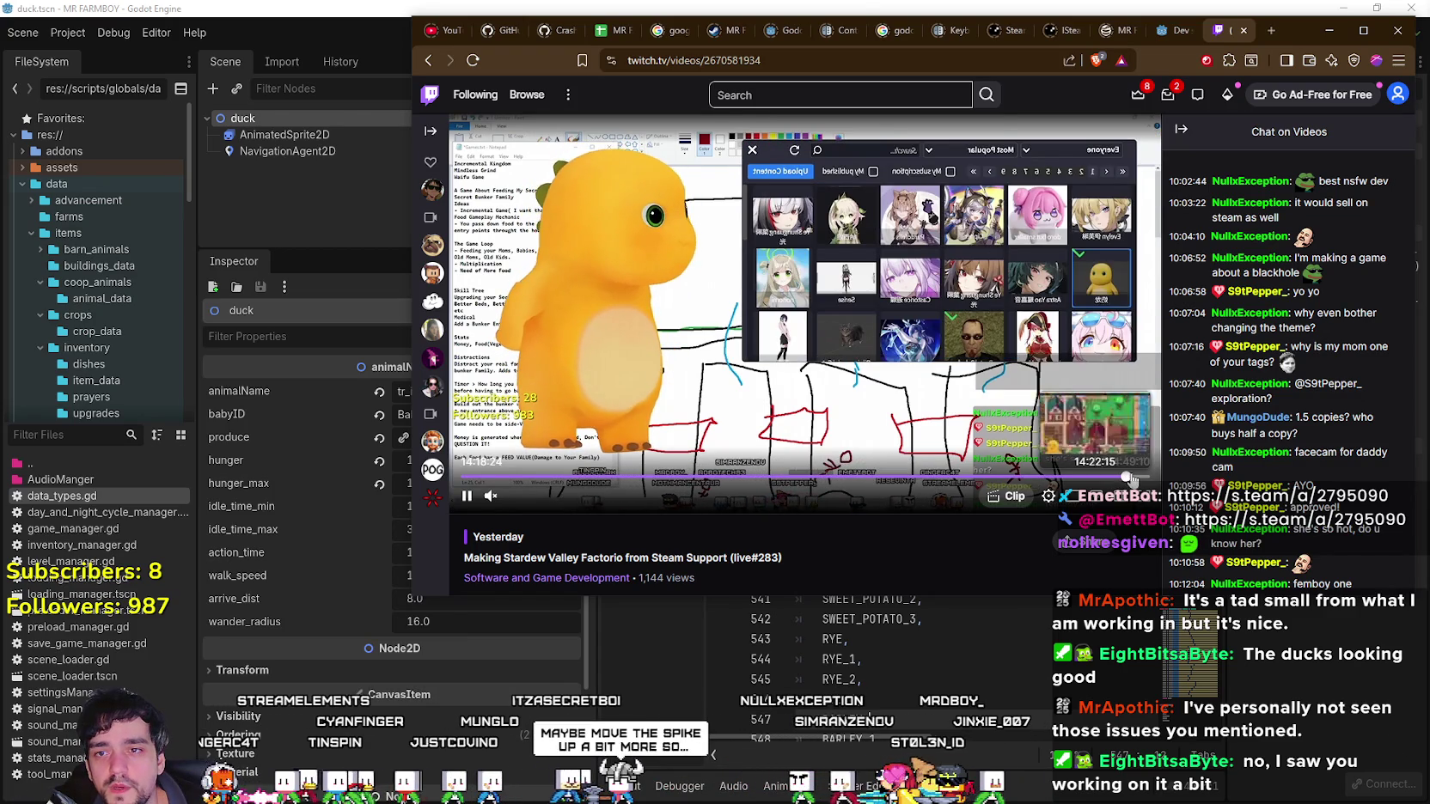
{"action": "left_click", "coordinate": [1133, 479]}
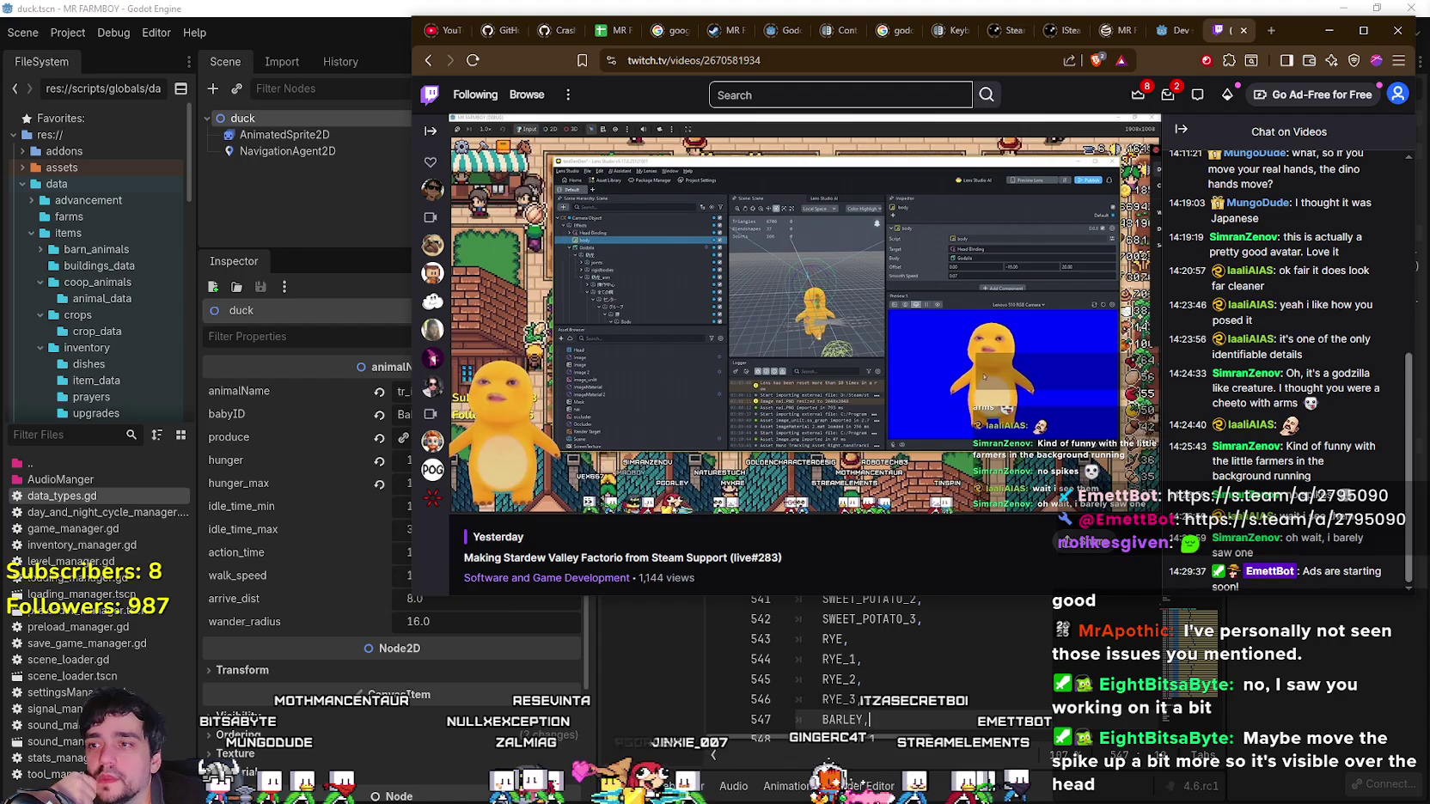
{"action": "mouse_move", "coordinate": [634, 375]}
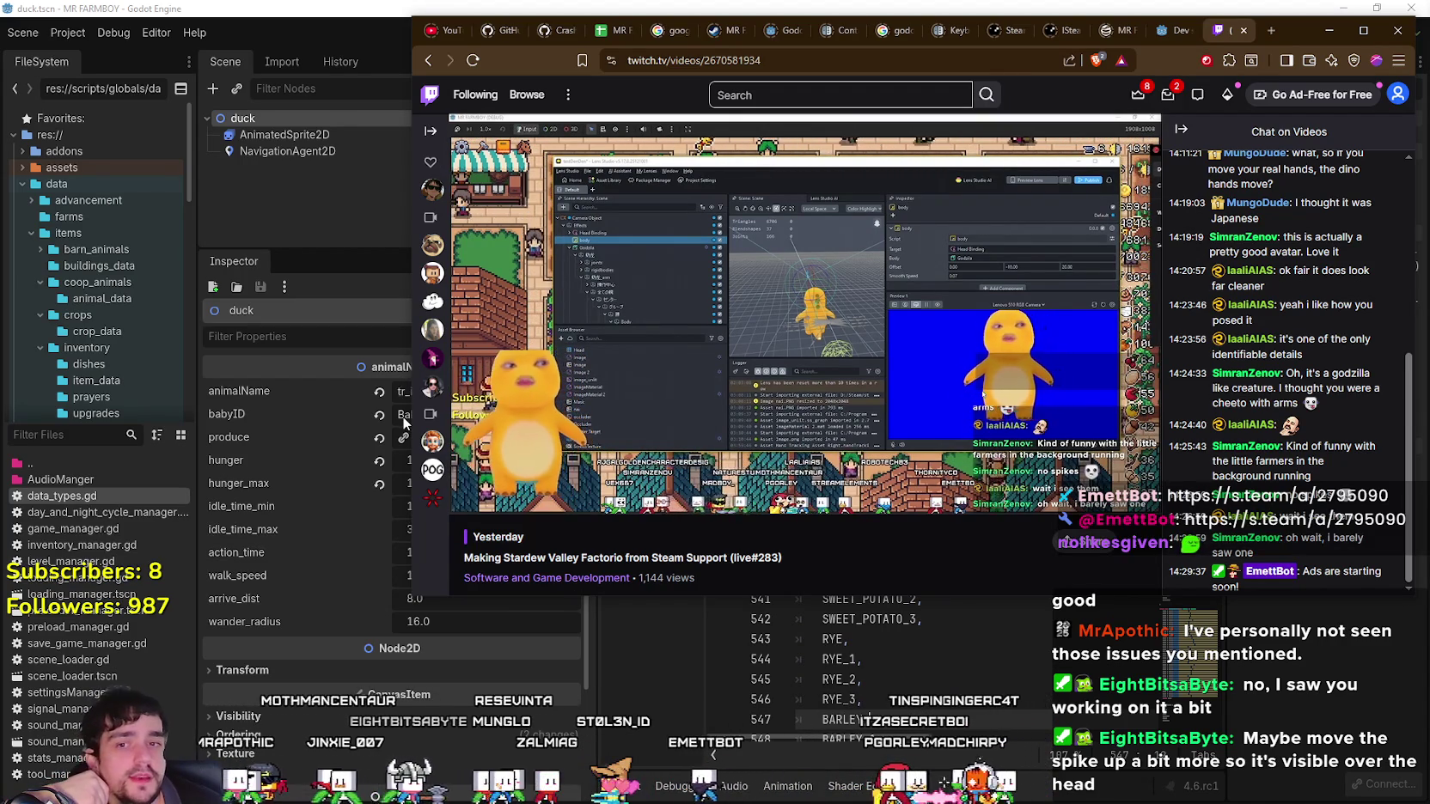
{"action": "mouse_move", "coordinate": [553, 417]}
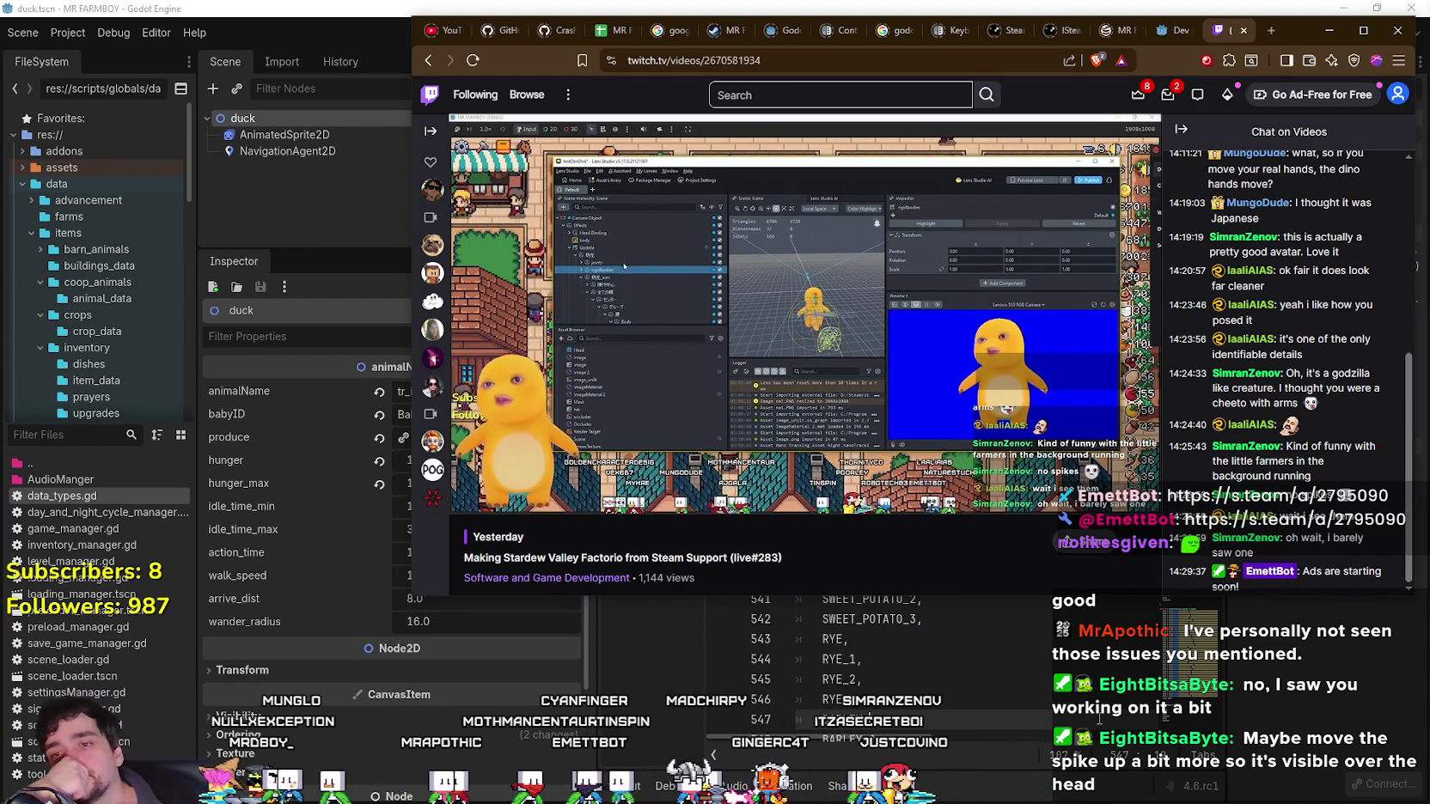
{"action": "mouse_move", "coordinate": [644, 416]}
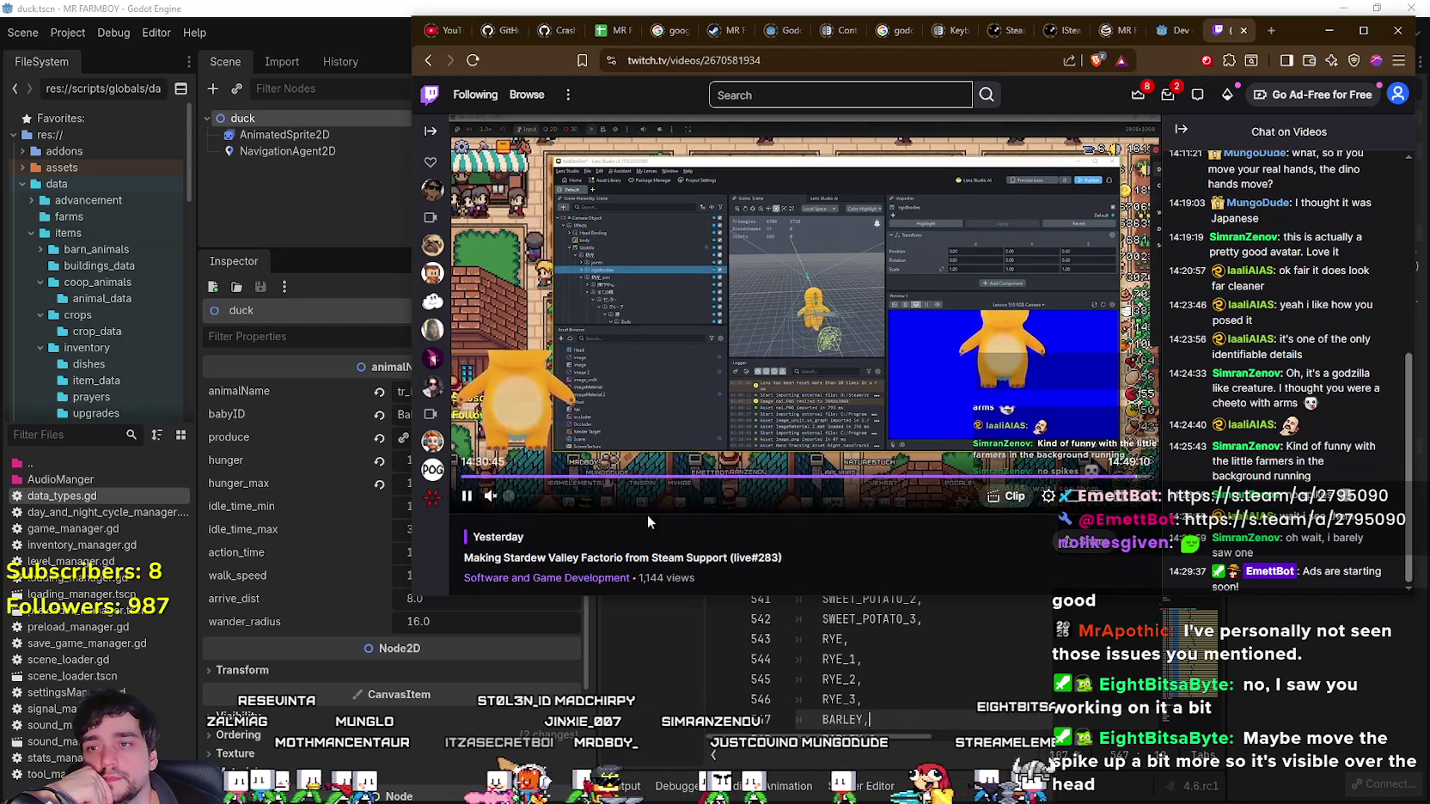
{"action": "left_click", "coordinate": [466, 496]}
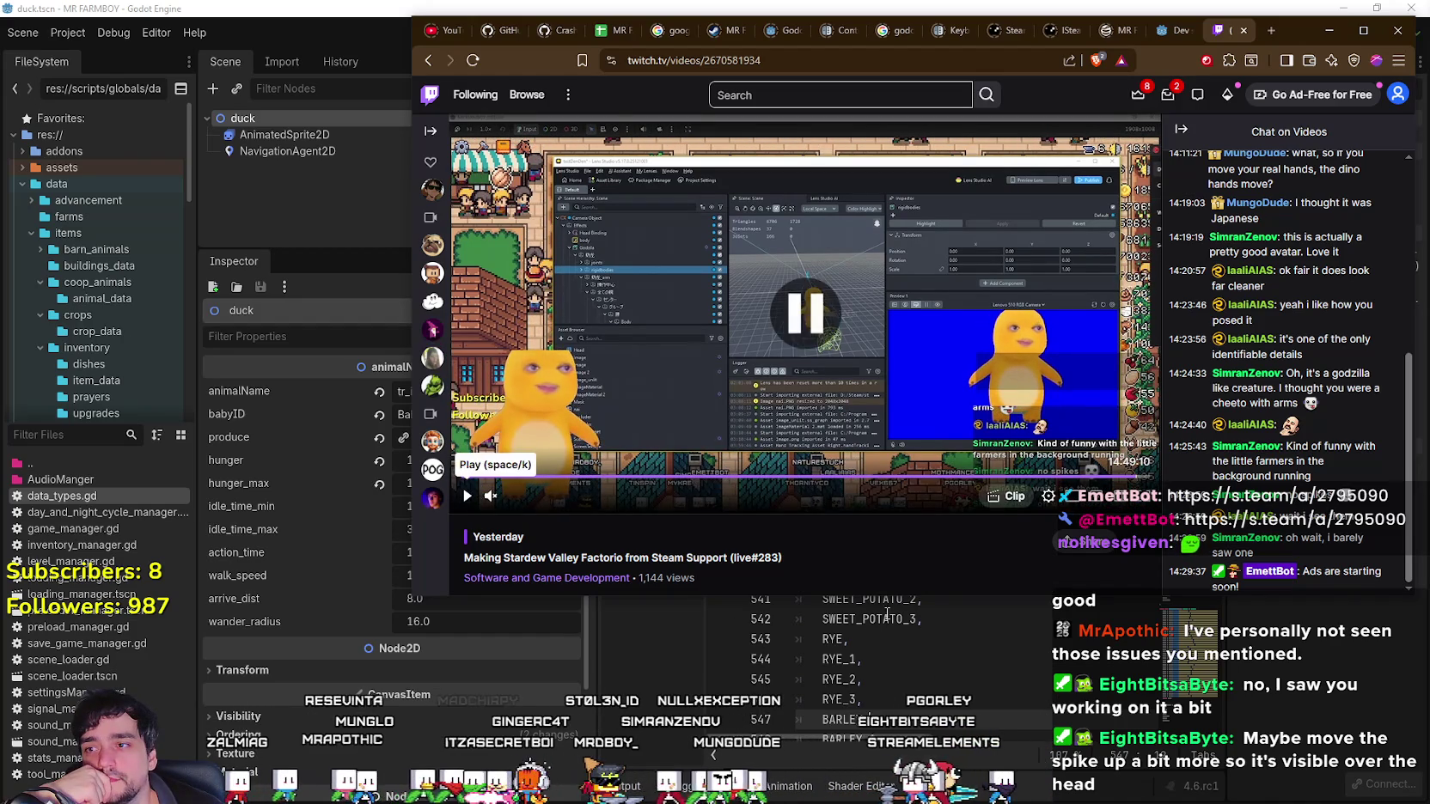
Set the duck's babyID to Baby Duck and save duck.tscn.
{"action": "key", "text": "alt+Tab"}
{"action": "scroll", "coordinate": [928, 408], "scroll_direction": "down", "scroll_amount": 8}
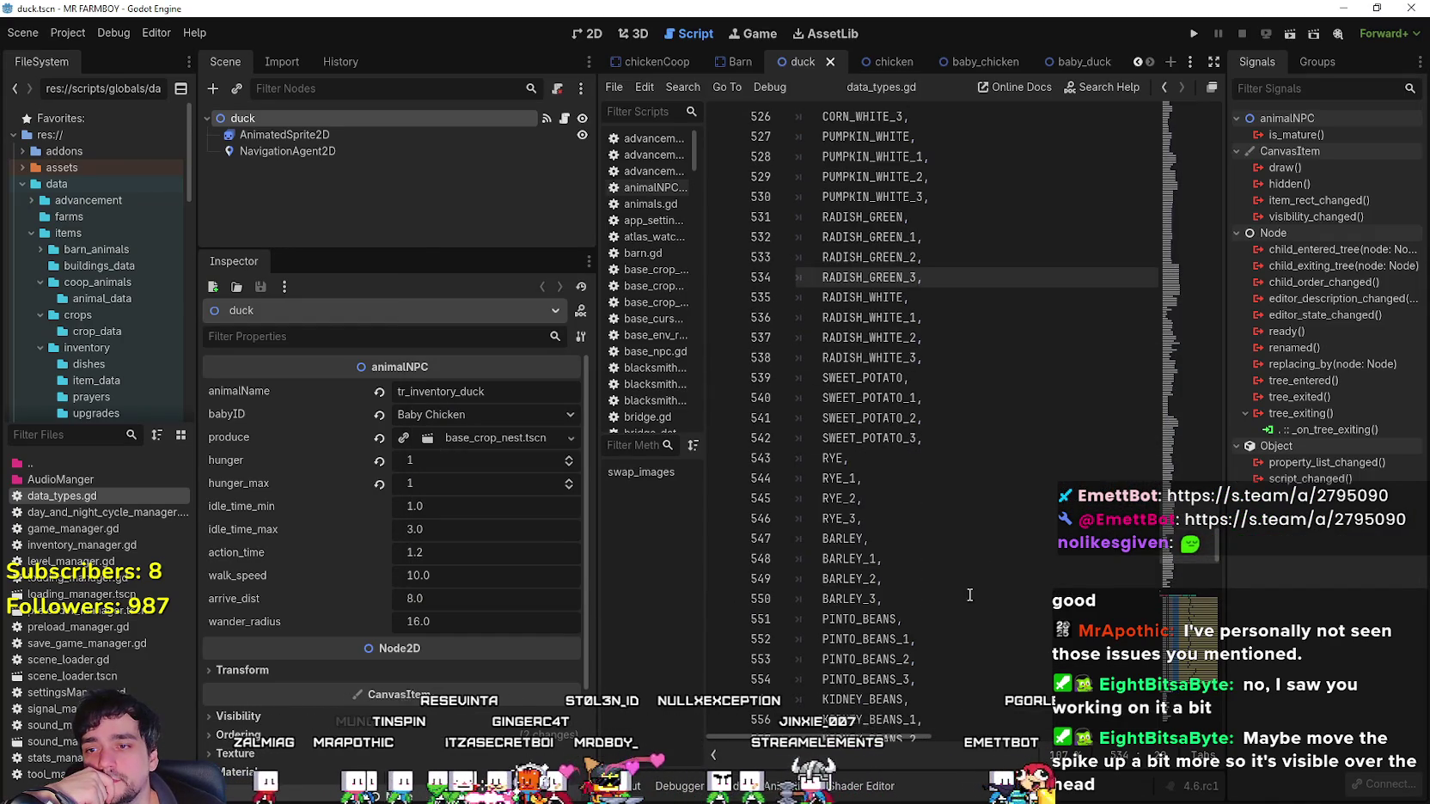
{"action": "scroll", "coordinate": [928, 407], "scroll_direction": "down", "scroll_amount": 1}
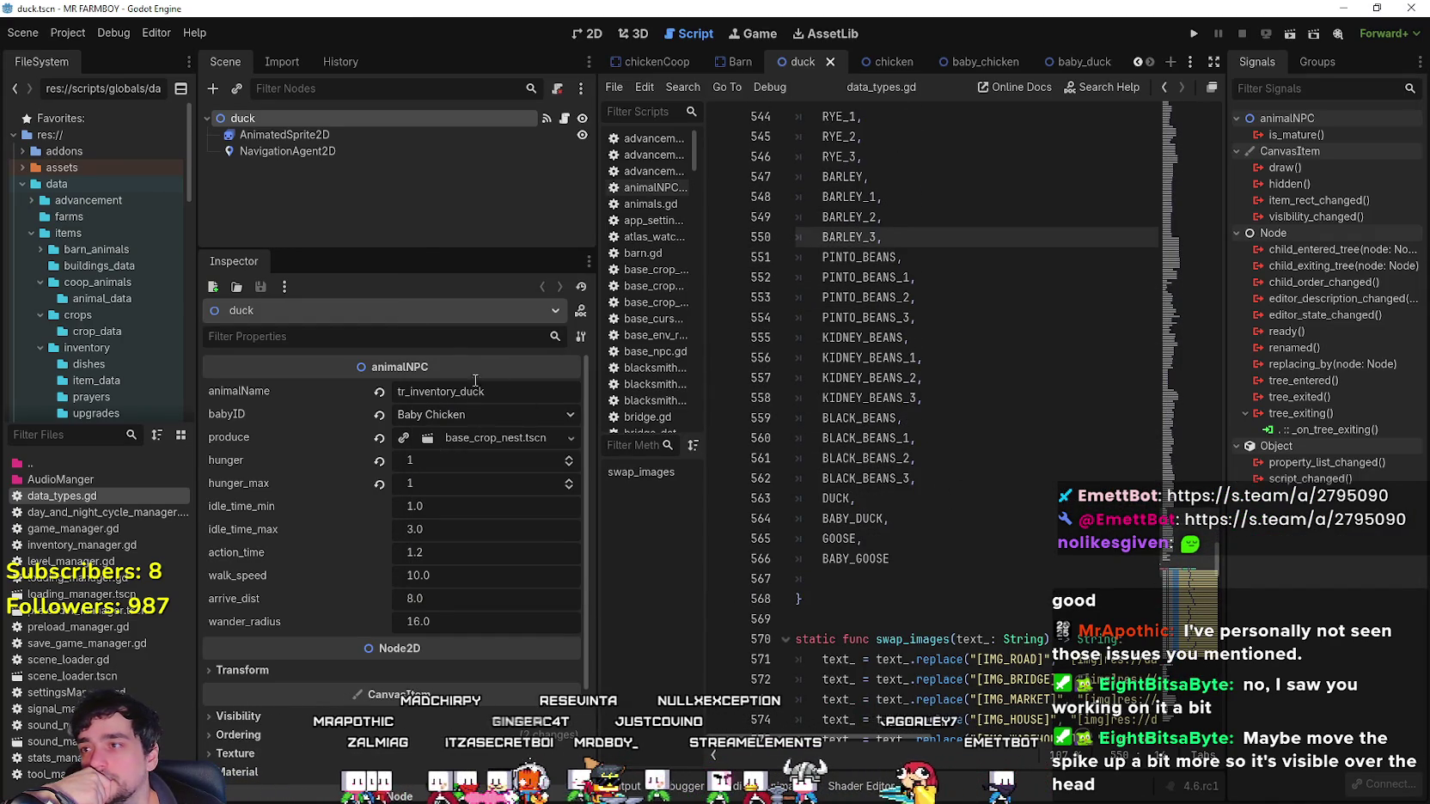
{"action": "left_click", "coordinate": [481, 416]}
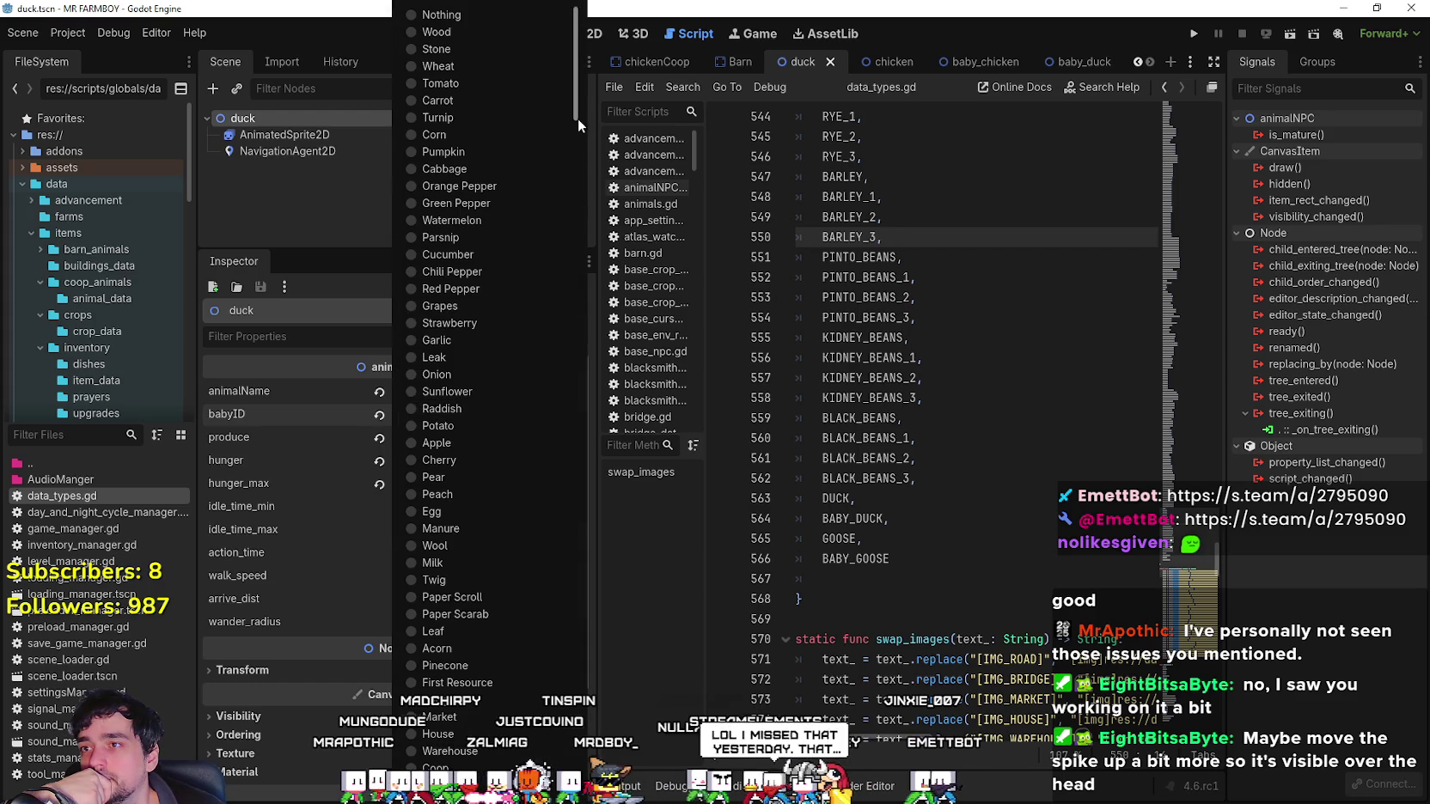
{"action": "left_click_drag", "start_coordinate": [578, 117], "coordinate": [575, 722]}
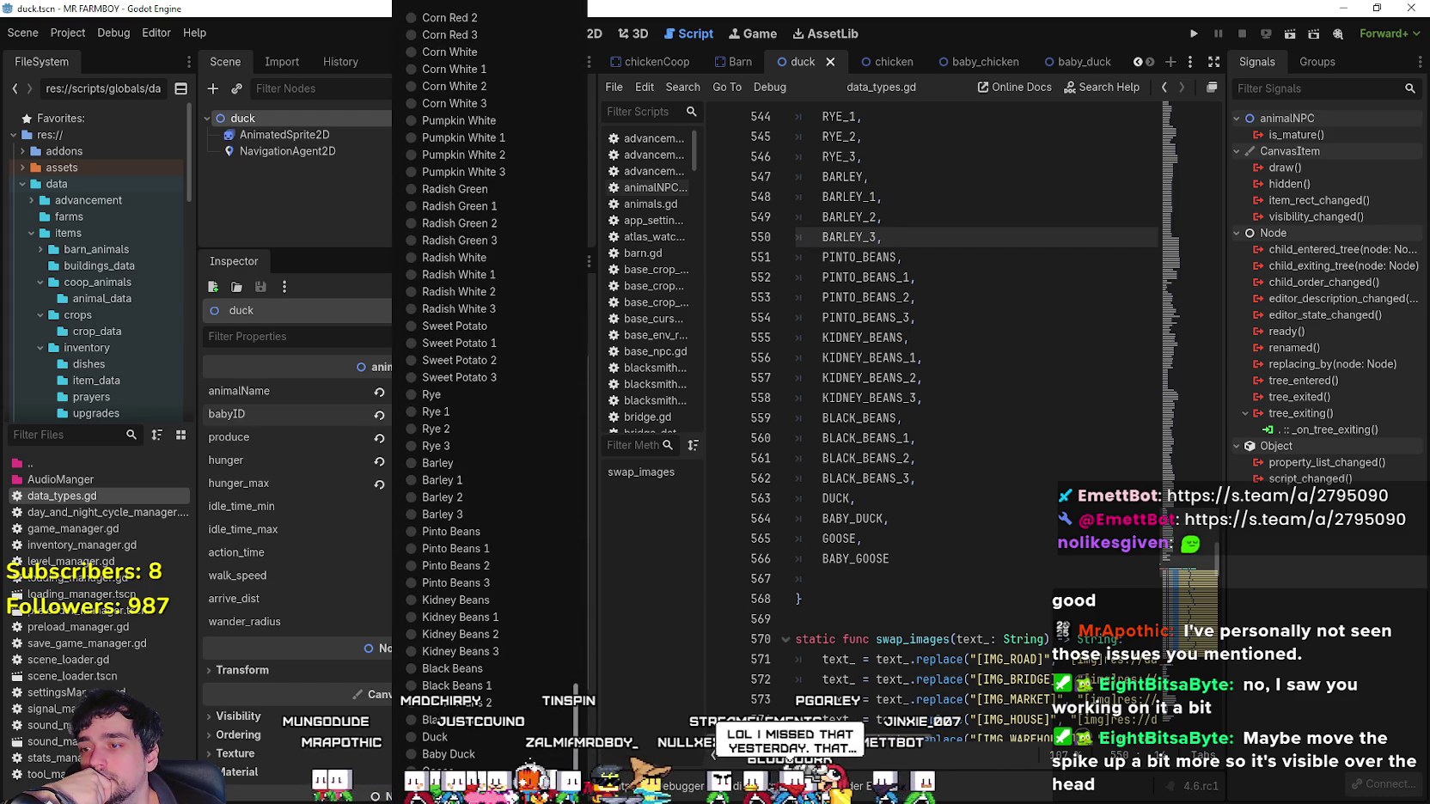
{"action": "left_click", "coordinate": [476, 755]}
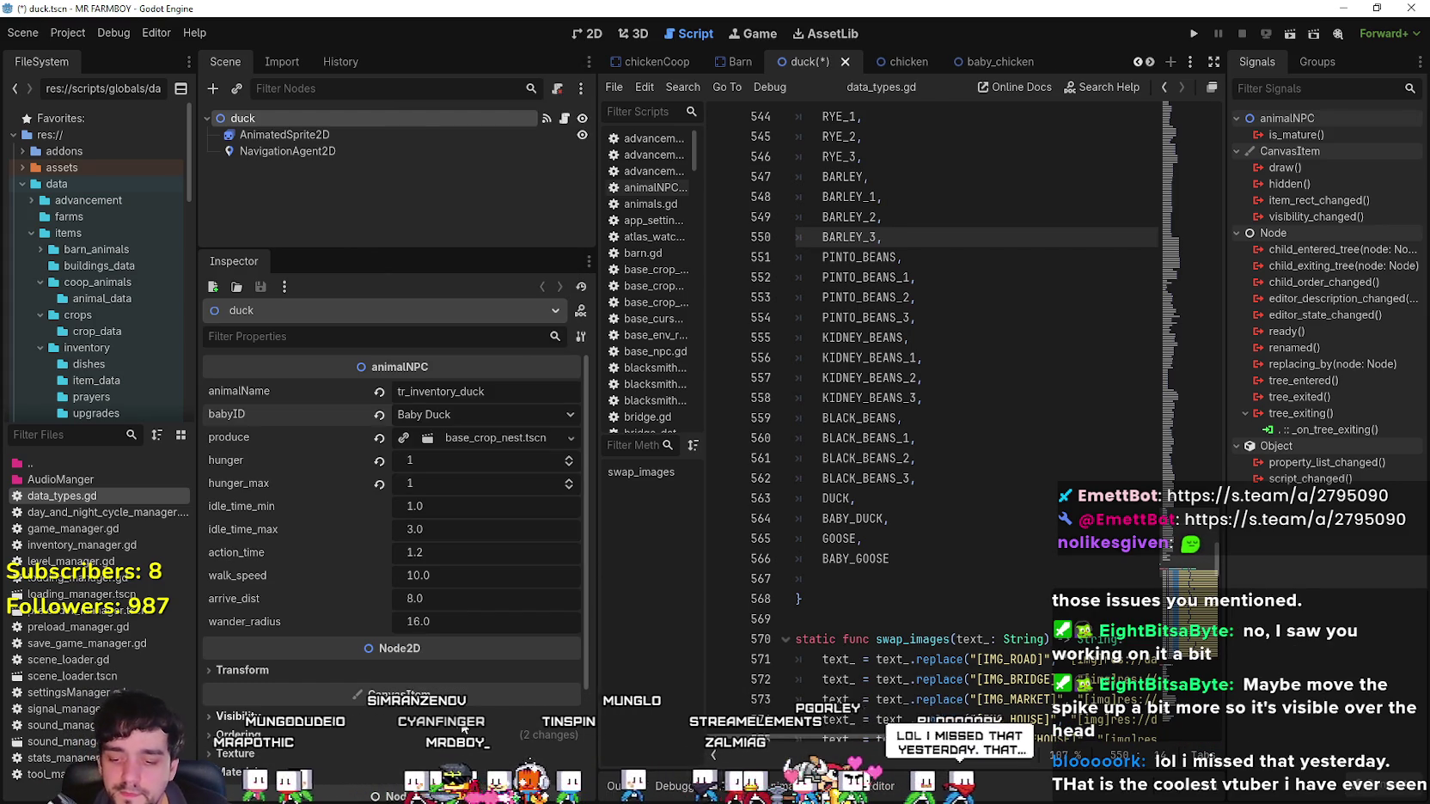
{"action": "key", "text": "ctrl+s"}
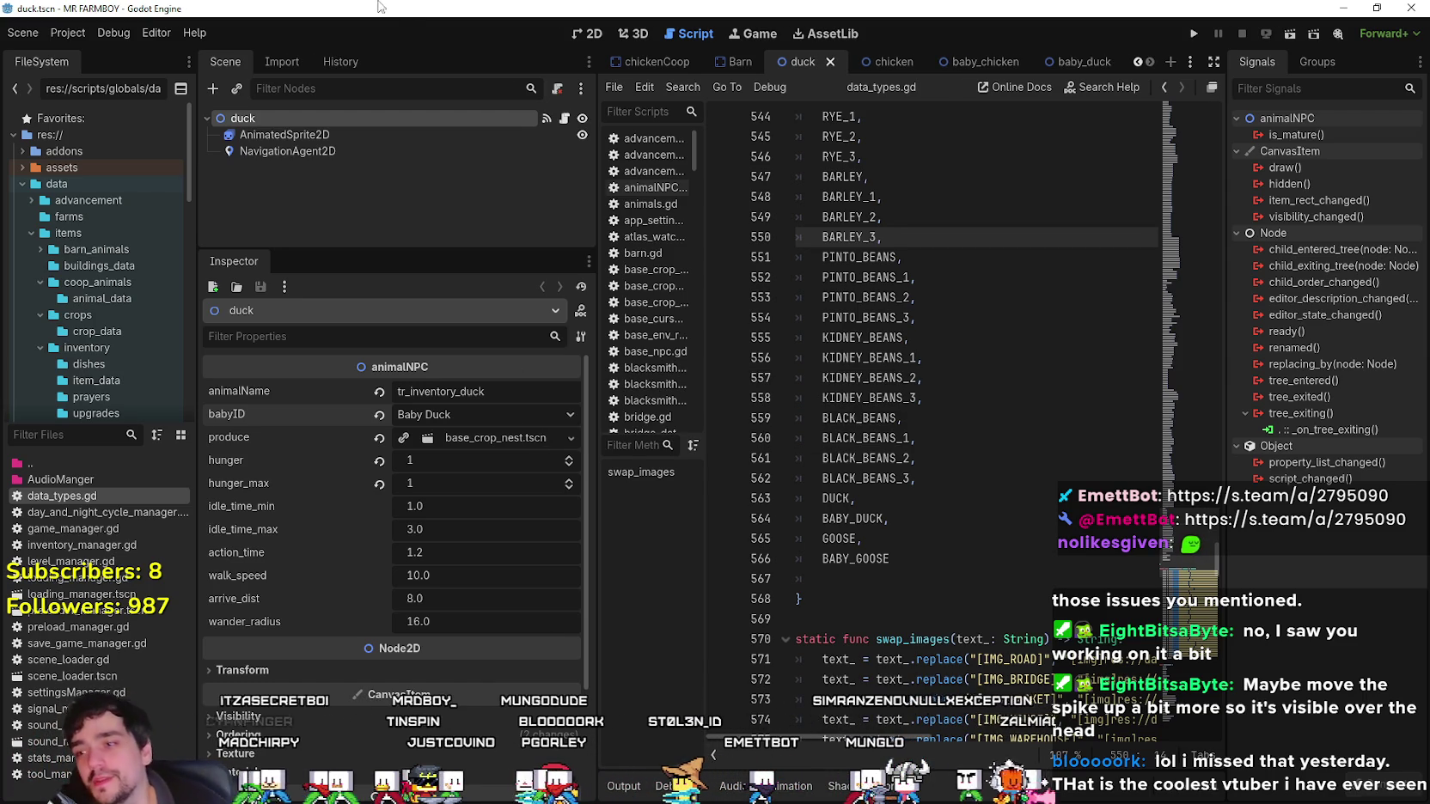
Delete the blank line after BABY_GOOSE in data_types.gd and save the script.
{"action": "scroll", "coordinate": [327, 472], "scroll_direction": "down", "scroll_amount": 3}
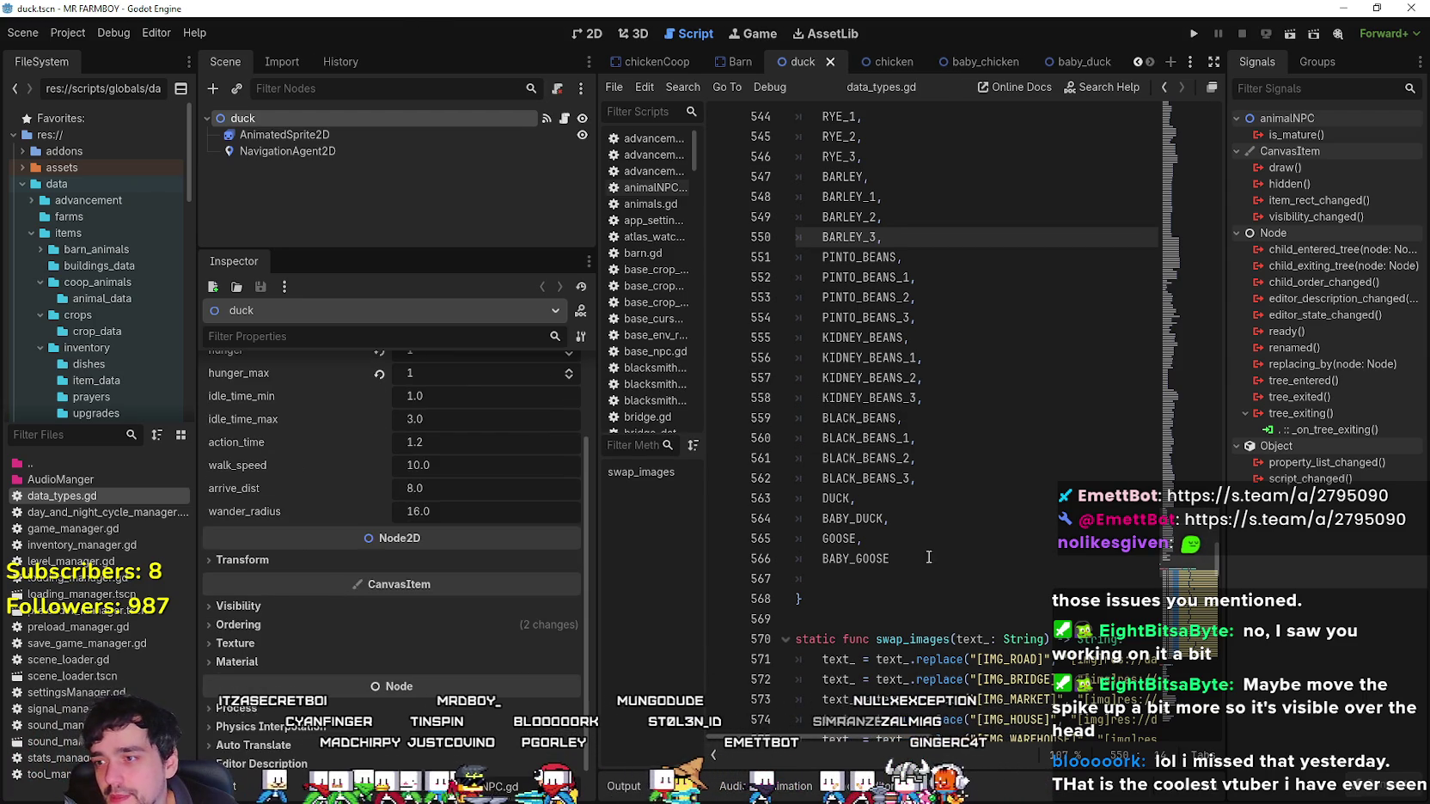
{"action": "left_click", "coordinate": [937, 518]}
{"action": "left_click", "coordinate": [937, 586]}
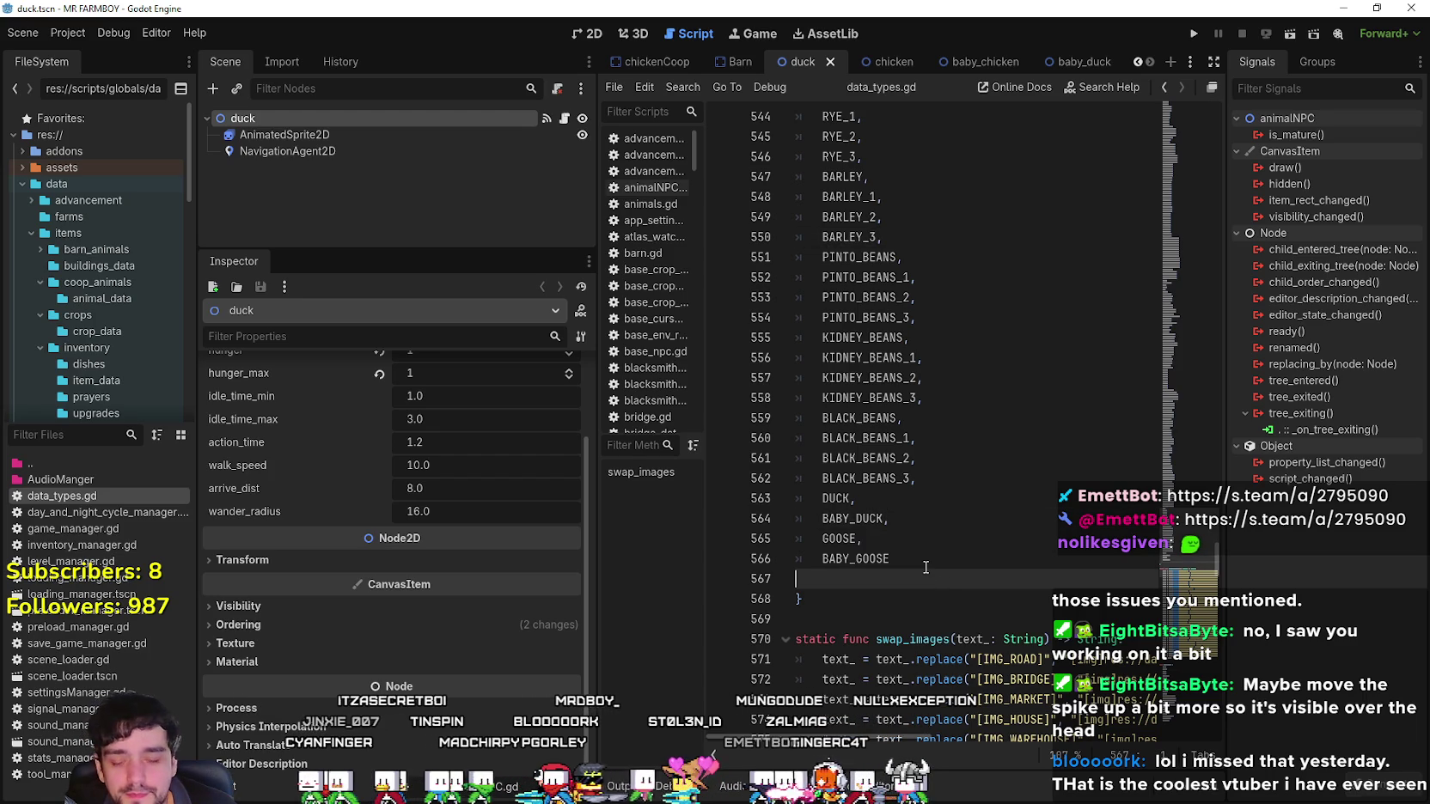
{"action": "key", "text": "BackSpace"}
{"action": "key", "text": "BackSpace"}
{"action": "key", "text": "ctrl+s"}
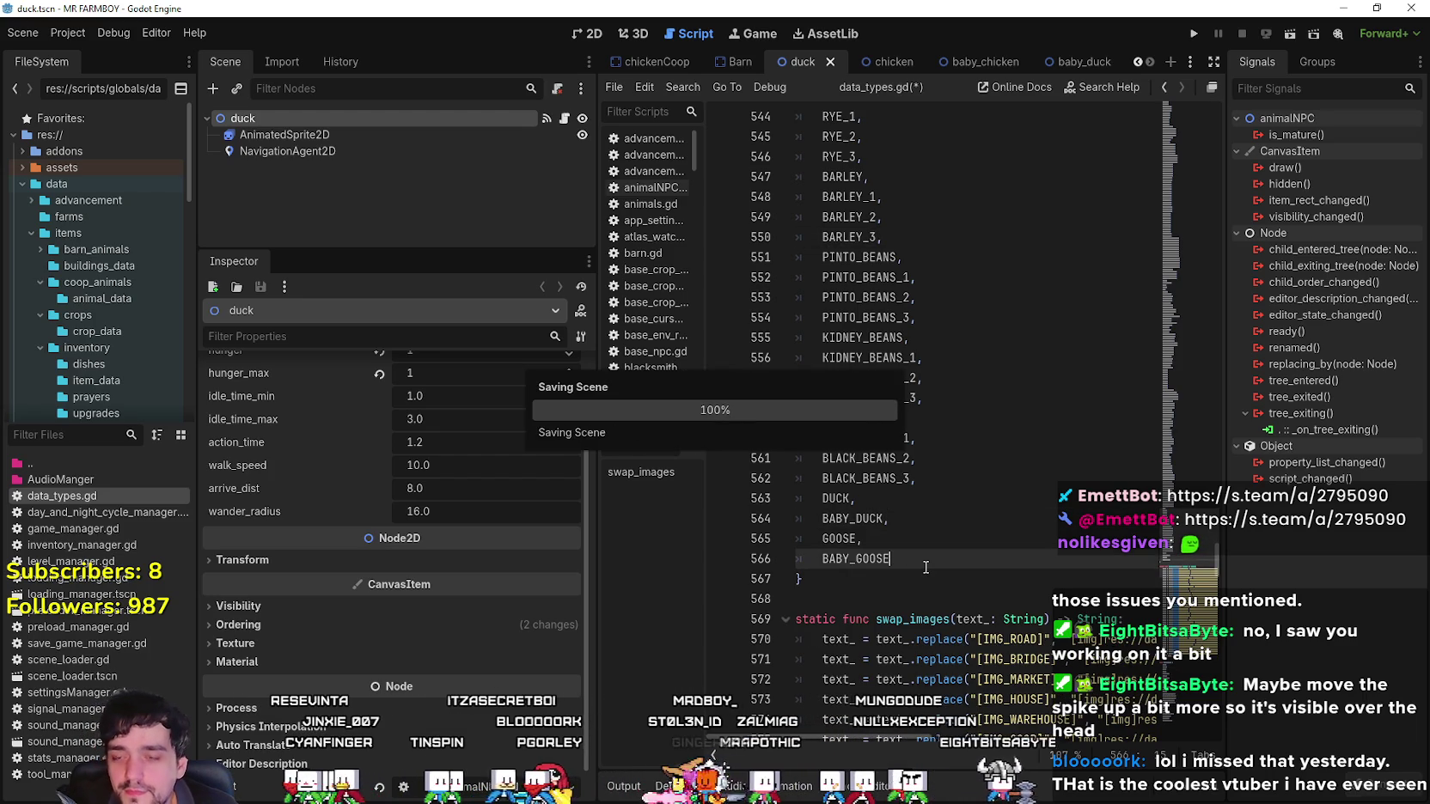
{"action": "scroll", "coordinate": [488, 560], "scroll_direction": "up", "scroll_amount": 3}
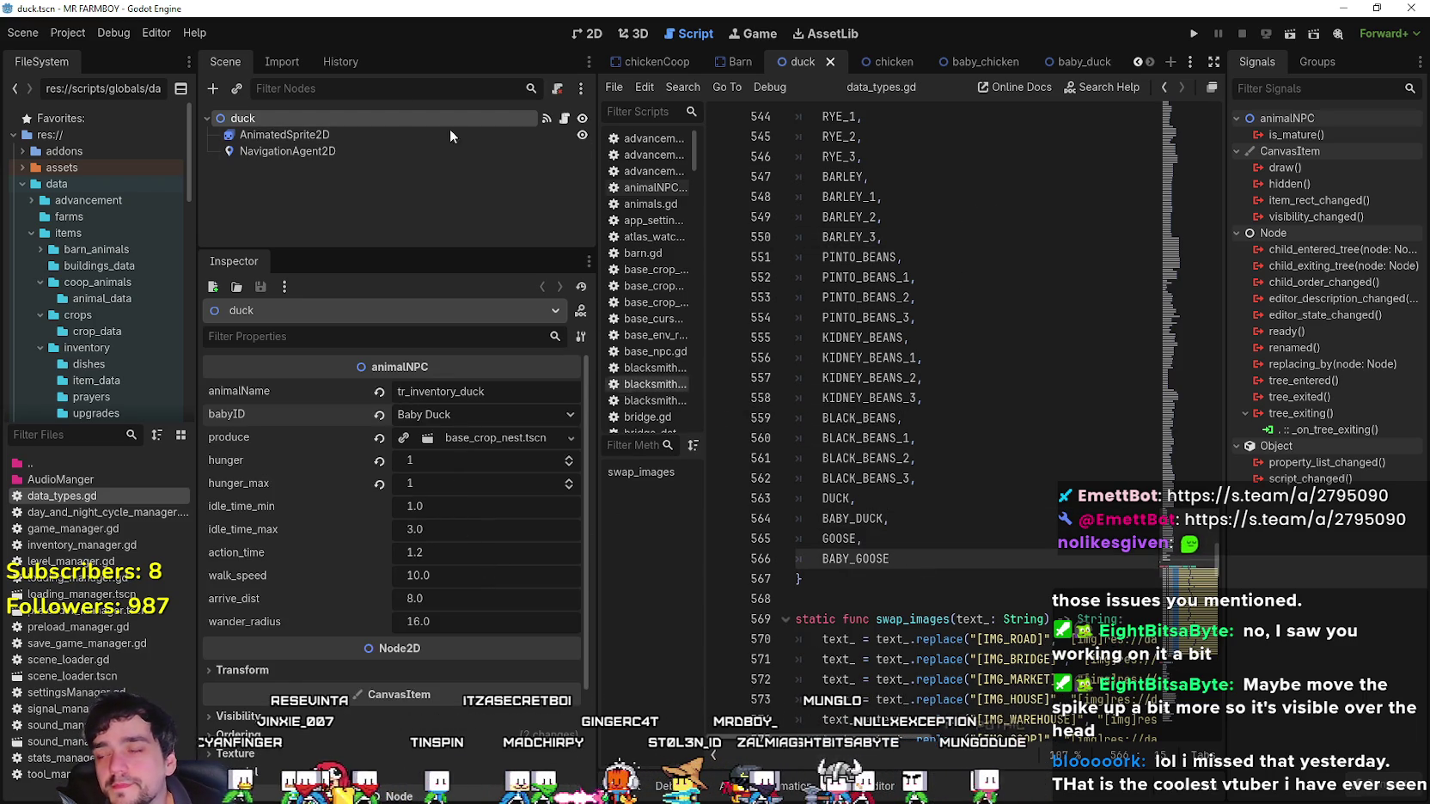
Preview the duck's sleep, walk, idle, get_down and eat sprite animations.
{"action": "left_click", "coordinate": [366, 138]}
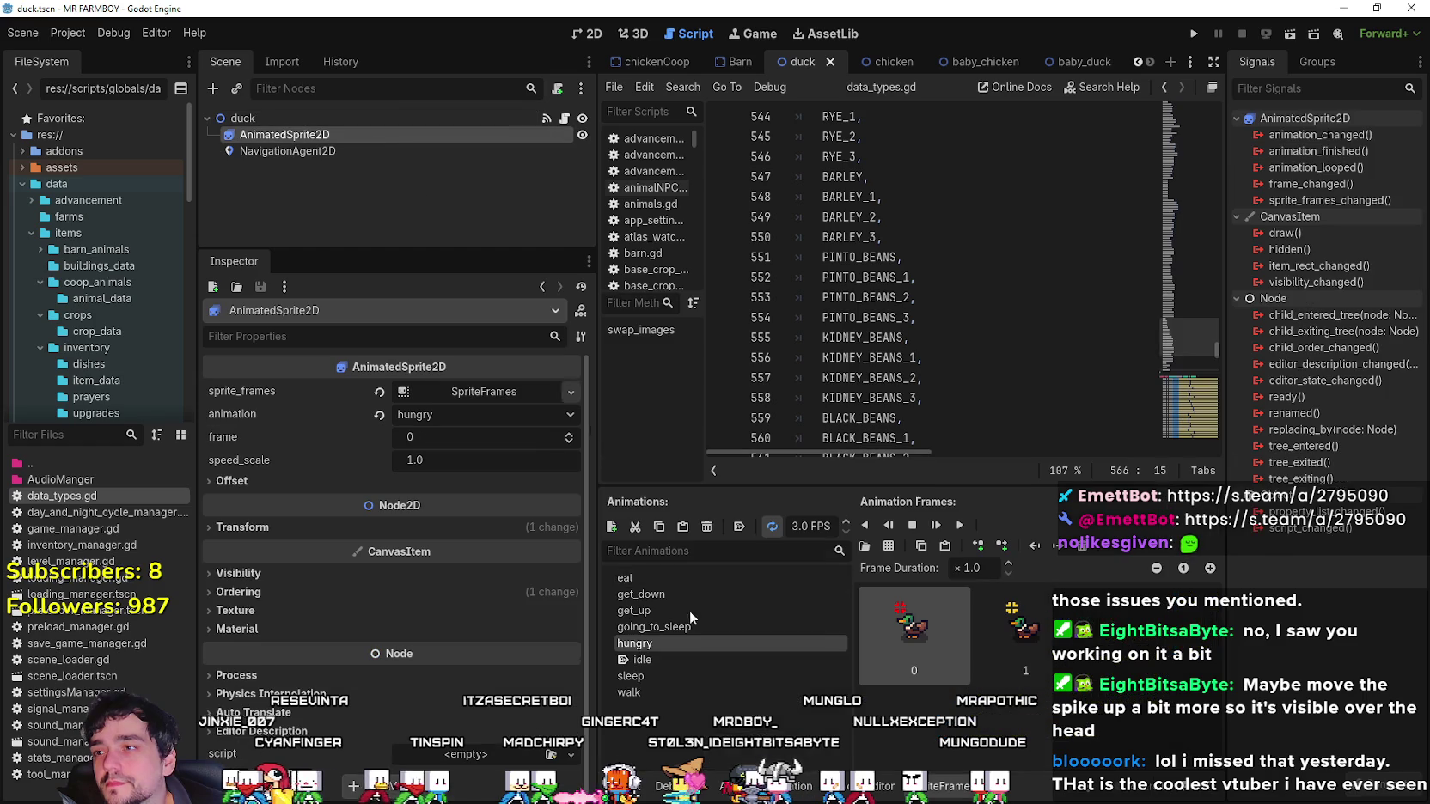
{"action": "left_click", "coordinate": [748, 671]}
{"action": "left_click", "coordinate": [743, 689]}
{"action": "left_click", "coordinate": [747, 677]}
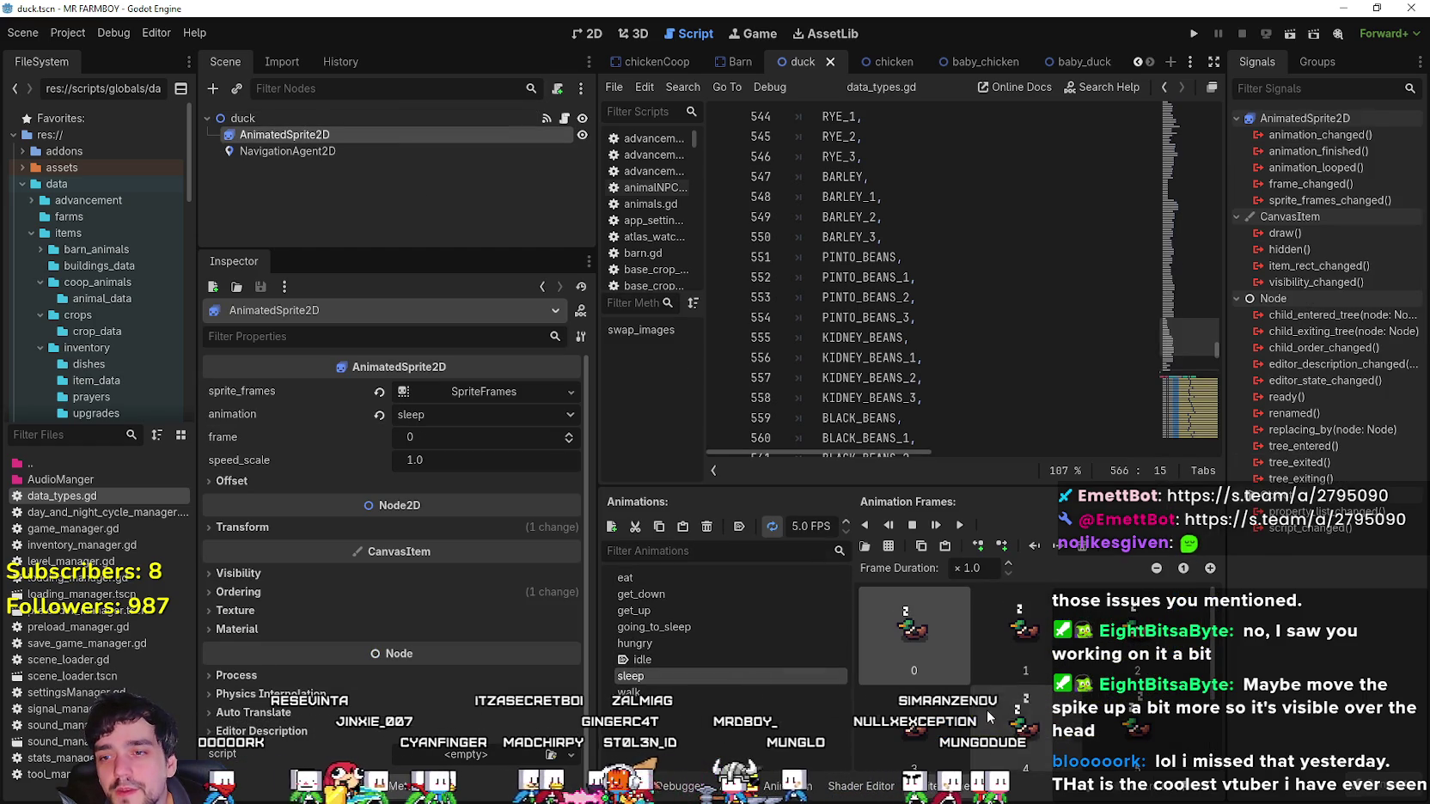
{"action": "left_click", "coordinate": [715, 657]}
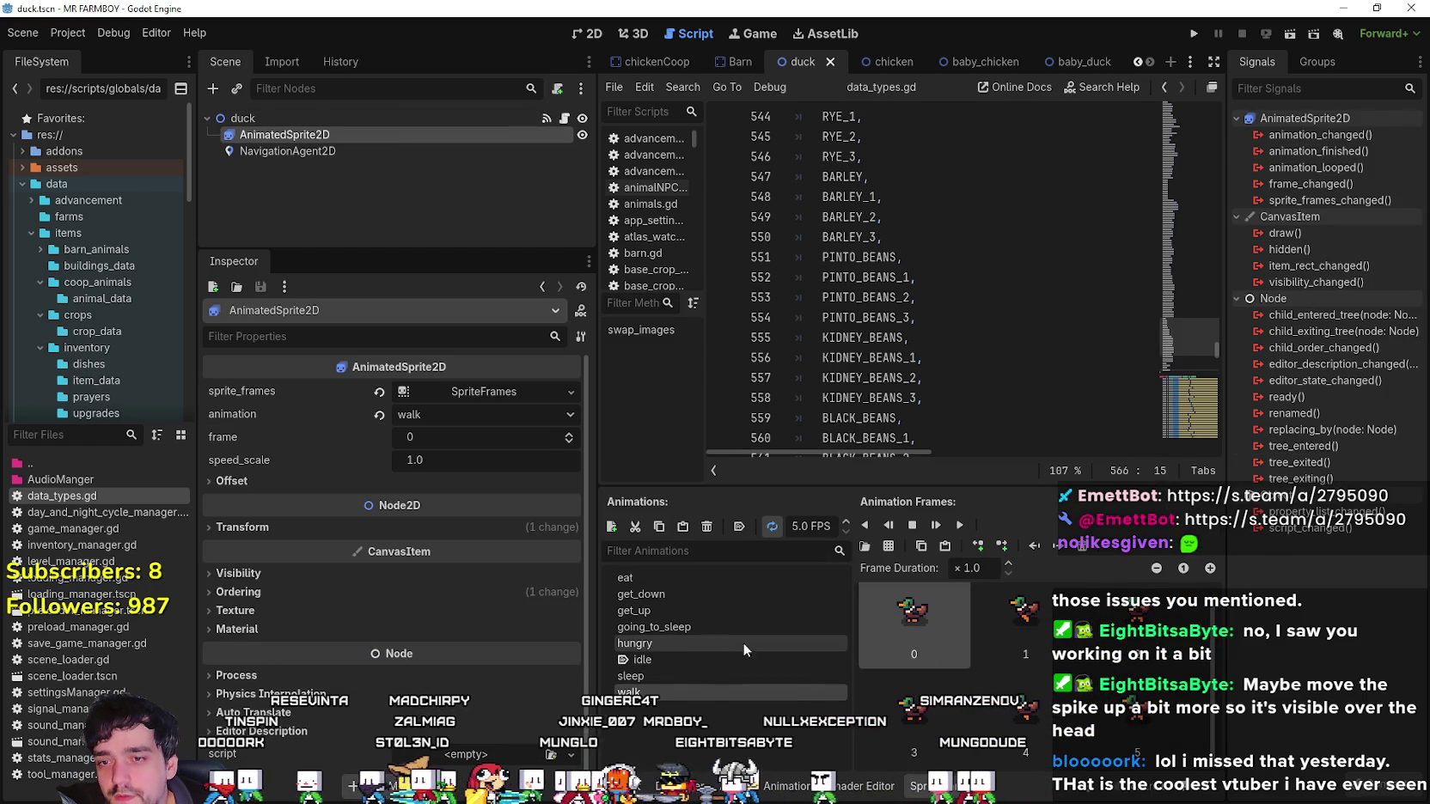
{"action": "left_click", "coordinate": [718, 591]}
{"action": "left_click", "coordinate": [715, 578]}
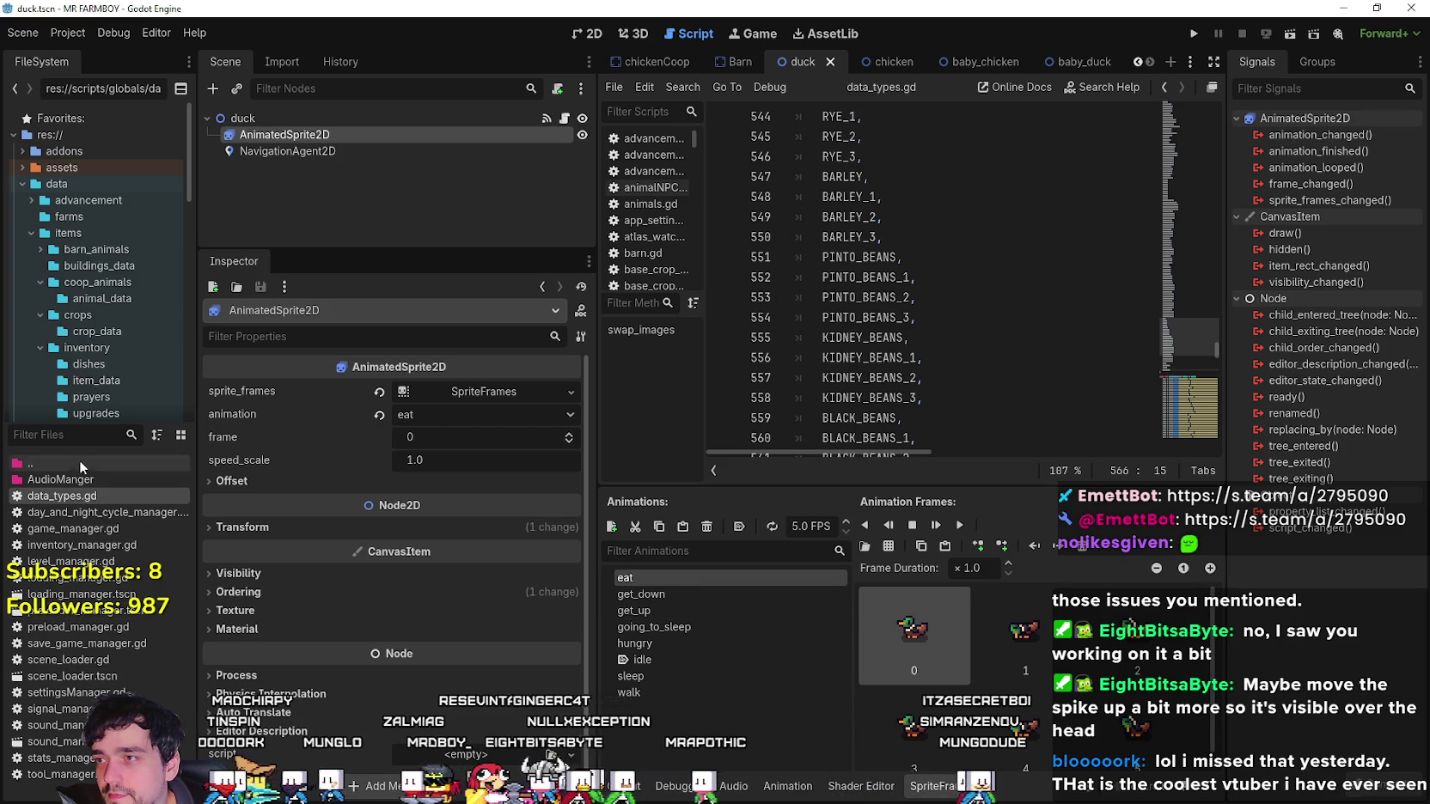
Inspect the baby_duck scene's navigation agent, animated sprite and root node.
{"action": "left_click", "coordinate": [1062, 62]}
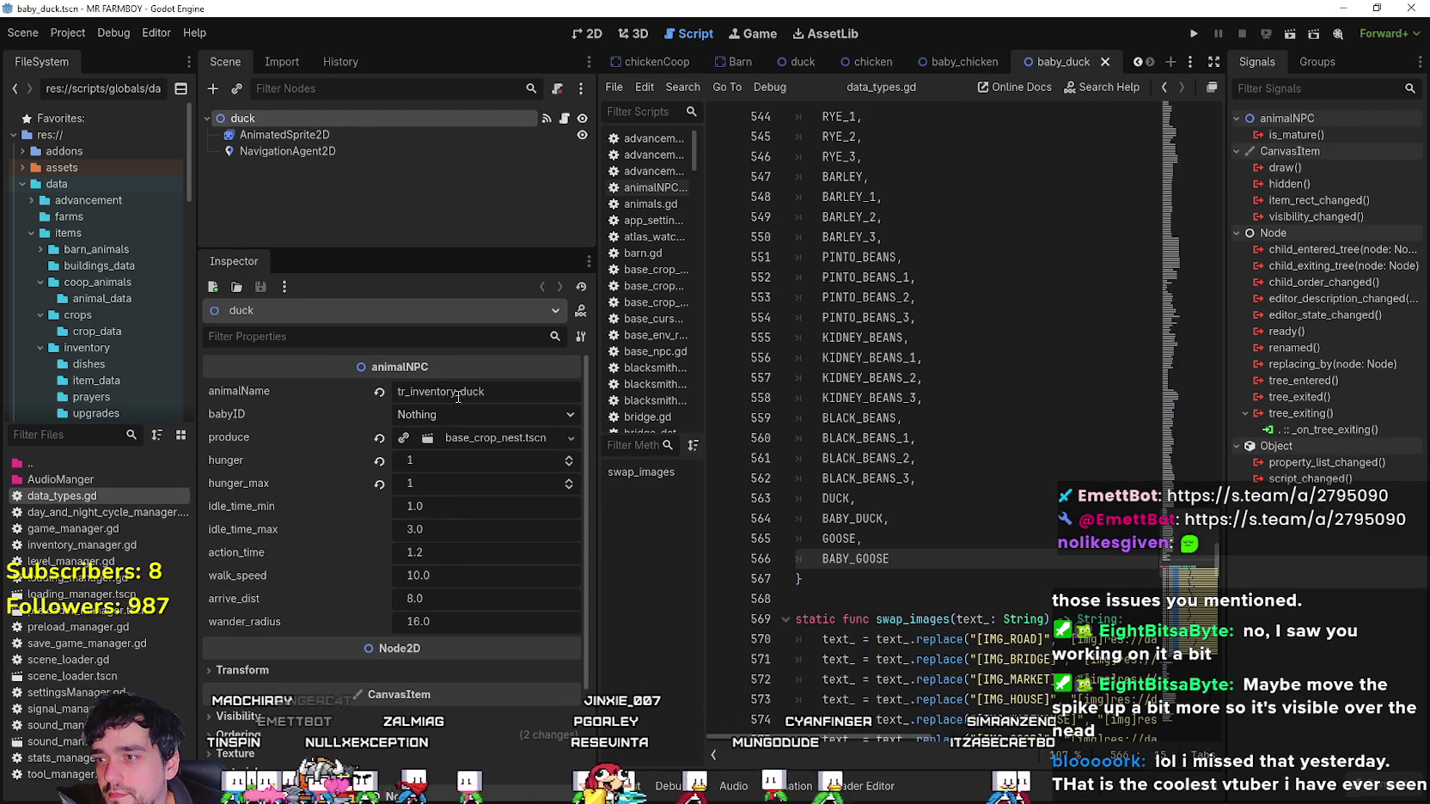
{"action": "left_click", "coordinate": [292, 151]}
{"action": "left_click", "coordinate": [328, 133]}
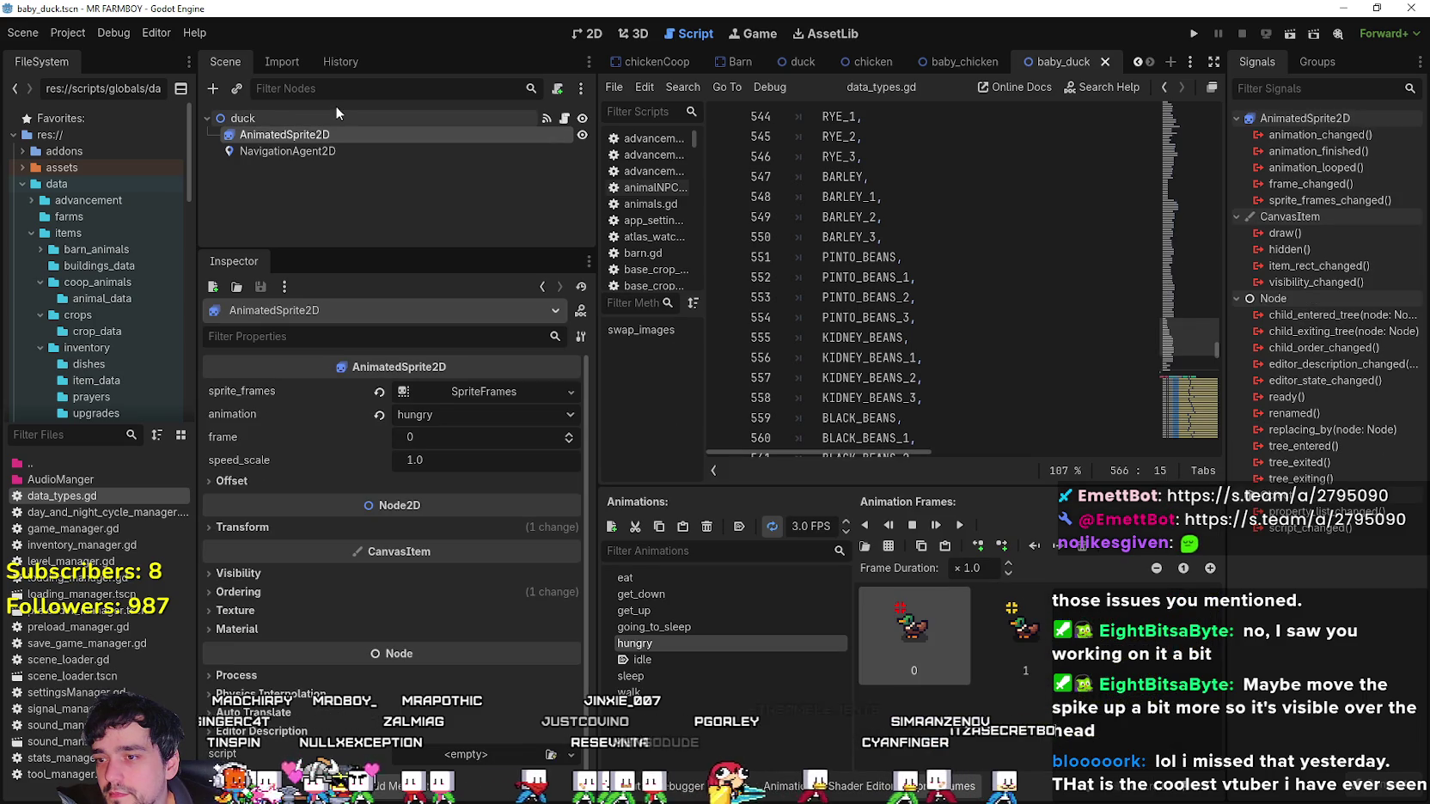
{"action": "left_click", "coordinate": [292, 151]}
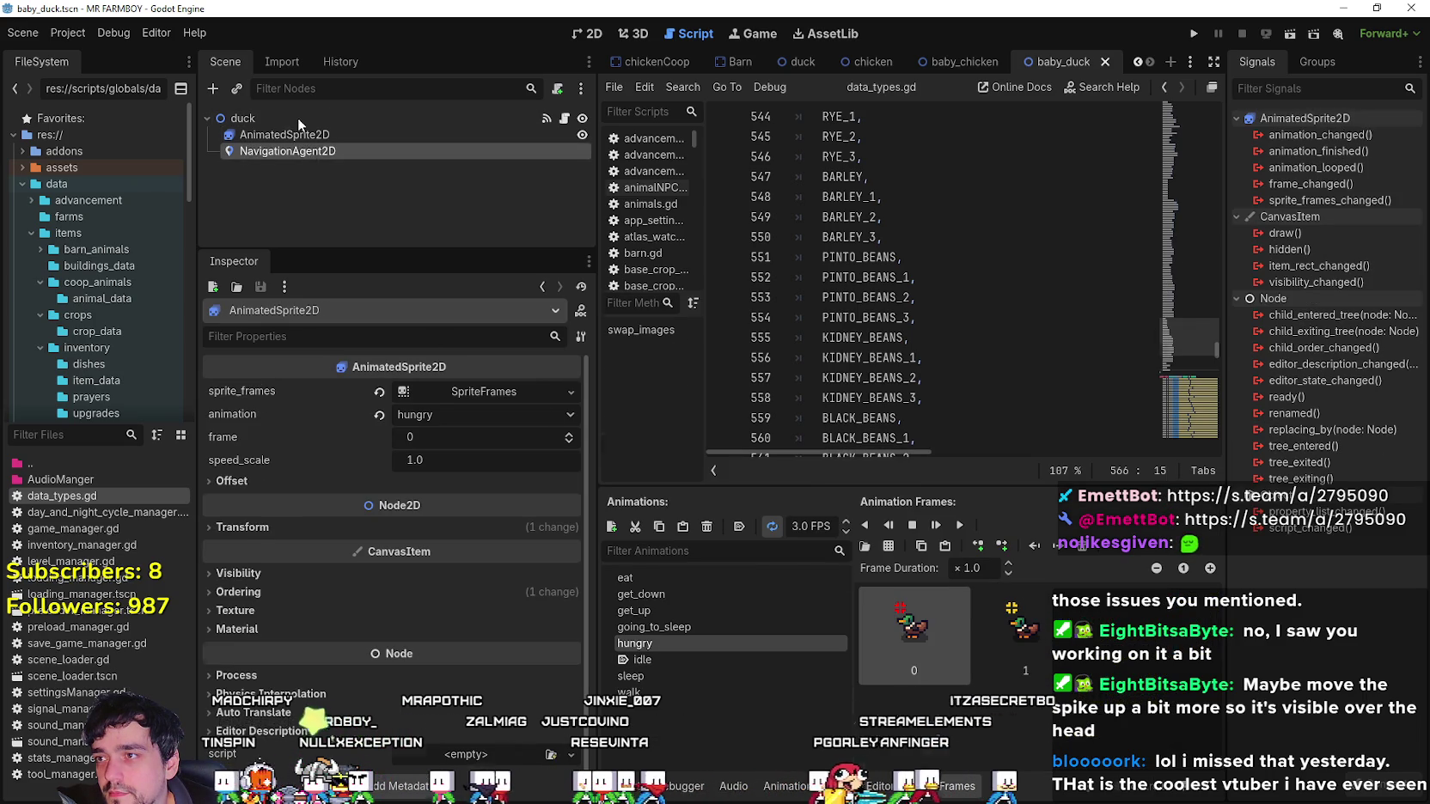
{"action": "left_click", "coordinate": [298, 117]}
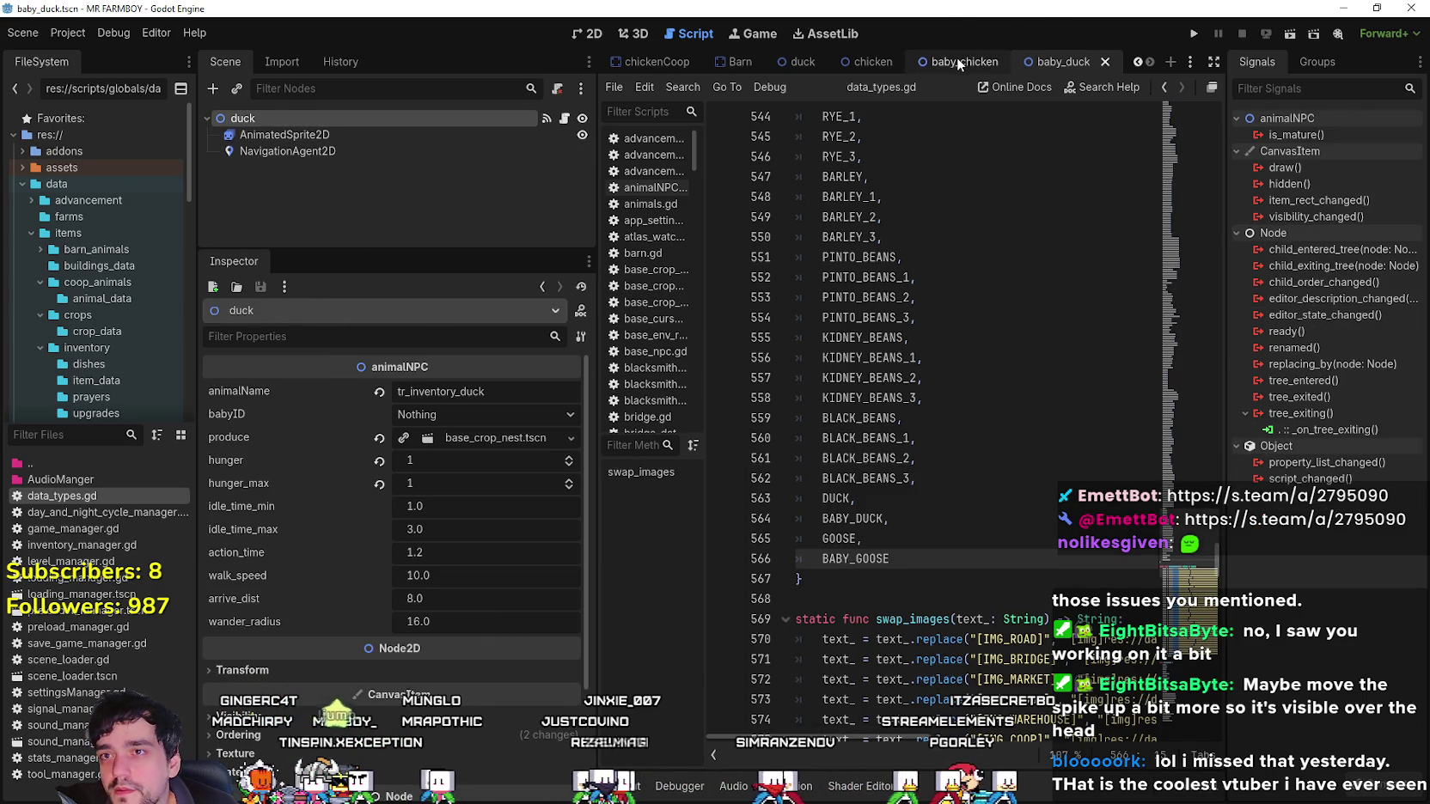
In the baby_chicken scene, expand the chicken root's Ordering and Transform settings.
{"action": "left_click", "coordinate": [964, 61]}
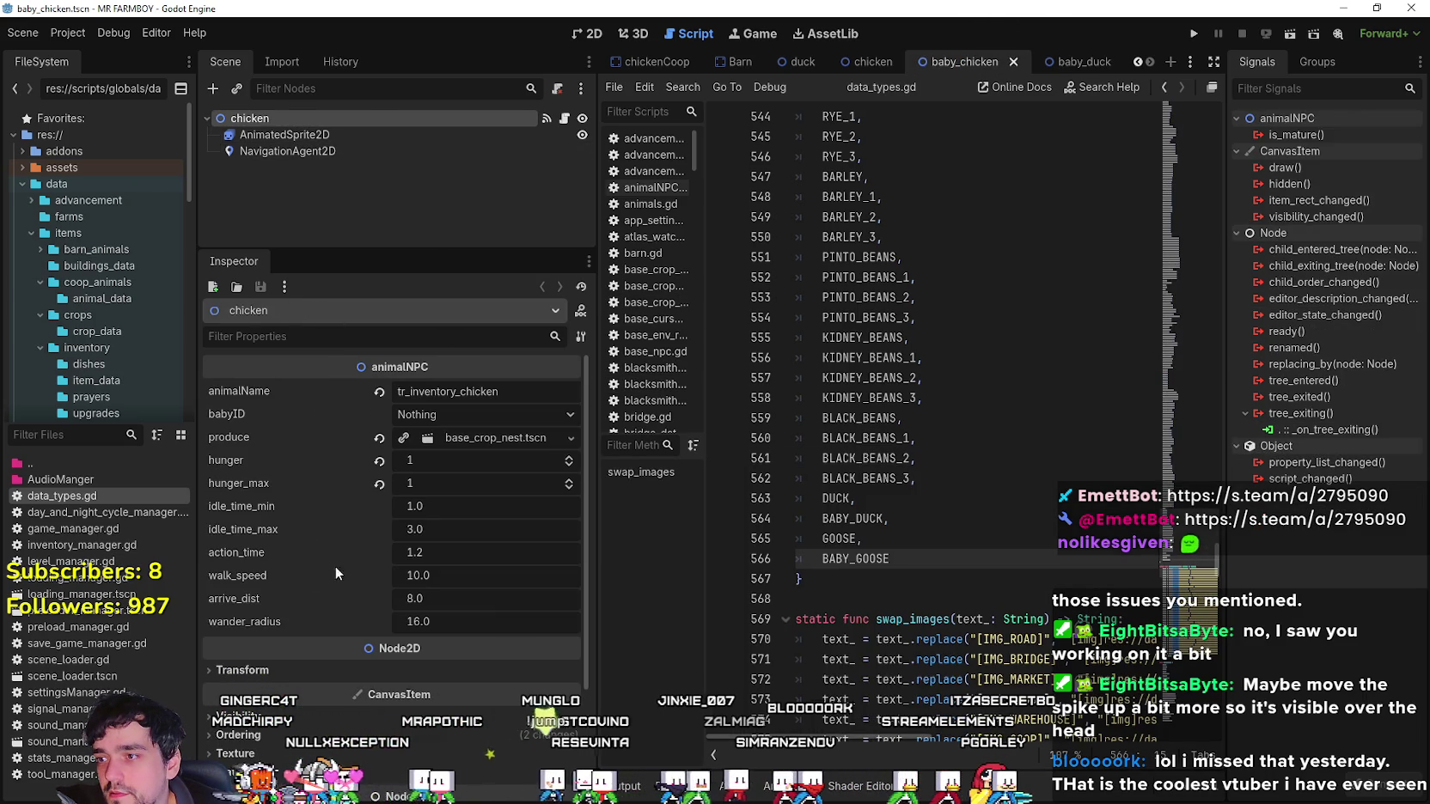
{"action": "scroll", "coordinate": [334, 593], "scroll_direction": "down", "scroll_amount": 3}
{"action": "left_click", "coordinate": [373, 626]}
{"action": "scroll", "coordinate": [336, 643], "scroll_direction": "down", "scroll_amount": 3}
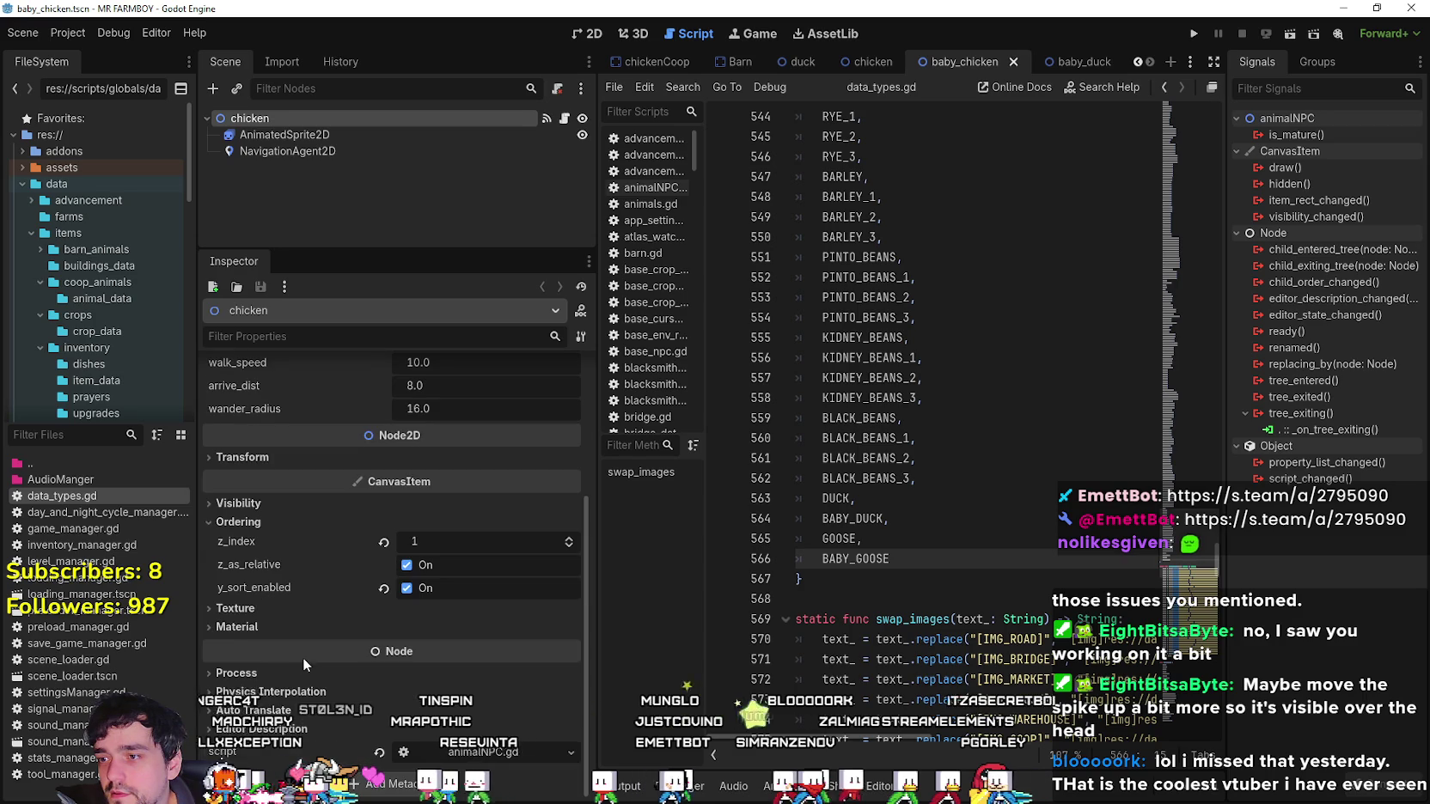
{"action": "scroll", "coordinate": [296, 644], "scroll_direction": "up", "scroll_amount": 6}
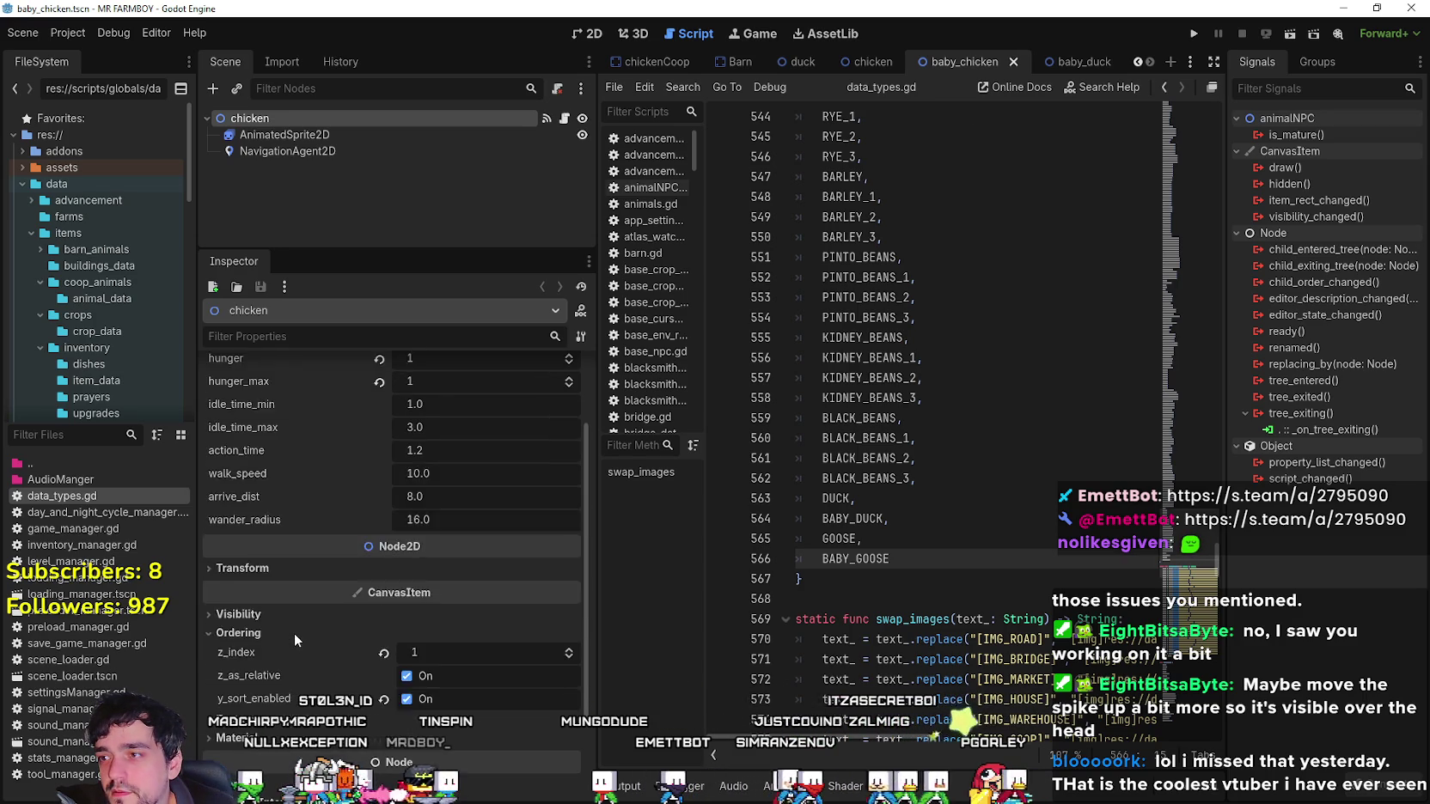
{"action": "left_click", "coordinate": [283, 665]}
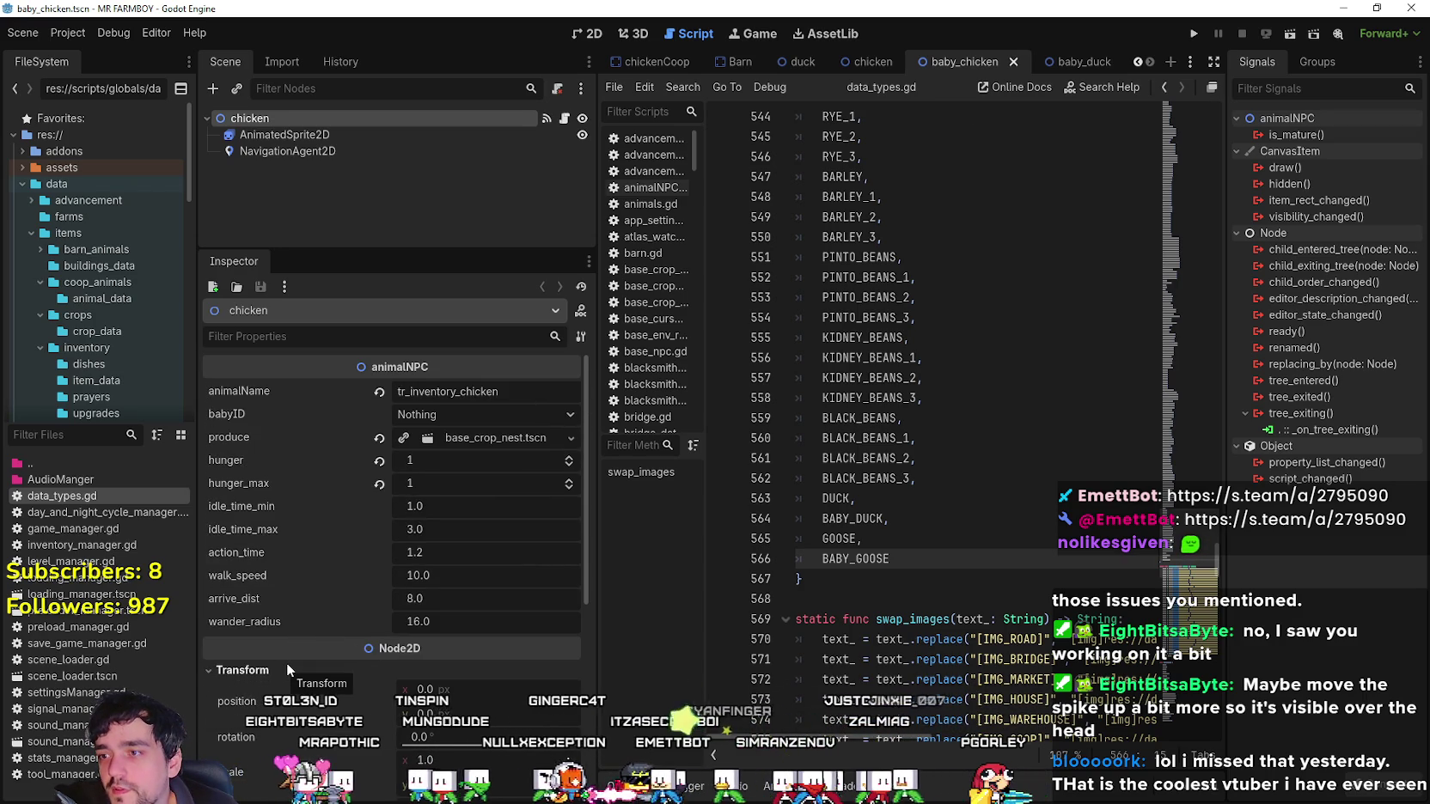
{"action": "scroll", "coordinate": [288, 659], "scroll_direction": "down", "scroll_amount": 6}
{"action": "scroll", "coordinate": [287, 656], "scroll_direction": "up", "scroll_amount": 6}
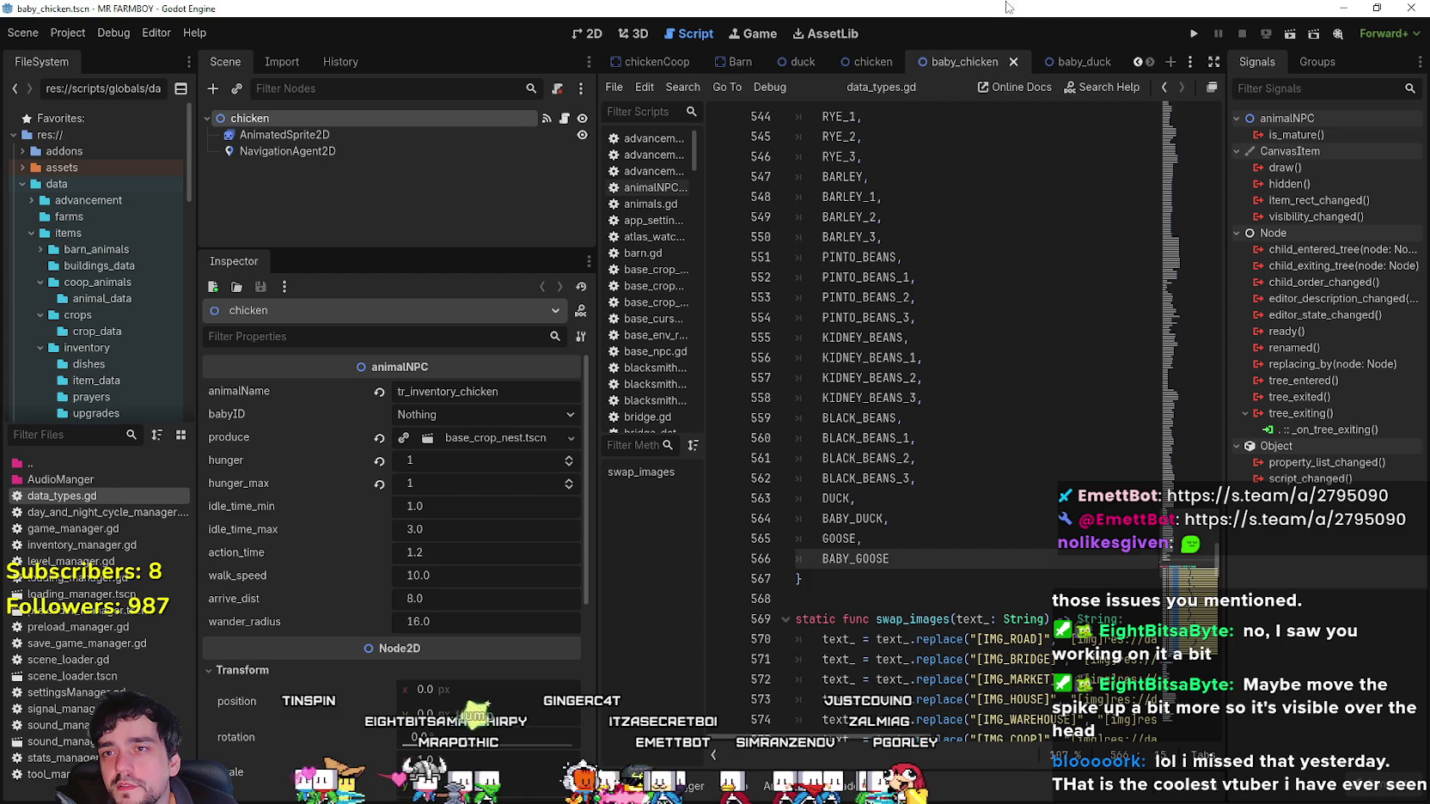
Open the chicken's animalNPC.gd script at set_baby()'s I'm a Baby print line.
{"action": "left_click", "coordinate": [565, 120]}
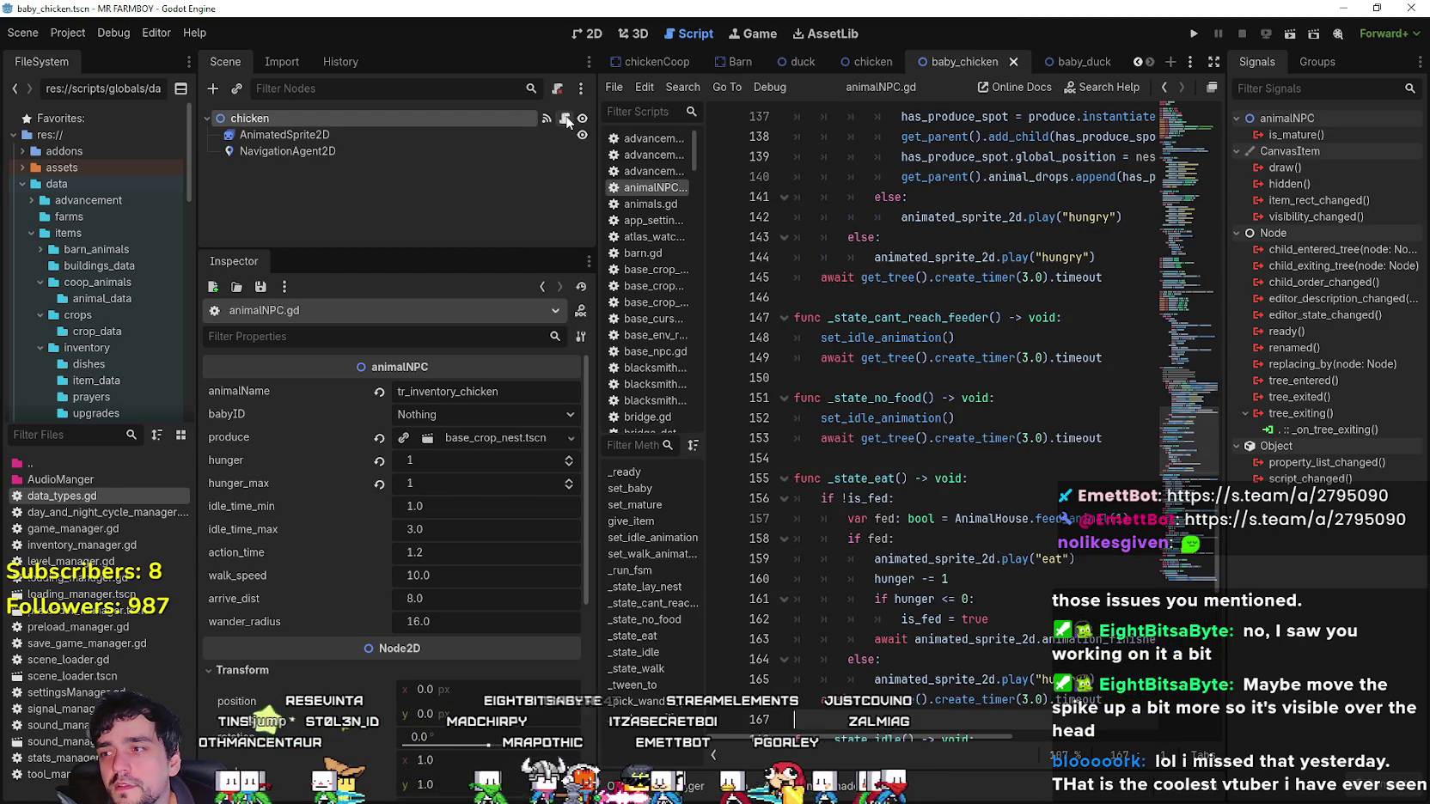
{"action": "mouse_move", "coordinate": [1186, 444]}
{"action": "left_mouse_down"}
{"action": "mouse_move", "coordinate": [1180, 329]}
{"action": "mouse_move", "coordinate": [1139, 559]}
{"action": "mouse_move", "coordinate": [1151, 353]}
{"action": "mouse_move", "coordinate": [1129, 291]}
{"action": "mouse_move", "coordinate": [1128, 176]}
{"action": "left_mouse_up"}
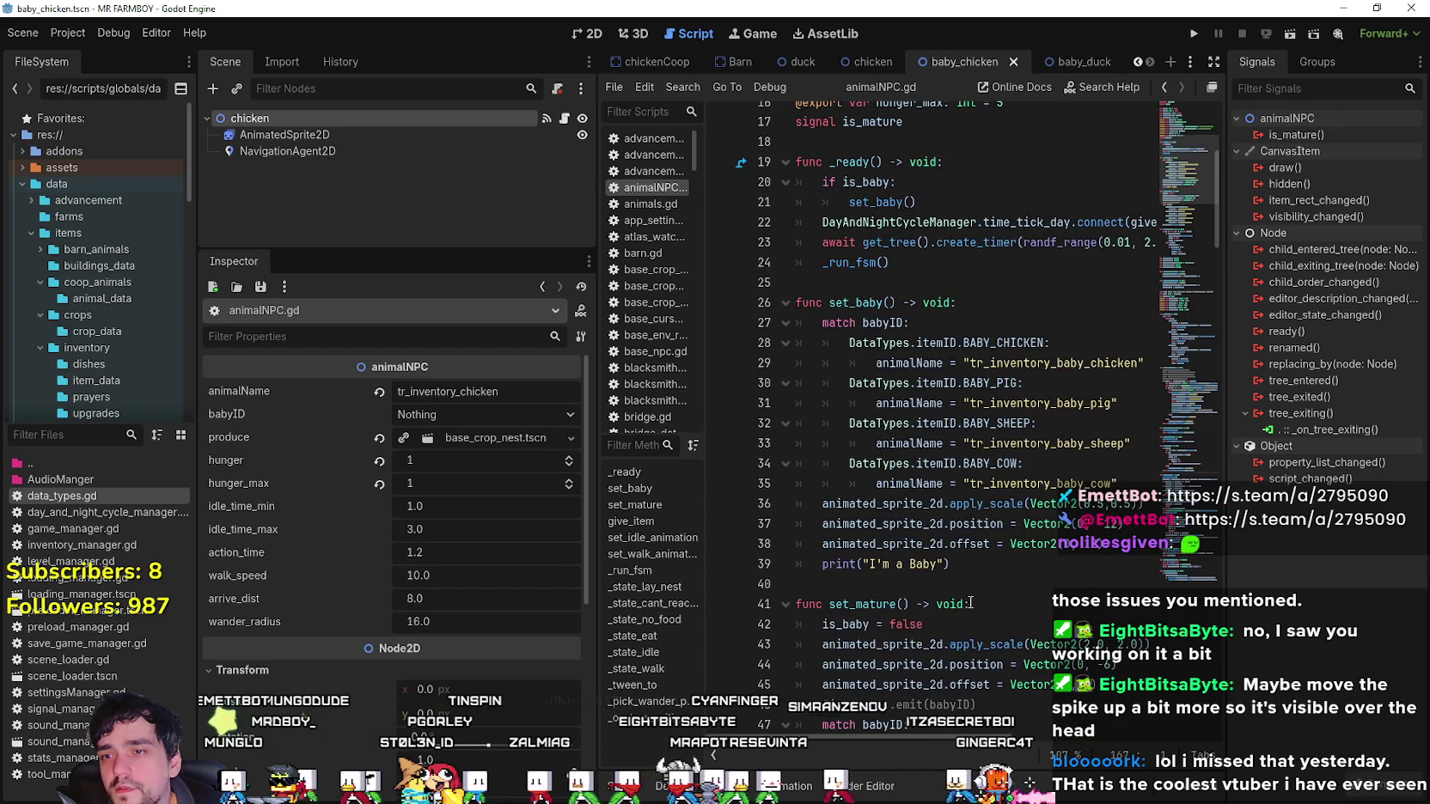
{"action": "left_click", "coordinate": [985, 573]}
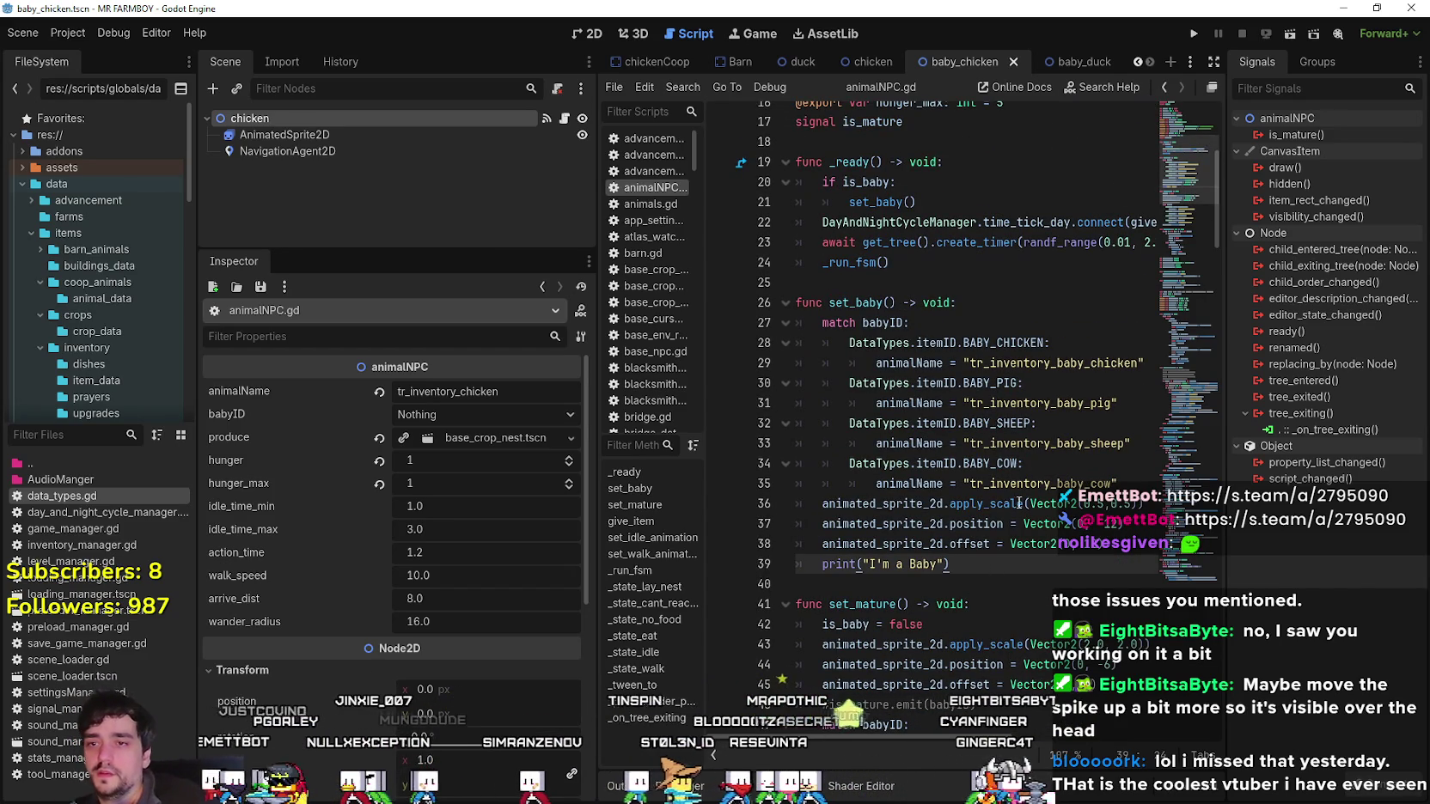
{"action": "scroll", "coordinate": [1021, 506], "scroll_direction": "up", "scroll_amount": 1}
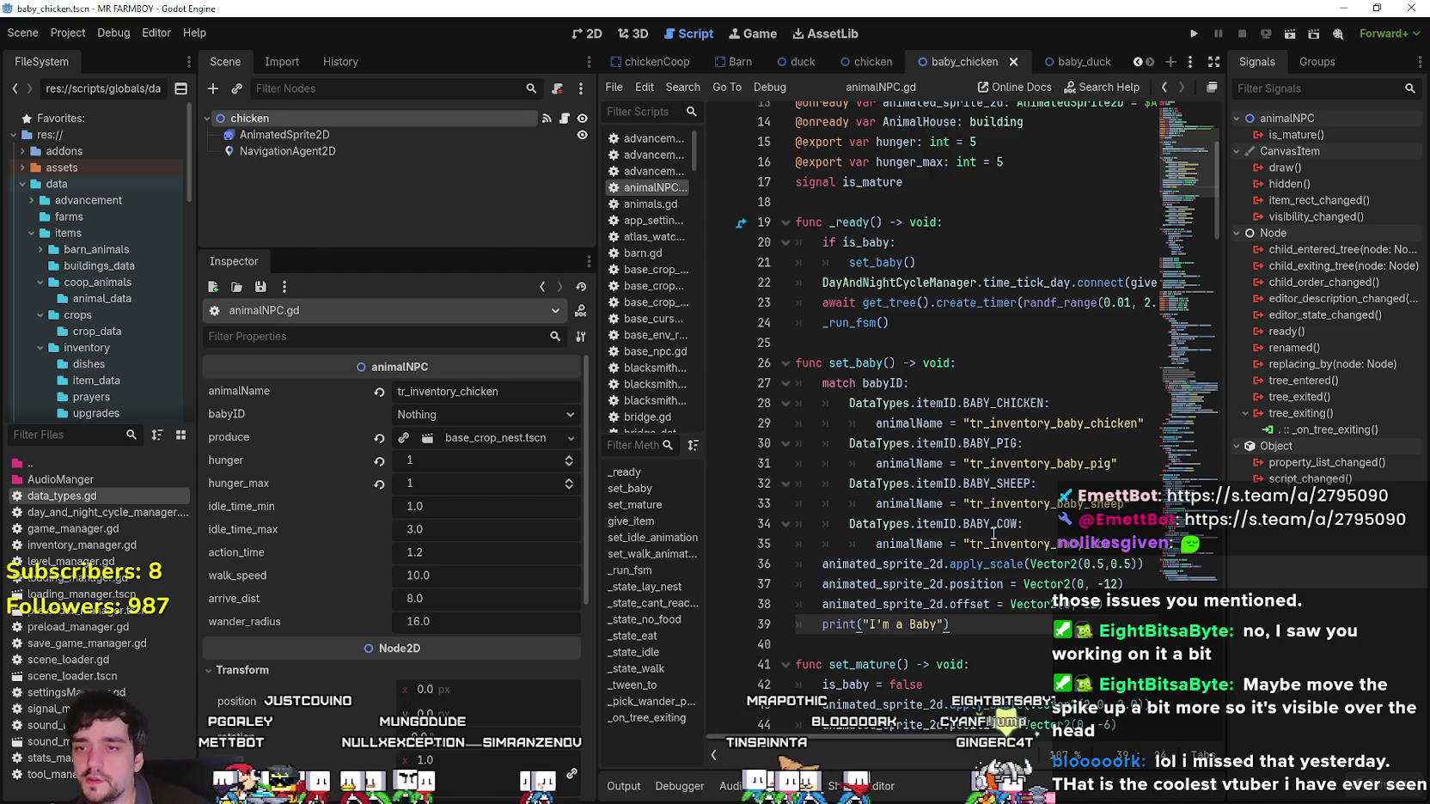
Duplicate set_baby()'s BABY_COW case and rename the copy to BABY_DUCK.
{"action": "mouse_move", "coordinate": [1117, 541]}
{"action": "left_mouse_down"}
{"action": "mouse_move", "coordinate": [799, 541]}
{"action": "mouse_move", "coordinate": [761, 520]}
{"action": "left_mouse_up"}
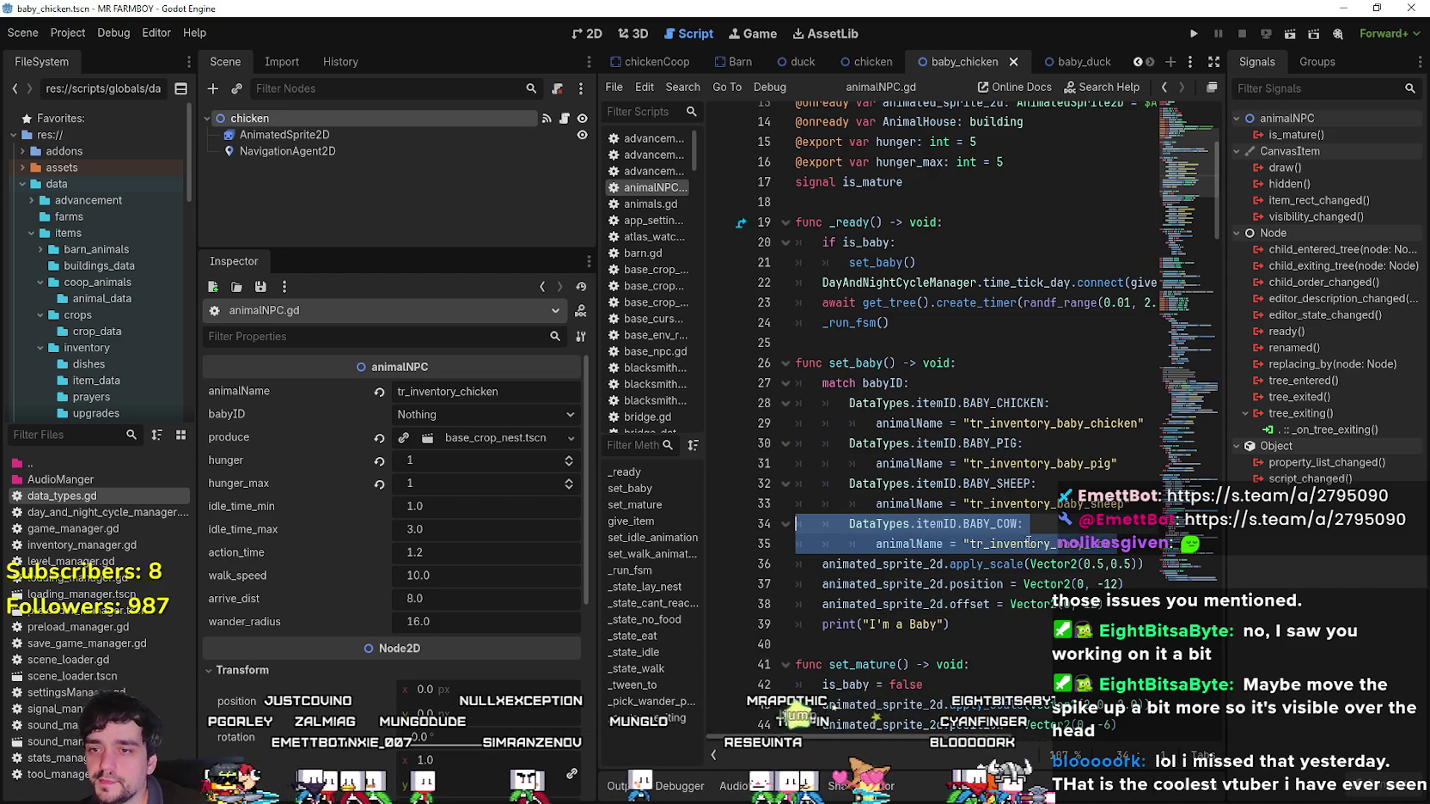
{"action": "left_click", "coordinate": [1127, 540]}
{"action": "key", "text": "Return"}
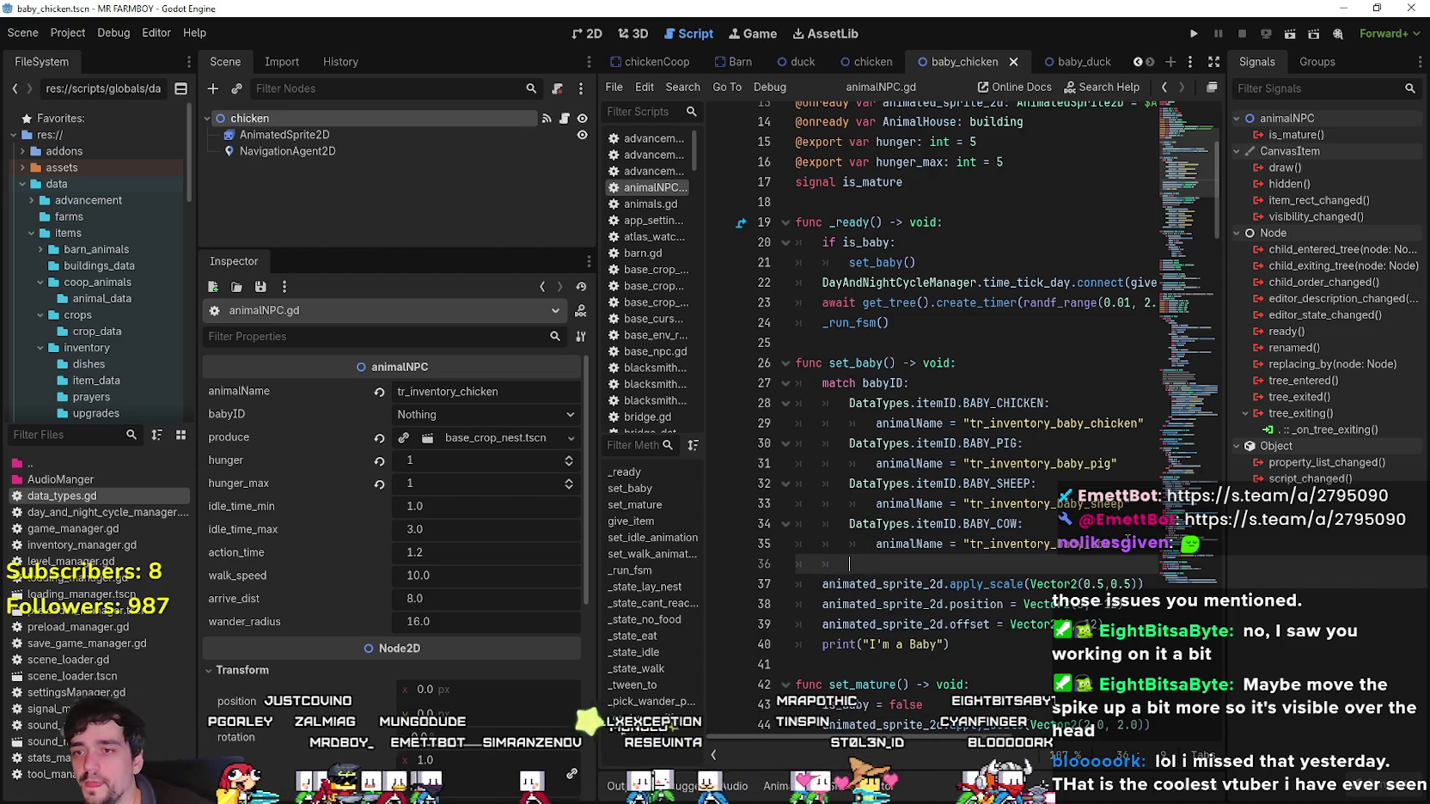
{"action": "type", "text": "DataTypes.itemID.BABY_COW: \t\t\tanimalName = \"tr_inventory_baby_cow\""}
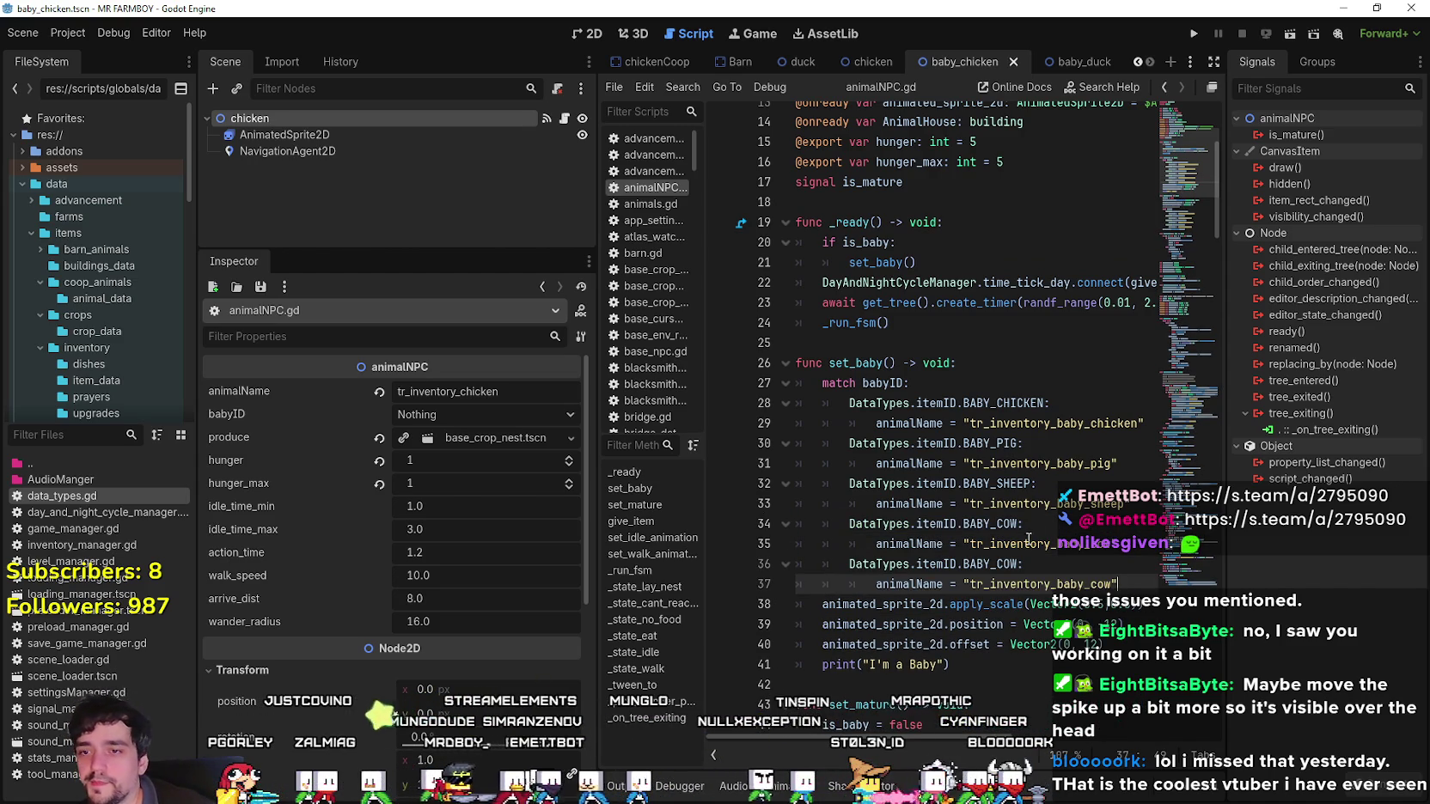
{"action": "double_click", "coordinate": [1014, 558]}
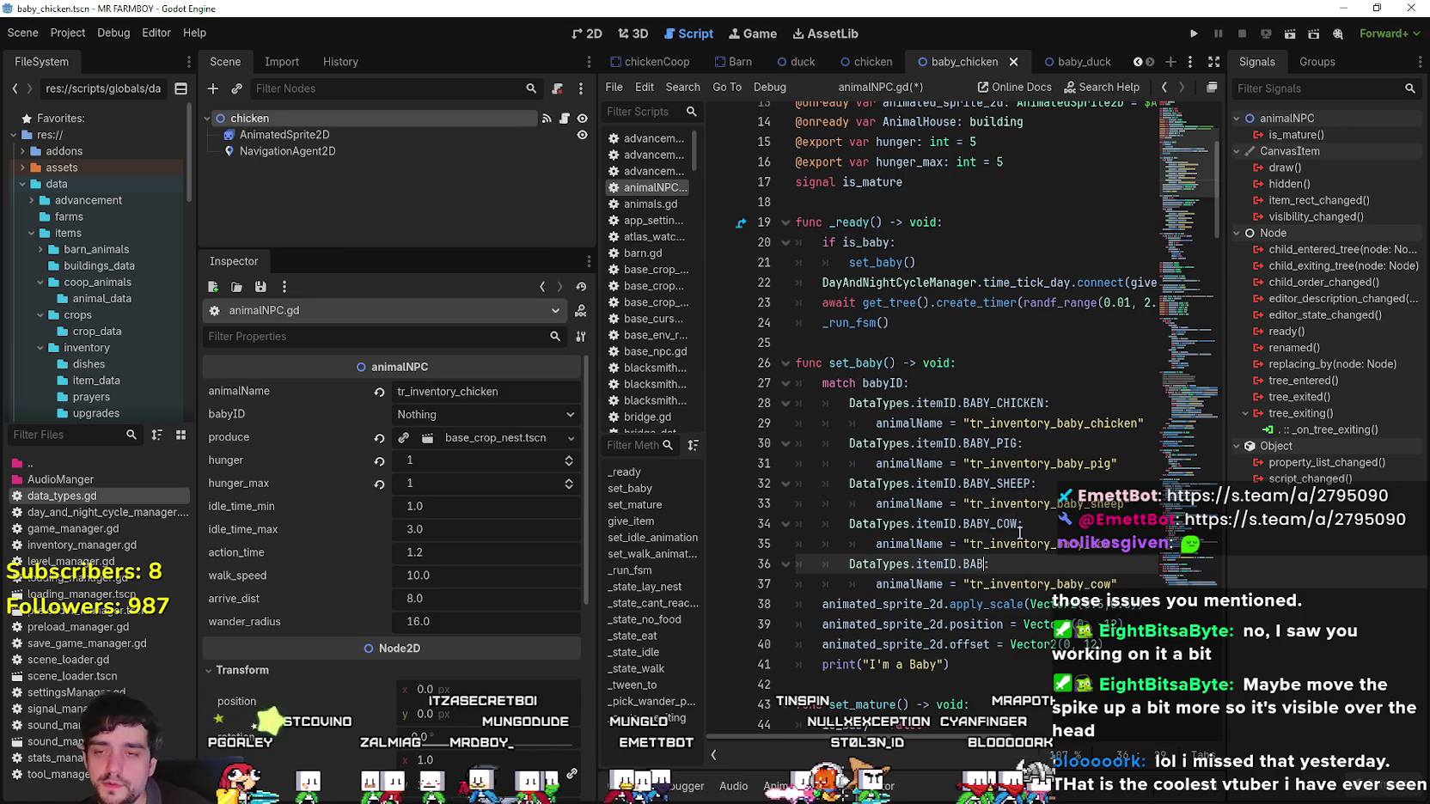
{"action": "type", "text": "Y"}
{"action": "scroll", "coordinate": [1019, 533], "scroll_direction": "up", "scroll_amount": 1}
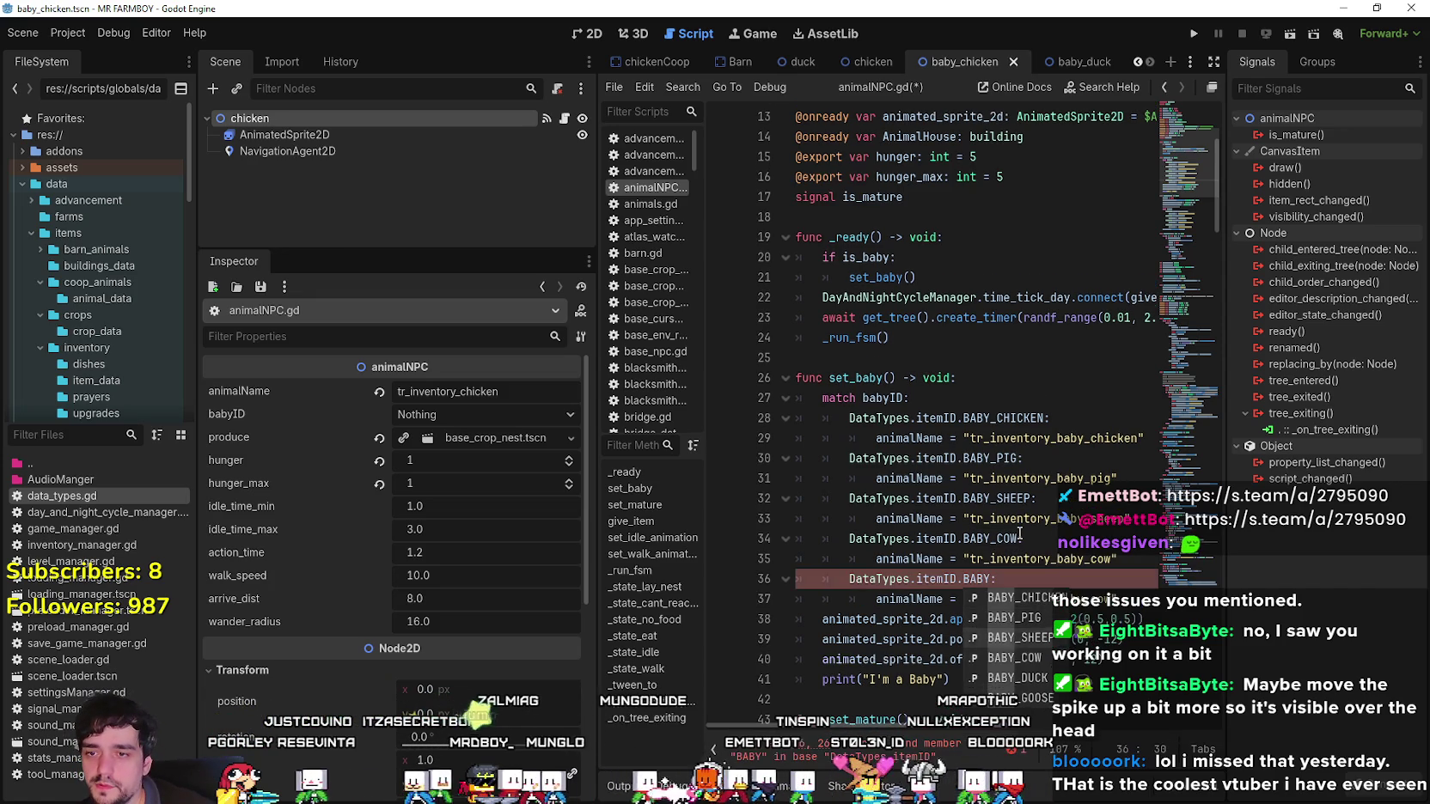
{"action": "type", "text": "_DUCK"}
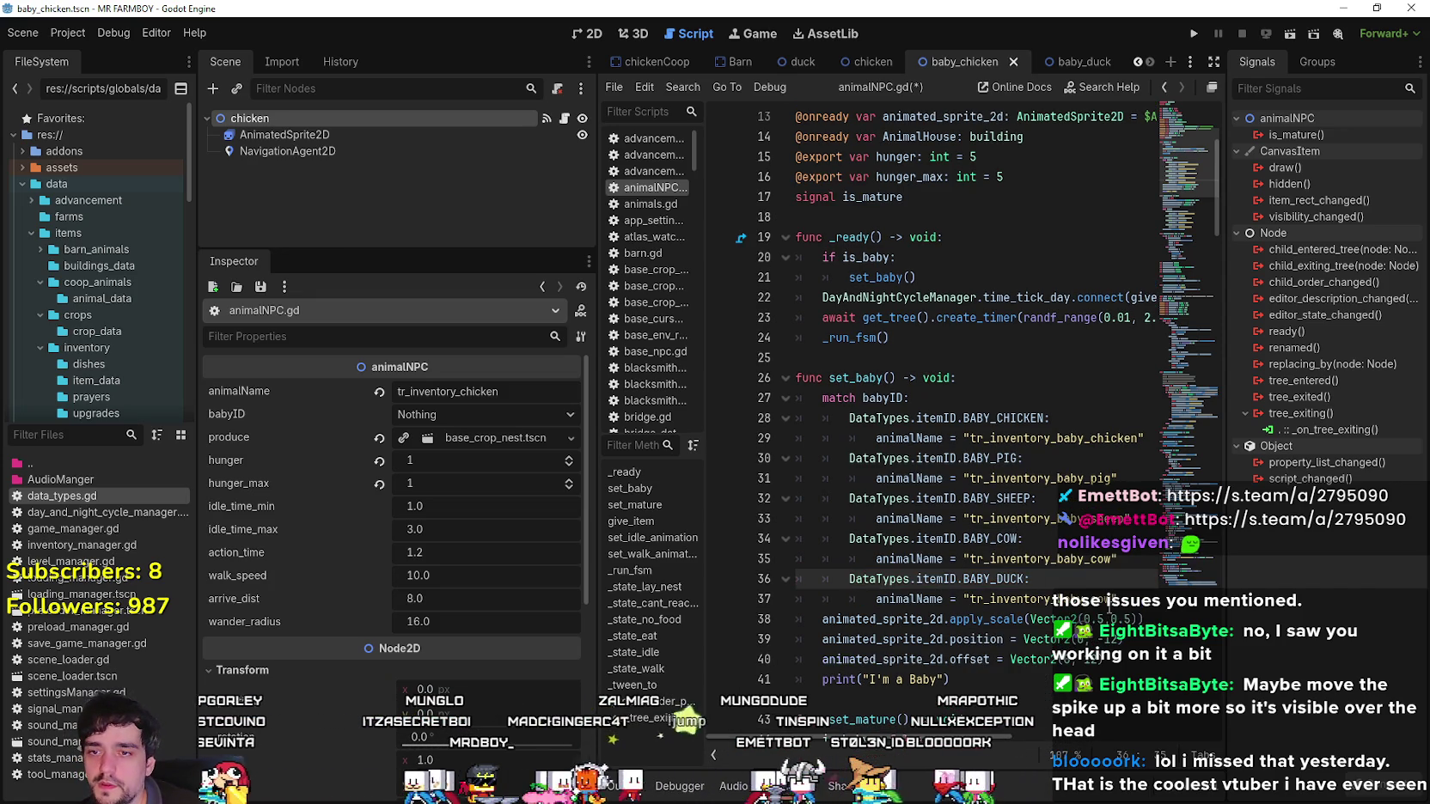
{"action": "key", "text": "Down"}
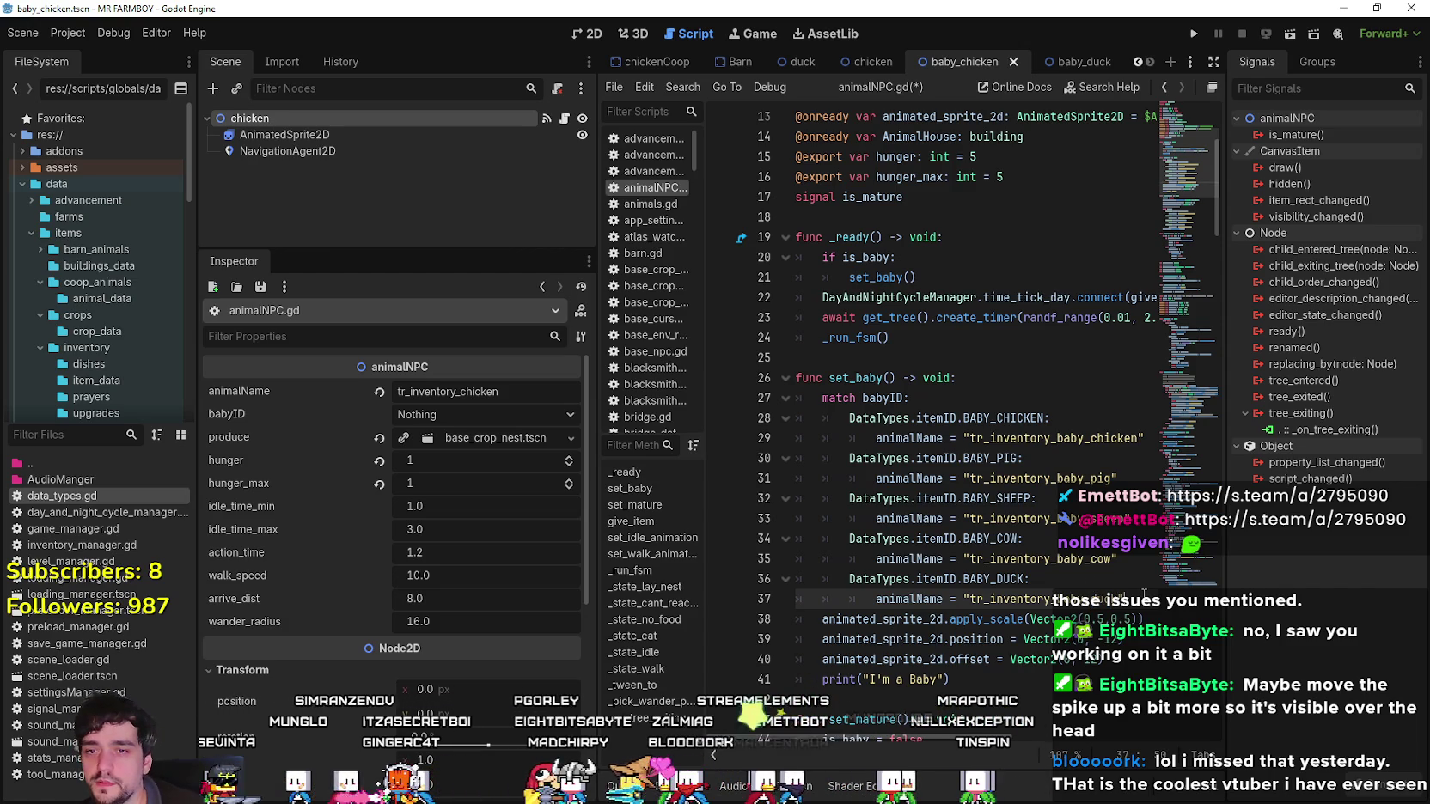
Duplicate the BABY_DUCK case as a BABY_GOOSE case and save the script.
{"action": "mouse_move", "coordinate": [1122, 599]}
{"action": "left_mouse_down"}
{"action": "mouse_move", "coordinate": [795, 599]}
{"action": "mouse_move", "coordinate": [783, 583]}
{"action": "left_mouse_up"}
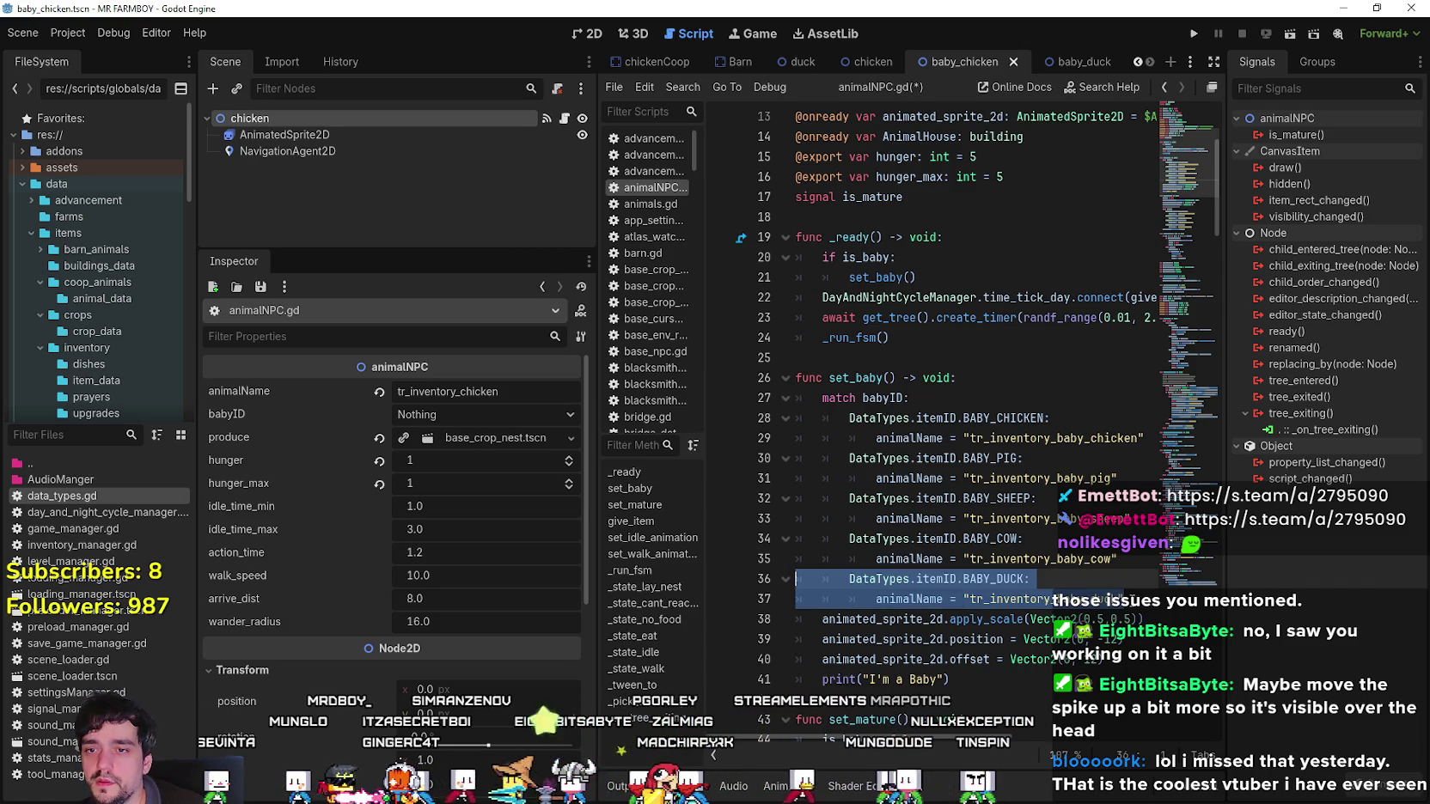
{"action": "left_click", "coordinate": [1123, 599]}
{"action": "key", "text": "Return"}
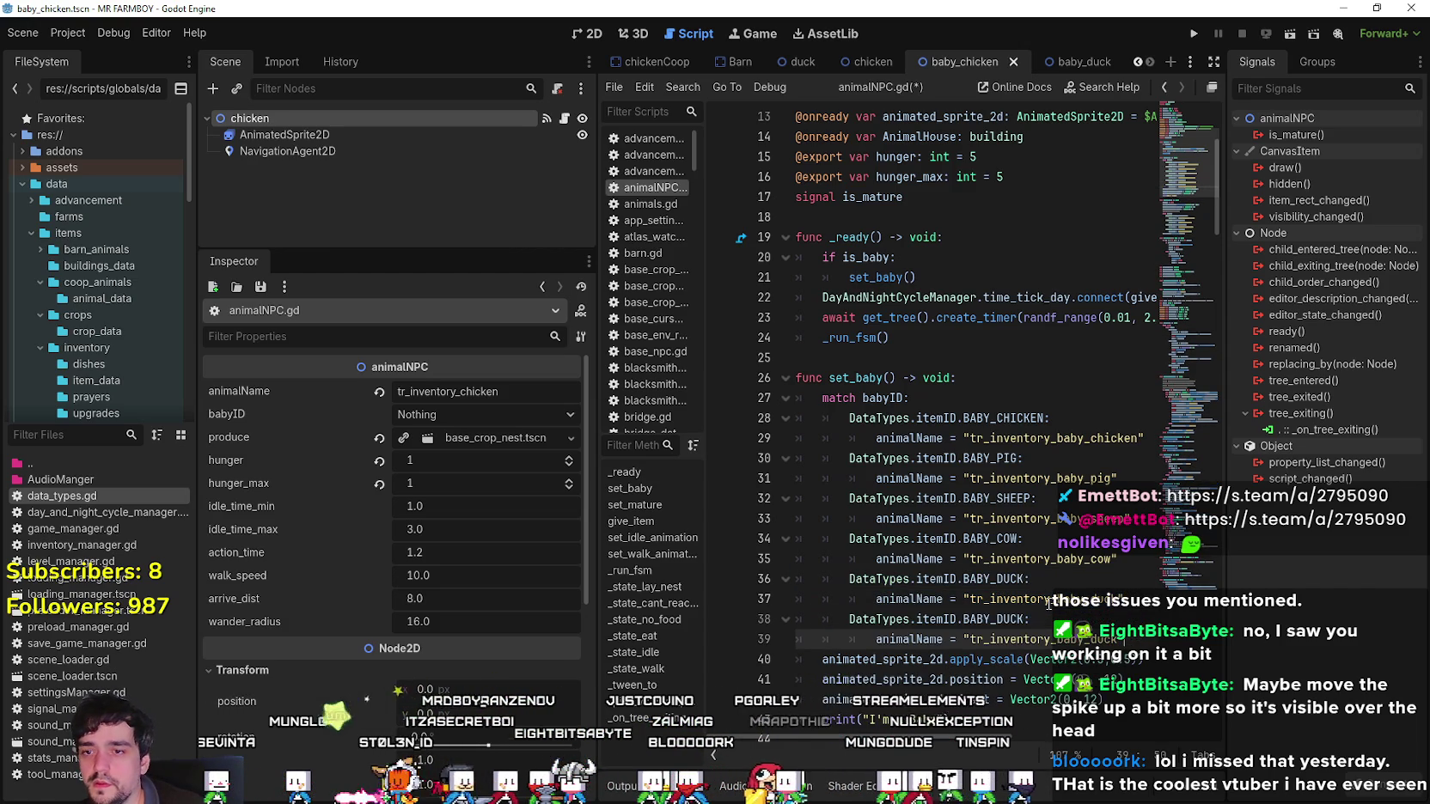
{"action": "key", "text": "ctrl+v"}
{"action": "double_click", "coordinate": [996, 618]}
{"action": "type", "text": "BY_"}
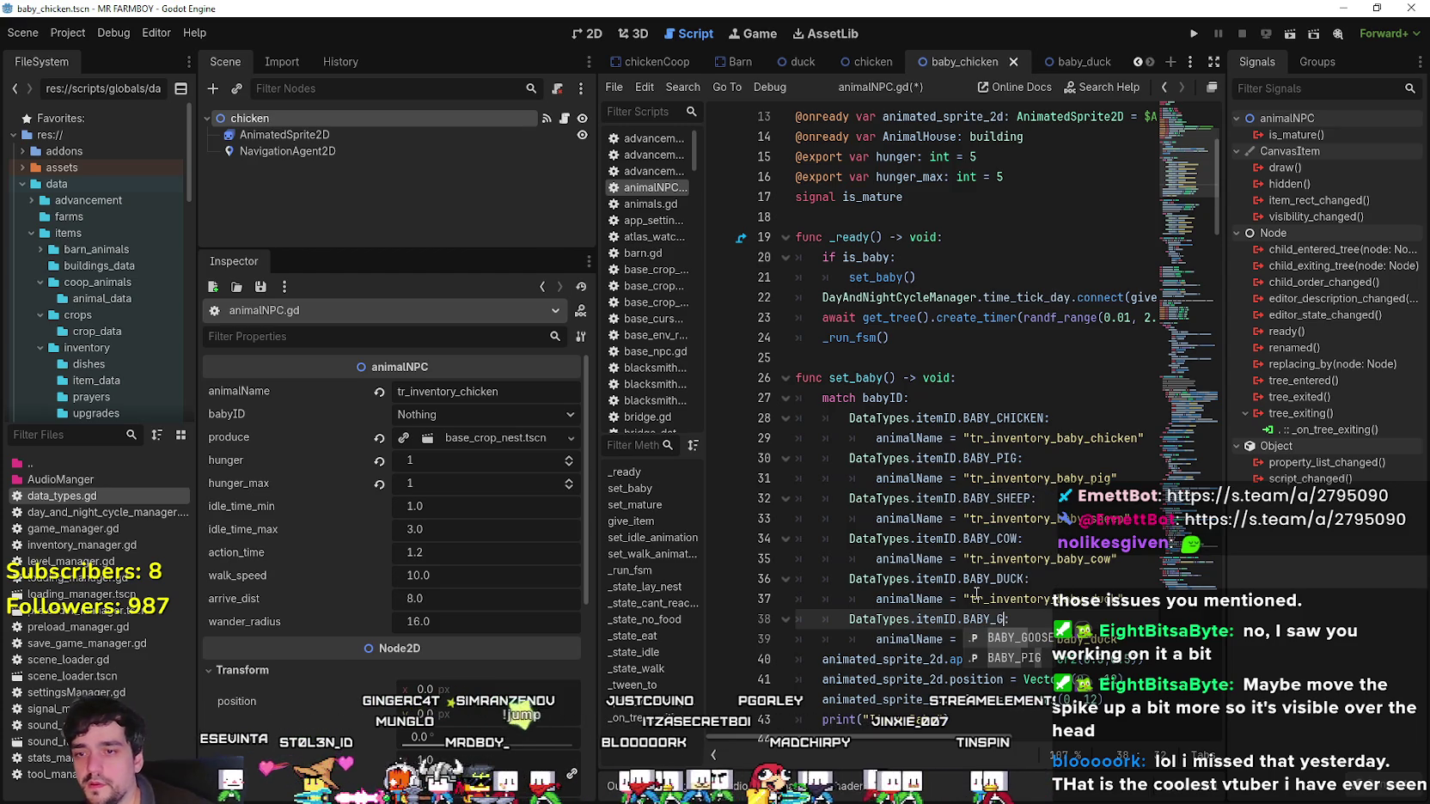
{"action": "key", "text": "Return"}
{"action": "left_click", "coordinate": [1095, 640]}
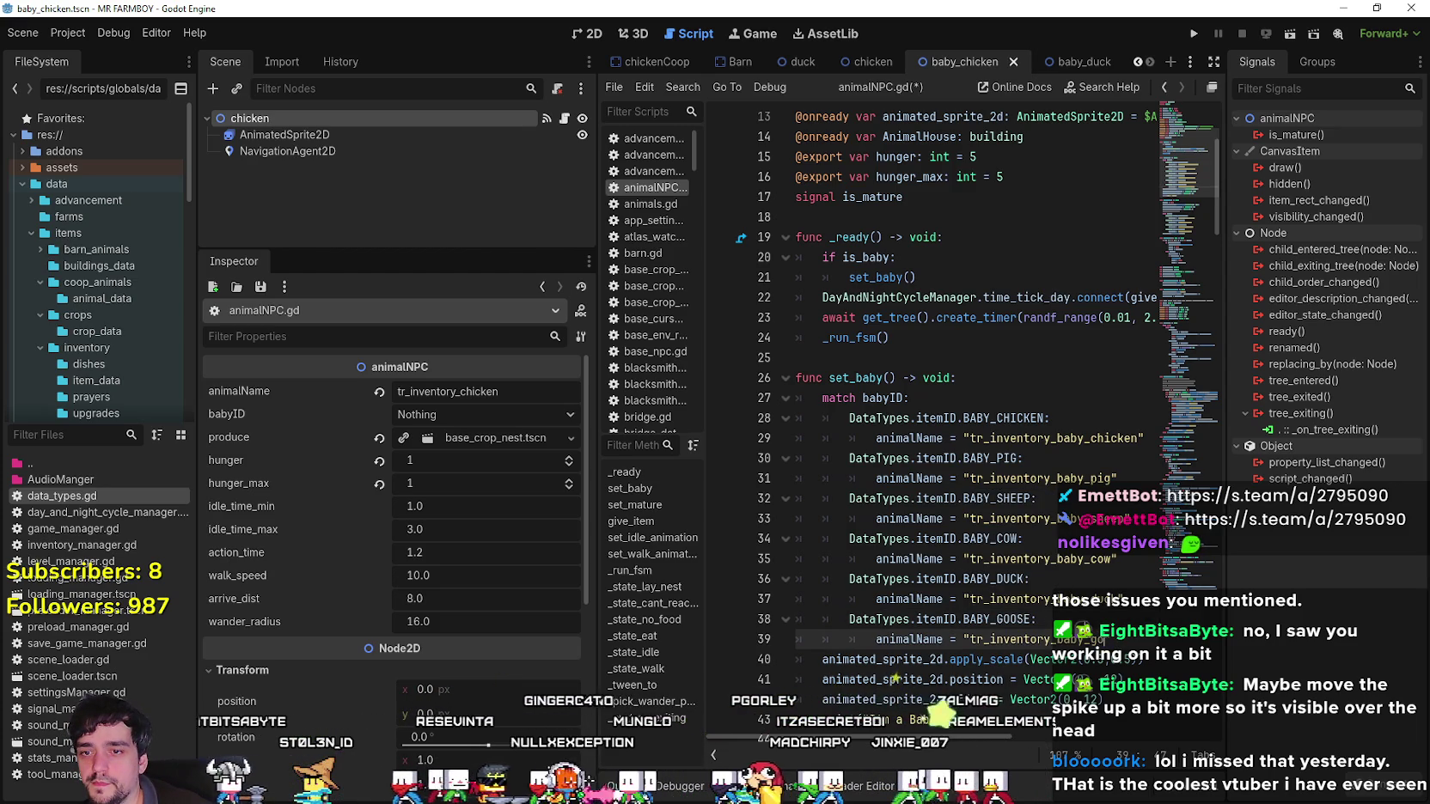
{"action": "scroll", "coordinate": [1016, 438], "scroll_direction": "down", "scroll_amount": 4}
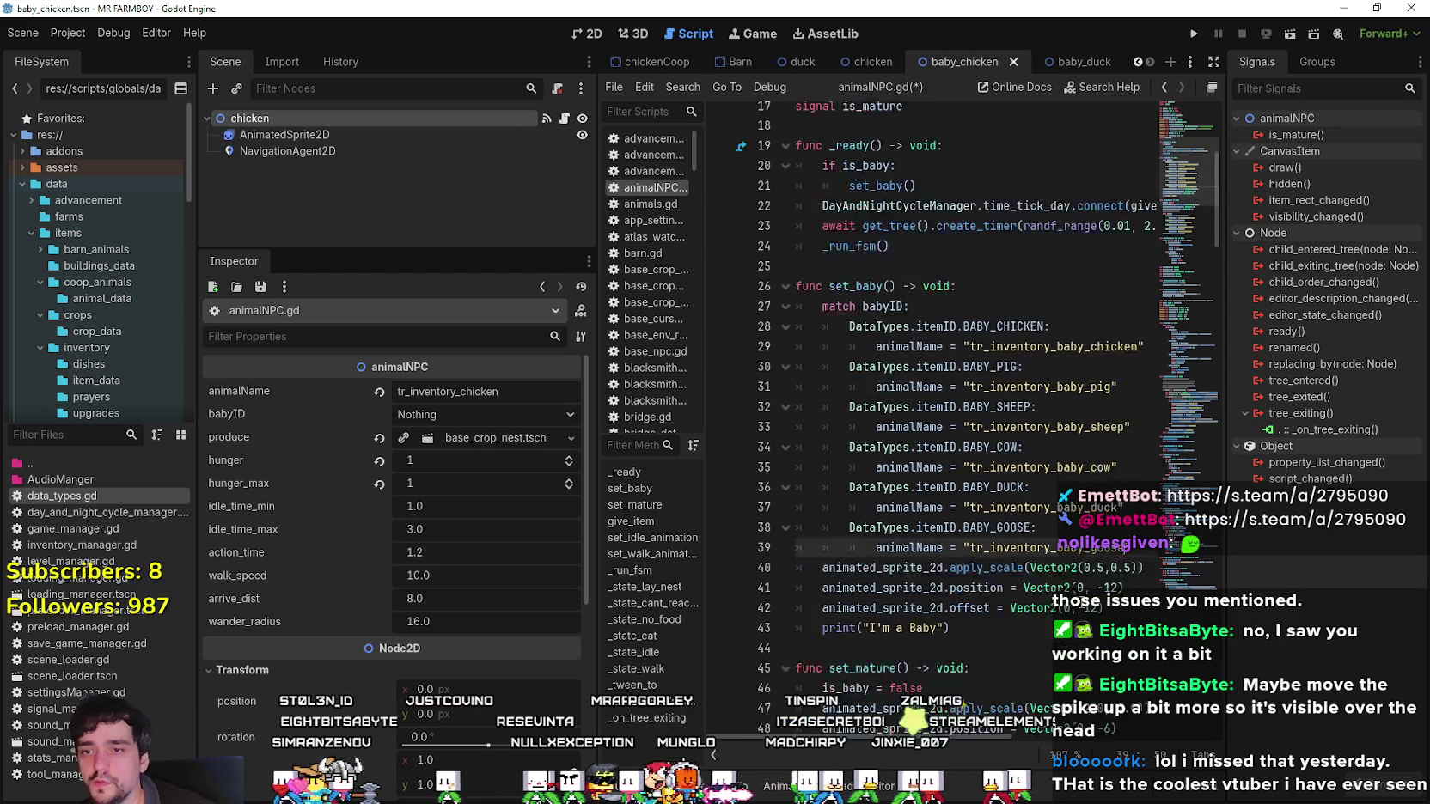
{"action": "key", "text": "ctrl+s"}
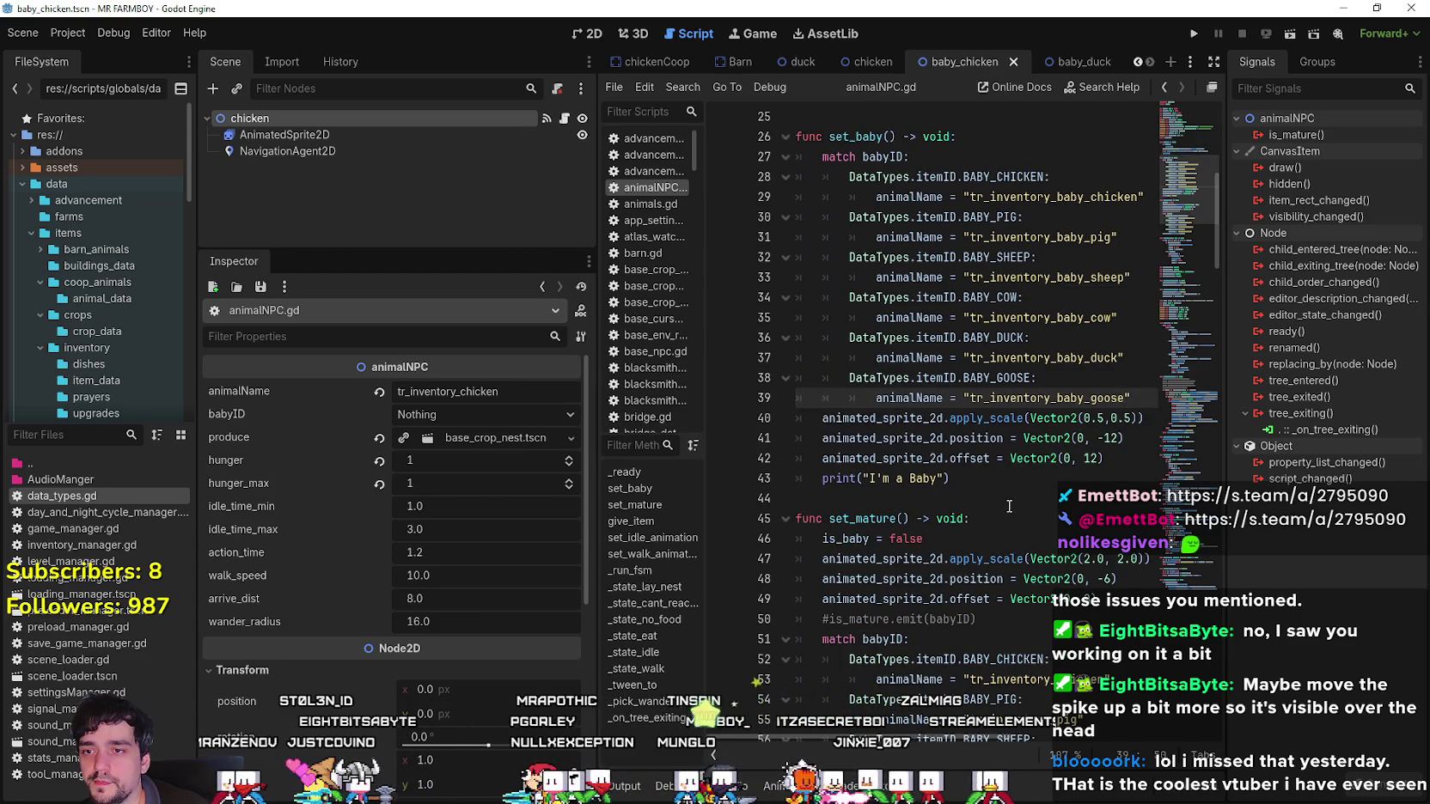
Paste the BABY_DUCK and BABY_GOOSE cases into set_mature() after its BABY_COW case.
{"action": "scroll", "coordinate": [1011, 507], "scroll_direction": "down", "scroll_amount": 3}
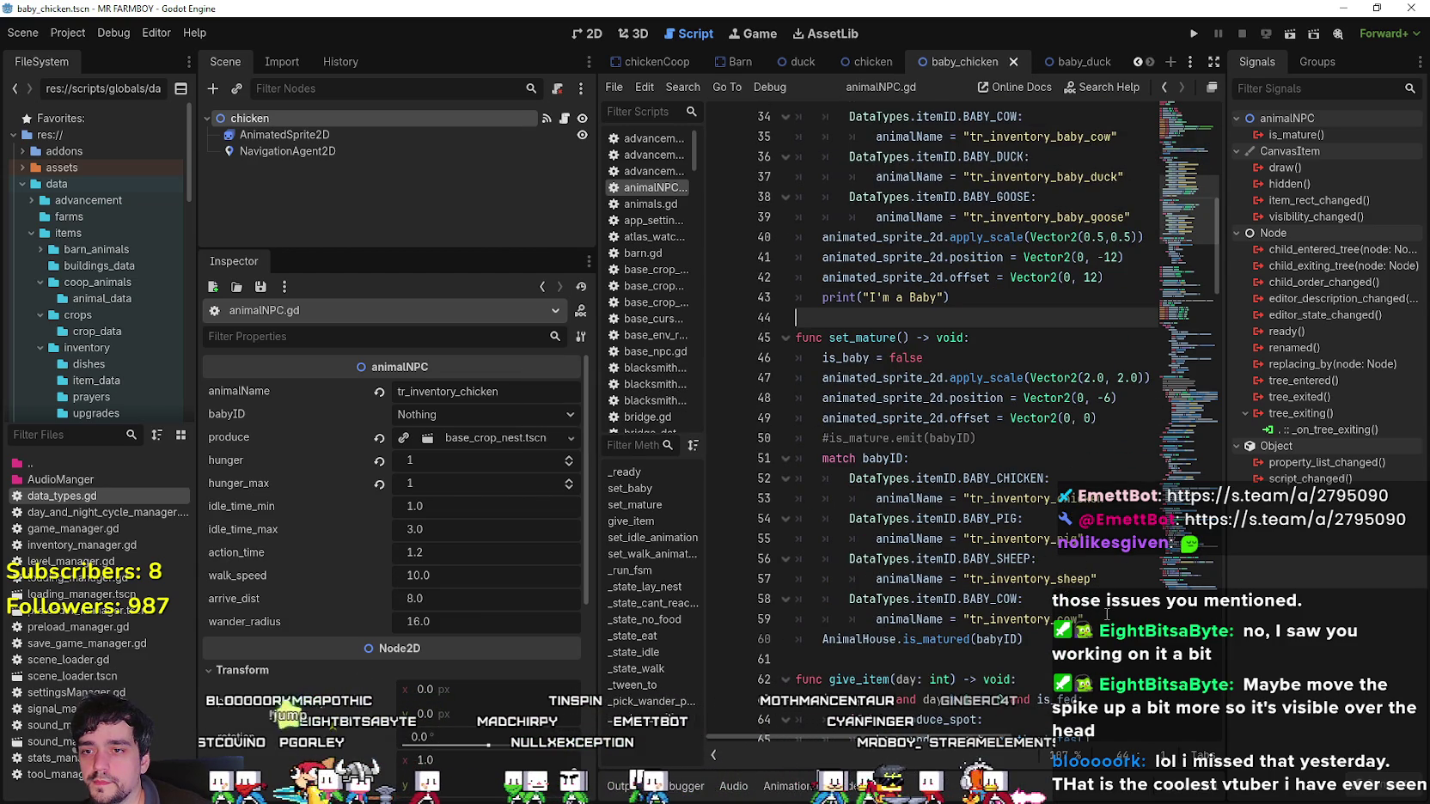
{"action": "left_click_drag", "start_coordinate": [1106, 614], "coordinate": [790, 598]}
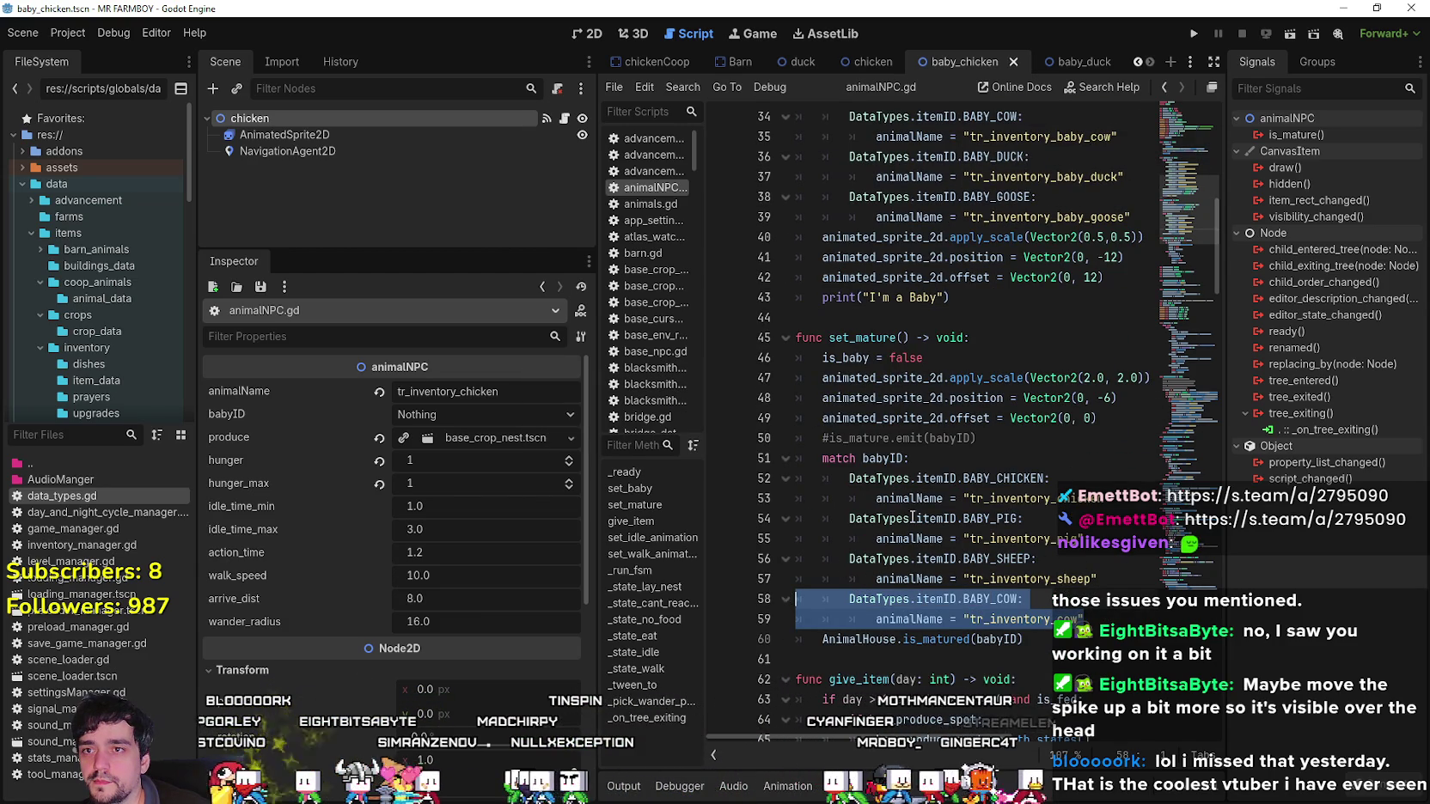
{"action": "scroll", "coordinate": [912, 518], "scroll_direction": "up", "scroll_amount": 3}
{"action": "scroll", "coordinate": [926, 499], "scroll_direction": "down", "scroll_amount": 3}
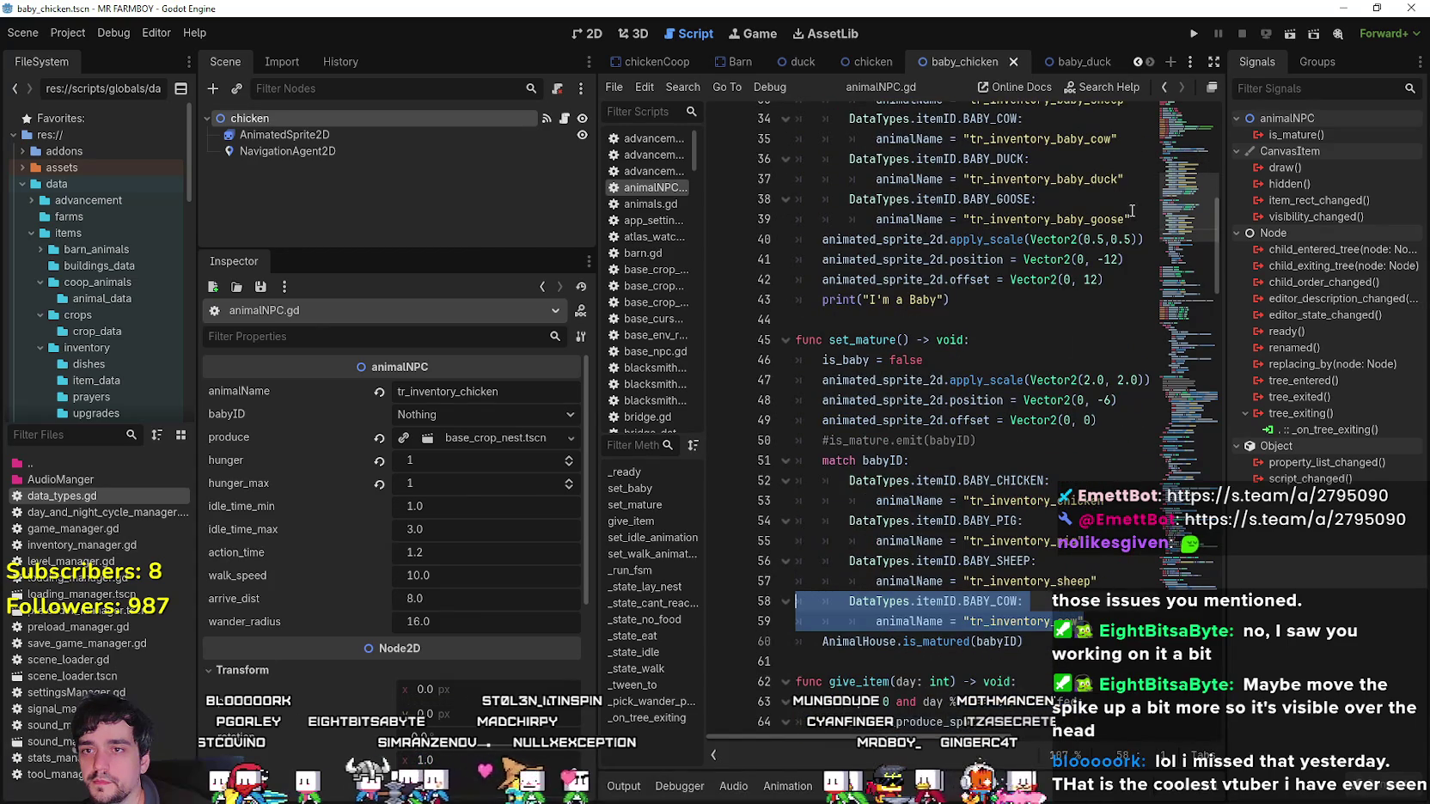
{"action": "mouse_move", "coordinate": [1131, 212]}
{"action": "left_mouse_down"}
{"action": "mouse_move", "coordinate": [797, 199]}
{"action": "mouse_move", "coordinate": [796, 160]}
{"action": "left_mouse_up"}
{"action": "key", "text": "ctrl+c"}
{"action": "left_click", "coordinate": [1101, 622]}
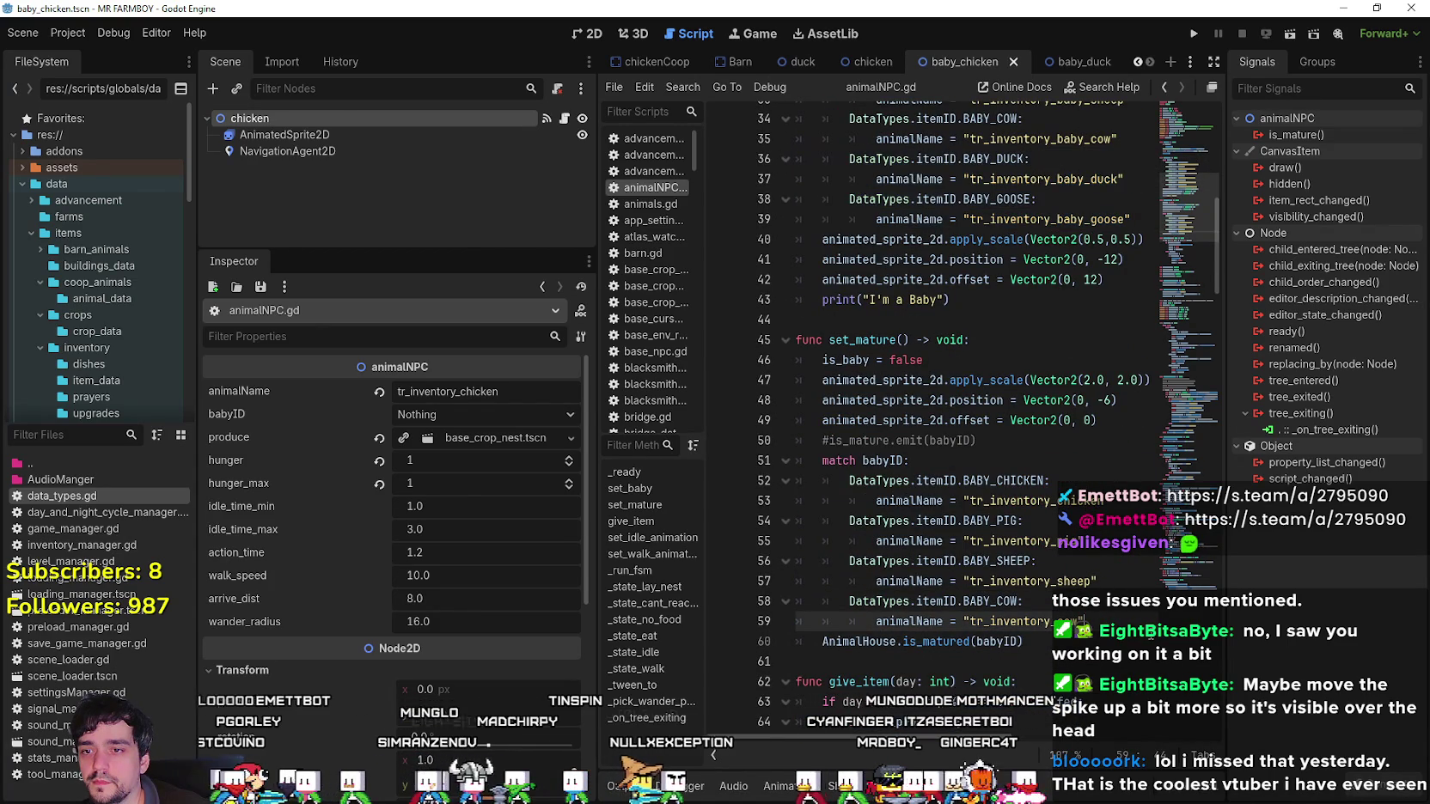
{"action": "key", "text": "Return"}
{"action": "key", "text": "ctrl+v"}
{"action": "scroll", "coordinate": [1092, 591], "scroll_direction": "down", "scroll_amount": 2}
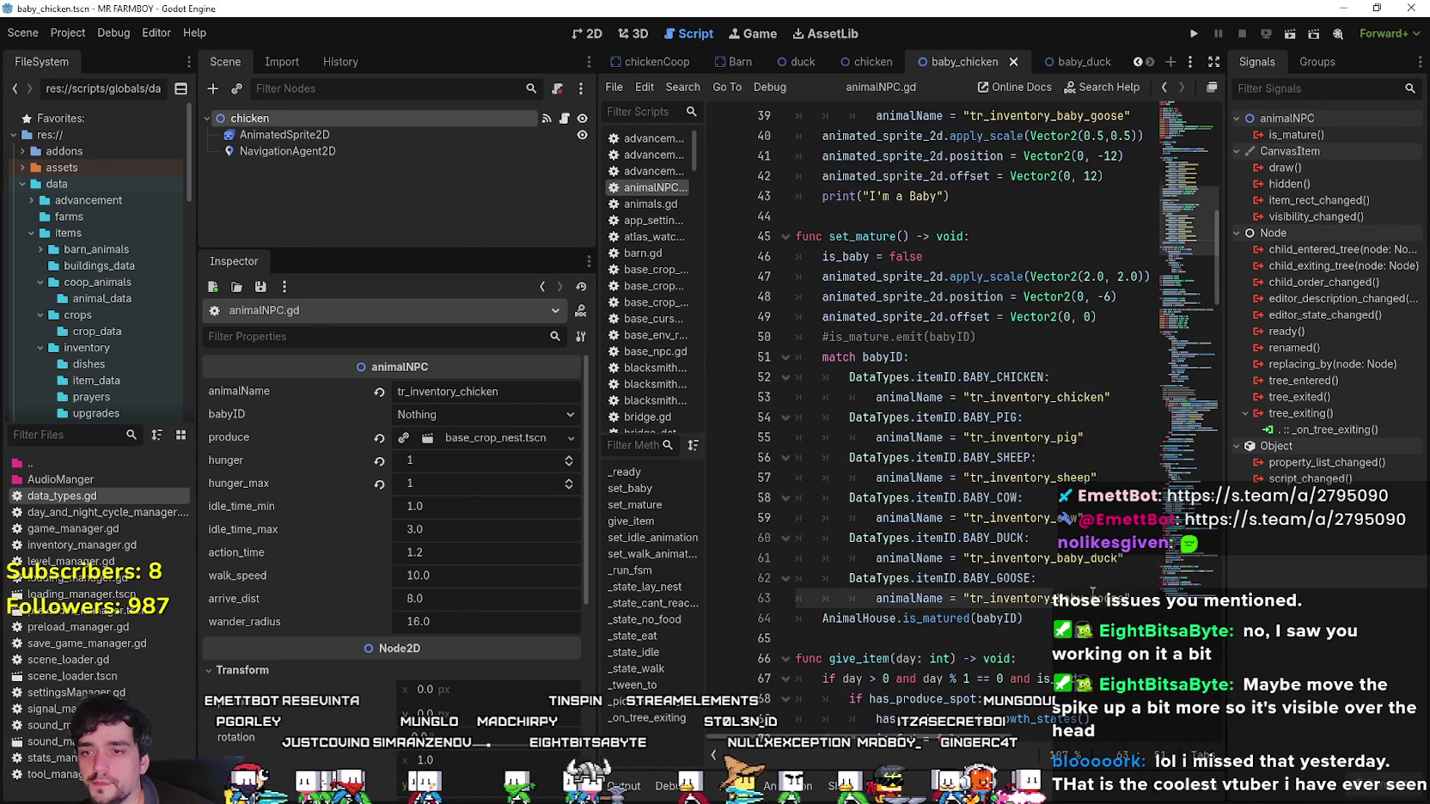
Point set_mature()'s duck and goose cases at adult keys like tr_inventory_duck, save, and copy that key.
{"action": "left_click", "coordinate": [1021, 538]}
{"action": "left_click", "coordinate": [1077, 559]}
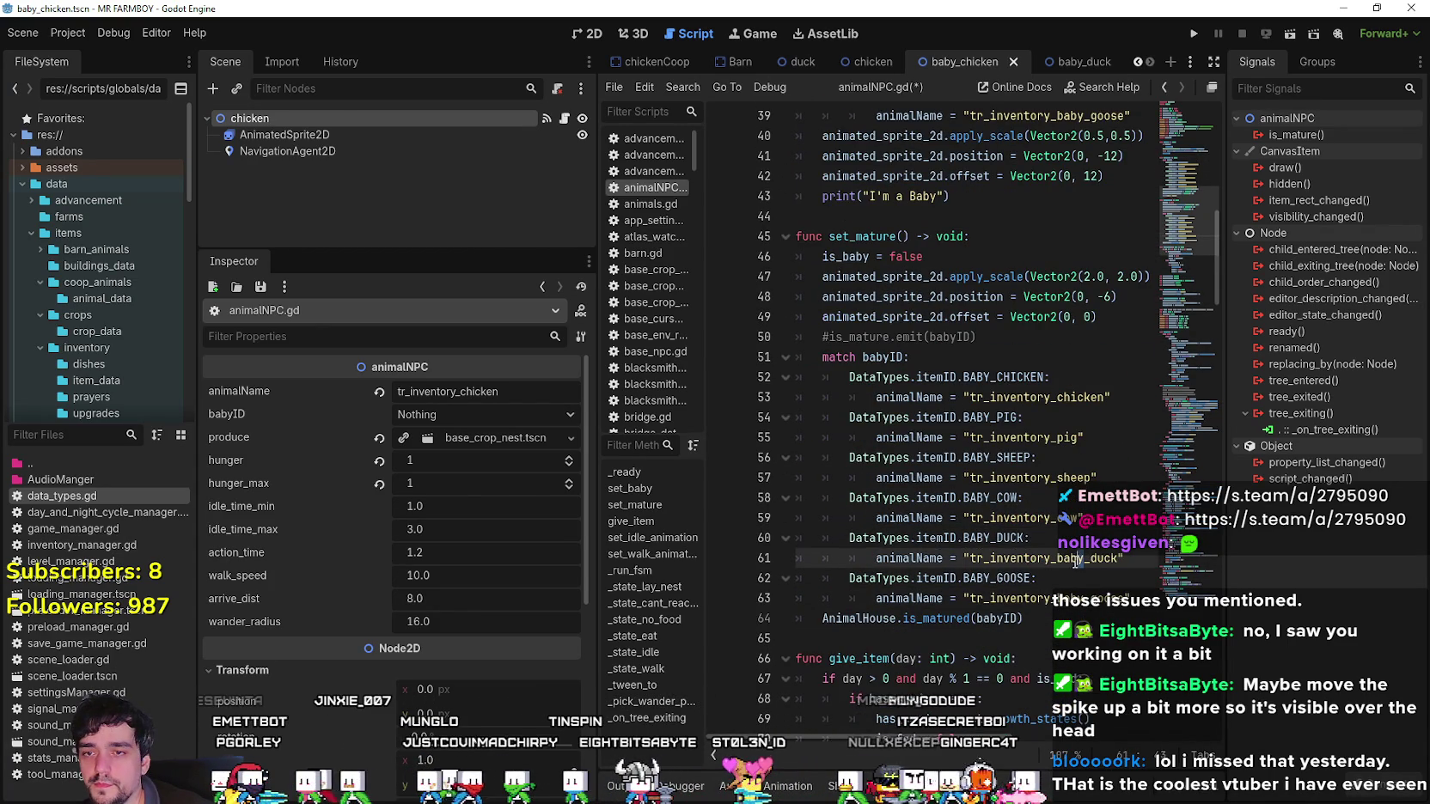
{"action": "left_click", "coordinate": [1081, 597]}
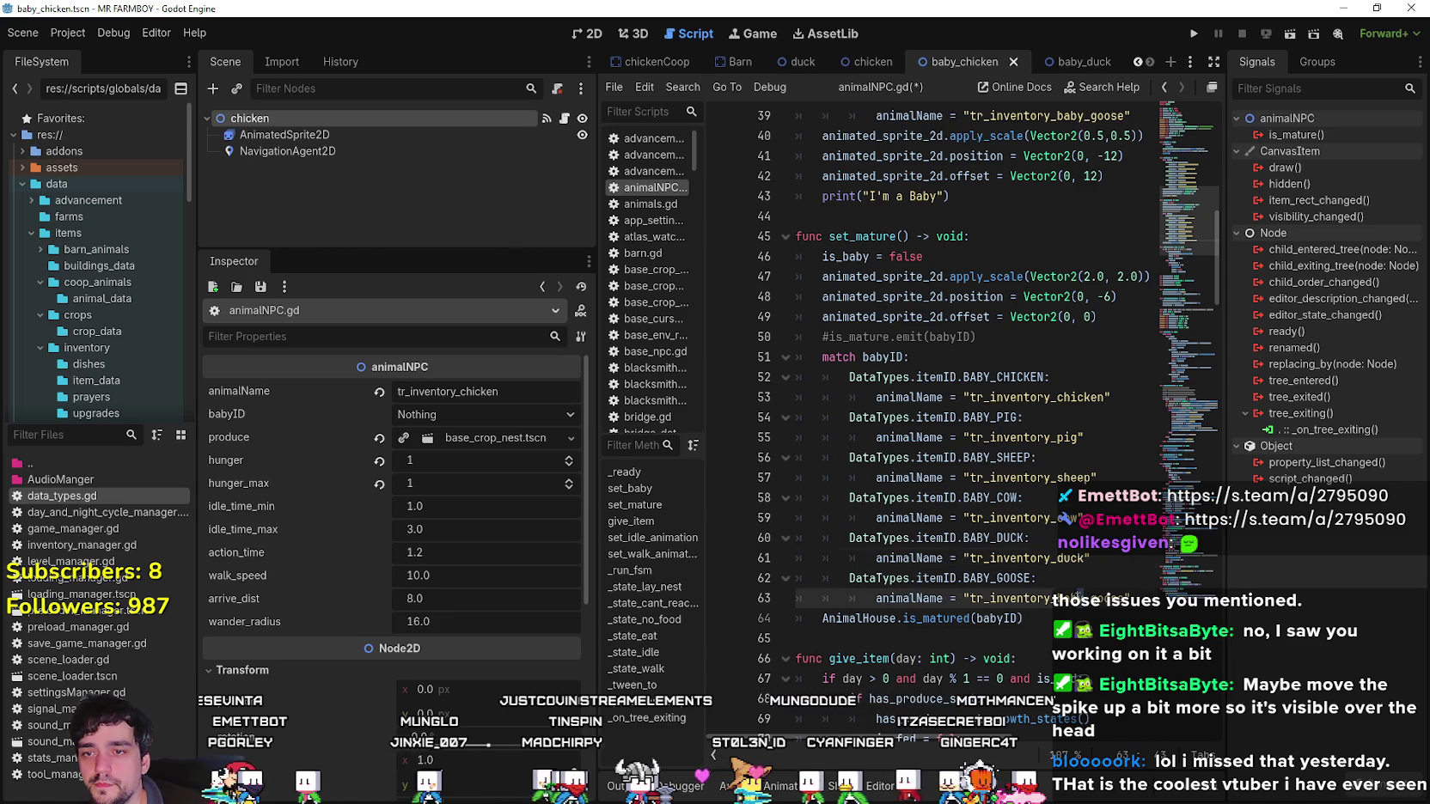
{"action": "key", "text": "ctrl+s"}
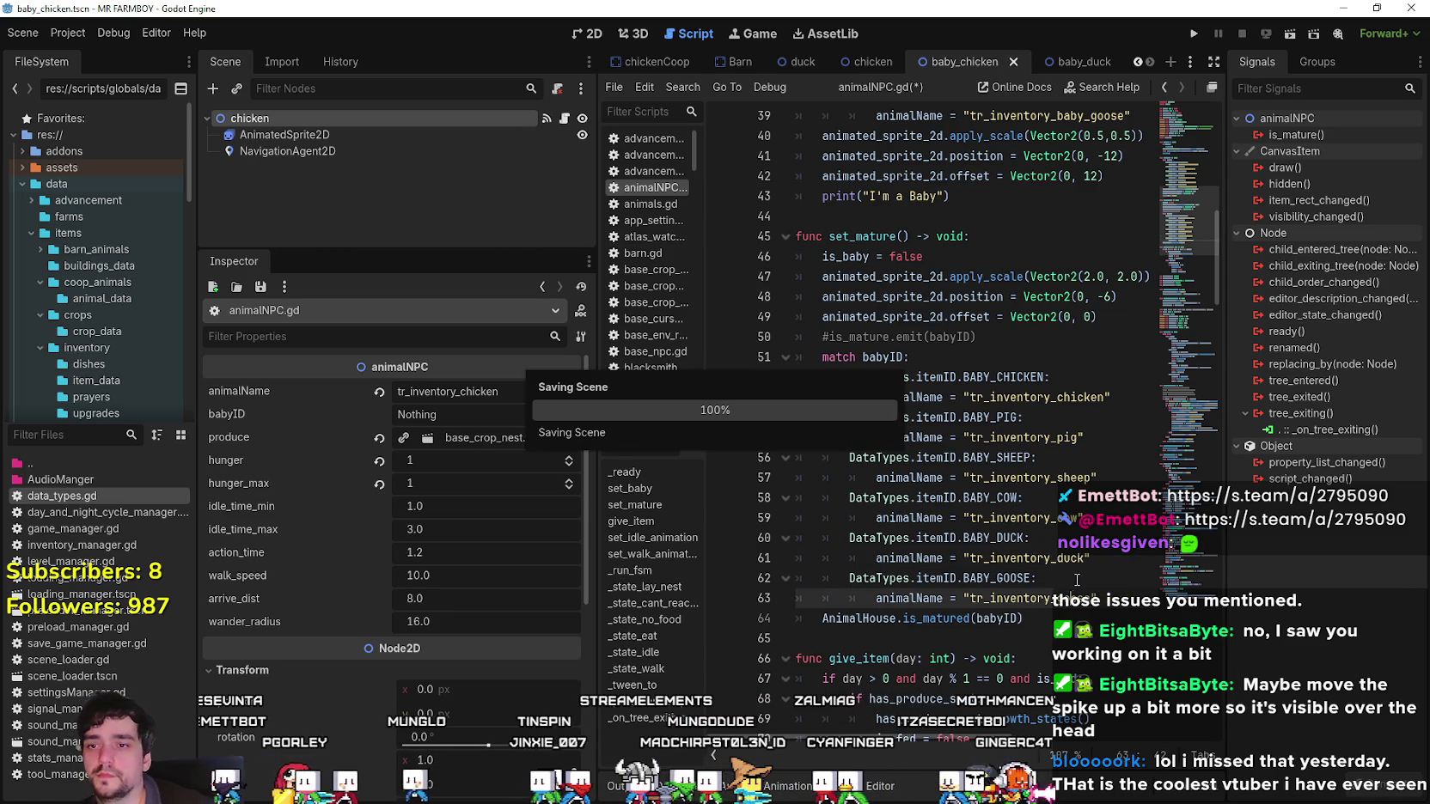
{"action": "double_click", "coordinate": [1050, 554]}
{"action": "key", "text": "ctrl+c"}
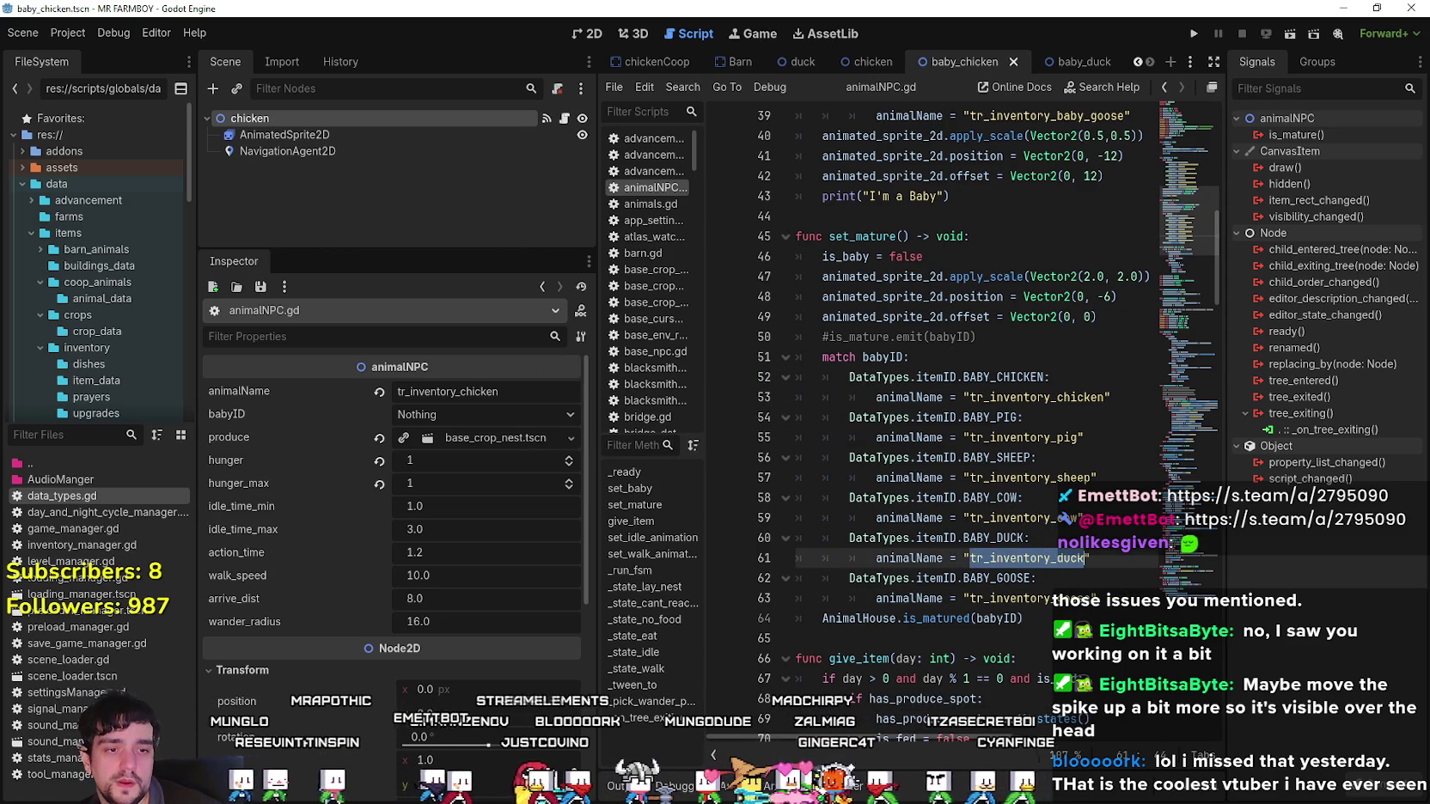
{"action": "key", "text": "alt+Tab"}
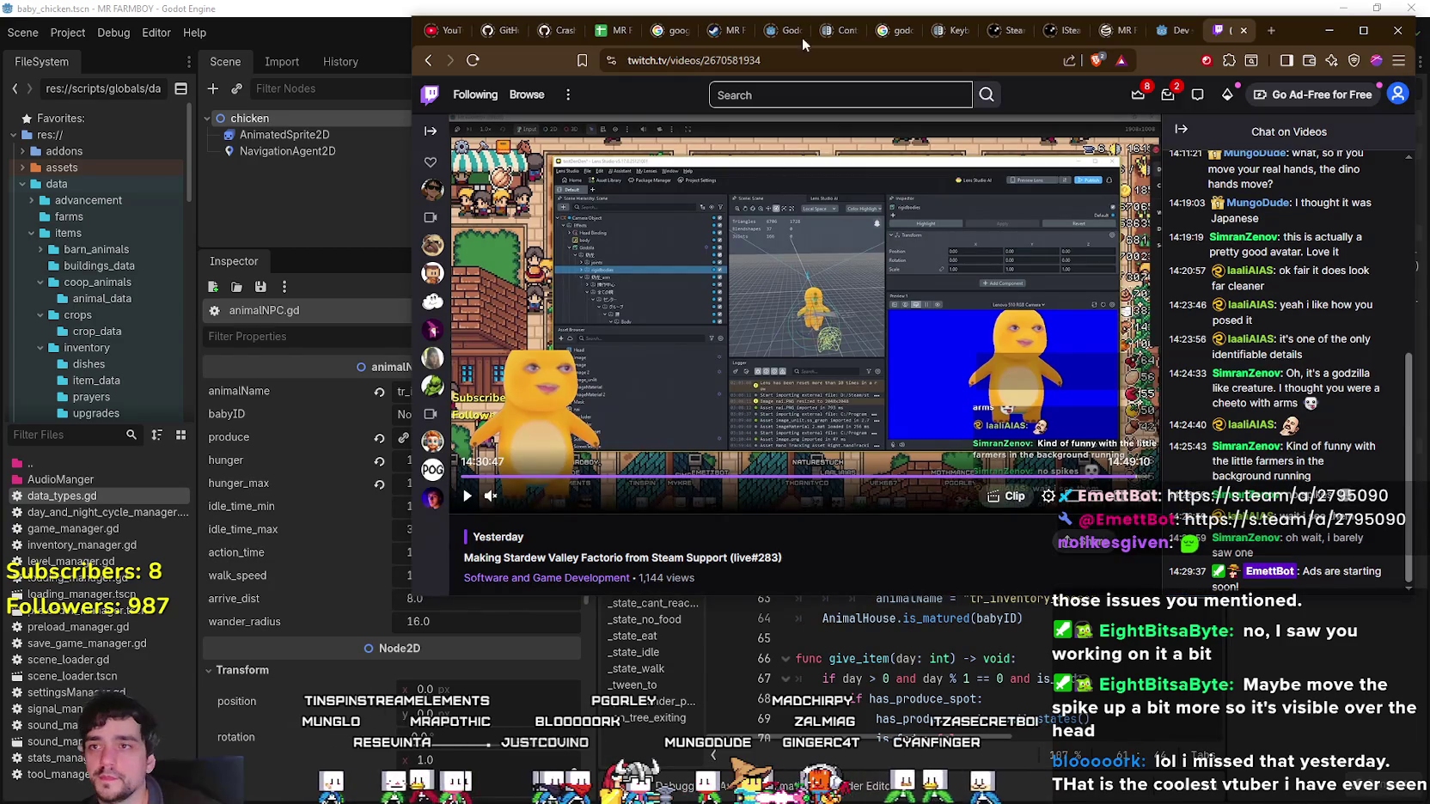
Switch to the MR FARMBOY Localization sheet and scroll to the last key rows.
{"action": "left_click", "coordinate": [601, 32]}
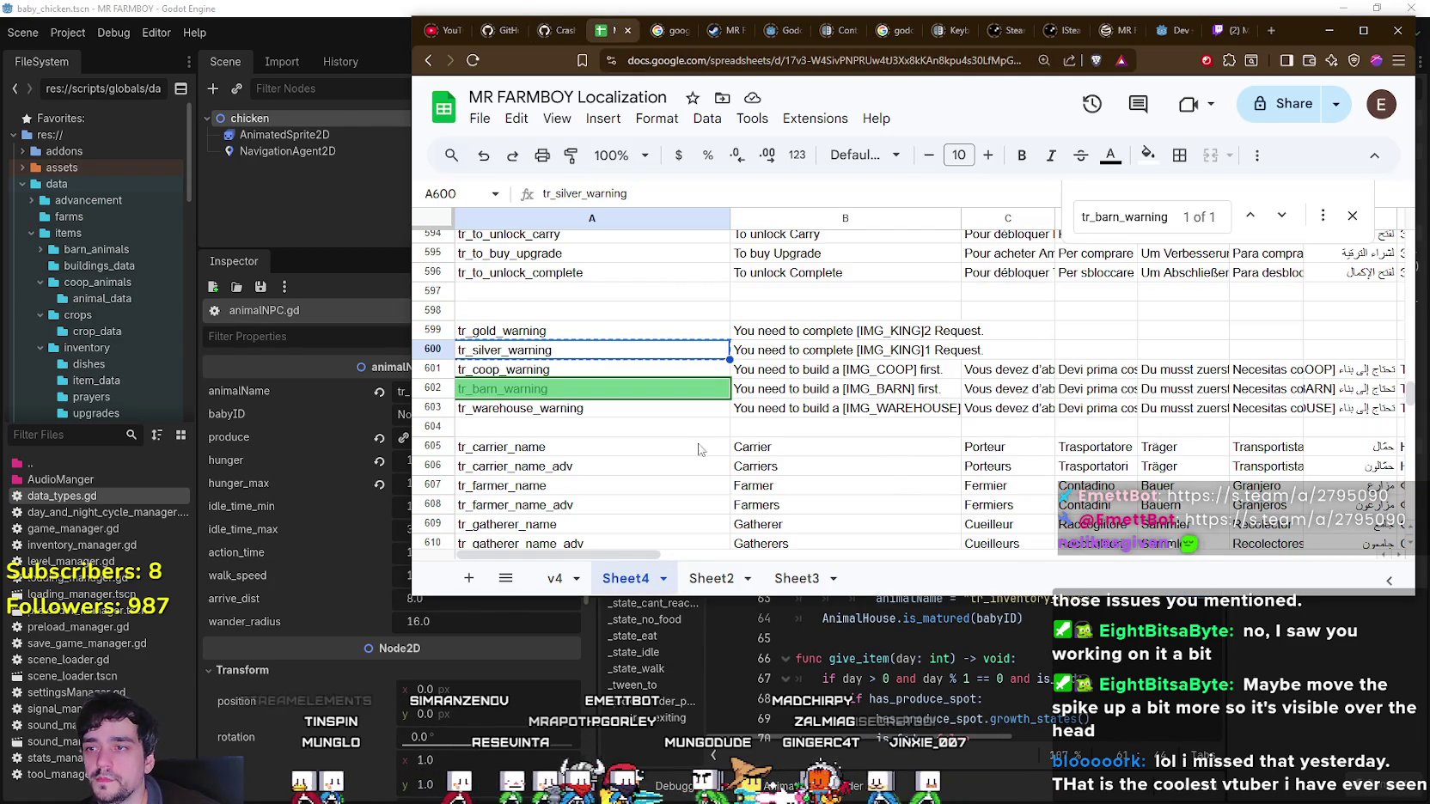
{"action": "left_click", "coordinate": [698, 448]}
{"action": "scroll", "coordinate": [688, 442], "scroll_direction": "down", "scroll_amount": 7}
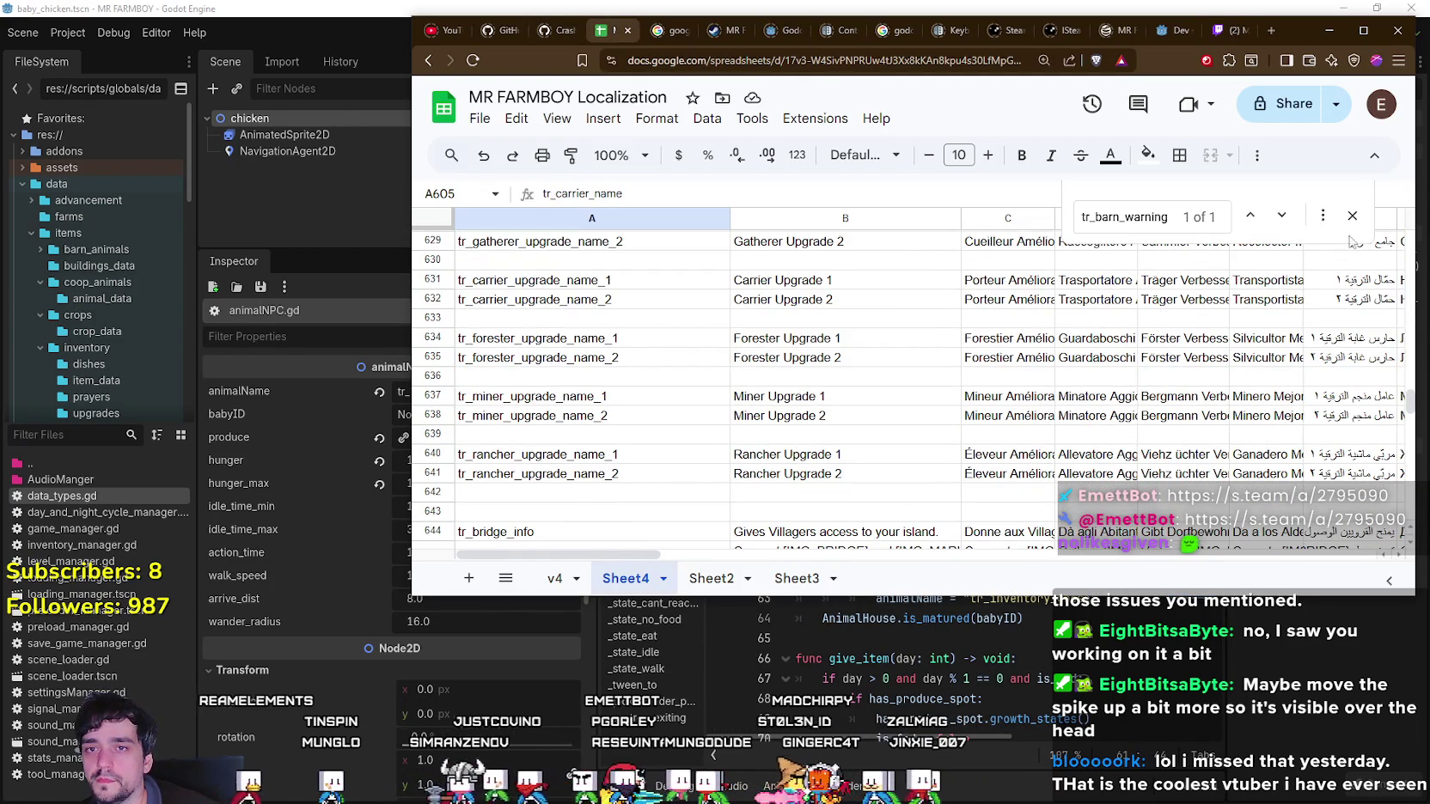
{"action": "left_click", "coordinate": [1352, 215]}
{"action": "left_click_drag", "start_coordinate": [1409, 400], "coordinate": [1409, 474]}
{"action": "scroll", "coordinate": [541, 420], "scroll_direction": "down", "scroll_amount": 1}
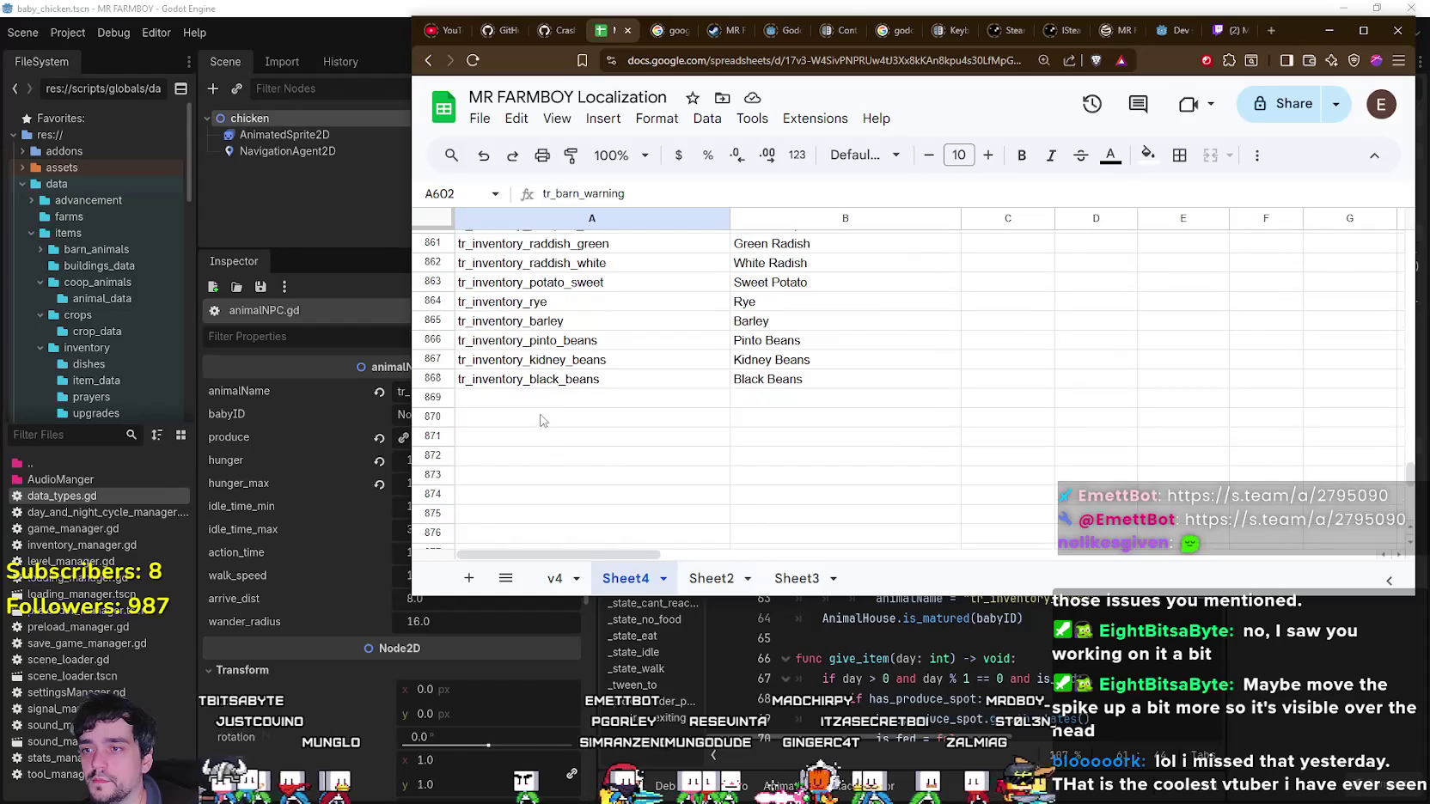
Add row 870 with key tr_inventory_duck and English name Duck.
{"action": "left_click", "coordinate": [542, 420]}
{"action": "key", "text": "ctrl+v"}
{"action": "left_click", "coordinate": [815, 422]}
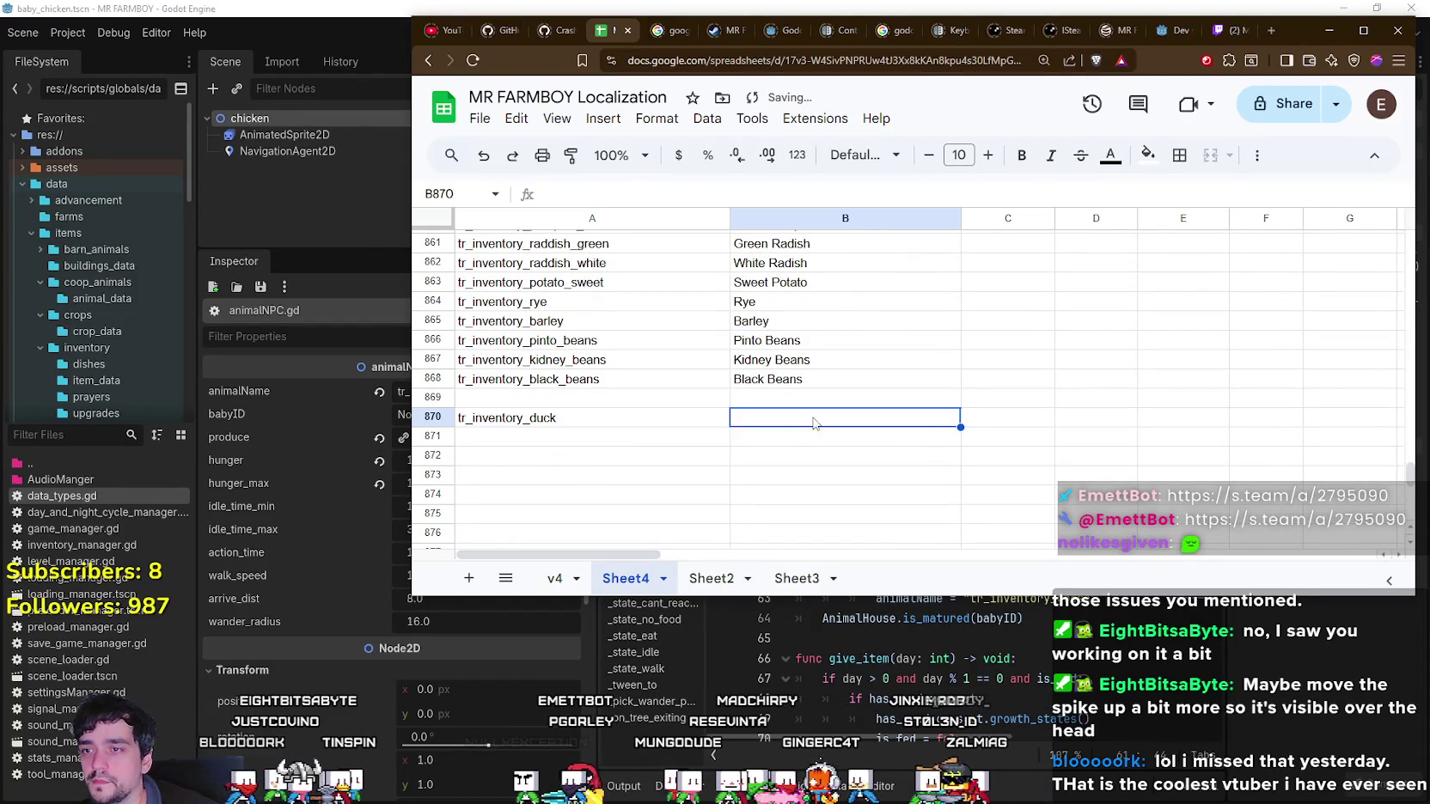
{"action": "type", "text": "Duck"}
{"action": "key", "text": "Return"}
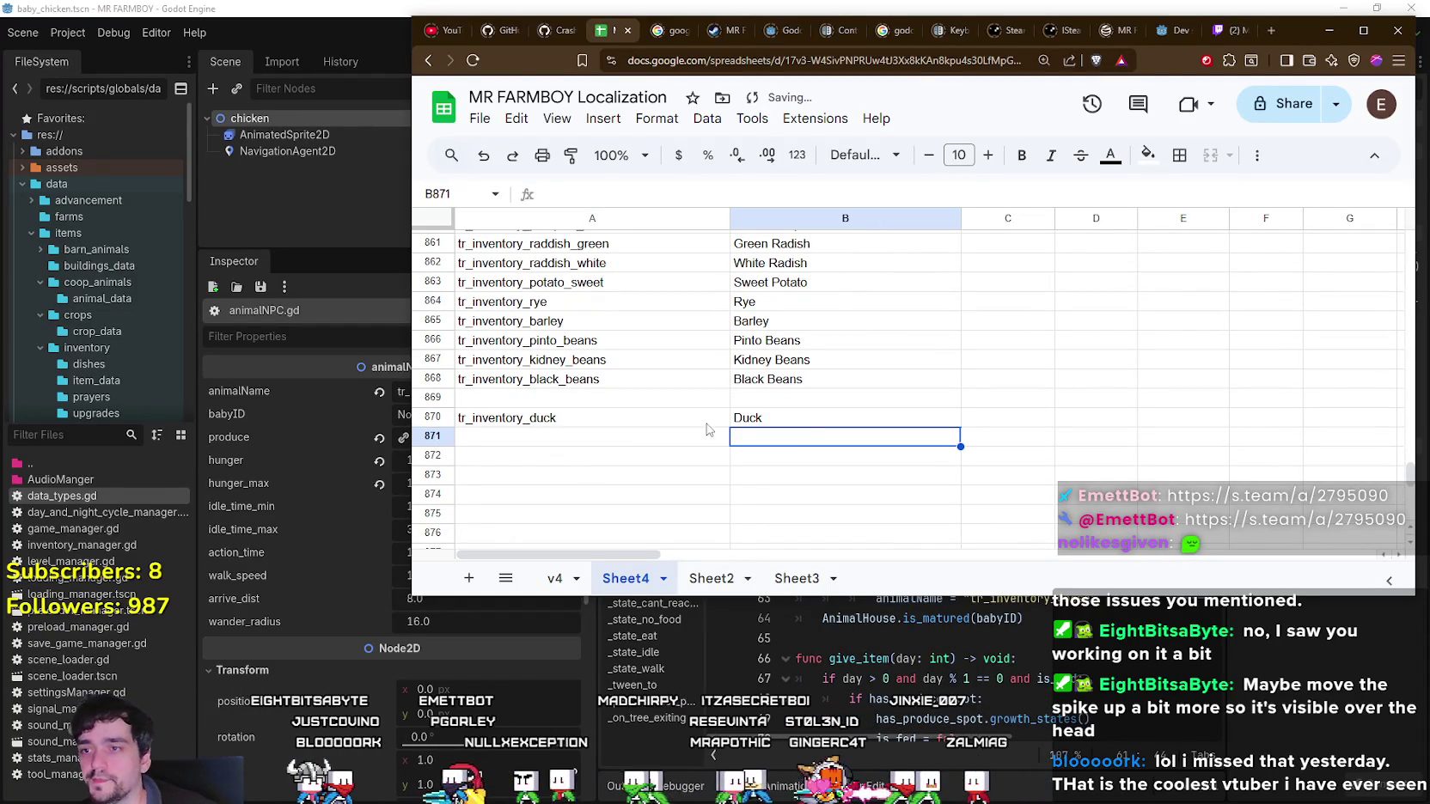
Add row 871 with key tr_inventory_goose and English name Goose.
{"action": "left_click", "coordinate": [680, 438]}
{"action": "key", "text": "ctrl+v"}
{"action": "double_click", "coordinate": [587, 441]}
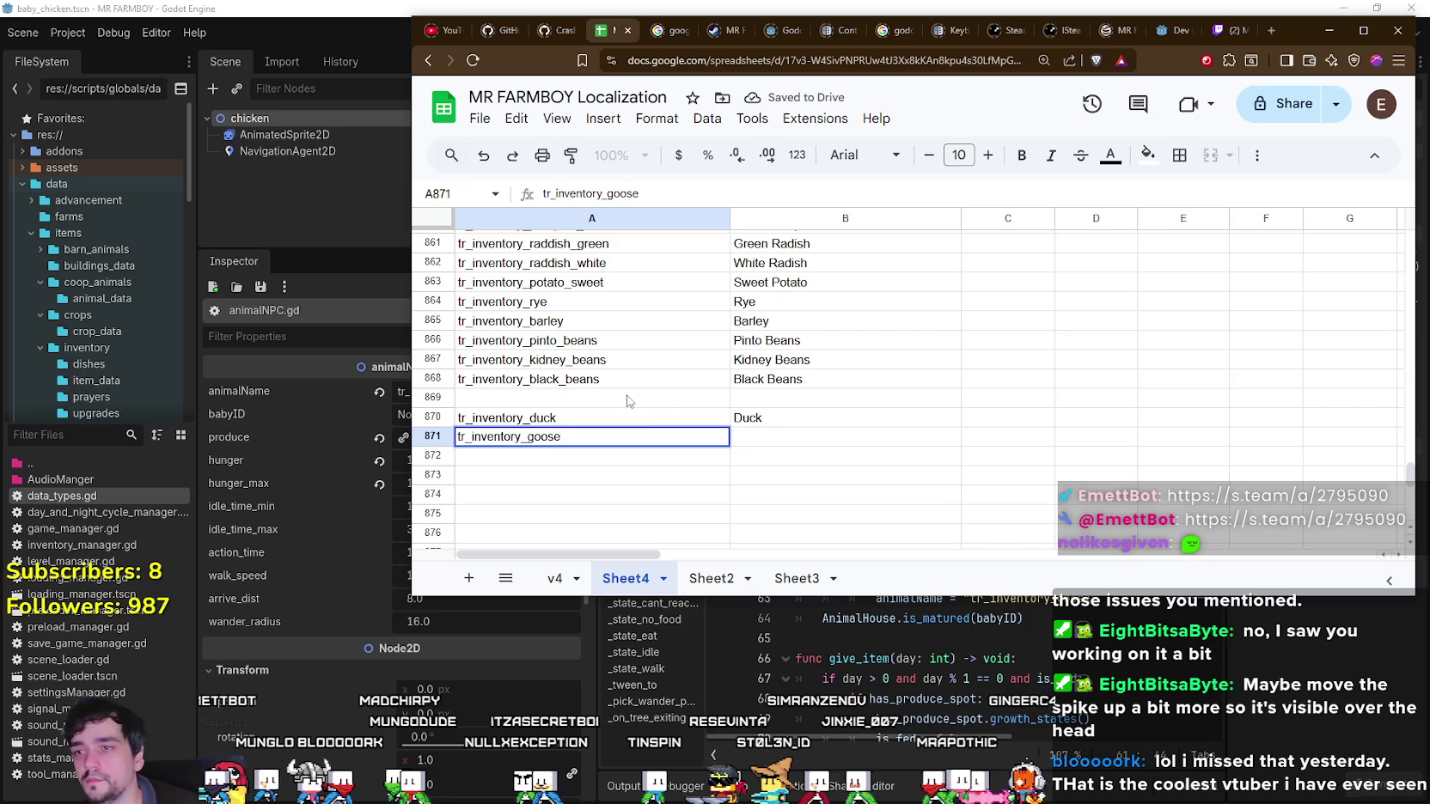
{"action": "key", "text": "Tab"}
{"action": "double_click", "coordinate": [779, 438]}
{"action": "type", "text": "Goos"}
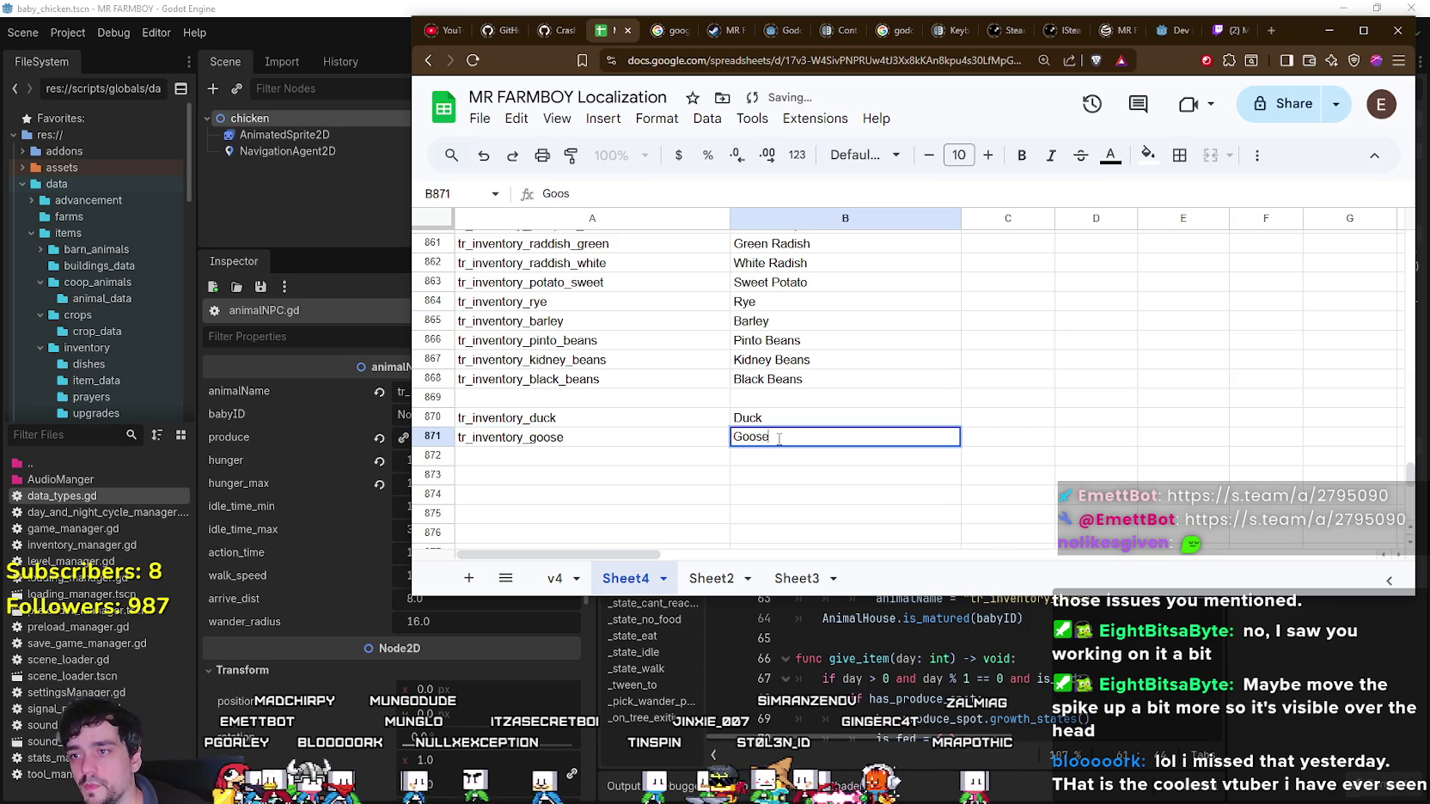
{"action": "key", "text": "Return"}
Add row 872 with key tr_inventory_baby_duck and English name Baby Duck.
{"action": "left_click", "coordinate": [628, 453]}
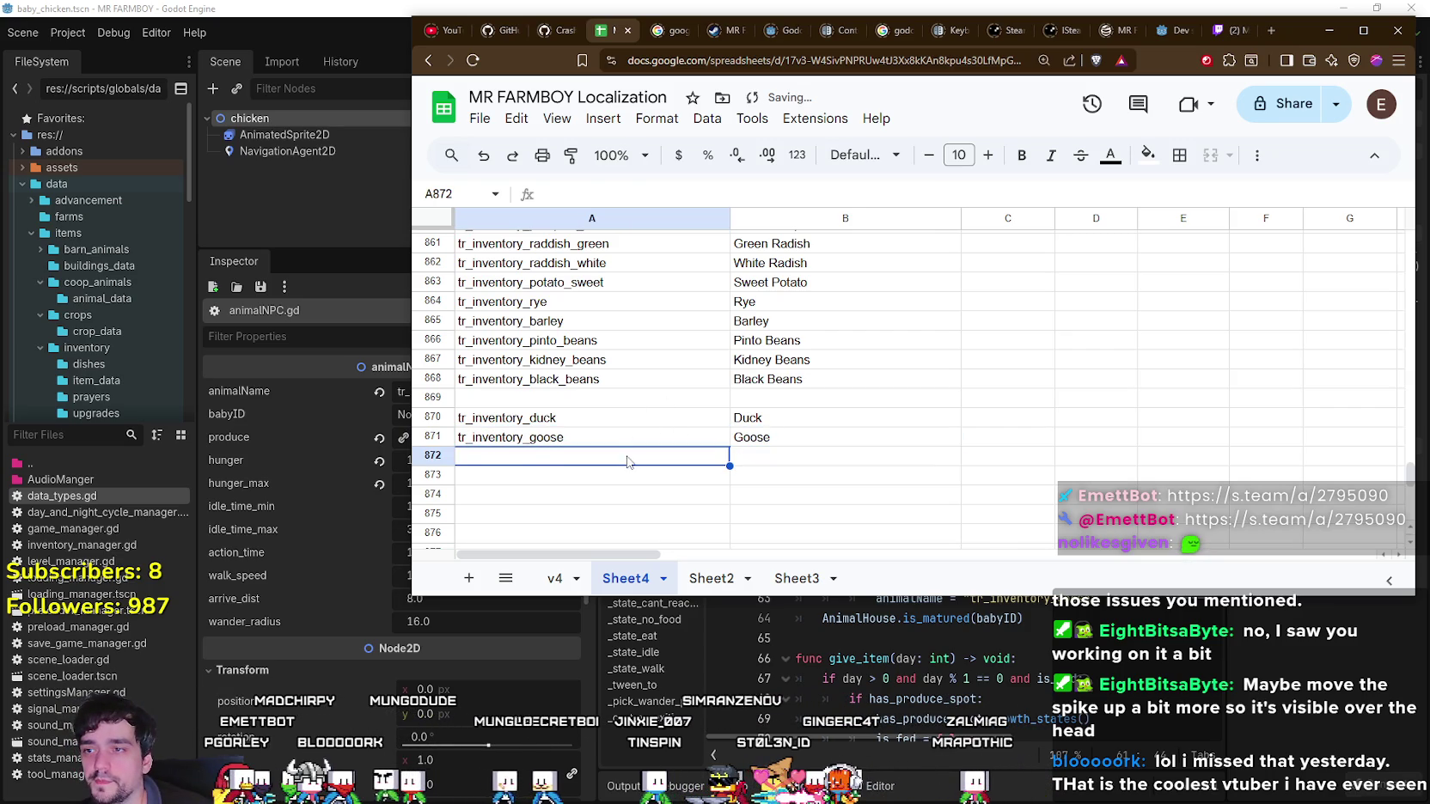
{"action": "double_click", "coordinate": [540, 460]}
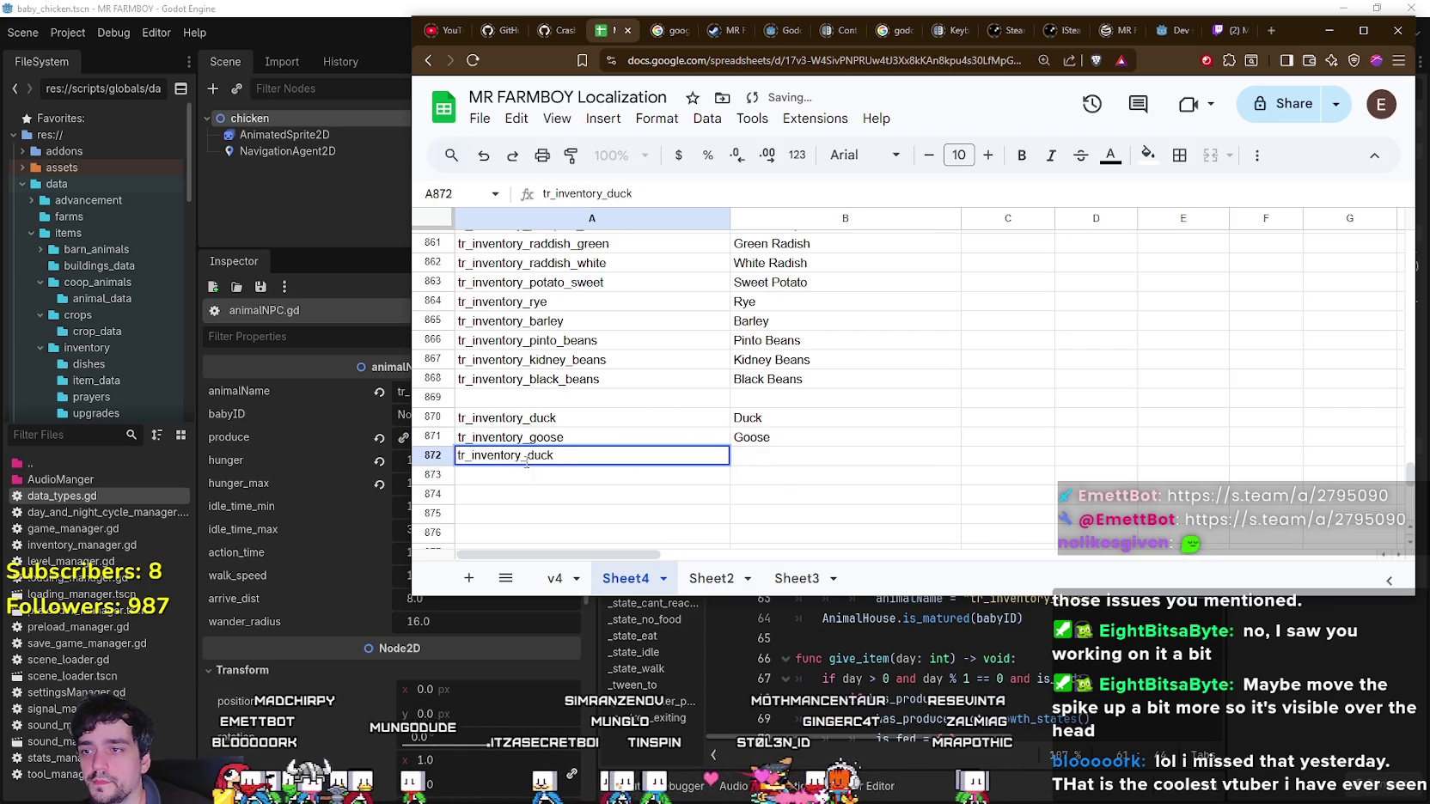
{"action": "mouse_move", "coordinate": [1295, 34]}
{"action": "left_mouse_down"}
{"action": "mouse_move", "coordinate": [1164, 748]}
{"action": "mouse_move", "coordinate": [1222, 90]}
{"action": "left_mouse_up"}
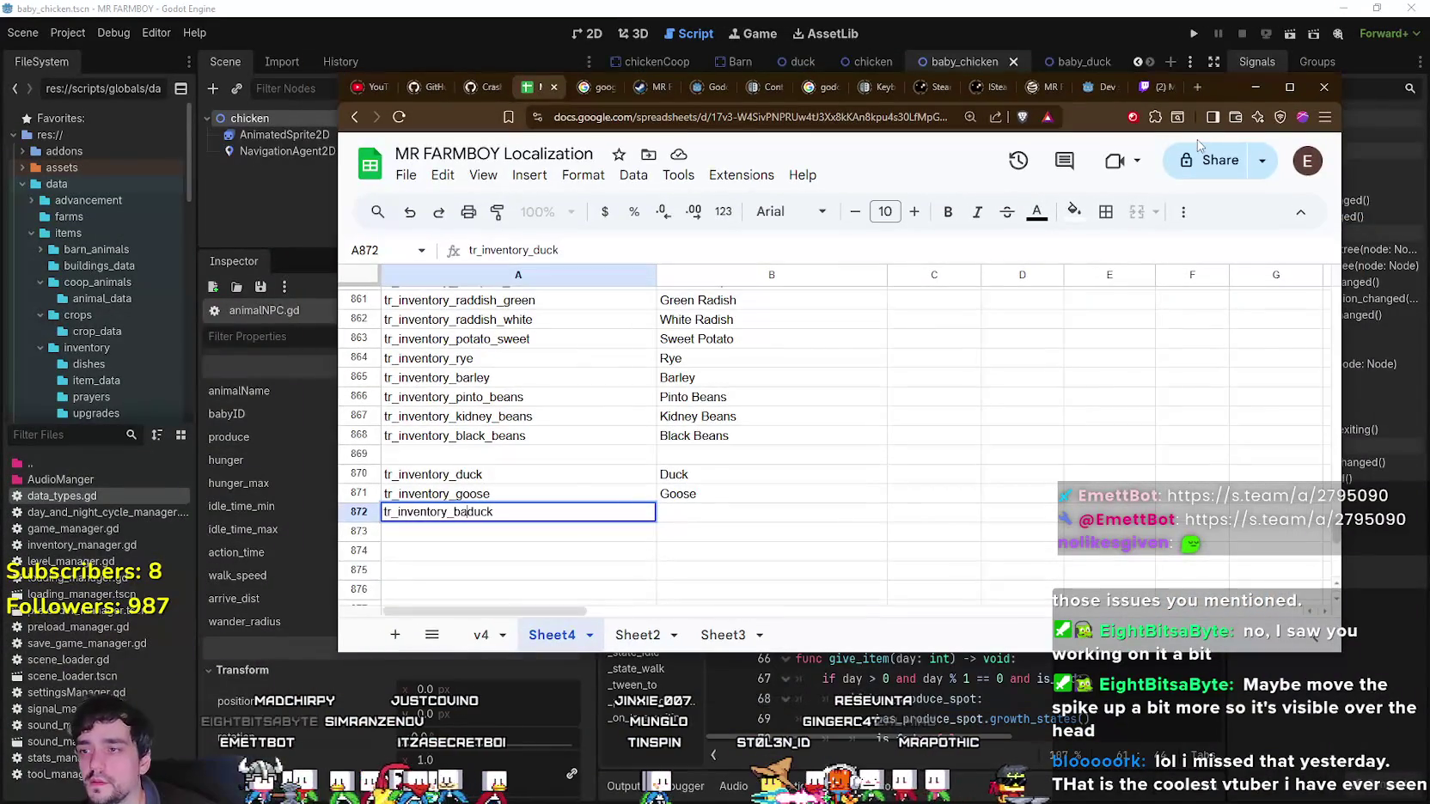
{"action": "type", "text": "by_"}
{"action": "key", "text": "Return"}
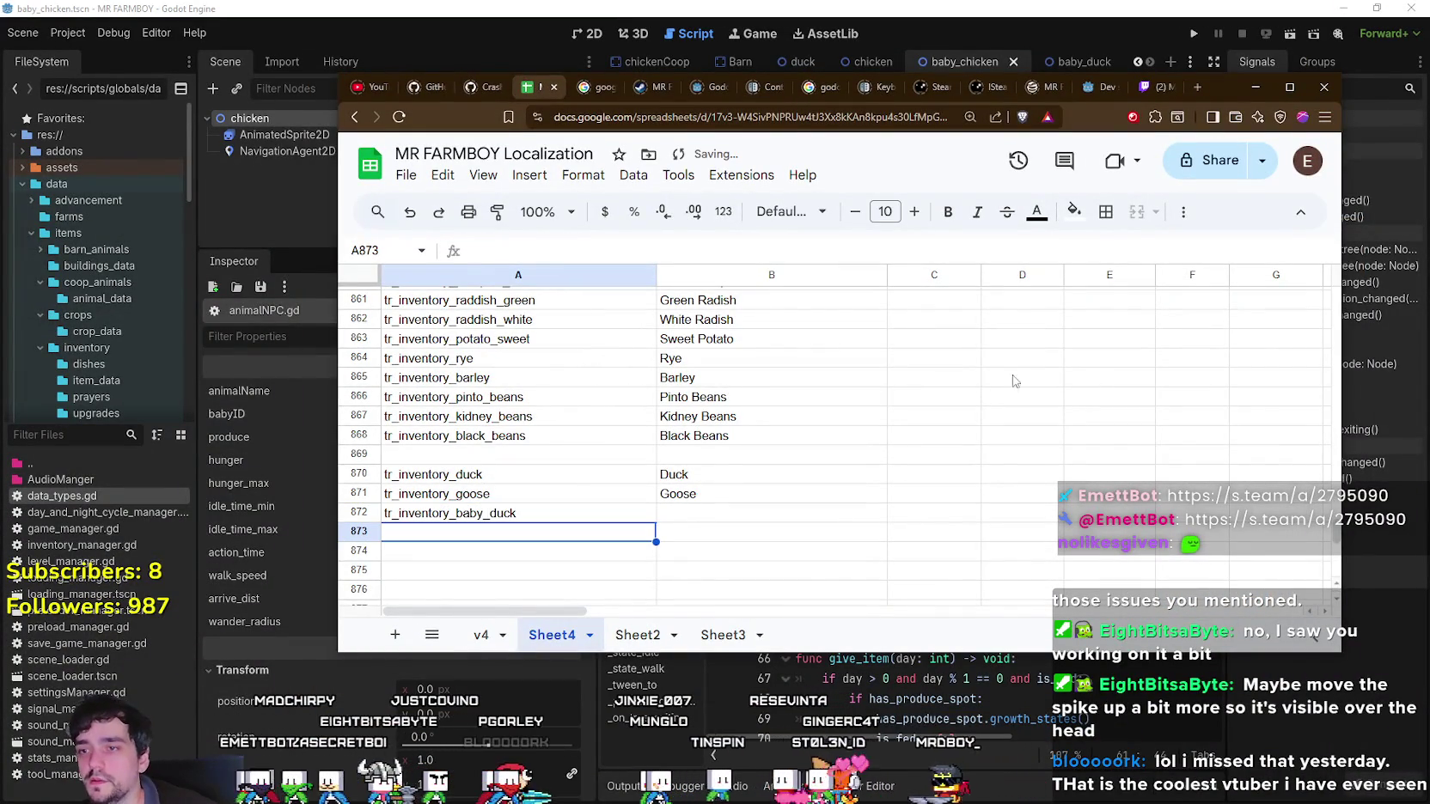
{"action": "left_click", "coordinate": [768, 513]}
{"action": "type", "text": "Baby Duck"}
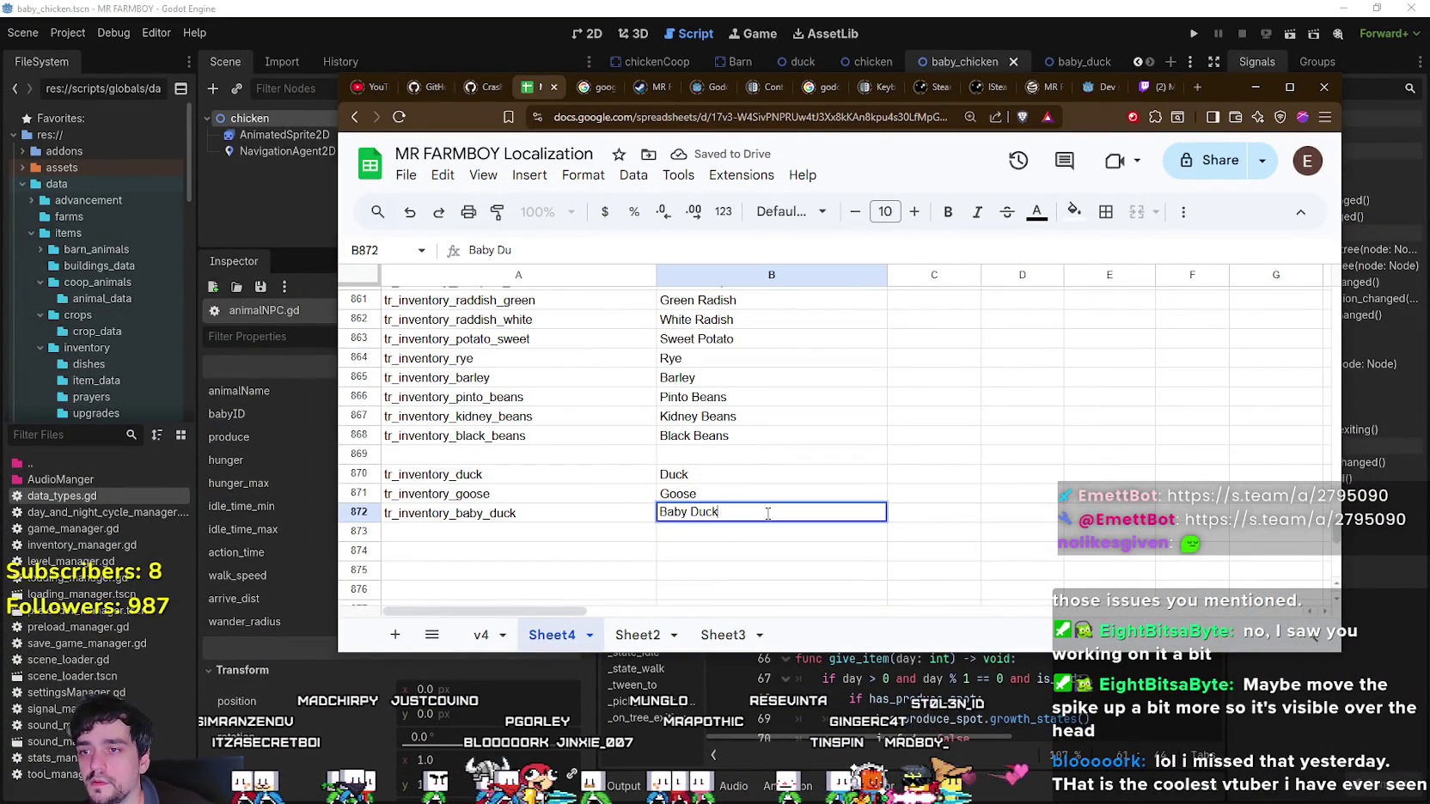
{"action": "key", "text": "Return"}
Add row 873 with key tr_inventory_baby_goose and English name Baby Goose.
{"action": "left_click", "coordinate": [518, 520]}
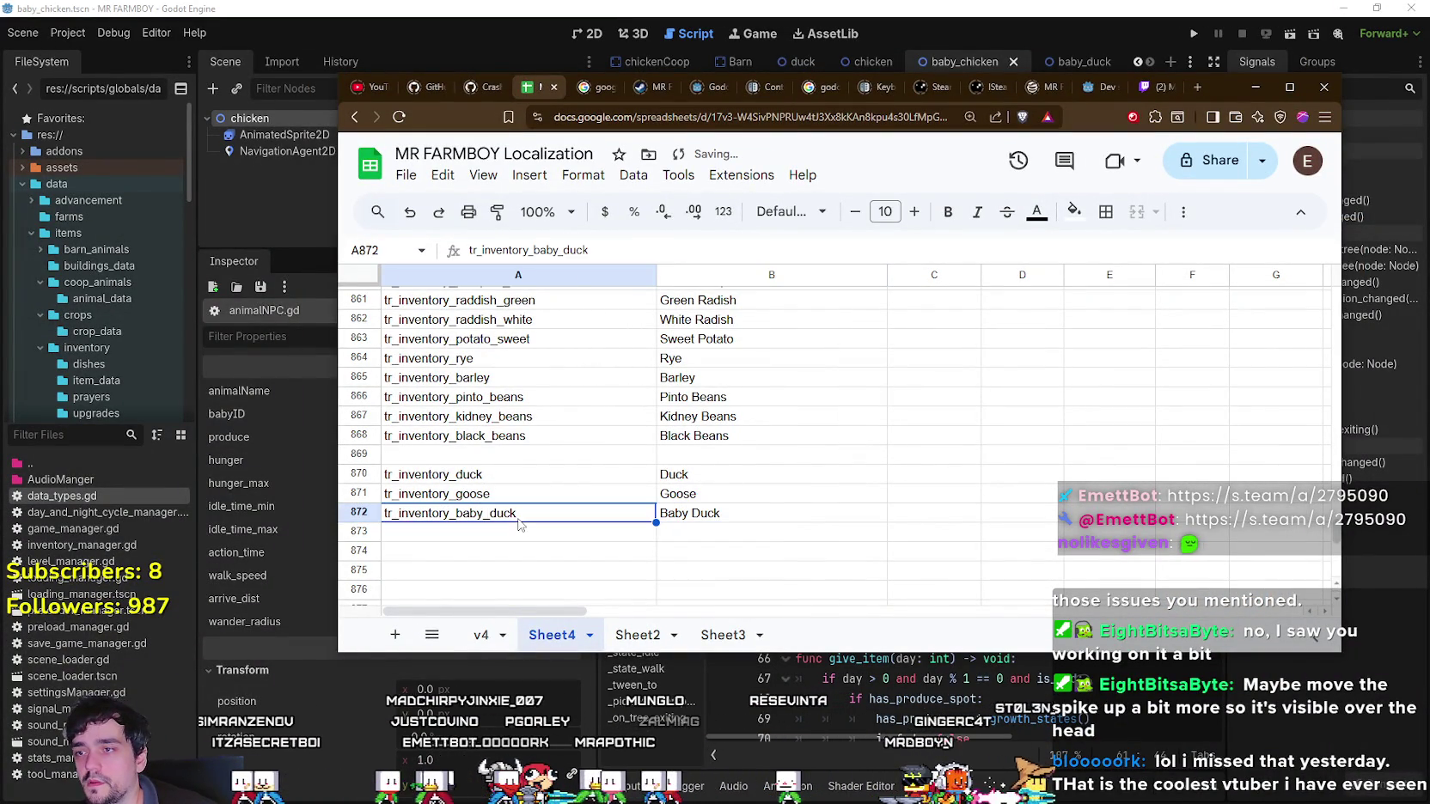
{"action": "left_click", "coordinate": [474, 495]}
{"action": "key", "text": "ctrl+c"}
{"action": "left_click", "coordinate": [478, 516]}
{"action": "key", "text": "ctrl+v"}
{"action": "key", "text": "ctrl+z"}
{"action": "left_click", "coordinate": [471, 533]}
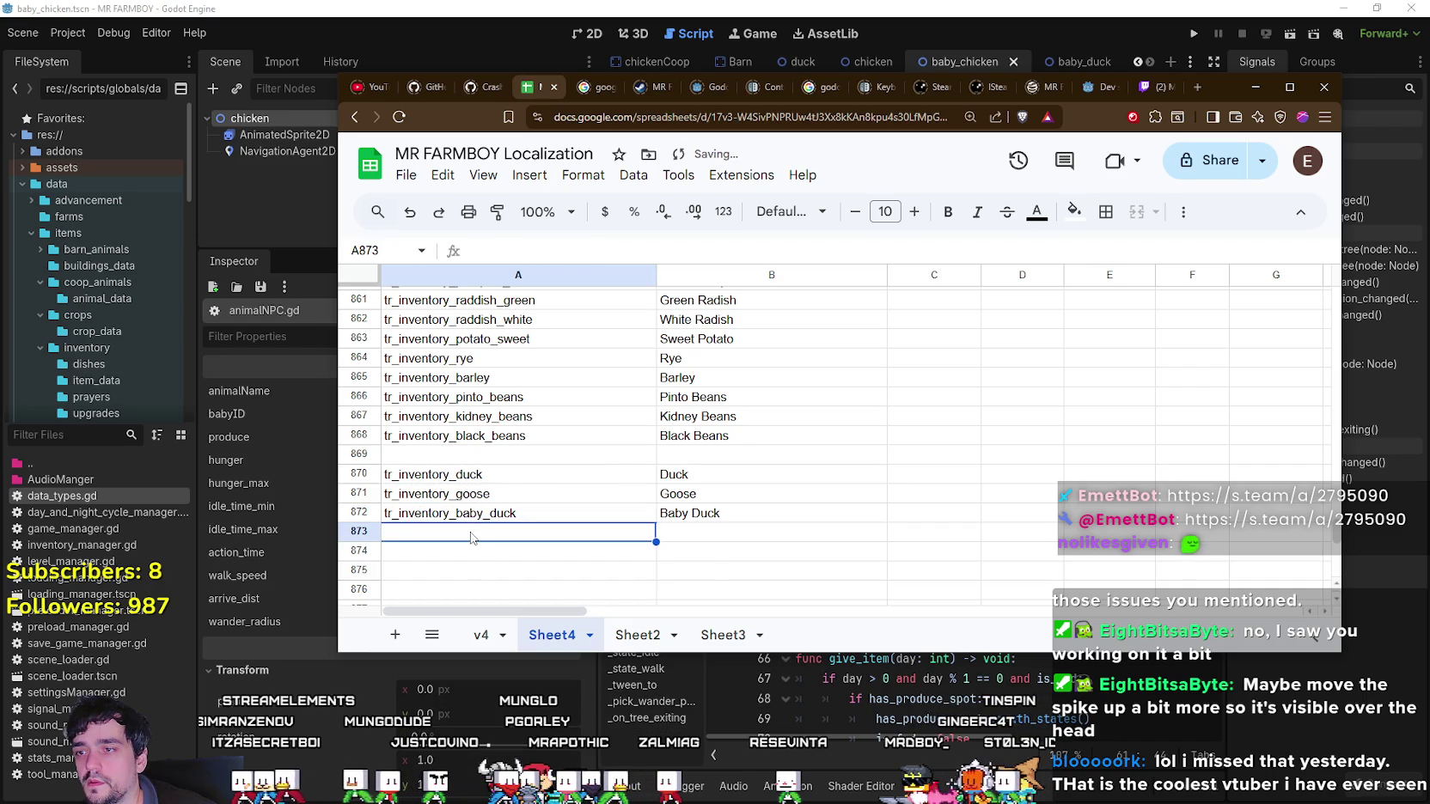
{"action": "key", "text": "ctrl+v"}
{"action": "key", "text": "Return"}
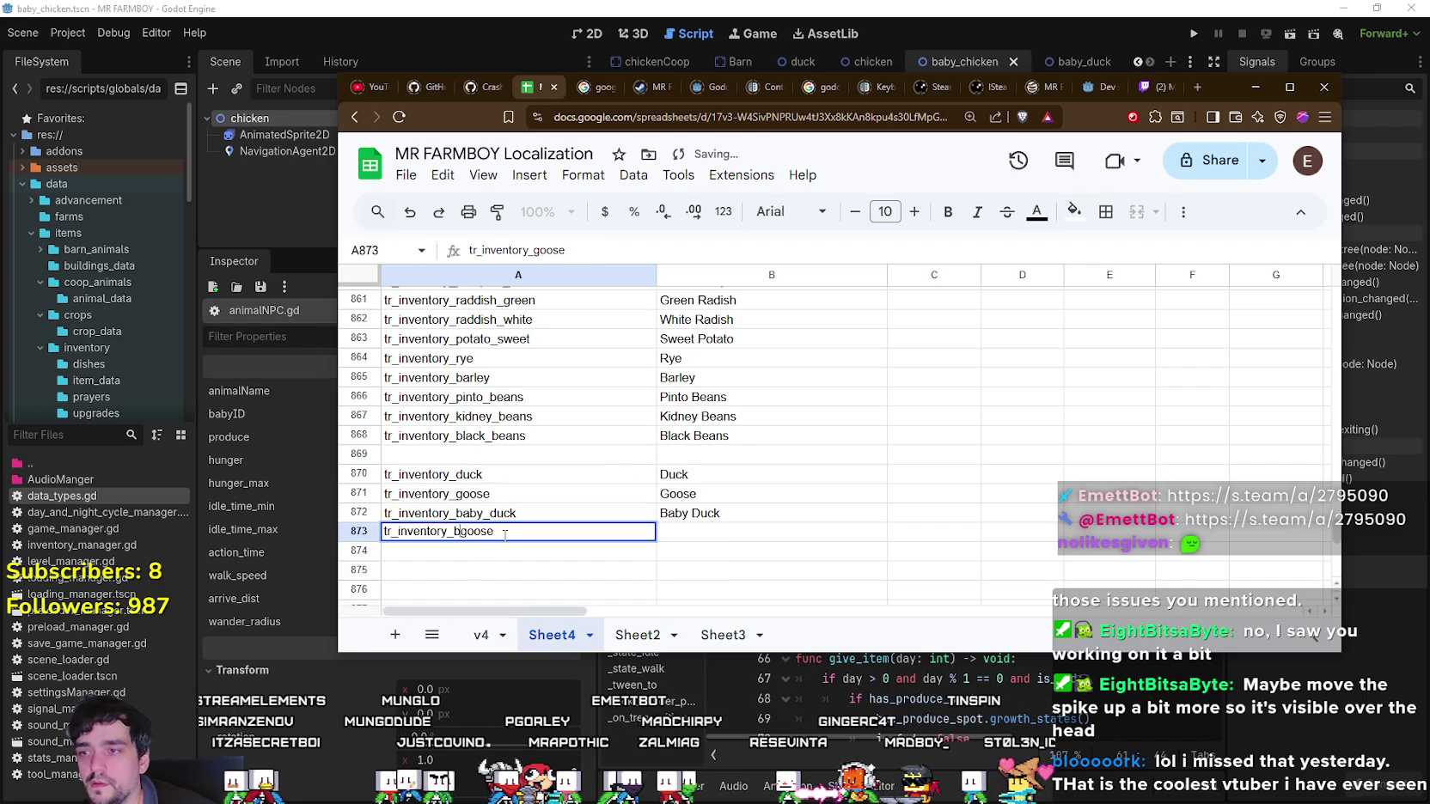
{"action": "left_click", "coordinate": [695, 538]}
{"action": "type", "text": "Baby Goose"}
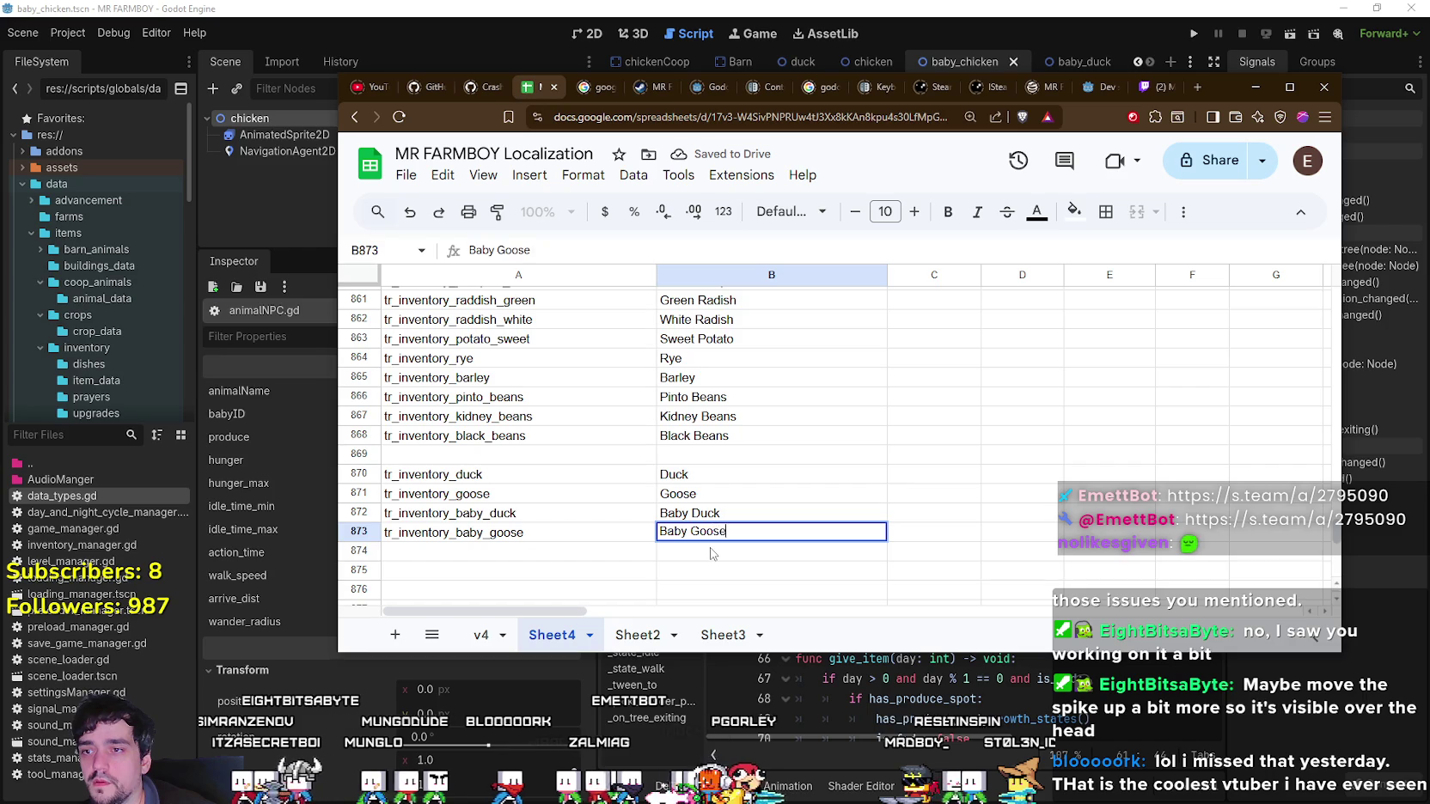
{"action": "key", "text": "Return"}
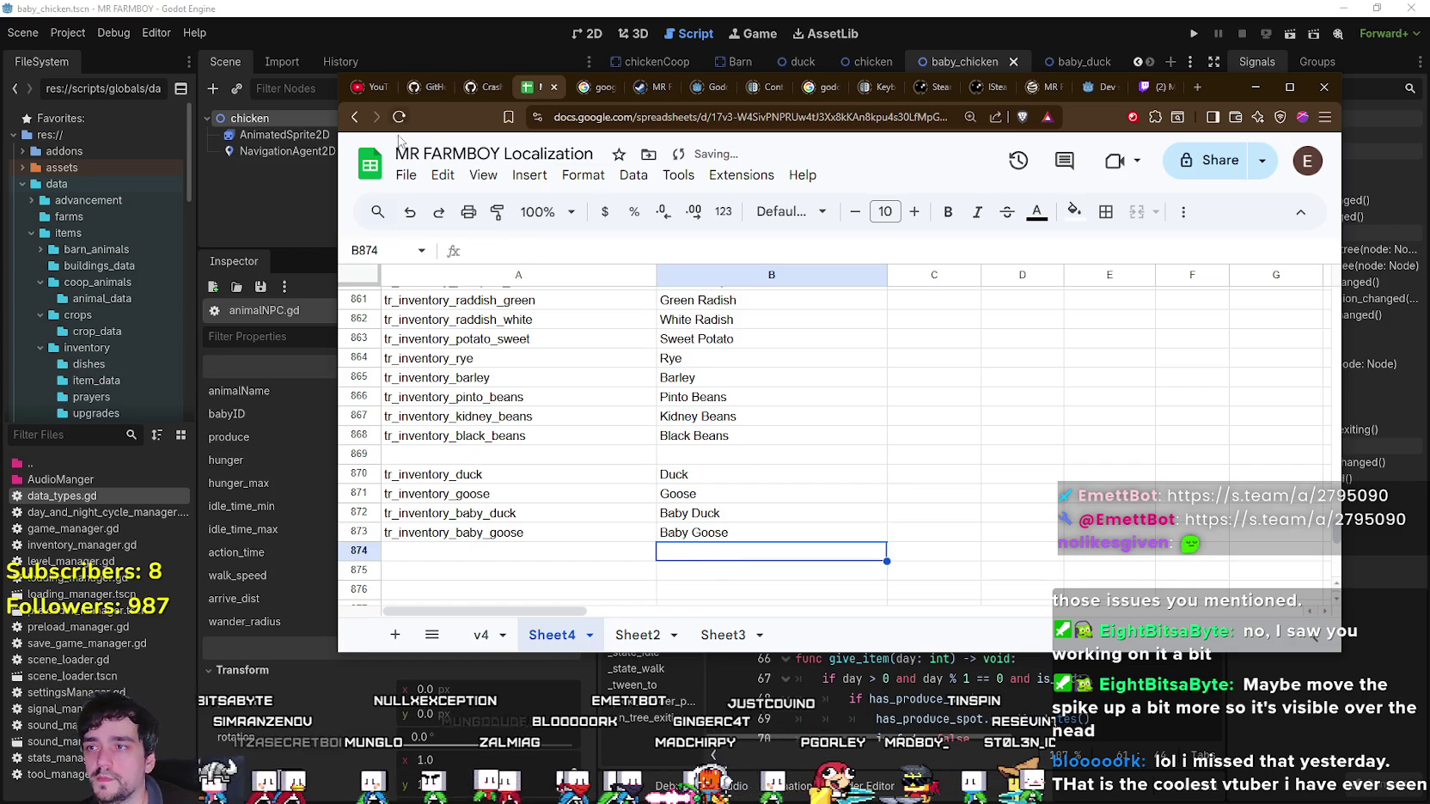
{"action": "left_click", "coordinate": [416, 185]}
Download the sheet as CSV, overwriting data/translations/translations.csv, and return to Godot.
{"action": "mouse_move", "coordinate": [477, 403]}
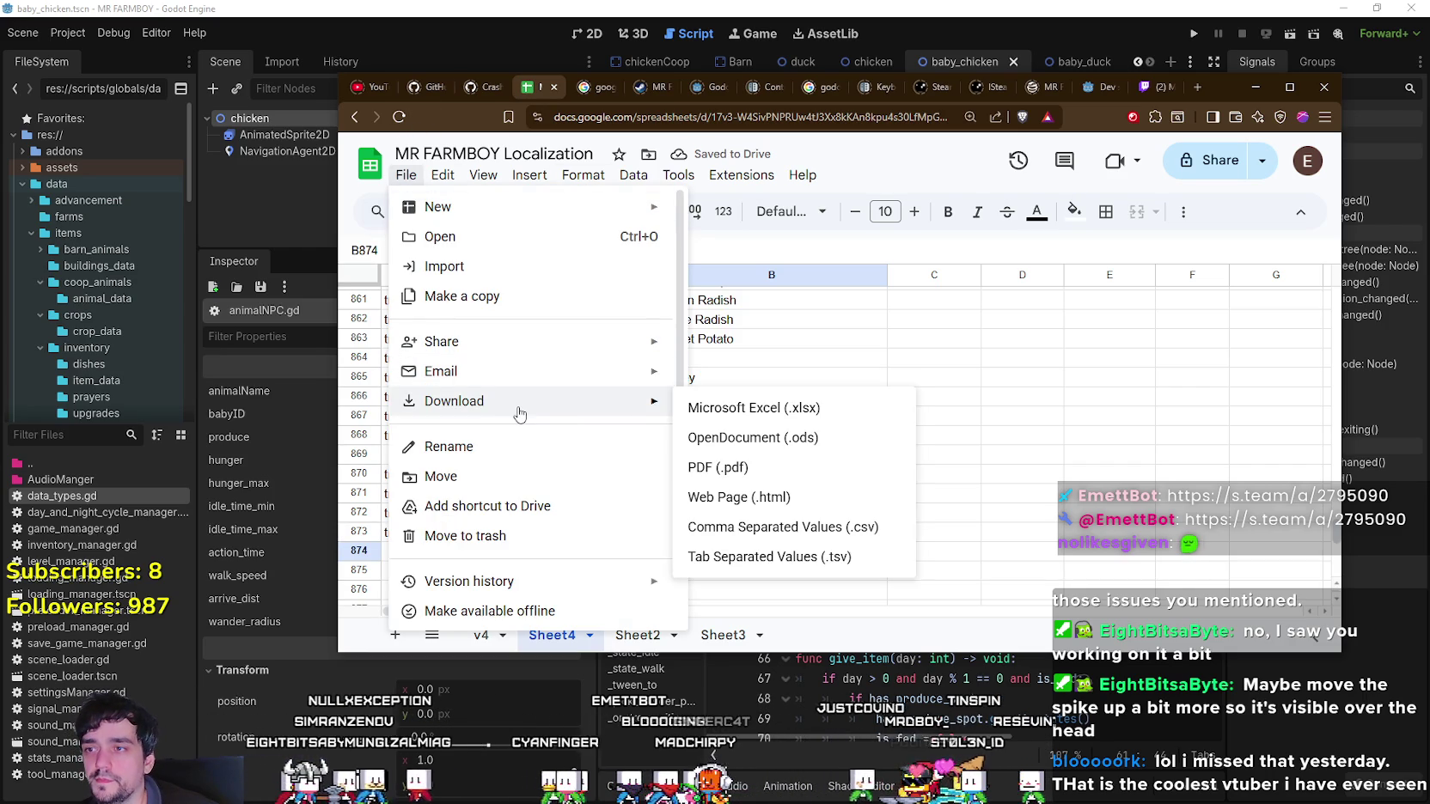
{"action": "left_click", "coordinate": [798, 525]}
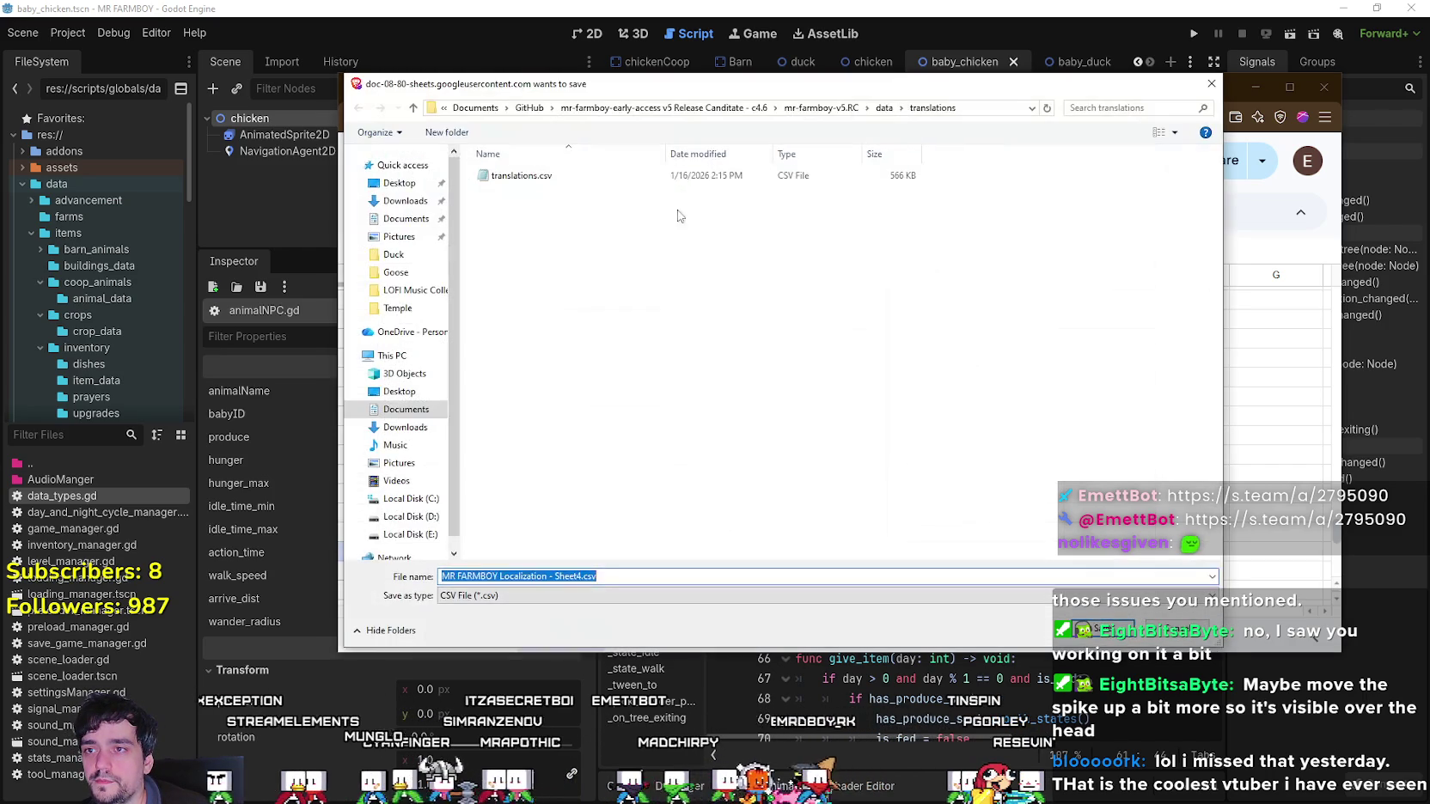
{"action": "double_click", "coordinate": [612, 176]}
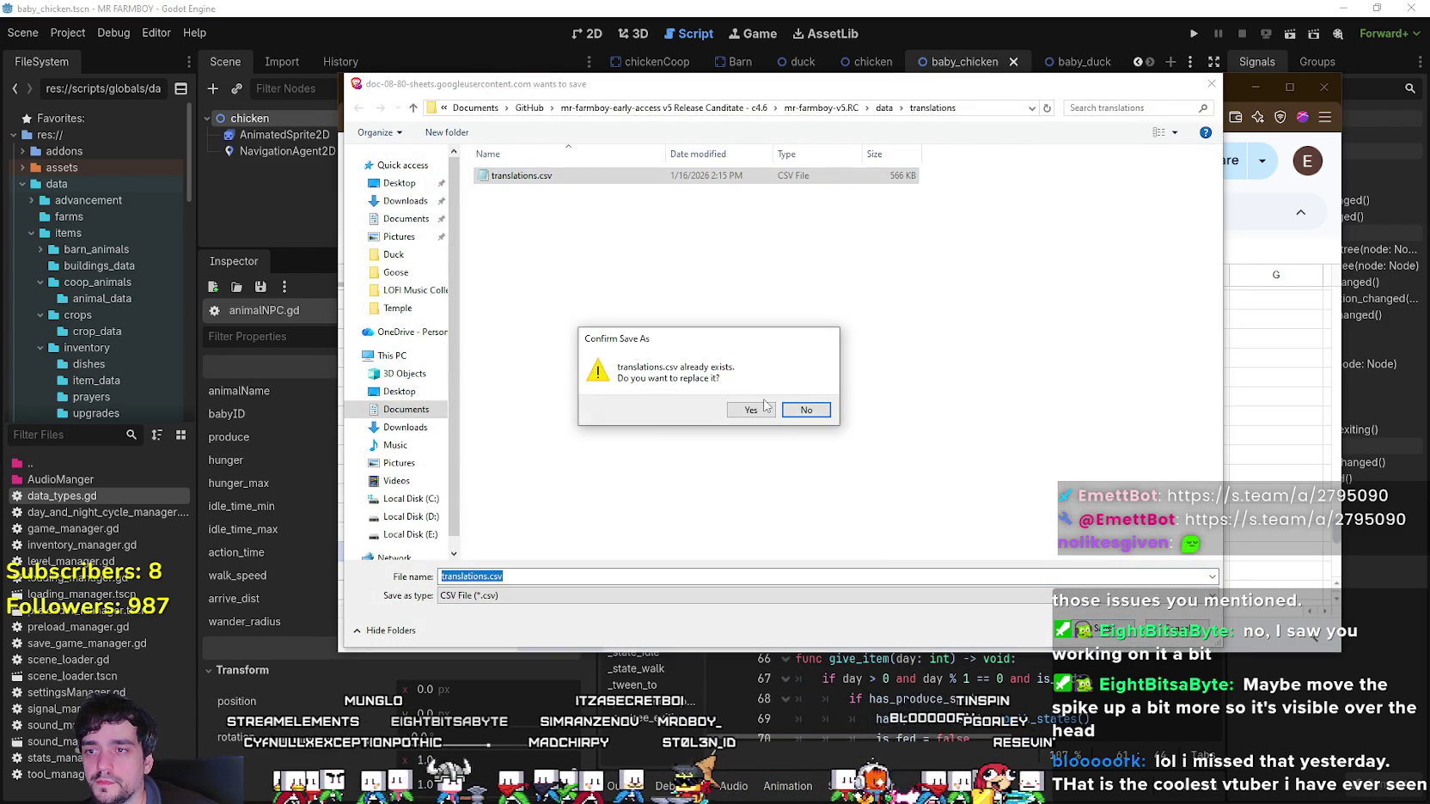
{"action": "left_click", "coordinate": [753, 408]}
{"action": "left_click", "coordinate": [924, 533]}
{"action": "key", "text": "alt+Tab"}
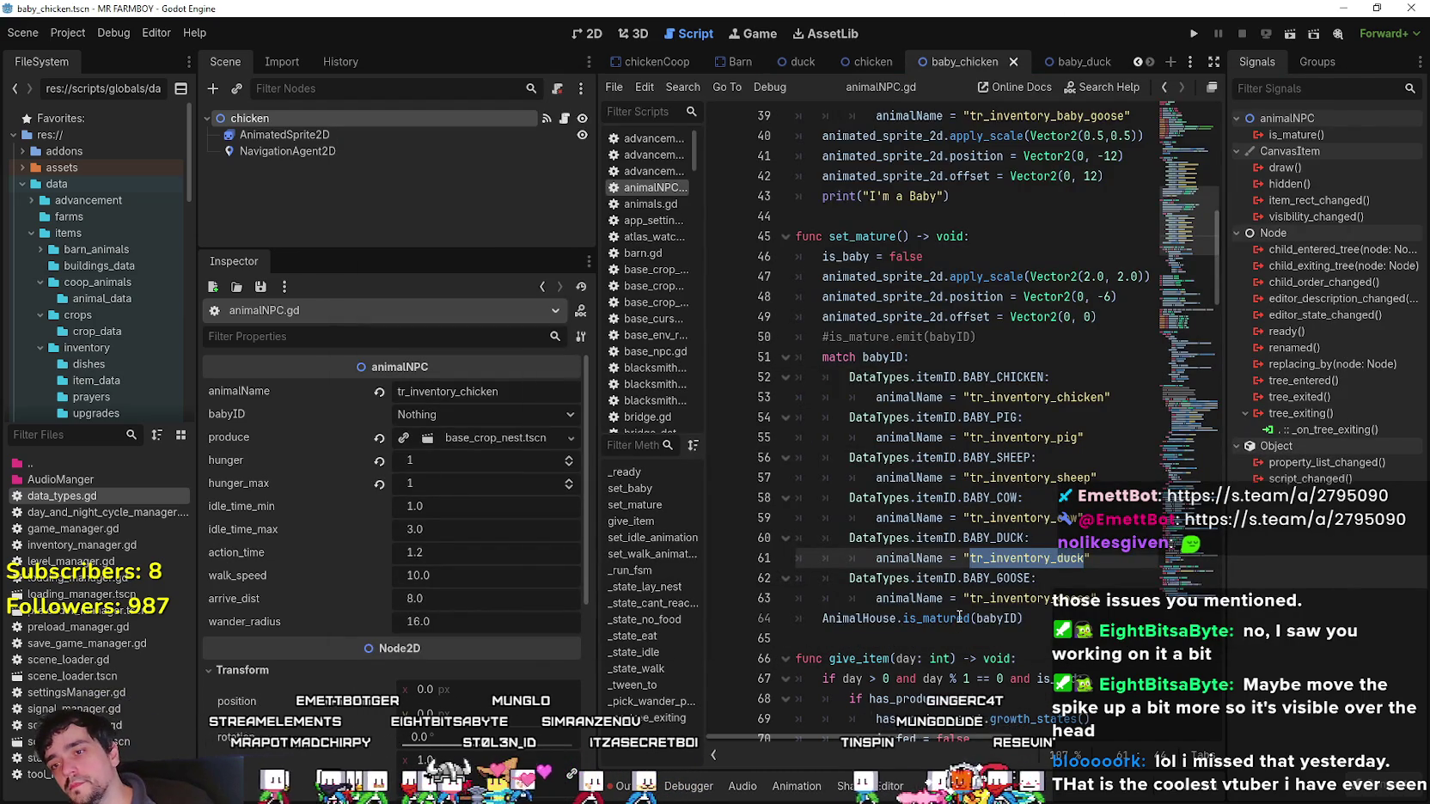
Search the whole project for BABY_COW, selected in animalNPC.gd.
{"action": "scroll", "coordinate": [959, 617], "scroll_direction": "down", "scroll_amount": 2}
{"action": "scroll", "coordinate": [937, 533], "scroll_direction": "down", "scroll_amount": 9}
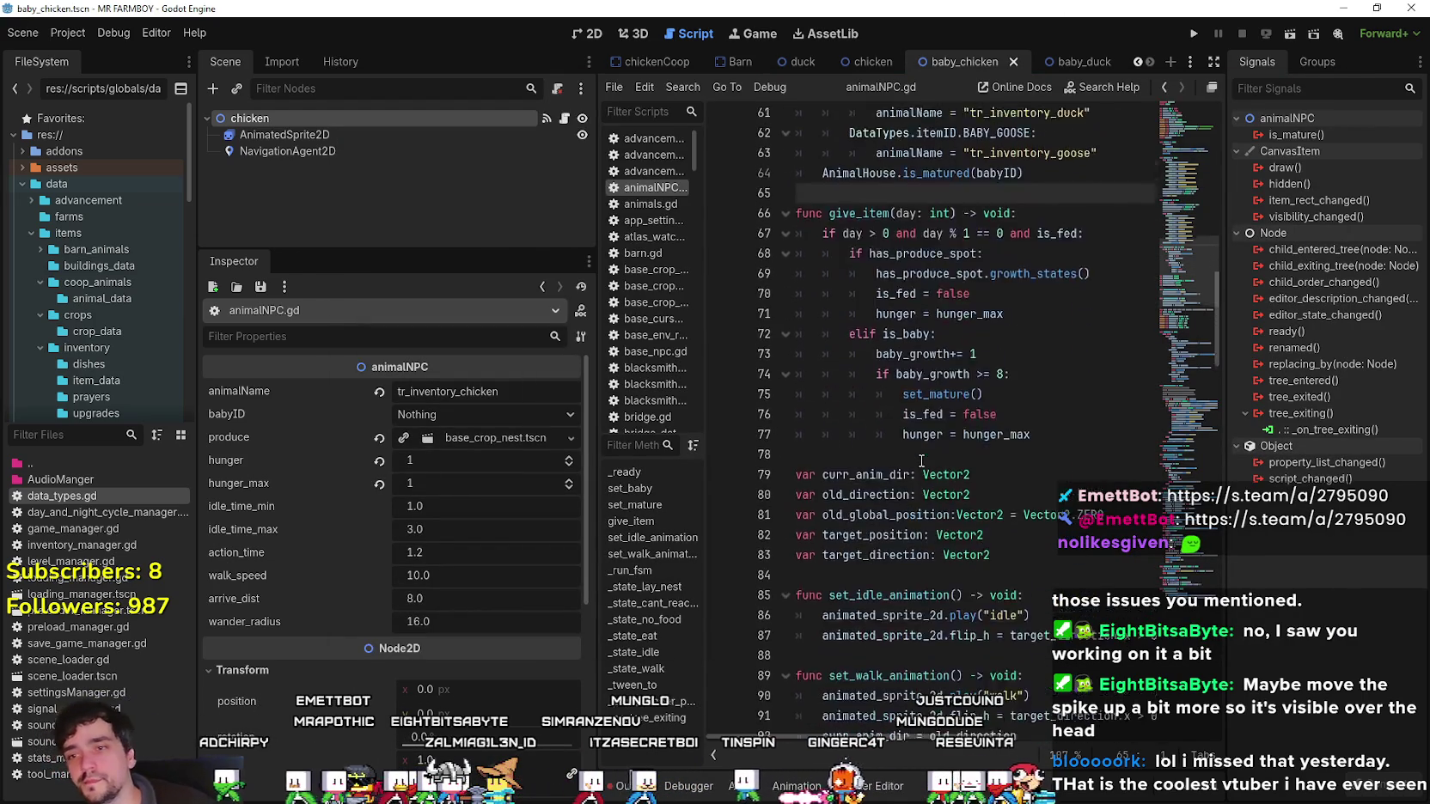
{"action": "scroll", "coordinate": [921, 462], "scroll_direction": "down", "scroll_amount": 3}
{"action": "scroll", "coordinate": [954, 498], "scroll_direction": "up", "scroll_amount": 10}
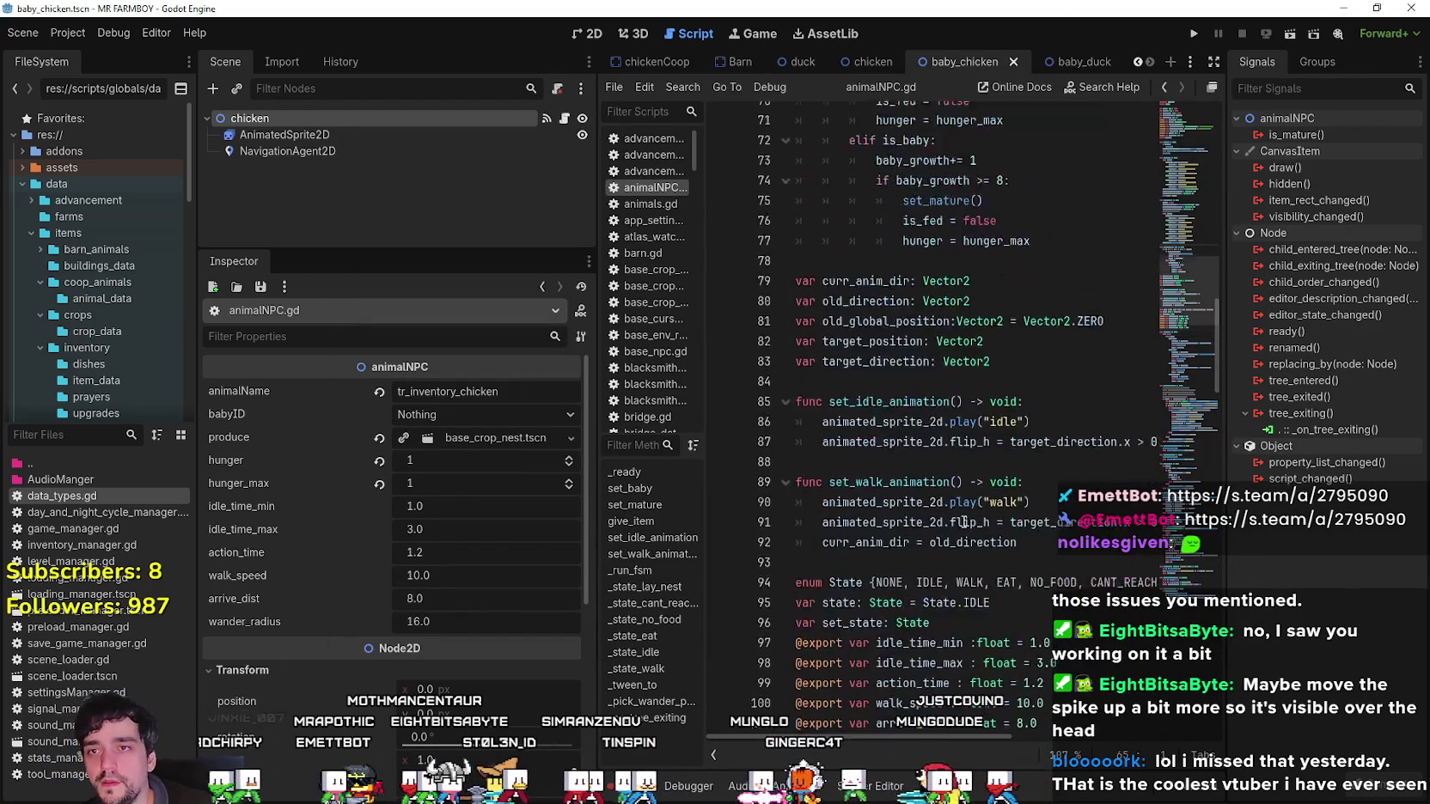
{"action": "scroll", "coordinate": [970, 518], "scroll_direction": "up", "scroll_amount": 3}
{"action": "double_click", "coordinate": [1008, 444]}
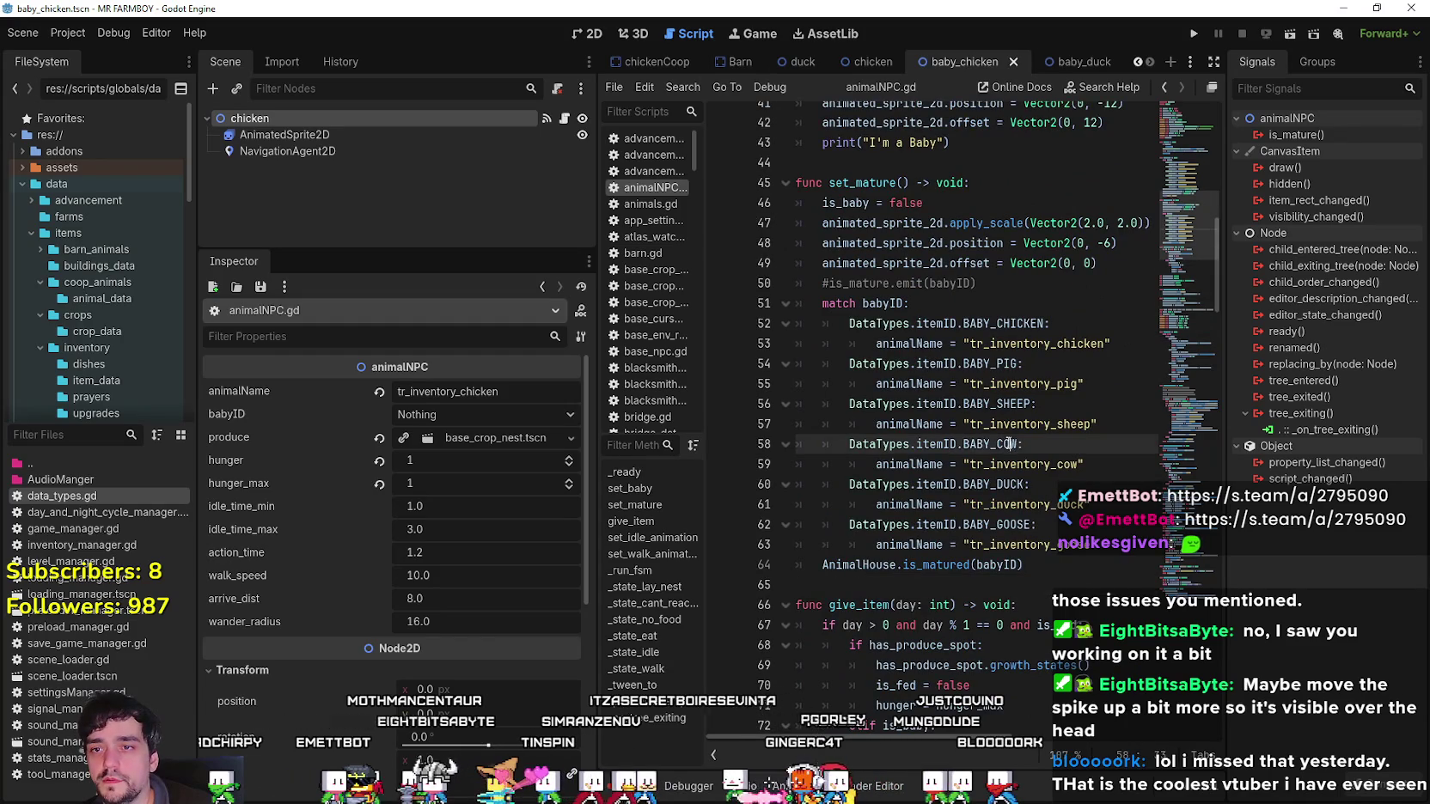
{"action": "key", "text": "ctrl+shift+f"}
{"action": "left_click", "coordinate": [737, 487]}
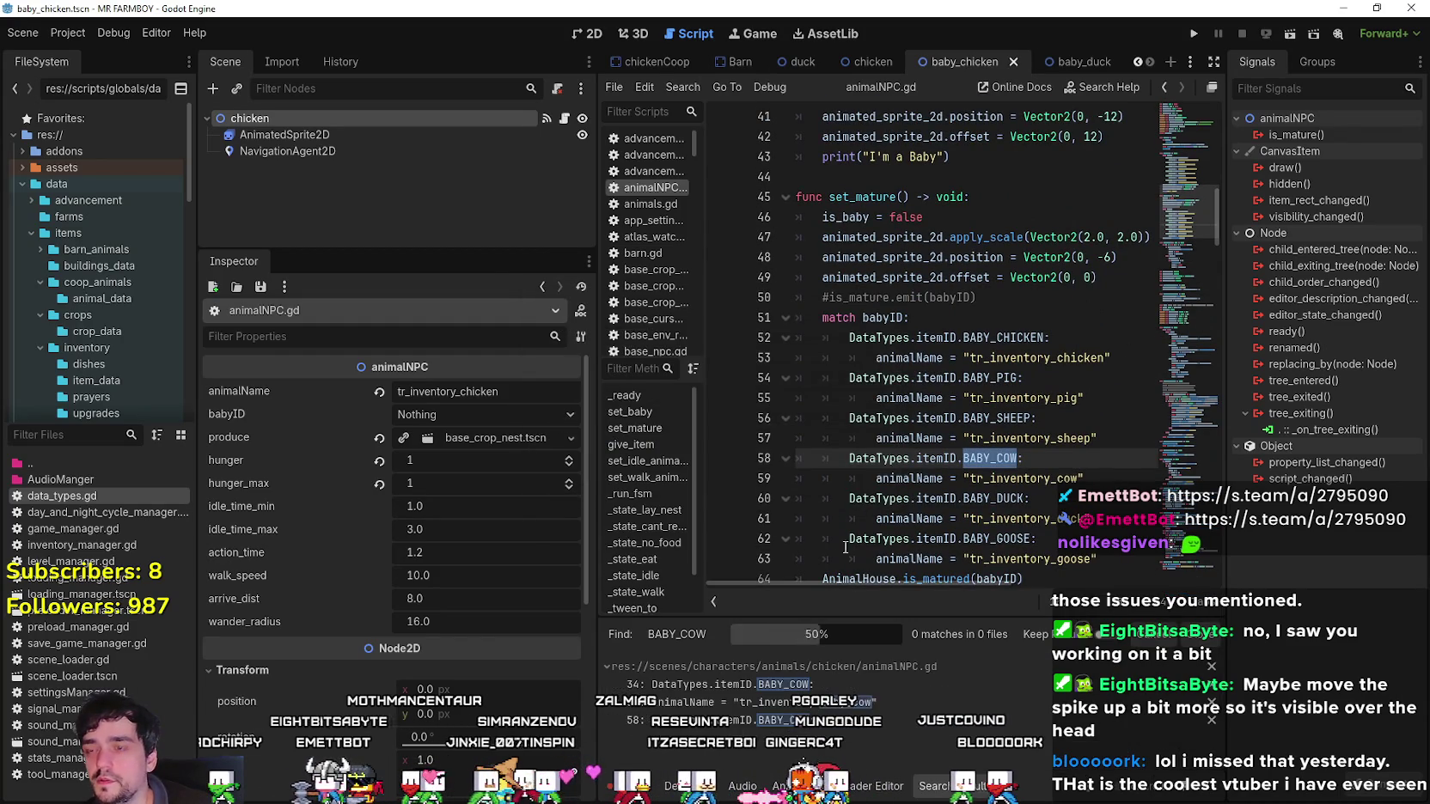
Enlarge the results panel to show all 16 matches across 6 files.
{"action": "scroll", "coordinate": [893, 730], "scroll_direction": "down", "scroll_amount": 1}
{"action": "scroll", "coordinate": [891, 697], "scroll_direction": "up", "scroll_amount": 2}
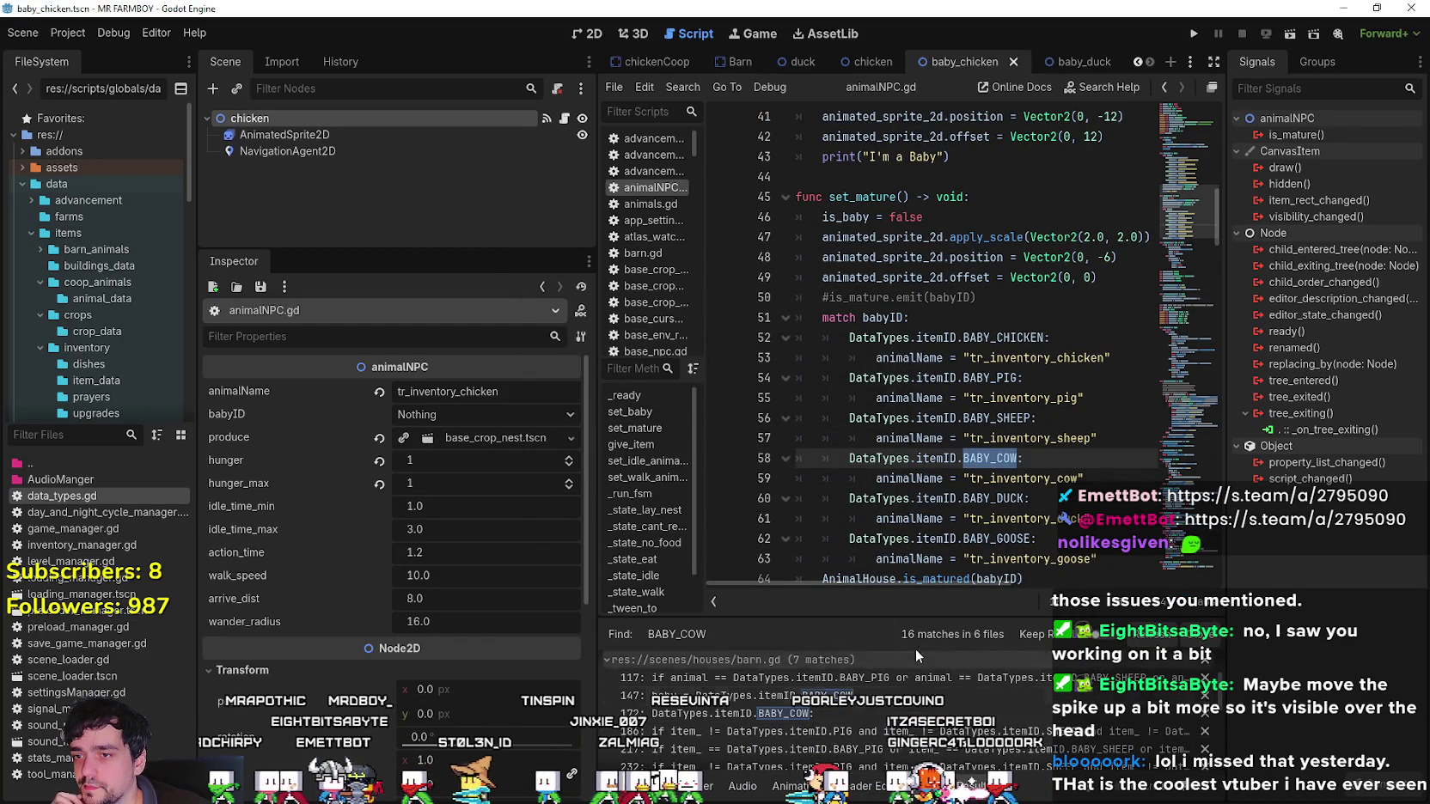
{"action": "left_click_drag", "start_coordinate": [911, 618], "coordinate": [911, 418]}
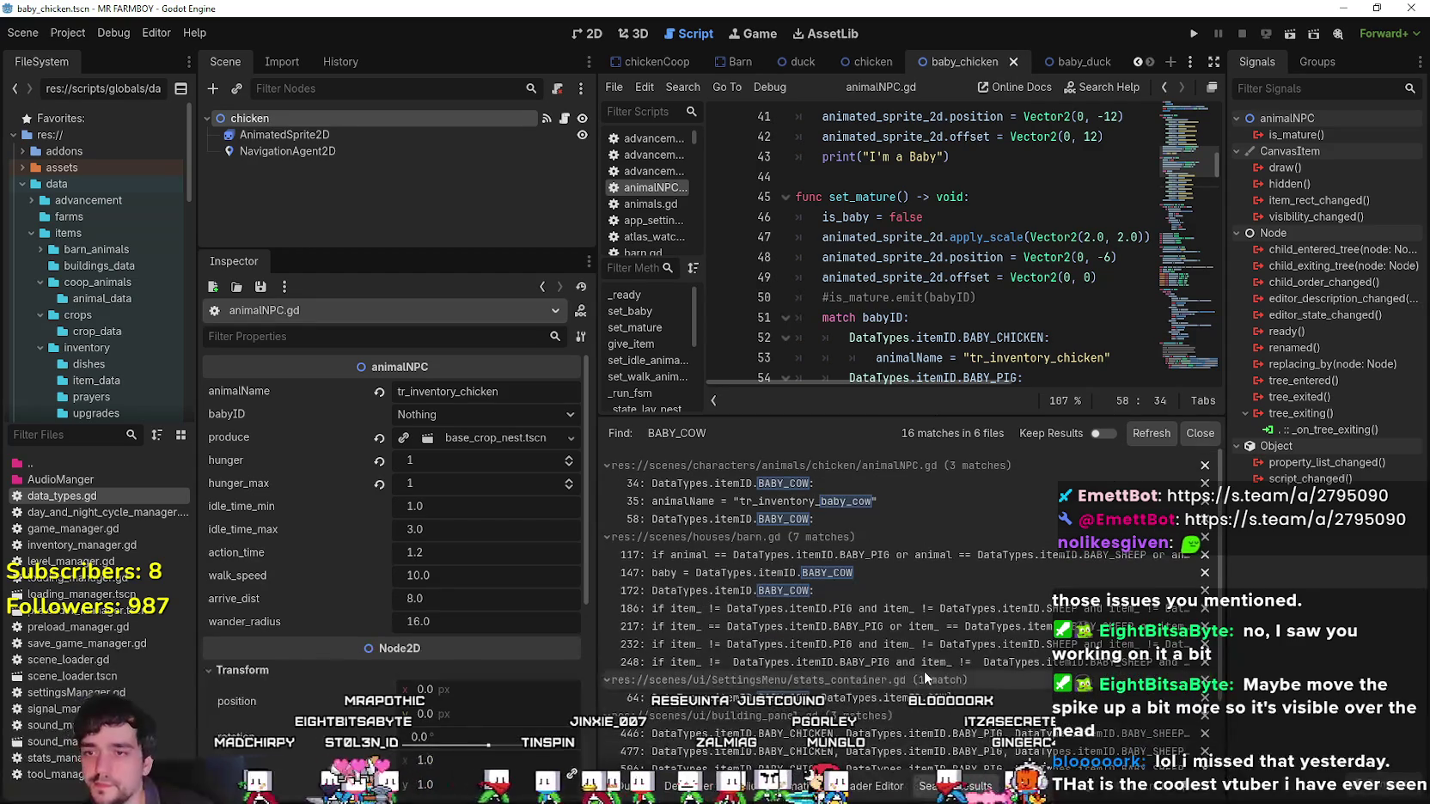
{"action": "left_click_drag", "start_coordinate": [591, 598], "coordinate": [450, 596]}
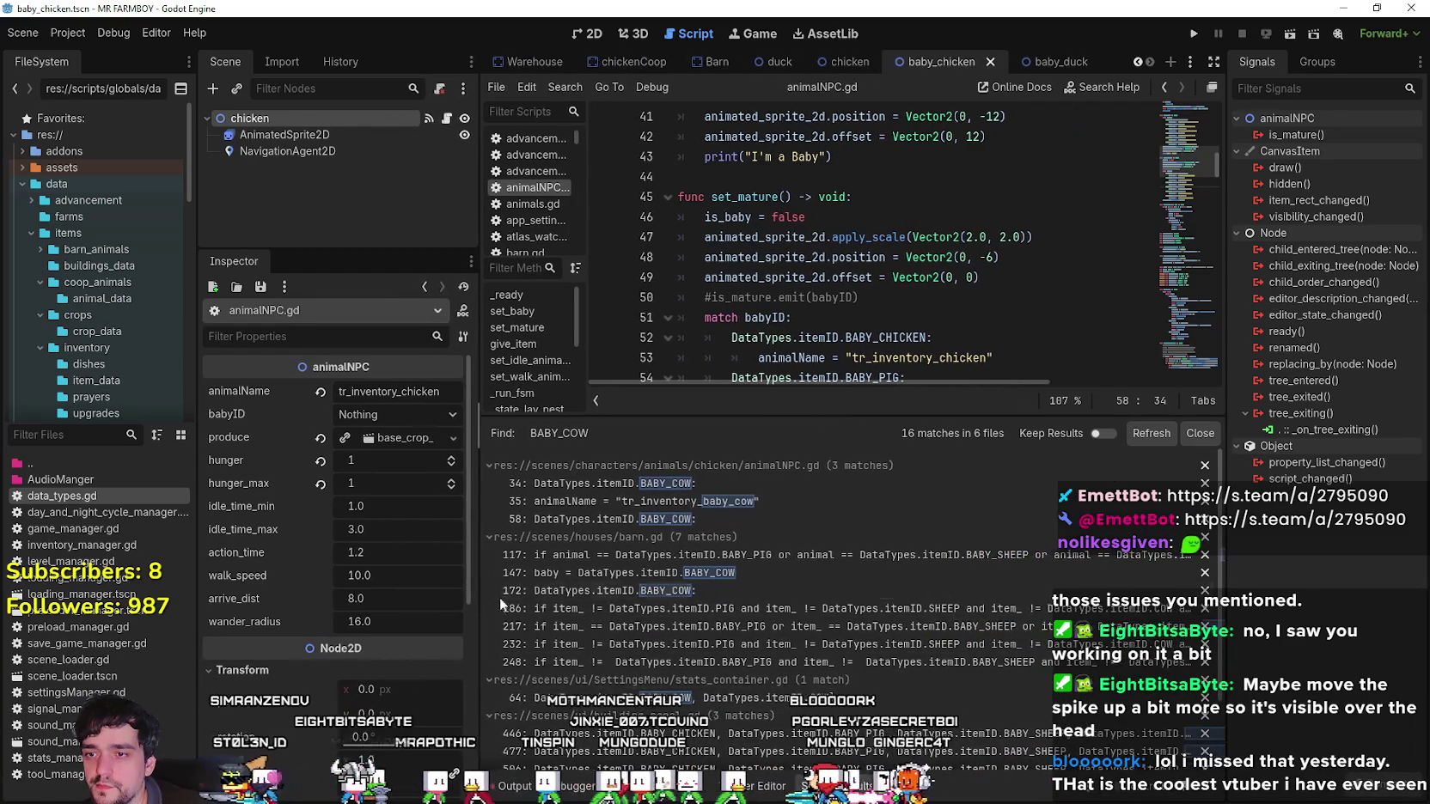
{"action": "scroll", "coordinate": [796, 648], "scroll_direction": "down", "scroll_amount": 2}
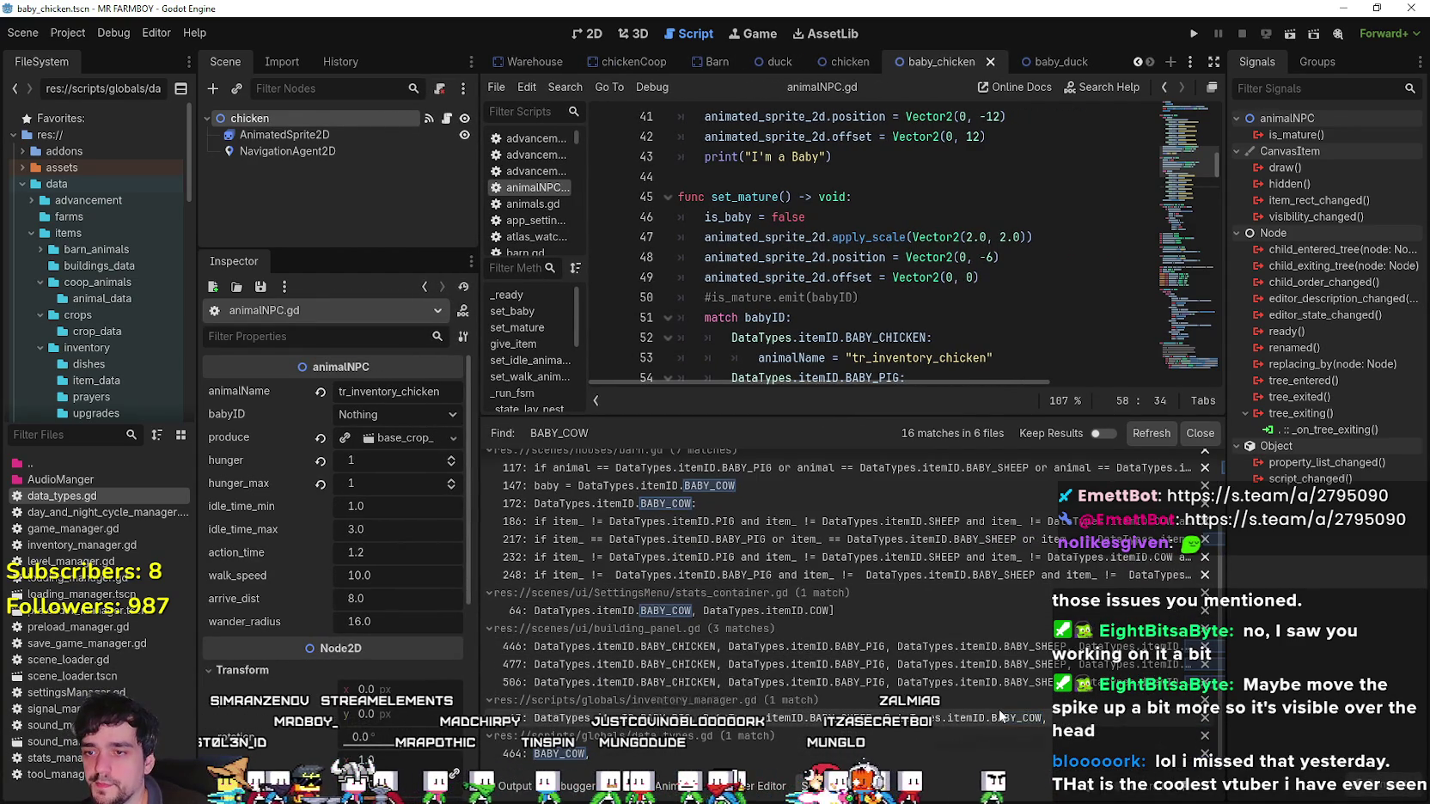
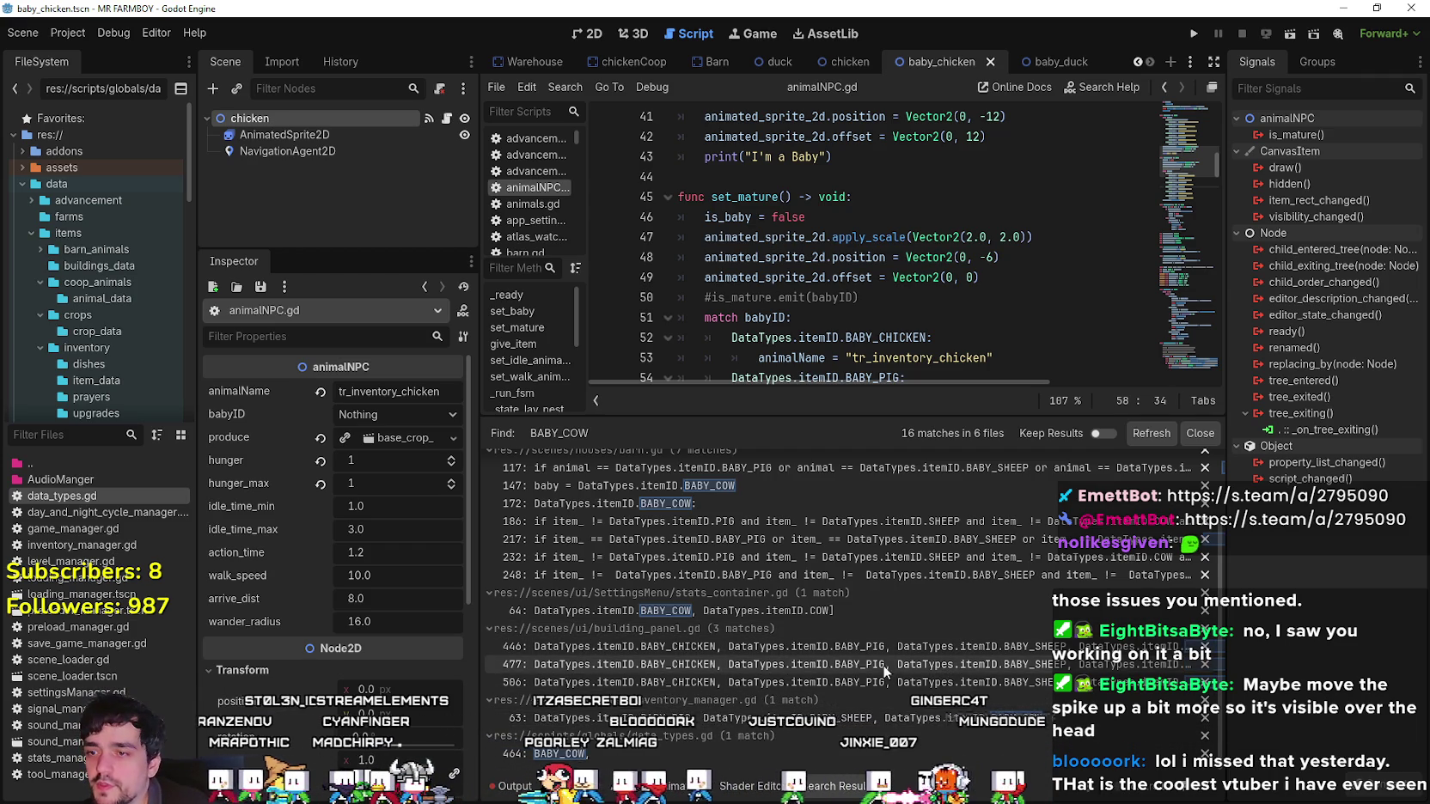
Open inventory_manager.gd at its BABY_COW match and enlarge the code view over the search results.
{"action": "left_click", "coordinate": [922, 721]}
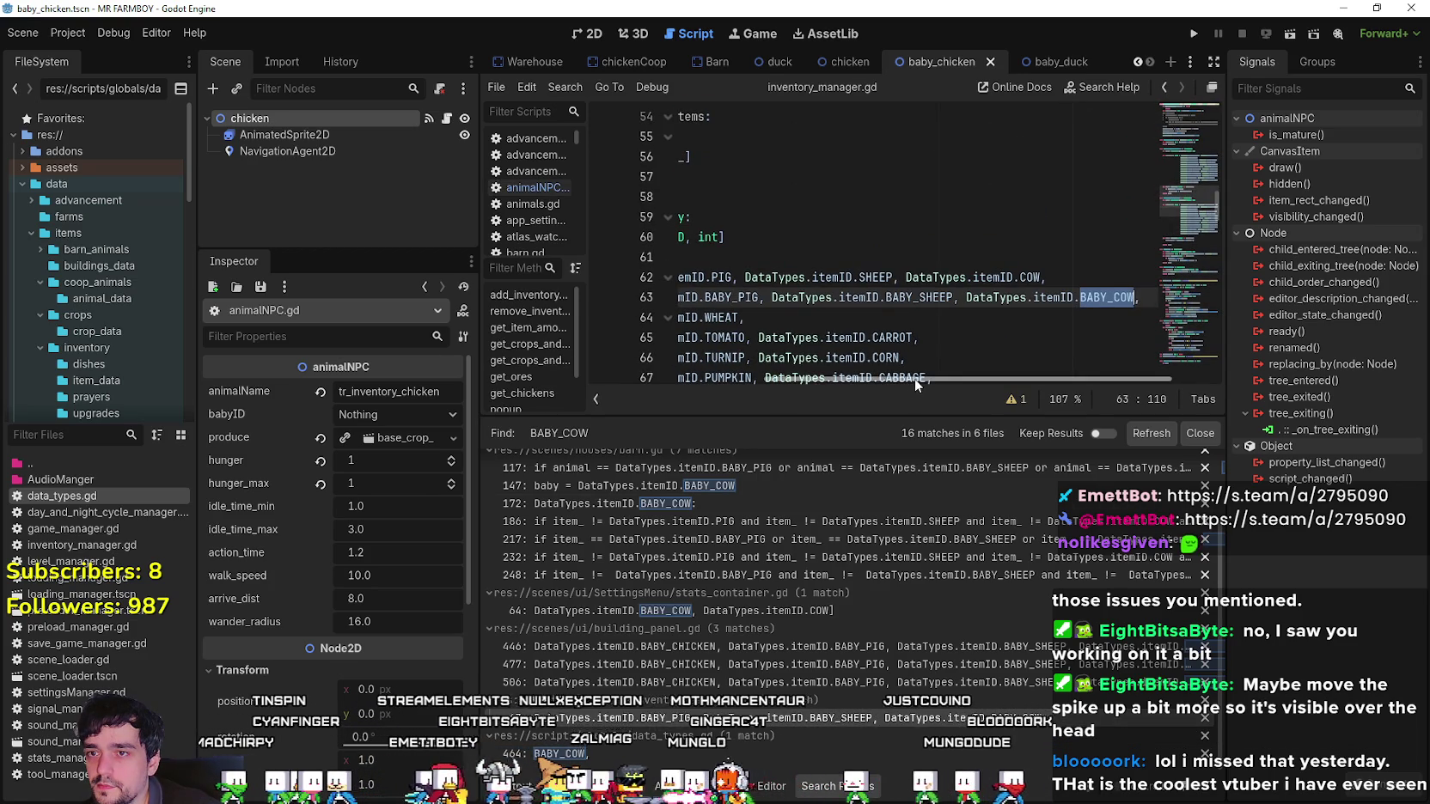
{"action": "left_click_drag", "start_coordinate": [913, 377], "coordinate": [653, 360]}
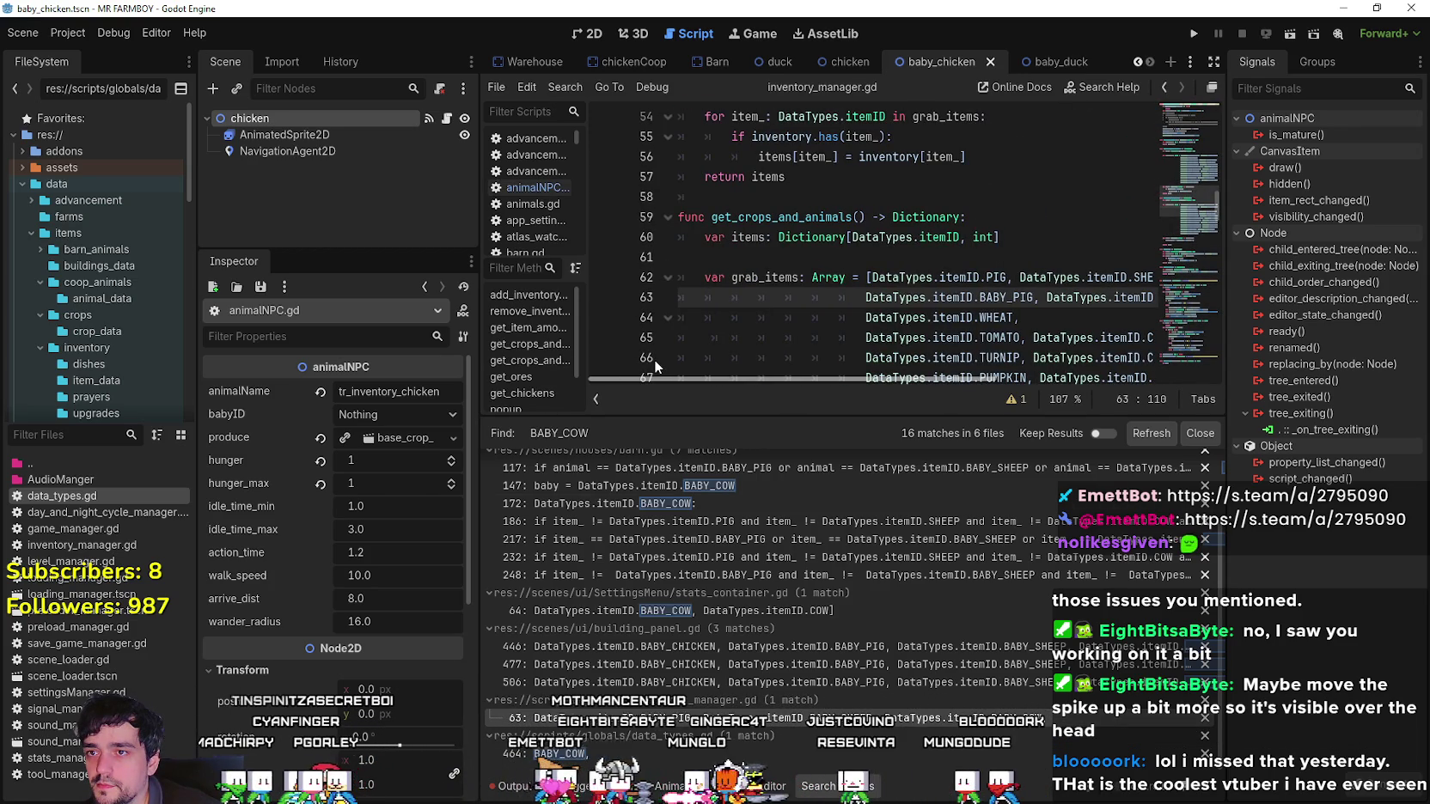
{"action": "mouse_move", "coordinate": [722, 414]}
{"action": "left_mouse_down"}
{"action": "mouse_move", "coordinate": [739, 438]}
{"action": "mouse_move", "coordinate": [762, 610]}
{"action": "left_mouse_up"}
{"action": "scroll", "coordinate": [766, 582], "scroll_direction": "right", "scroll_amount": 3}
{"action": "scroll", "coordinate": [706, 562], "scroll_direction": "left", "scroll_amount": 3}
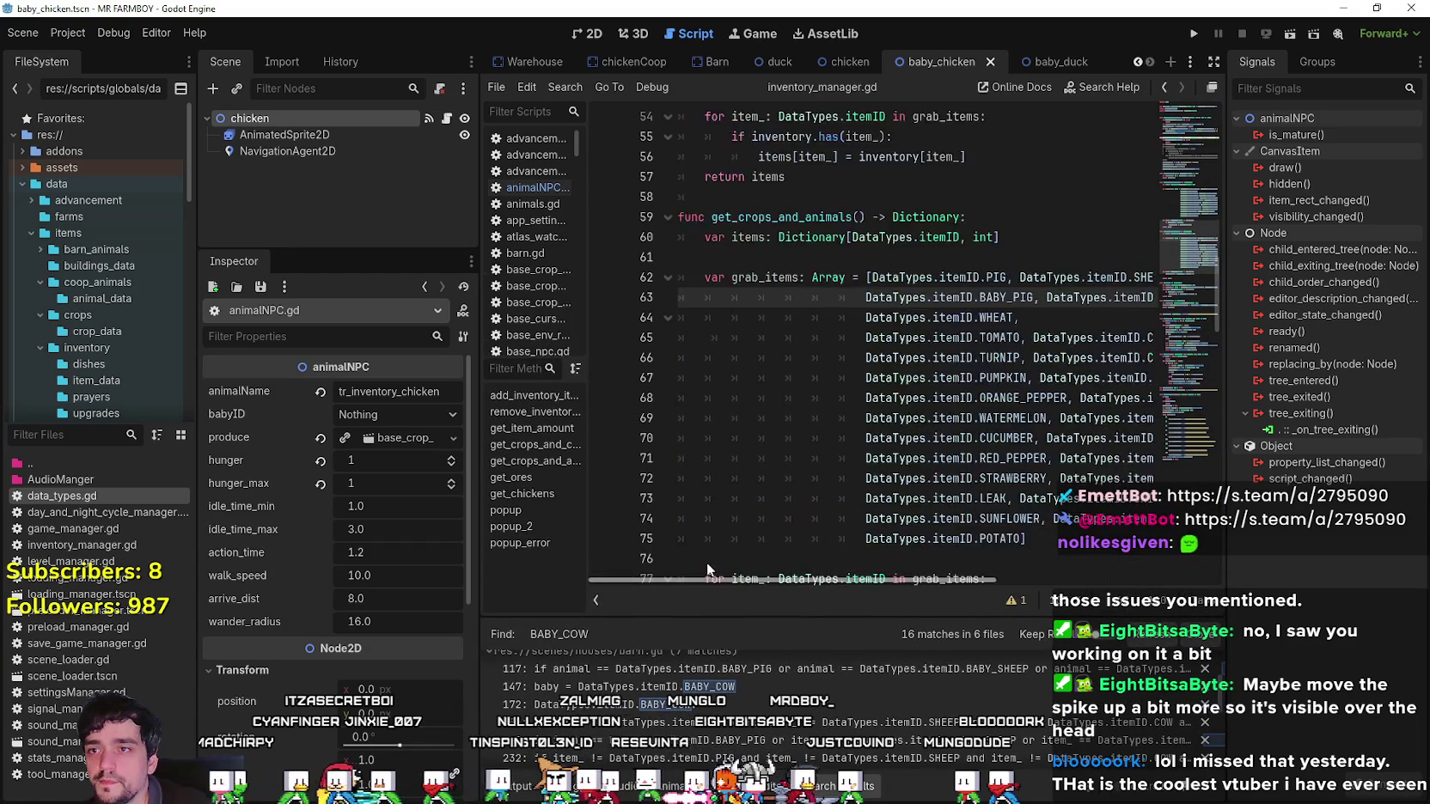
{"action": "scroll", "coordinate": [706, 562], "scroll_direction": "down", "scroll_amount": 2}
{"action": "scroll", "coordinate": [768, 558], "scroll_direction": "up", "scroll_amount": 2}
{"action": "mouse_move", "coordinate": [786, 579]}
{"action": "left_mouse_down"}
{"action": "mouse_move", "coordinate": [968, 576]}
{"action": "mouse_move", "coordinate": [759, 562]}
{"action": "left_mouse_up"}
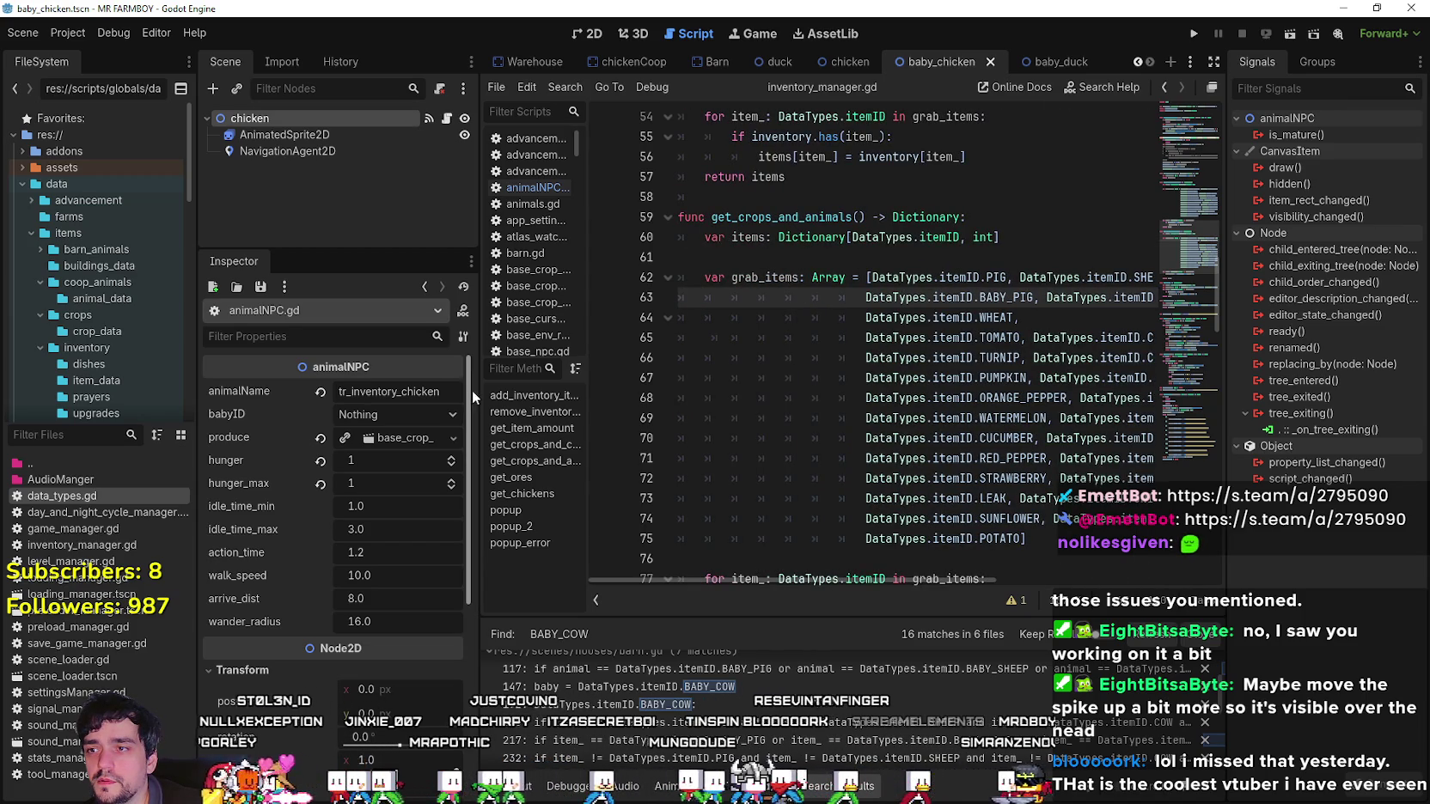
Widen the script area and place the caret inside get_crops_and_animals below its grab_items list.
{"action": "left_click_drag", "start_coordinate": [472, 390], "coordinate": [369, 390]}
{"action": "scroll", "coordinate": [849, 429], "scroll_direction": "down", "scroll_amount": 2}
{"action": "left_click", "coordinate": [849, 433]}
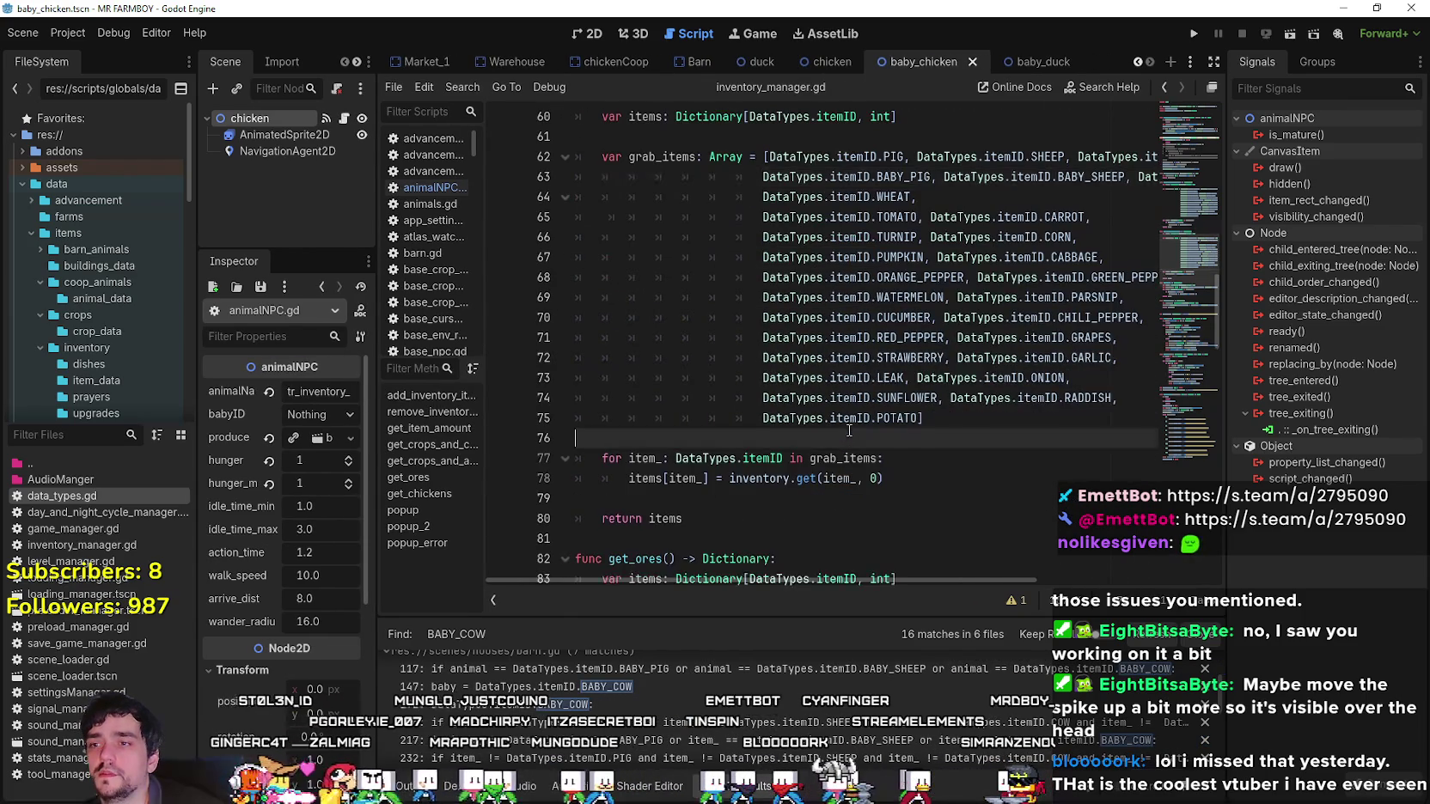
{"action": "scroll", "coordinate": [892, 305], "scroll_direction": "up", "scroll_amount": 3}
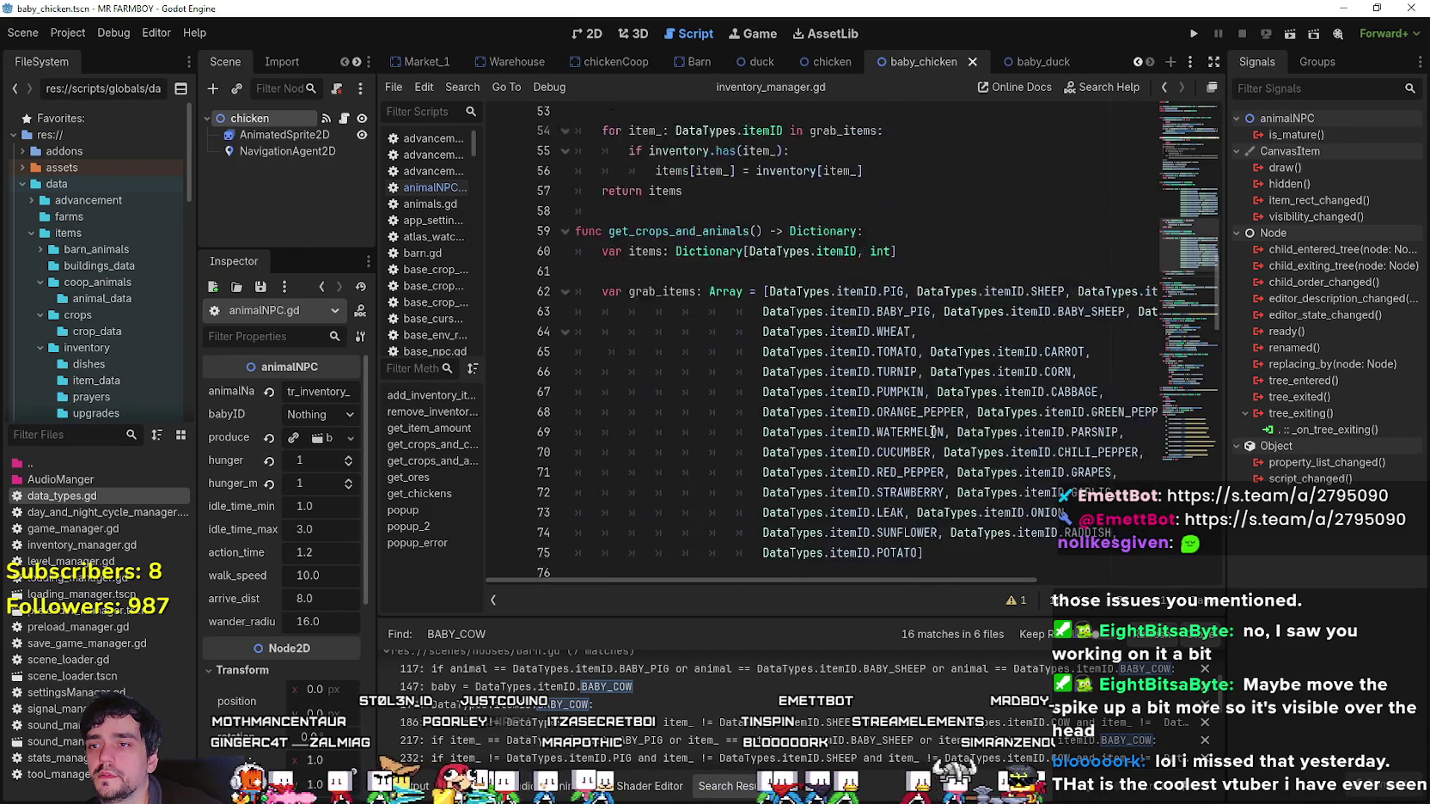
{"action": "scroll", "coordinate": [891, 305], "scroll_direction": "down", "scroll_amount": 4}
{"action": "key", "text": "Up"}
{"action": "key", "text": "Up"}
{"action": "key", "text": "Up"}
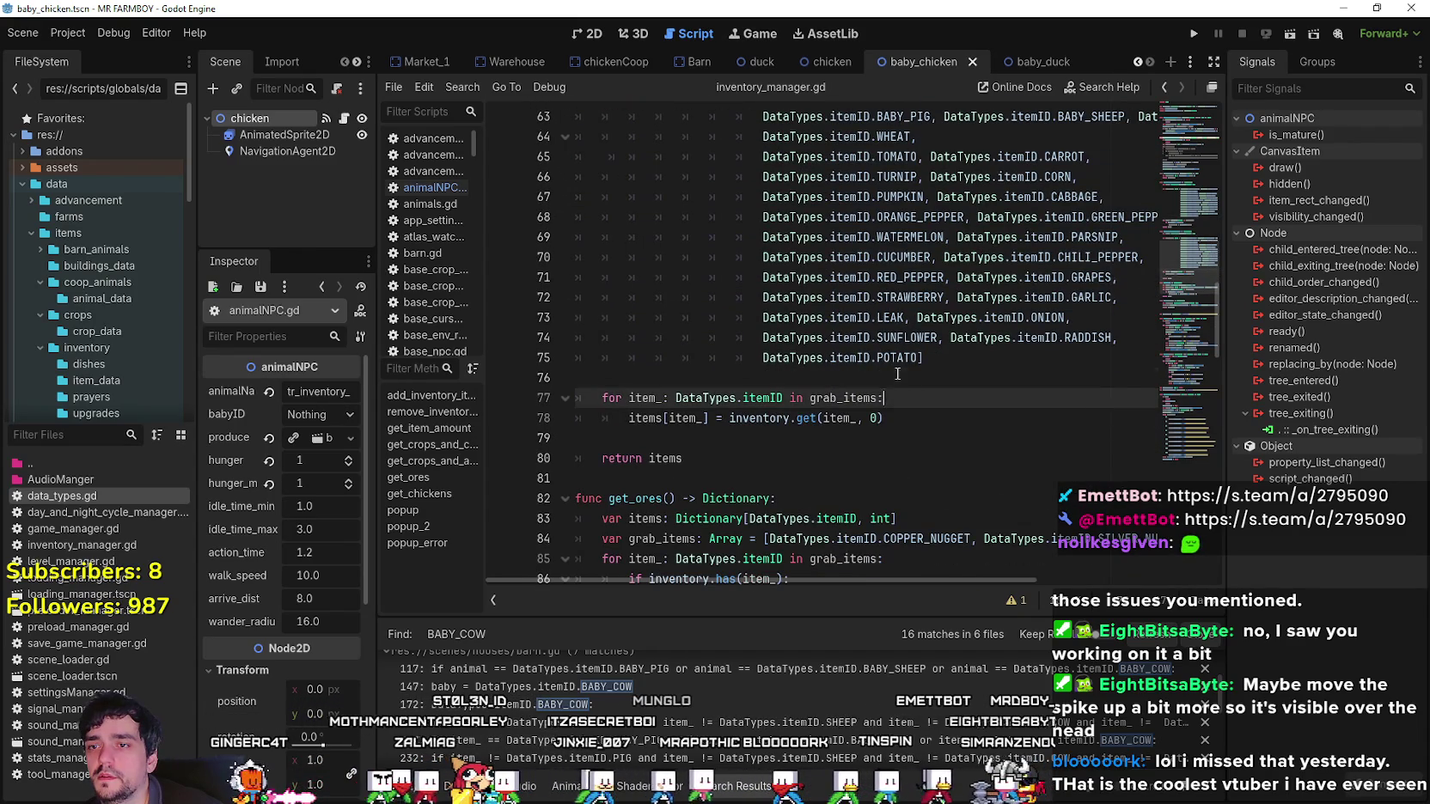
{"action": "left_click", "coordinate": [844, 417]}
{"action": "left_click", "coordinate": [949, 429]}
Scroll between get_crops_and_chickens and get_crops_and_animals to compare their item loops.
{"action": "scroll", "coordinate": [949, 429], "scroll_direction": "up", "scroll_amount": 4}
{"action": "scroll", "coordinate": [949, 429], "scroll_direction": "down", "scroll_amount": 2}
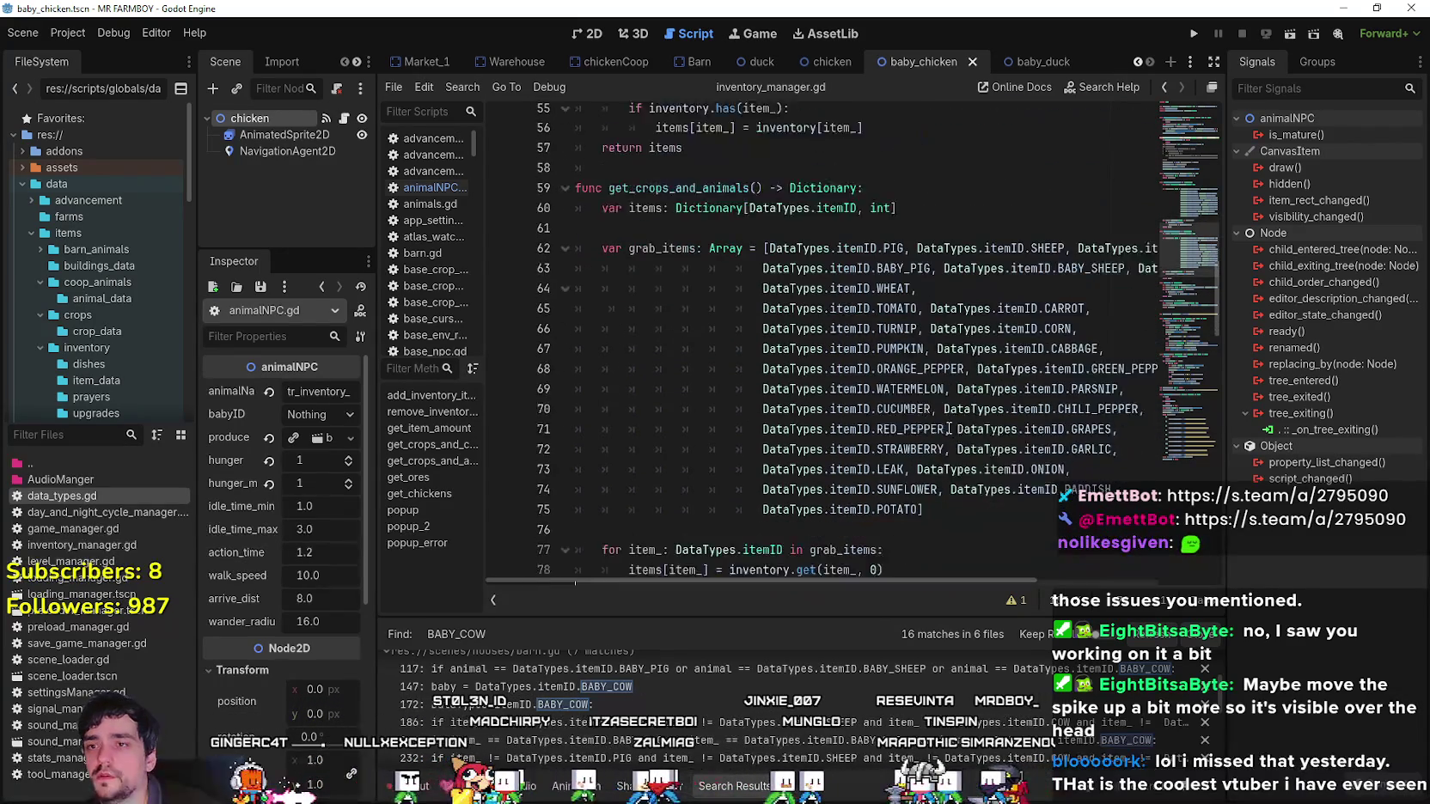
{"action": "scroll", "coordinate": [949, 428], "scroll_direction": "down", "scroll_amount": 1}
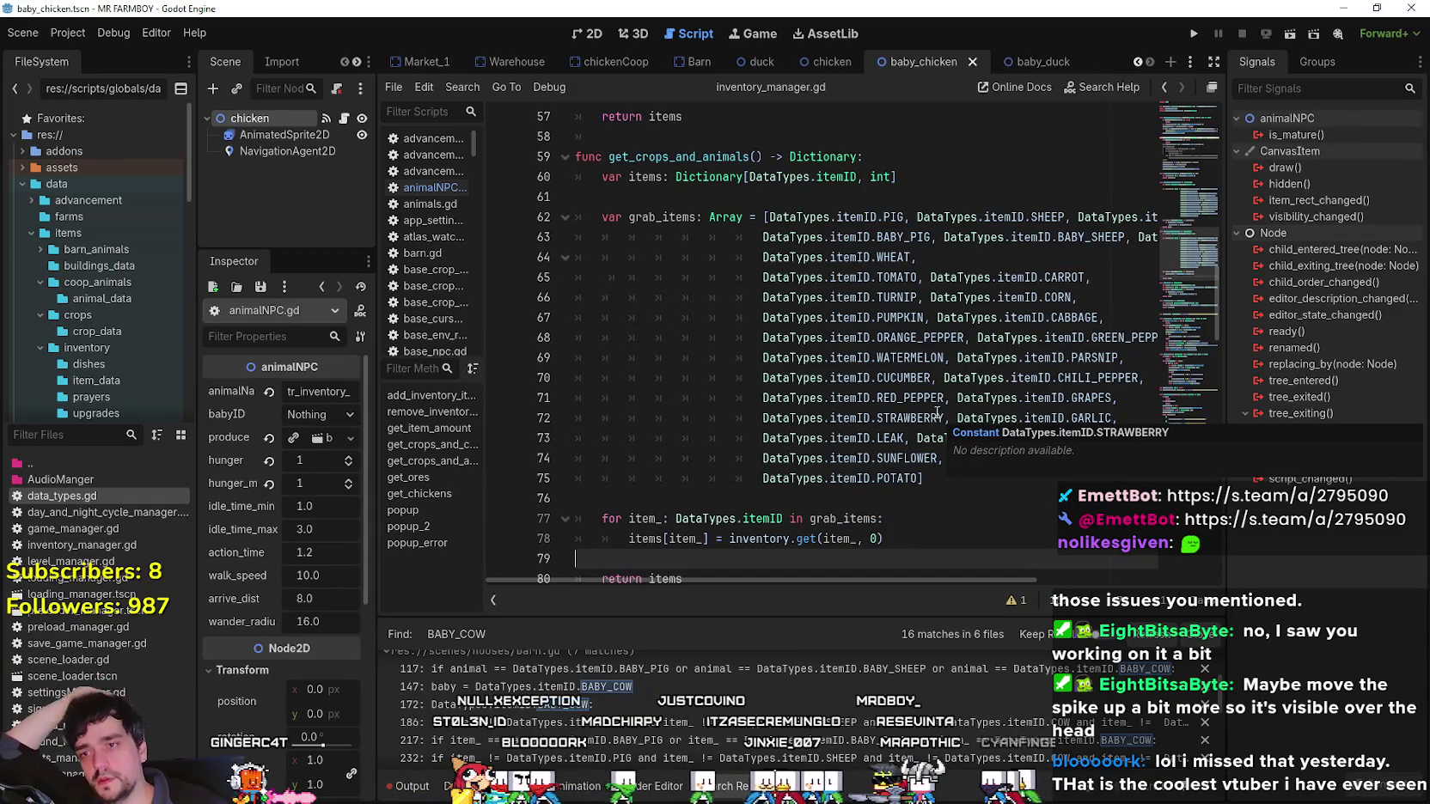
{"action": "scroll", "coordinate": [936, 413], "scroll_direction": "down", "scroll_amount": 3}
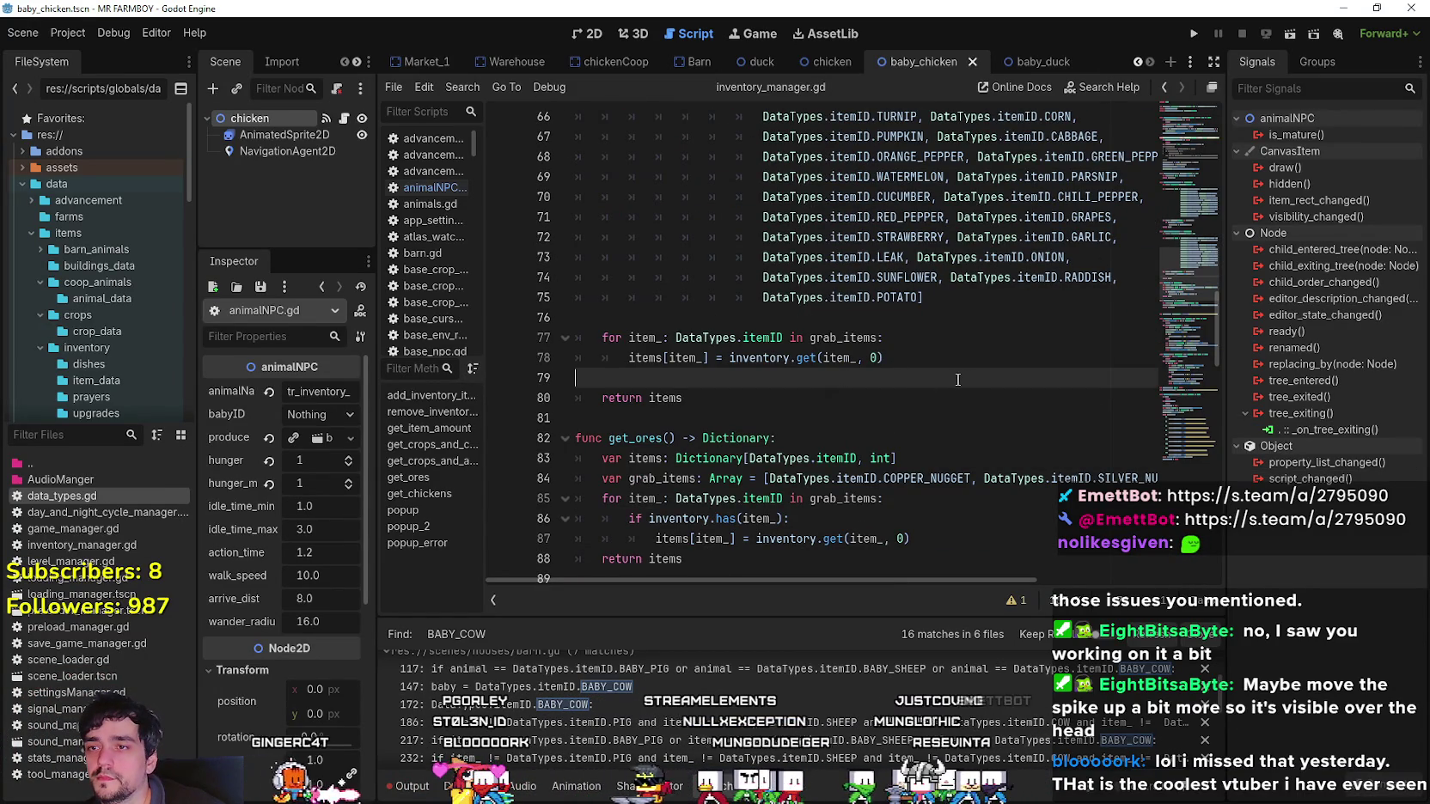
{"action": "scroll", "coordinate": [951, 375], "scroll_direction": "down", "scroll_amount": 1}
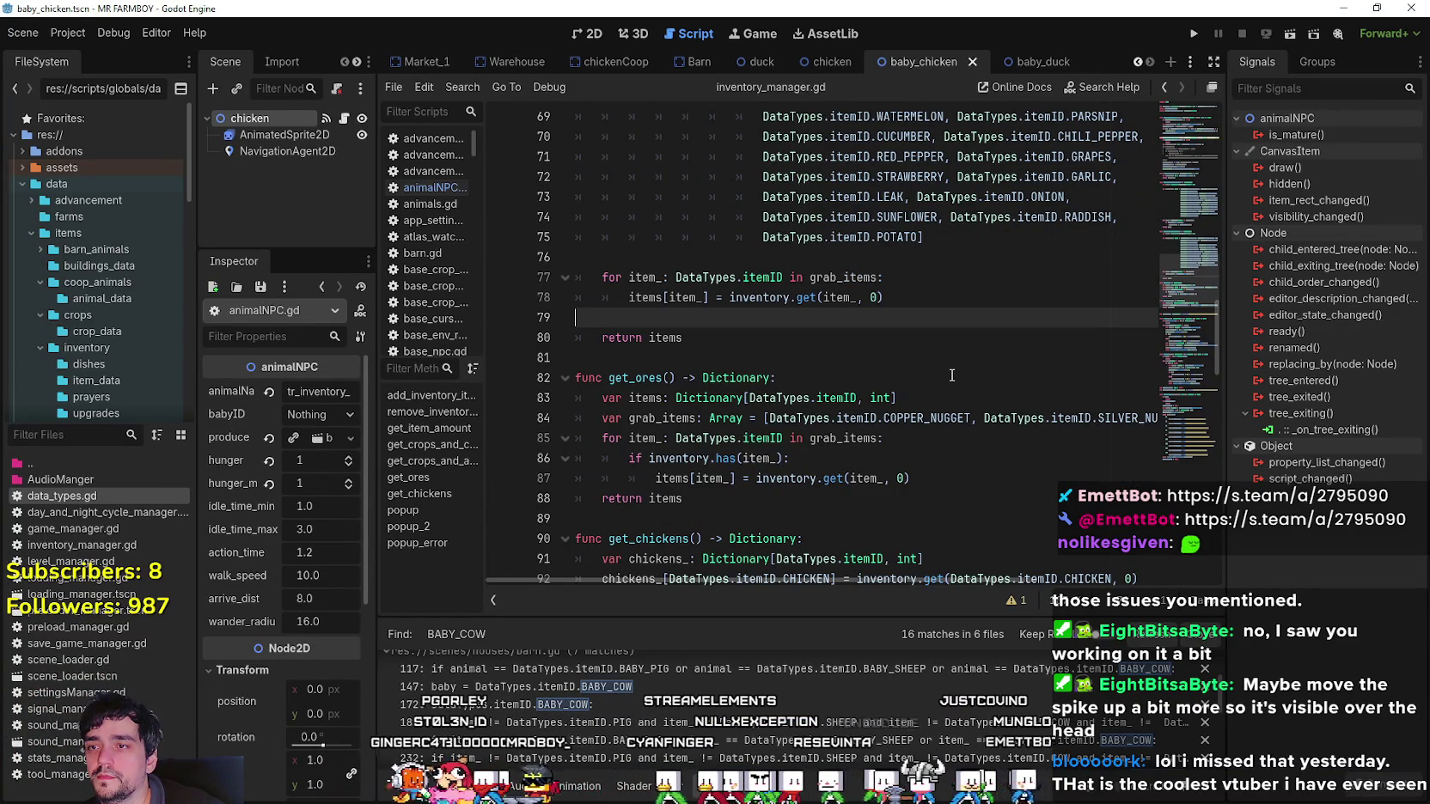
{"action": "scroll", "coordinate": [925, 305], "scroll_direction": "up", "scroll_amount": 7}
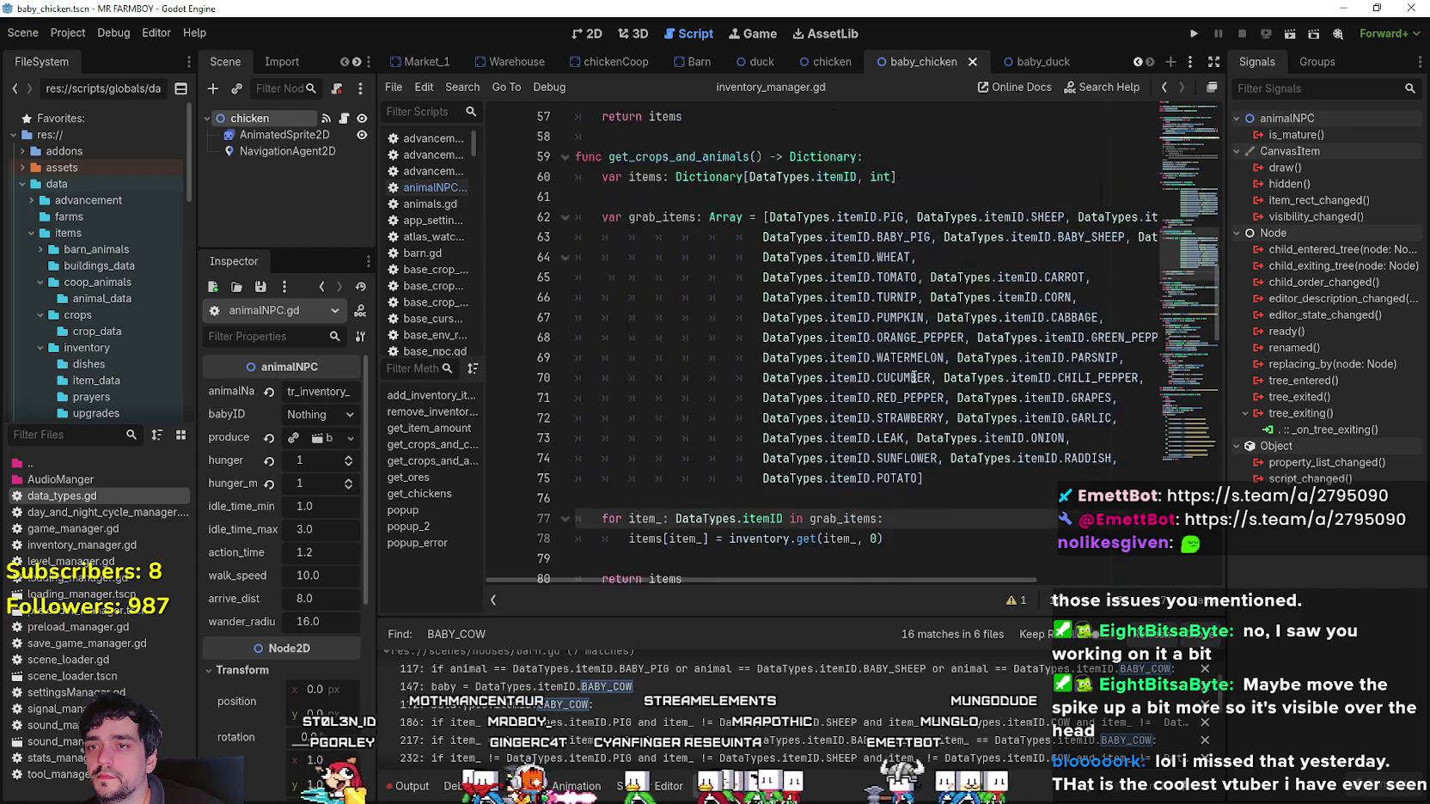
{"action": "scroll", "coordinate": [907, 364], "scroll_direction": "up", "scroll_amount": 4}
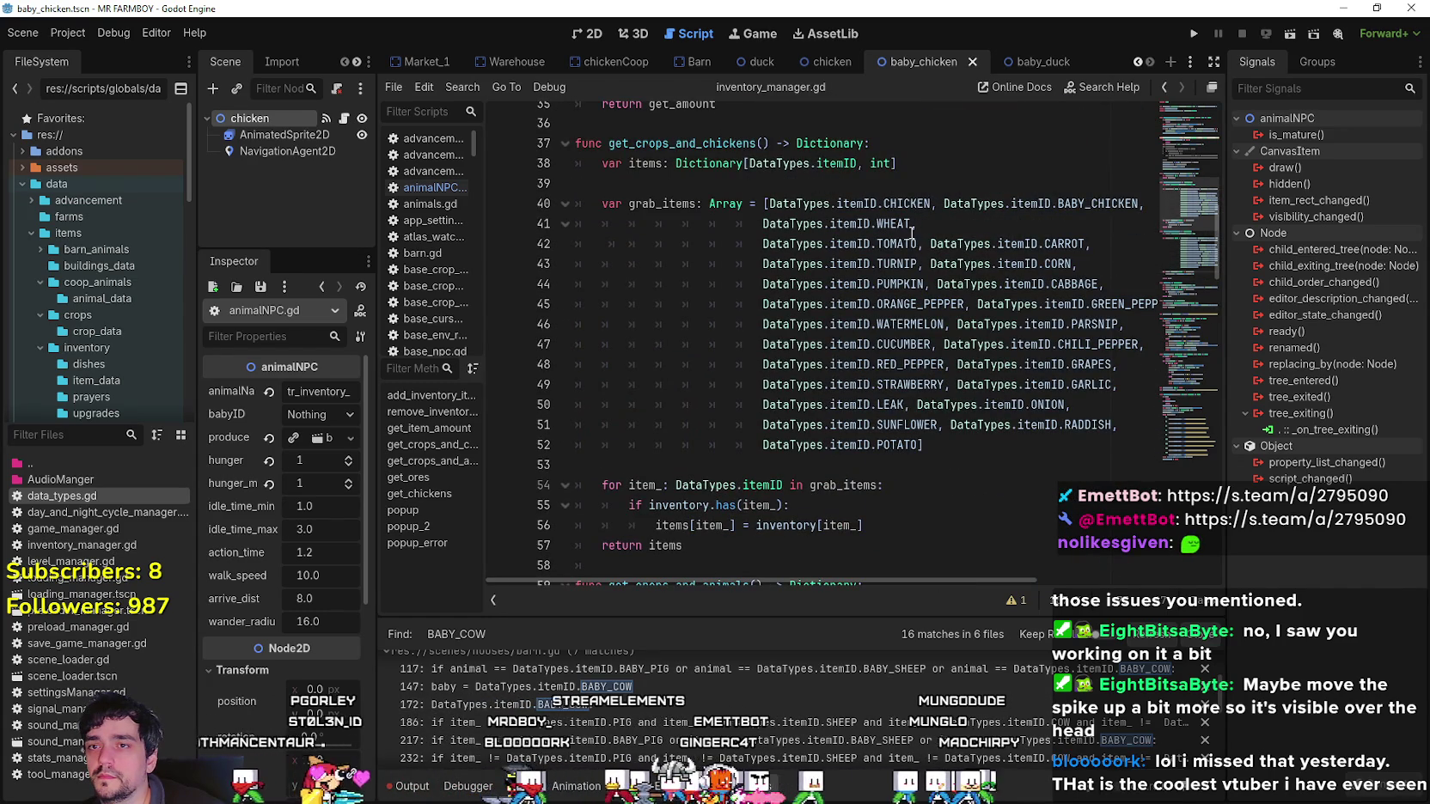
{"action": "mouse_move", "coordinate": [870, 221]}
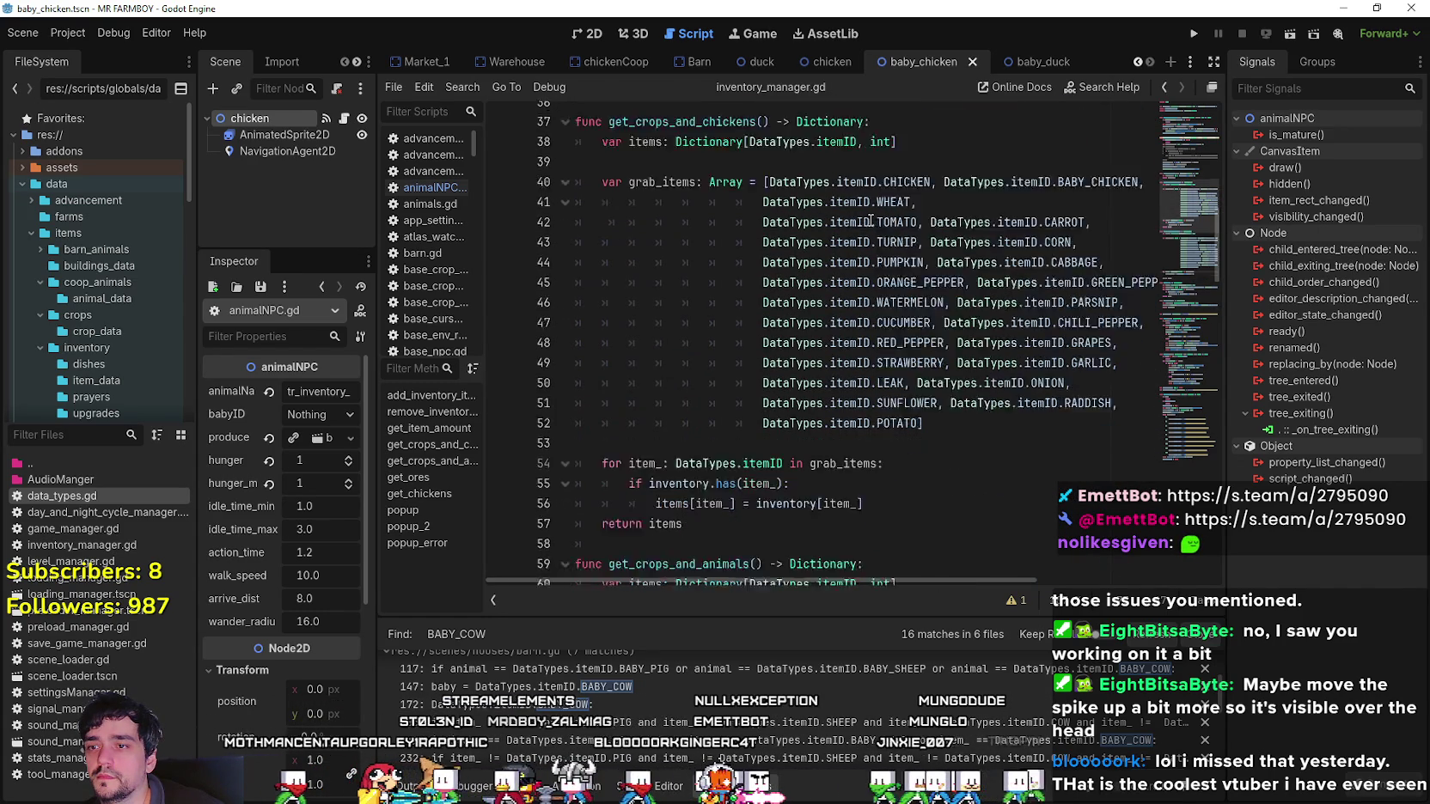
{"action": "scroll", "coordinate": [870, 221], "scroll_direction": "down", "scroll_amount": 3}
{"action": "mouse_move", "coordinate": [788, 324]}
{"action": "left_mouse_down"}
{"action": "mouse_move", "coordinate": [588, 315]}
{"action": "mouse_move", "coordinate": [608, 324]}
{"action": "left_mouse_up"}
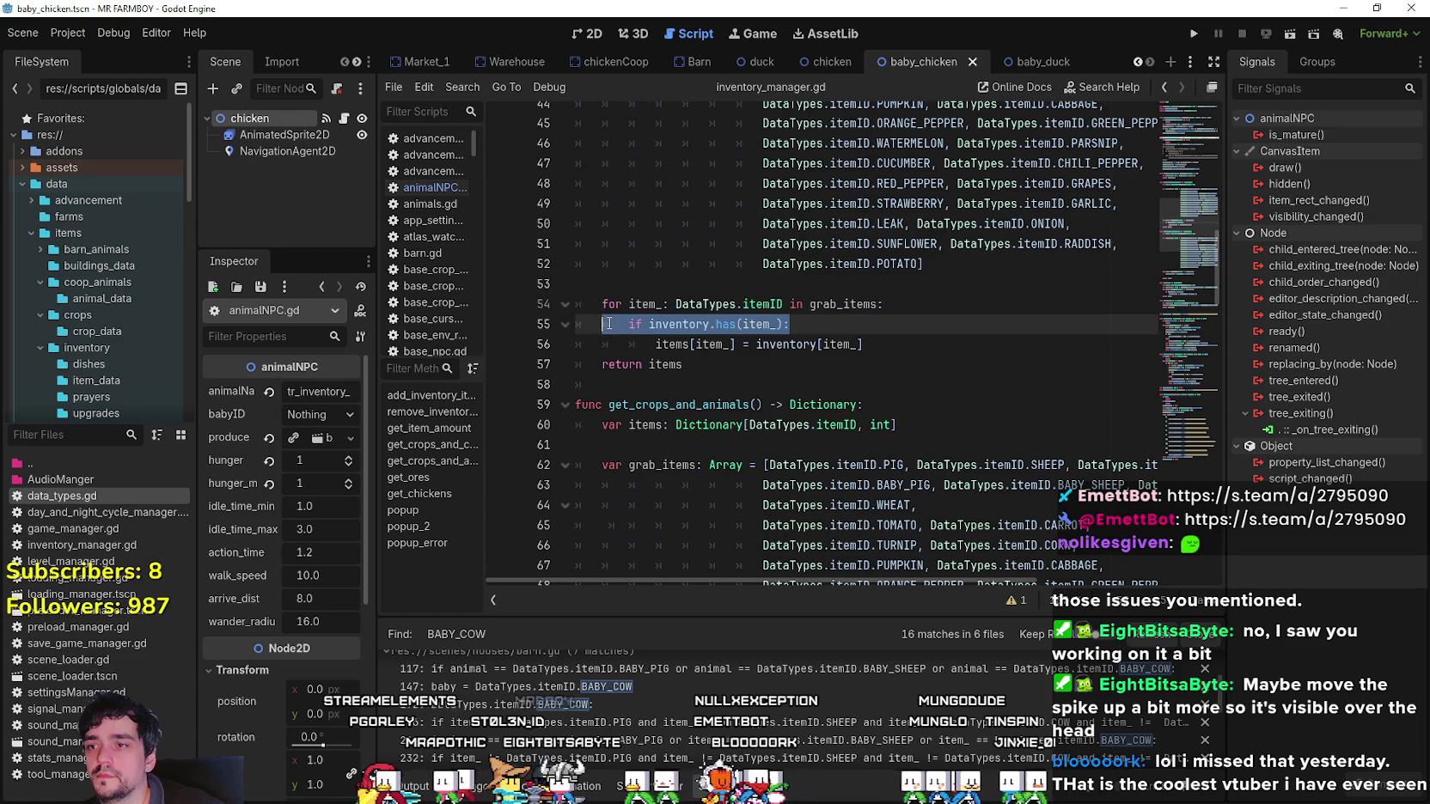
{"action": "scroll", "coordinate": [795, 361], "scroll_direction": "down", "scroll_amount": 9}
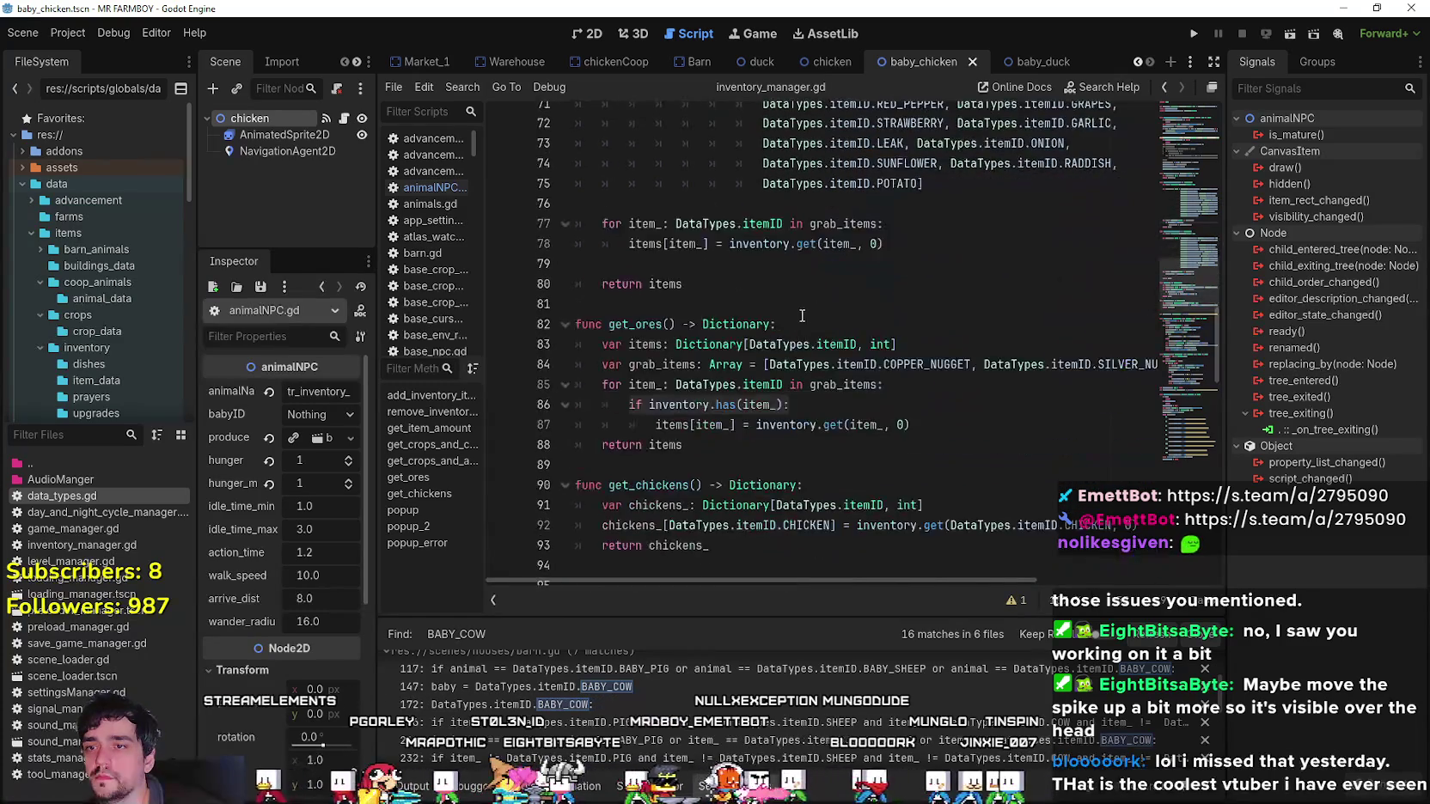
{"action": "scroll", "coordinate": [845, 413], "scroll_direction": "up", "scroll_amount": 5}
{"action": "scroll", "coordinate": [835, 376], "scroll_direction": "up", "scroll_amount": 2}
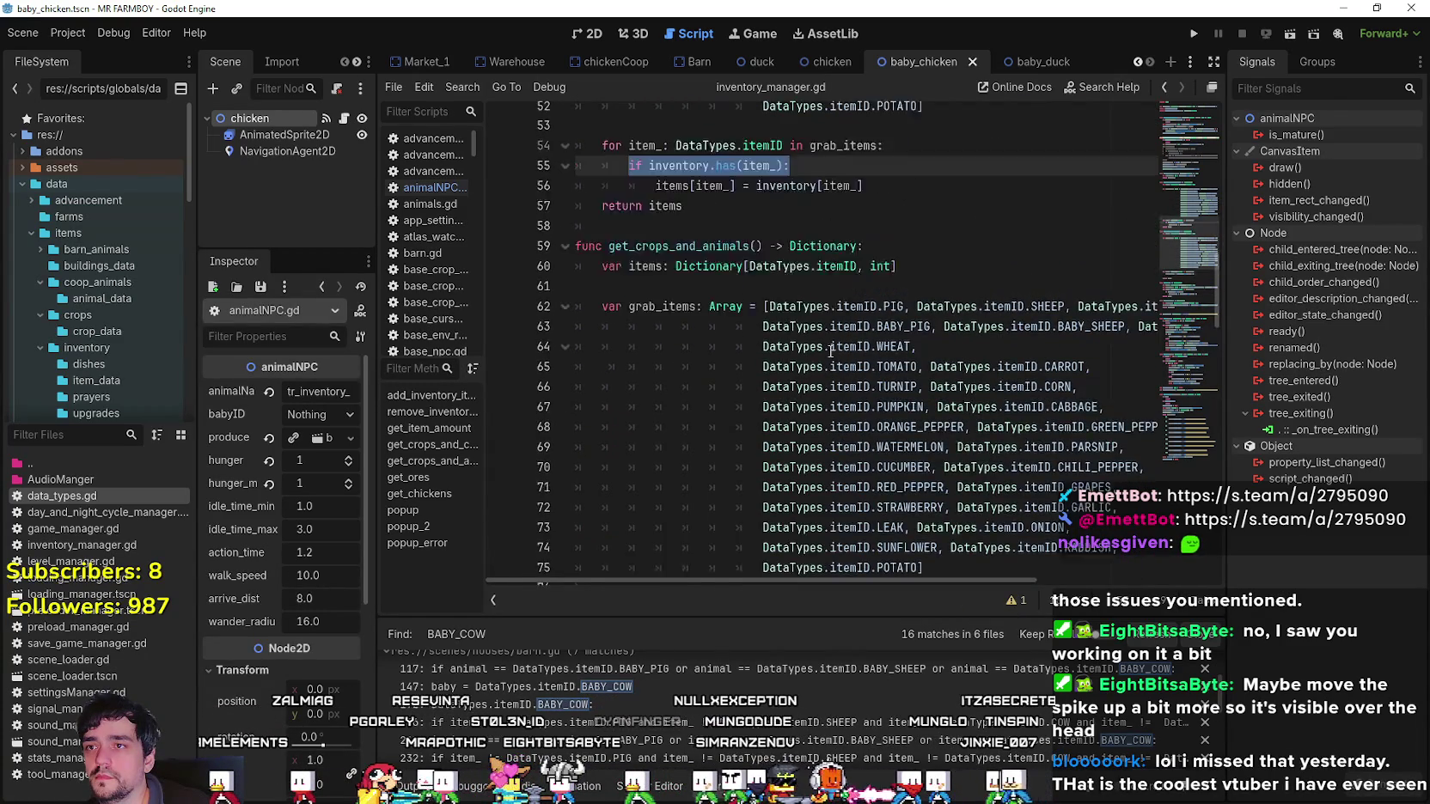
{"action": "scroll", "coordinate": [929, 522], "scroll_direction": "down", "scroll_amount": 3}
Insert a new indented line after the for-loop header in get_crops_and_animals.
{"action": "left_click", "coordinate": [916, 467]}
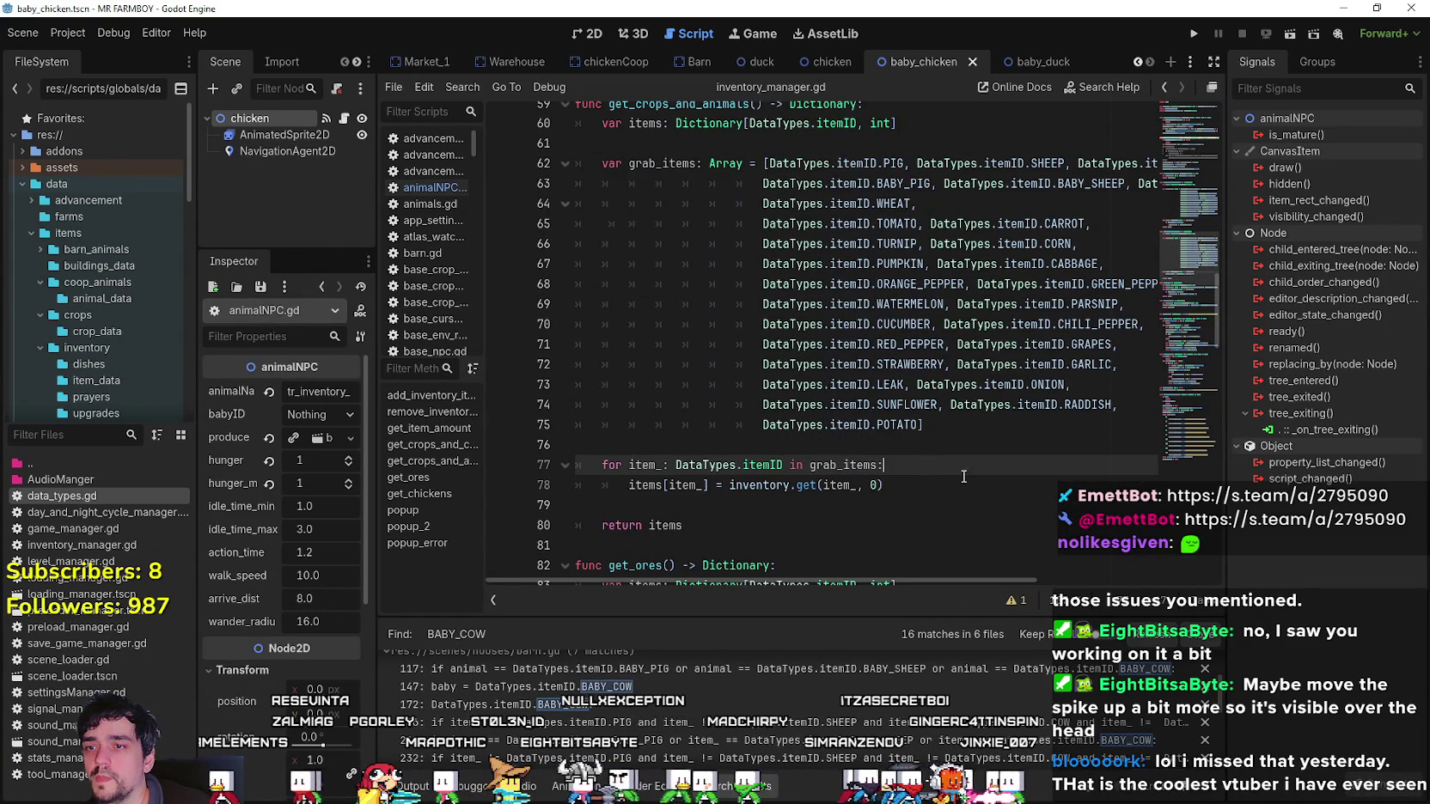
{"action": "key", "text": "Return"}
{"action": "left_click", "coordinate": [615, 508]}
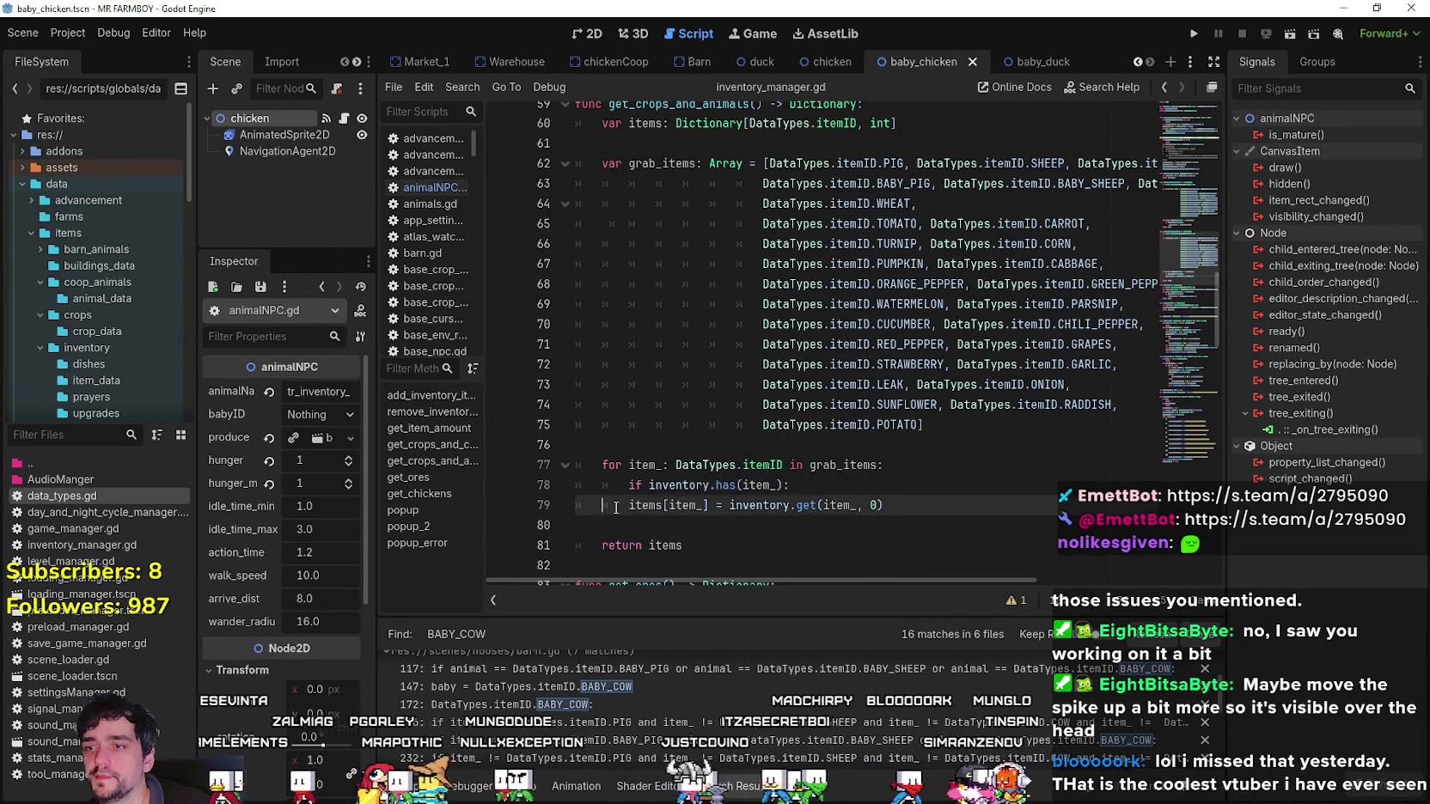
{"action": "scroll", "coordinate": [709, 402], "scroll_direction": "up", "scroll_amount": 3}
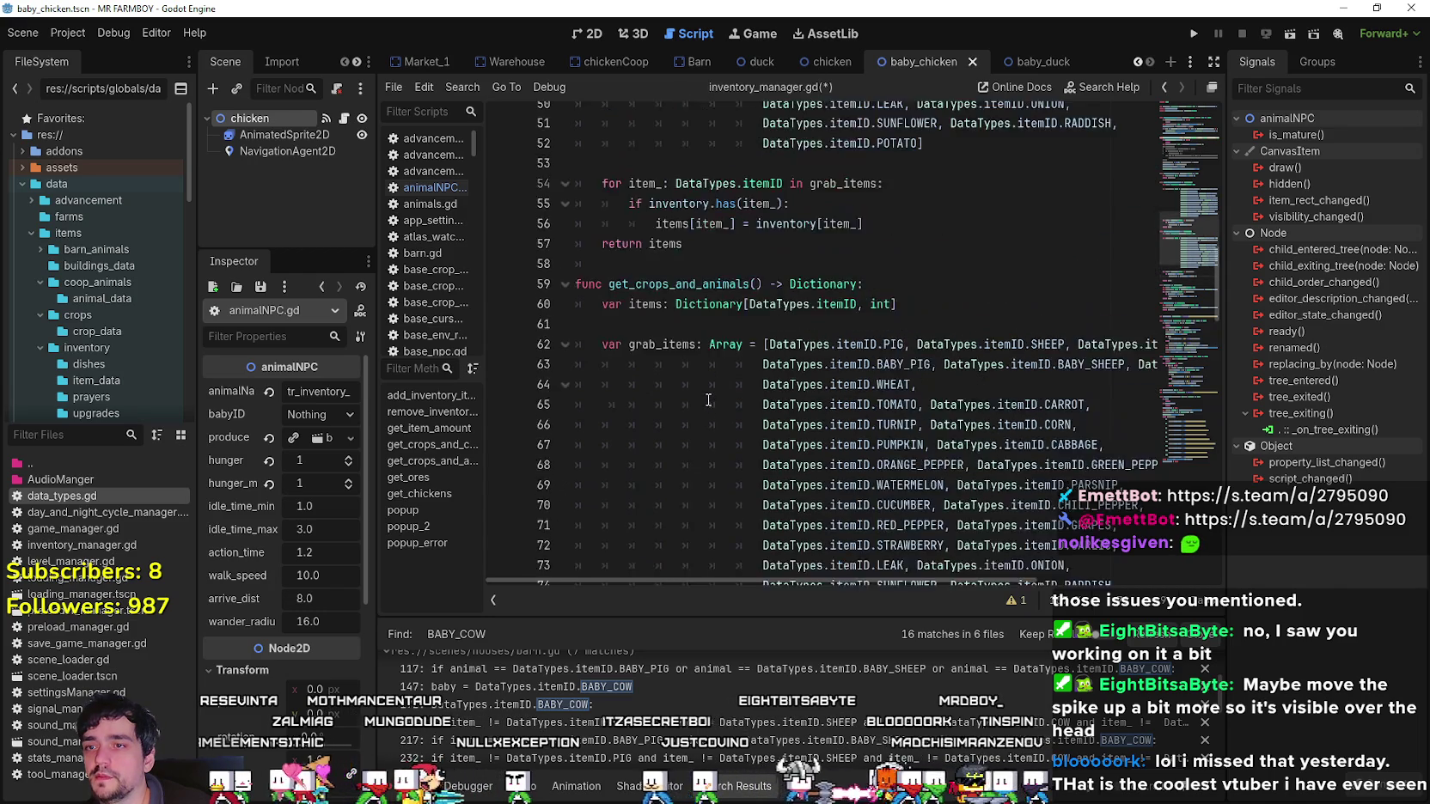
{"action": "scroll", "coordinate": [685, 371], "scroll_direction": "down", "scroll_amount": 4}
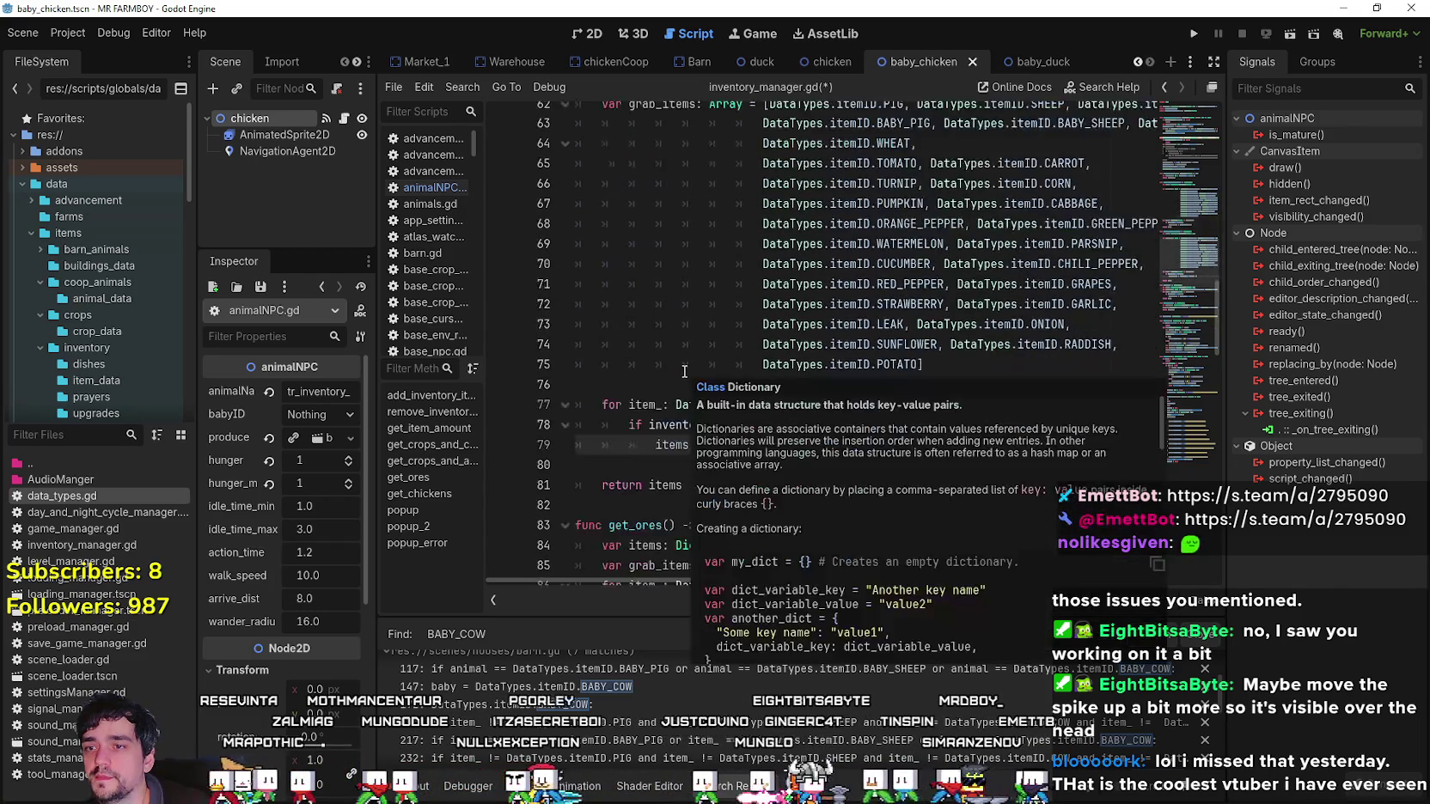
{"action": "scroll", "coordinate": [722, 203], "scroll_direction": "up", "scroll_amount": 3}
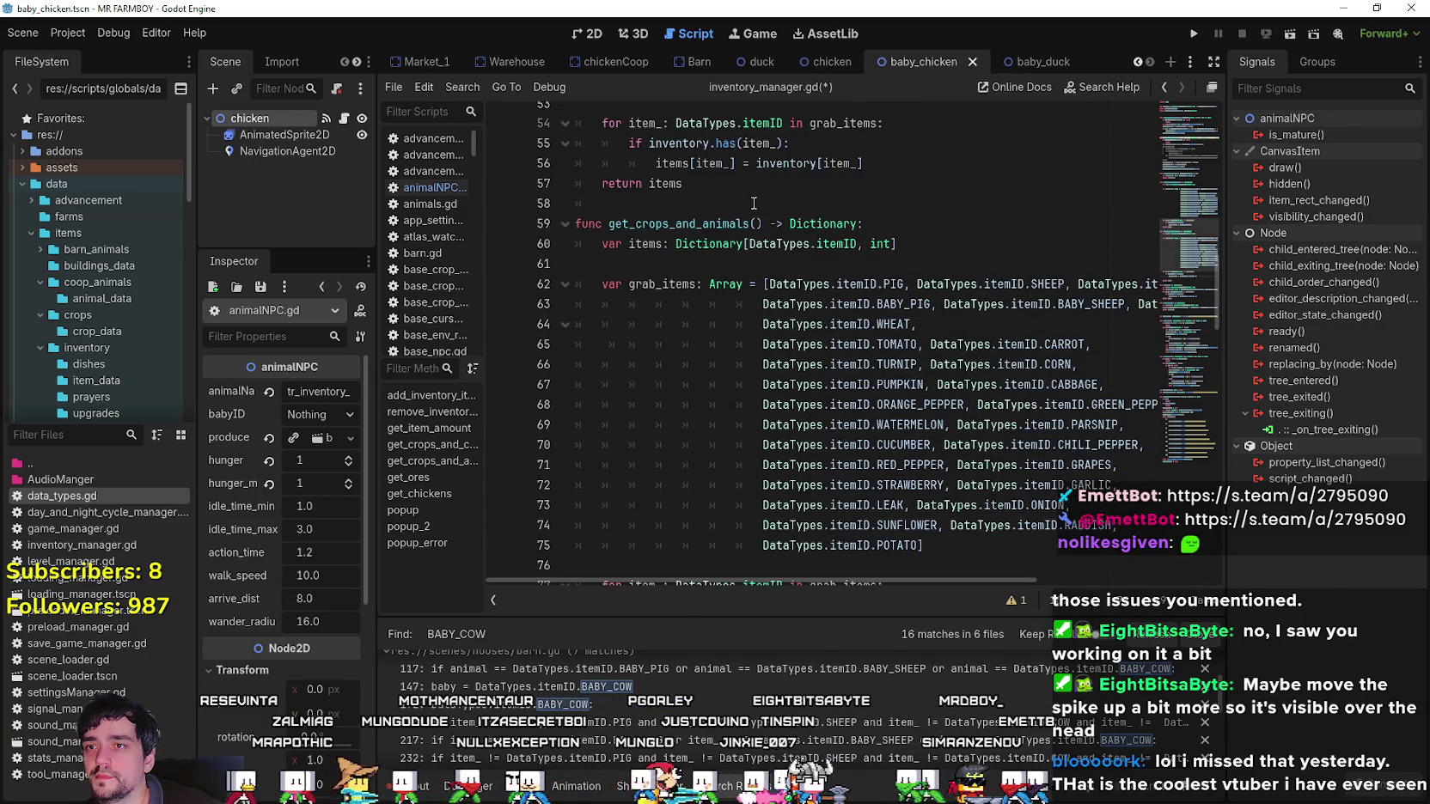
Bring the assignment line from get_crops_and_chickens into the loop and save inventory_manager.gd.
{"action": "triple_click", "coordinate": [678, 163]}
{"action": "key", "text": "ctrl+v"}
{"action": "scroll", "coordinate": [859, 343], "scroll_direction": "down", "scroll_amount": 4}
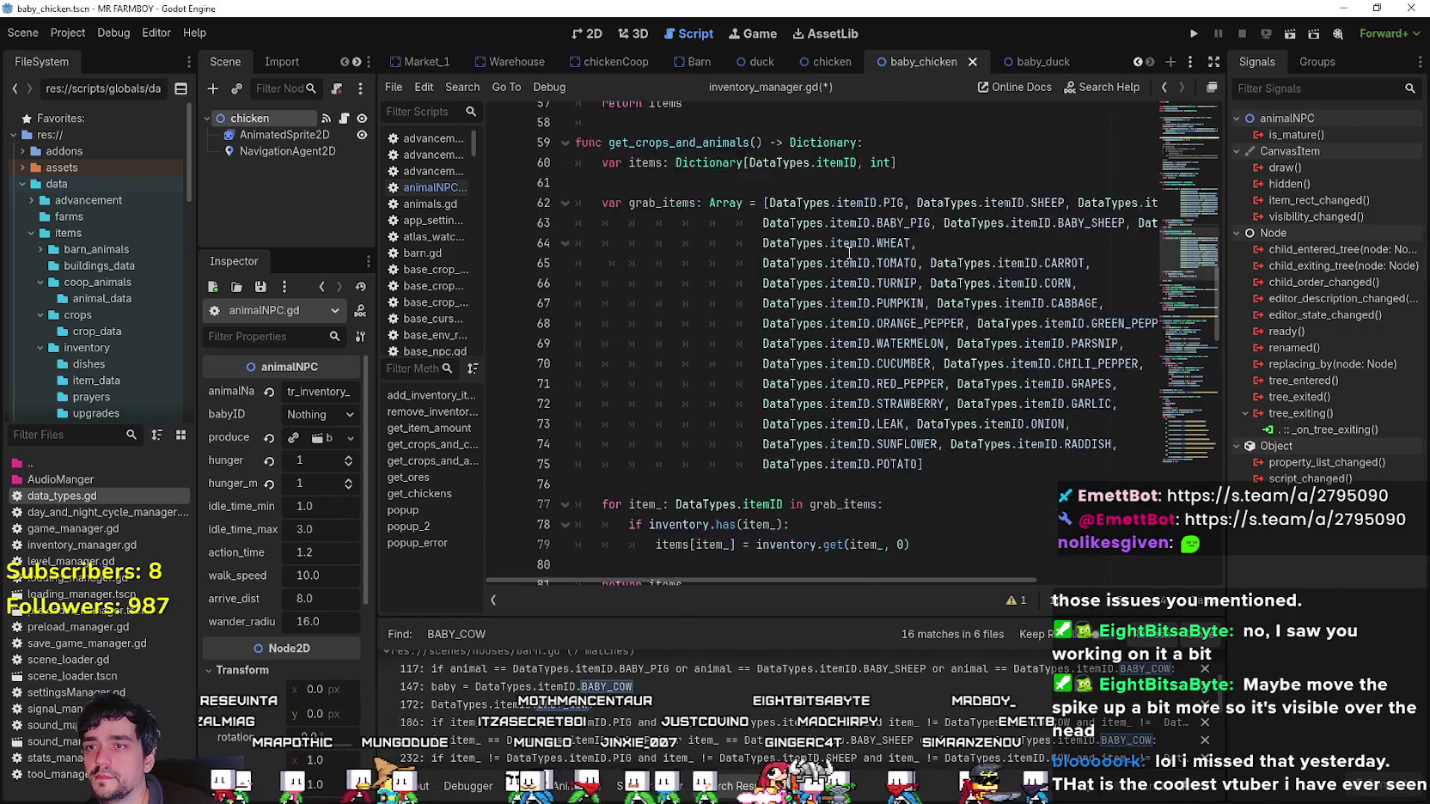
{"action": "left_click_drag", "start_coordinate": [939, 392], "coordinate": [655, 387]}
{"action": "left_click", "coordinate": [685, 407]}
{"action": "type", "text": "items[item_] = inventory[item_]"}
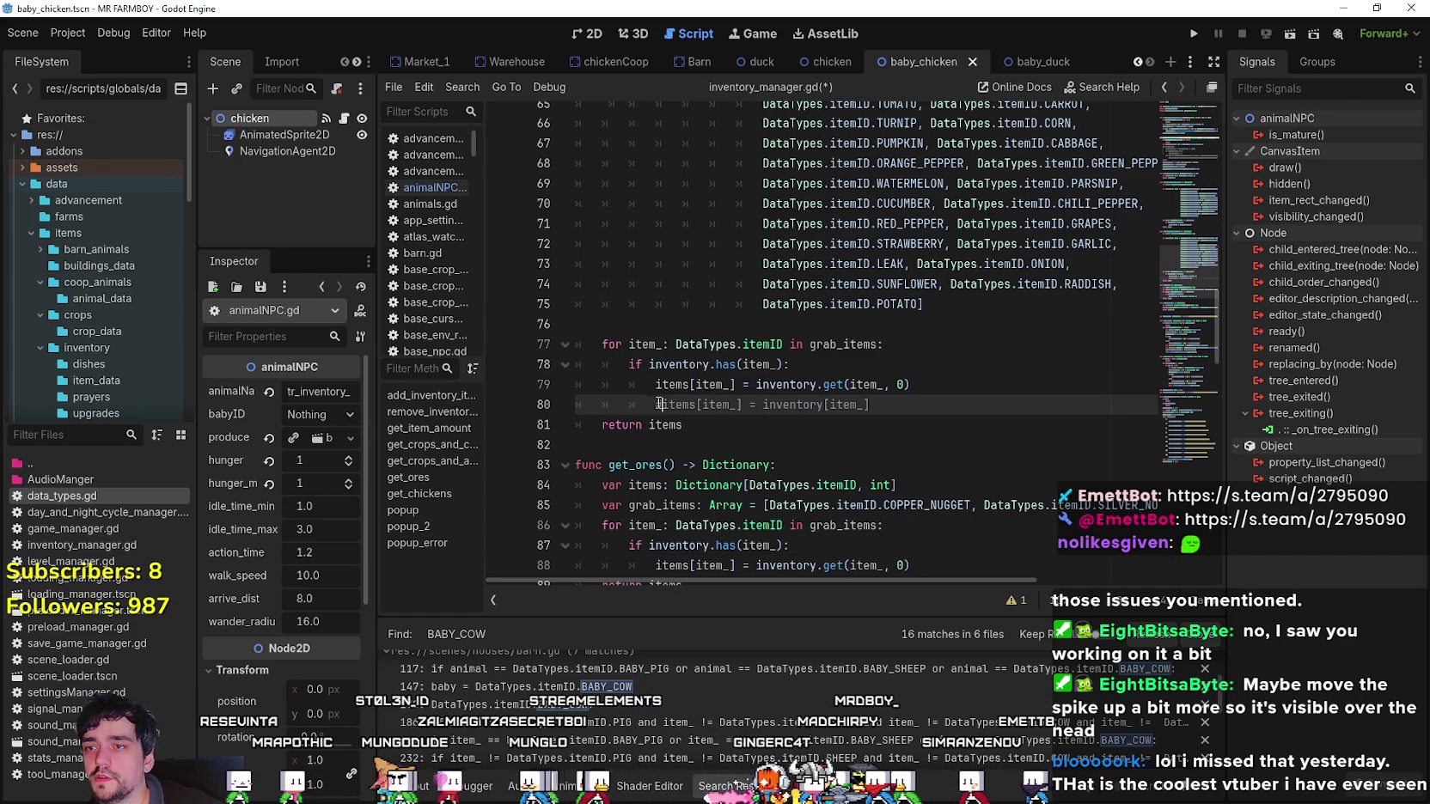
{"action": "key", "text": "ctrl+s"}
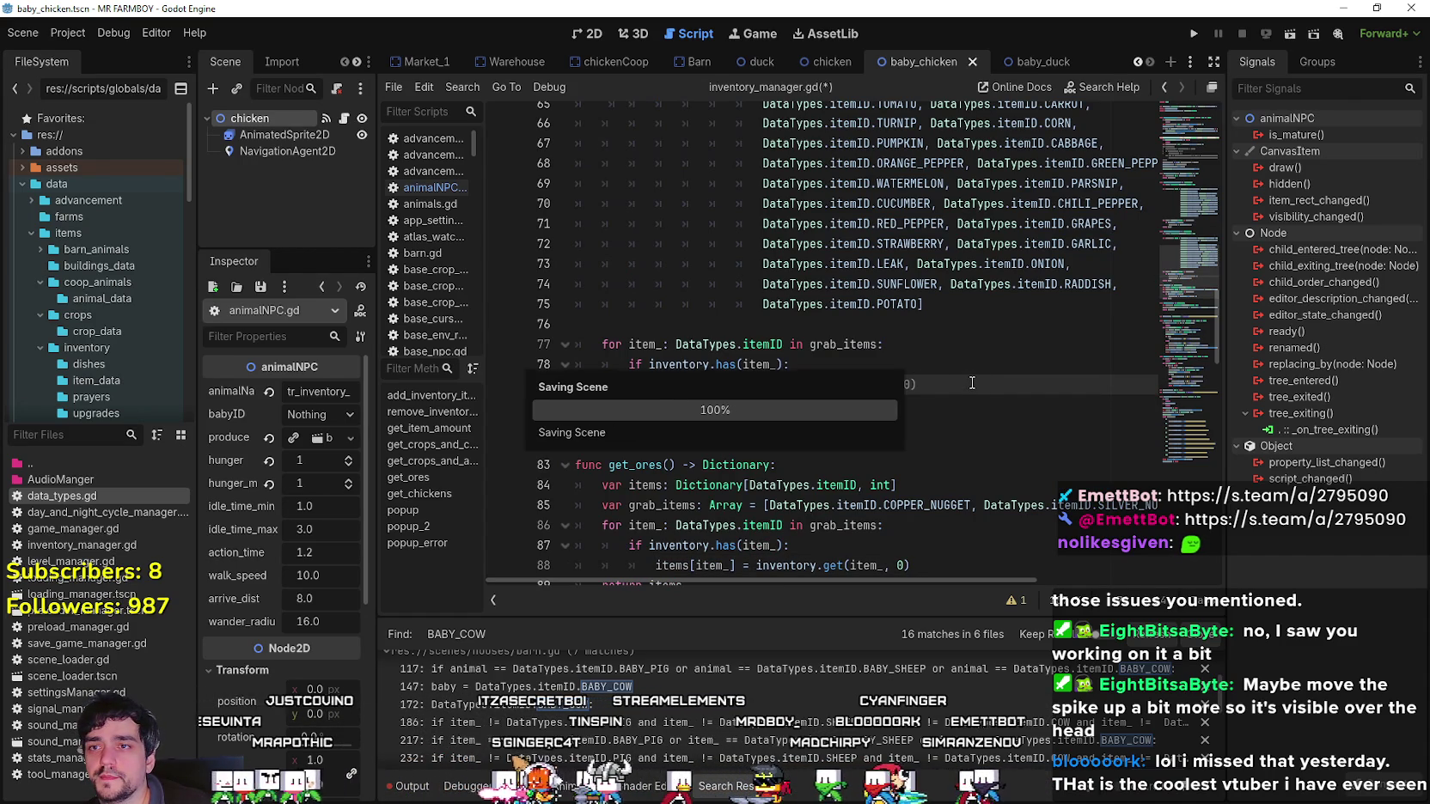
{"action": "scroll", "coordinate": [971, 384], "scroll_direction": "up", "scroll_amount": 10}
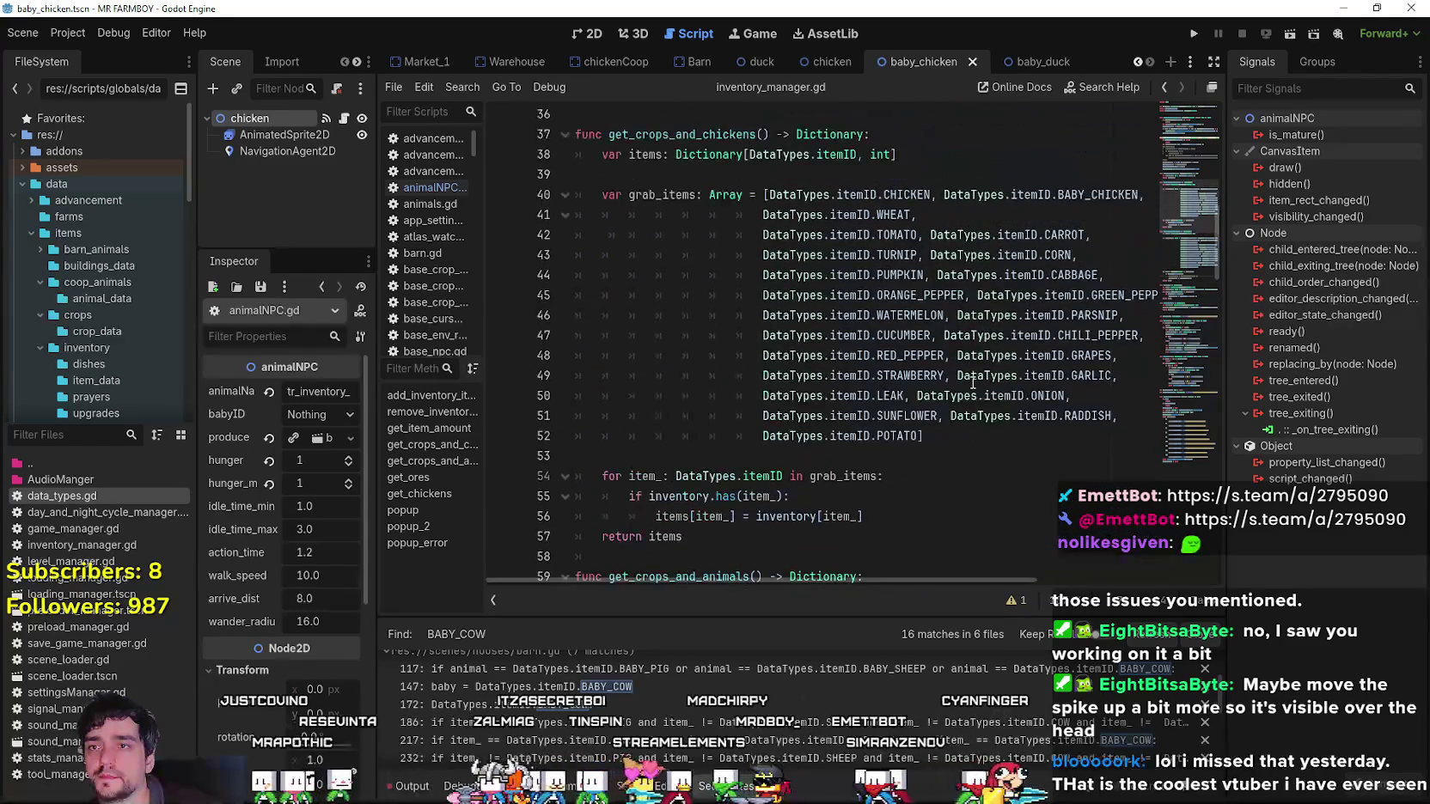
Paste the CHICKEN, BABY_CHICKEN entries as a new line 41 in get_crops_and_chickens' grab_items.
{"action": "left_click", "coordinate": [930, 196]}
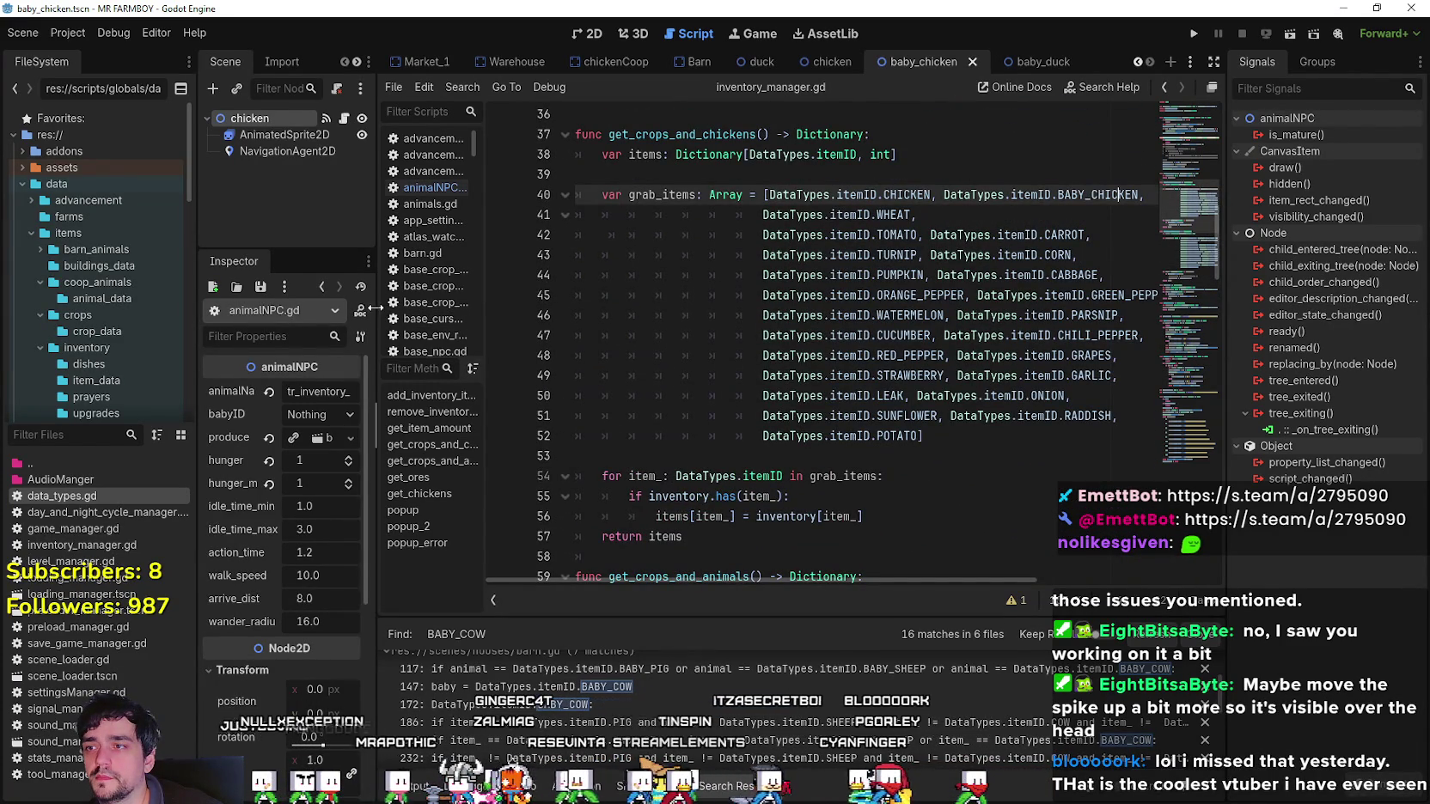
{"action": "left_click_drag", "start_coordinate": [375, 307], "coordinate": [302, 308]}
{"action": "left_click", "coordinate": [1093, 199]}
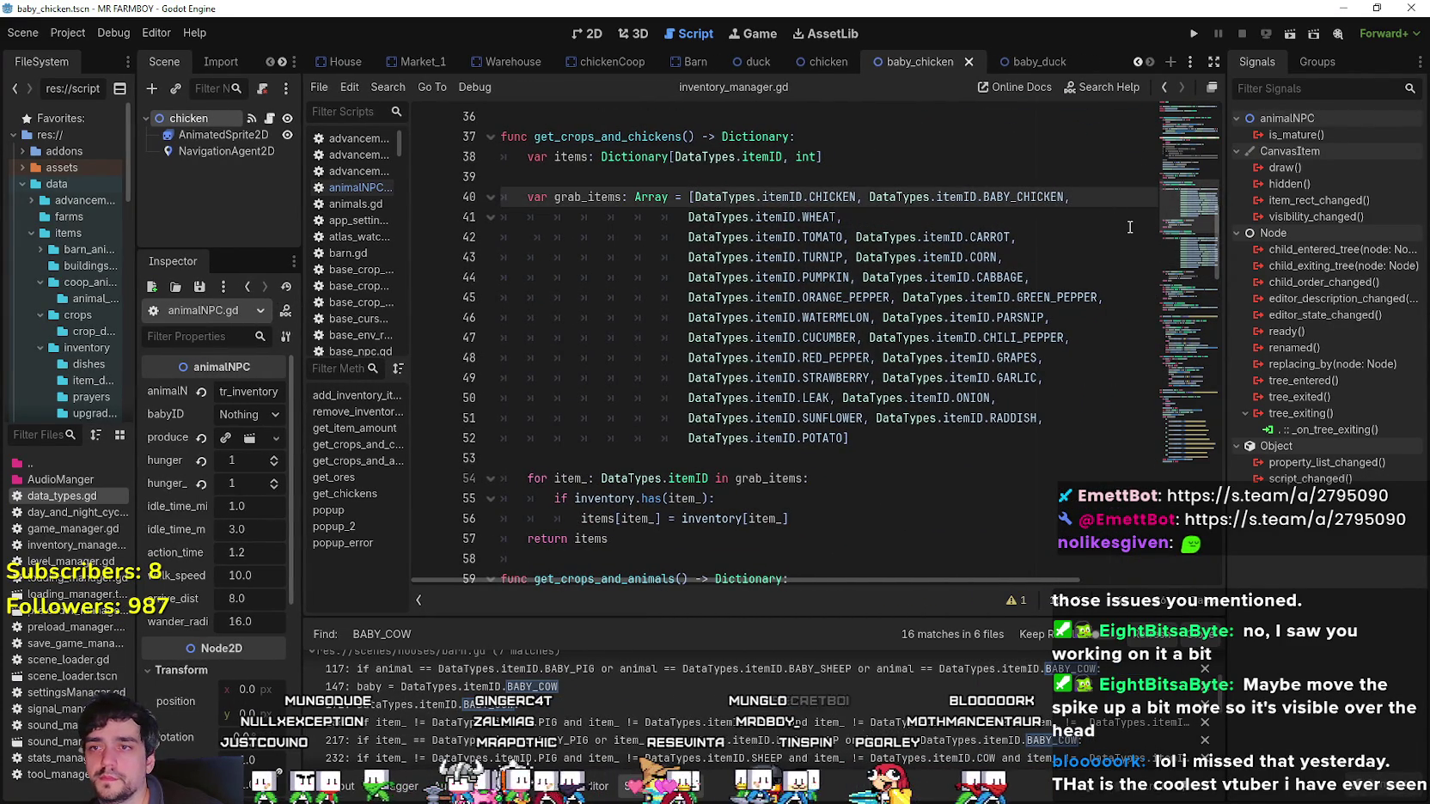
{"action": "left_click_drag", "start_coordinate": [1089, 203], "coordinate": [692, 199]}
{"action": "key", "text": "ctrl+c"}
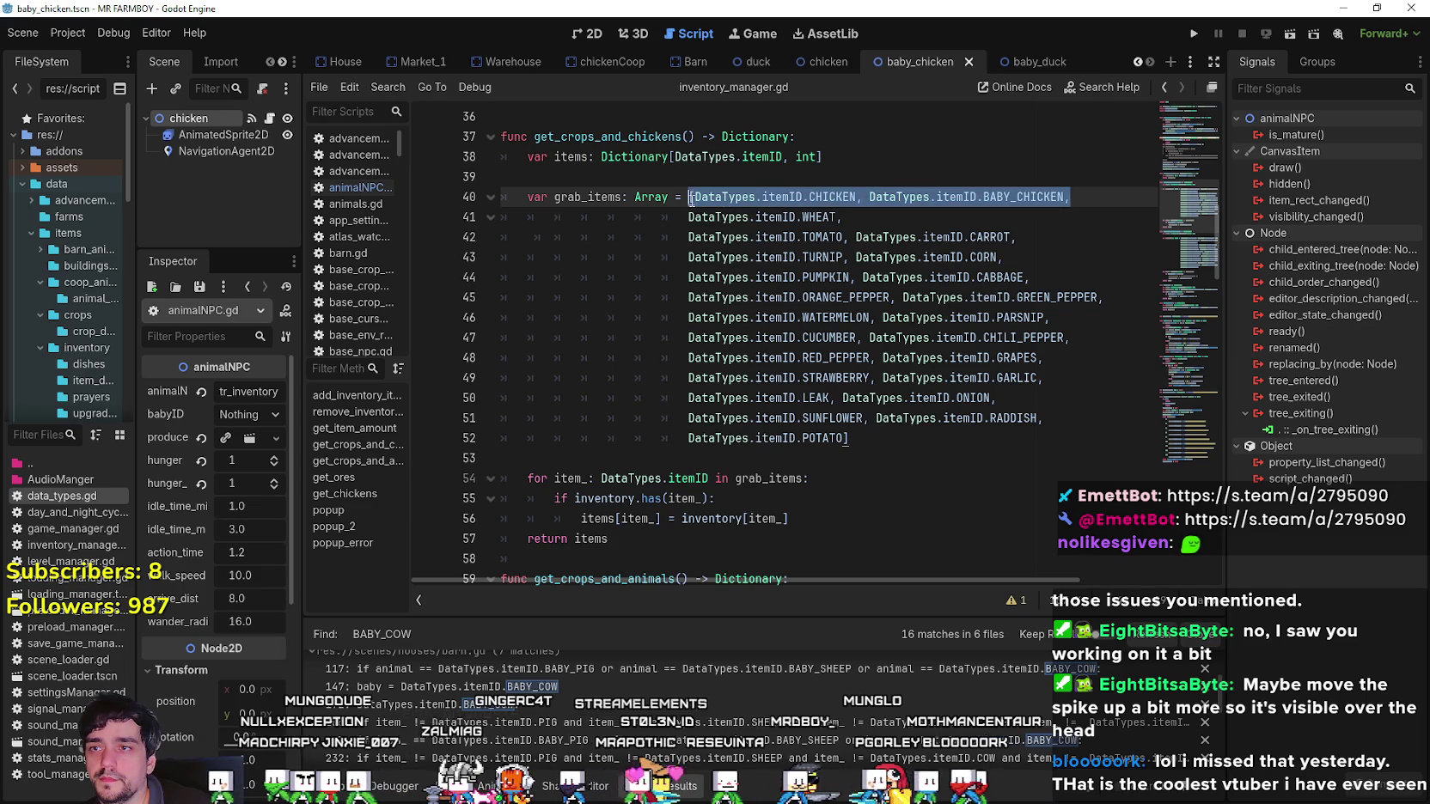
{"action": "left_click", "coordinate": [1103, 184]}
{"action": "left_click", "coordinate": [1092, 203]}
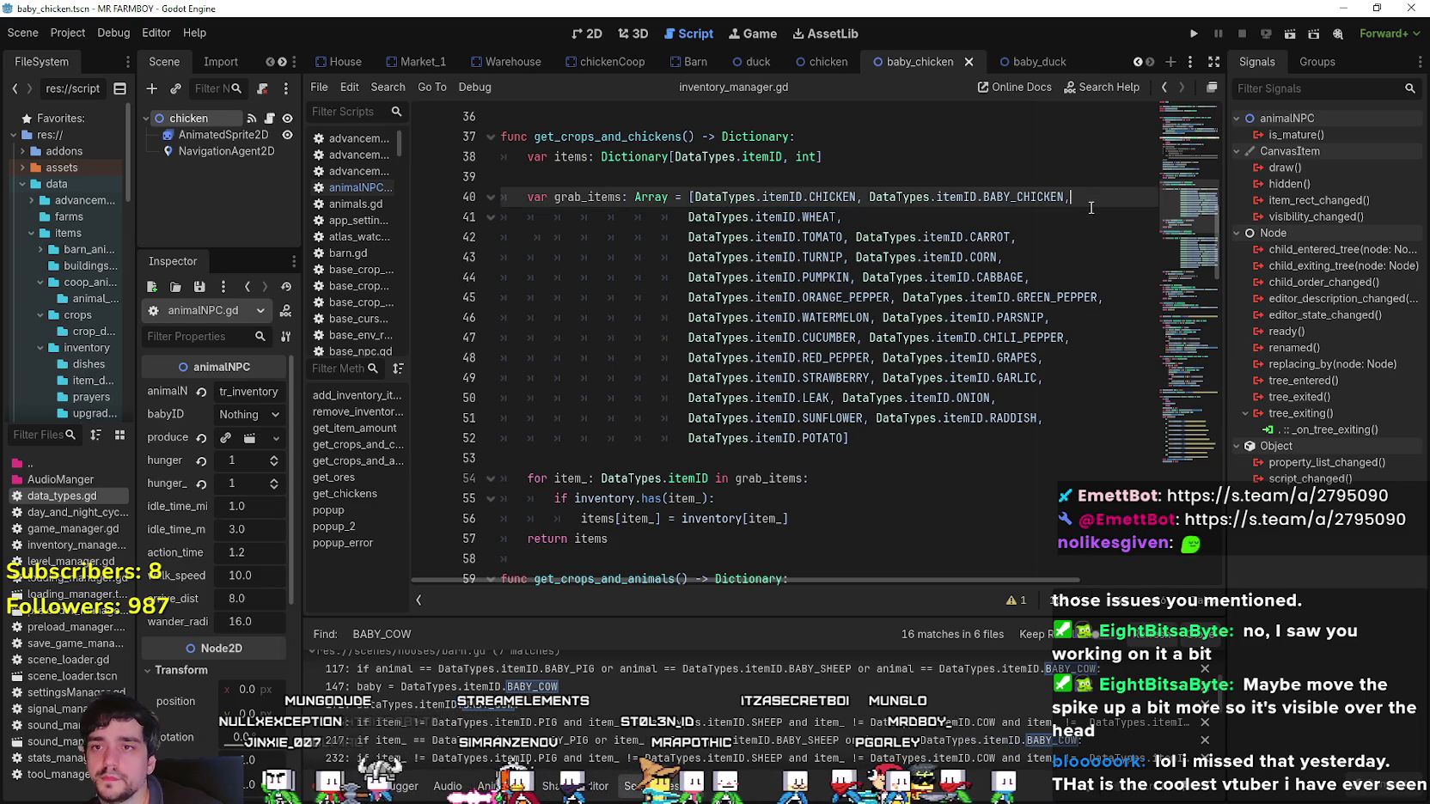
{"action": "key", "text": "Return"}
{"action": "key", "text": "ctrl+v"}
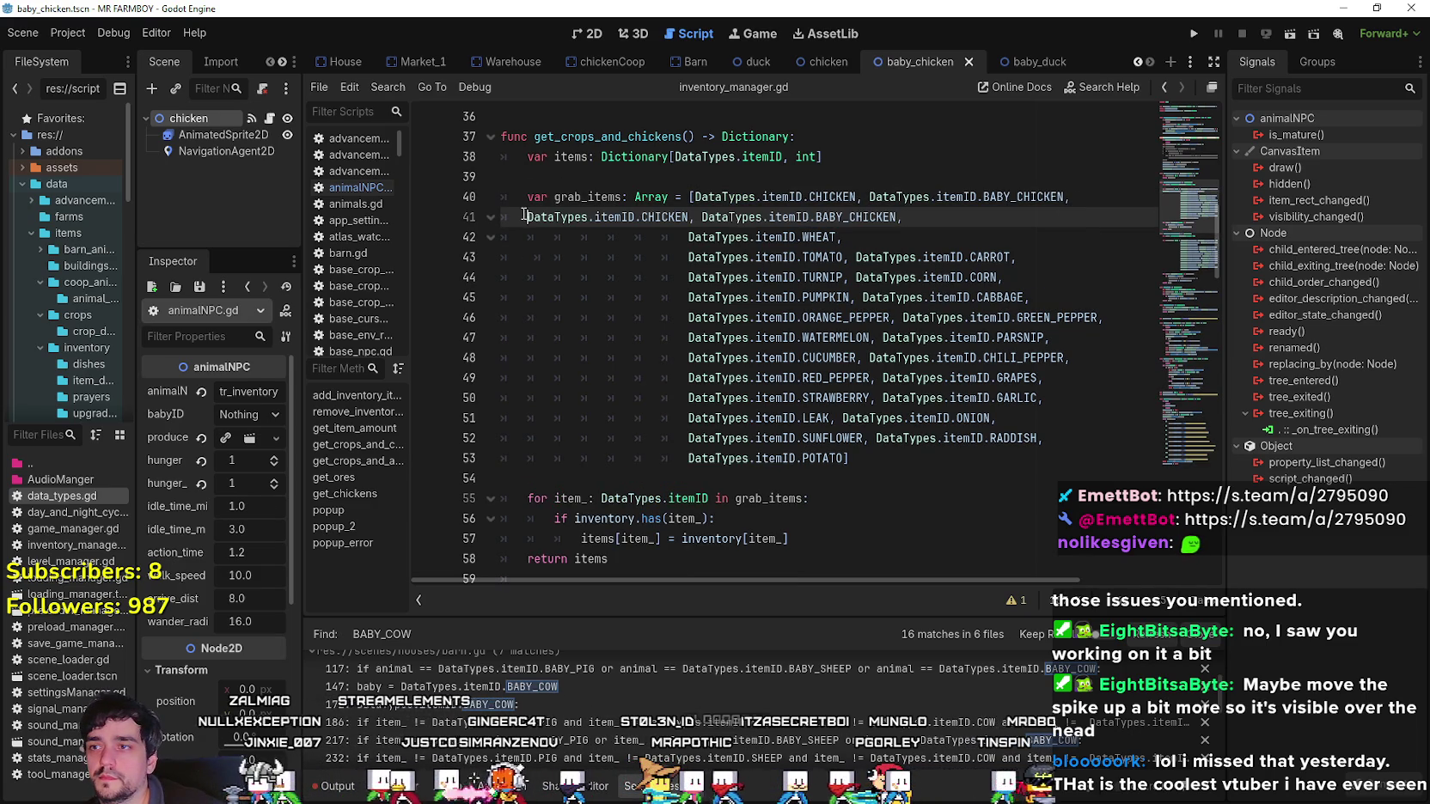
Fix line 41's indentation, rename its entries to DUCK and BABY_DUCK, and save.
{"action": "key", "text": "Tab"}
{"action": "key", "text": "Tab"}
{"action": "key", "text": "Tab"}
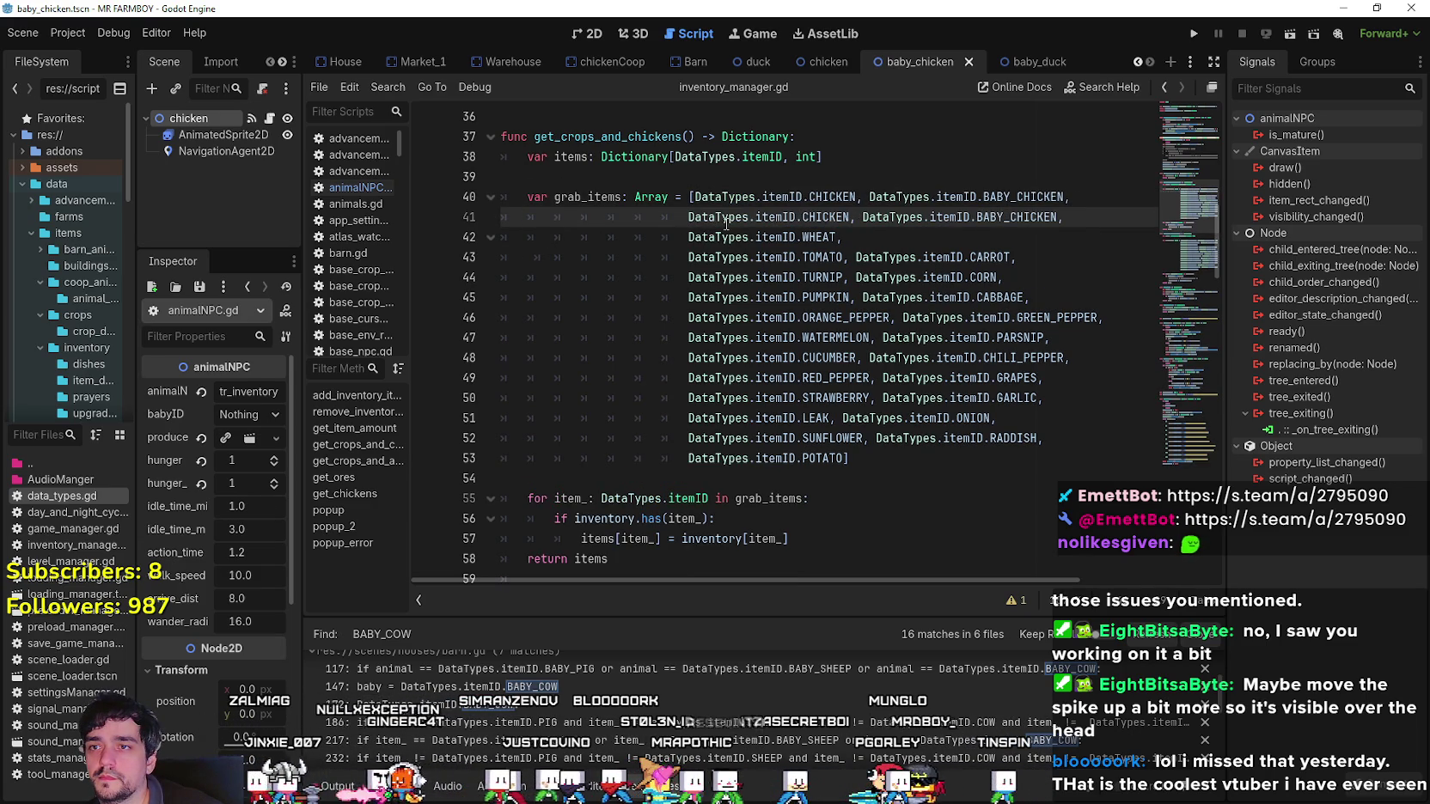
{"action": "key", "text": "BackSpace"}
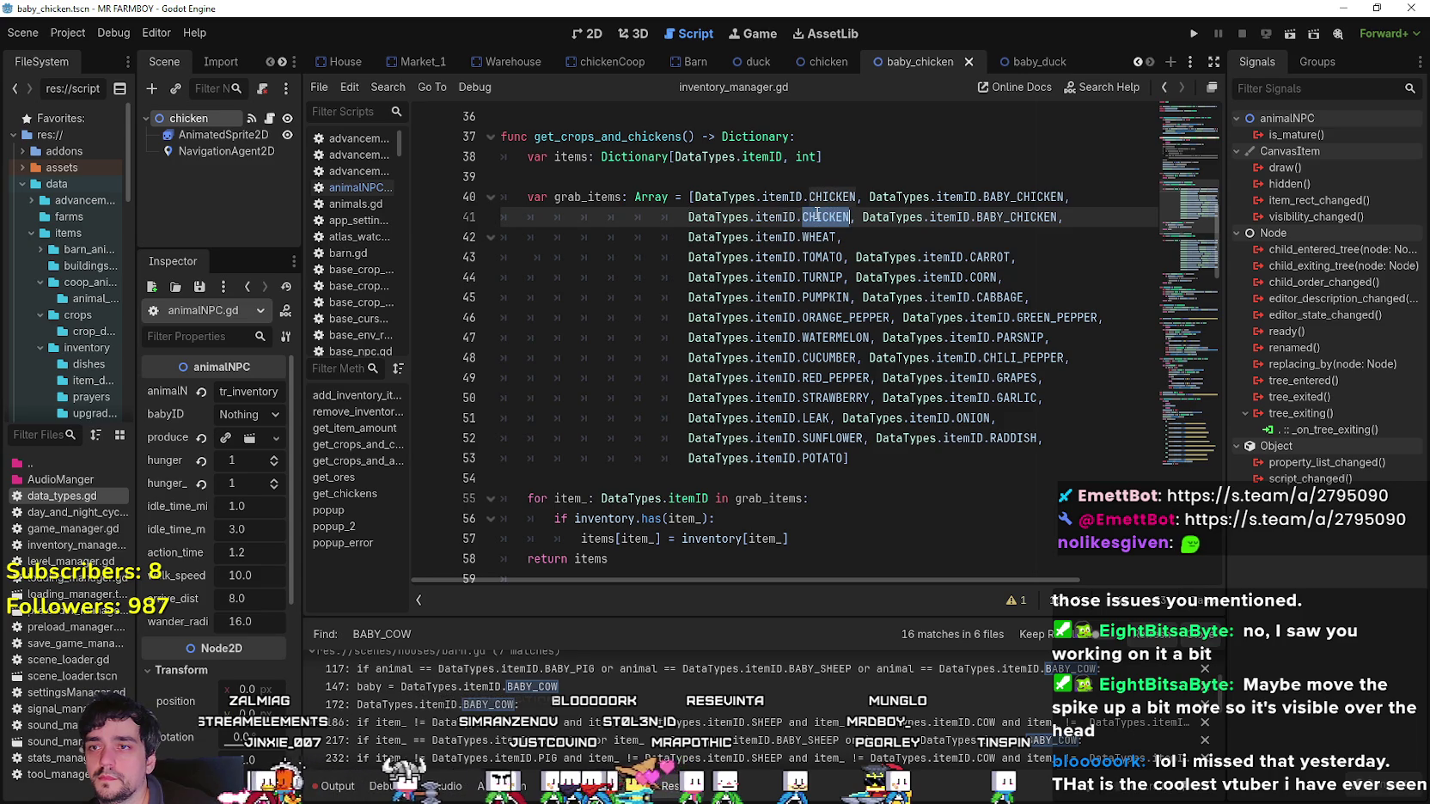
{"action": "type", "text": "DUCK"}
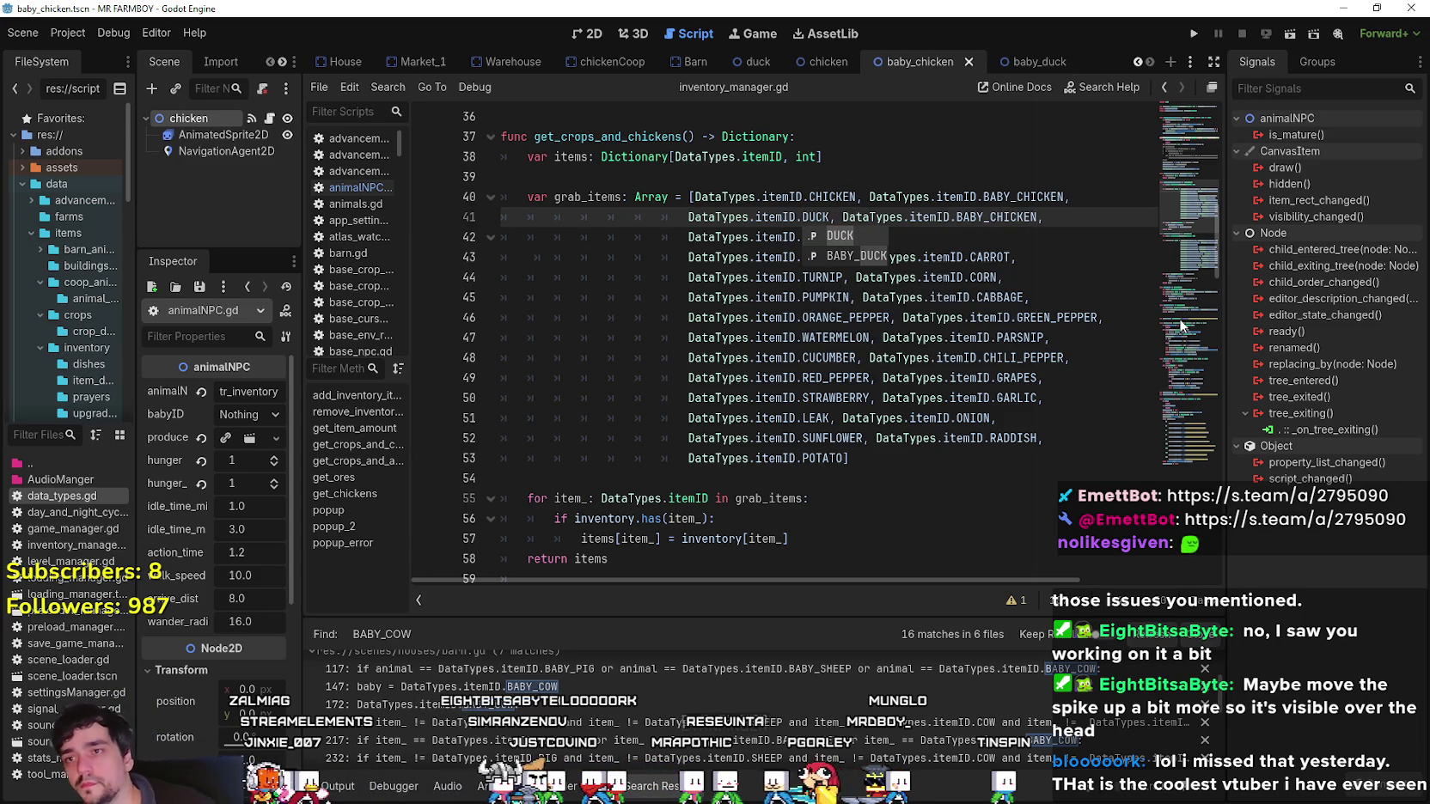
{"action": "double_click", "coordinate": [1003, 219]}
{"action": "type", "text": "BABY_"}
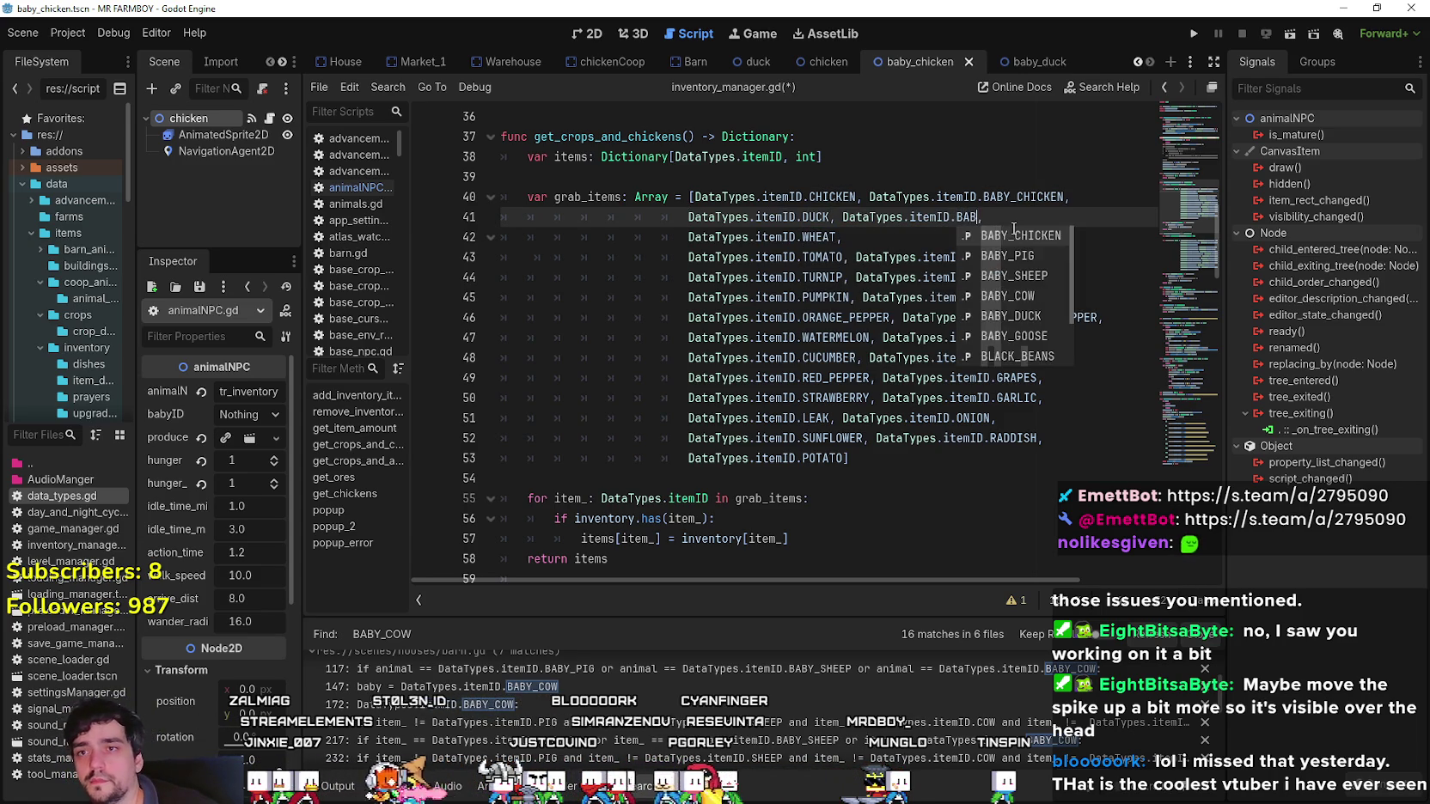
{"action": "type", "text": "DU"}
{"action": "key", "text": "Return"}
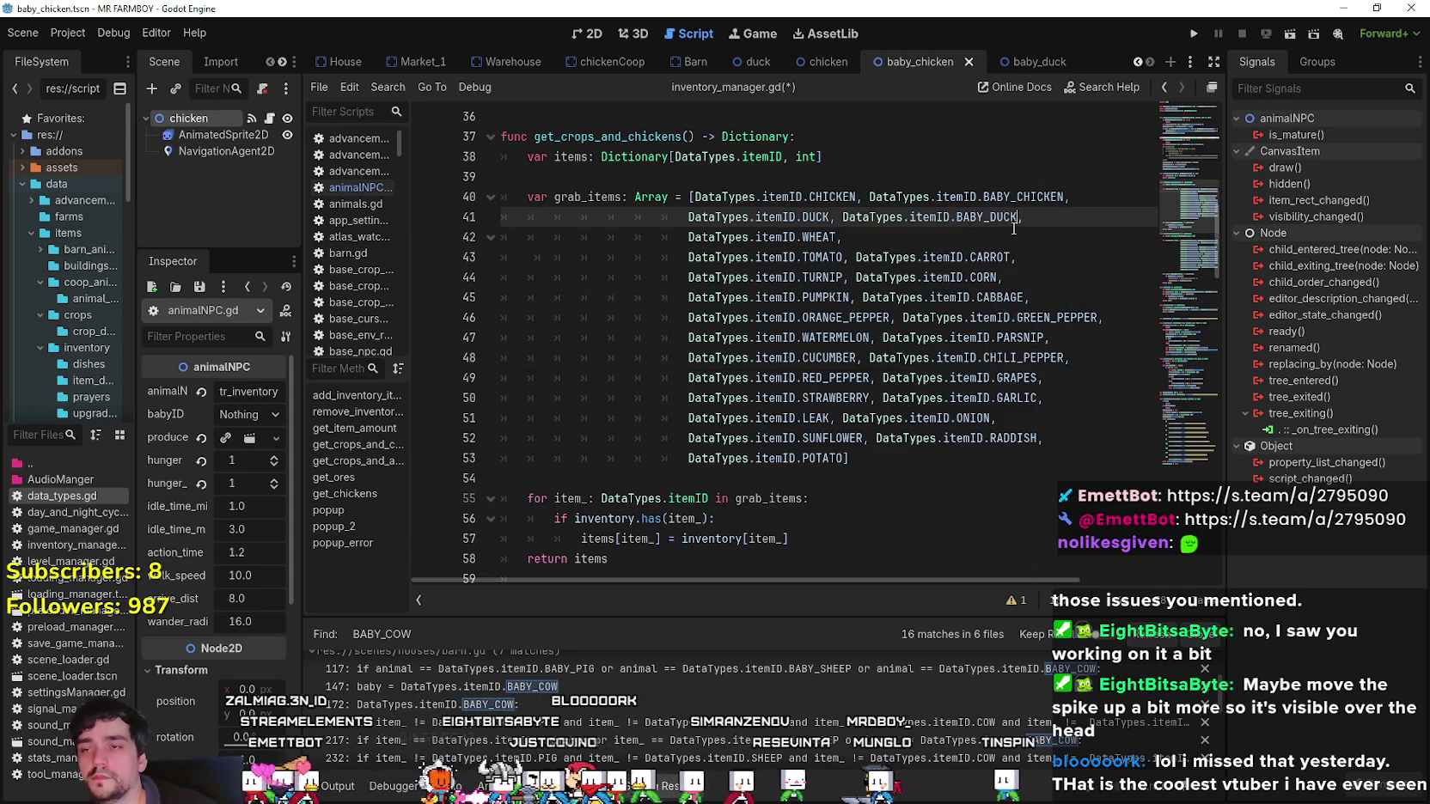
{"action": "key", "text": "ctrl+s"}
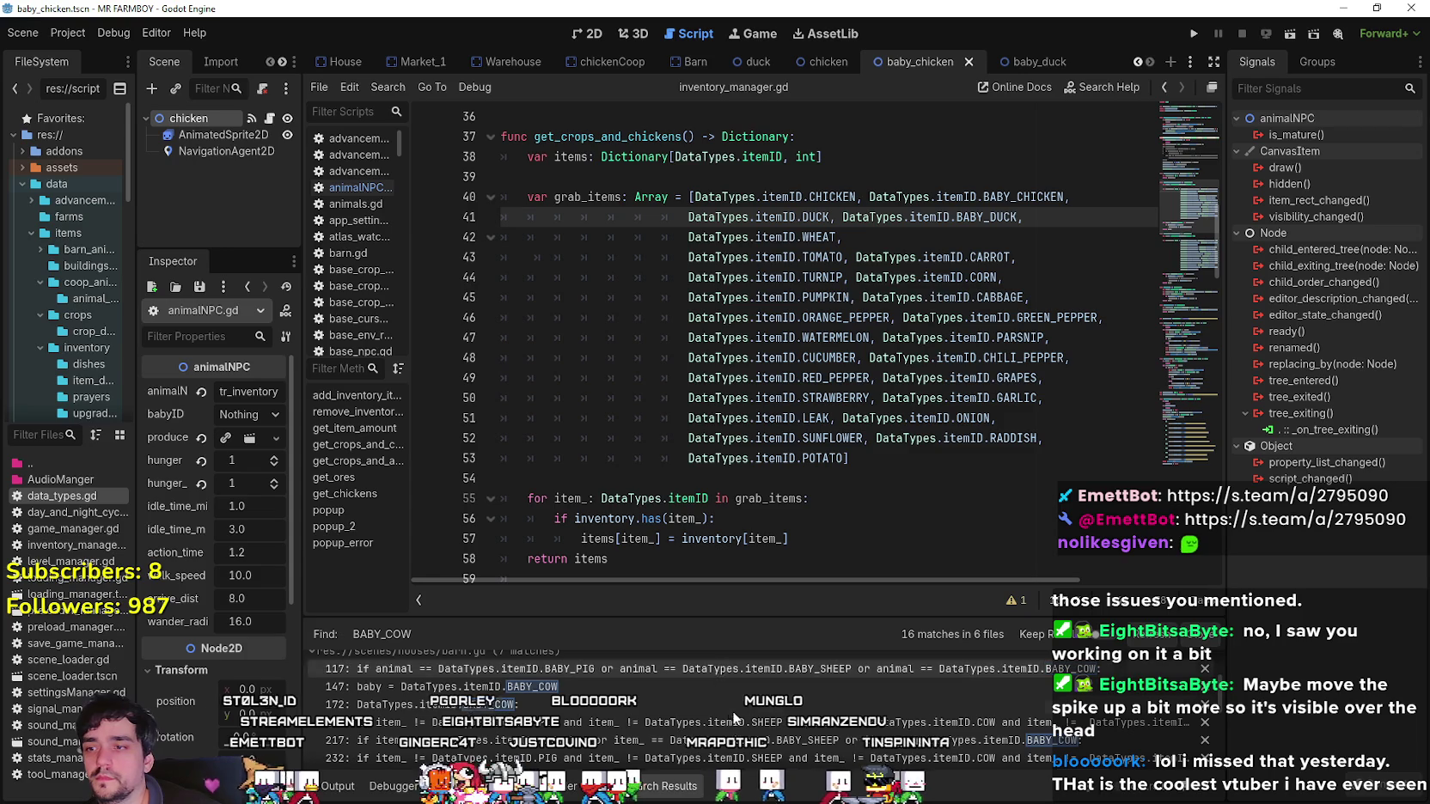
Open building_panel.gd at the BABY_COW match and locate BABY_CHICKEN on line 446 of zero_banned_list.
{"action": "scroll", "coordinate": [719, 466], "scroll_direction": "down", "scroll_amount": 4}
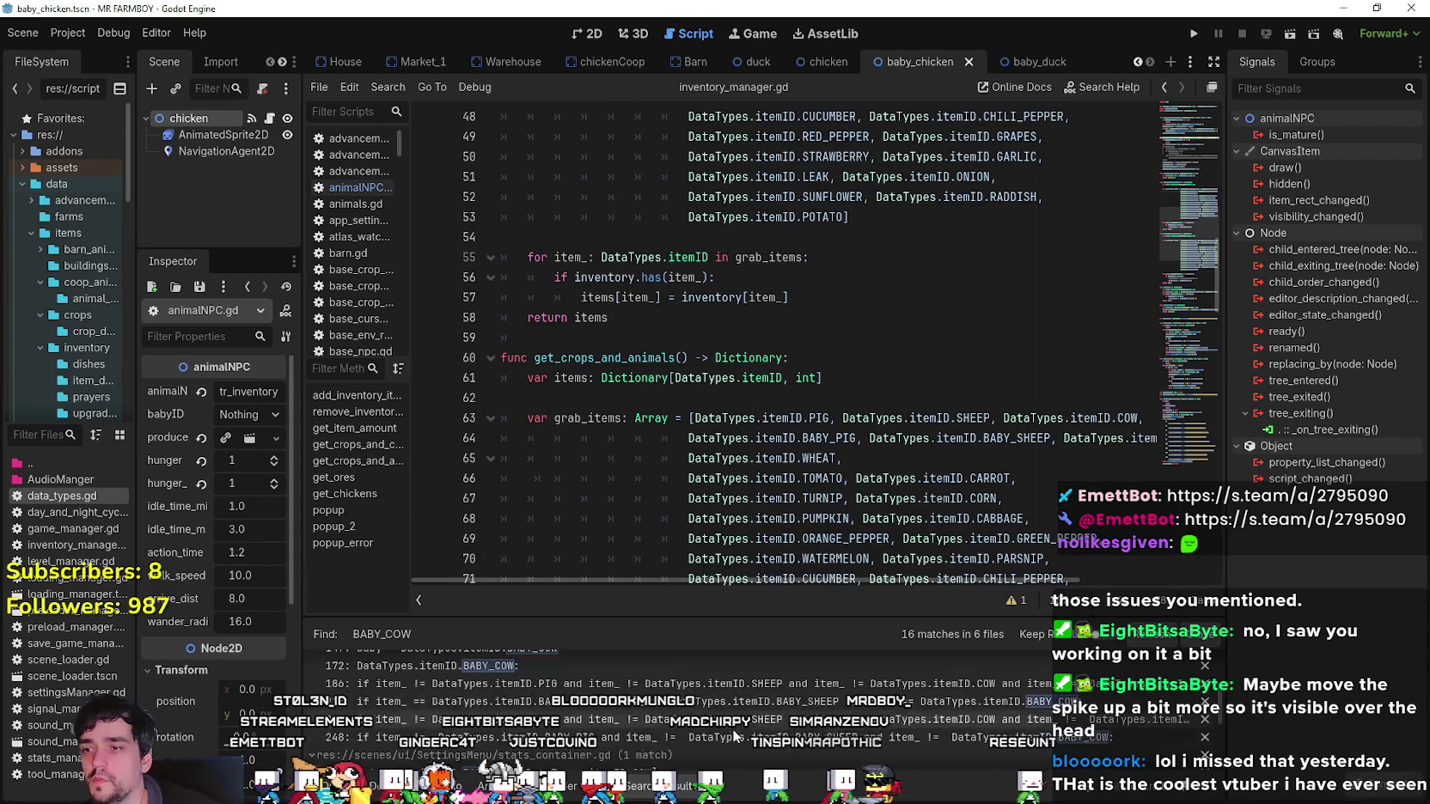
{"action": "scroll", "coordinate": [763, 710], "scroll_direction": "down", "scroll_amount": 2}
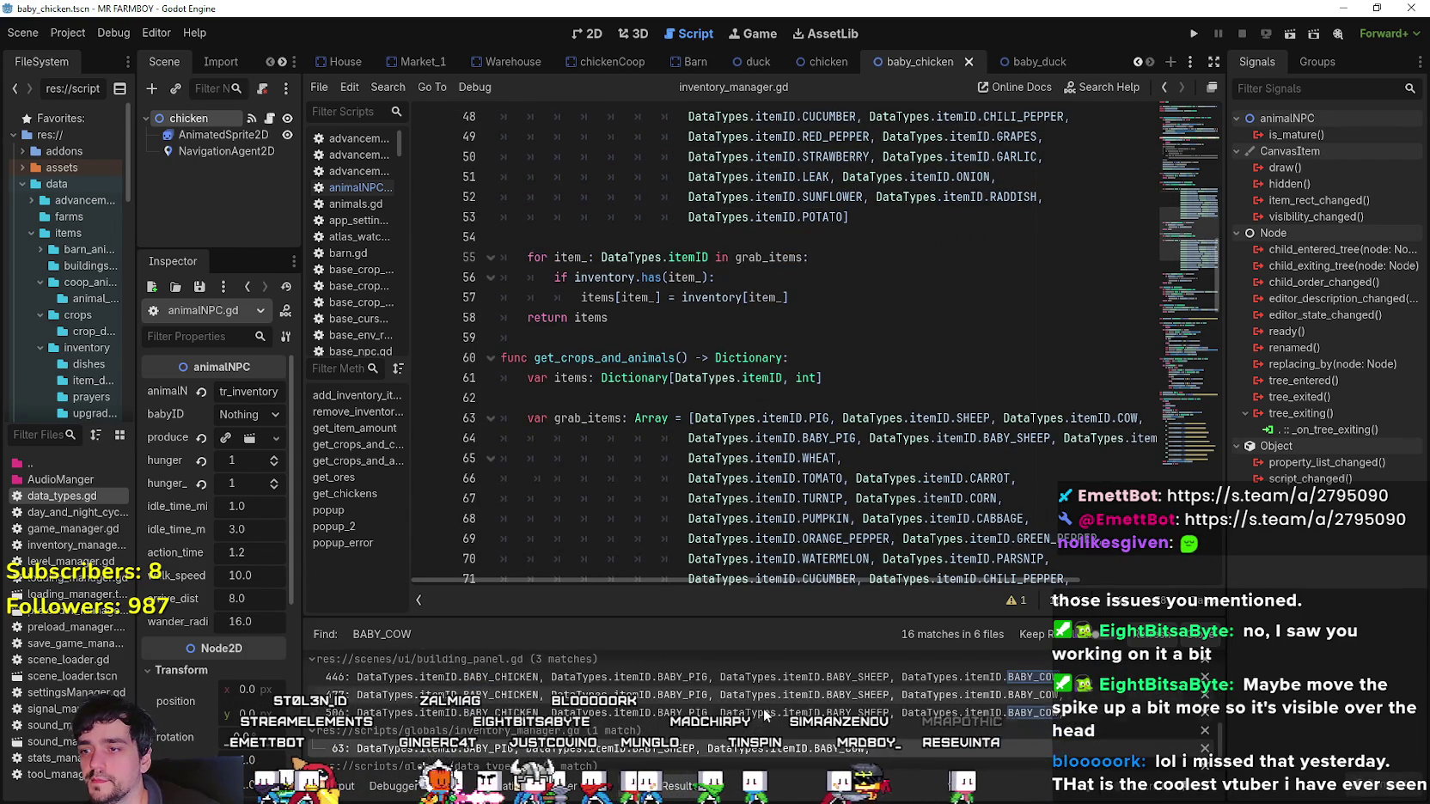
{"action": "left_click", "coordinate": [797, 675]}
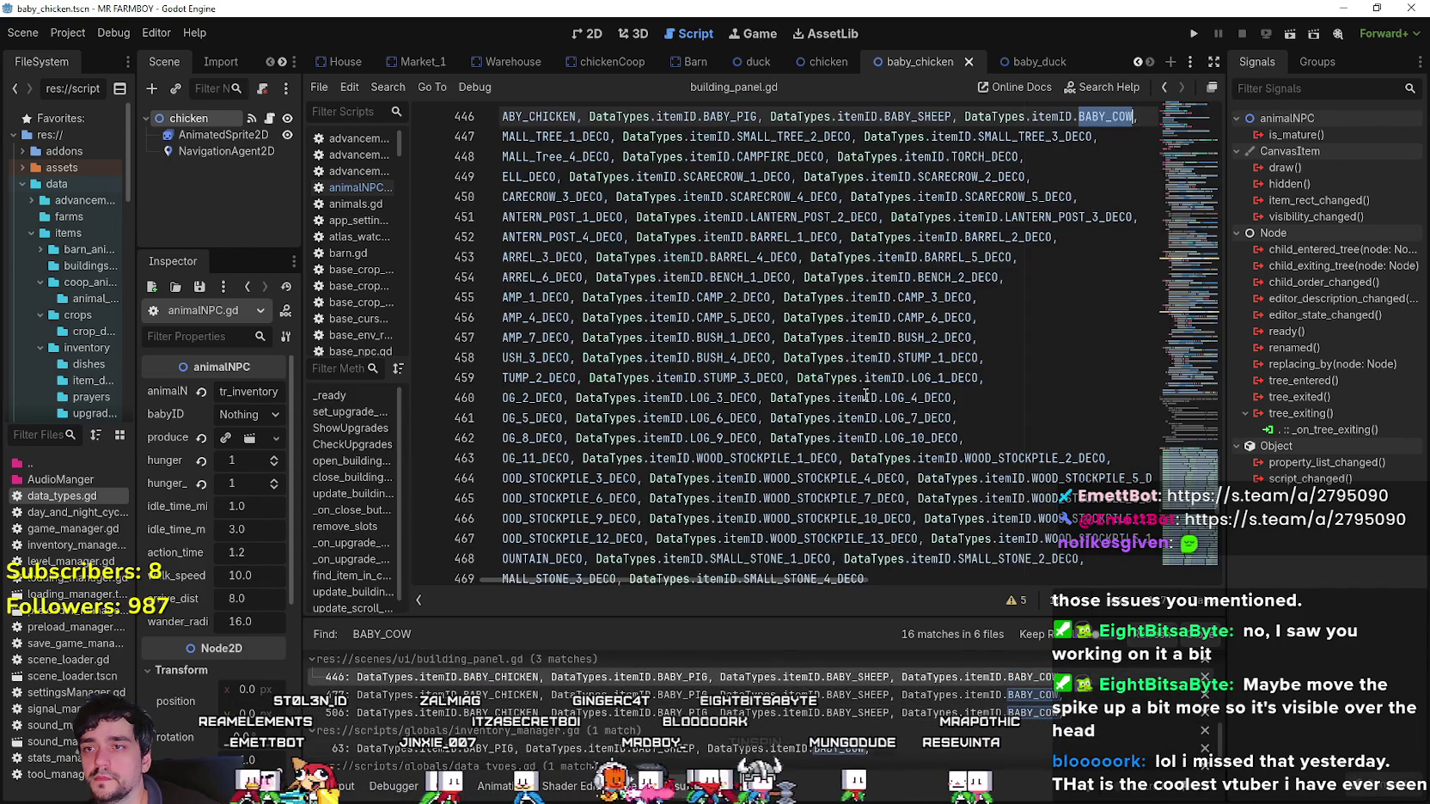
{"action": "scroll", "coordinate": [906, 419], "scroll_direction": "up", "scroll_amount": 5}
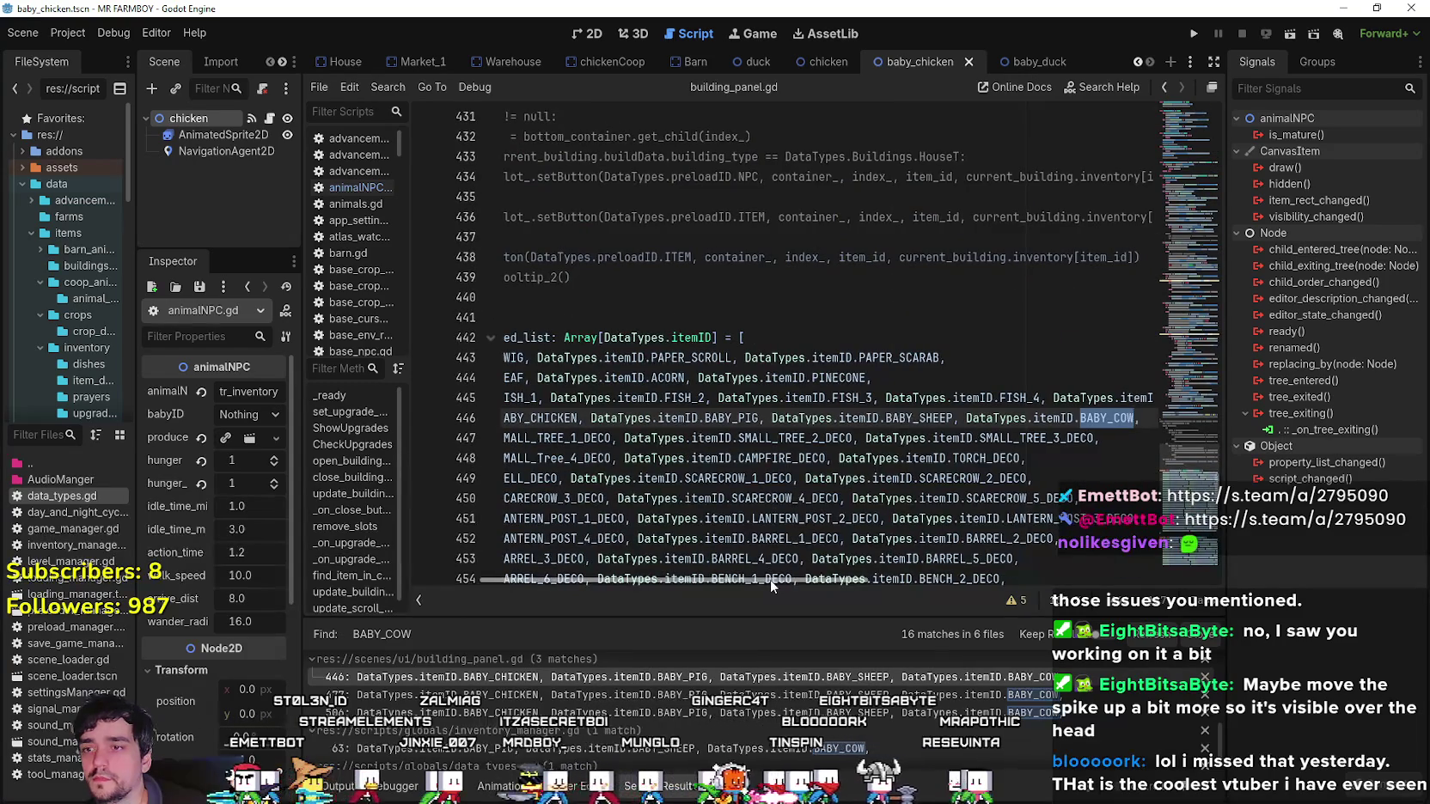
{"action": "mouse_move", "coordinate": [770, 578]}
{"action": "left_mouse_down"}
{"action": "mouse_move", "coordinate": [584, 567]}
{"action": "mouse_move", "coordinate": [964, 584]}
{"action": "mouse_move", "coordinate": [629, 586]}
{"action": "mouse_move", "coordinate": [745, 578]}
{"action": "mouse_move", "coordinate": [674, 573]}
{"action": "left_mouse_up"}
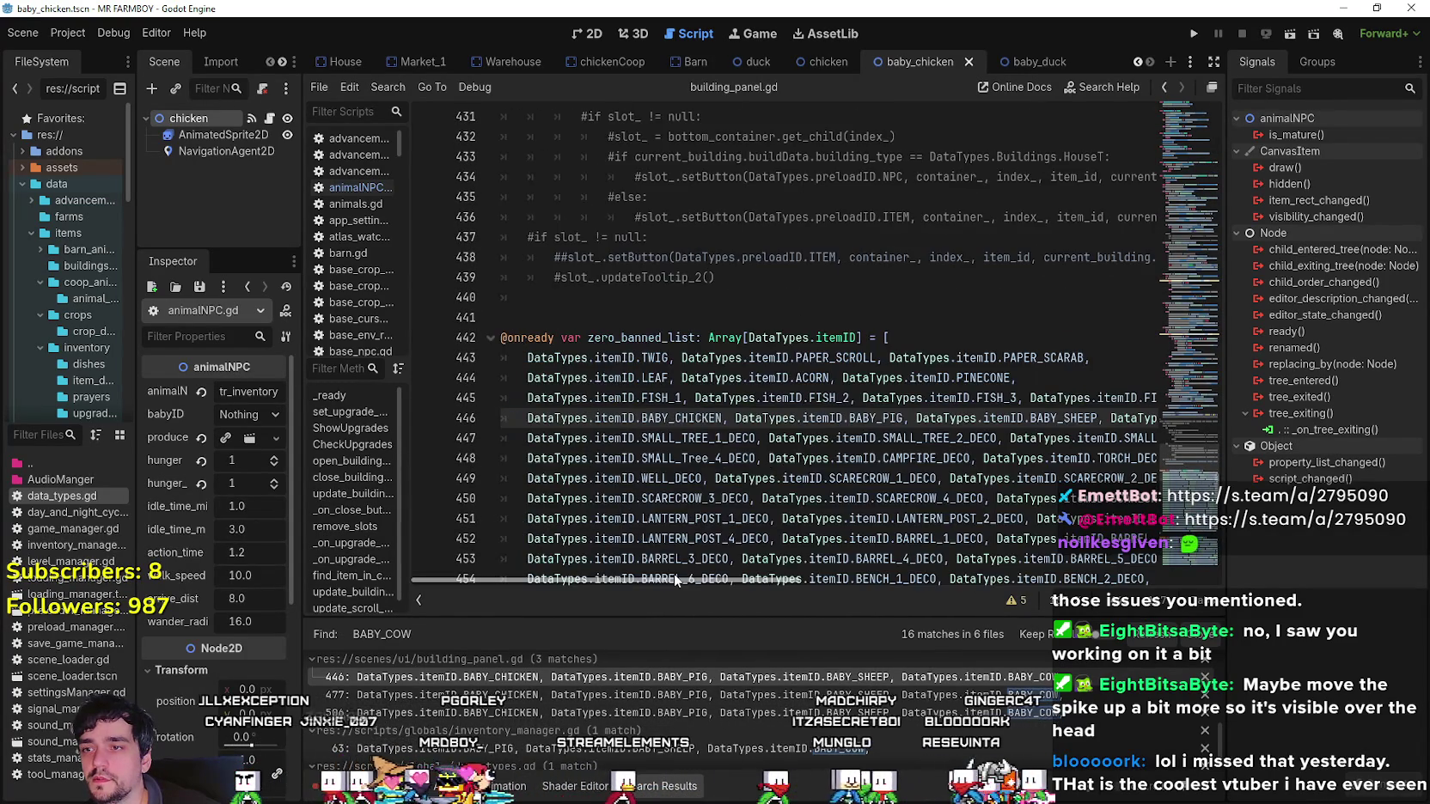
{"action": "double_click", "coordinate": [708, 419]}
{"action": "left_click_drag", "start_coordinate": [708, 420], "coordinate": [575, 422]}
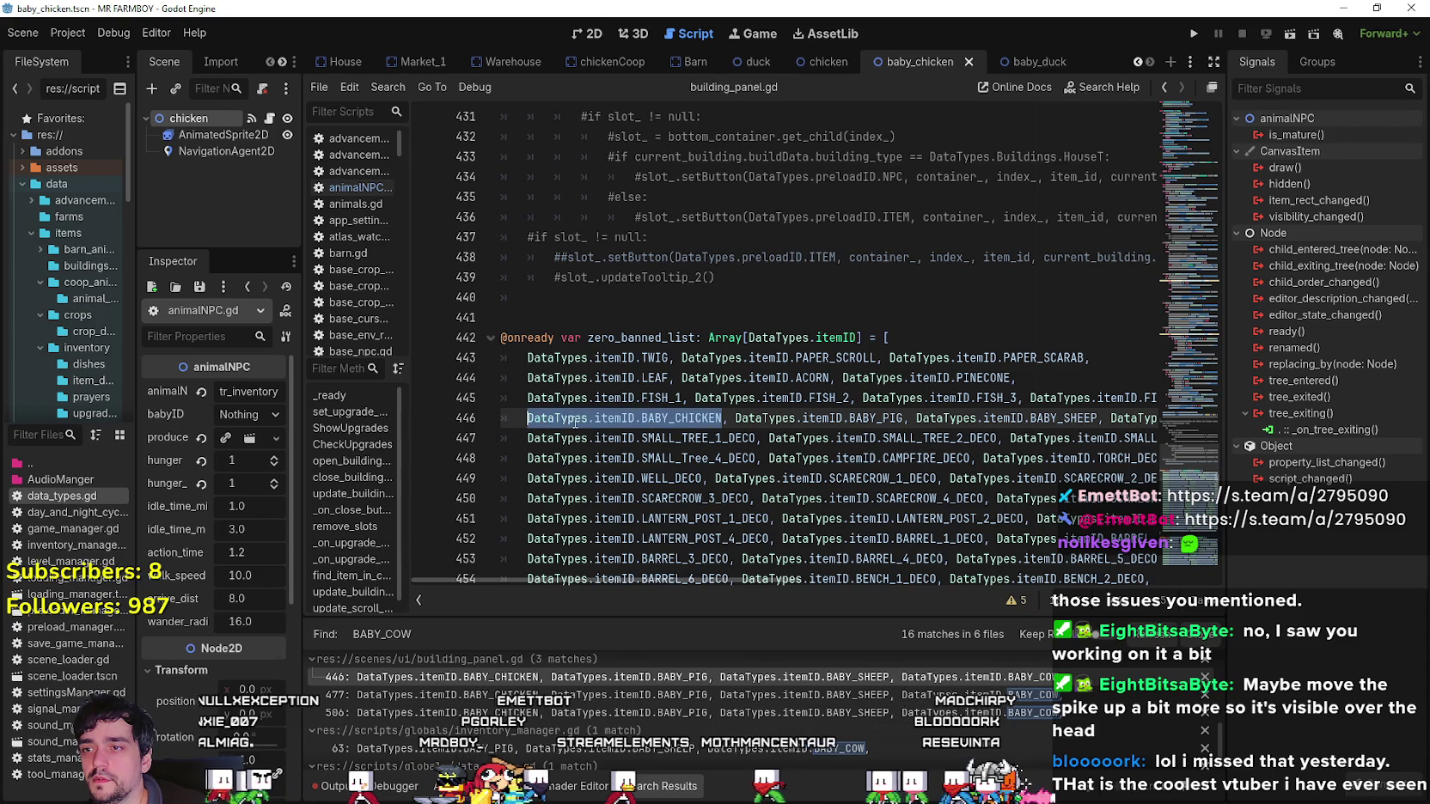
{"action": "left_click", "coordinate": [736, 418]}
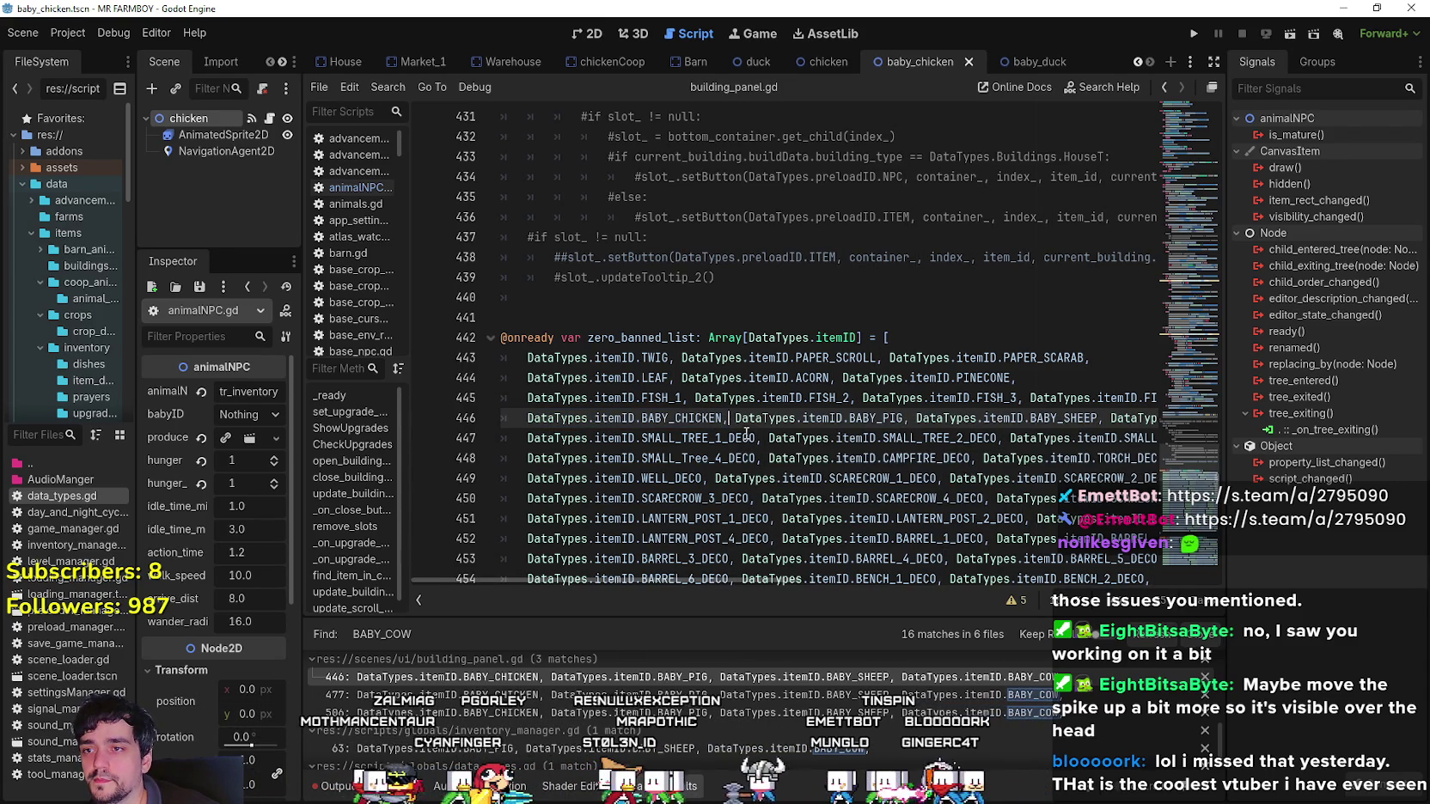
{"action": "key", "text": "ctrl+shift+d"}
{"action": "key", "text": "ctrl+z"}
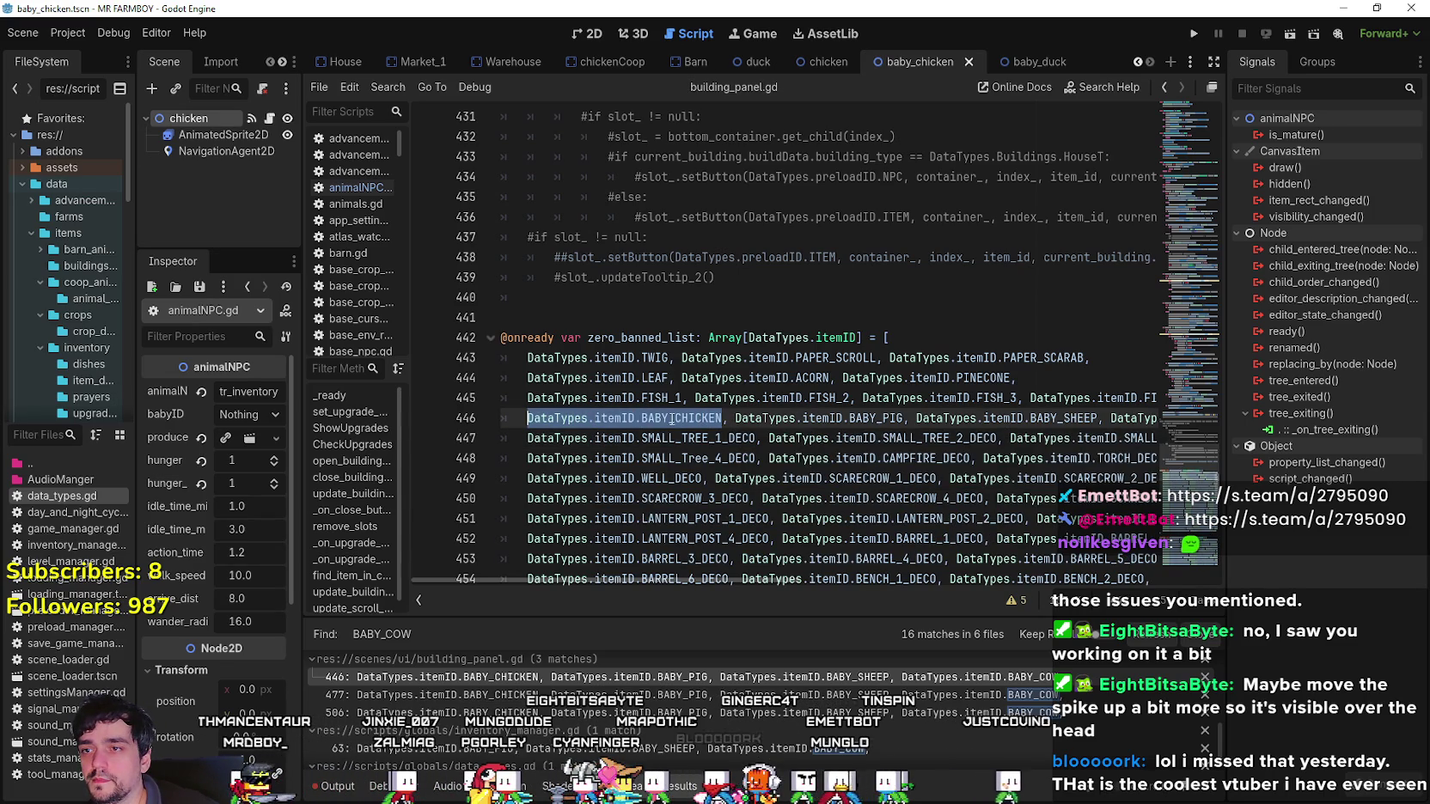
Copy the full DataTypes.itemID.BABY_CHICKEN reference from line 446.
{"action": "double_click", "coordinate": [679, 419]}
{"action": "right_click", "coordinate": [677, 421]}
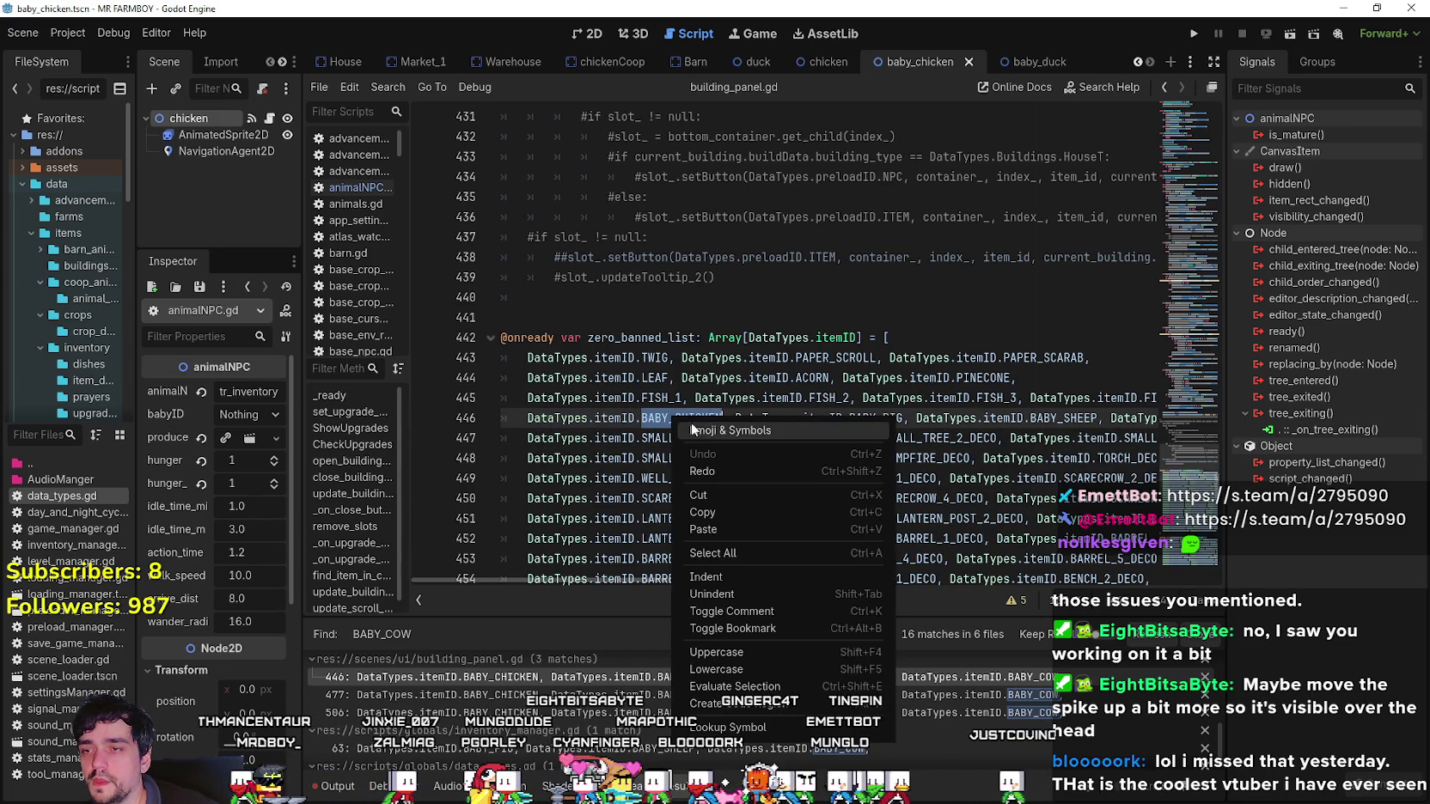
{"action": "left_click", "coordinate": [755, 518]}
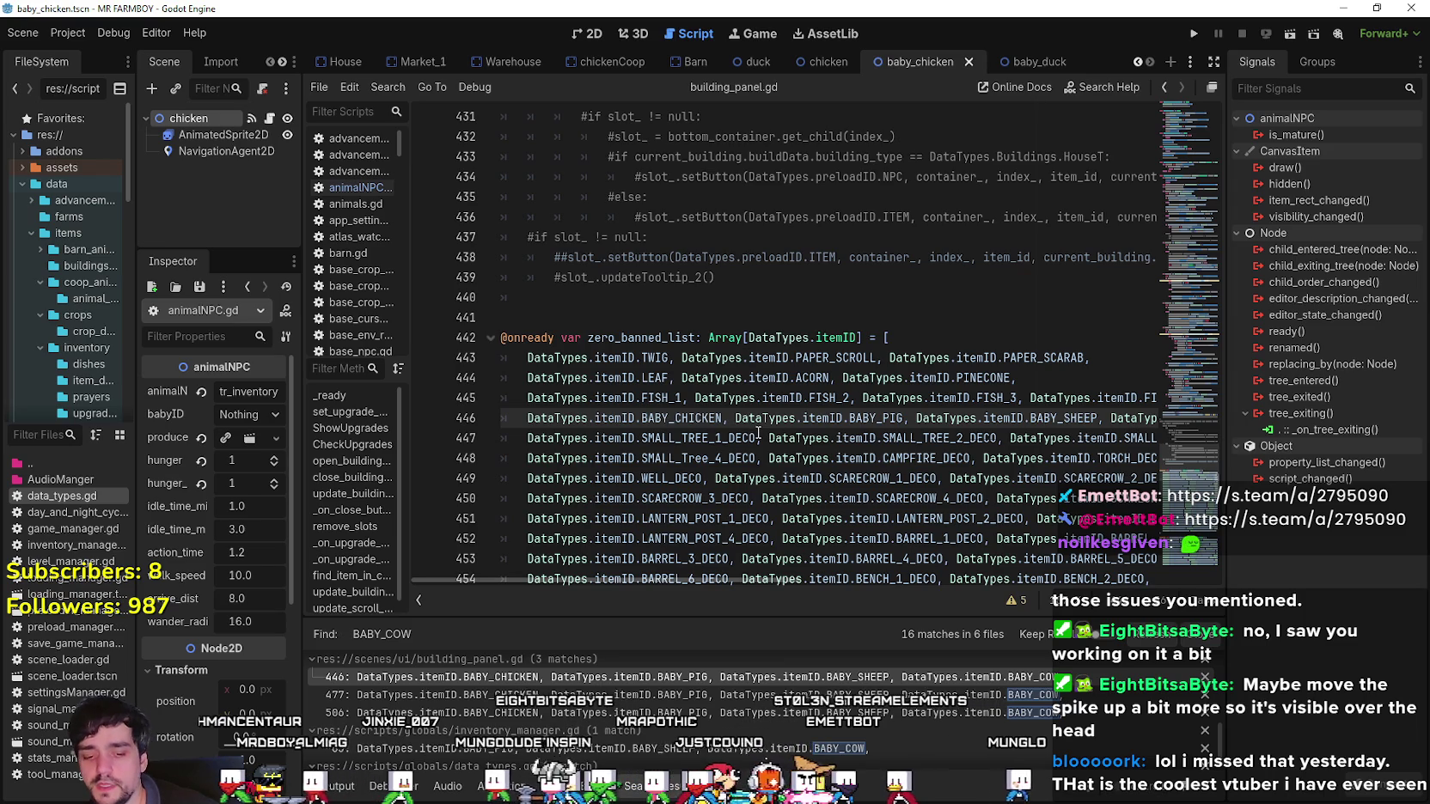
{"action": "key", "text": "ctrl+v"}
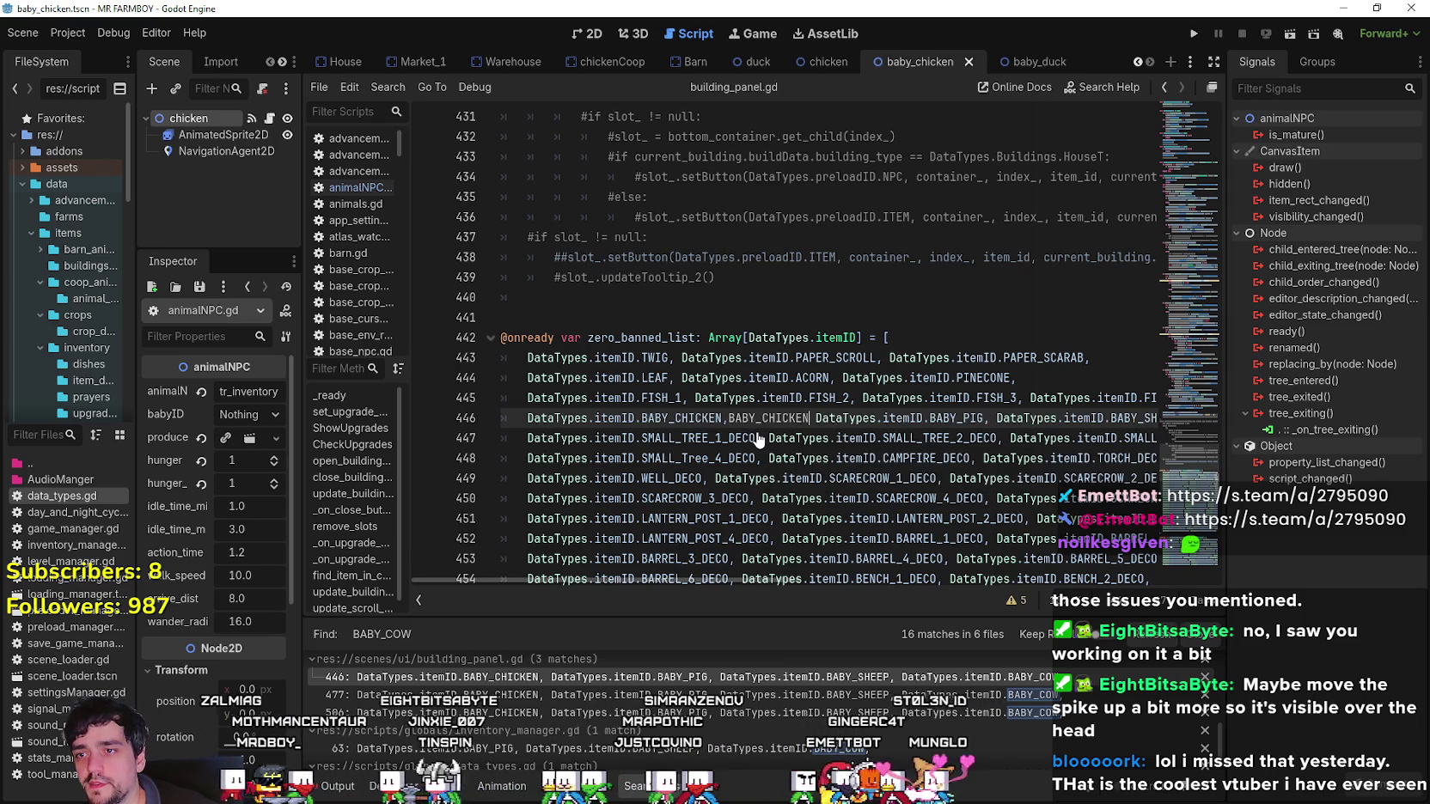
{"action": "key", "text": "BackSpace"}
{"action": "key", "text": "BackSpace"}
{"action": "key", "text": "BackSpace"}
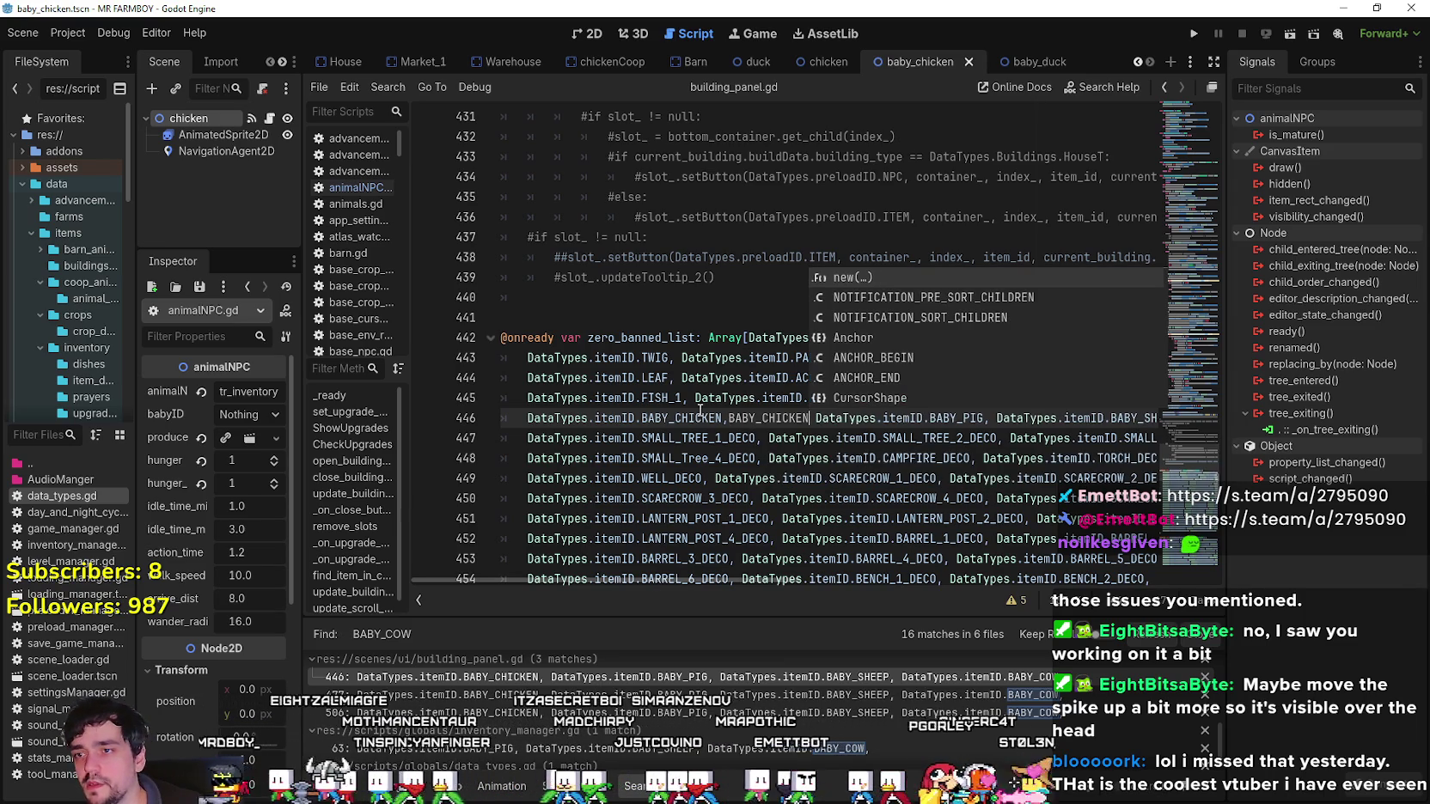
{"action": "left_click_drag", "start_coordinate": [721, 418], "coordinate": [527, 419]}
{"action": "right_click", "coordinate": [559, 418]}
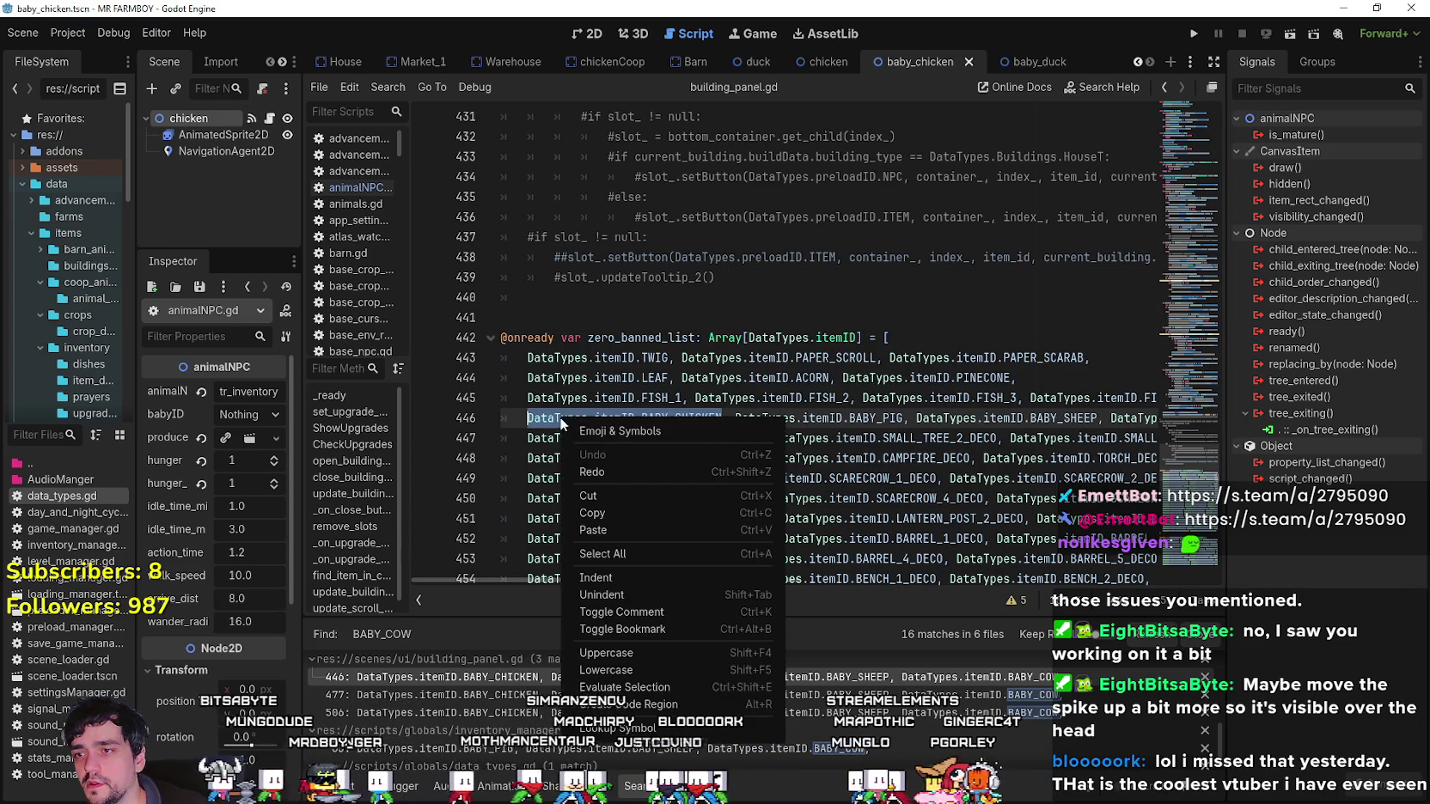
{"action": "left_click", "coordinate": [600, 515]}
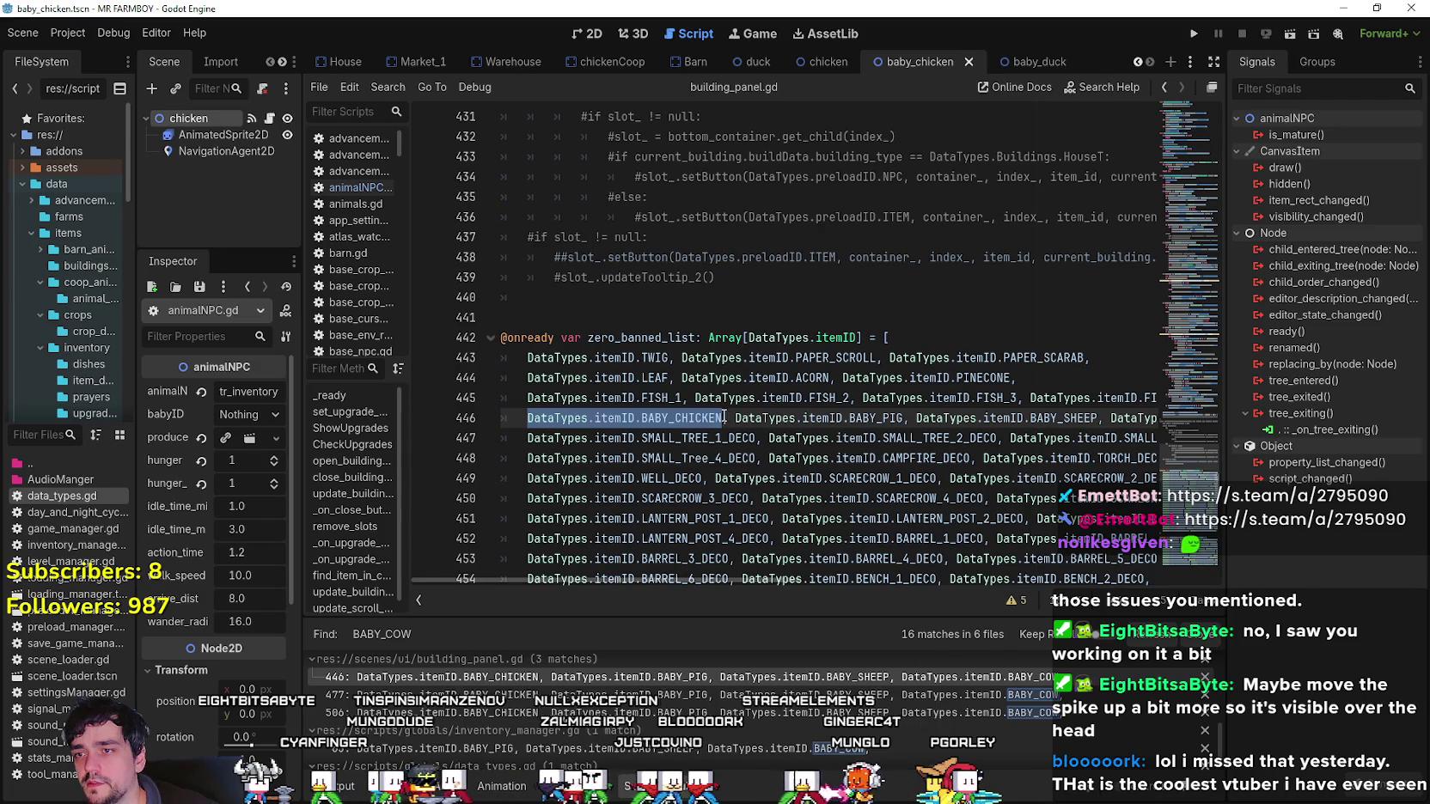
{"action": "left_click", "coordinate": [730, 419]}
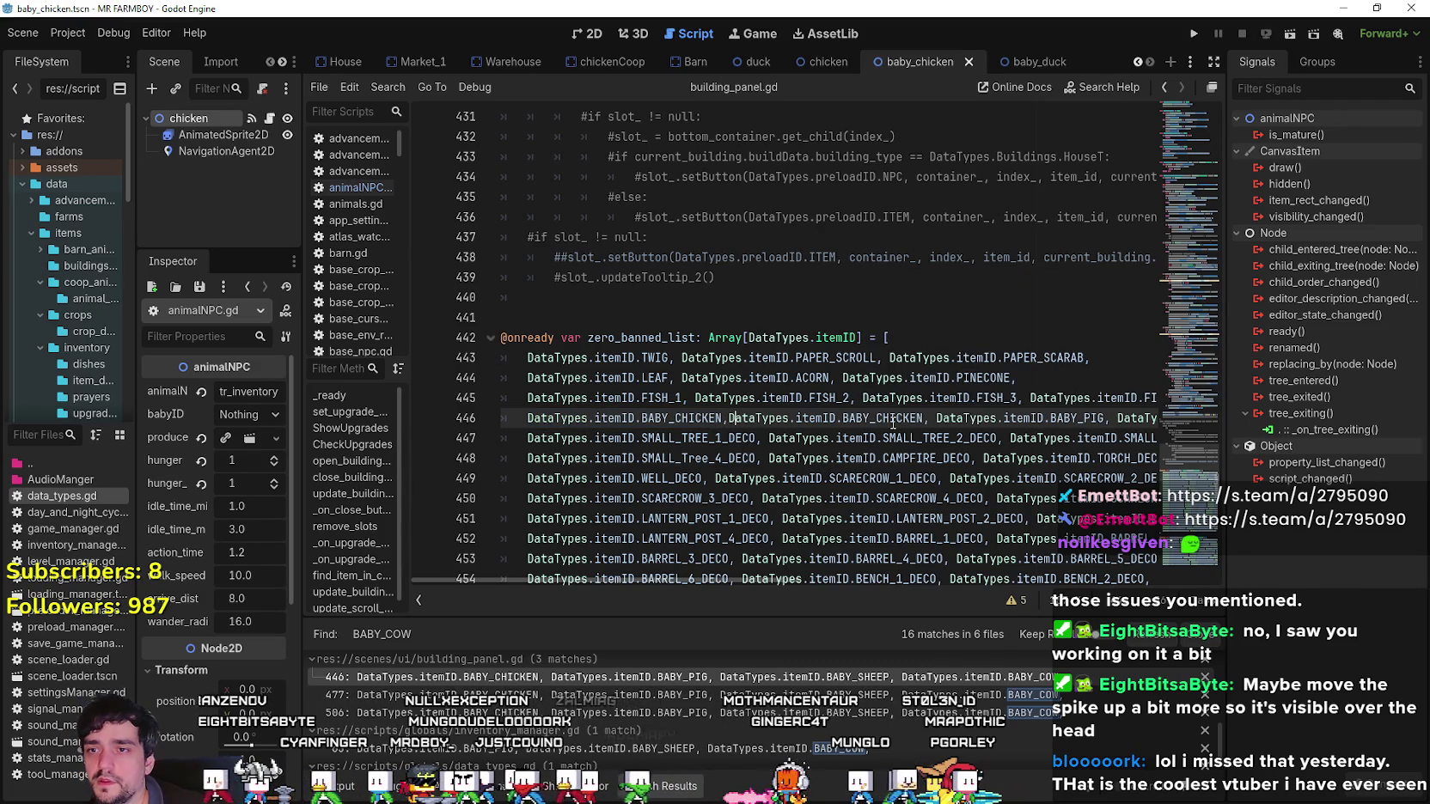
Add BABY_DUCK and BABY_GOOSE entries after BABY_CHICKEN on line 446 and save the script.
{"action": "mouse_move", "coordinate": [894, 418]}
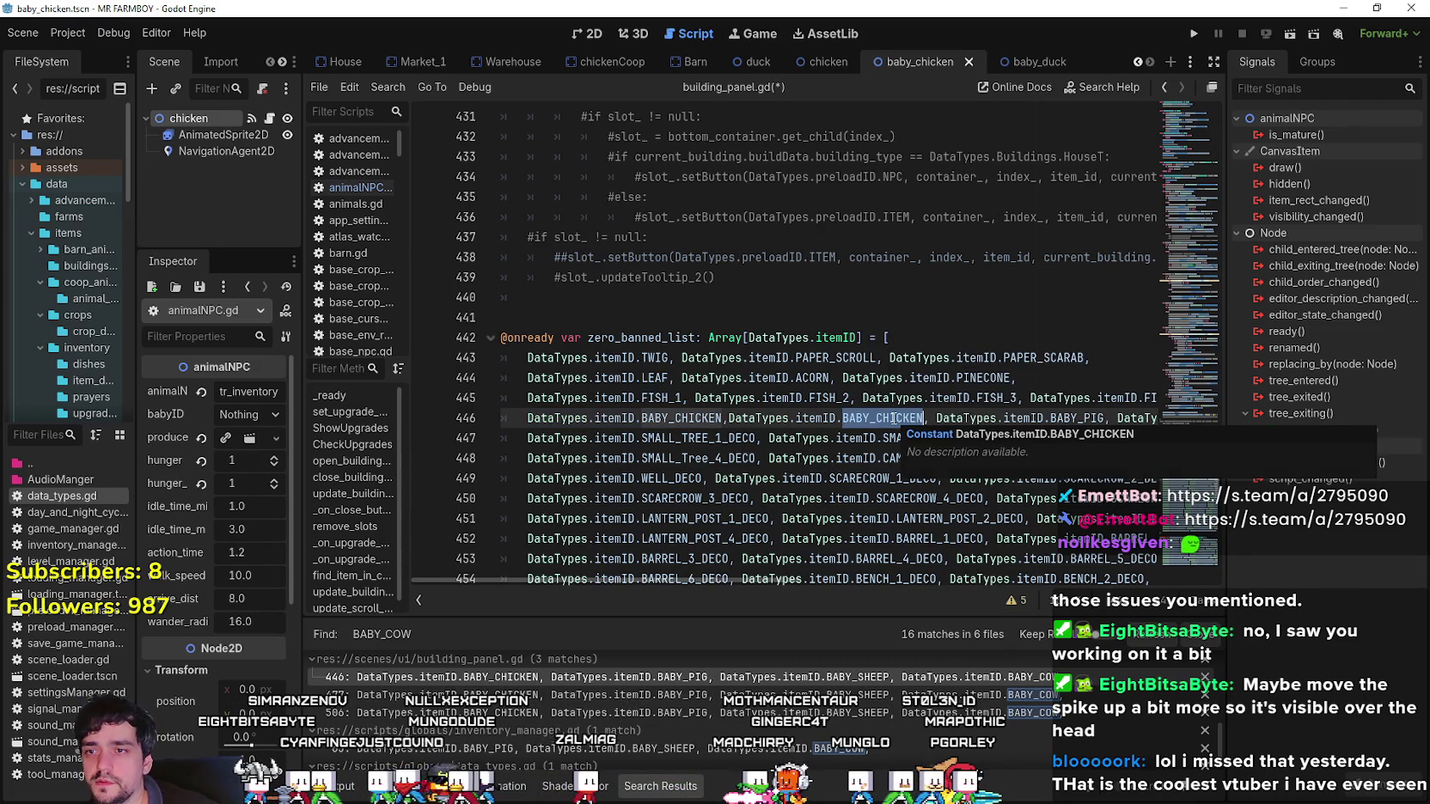
{"action": "type", "text": "B"}
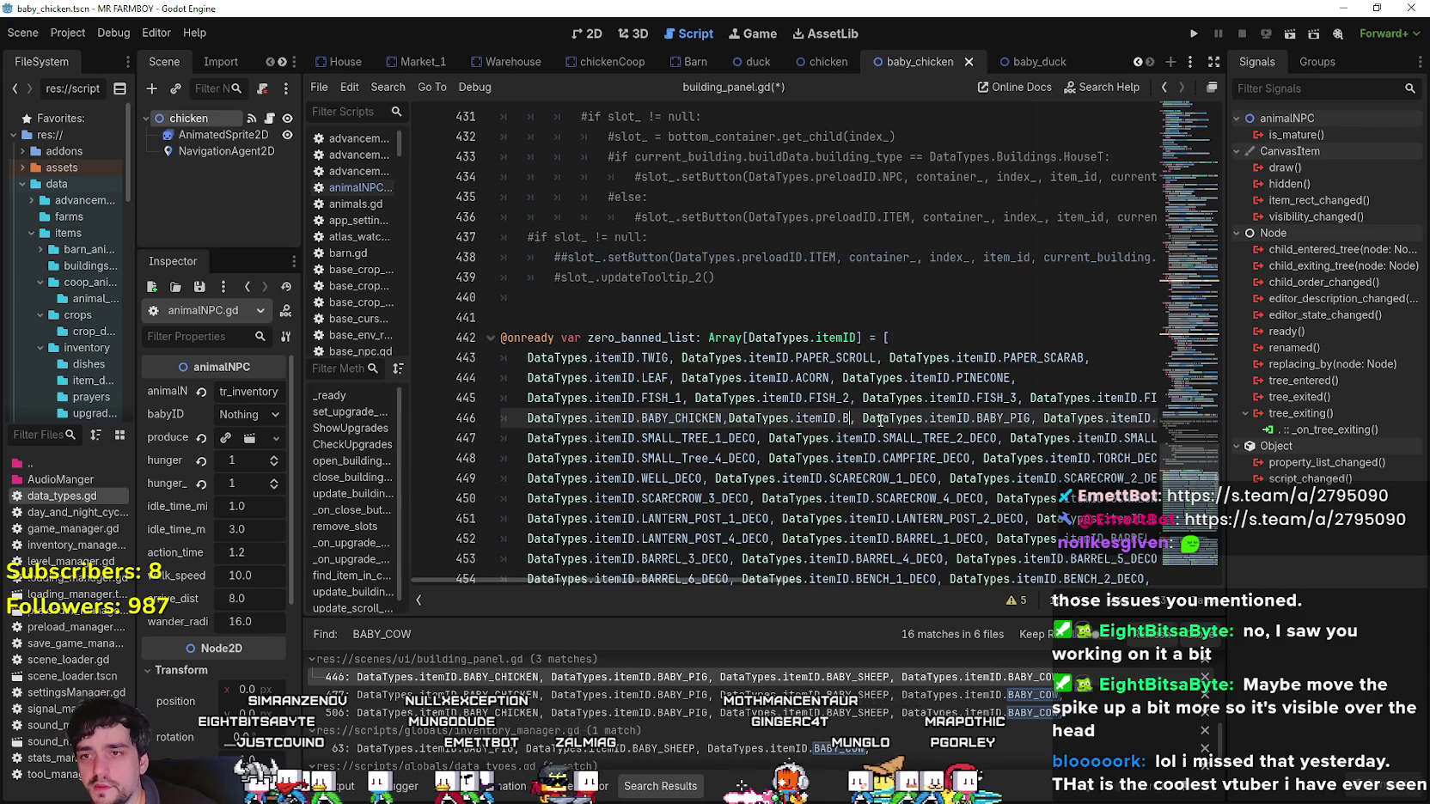
{"action": "type", "text": "AB"}
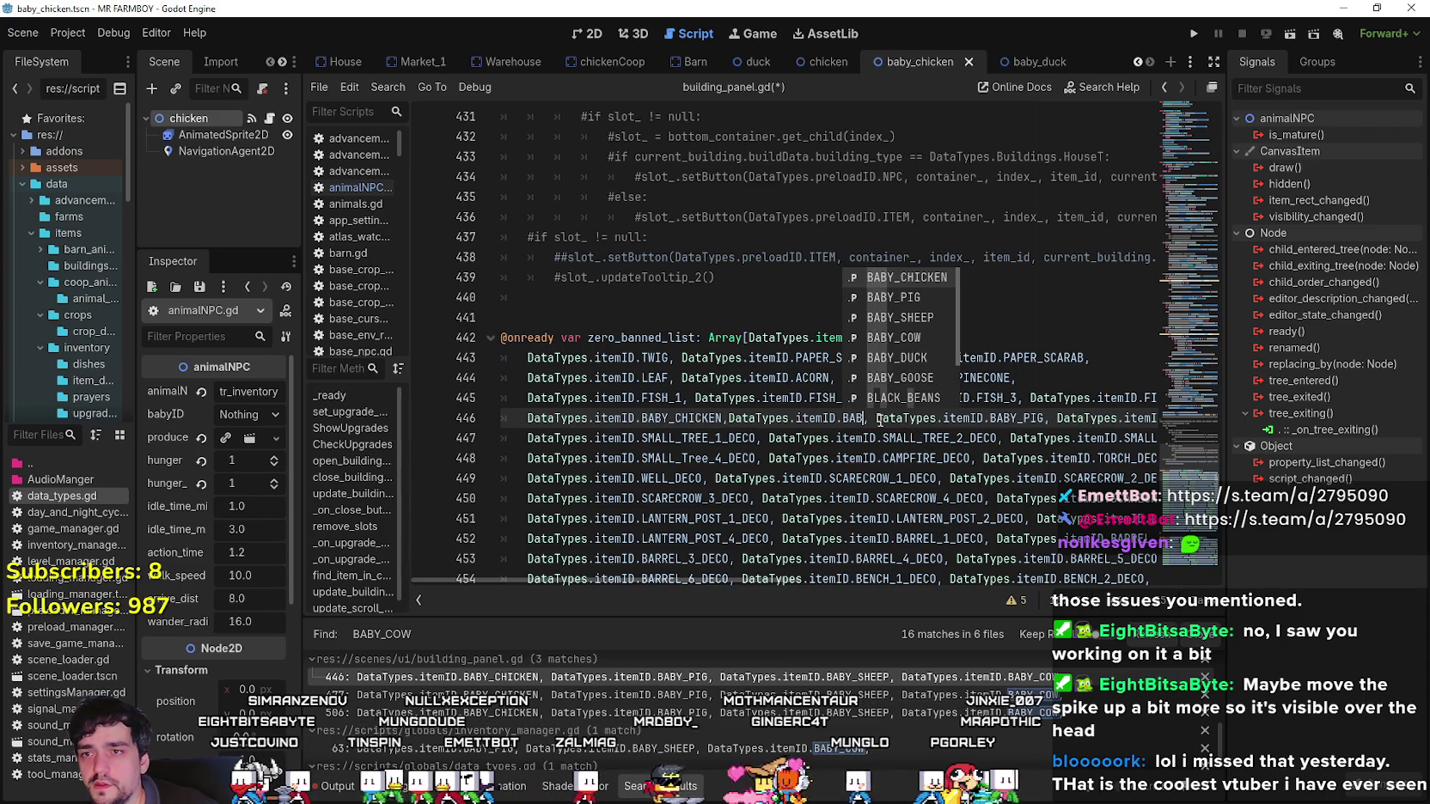
{"action": "type", "text": "Y_"}
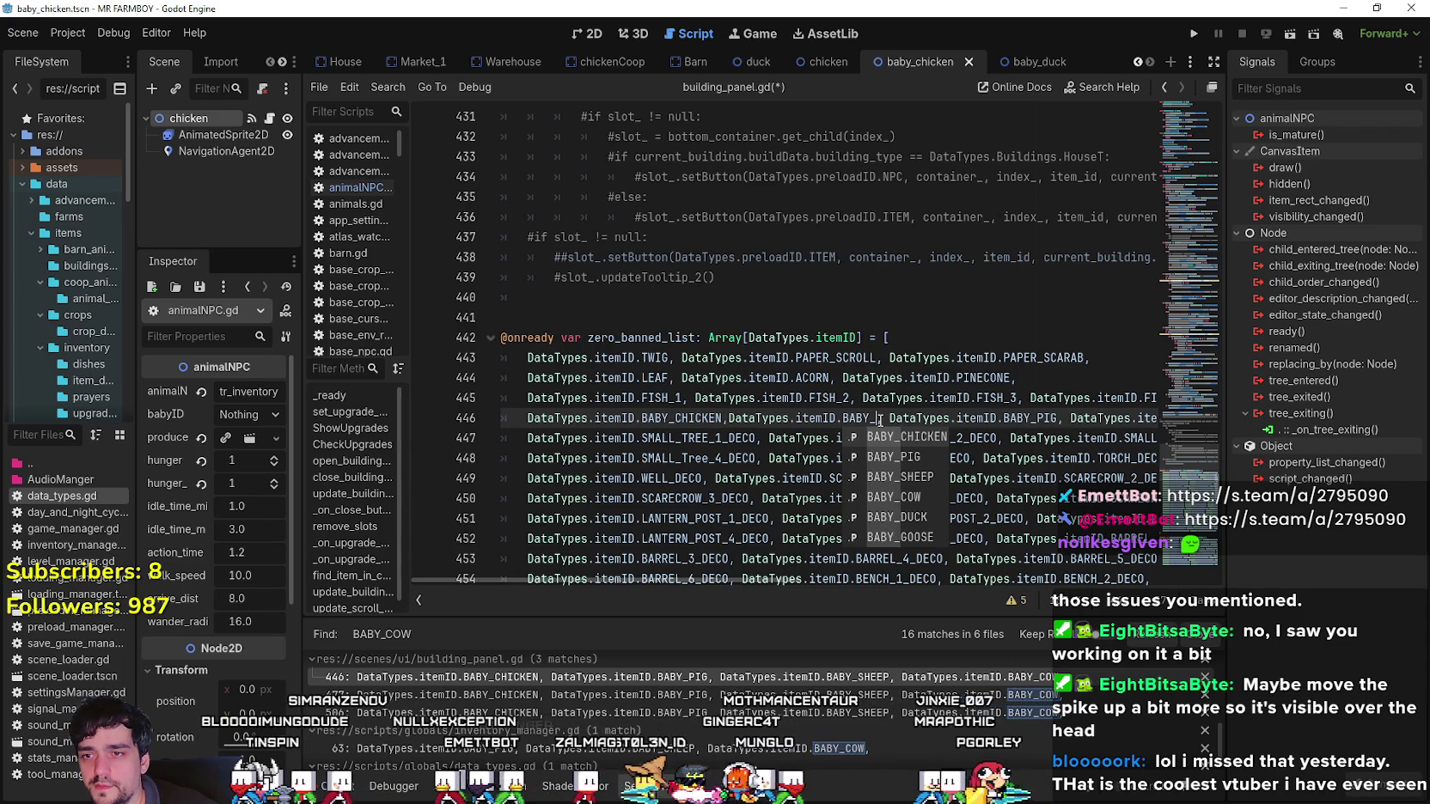
{"action": "type", "text": "DUCK"}
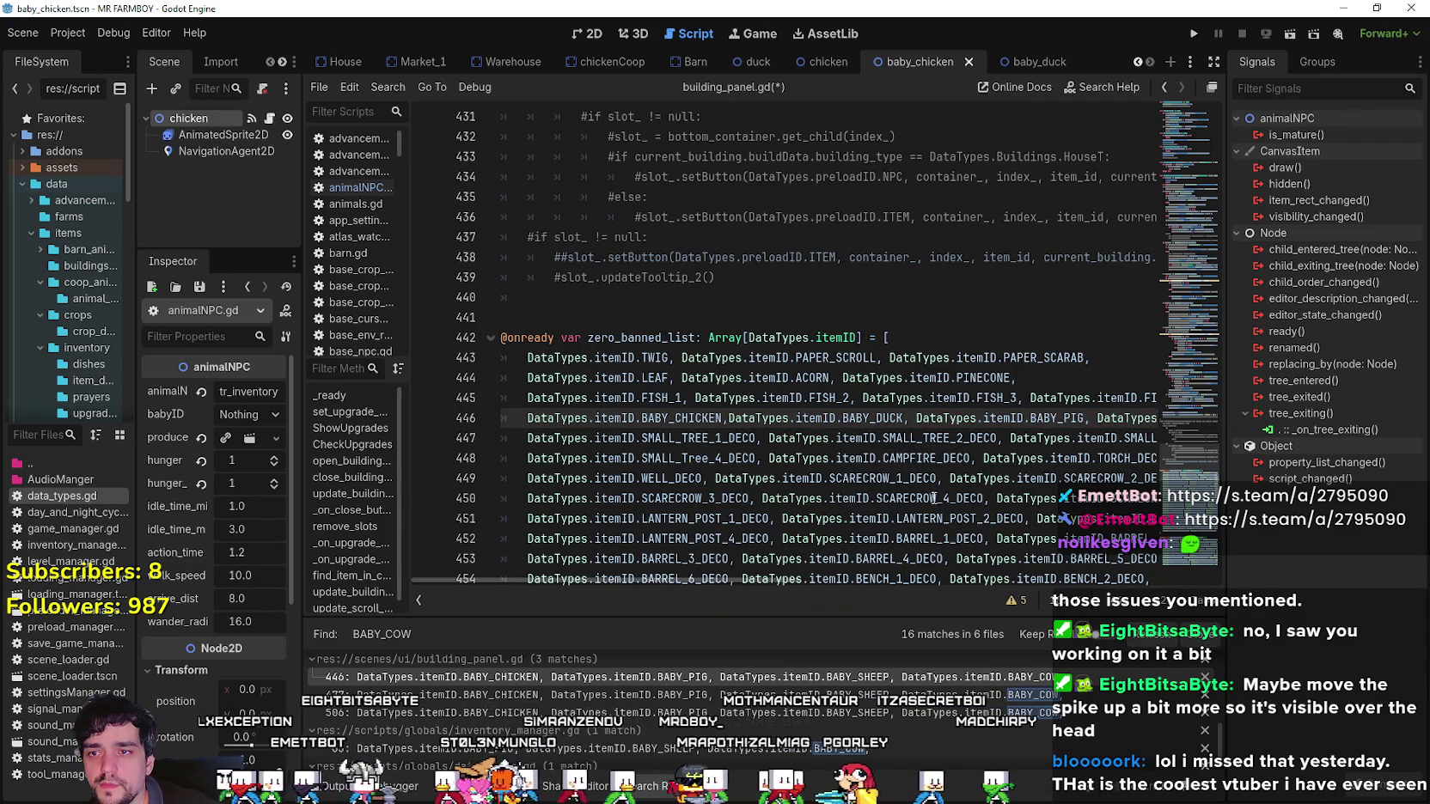
{"action": "key", "text": "ctrl+v"}
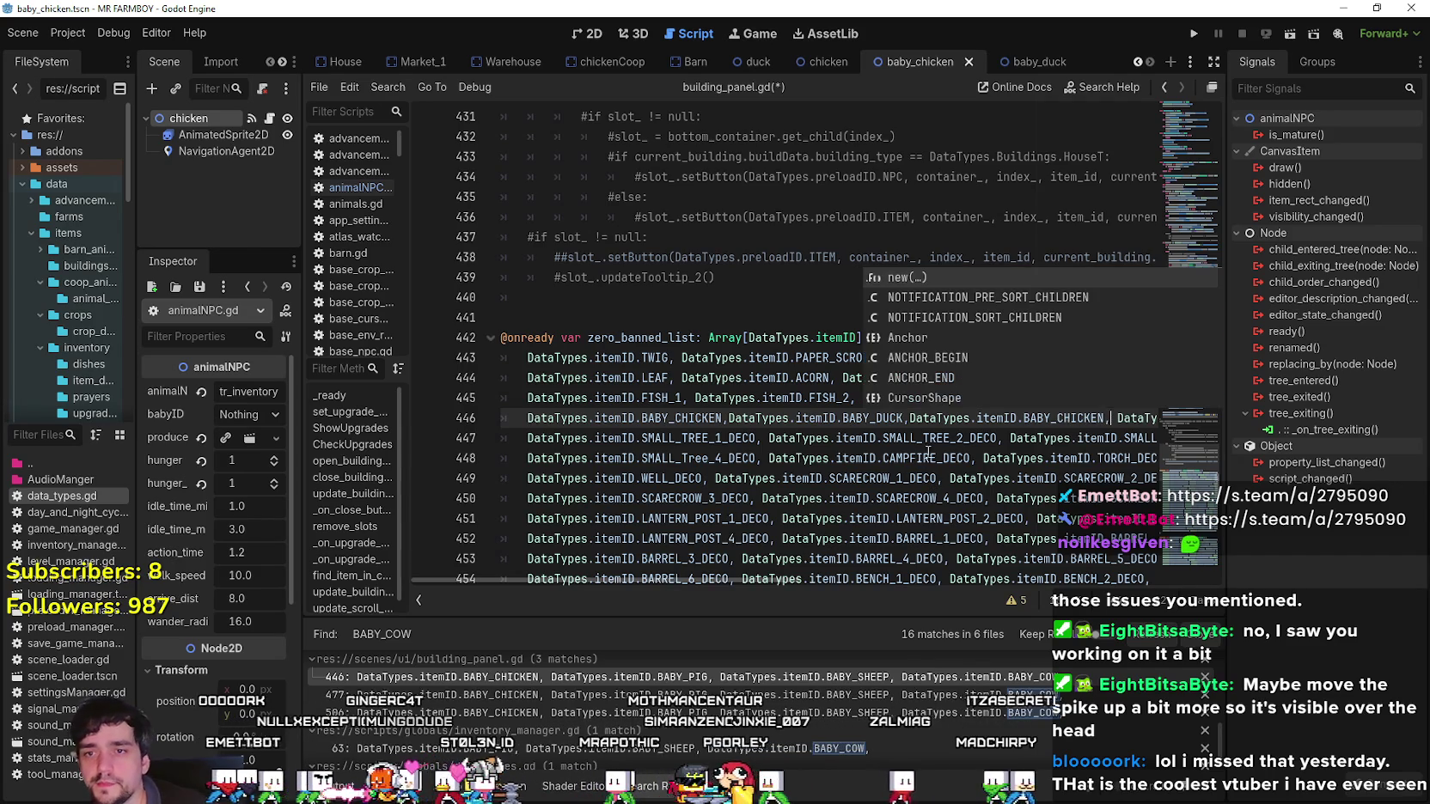
{"action": "double_click", "coordinate": [1067, 419]}
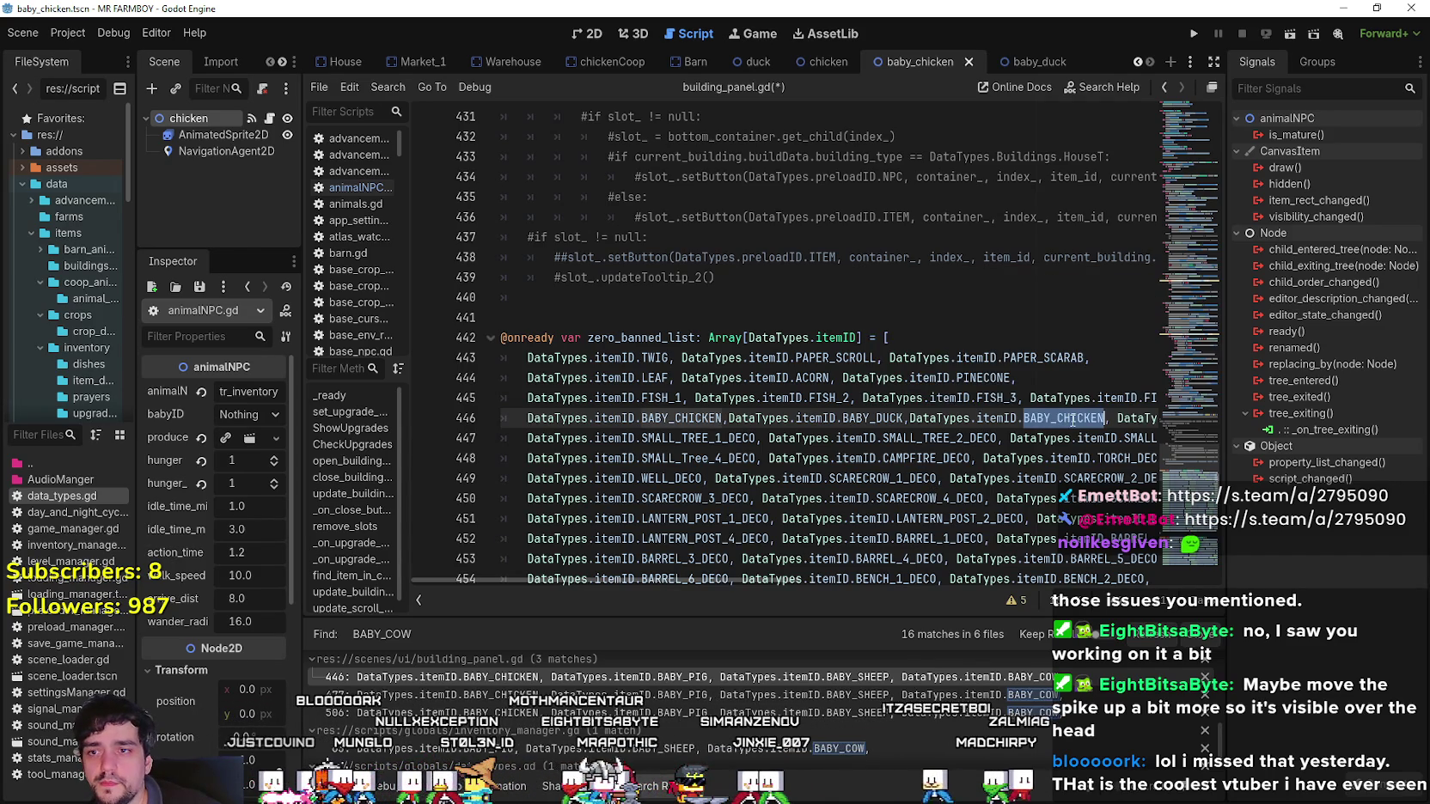
{"action": "type", "text": "BABY"}
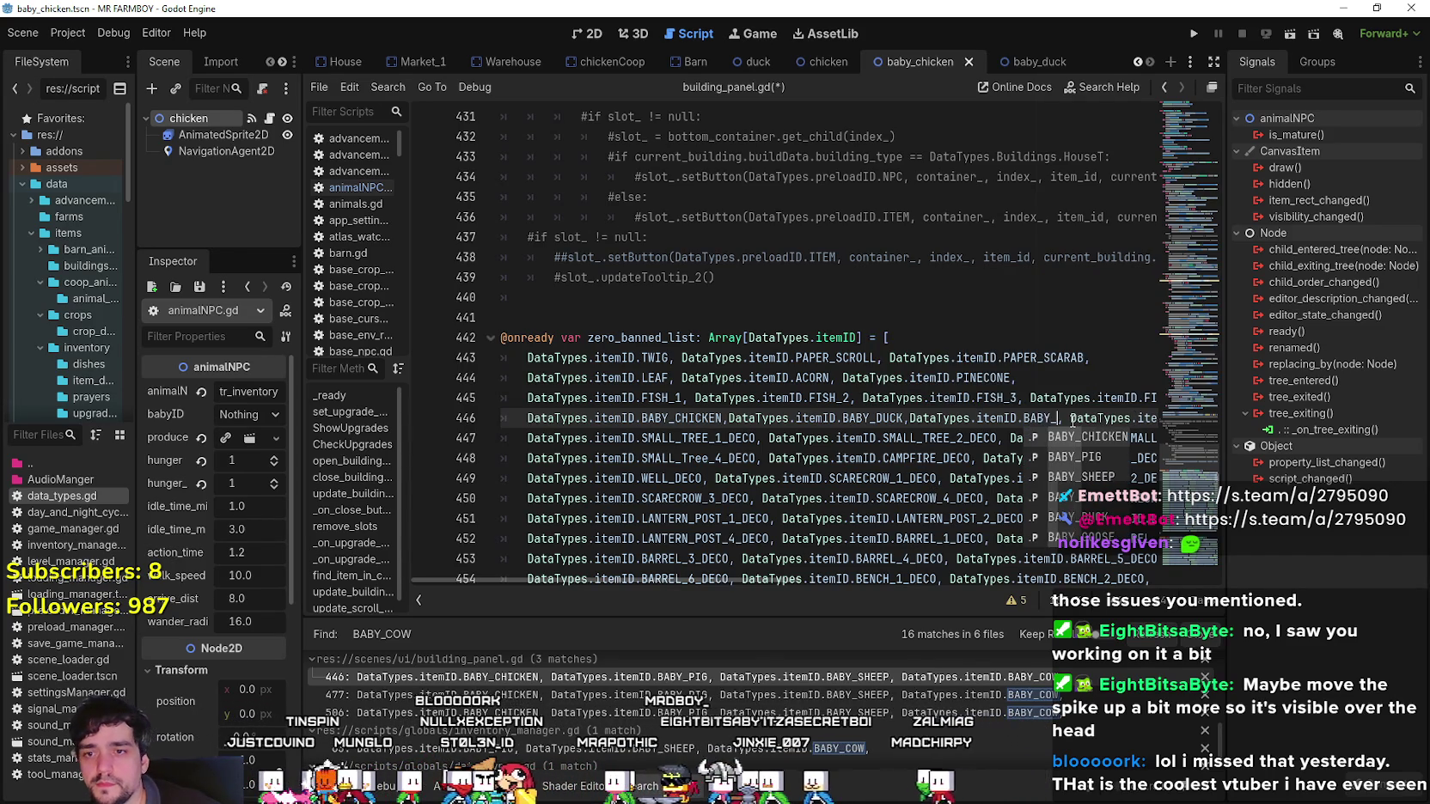
{"action": "type", "text": "_"}
{"action": "type", "text": "GOOSE,"}
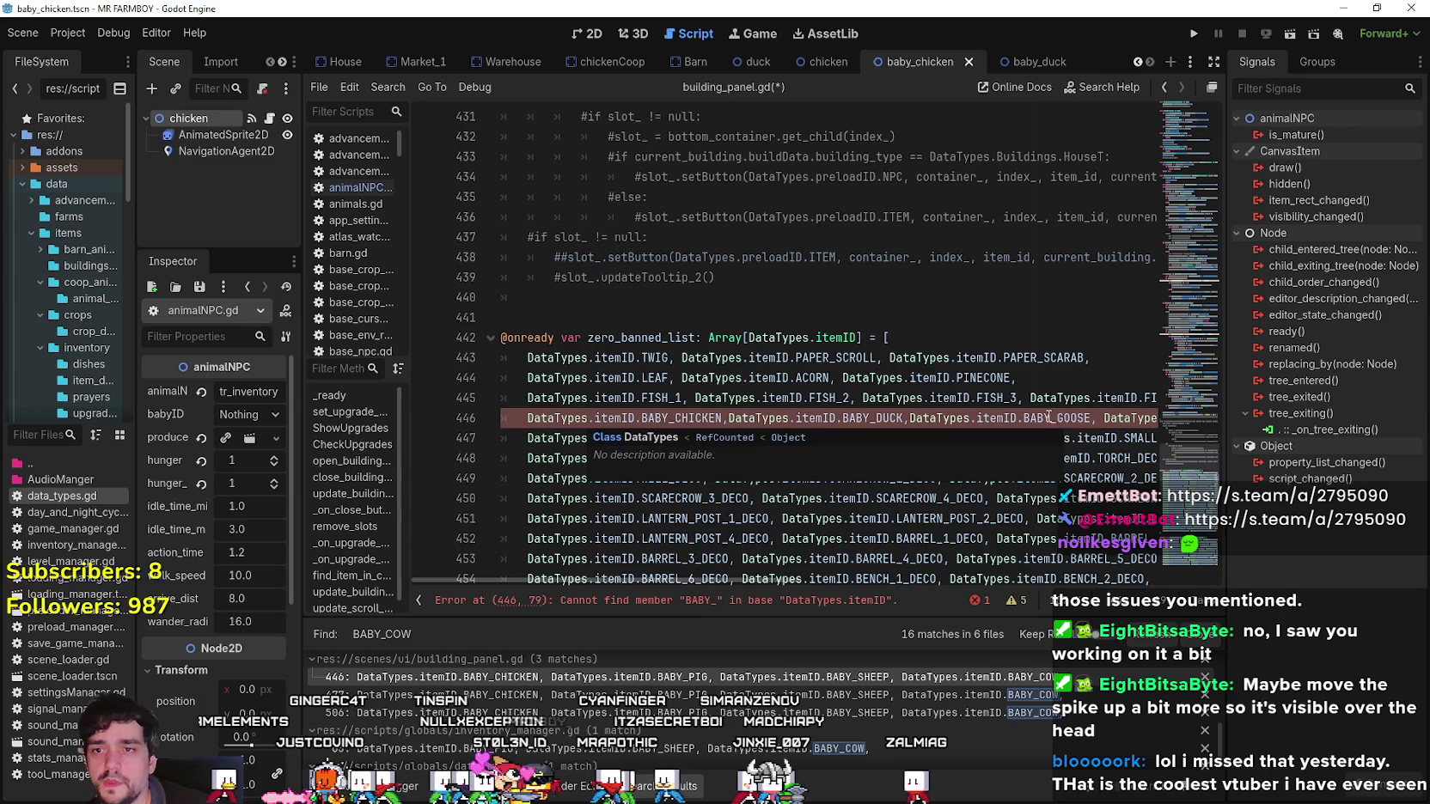
{"action": "key", "text": "Return"}
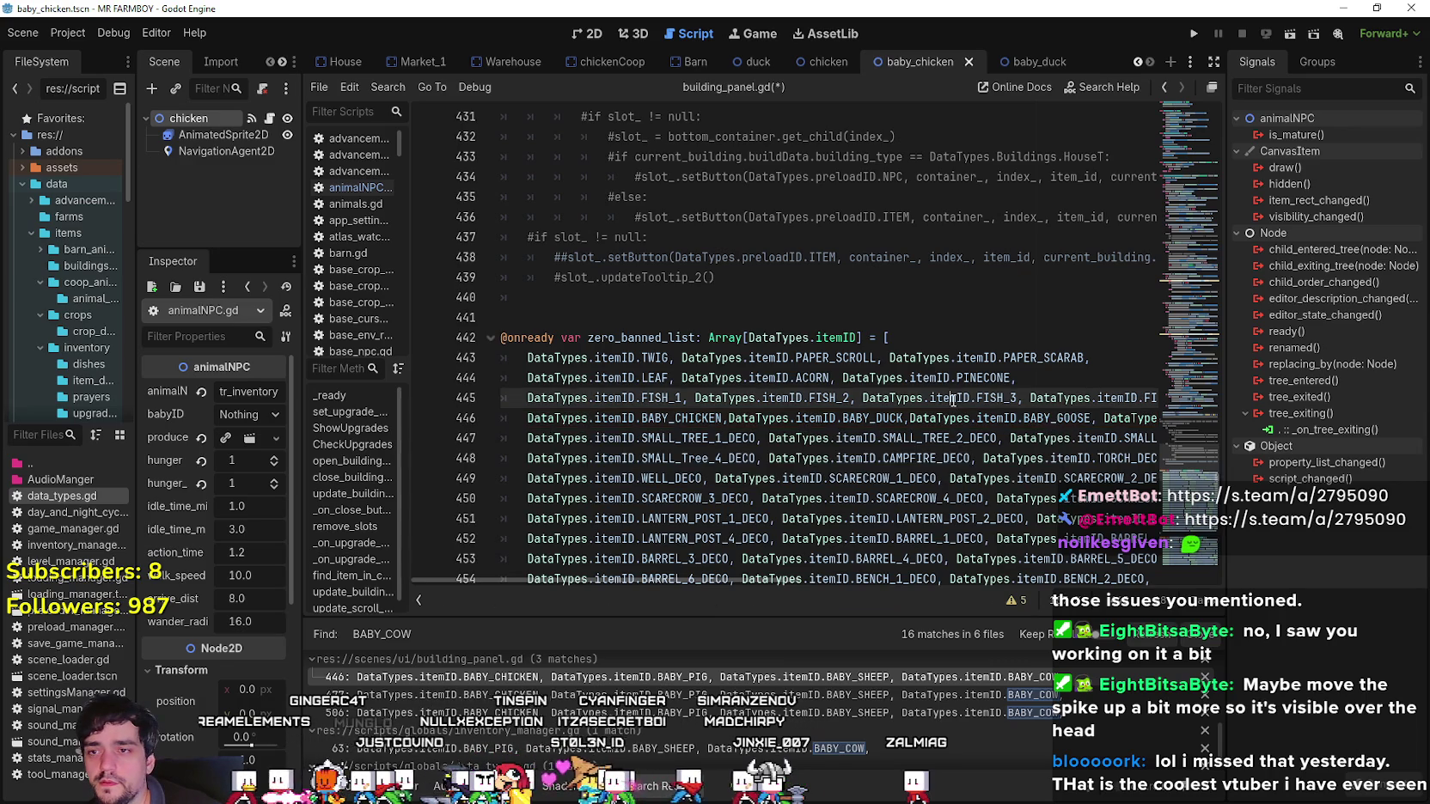
{"action": "key", "text": "ctrl+s"}
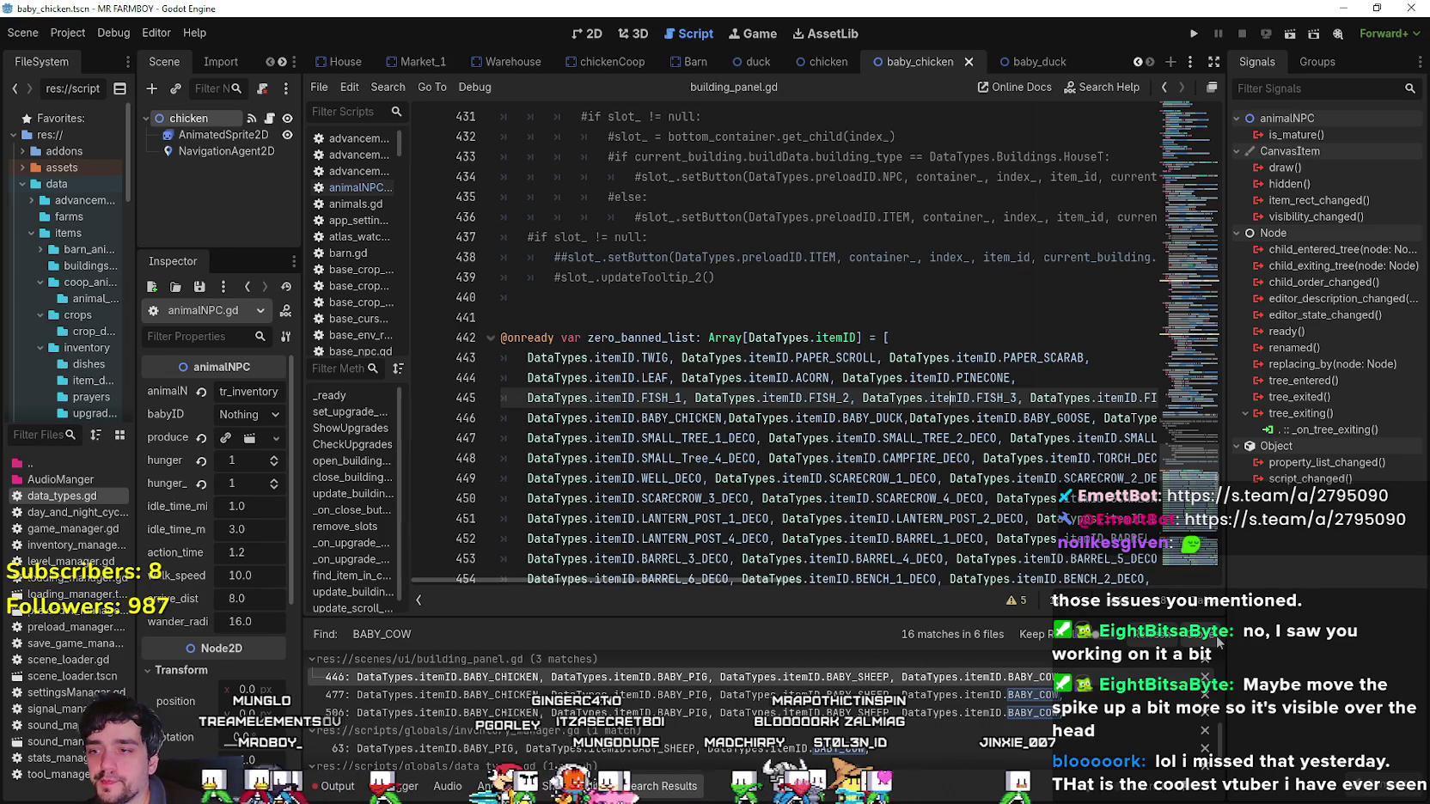
Jump to the line 477 BABY_COW match in building_panel.gd's warehouse_banned_list.
{"action": "scroll", "coordinate": [860, 752], "scroll_direction": "down", "scroll_amount": 1}
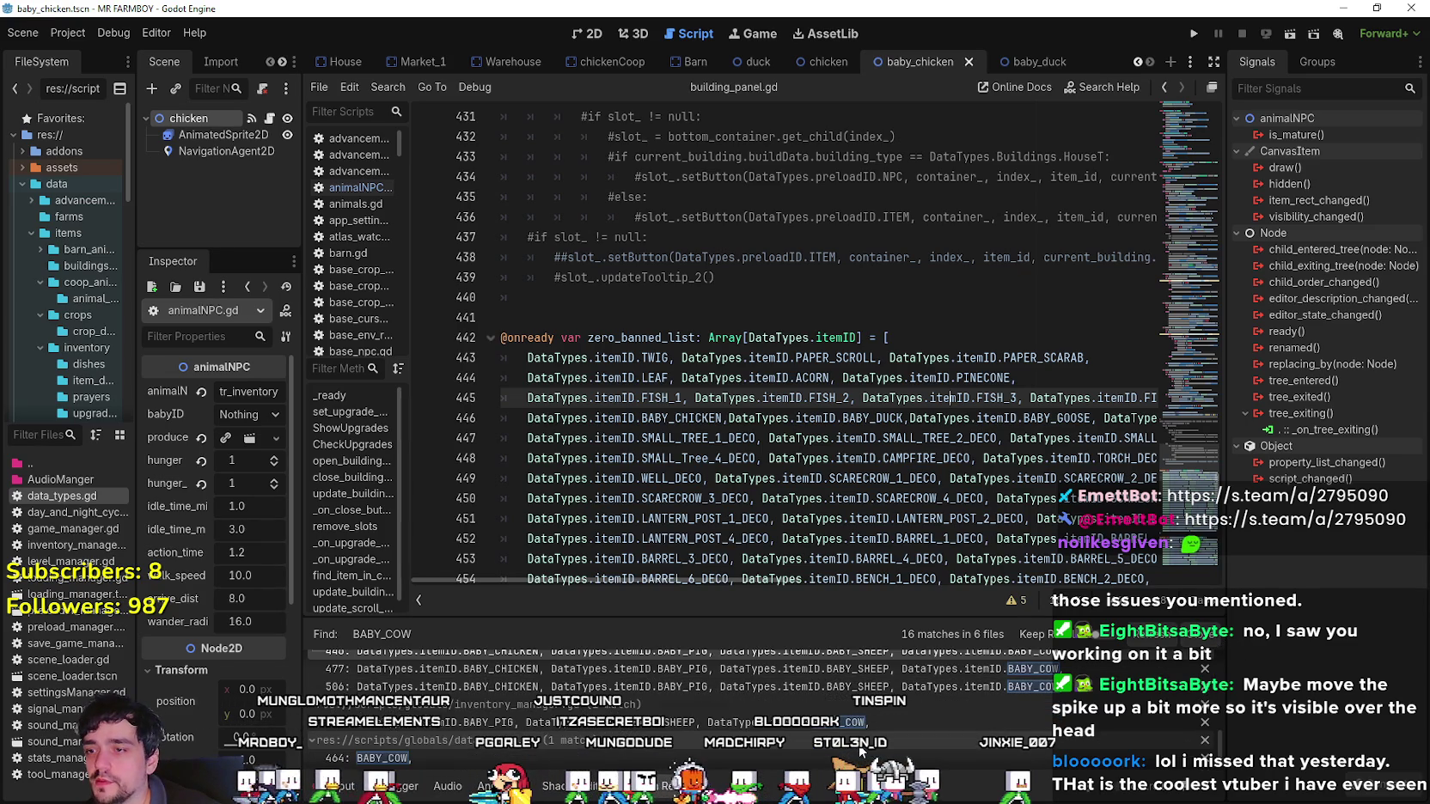
{"action": "scroll", "coordinate": [861, 739], "scroll_direction": "down", "scroll_amount": 1}
{"action": "left_click", "coordinate": [878, 684]}
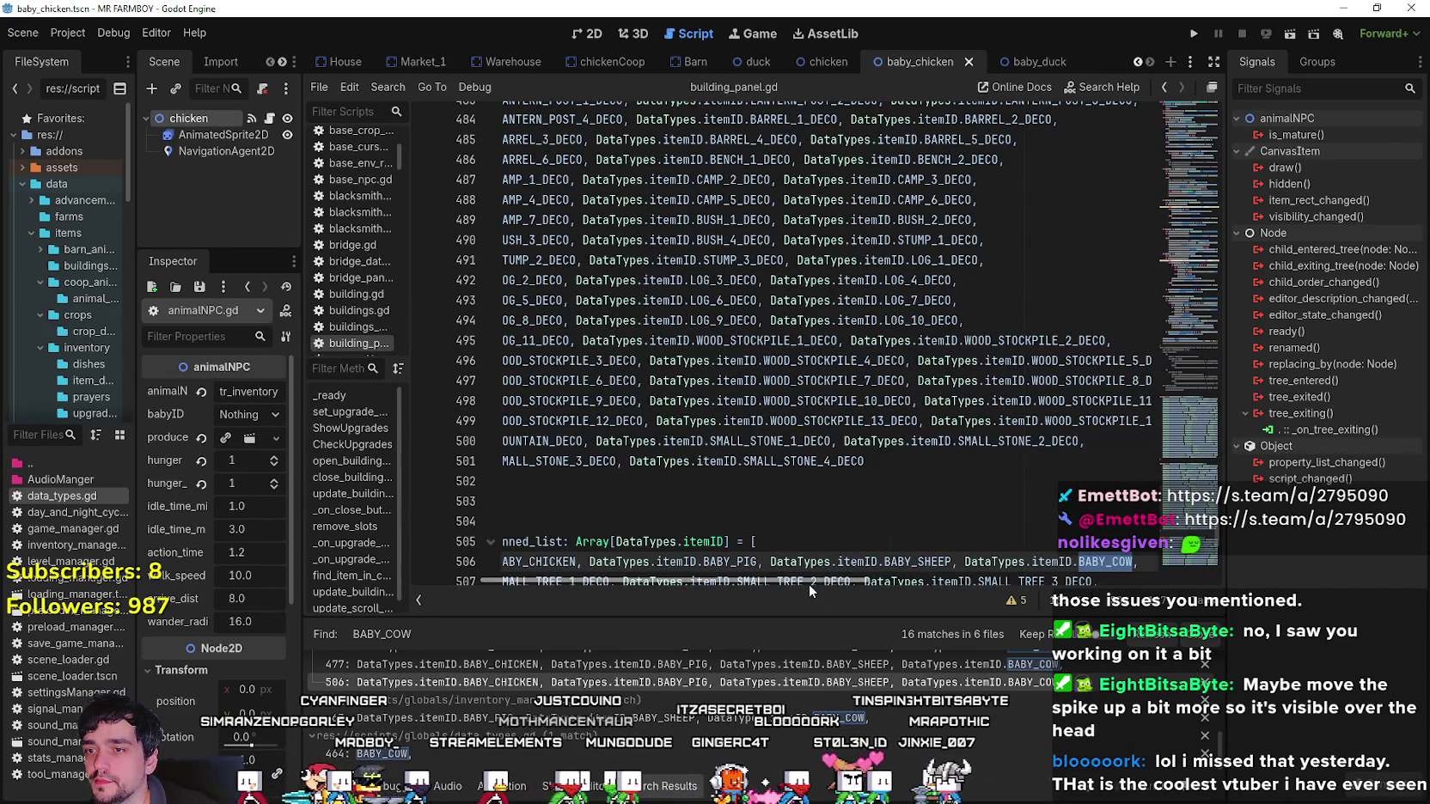
{"action": "left_click", "coordinate": [836, 664]}
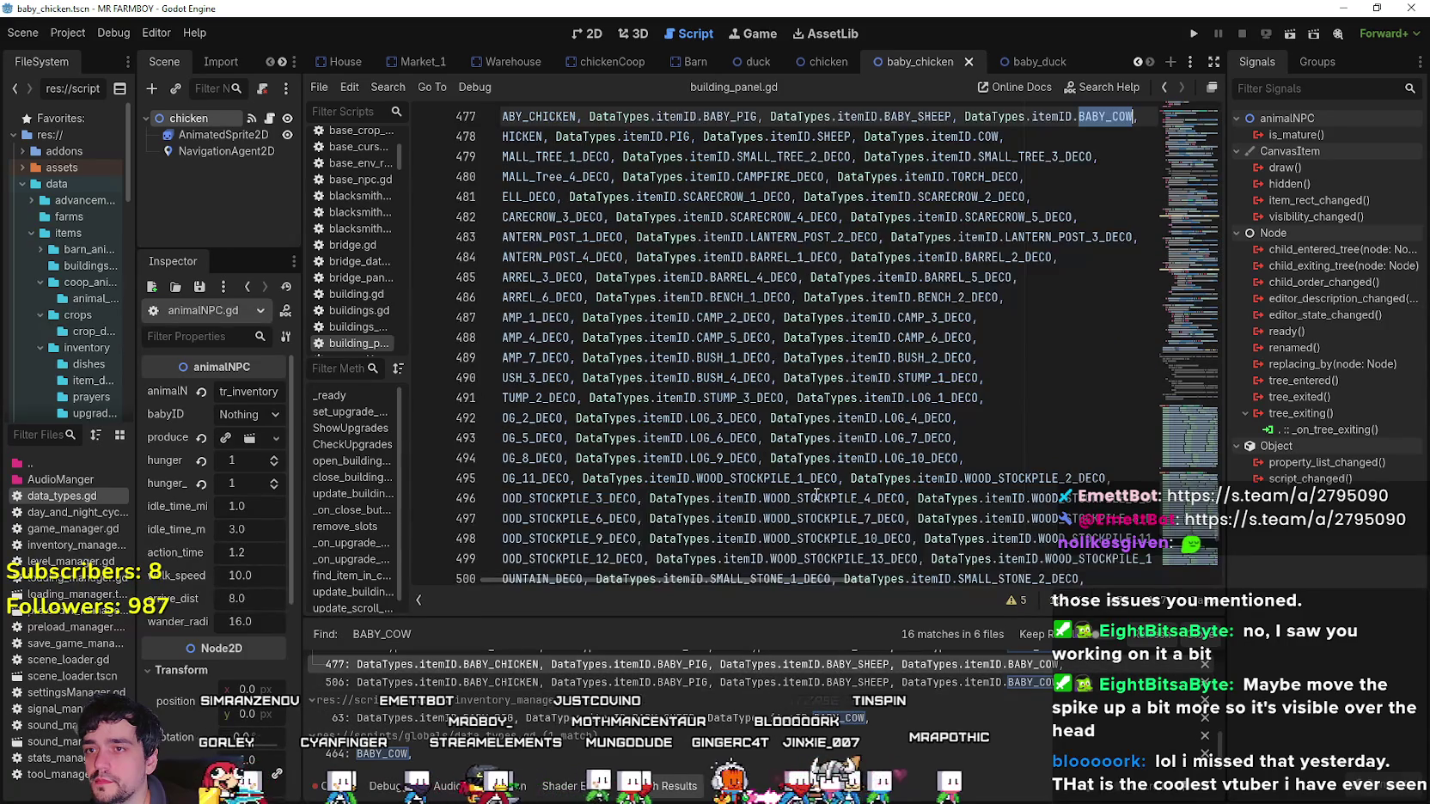
{"action": "scroll", "coordinate": [814, 496], "scroll_direction": "up", "scroll_amount": 3}
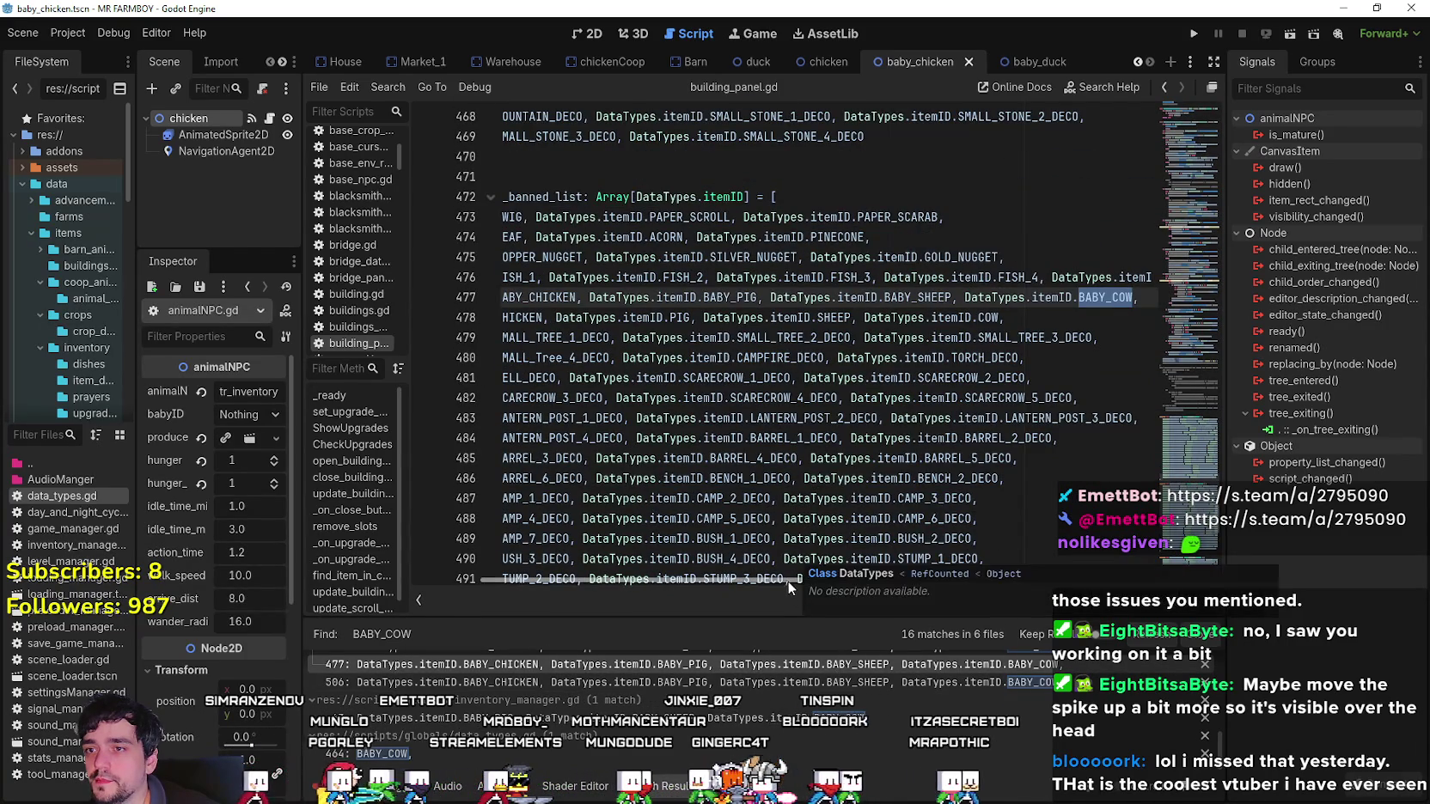
{"action": "mouse_move", "coordinate": [757, 581]}
{"action": "left_mouse_down"}
{"action": "mouse_move", "coordinate": [721, 579]}
{"action": "mouse_move", "coordinate": [857, 579]}
{"action": "mouse_move", "coordinate": [659, 580]}
{"action": "left_mouse_up"}
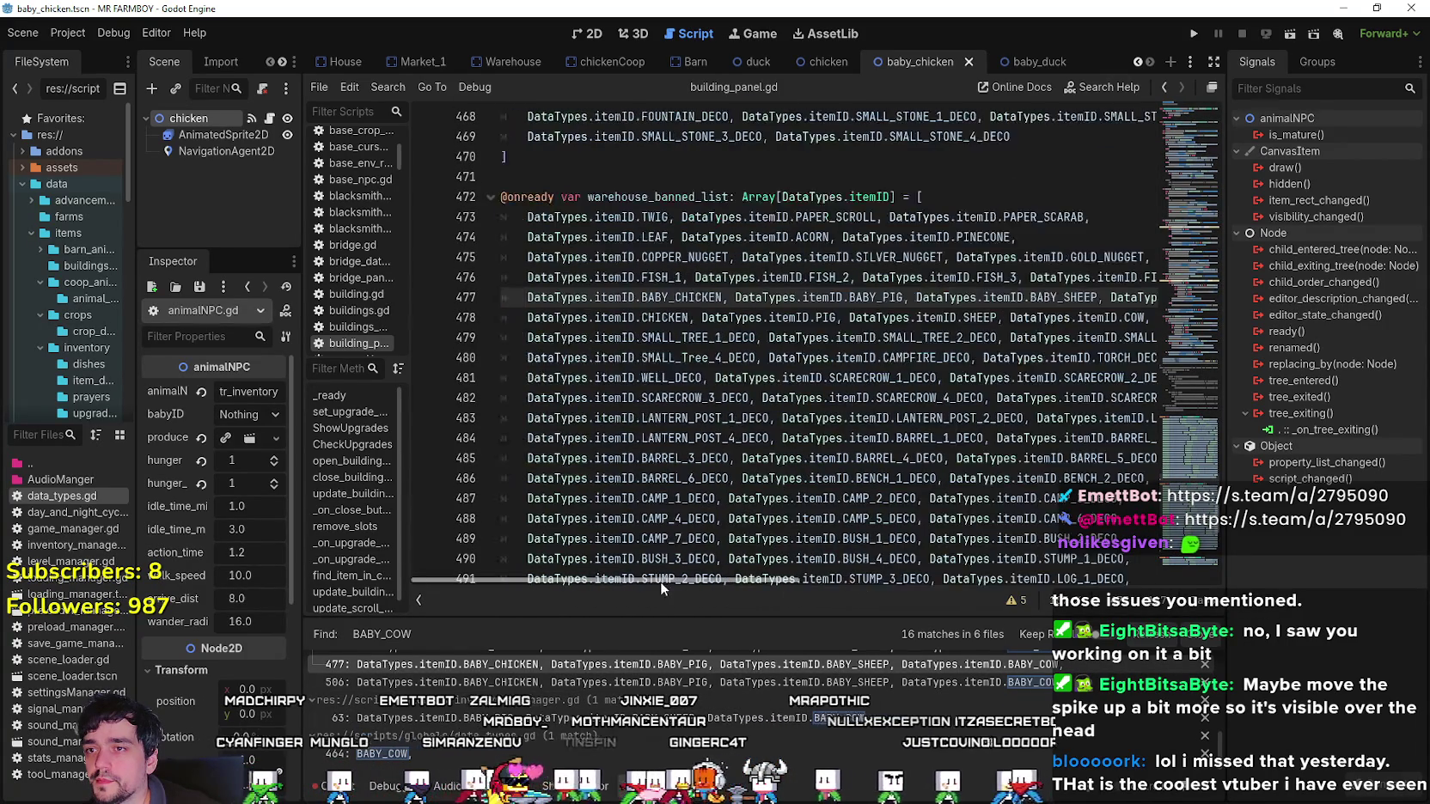
Copy the DataTypes.itemID.BABY_CHICKEN entry on line 477 and place the caret after it.
{"action": "double_click", "coordinate": [671, 297]}
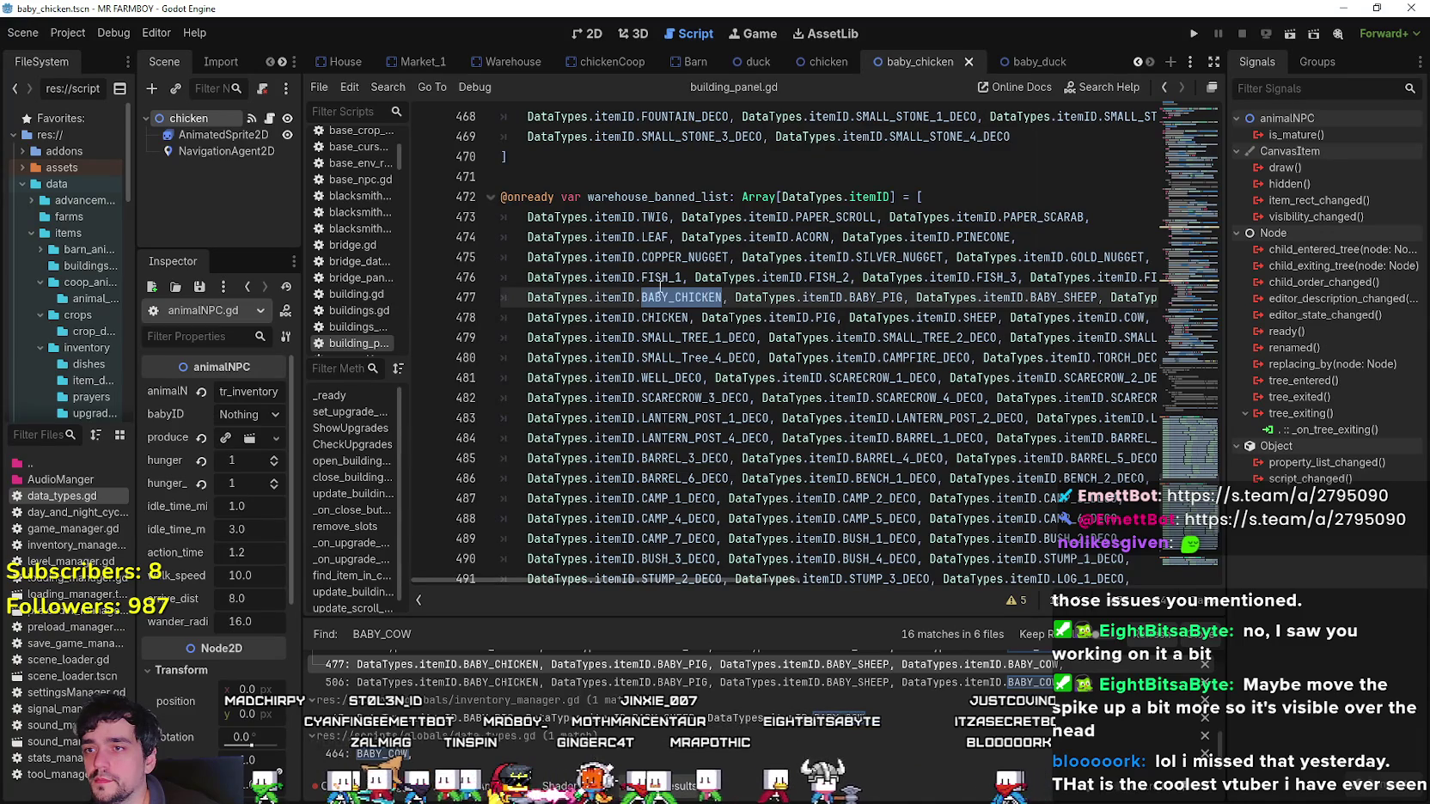
{"action": "key", "text": "shift+Home"}
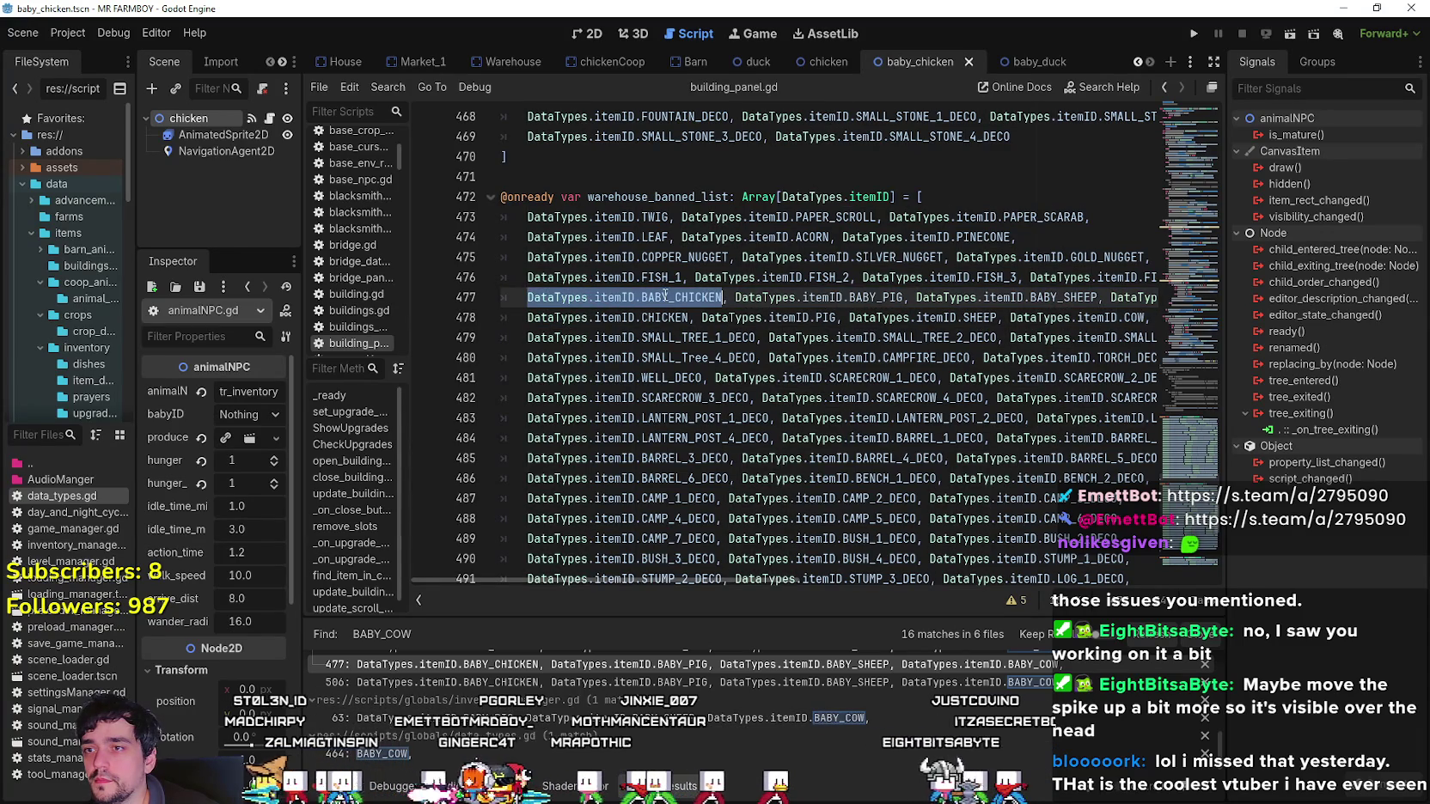
{"action": "right_click", "coordinate": [663, 295]}
{"action": "left_click", "coordinate": [690, 391]}
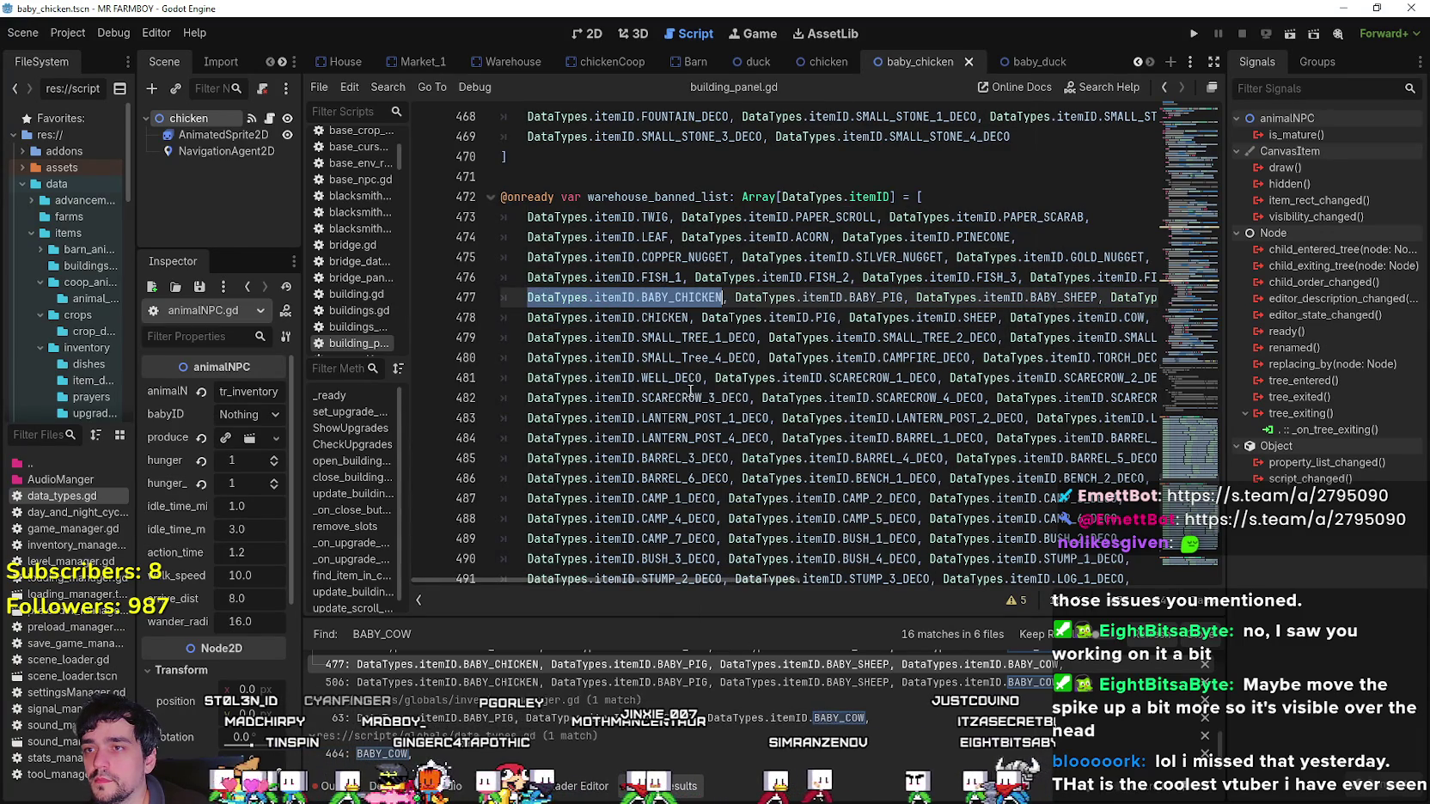
{"action": "left_click", "coordinate": [720, 297]}
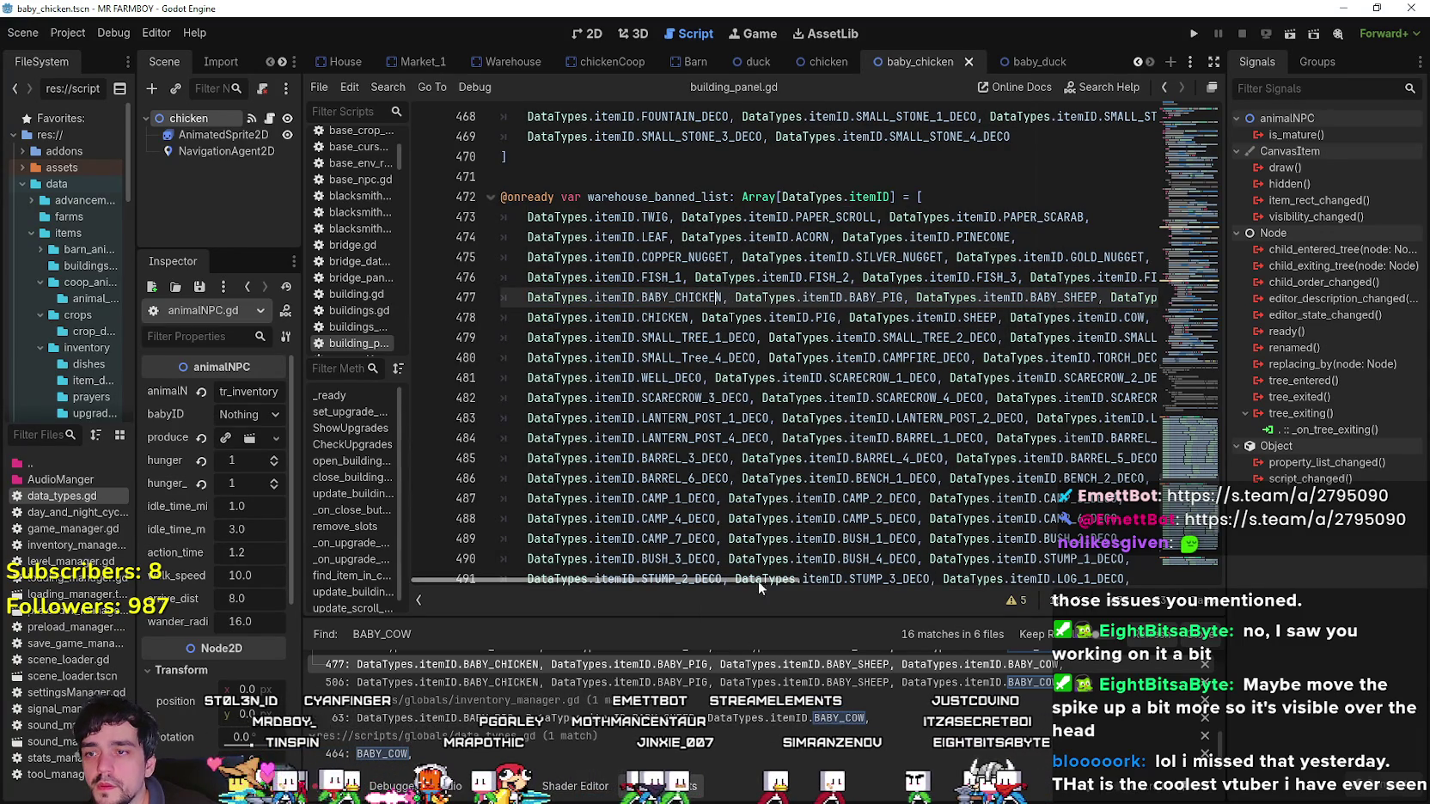
{"action": "left_click_drag", "start_coordinate": [759, 583], "coordinate": [875, 575]}
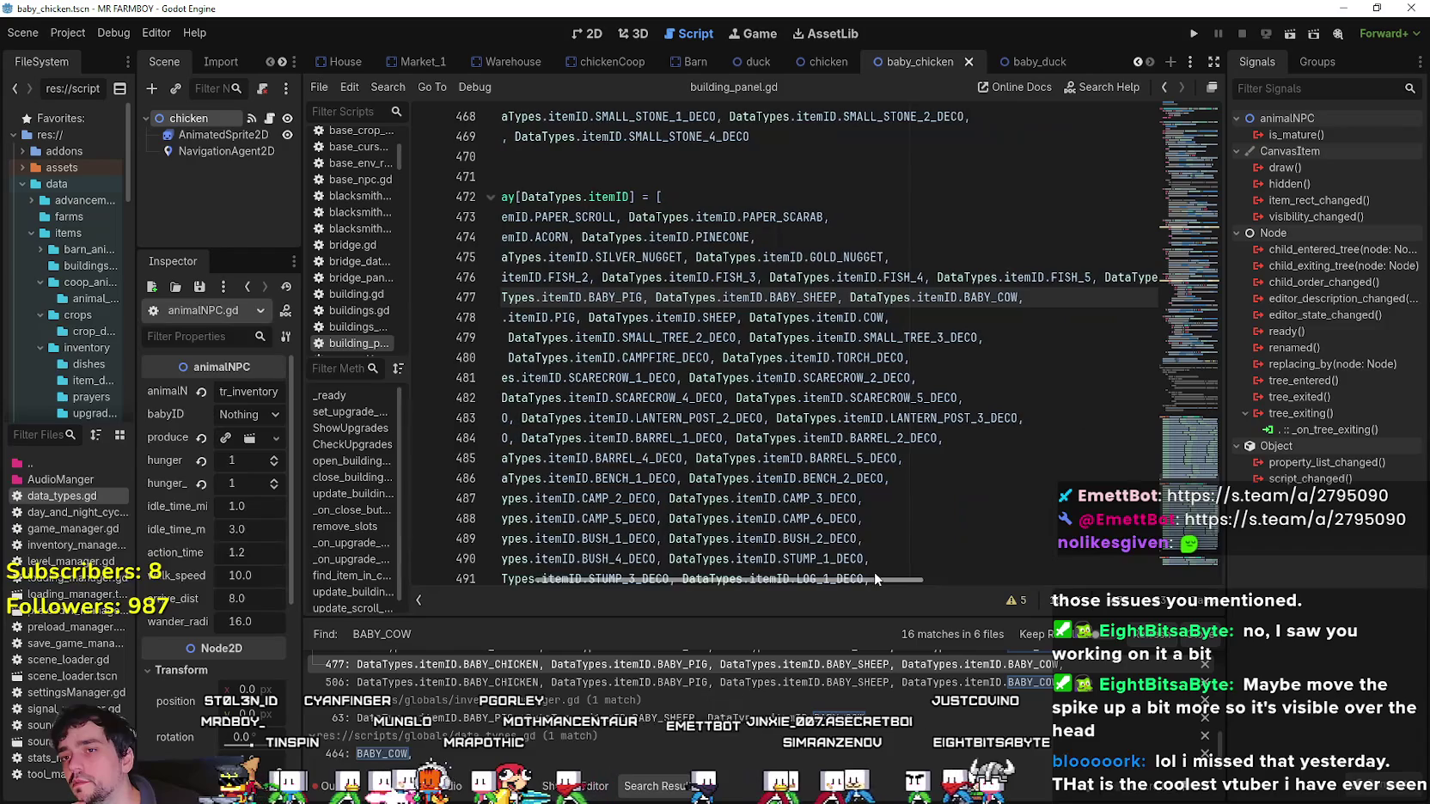
{"action": "scroll", "coordinate": [873, 570], "scroll_direction": "left", "scroll_amount": 4}
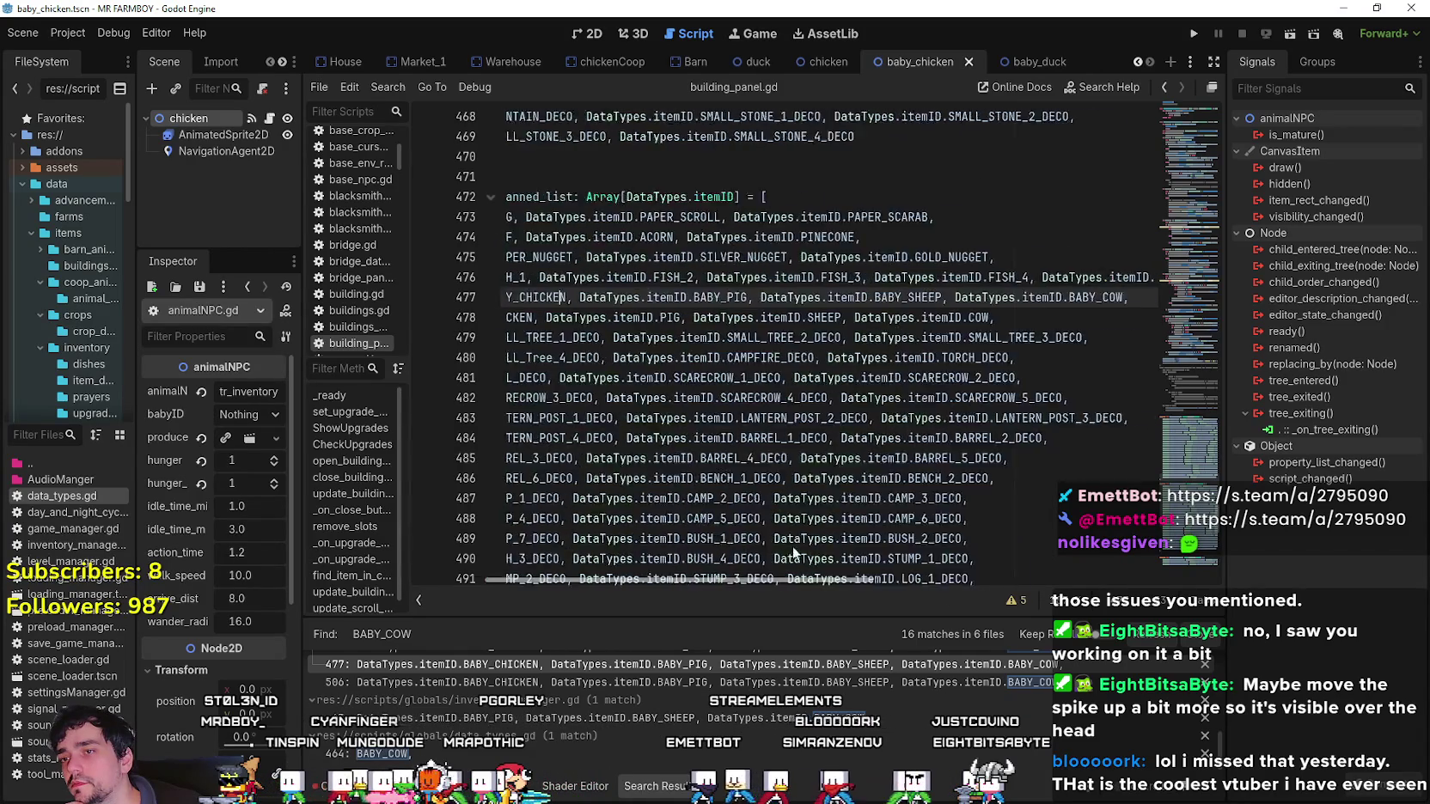
{"action": "scroll", "coordinate": [773, 546], "scroll_direction": "left", "scroll_amount": 5}
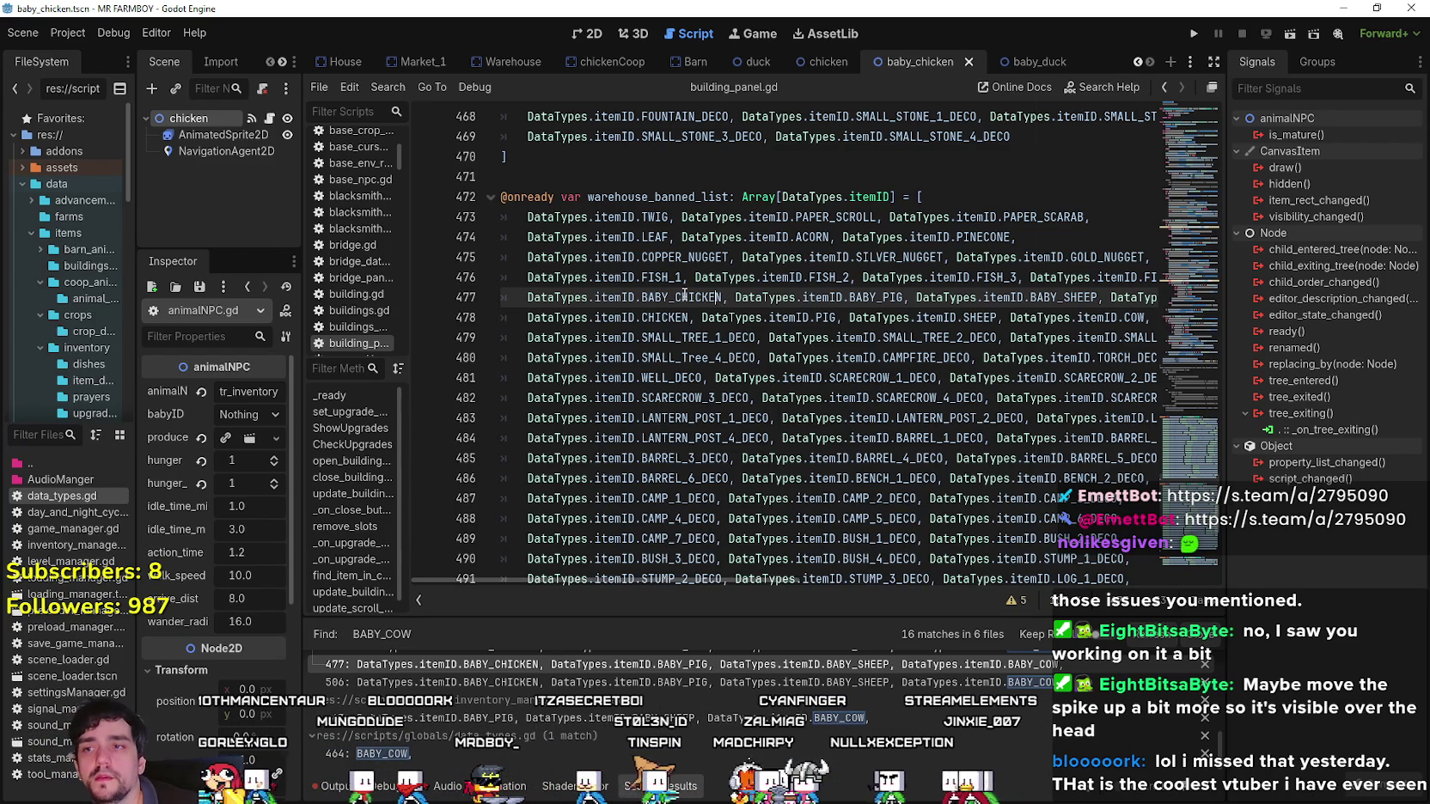
{"action": "left_click_drag", "start_coordinate": [722, 297], "coordinate": [582, 297]}
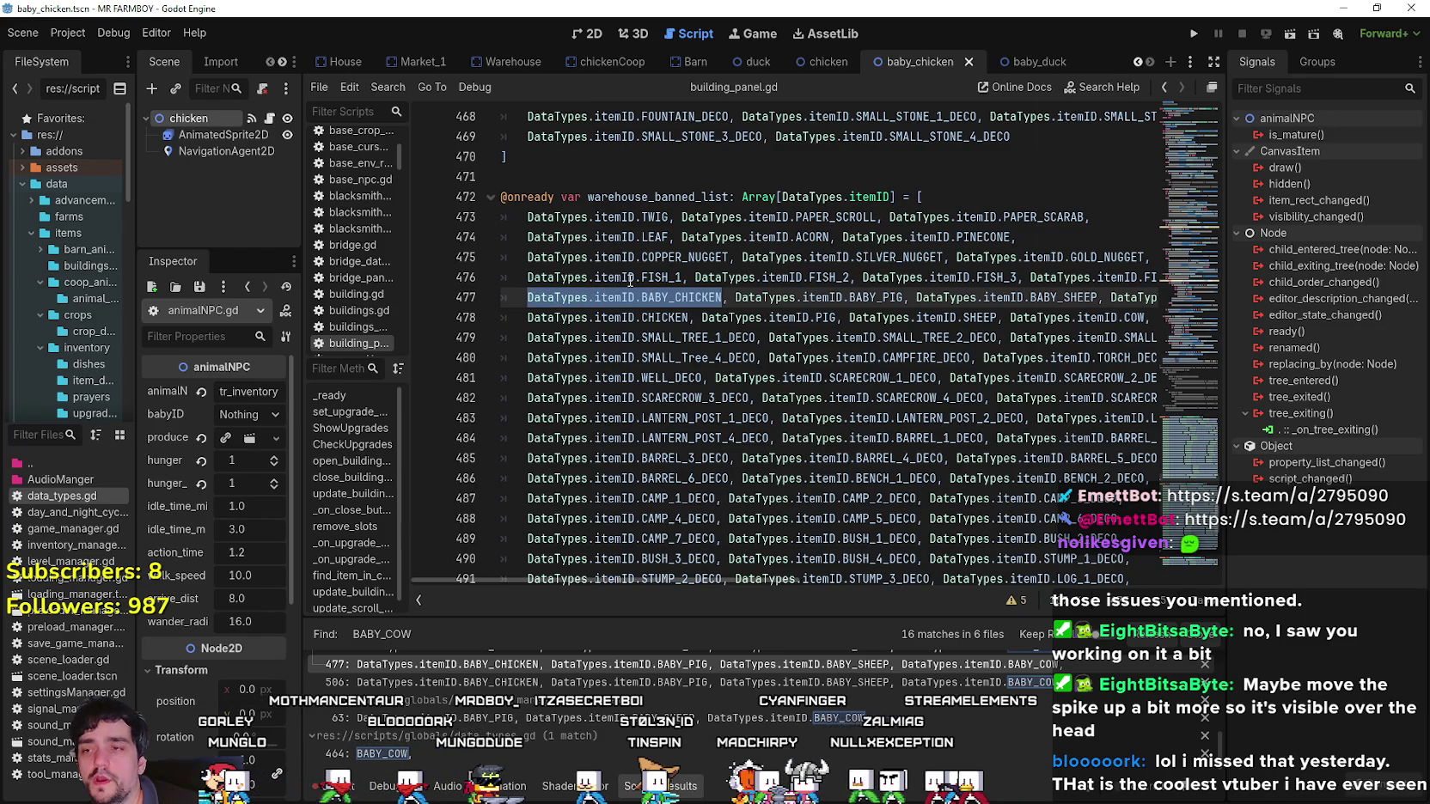
{"action": "left_click", "coordinate": [669, 278]}
{"action": "left_click", "coordinate": [724, 297]}
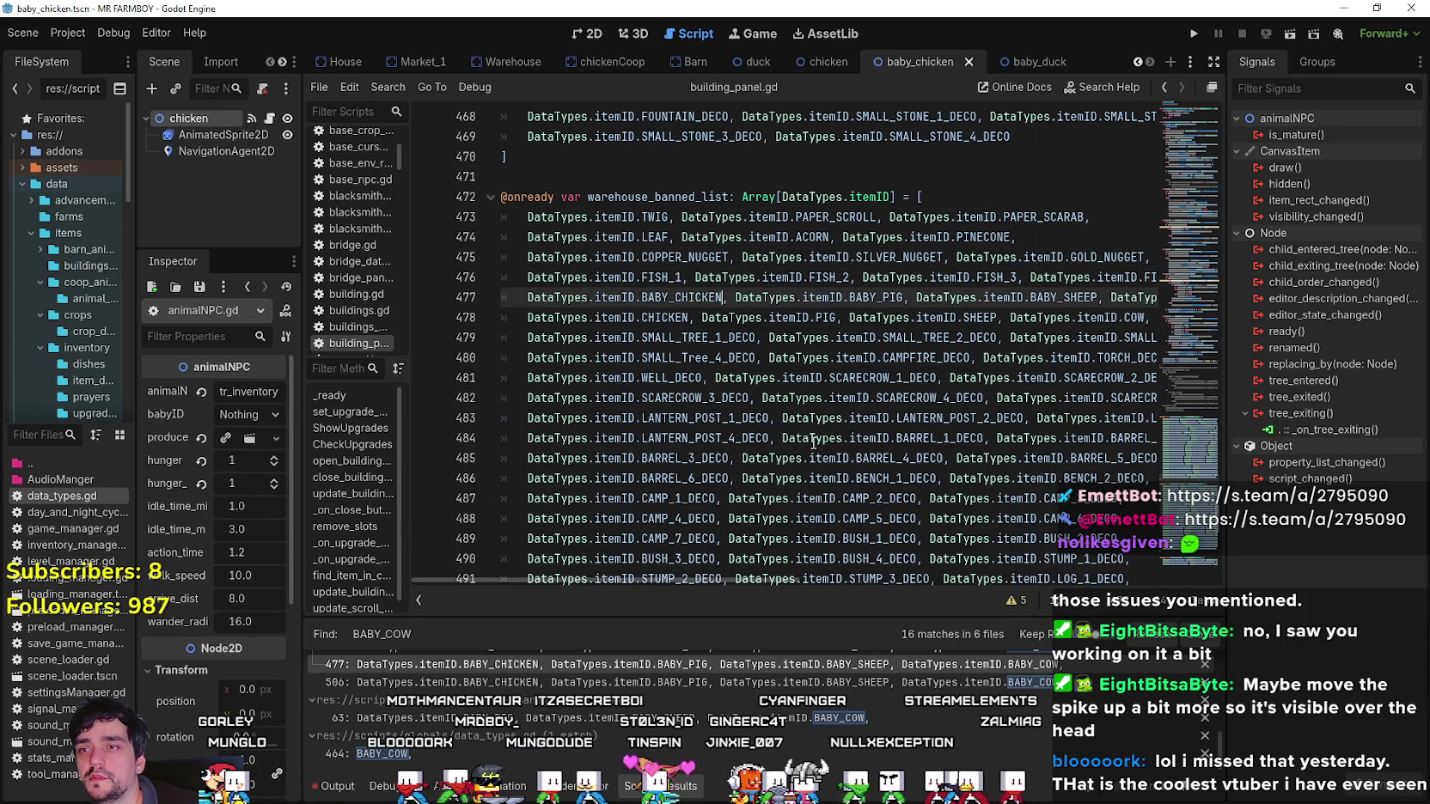
Add BABY_DUCK and BABY_GOOSE after BABY_CHICKEN on line 477 using autocomplete.
{"action": "type", "text": ","}
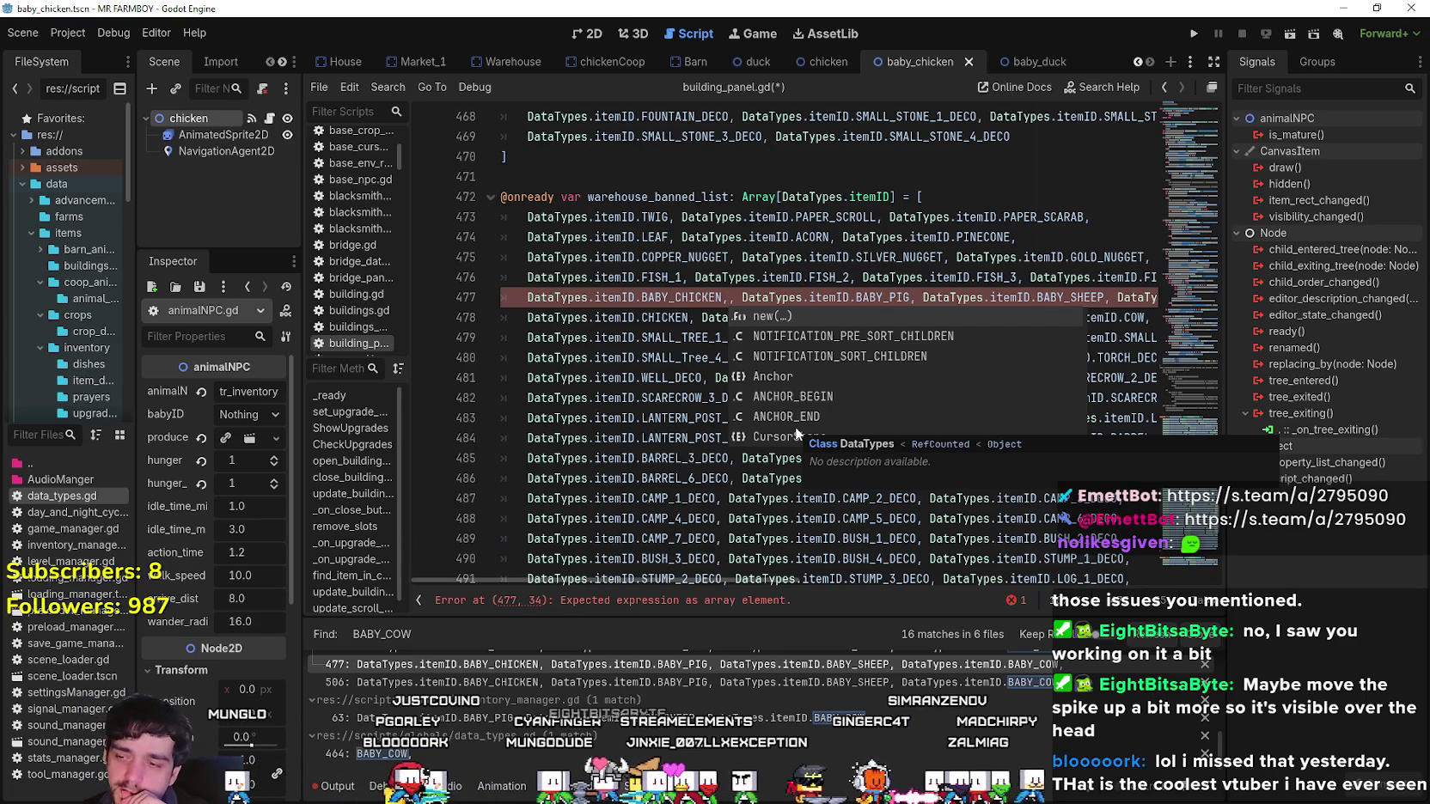
{"action": "key", "text": "ctrl+v"}
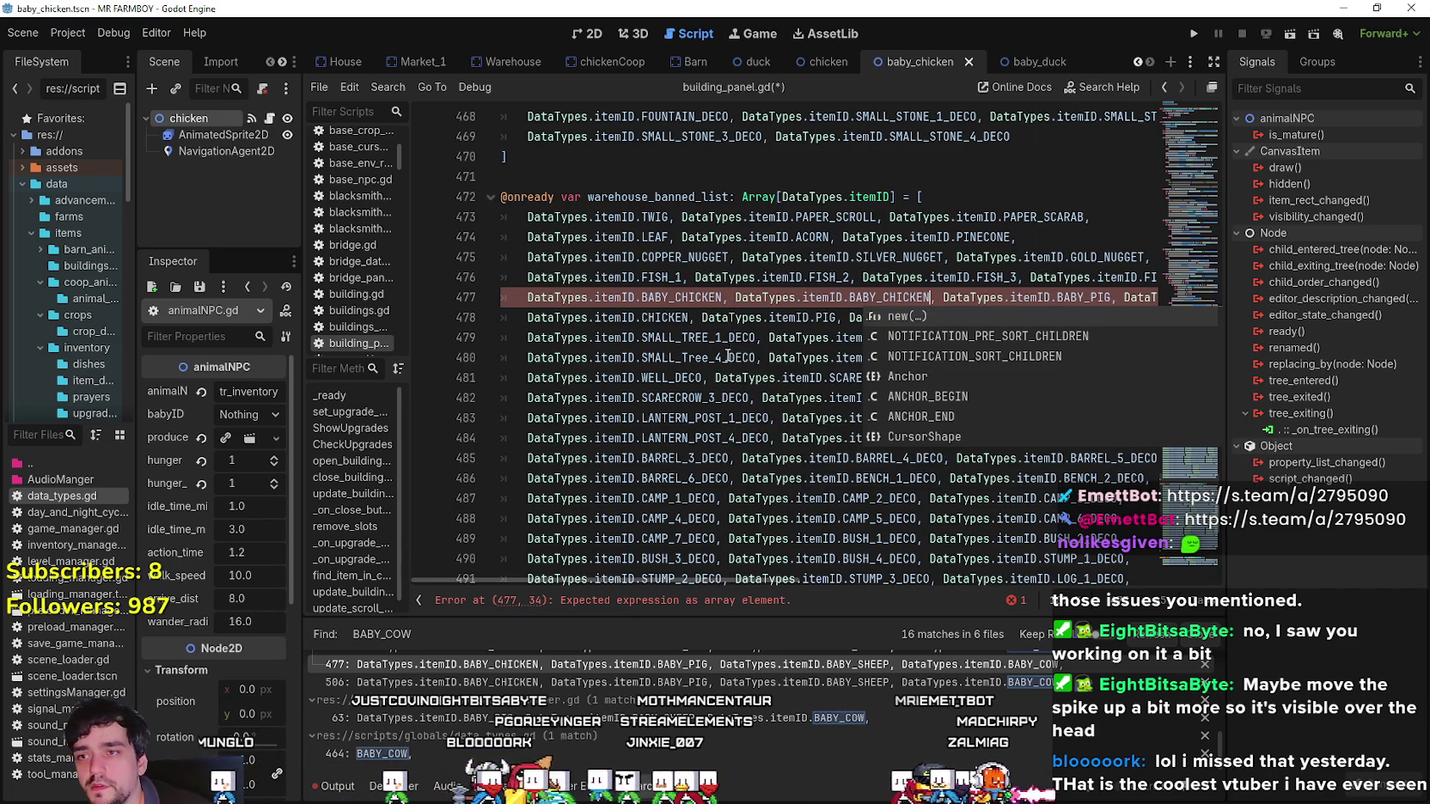
{"action": "key", "text": "Escape"}
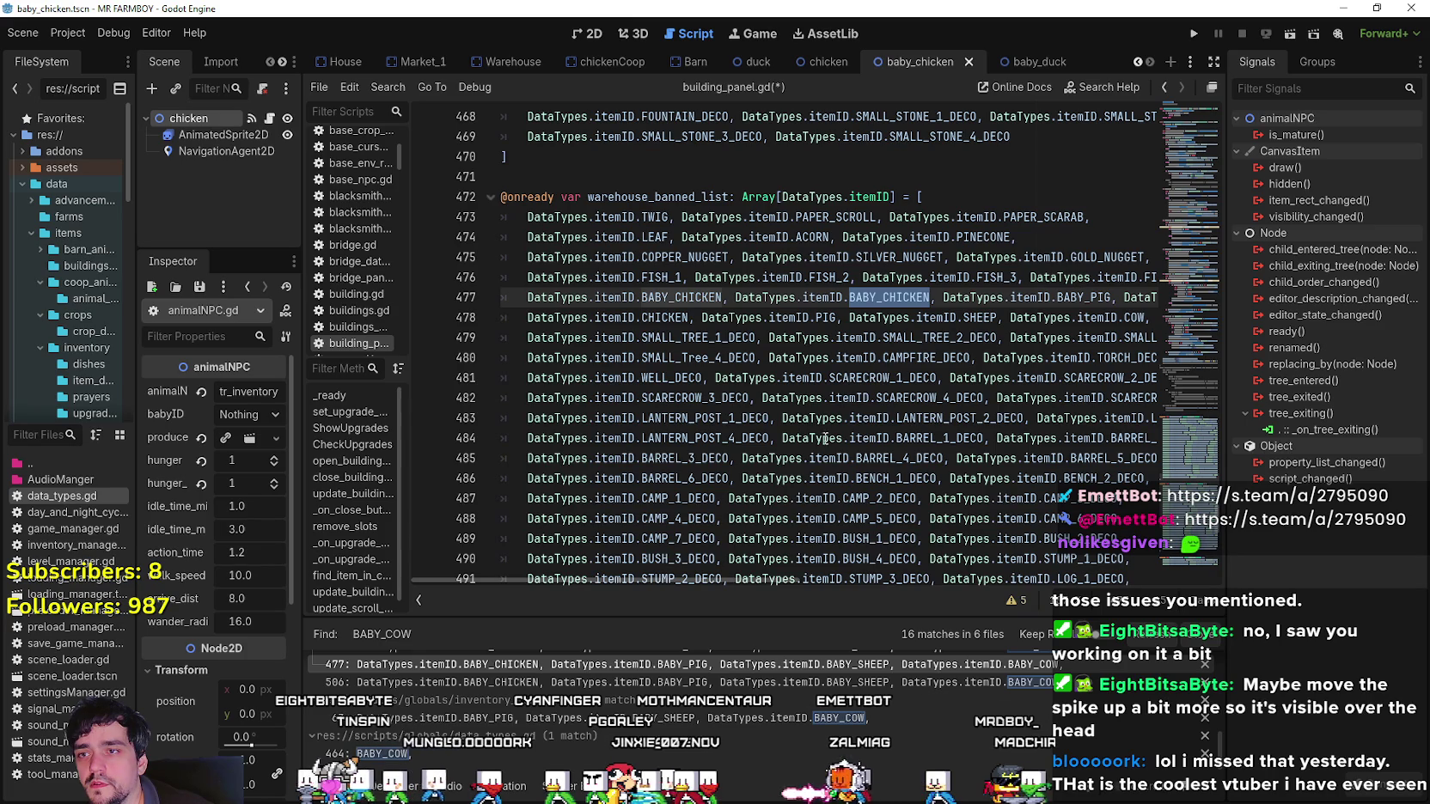
{"action": "type", "text": "BABY"}
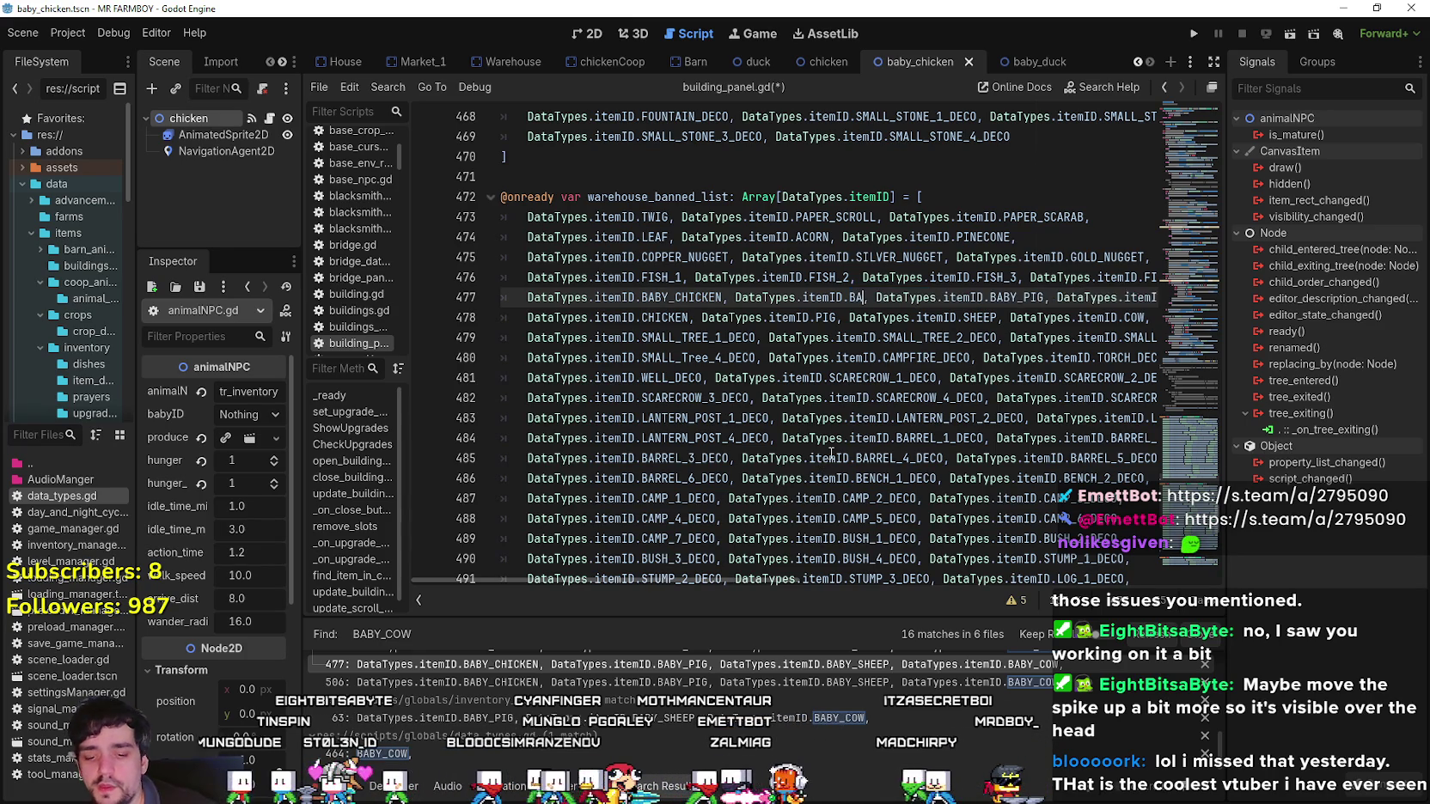
{"action": "type", "text": "_"}
{"action": "type", "text": "D"}
{"action": "key", "text": "Return"}
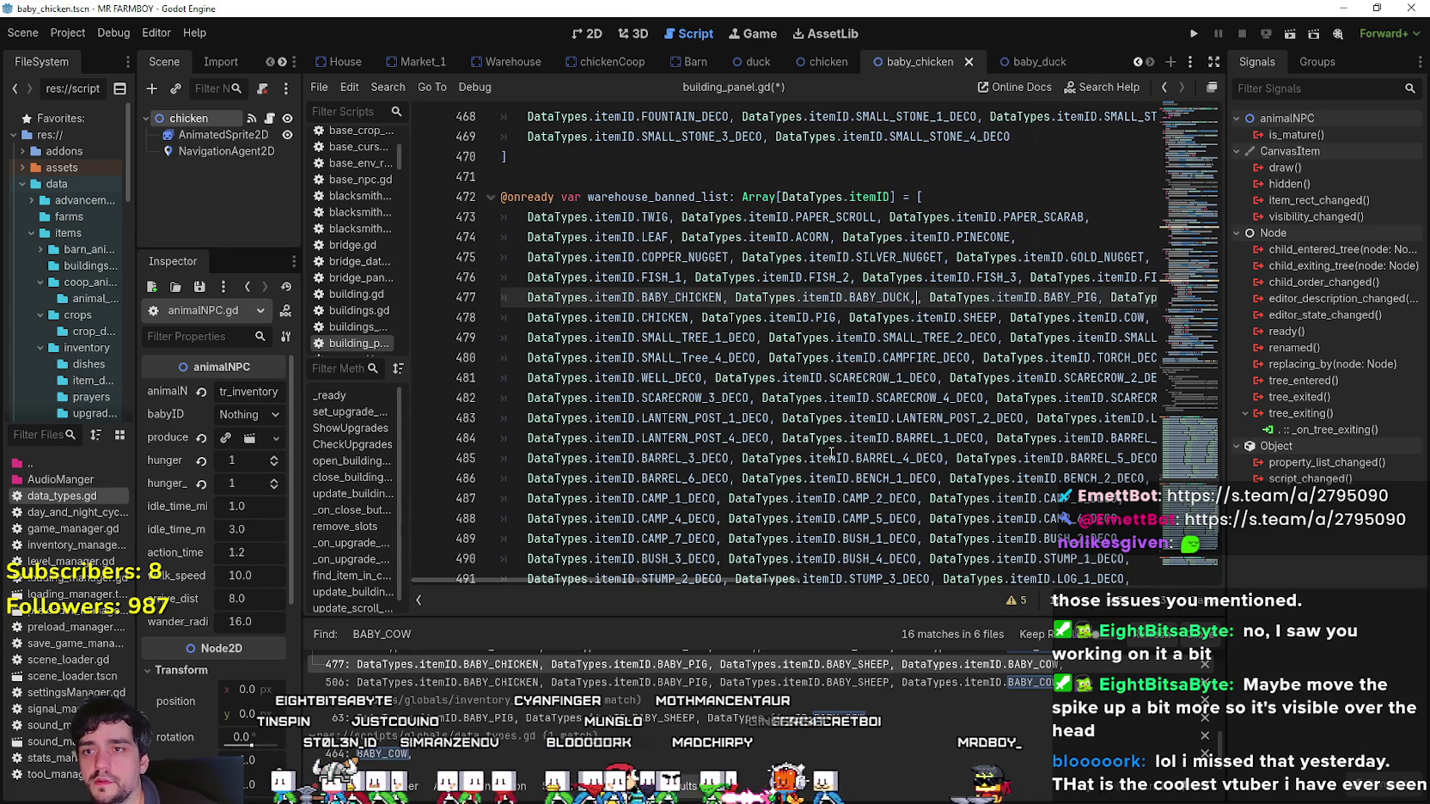
{"action": "type", "text": "C"}
{"action": "key", "text": "Return"}
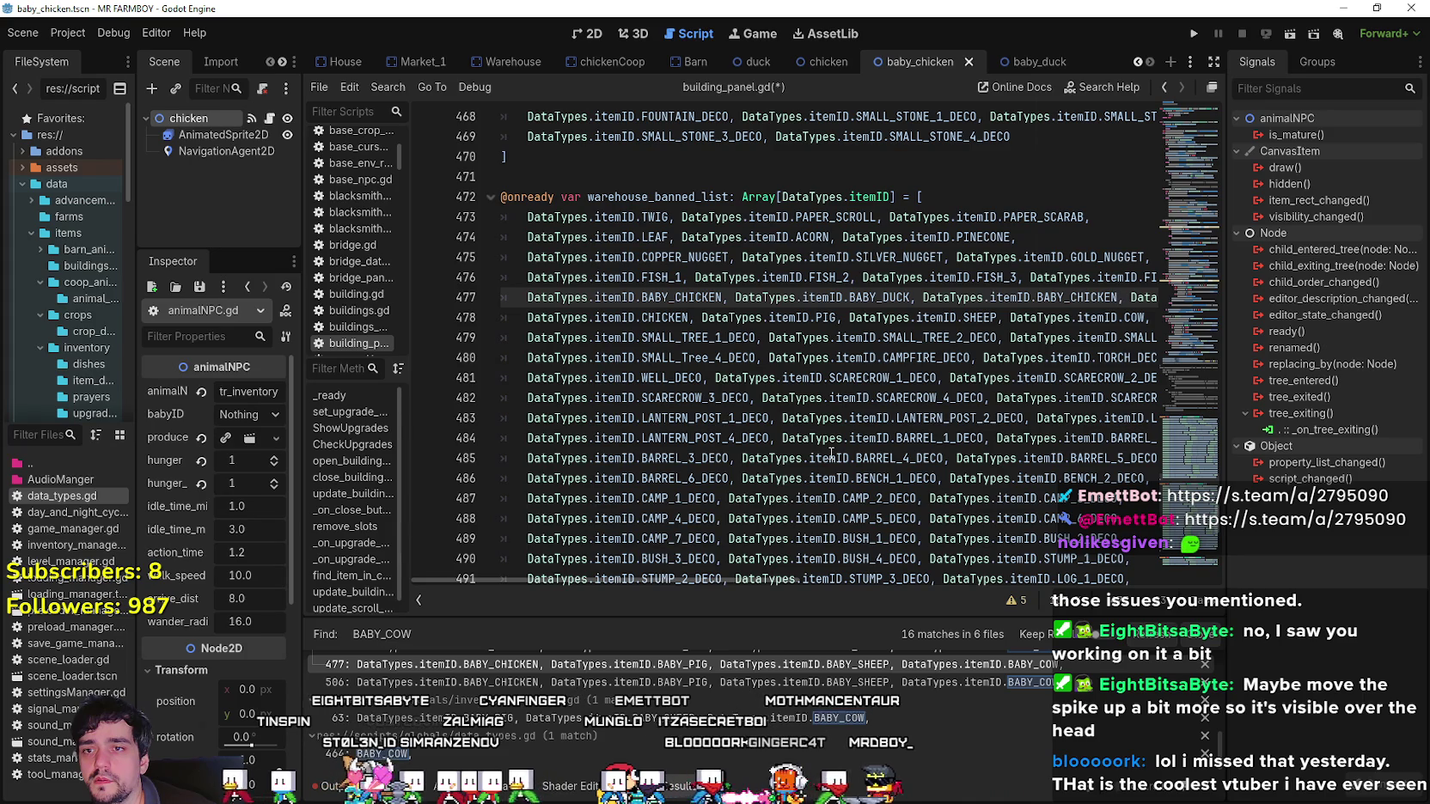
{"action": "key", "text": "BackSpace"}
{"action": "key", "text": "BackSpace"}
{"action": "key", "text": "BackSpace"}
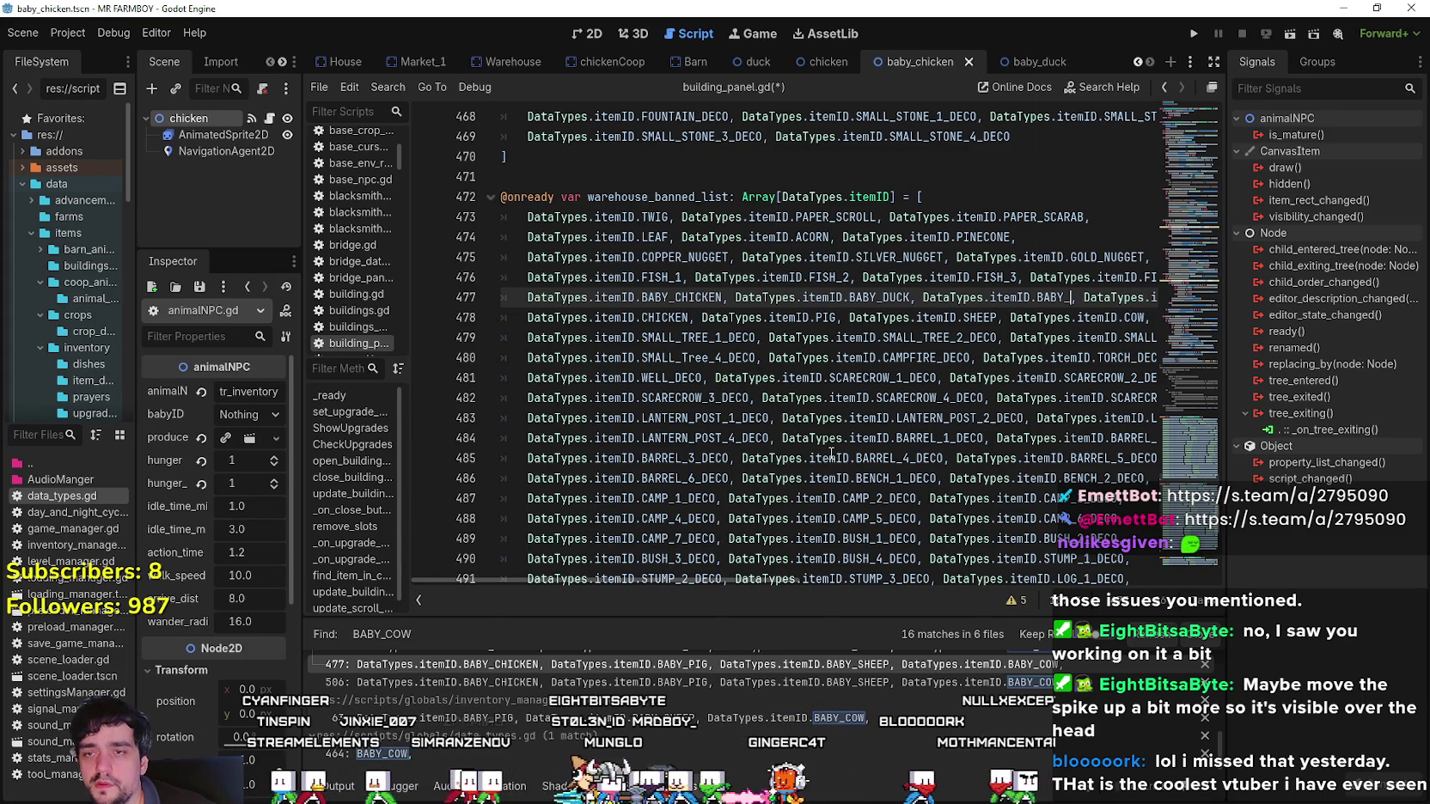
{"action": "type", "text": "GO"}
{"action": "key", "text": "Return"}
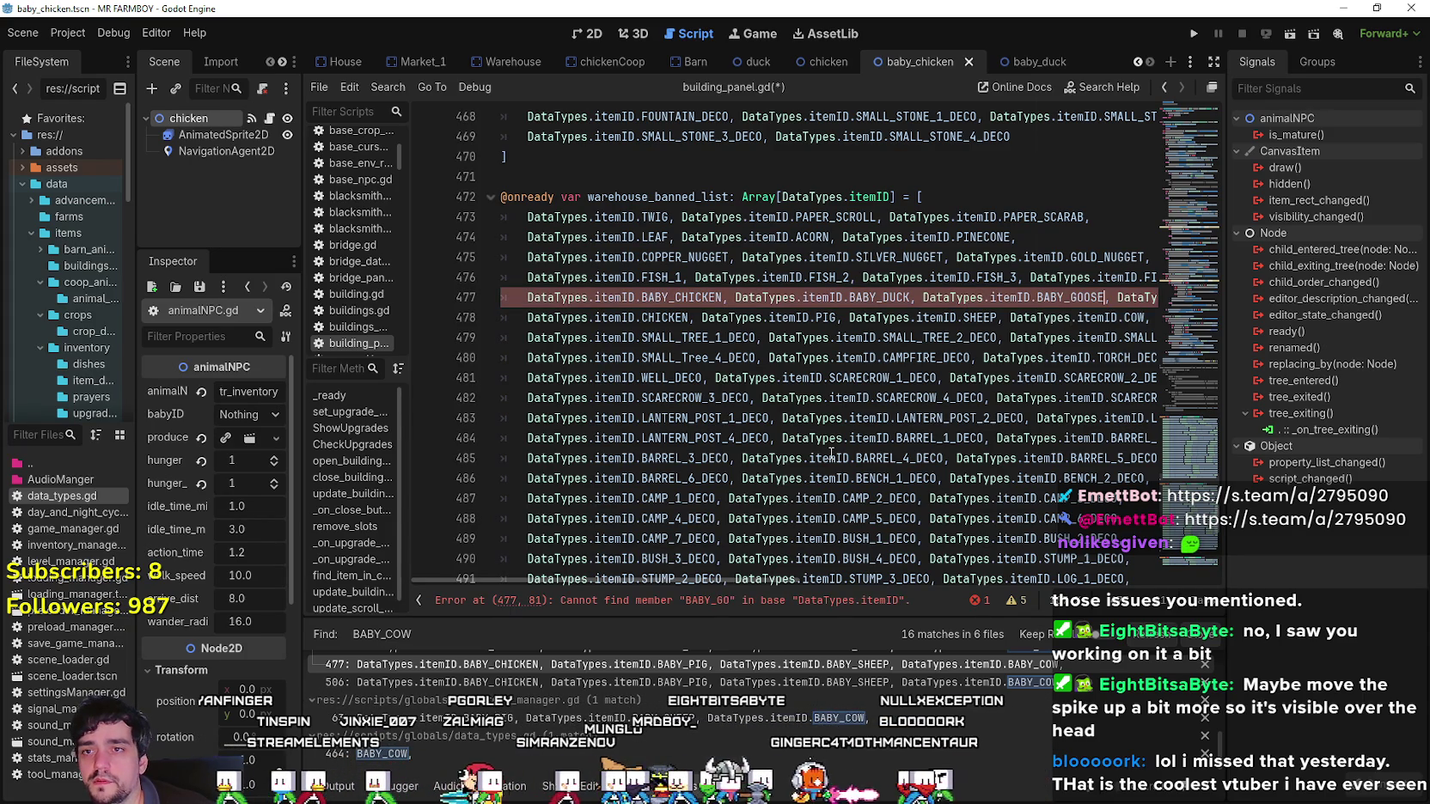
Select line 478 from its start through the word CHICKEN.
{"action": "left_click", "coordinate": [672, 318]}
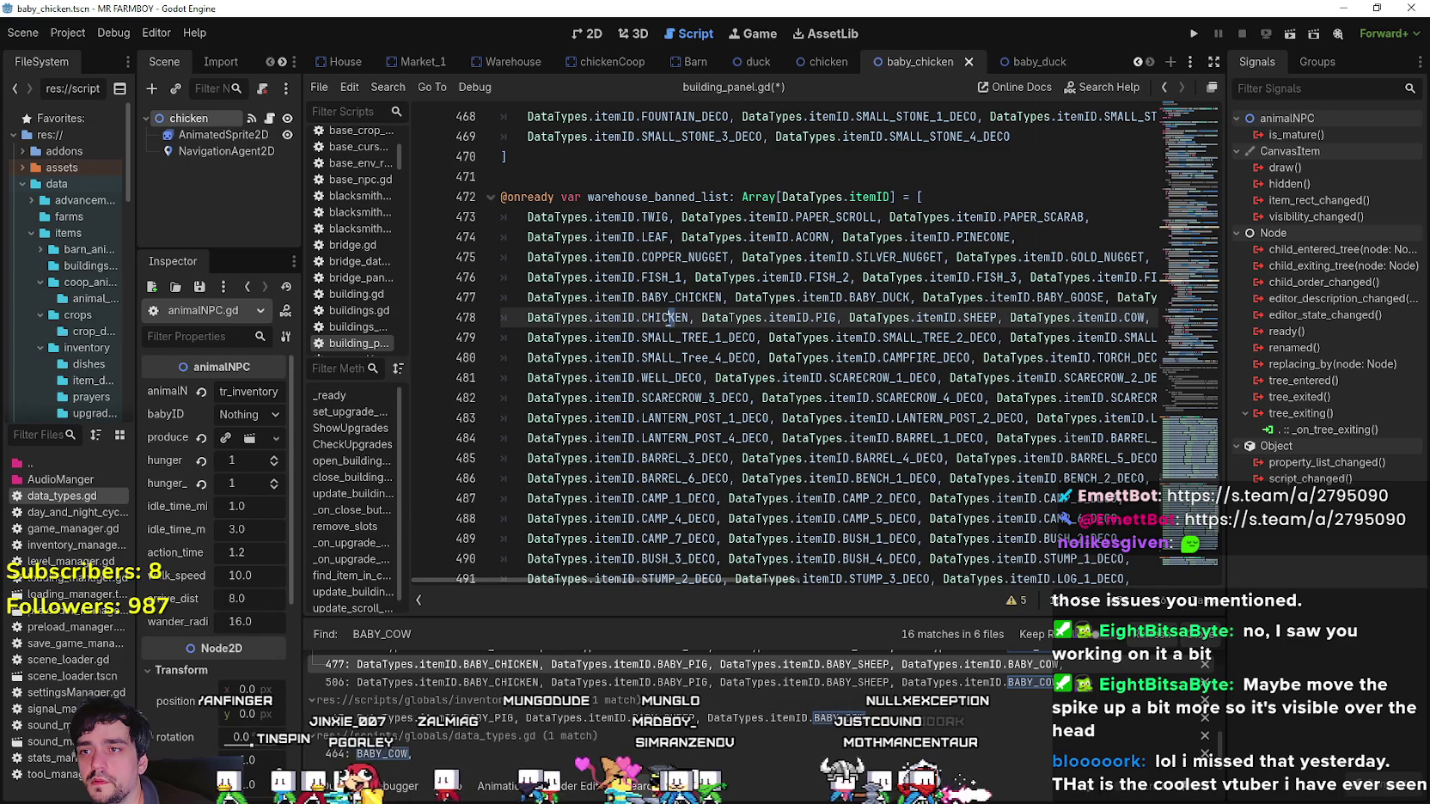
{"action": "double_click", "coordinate": [676, 322]}
{"action": "key", "text": "shift+Home"}
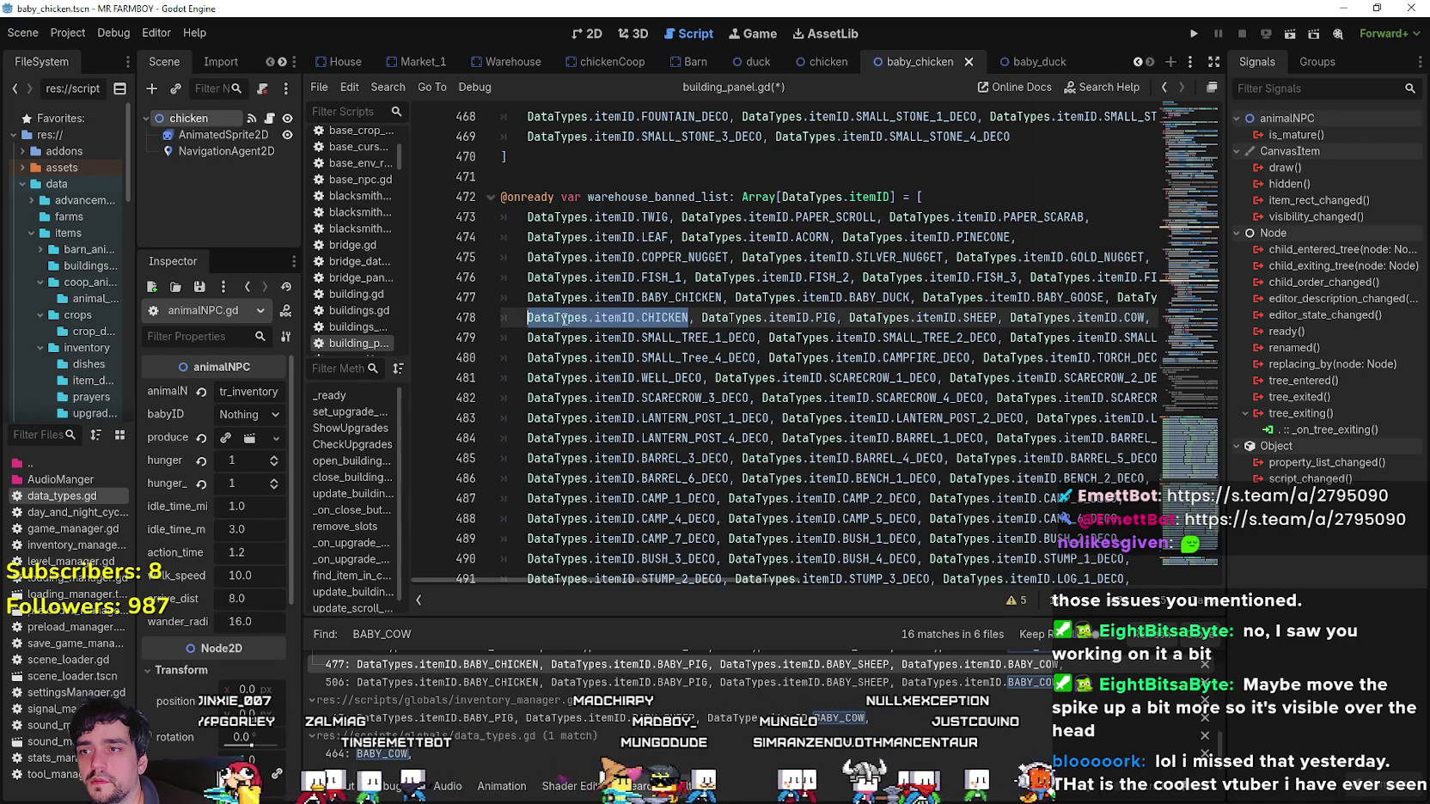
Type DataTypes.itemID.DUCK and DataTypes.itemID.GOOSE after CHICKEN on line 478 and save.
{"action": "scroll", "coordinate": [743, 390], "scroll_direction": "up", "scroll_amount": 5}
{"action": "scroll", "coordinate": [743, 390], "scroll_direction": "up", "scroll_amount": 6}
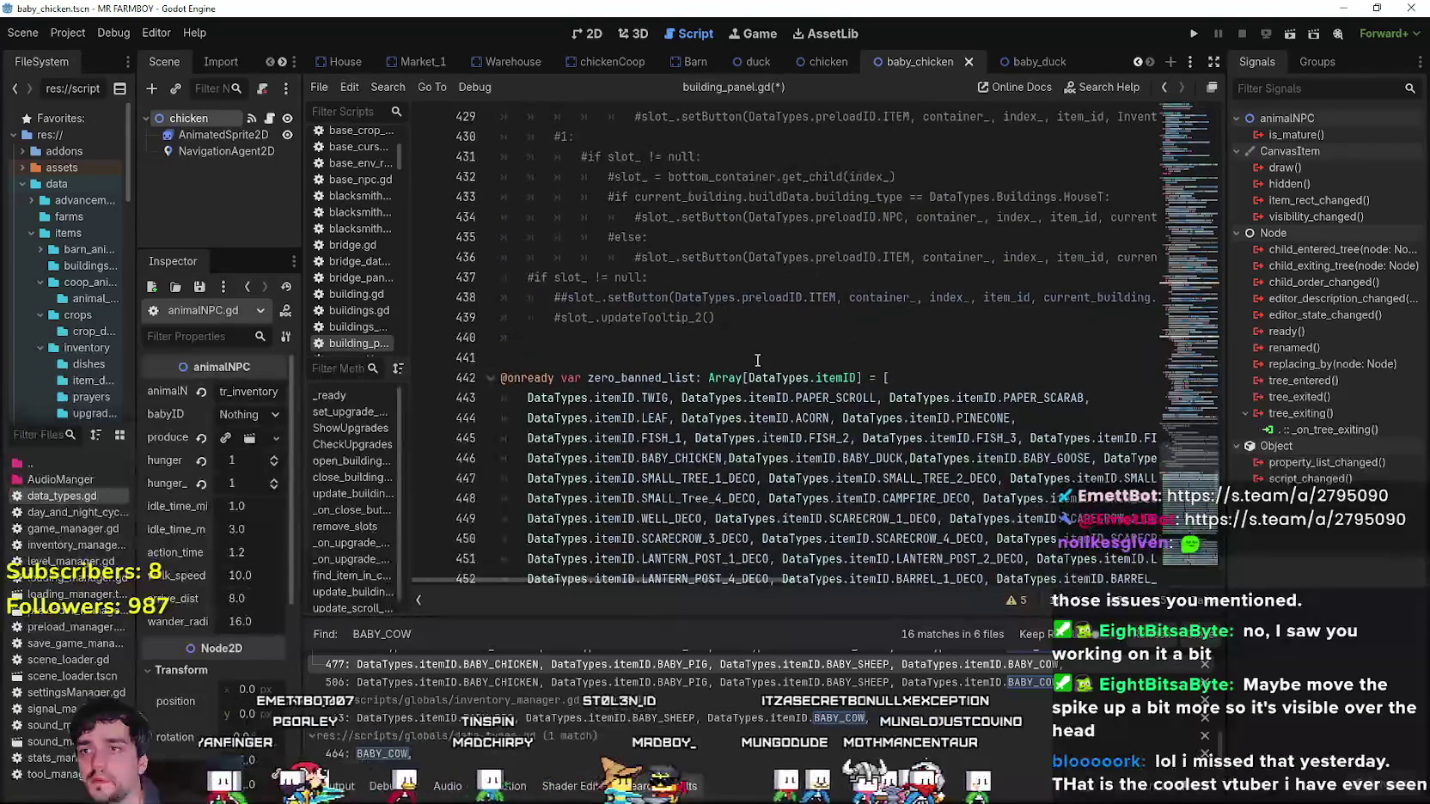
{"action": "scroll", "coordinate": [829, 410], "scroll_direction": "down", "scroll_amount": 5}
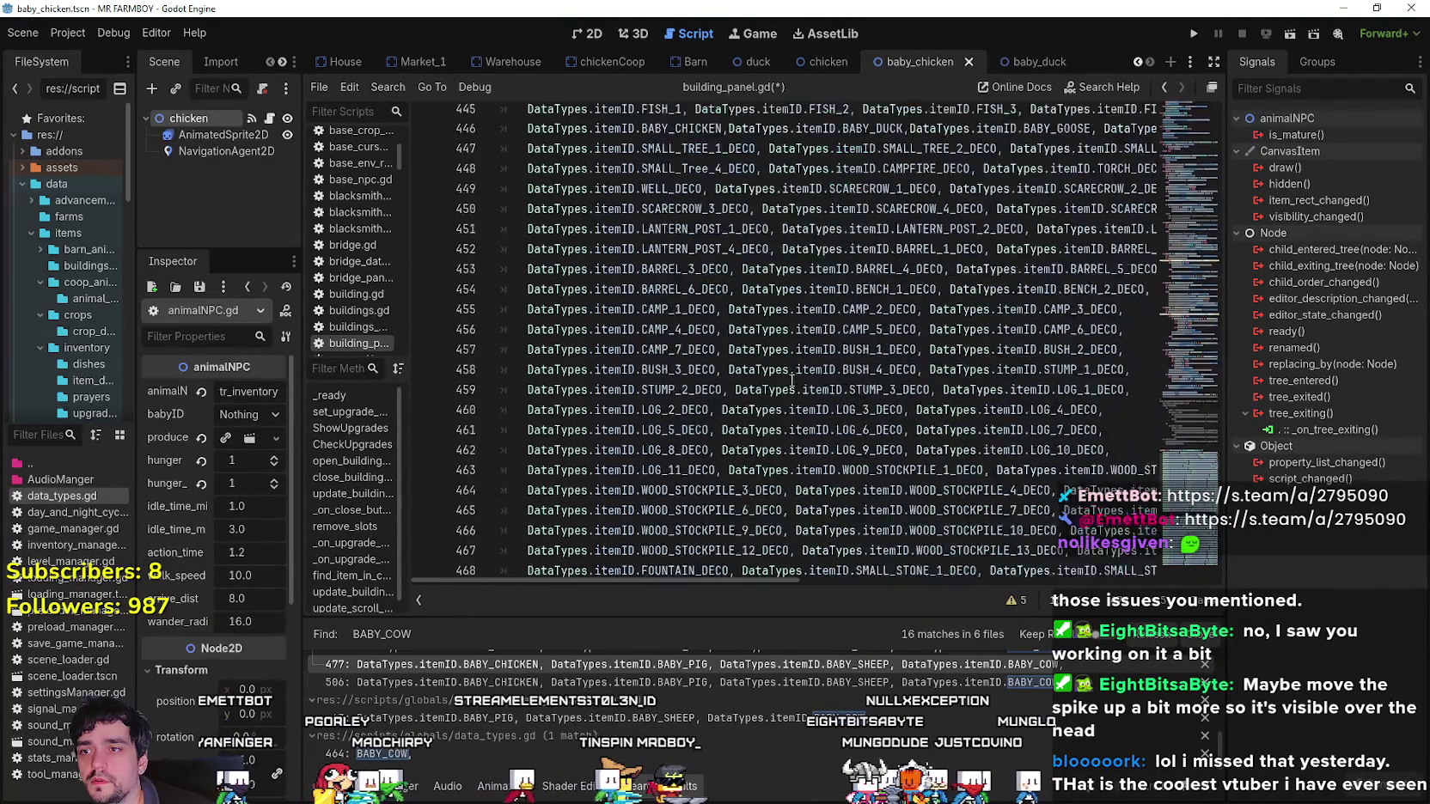
{"action": "scroll", "coordinate": [791, 378], "scroll_direction": "down", "scroll_amount": 6}
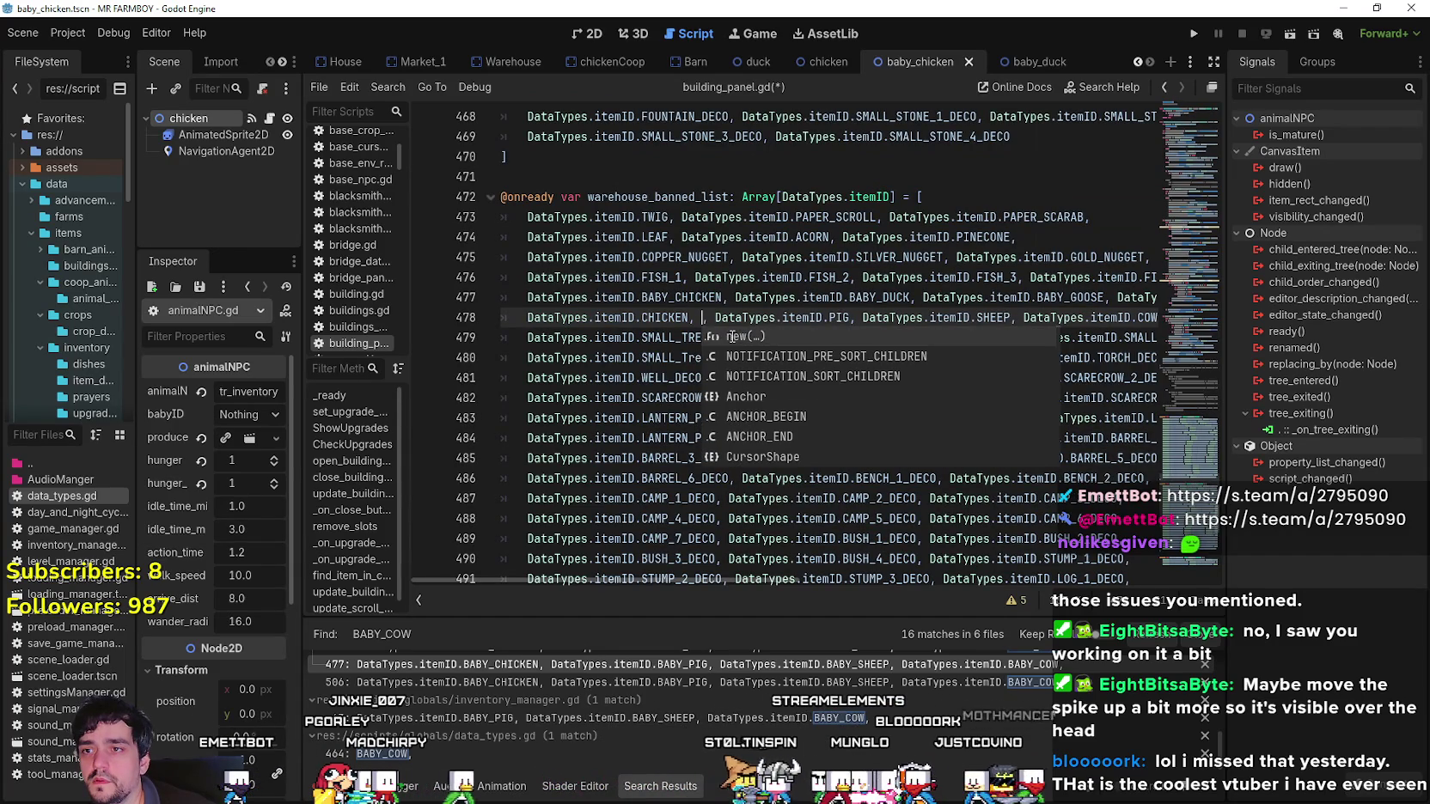
{"action": "type", "text": "DataTypes.itemID.CHI"}
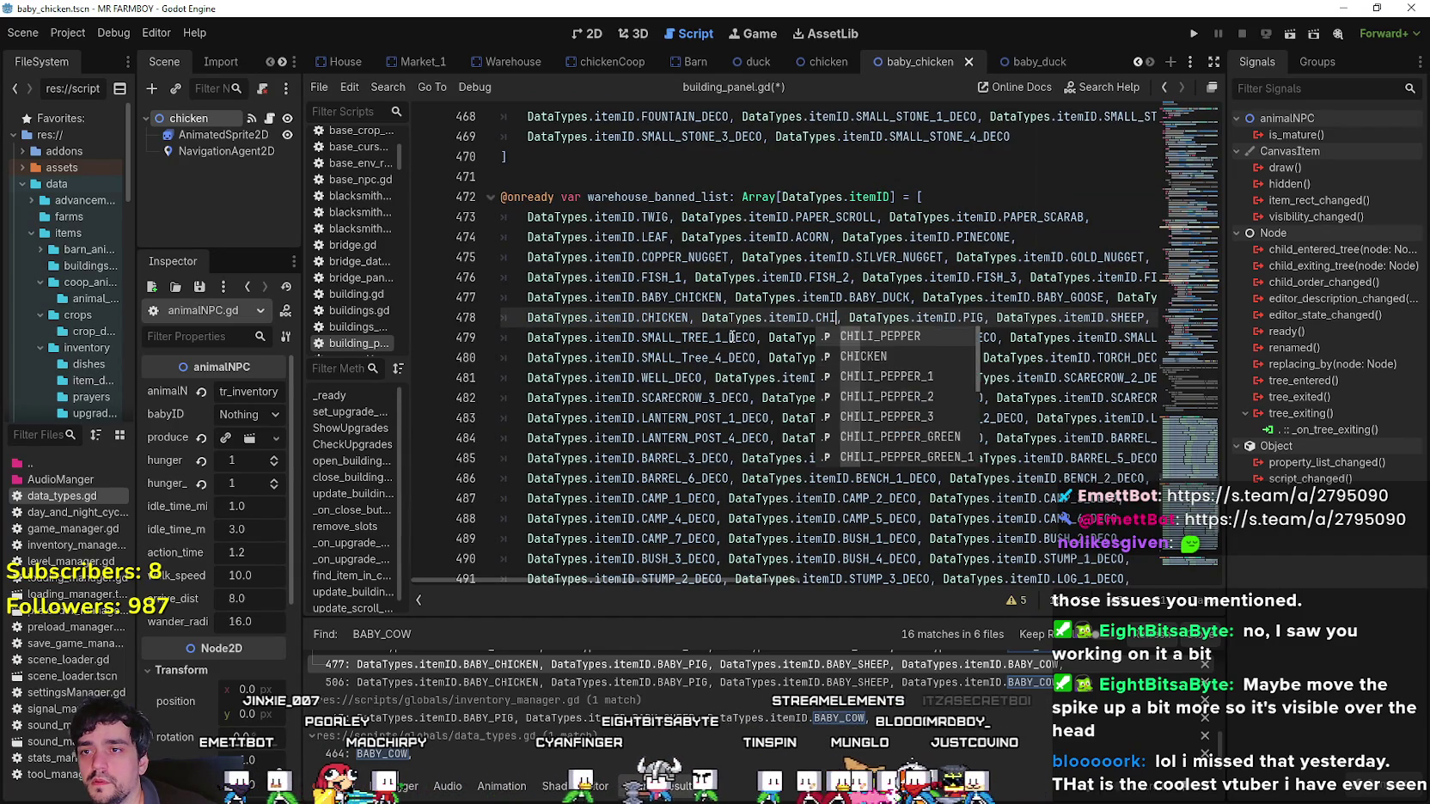
{"action": "type", "text": "DUCK,"}
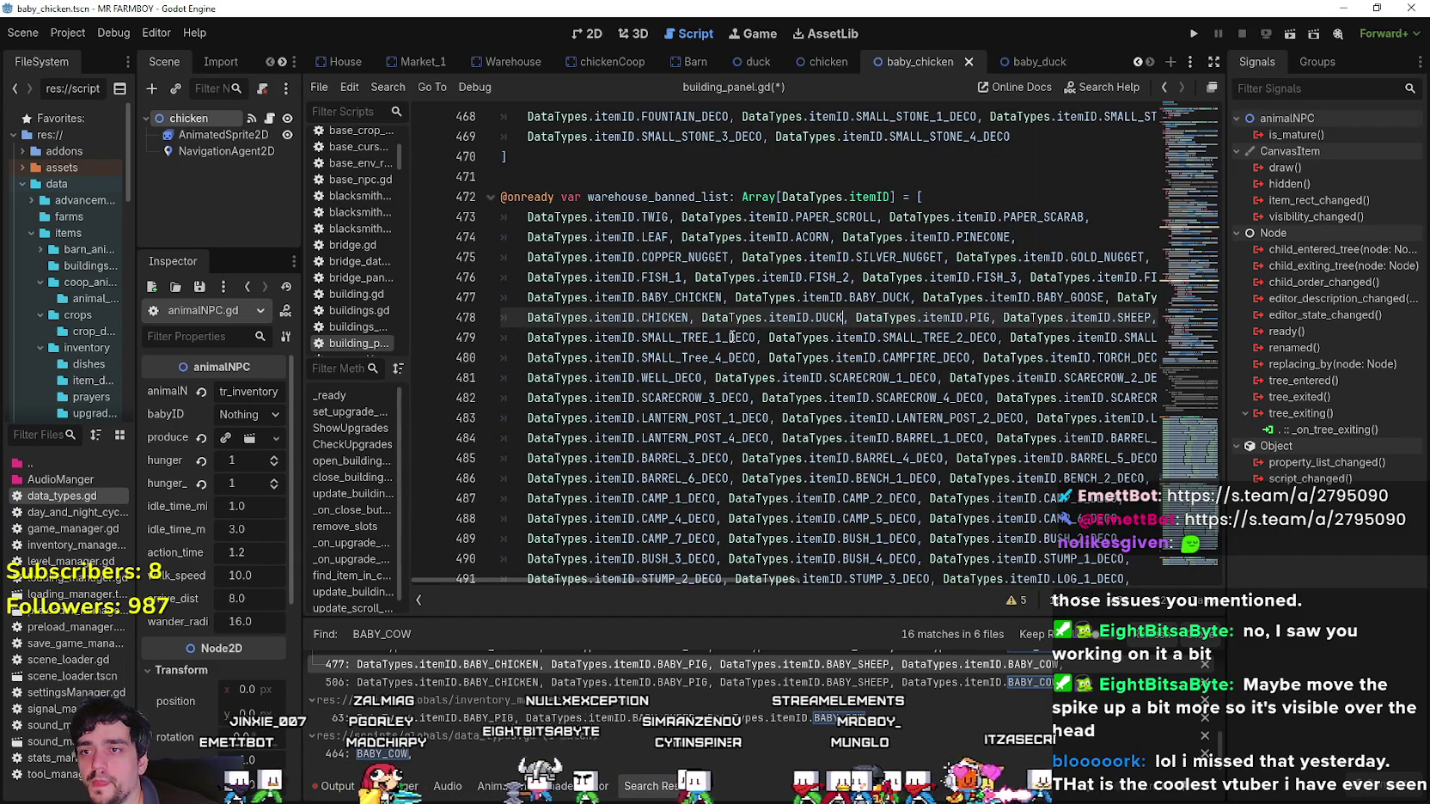
{"action": "type", "text": " DataTypes.itemID.CHICKE"}
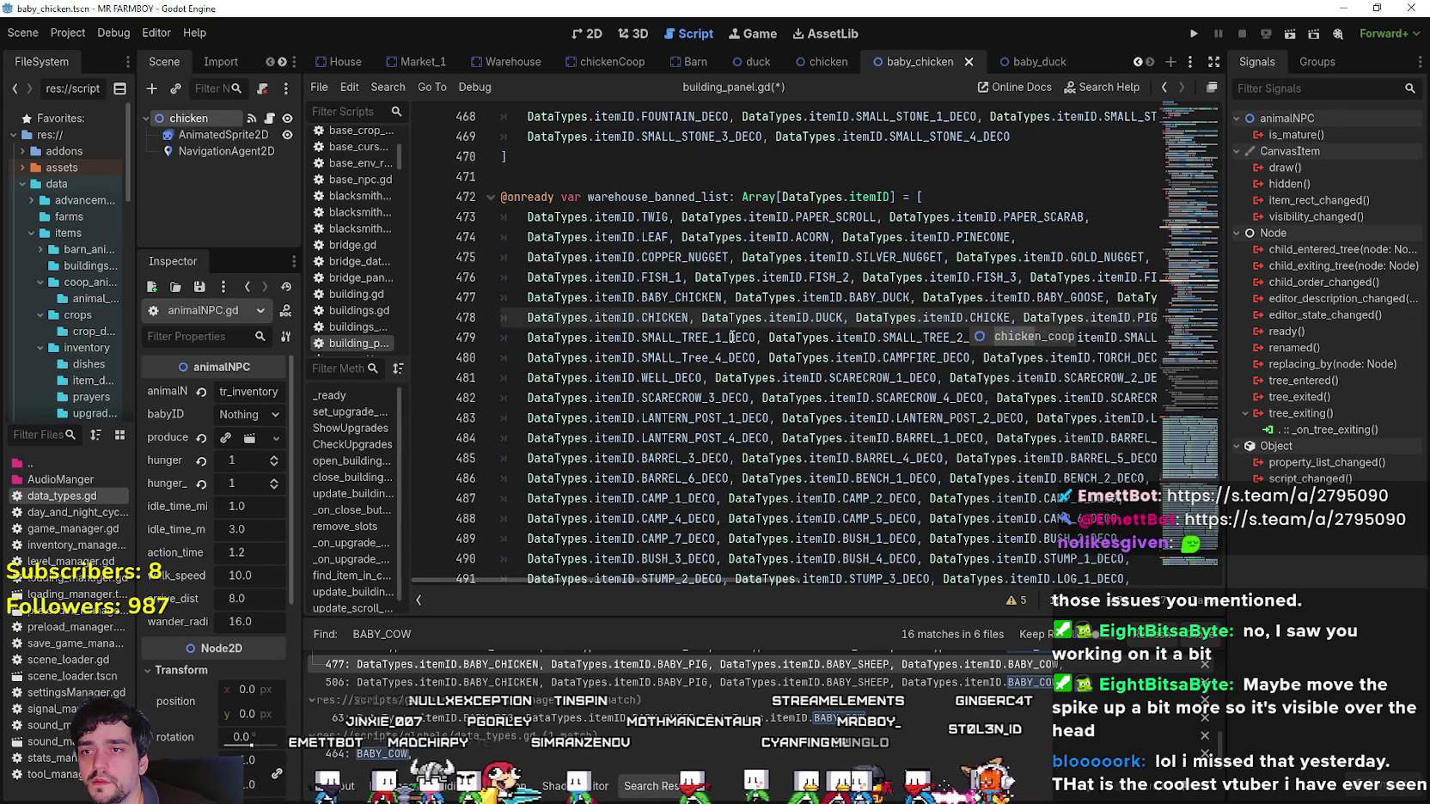
{"action": "key", "text": "BackSpace"}
{"action": "key", "text": "BackSpace"}
{"action": "key", "text": "BackSpace"}
{"action": "type", "text": "G"}
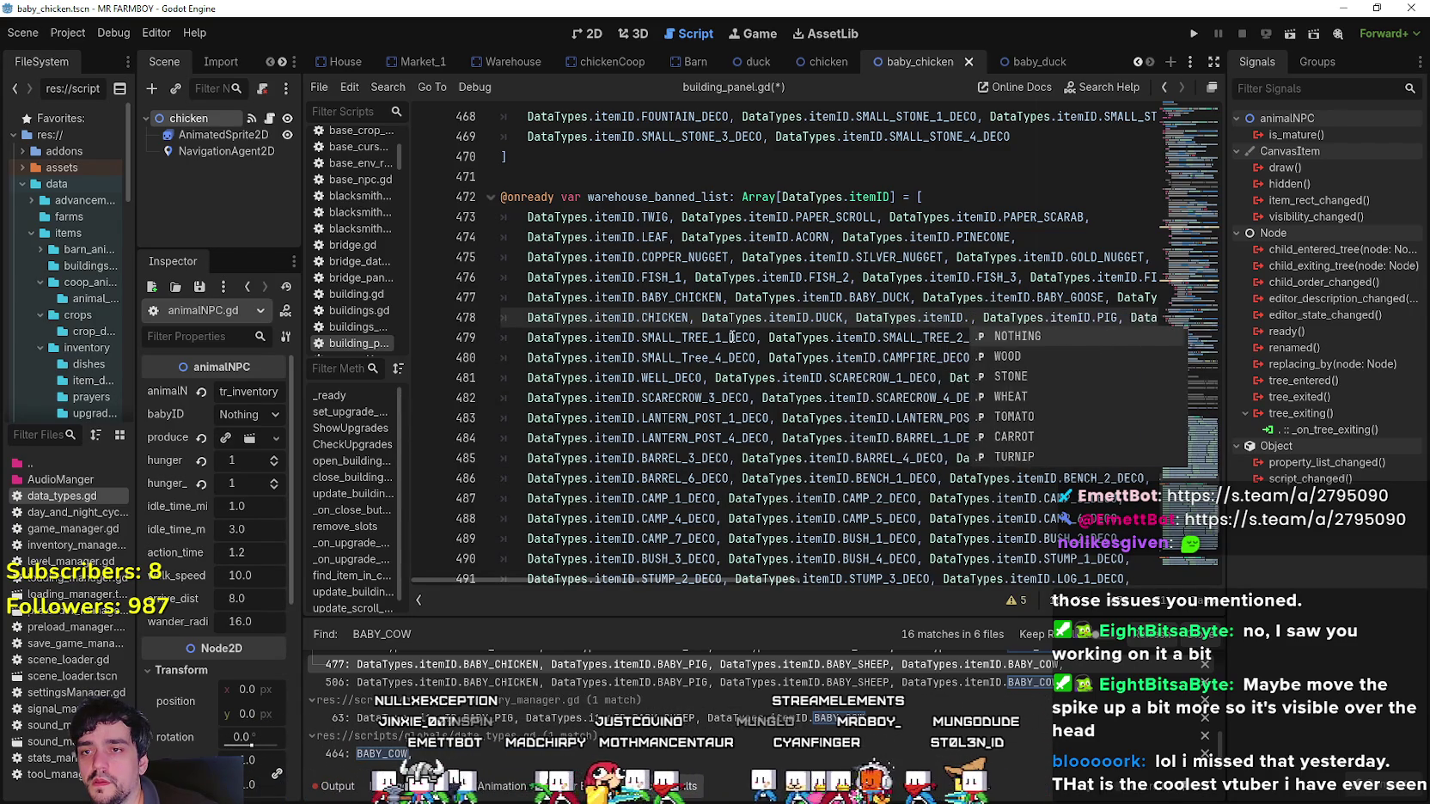
{"action": "type", "text": "OOSE,"}
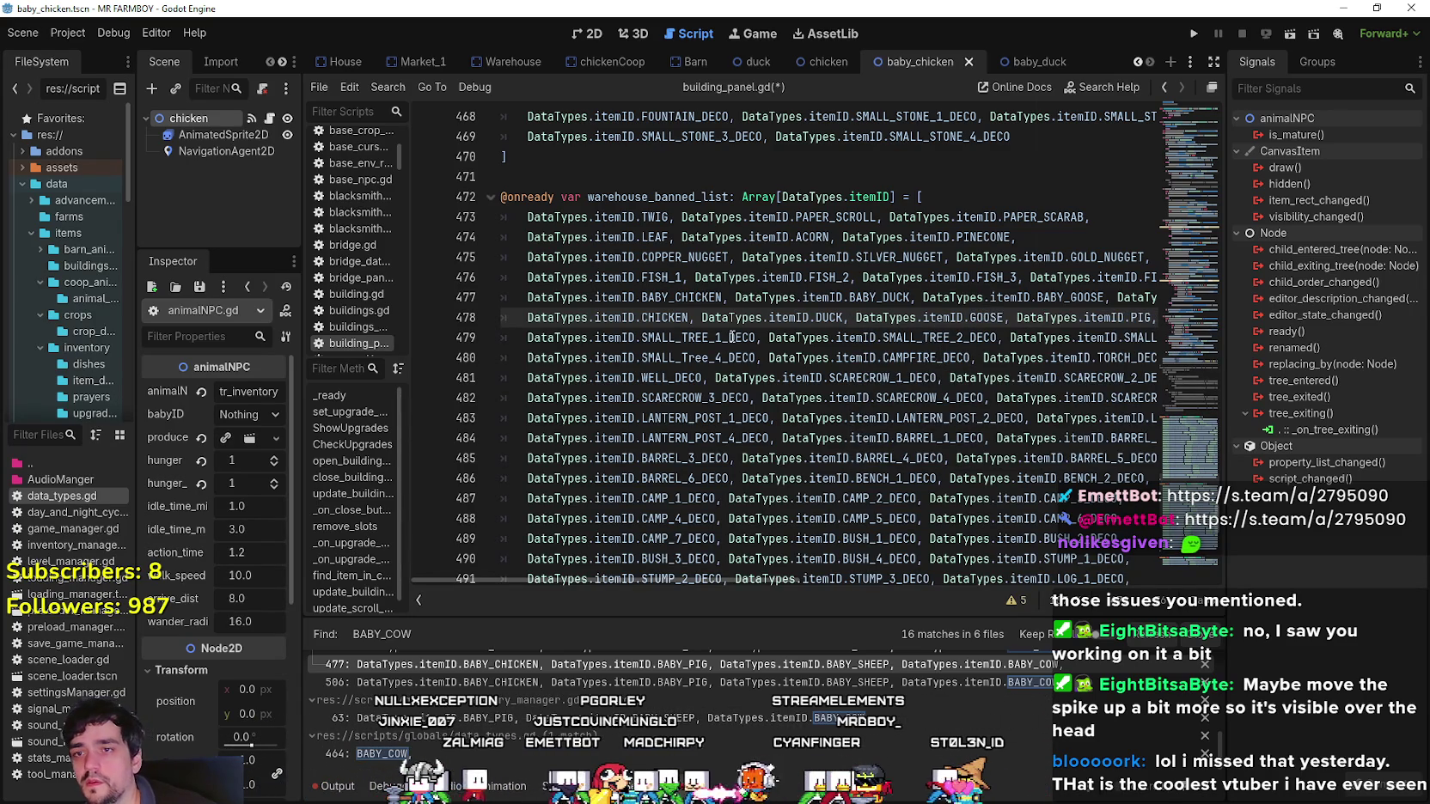
{"action": "key", "text": "ctrl+s"}
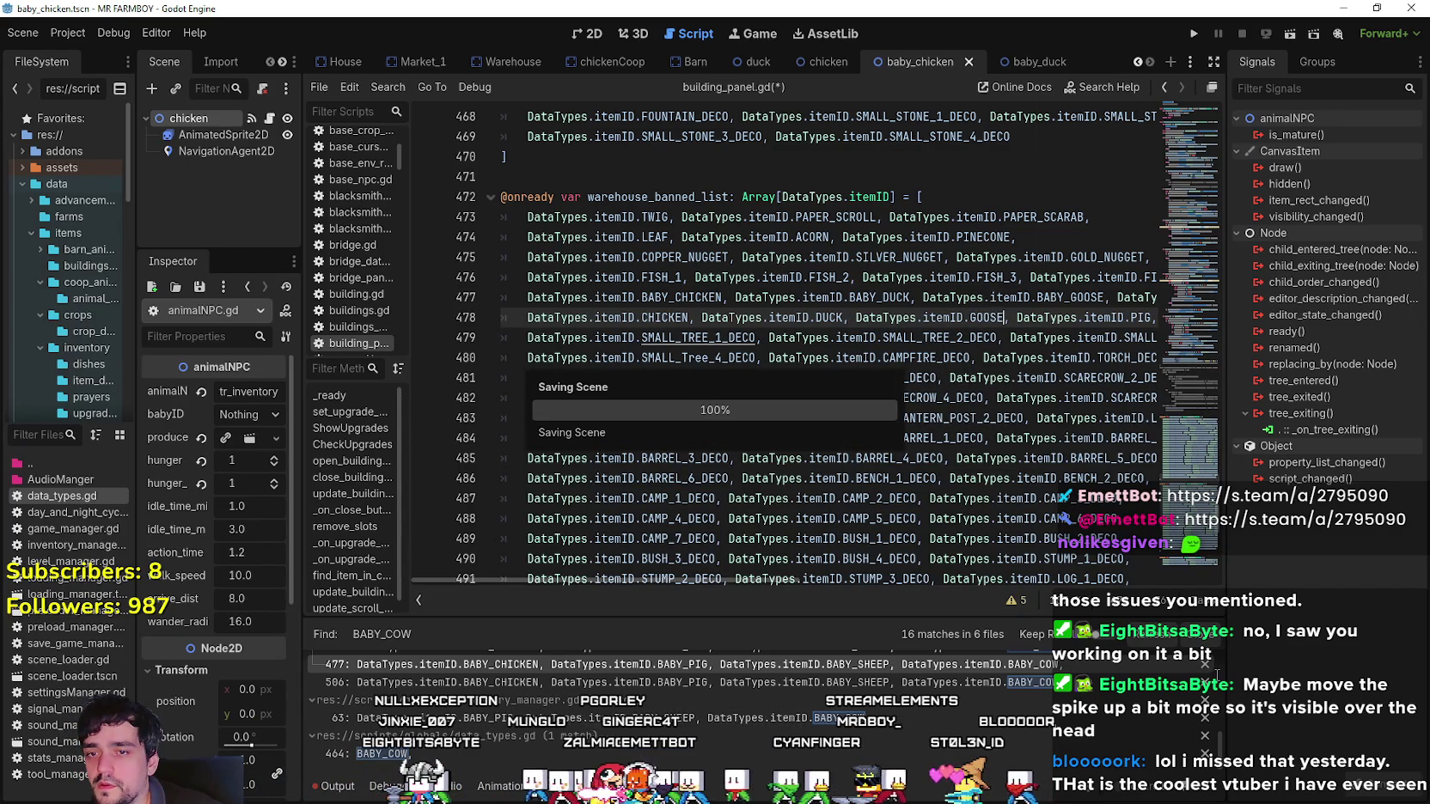
Scroll through building_panel.gd to review the remaining baby animal ID references.
{"action": "scroll", "coordinate": [448, 698], "scroll_direction": "up", "scroll_amount": 1}
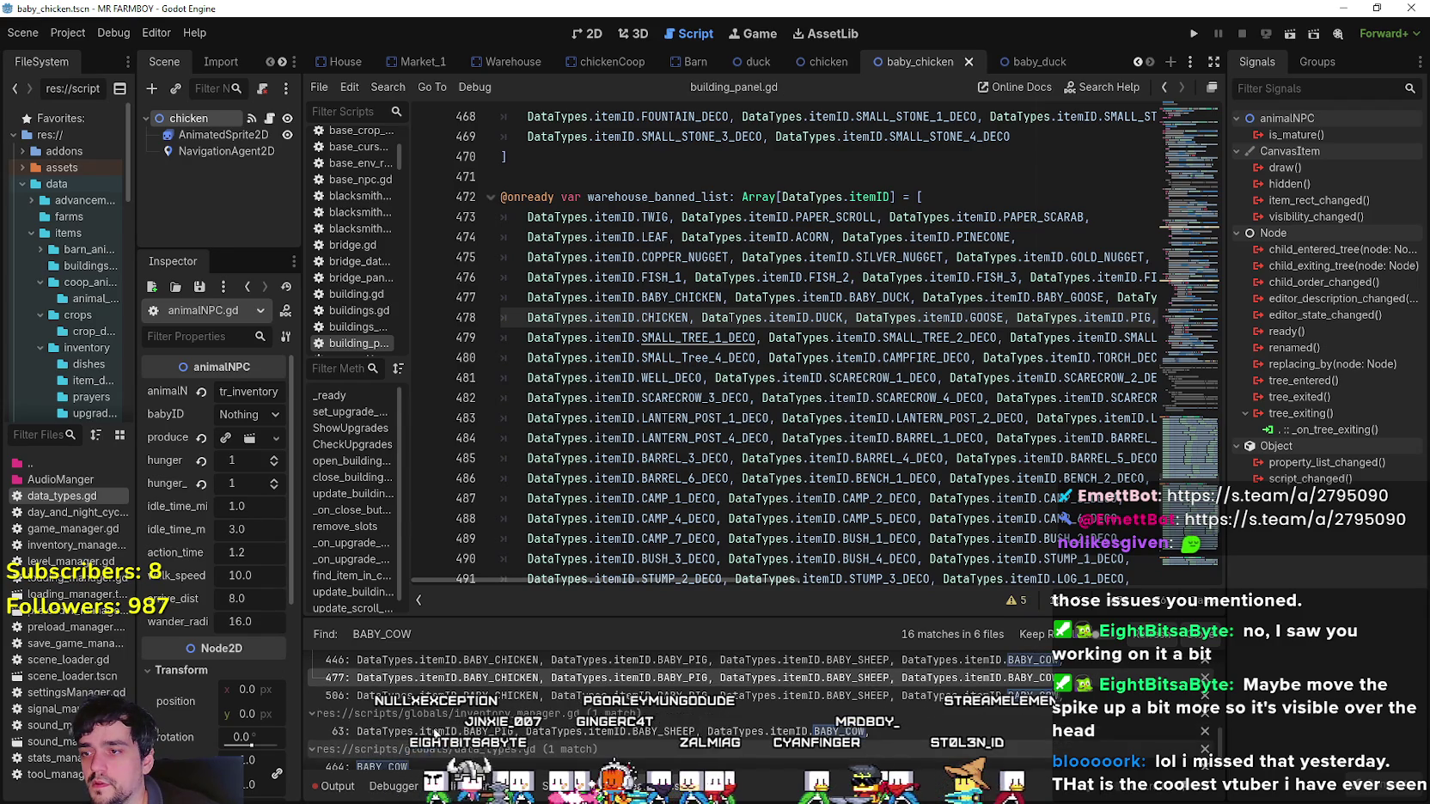
{"action": "scroll", "coordinate": [687, 430], "scroll_direction": "down", "scroll_amount": 1}
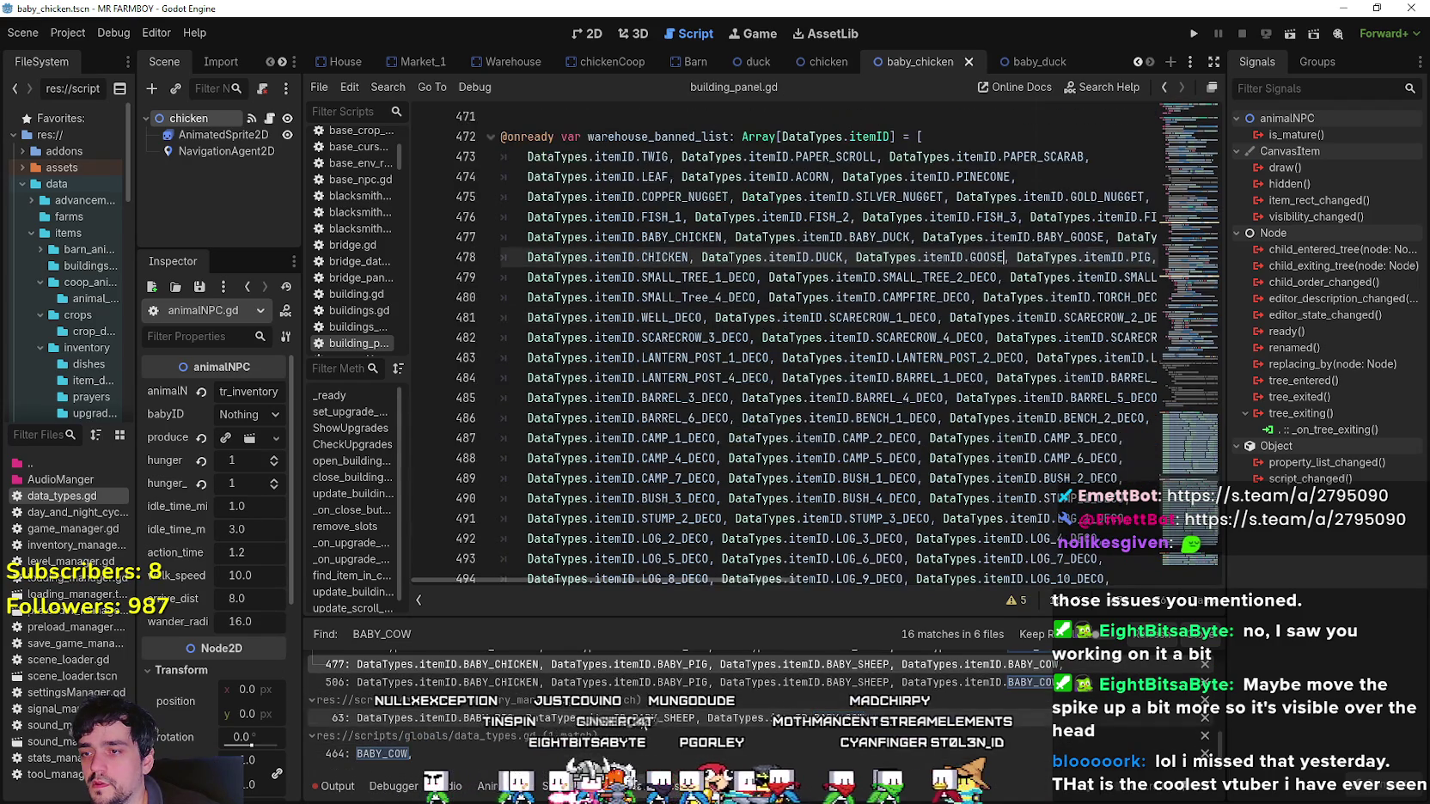
{"action": "scroll", "coordinate": [648, 713], "scroll_direction": "up", "scroll_amount": 3}
{"action": "scroll", "coordinate": [920, 738], "scroll_direction": "down", "scroll_amount": 1}
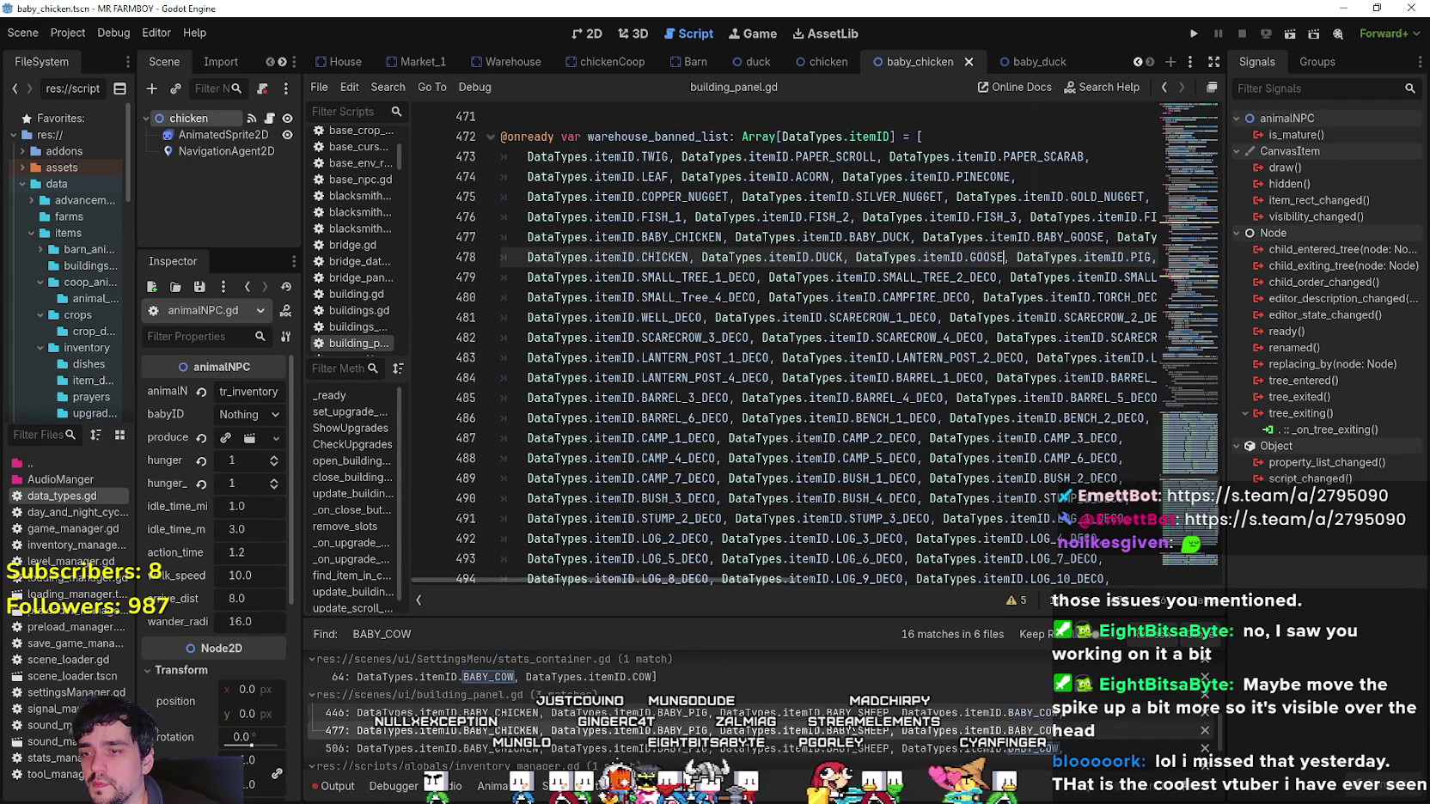
{"action": "scroll", "coordinate": [949, 745], "scroll_direction": "down", "scroll_amount": 1}
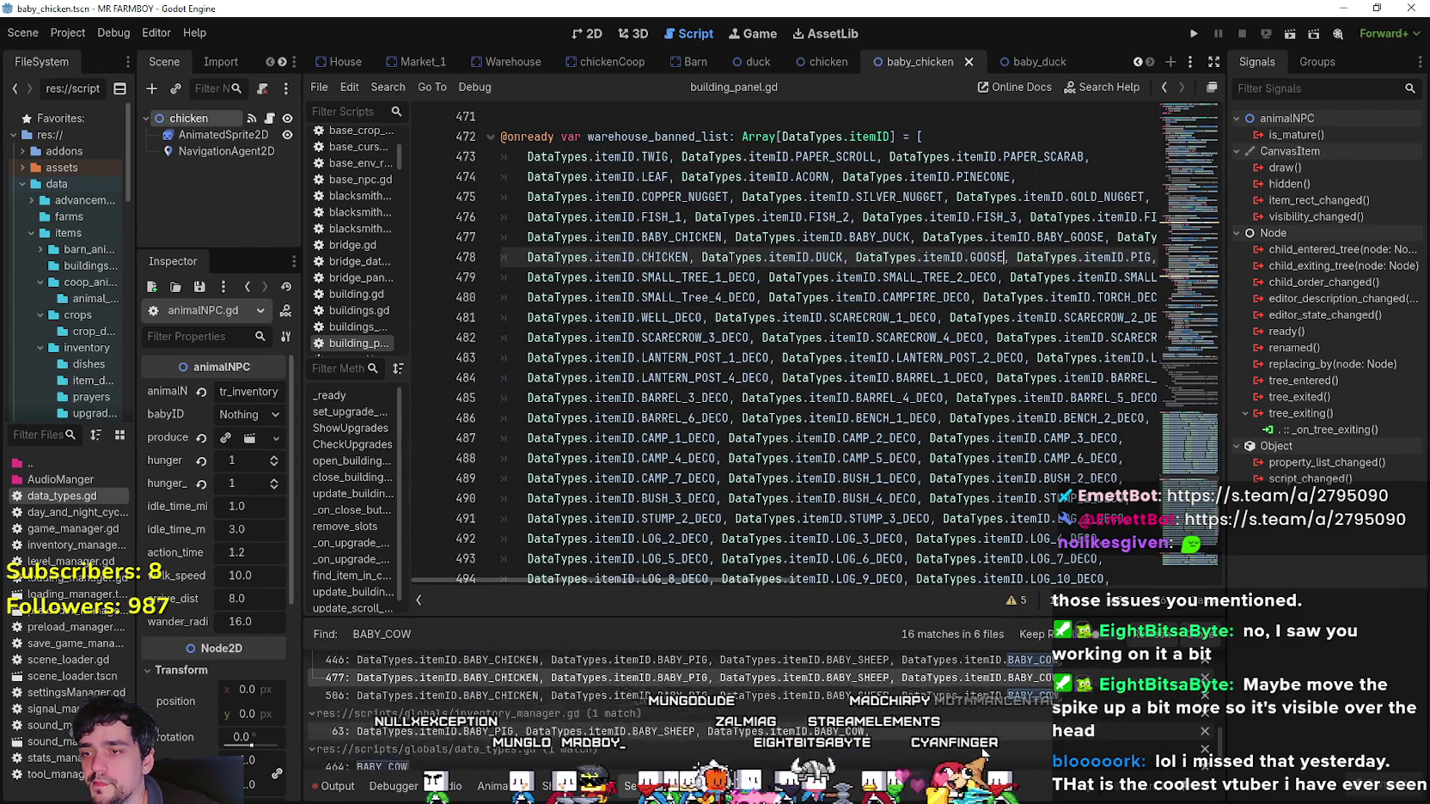
{"action": "scroll", "coordinate": [984, 754], "scroll_direction": "down", "scroll_amount": 1}
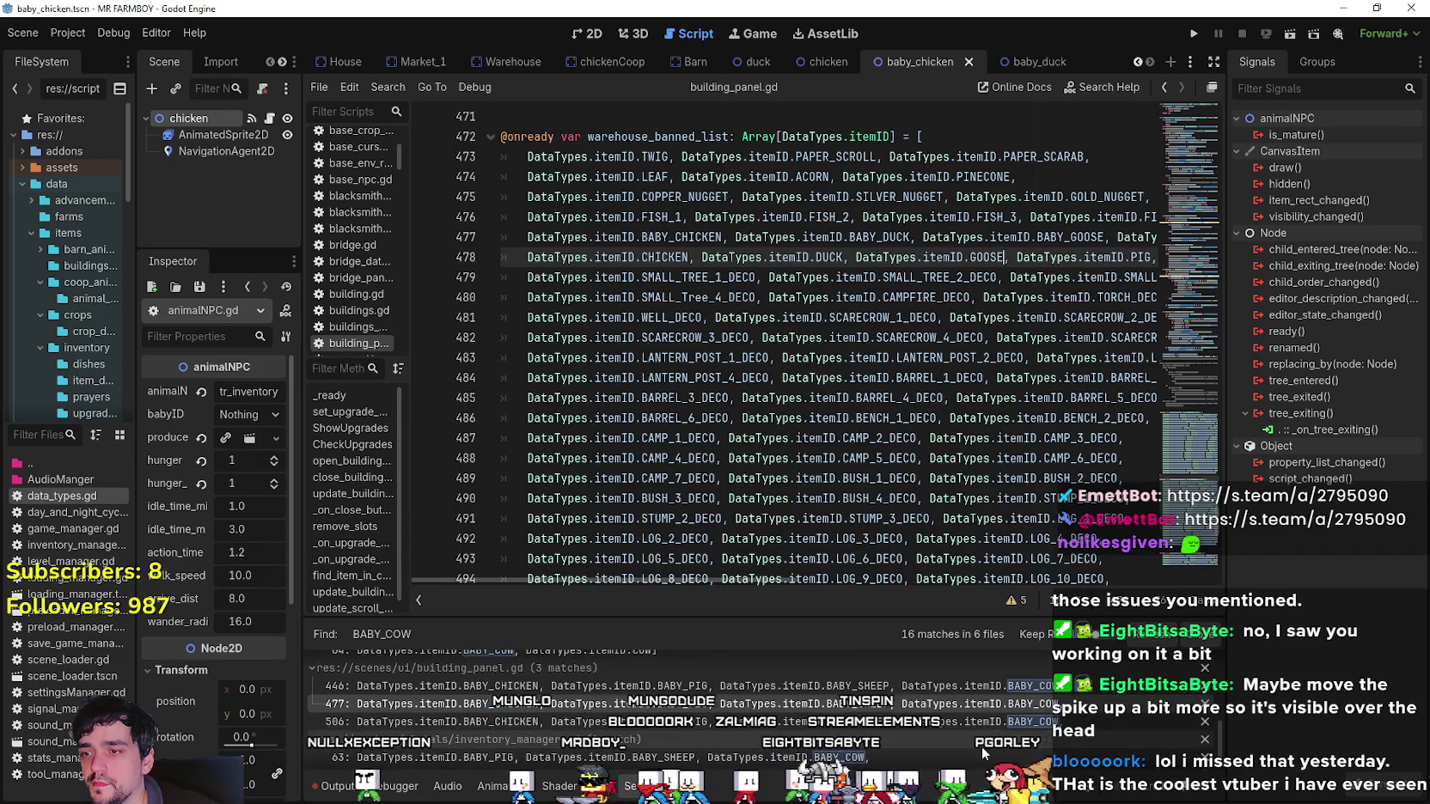
{"action": "scroll", "coordinate": [978, 747], "scroll_direction": "up", "scroll_amount": 2}
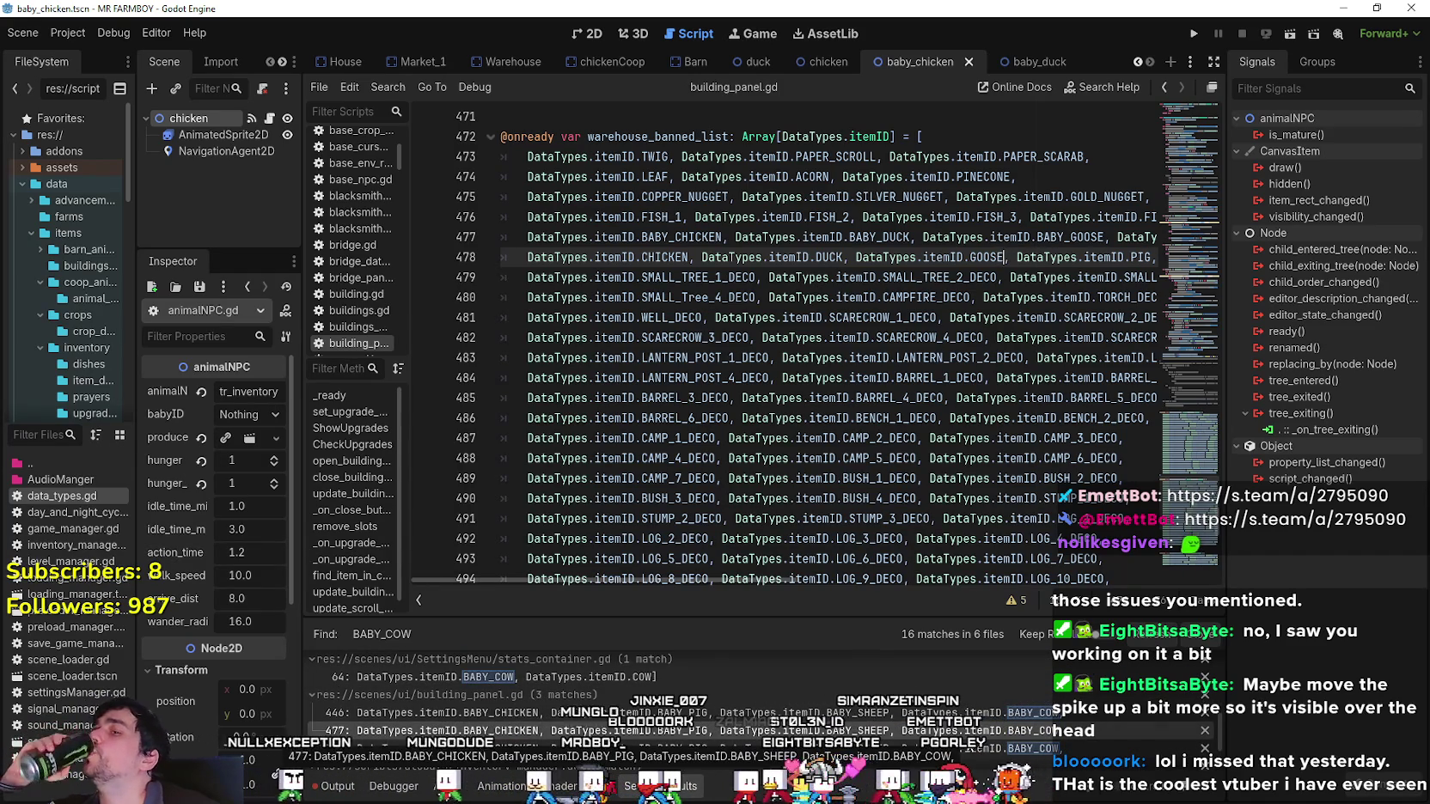
{"action": "scroll", "coordinate": [933, 716], "scroll_direction": "down", "scroll_amount": 3}
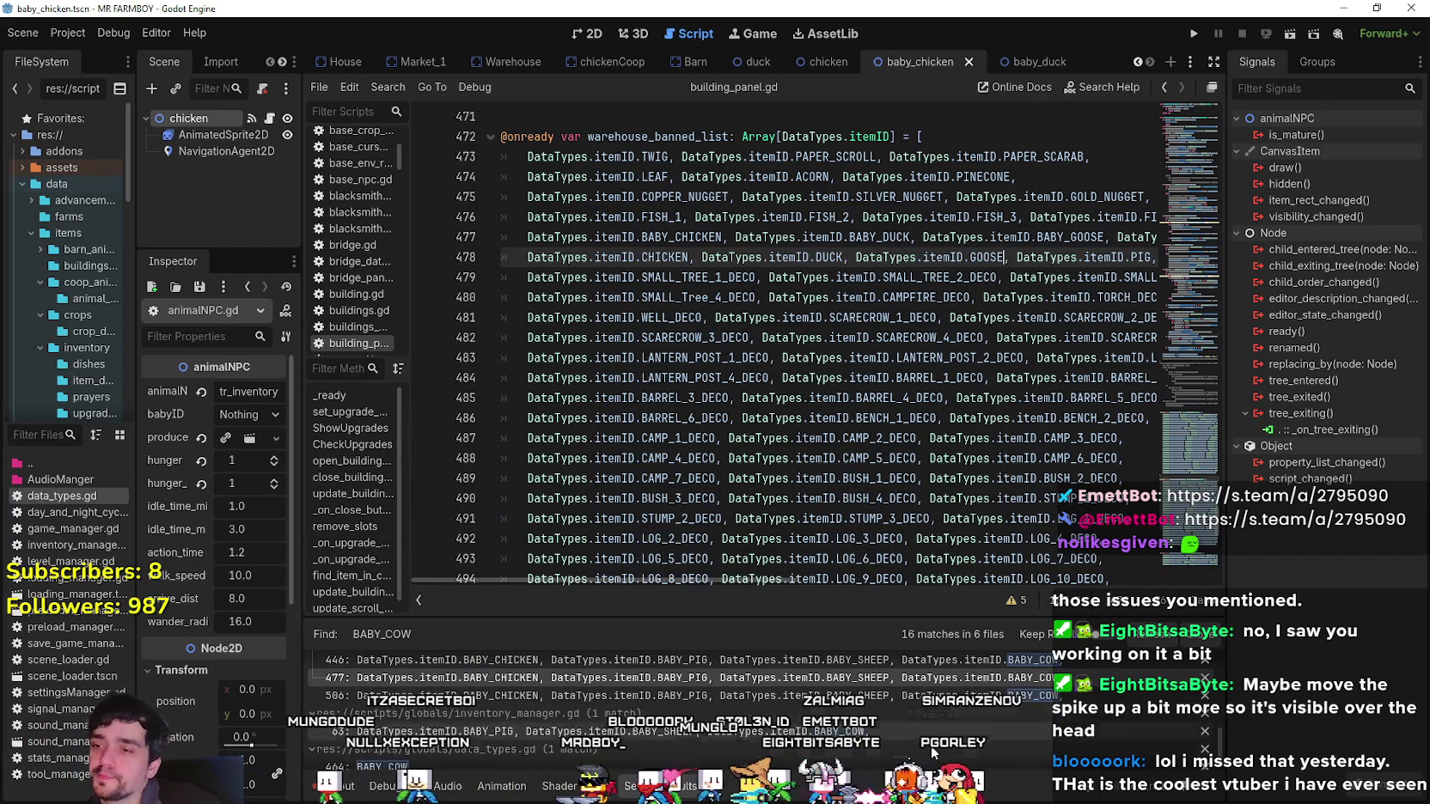
{"action": "scroll", "coordinate": [829, 670], "scroll_direction": "down", "scroll_amount": 1}
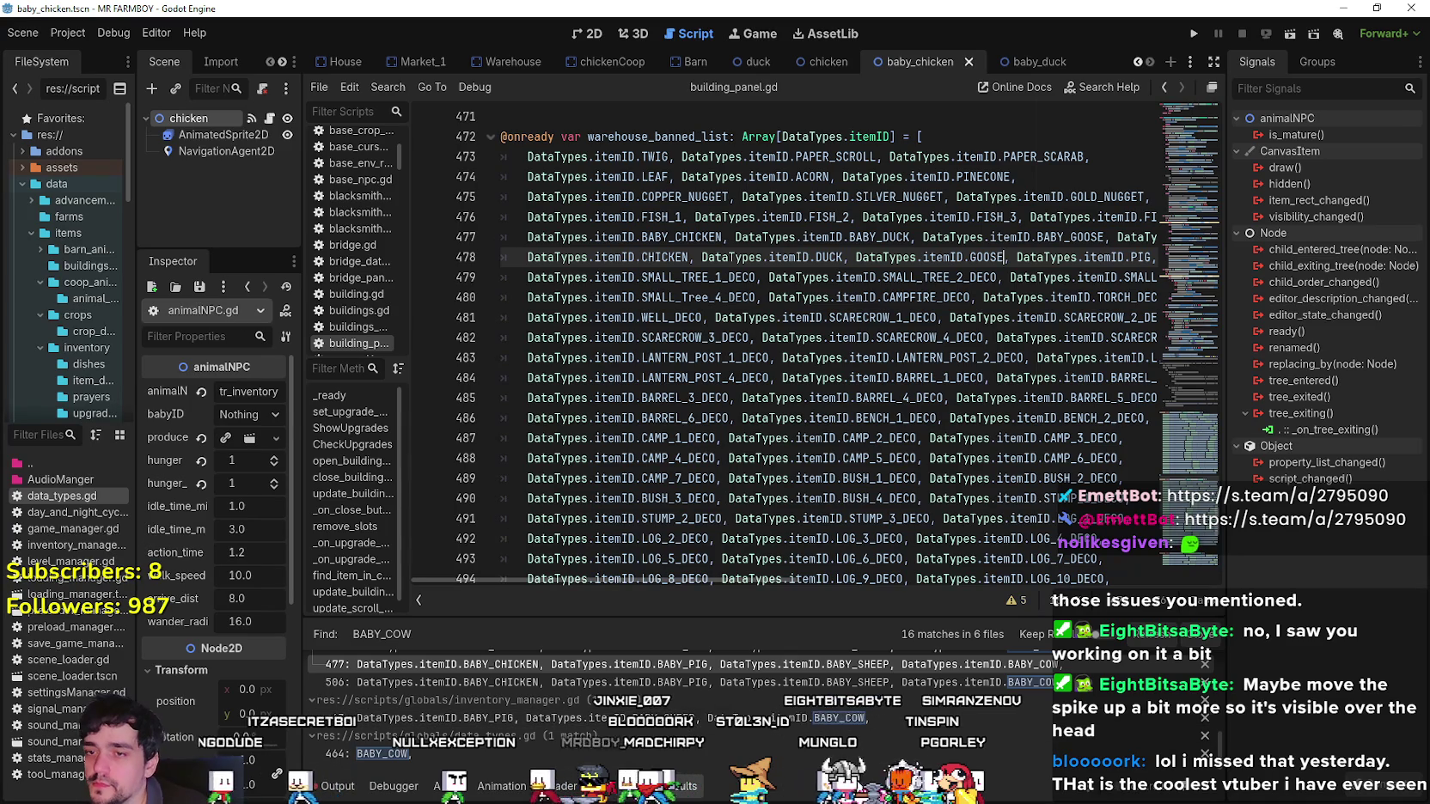
Open the BABY_COW match in inventory_manager.gd and inspect the baby animal IDs line.
{"action": "left_click", "coordinate": [780, 712]}
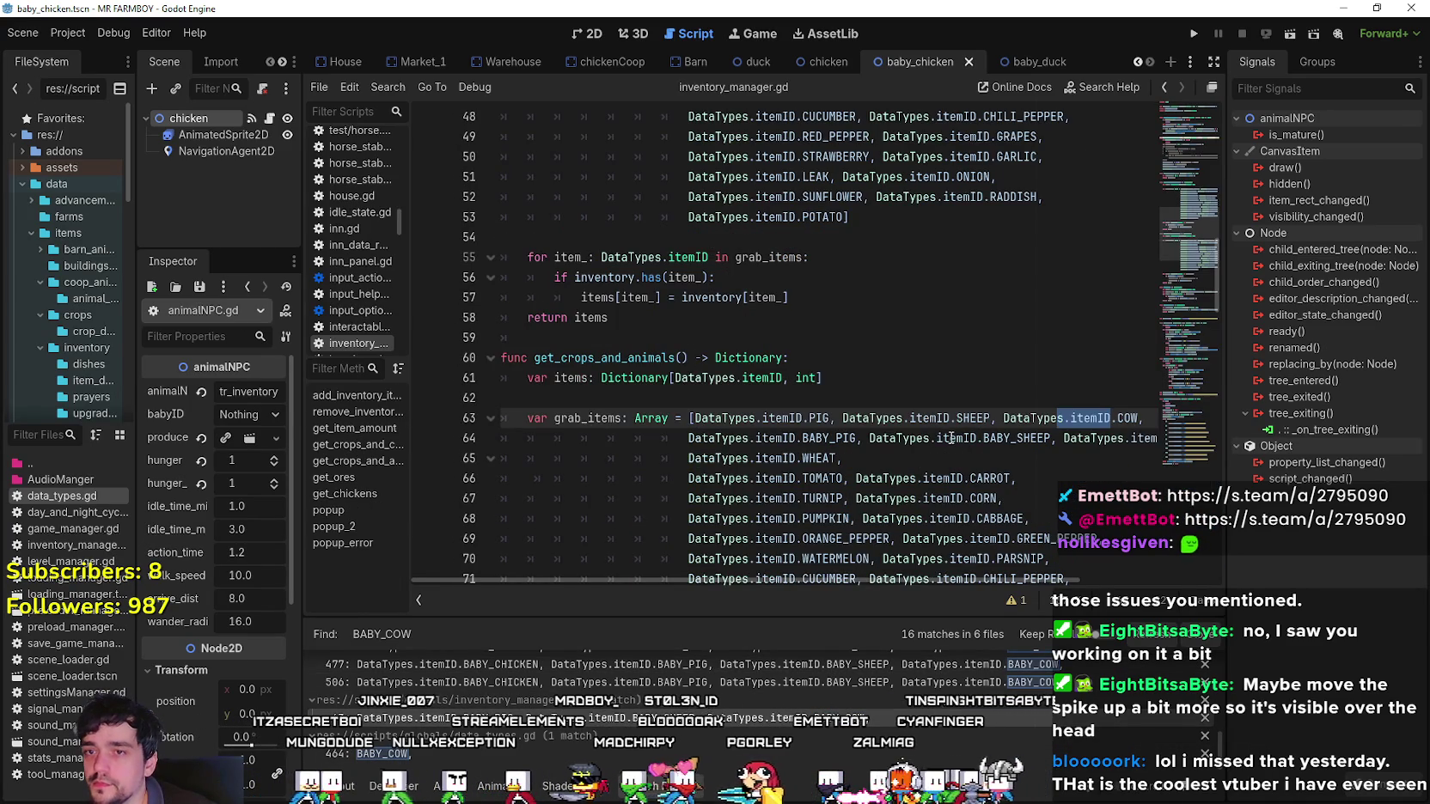
{"action": "left_click", "coordinate": [989, 446]}
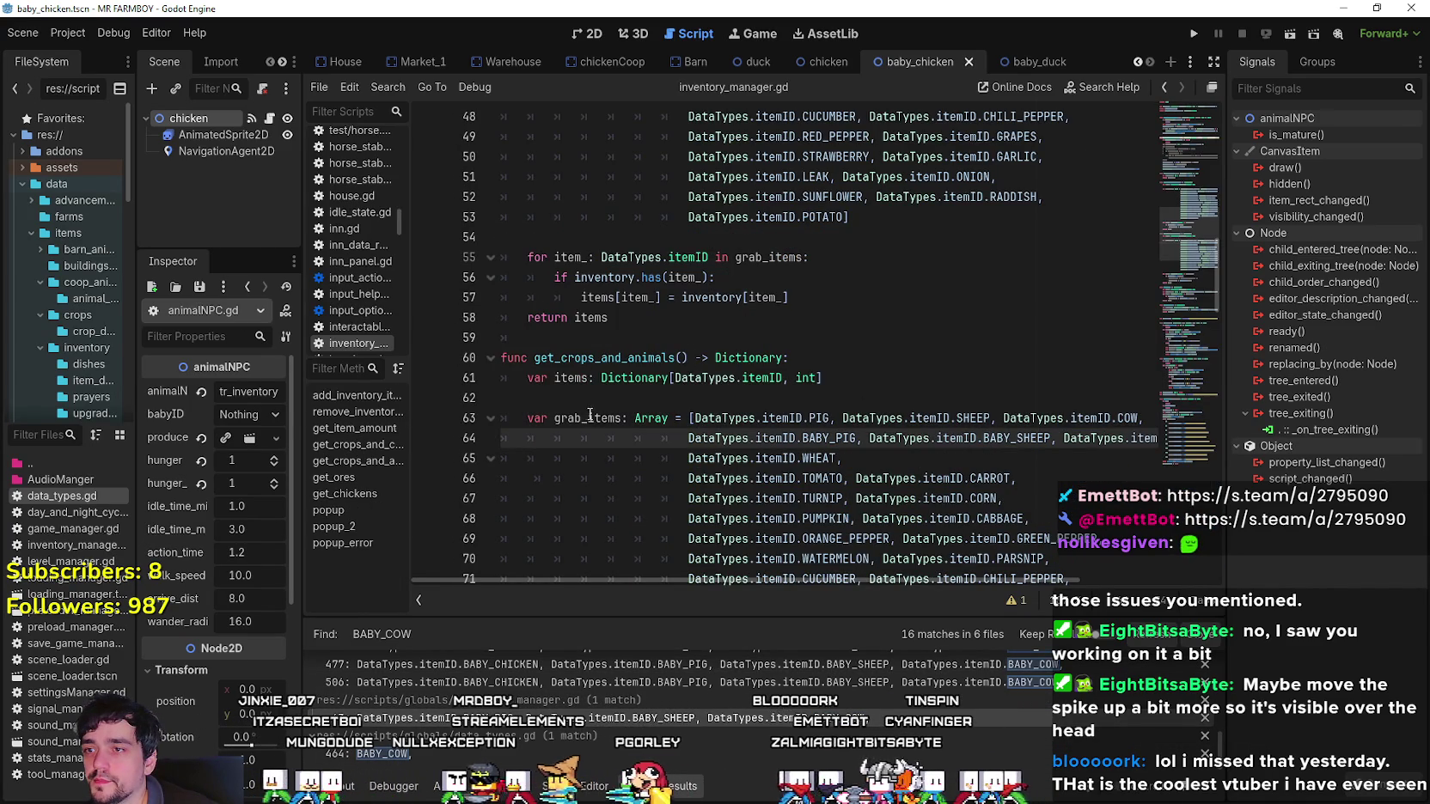
{"action": "scroll", "coordinate": [620, 388], "scroll_direction": "down", "scroll_amount": 1}
{"action": "scroll", "coordinate": [620, 387], "scroll_direction": "down", "scroll_amount": 3}
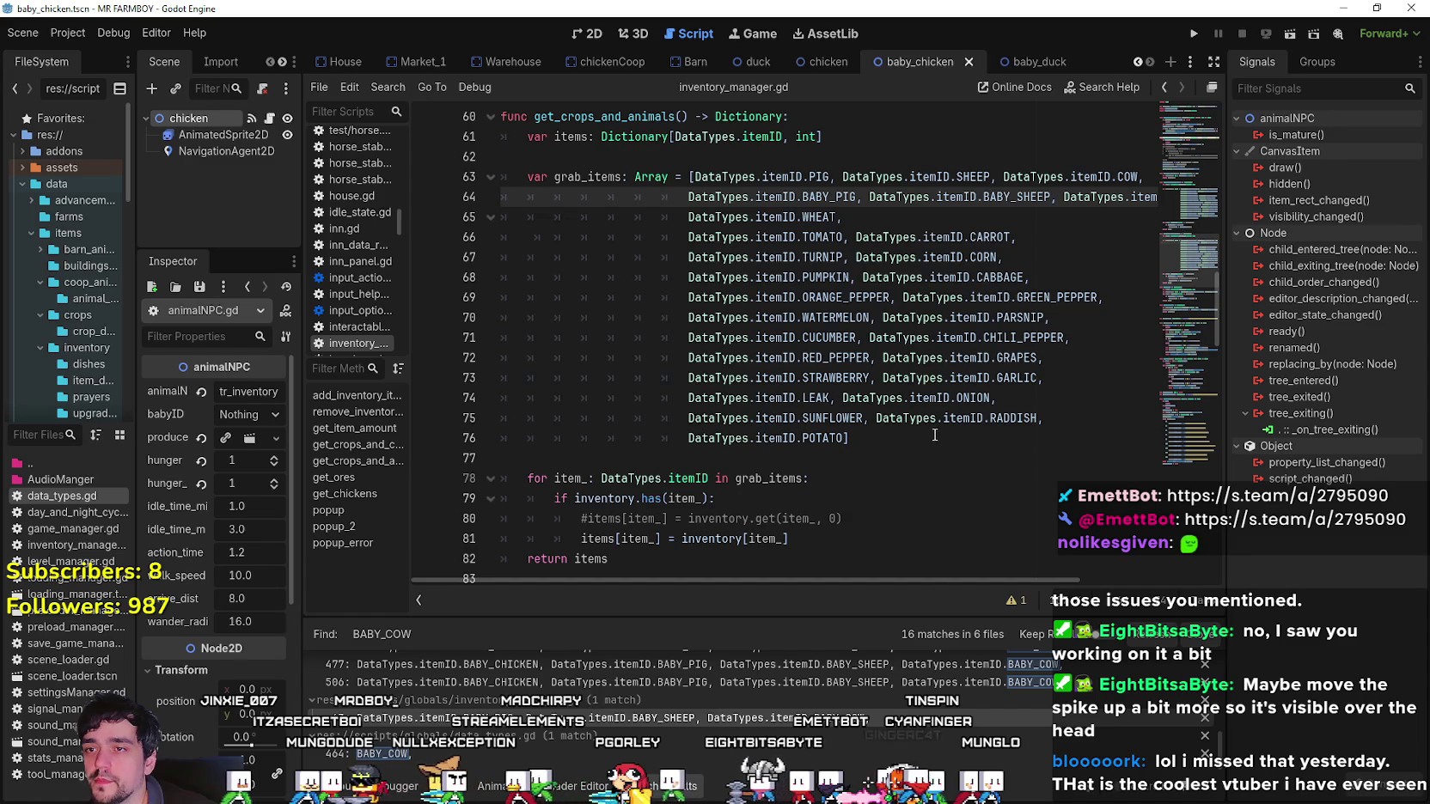
{"action": "left_click", "coordinate": [926, 458]}
{"action": "left_click", "coordinate": [945, 438]}
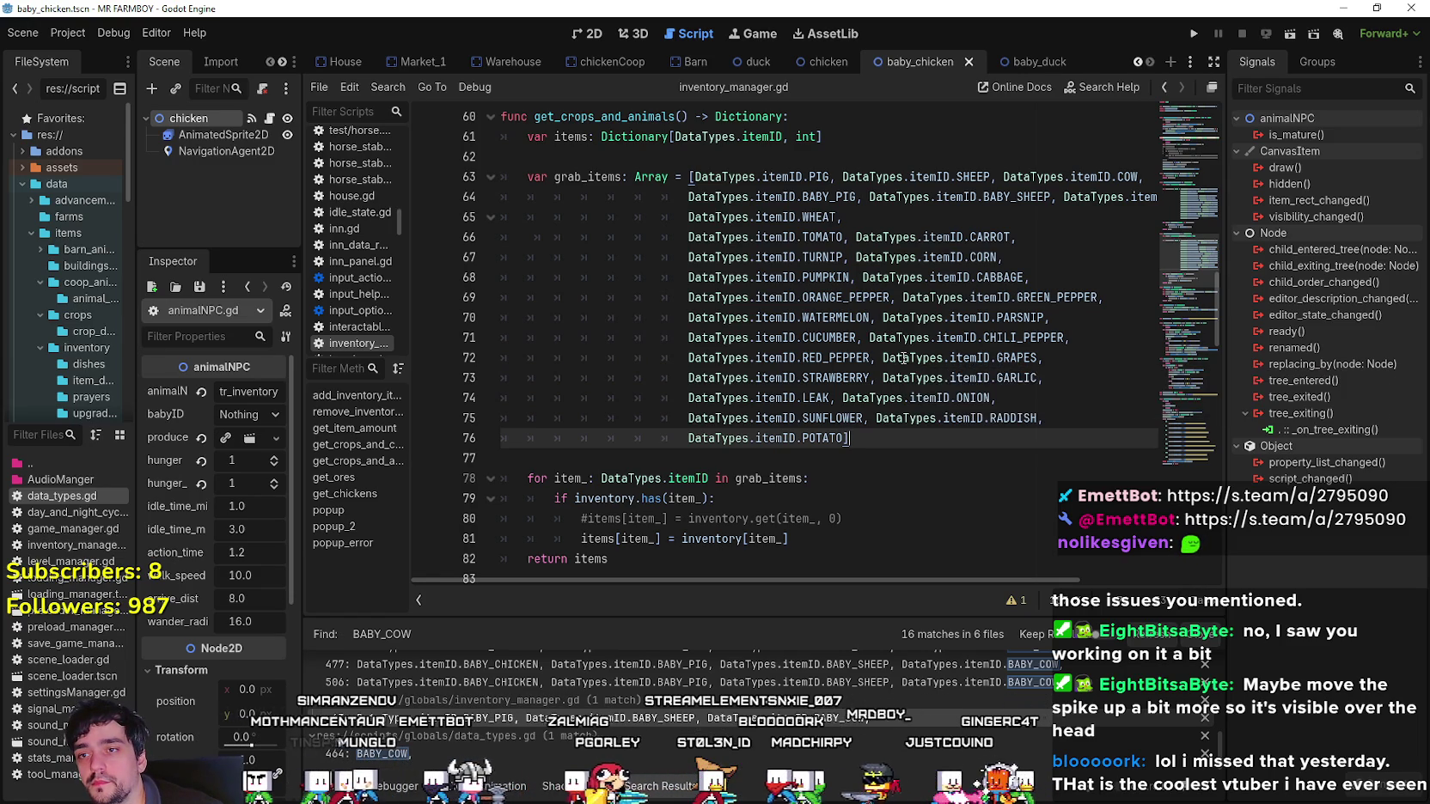
Return to the grab_items list, with the caret after POTATO] on line 53.
{"action": "left_click", "coordinate": [883, 457]}
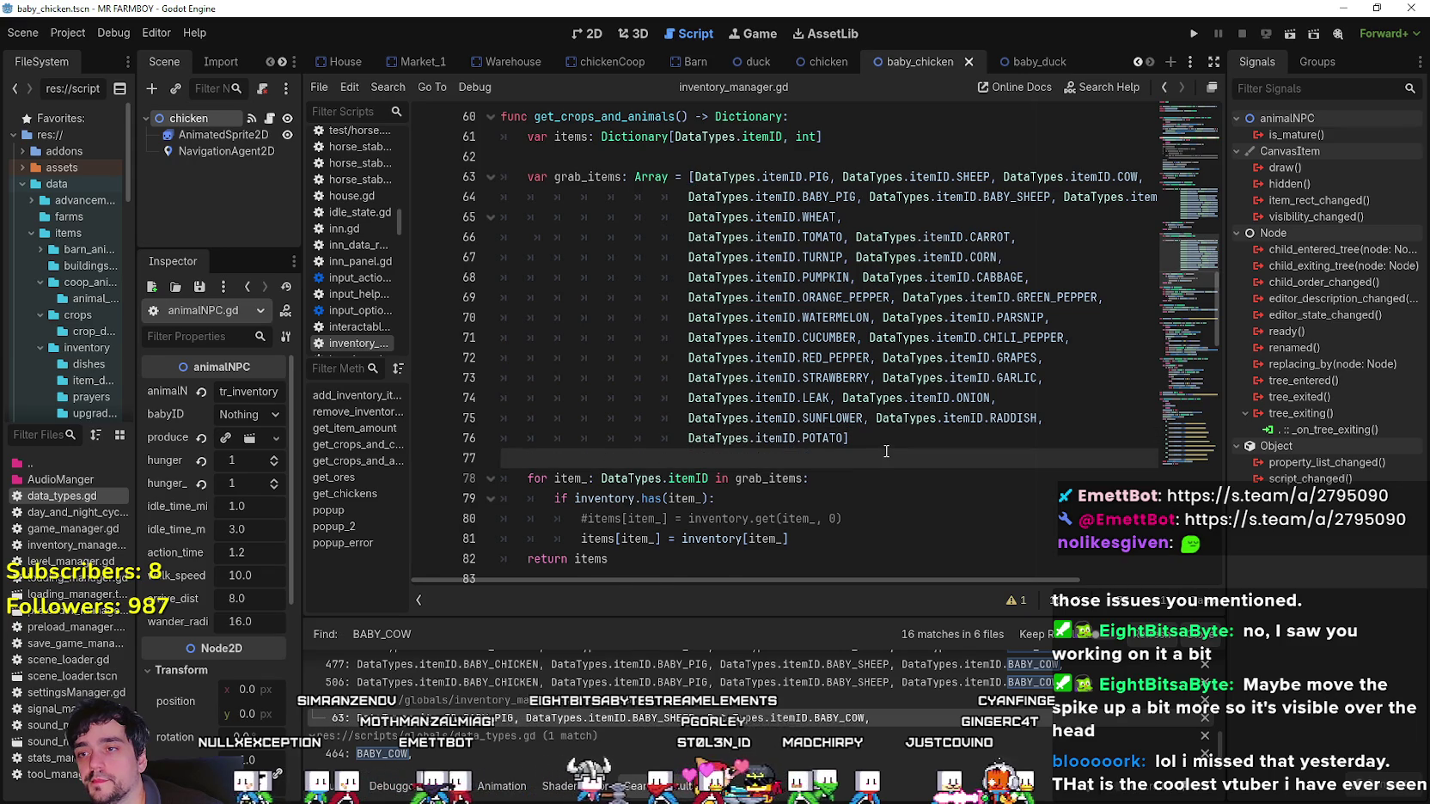
{"action": "scroll", "coordinate": [885, 451], "scroll_direction": "down", "scroll_amount": 4}
{"action": "scroll", "coordinate": [885, 451], "scroll_direction": "up", "scroll_amount": 8}
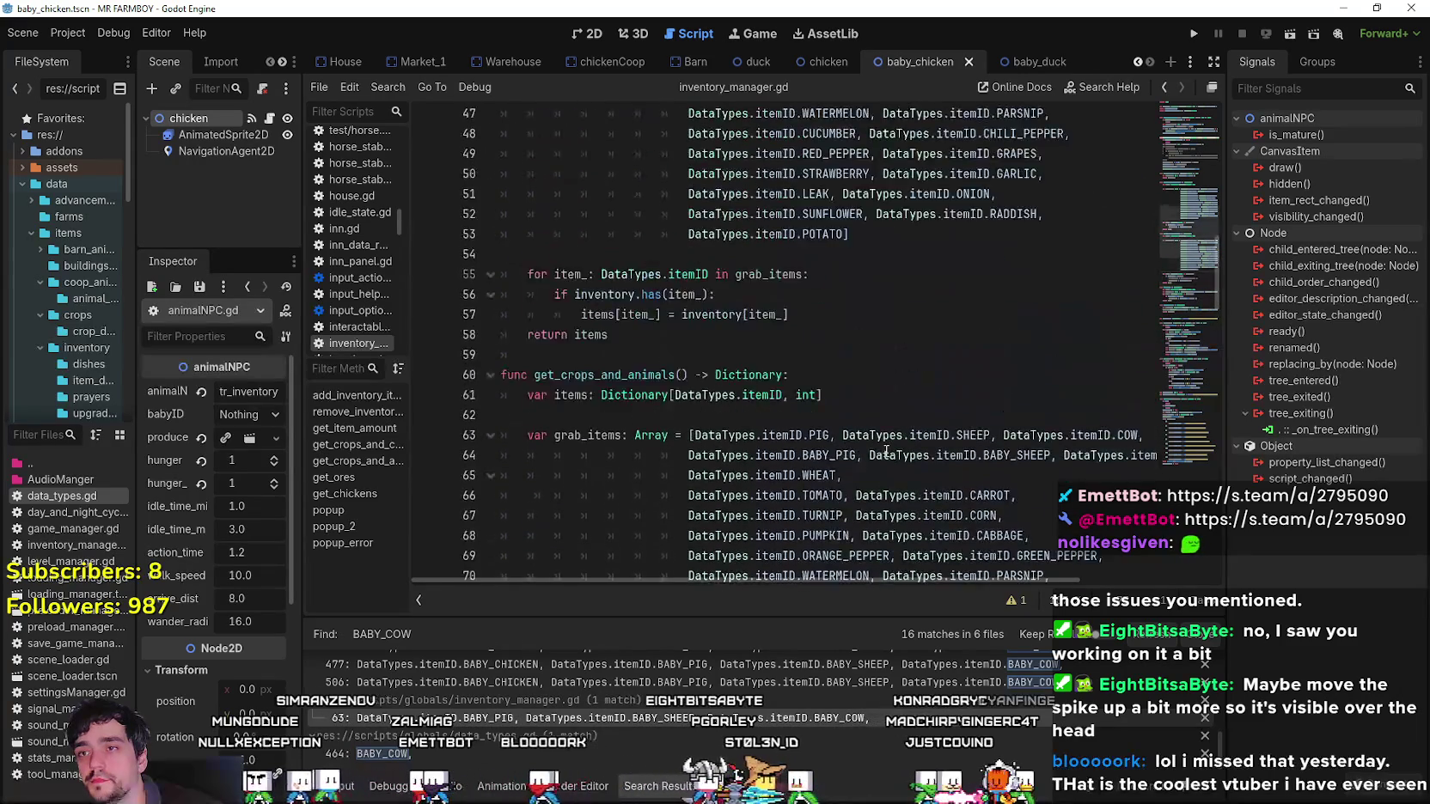
{"action": "scroll", "coordinate": [886, 451], "scroll_direction": "up", "scroll_amount": 3}
{"action": "scroll", "coordinate": [886, 451], "scroll_direction": "up", "scroll_amount": 1}
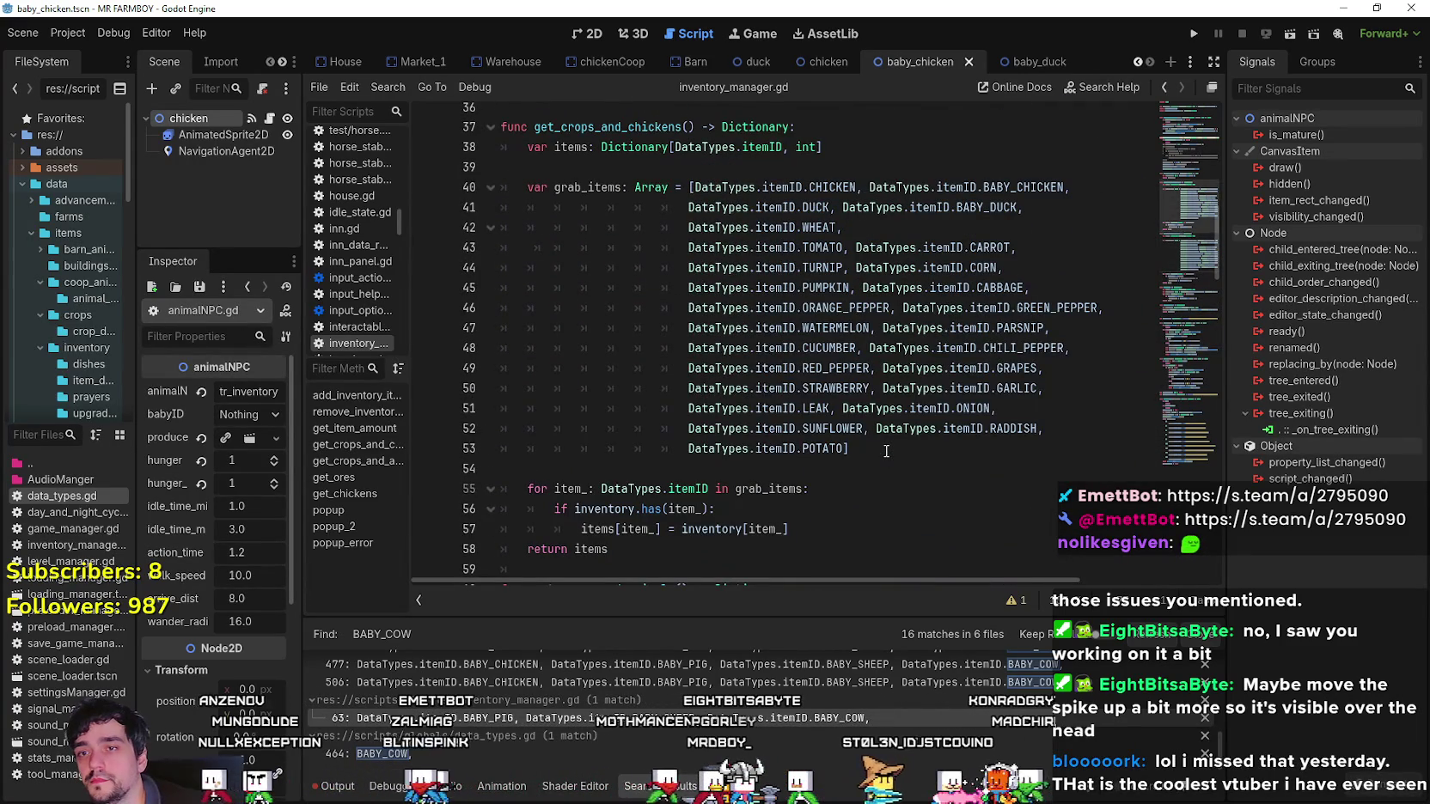
{"action": "left_click", "coordinate": [878, 456]}
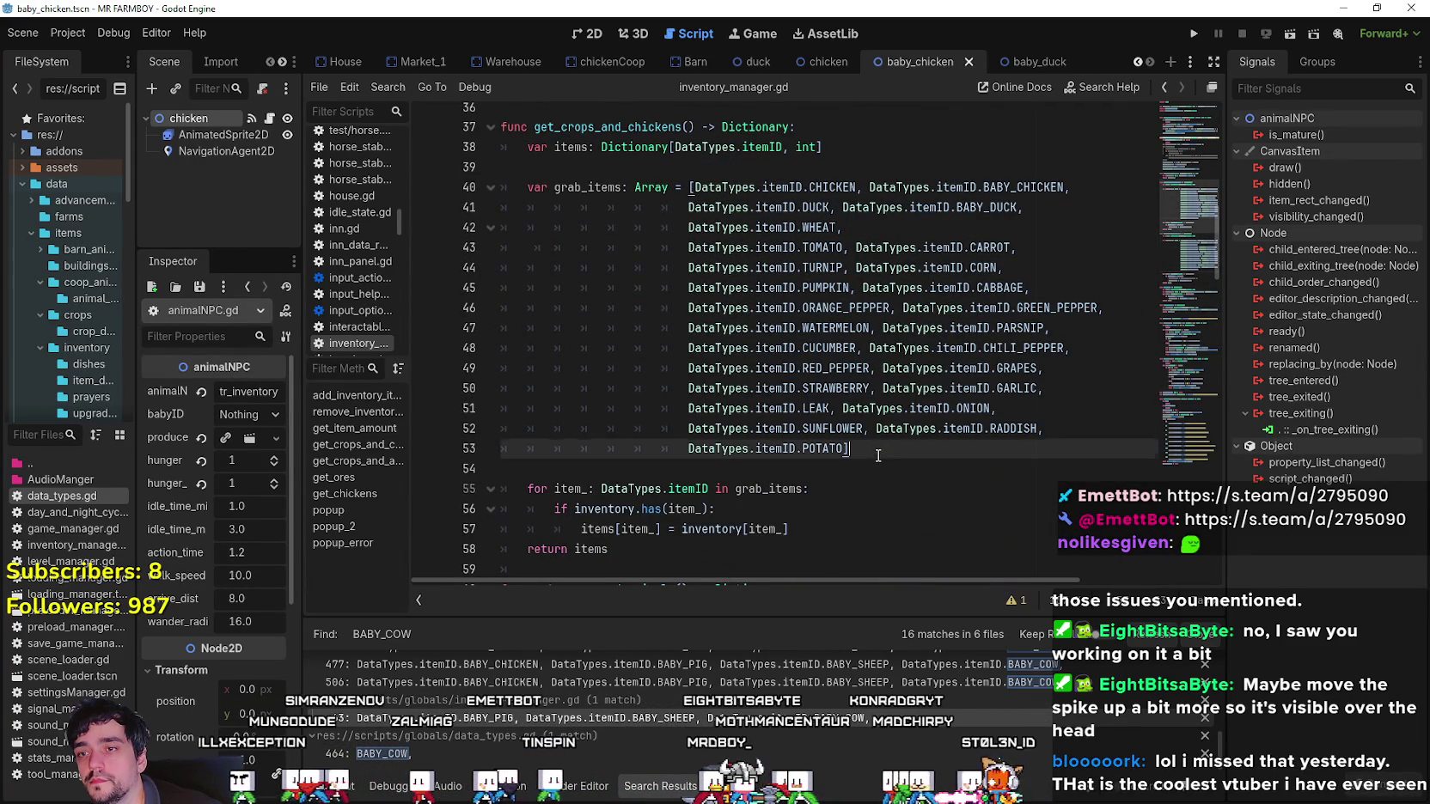
{"action": "left_click", "coordinate": [919, 462]}
{"action": "left_click", "coordinate": [895, 452]}
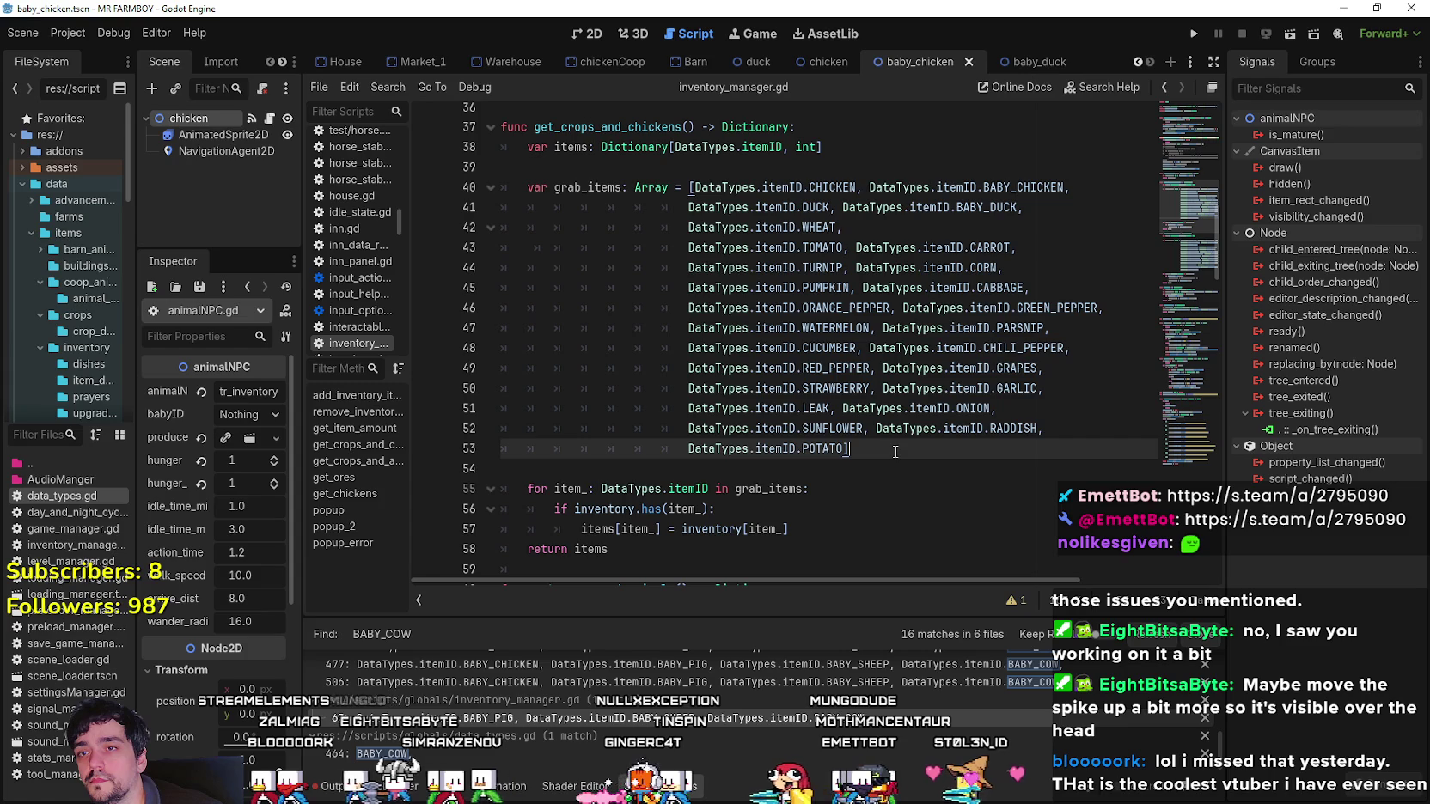
Add a GOOSE, DataTypes.itemID.BABY_GOOSE entry after BABY_DUCK and save the script.
{"action": "left_click", "coordinate": [1054, 207]}
{"action": "key", "text": "Return"}
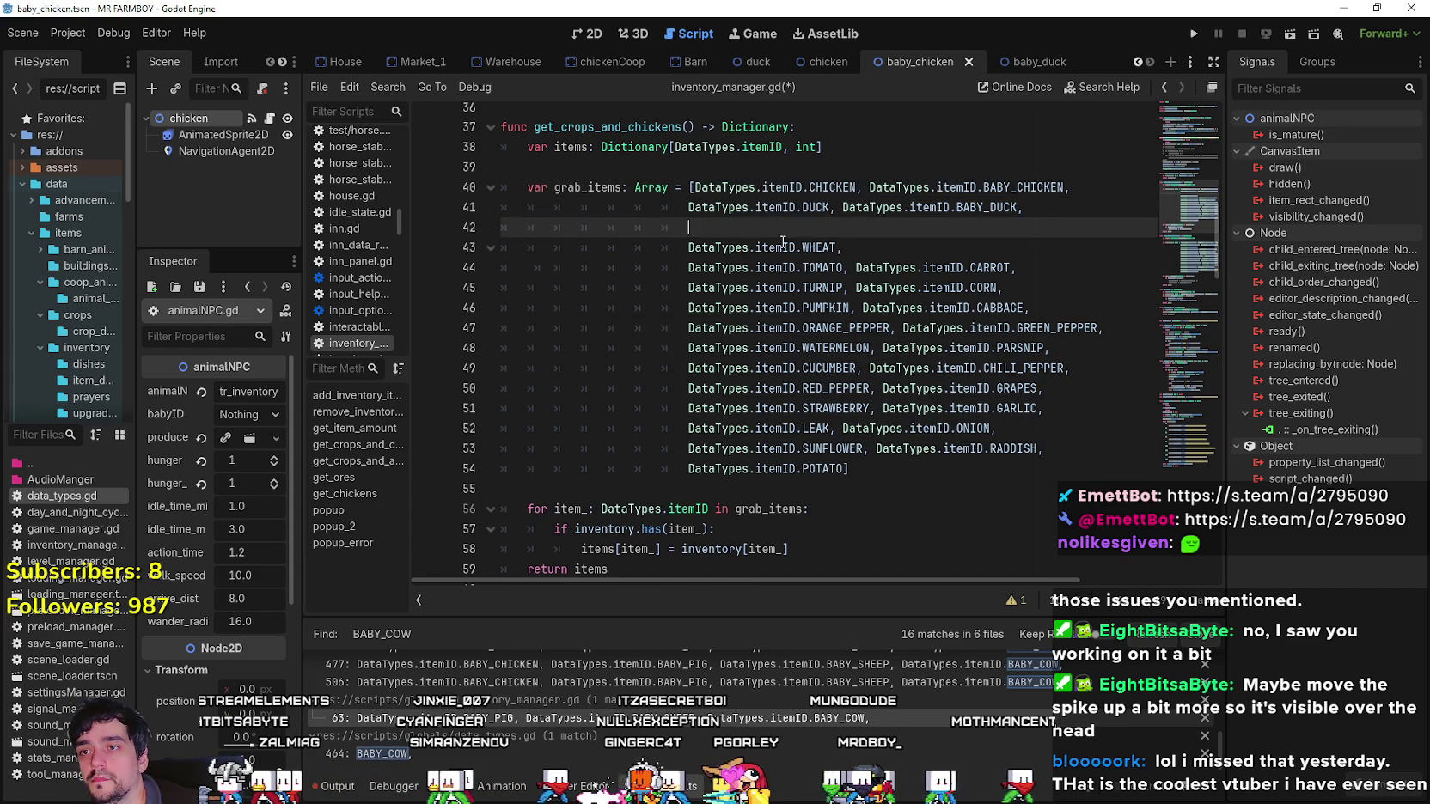
{"action": "type", "text": "DataTypes.itemID.GOOSE,"}
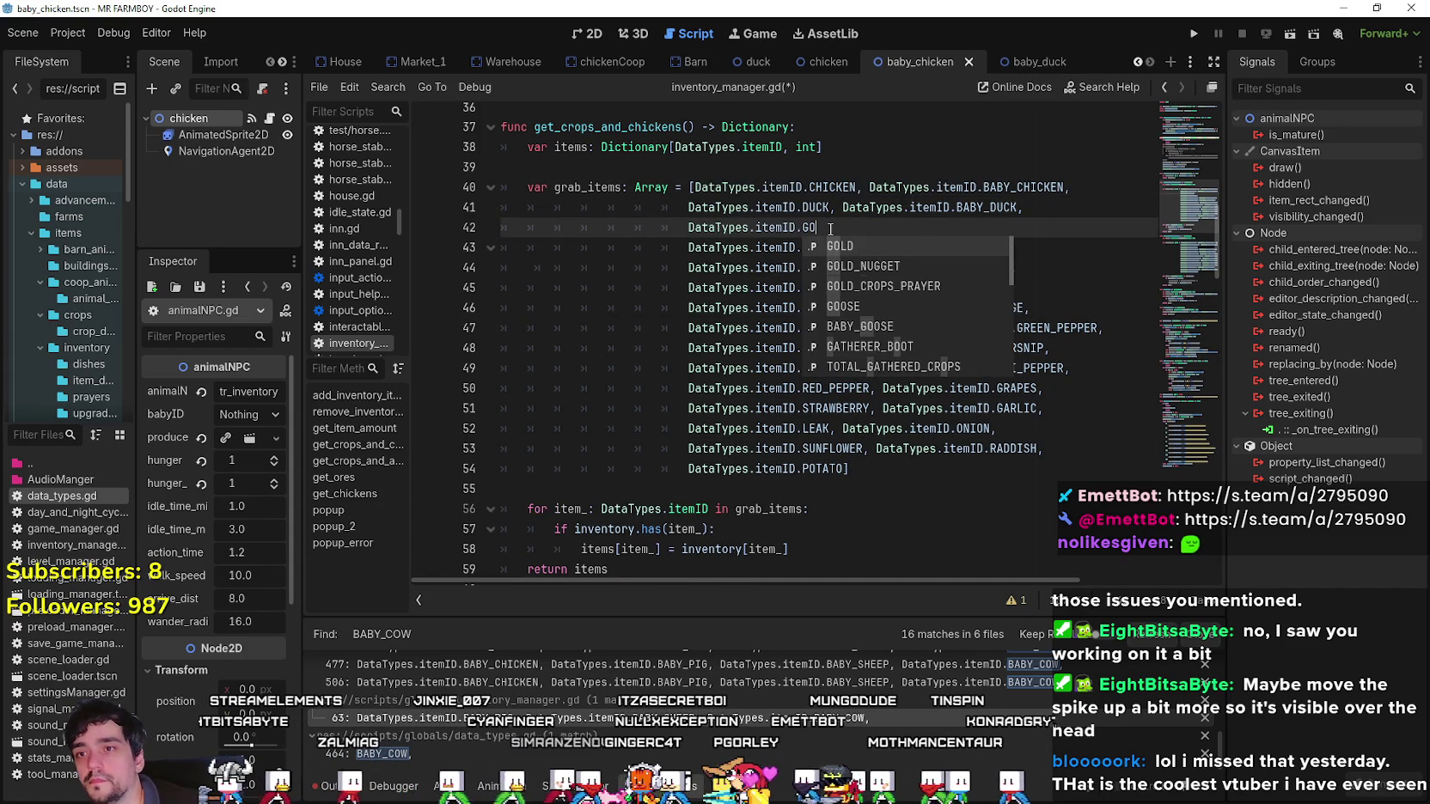
{"action": "type", "text": " DataTypes.itemID.BAB"}
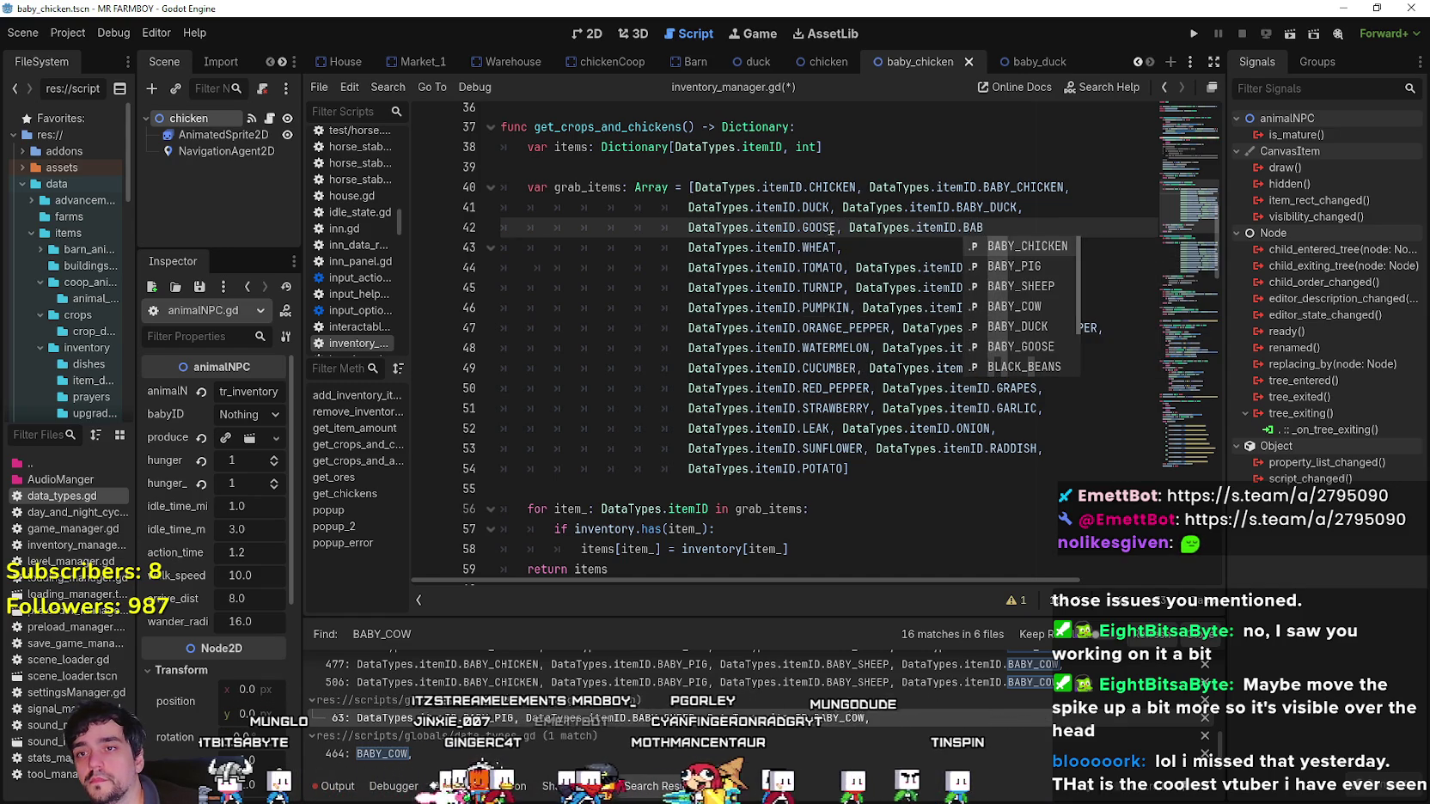
{"action": "type", "text": "Y_GOOSE,"}
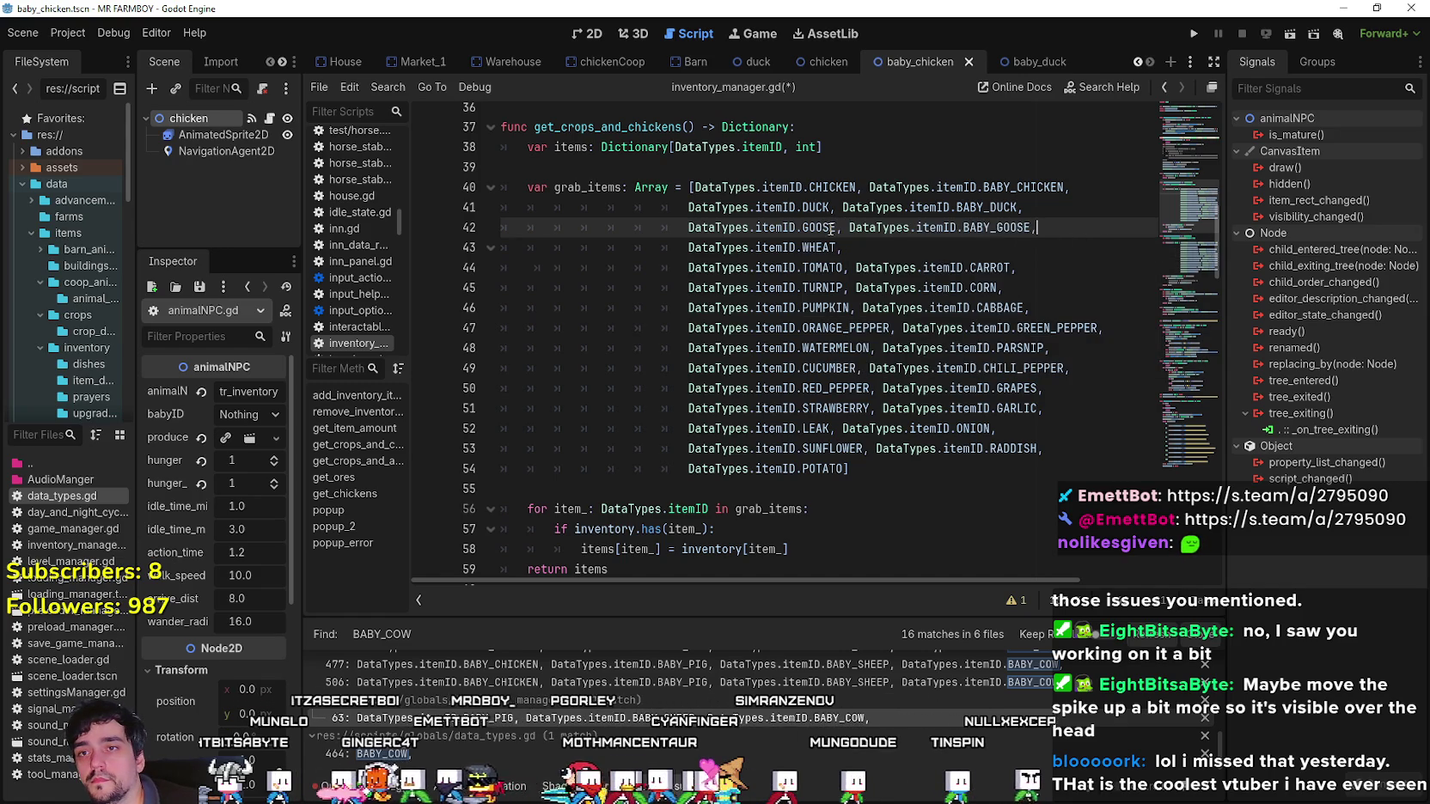
{"action": "key", "text": "ctrl+s"}
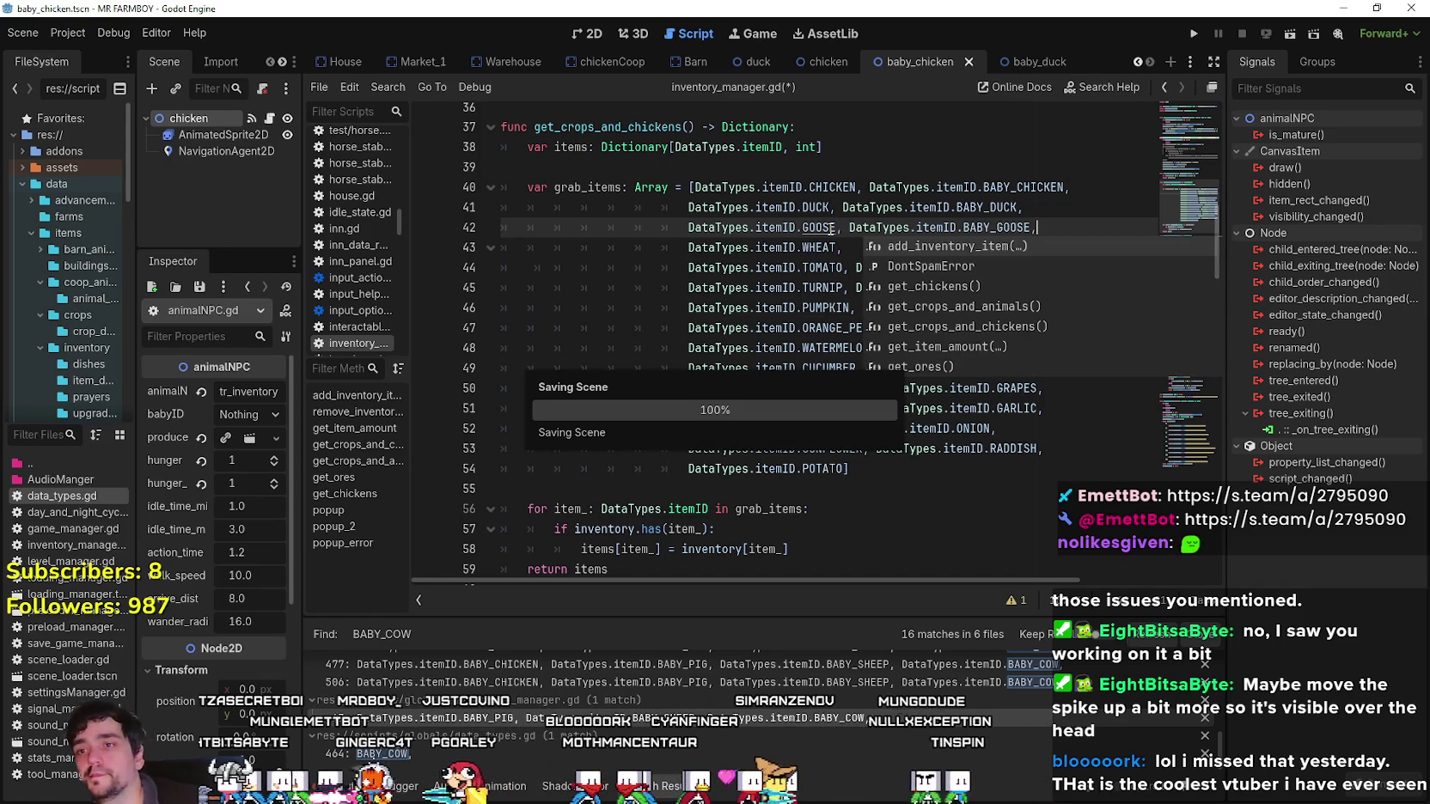
Select the crop ID lines from PUMPKIN down to POTATO, then deselect them.
{"action": "left_click", "coordinate": [720, 267]}
{"action": "mouse_move", "coordinate": [849, 468]}
{"action": "left_mouse_down"}
{"action": "mouse_move", "coordinate": [481, 308]}
{"action": "mouse_move", "coordinate": [458, 273]}
{"action": "left_mouse_up"}
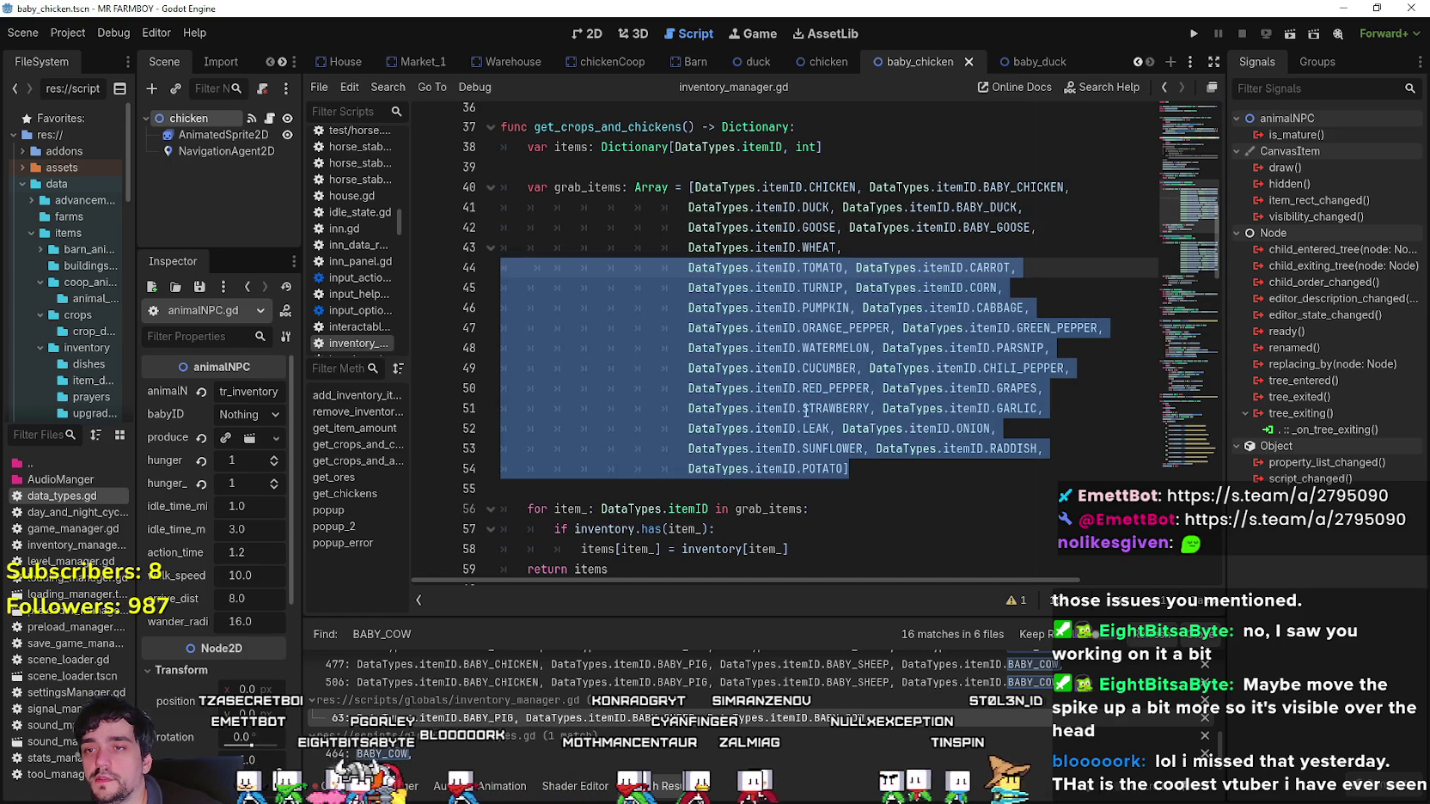
{"action": "left_click", "coordinate": [862, 487]}
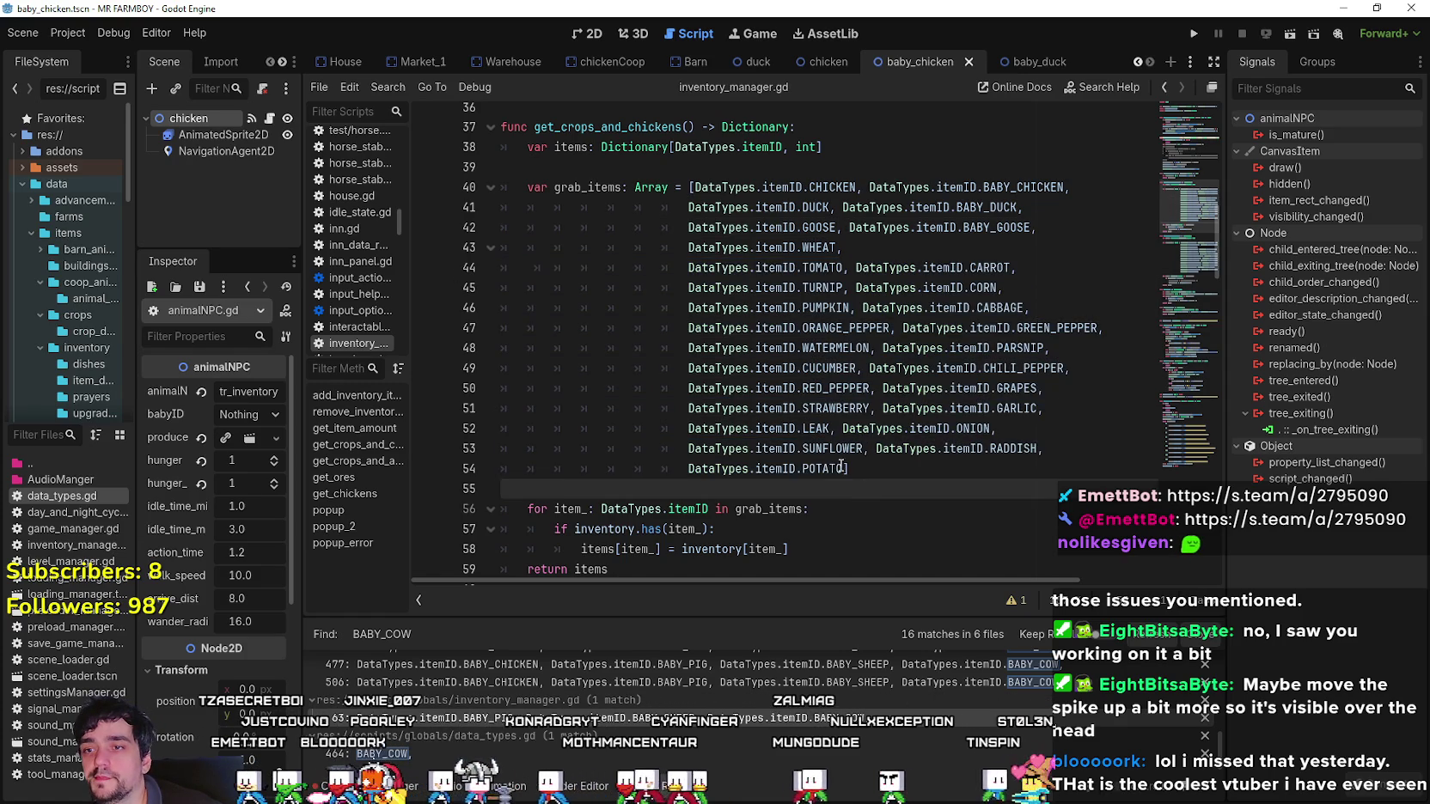
{"action": "mouse_move", "coordinate": [840, 467]}
{"action": "left_mouse_down"}
{"action": "mouse_move", "coordinate": [533, 404]}
{"action": "mouse_move", "coordinate": [543, 312]}
{"action": "left_mouse_up"}
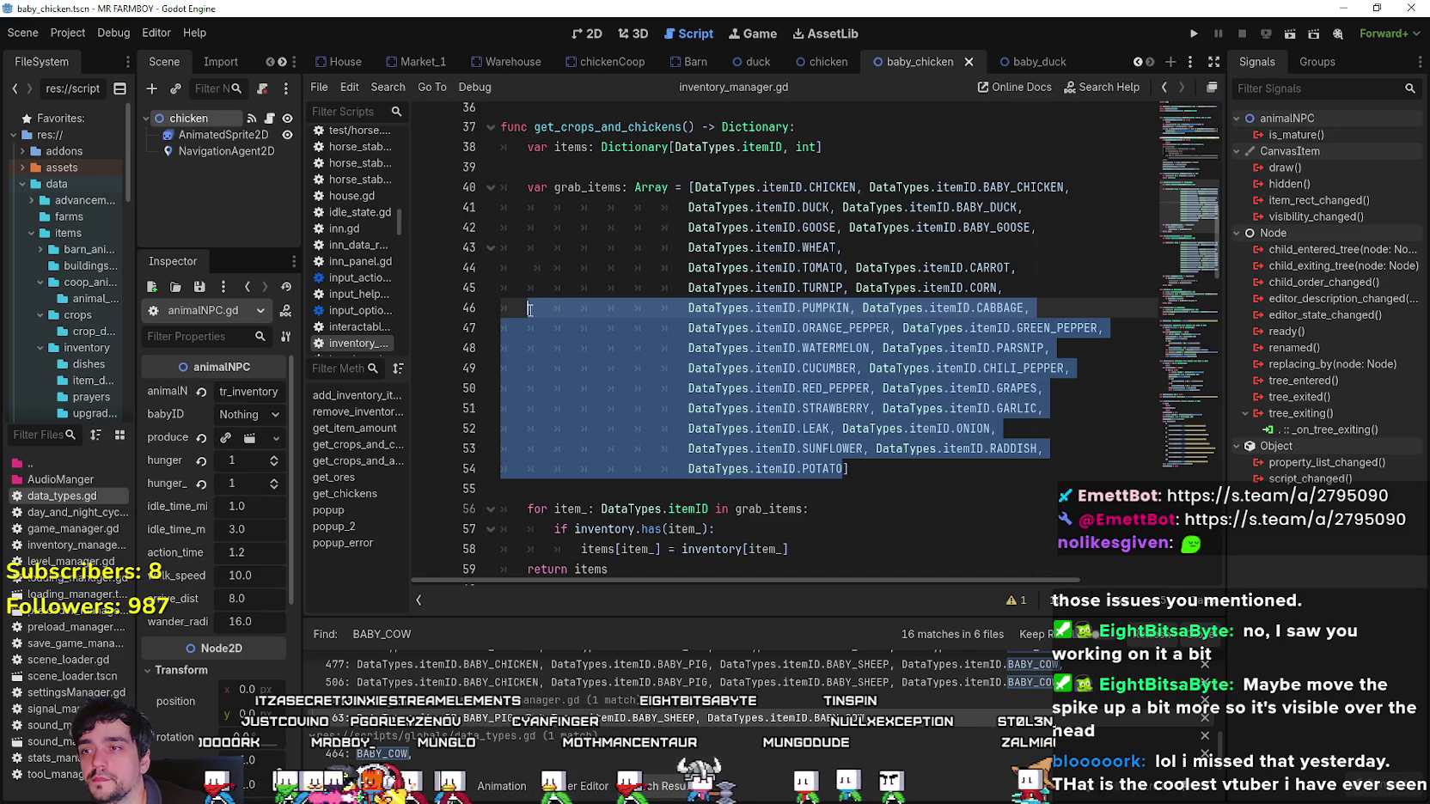
{"action": "mouse_move", "coordinate": [543, 312]}
{"action": "left_mouse_down"}
{"action": "mouse_move", "coordinate": [511, 306]}
{"action": "mouse_move", "coordinate": [511, 277]}
{"action": "left_mouse_up"}
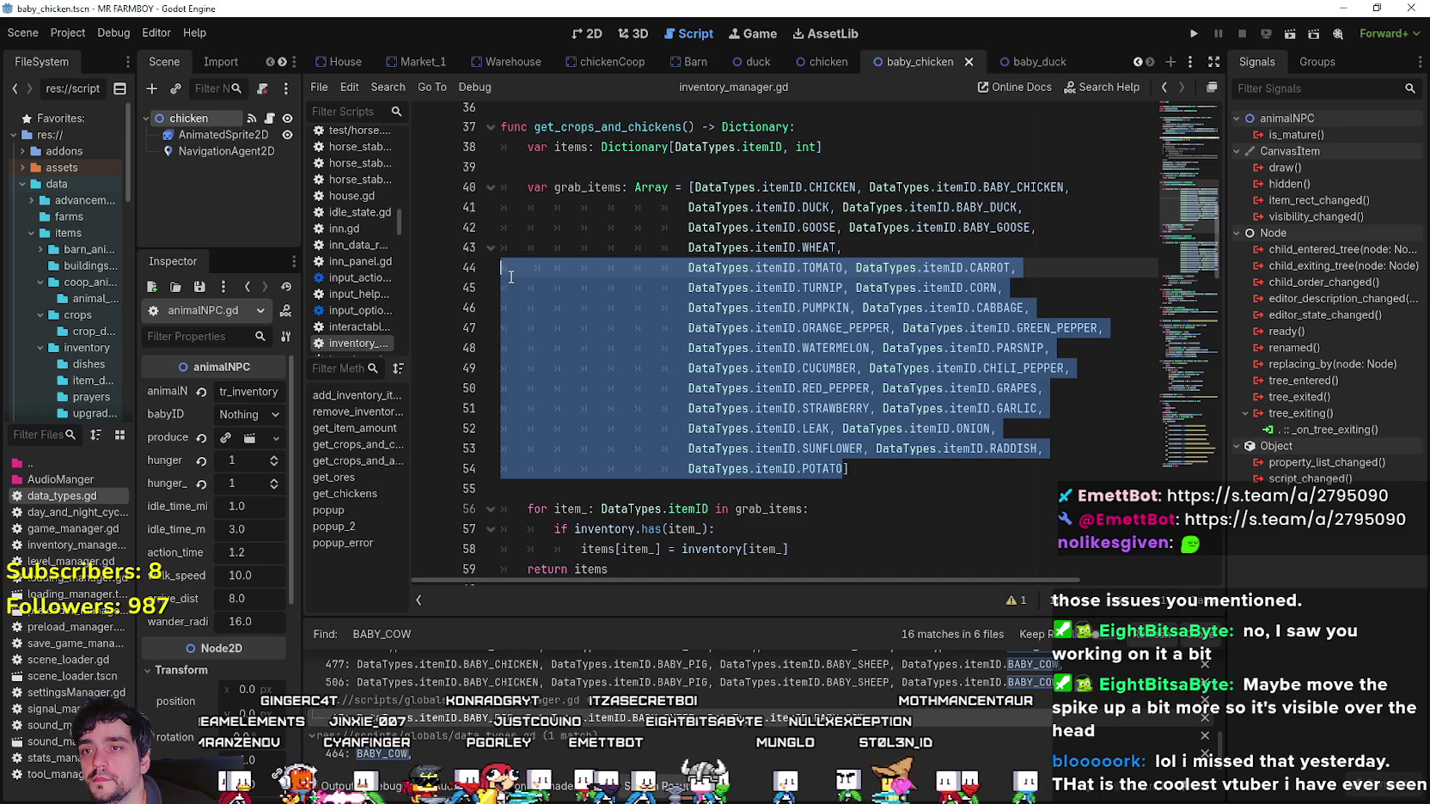
{"action": "left_click", "coordinate": [911, 468]}
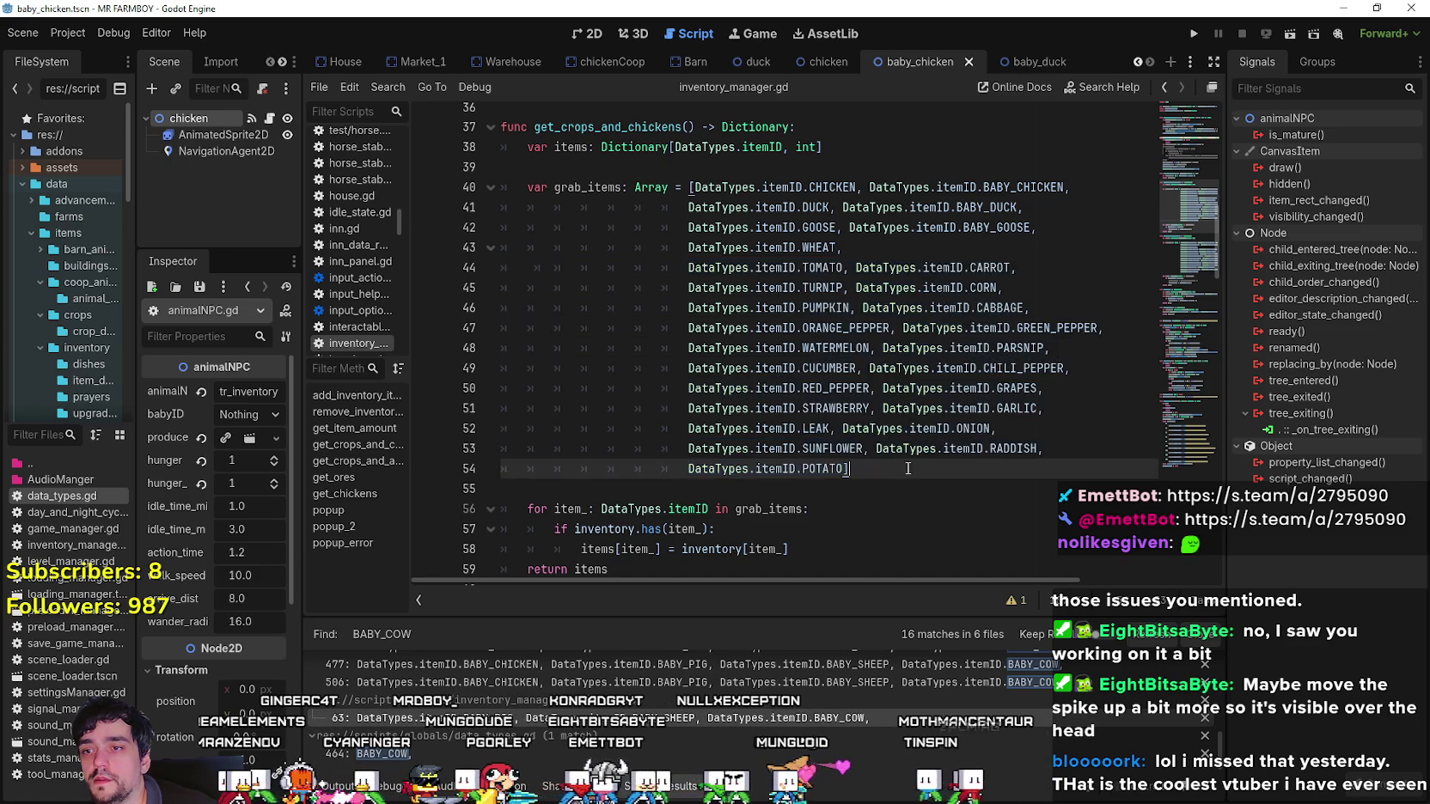
Scroll through get_crops_and_animals, looking at its WHEAT line and crop list.
{"action": "scroll", "coordinate": [860, 393], "scroll_direction": "down", "scroll_amount": 3}
{"action": "scroll", "coordinate": [852, 388], "scroll_direction": "up", "scroll_amount": 2}
{"action": "scroll", "coordinate": [852, 388], "scroll_direction": "down", "scroll_amount": 8}
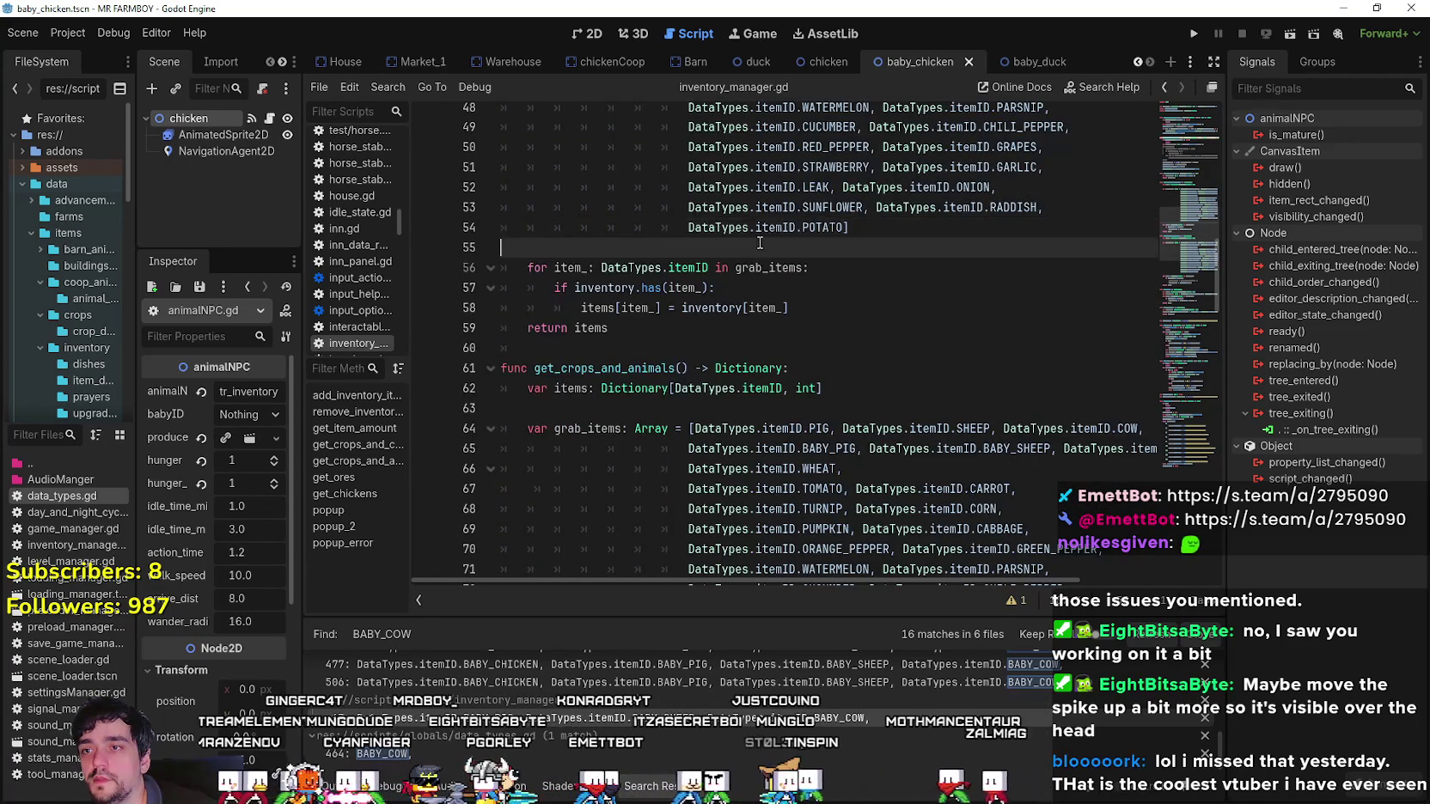
{"action": "scroll", "coordinate": [843, 290], "scroll_direction": "up", "scroll_amount": 2}
{"action": "scroll", "coordinate": [842, 289], "scroll_direction": "down", "scroll_amount": 4}
{"action": "left_click", "coordinate": [894, 296]}
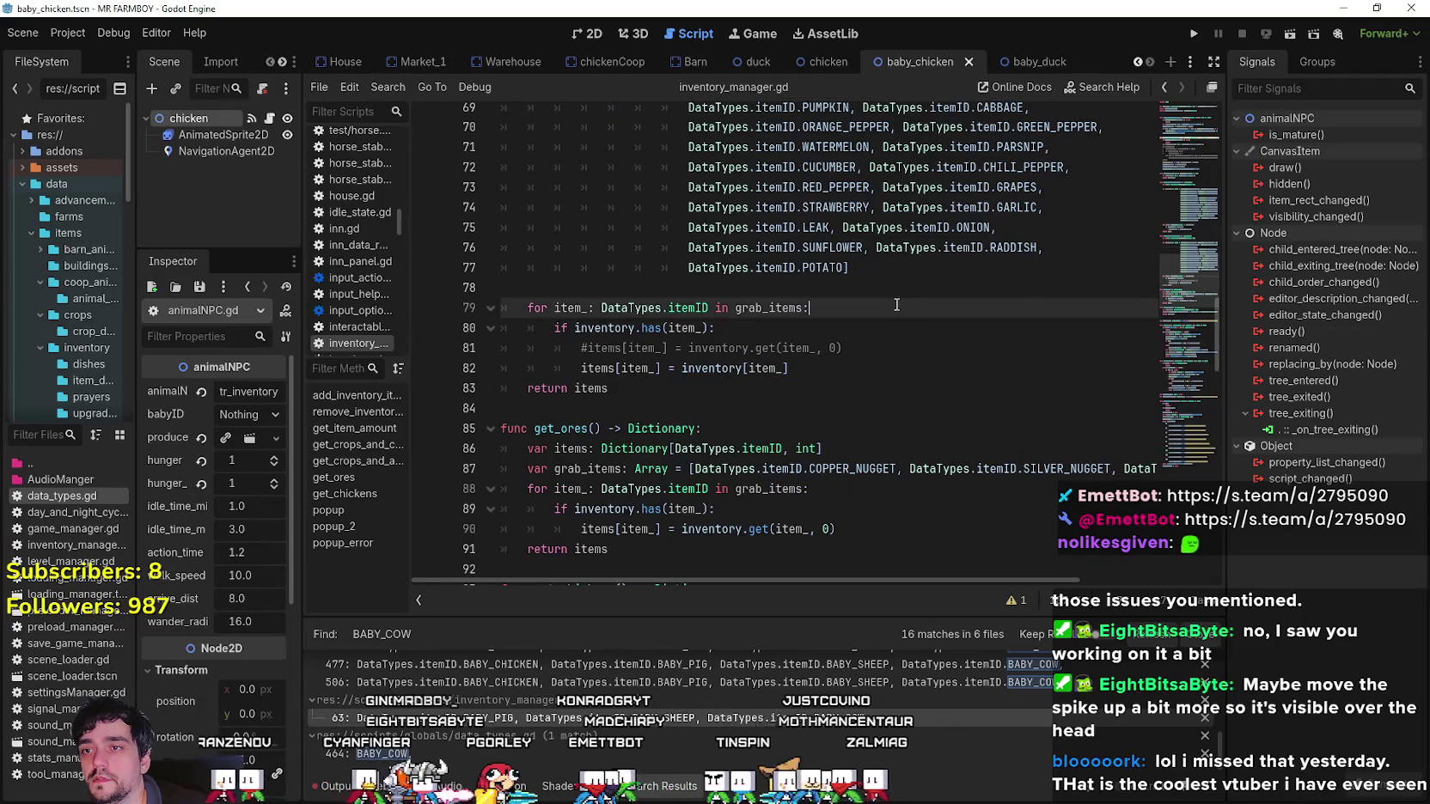
{"action": "scroll", "coordinate": [894, 318], "scroll_direction": "up", "scroll_amount": 4}
{"action": "left_click", "coordinate": [897, 289]}
{"action": "scroll", "coordinate": [903, 344], "scroll_direction": "up", "scroll_amount": 4}
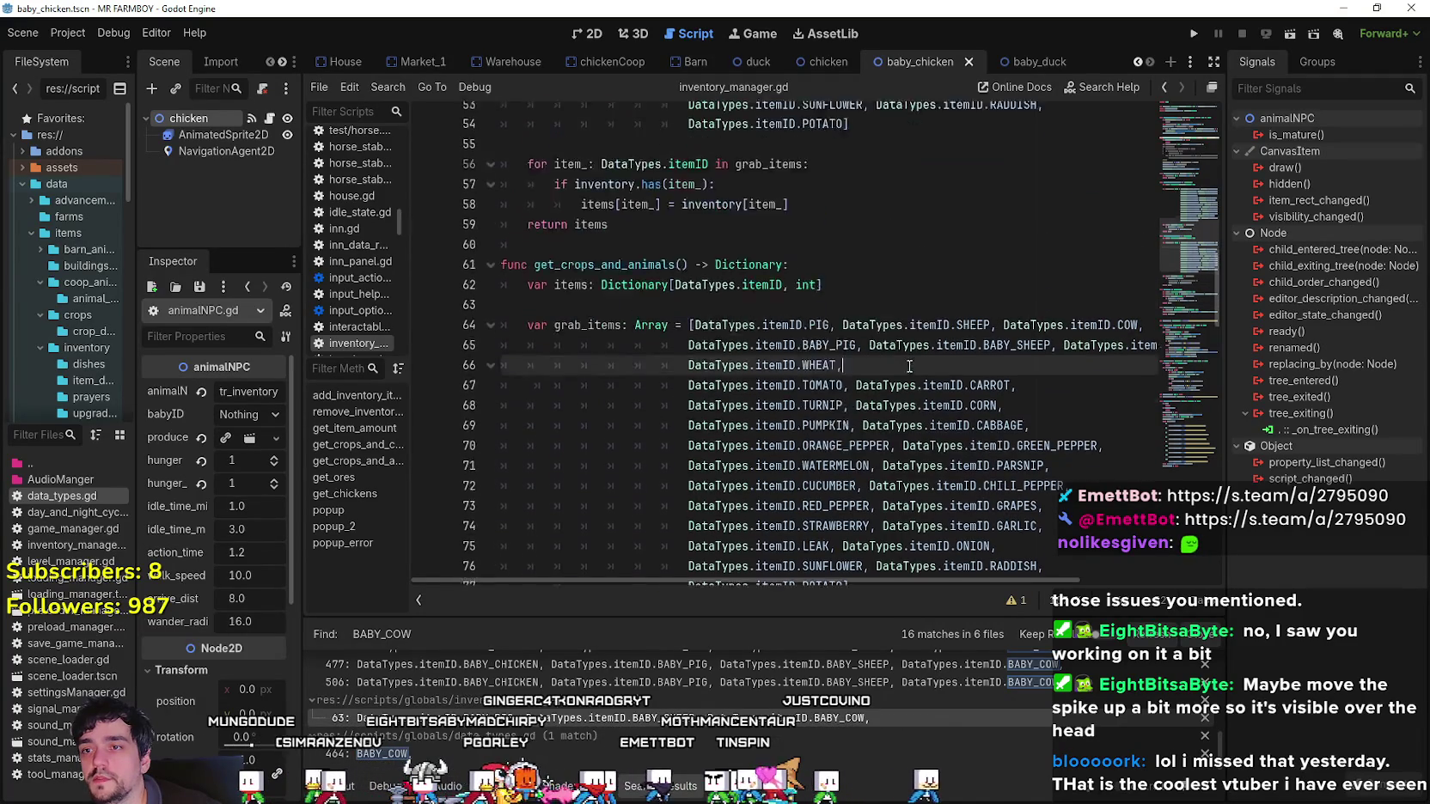
{"action": "scroll", "coordinate": [908, 361], "scroll_direction": "down", "scroll_amount": 5}
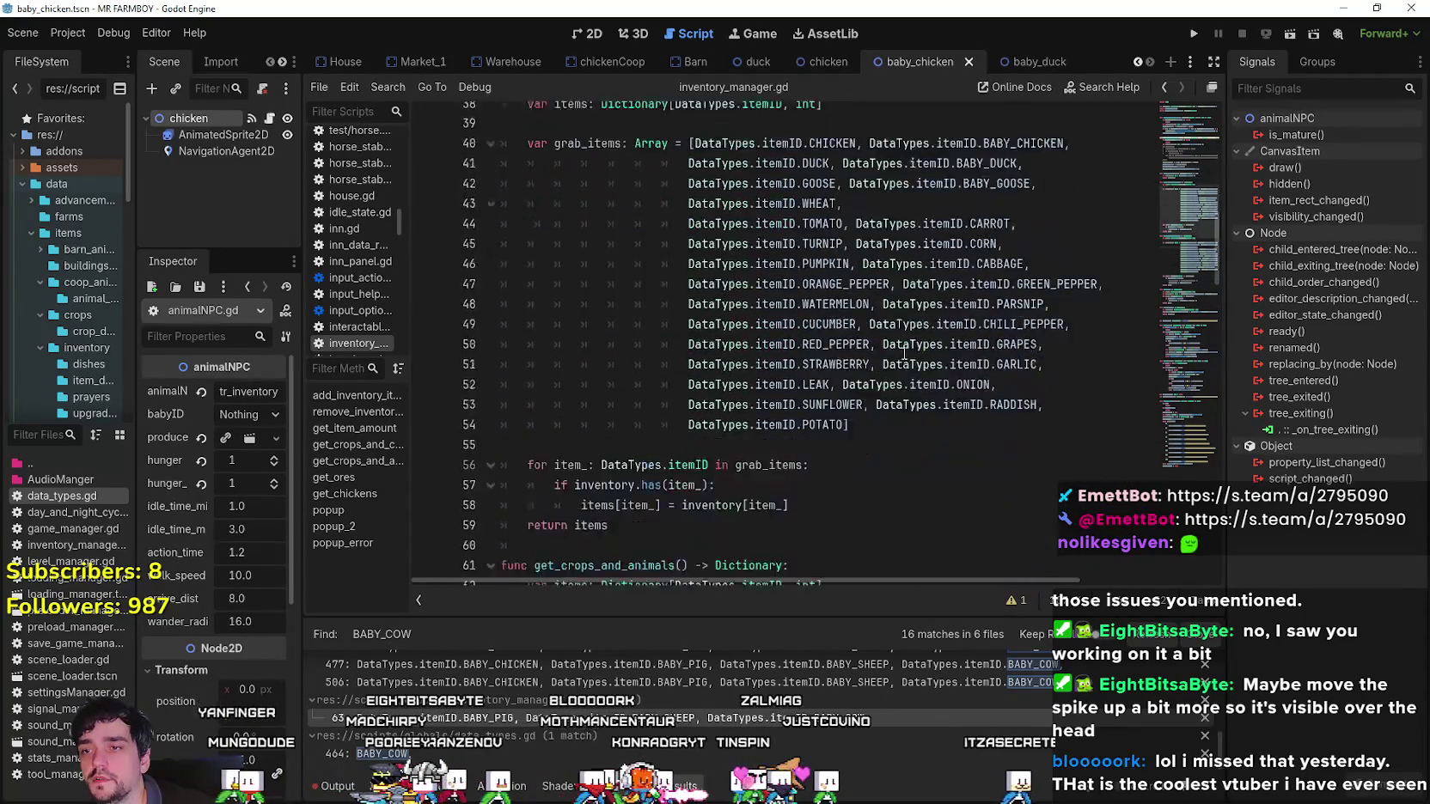
{"action": "scroll", "coordinate": [905, 354], "scroll_direction": "up", "scroll_amount": 2}
{"action": "scroll", "coordinate": [904, 351], "scroll_direction": "up", "scroll_amount": 3}
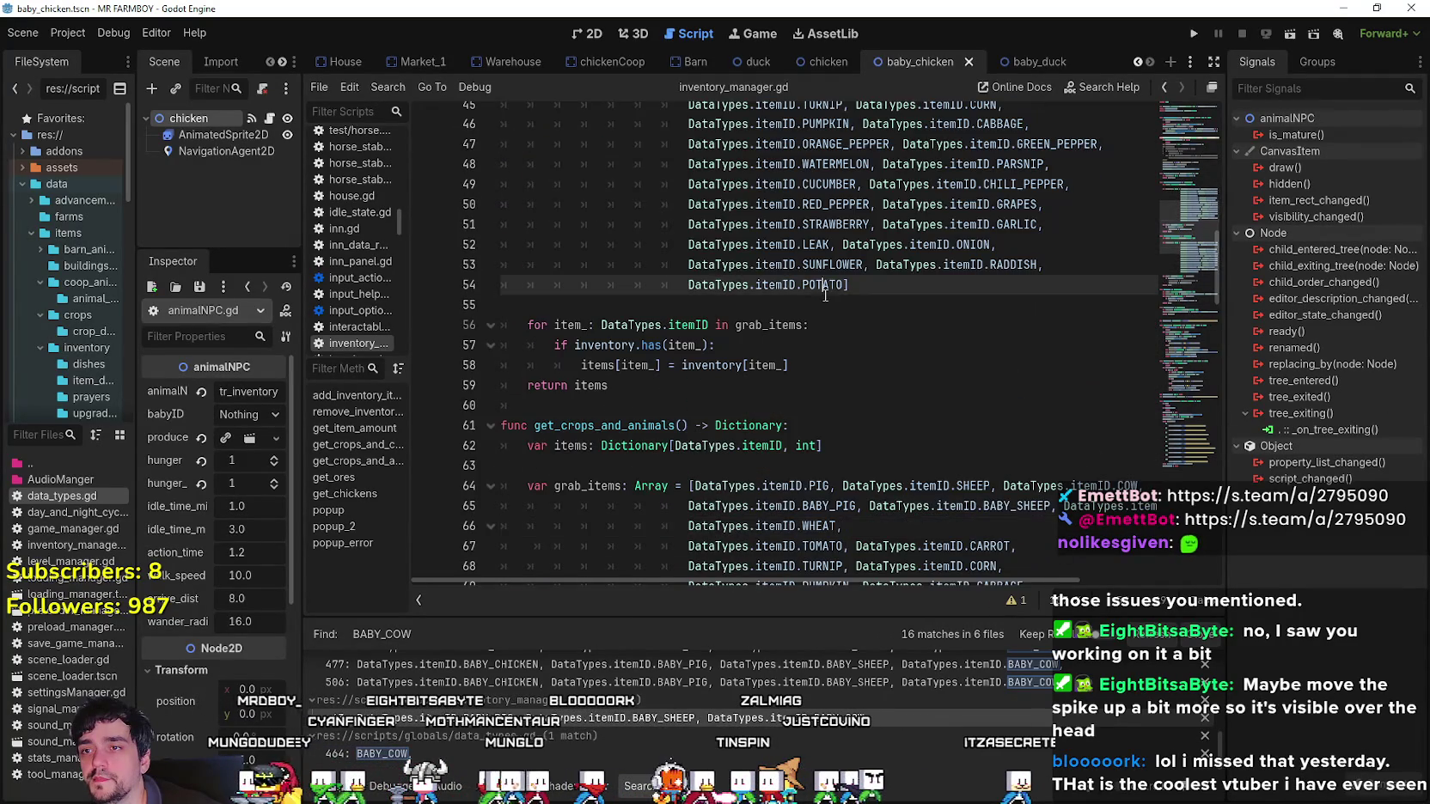
{"action": "scroll", "coordinate": [904, 351], "scroll_direction": "up", "scroll_amount": 3}
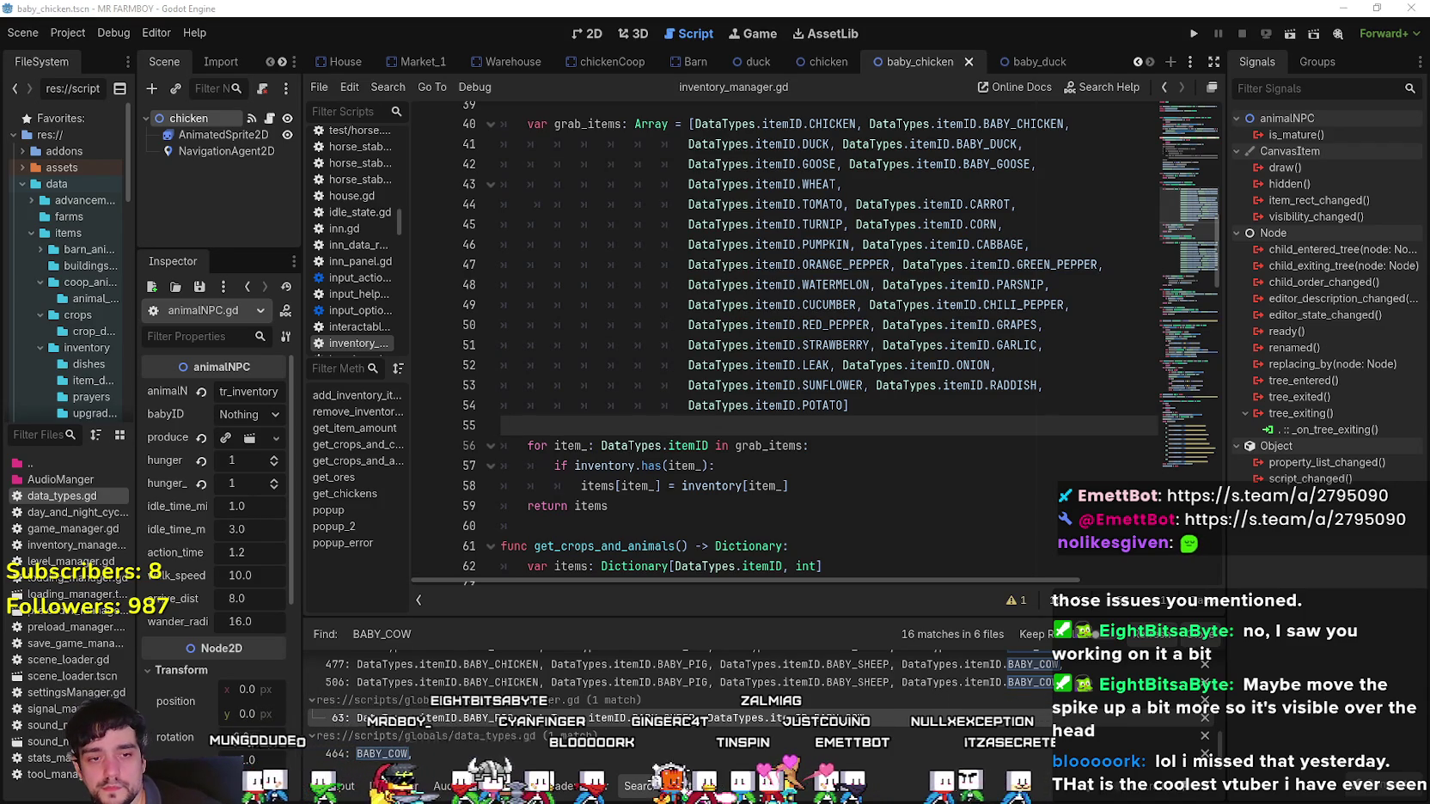
Open CropsChart.aseprite from Aseprite's recent files, zoom over the chart, and return to Godot.
{"action": "key", "text": "alt+Tab"}
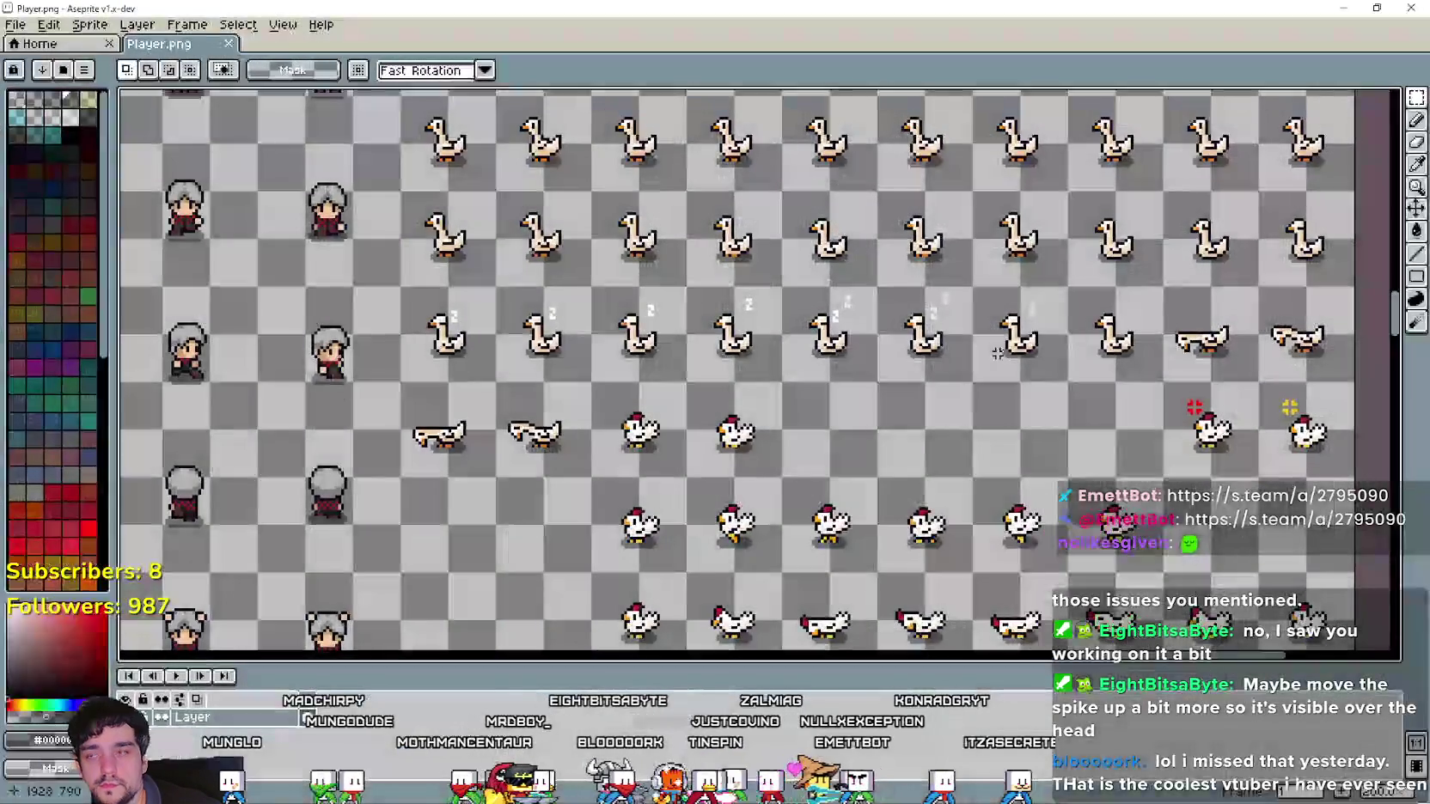
{"action": "left_click", "coordinate": [16, 25]}
{"action": "mouse_move", "coordinate": [71, 89]}
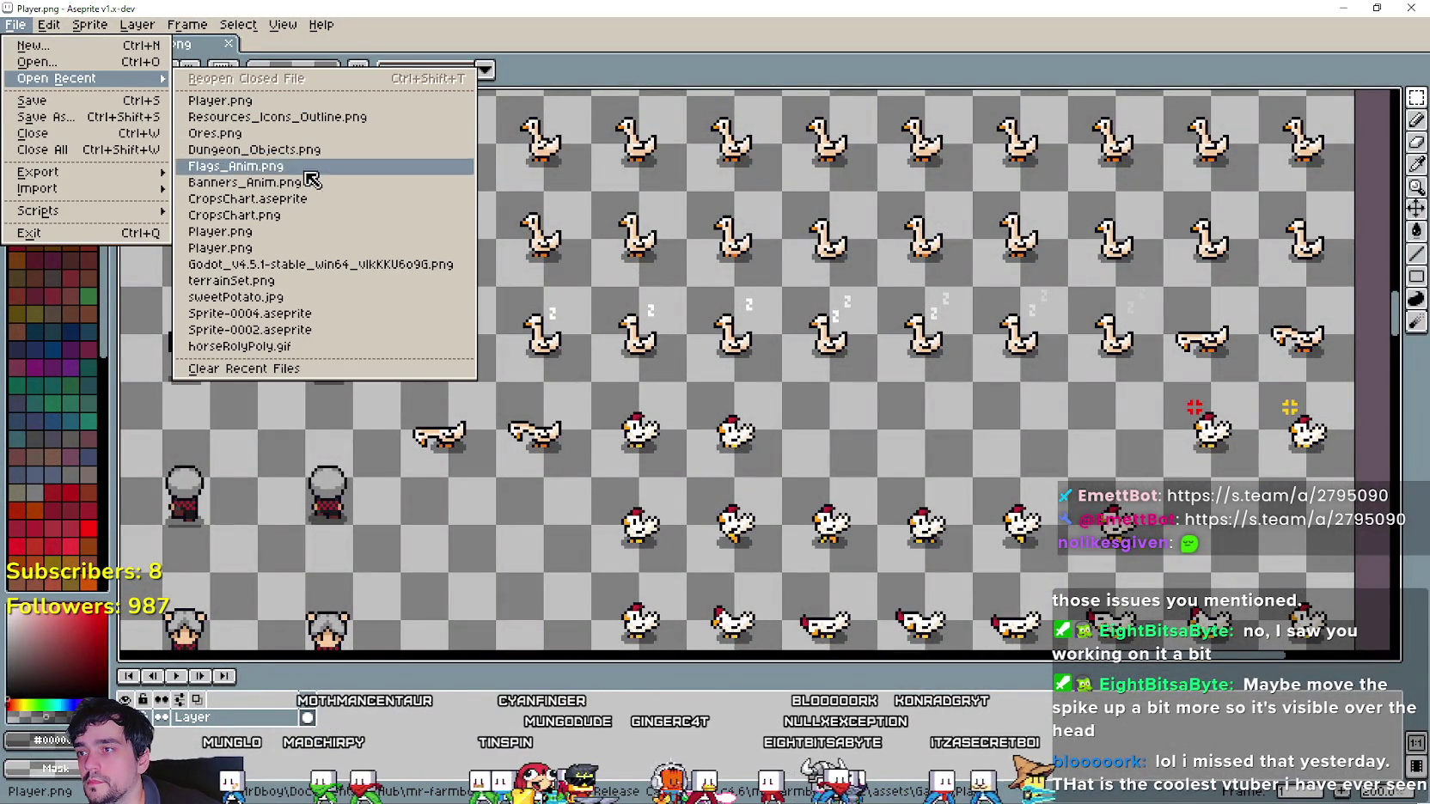
{"action": "left_click", "coordinate": [311, 199]}
{"action": "scroll", "coordinate": [1081, 372], "scroll_direction": "down", "scroll_amount": 4}
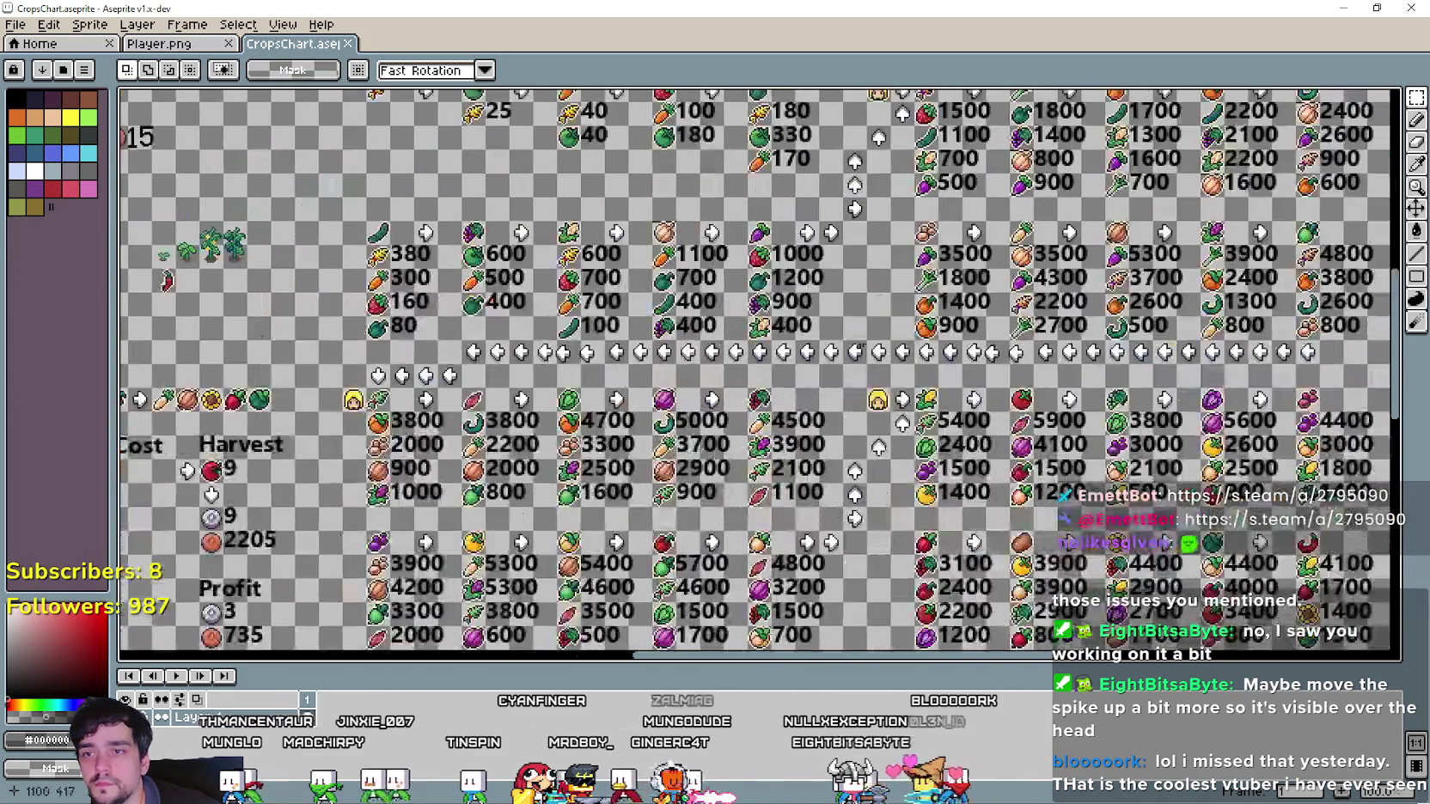
{"action": "scroll", "coordinate": [761, 305], "scroll_direction": "up", "scroll_amount": 3}
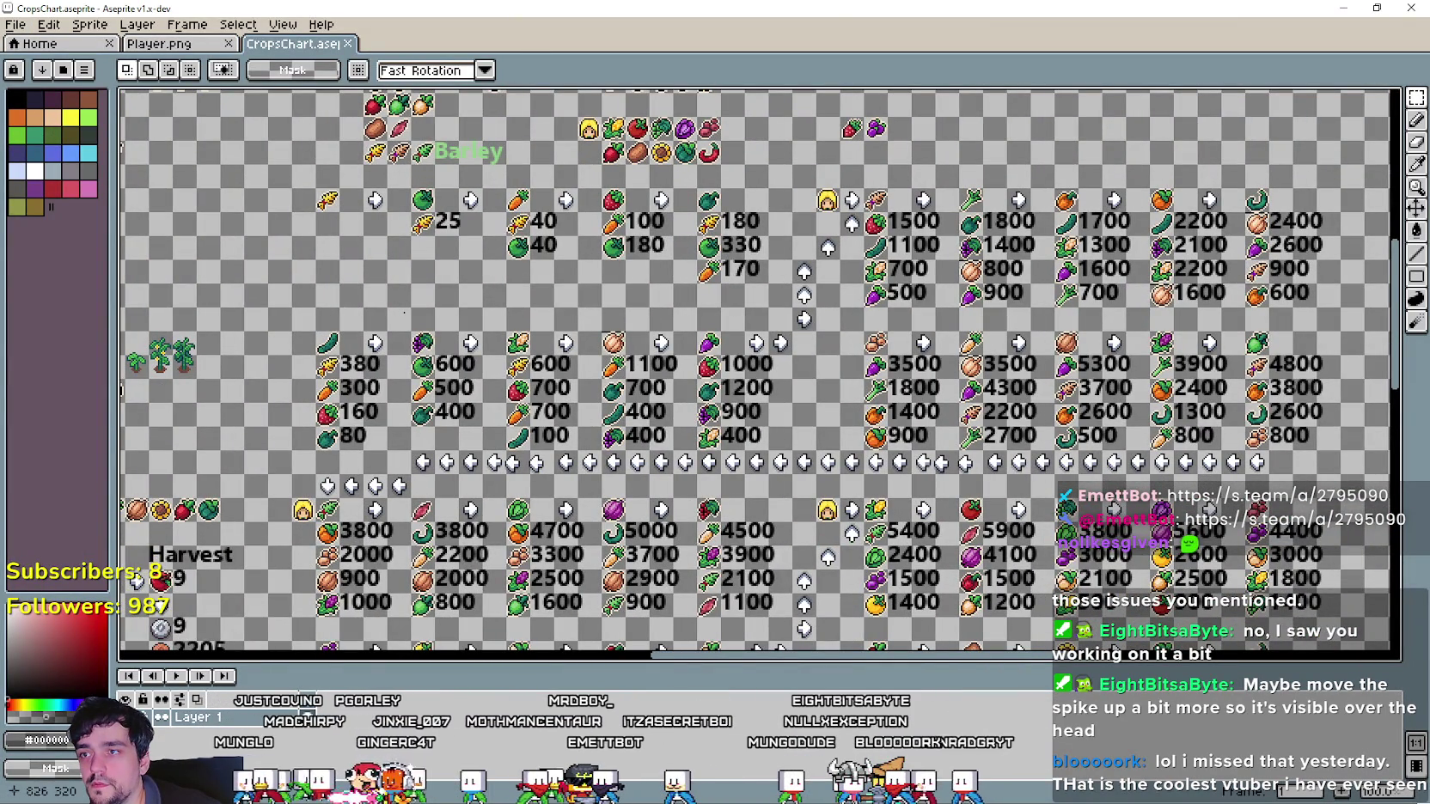
{"action": "key", "text": "alt+Tab"}
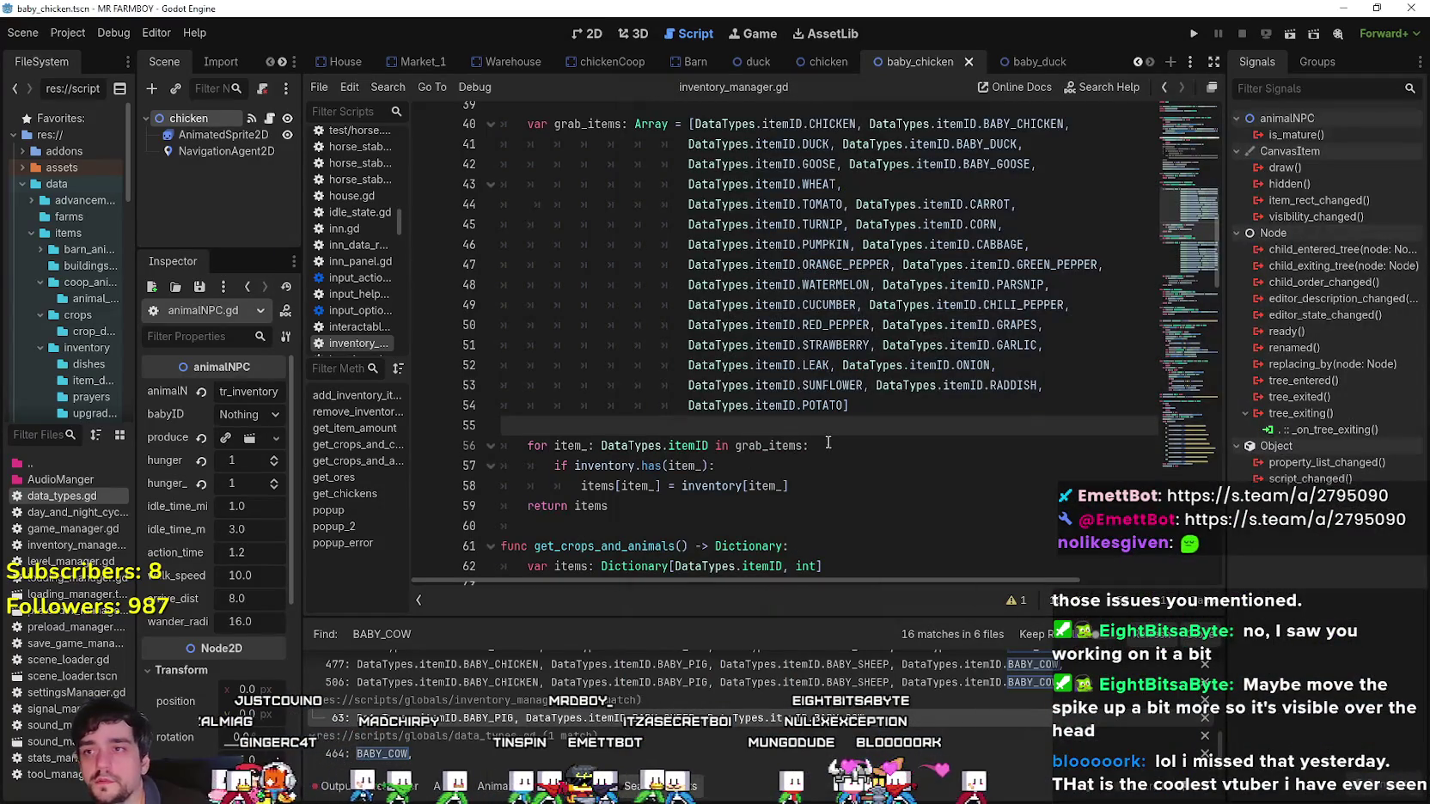
{"action": "scroll", "coordinate": [825, 409], "scroll_direction": "up", "scroll_amount": 7}
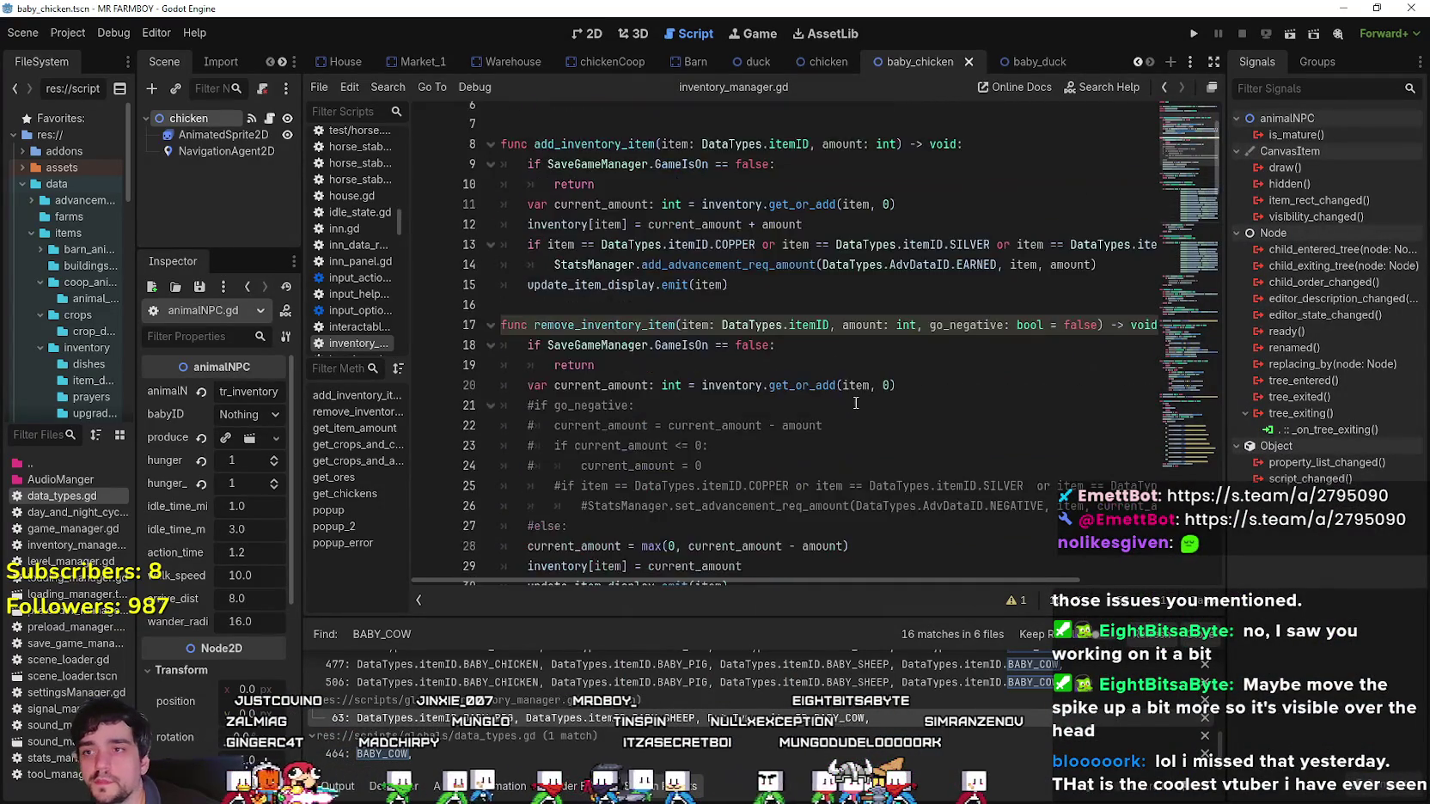
{"action": "scroll", "coordinate": [856, 402], "scroll_direction": "down", "scroll_amount": 3}
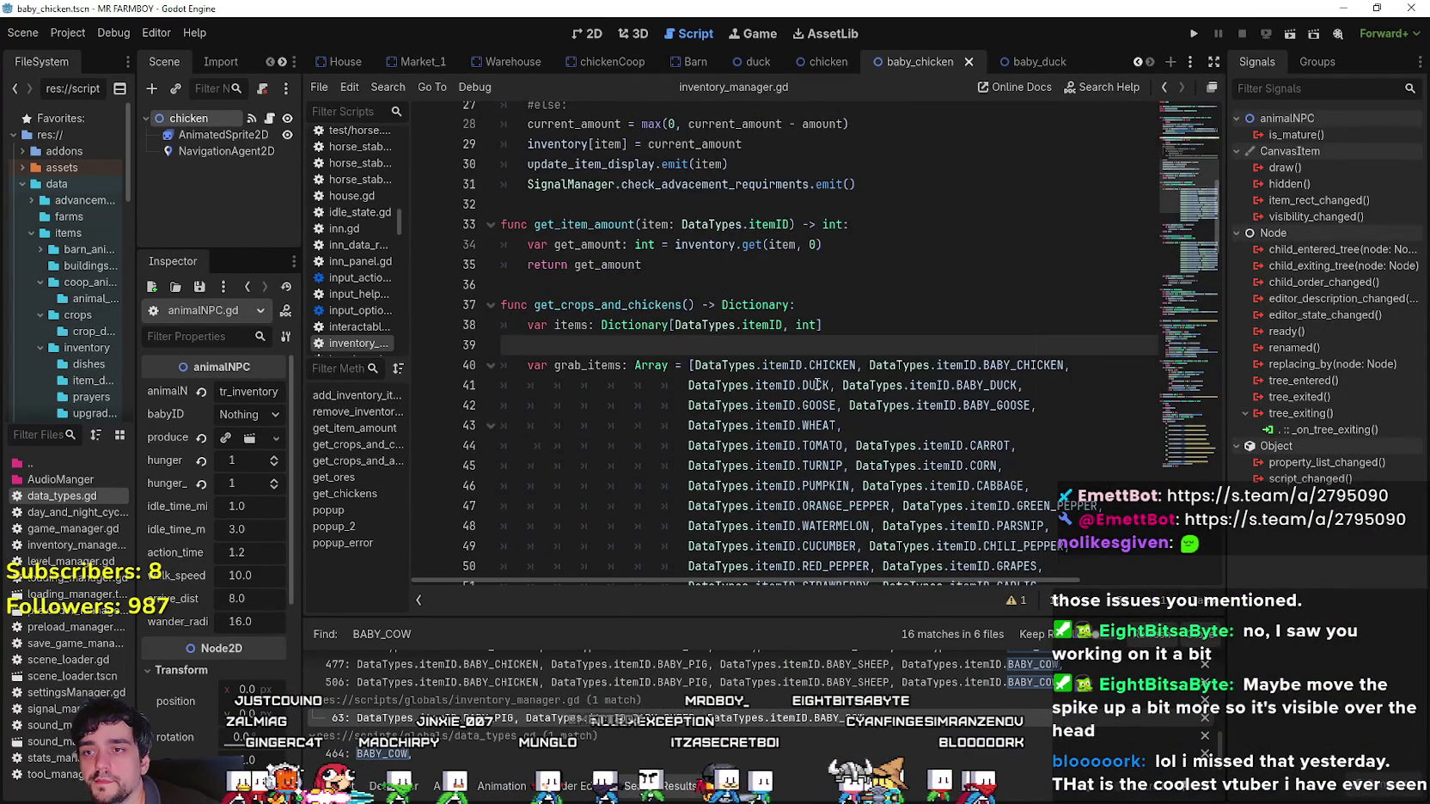
{"action": "scroll", "coordinate": [817, 384], "scroll_direction": "down", "scroll_amount": 2}
{"action": "left_click", "coordinate": [911, 366]}
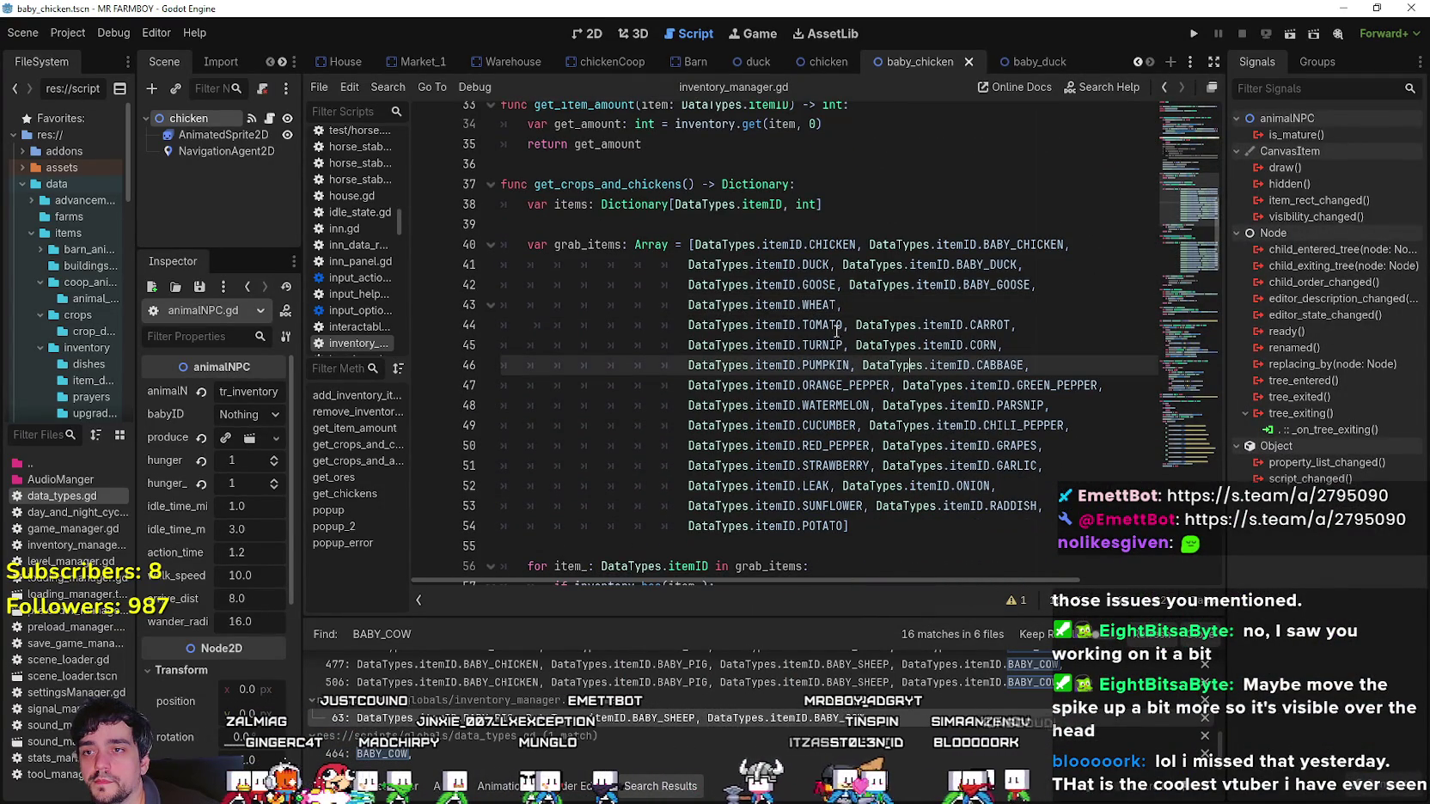
{"action": "left_click", "coordinate": [823, 306]}
Change the TOMATO entry on line 44 to TOMATO_GREEN.
{"action": "double_click", "coordinate": [825, 325]}
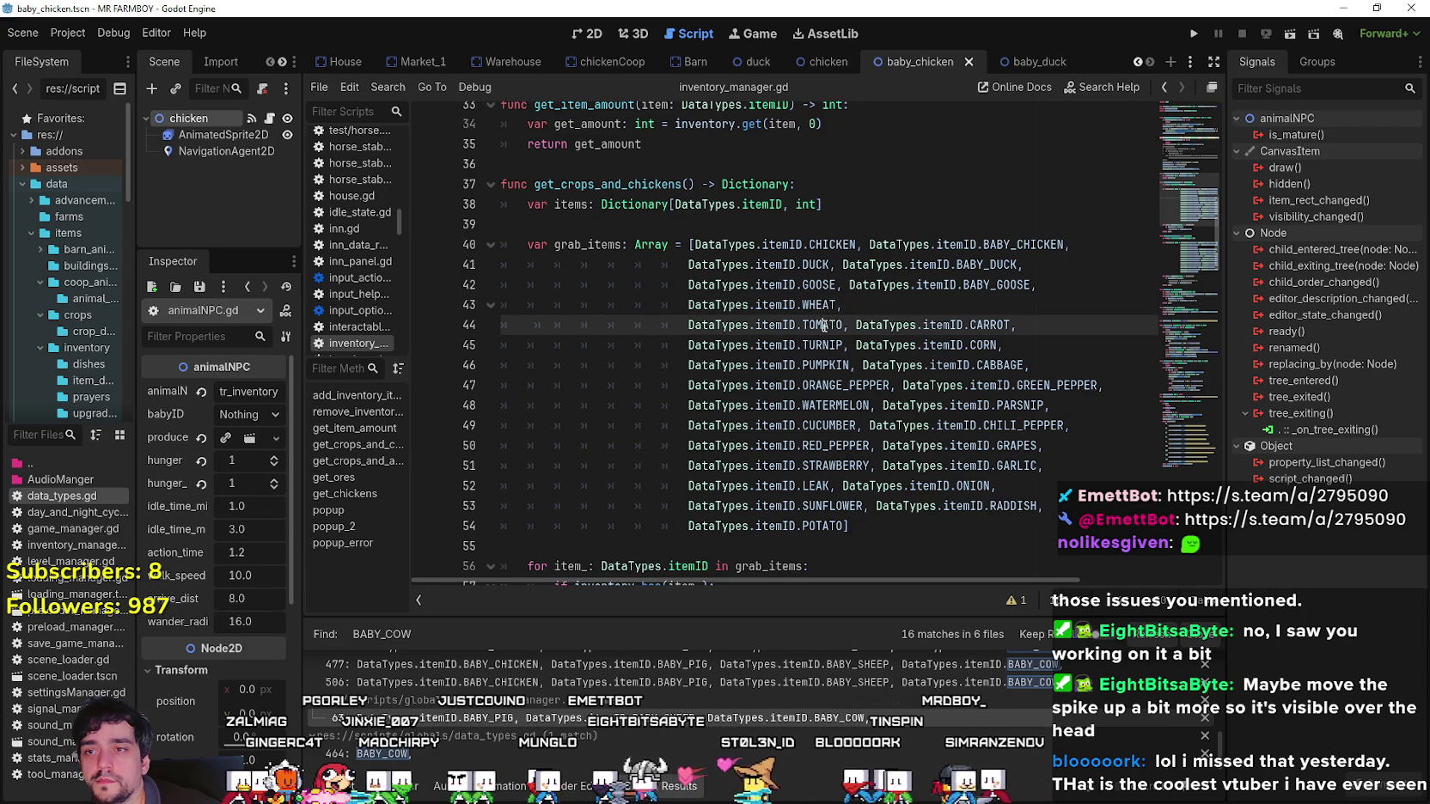
{"action": "type", "text": "GREEN"}
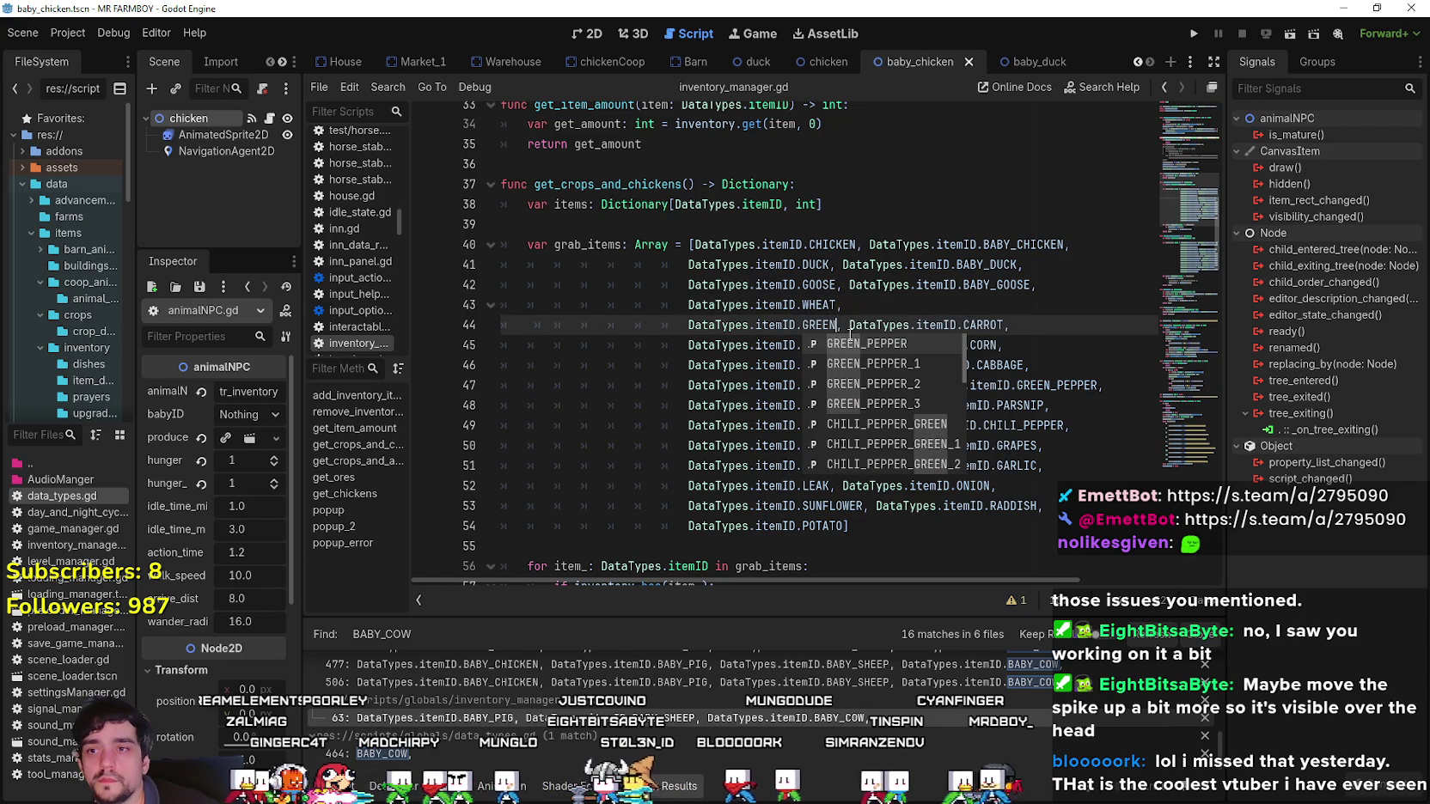
{"action": "key", "text": "Escape"}
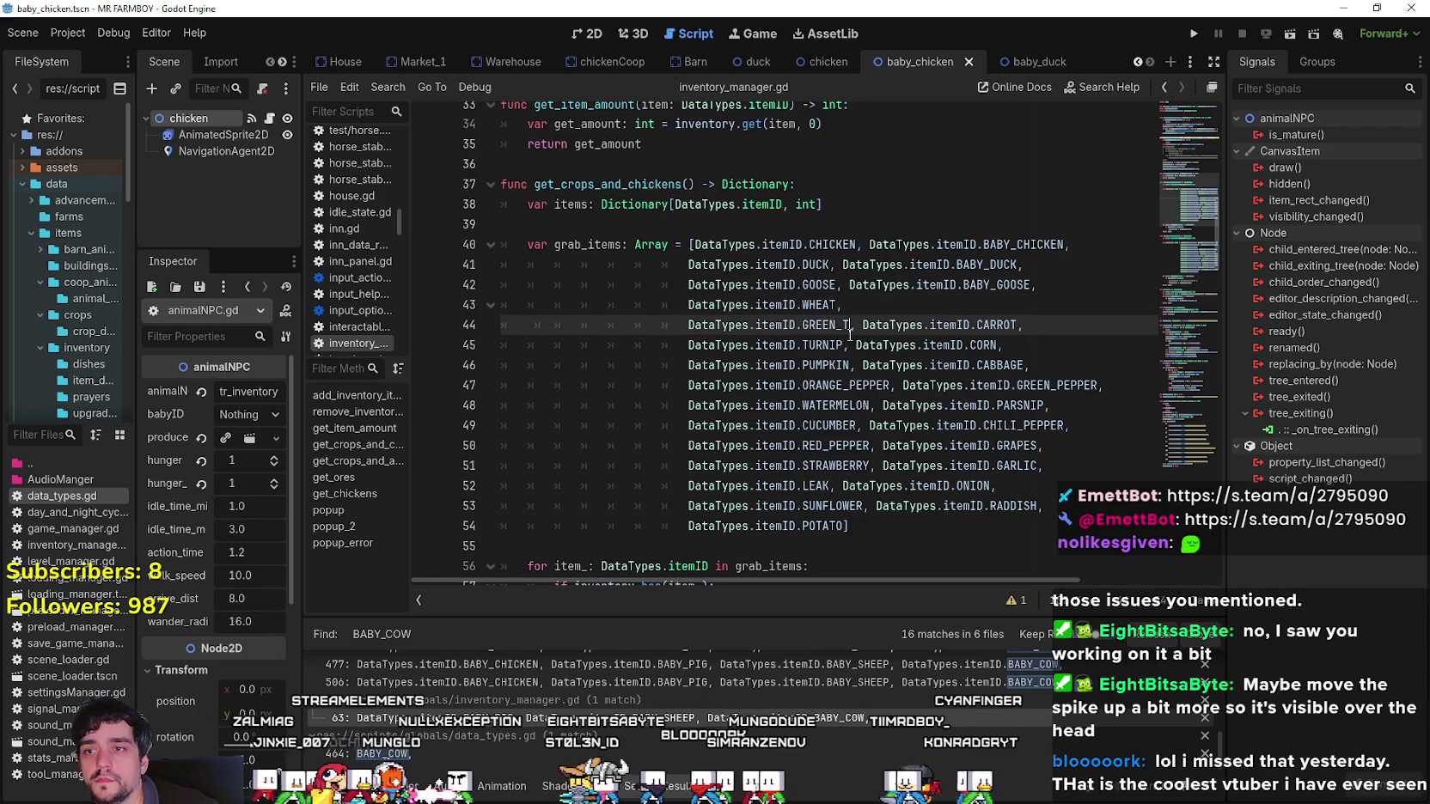
{"action": "key", "text": "BackSpace"}
{"action": "key", "text": "BackSpace"}
{"action": "key", "text": "BackSpace"}
{"action": "type", "text": "TOMAT"}
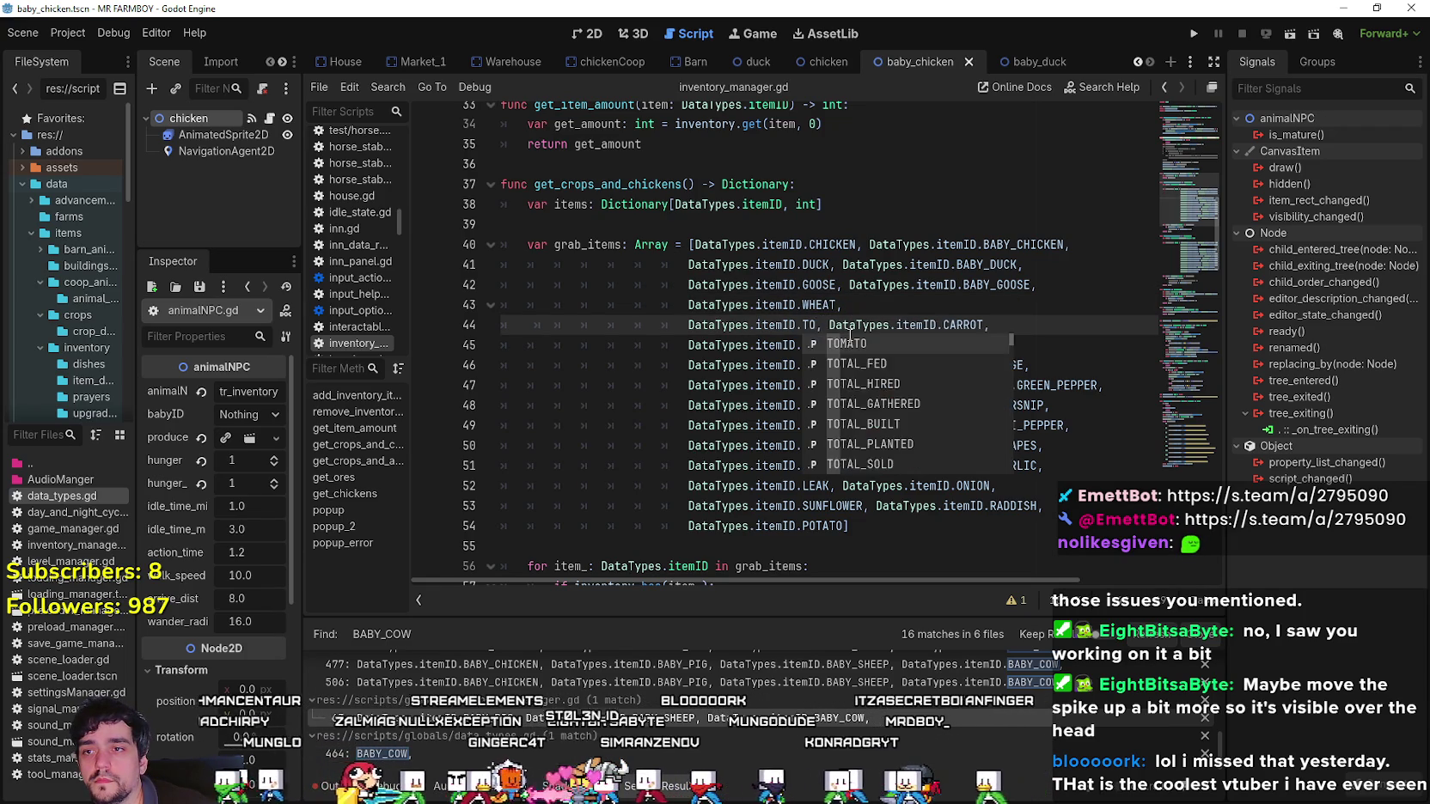
{"action": "type", "text": "O_GR"}
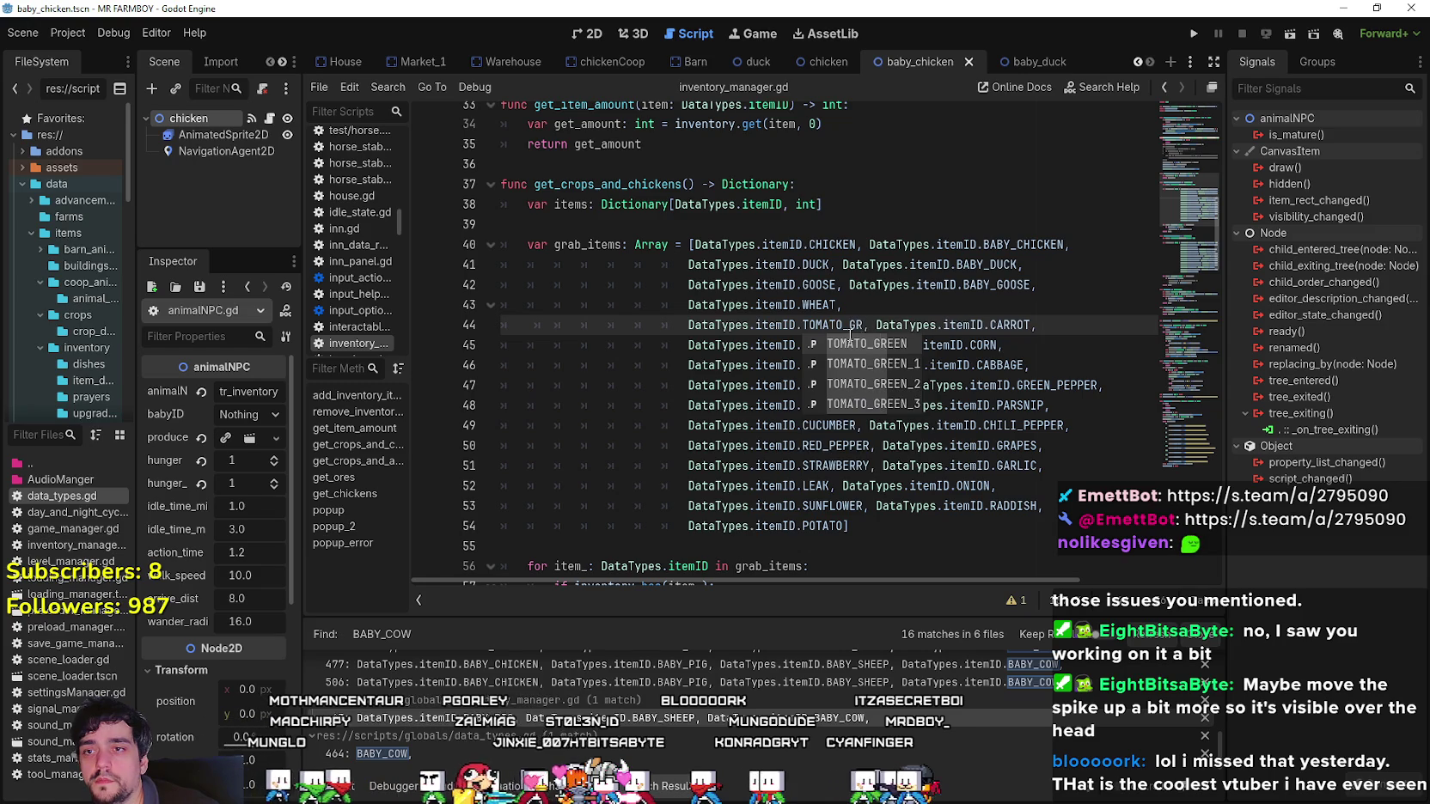
{"action": "key", "text": "Return"}
Select the crop entries from TURNIP through POTATO in grab_items.
{"action": "double_click", "coordinate": [1027, 324]}
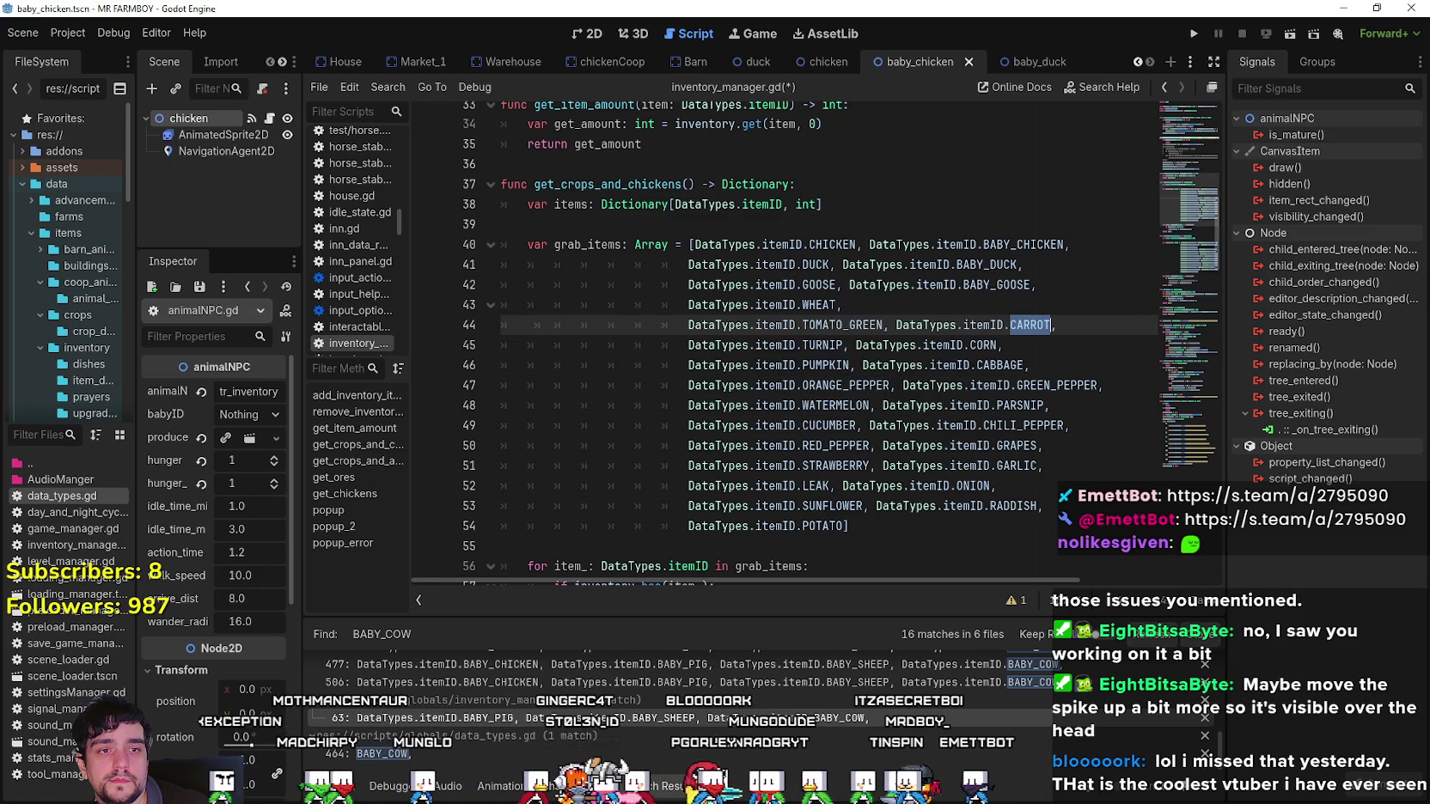
{"action": "double_click", "coordinate": [823, 345]}
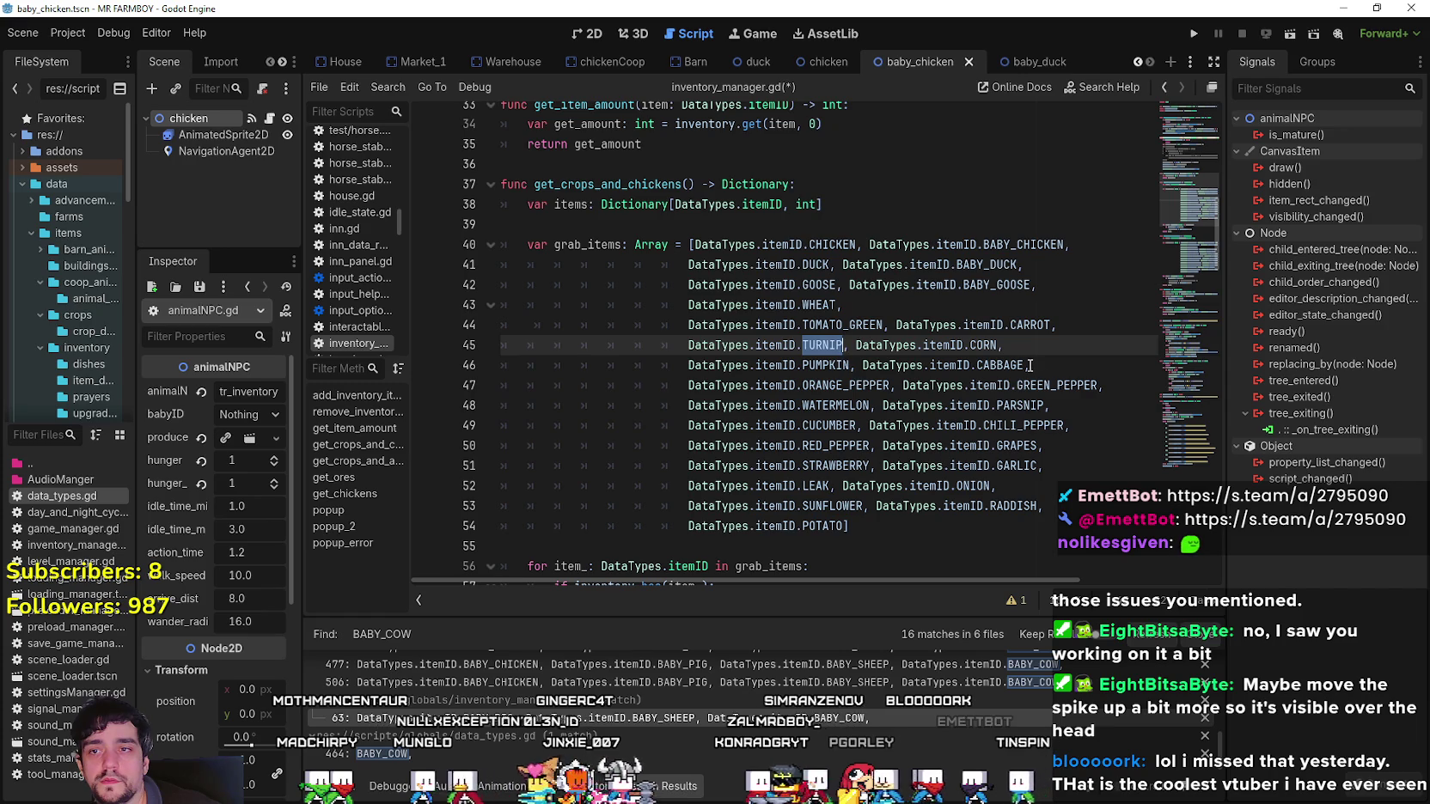
{"action": "left_click", "coordinate": [988, 425]}
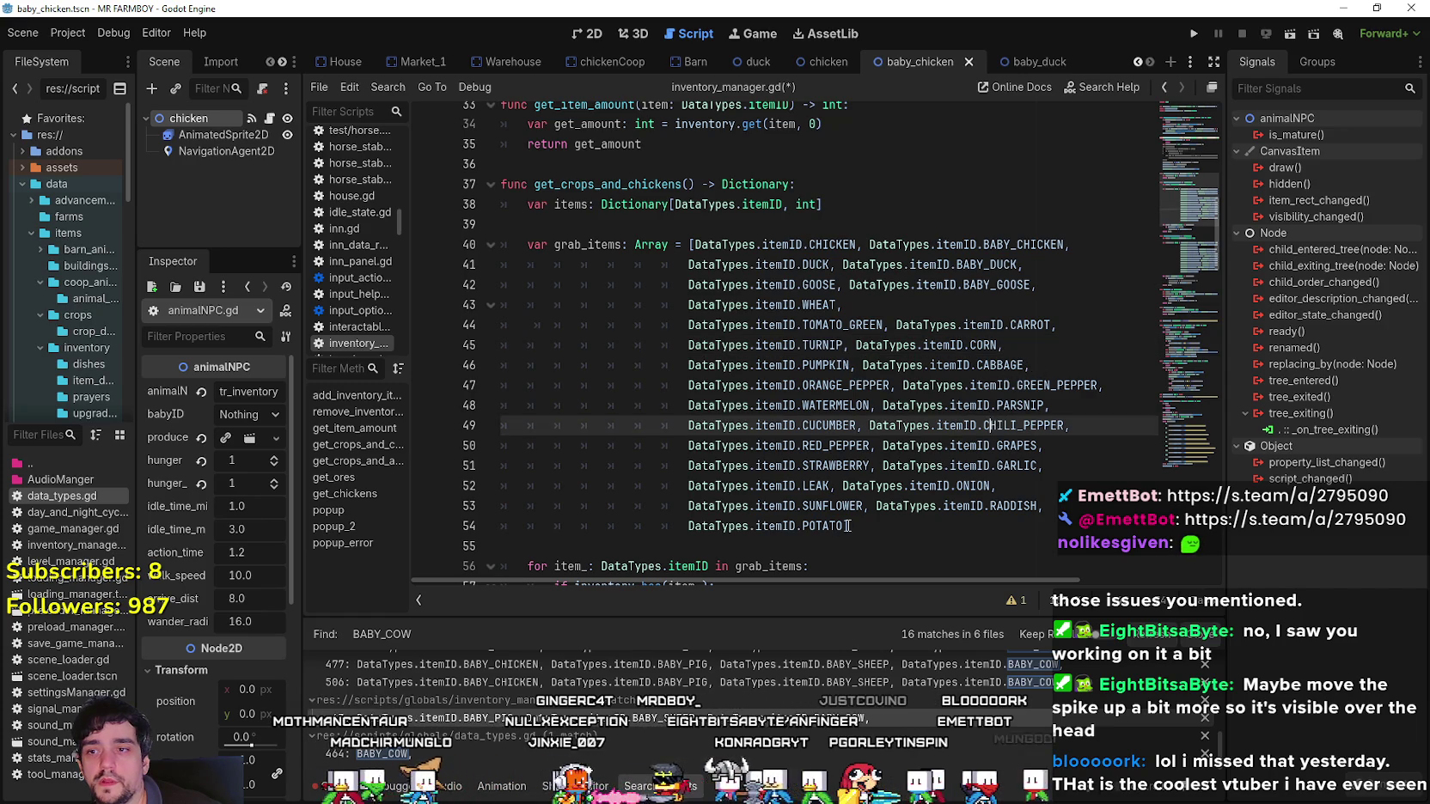
{"action": "mouse_move", "coordinate": [849, 526]}
{"action": "left_mouse_down"}
{"action": "mouse_move", "coordinate": [602, 446]}
{"action": "mouse_move", "coordinate": [527, 348]}
{"action": "mouse_move", "coordinate": [489, 354]}
{"action": "left_mouse_up"}
Delete the selected crop lines and join the TOMATO_GREEN line onto the WHEAT line.
{"action": "key", "text": "BackSpace"}
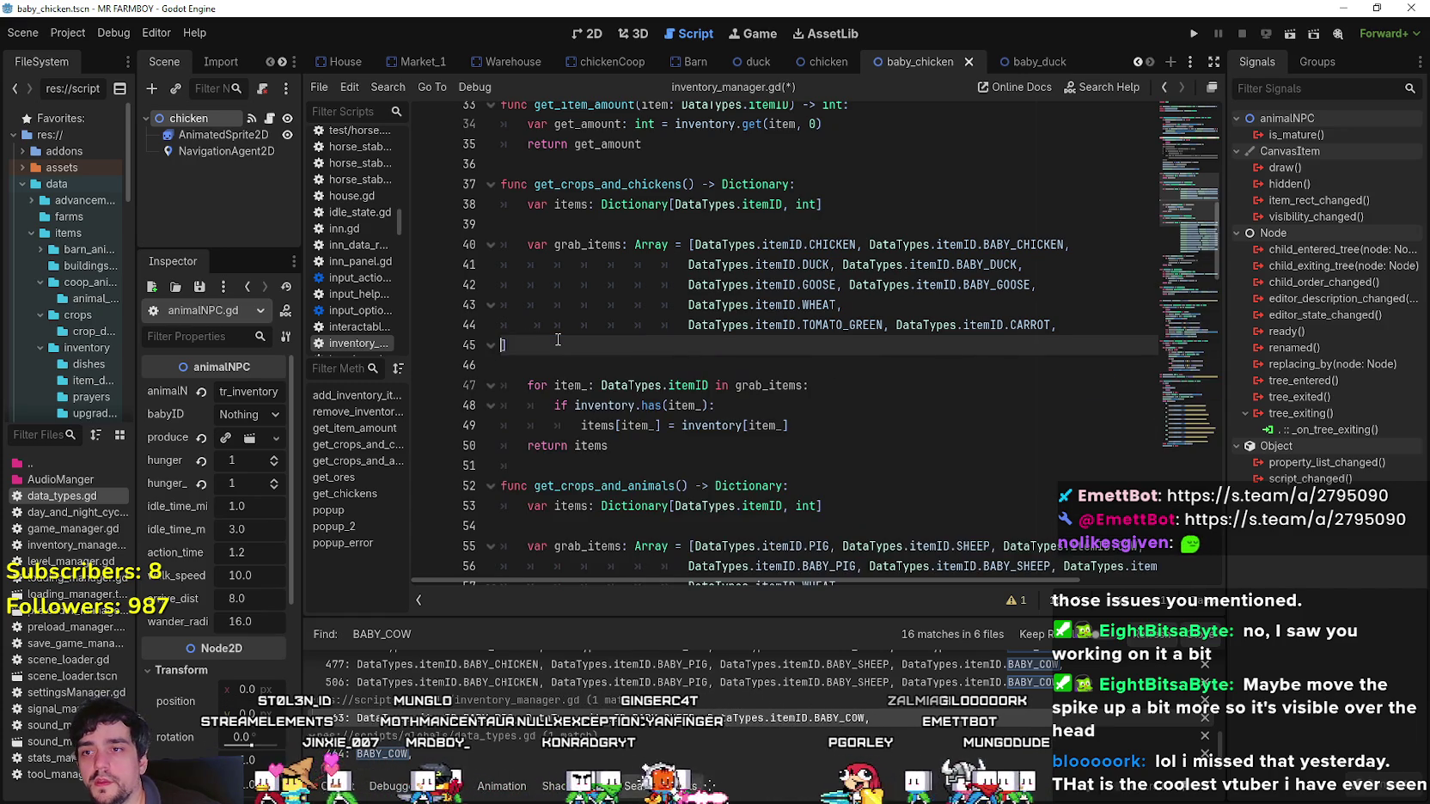
{"action": "mouse_move", "coordinate": [689, 325]}
{"action": "left_mouse_down"}
{"action": "mouse_move", "coordinate": [602, 308]}
{"action": "mouse_move", "coordinate": [509, 328]}
{"action": "left_mouse_up"}
{"action": "key", "text": "BackSpace"}
{"action": "key", "text": "BackSpace"}
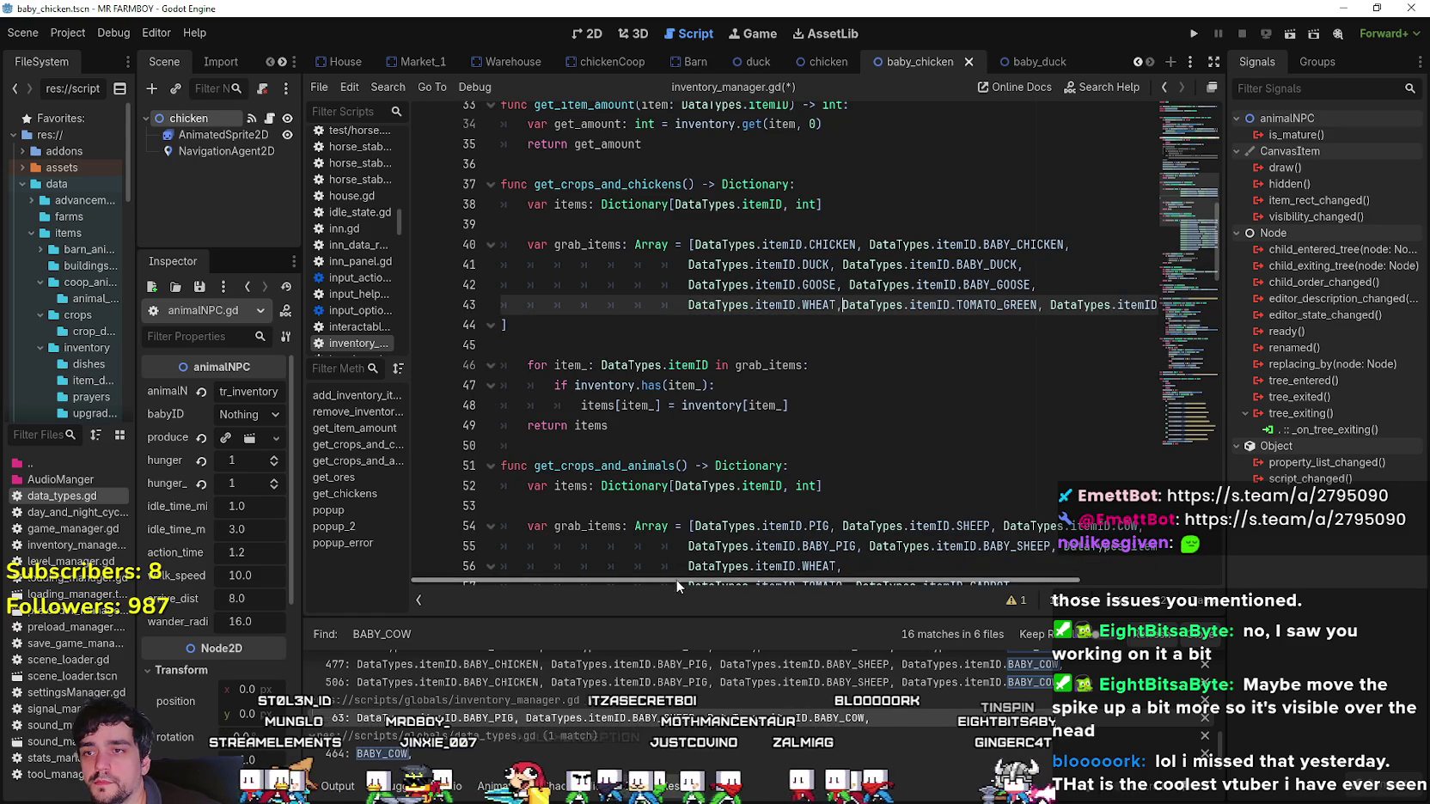
{"action": "left_click_drag", "start_coordinate": [675, 579], "coordinate": [767, 578]}
After CARROT, add DataTypes.itemID.STRAWBERRY and GREEN_PEPPER entries on a new line.
{"action": "left_click", "coordinate": [1109, 298]}
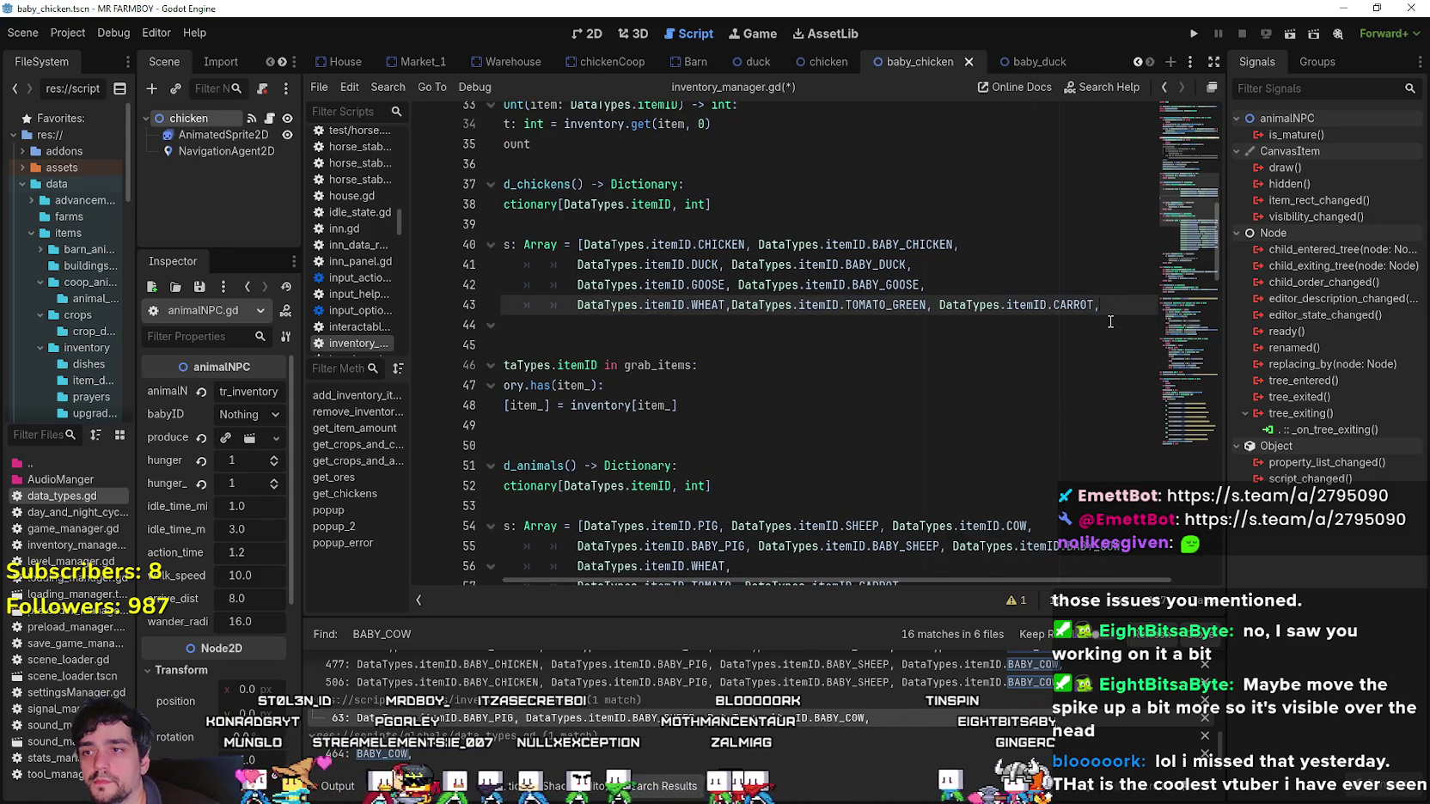
{"action": "key", "text": "Return"}
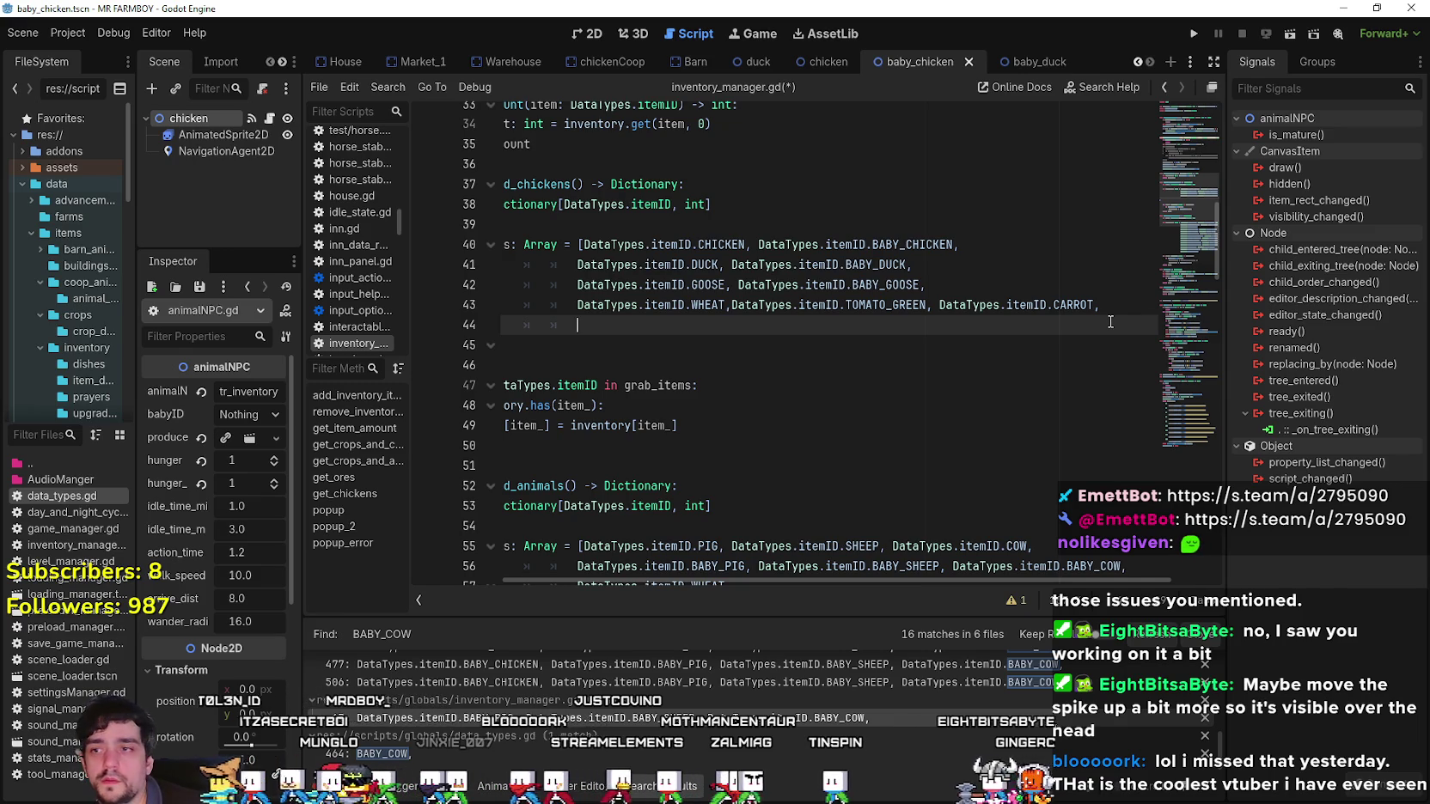
{"action": "left_click_drag", "start_coordinate": [685, 305], "coordinate": [620, 305]}
{"action": "key", "text": "ctrl+c"}
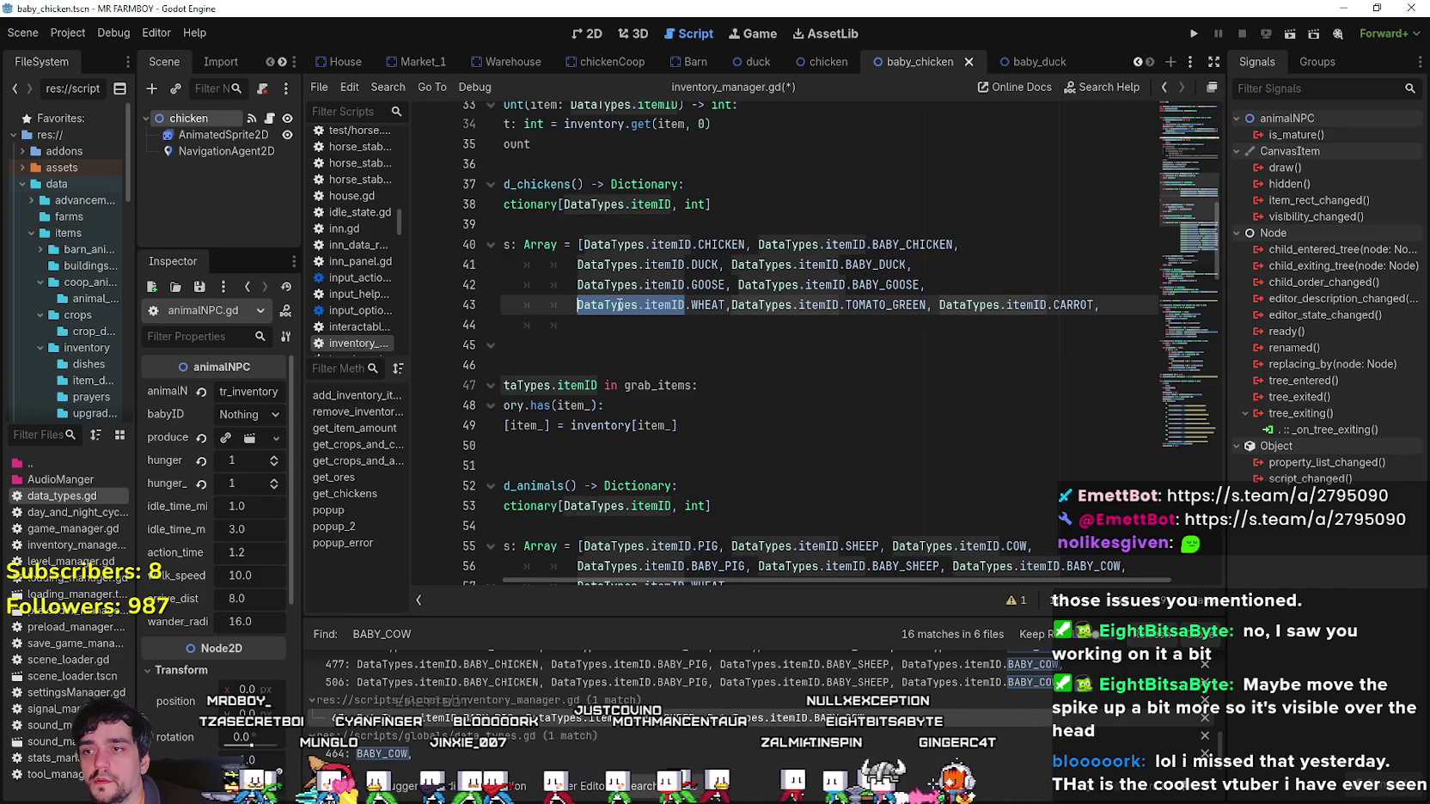
{"action": "left_click", "coordinate": [615, 327]}
{"action": "key", "text": "ctrl+v"}
{"action": "type", "text": ".str"}
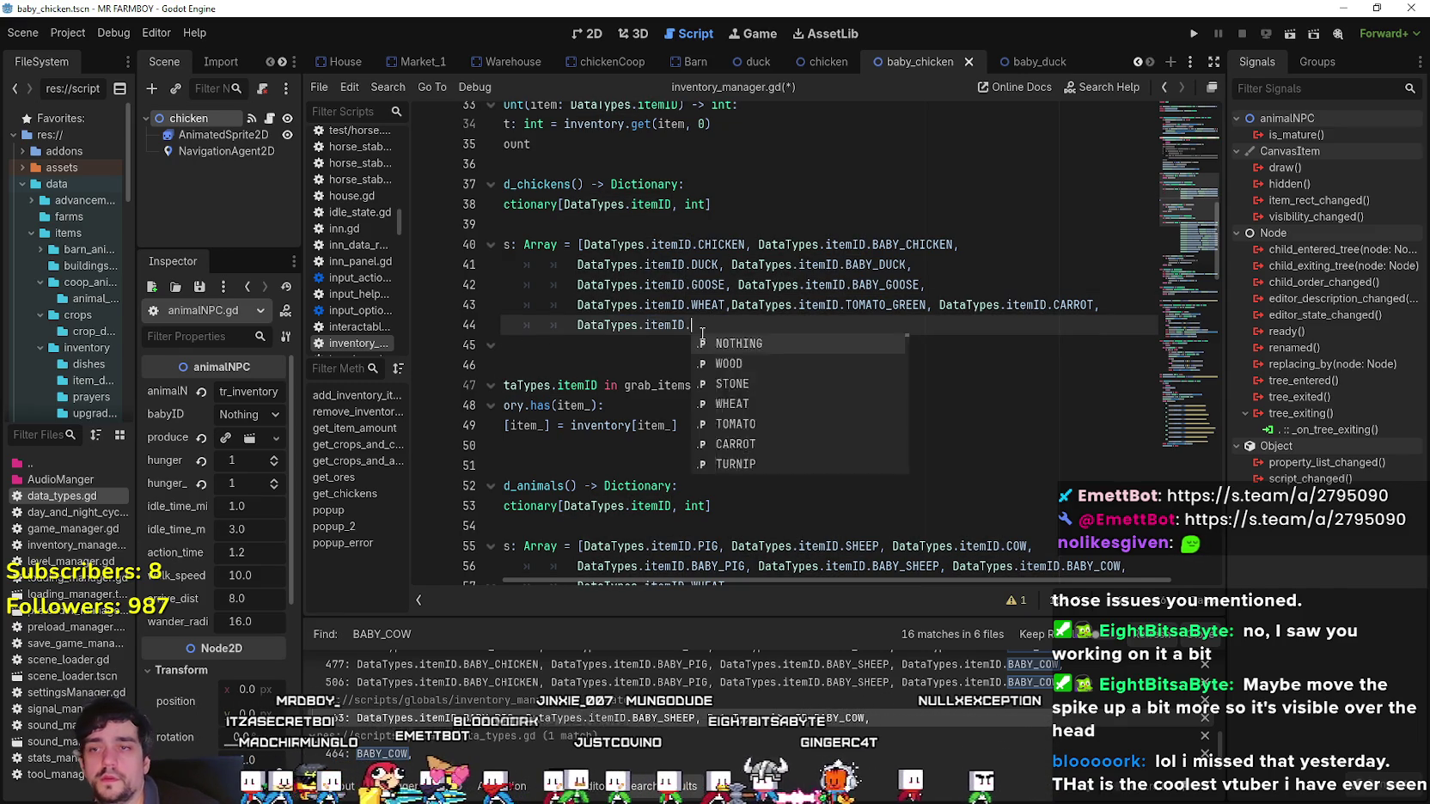
{"action": "key", "text": "Return"}
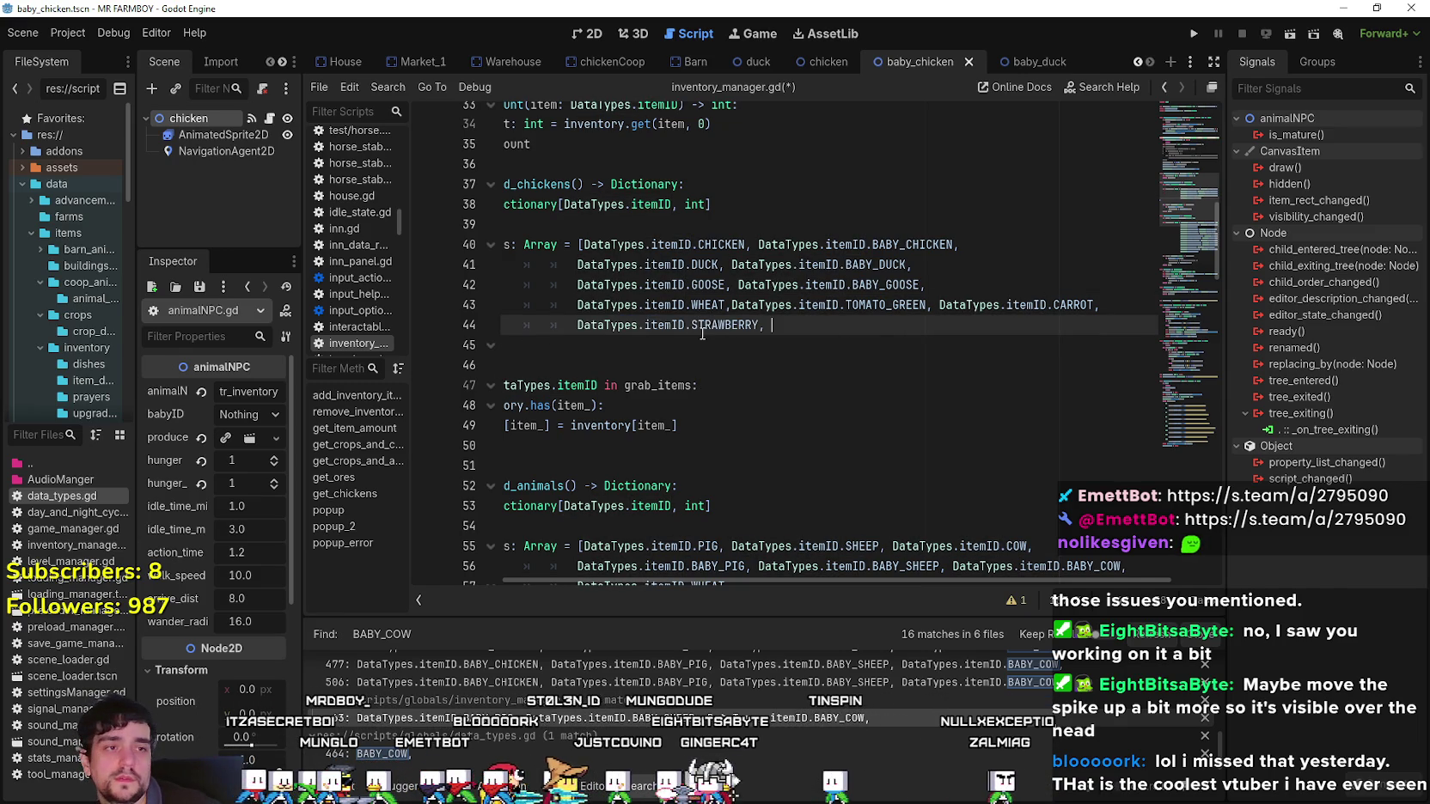
{"action": "type", "text": "DataTypes.itemID."}
{"action": "type", "text": "GREEN"}
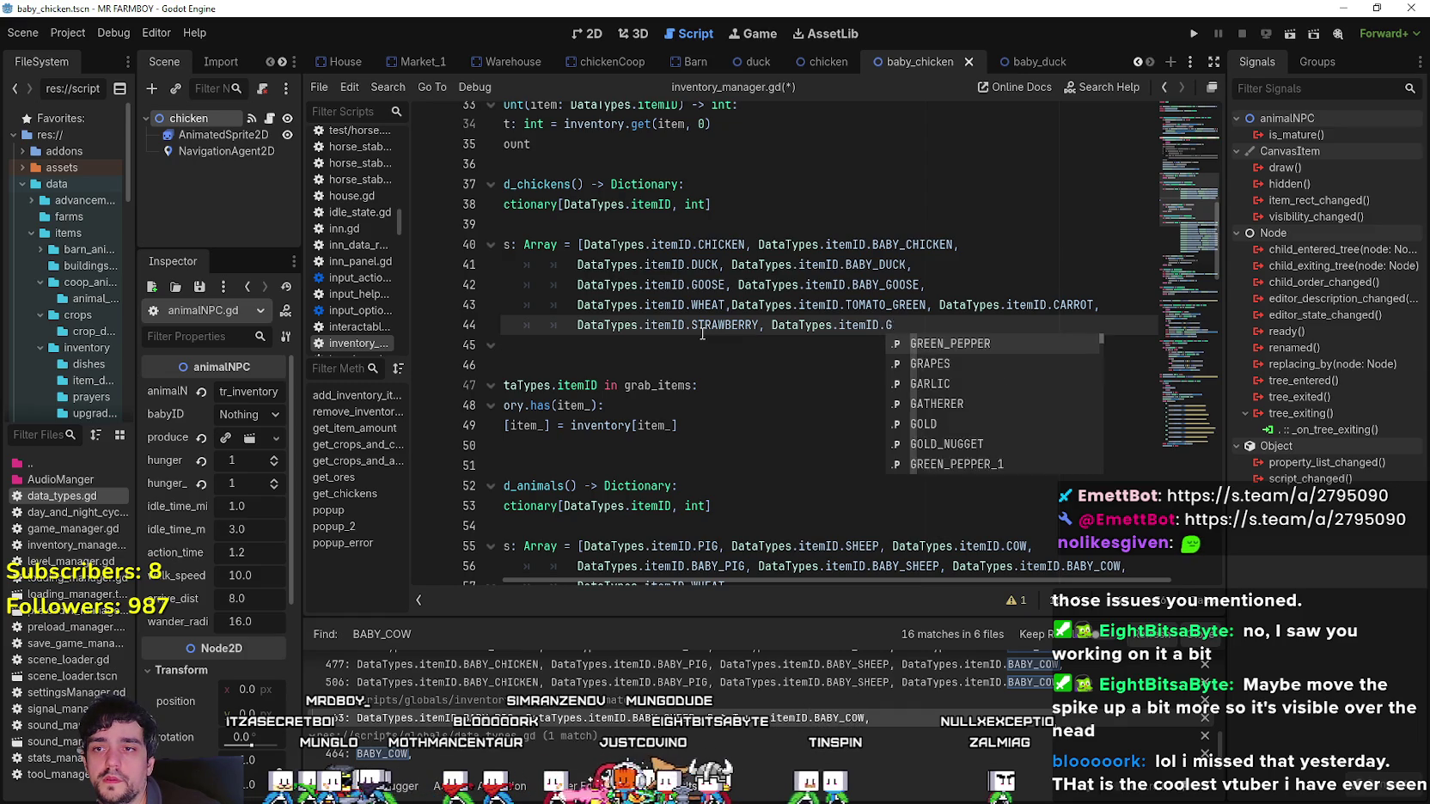
{"action": "key", "text": "Return"}
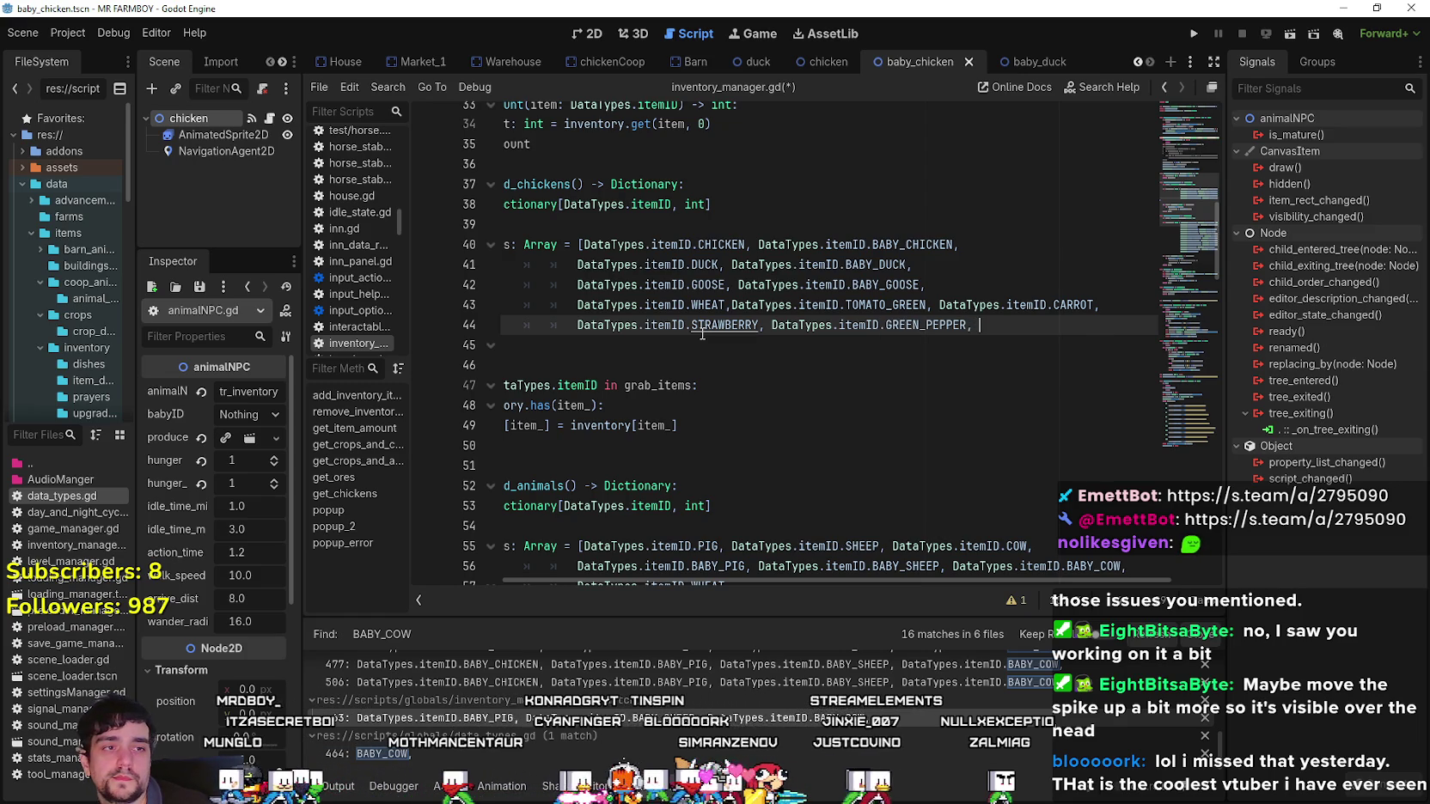
Add CUCUMBER, GRAPES and CORN_WHITE item IDs to the crop list.
{"action": "key", "text": "ctrl+v"}
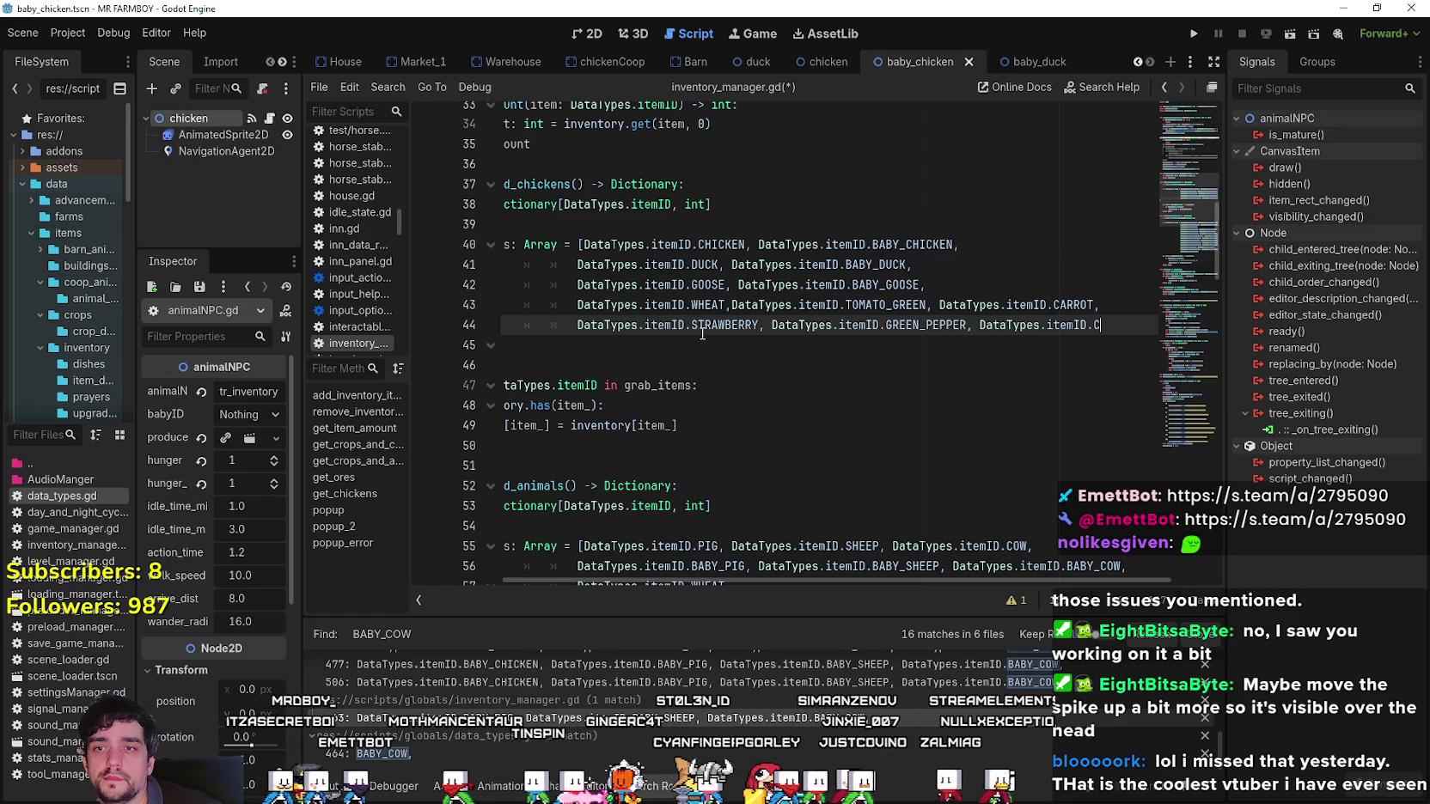
{"action": "key", "text": "Return"}
{"action": "type", "text": ","}
{"action": "key", "text": "Return"}
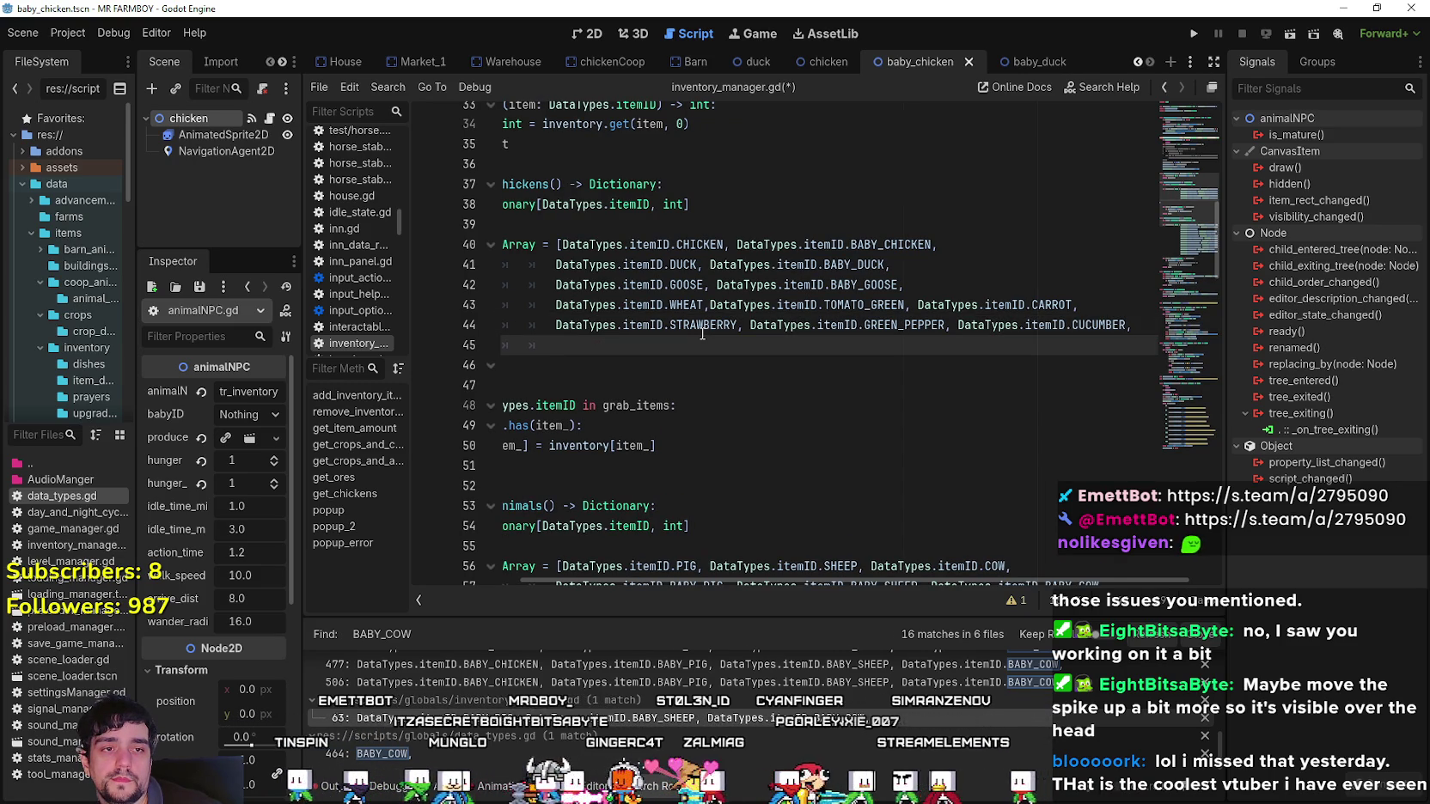
{"action": "key", "text": "ctrl+v"}
{"action": "type", "text": "."}
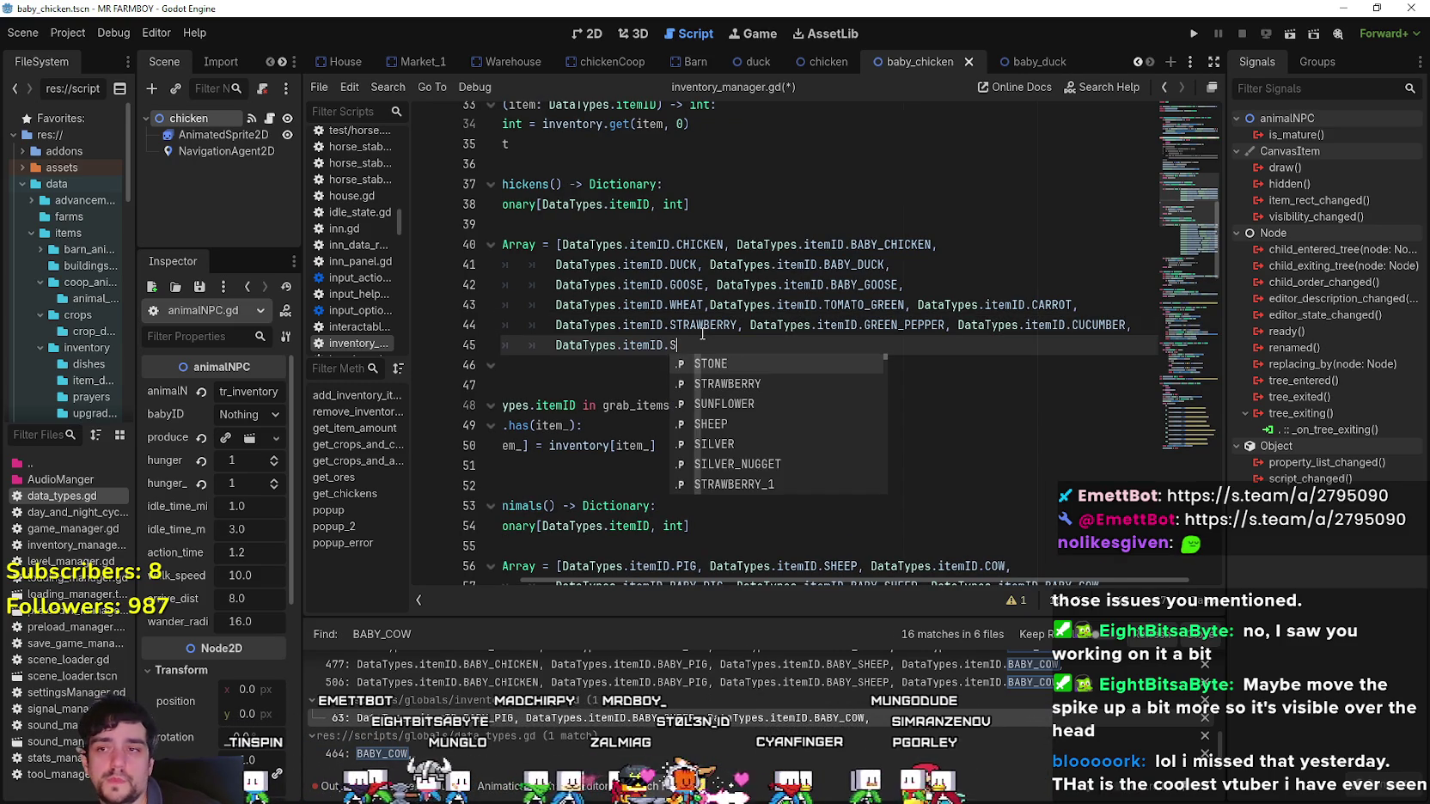
{"action": "type", "text": "GRAPE"}
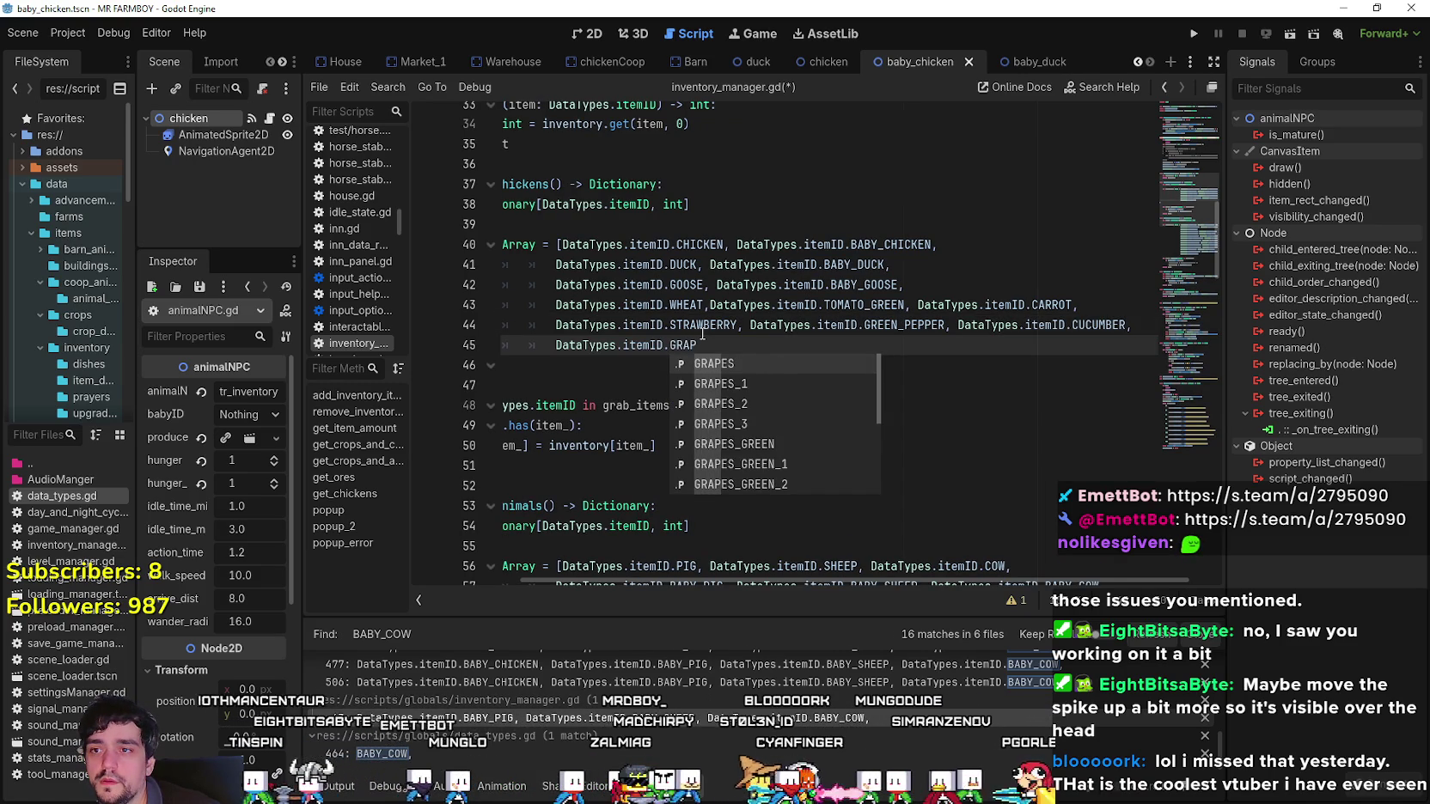
{"action": "key", "text": "Return"}
{"action": "type", "text": ","}
{"action": "key", "text": "ctrl+v"}
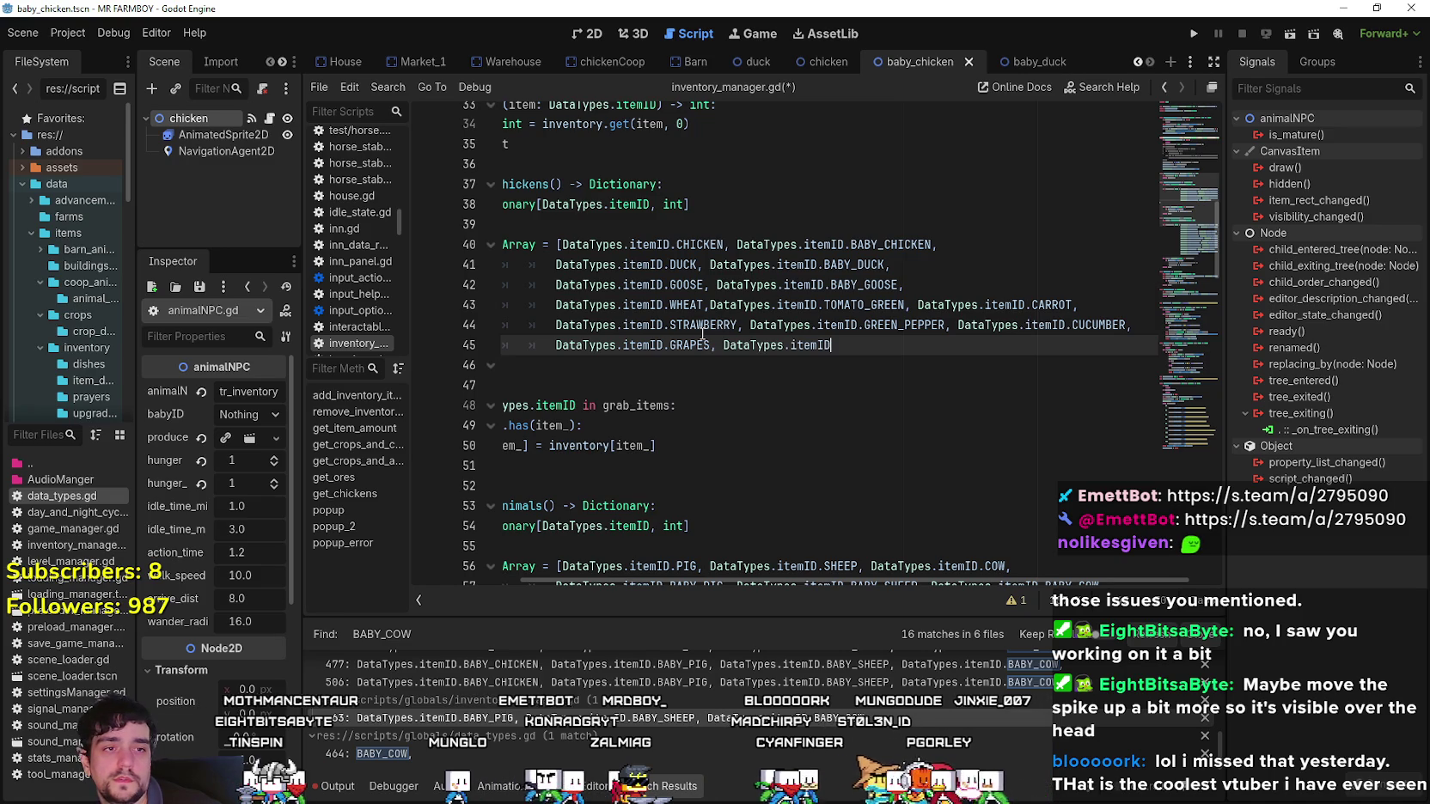
{"action": "type", "text": ".CORN"}
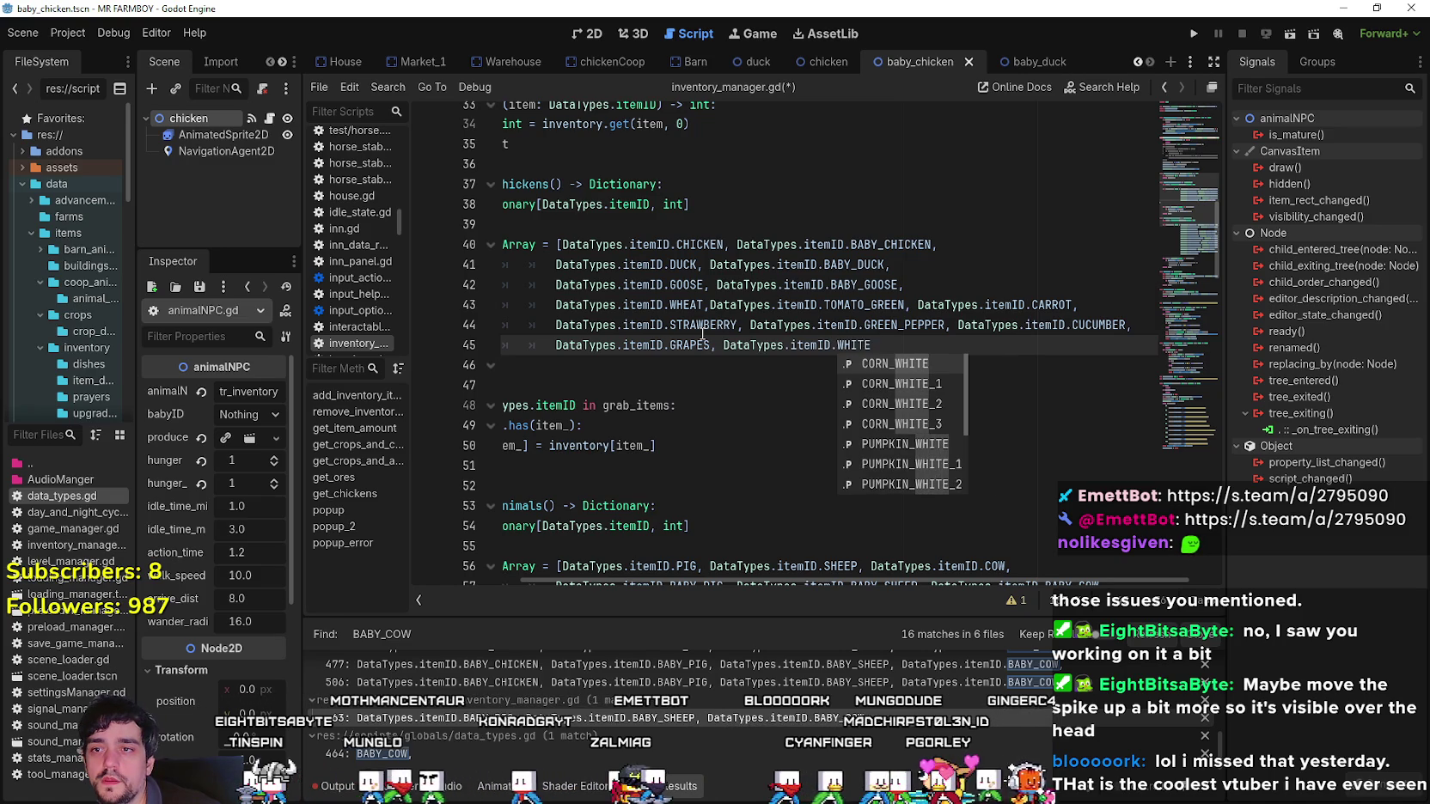
{"action": "key", "text": "Return"}
Add GARLIC and TURNIP item IDs and pull the closing bracket up after TURNIP.
{"action": "type", "text": "DataTypes.itemID"}
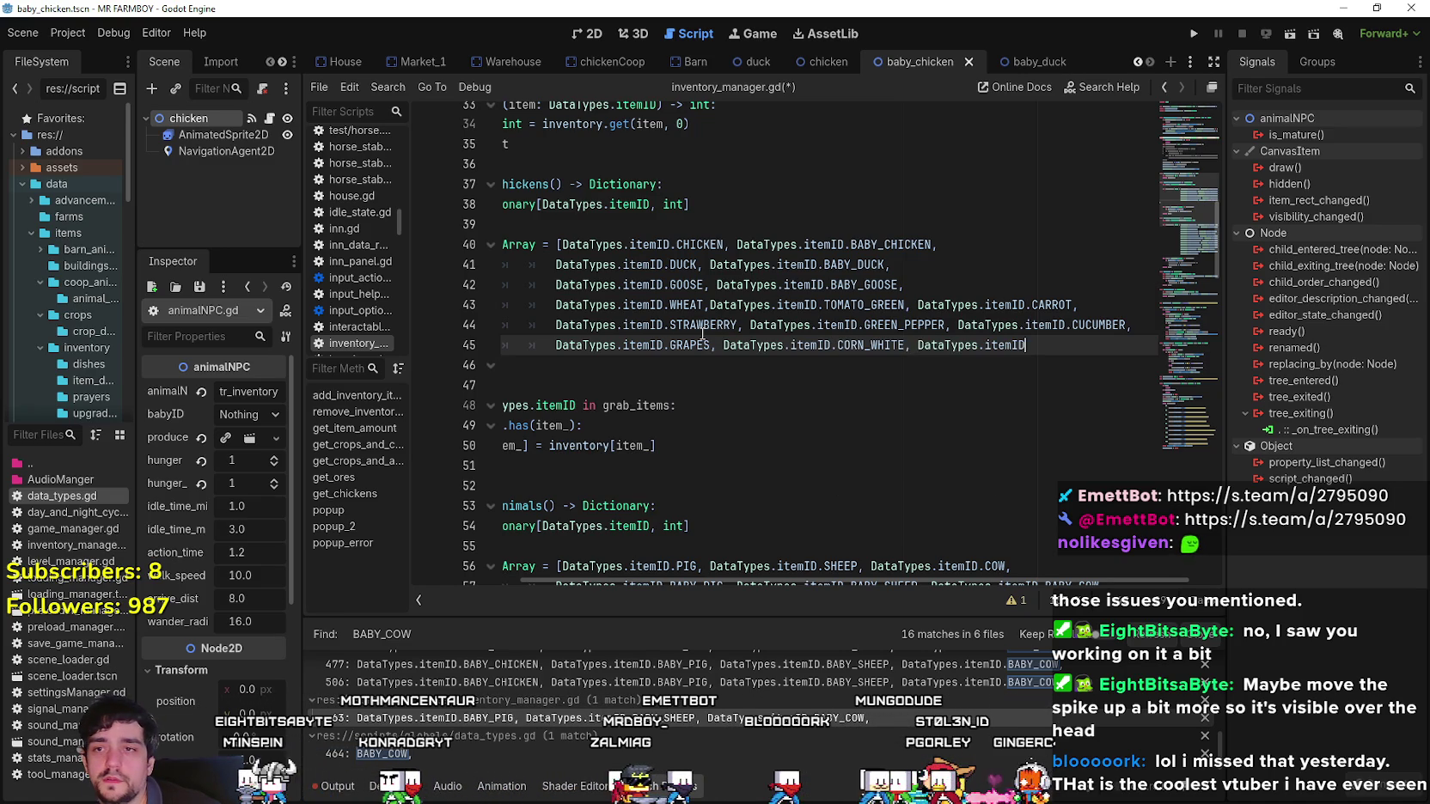
{"action": "type", "text": ".GARLIC,"}
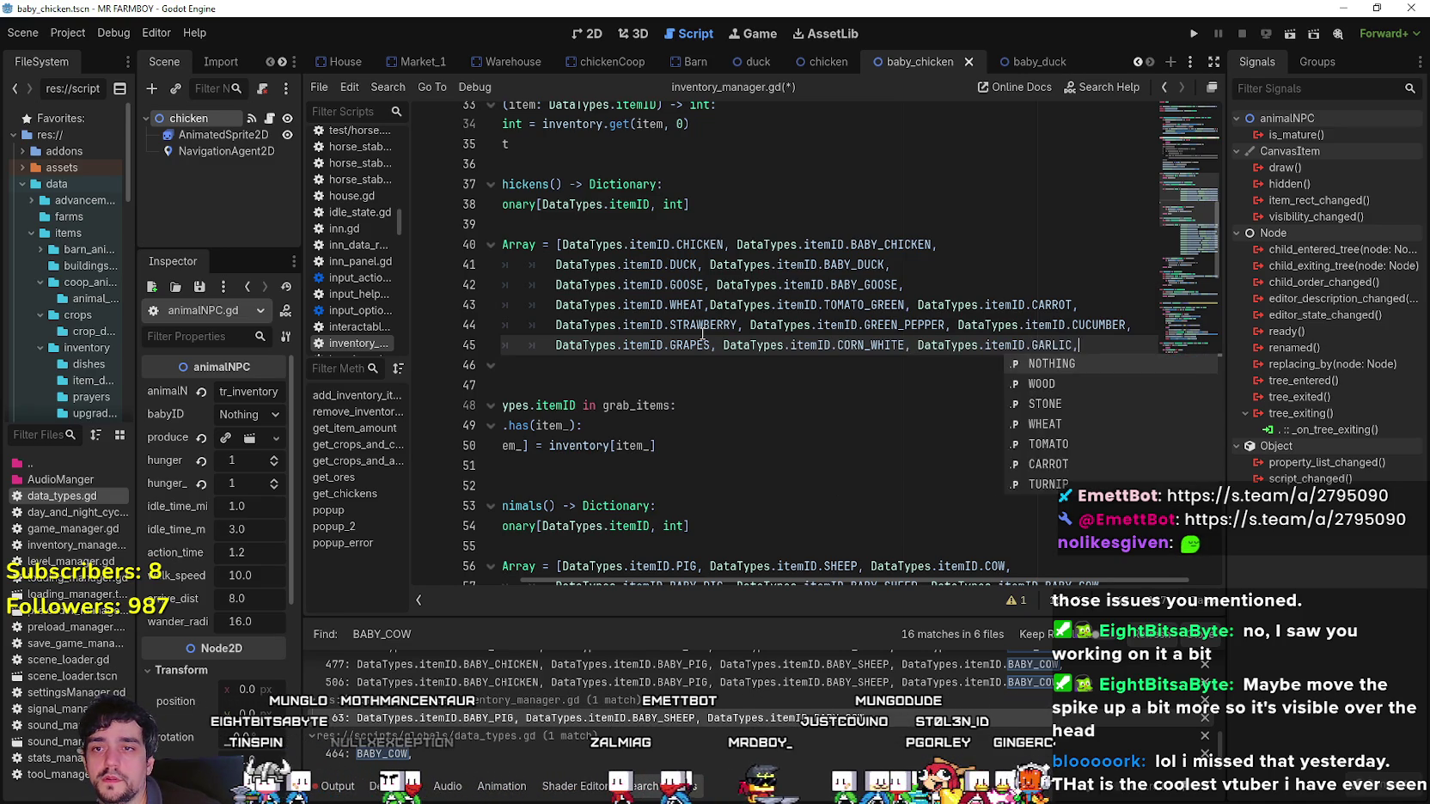
{"action": "key", "text": "Return"}
{"action": "type", "text": ","}
{"action": "key", "text": "Return"}
{"action": "type", "text": "DataTypes.itemID"}
{"action": "type", "text": ".GRAPES.TURNI"}
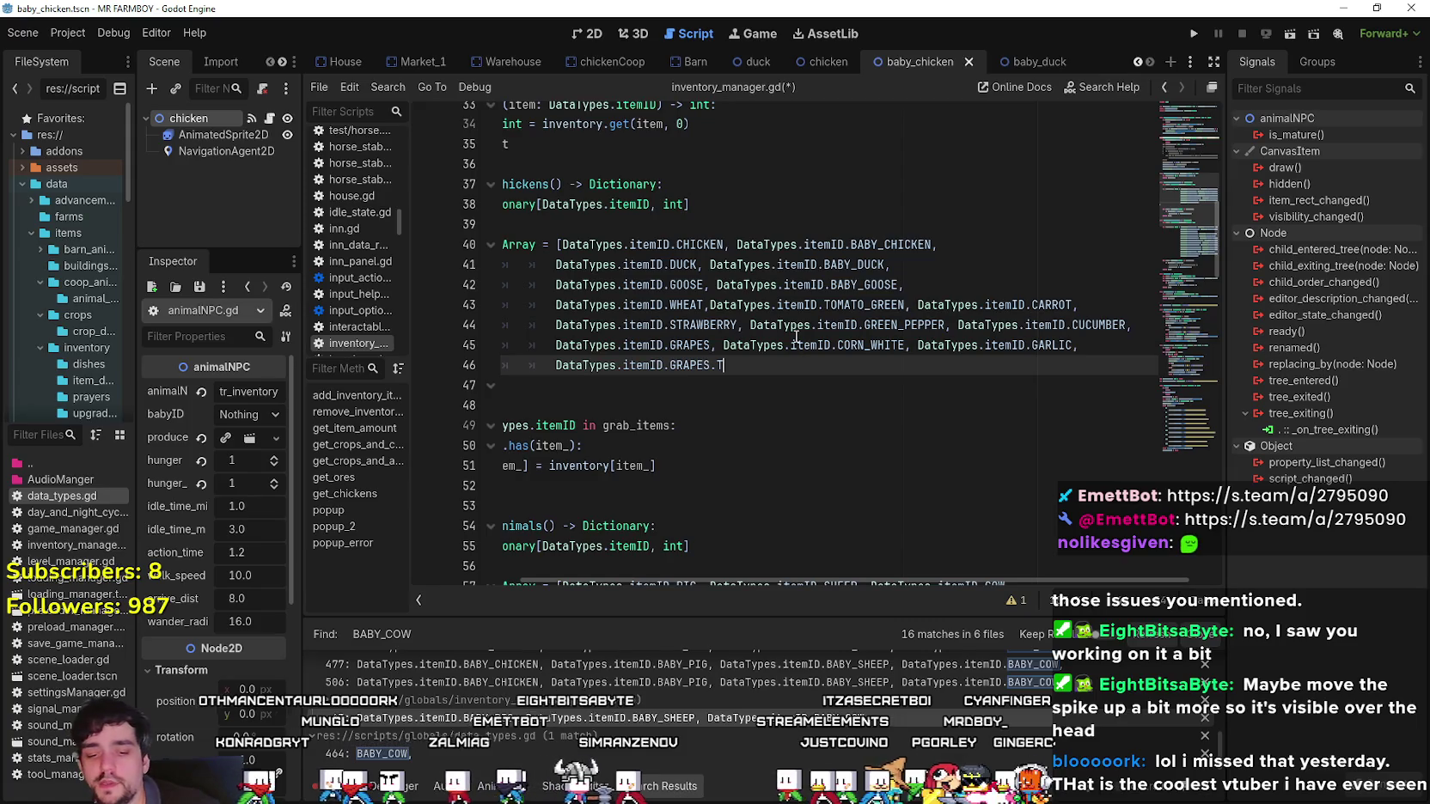
{"action": "key", "text": "BackSpace"}
{"action": "key", "text": "BackSpace"}
{"action": "key", "text": "BackSpace"}
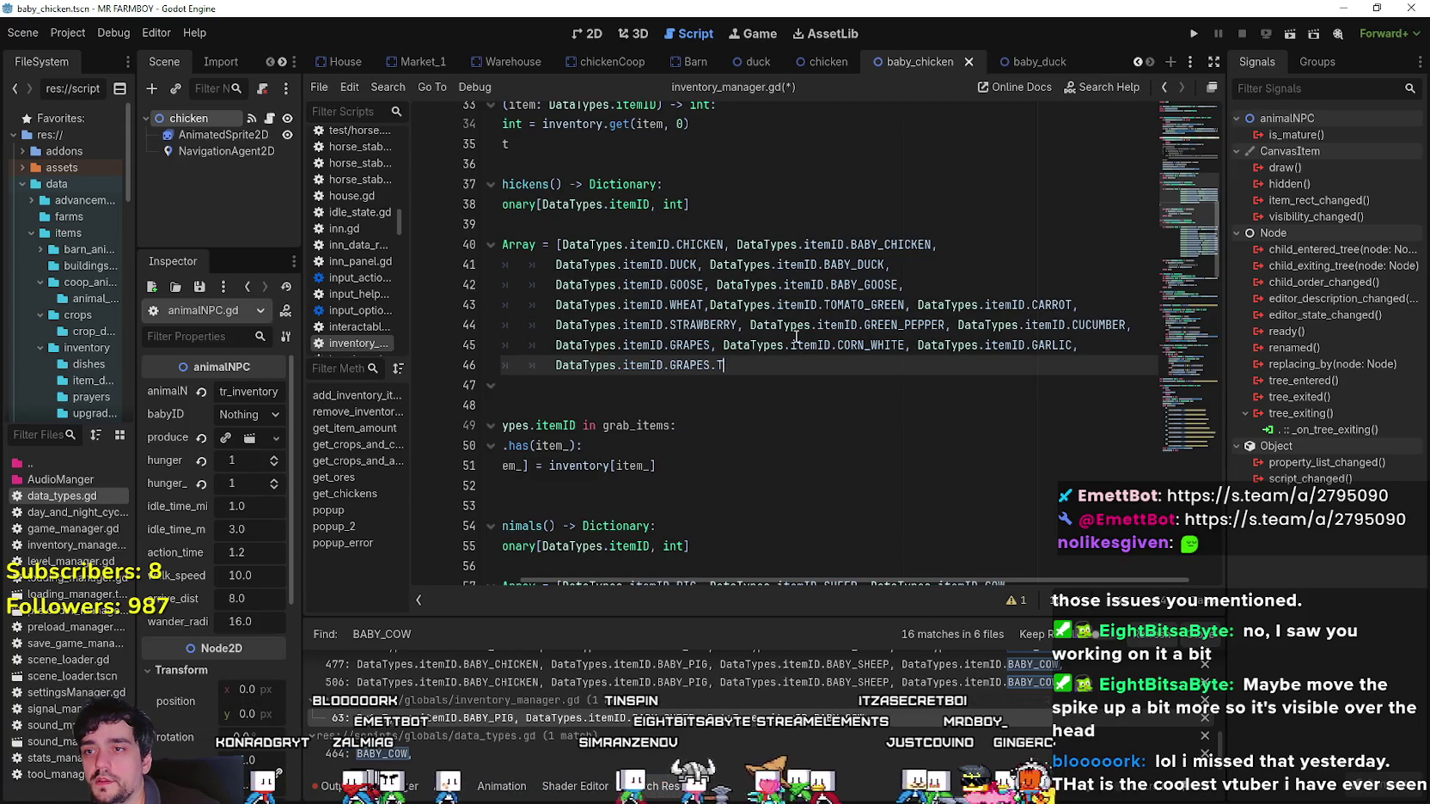
{"action": "type", "text": ".T"}
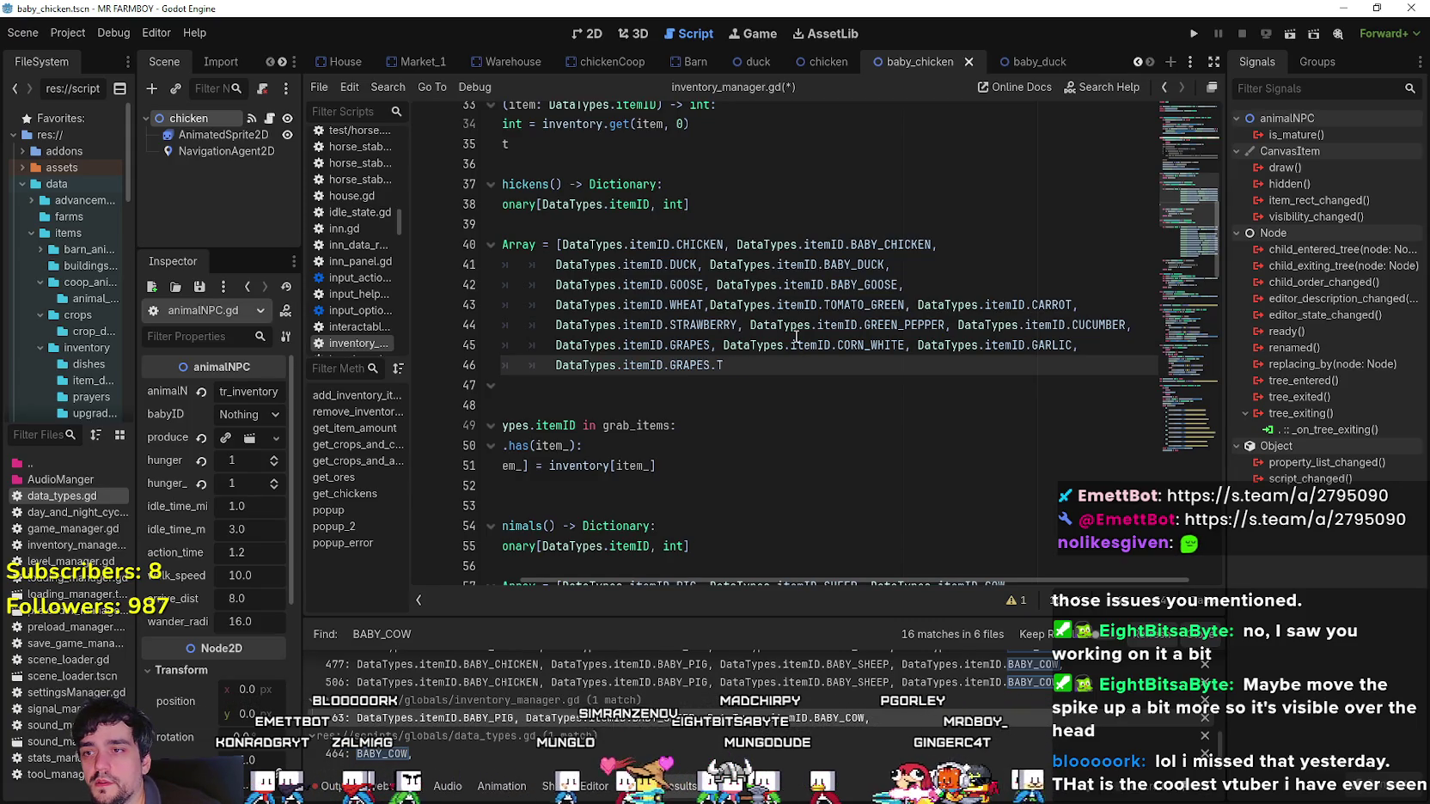
{"action": "key", "text": "BackSpace"}
{"action": "key", "text": "BackSpace"}
{"action": "key", "text": "BackSpace"}
{"action": "key", "text": "BackSpace"}
{"action": "key", "text": "BackSpace"}
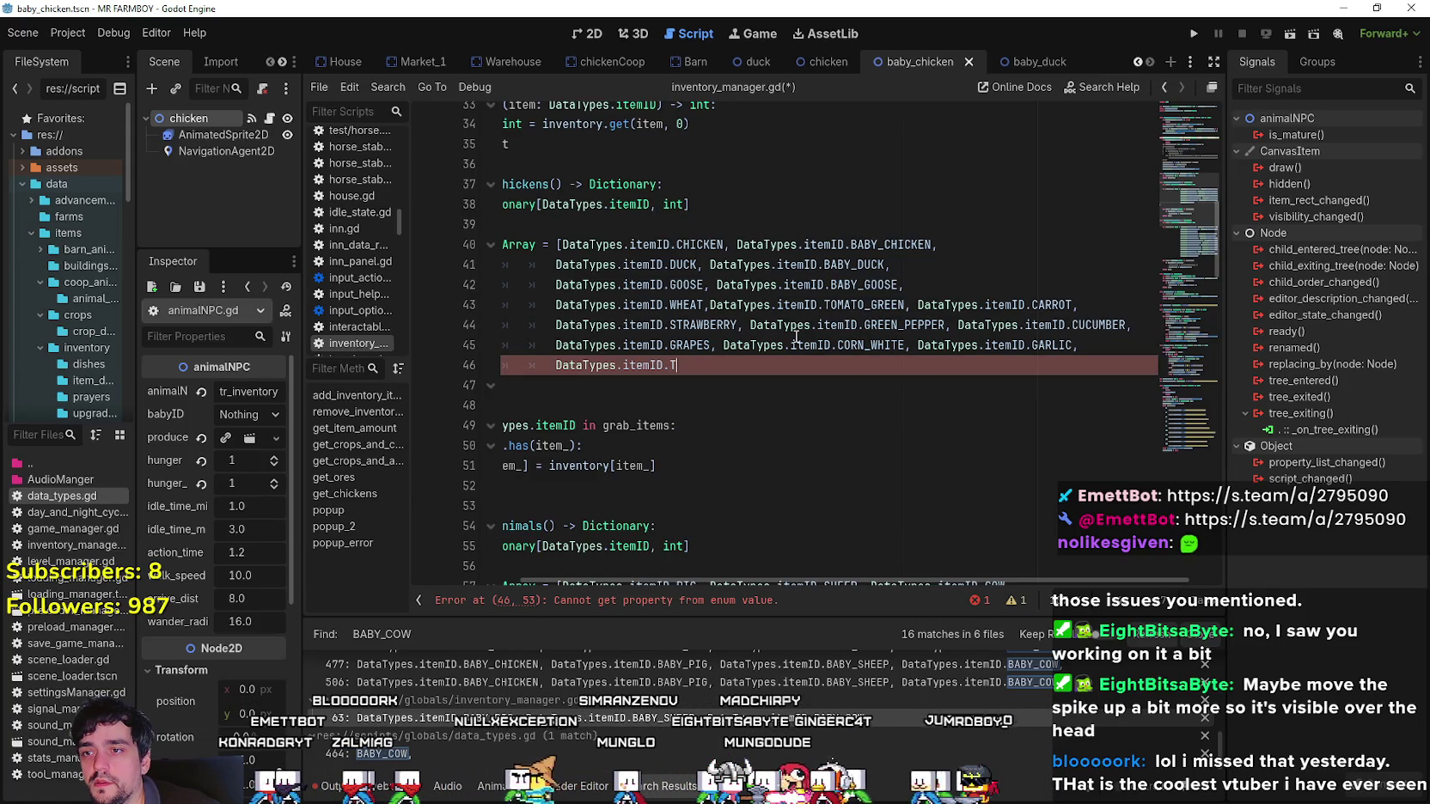
{"action": "type", "text": "TURN"}
{"action": "key", "text": "Return"}
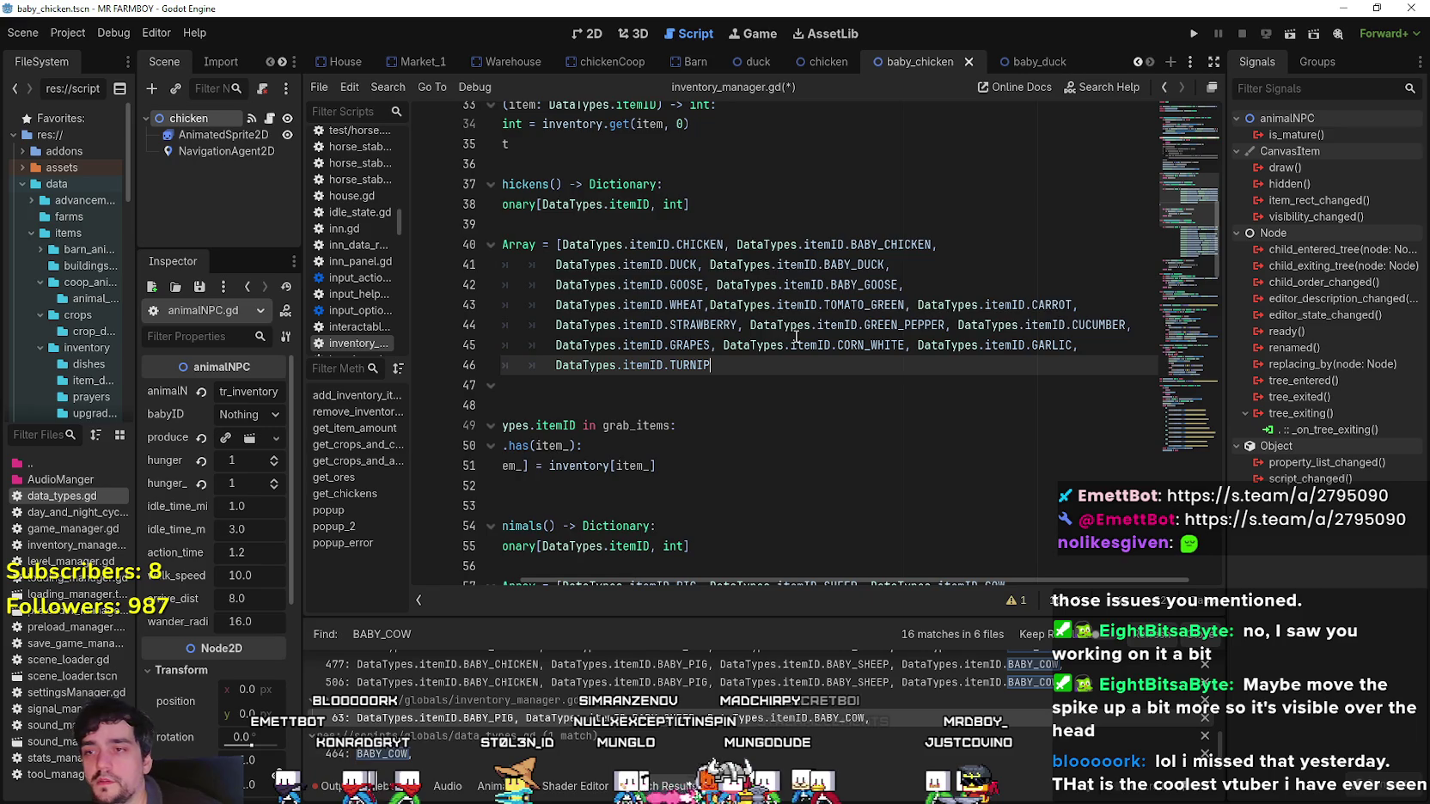
{"action": "left_click", "coordinate": [734, 385]}
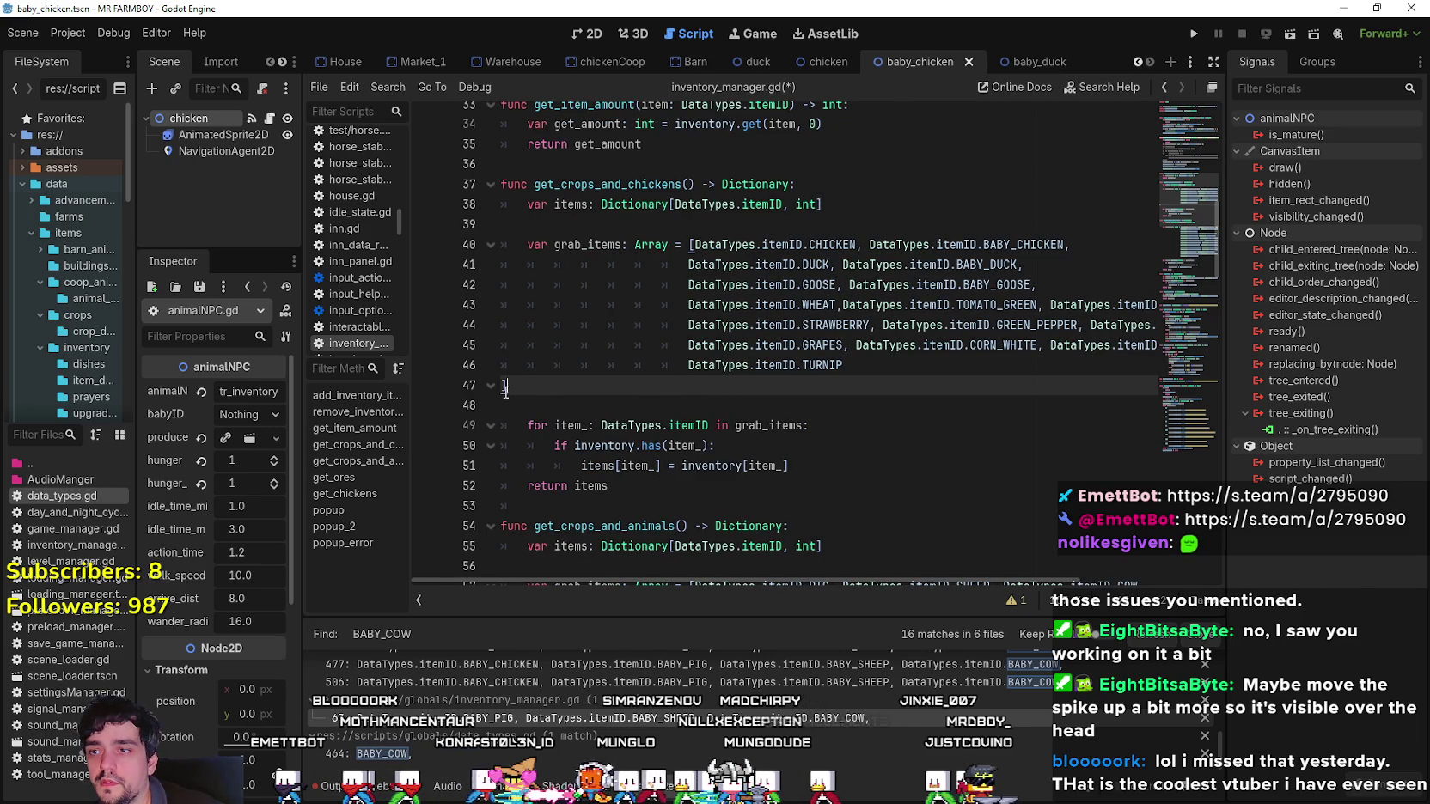
{"action": "key", "text": "BackSpace"}
Delete the crop entries ORANGE_PEPPER through POTATO so the list ends at TOMATO.
{"action": "key", "text": "ctrl+s"}
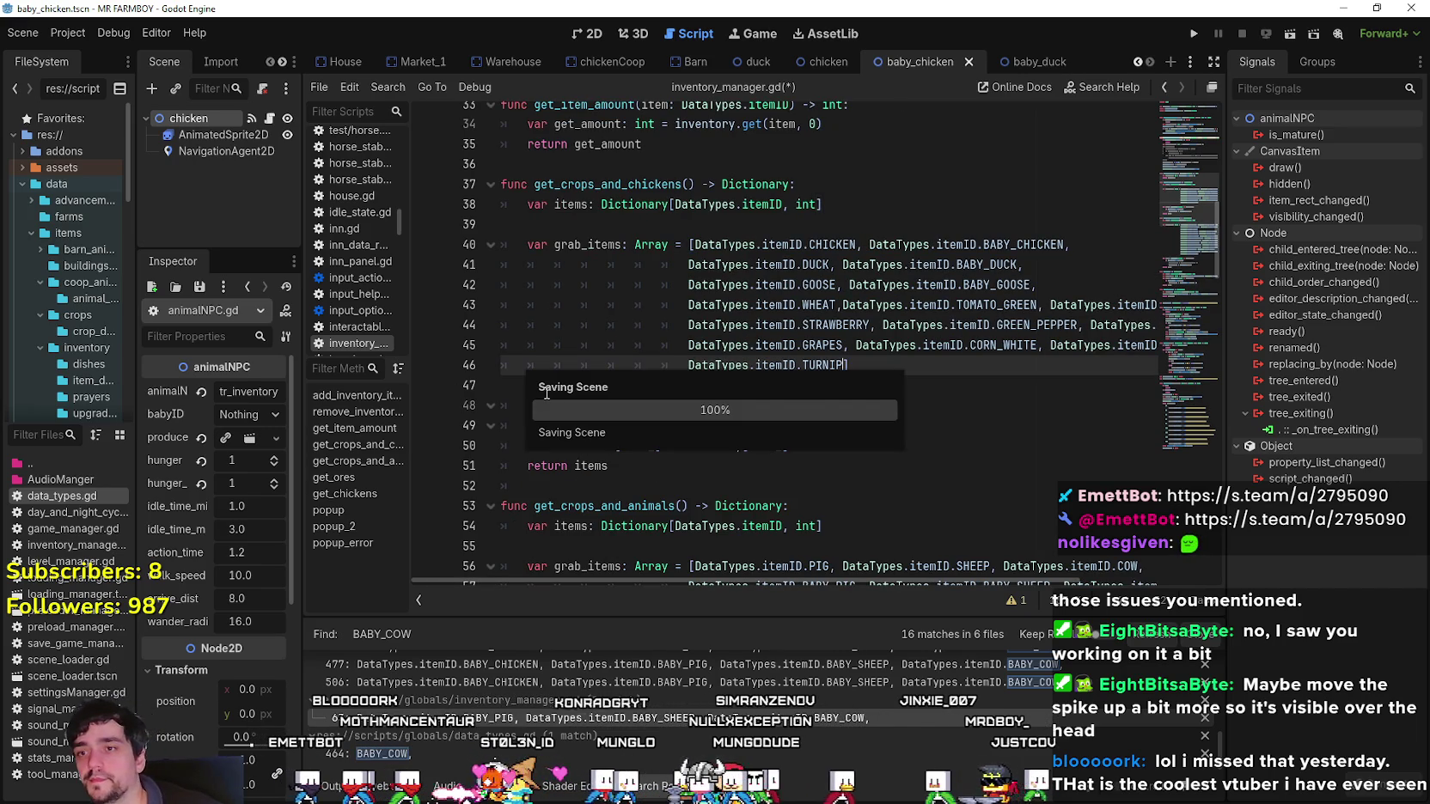
{"action": "key", "text": "Down"}
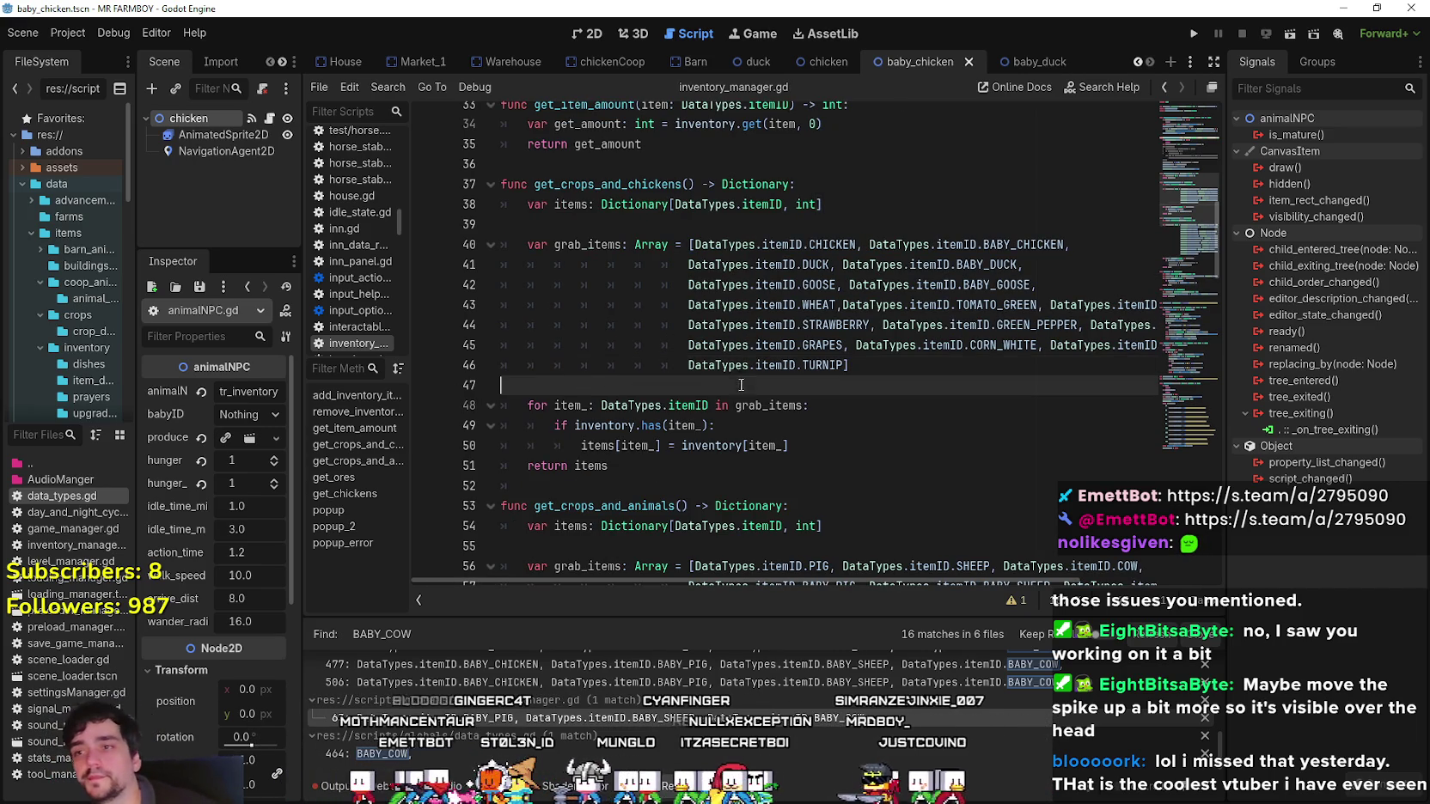
{"action": "scroll", "coordinate": [869, 296], "scroll_direction": "down", "scroll_amount": 3}
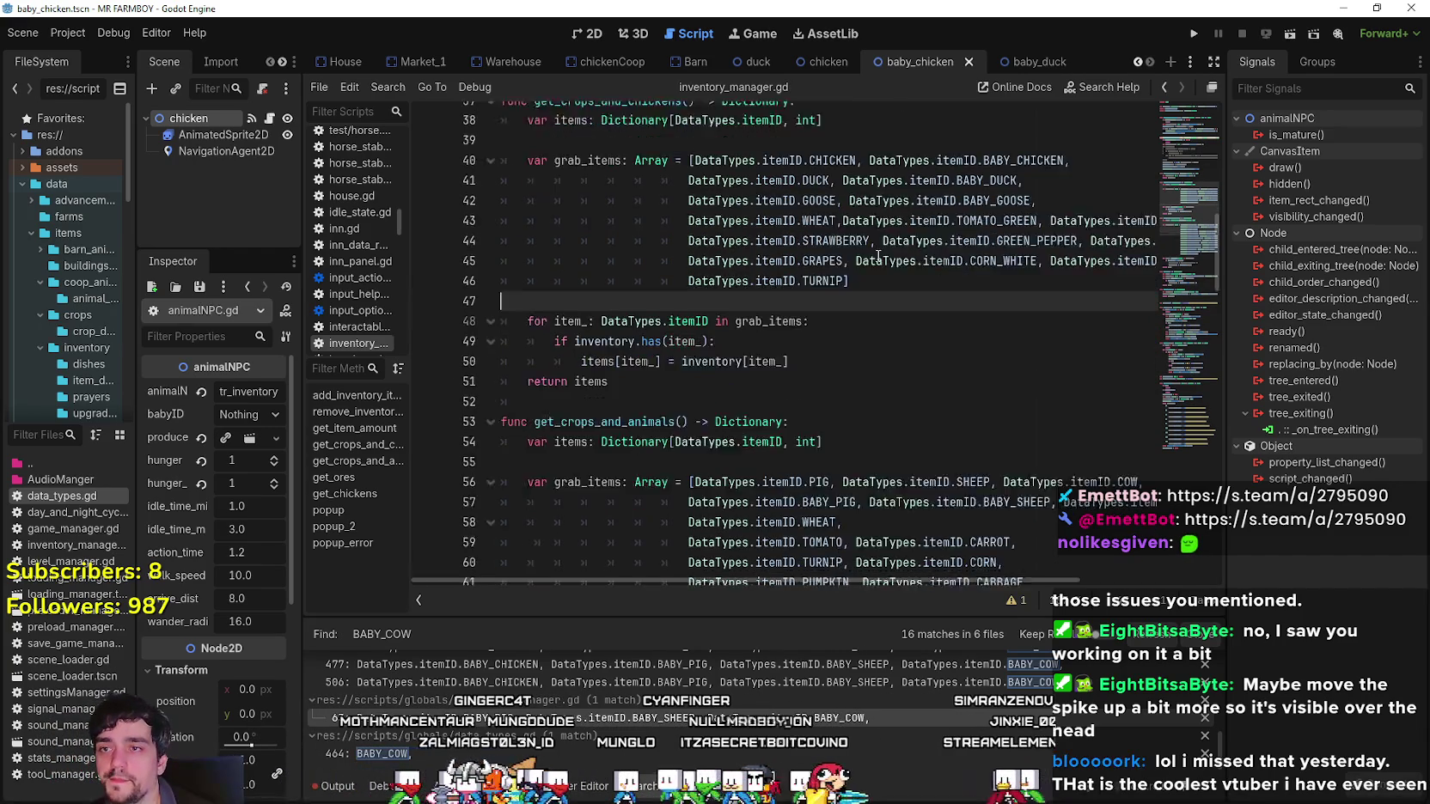
{"action": "scroll", "coordinate": [869, 296], "scroll_direction": "down", "scroll_amount": 2}
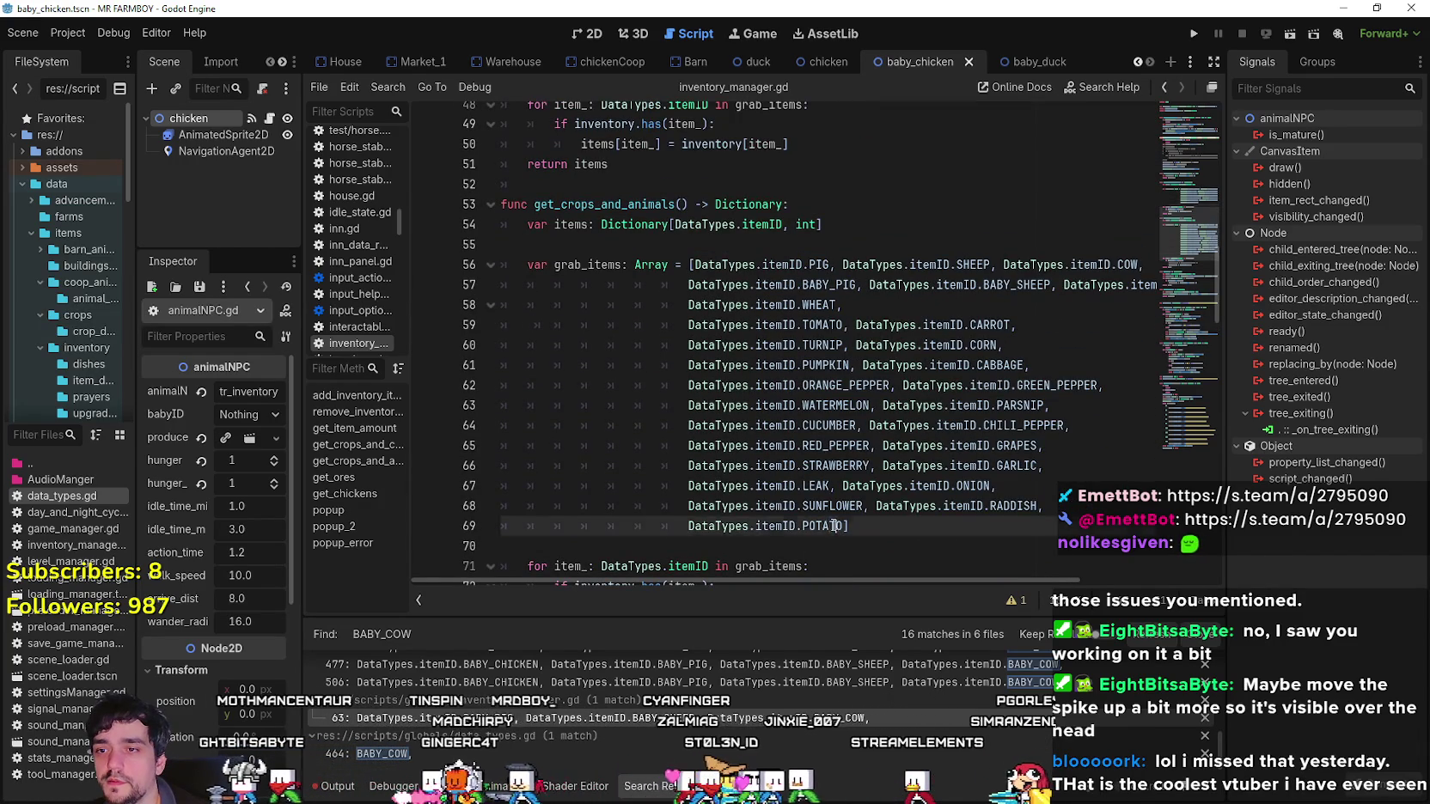
{"action": "mouse_move", "coordinate": [838, 526]}
{"action": "left_mouse_down"}
{"action": "mouse_move", "coordinate": [802, 385]}
{"action": "mouse_move", "coordinate": [868, 329]}
{"action": "mouse_move", "coordinate": [849, 327]}
{"action": "left_mouse_up"}
{"action": "key", "text": "BackSpace"}
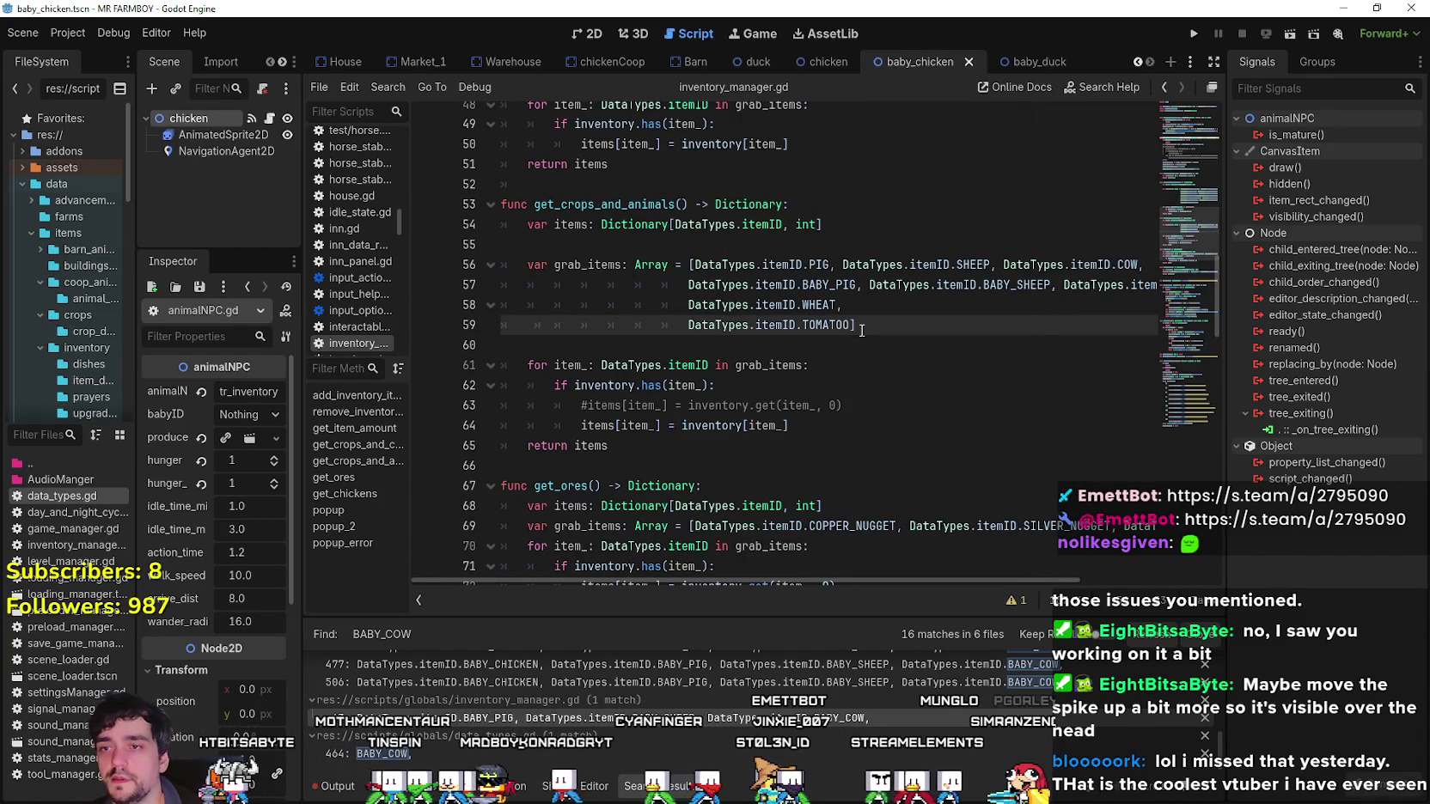
{"action": "type", "text": "O"}
{"action": "key", "text": "BackSpace"}
{"action": "type", "text": ","}
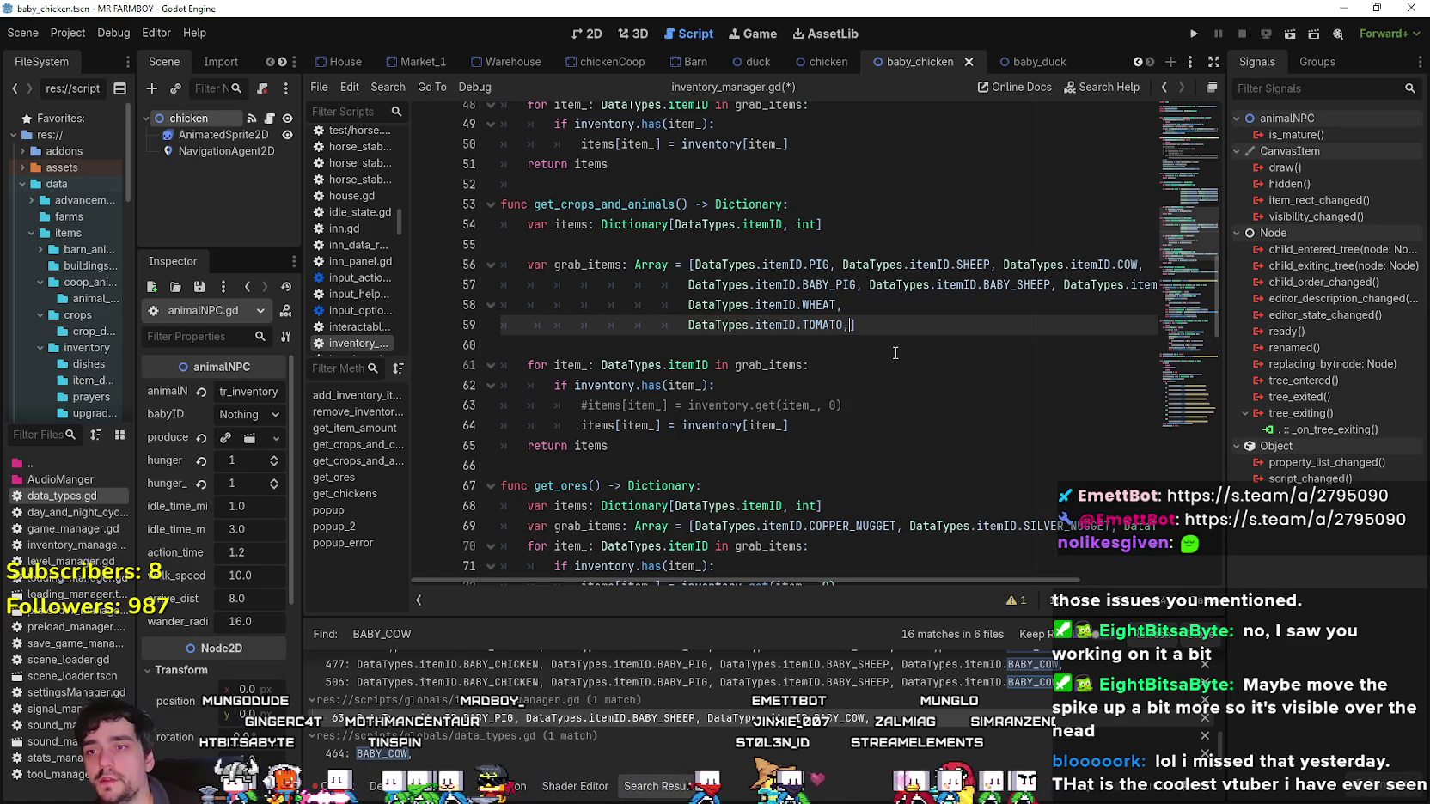
{"action": "key", "text": "Return"}
{"action": "left_click", "coordinate": [885, 325]}
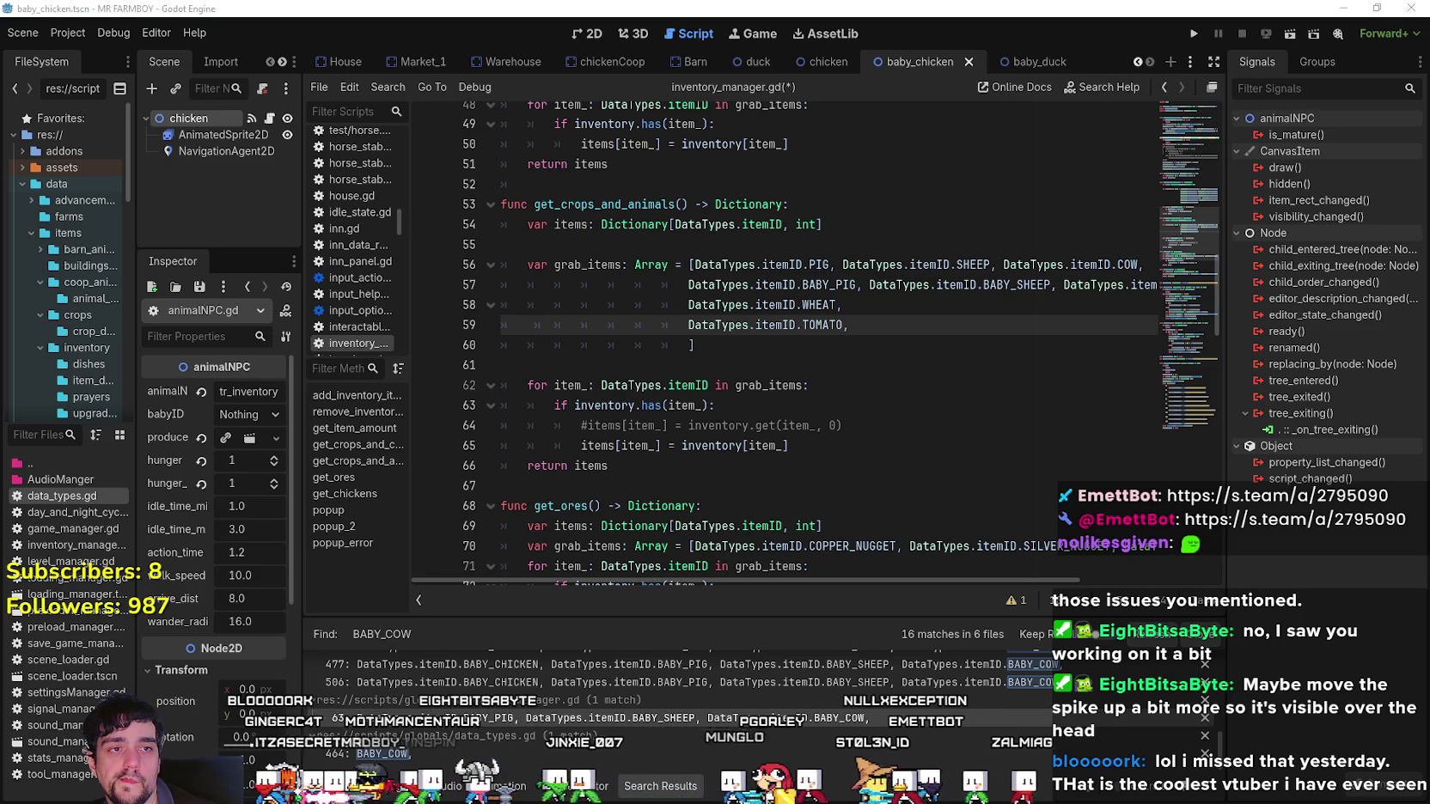
Replace TOMATO with RYE, then add LEAK and ORANGE_PEPPER on line 59.
{"action": "double_click", "coordinate": [831, 325]}
{"action": "type", "text": "RYE"}
{"action": "key", "text": "Return"}
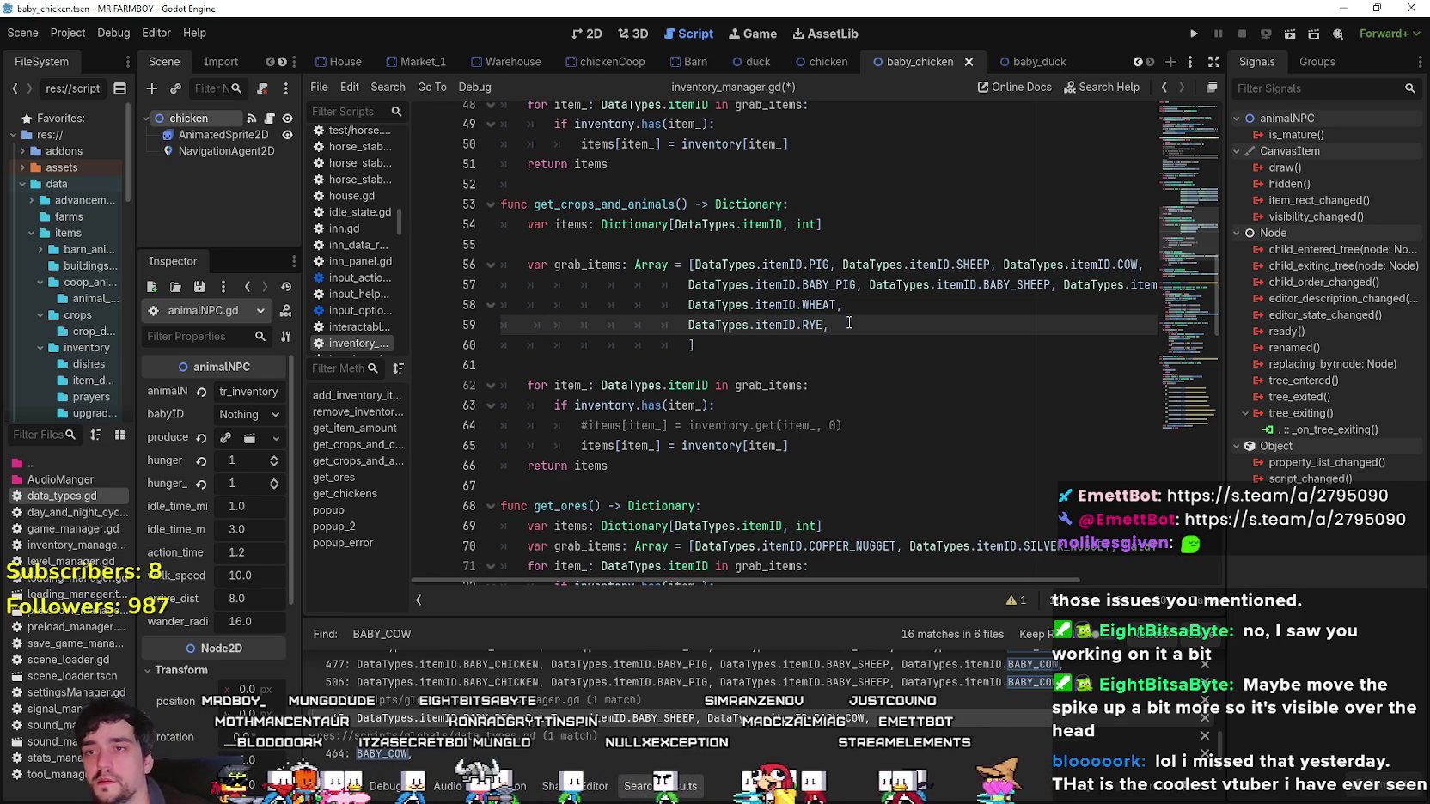
{"action": "type", "text": "DataTypes.itemID.GRAPES"}
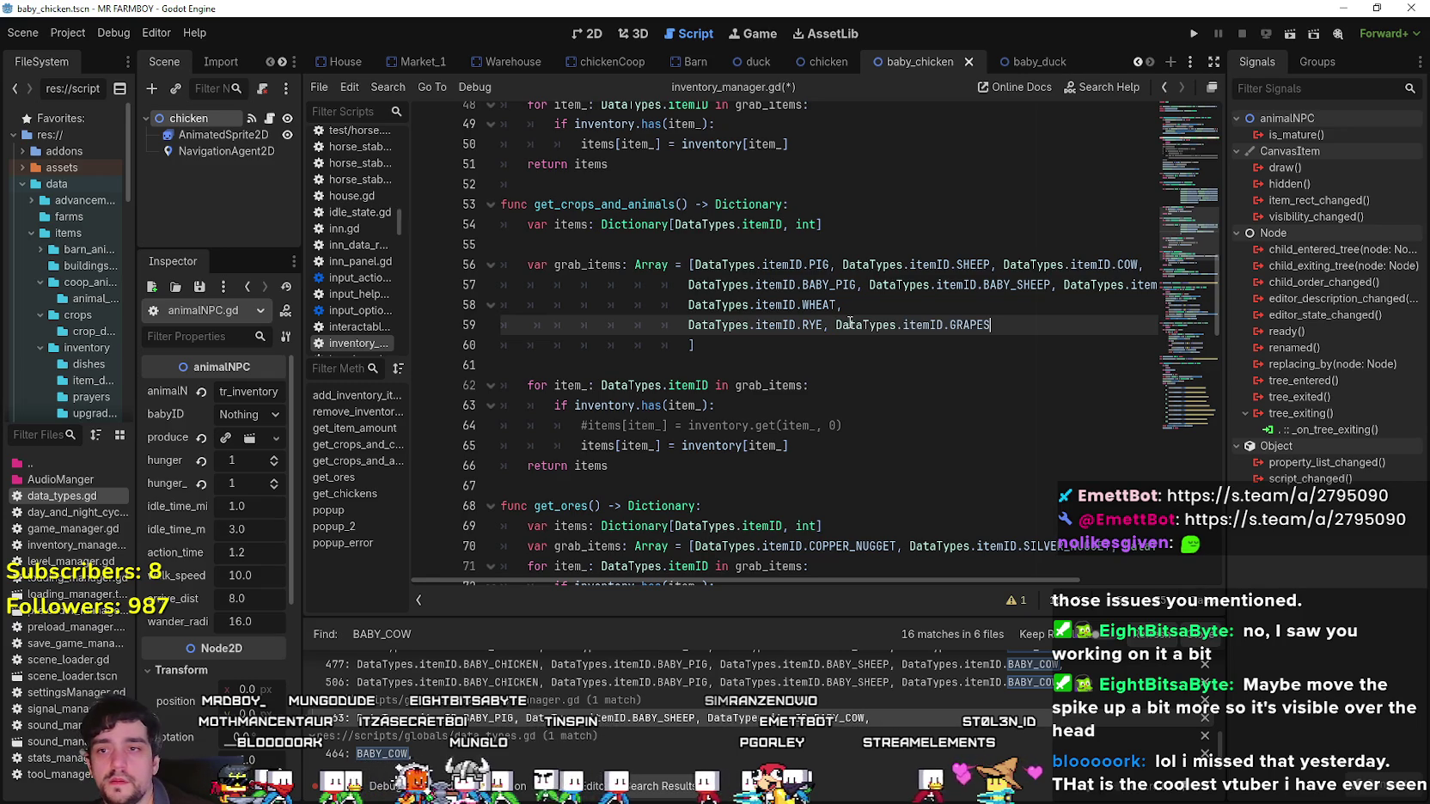
{"action": "type", "text": "LE"}
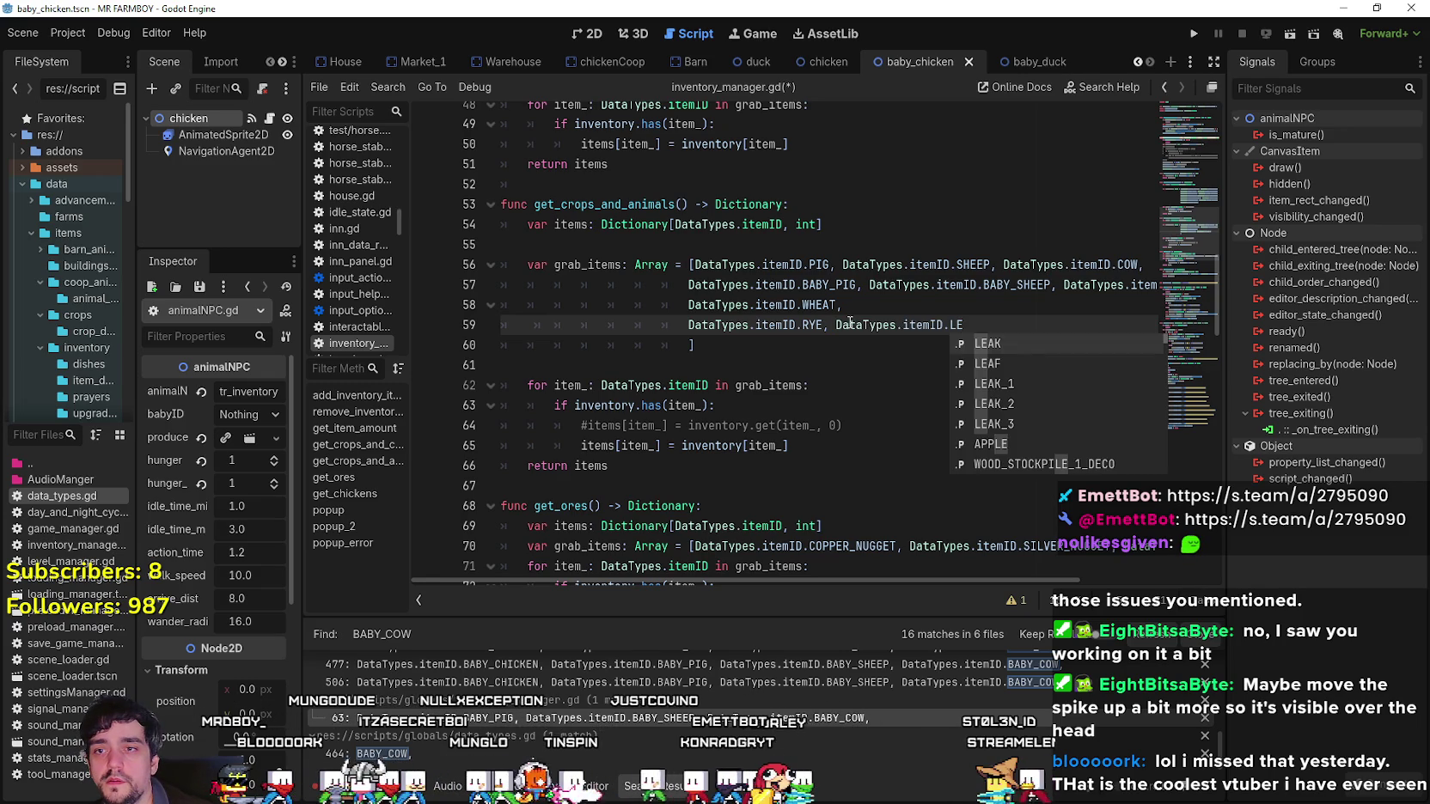
{"action": "key", "text": "Return"}
{"action": "type", "text": ","}
{"action": "type", "text": "DataTypes.itemID.GRAPES"}
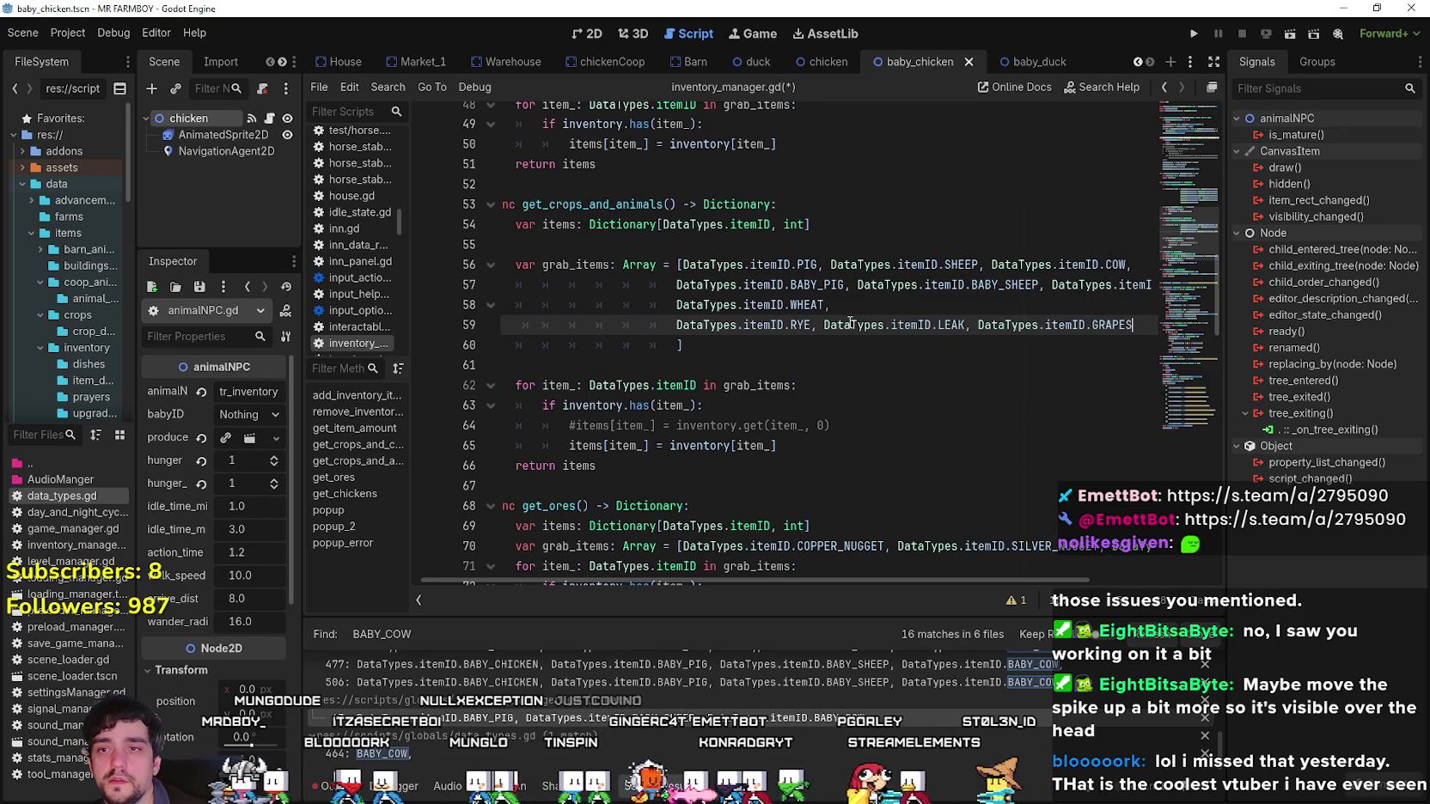
{"action": "type", "text": "RAN"}
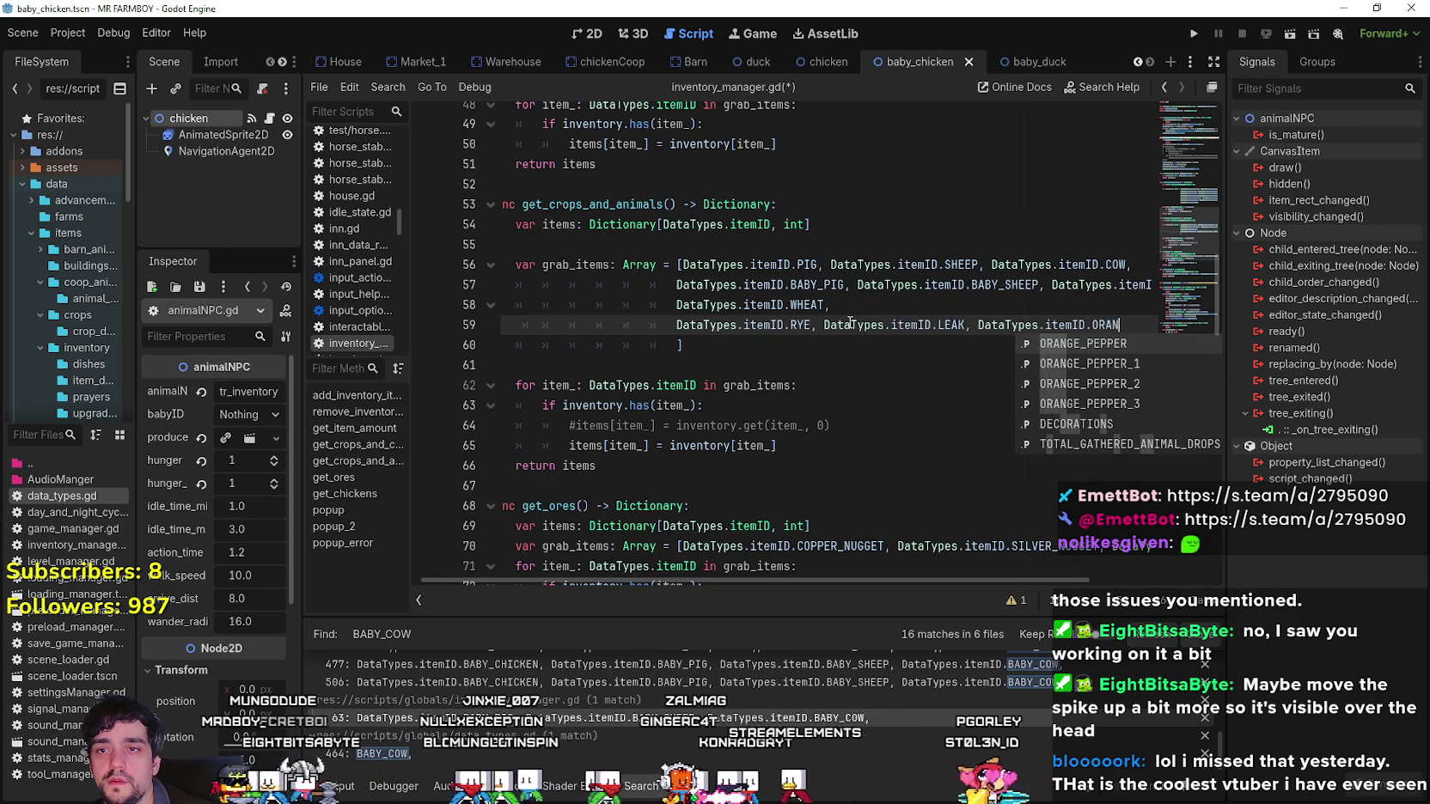
{"action": "key", "text": "Return"}
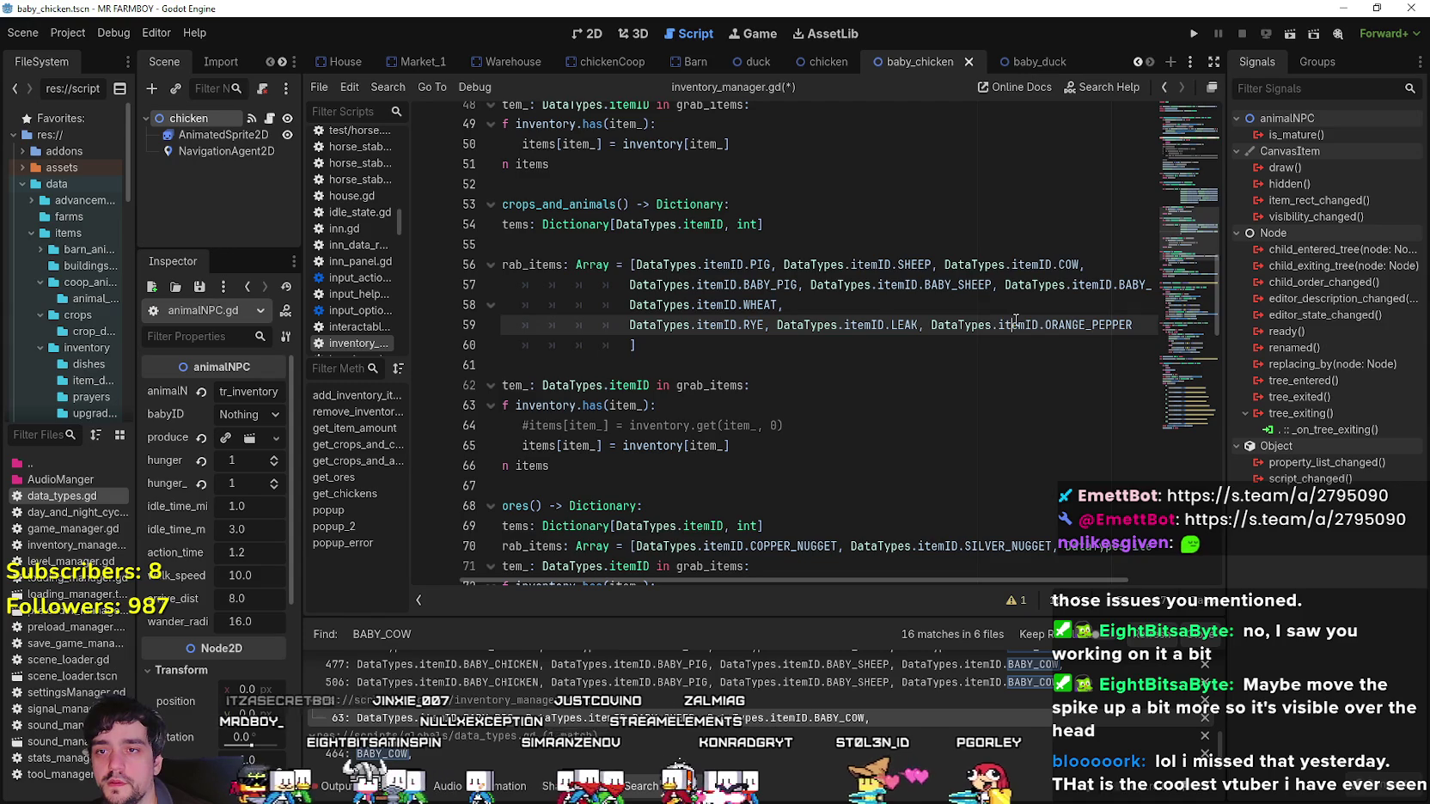
{"action": "left_click", "coordinate": [1016, 321]}
{"action": "left_click", "coordinate": [1145, 326]}
{"action": "type", "text": ","}
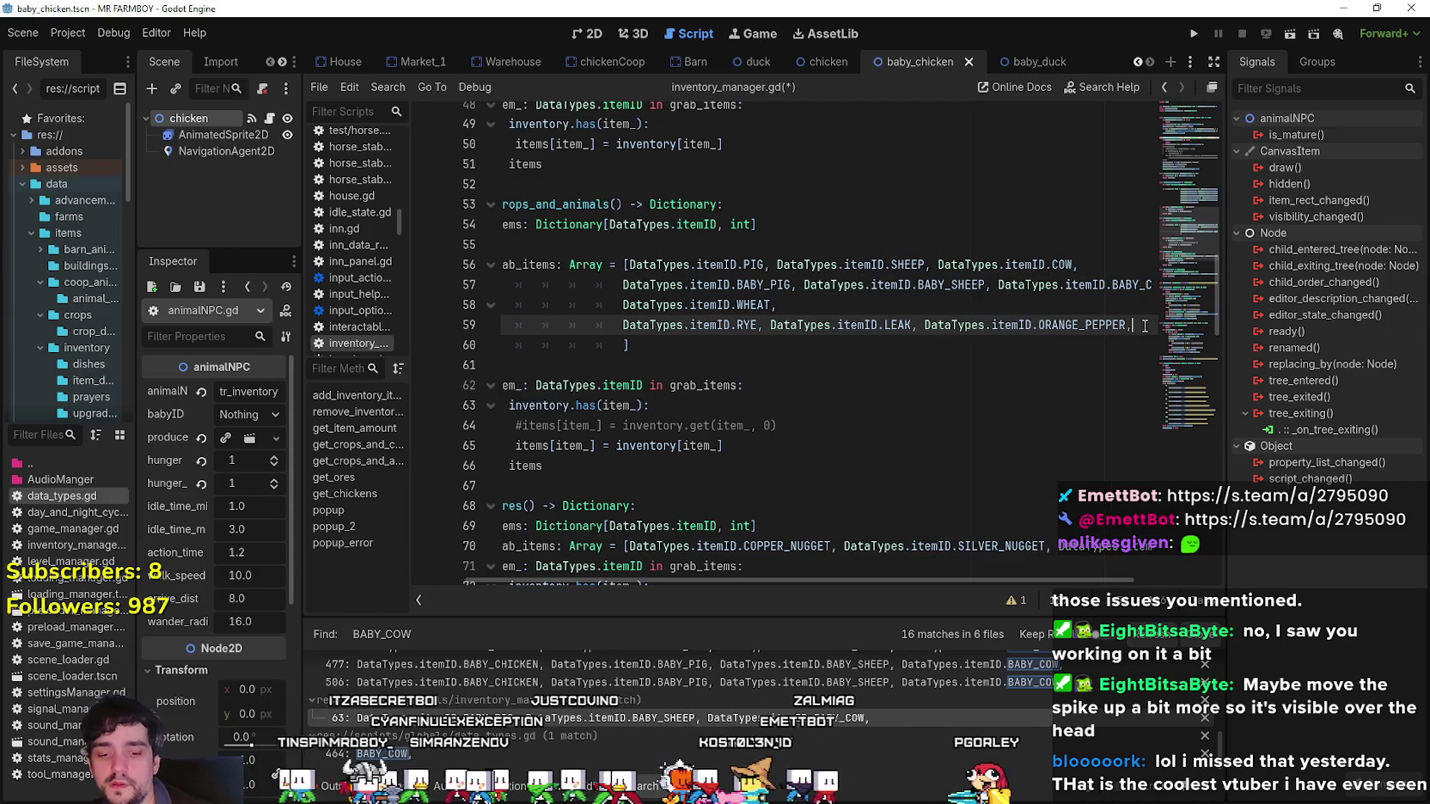
Add a new line of crop IDs: PUMPKIN, CHILI_PEPPER_GREEN and PINTO_BEANS.
{"action": "key", "text": "Return"}
{"action": "type", "text": "DataTypes.itemID."}
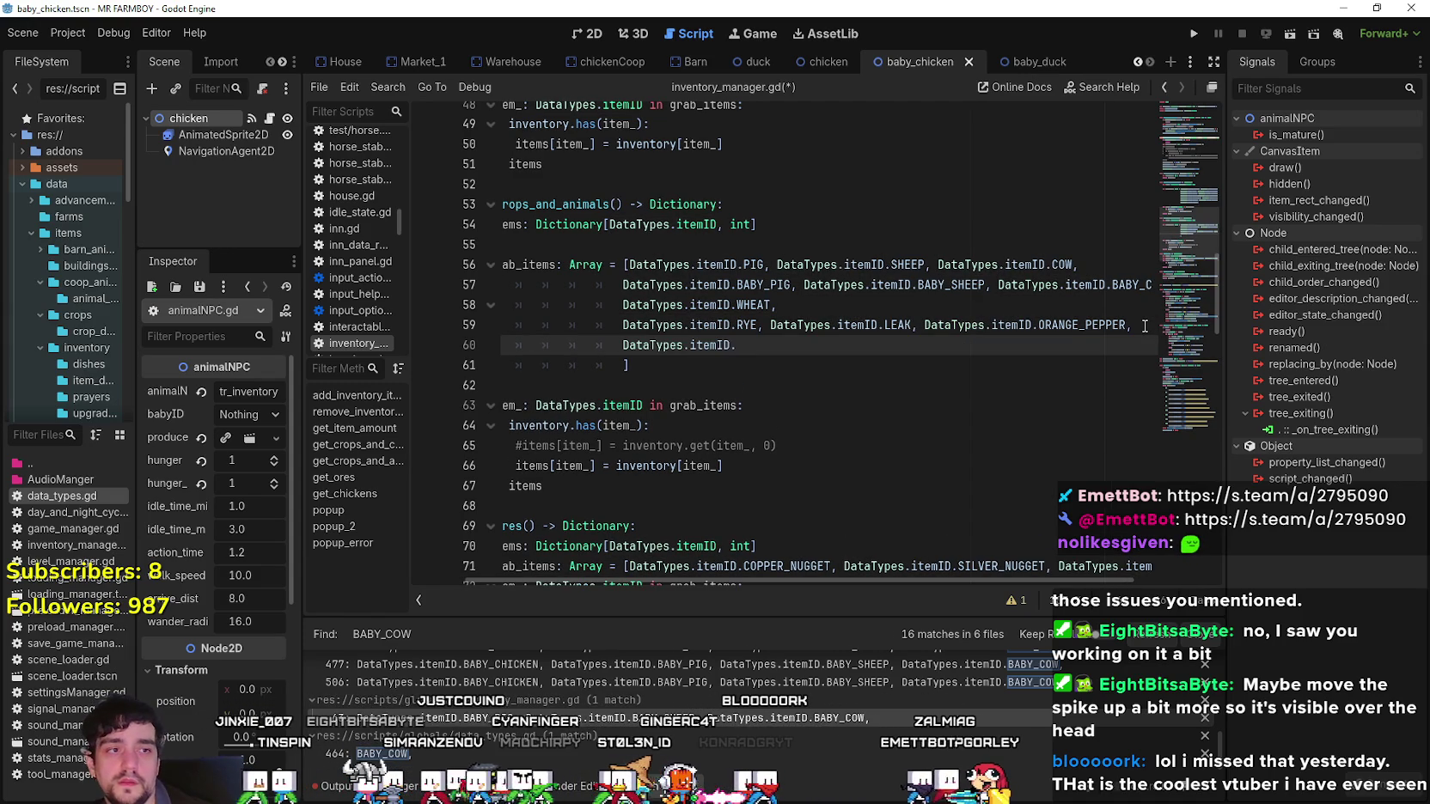
{"action": "type", "text": "/UM"}
{"action": "key", "text": "Return"}
{"action": "type", "text": ", DataTypes.itemID"}
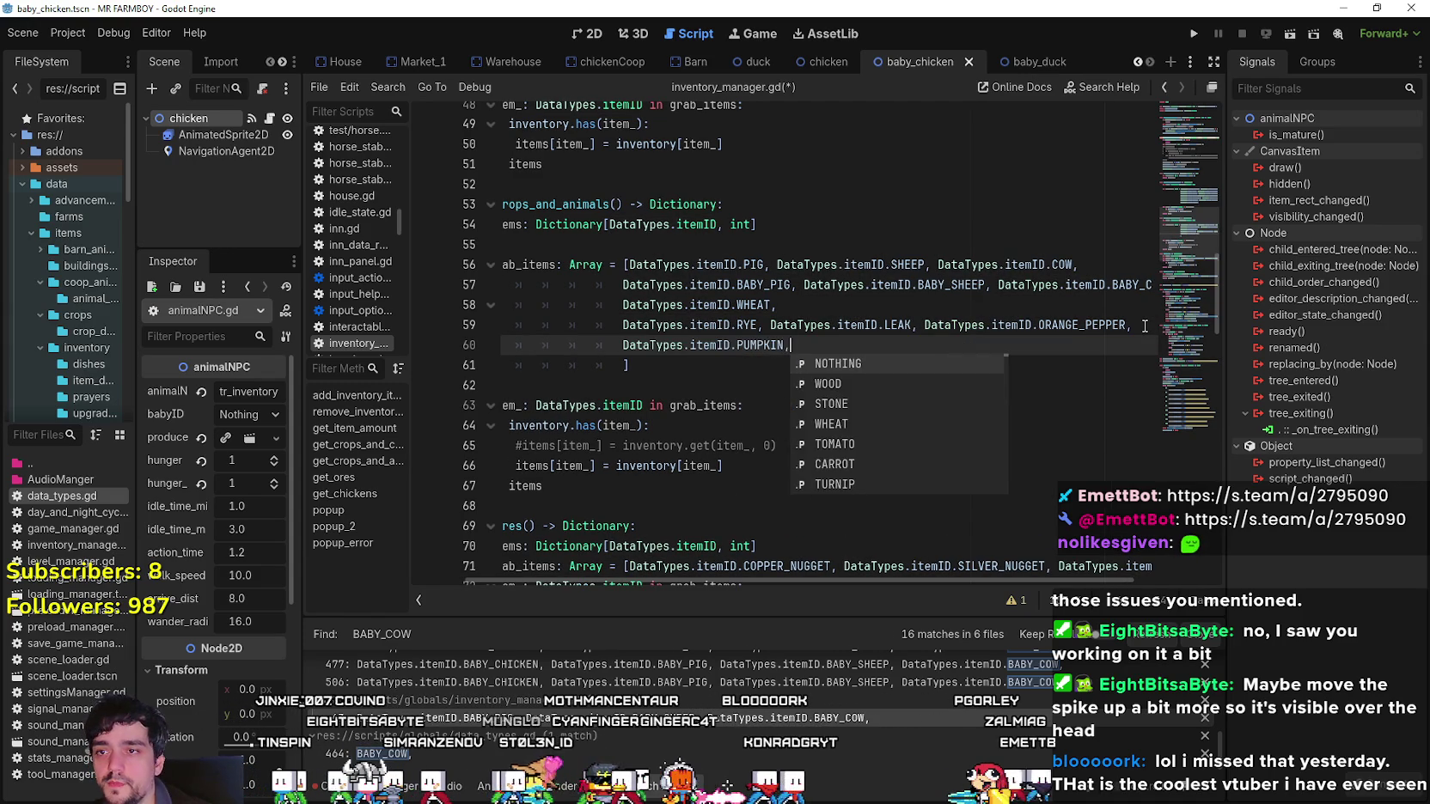
{"action": "type", "text": "."}
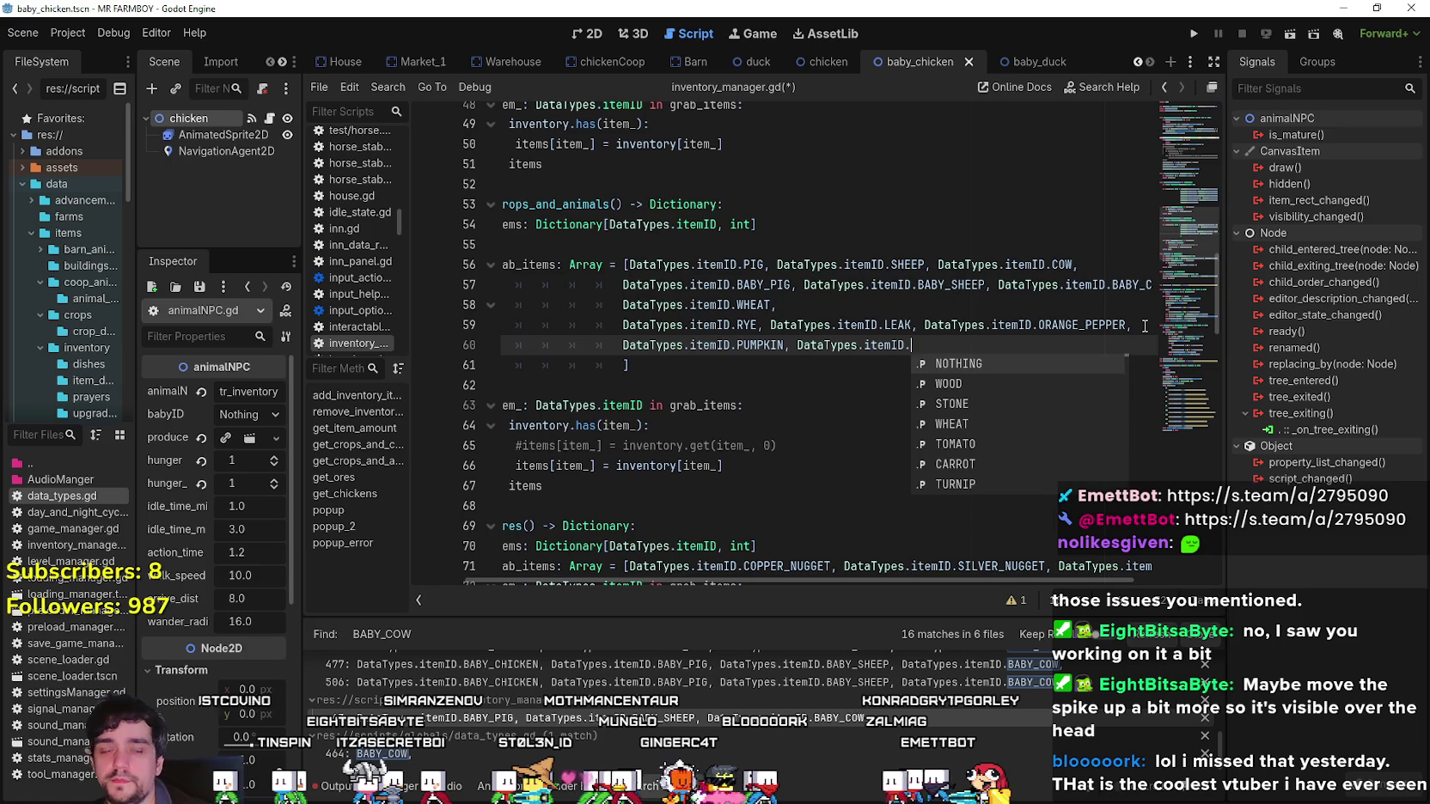
{"action": "type", "text": "G"}
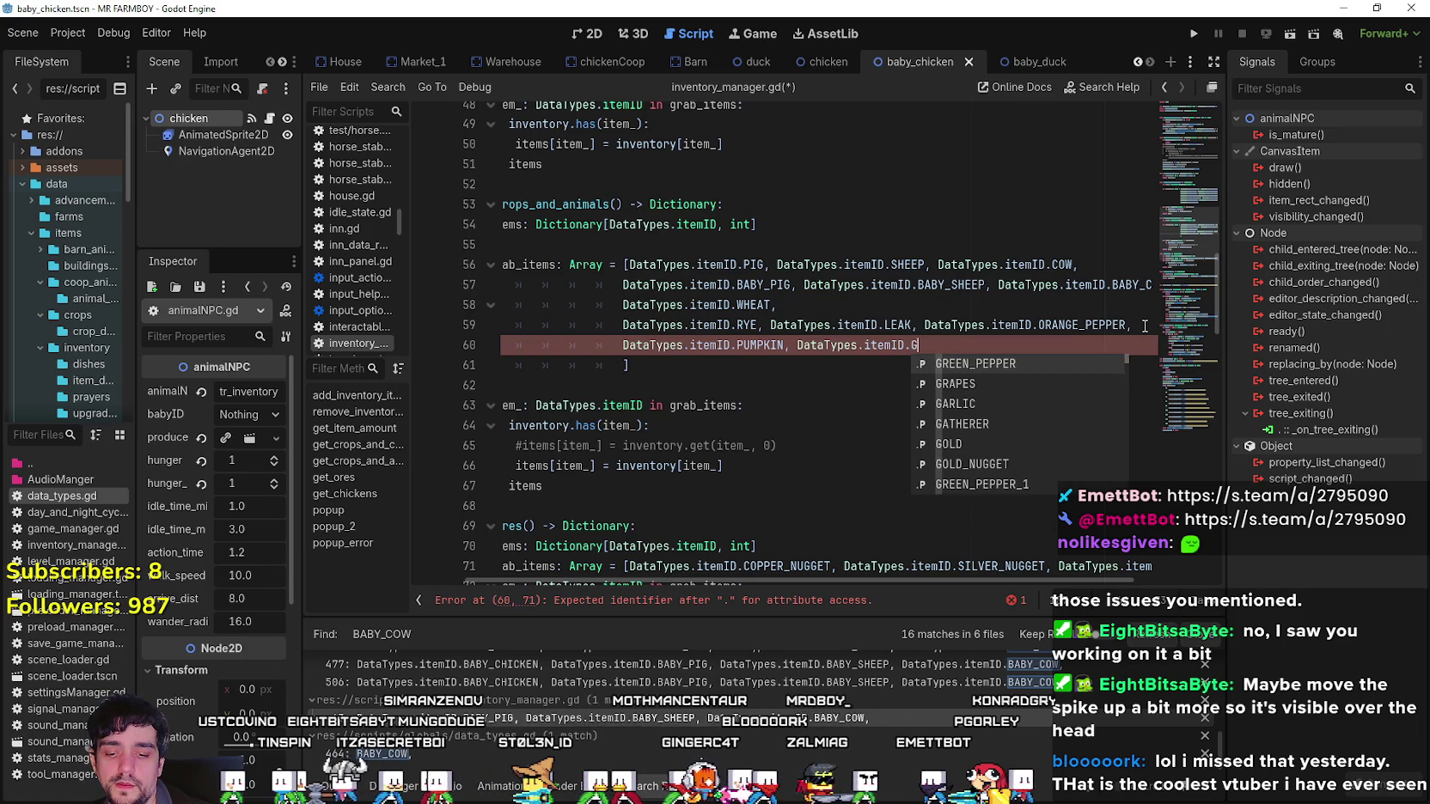
{"action": "key", "text": "BackSpace"}
{"action": "type", "text": "CHI"}
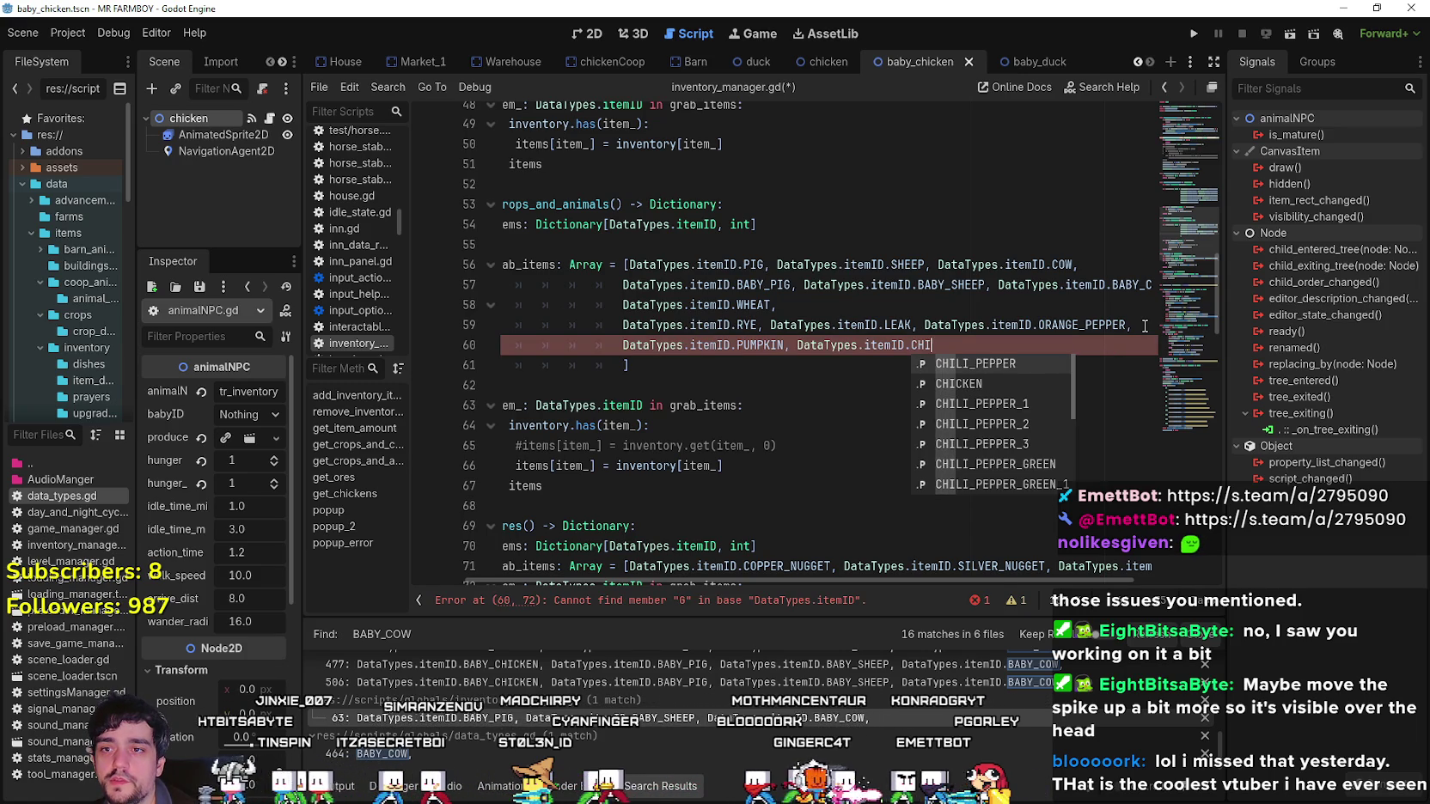
{"action": "key", "text": "Down"}
{"action": "key", "text": "Down"}
{"action": "key", "text": "Down"}
{"action": "key", "text": "Return"}
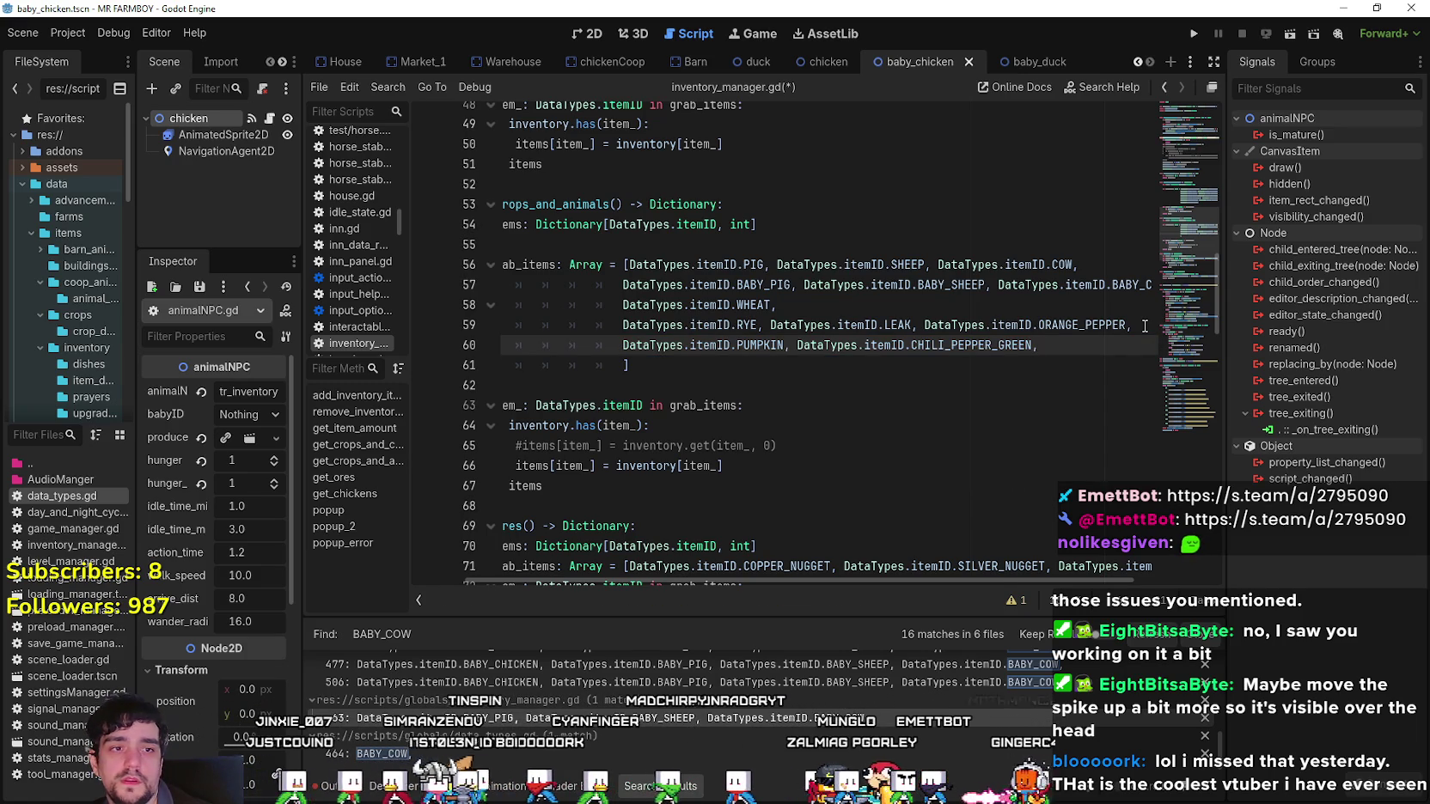
{"action": "type", "text": "B"}
{"action": "key", "text": "BackSpace"}
{"action": "type", "text": "DataTypes.itemID."}
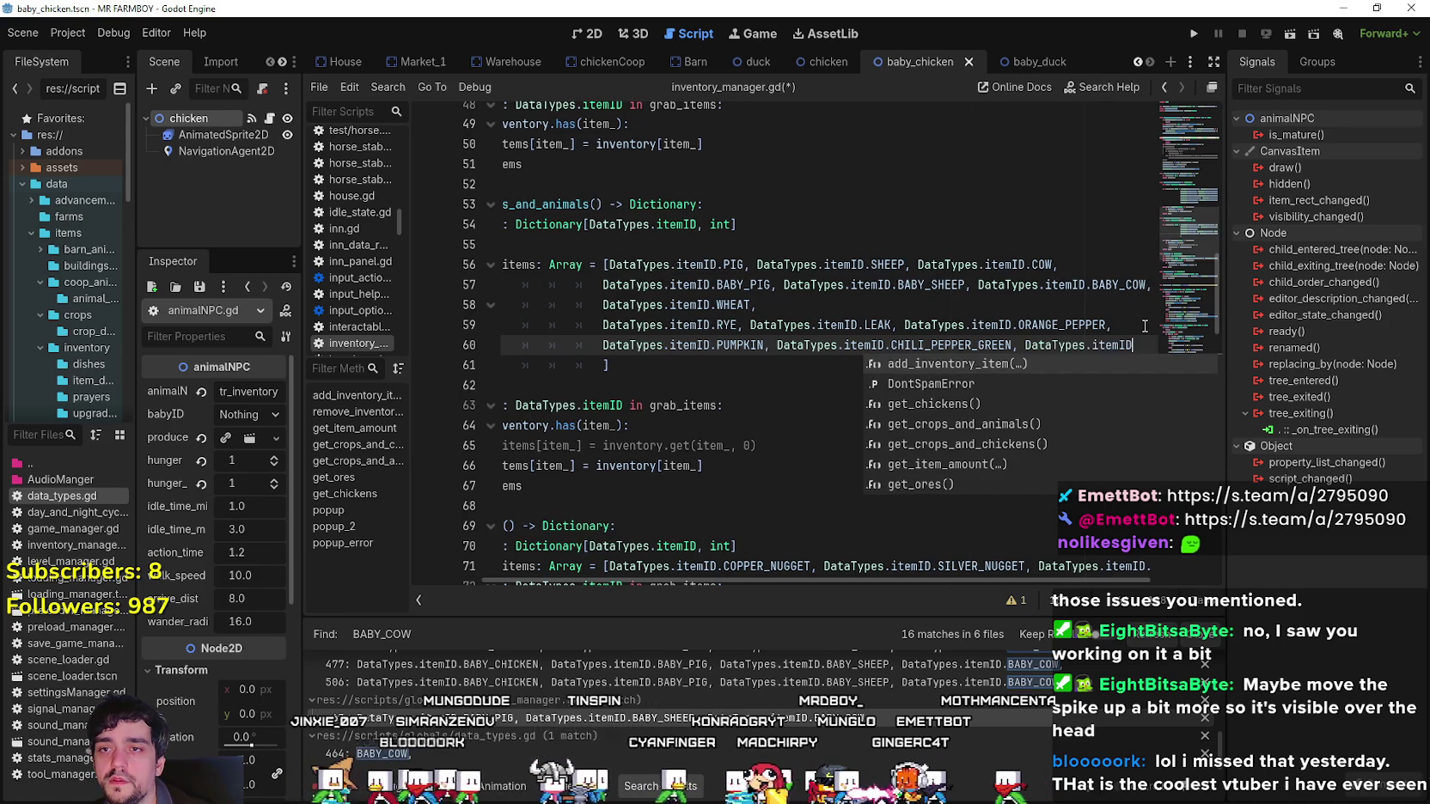
{"action": "type", "text": "B"}
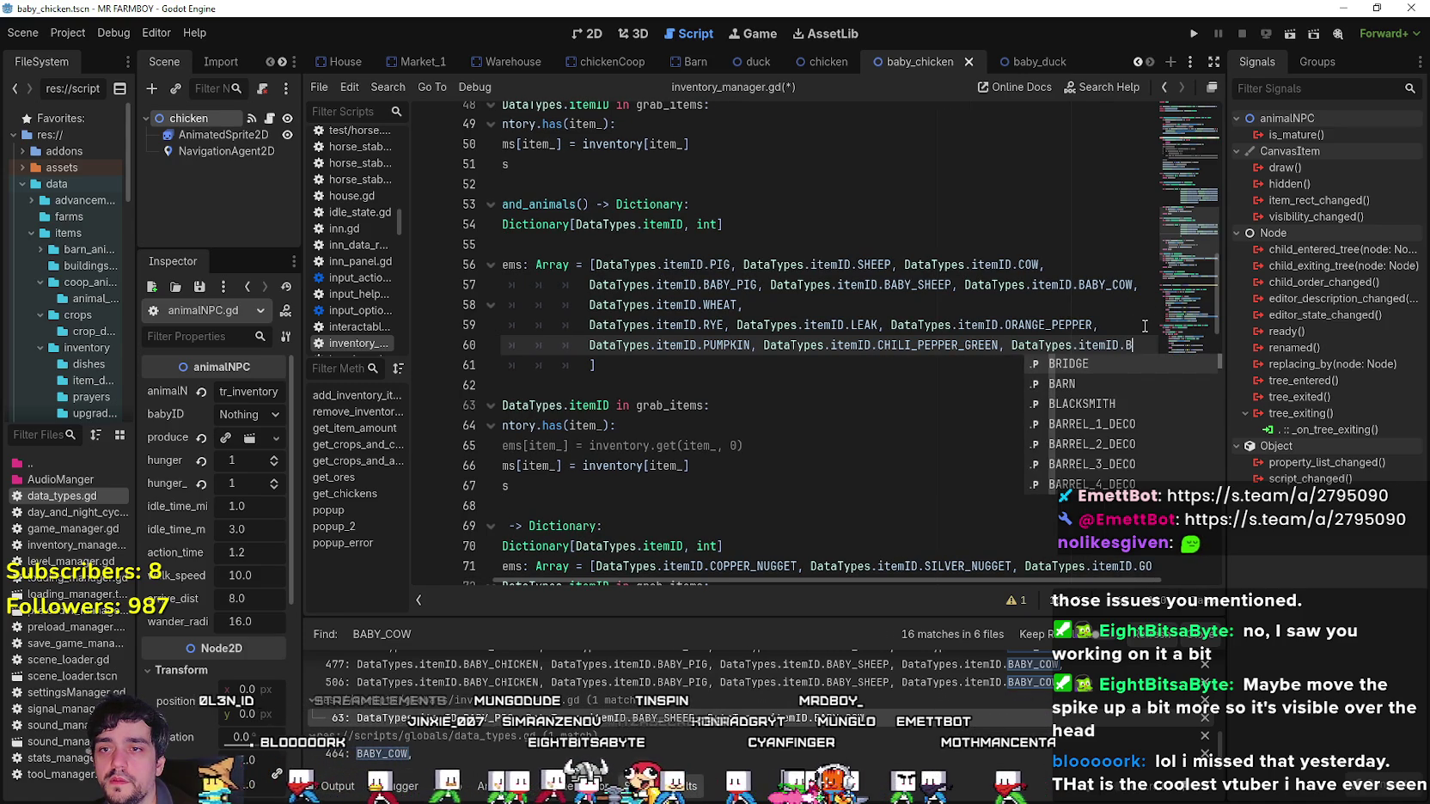
{"action": "type", "text": "EANS"}
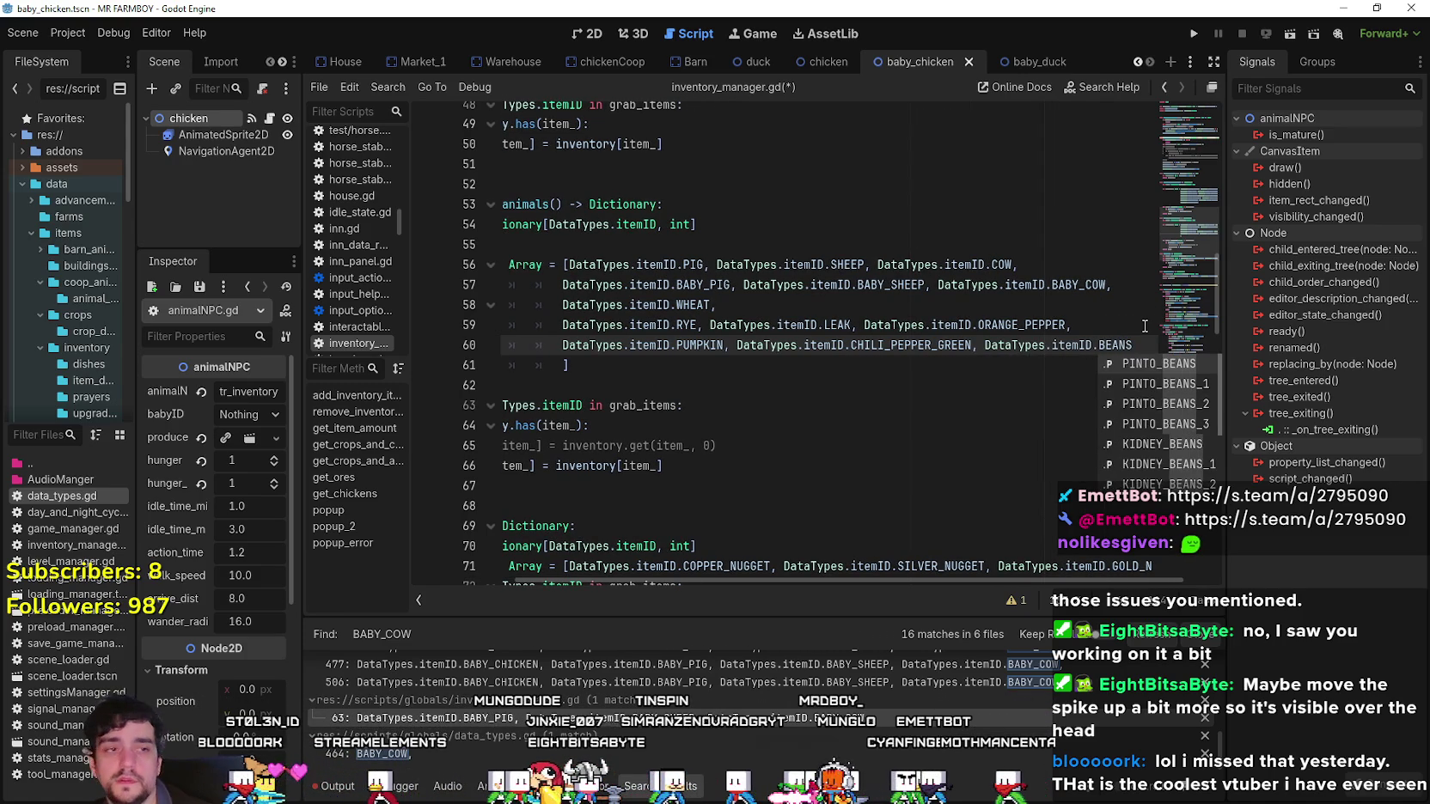
{"action": "key", "text": "Return"}
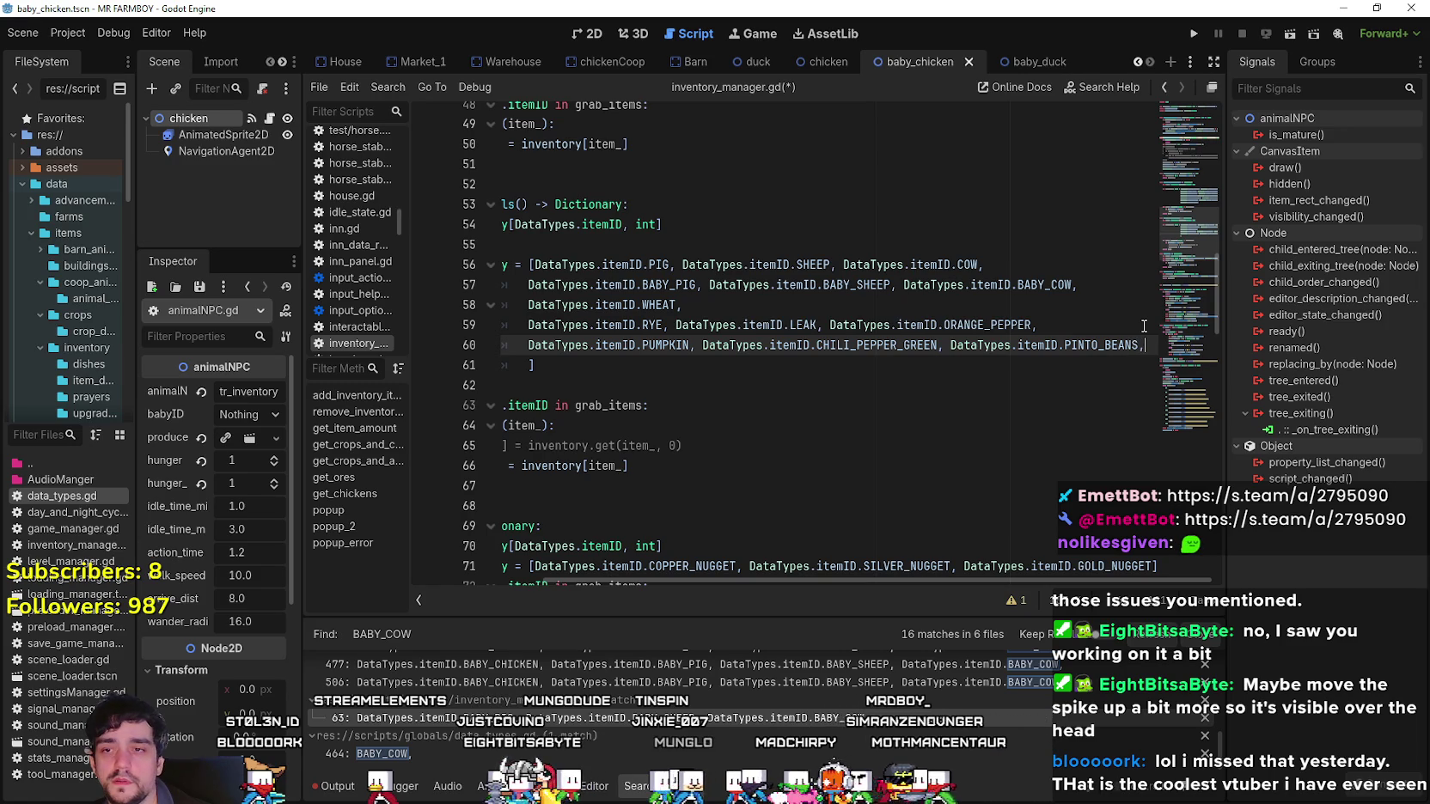
Add a final line of crop IDs: PARSNIP, ONION, CORN_RED and RADISH_GREEN.
{"action": "key", "text": "Return"}
{"action": "type", "text": "DataTypes.itemID.PARS"}
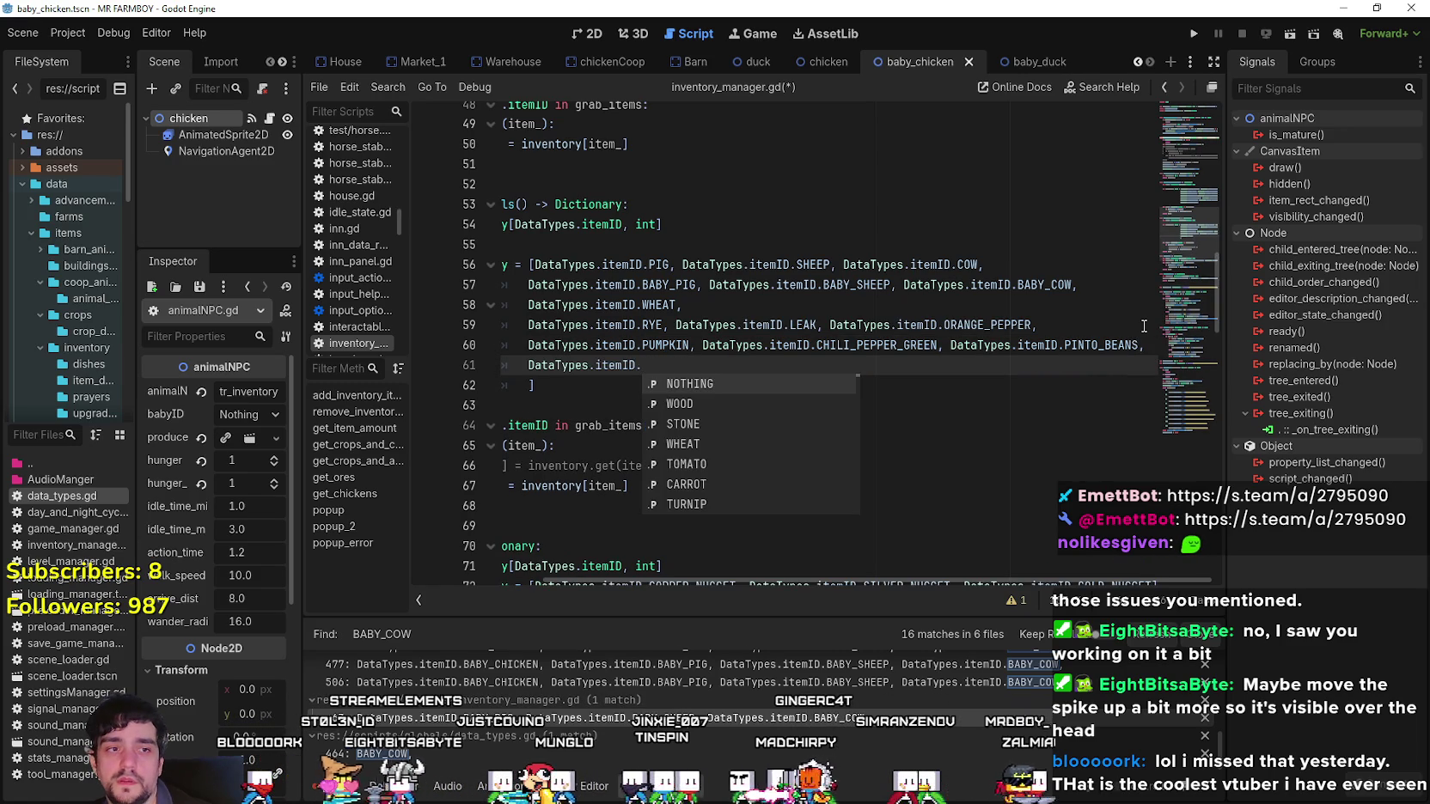
{"action": "key", "text": "Return"}
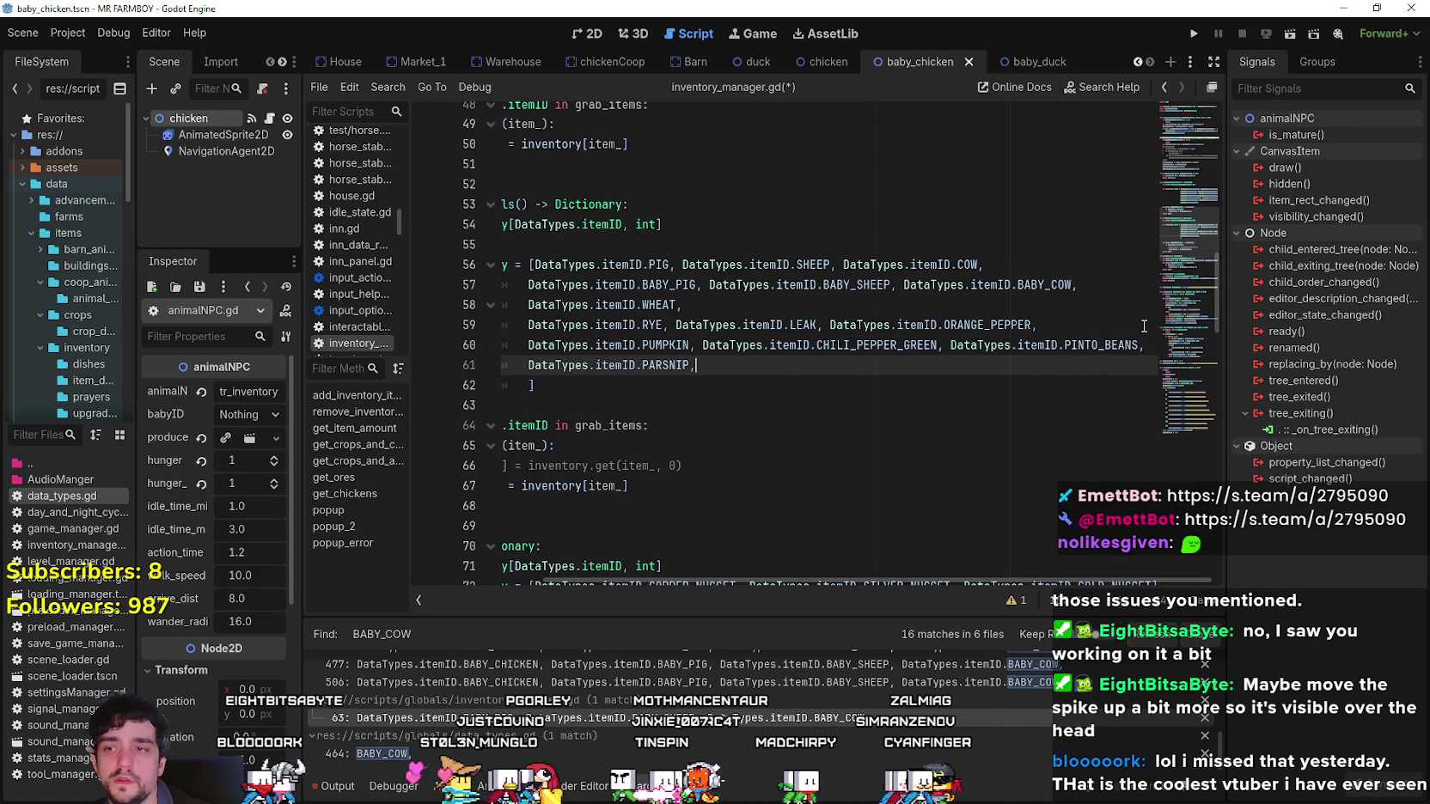
{"action": "type", "text": " DataTypes.itemID"}
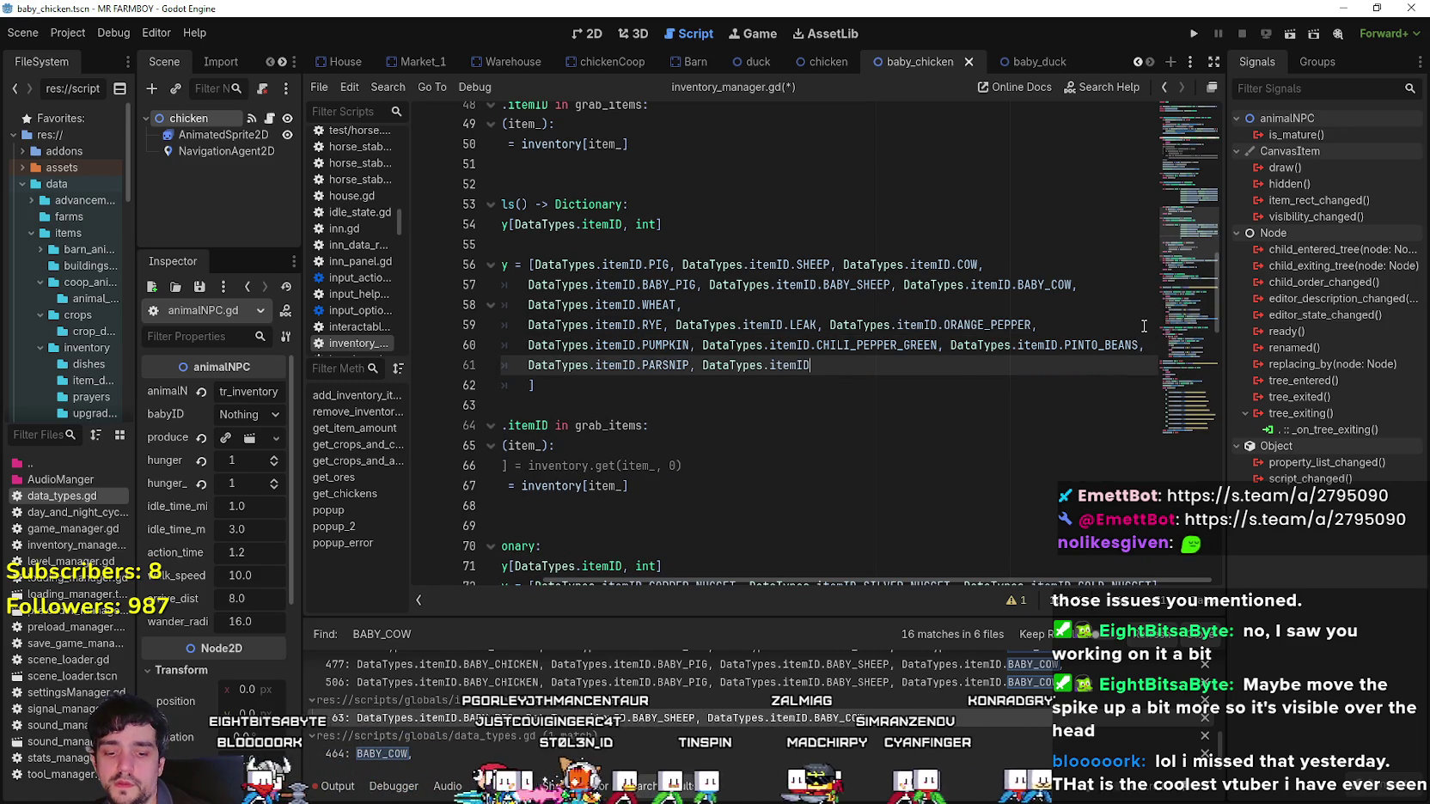
{"action": "type", "text": ".ON"}
{"action": "key", "text": "Return"}
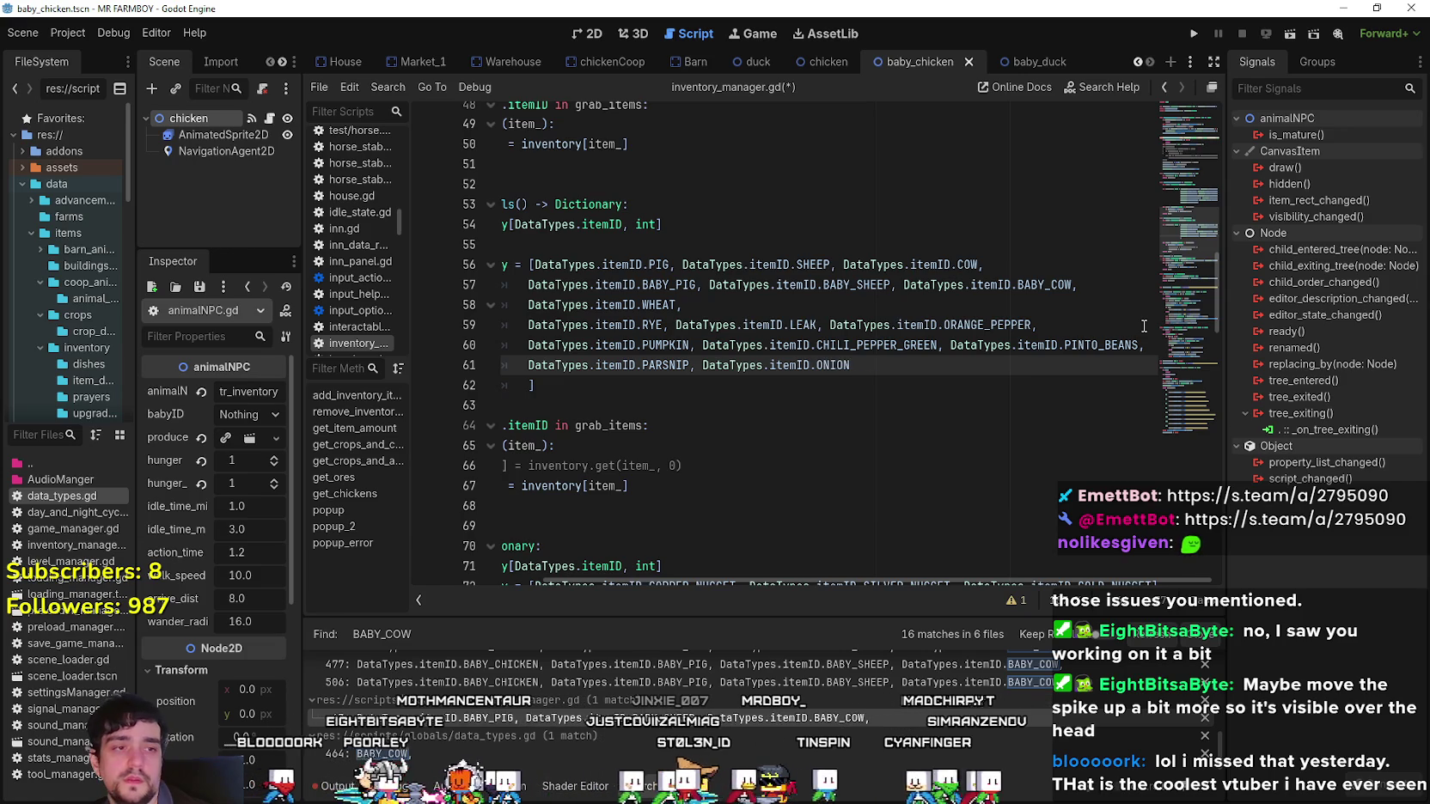
{"action": "type", "text": "DataTypes.itemID.Red"}
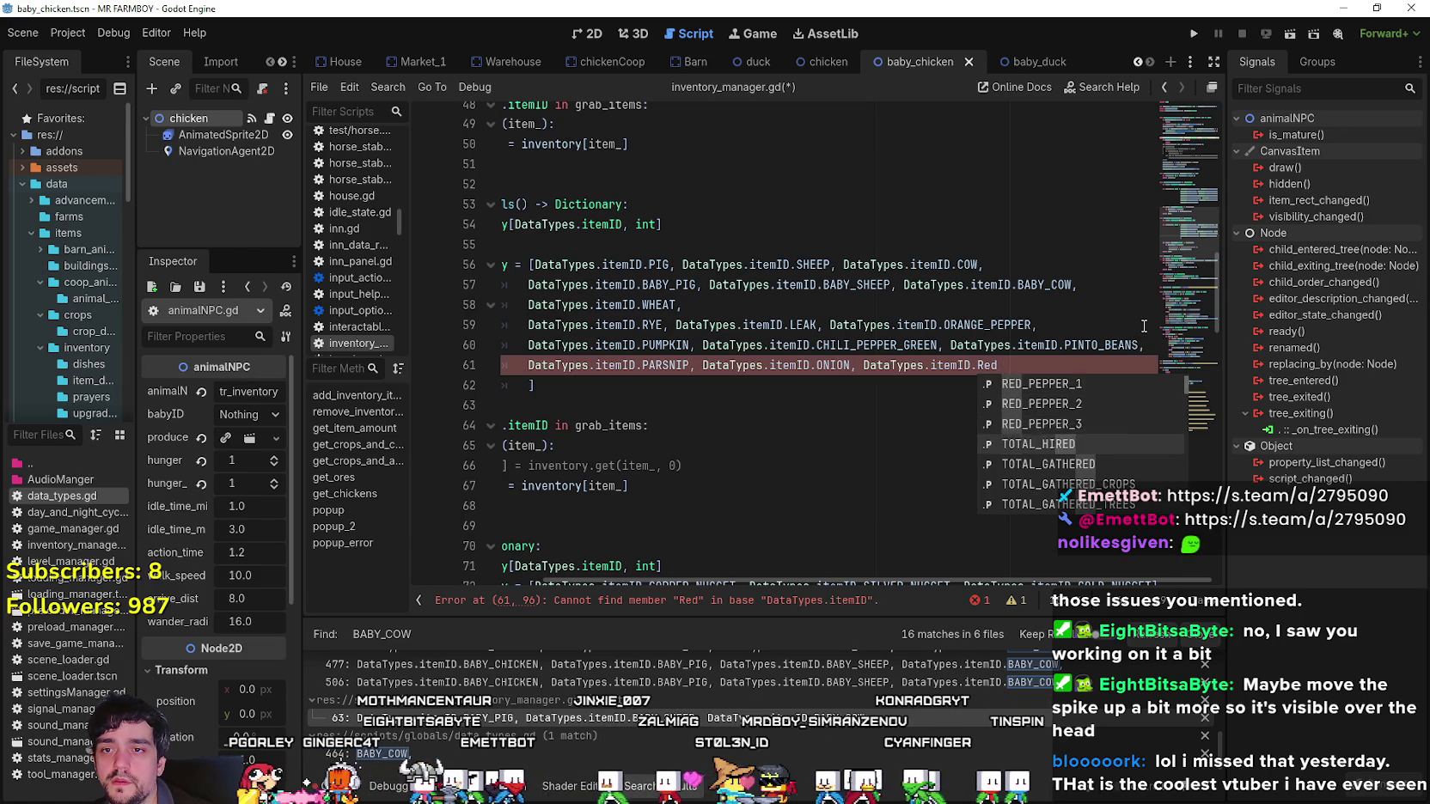
{"action": "key", "text": "BackSpace"}
{"action": "key", "text": "Down"}
{"action": "key", "text": "Down"}
{"action": "key", "text": "Down"}
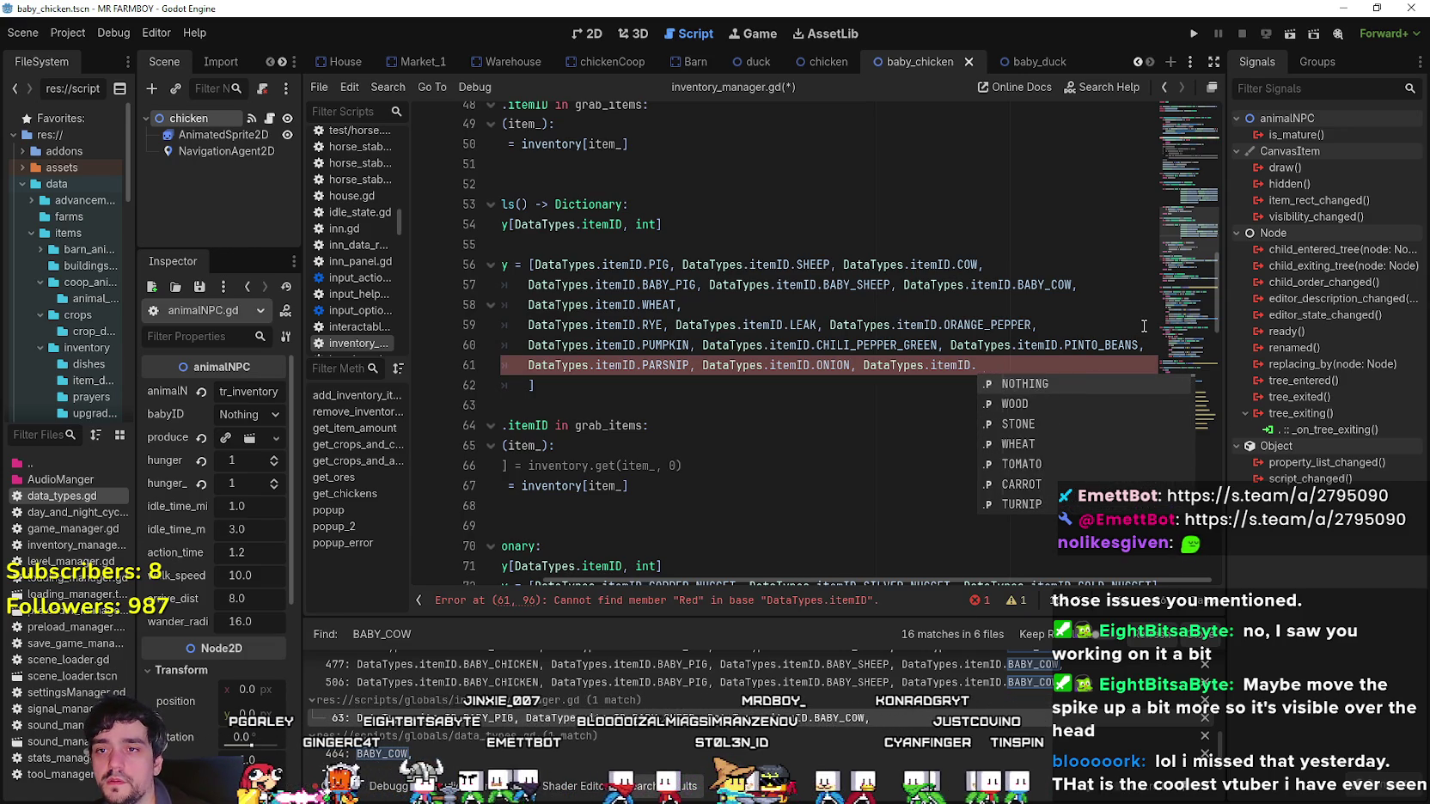
{"action": "type", "text": "CORN_RED"}
{"action": "key", "text": "Return"}
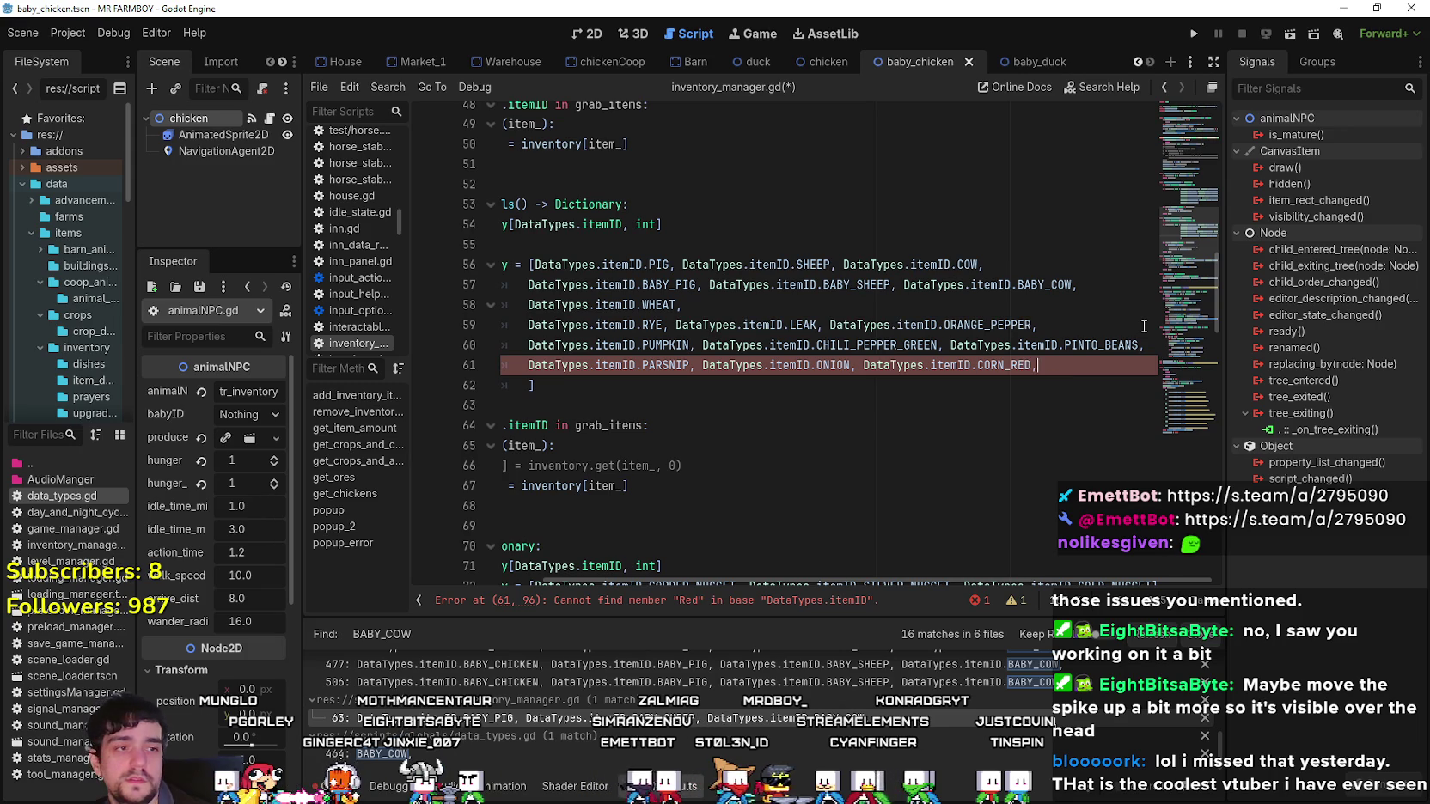
{"action": "type", "text": ", R"}
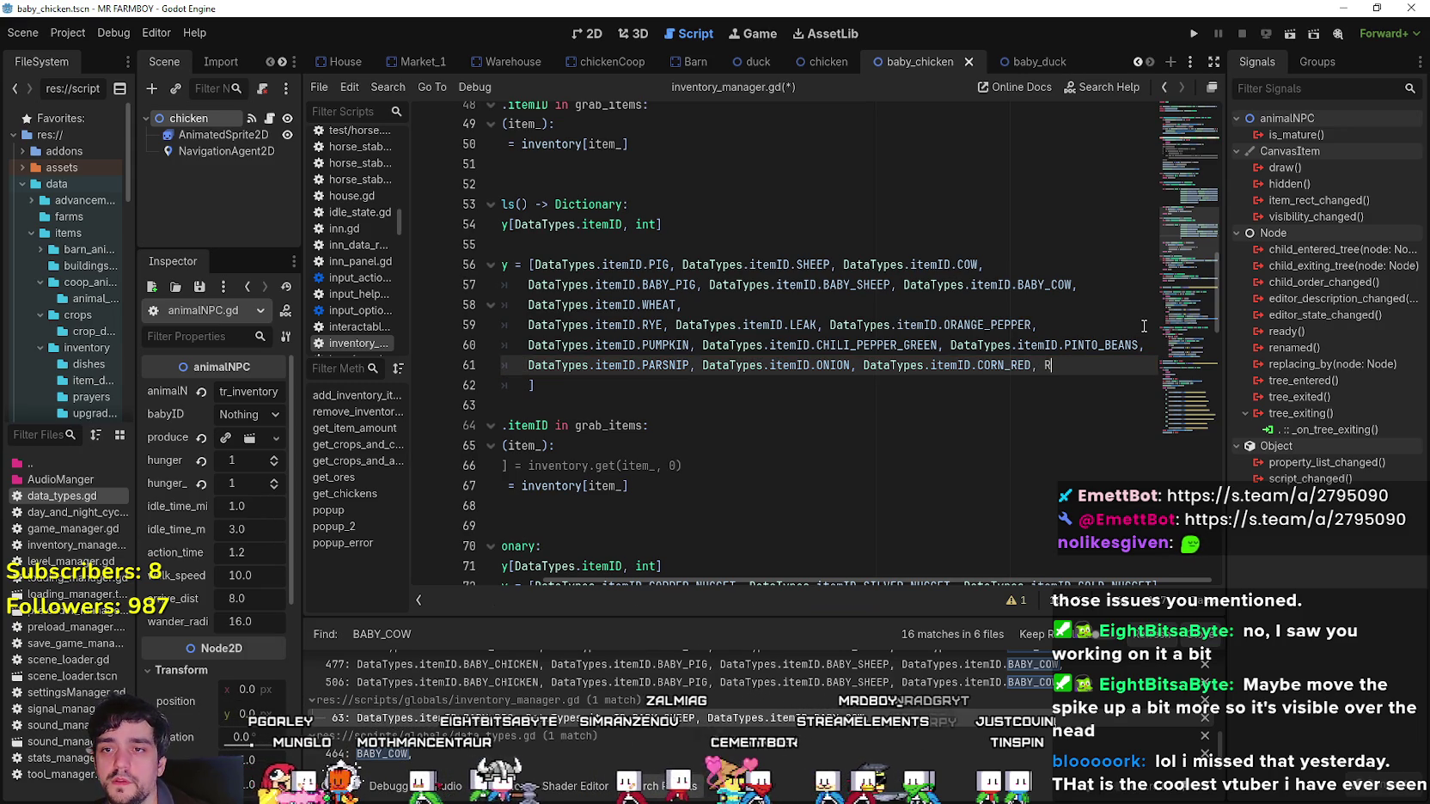
{"action": "key", "text": "BackSpace"}
{"action": "type", "text": "DataTypes.itemID.RAD"}
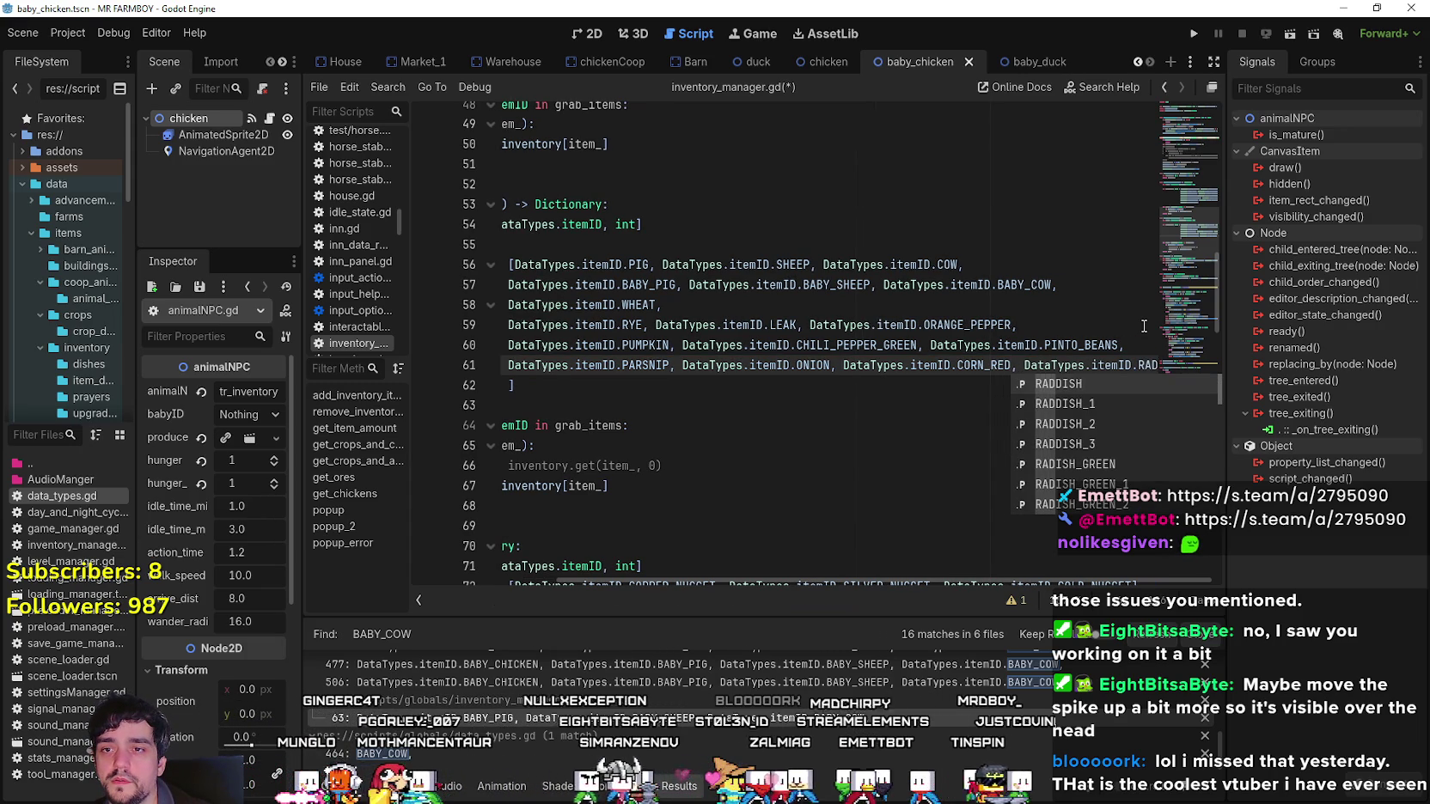
{"action": "key", "text": "Down"}
{"action": "key", "text": "Down"}
{"action": "key", "text": "Down"}
{"action": "key", "text": "Return"}
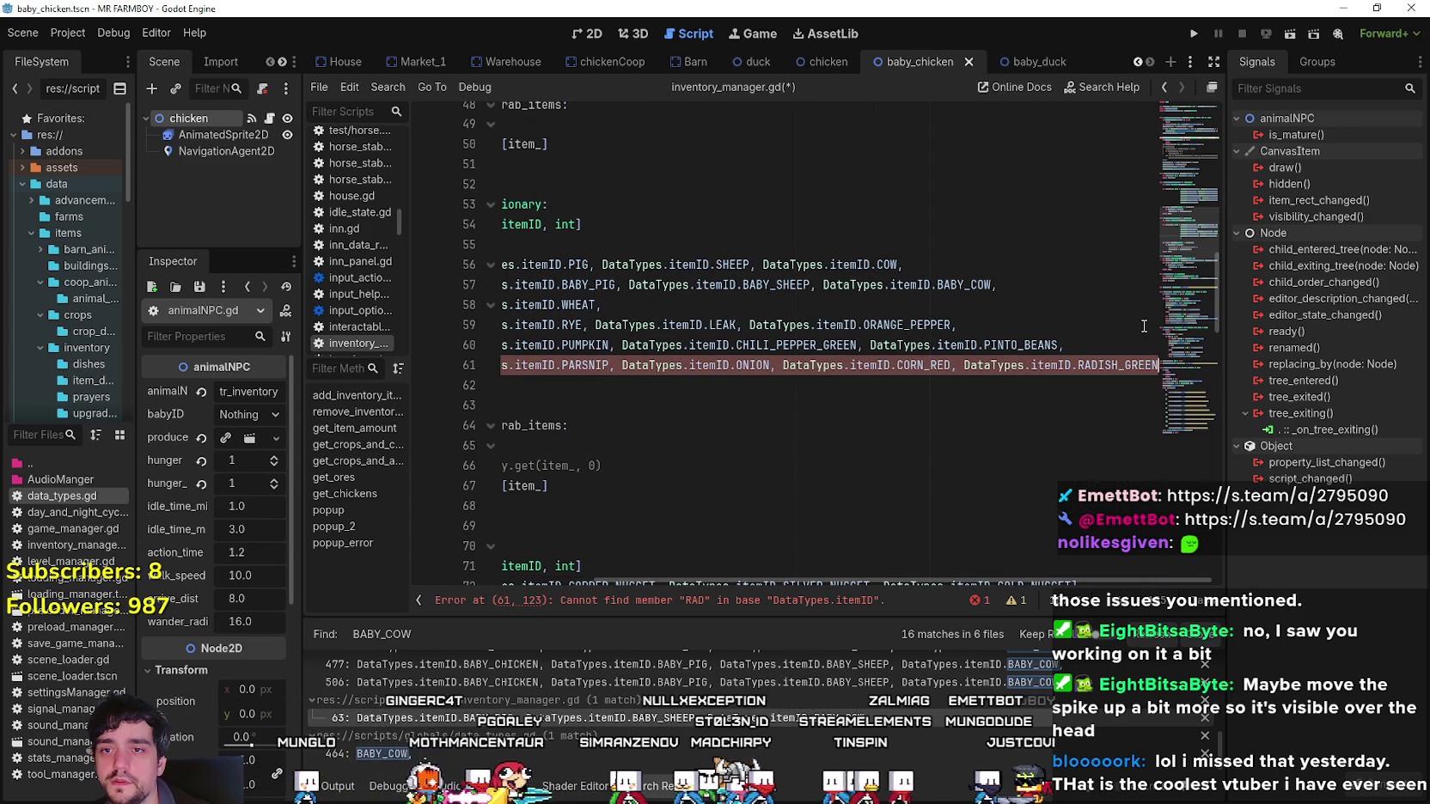
Close the grab_items list with ] on line 61 and save inventory_manager.gd.
{"action": "left_click", "coordinate": [833, 387]}
{"action": "type", "text": "]"}
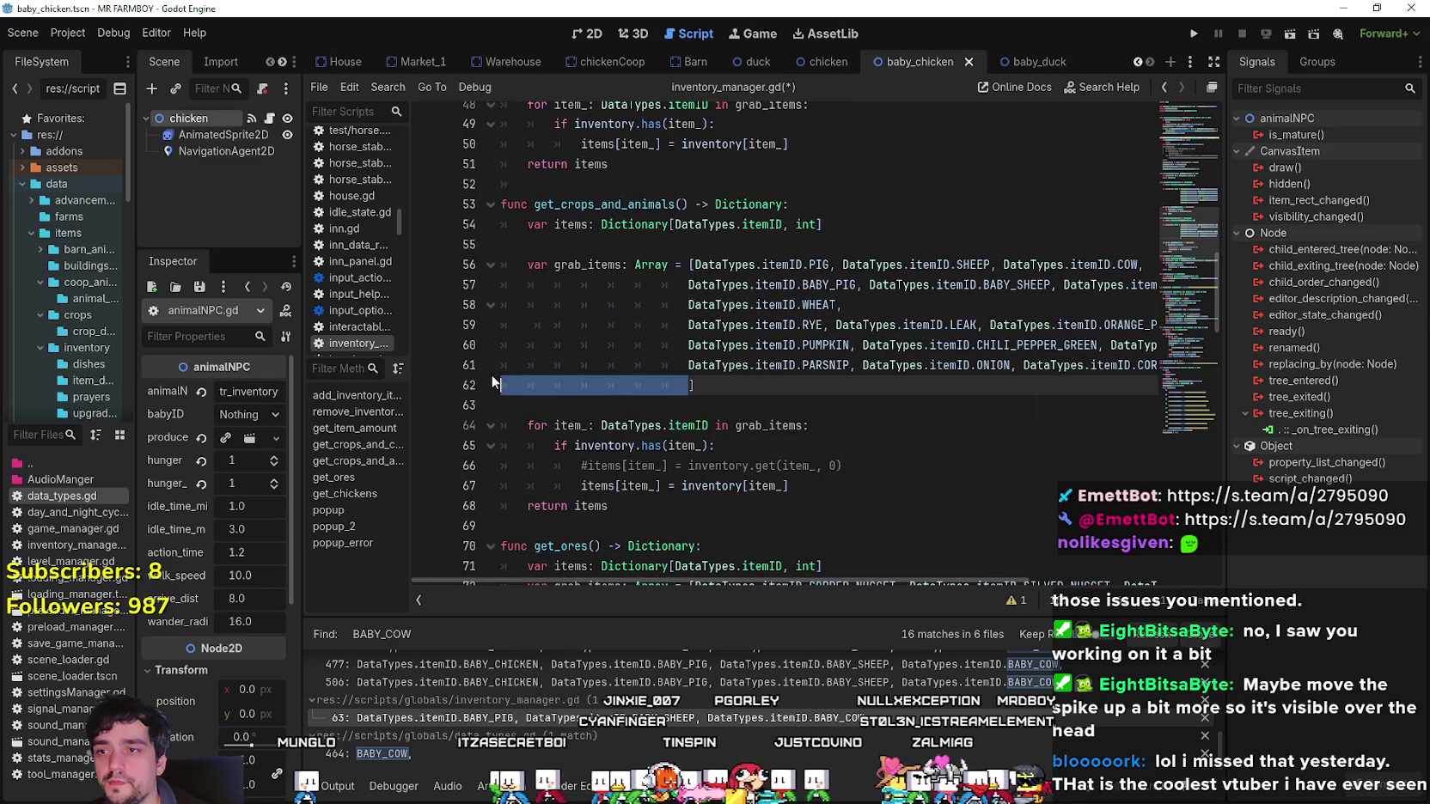
{"action": "key", "text": "BackSpace"}
{"action": "key", "text": "BackSpace"}
{"action": "key", "text": "BackSpace"}
{"action": "key", "text": "Down"}
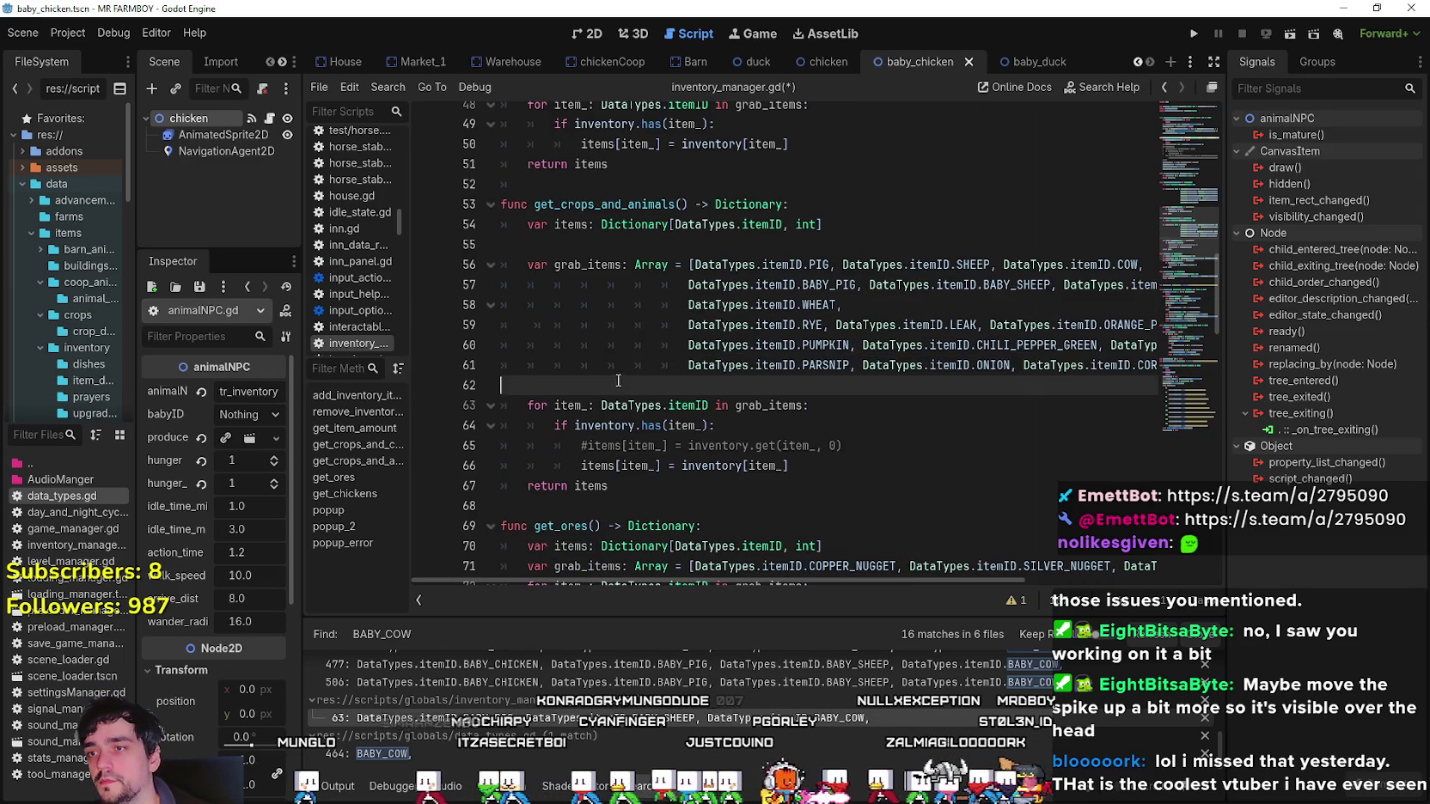
{"action": "key", "text": "ctrl+s"}
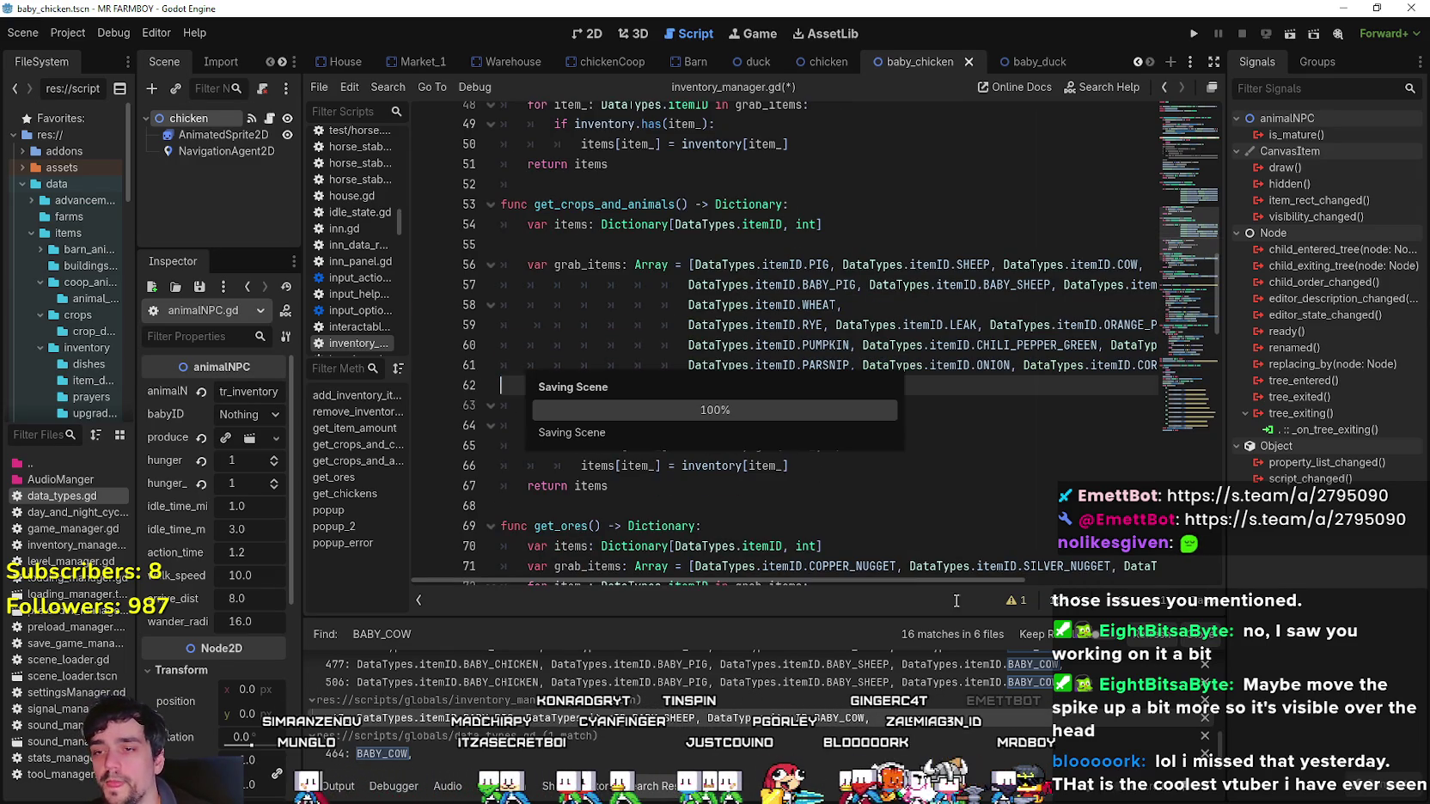
Look through the BABY_COW Find in Files results.
{"action": "scroll", "coordinate": [1135, 578], "scroll_direction": "right", "scroll_amount": 5}
{"action": "left_click_drag", "start_coordinate": [1135, 578], "coordinate": [935, 582]}
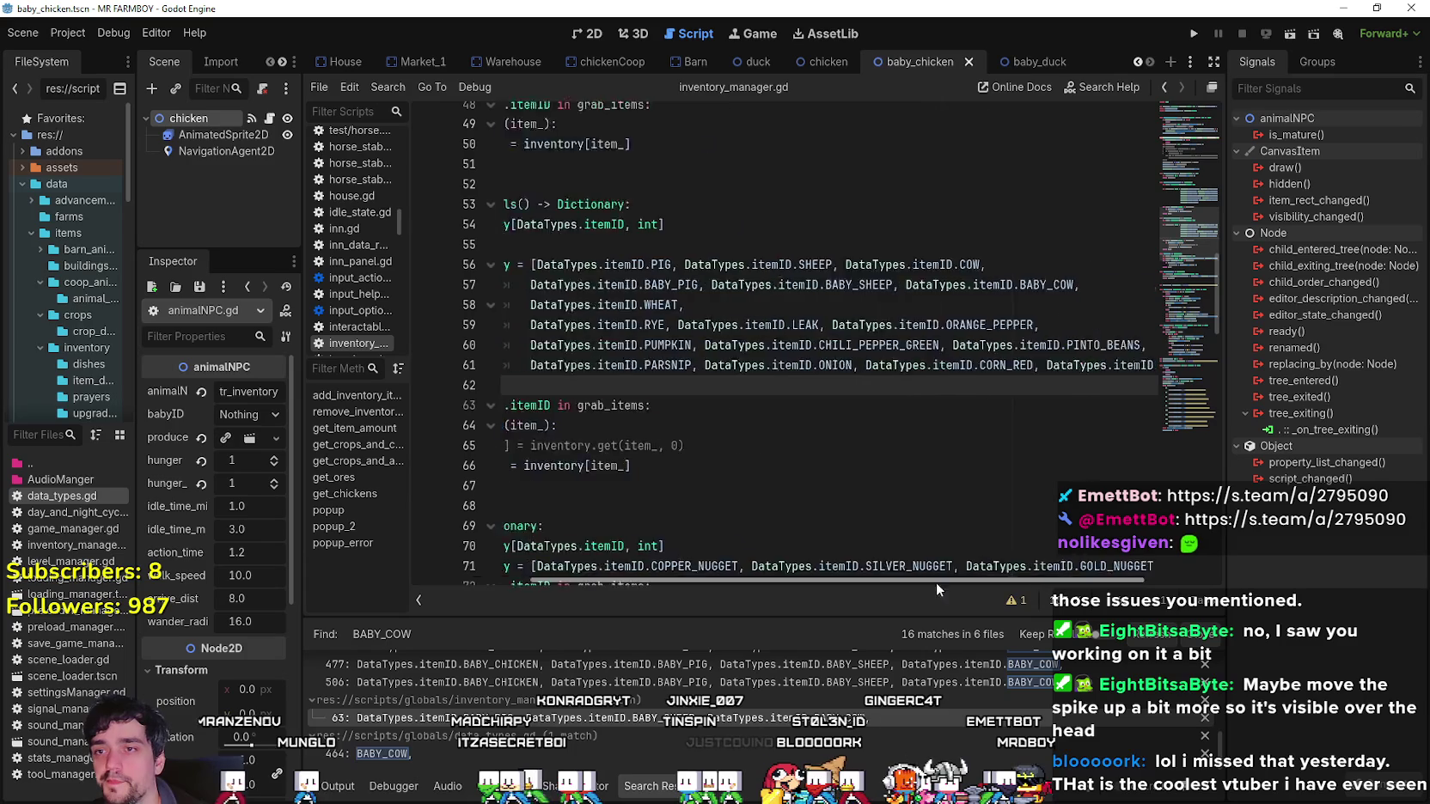
{"action": "left_click", "coordinate": [836, 398]}
{"action": "left_click", "coordinate": [840, 385]}
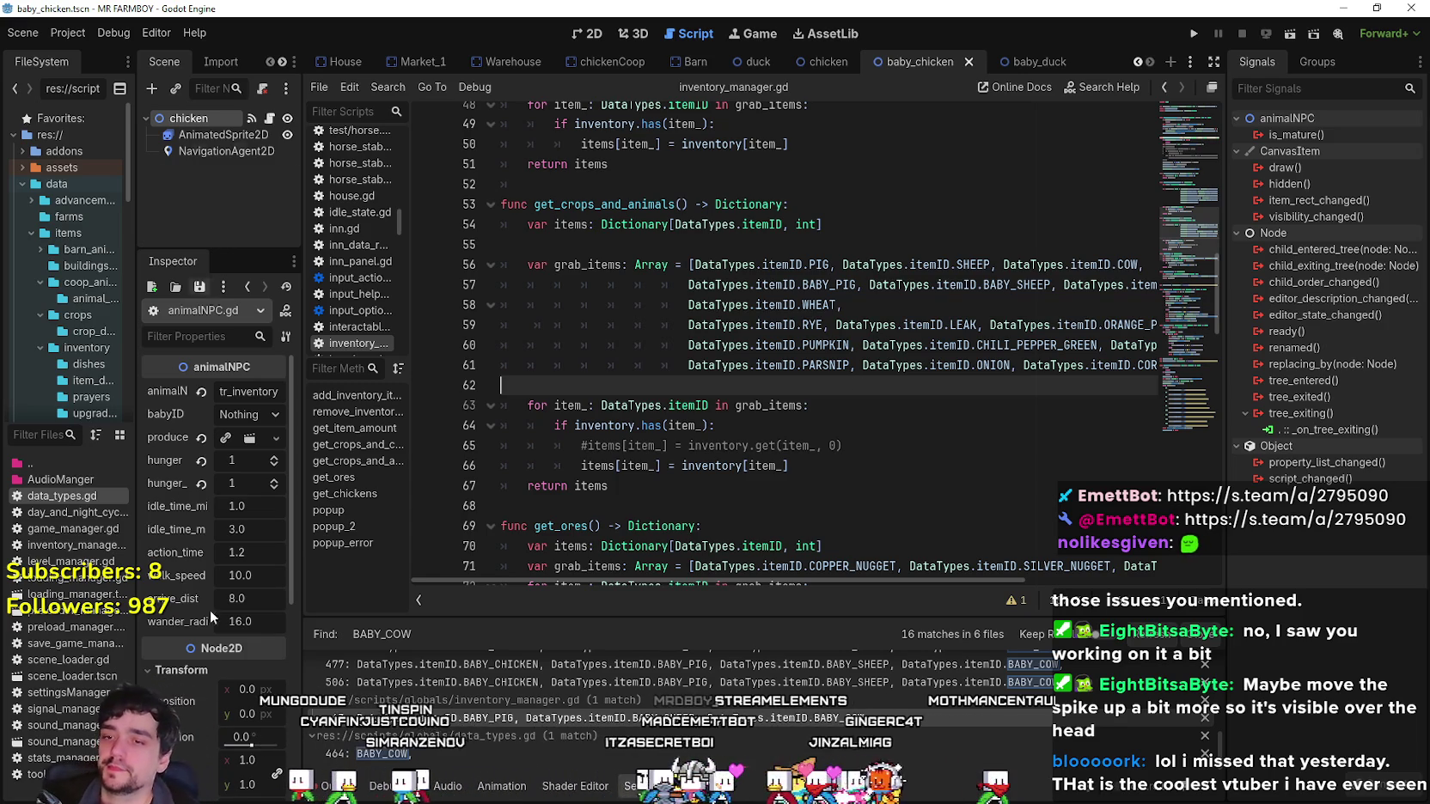
{"action": "scroll", "coordinate": [551, 698], "scroll_direction": "up", "scroll_amount": 2}
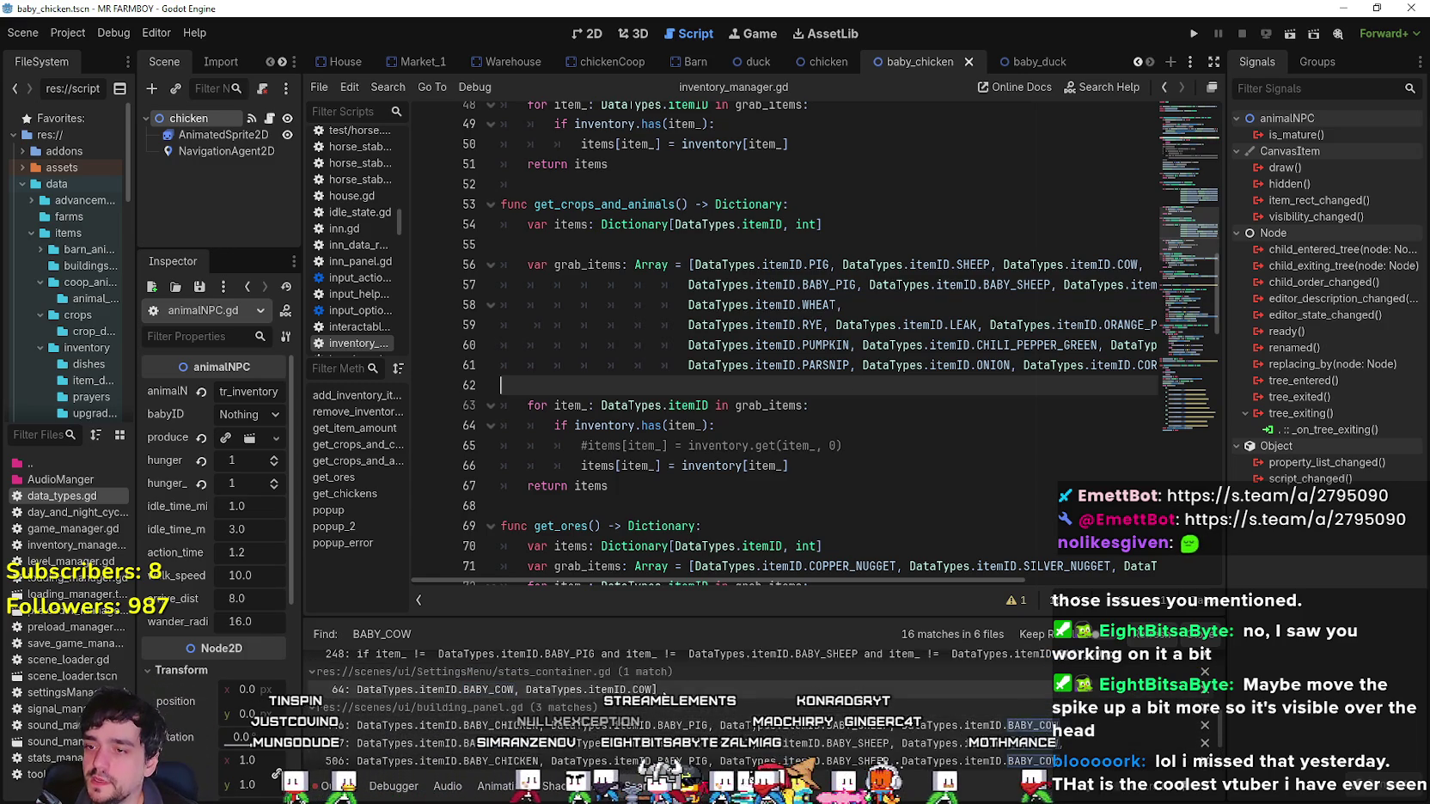
{"action": "scroll", "coordinate": [708, 714], "scroll_direction": "up", "scroll_amount": 3}
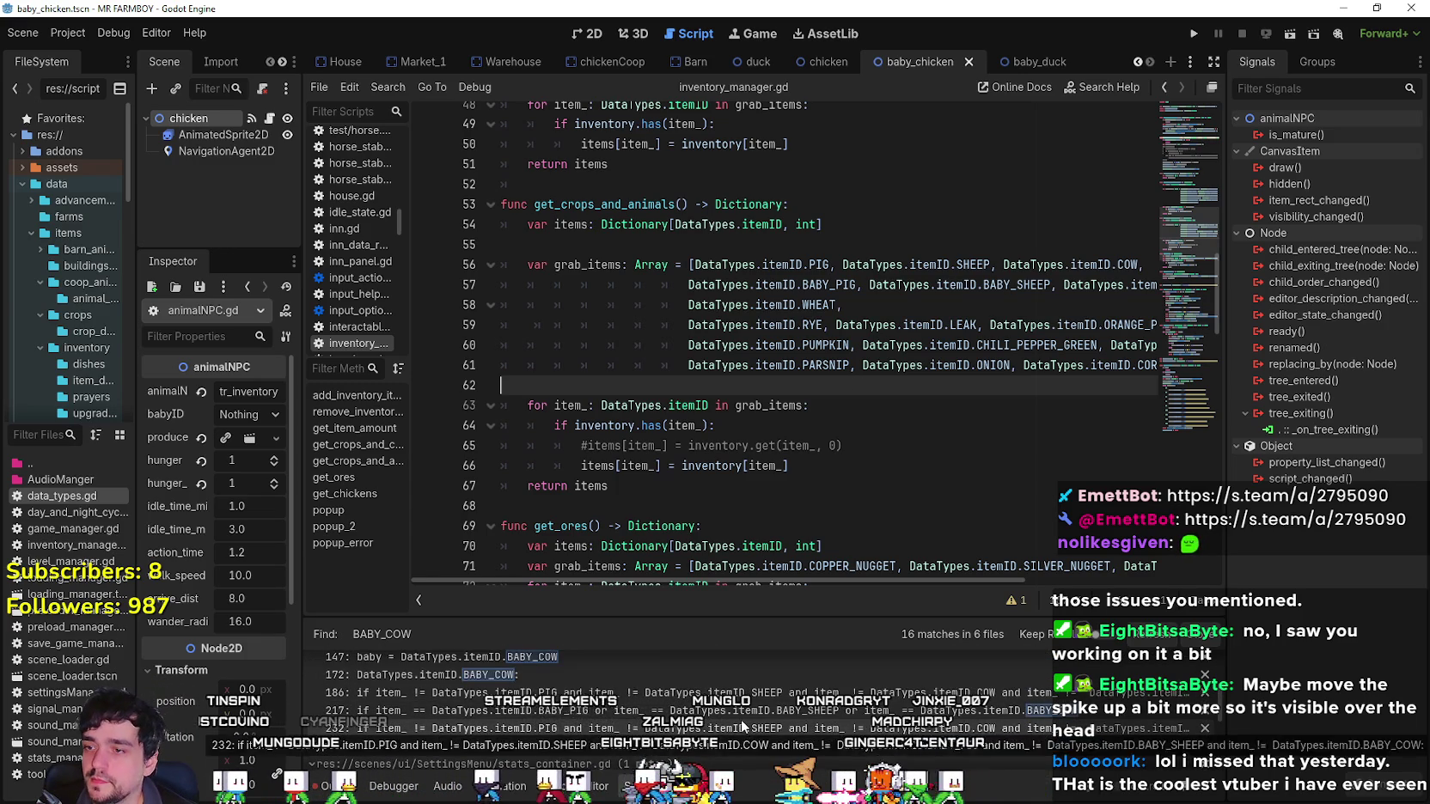
{"action": "scroll", "coordinate": [740, 715], "scroll_direction": "up", "scroll_amount": 1}
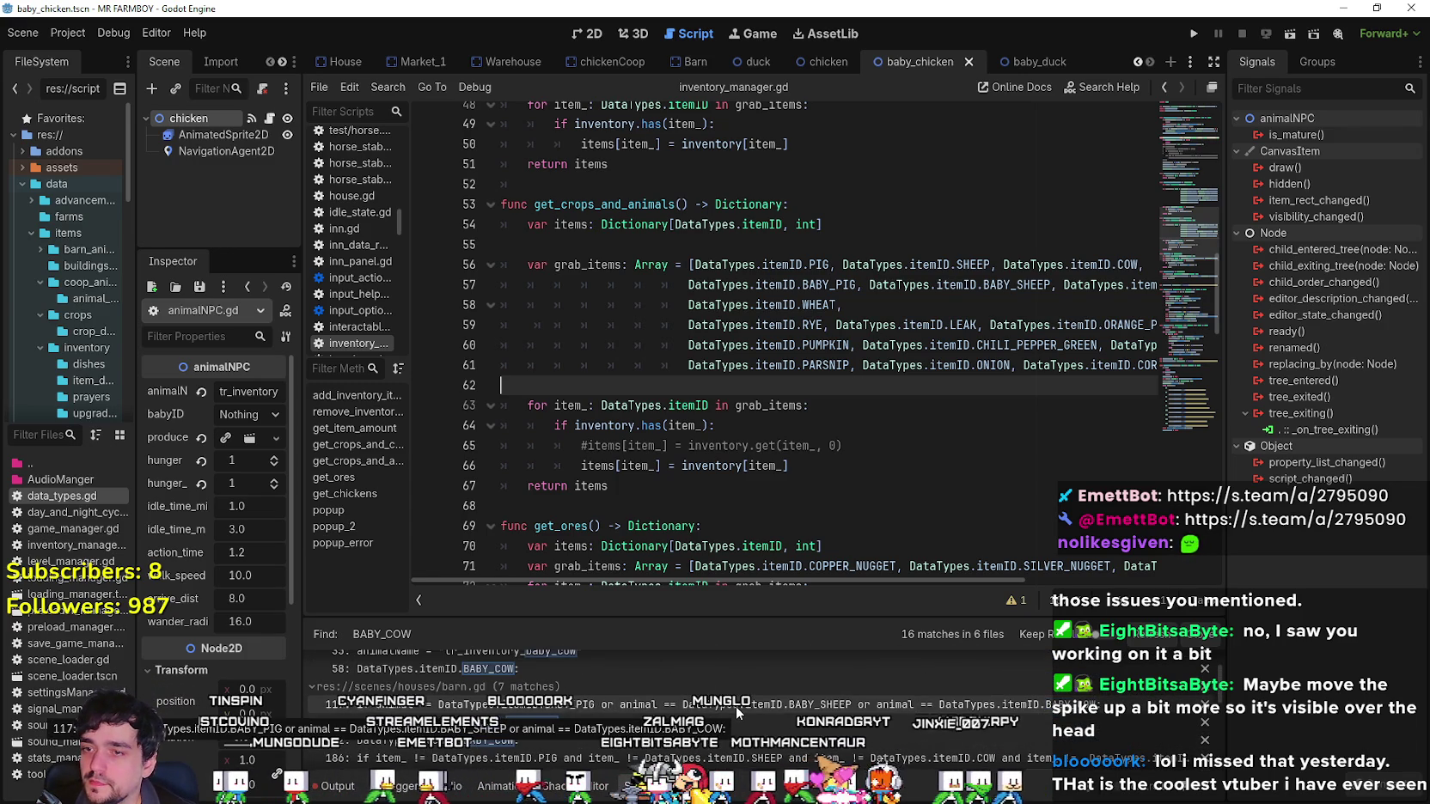
{"action": "scroll", "coordinate": [735, 706], "scroll_direction": "down", "scroll_amount": 2}
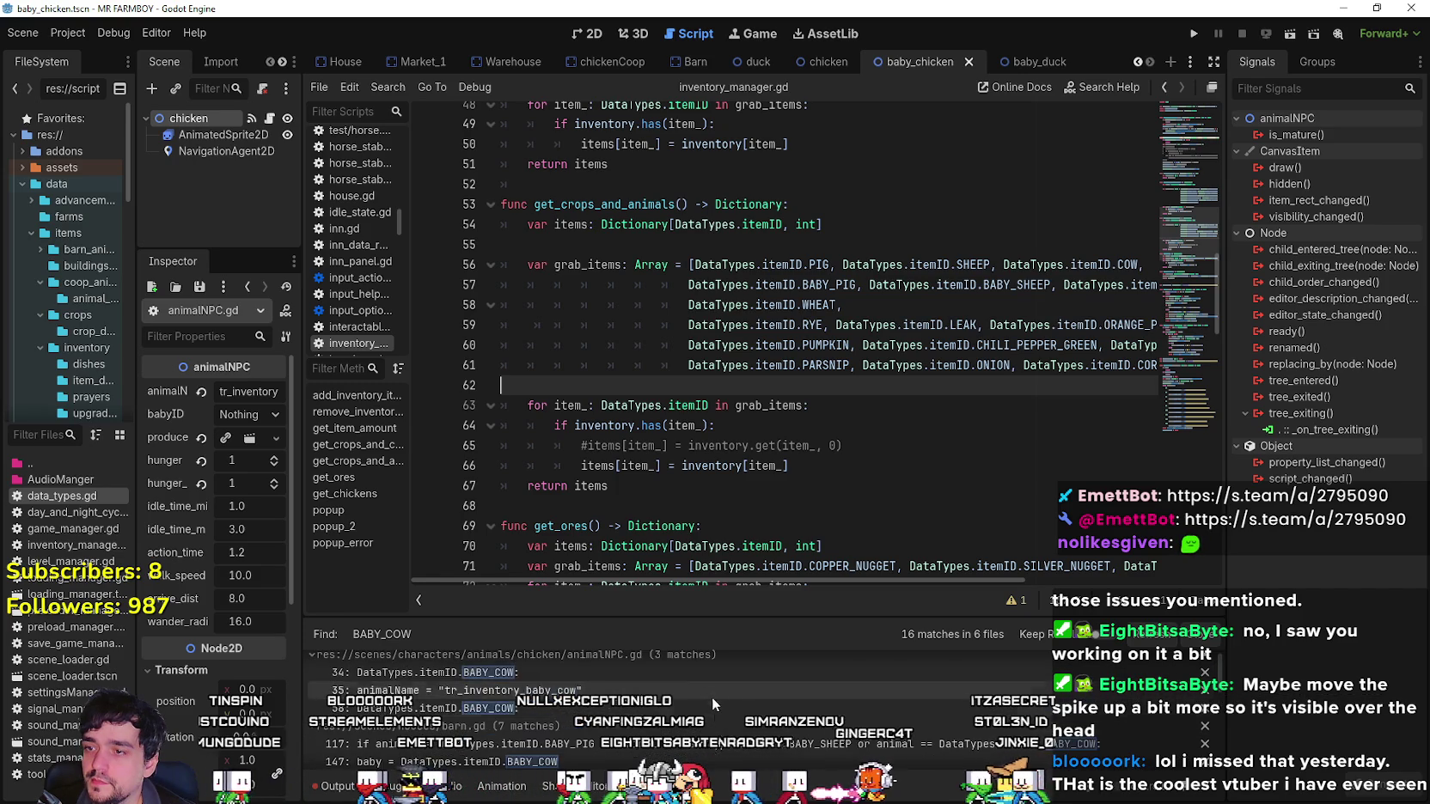
{"action": "scroll", "coordinate": [712, 697], "scroll_direction": "up", "scroll_amount": 2}
{"action": "scroll", "coordinate": [718, 726], "scroll_direction": "down", "scroll_amount": 1}
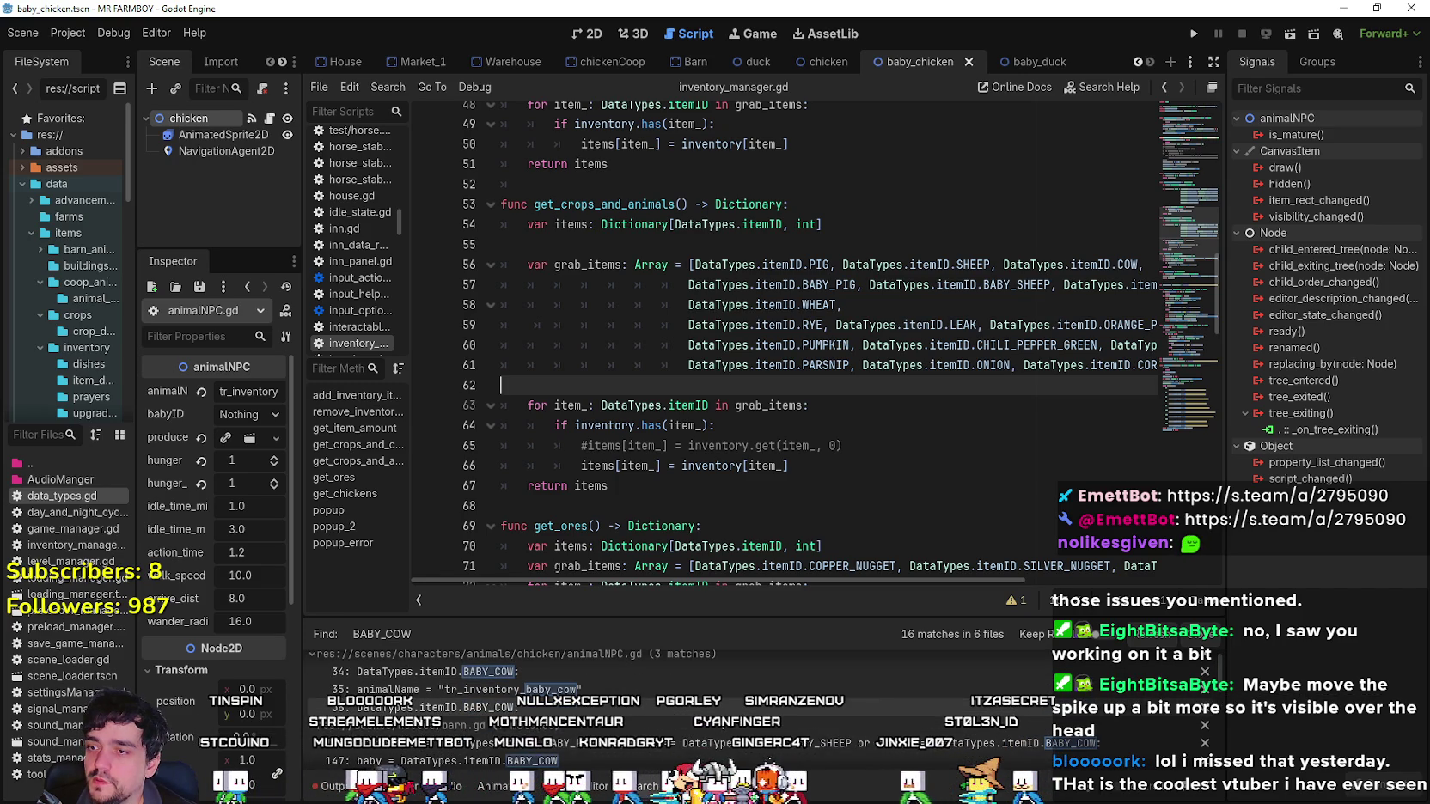
{"action": "scroll", "coordinate": [715, 710], "scroll_direction": "down", "scroll_amount": 2}
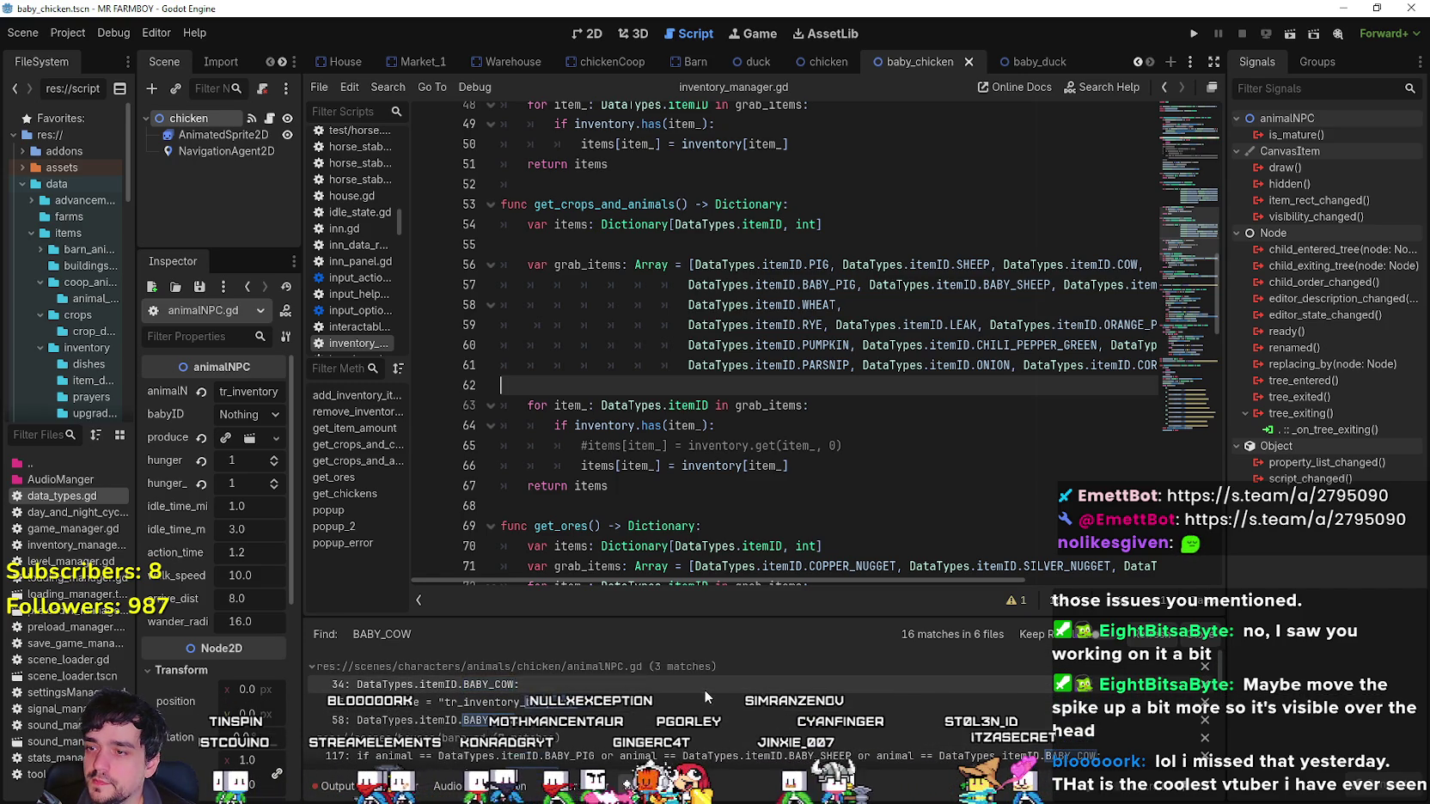
{"action": "scroll", "coordinate": [718, 714], "scroll_direction": "down", "scroll_amount": 3}
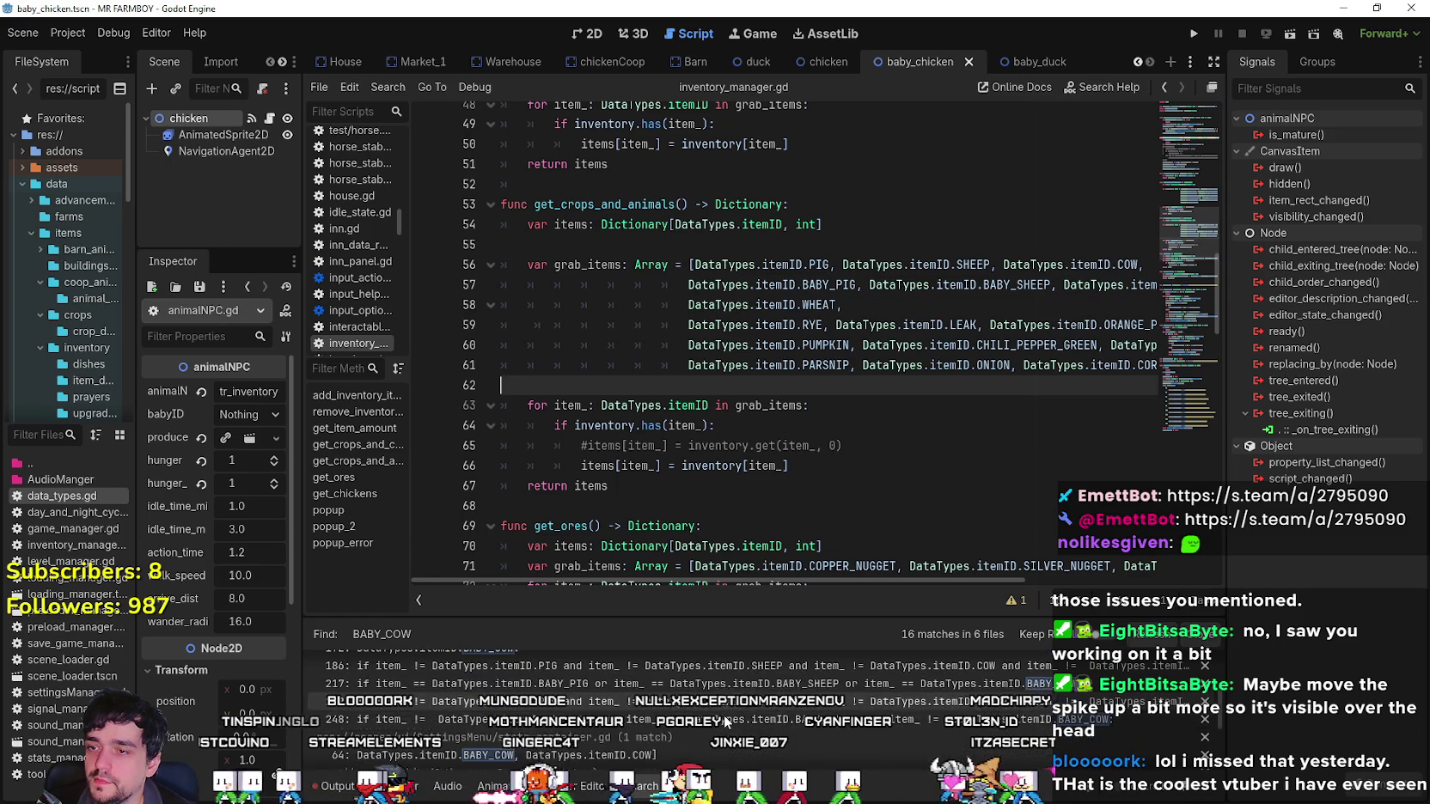
Open the barn.gd line 232 match in remove_item and review its condition.
{"action": "left_click", "coordinate": [724, 718]}
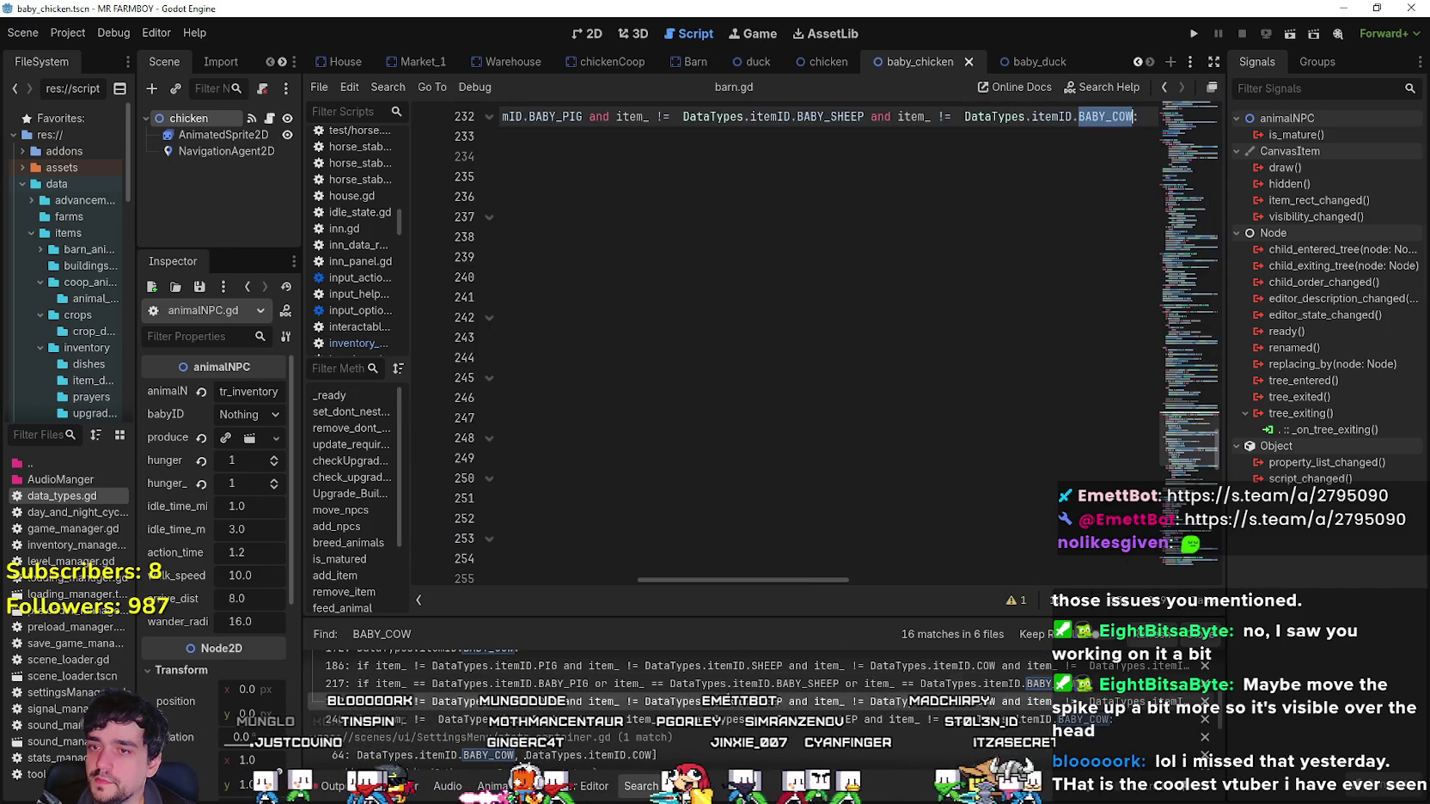
{"action": "left_click_drag", "start_coordinate": [824, 581], "coordinate": [503, 576]}
{"action": "scroll", "coordinate": [612, 710], "scroll_direction": "up", "scroll_amount": 4}
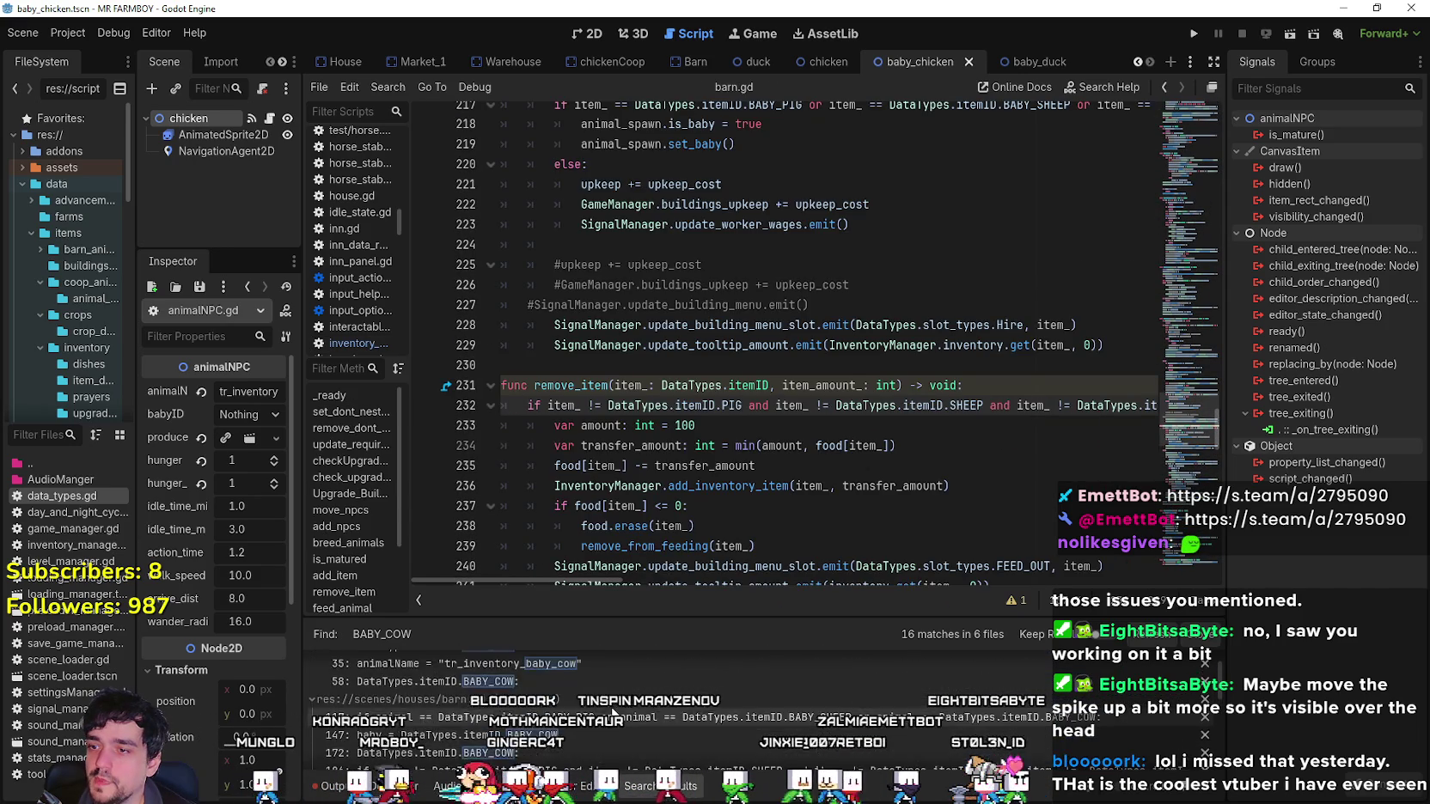
{"action": "scroll", "coordinate": [612, 709], "scroll_direction": "up", "scroll_amount": 1}
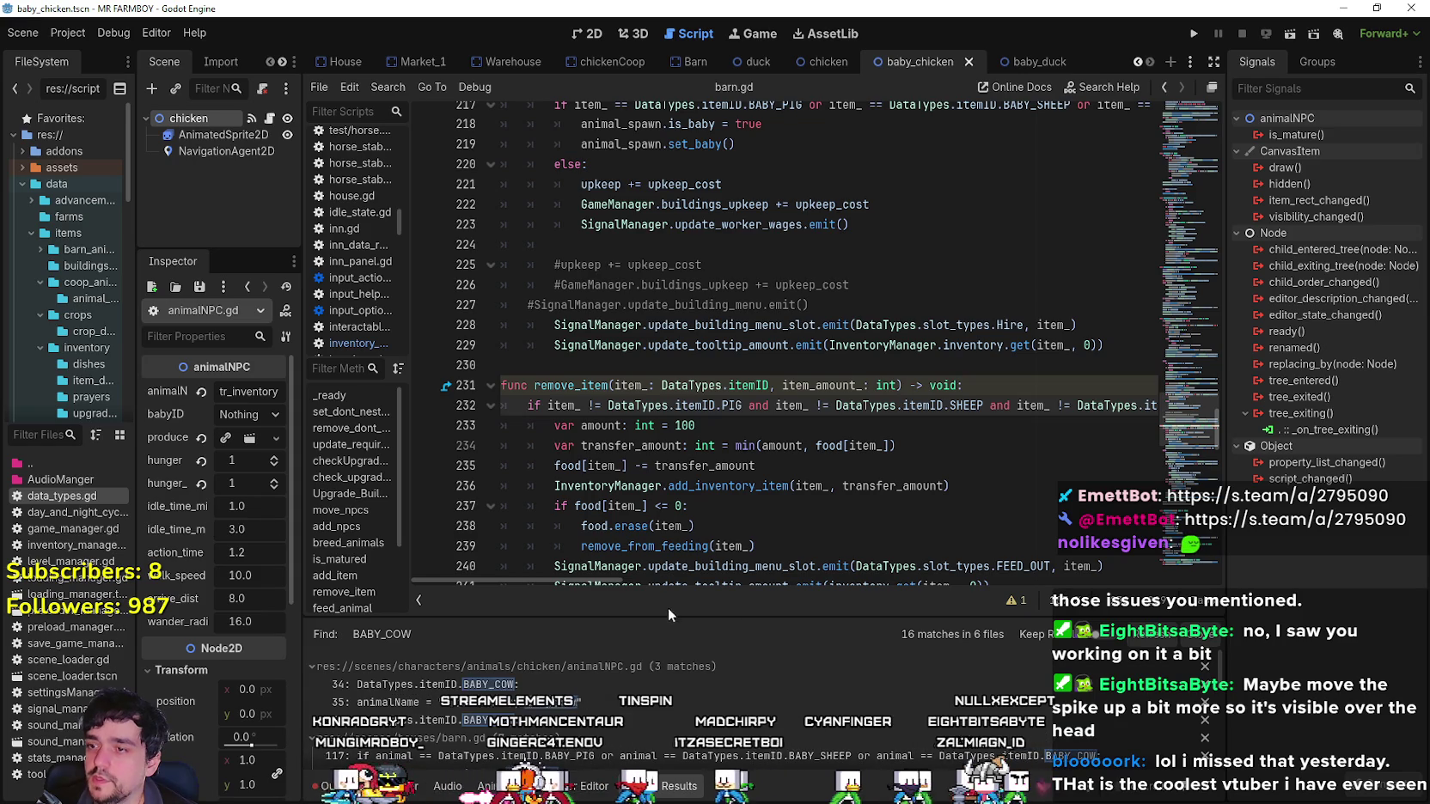
Search the whole project for BABY_CHICKEN.
{"action": "left_click", "coordinate": [885, 427]}
{"action": "key", "text": "ctrl+shift+f"}
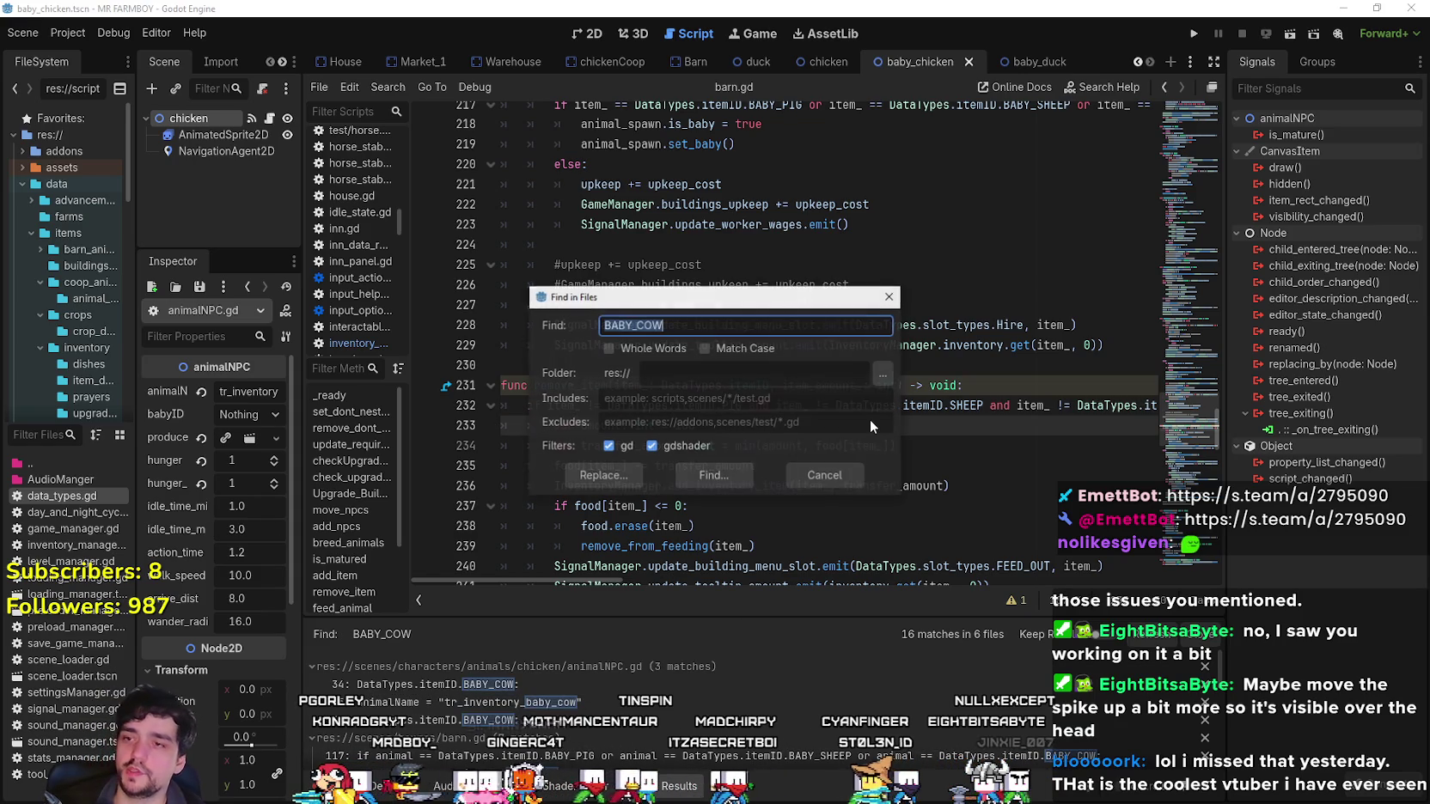
{"action": "type", "text": "BAB"}
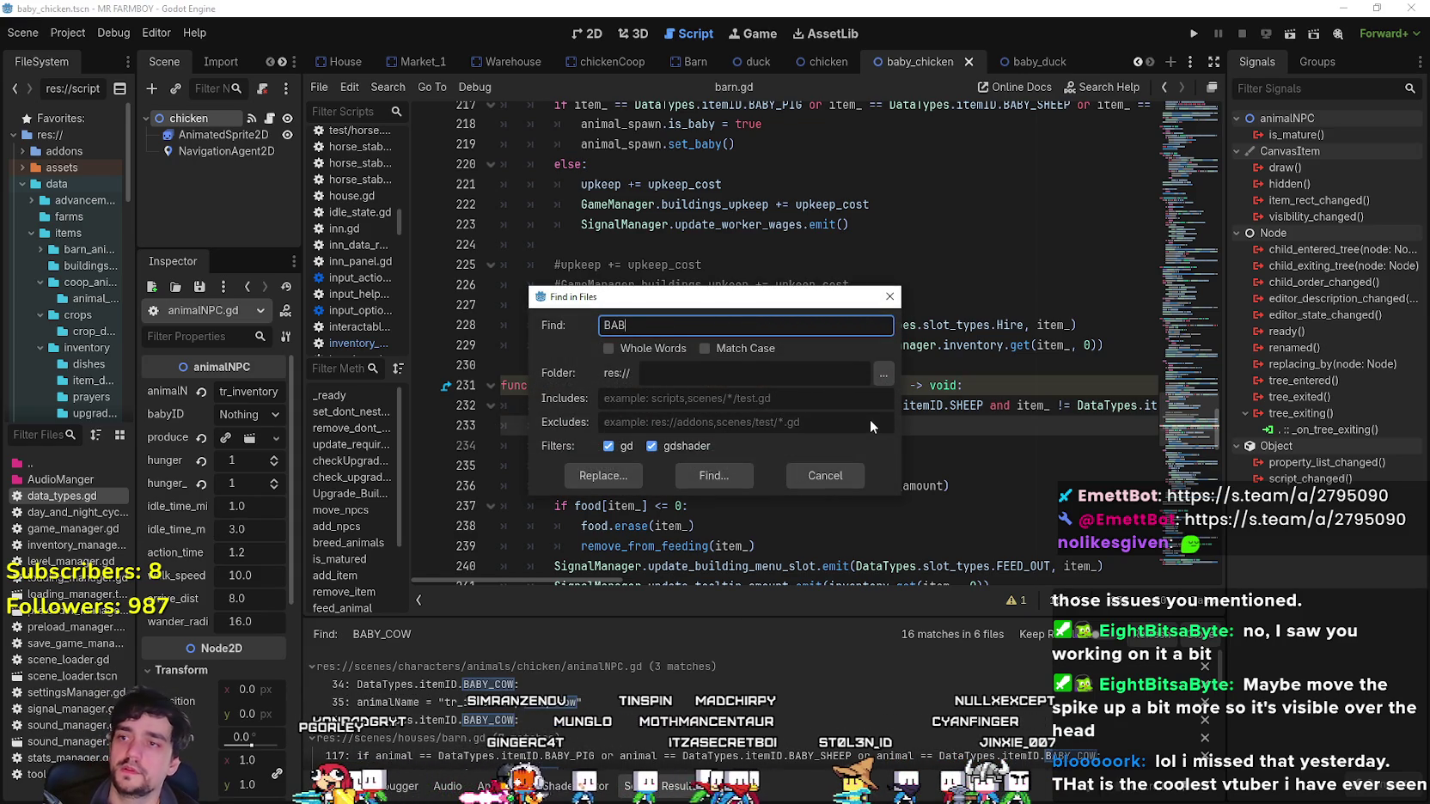
{"action": "type", "text": "Y_CHICKEN"}
{"action": "key", "text": "Return"}
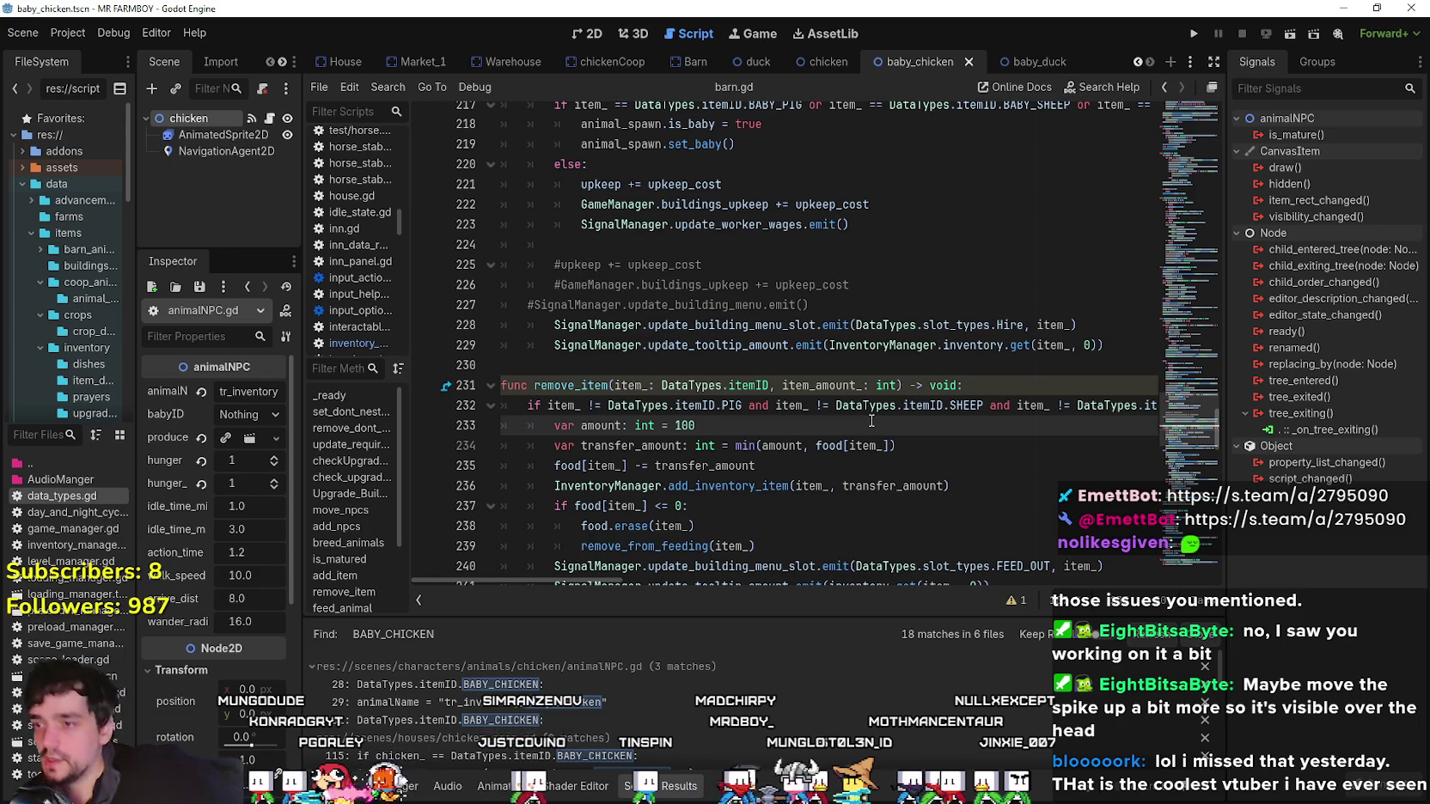
Open the animalNPC.gd match, then chicken_coop.gd line 115 in add_npcs.
{"action": "left_click", "coordinate": [460, 684]}
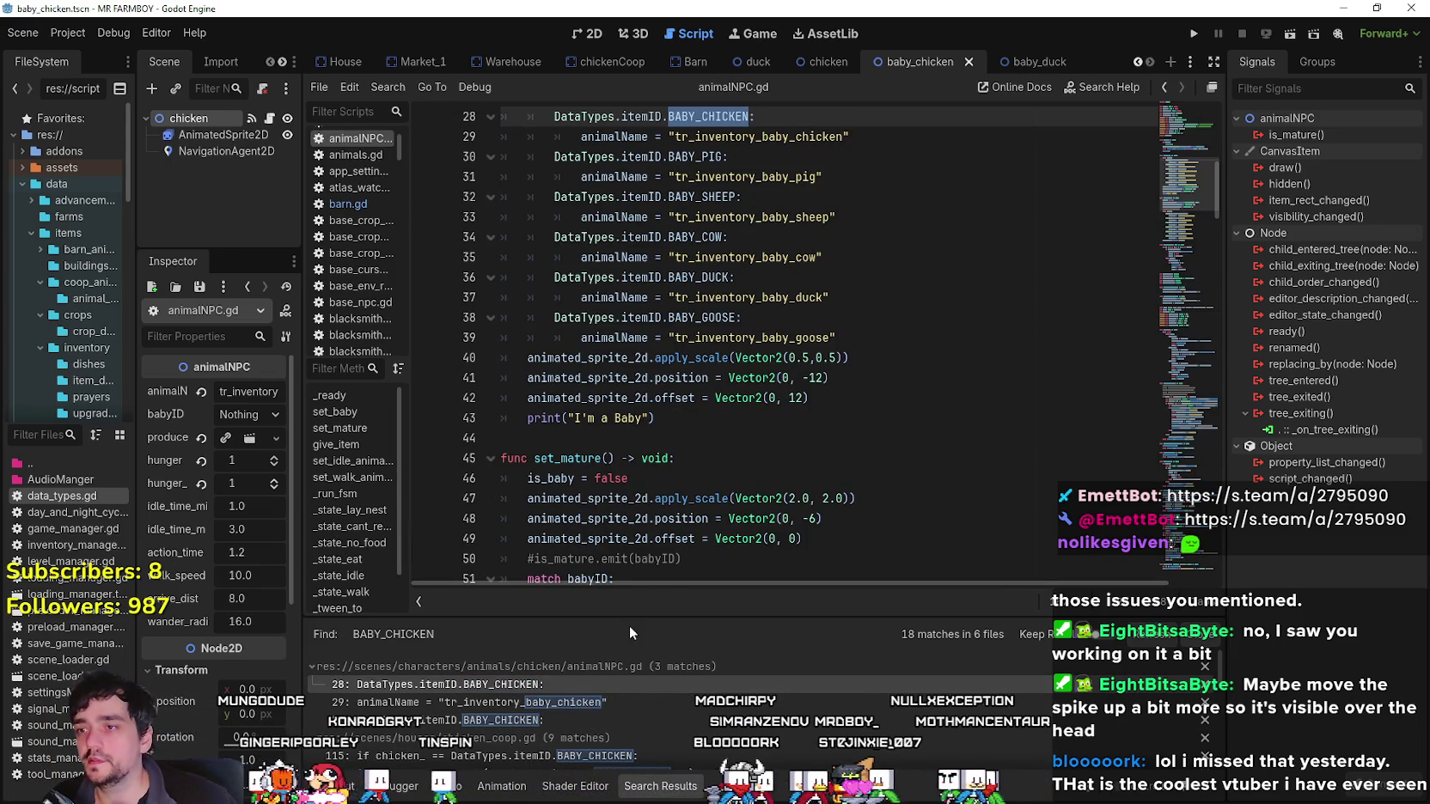
{"action": "scroll", "coordinate": [656, 692], "scroll_direction": "down", "scroll_amount": 2}
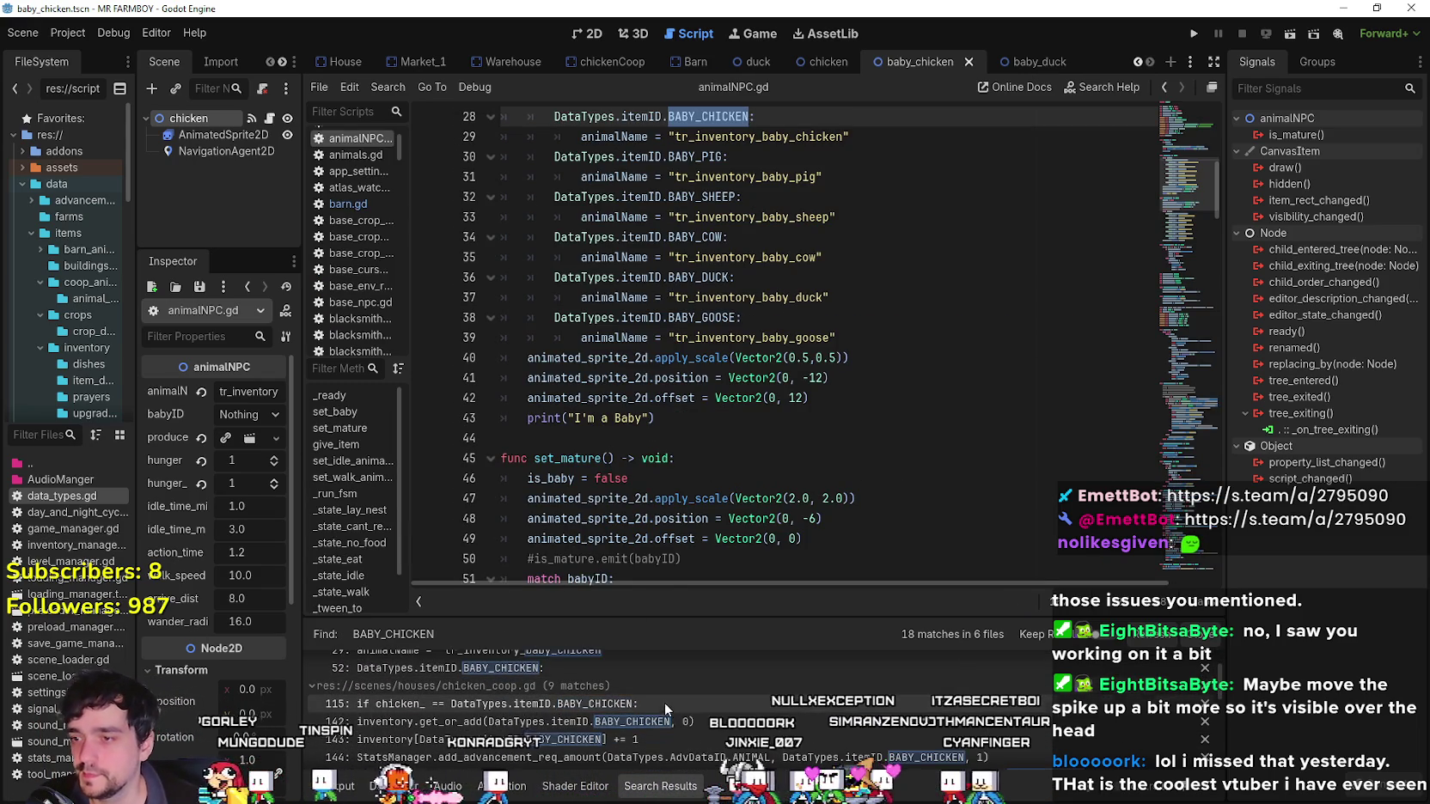
{"action": "left_click", "coordinate": [667, 705]}
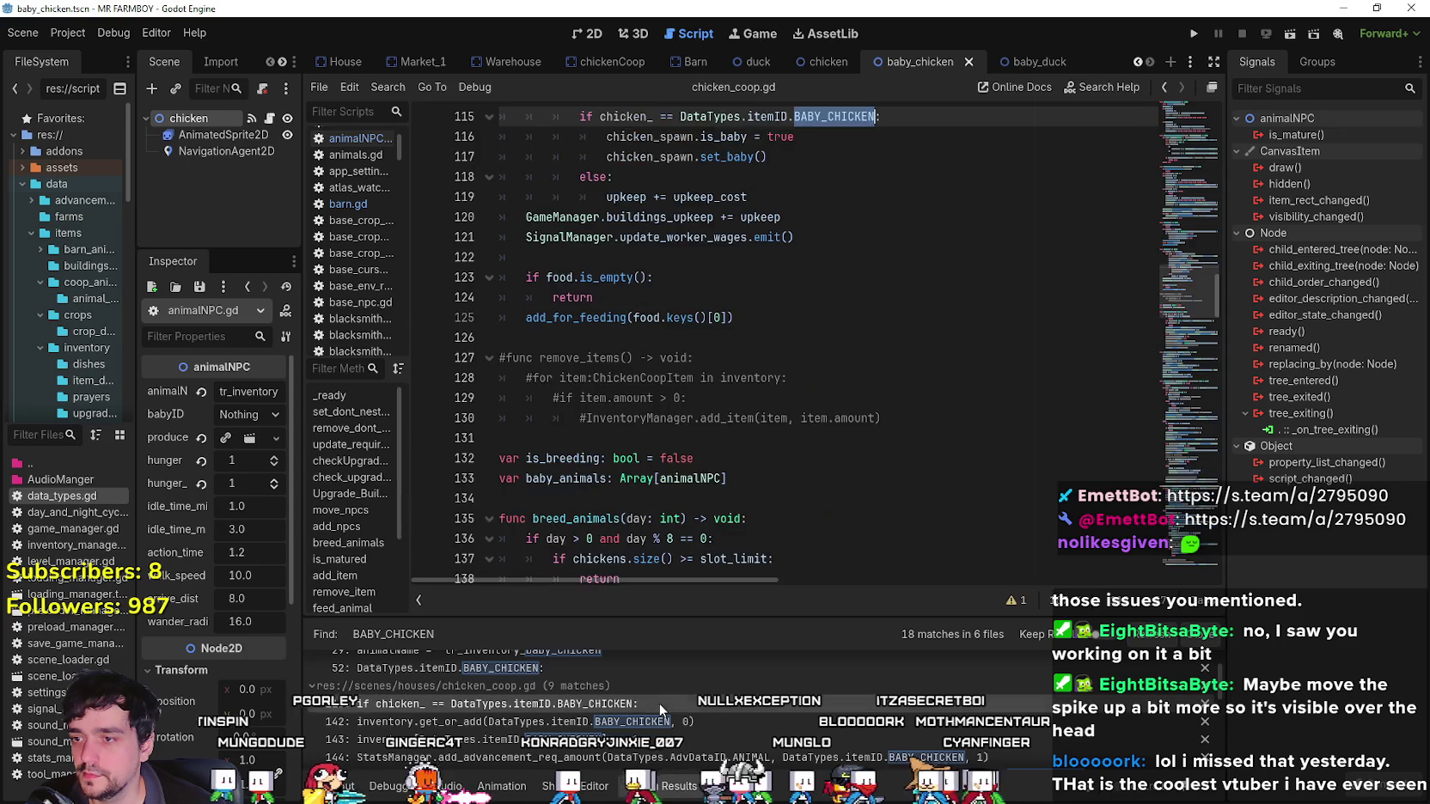
{"action": "scroll", "coordinate": [742, 368], "scroll_direction": "up", "scroll_amount": 4}
{"action": "left_click", "coordinate": [653, 418]}
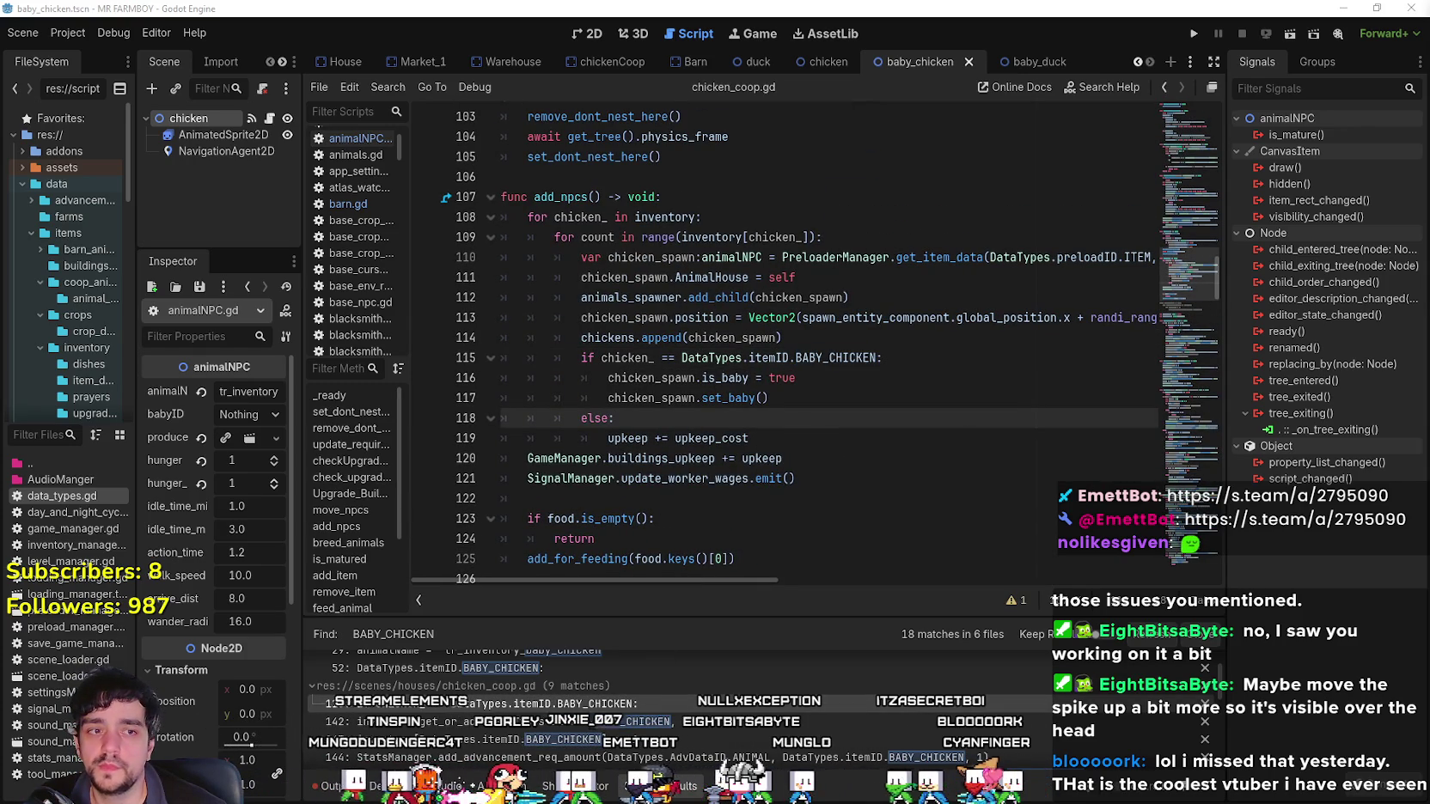
{"action": "mouse_move", "coordinate": [755, 329]}
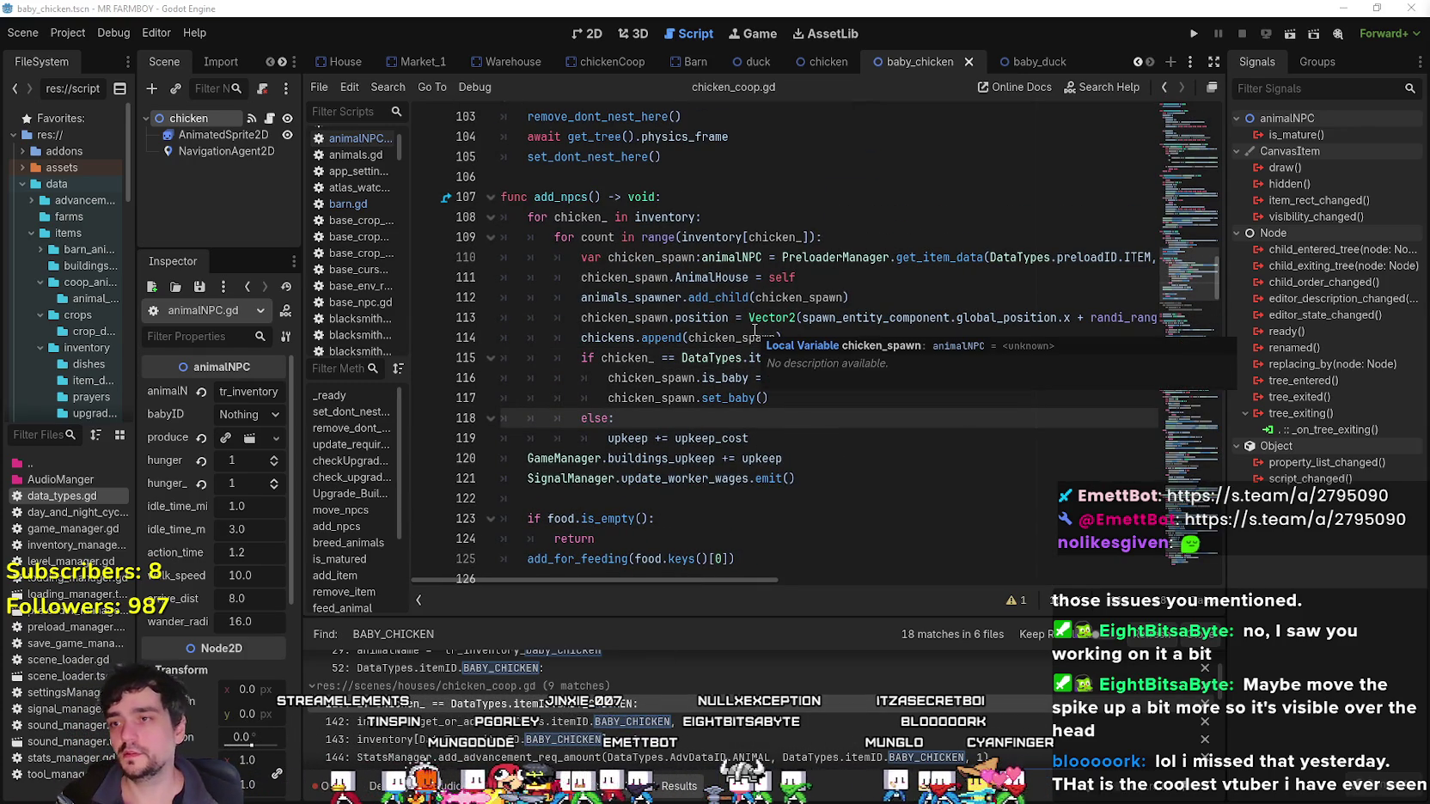
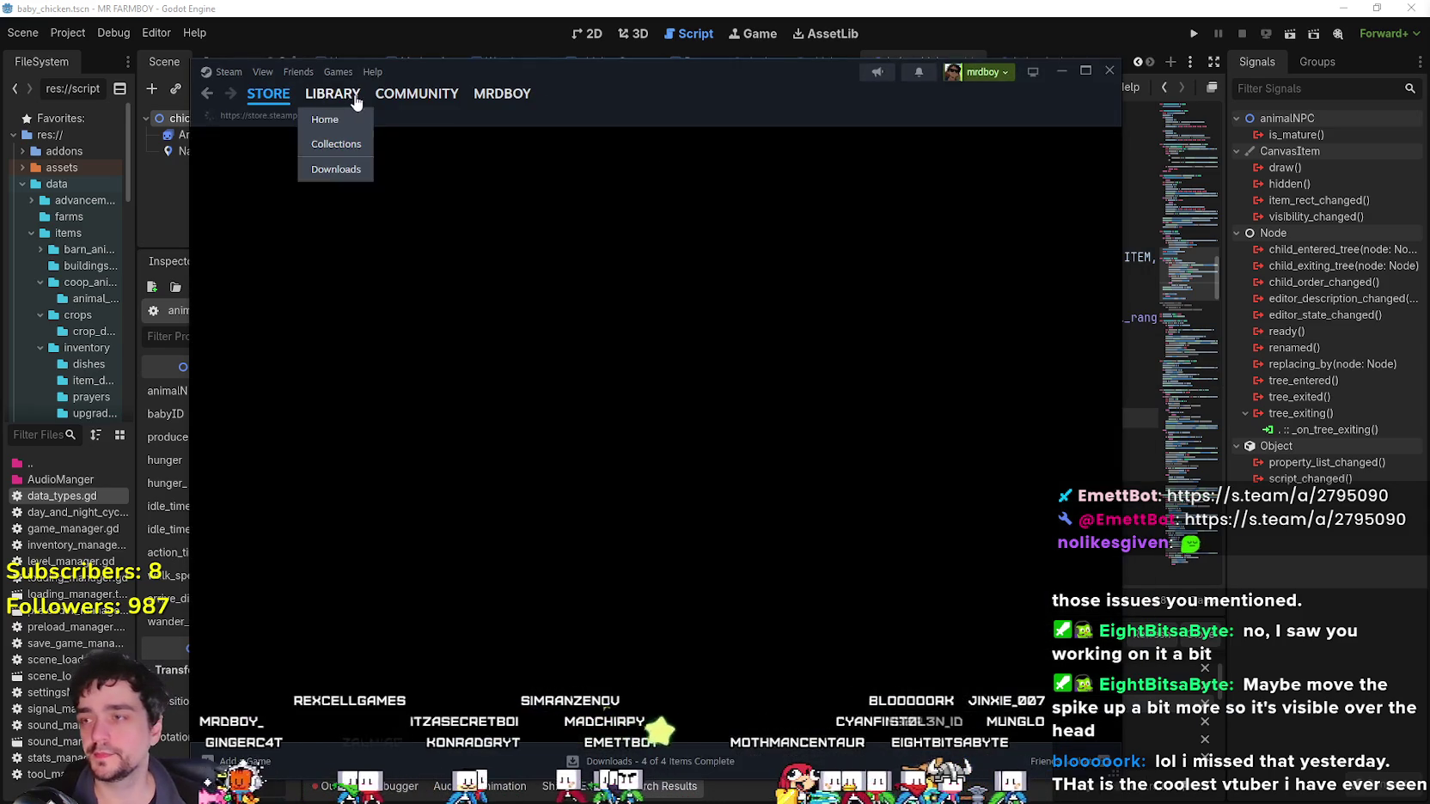
Open the Update 5 RC draft from MR FARMBOY's hub admin Event/Announcement Dashboard for editing.
{"action": "left_click", "coordinate": [332, 94]}
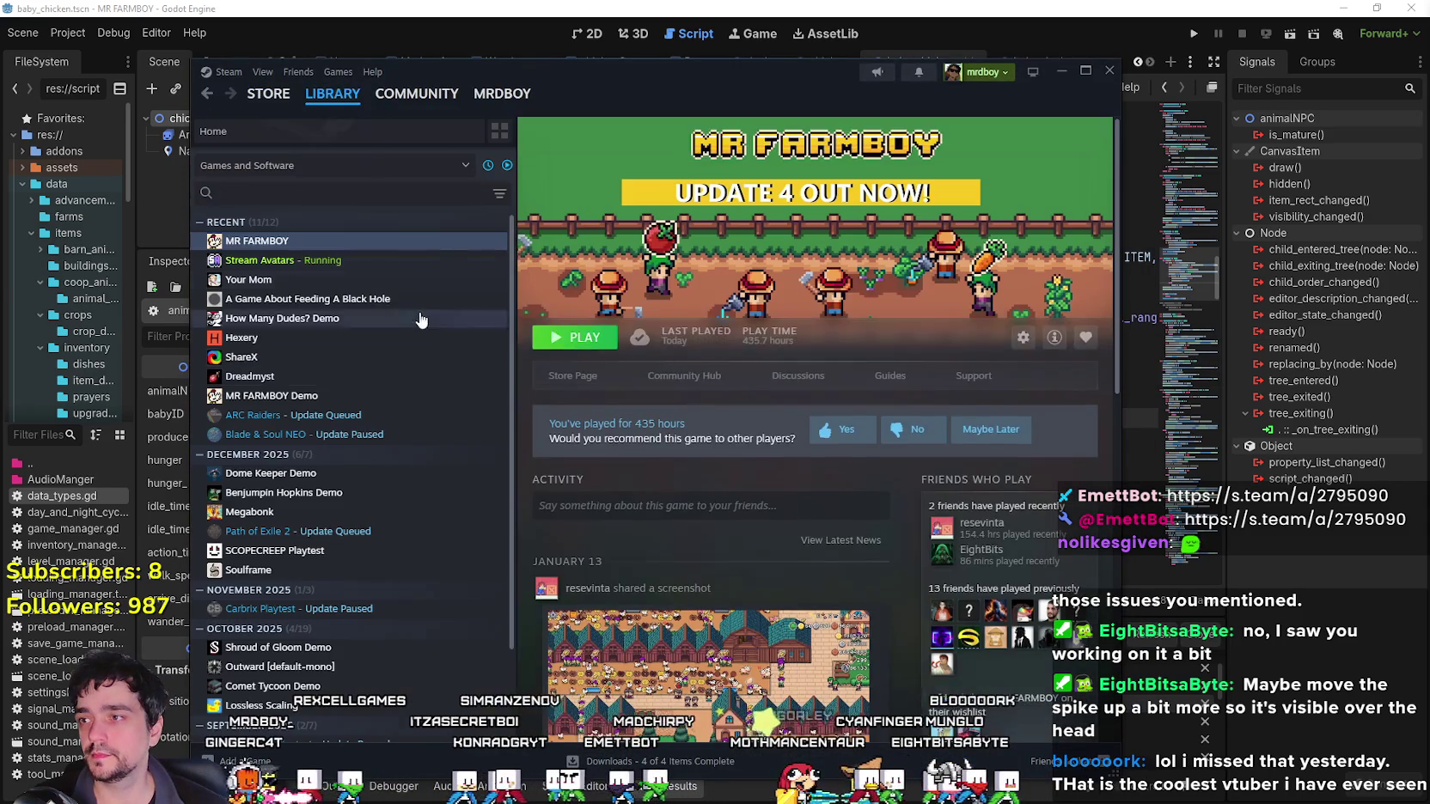
{"action": "left_click", "coordinate": [679, 376]}
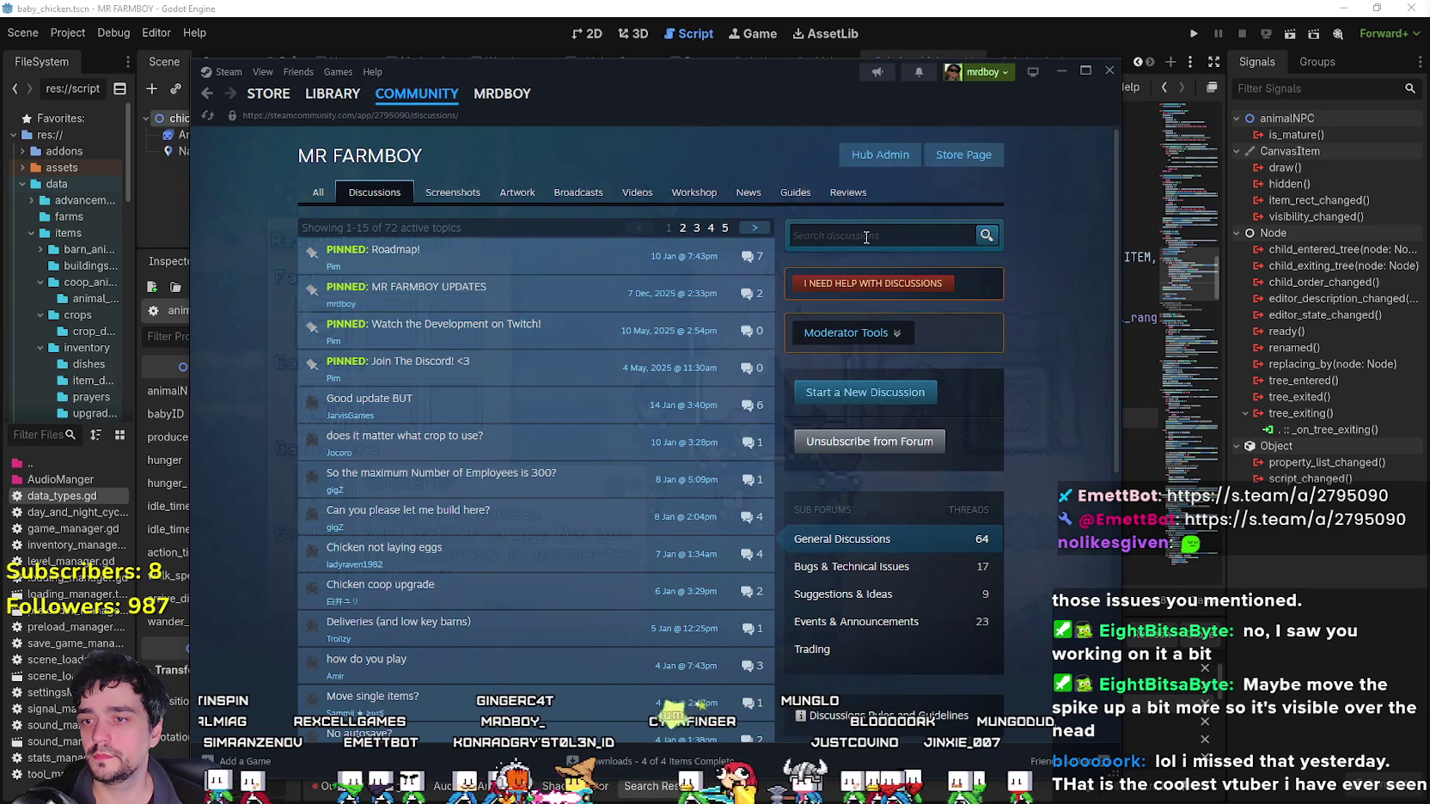
{"action": "left_click", "coordinate": [892, 166]}
{"action": "left_click_drag", "start_coordinate": [683, 96], "coordinate": [733, 55]}
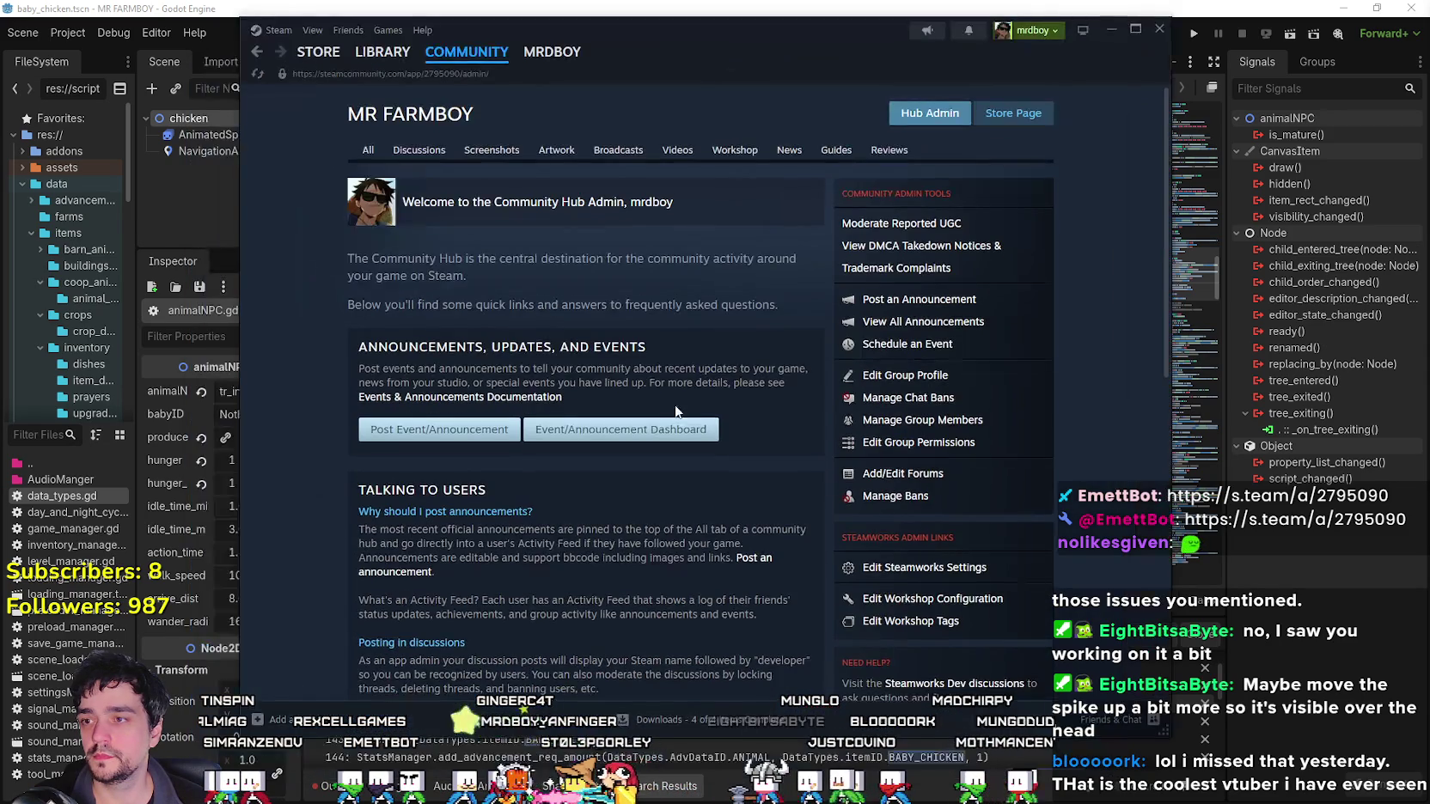
{"action": "left_click", "coordinate": [628, 438]}
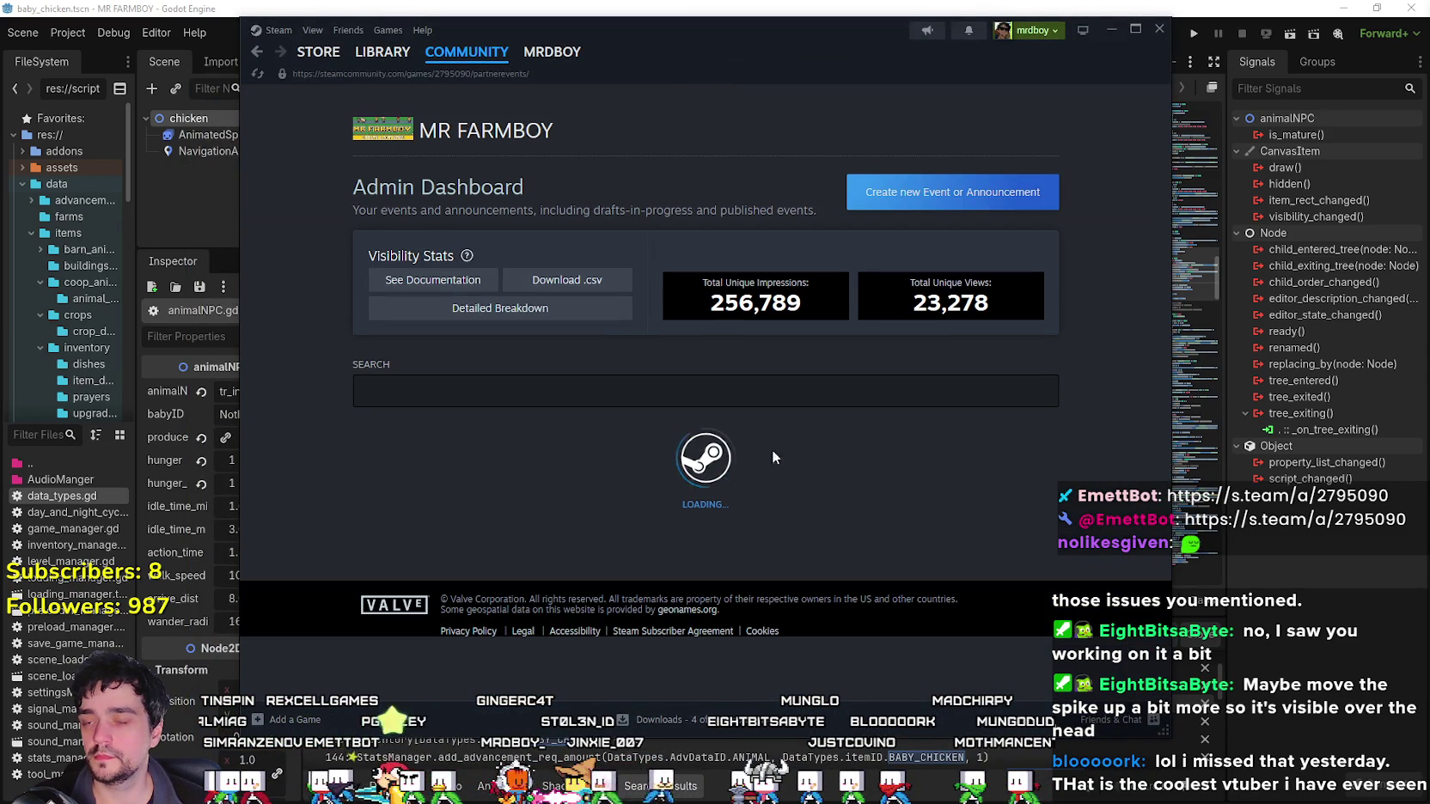
{"action": "scroll", "coordinate": [799, 460], "scroll_direction": "down", "scroll_amount": 2}
{"action": "left_click", "coordinate": [536, 400]}
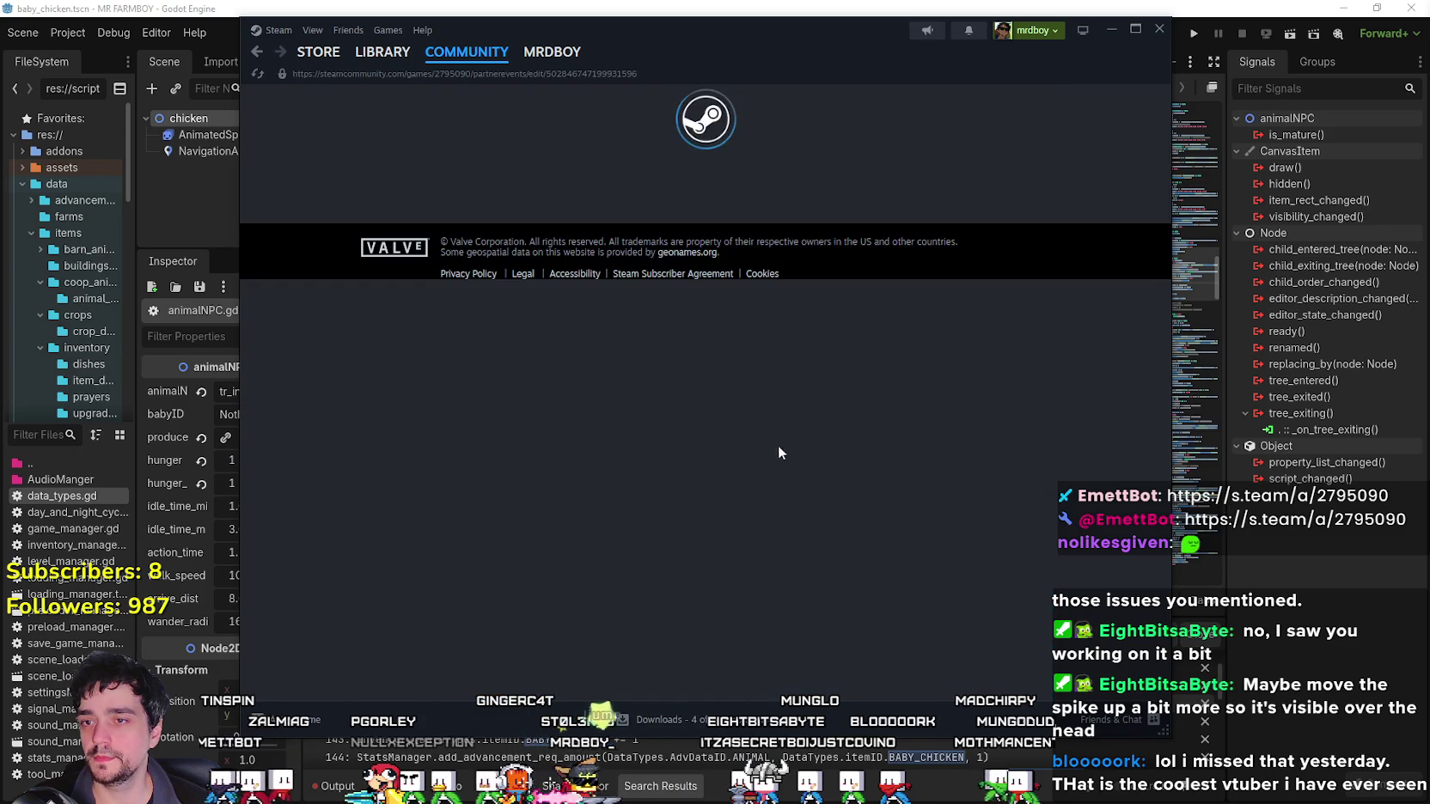
{"action": "scroll", "coordinate": [612, 347], "scroll_direction": "down", "scroll_amount": 8}
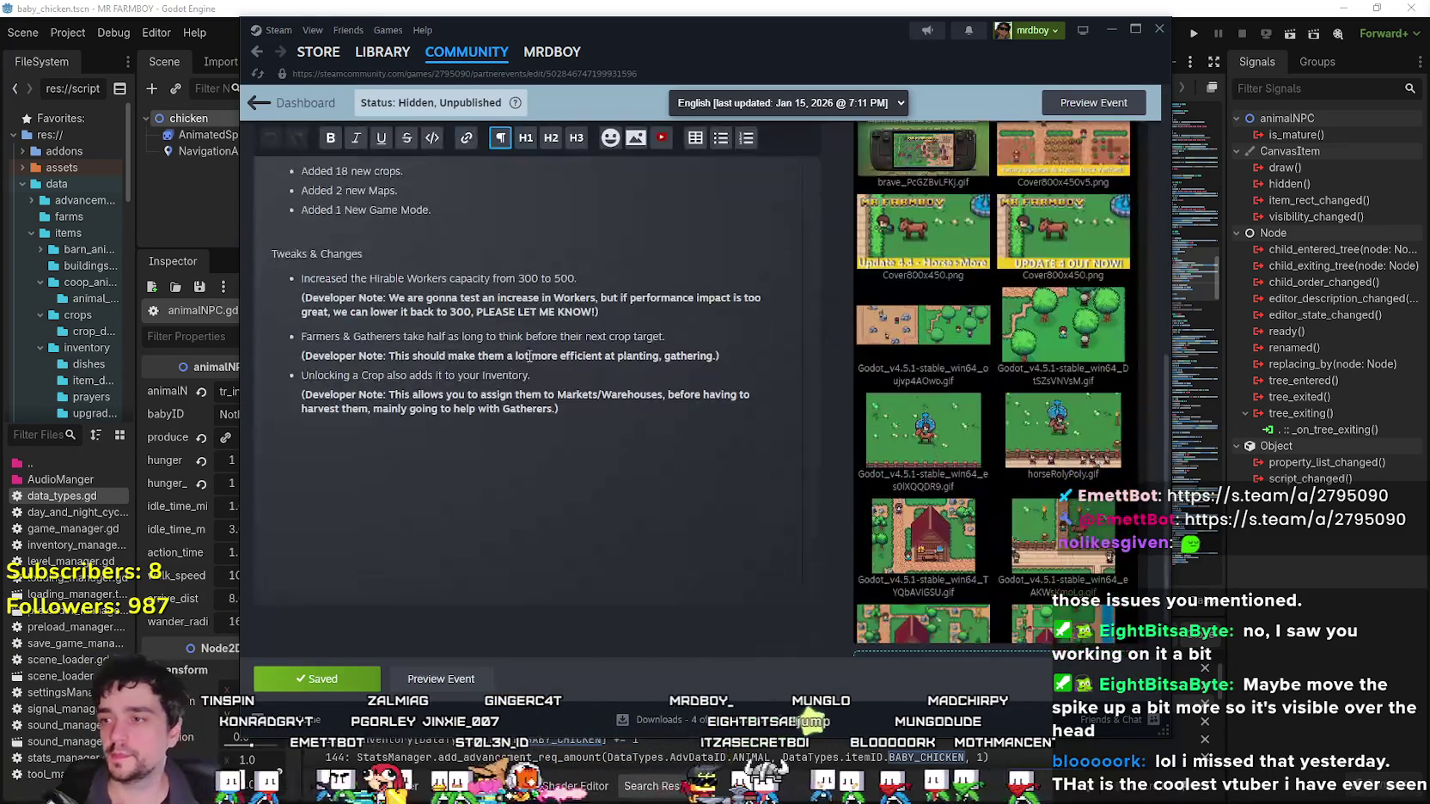
Add a fourth New bullet, 'Added 2 new animals.', after the game mode line and save.
{"action": "left_click", "coordinate": [507, 224]}
{"action": "scroll", "coordinate": [511, 258], "scroll_direction": "up", "scroll_amount": 1}
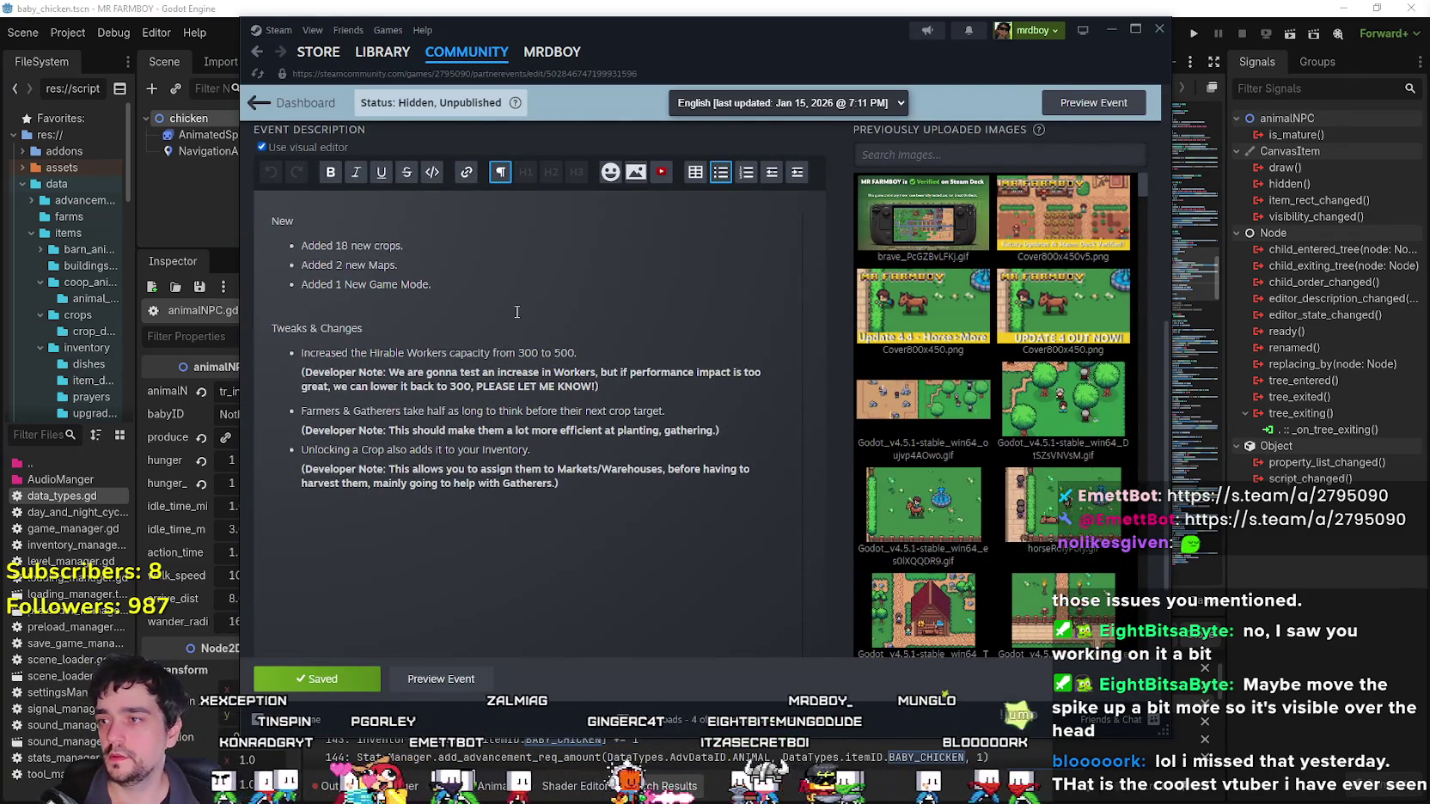
{"action": "key", "text": "Return"}
{"action": "type", "text": "Added"}
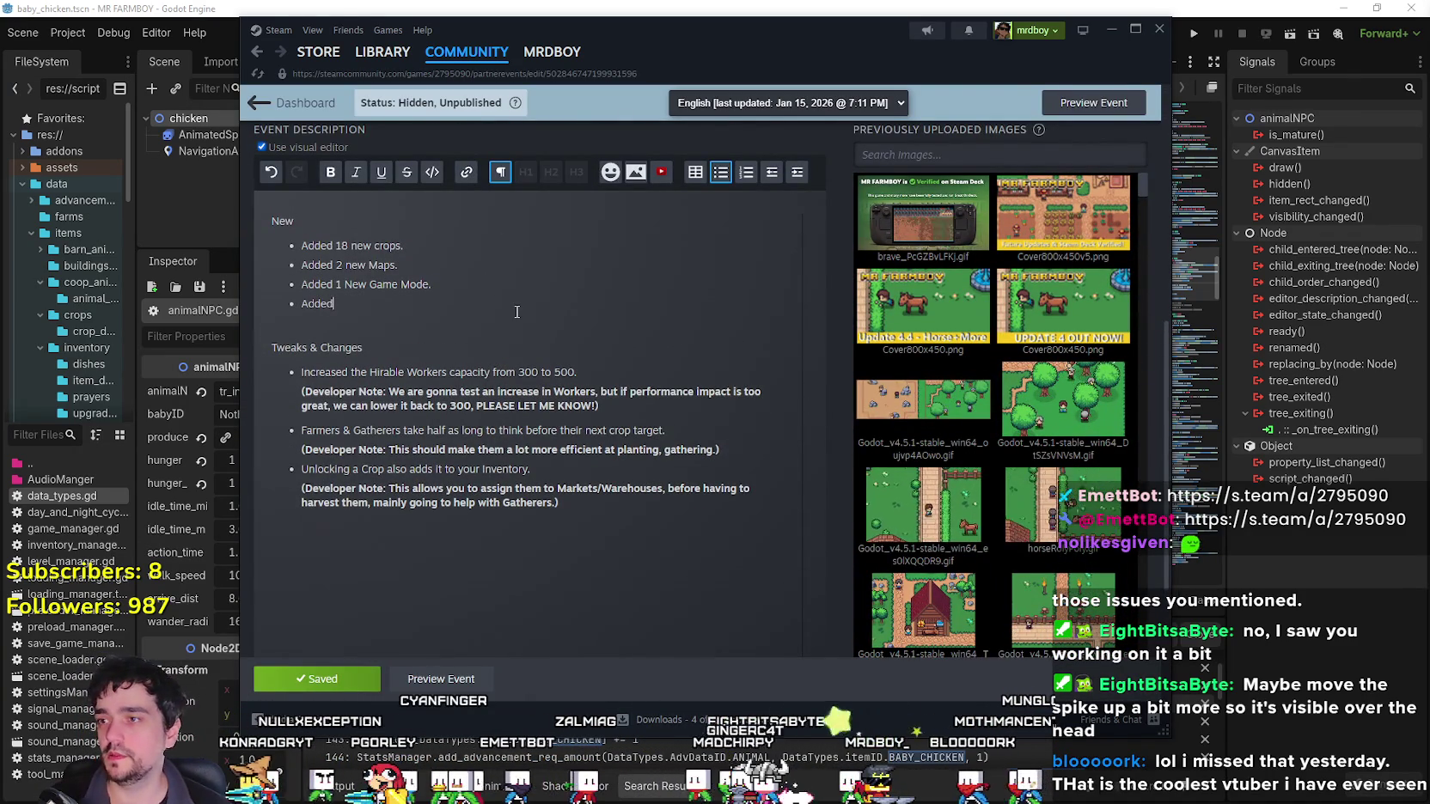
{"action": "type", "text": " 2 new "}
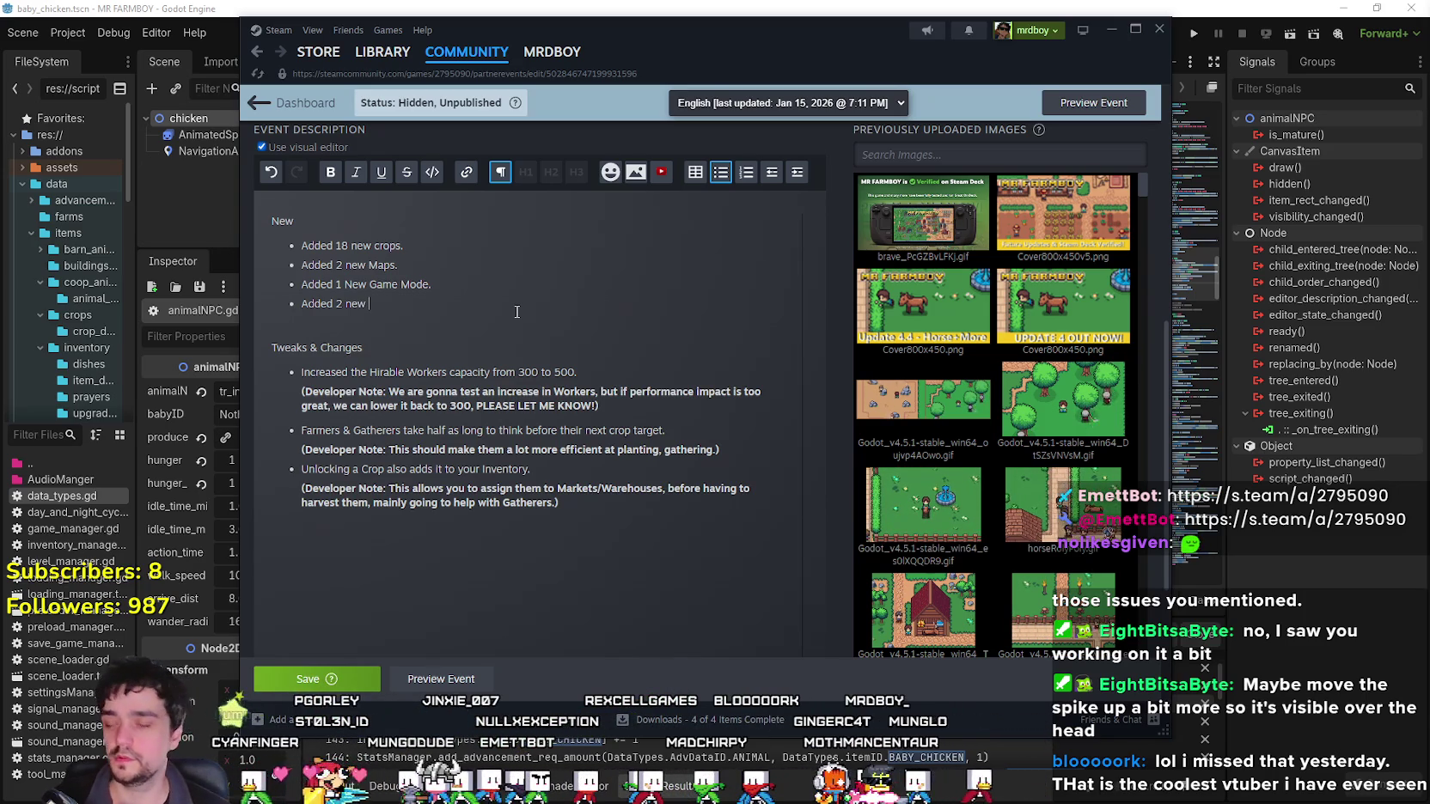
{"action": "type", "text": "animals."}
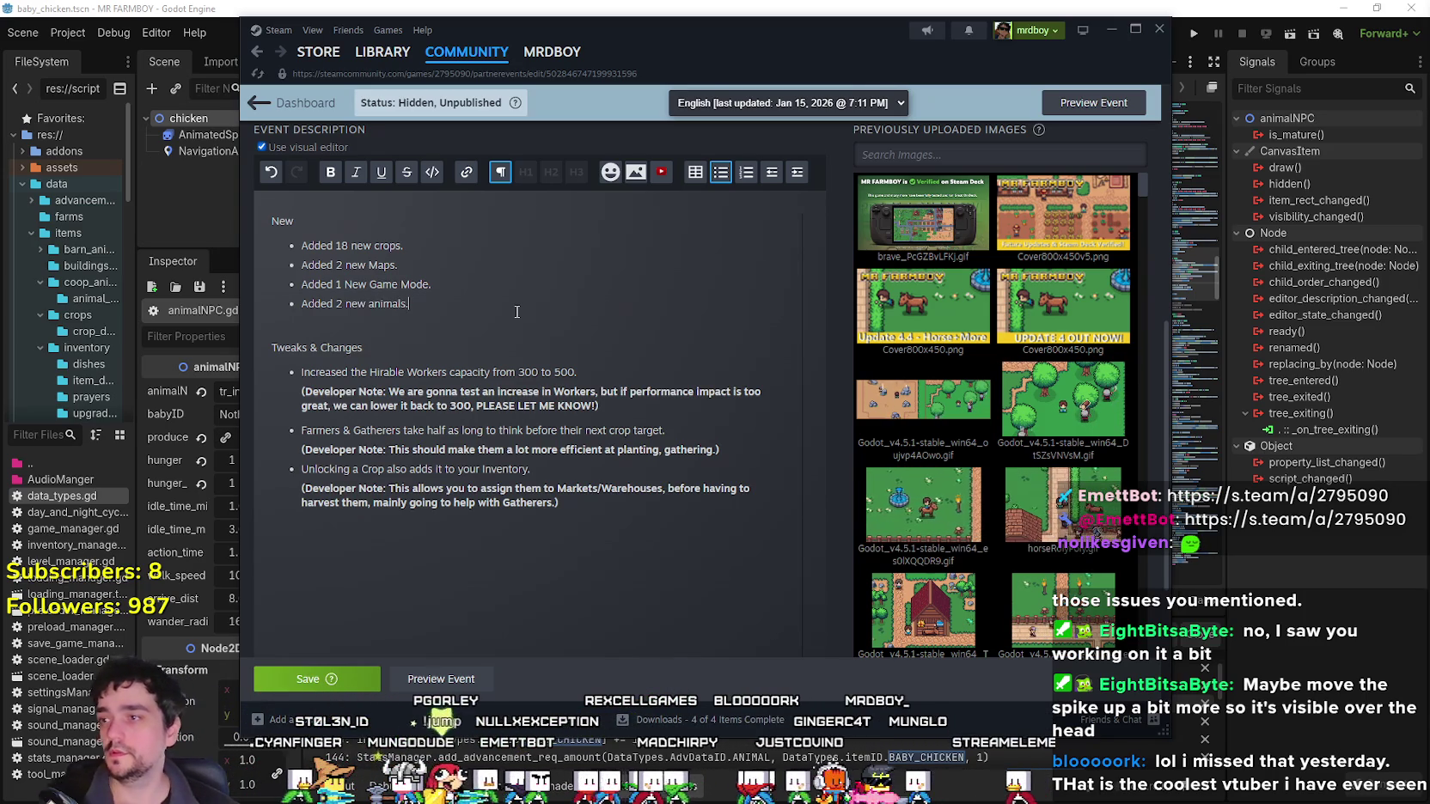
{"action": "left_click", "coordinate": [293, 680]}
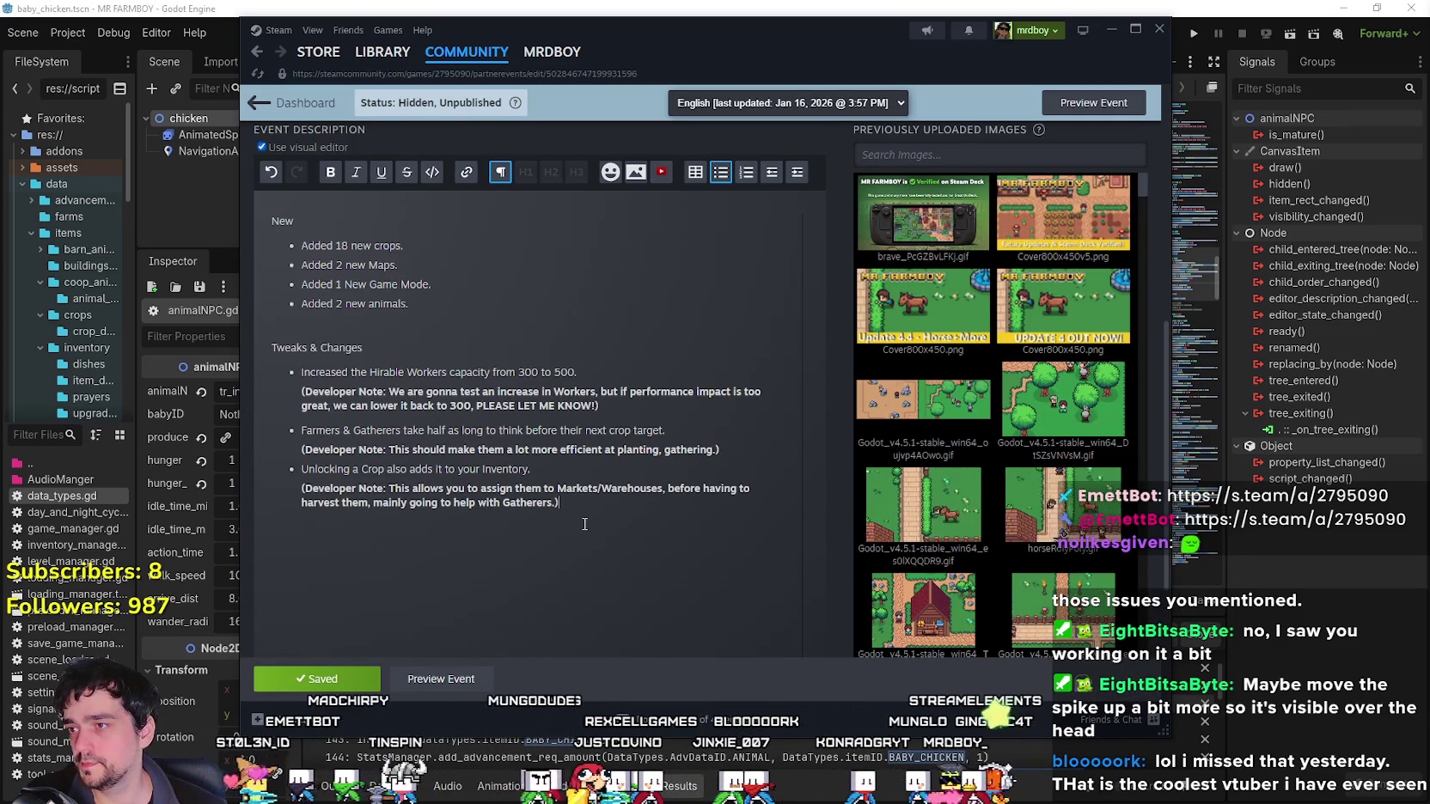
Place the cursor at the Tweaks & Changes heading line.
{"action": "left_click", "coordinate": [450, 350]}
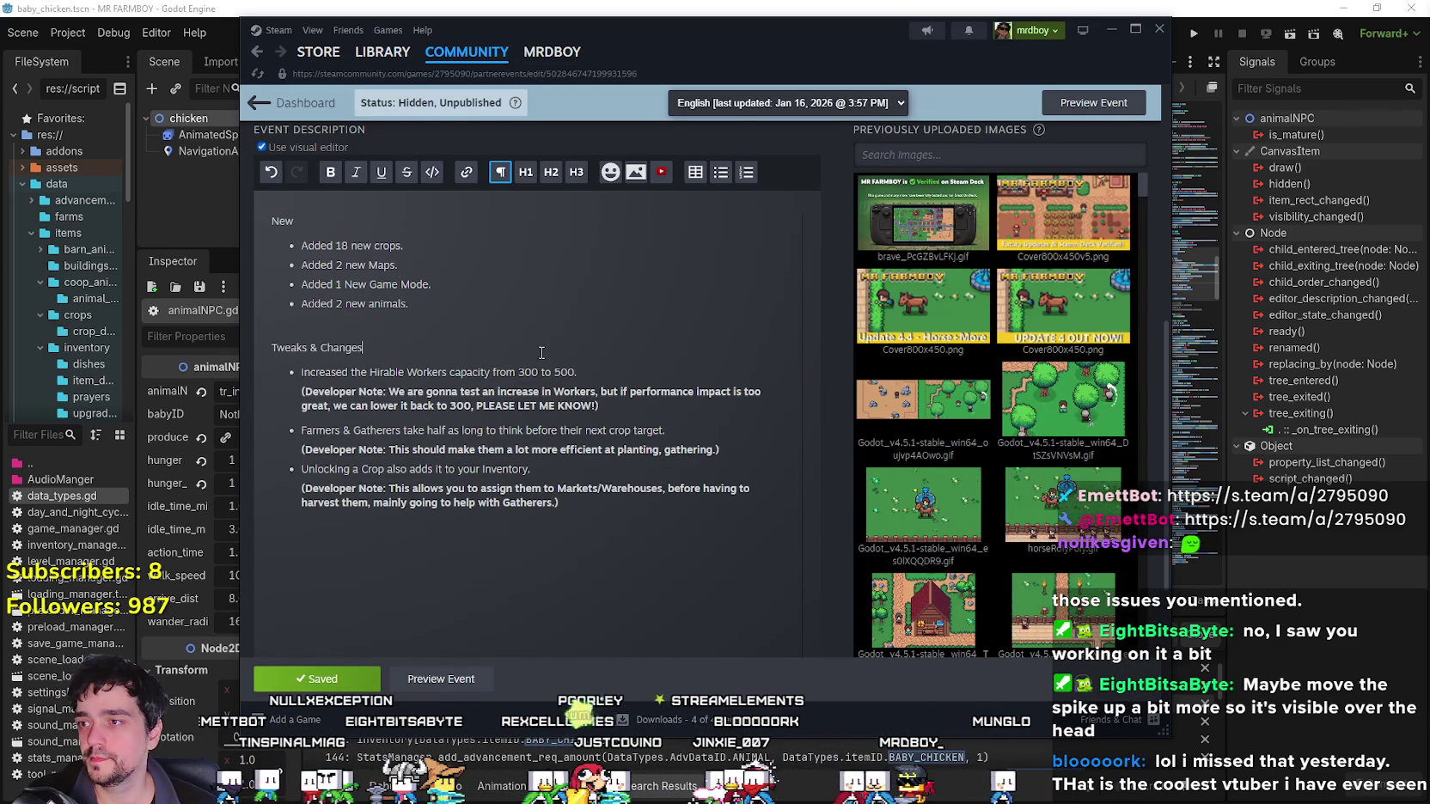
{"action": "key", "text": "ctrl+End"}
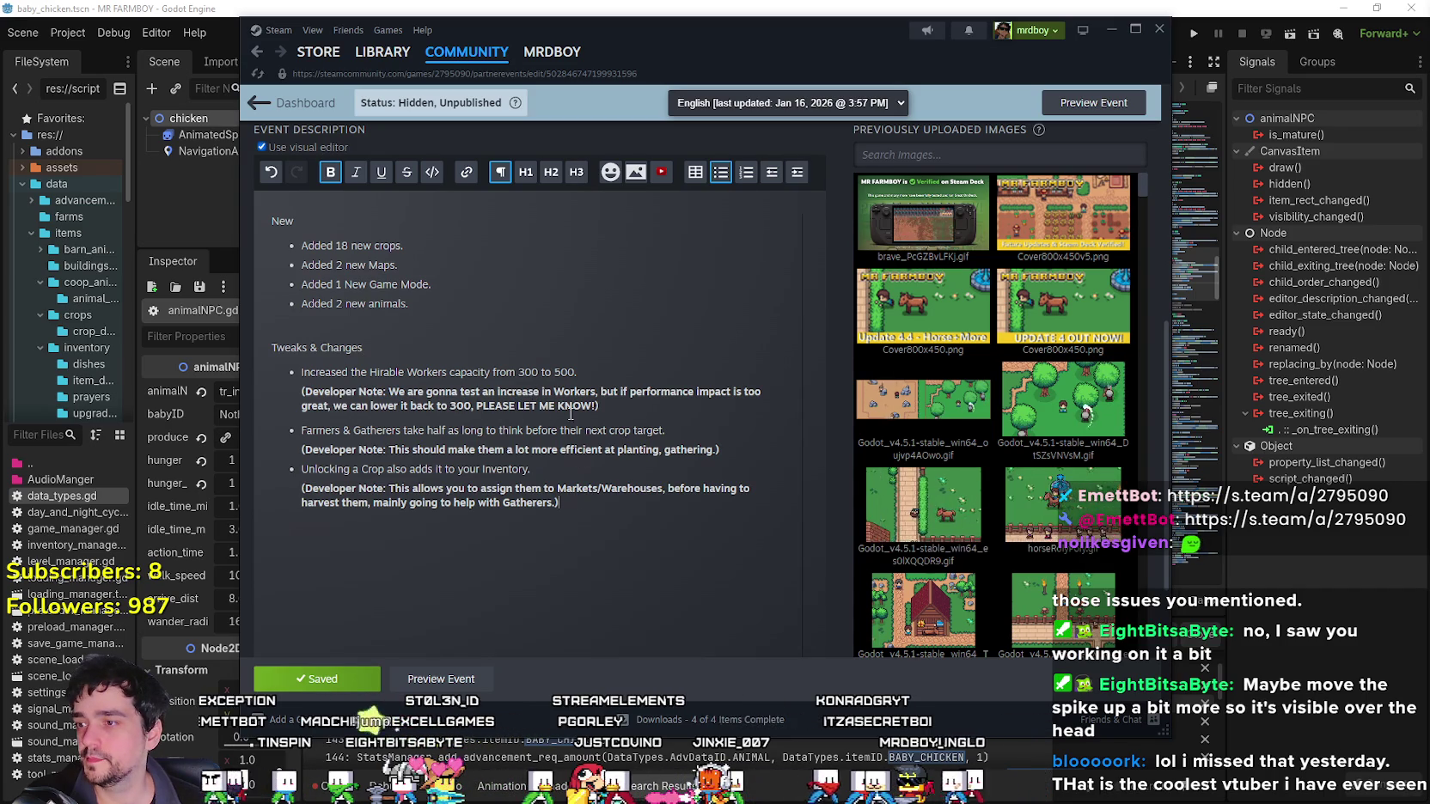
{"action": "left_click", "coordinate": [440, 357]}
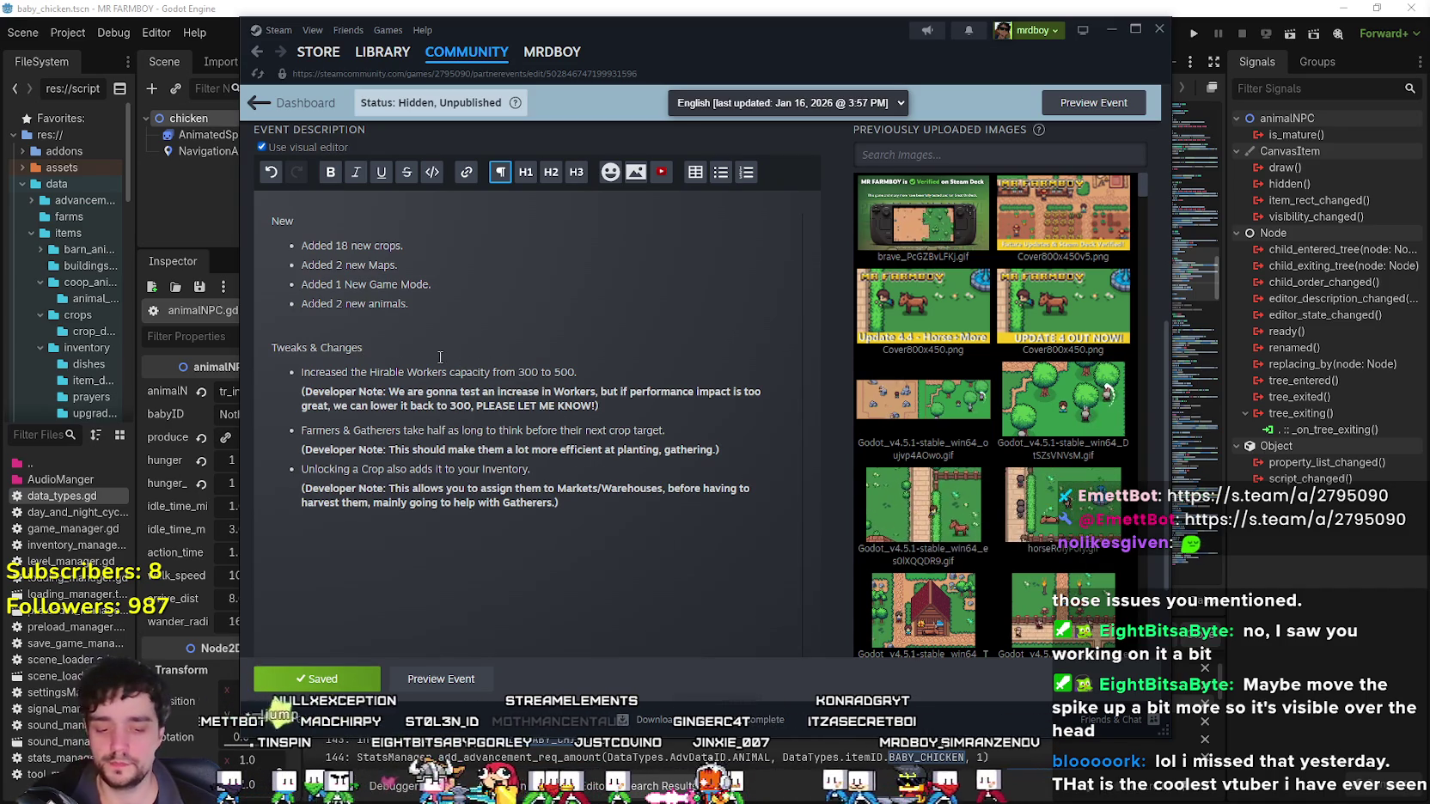
Make 'Advancements Progression Polish.' the first Tweaks & Changes bullet and save the event.
{"action": "key", "text": "Return"}
{"action": "left_click", "coordinate": [722, 175]}
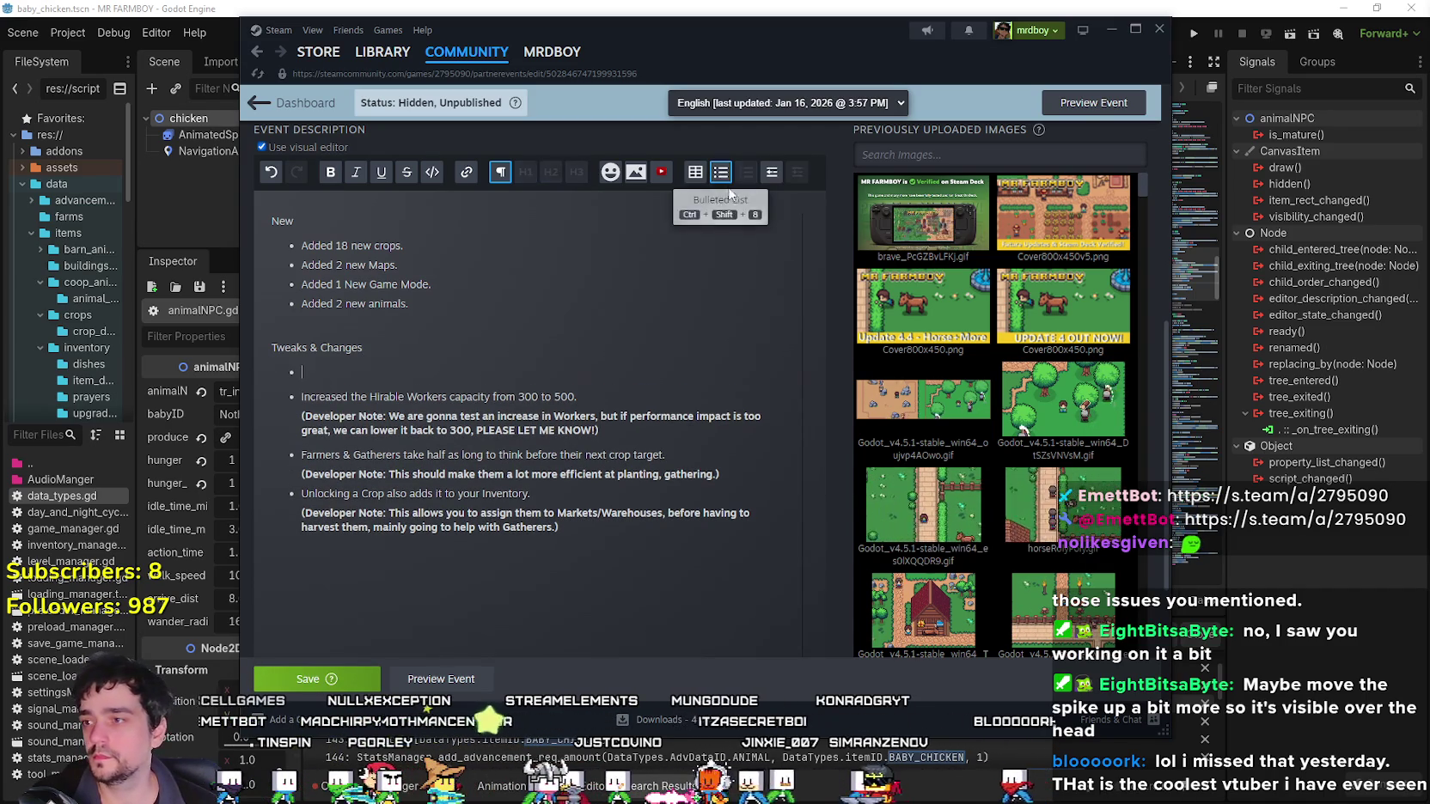
{"action": "type", "text": "M"}
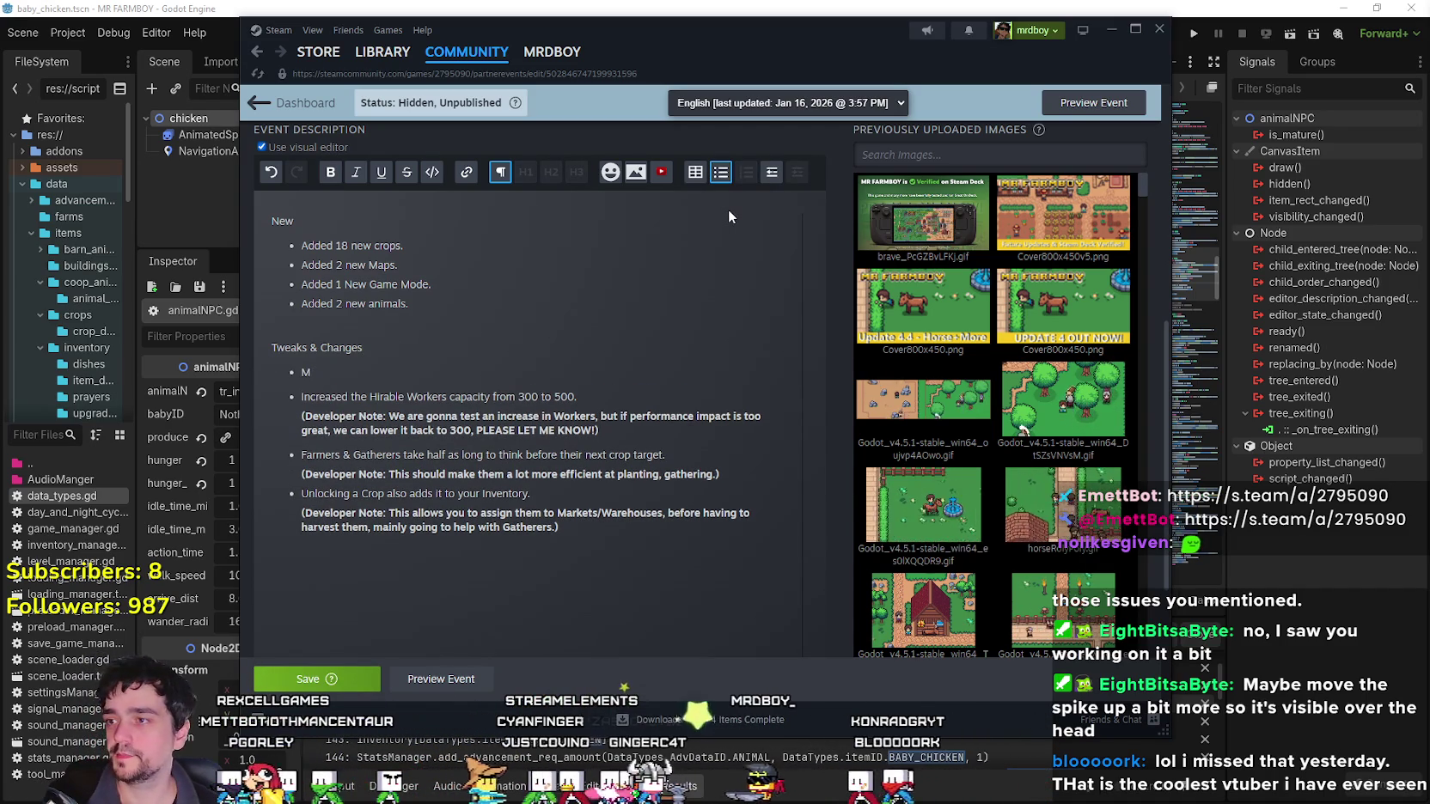
{"action": "key", "text": "BackSpace"}
{"action": "type", "text": "Advancements "}
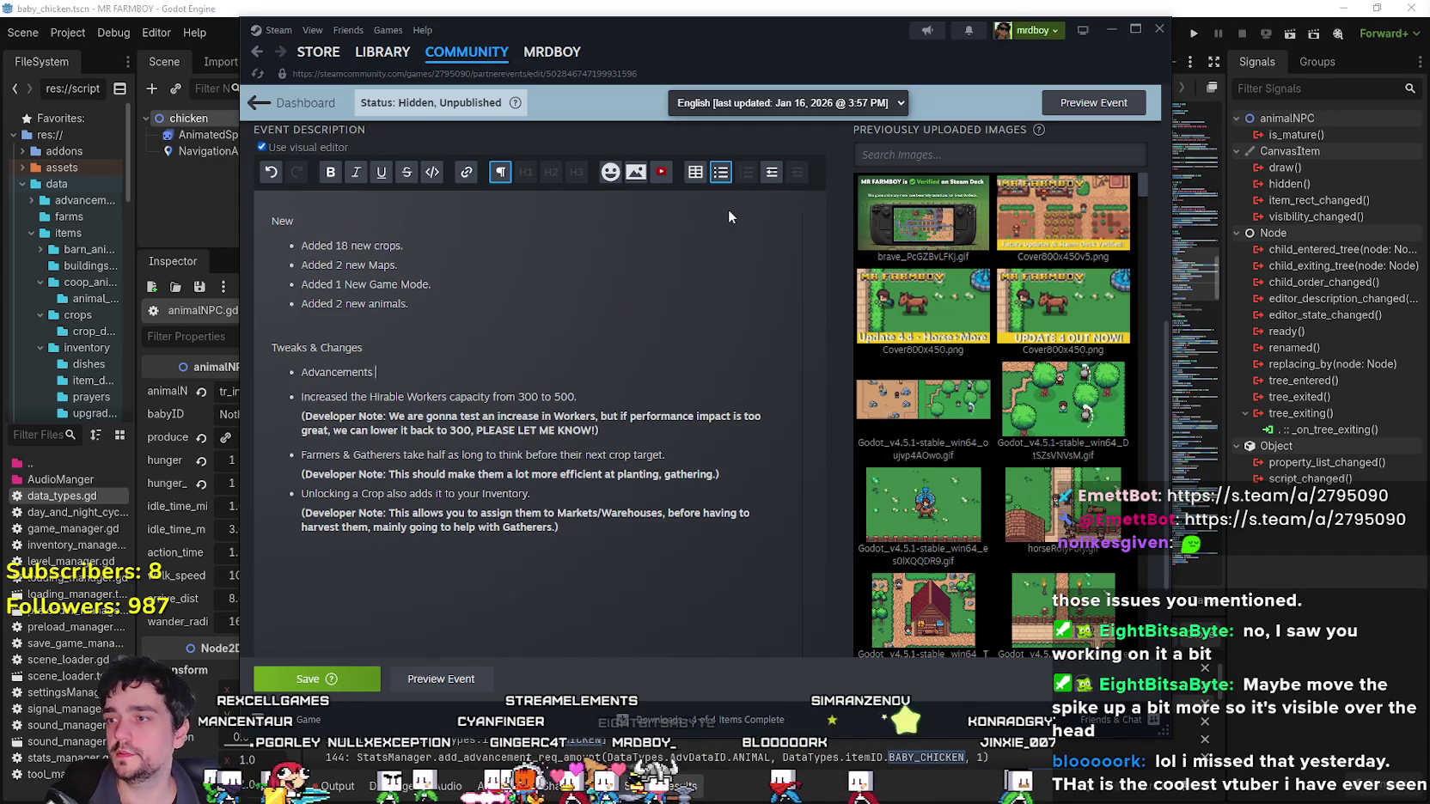
{"action": "type", "text": "r"}
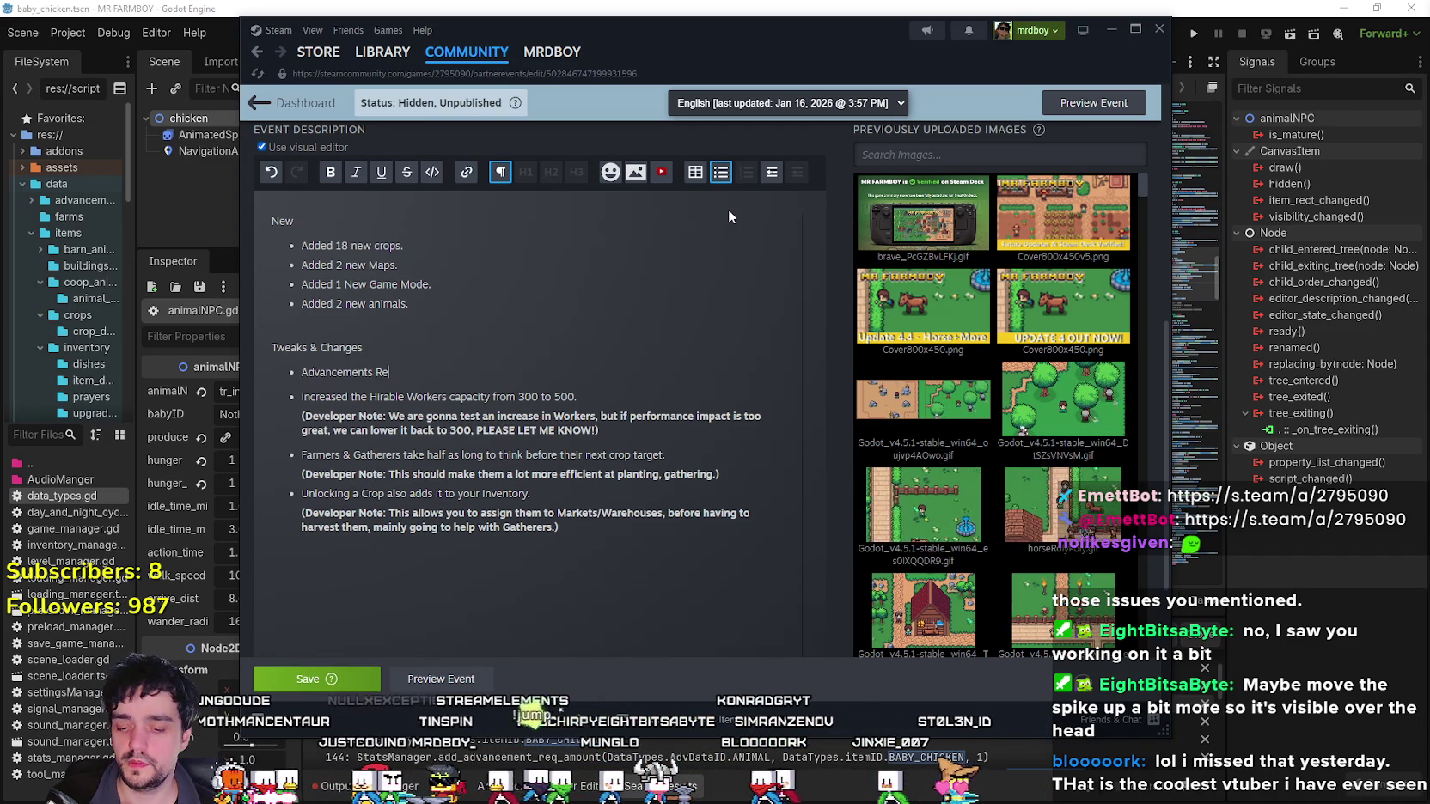
{"action": "type", "text": "works and changes"}
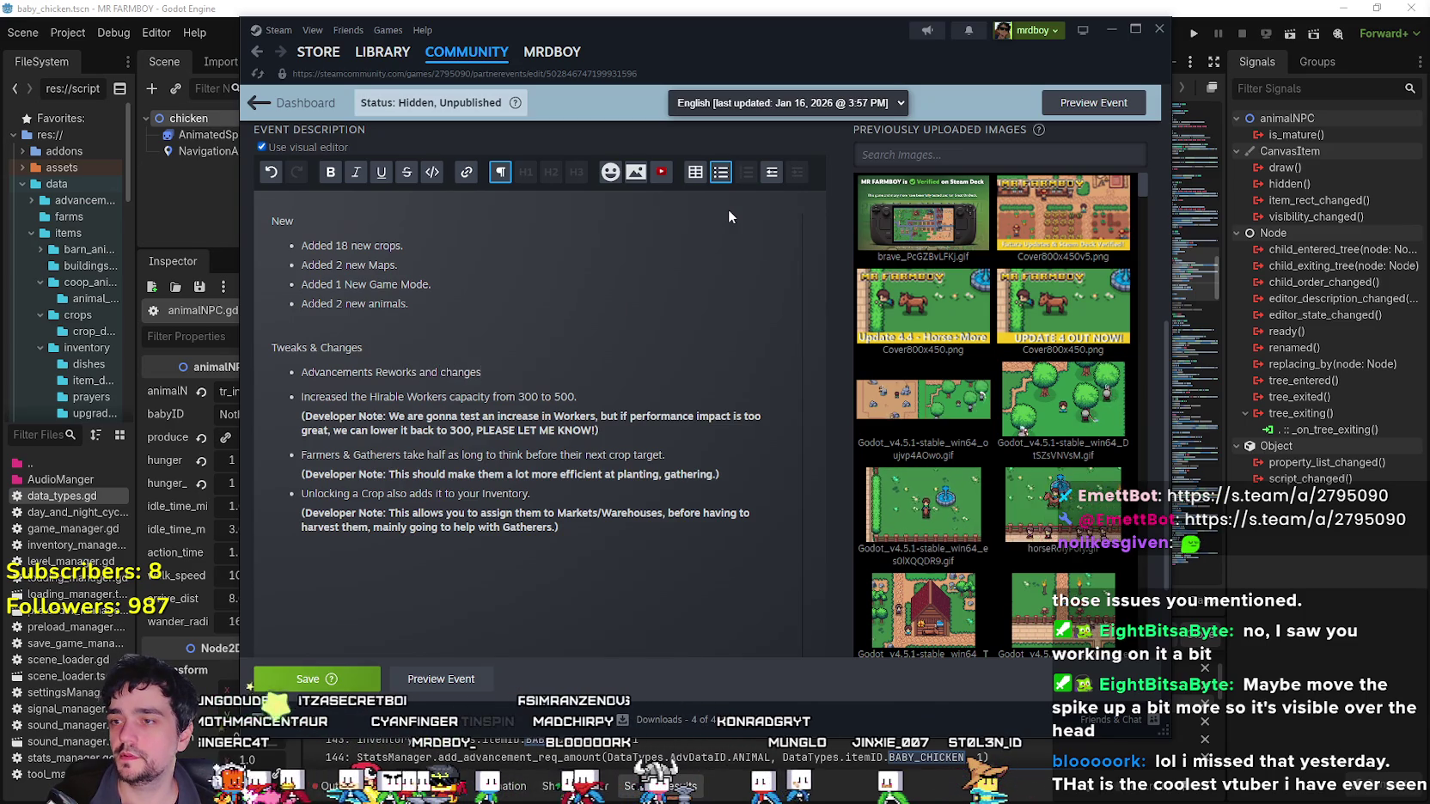
{"action": "key", "text": "BackSpace"}
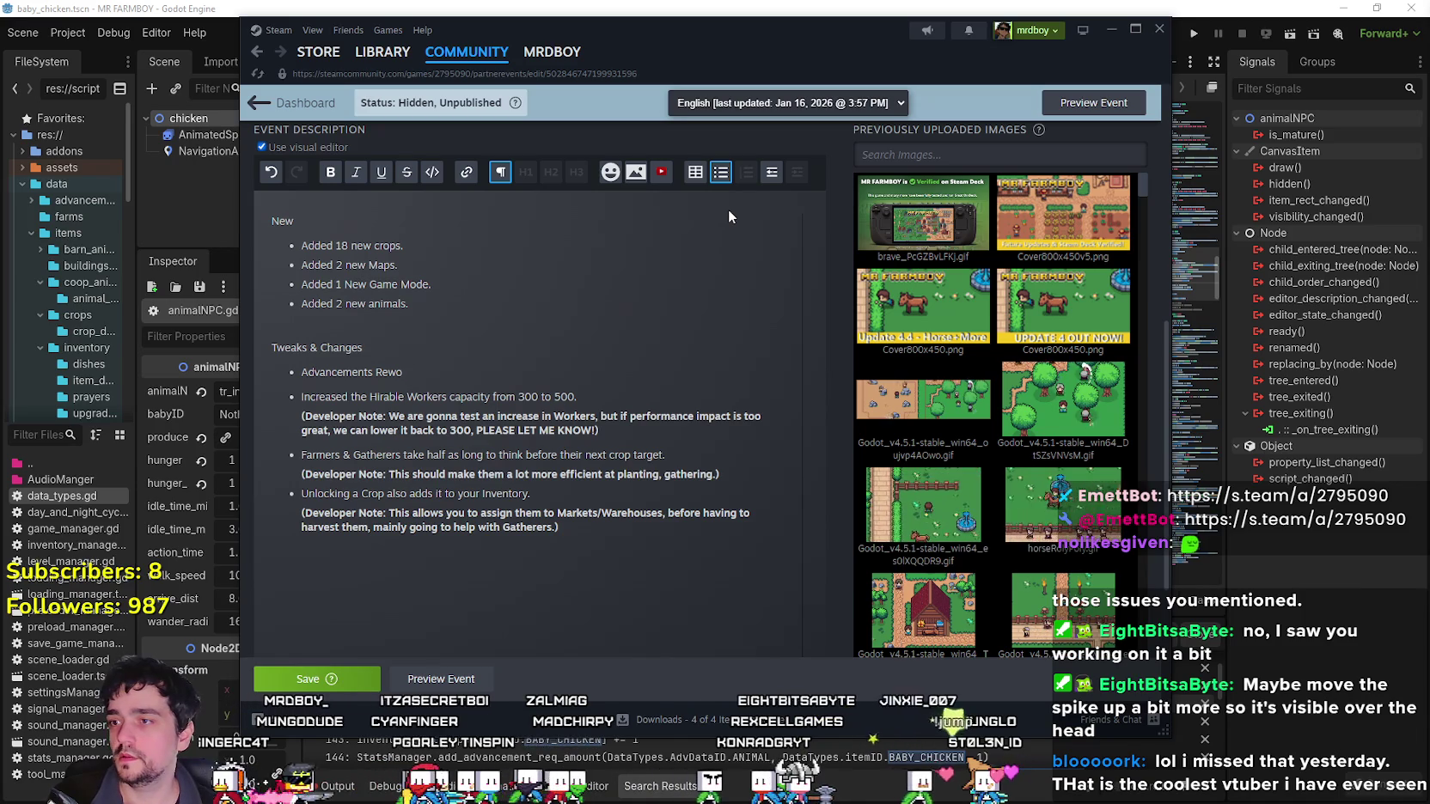
{"action": "key", "text": "BackSpace"}
{"action": "type", "text": "Polish"}
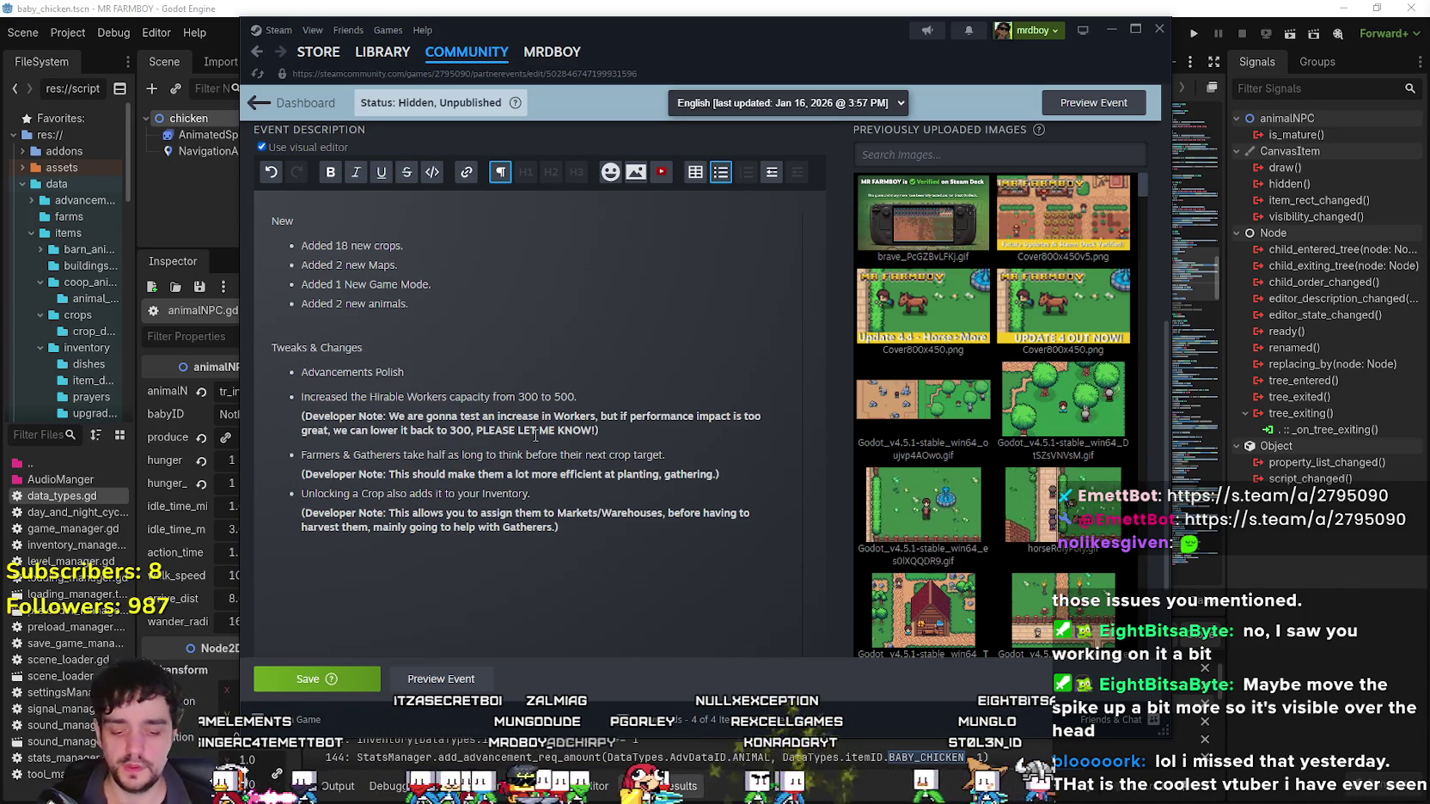
{"action": "key", "text": "BackSpace"}
{"action": "key", "text": "BackSpace"}
{"action": "key", "text": "BackSpace"}
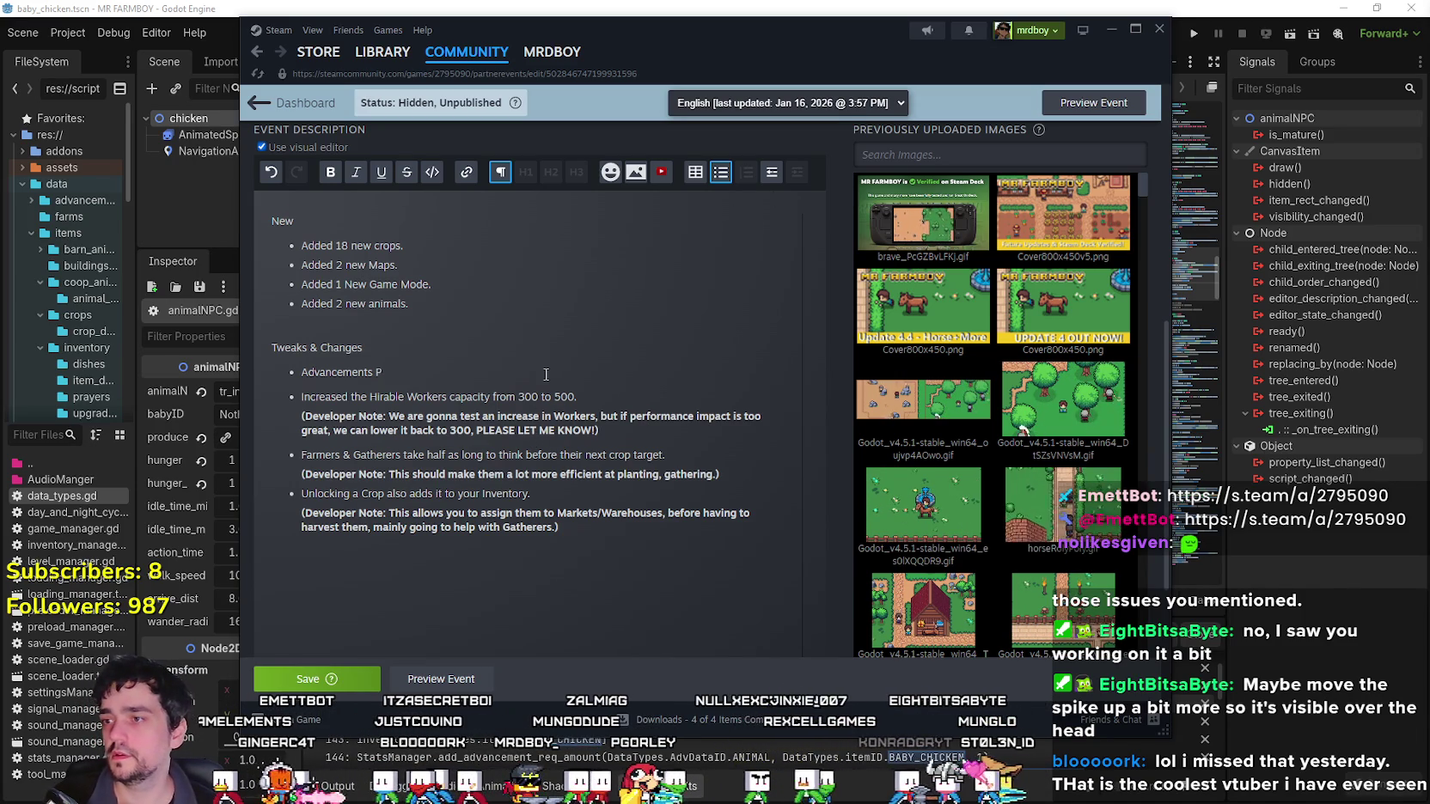
{"action": "type", "text": "ression Polish."}
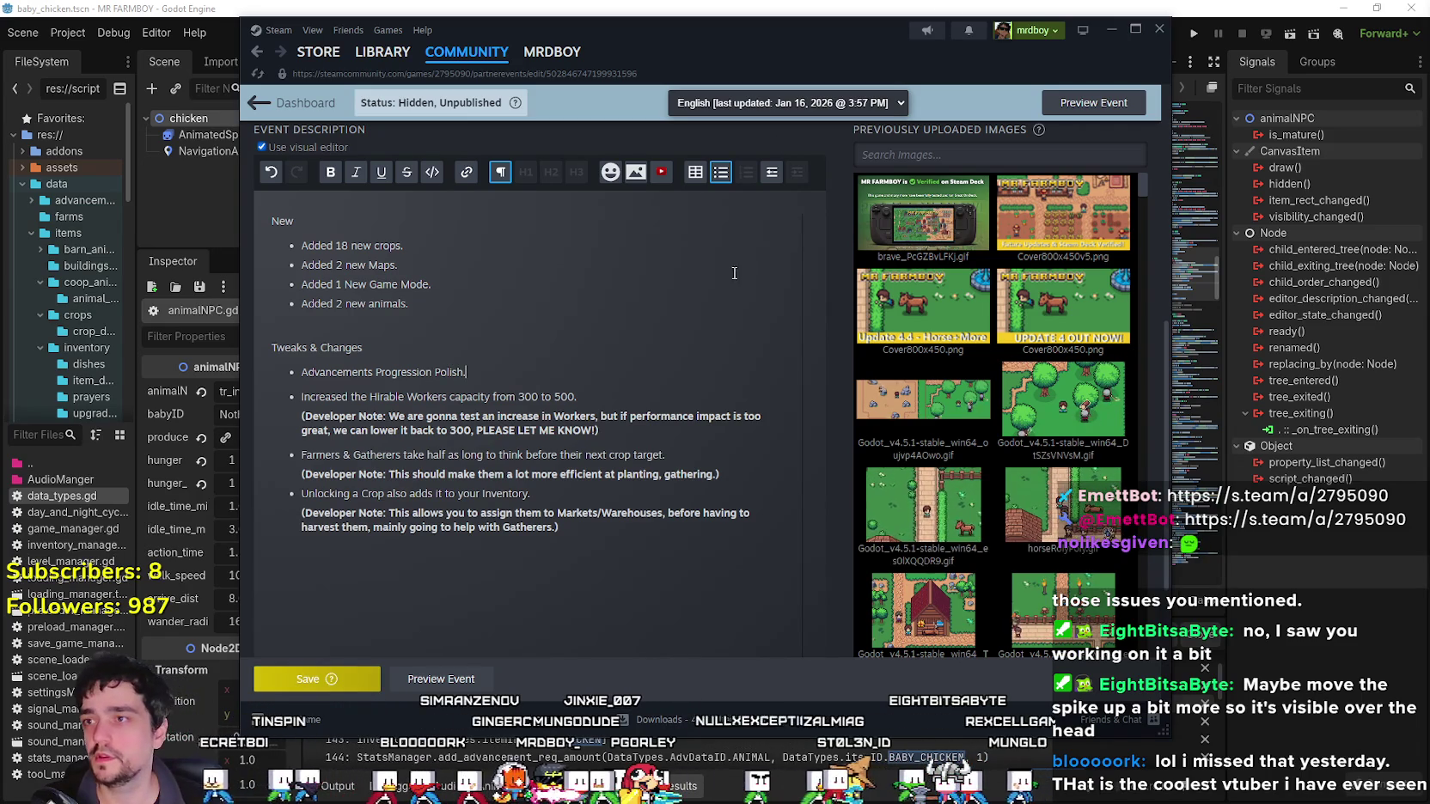
{"action": "left_click", "coordinate": [361, 676]}
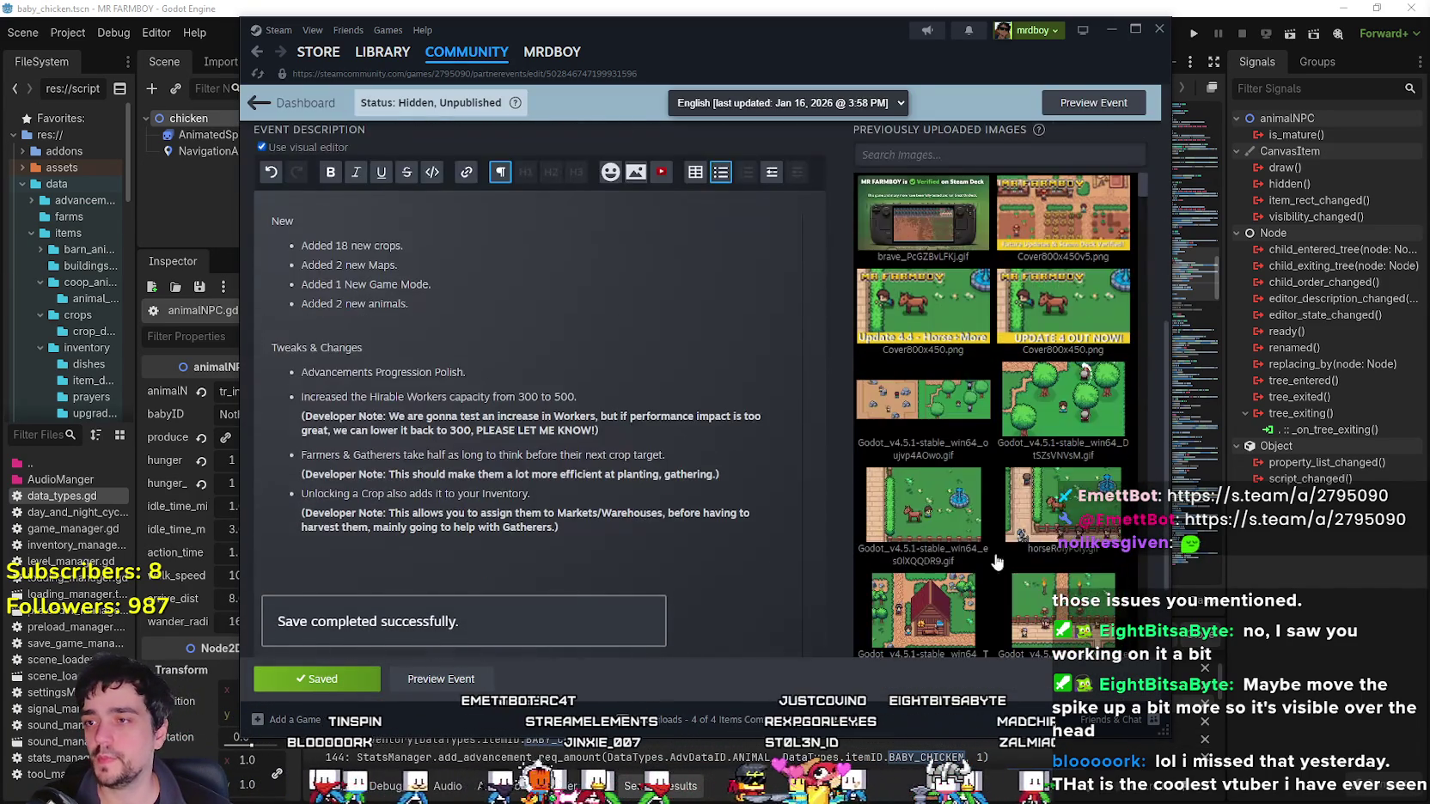
{"action": "left_click", "coordinate": [874, 754]}
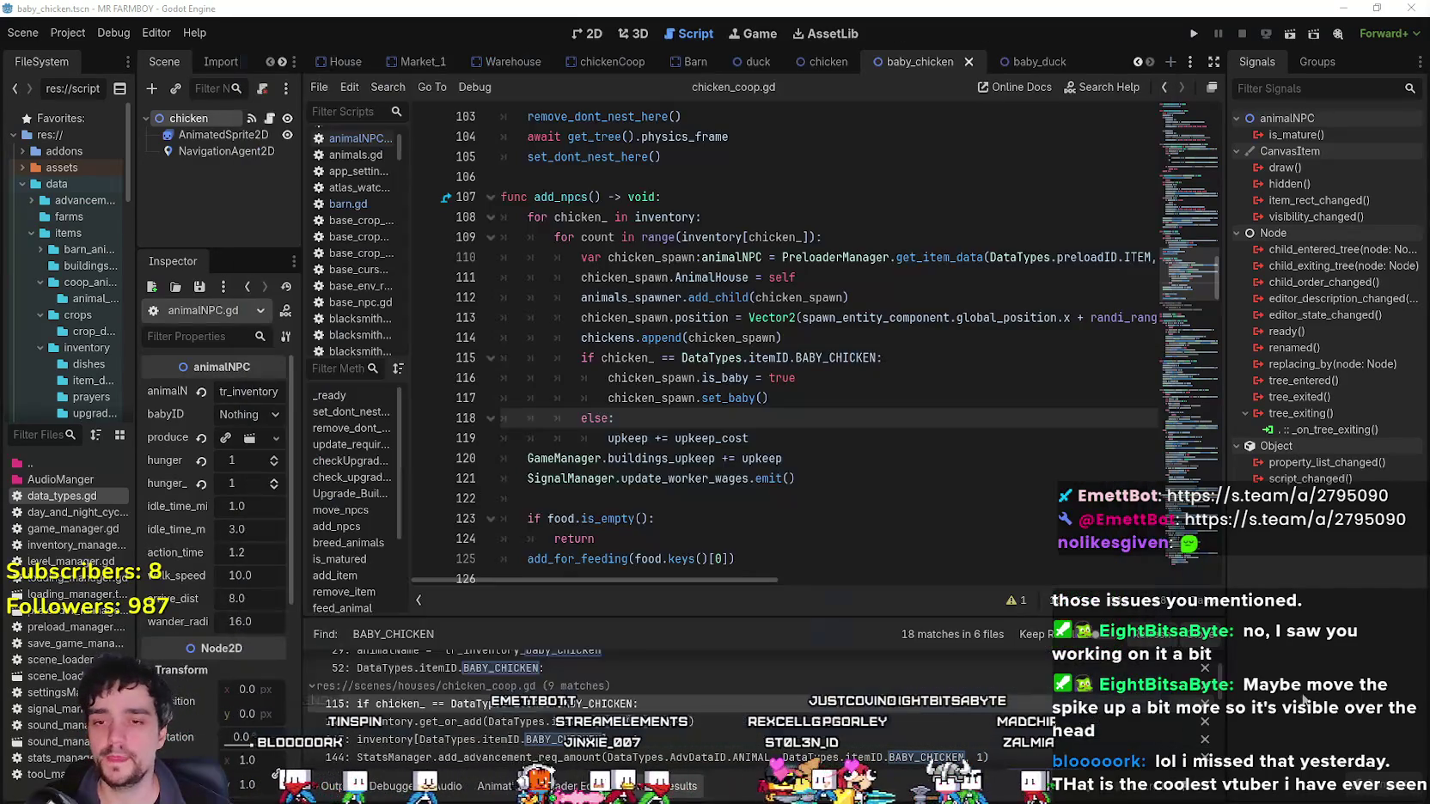
{"action": "scroll", "coordinate": [678, 692], "scroll_direction": "up", "scroll_amount": 5}
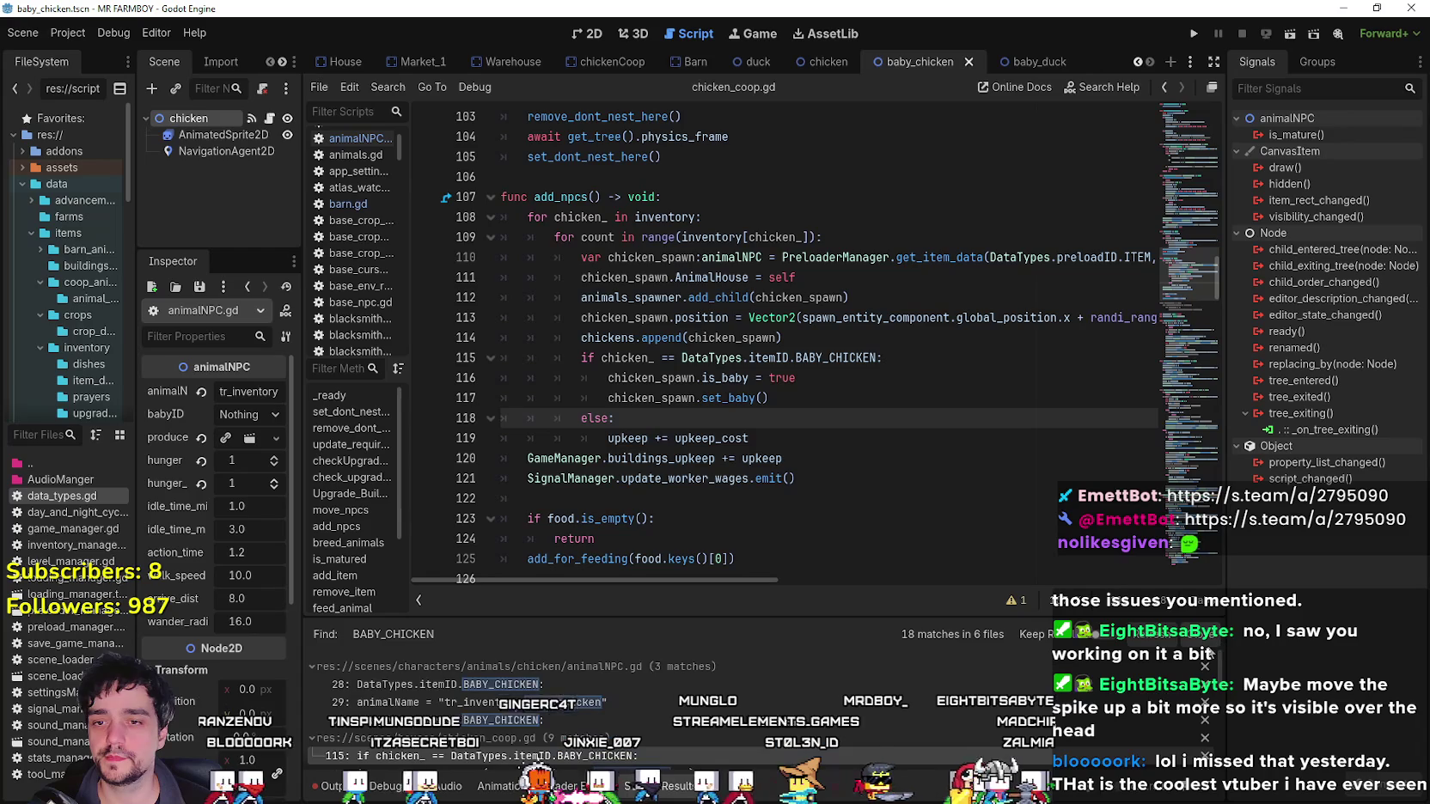
{"action": "left_click", "coordinate": [883, 432]}
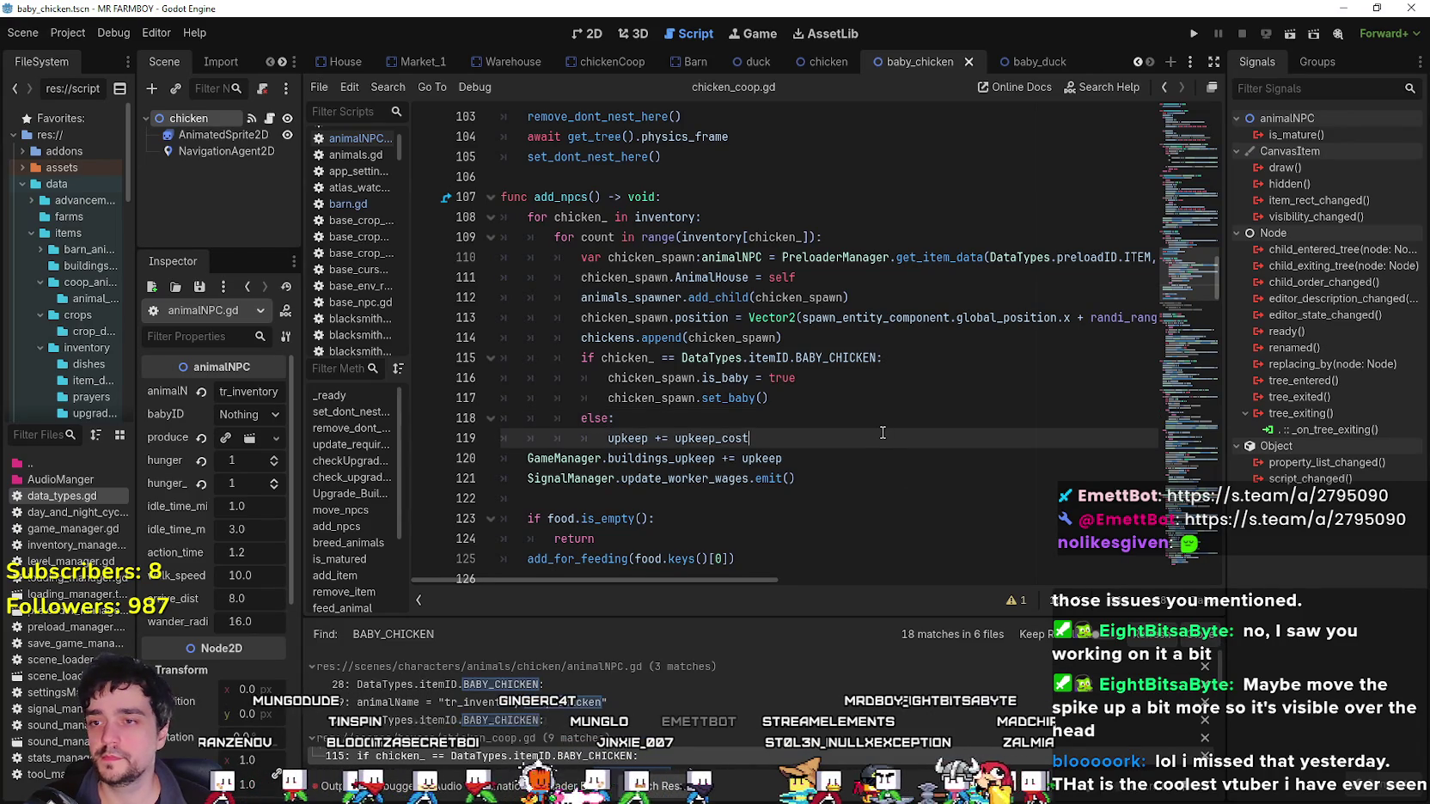
{"action": "key", "text": "alt+Tab"}
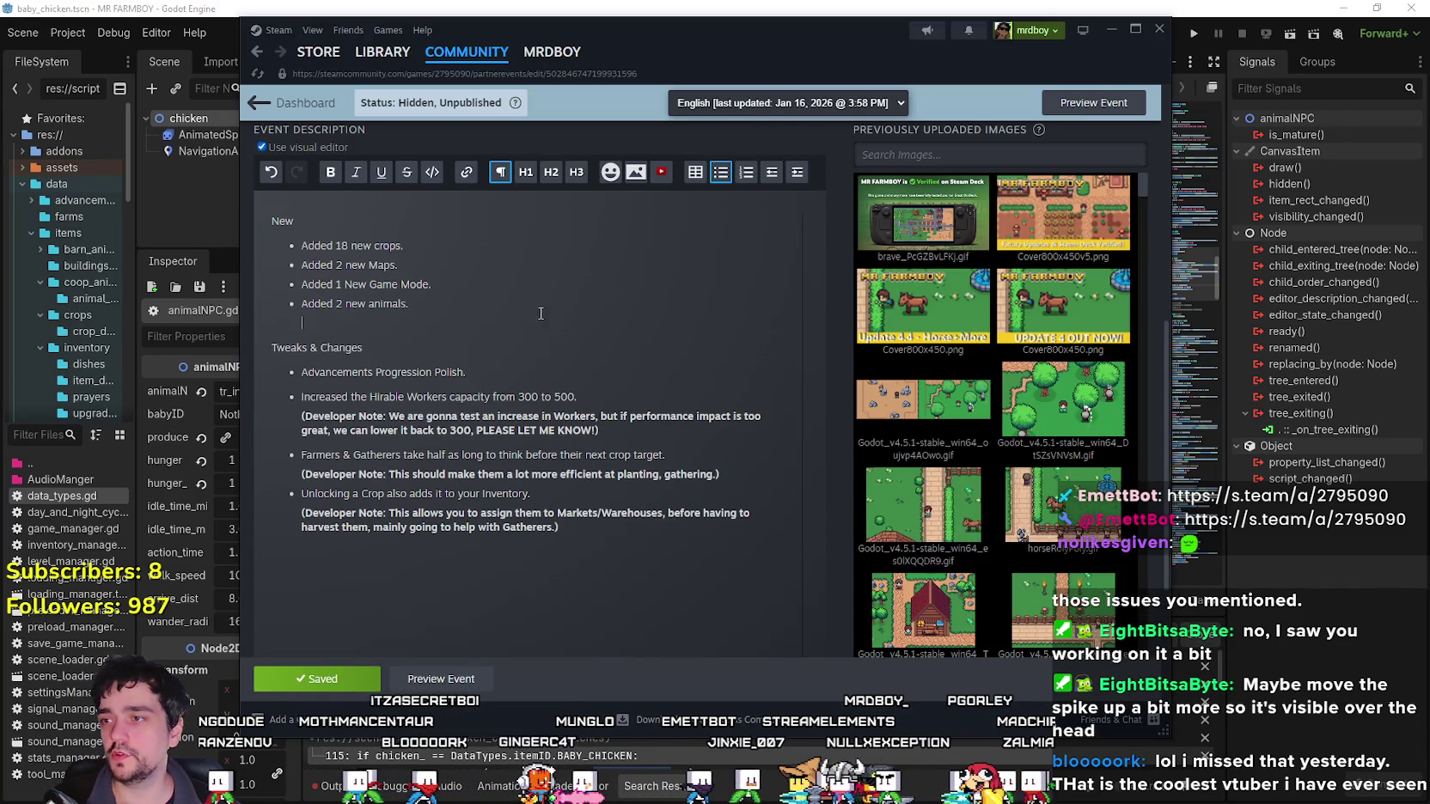
Add an 'Added Hyper Mode.' bullet under New, below the animals line.
{"action": "left_click", "coordinate": [495, 298]}
{"action": "key", "text": "Return"}
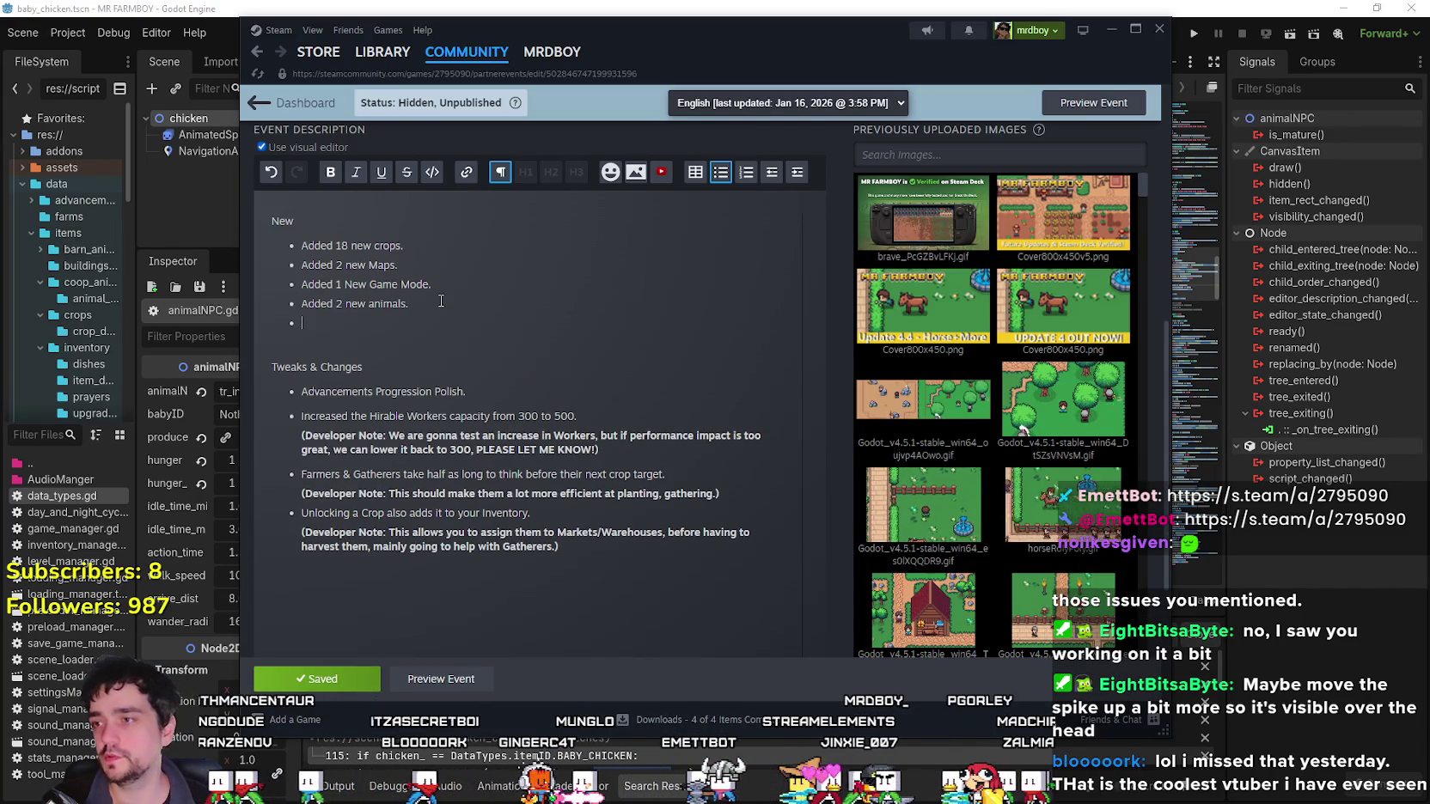
{"action": "type", "text": "A"}
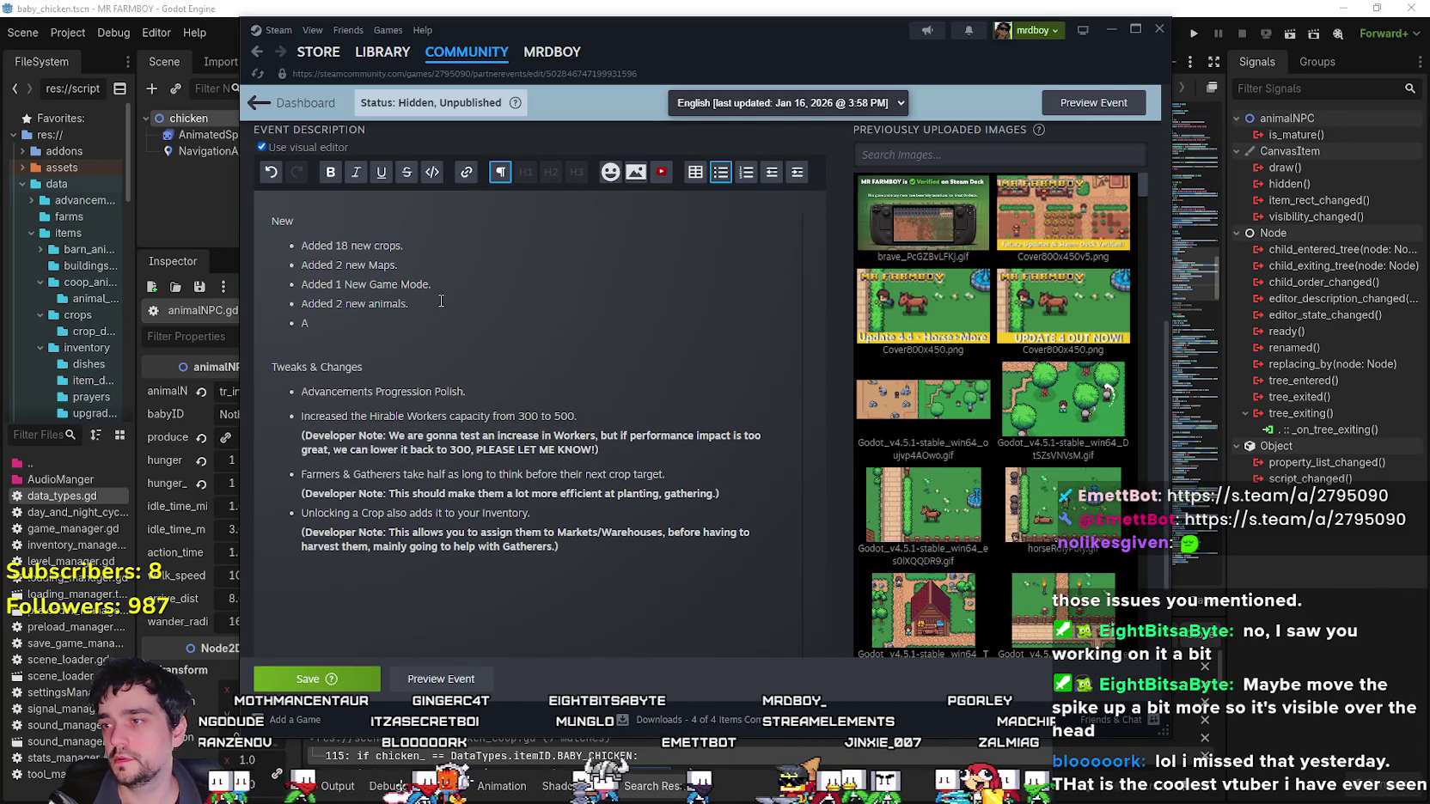
{"action": "key", "text": "BackSpace"}
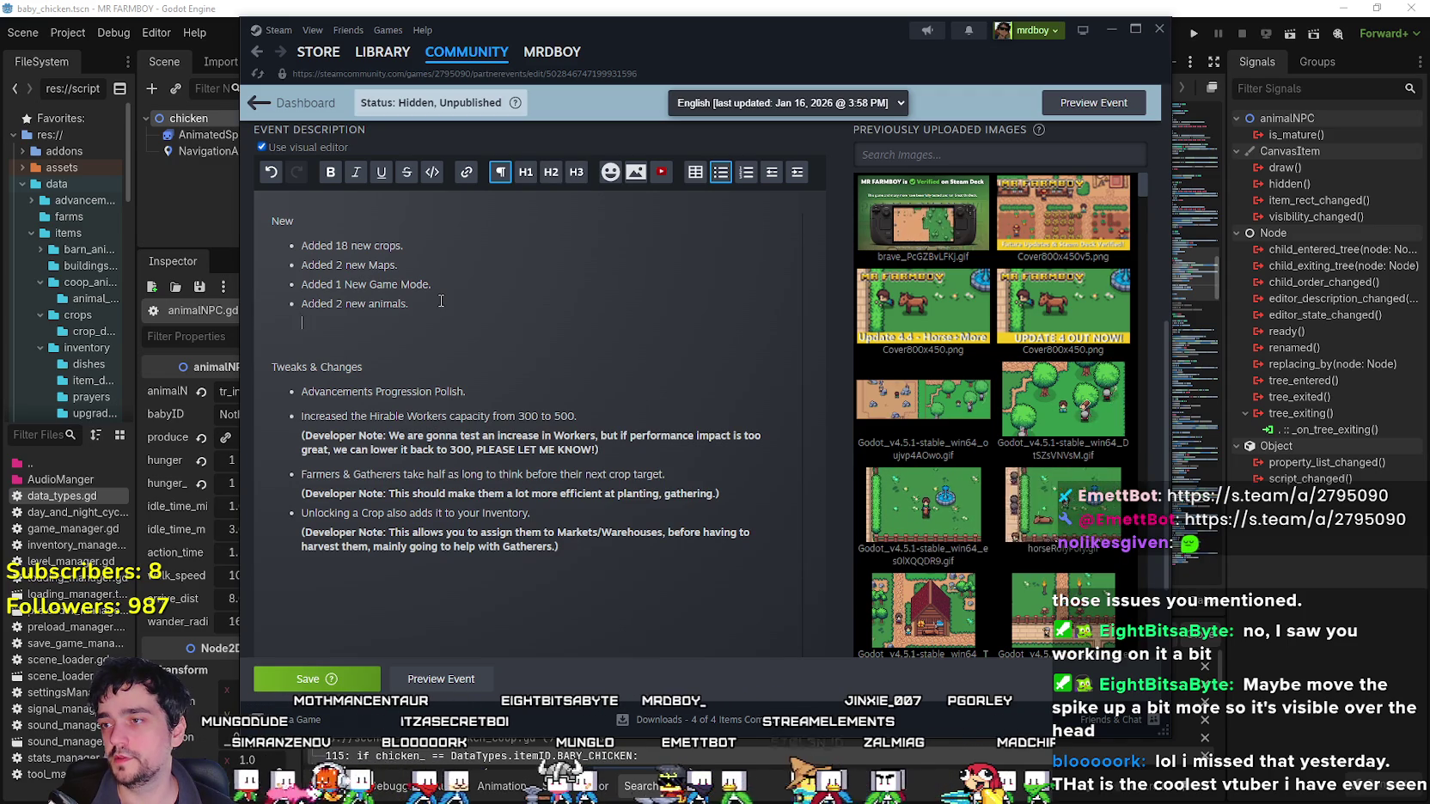
{"action": "key", "text": "BackSpace"}
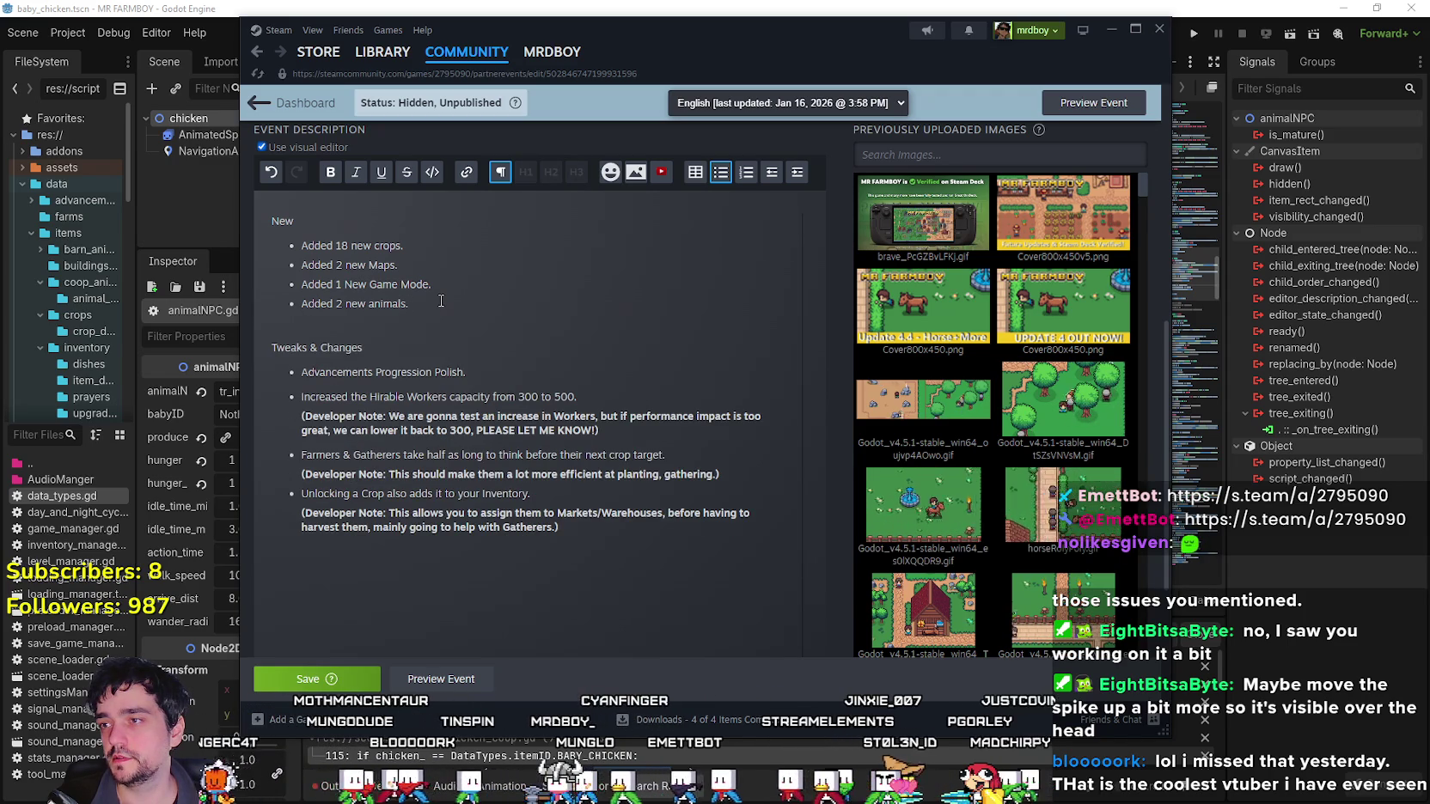
{"action": "key", "text": "Return"}
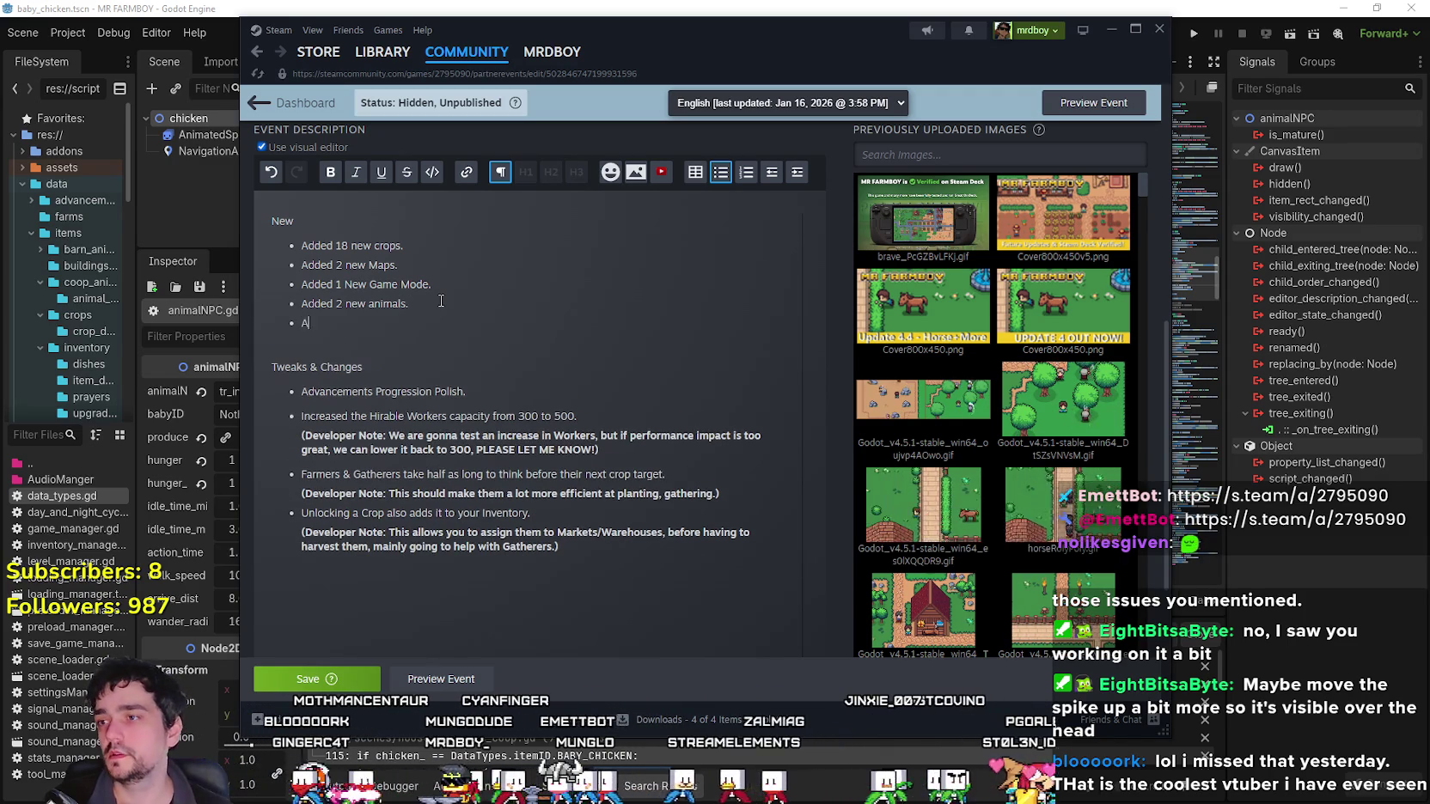
{"action": "type", "text": "Added Hyper Mode."}
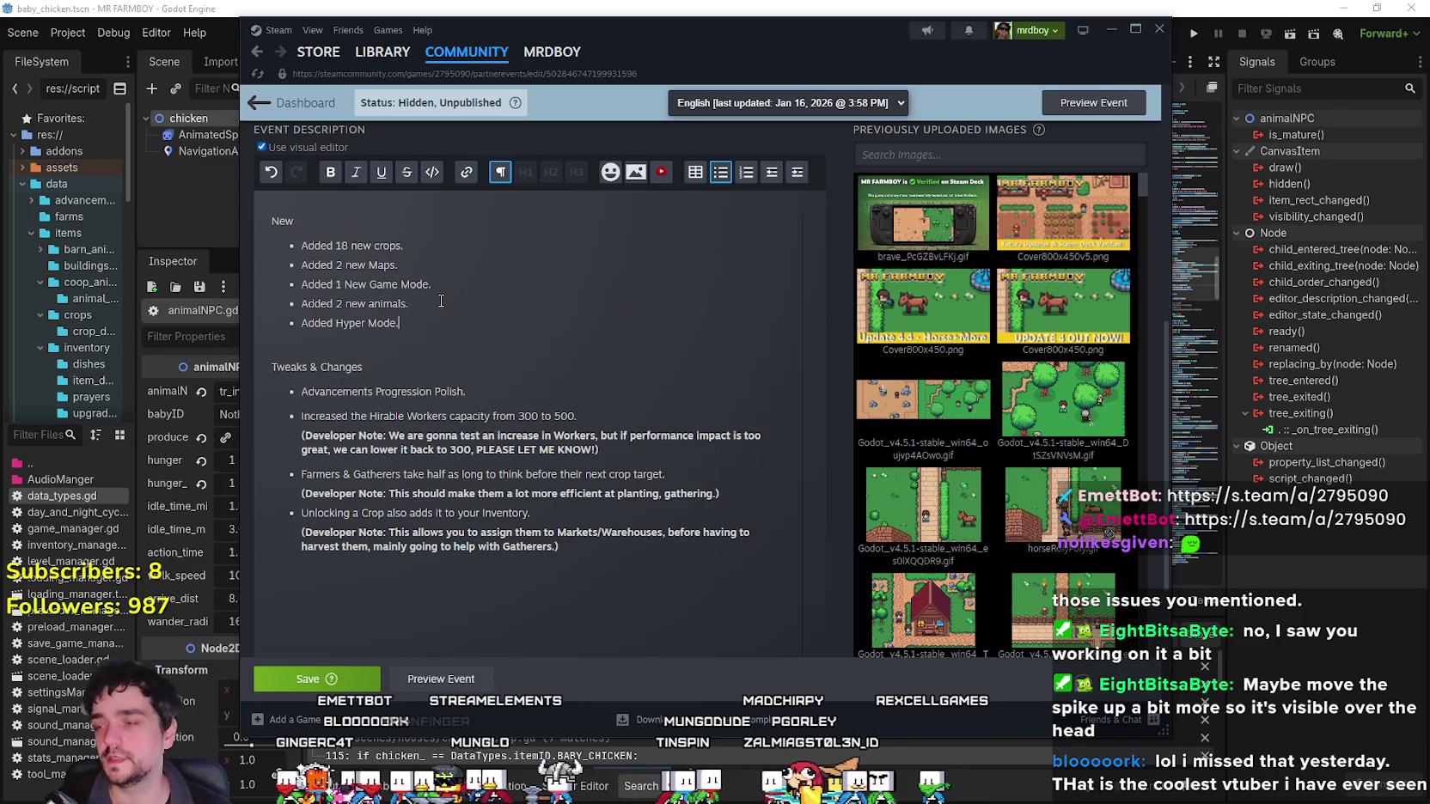
{"action": "key", "text": "Return"}
{"action": "key", "text": "Return"}
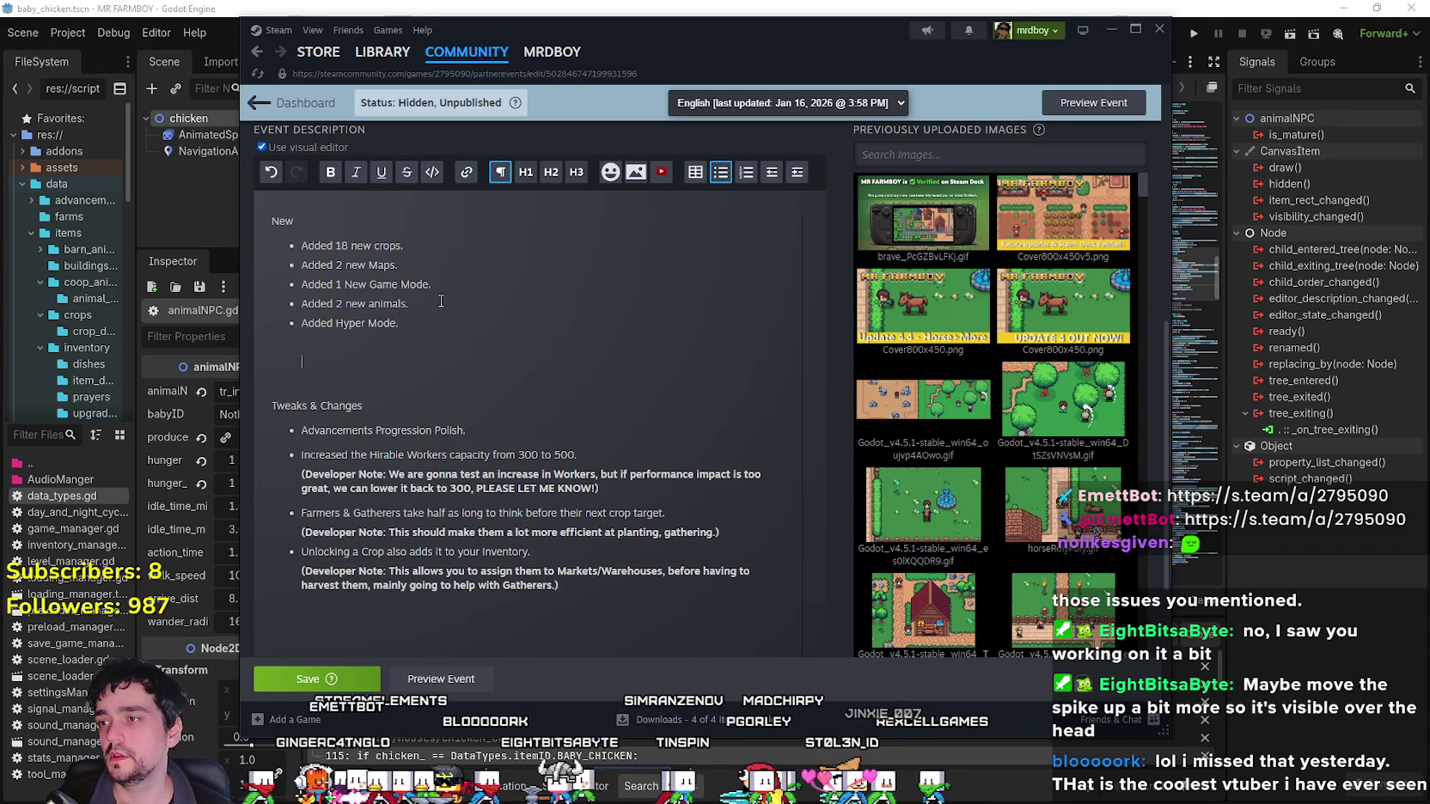
{"action": "key", "text": "BackSpace"}
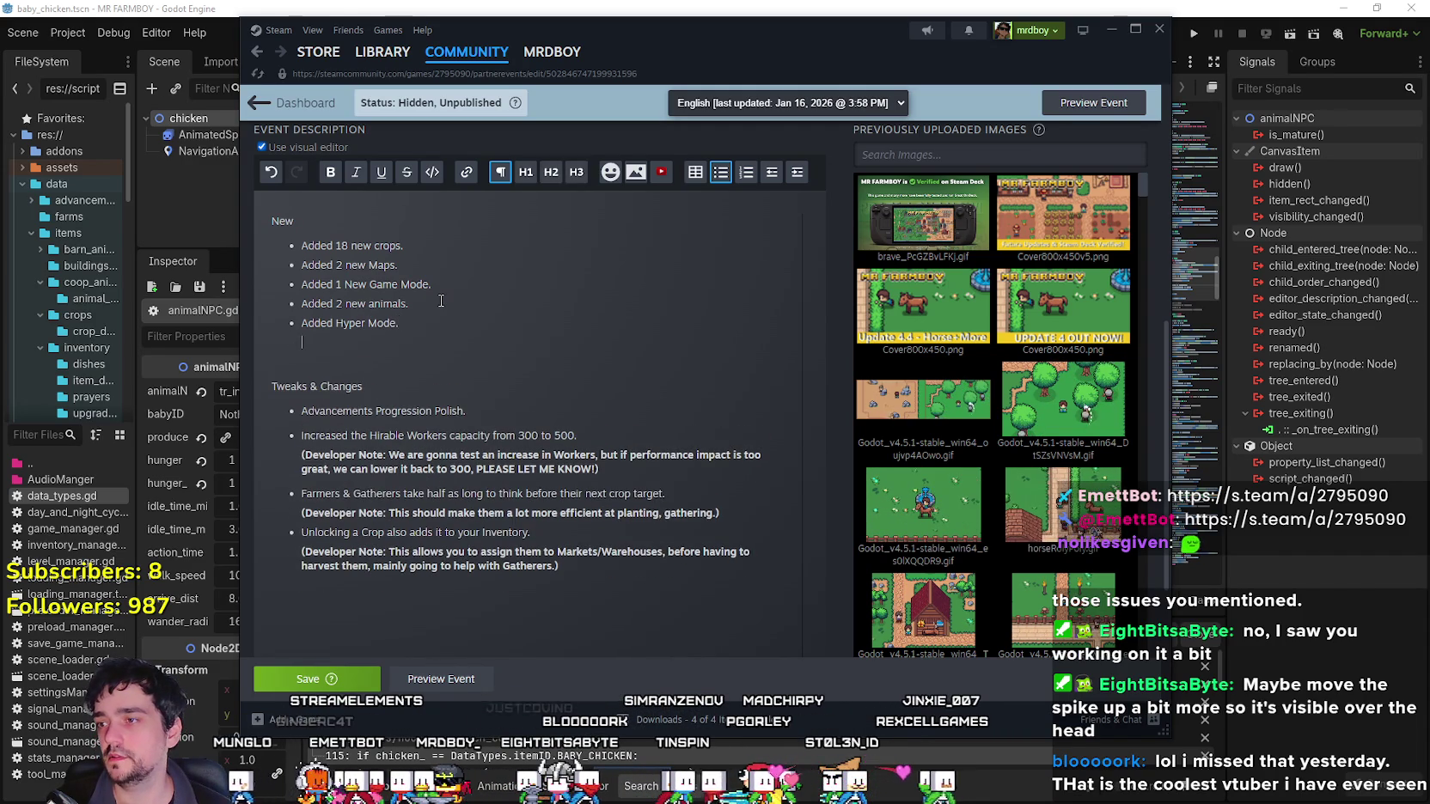
{"action": "key", "text": "Return"}
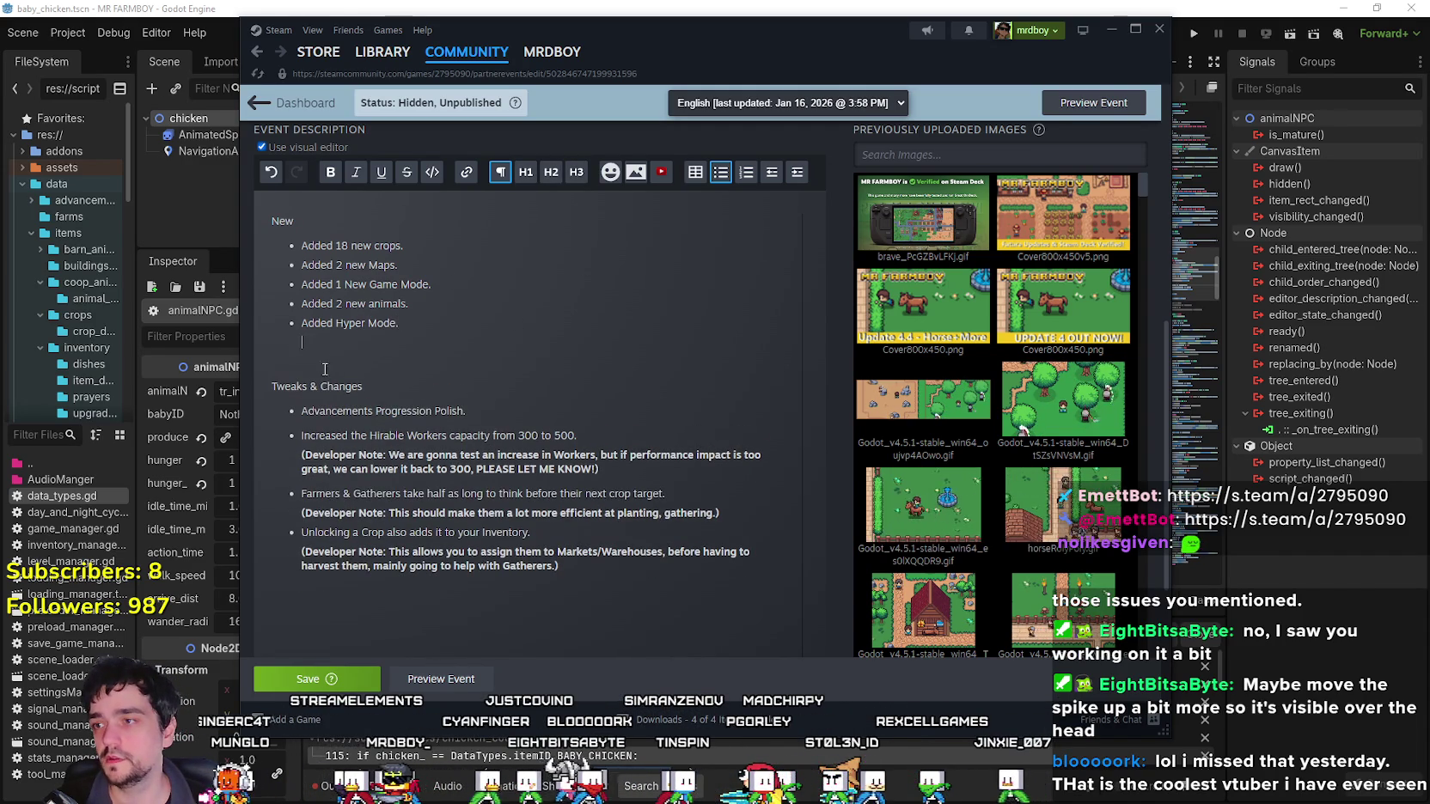
{"action": "key", "text": "Delete"}
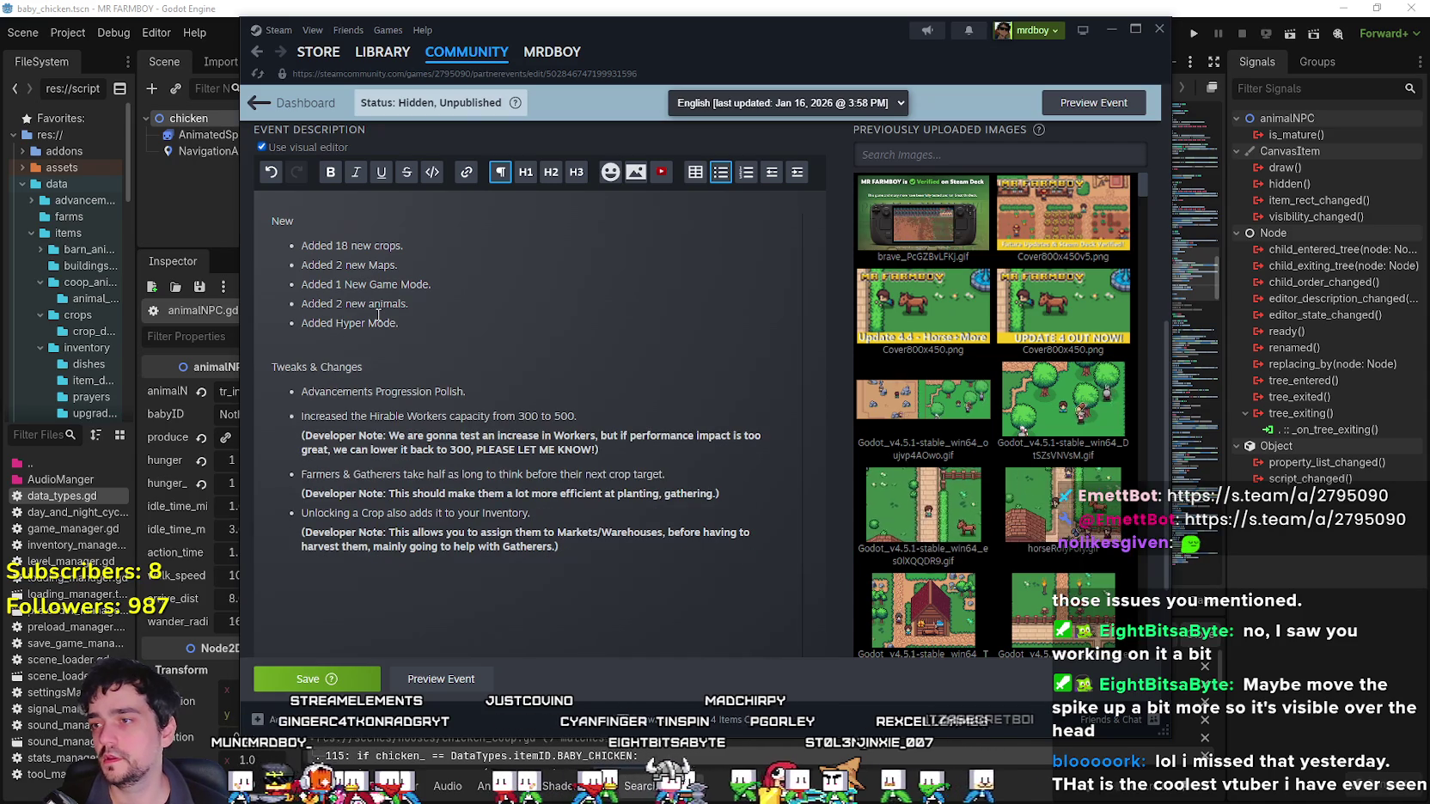
{"action": "key", "text": "Down"}
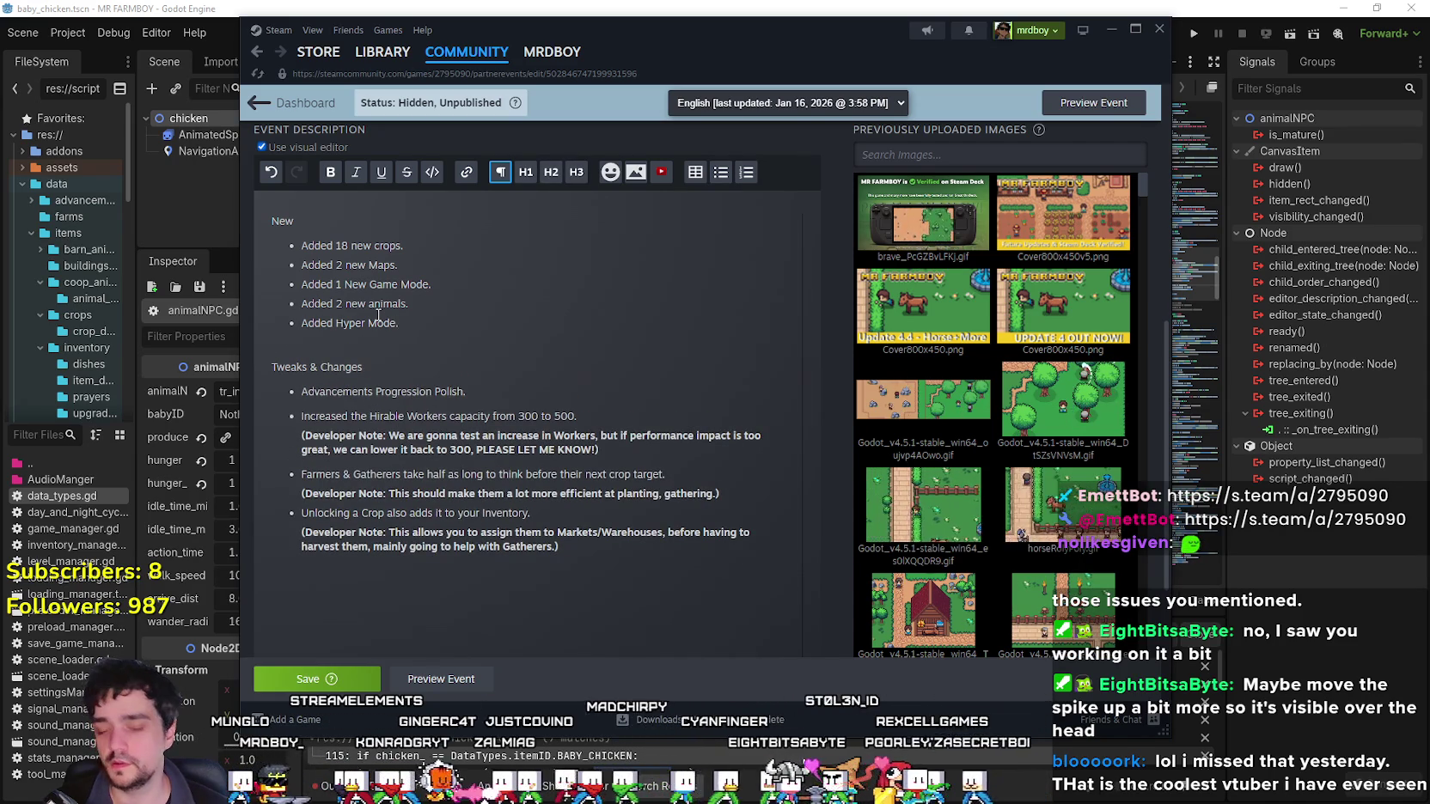
Add a 'Hyper Mode' line with a bullet explaining how Hyper Mode is unlocked.
{"action": "type", "text": "Hyper Mo"}
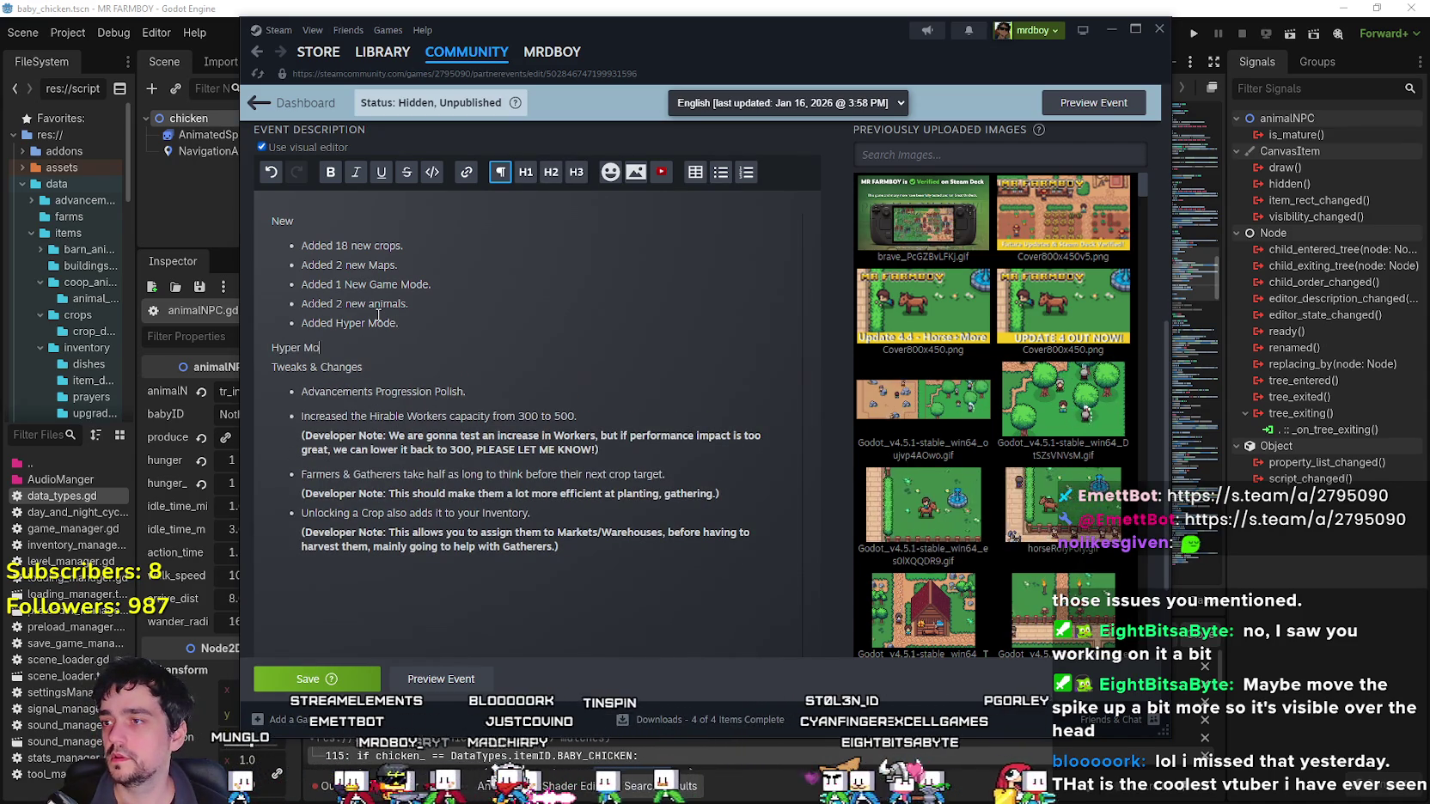
{"action": "type", "text": "de"}
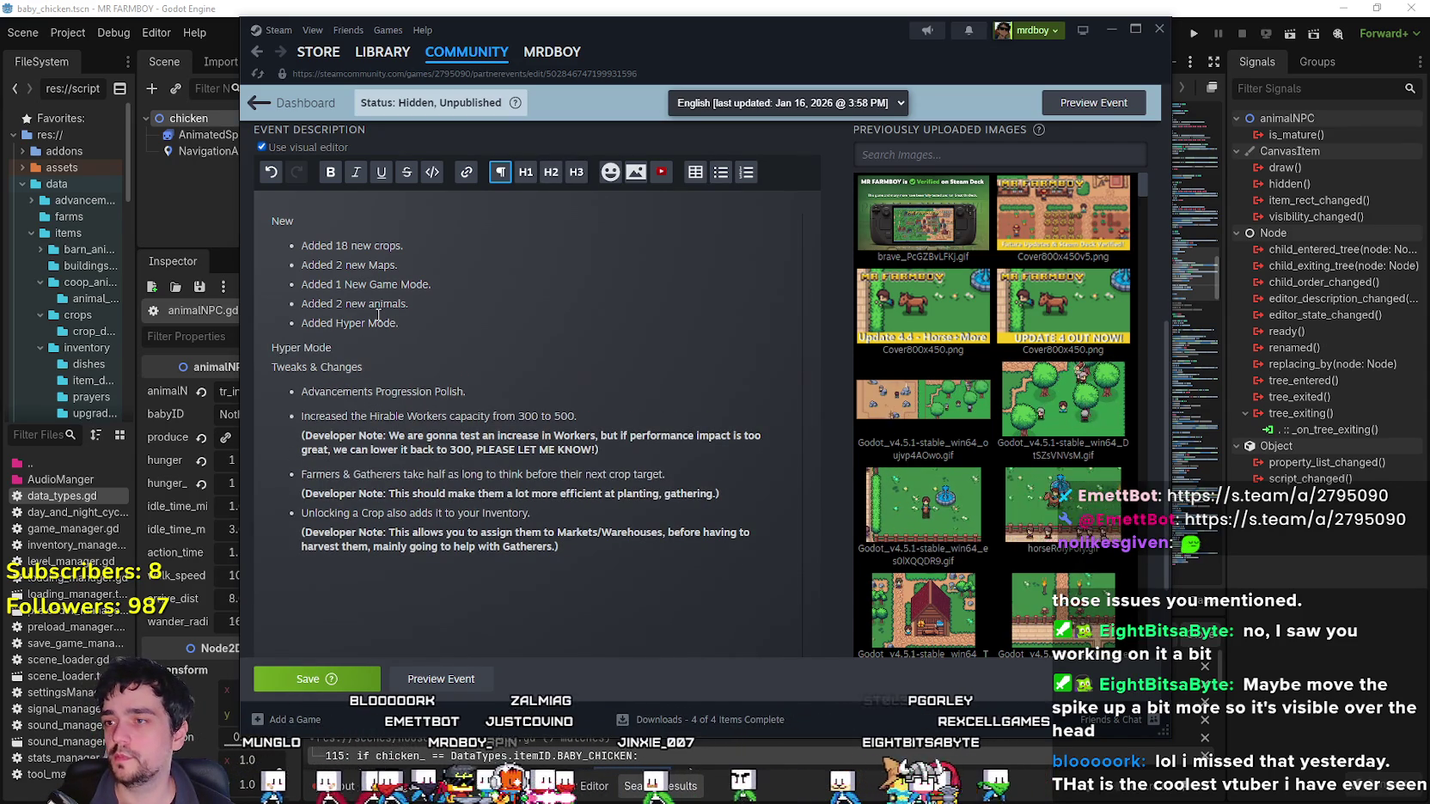
{"action": "key", "text": "Return"}
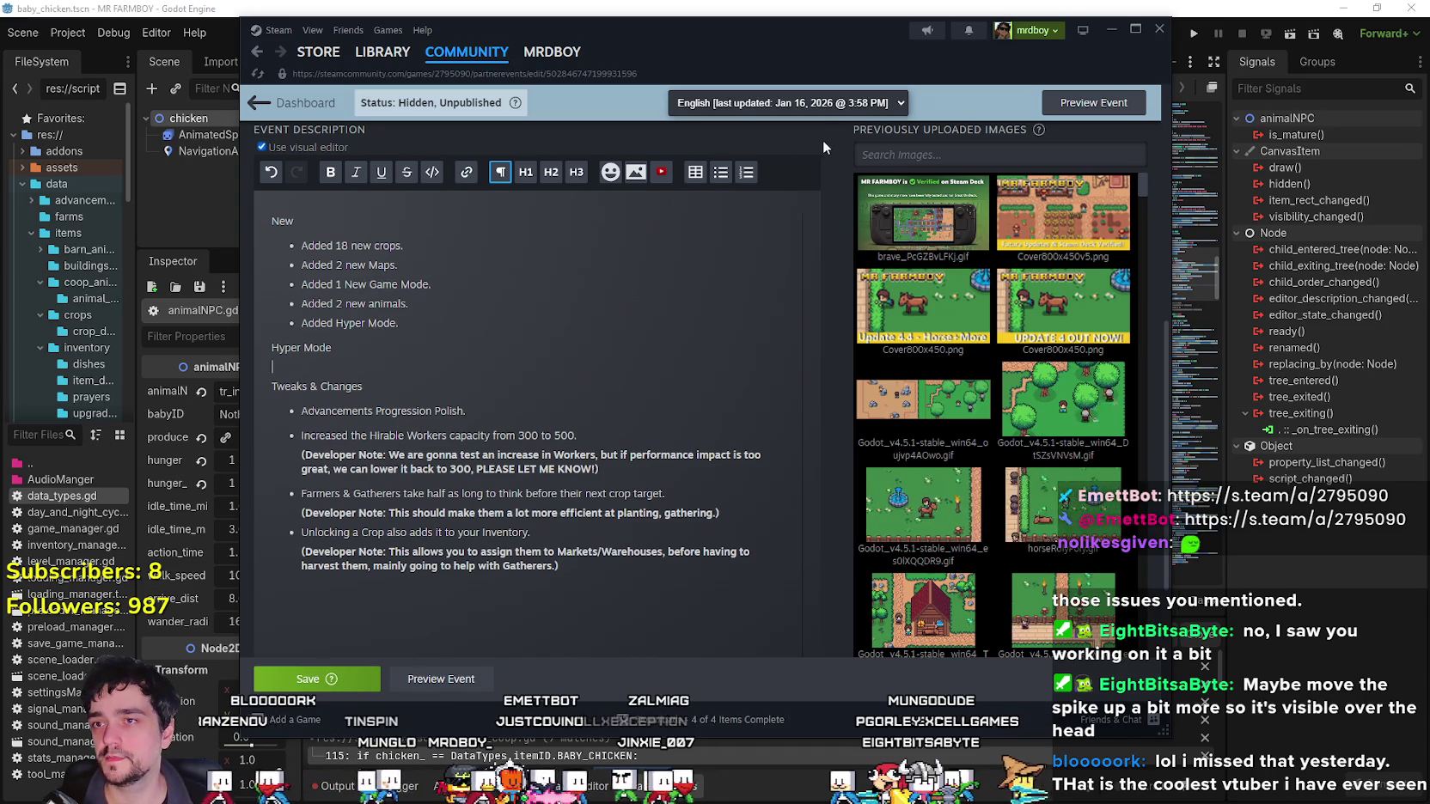
{"action": "left_click", "coordinate": [720, 171]}
{"action": "type", "text": "Hy"}
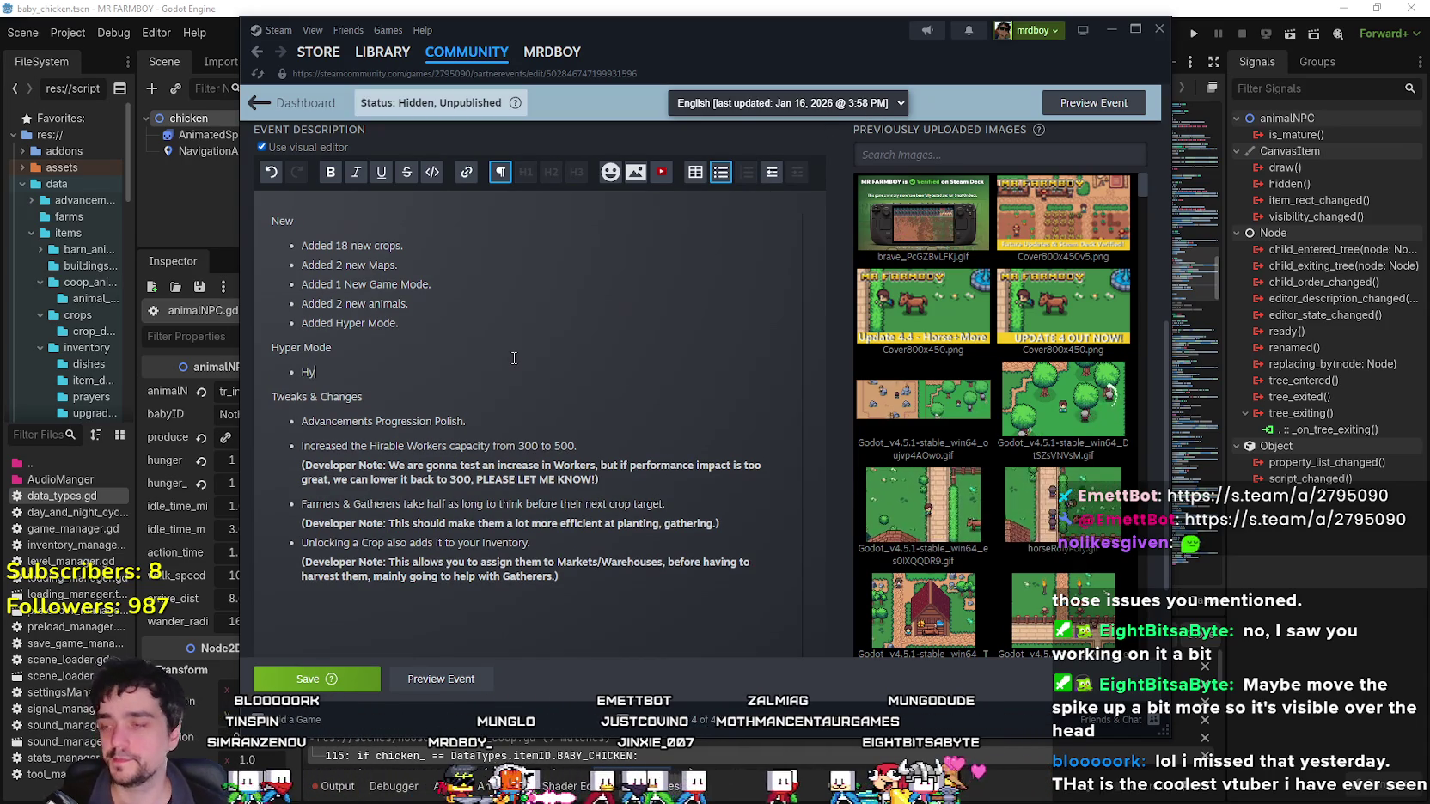
{"action": "type", "text": "per Mode is "}
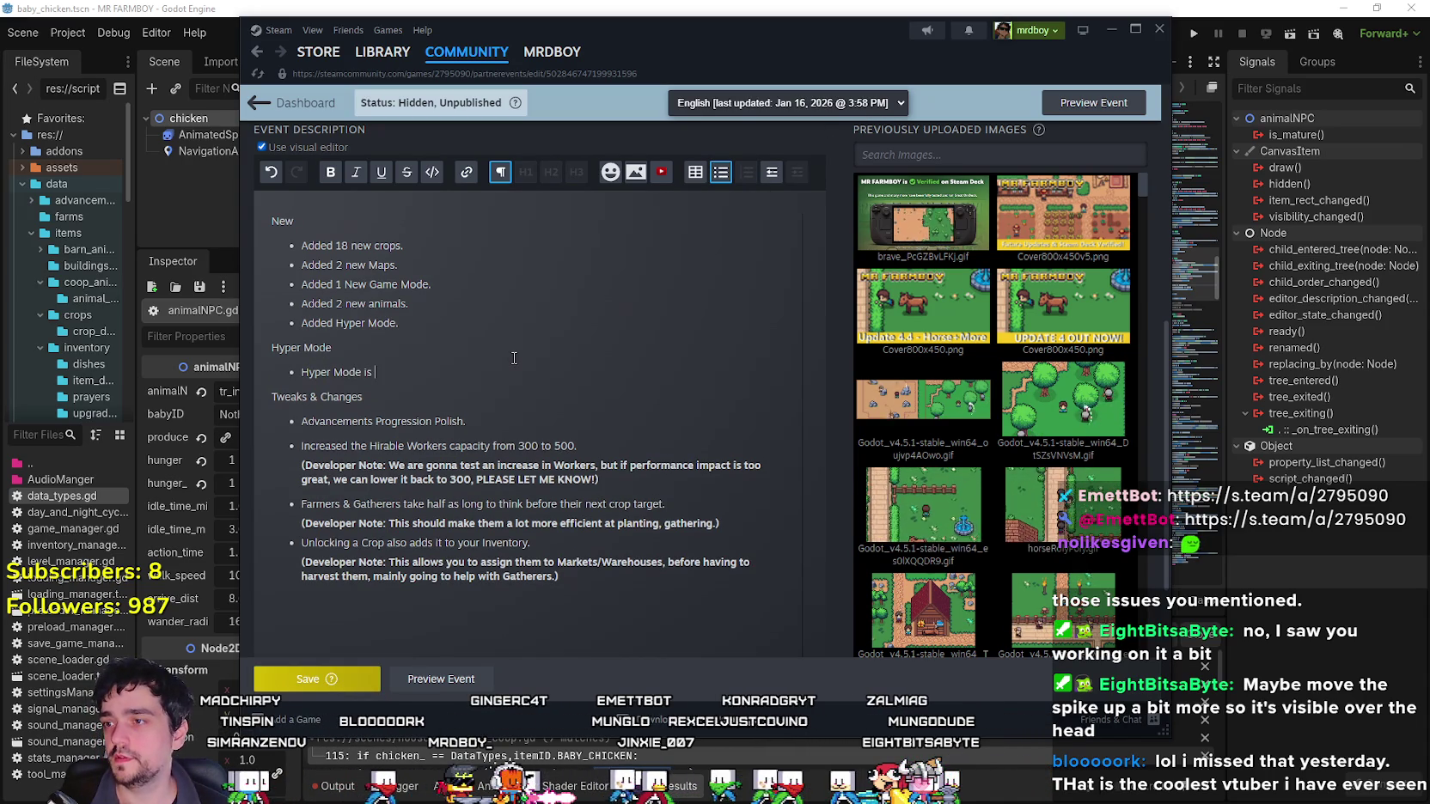
{"action": "type", "text": "a feature t"}
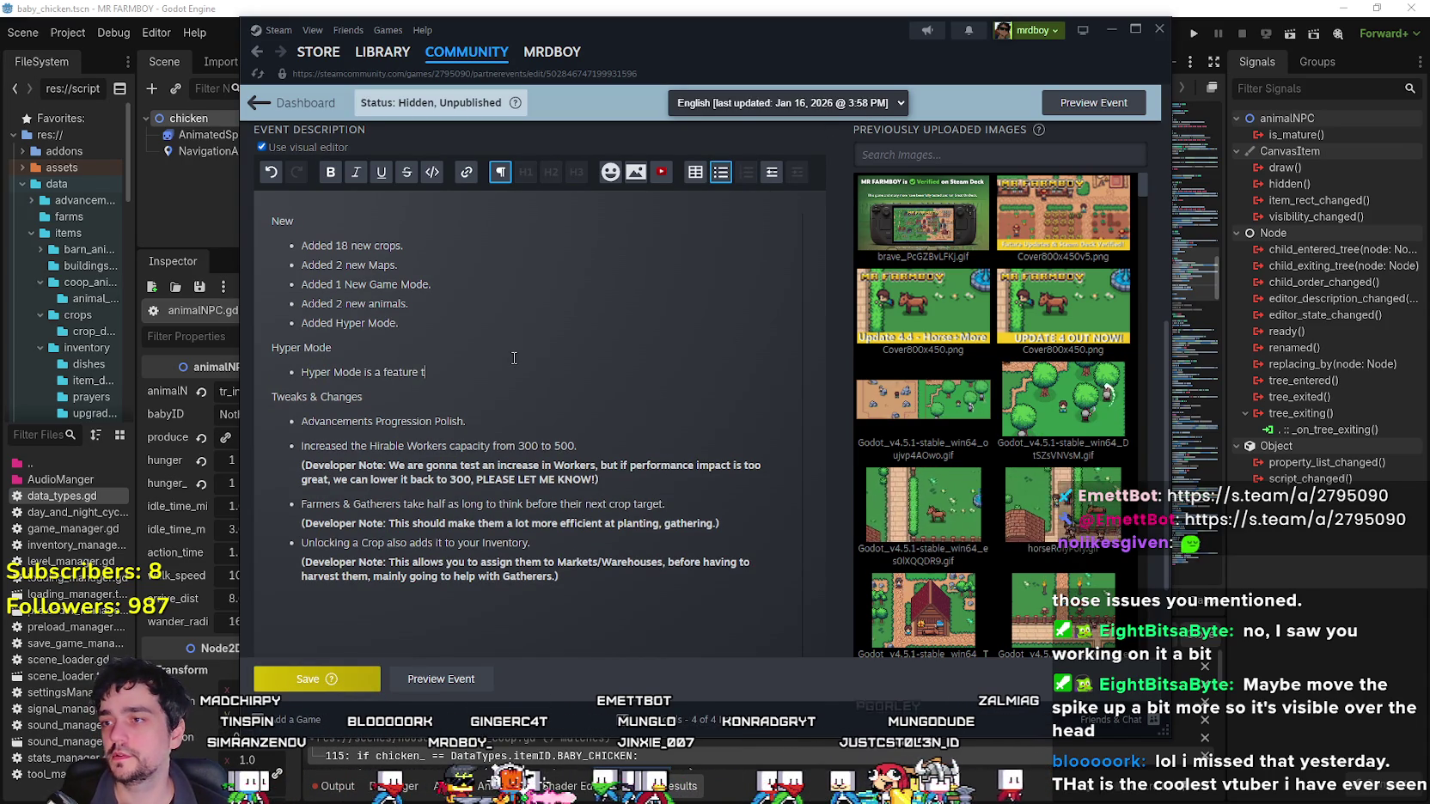
{"action": "type", "text": "ked u"}
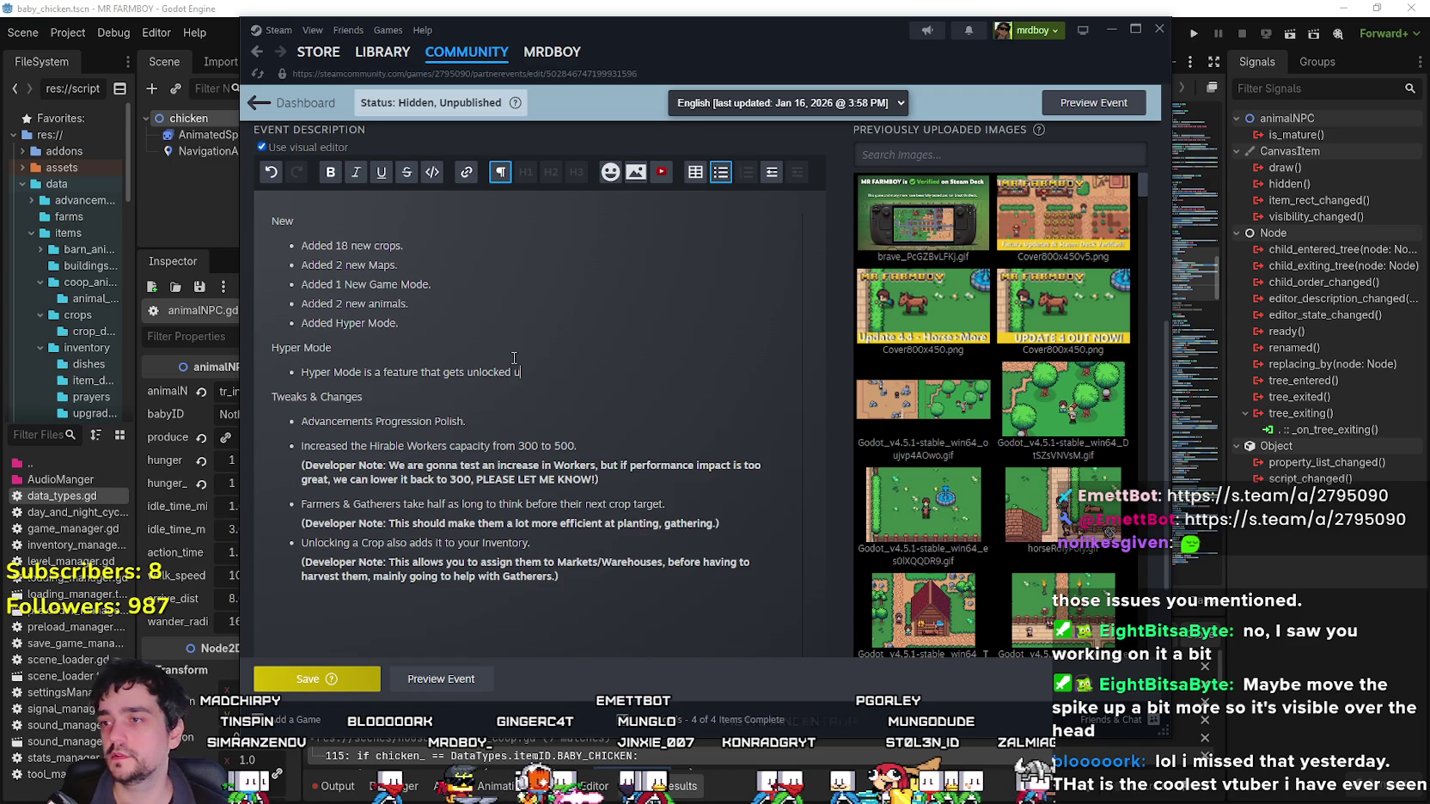
{"action": "type", "text": "op"}
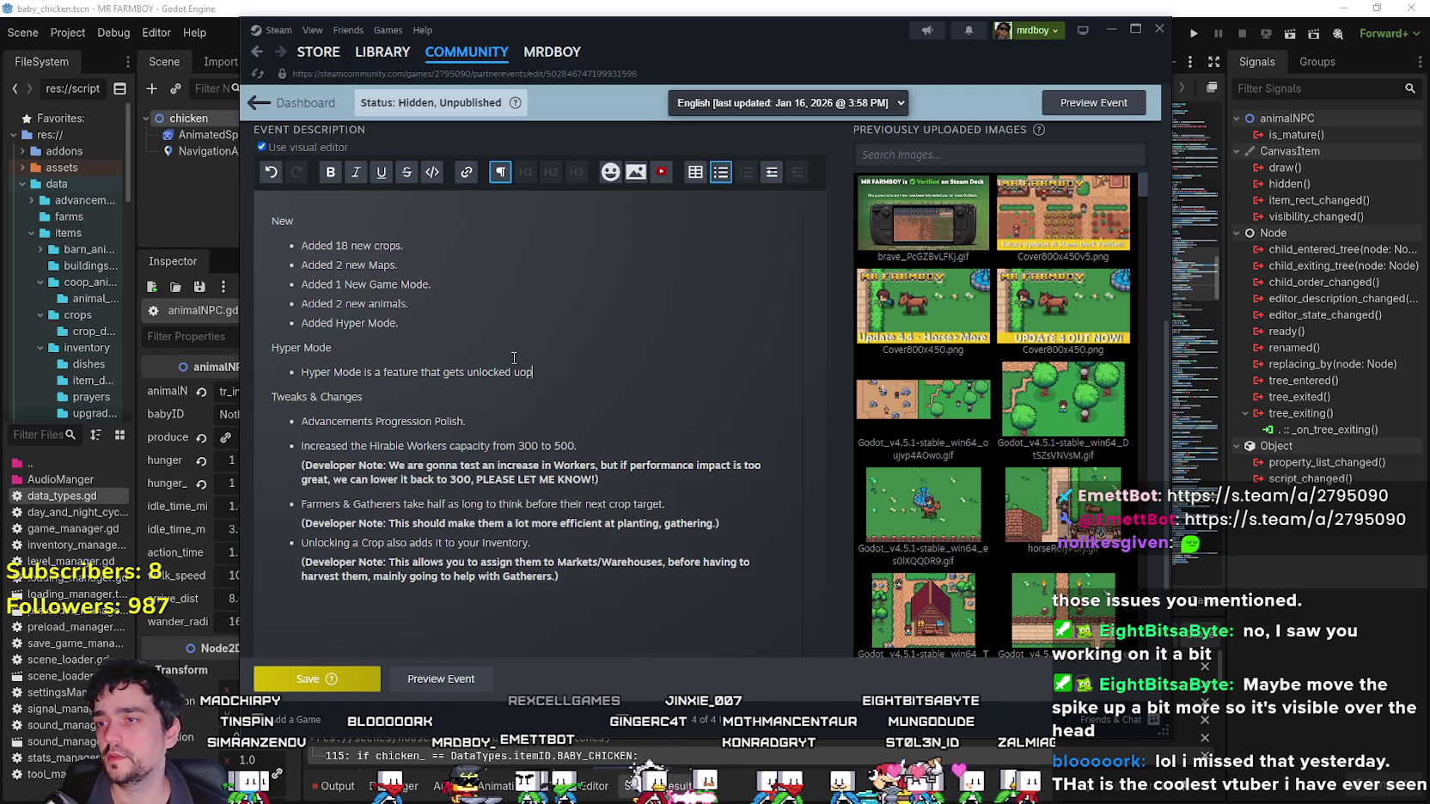
{"action": "key", "text": "BackSpace"}
{"action": "key", "text": "BackSpace"}
{"action": "type", "text": "pon your"}
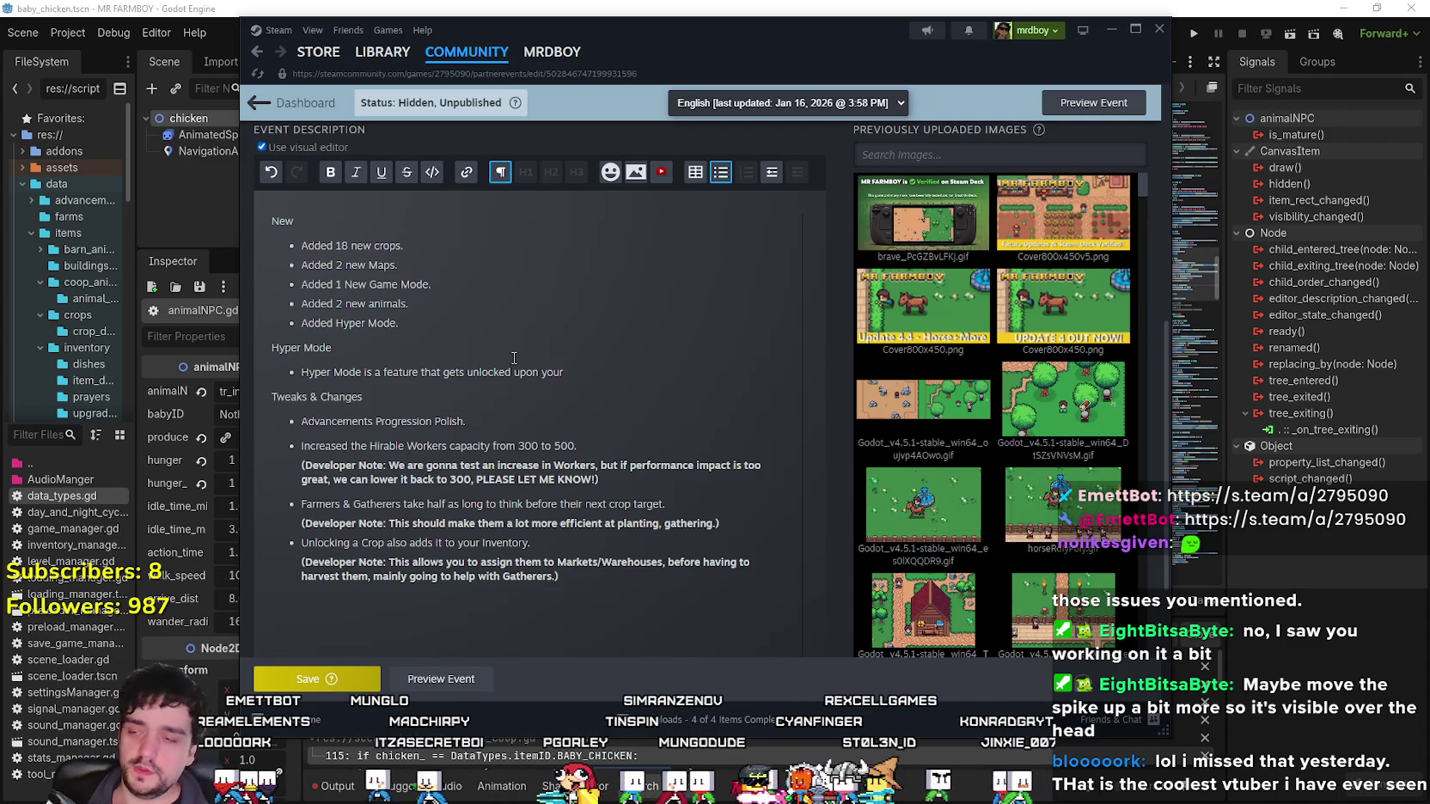
{"action": "key", "text": "BackSpace"}
{"action": "key", "text": "BackSpace"}
{"action": "key", "text": "BackSpace"}
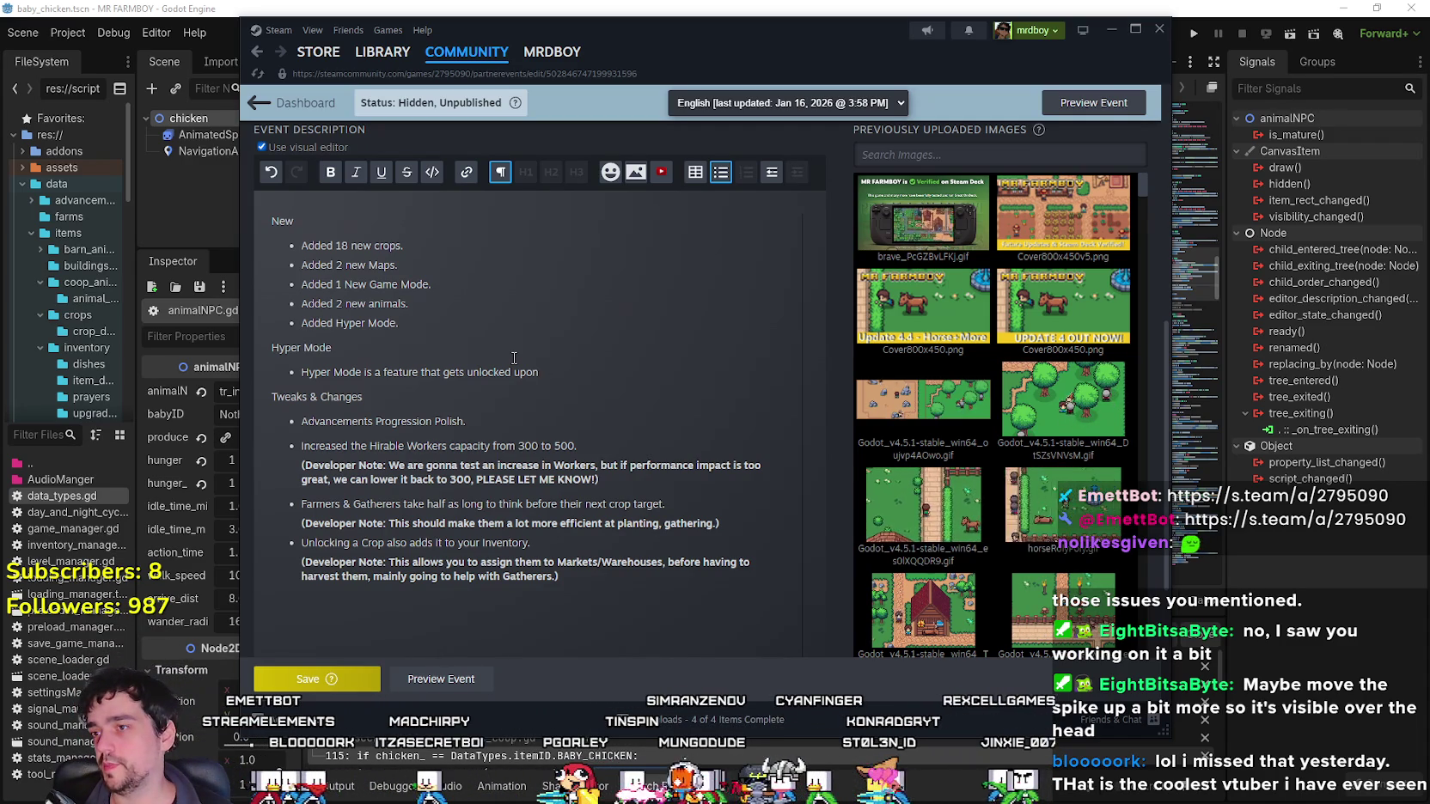
{"action": "type", "text": "reaching last Crop"}
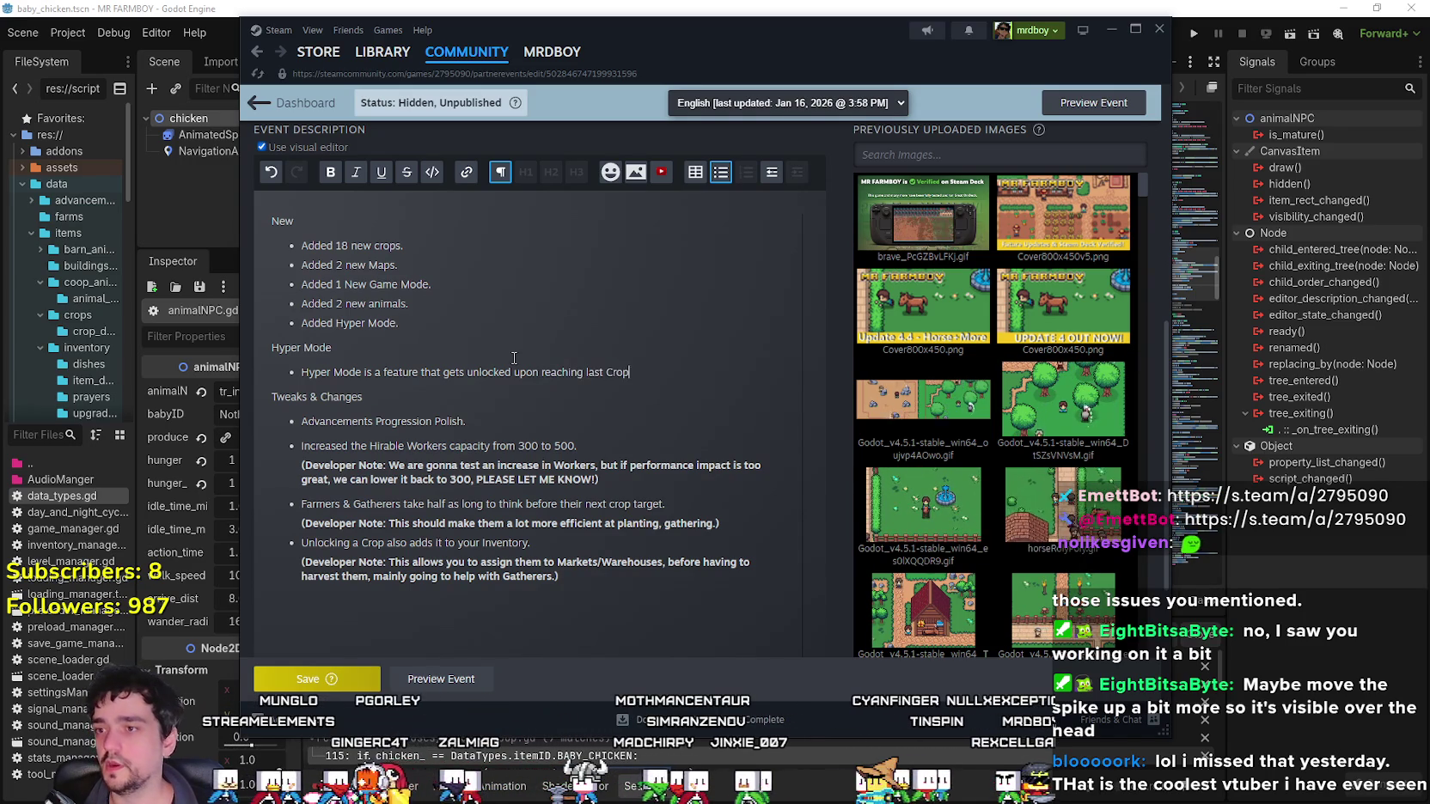
{"action": "type", "text": " Unlock."}
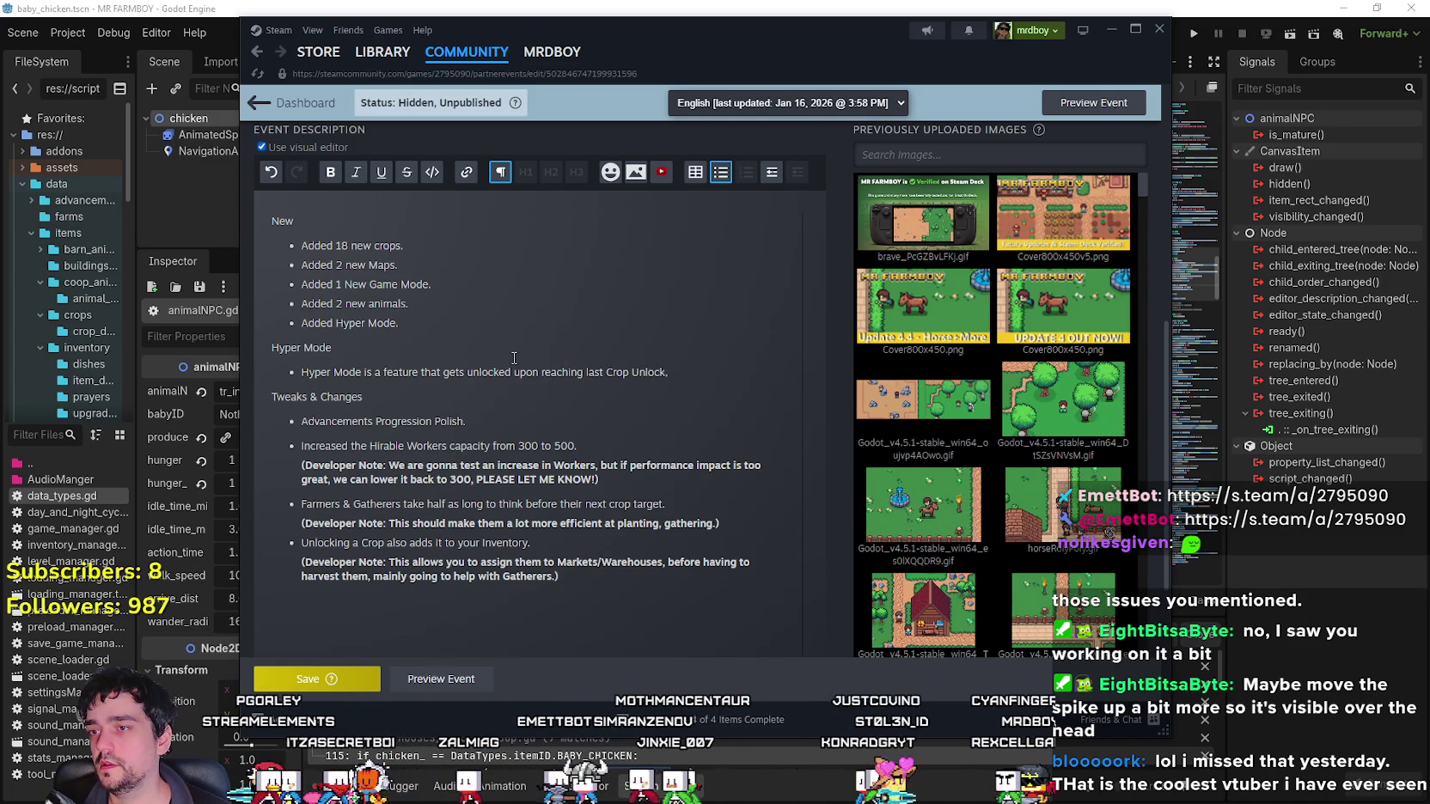
Add a second bullet: game world speed can be changed in Game Settings from 1x to 2x.
{"action": "key", "text": "Return"}
{"action": "type", "text": "It"}
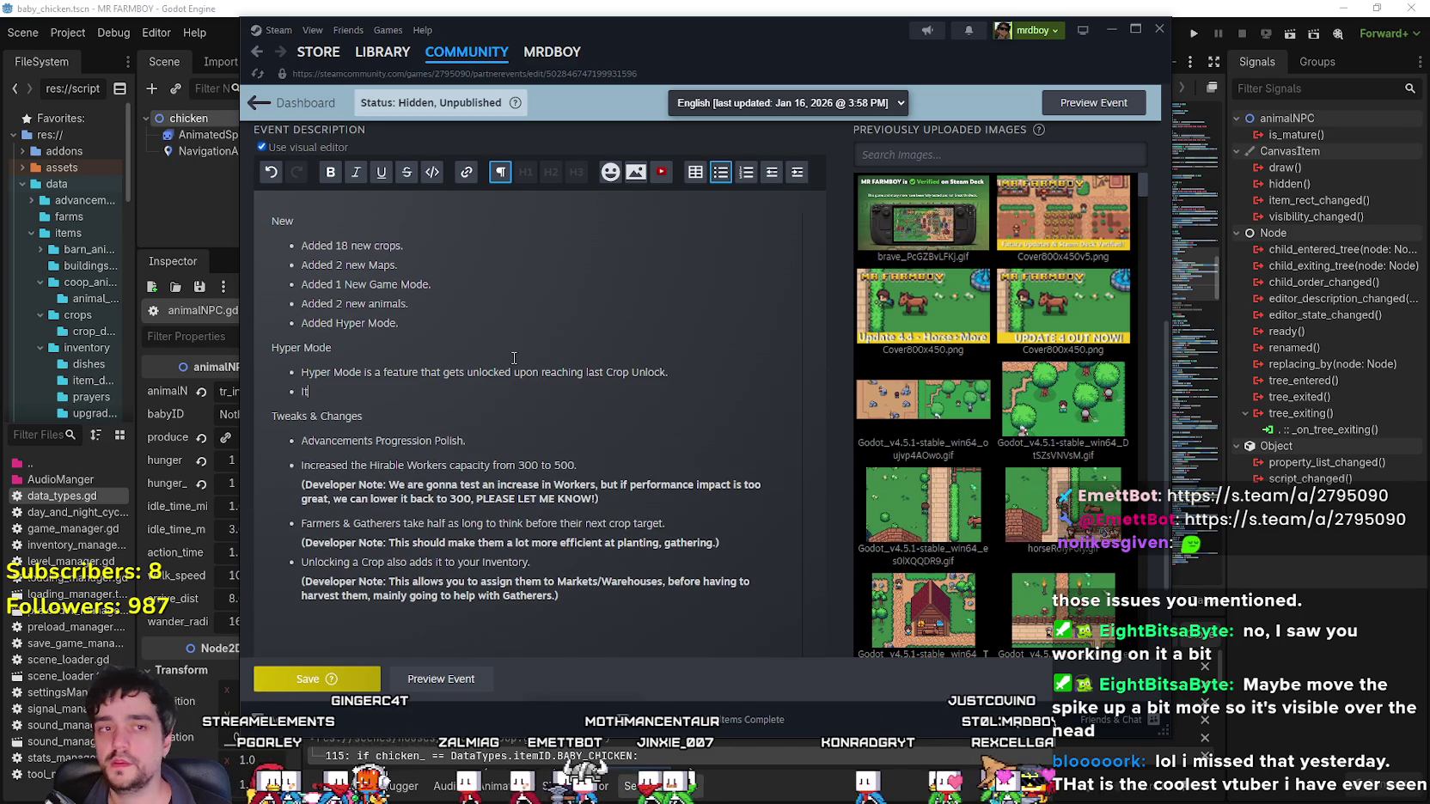
{"action": "type", "text": " allows you to"}
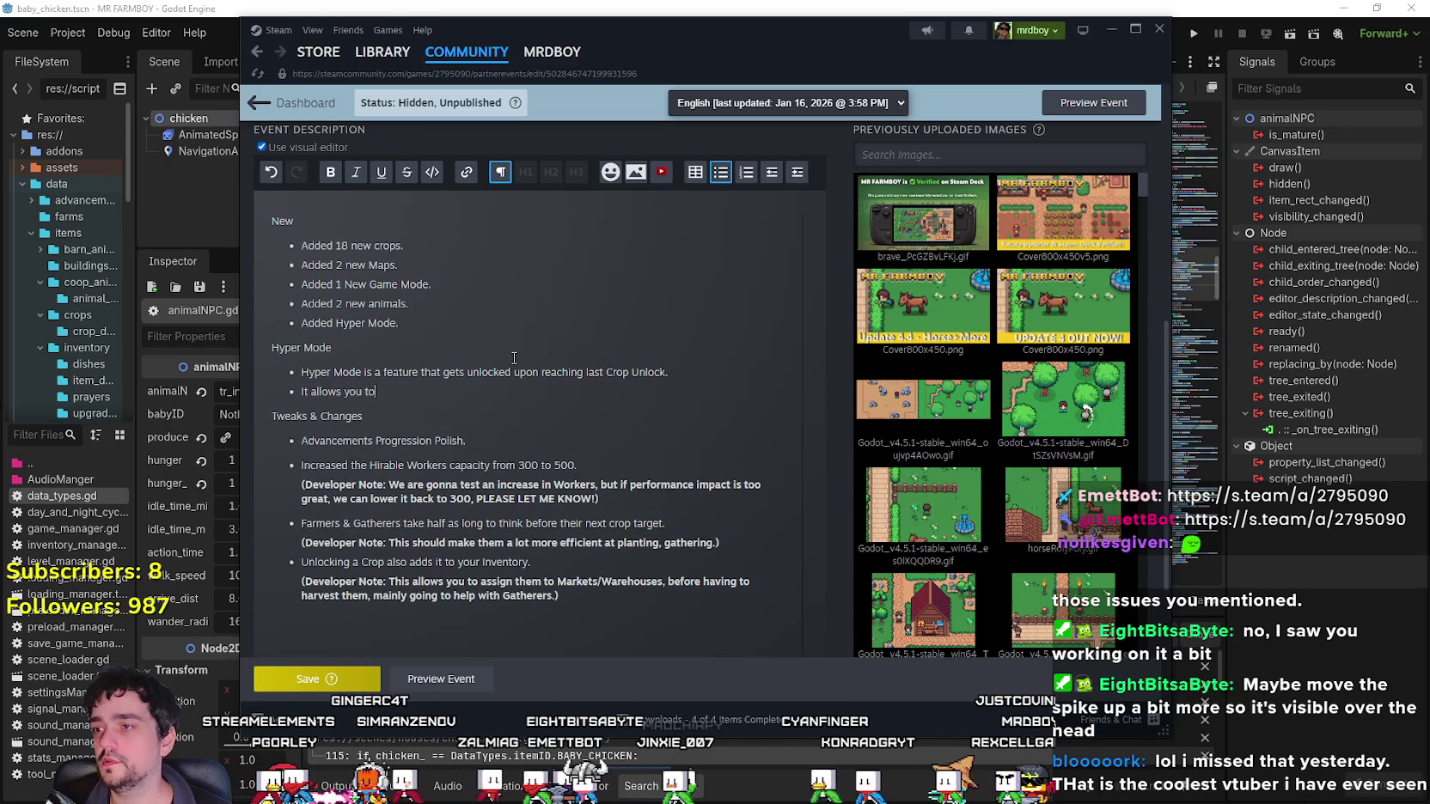
{"action": "type", "text": " change the ga"}
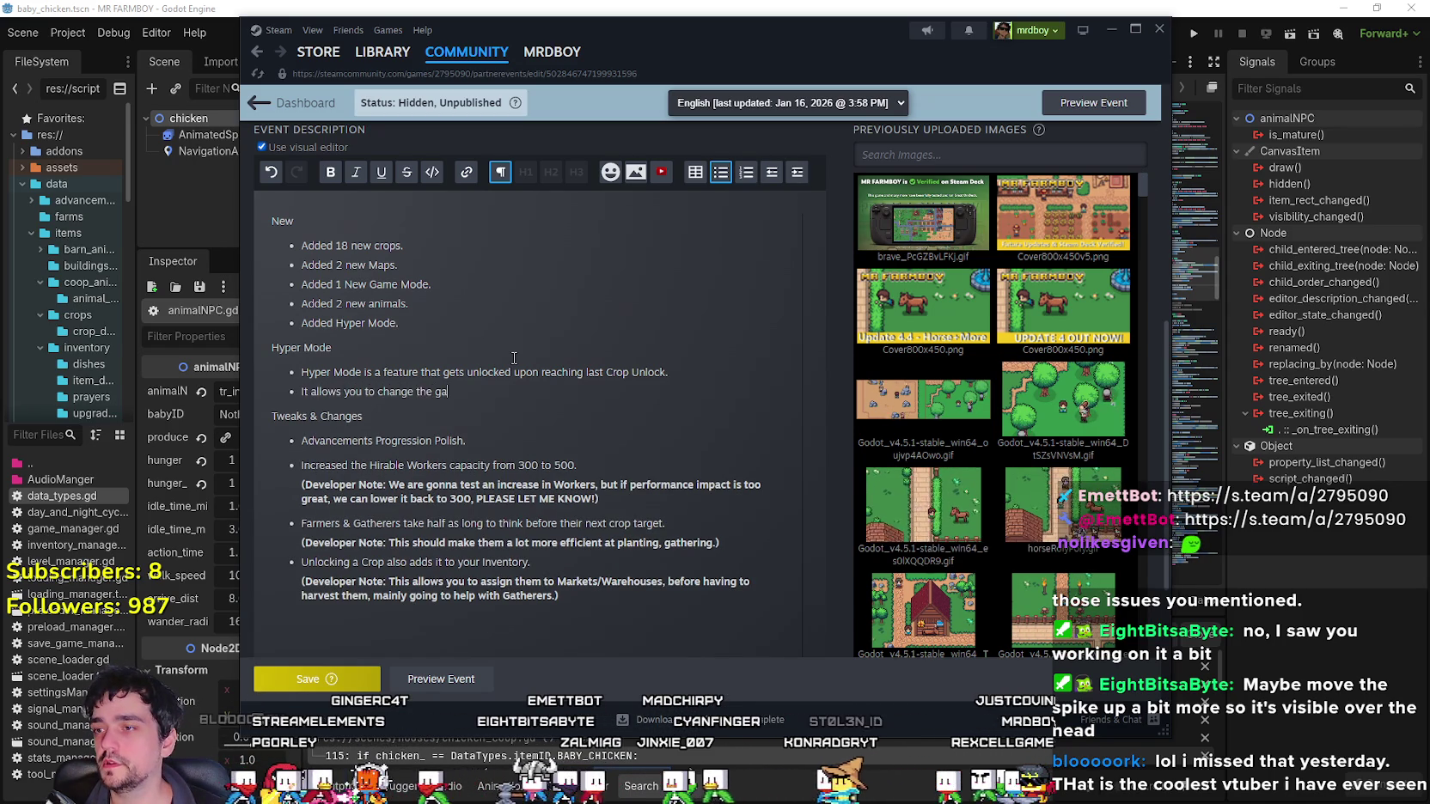
{"action": "type", "text": "me world spee"}
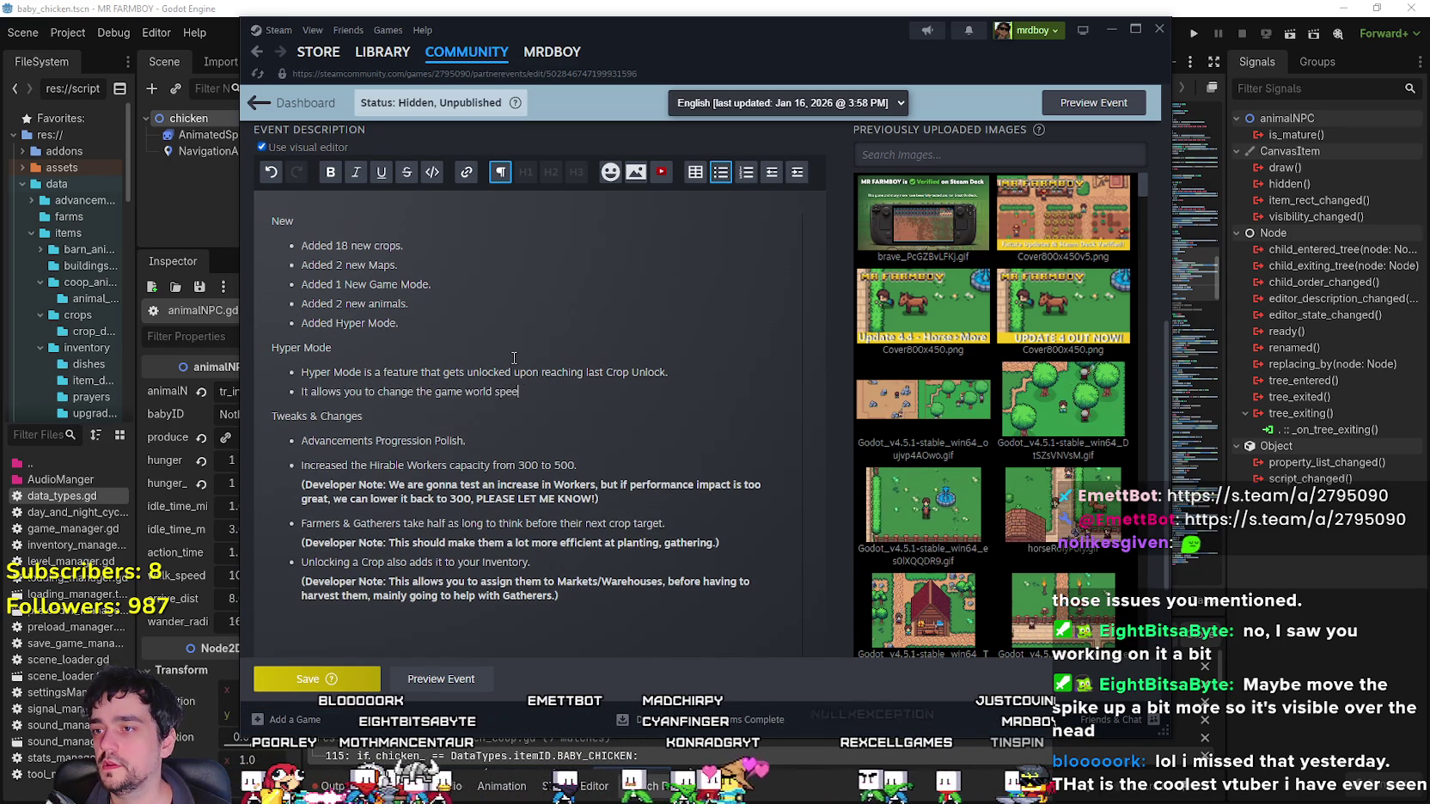
{"action": "type", "text": "d in Game Set"}
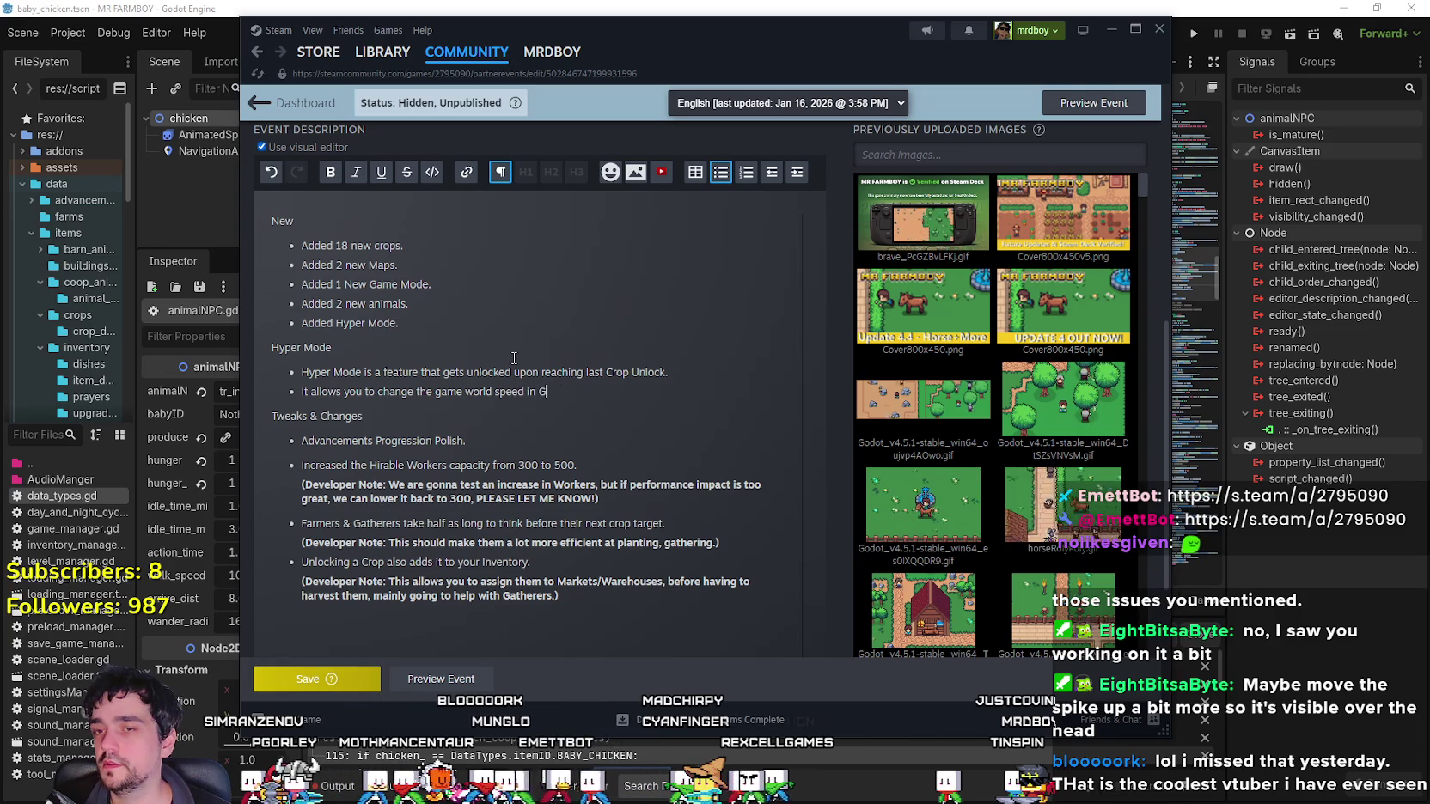
{"action": "type", "text": "tings betw"}
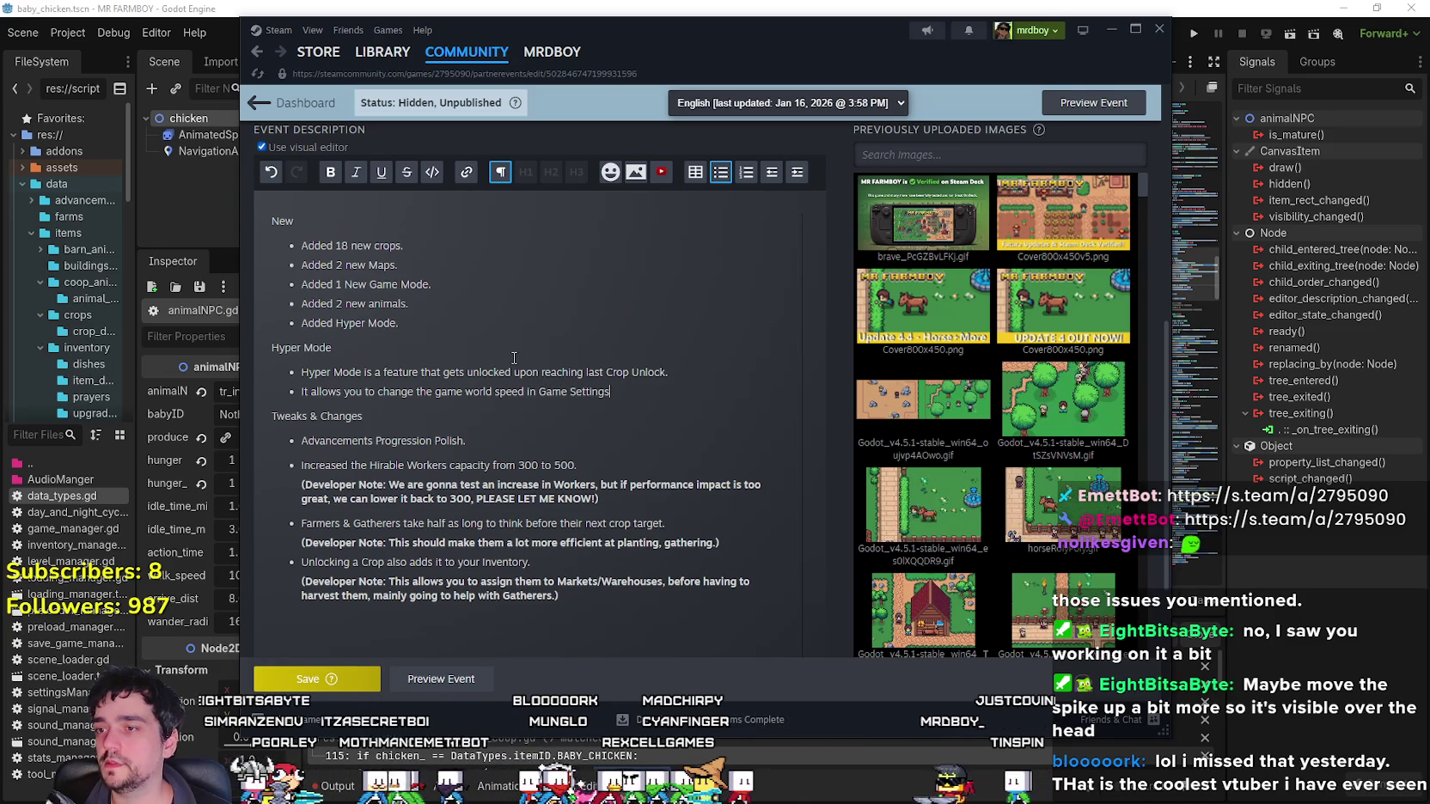
{"action": "type", "text": "een 1x to 2x."}
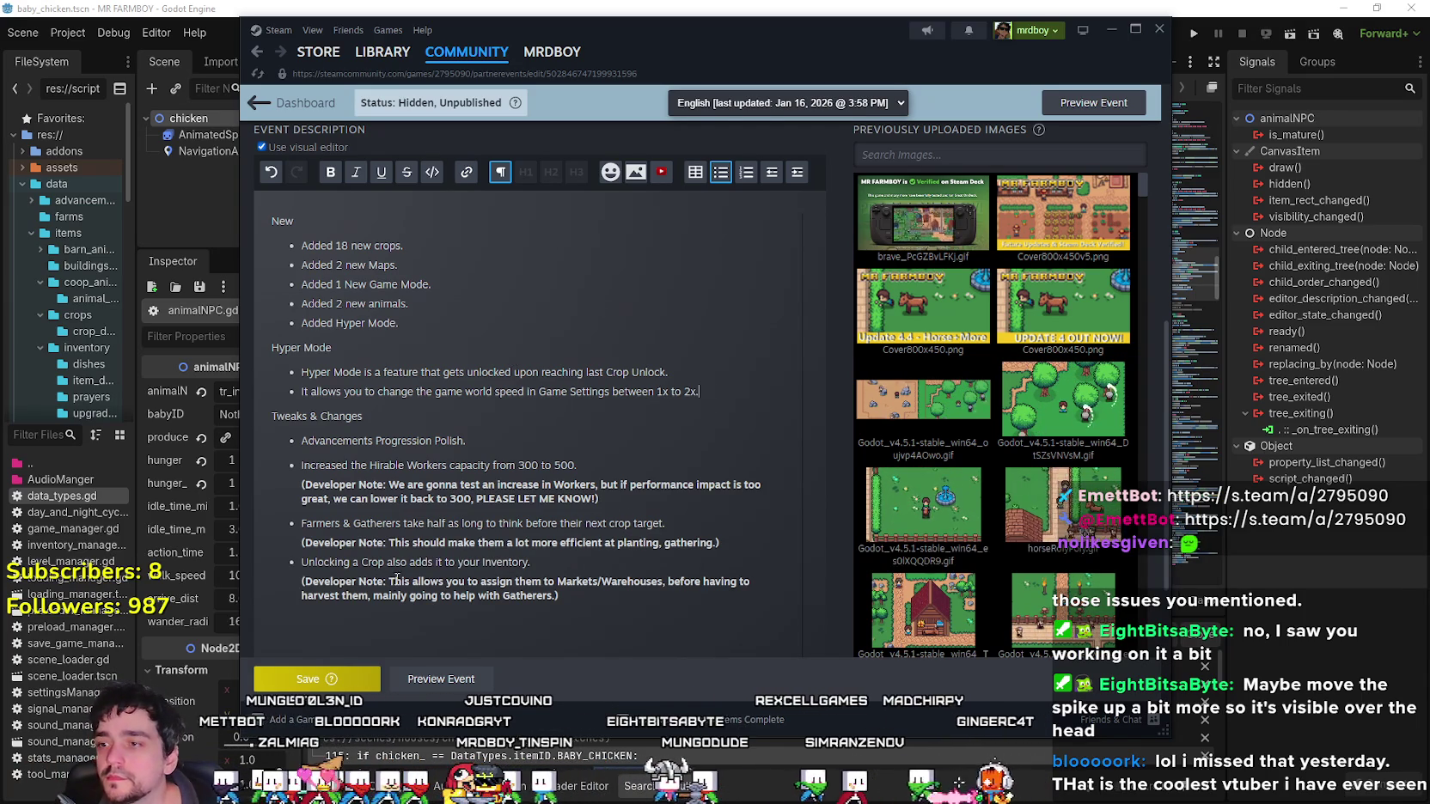
Copy the bold '(Developer Note:' label and paste it before the Hyper Mode explanation.
{"action": "left_click_drag", "start_coordinate": [388, 582], "coordinate": [300, 582]}
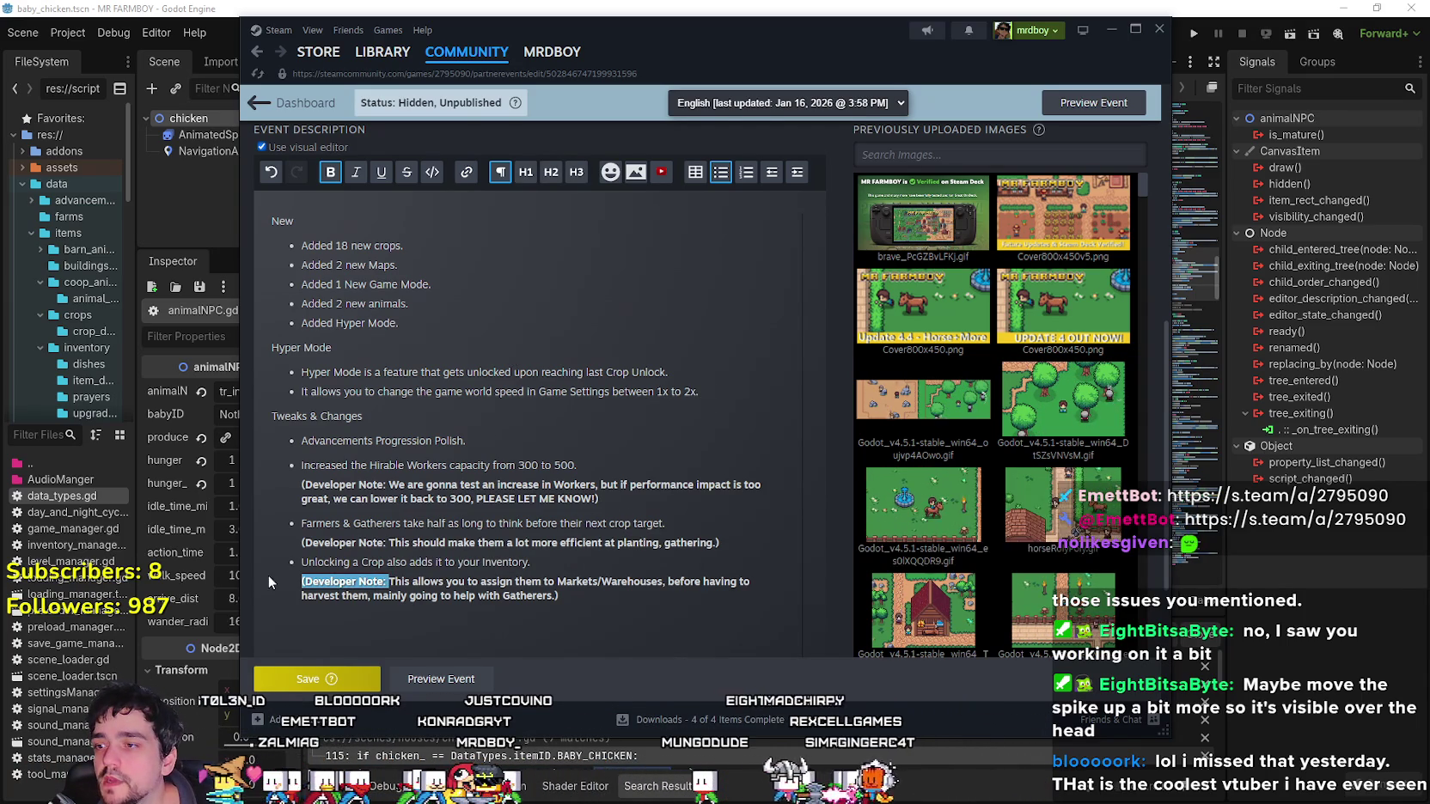
{"action": "key", "text": "ctrl+c"}
{"action": "left_click", "coordinate": [302, 392]}
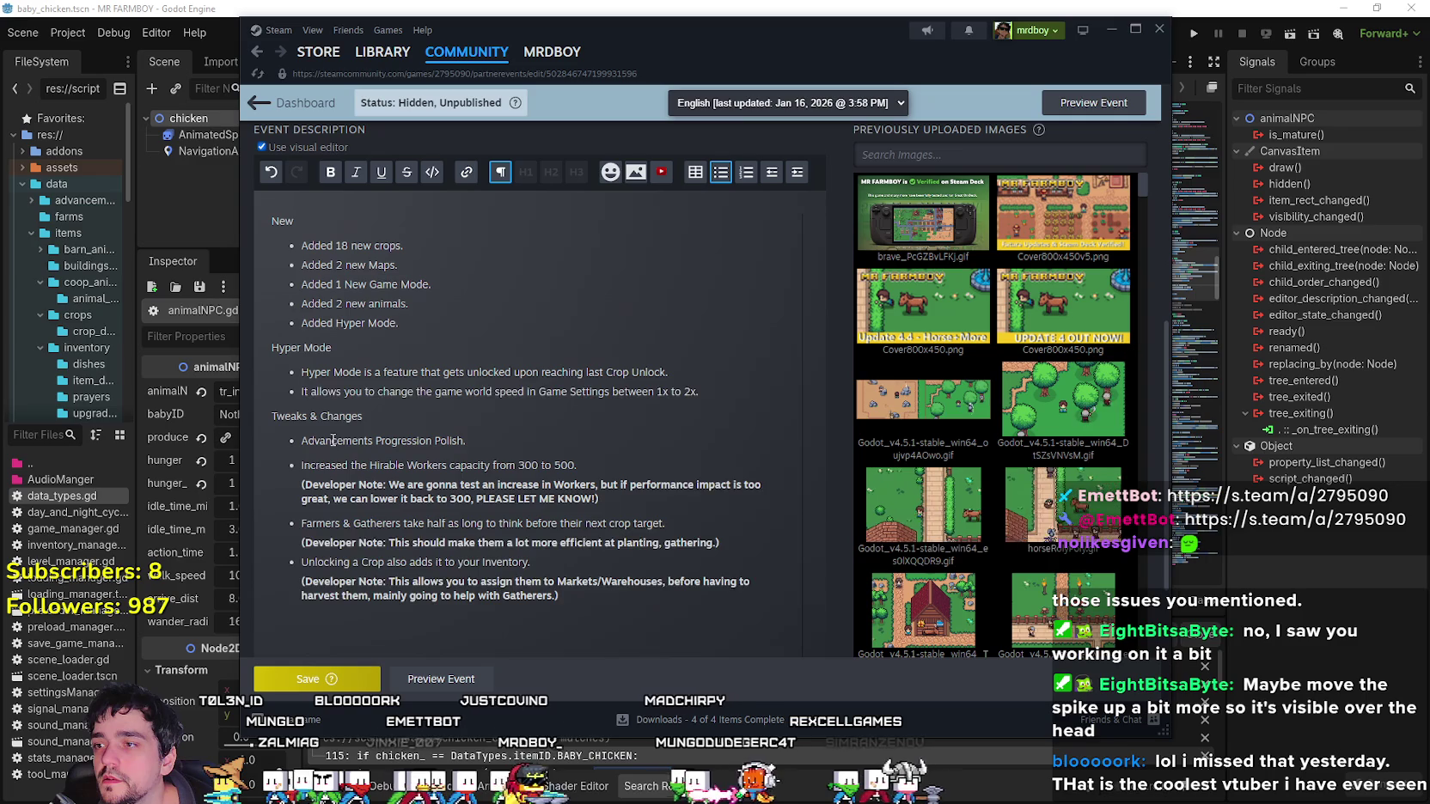
{"action": "key", "text": "ctrl+v"}
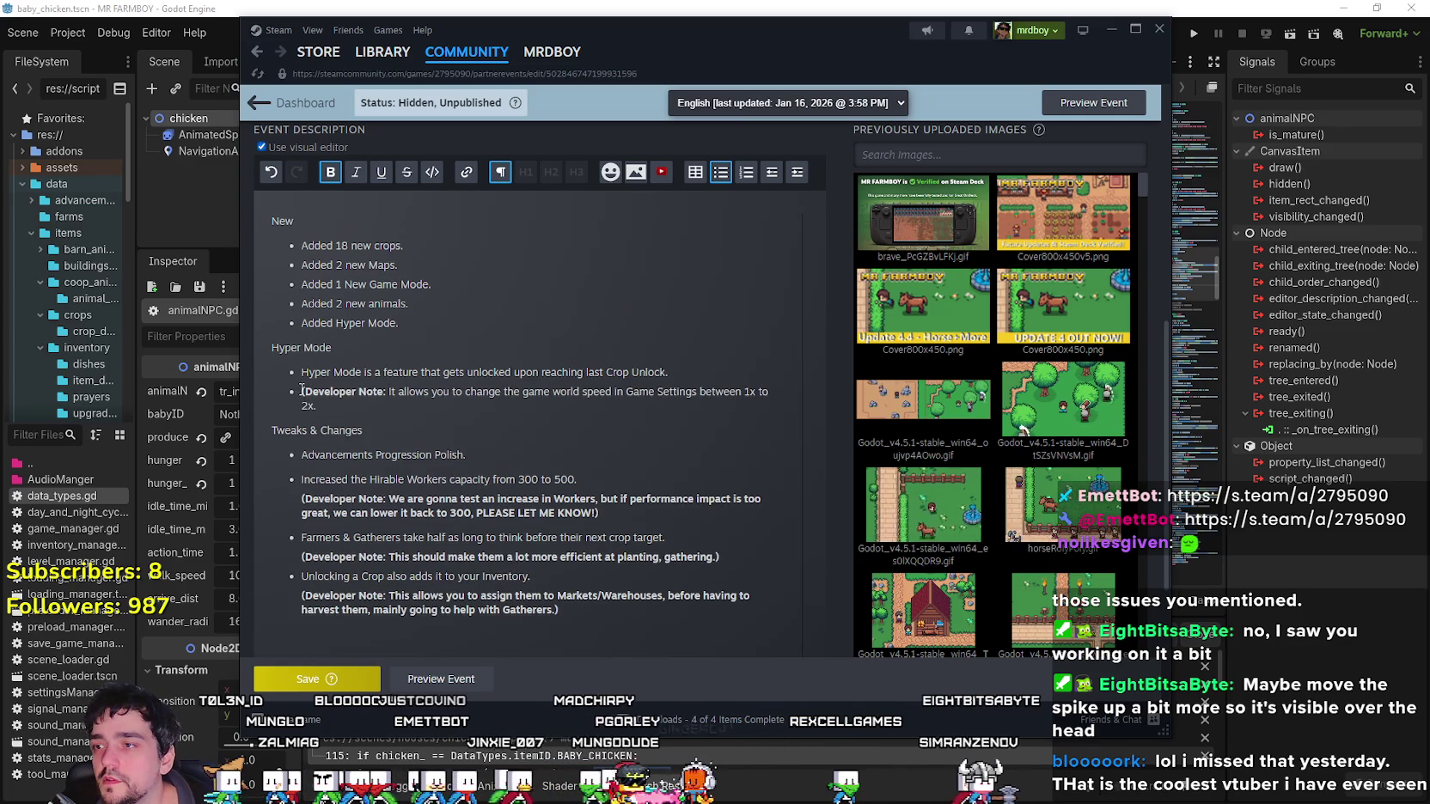
{"action": "key", "text": "BackSpace"}
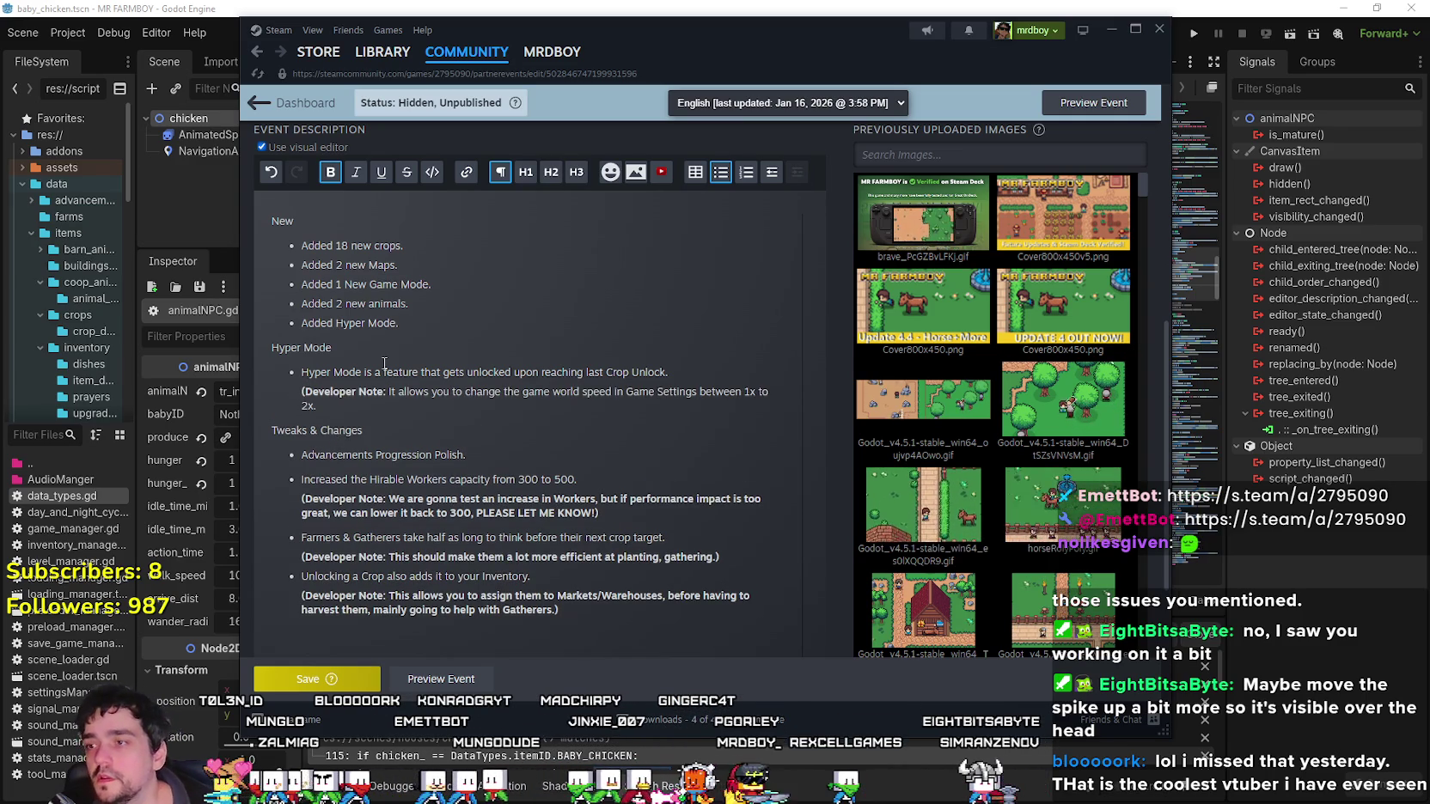
{"action": "key", "text": "End"}
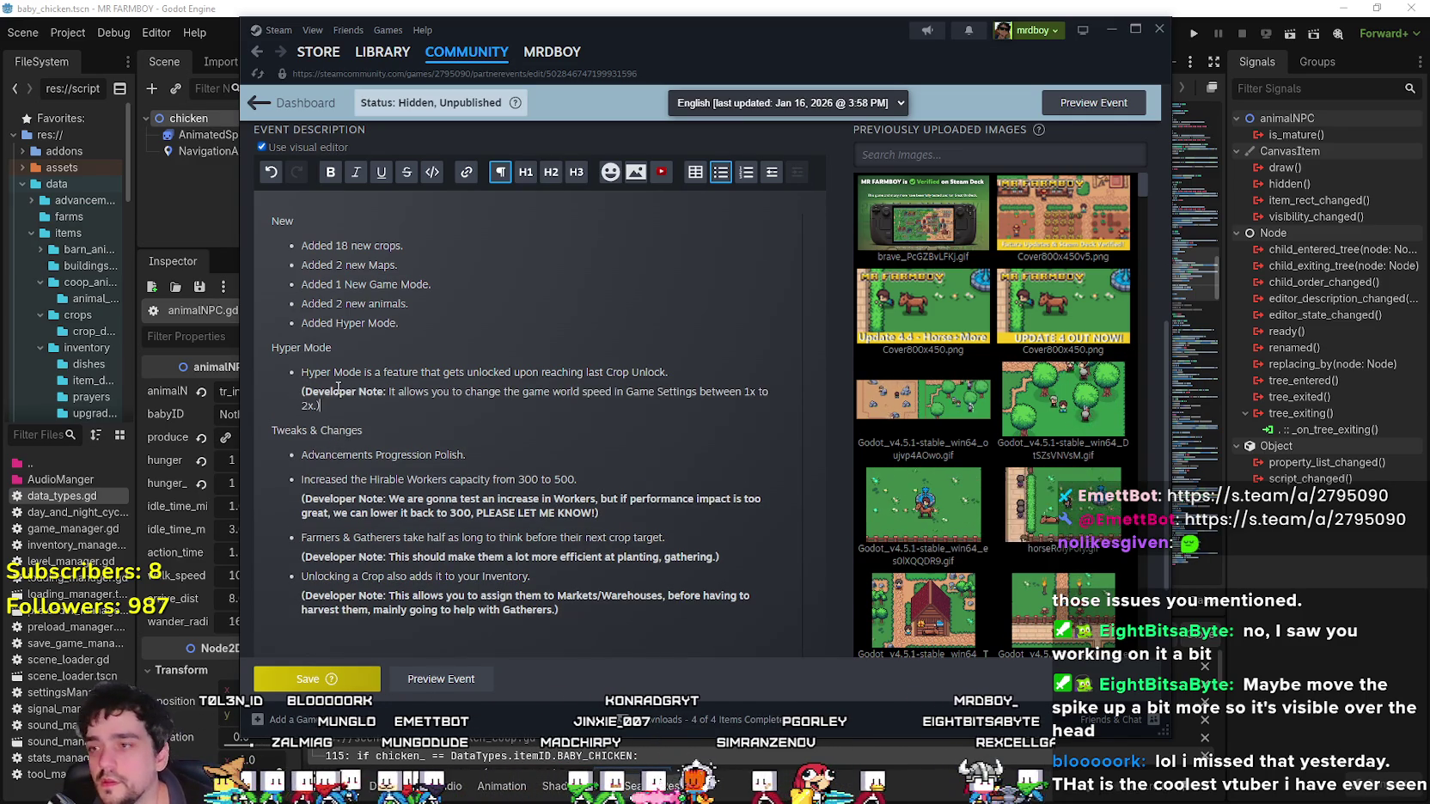
Make the entire Hyper Mode developer note bold and save the event.
{"action": "left_click_drag", "start_coordinate": [320, 429], "coordinate": [305, 392]}
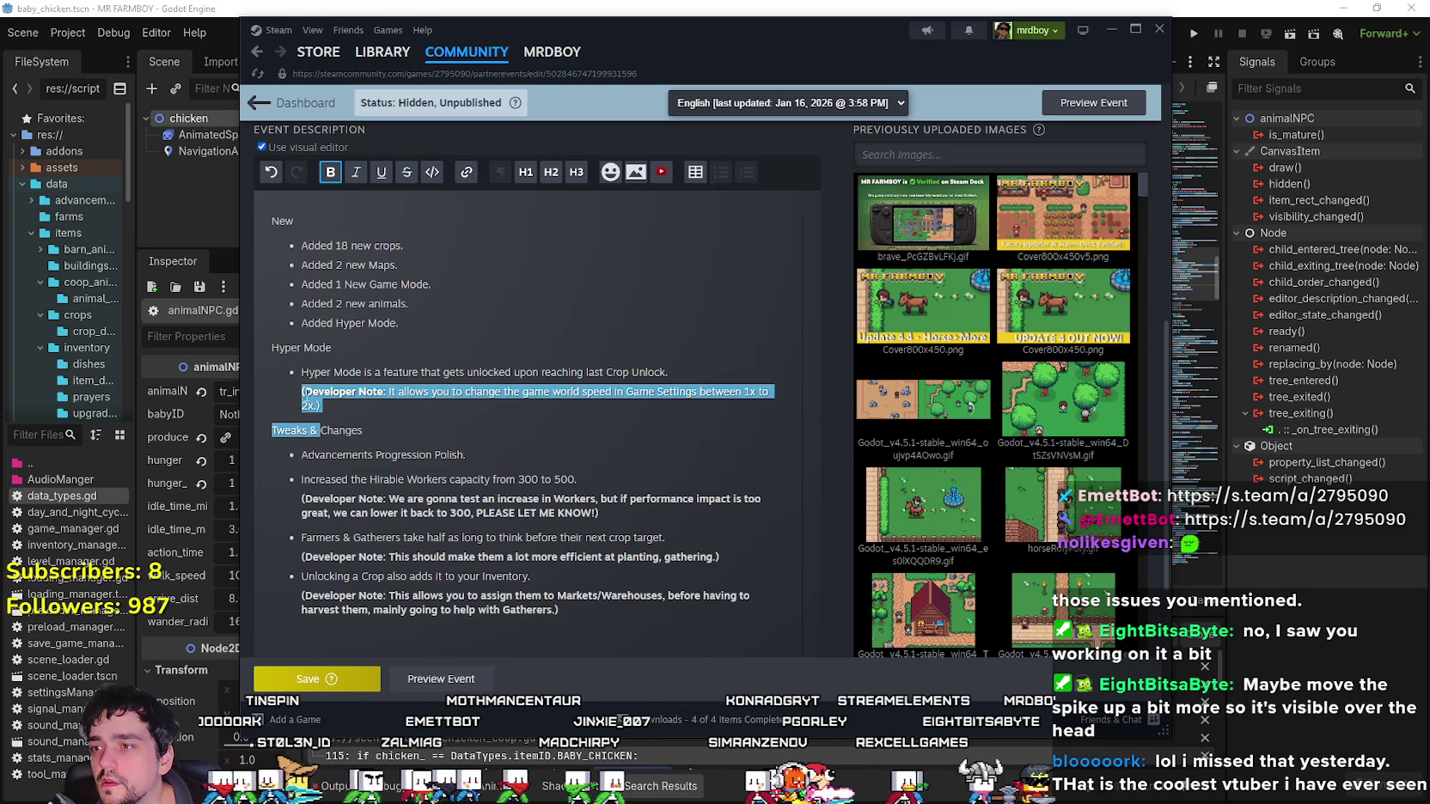
{"action": "triple_click", "coordinate": [305, 392]}
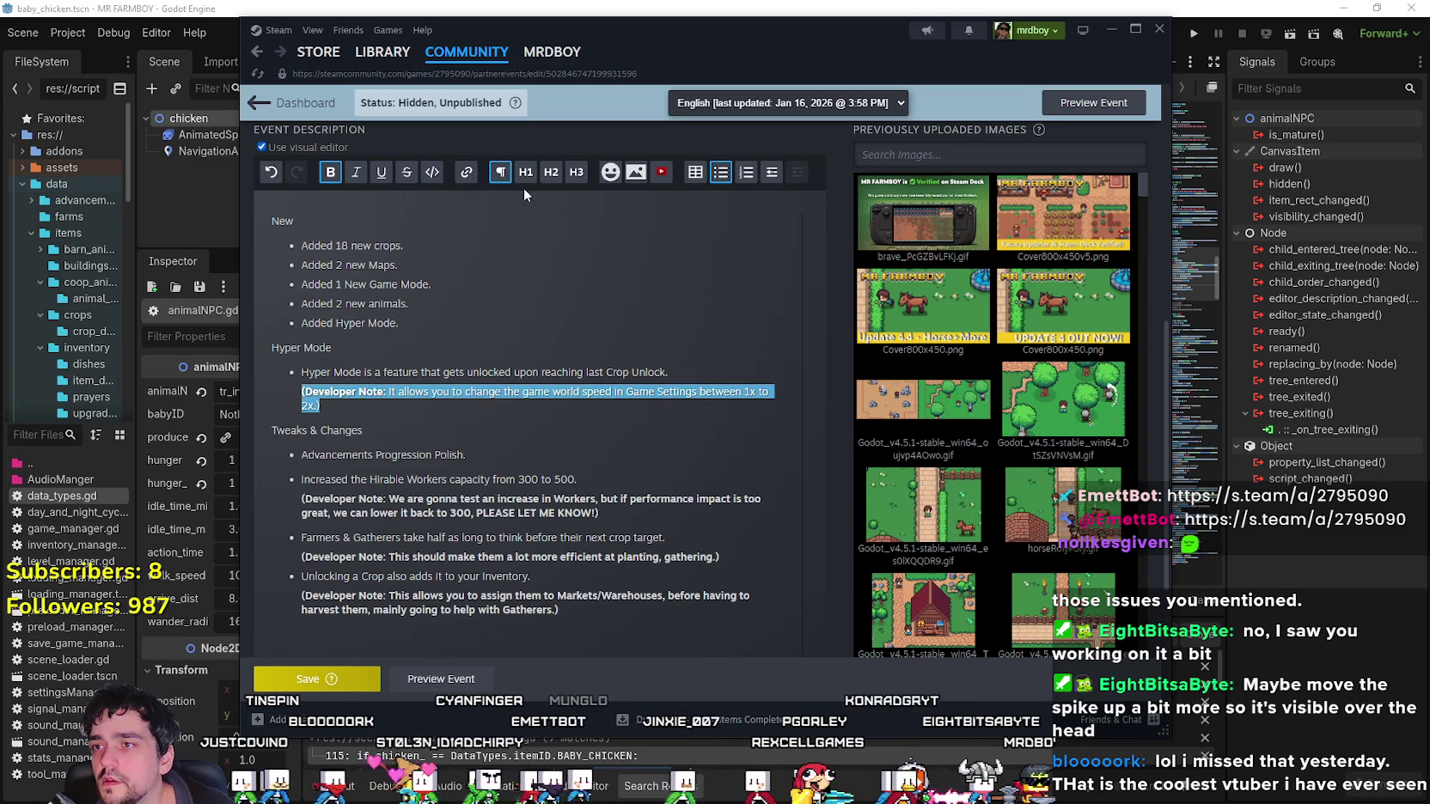
{"action": "left_click", "coordinate": [331, 175]}
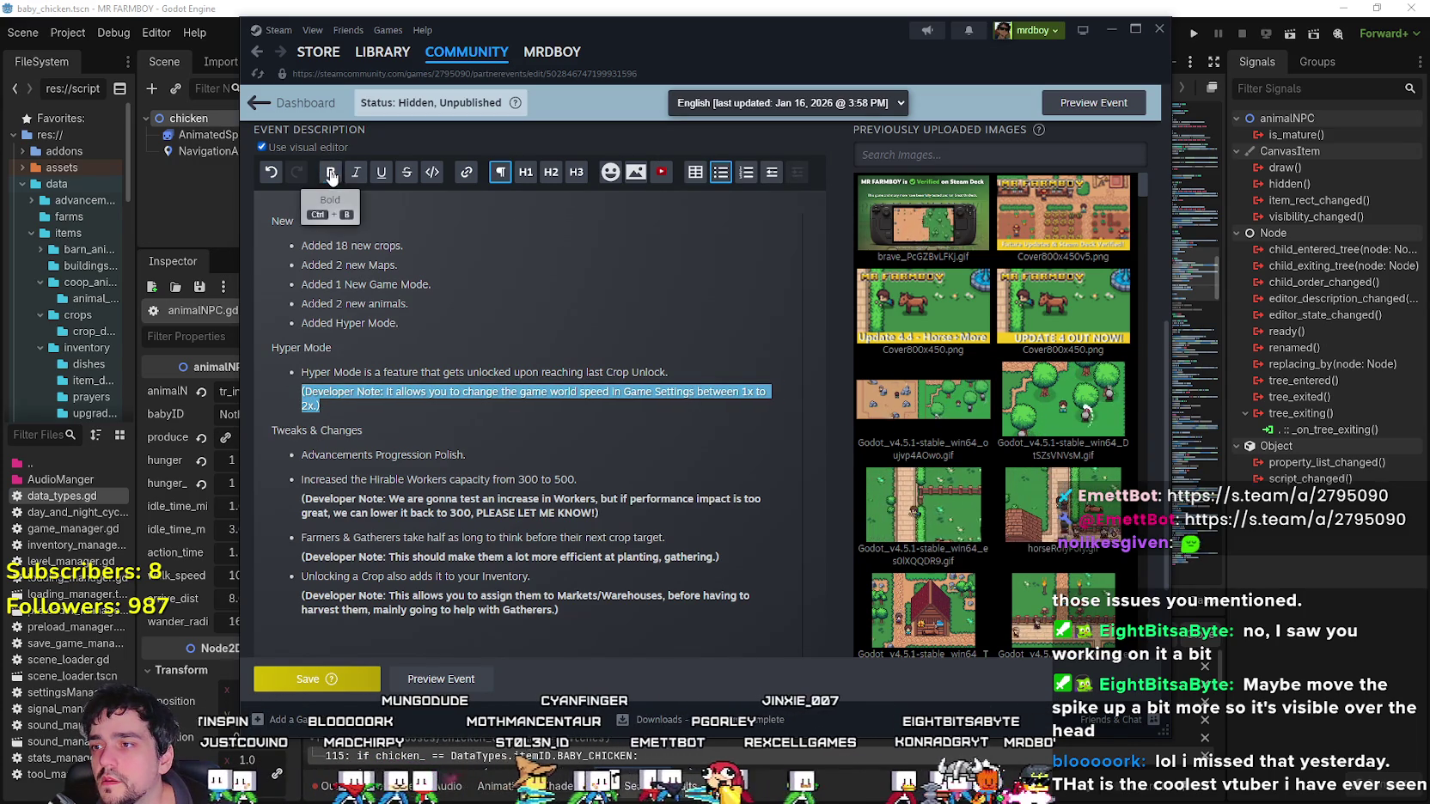
{"action": "left_click", "coordinate": [331, 175]}
{"action": "left_click", "coordinate": [428, 538]}
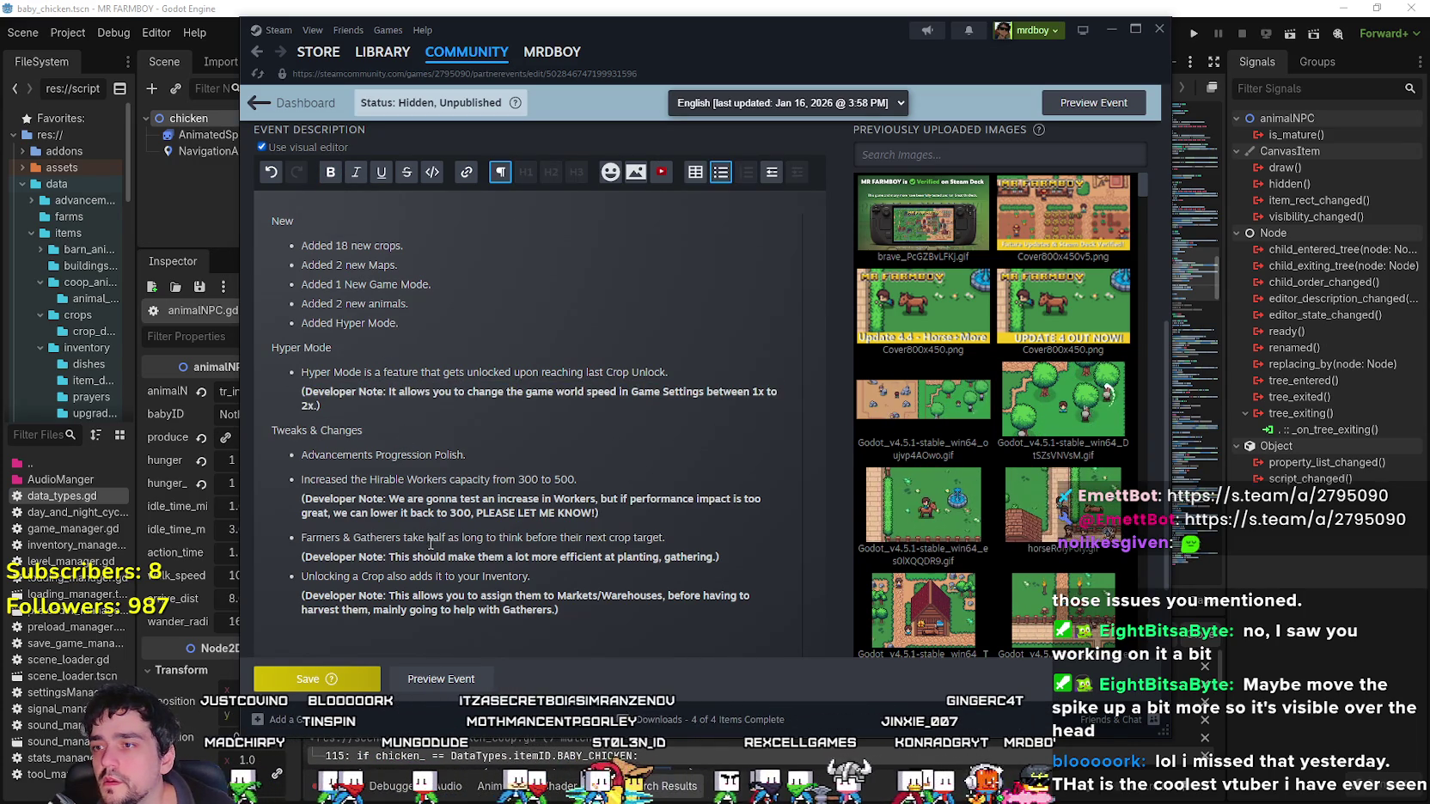
{"action": "left_click", "coordinate": [311, 679]}
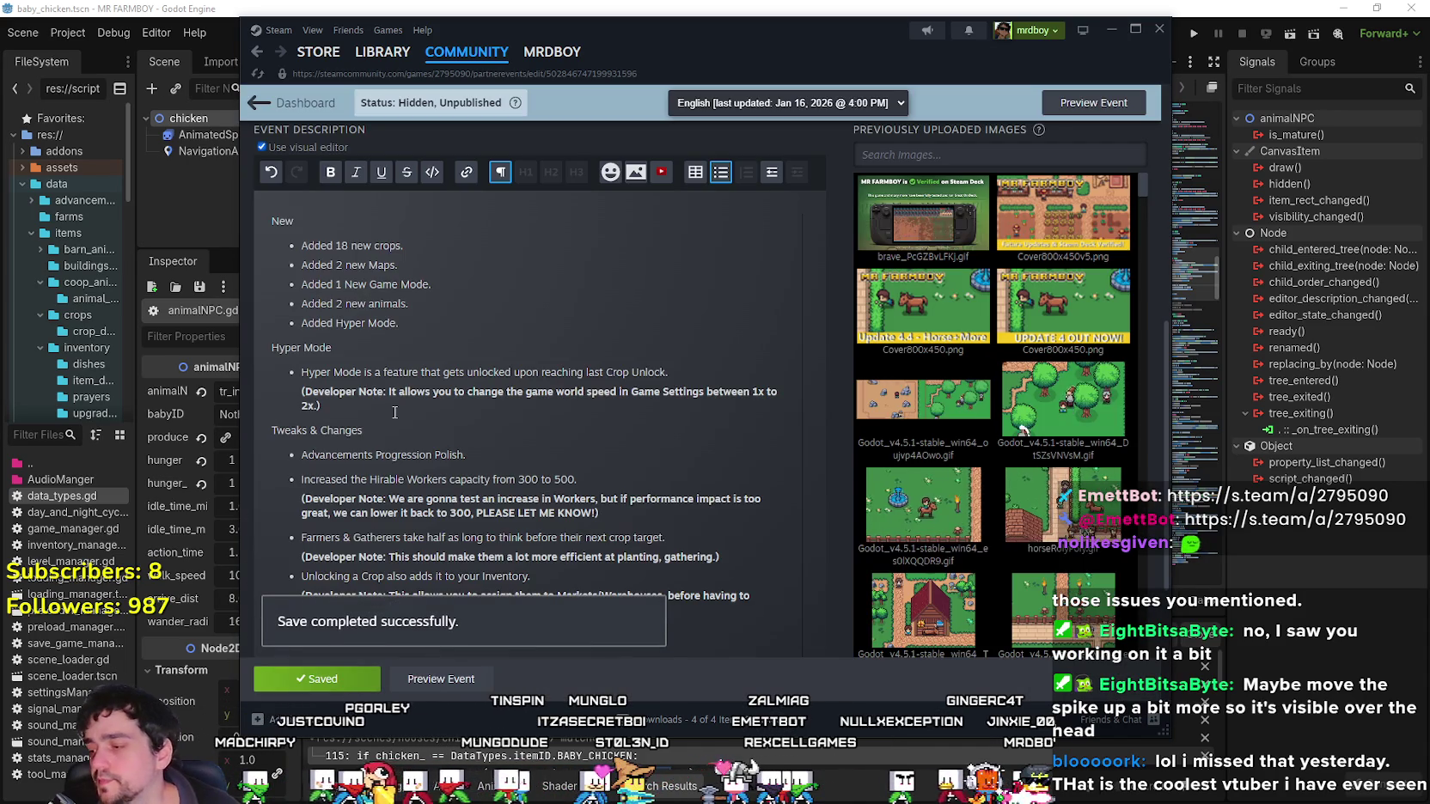
{"action": "left_click", "coordinate": [394, 407]}
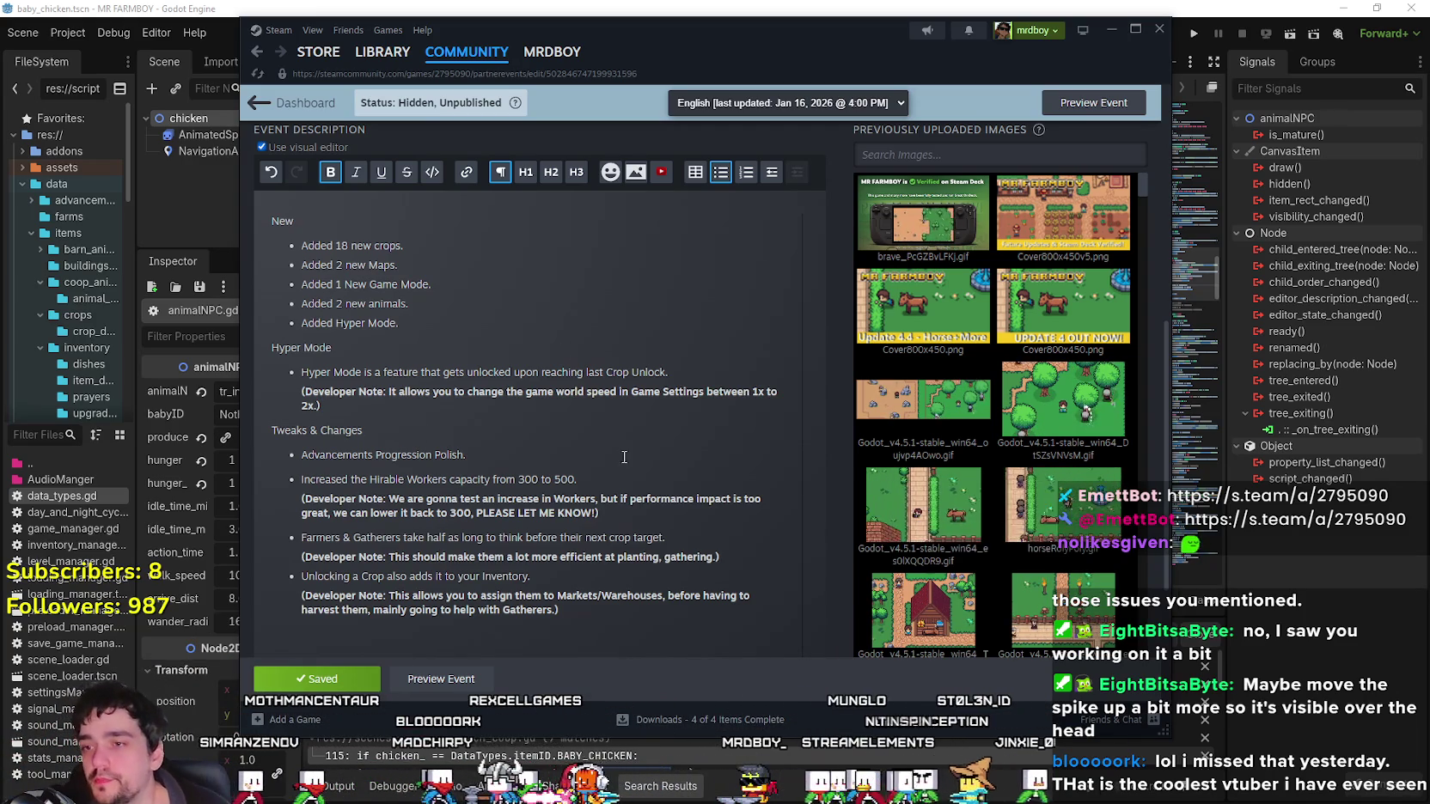
{"action": "scroll", "coordinate": [470, 417], "scroll_direction": "down", "scroll_amount": 1}
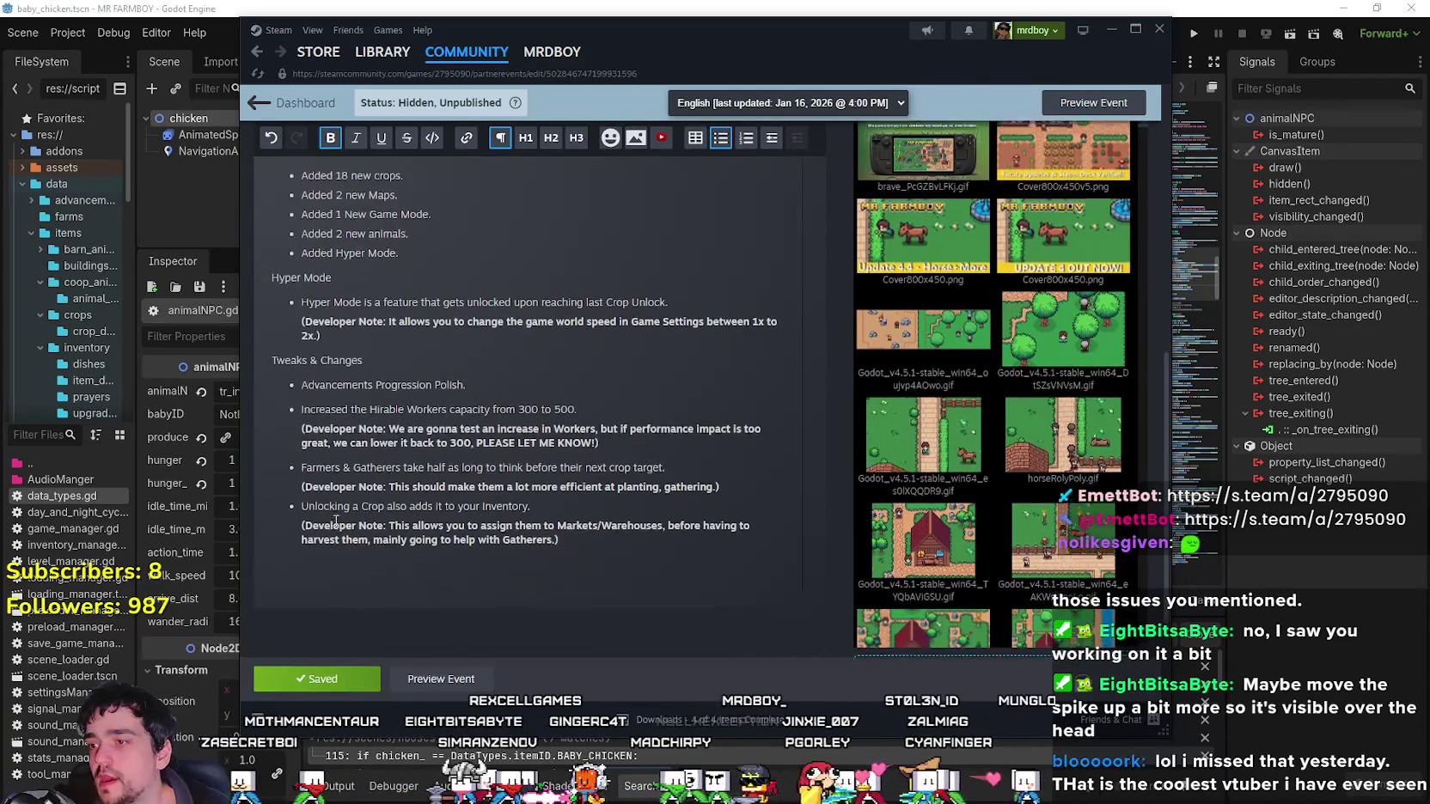
{"action": "scroll", "coordinate": [471, 416], "scroll_direction": "up", "scroll_amount": 2}
{"action": "left_click", "coordinate": [411, 448]}
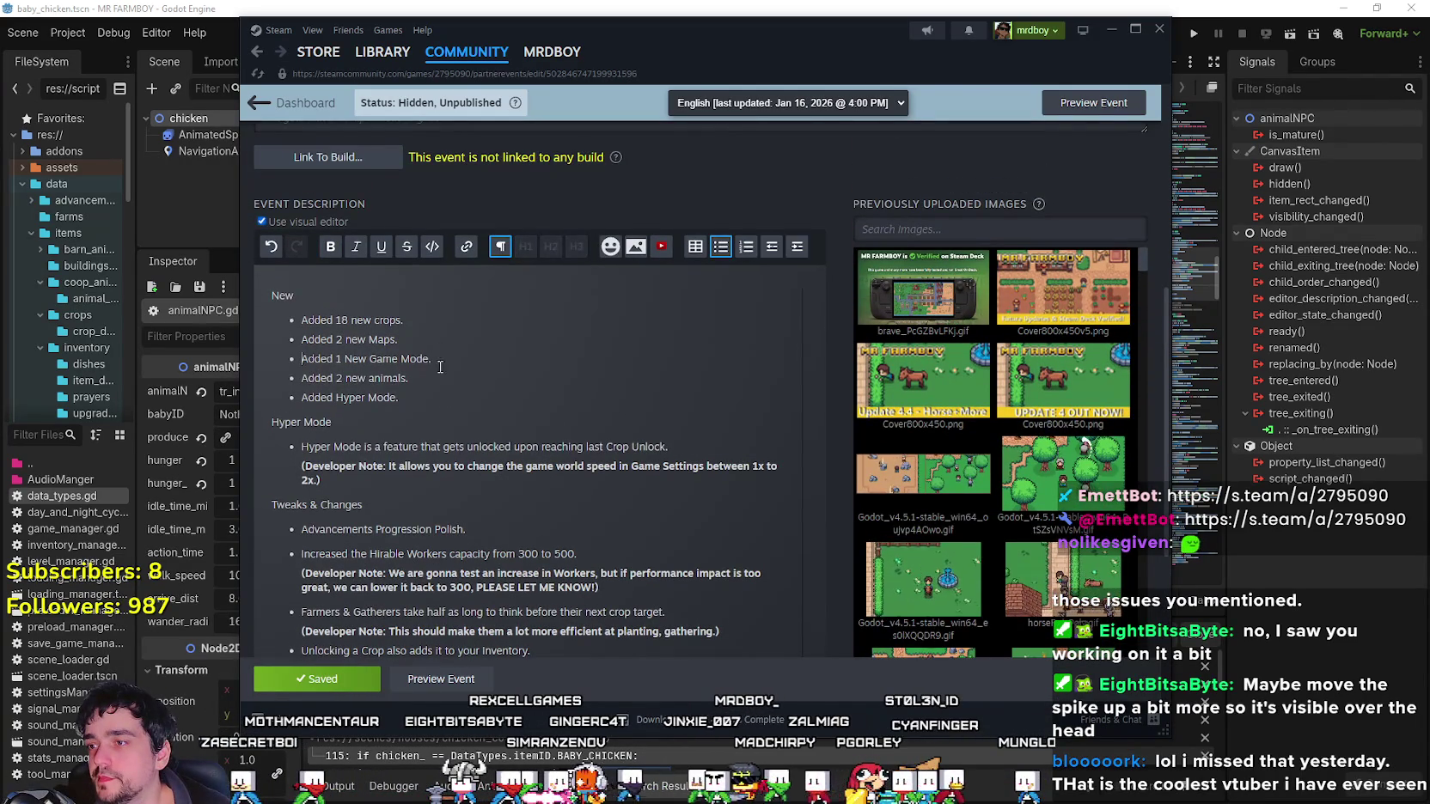
{"action": "left_click", "coordinate": [426, 416]}
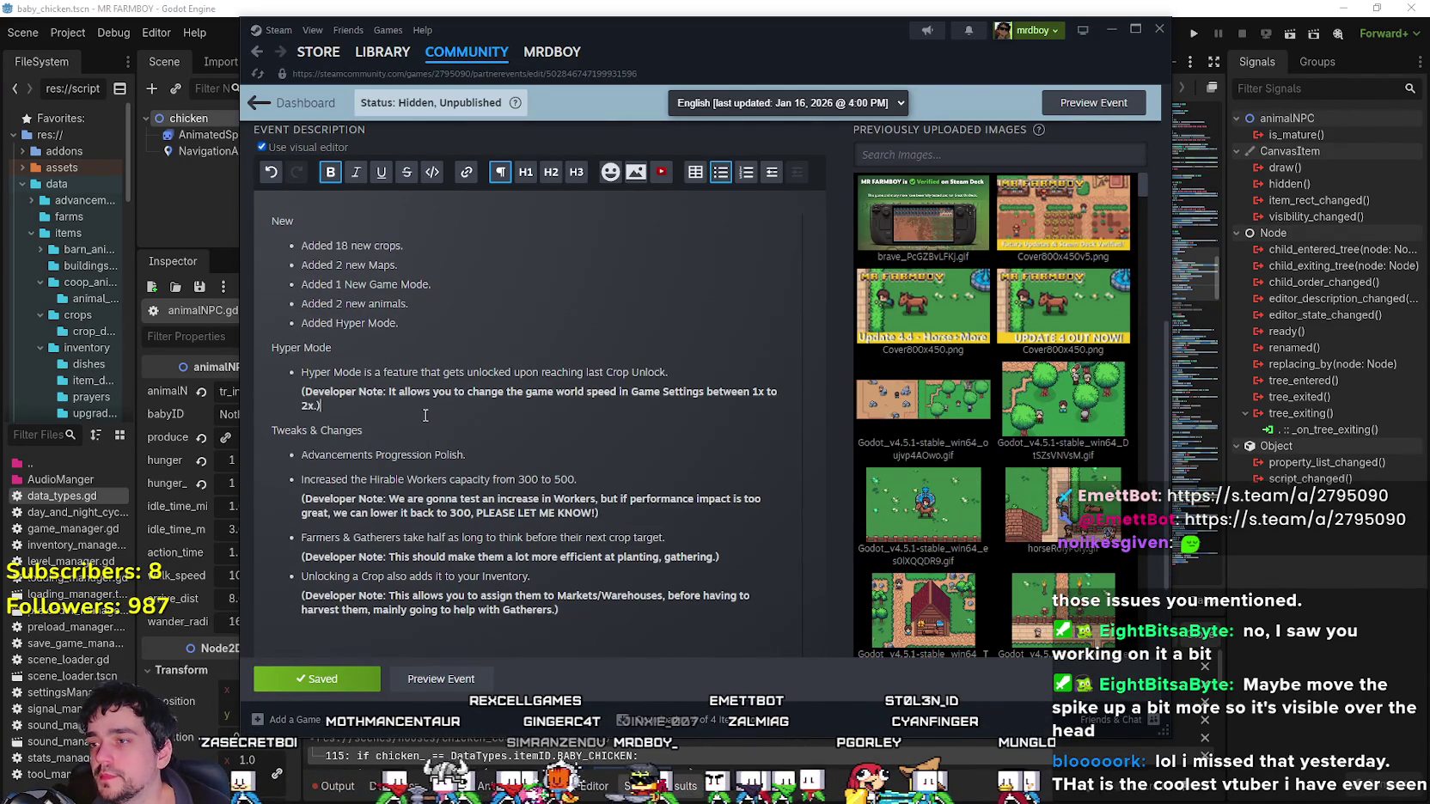
{"action": "left_click", "coordinate": [432, 439]}
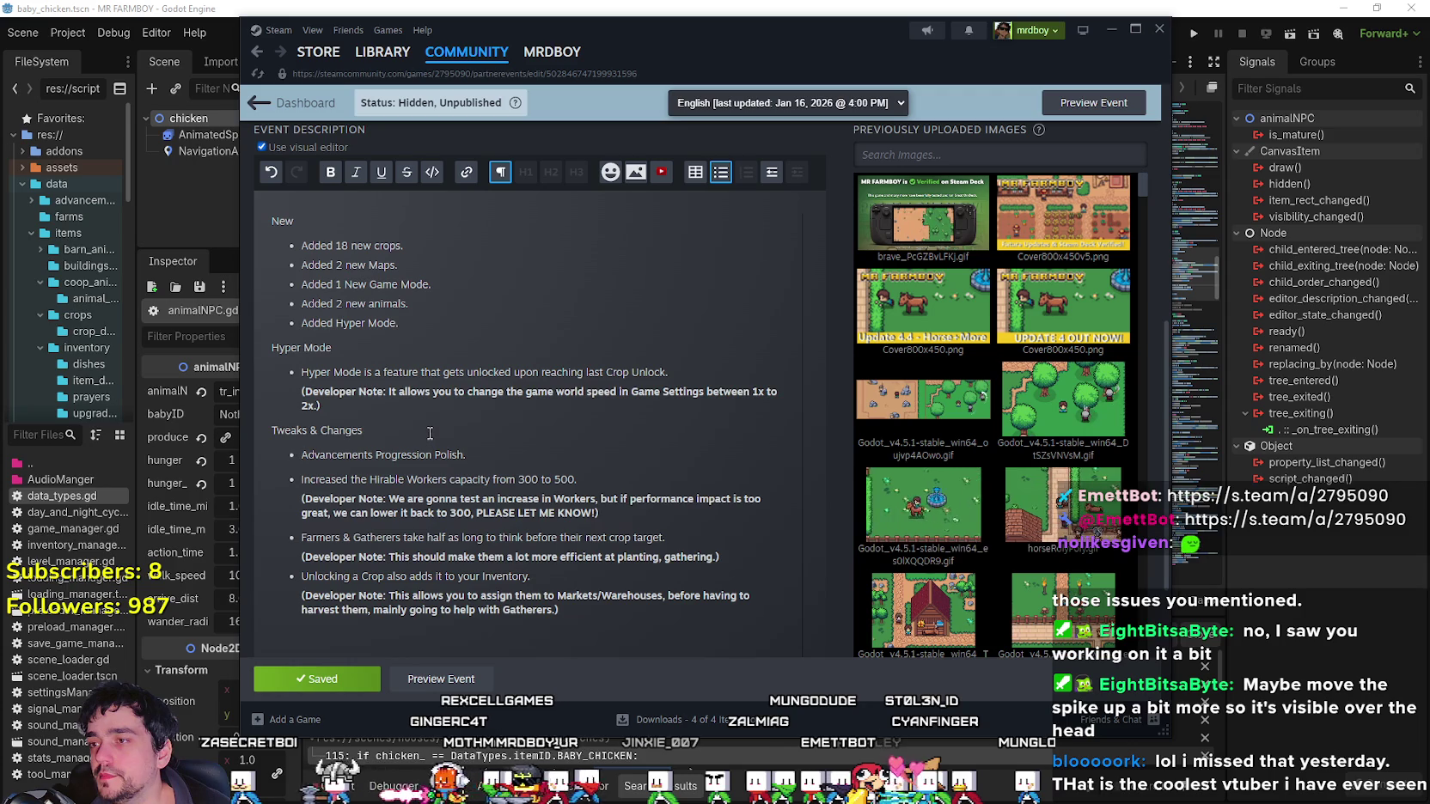
{"action": "left_click", "coordinate": [413, 264]}
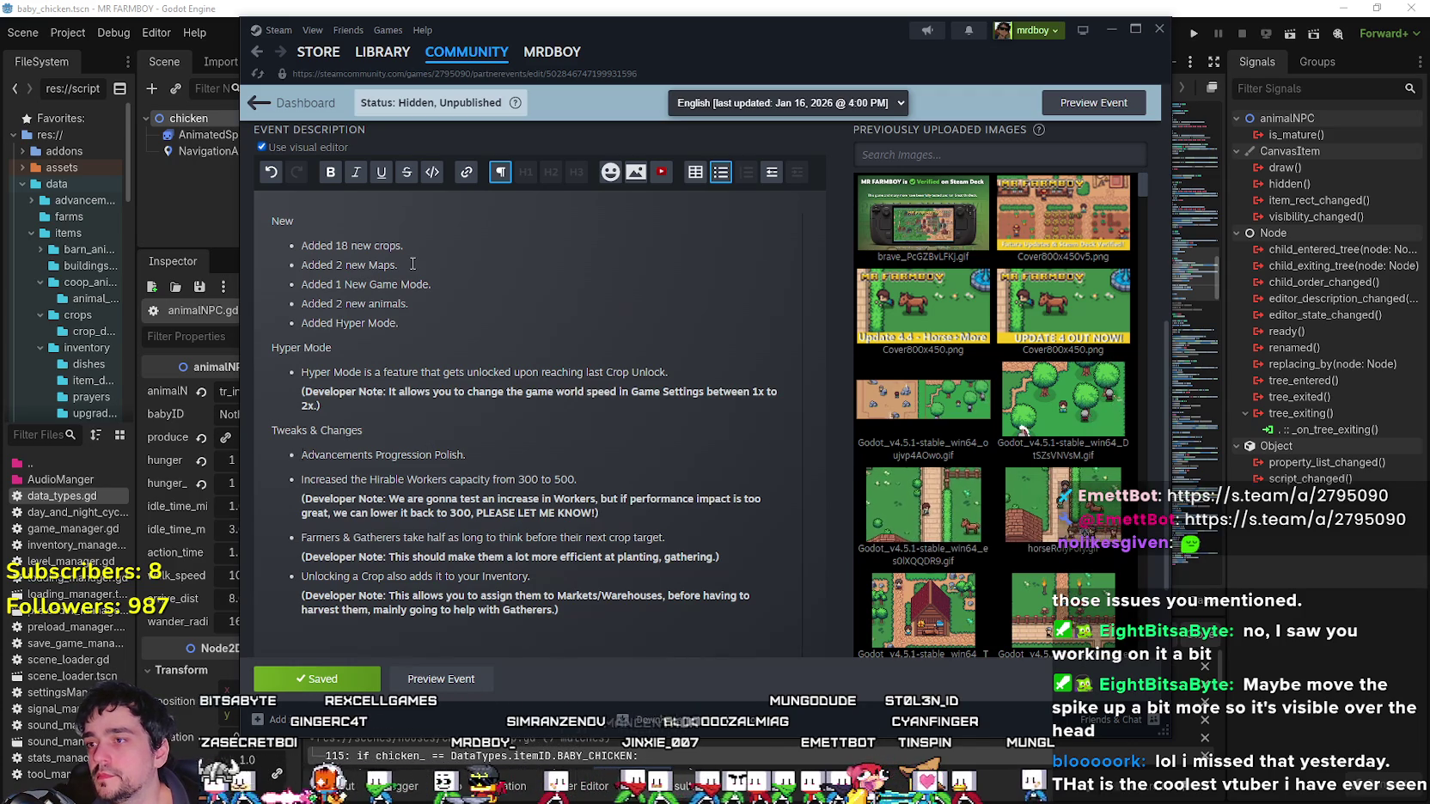
{"action": "key", "text": "Return"}
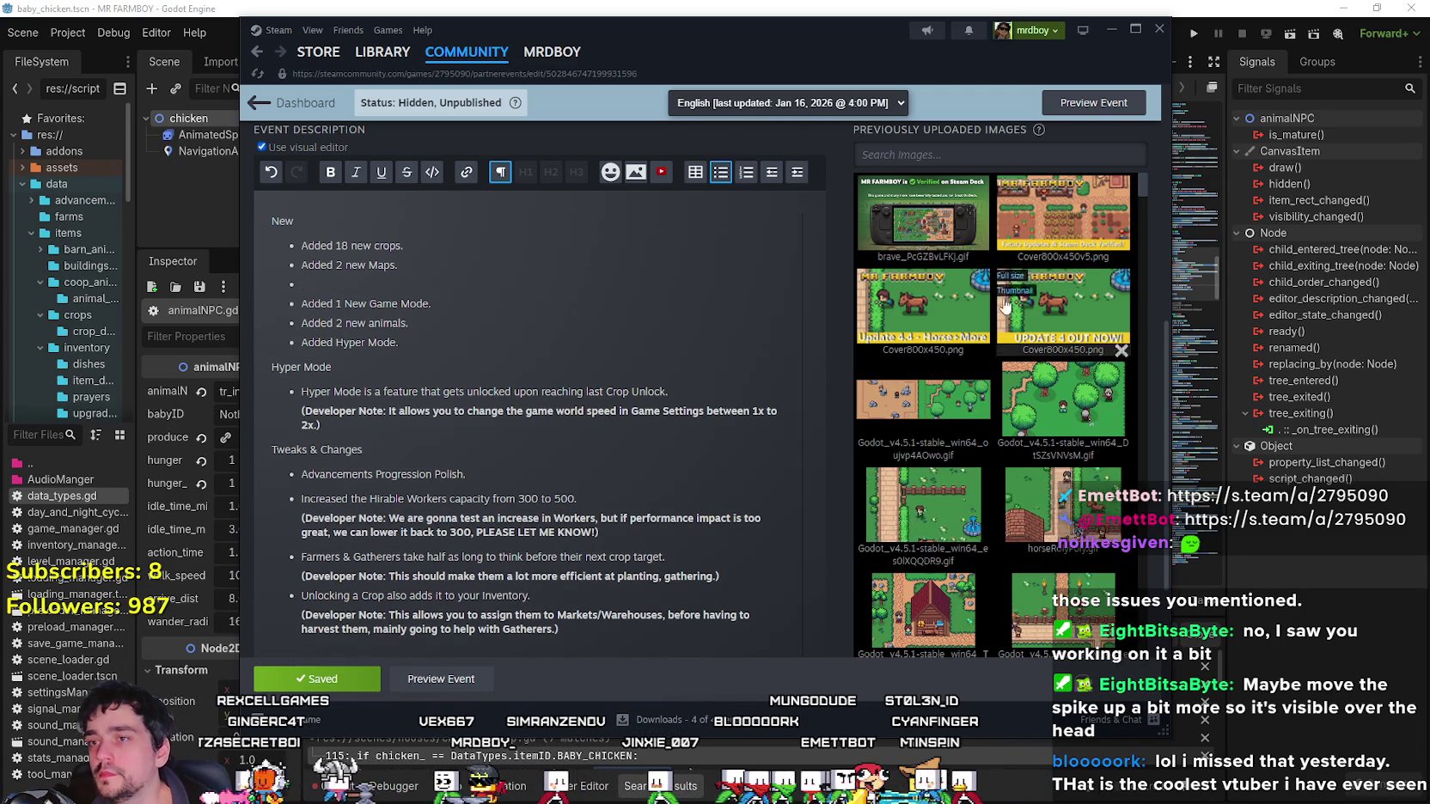
{"action": "left_click", "coordinate": [747, 173]}
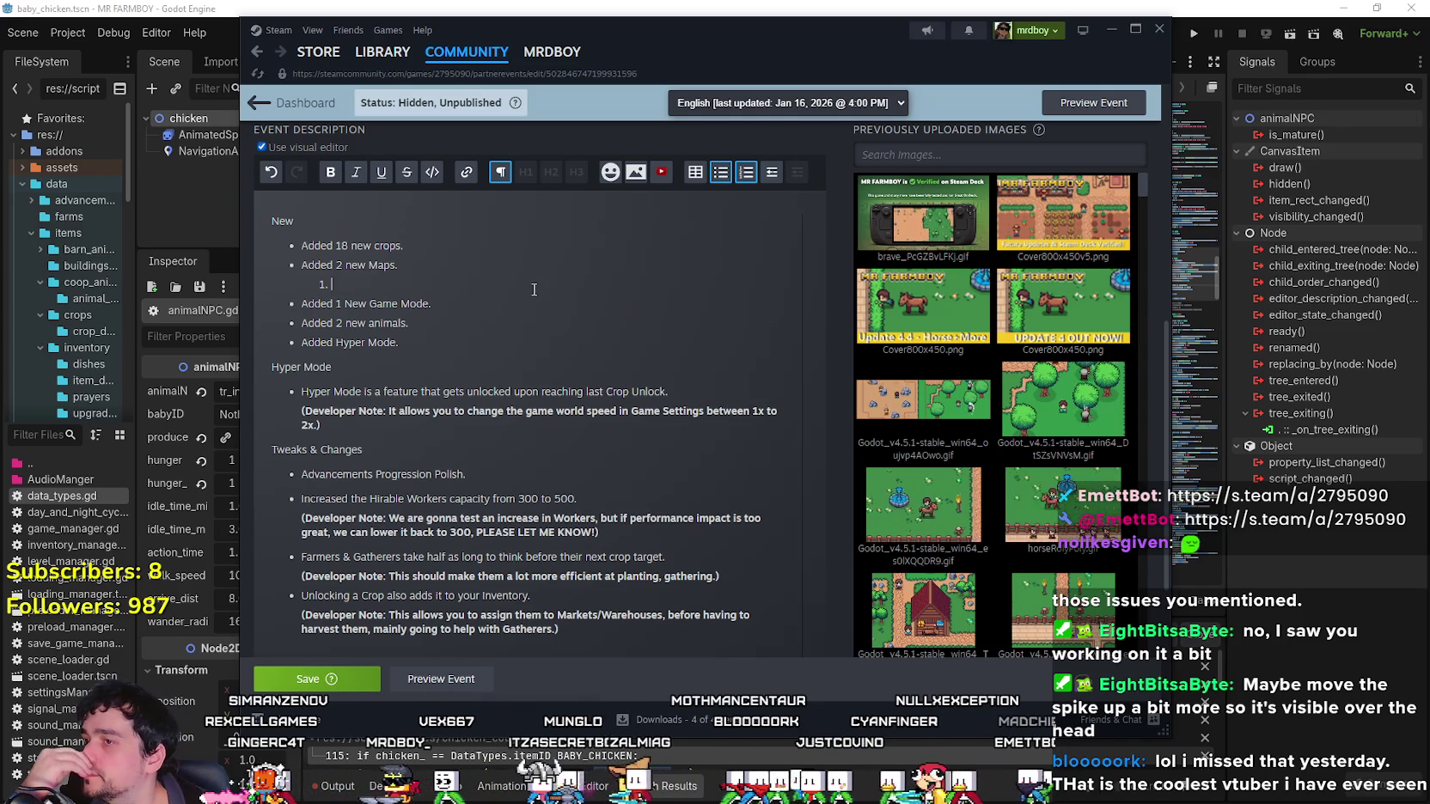
{"action": "left_click_drag", "start_coordinate": [468, 309], "coordinate": [219, 299]}
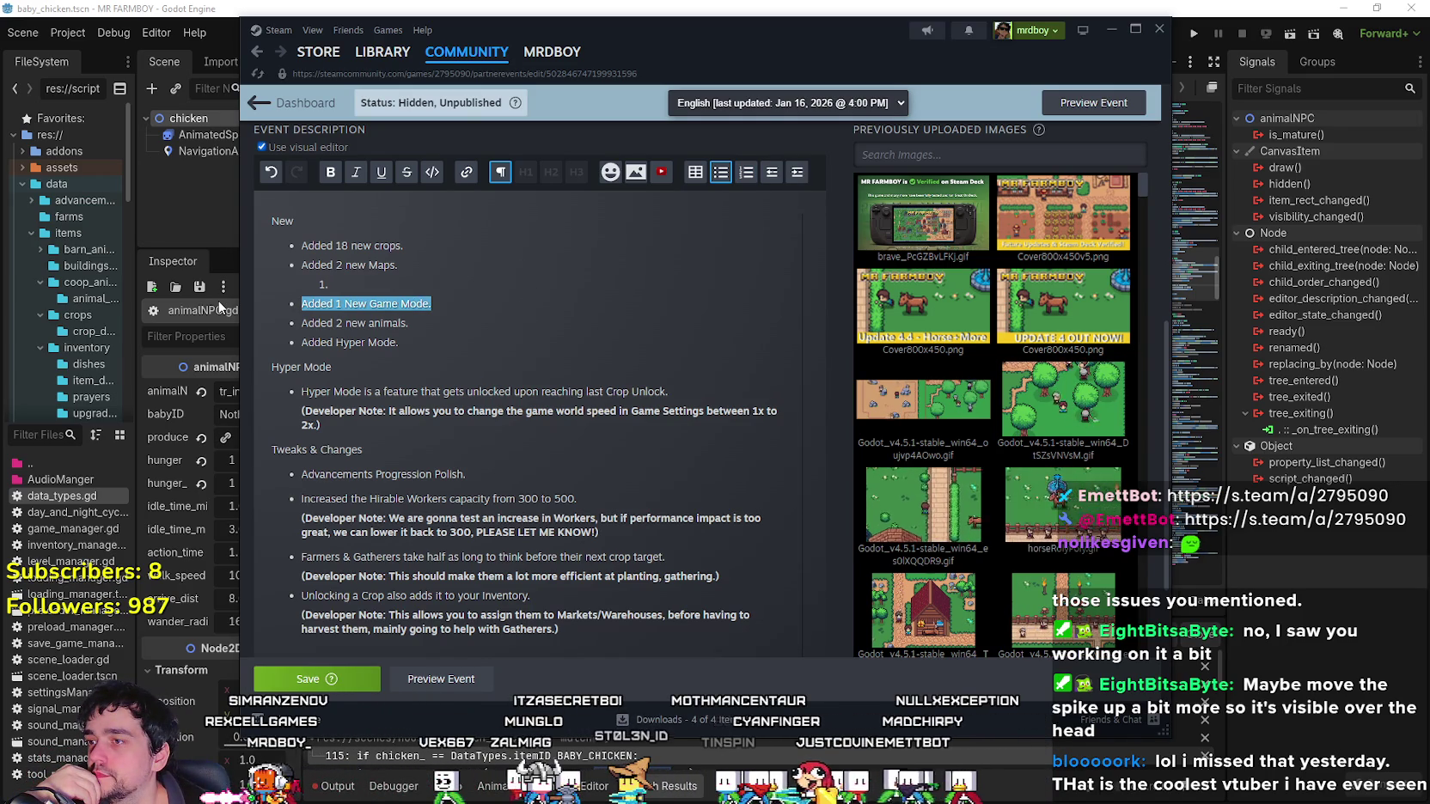
{"action": "left_click", "coordinate": [459, 341]}
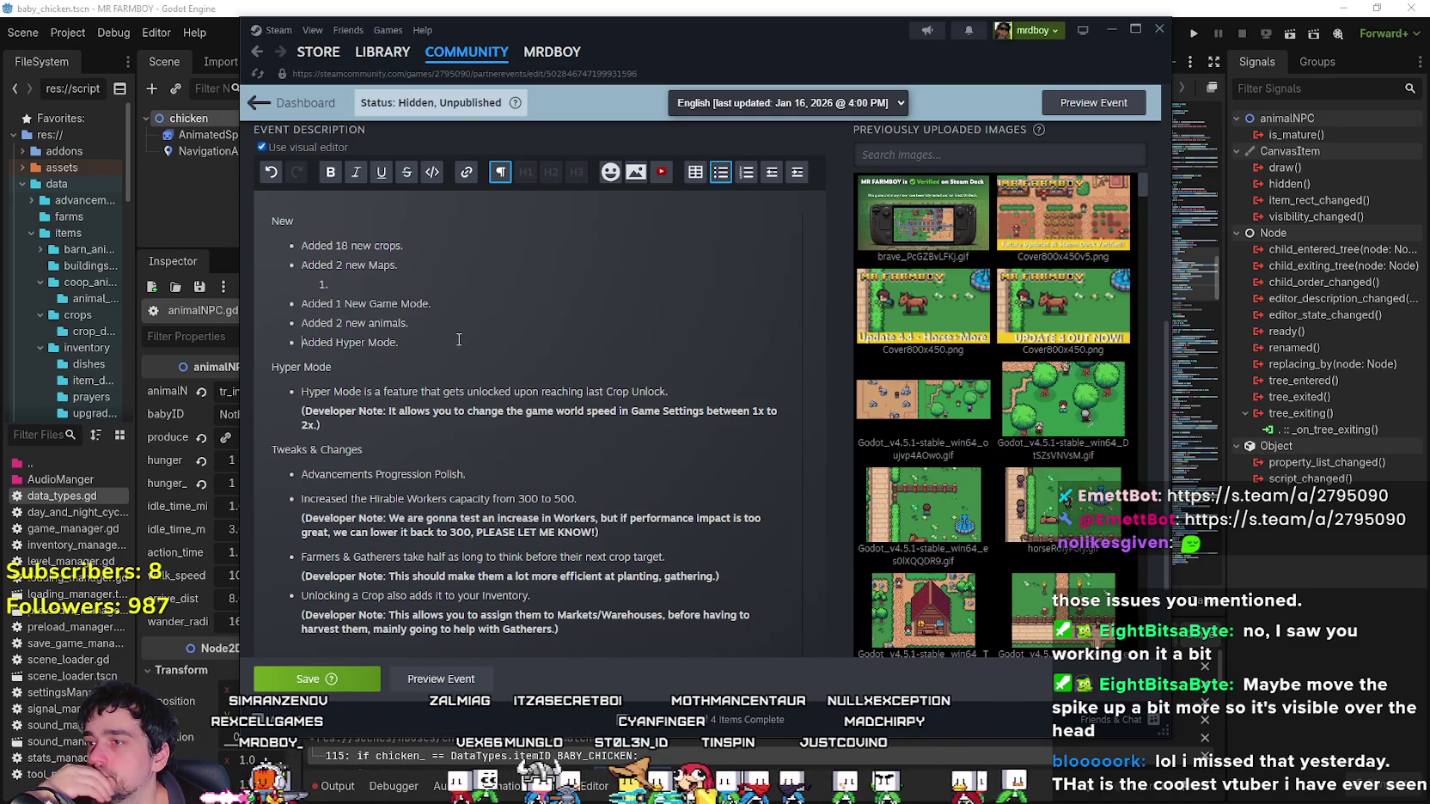
{"action": "left_click", "coordinate": [453, 311]}
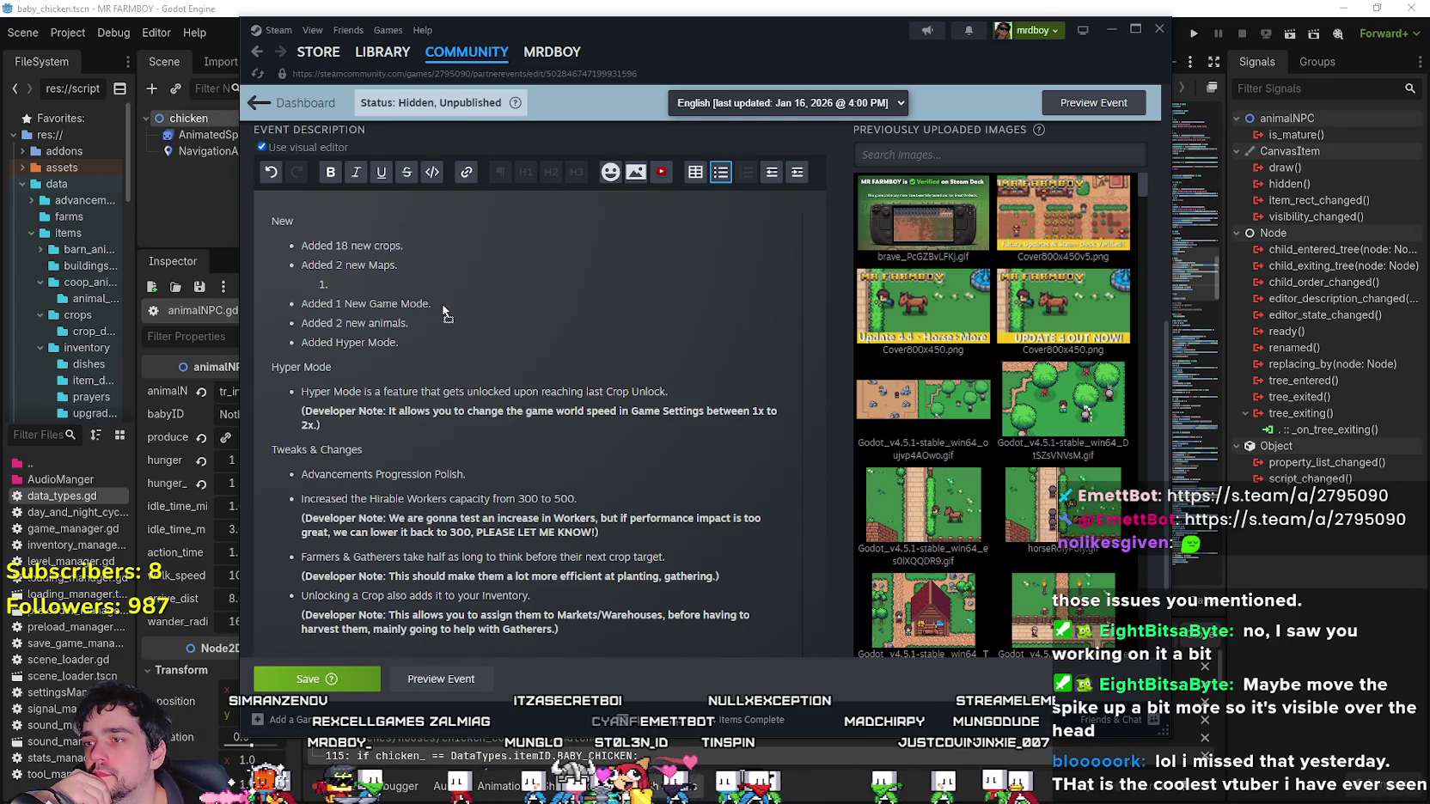
{"action": "key", "text": "Delete"}
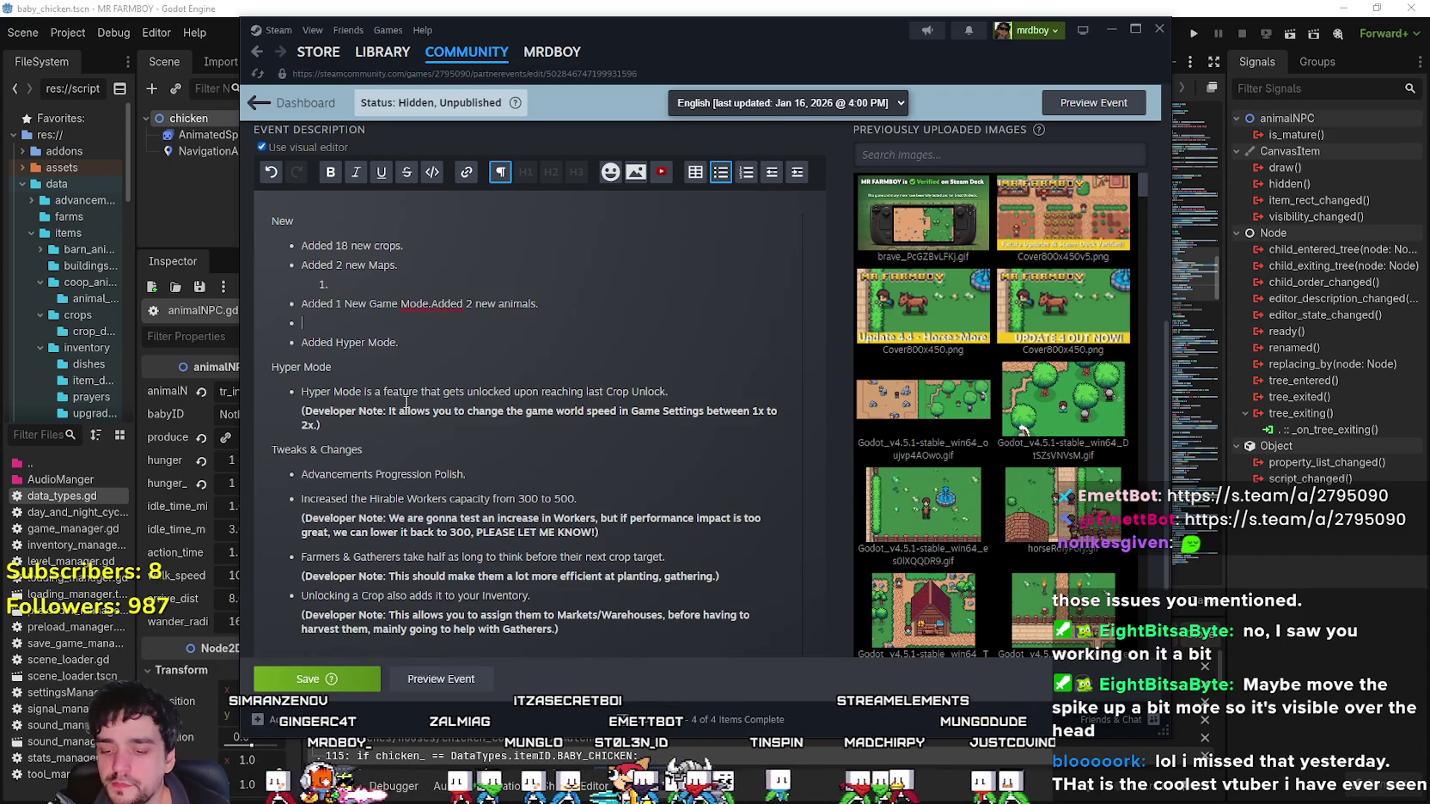
{"action": "key", "text": "ctrl+z"}
{"action": "key", "text": "Up"}
{"action": "key", "text": "Up"}
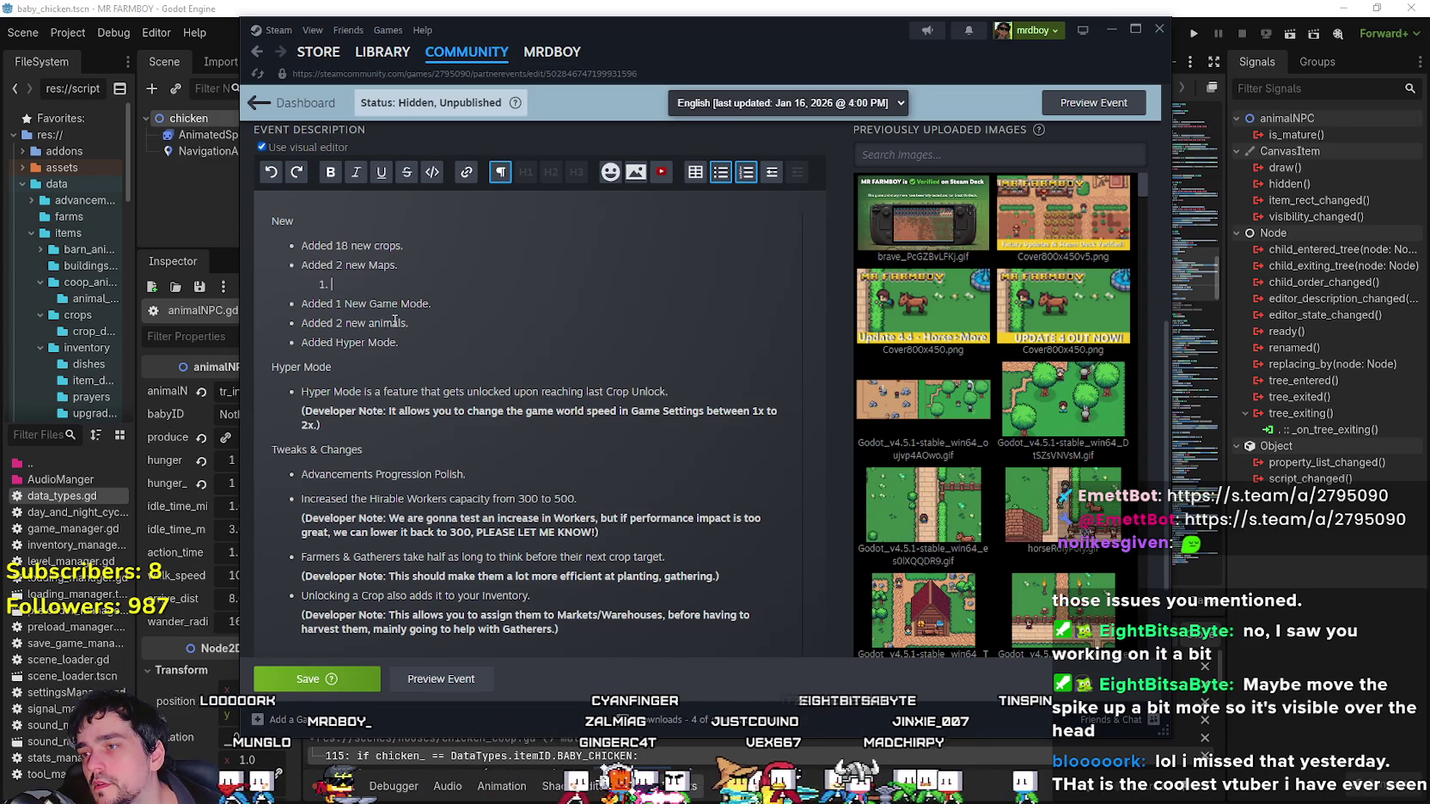
{"action": "key", "text": "BackSpace"}
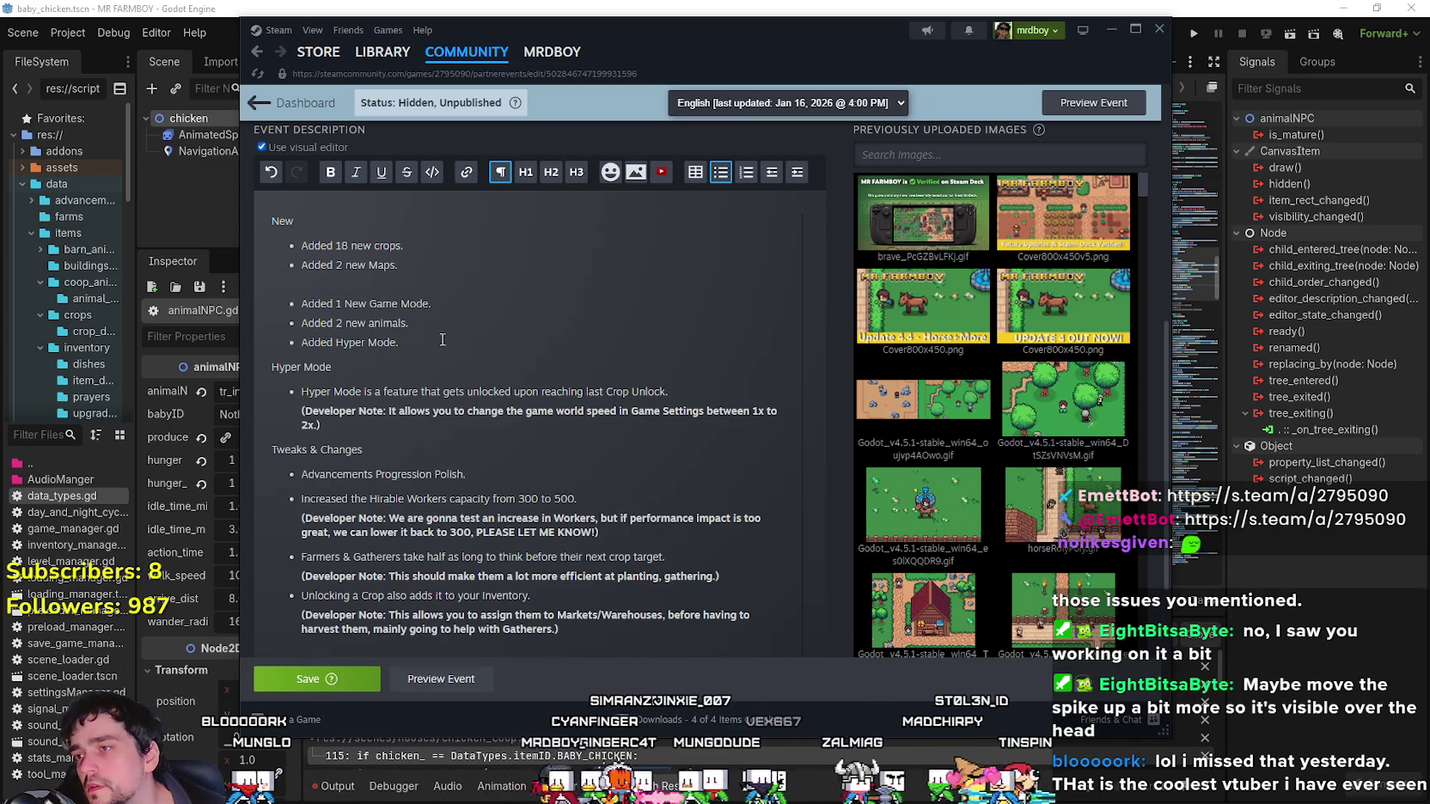
{"action": "key", "text": "Down"}
{"action": "key", "text": "Down"}
{"action": "key", "text": "Down"}
{"action": "left_click", "coordinate": [398, 289]}
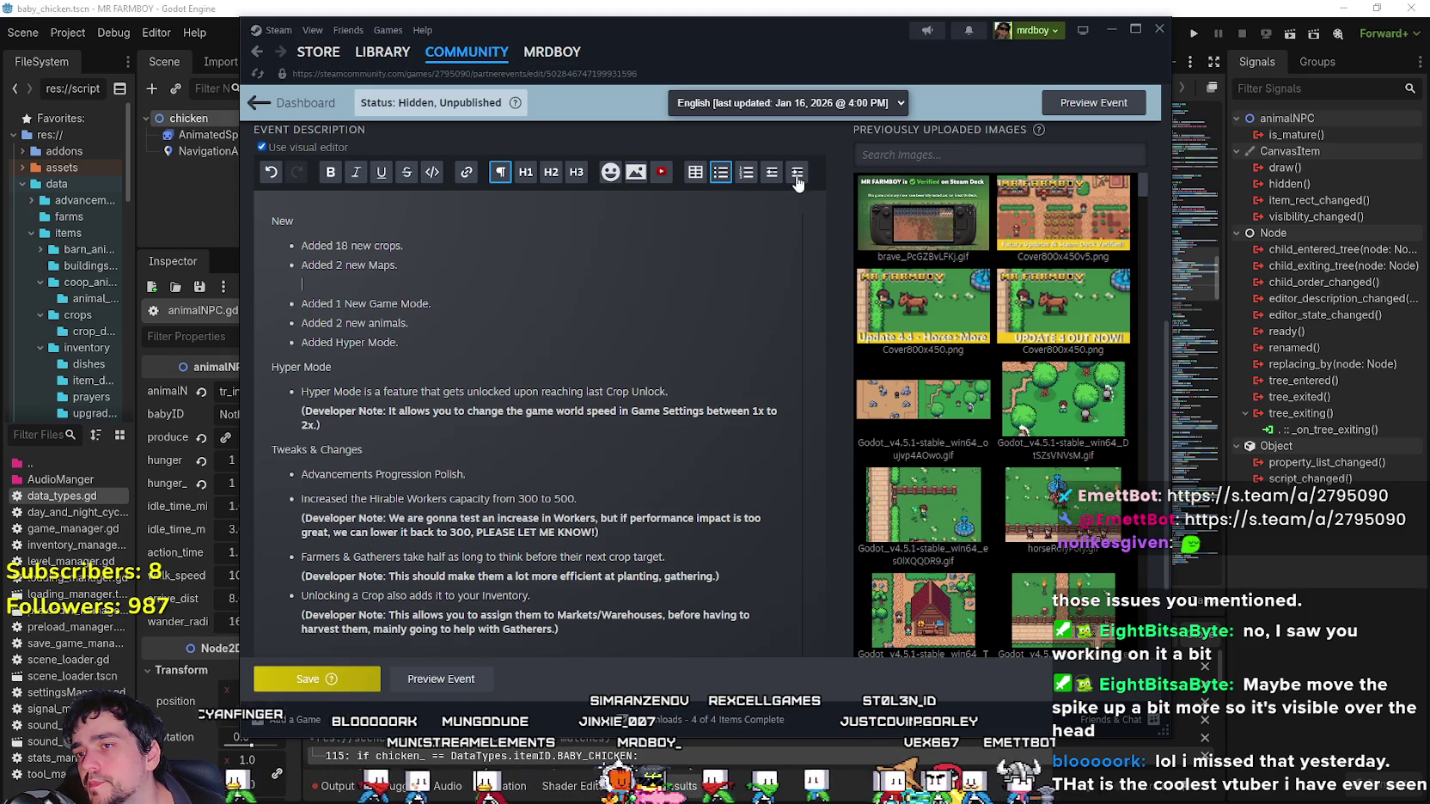
{"action": "left_click", "coordinate": [746, 172]}
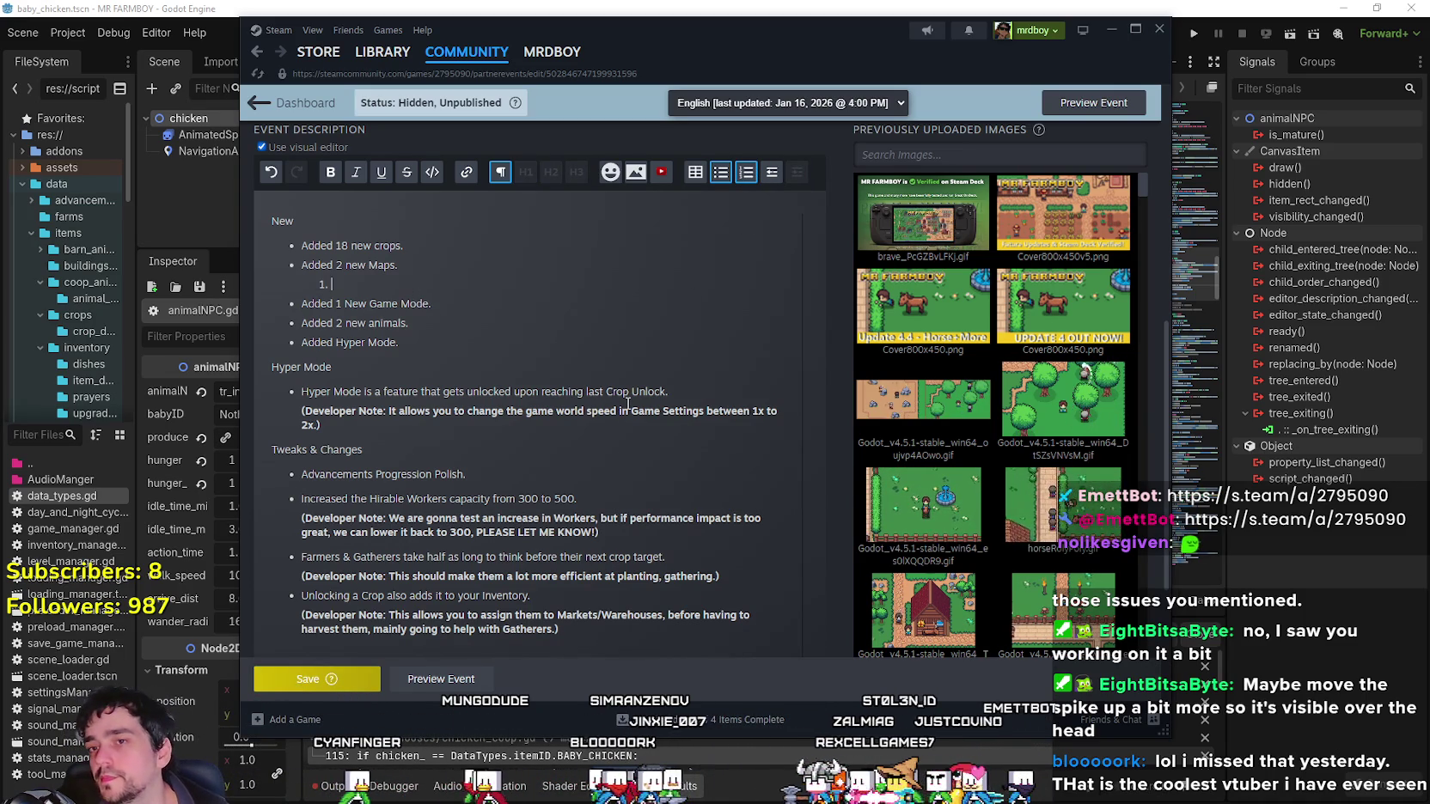
{"action": "key", "text": "BackSpace"}
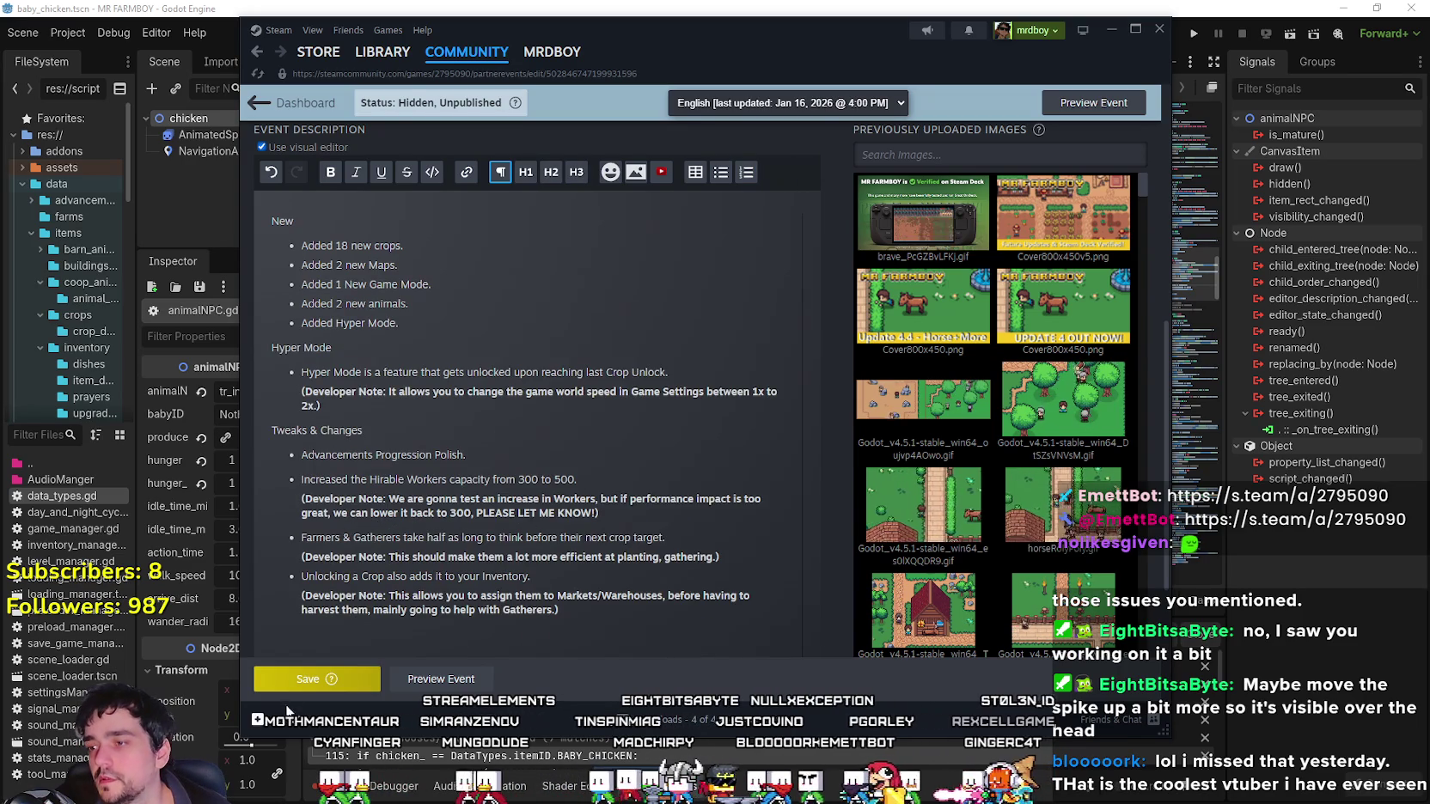
Save the event with Ctrl+S and review the description.
{"action": "key", "text": "ctrl+s"}
{"action": "scroll", "coordinate": [486, 409], "scroll_direction": "down", "scroll_amount": 1}
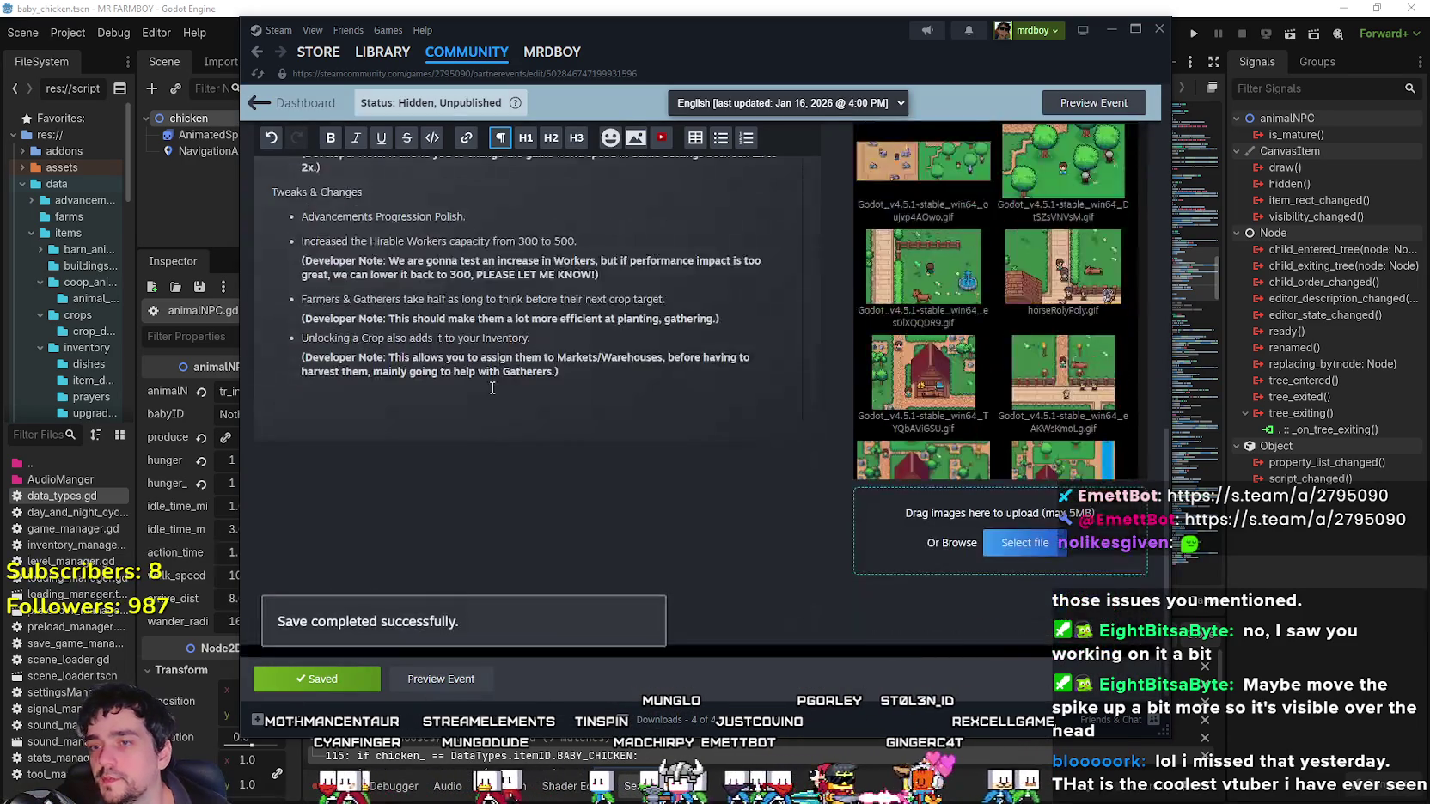
{"action": "scroll", "coordinate": [485, 409], "scroll_direction": "up", "scroll_amount": 5}
{"action": "scroll", "coordinate": [486, 409], "scroll_direction": "down", "scroll_amount": 6}
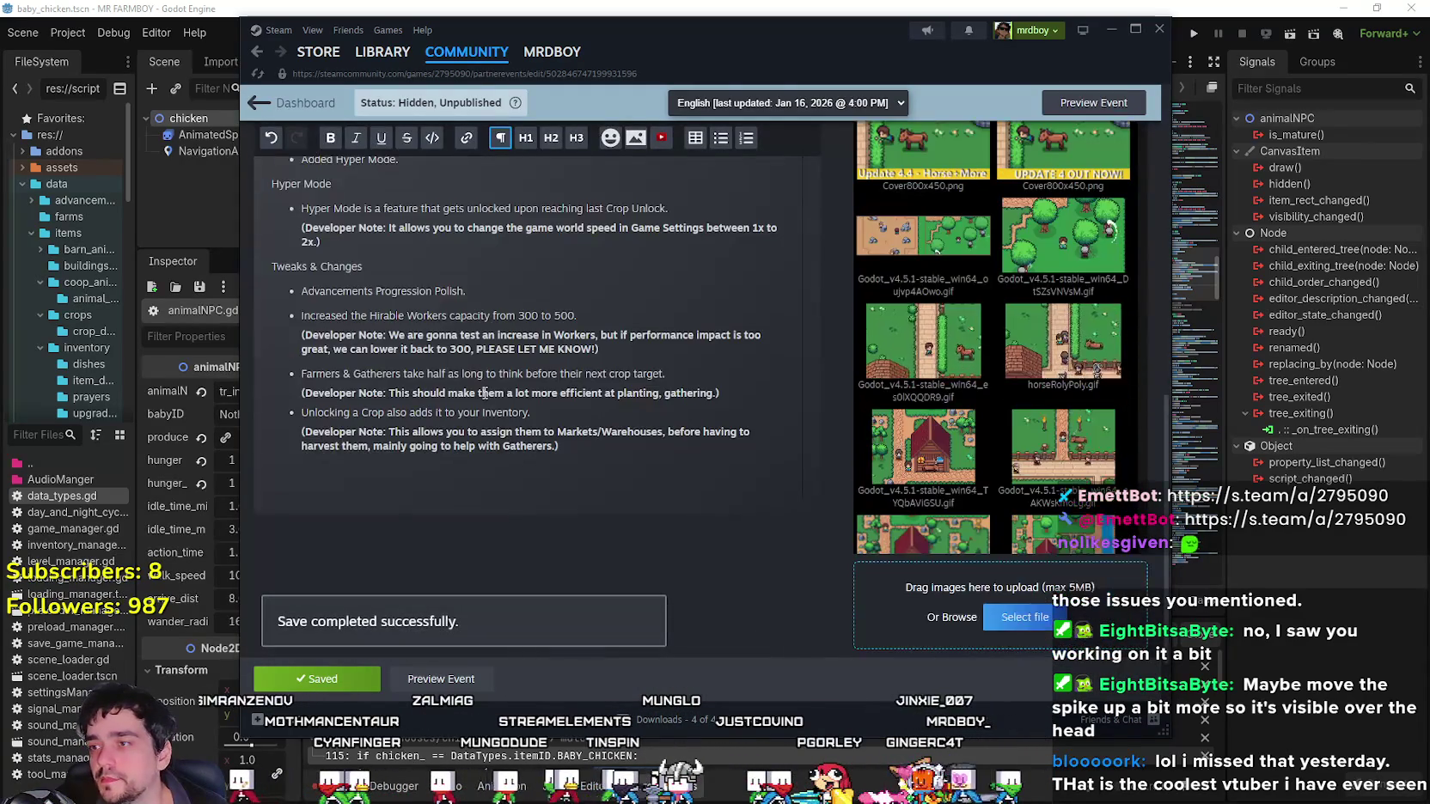
{"action": "scroll", "coordinate": [484, 392], "scroll_direction": "up", "scroll_amount": 3}
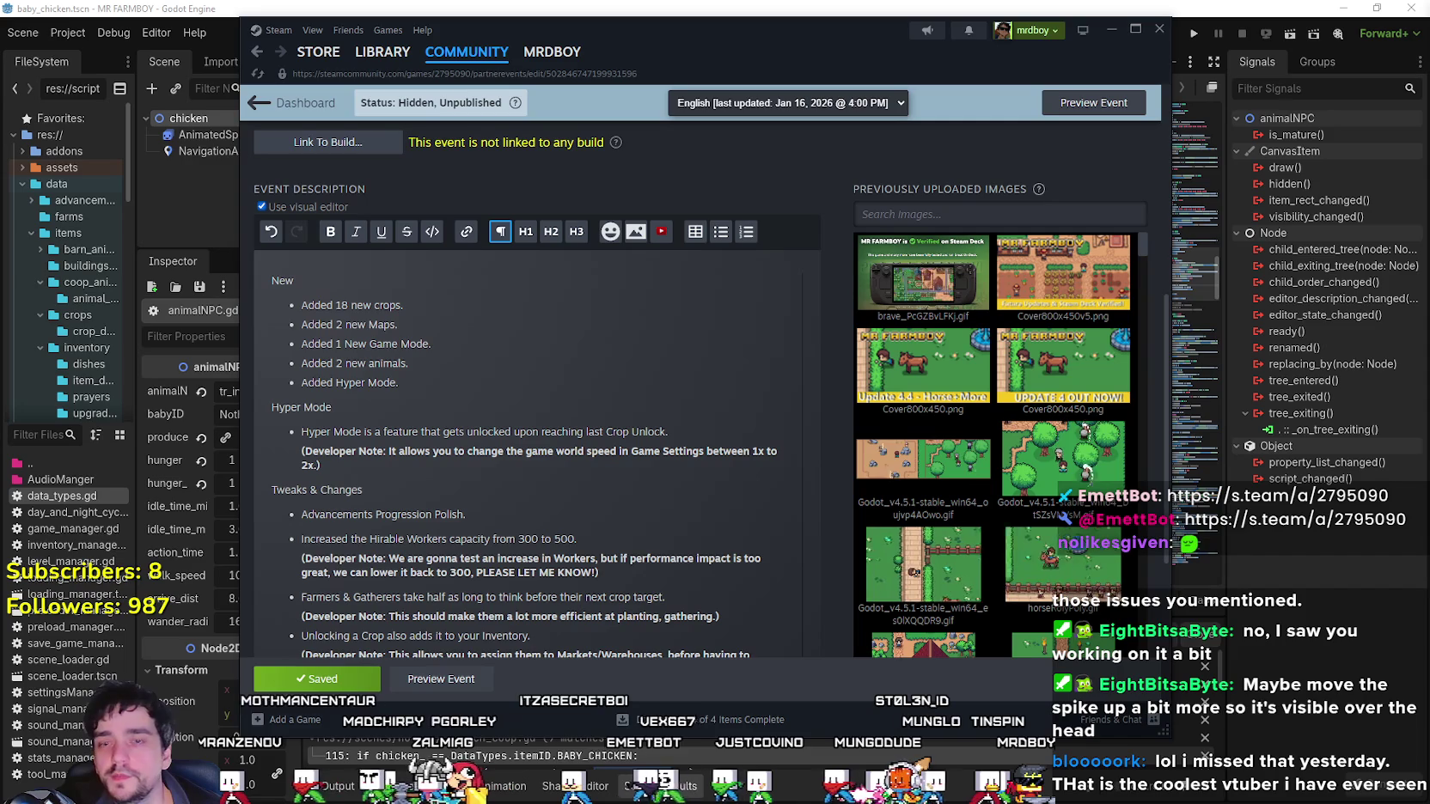
Switch from Steam to the browser showing CurseForge's Hytale 'Claim' results.
{"action": "left_click", "coordinate": [427, 470]}
{"action": "left_click", "coordinate": [426, 470]}
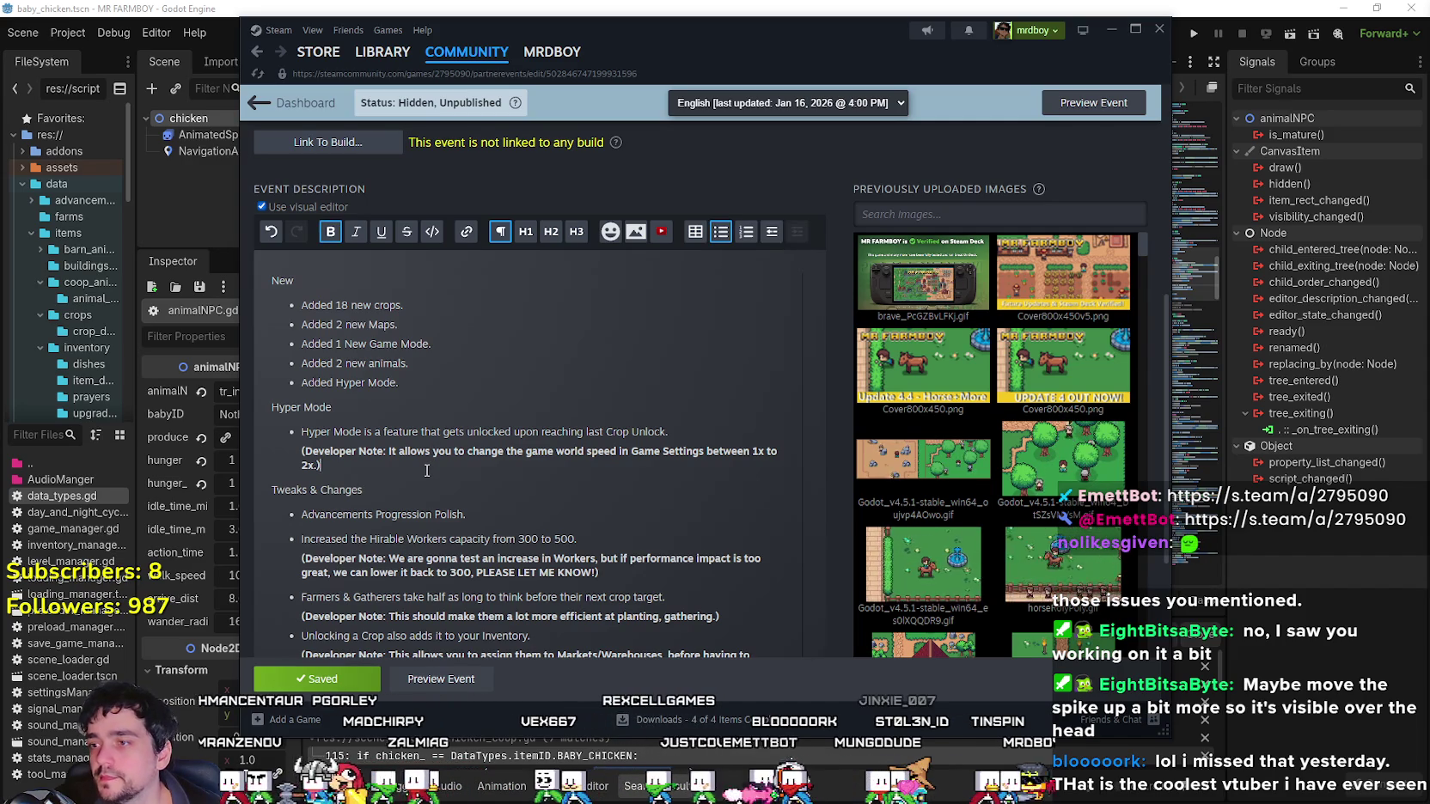
{"action": "key", "text": "alt+Tab"}
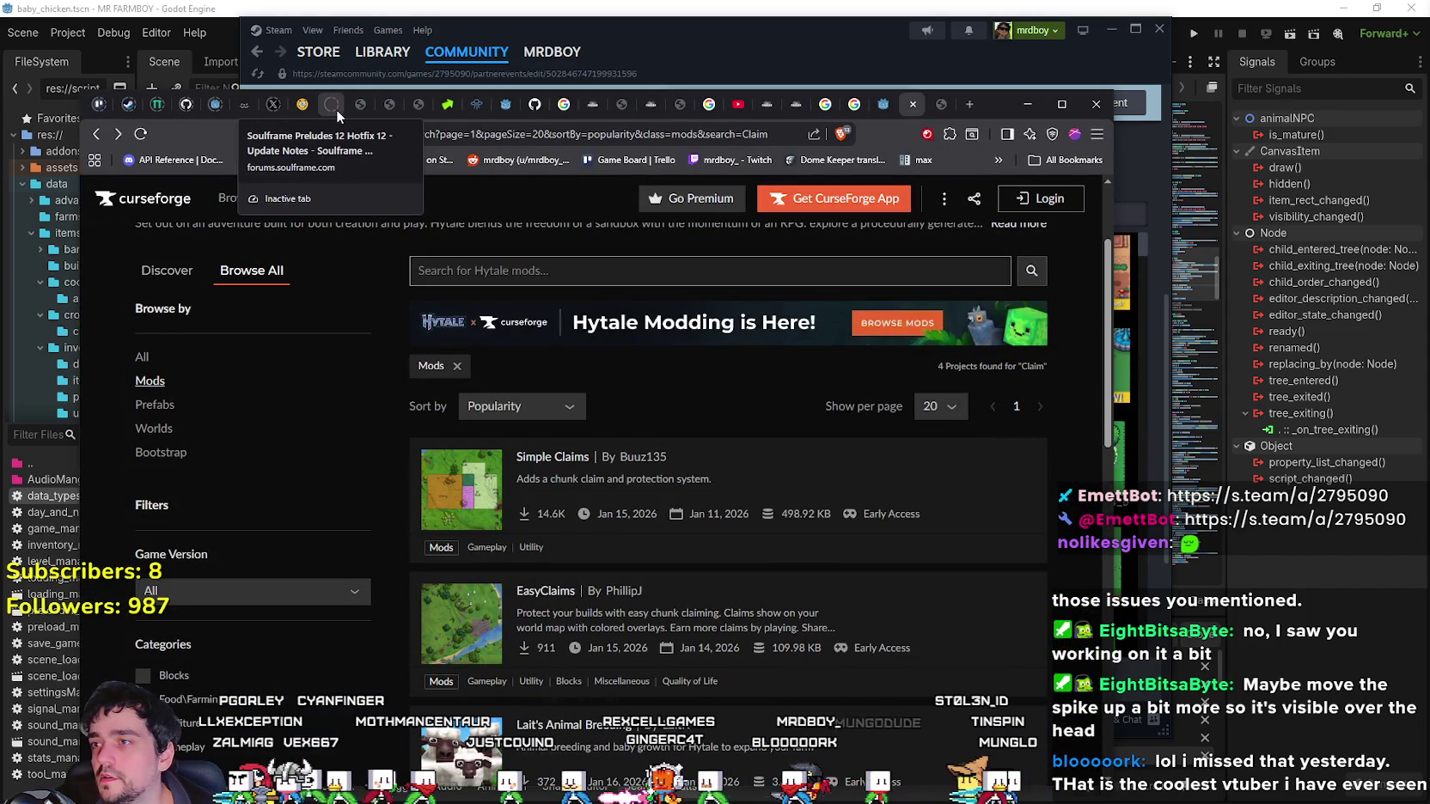
Open the Preludes 12 Hotfix 13 topic from Soulframe's Update Notes forum.
{"action": "left_click", "coordinate": [336, 109]}
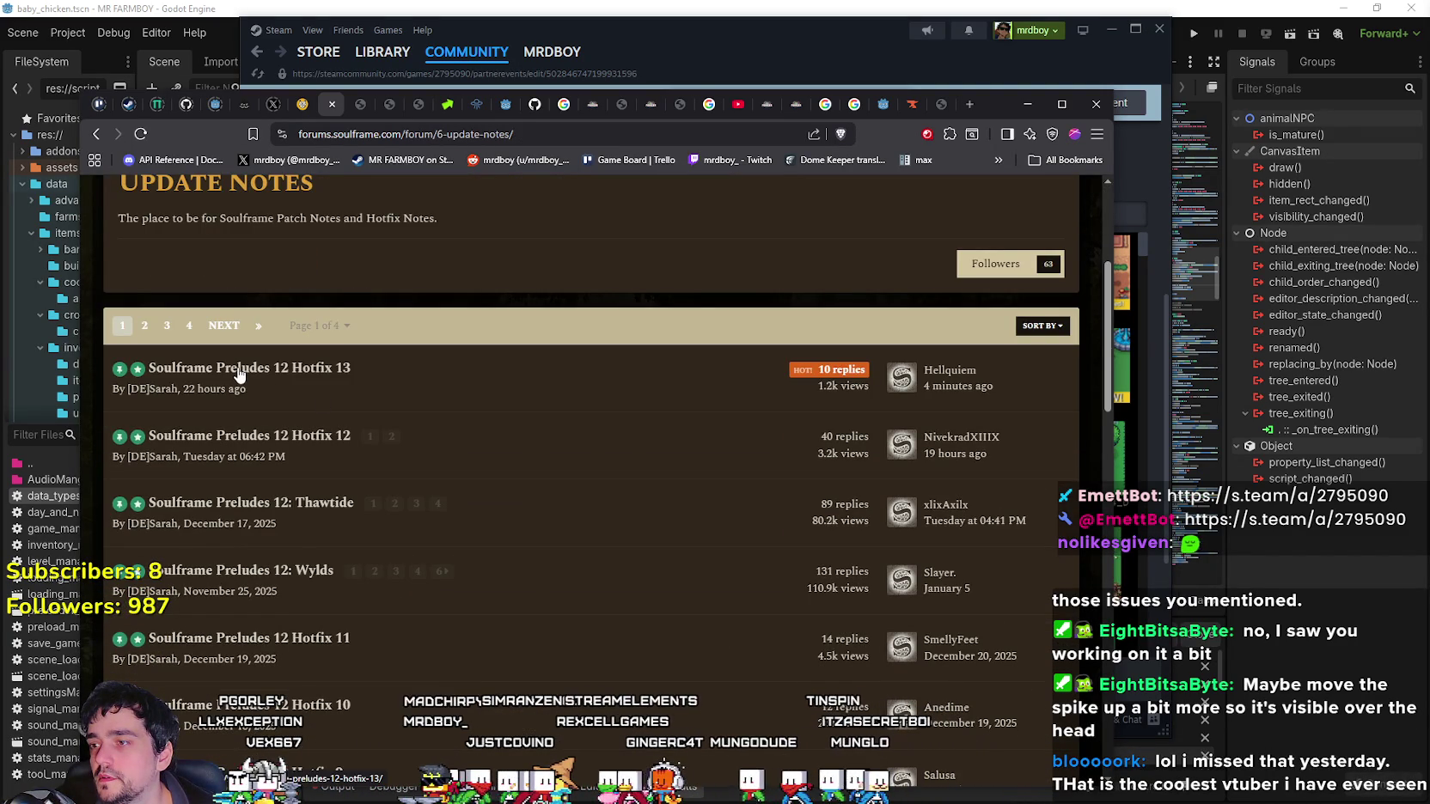
{"action": "scroll", "coordinate": [241, 368], "scroll_direction": "down", "scroll_amount": 2}
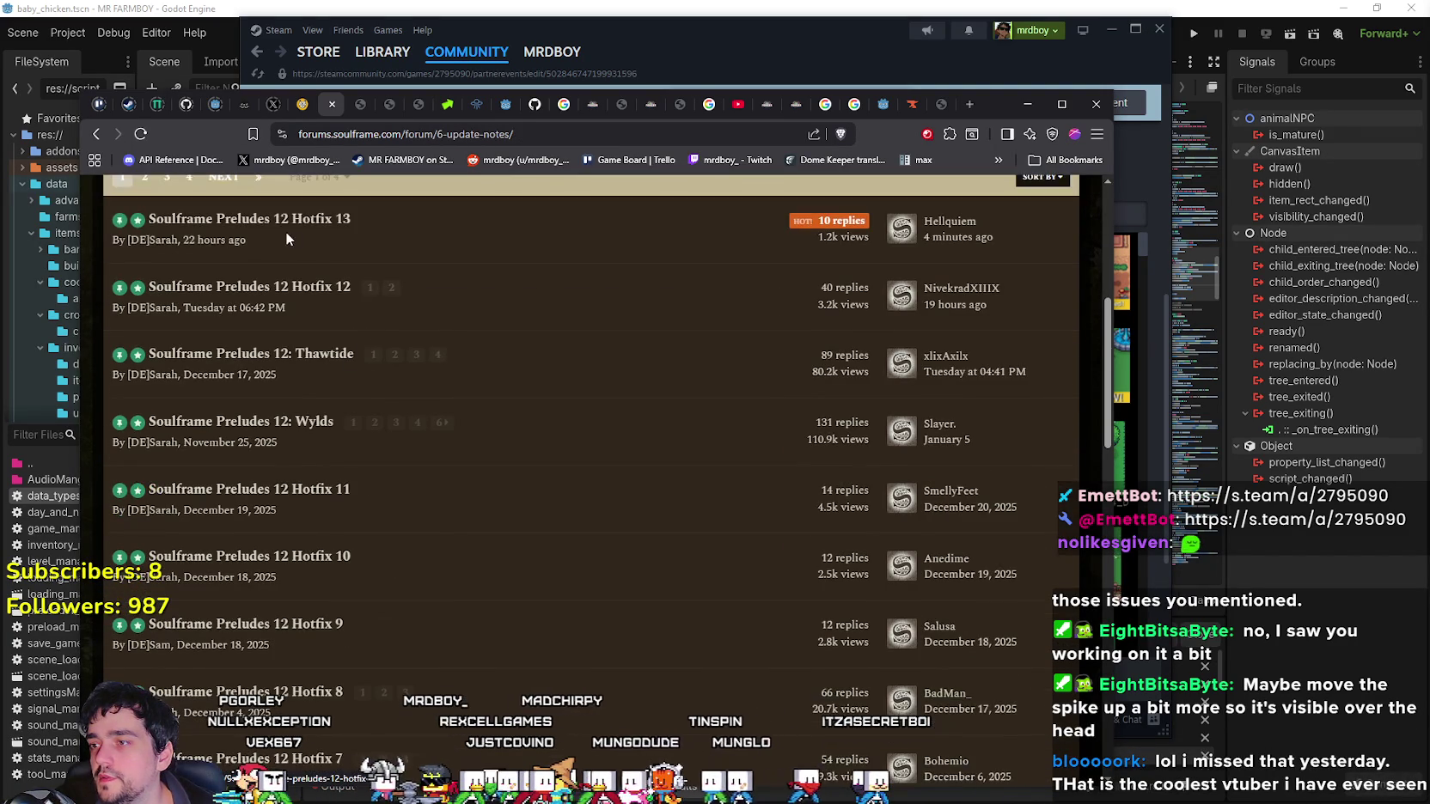
{"action": "left_click", "coordinate": [288, 221]}
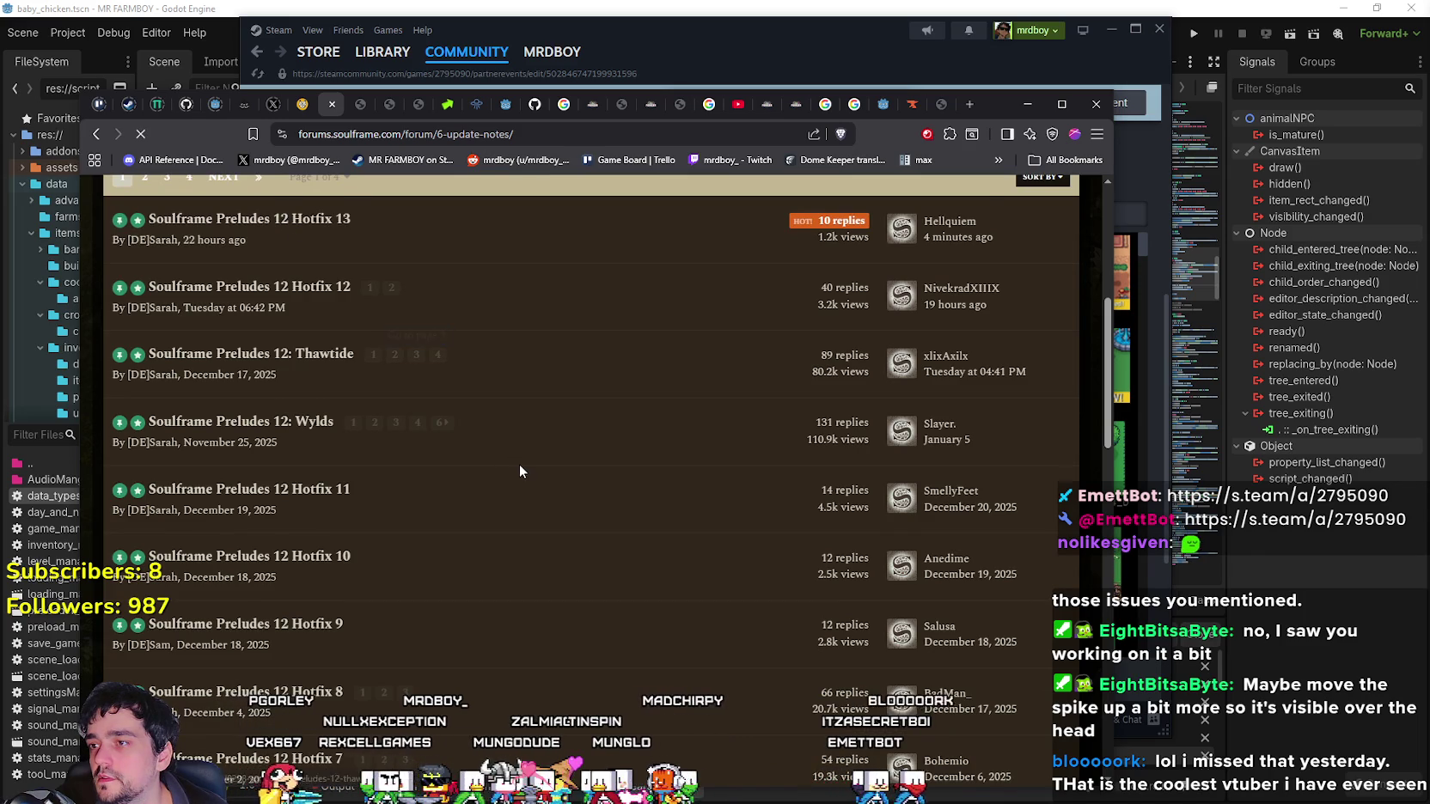
{"action": "scroll", "coordinate": [519, 462], "scroll_direction": "down", "scroll_amount": 3}
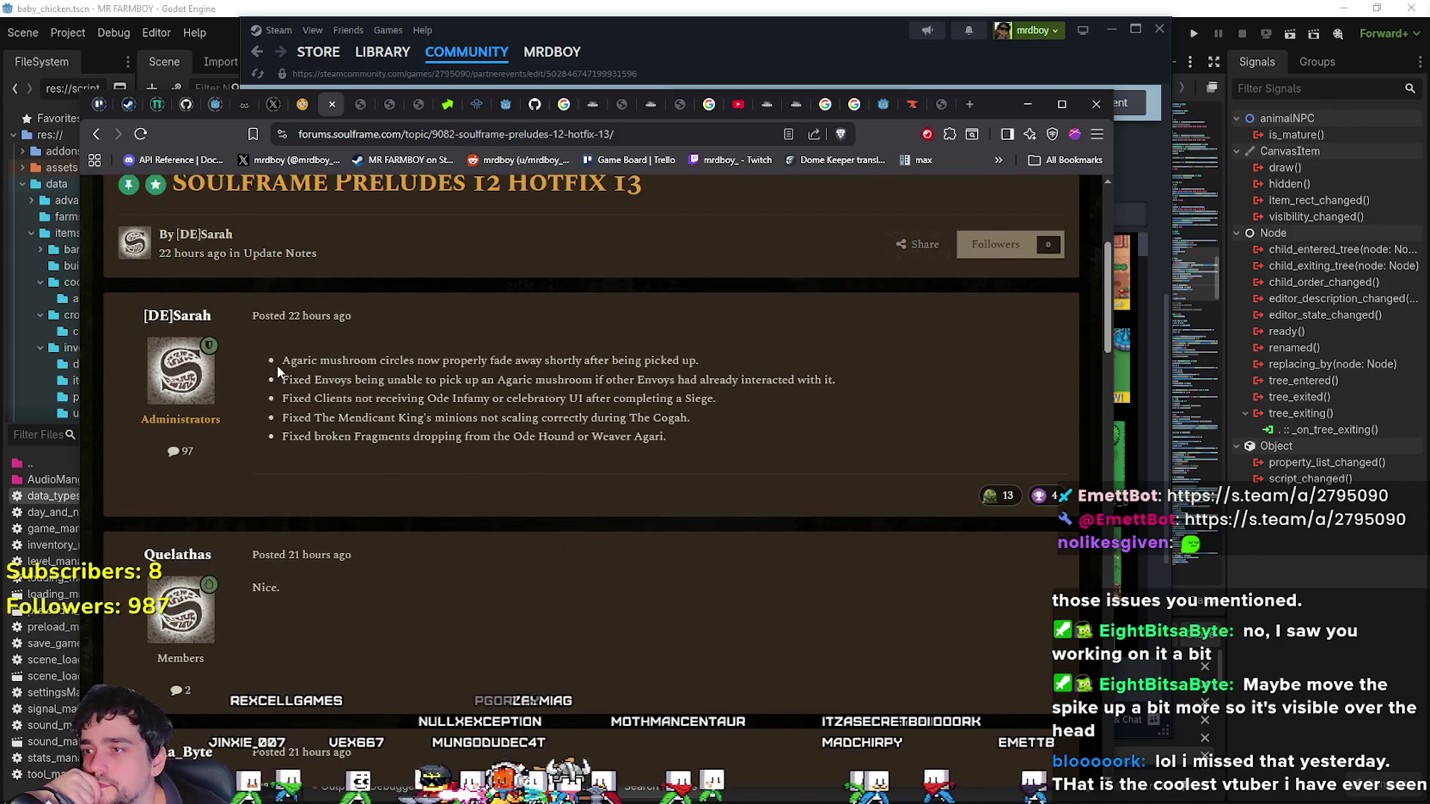
Read the Hotfix 13 fixes, including the Mendicant King minions and Fragments lines, then return to Update Notes.
{"action": "left_click_drag", "start_coordinate": [281, 360], "coordinate": [717, 358]}
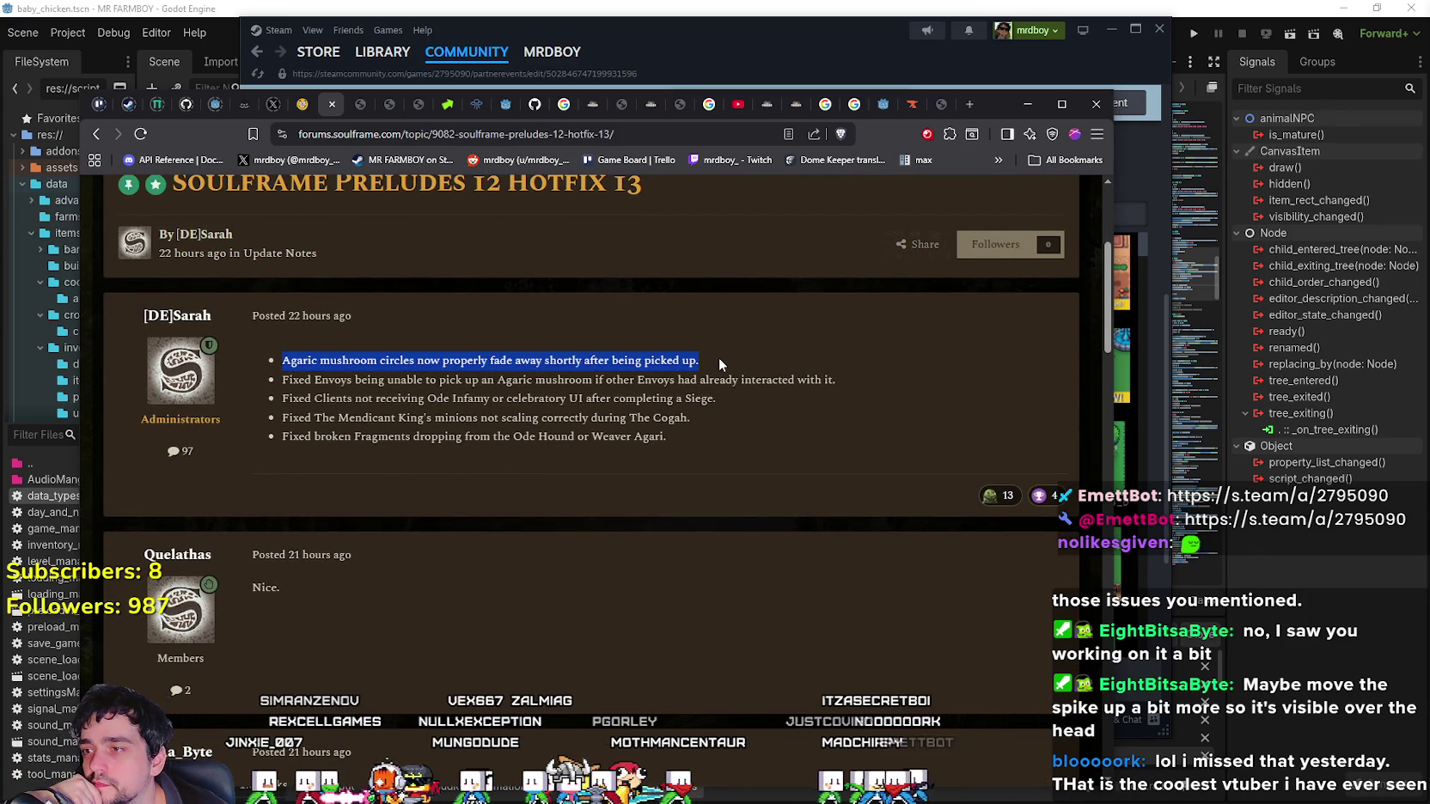
{"action": "left_click", "coordinate": [402, 407]}
{"action": "mouse_move", "coordinate": [282, 382]}
{"action": "left_mouse_down"}
{"action": "mouse_move", "coordinate": [872, 383]}
{"action": "mouse_move", "coordinate": [275, 401]}
{"action": "left_mouse_up"}
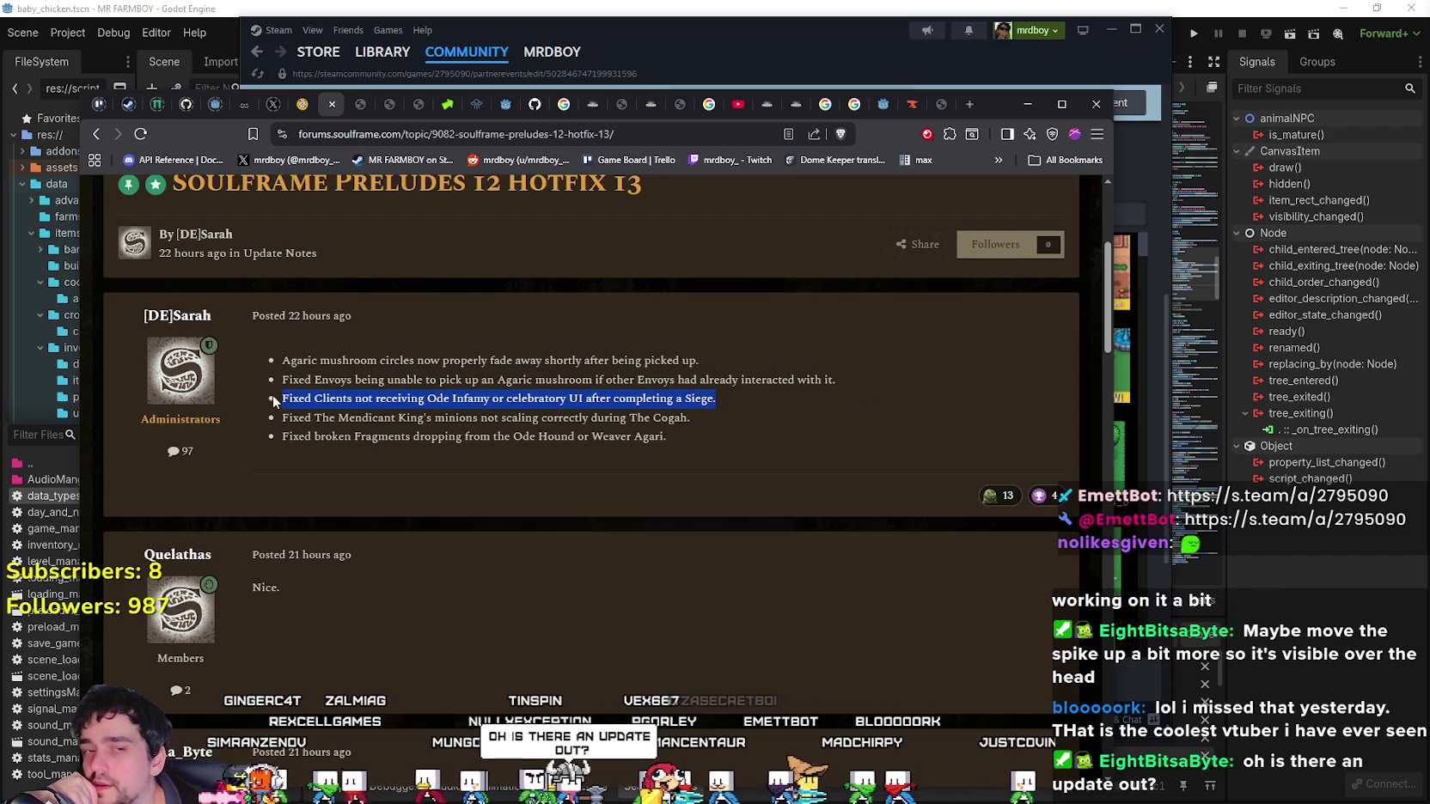
{"action": "left_click", "coordinate": [558, 446]}
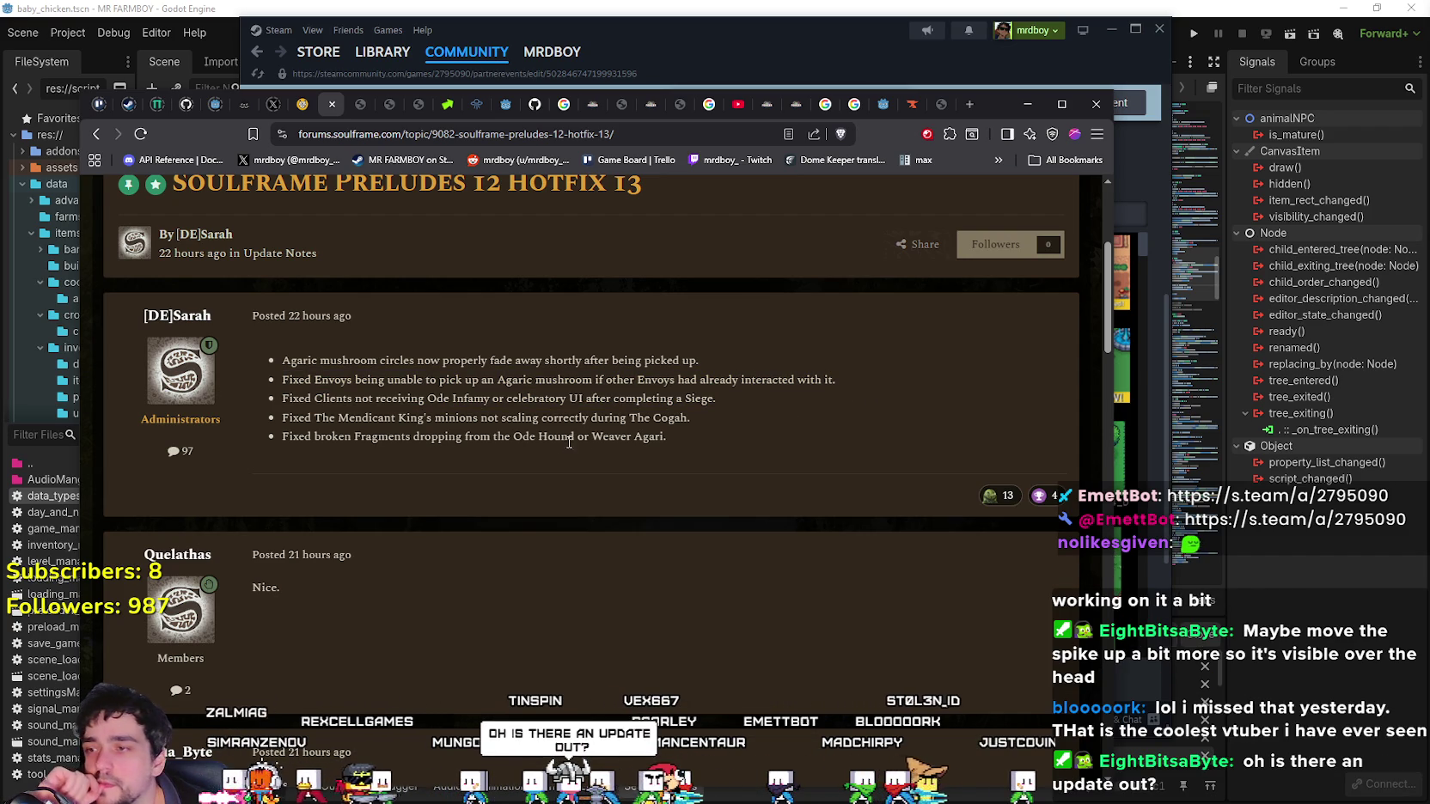
{"action": "mouse_move", "coordinate": [739, 416]}
{"action": "left_mouse_down"}
{"action": "mouse_move", "coordinate": [442, 397]}
{"action": "mouse_move", "coordinate": [321, 397]}
{"action": "mouse_move", "coordinate": [263, 415]}
{"action": "left_mouse_up"}
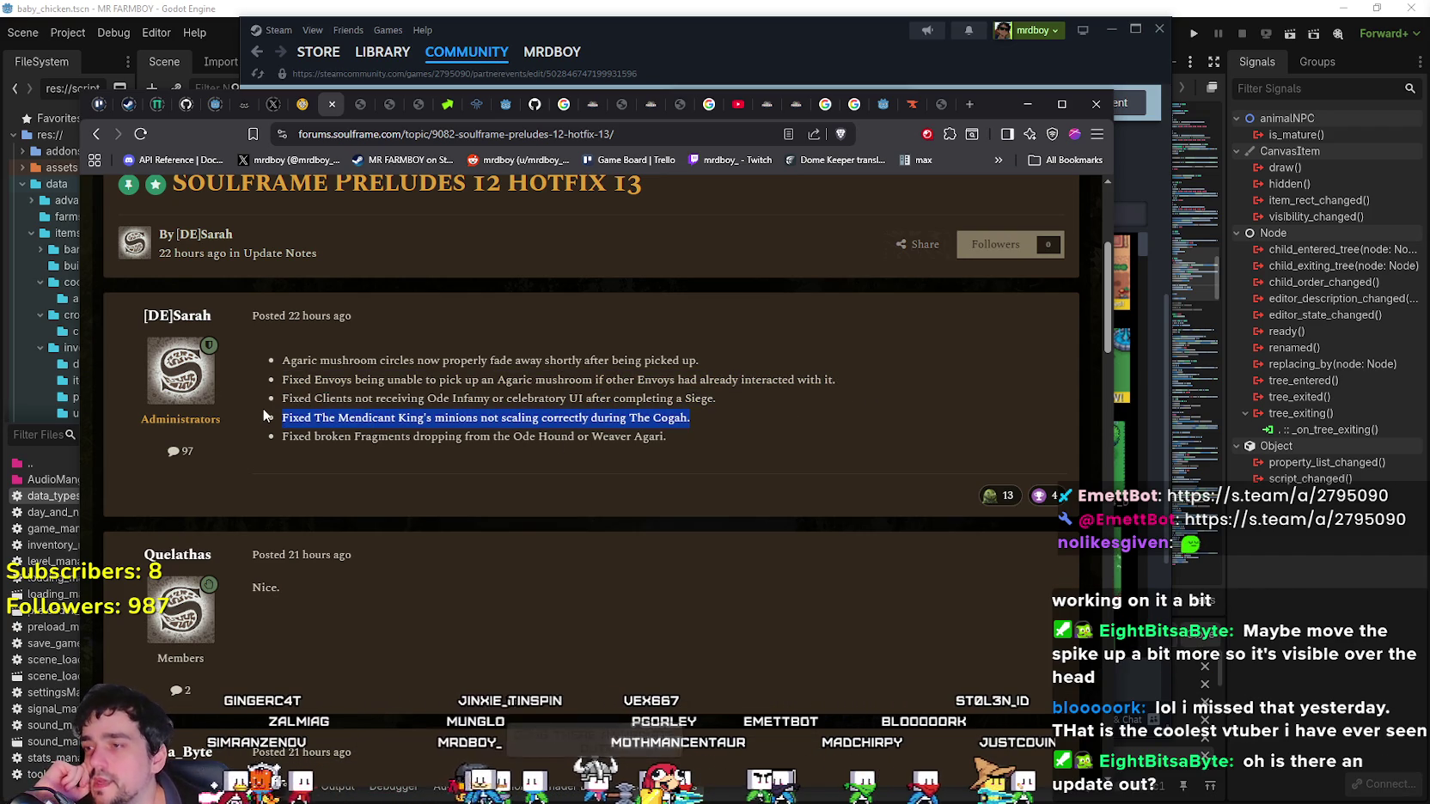
{"action": "left_click", "coordinate": [726, 423]}
{"action": "scroll", "coordinate": [727, 424], "scroll_direction": "up", "scroll_amount": 1}
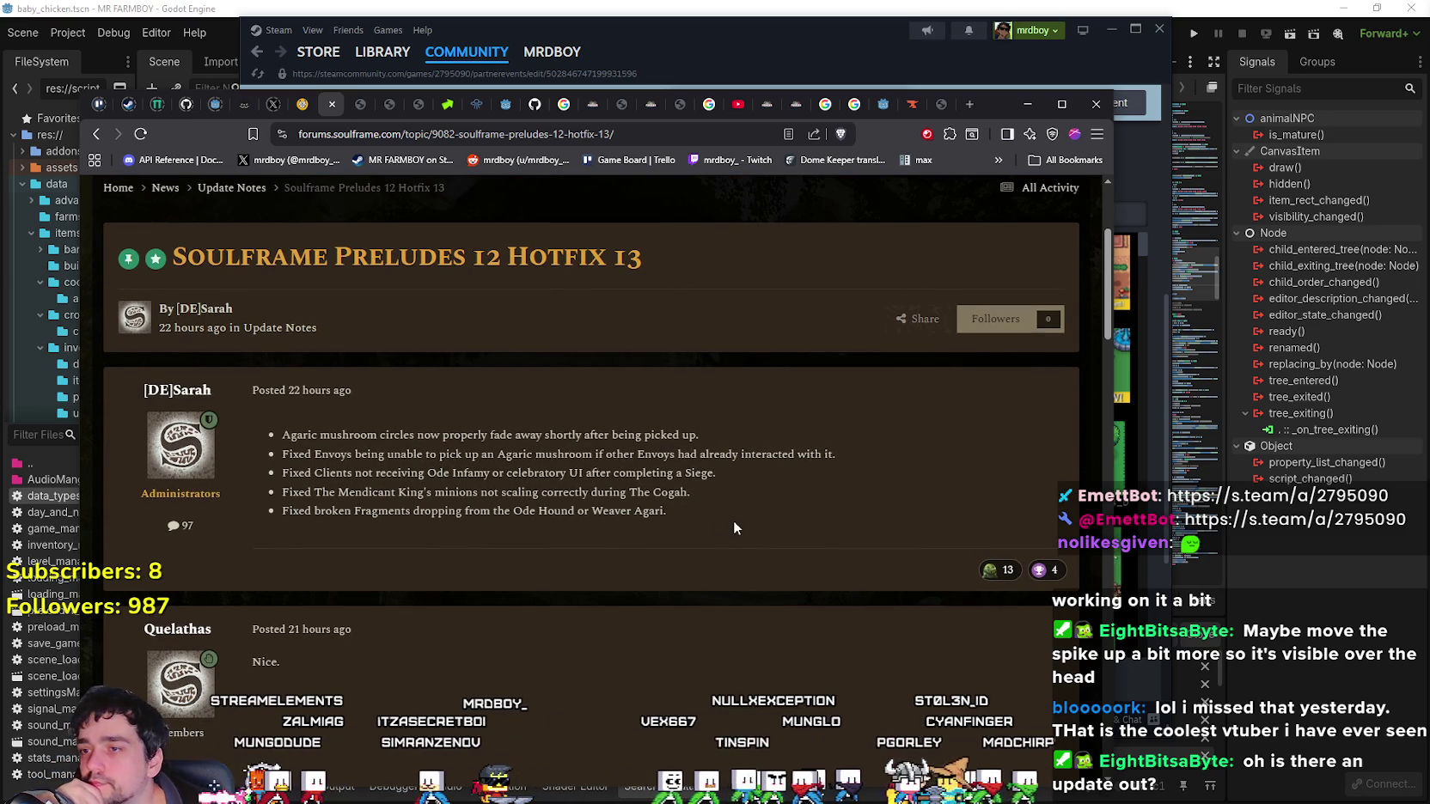
{"action": "left_click_drag", "start_coordinate": [734, 514], "coordinate": [251, 514]}
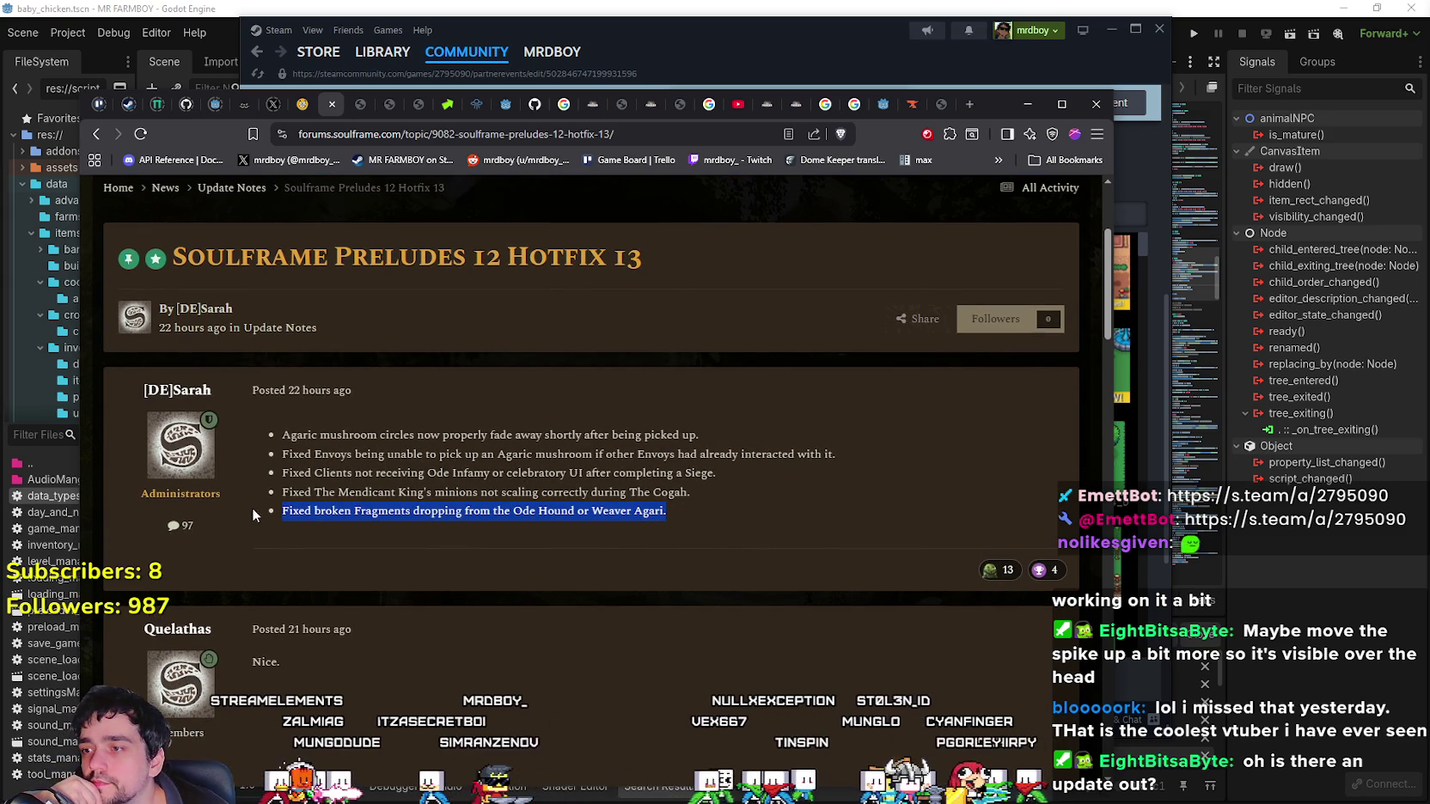
{"action": "left_click", "coordinate": [96, 135]}
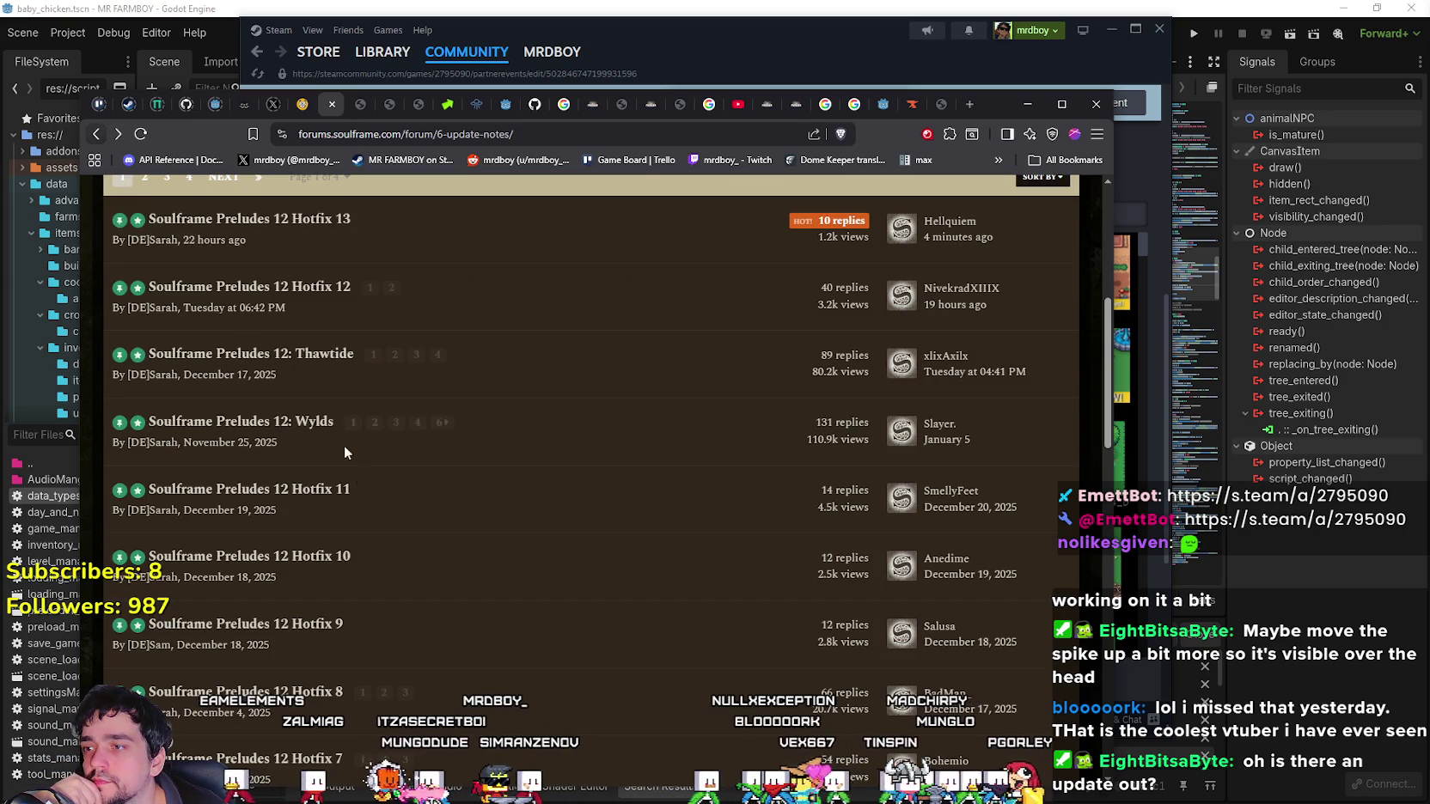
Open the Hotfix 12 topic and read its Mendicant King timer and greyed-out map icon changes.
{"action": "left_click", "coordinate": [289, 294]}
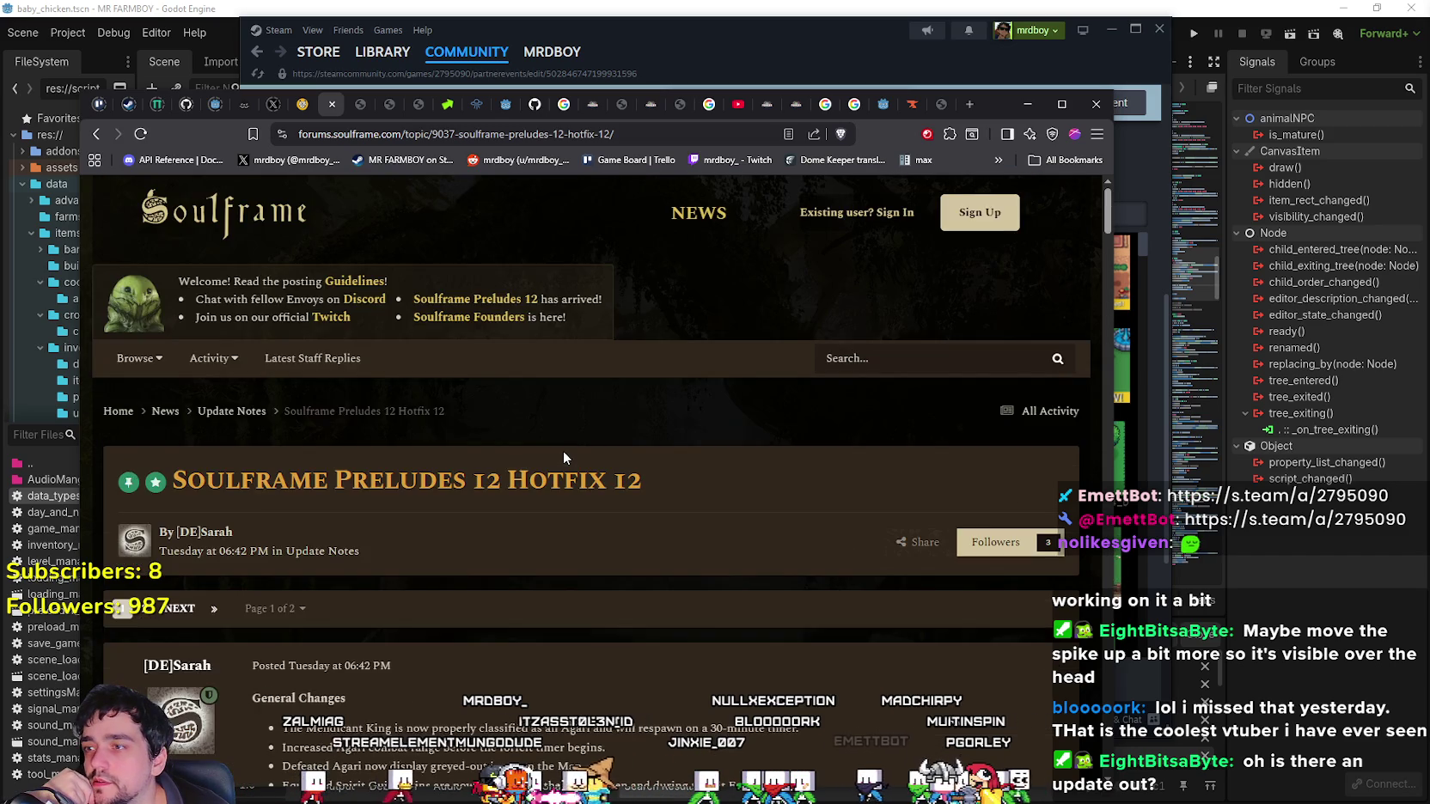
{"action": "scroll", "coordinate": [564, 450], "scroll_direction": "down", "scroll_amount": 2}
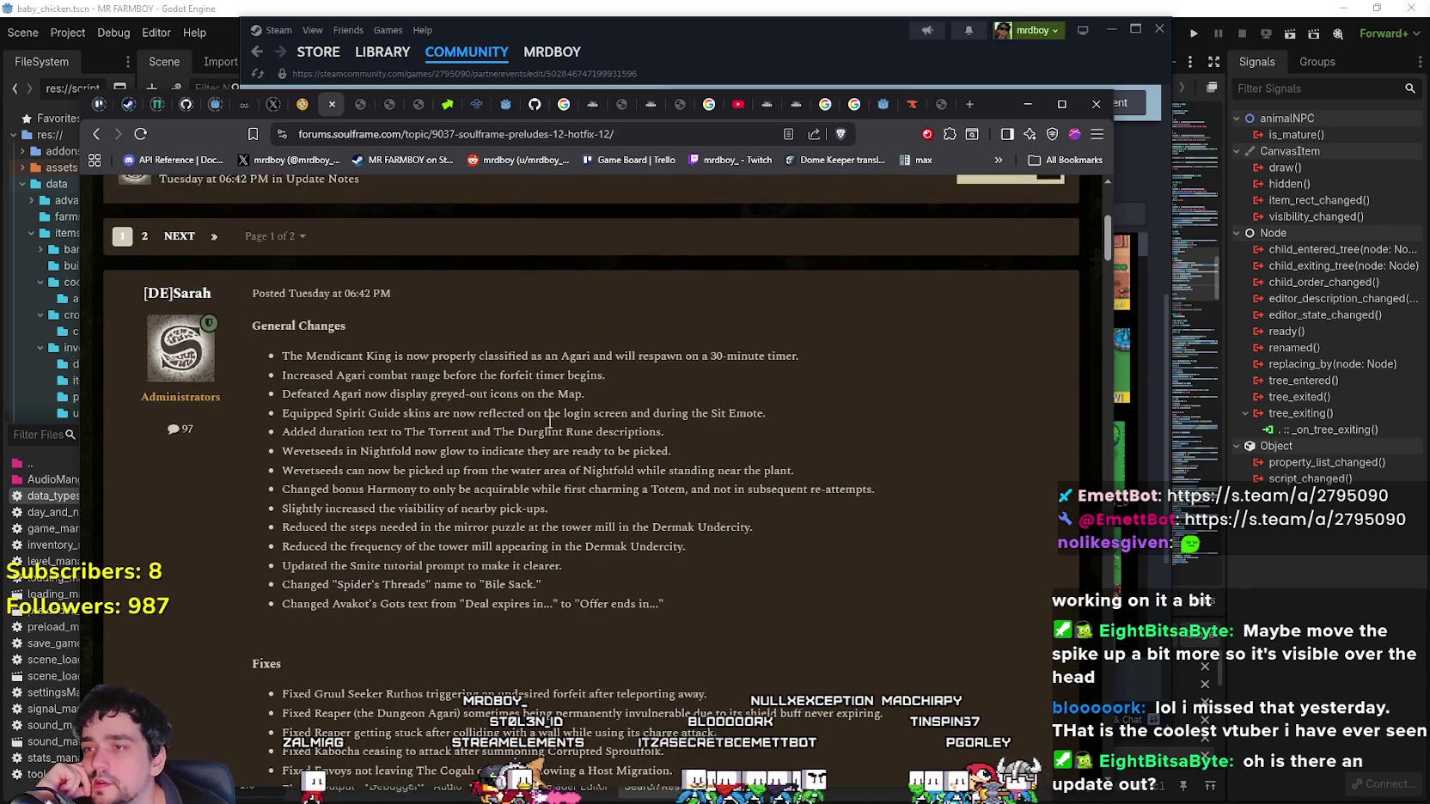
{"action": "mouse_move", "coordinate": [307, 355]}
{"action": "left_mouse_down"}
{"action": "mouse_move", "coordinate": [370, 353]}
{"action": "mouse_move", "coordinate": [344, 352]}
{"action": "left_mouse_up"}
{"action": "double_click", "coordinate": [376, 356]}
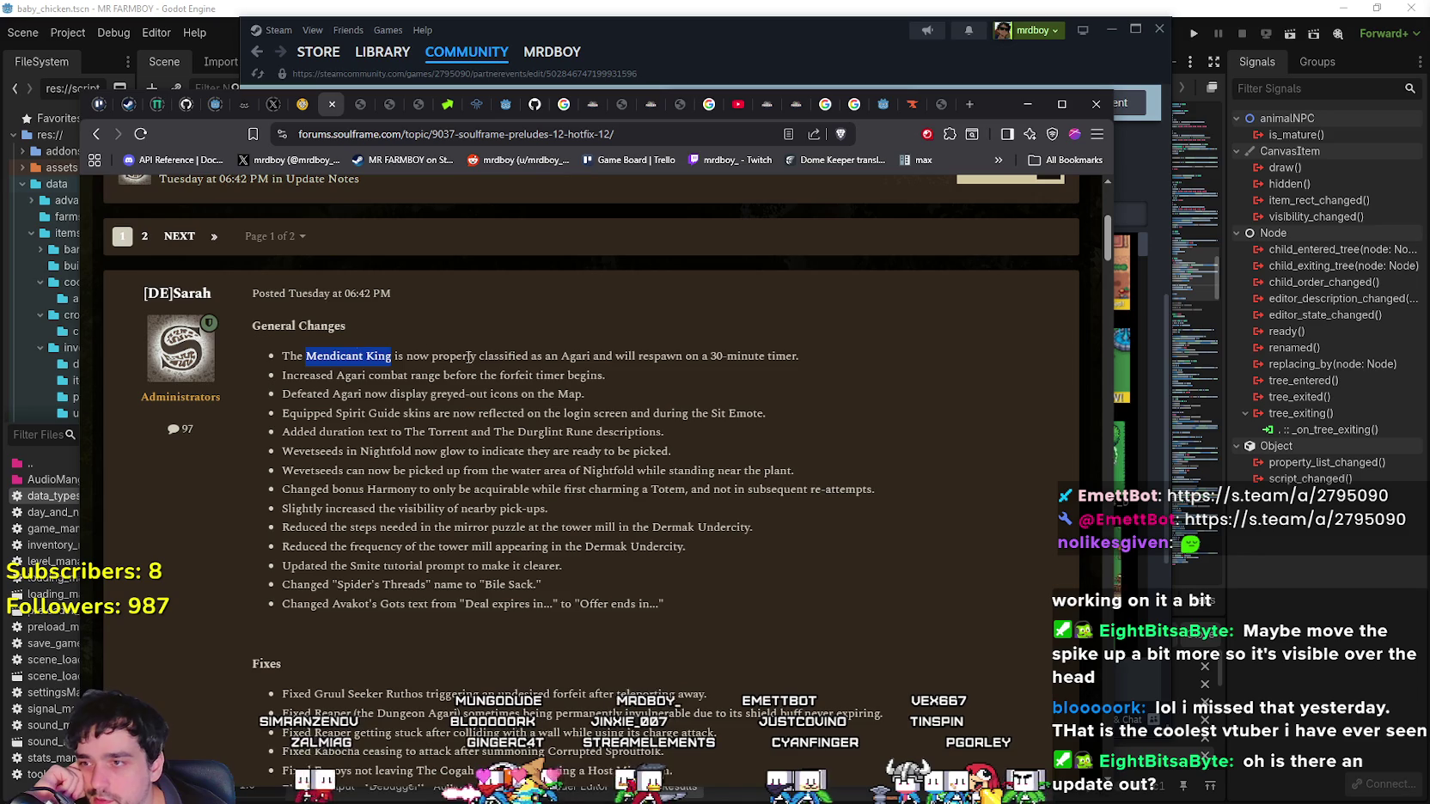
{"action": "mouse_move", "coordinate": [717, 355]}
{"action": "left_mouse_down"}
{"action": "mouse_move", "coordinate": [771, 356]}
{"action": "mouse_move", "coordinate": [712, 354]}
{"action": "left_mouse_up"}
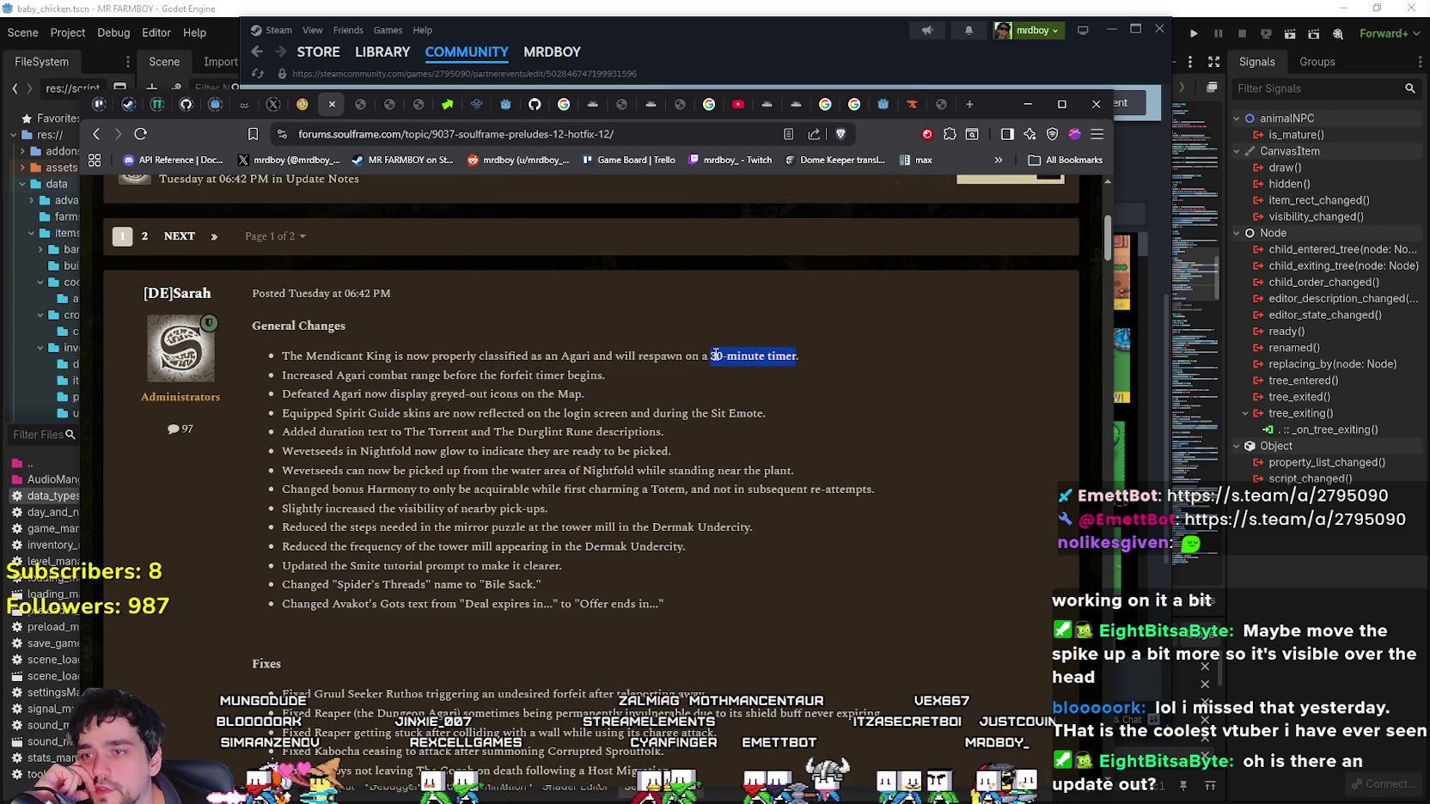
{"action": "left_click", "coordinate": [677, 384]}
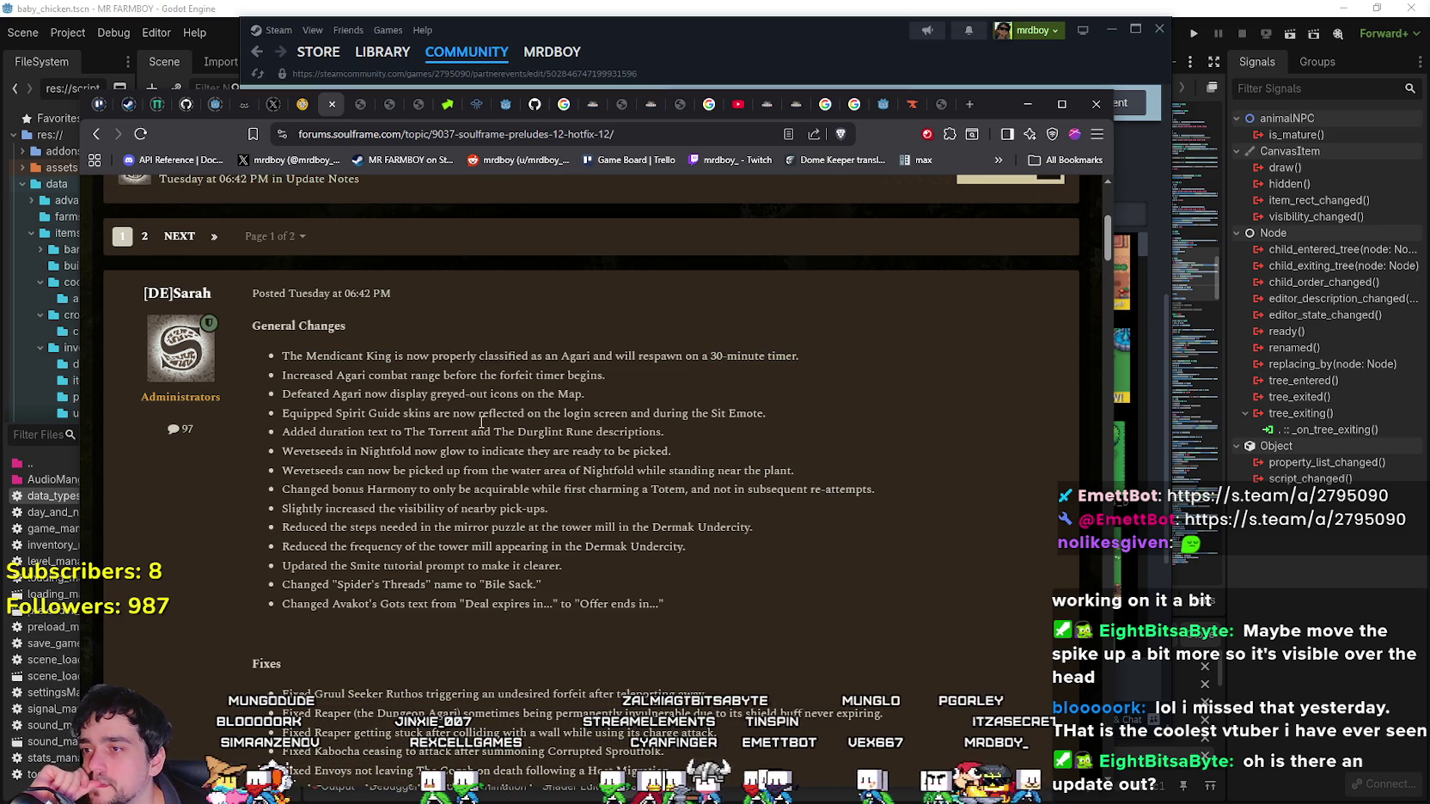
{"action": "double_click", "coordinate": [320, 359]}
{"action": "left_click_drag", "start_coordinate": [391, 356], "coordinate": [294, 355]}
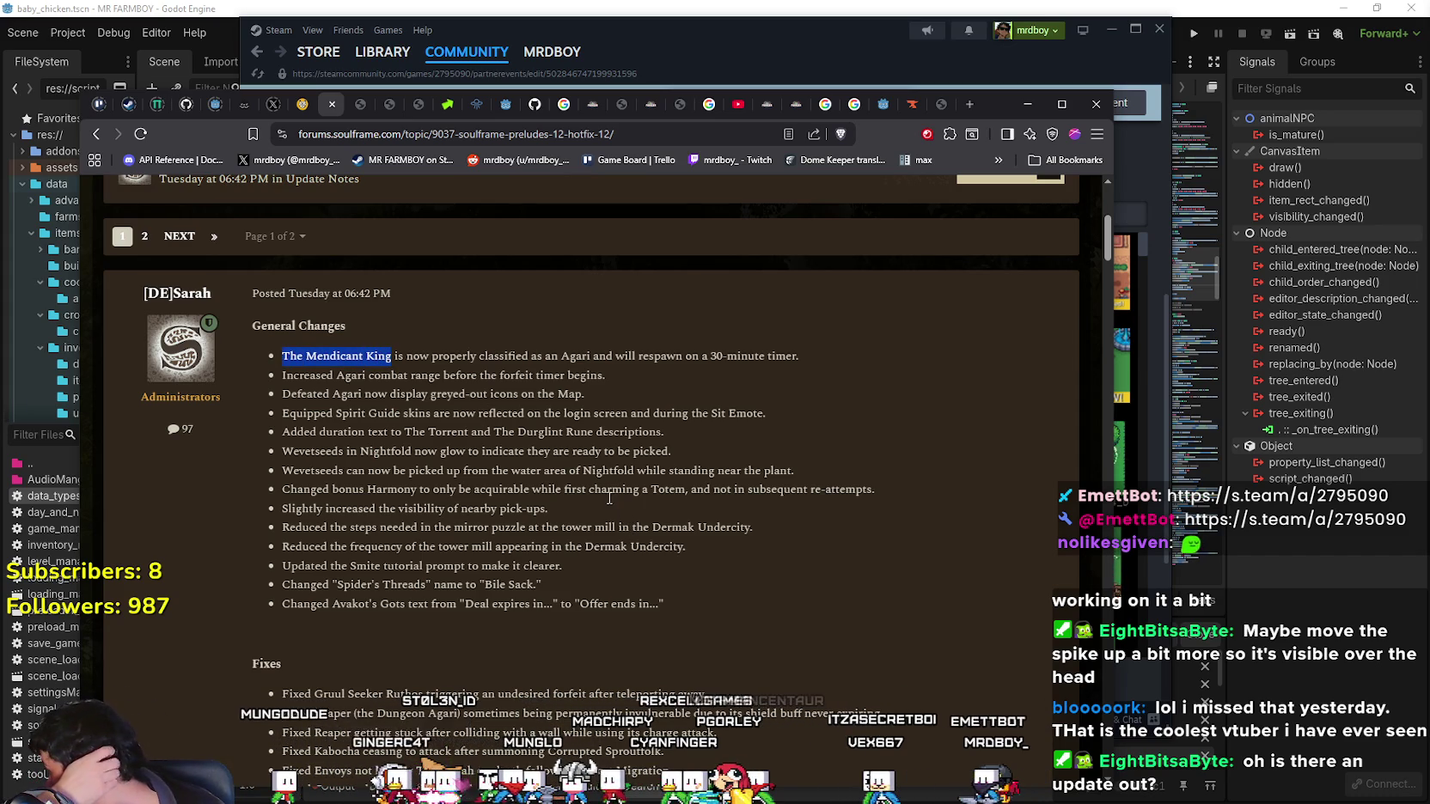
{"action": "scroll", "coordinate": [605, 472], "scroll_direction": "down", "scroll_amount": 1}
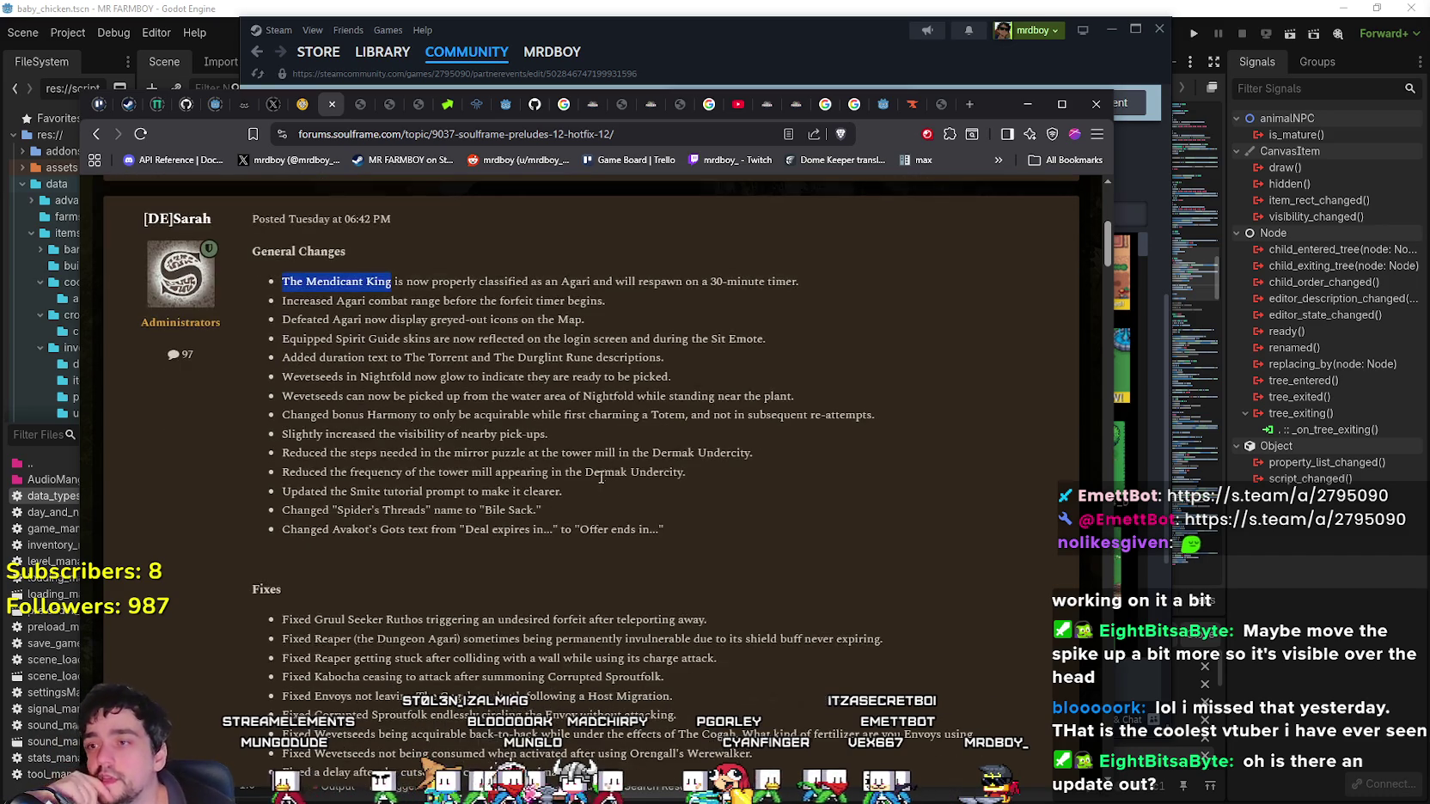
{"action": "left_click", "coordinate": [619, 322]}
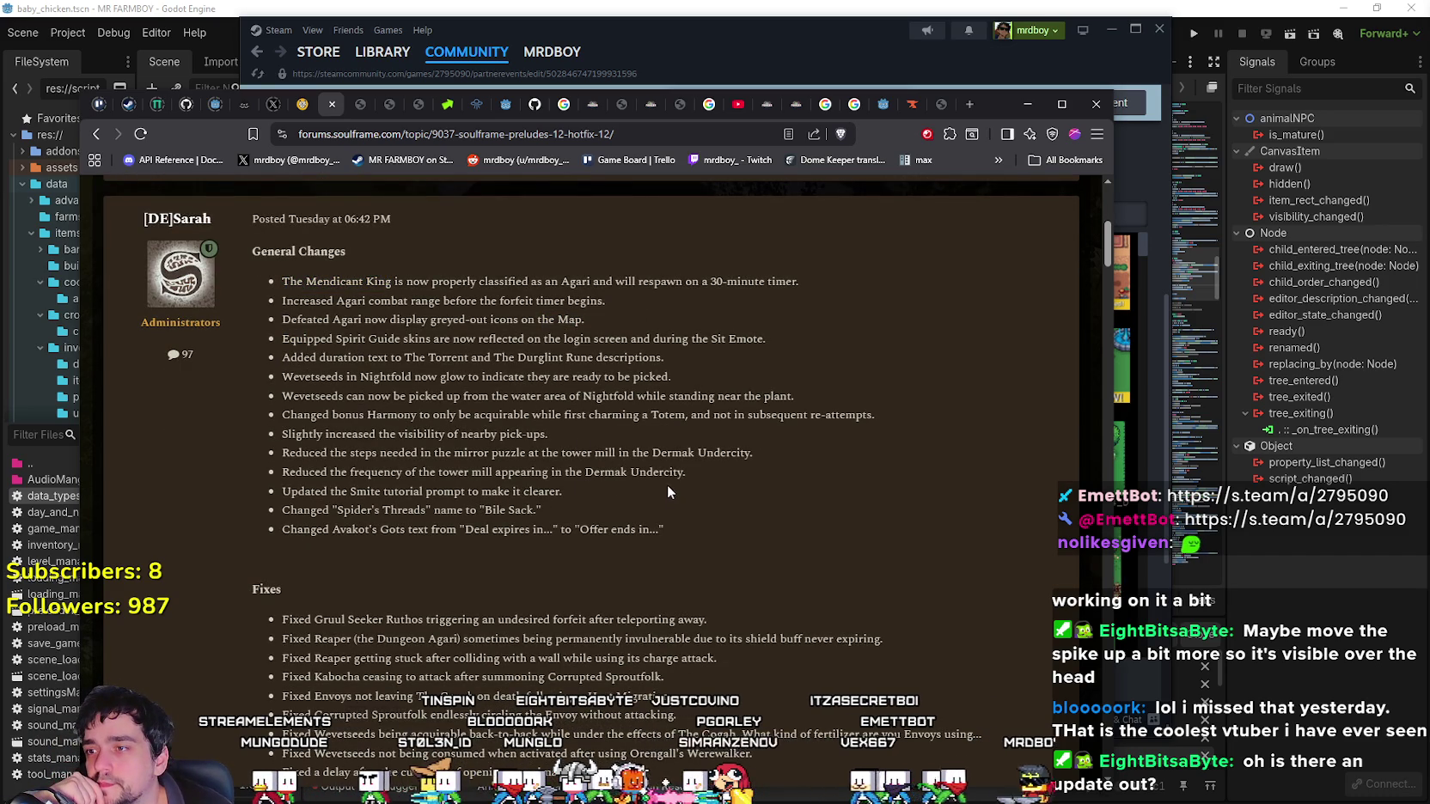
{"action": "left_click_drag", "start_coordinate": [587, 320], "coordinate": [409, 320]}
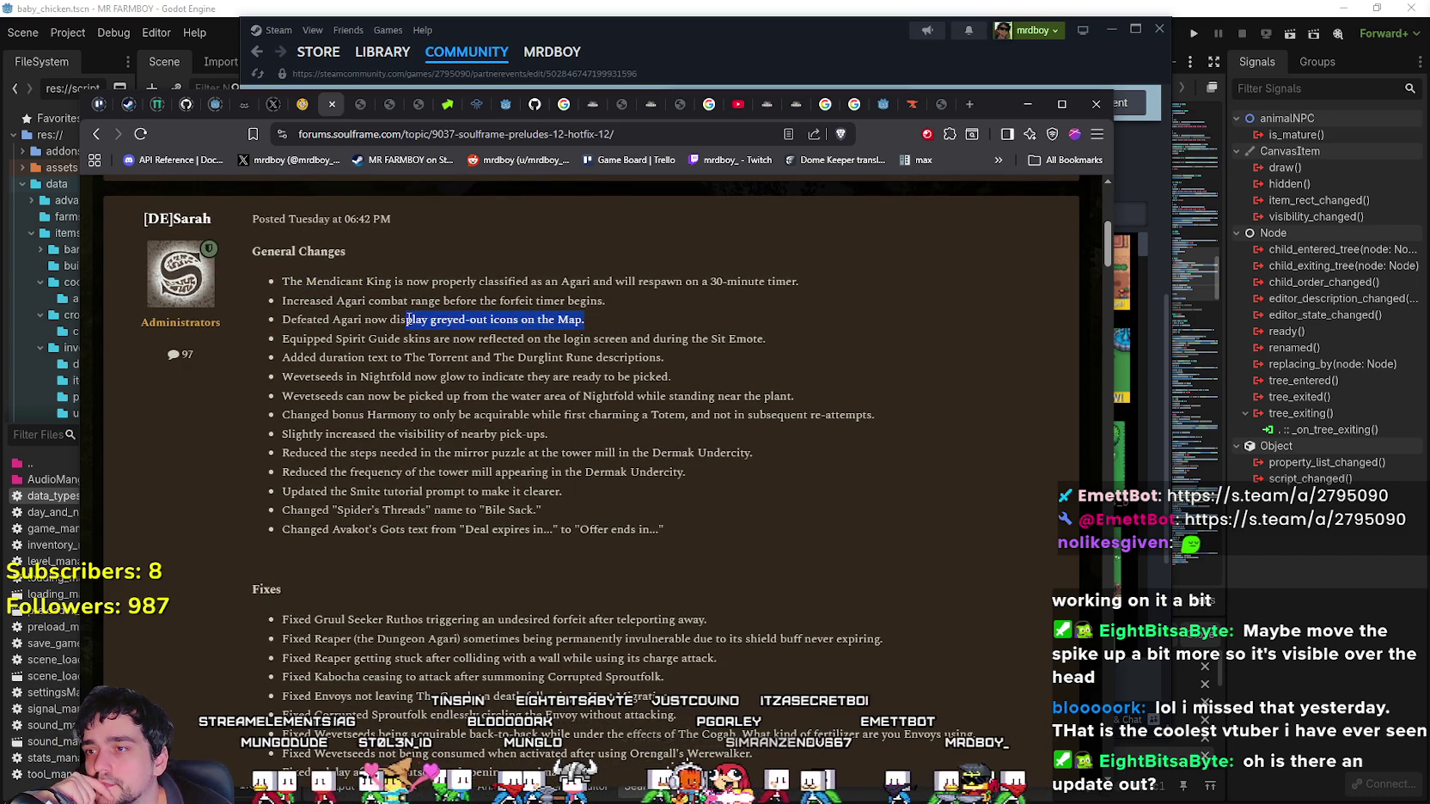
{"action": "triple_click", "coordinate": [282, 319]}
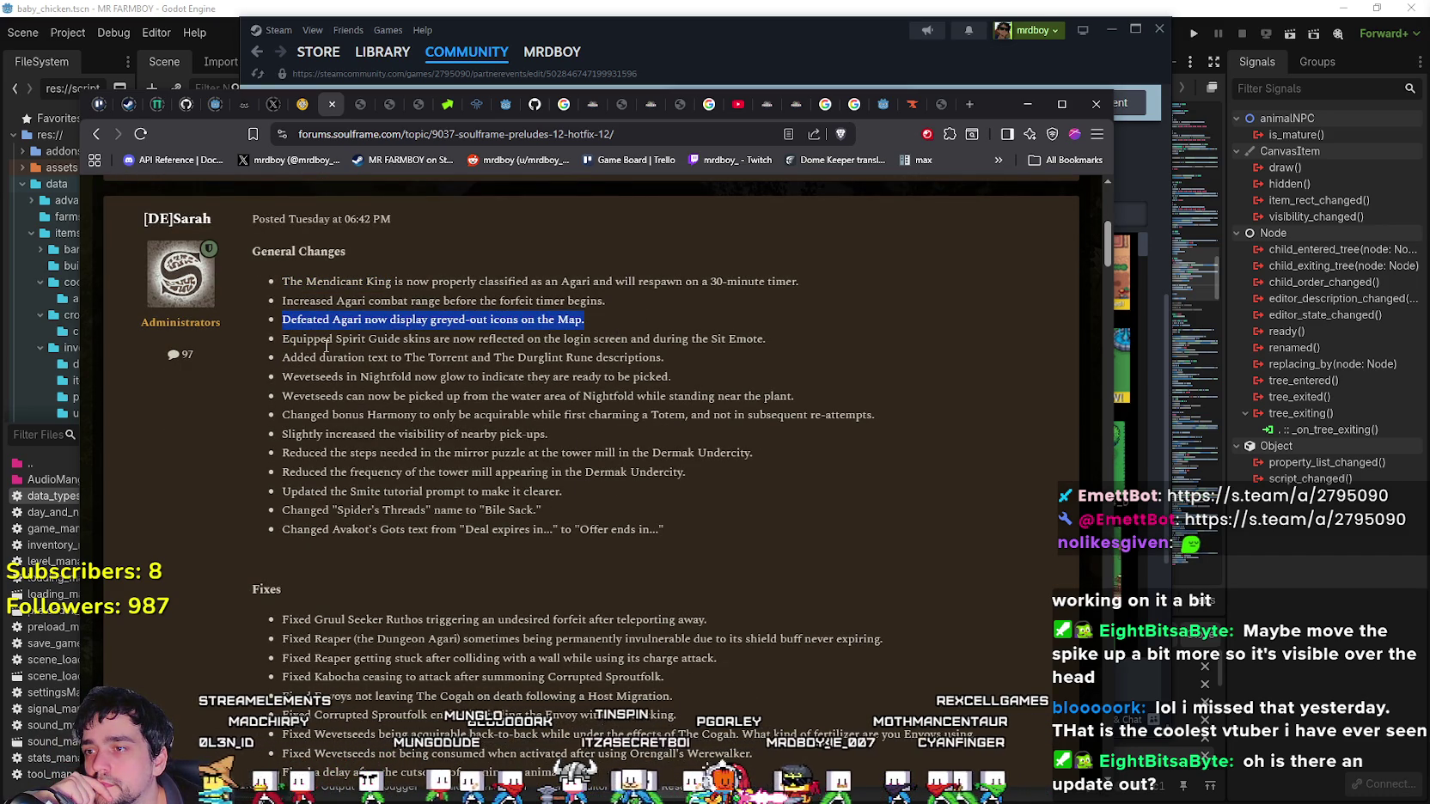
Highlight and review the rest of the Hotfix 12 General Changes list.
{"action": "mouse_move", "coordinate": [711, 536]}
{"action": "left_mouse_down"}
{"action": "mouse_move", "coordinate": [353, 402]}
{"action": "mouse_move", "coordinate": [273, 295]}
{"action": "left_mouse_up"}
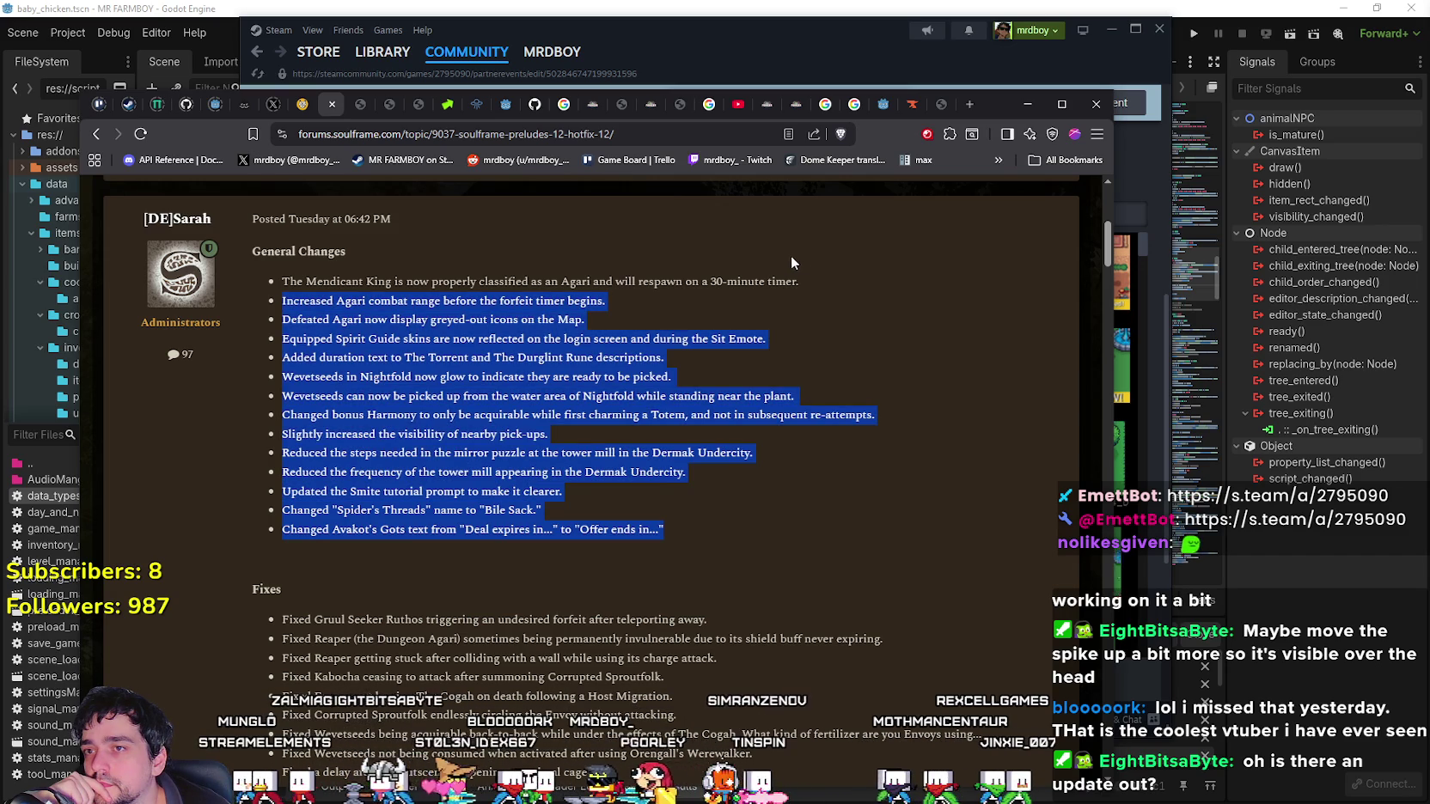
{"action": "scroll", "coordinate": [774, 344], "scroll_direction": "down", "scroll_amount": 1}
{"action": "left_click", "coordinate": [737, 431]}
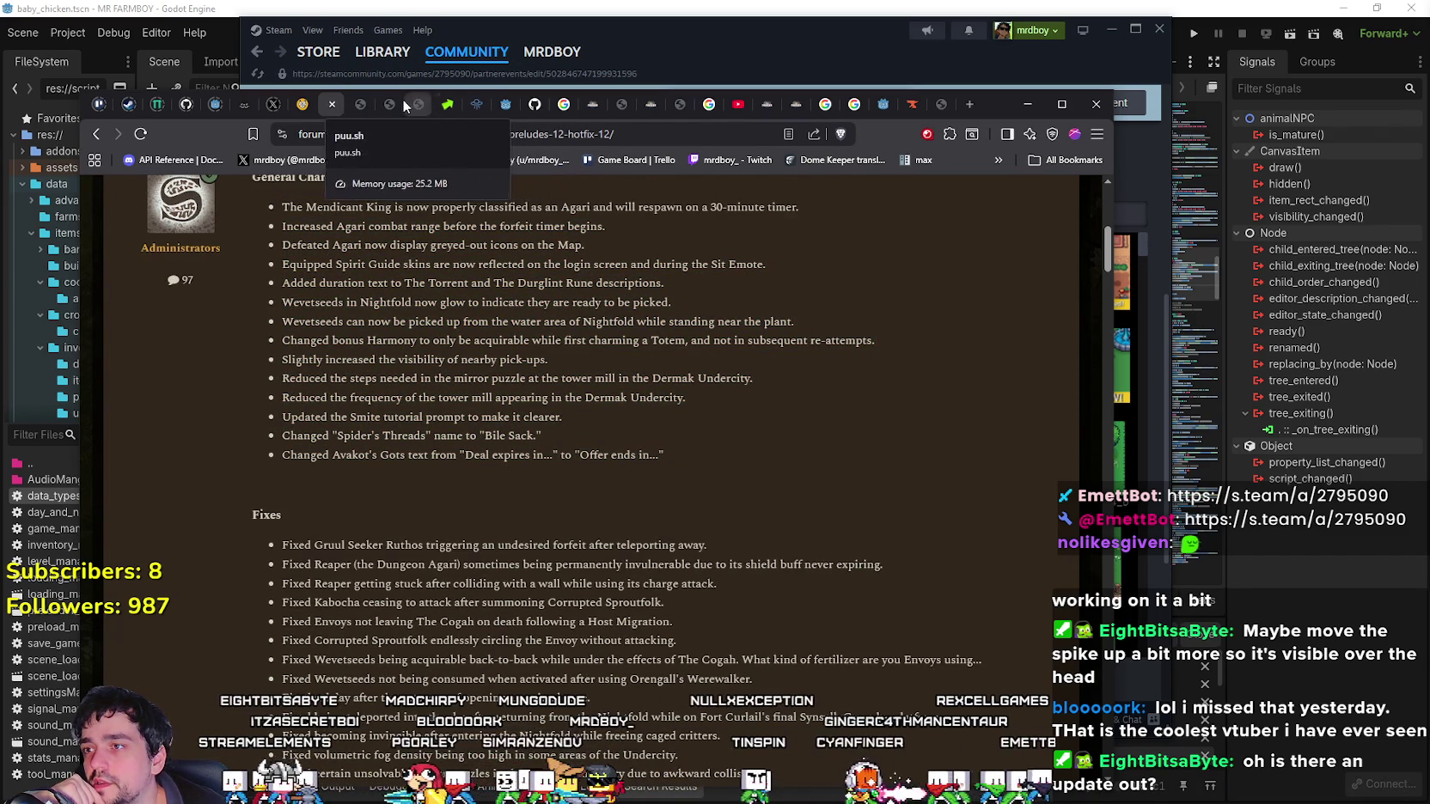
{"action": "left_click_drag", "start_coordinate": [678, 456], "coordinate": [394, 301]}
{"action": "left_click", "coordinate": [456, 400]}
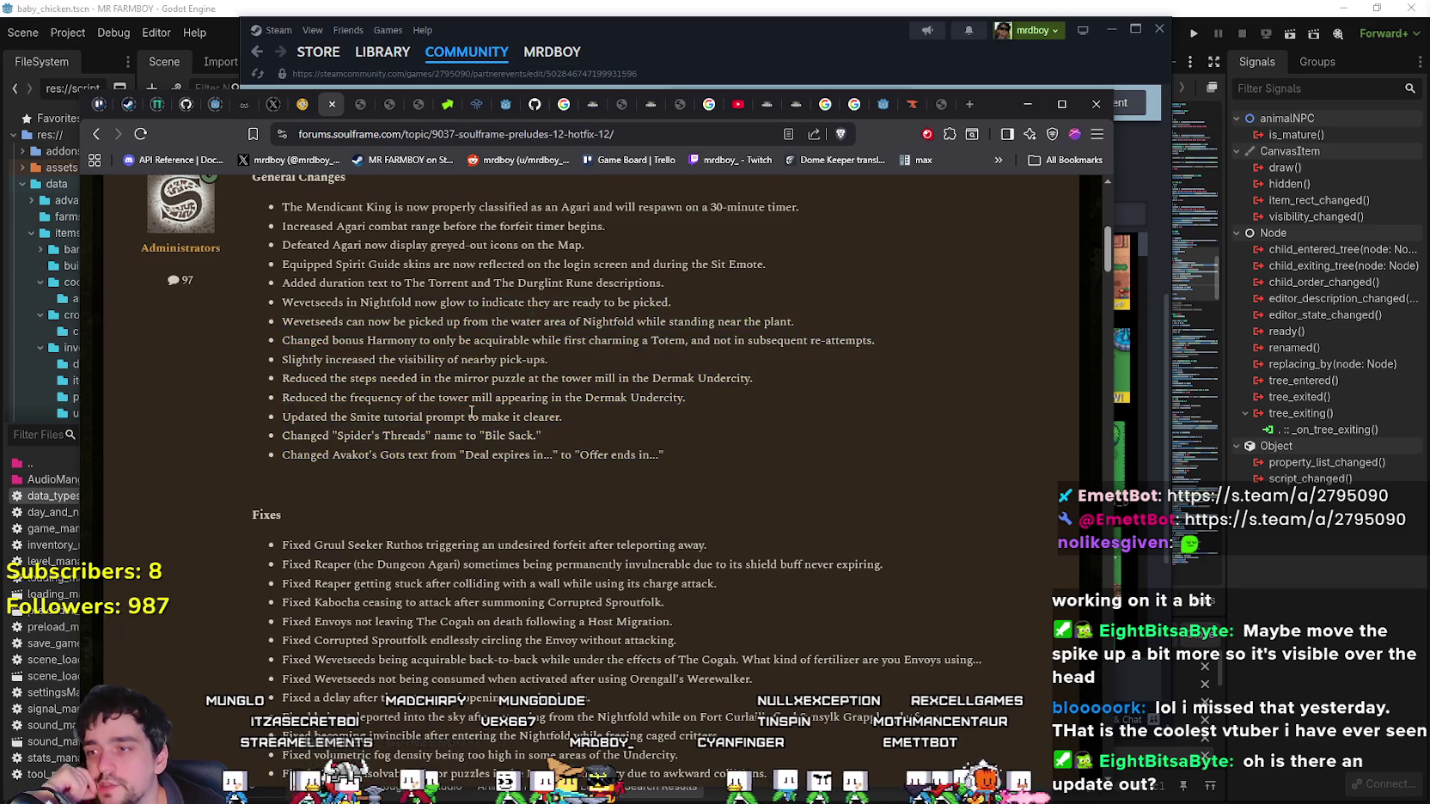
{"action": "scroll", "coordinate": [468, 400], "scroll_direction": "down", "scroll_amount": 1}
{"action": "scroll", "coordinate": [471, 397], "scroll_direction": "up", "scroll_amount": 1}
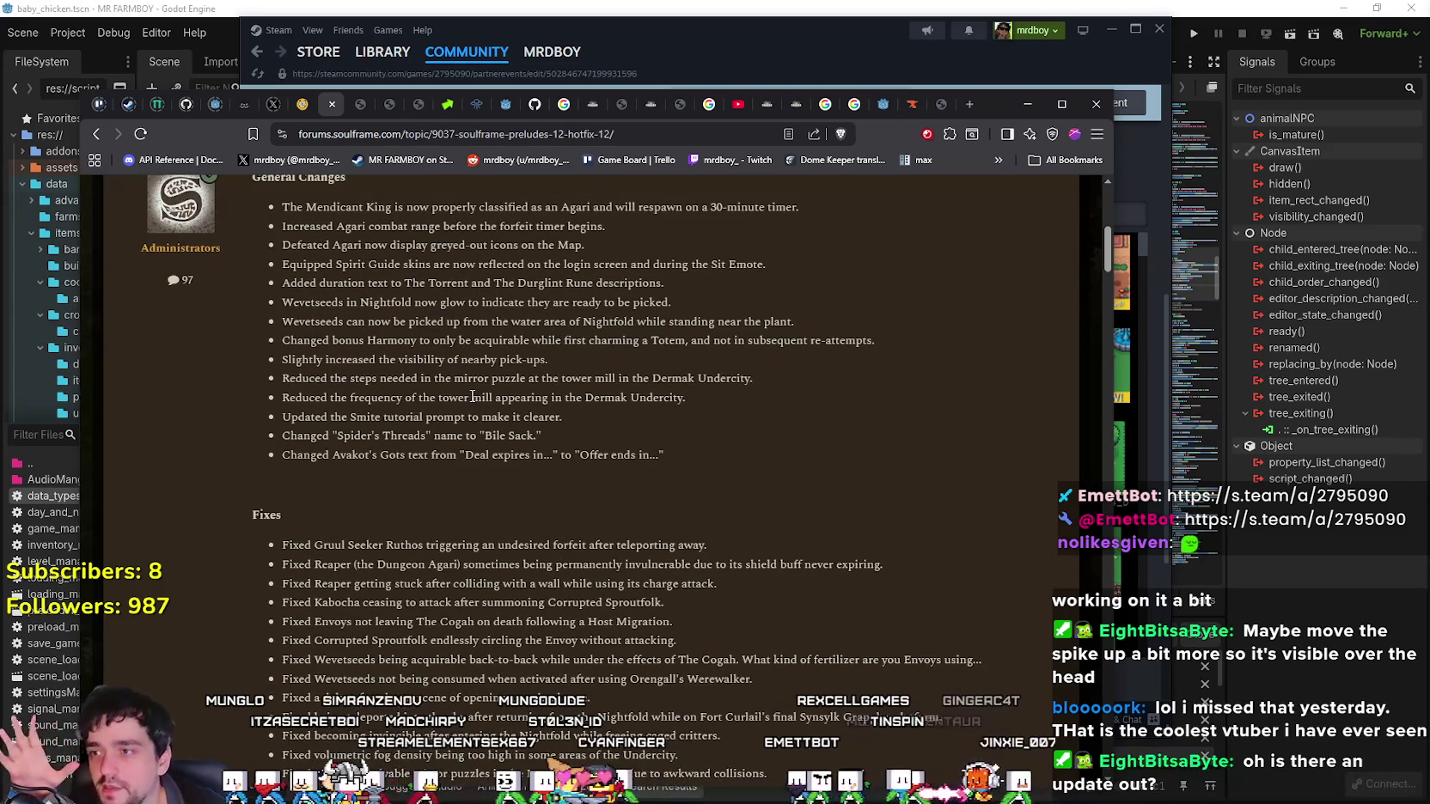
{"action": "scroll", "coordinate": [472, 397], "scroll_direction": "up", "scroll_amount": 2}
{"action": "mouse_move", "coordinate": [336, 374]}
{"action": "left_mouse_down"}
{"action": "mouse_move", "coordinate": [481, 472]}
{"action": "mouse_move", "coordinate": [593, 604]}
{"action": "left_mouse_up"}
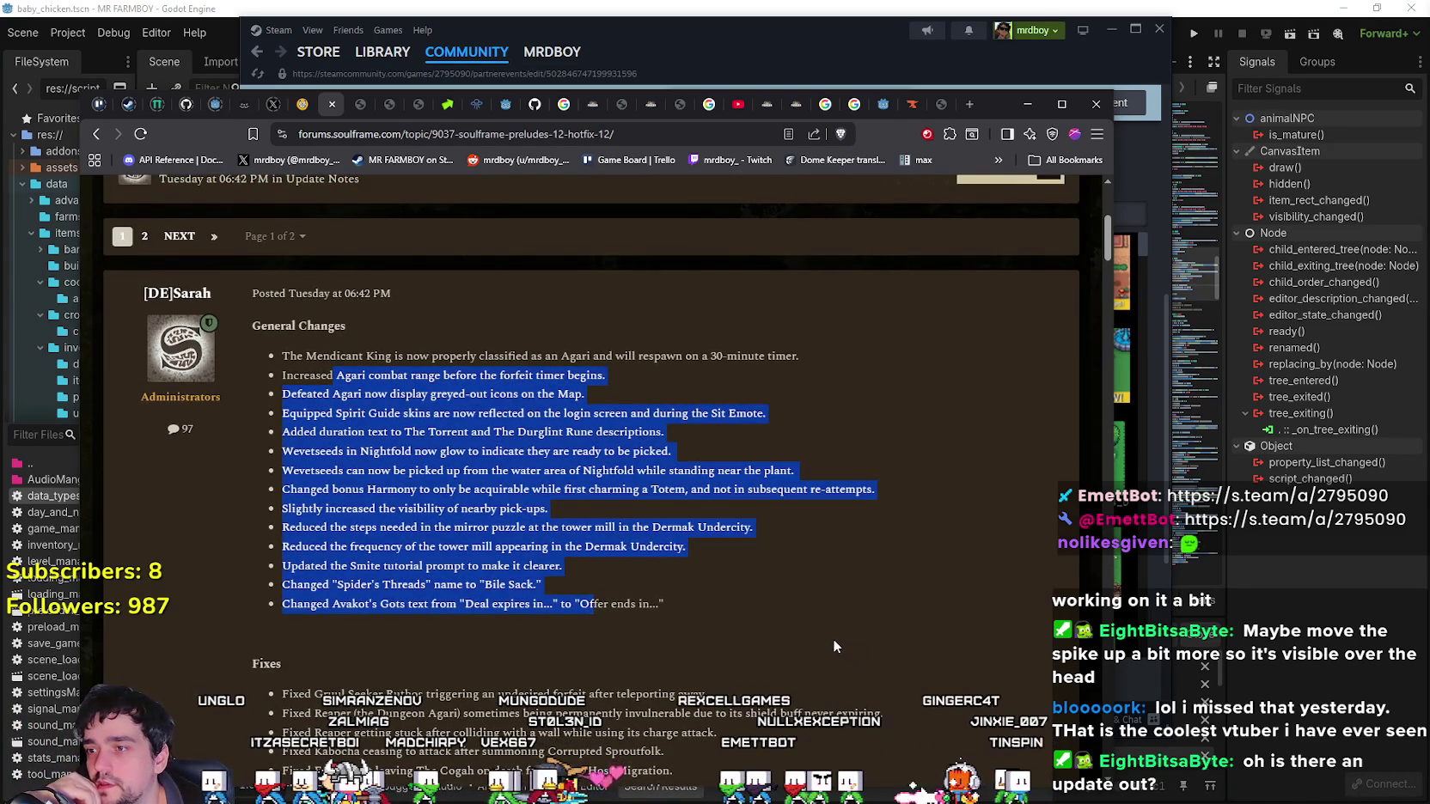
{"action": "scroll", "coordinate": [744, 588], "scroll_direction": "down", "scroll_amount": 3}
{"action": "left_click", "coordinate": [716, 454]}
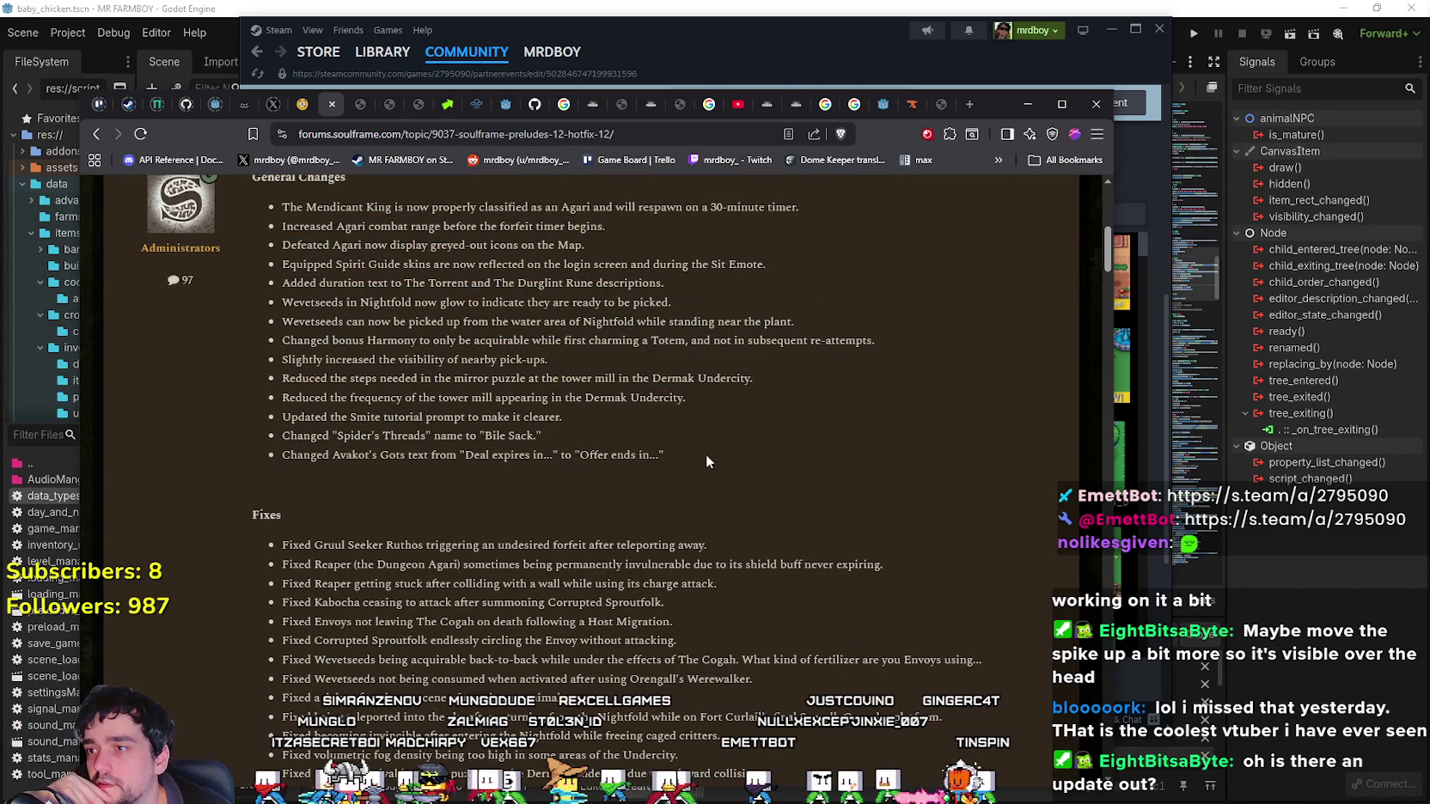
Review the Spirit Guide skins, Avakot's Gots and Bile Sack change lines.
{"action": "mouse_move", "coordinate": [297, 264]}
{"action": "left_mouse_down"}
{"action": "mouse_move", "coordinate": [282, 265]}
{"action": "mouse_move", "coordinate": [784, 262]}
{"action": "left_mouse_up"}
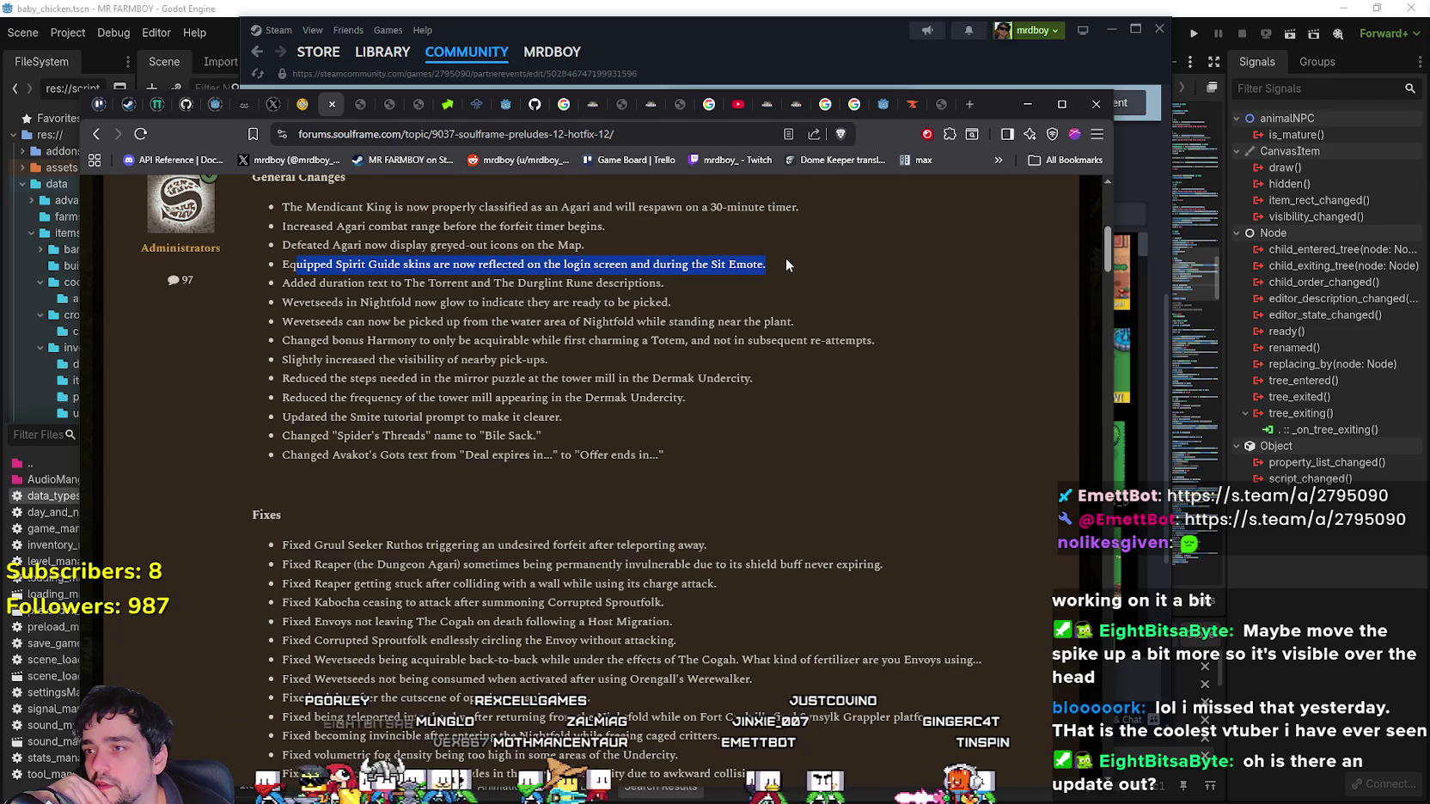
{"action": "mouse_move", "coordinate": [687, 454]}
{"action": "left_mouse_down"}
{"action": "mouse_move", "coordinate": [283, 458]}
{"action": "mouse_move", "coordinate": [362, 461]}
{"action": "left_mouse_up"}
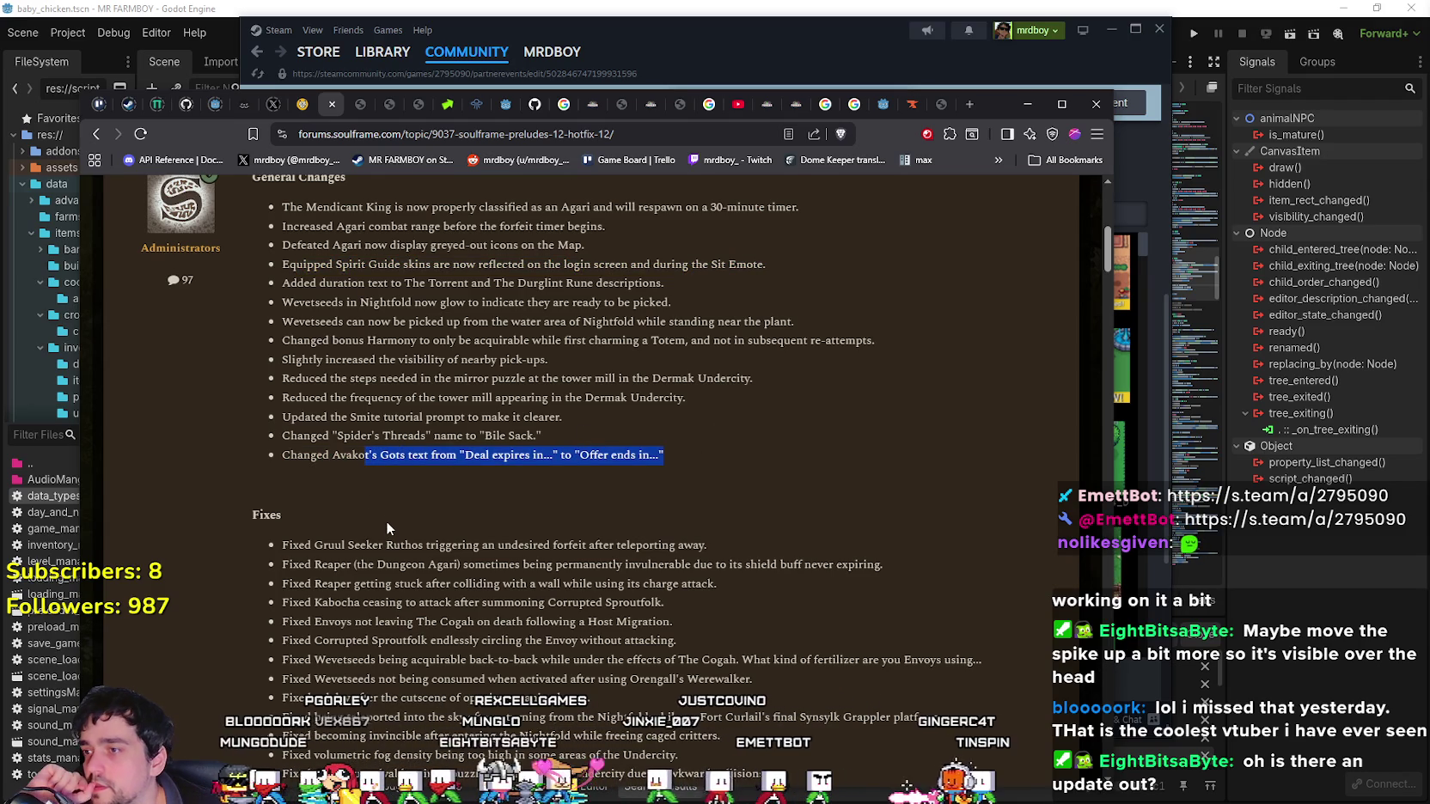
{"action": "left_click", "coordinate": [384, 488]}
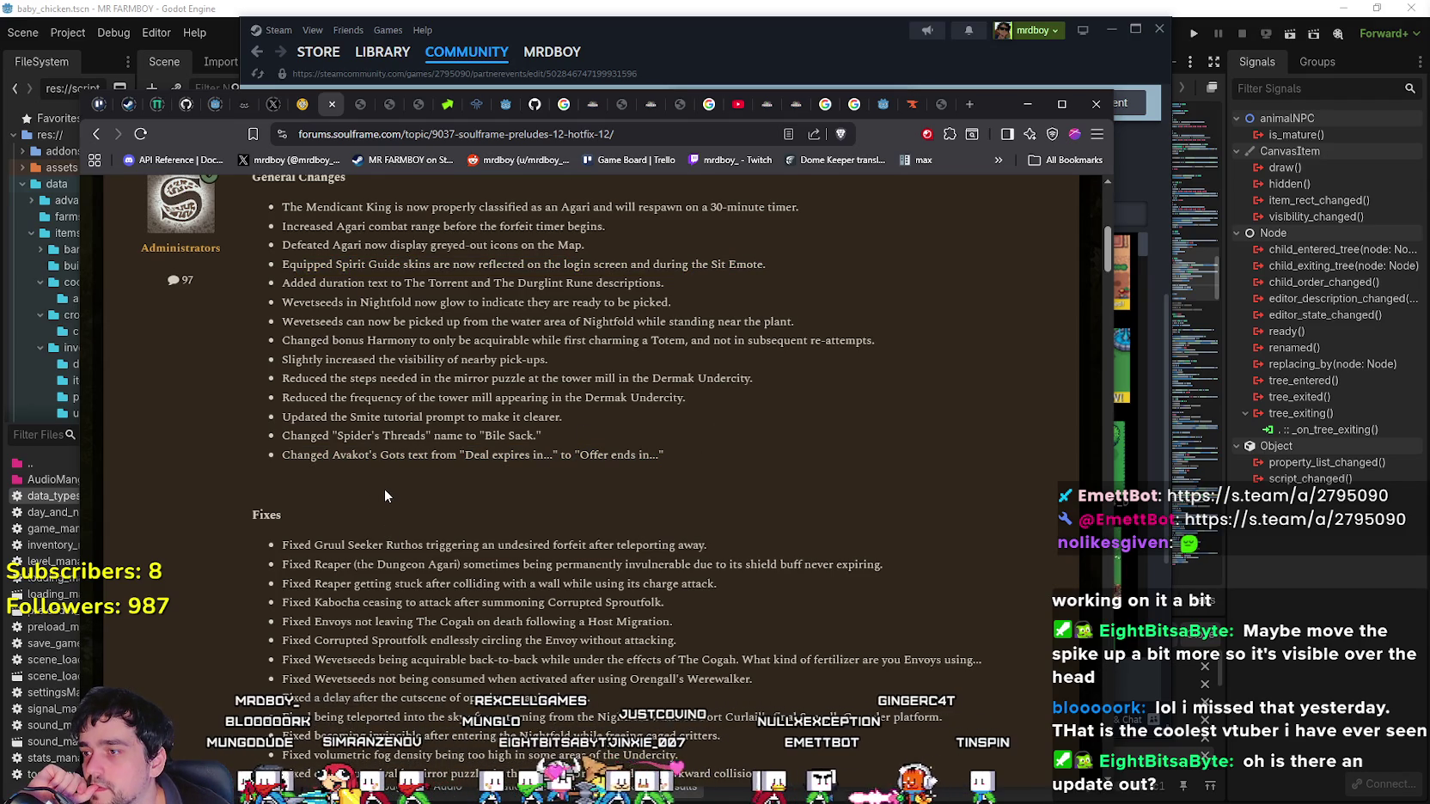
{"action": "double_click", "coordinate": [349, 456]}
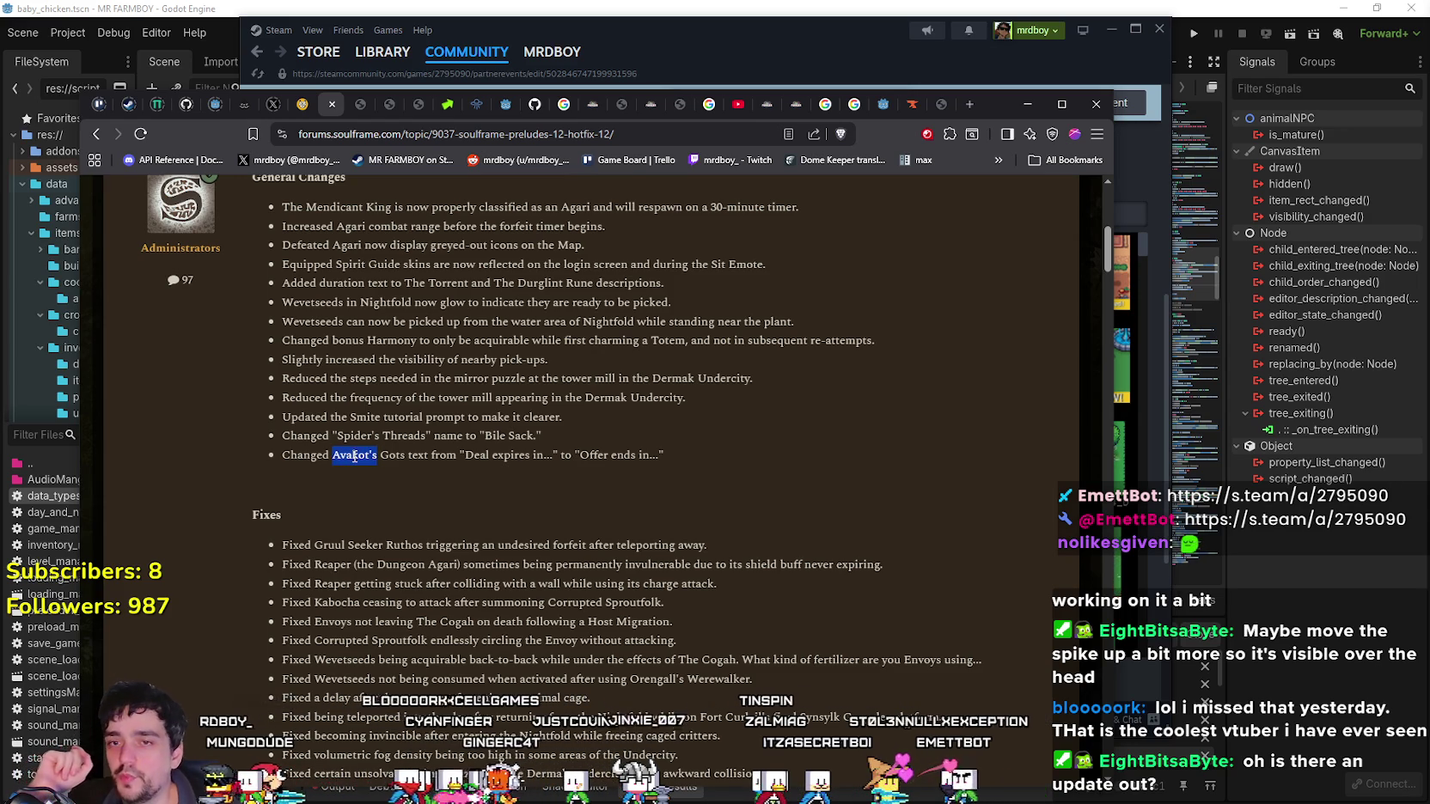
{"action": "mouse_move", "coordinate": [355, 455]}
{"action": "left_mouse_down"}
{"action": "mouse_move", "coordinate": [657, 457]}
{"action": "mouse_move", "coordinate": [329, 441]}
{"action": "mouse_move", "coordinate": [369, 453]}
{"action": "left_mouse_up"}
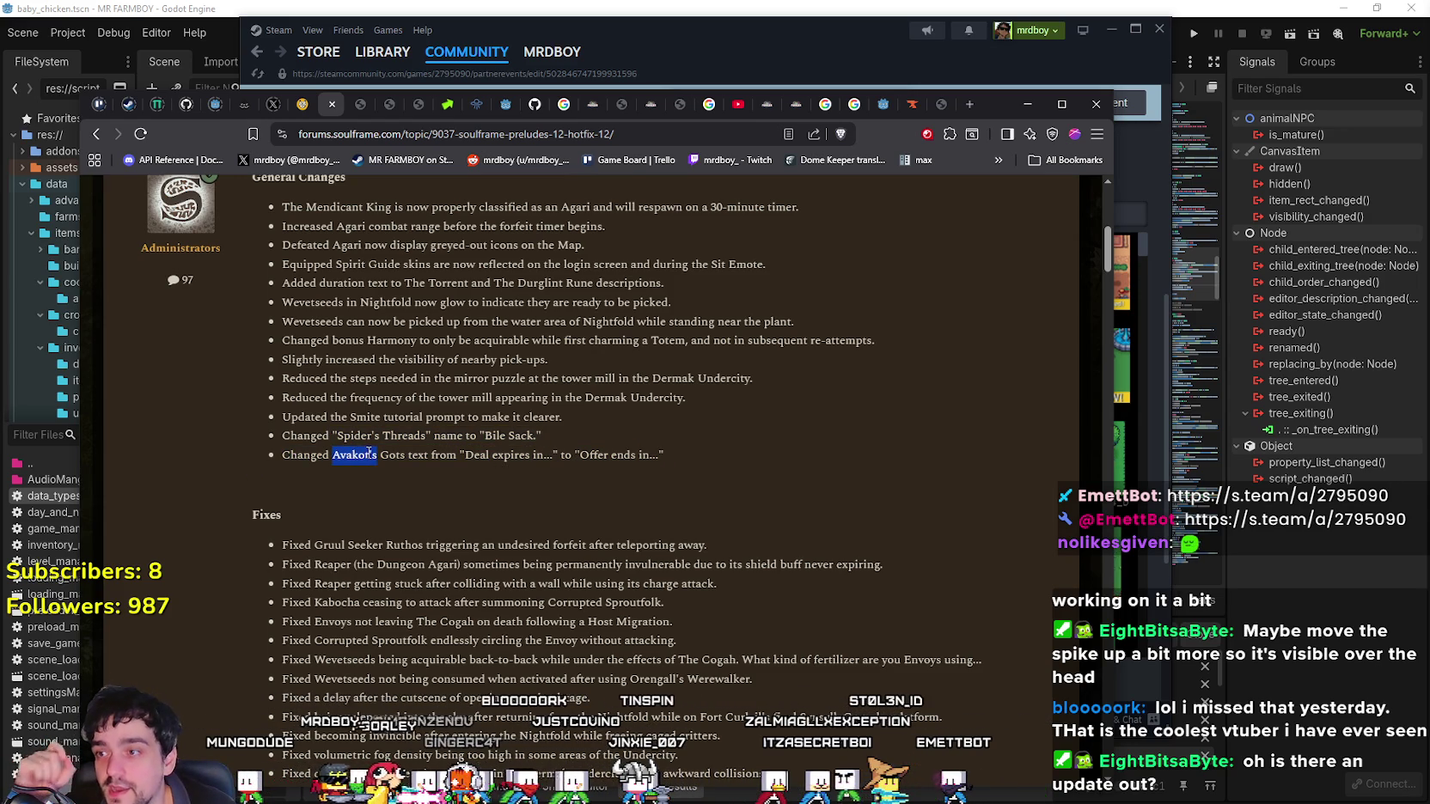
{"action": "left_click", "coordinate": [707, 466]}
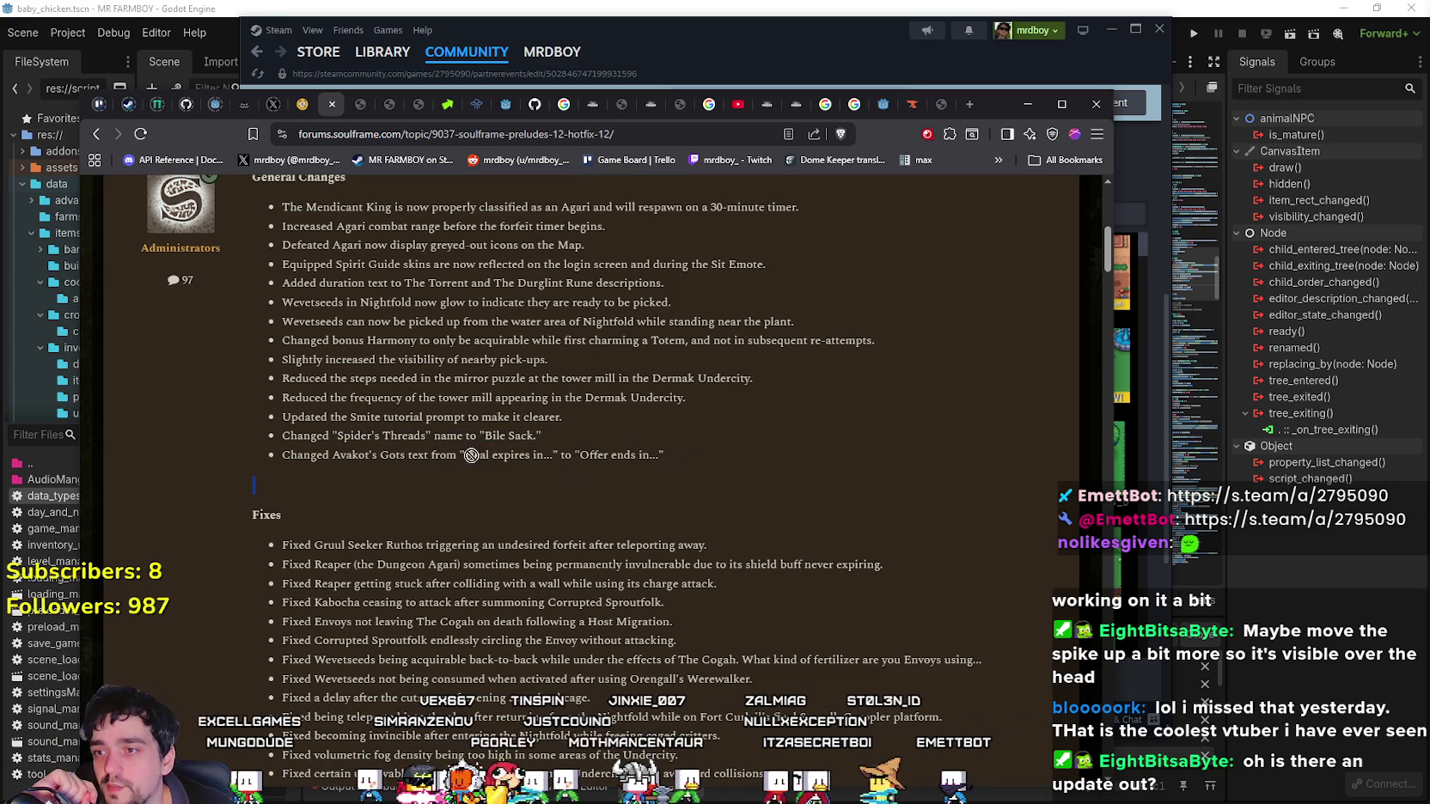
{"action": "left_click_drag", "start_coordinate": [337, 453], "coordinate": [715, 458]}
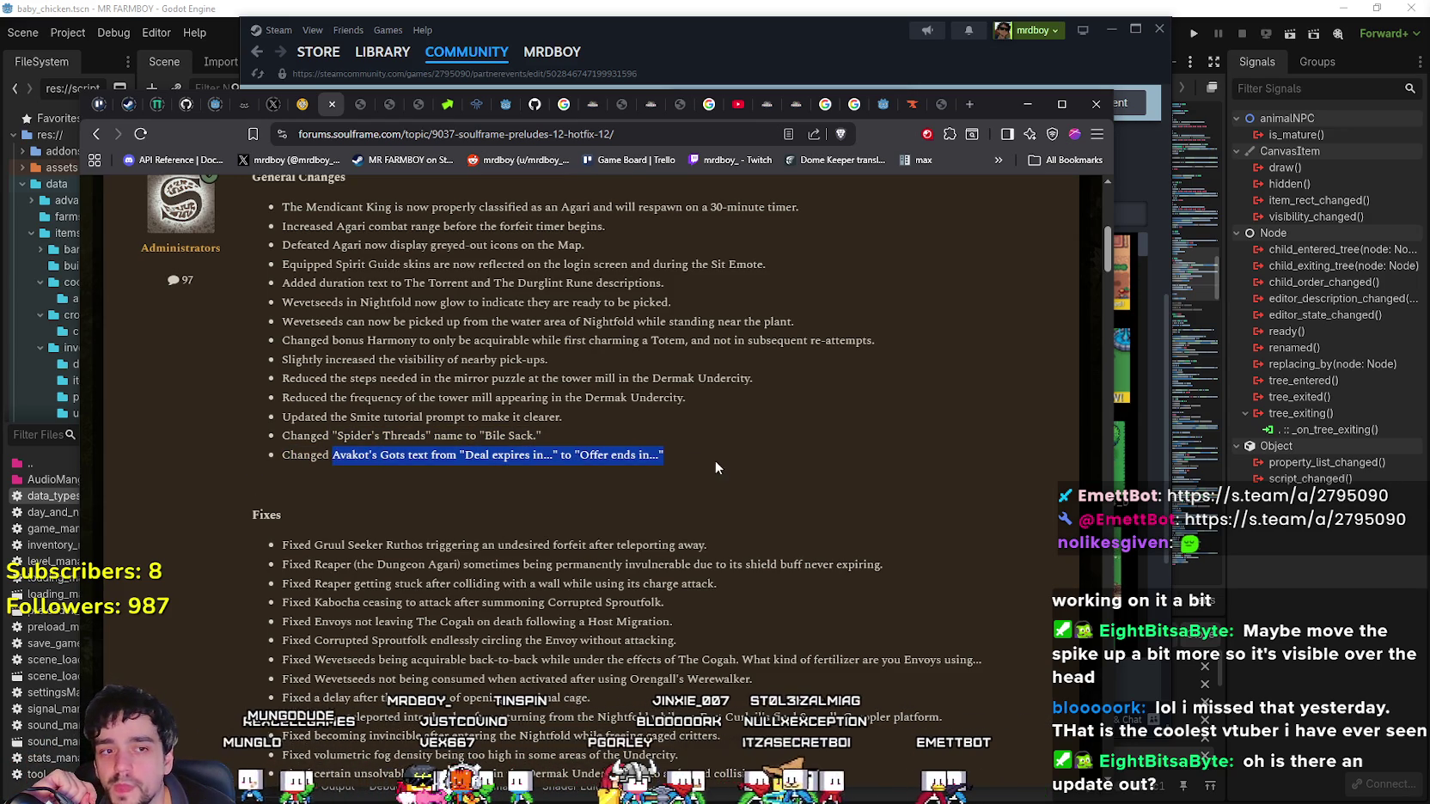
{"action": "left_click", "coordinate": [698, 465]}
{"action": "mouse_move", "coordinate": [550, 435]}
{"action": "left_mouse_down"}
{"action": "mouse_move", "coordinate": [284, 437]}
{"action": "mouse_move", "coordinate": [378, 454]}
{"action": "mouse_move", "coordinate": [684, 449]}
{"action": "left_mouse_up"}
{"action": "left_click", "coordinate": [316, 451]}
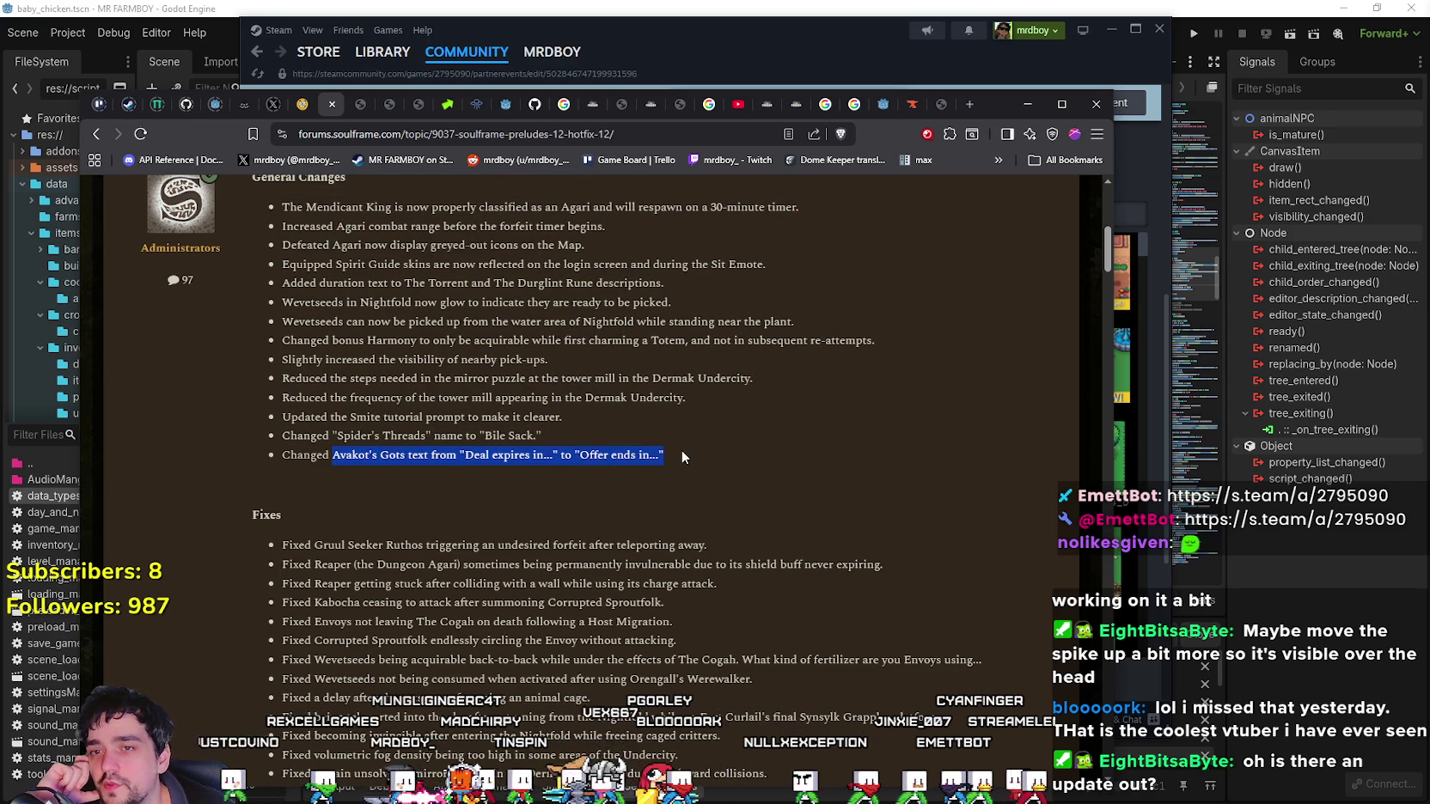
{"action": "left_click", "coordinate": [610, 491]}
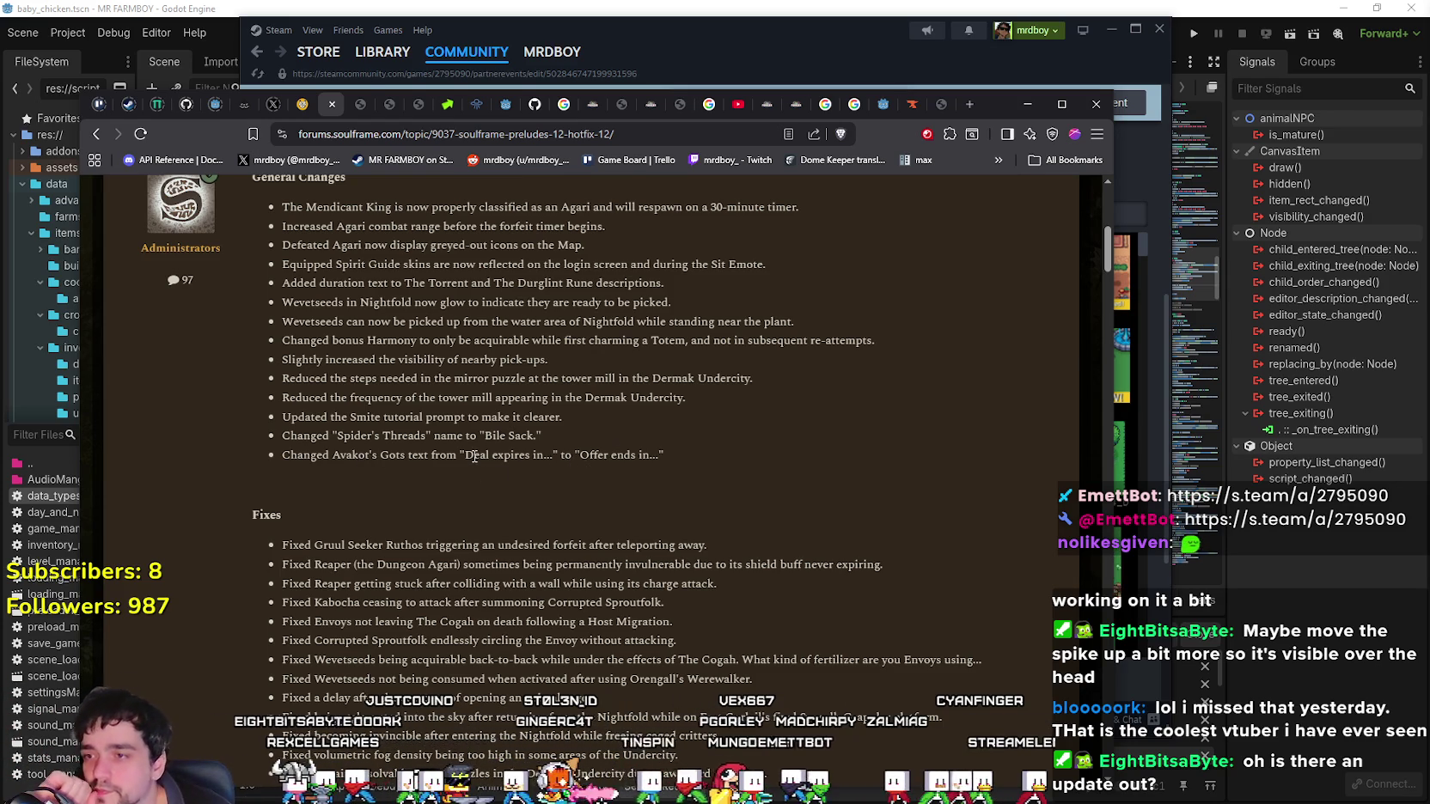
Return to Godot's chicken_coop.gd script and widen the Scene and Inspector docks.
{"action": "key", "text": "alt+Tab"}
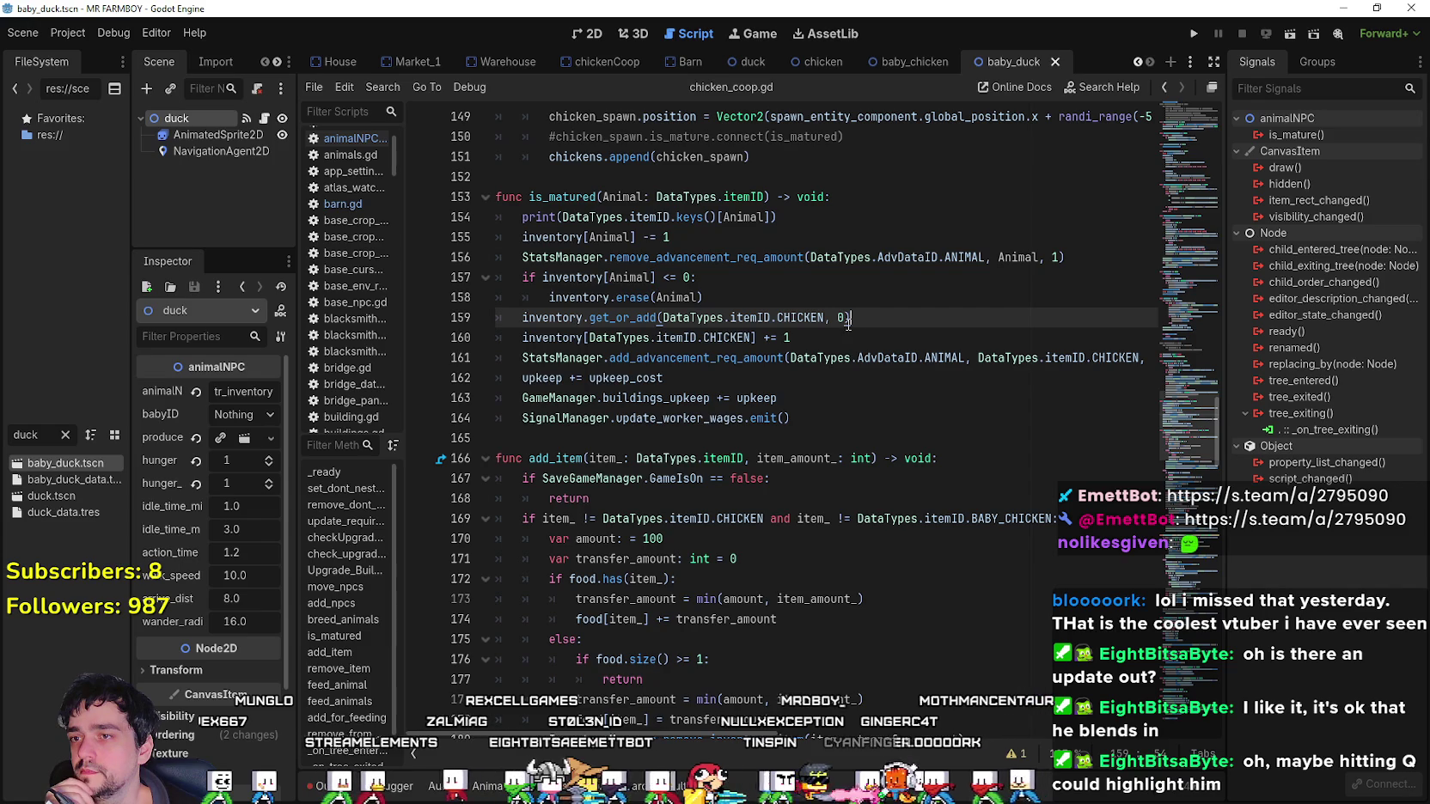
{"action": "left_click", "coordinate": [823, 340]}
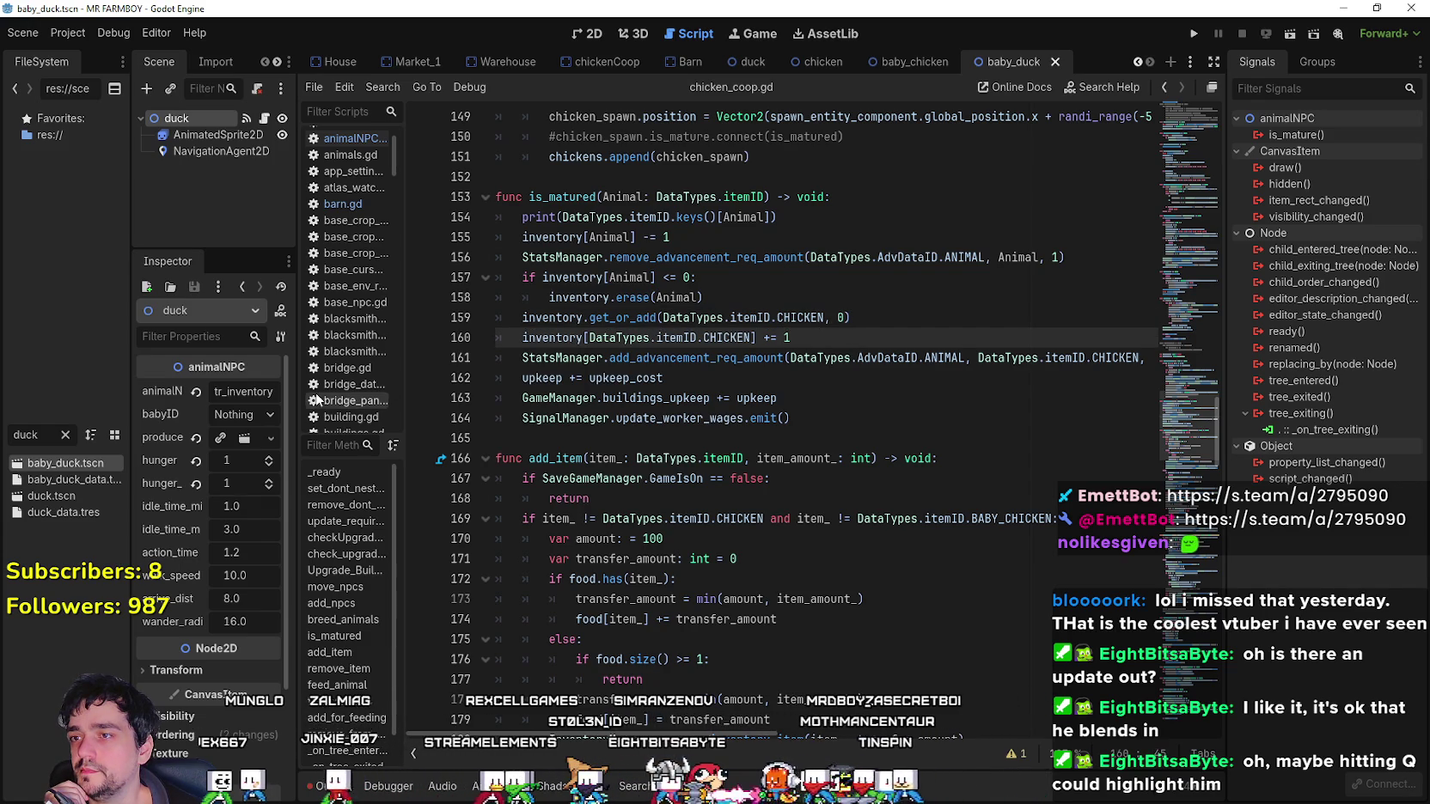
{"action": "left_click_drag", "start_coordinate": [302, 405], "coordinate": [390, 405]}
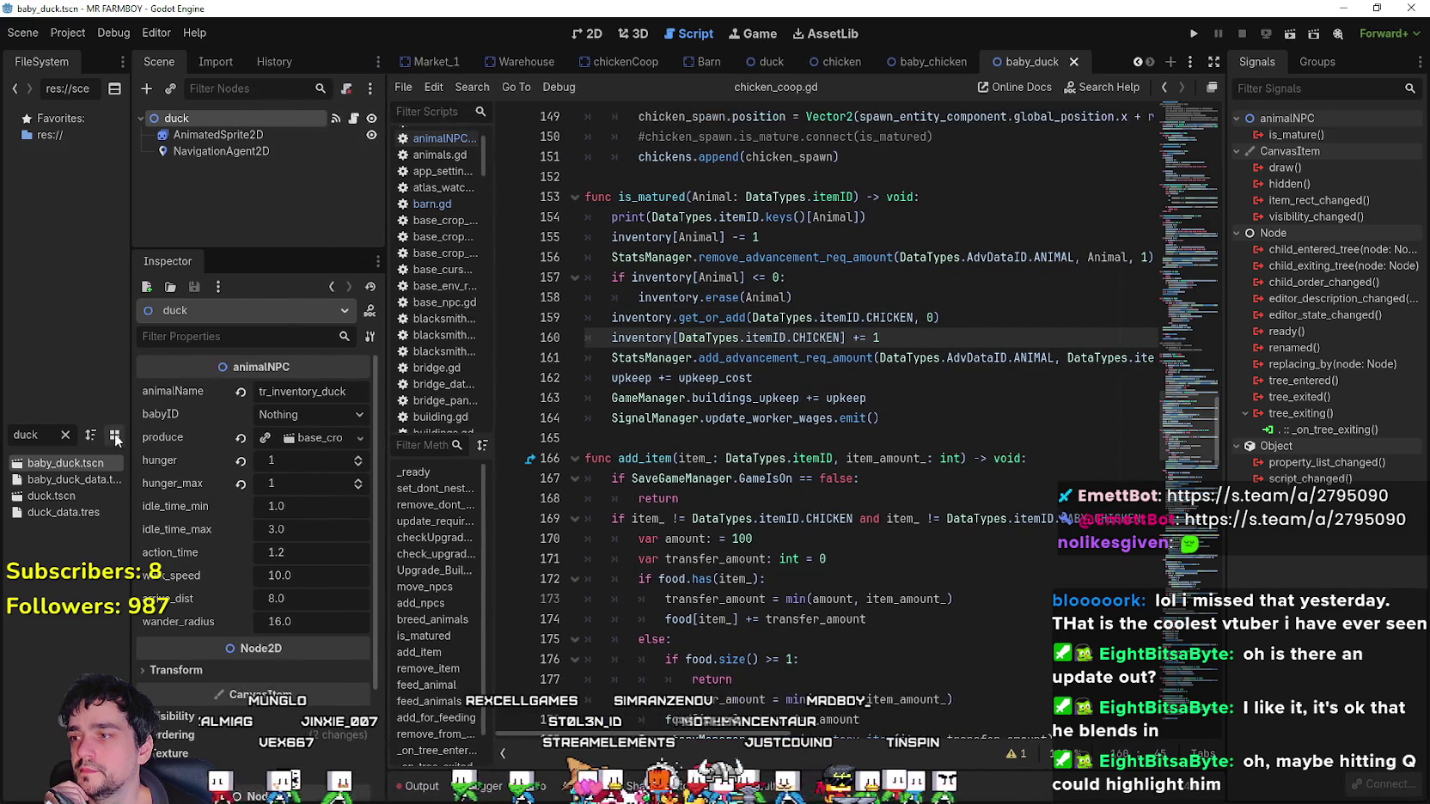
{"action": "scroll", "coordinate": [735, 344], "scroll_direction": "up", "scroll_amount": 10}
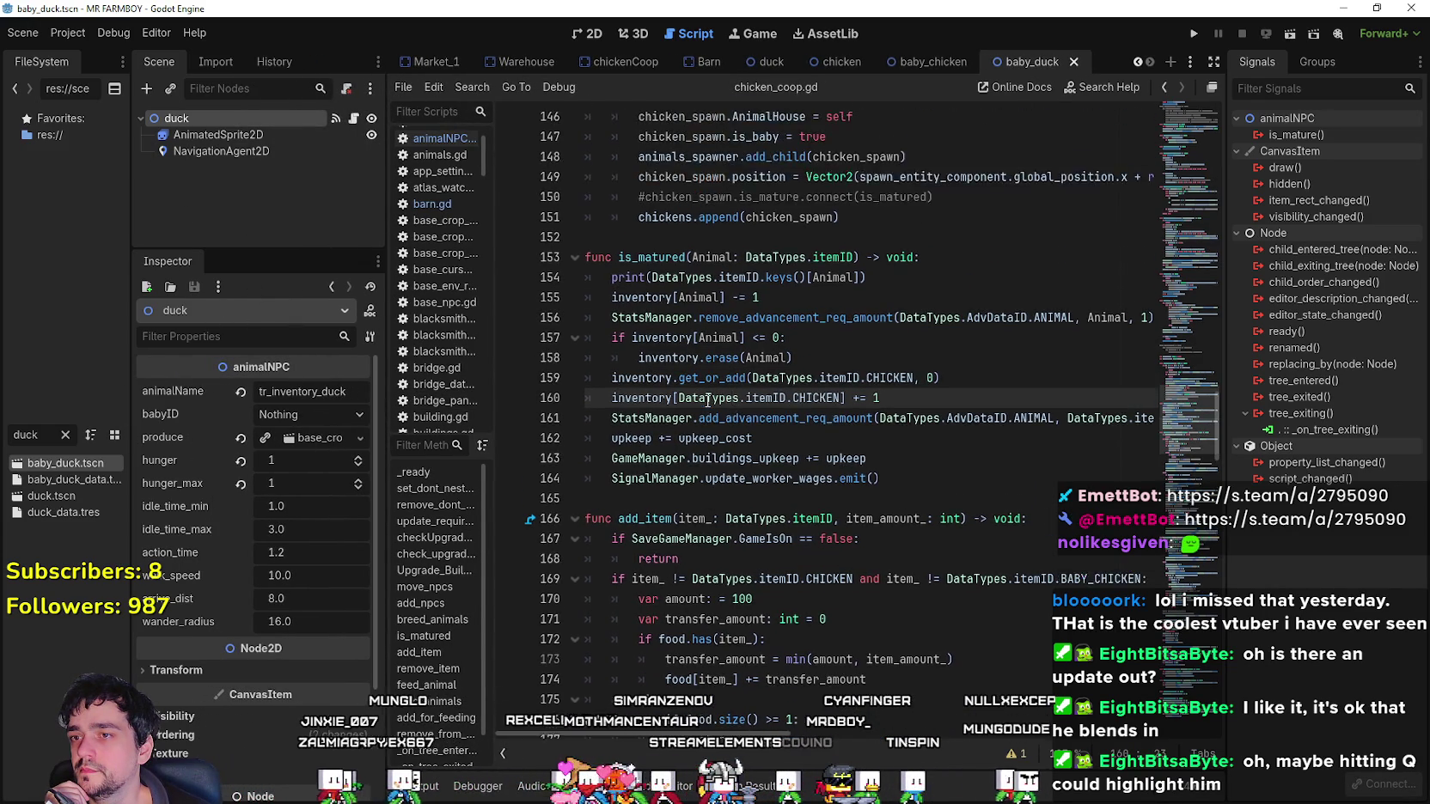
{"action": "scroll", "coordinate": [712, 404], "scroll_direction": "up", "scroll_amount": 8}
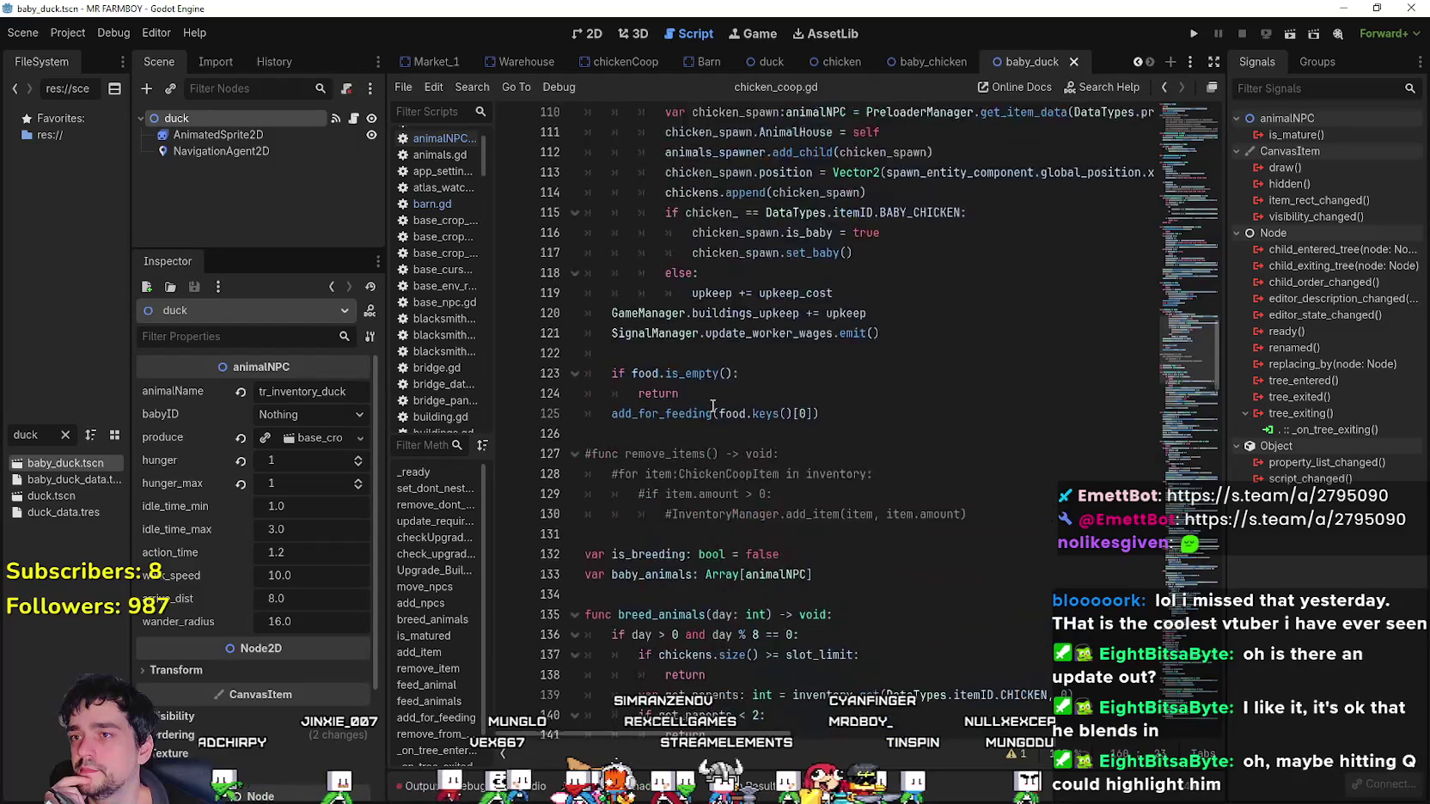
{"action": "mouse_move", "coordinate": [1161, 307]}
{"action": "left_mouse_down"}
{"action": "mouse_move", "coordinate": [1165, 99]}
{"action": "mouse_move", "coordinate": [1147, 369]}
{"action": "left_mouse_up"}
Filter FileSystem for 'barn', open Barn.tscn and barn.gd, and scroll to is_matured.
{"action": "left_click", "coordinate": [65, 436]}
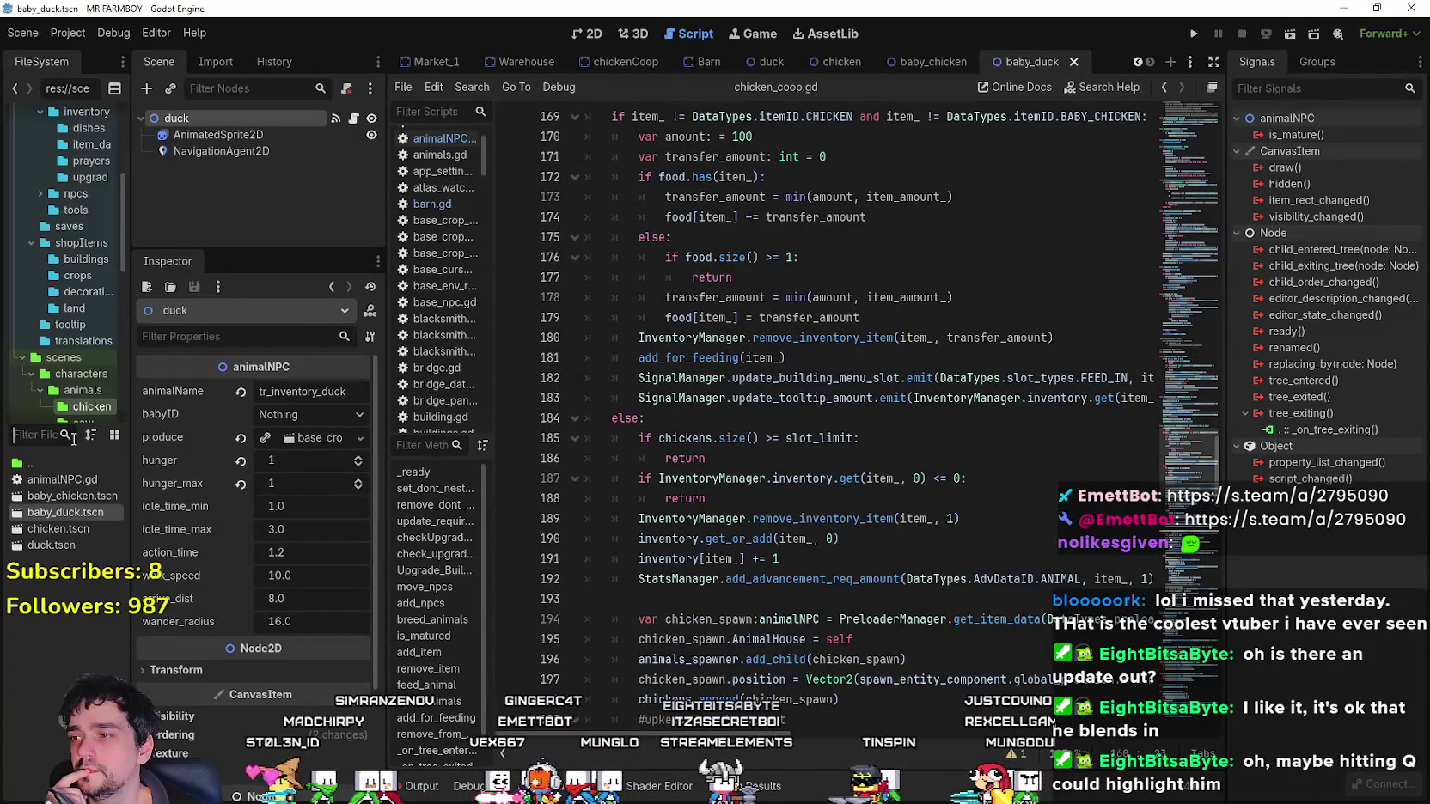
{"action": "type", "text": "barn"}
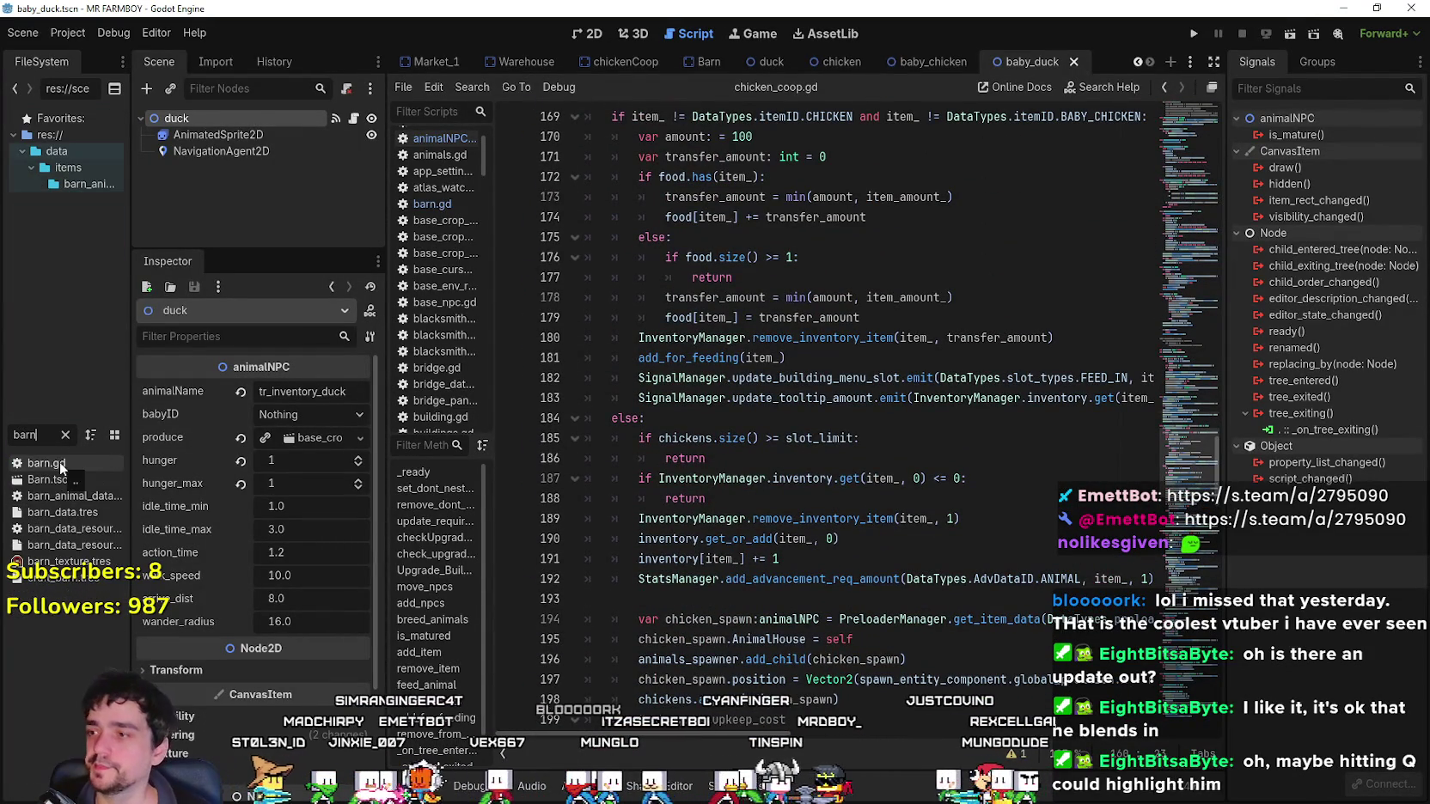
{"action": "double_click", "coordinate": [52, 480]}
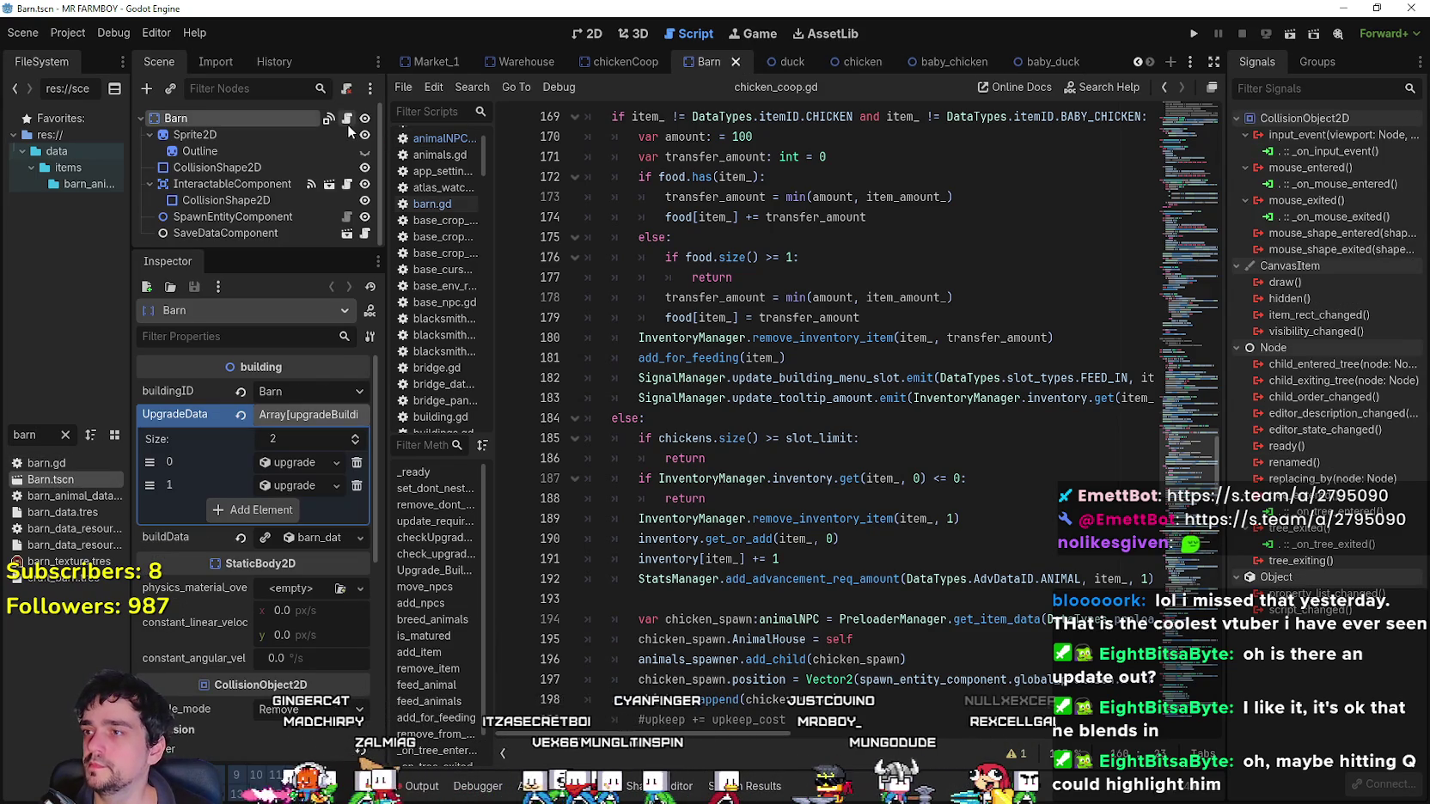
{"action": "left_click", "coordinate": [347, 119]}
{"action": "scroll", "coordinate": [868, 365], "scroll_direction": "up", "scroll_amount": 9}
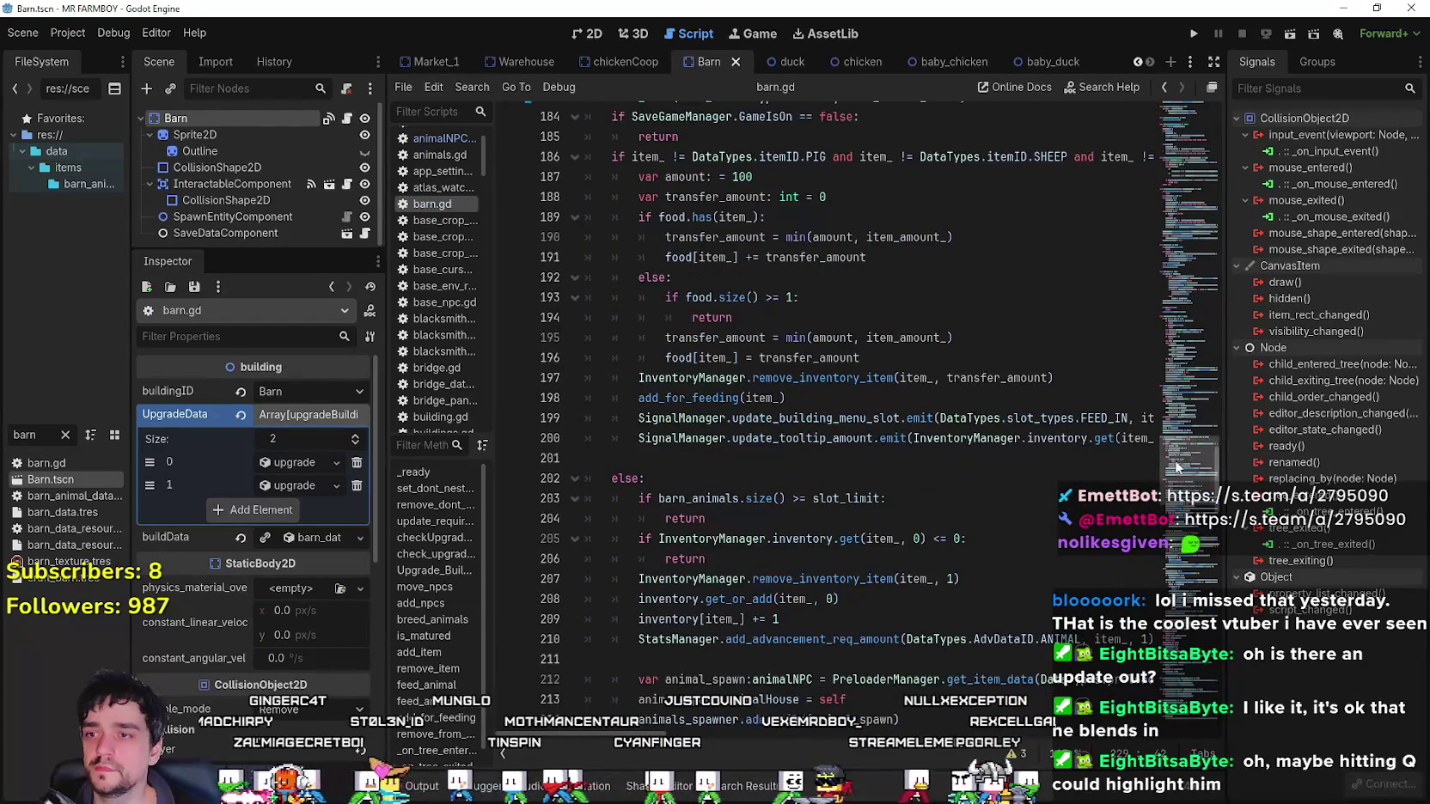
{"action": "mouse_move", "coordinate": [1186, 473]}
{"action": "left_mouse_down"}
{"action": "mouse_move", "coordinate": [1166, 388]}
{"action": "mouse_move", "coordinate": [1171, 412]}
{"action": "left_mouse_up"}
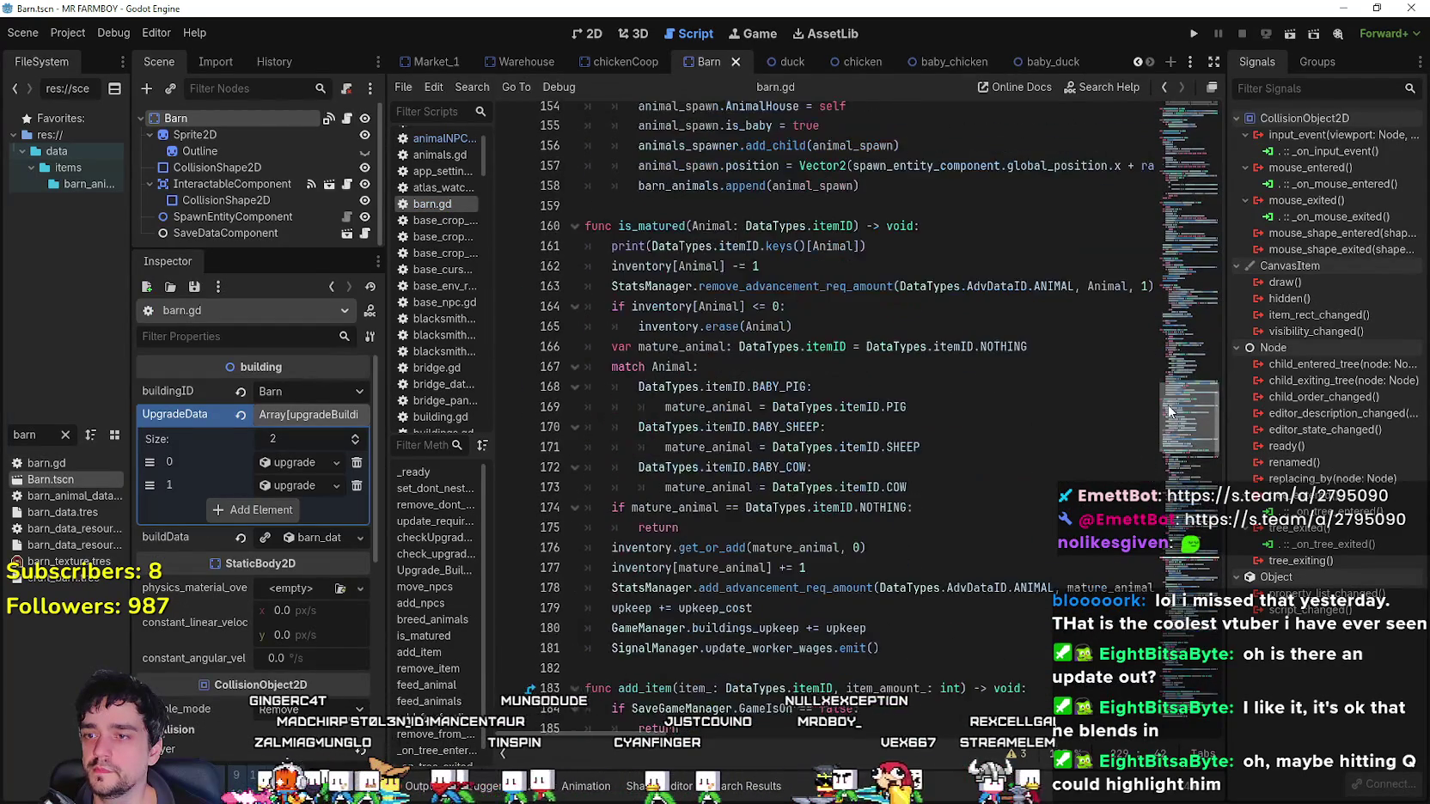
{"action": "scroll", "coordinate": [1026, 450], "scroll_direction": "down", "scroll_amount": 1}
{"action": "left_click_drag", "start_coordinate": [384, 449], "coordinate": [294, 450]}
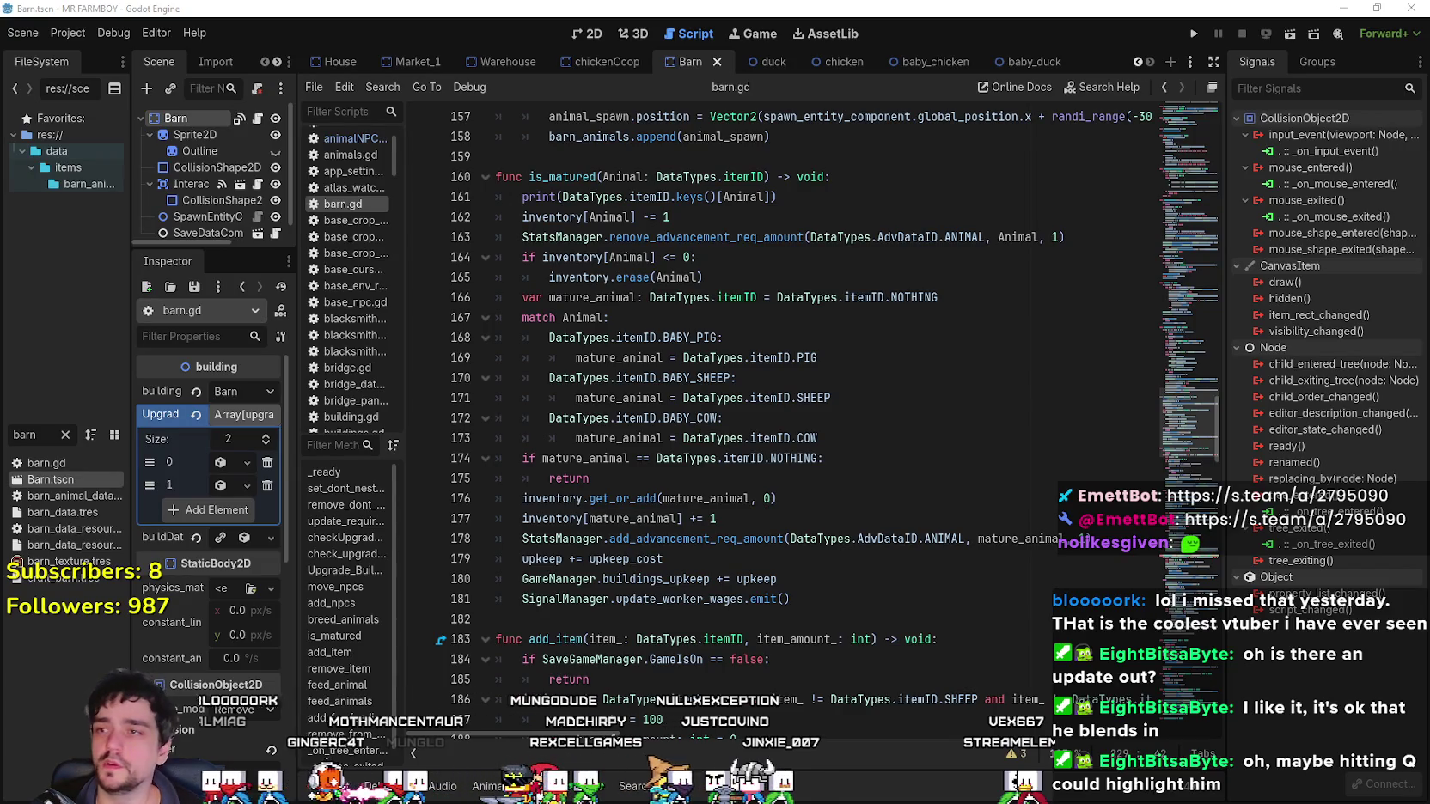
Snip a screenshot of barn.gd's is_matured code, lines 160–182.
{"action": "key", "text": "super+shift+s"}
{"action": "mouse_move", "coordinate": [475, 158]}
{"action": "left_mouse_down"}
{"action": "mouse_move", "coordinate": [518, 203]}
{"action": "mouse_move", "coordinate": [1121, 574]}
{"action": "mouse_move", "coordinate": [1134, 637]}
{"action": "mouse_move", "coordinate": [1134, 624]}
{"action": "left_mouse_up"}
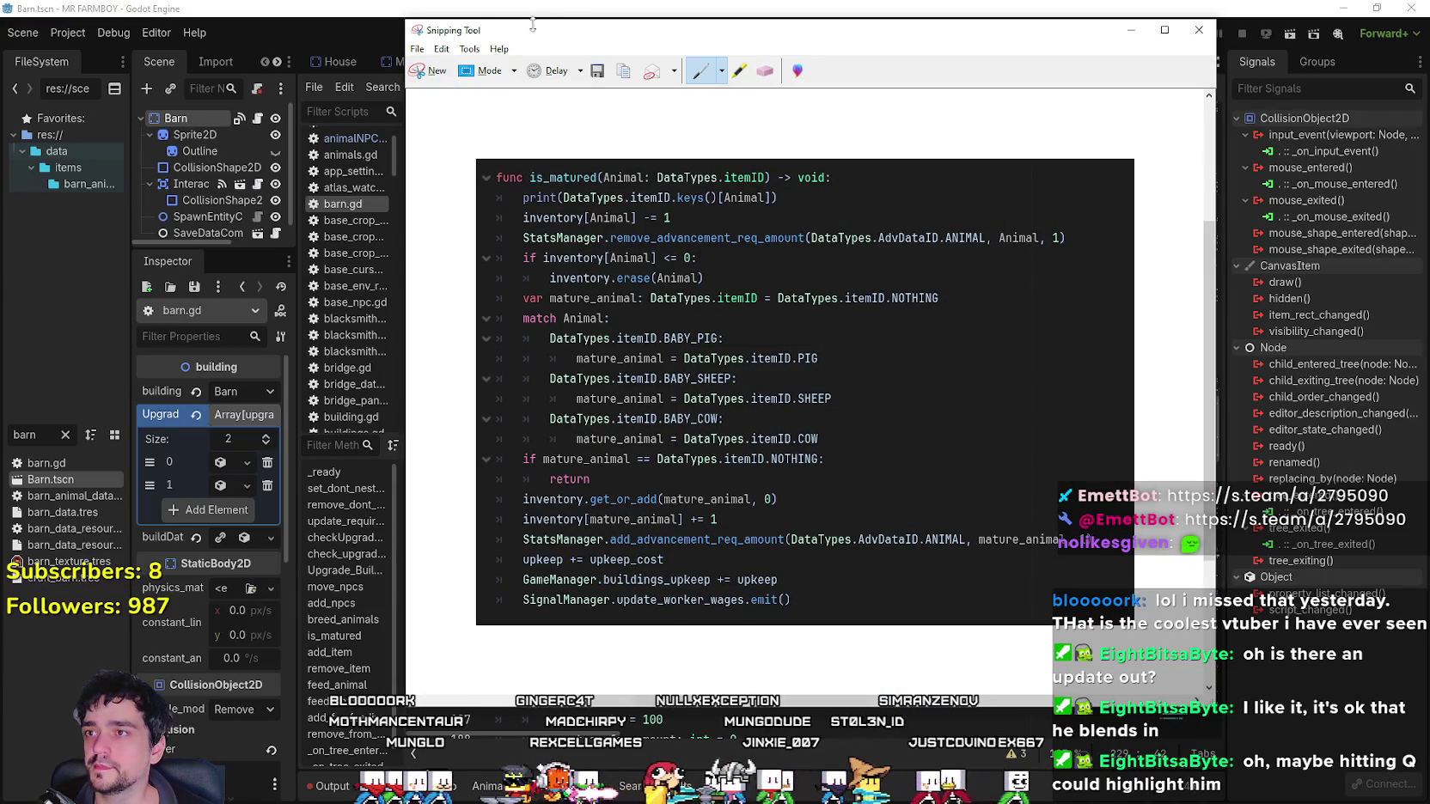
{"action": "key", "text": "alt+F4"}
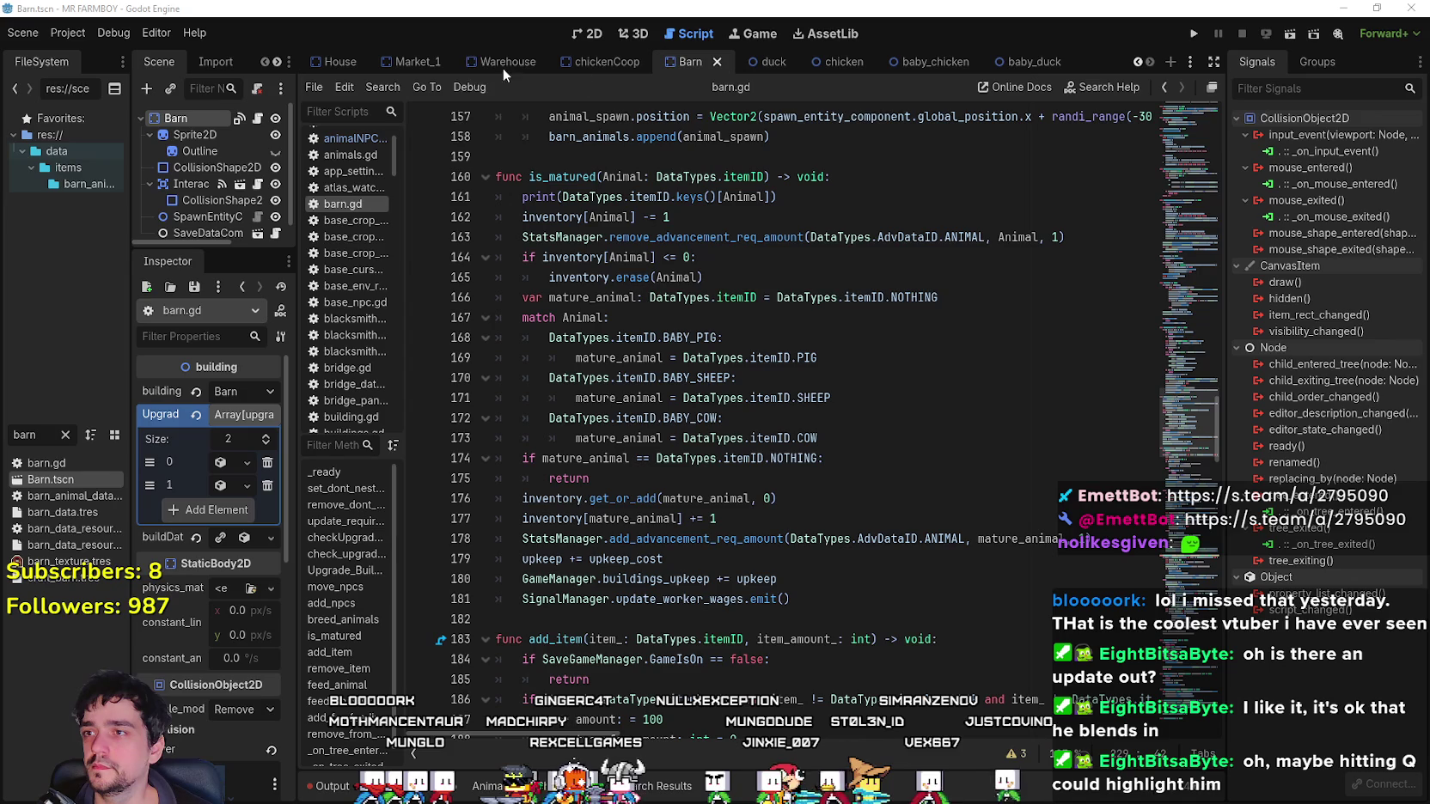
Switch to the chickenCoop scene and bring chicken_coop.gd's is_matured function into view.
{"action": "left_click", "coordinate": [607, 63]}
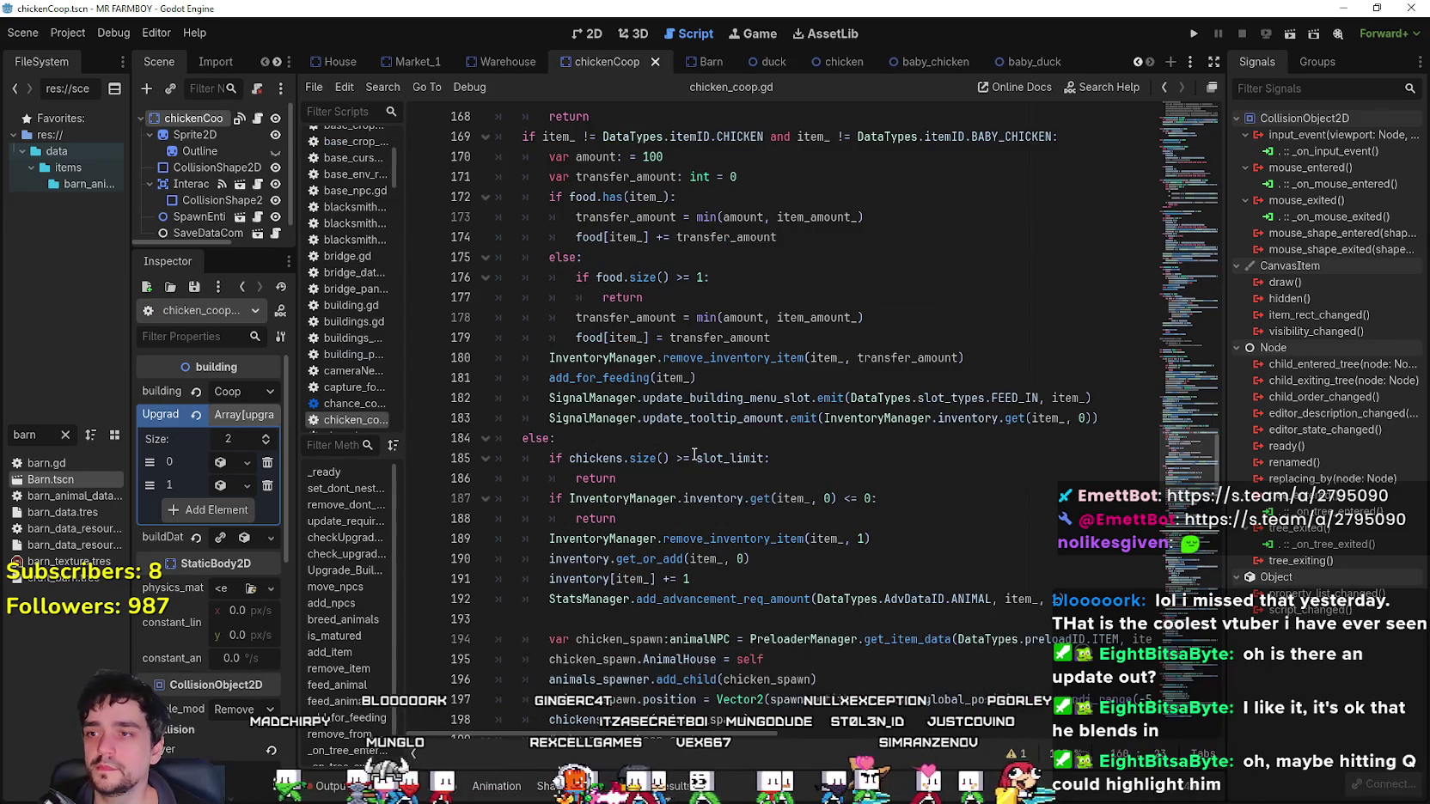
{"action": "scroll", "coordinate": [685, 439], "scroll_direction": "up", "scroll_amount": 6}
{"action": "left_click", "coordinate": [809, 475]}
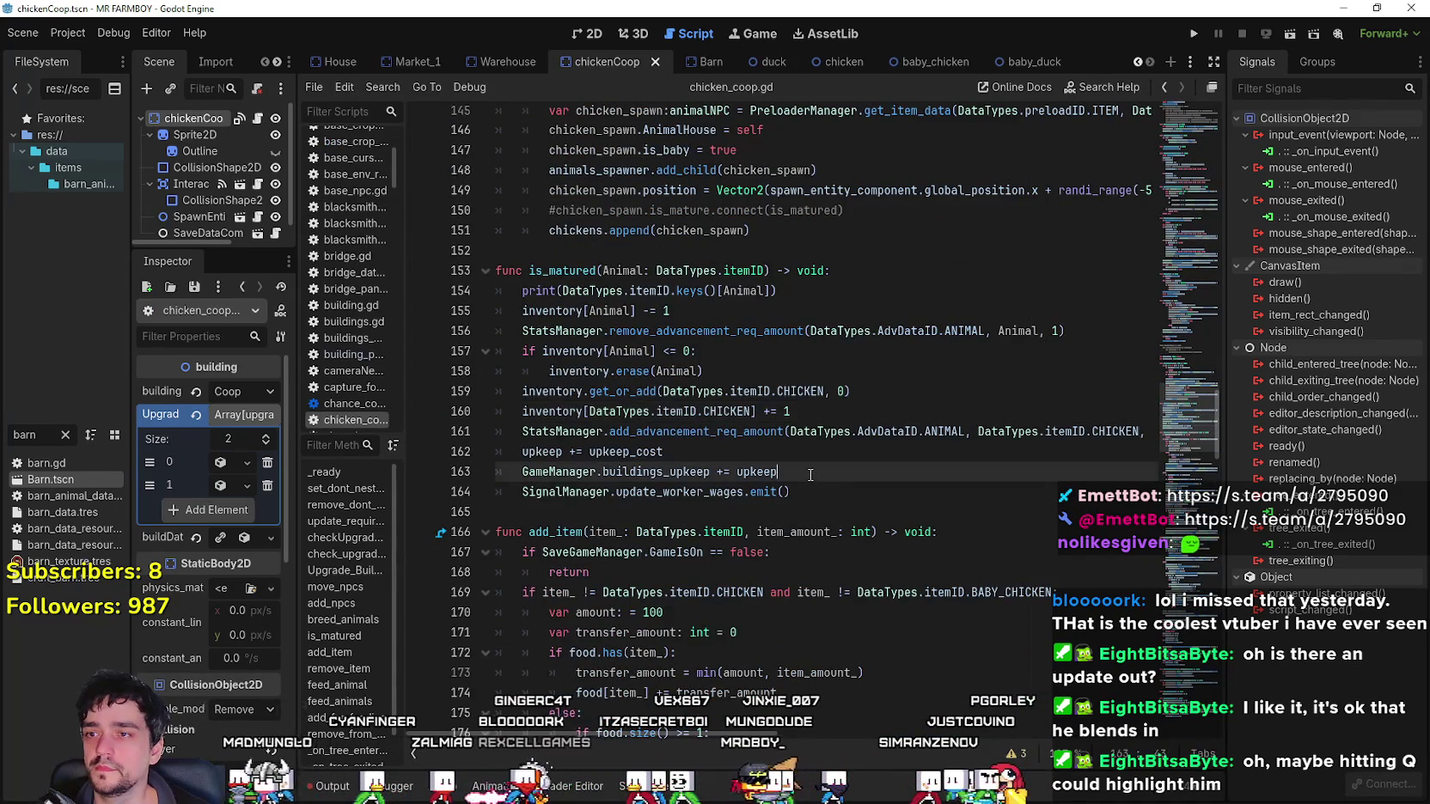
{"action": "mouse_move", "coordinate": [525, 293]}
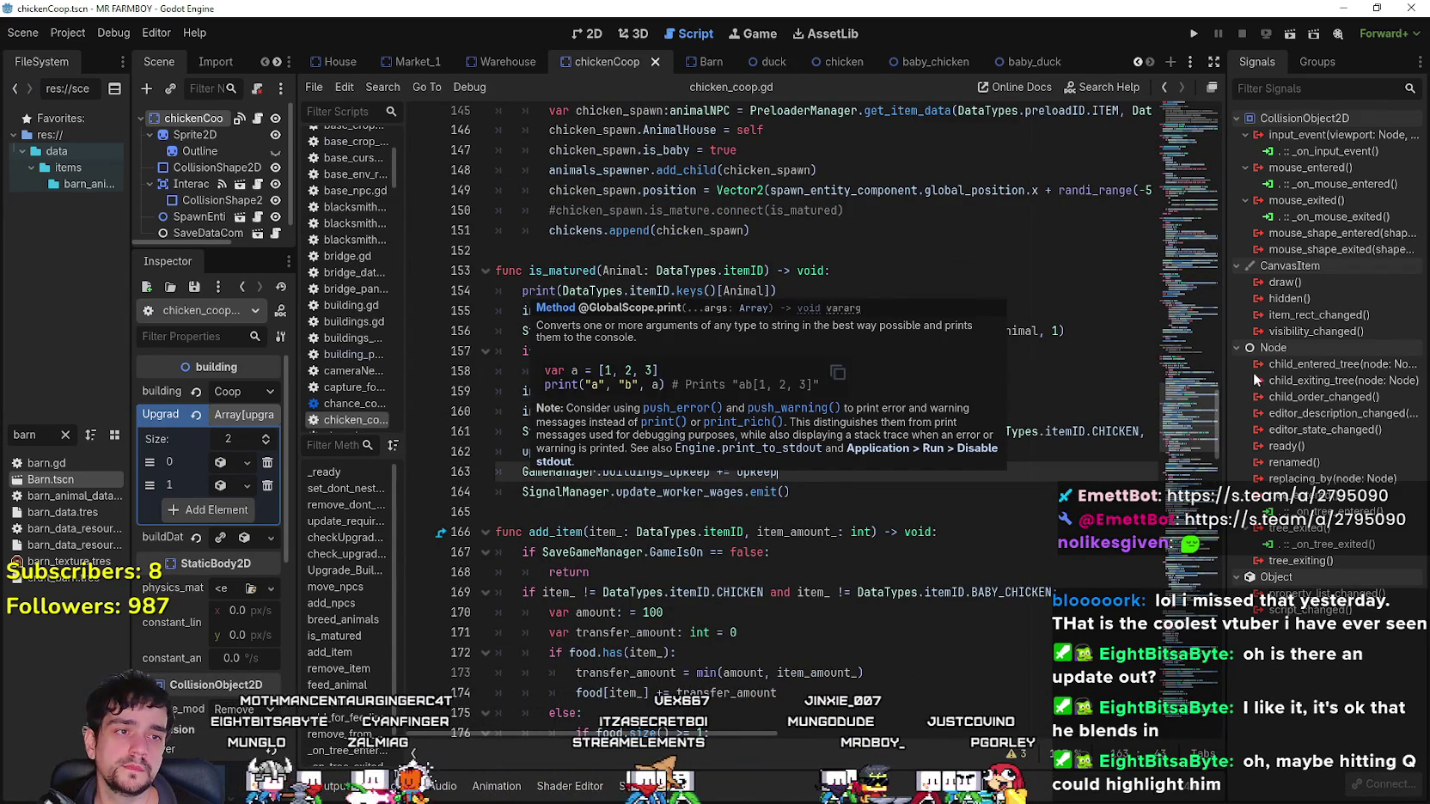
{"action": "mouse_move", "coordinate": [1377, 365]}
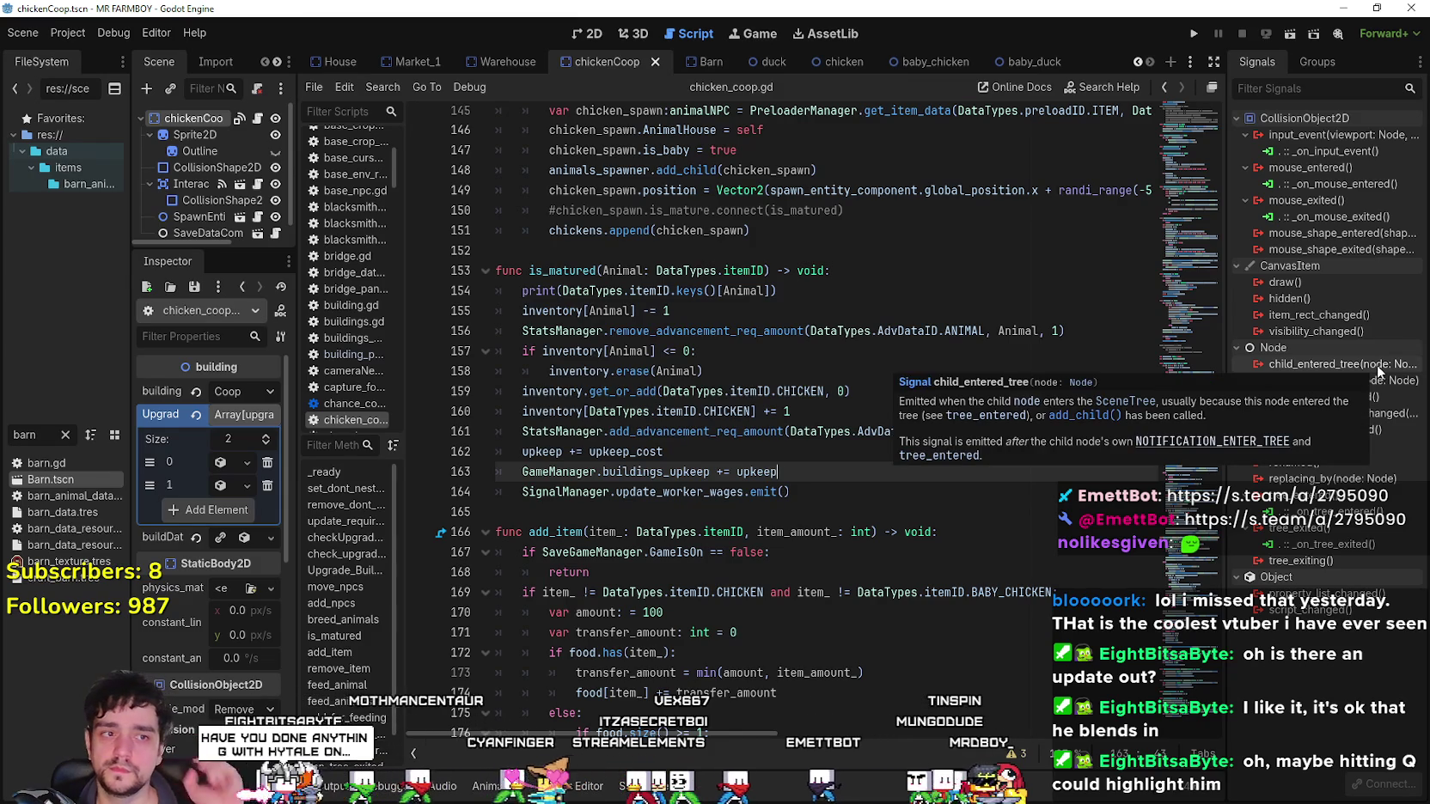
Declare mature_animal: DataTypes.itemID on line 159, defaulting to DataTypes.itemID.NOTHING.
{"action": "left_click", "coordinate": [825, 388]}
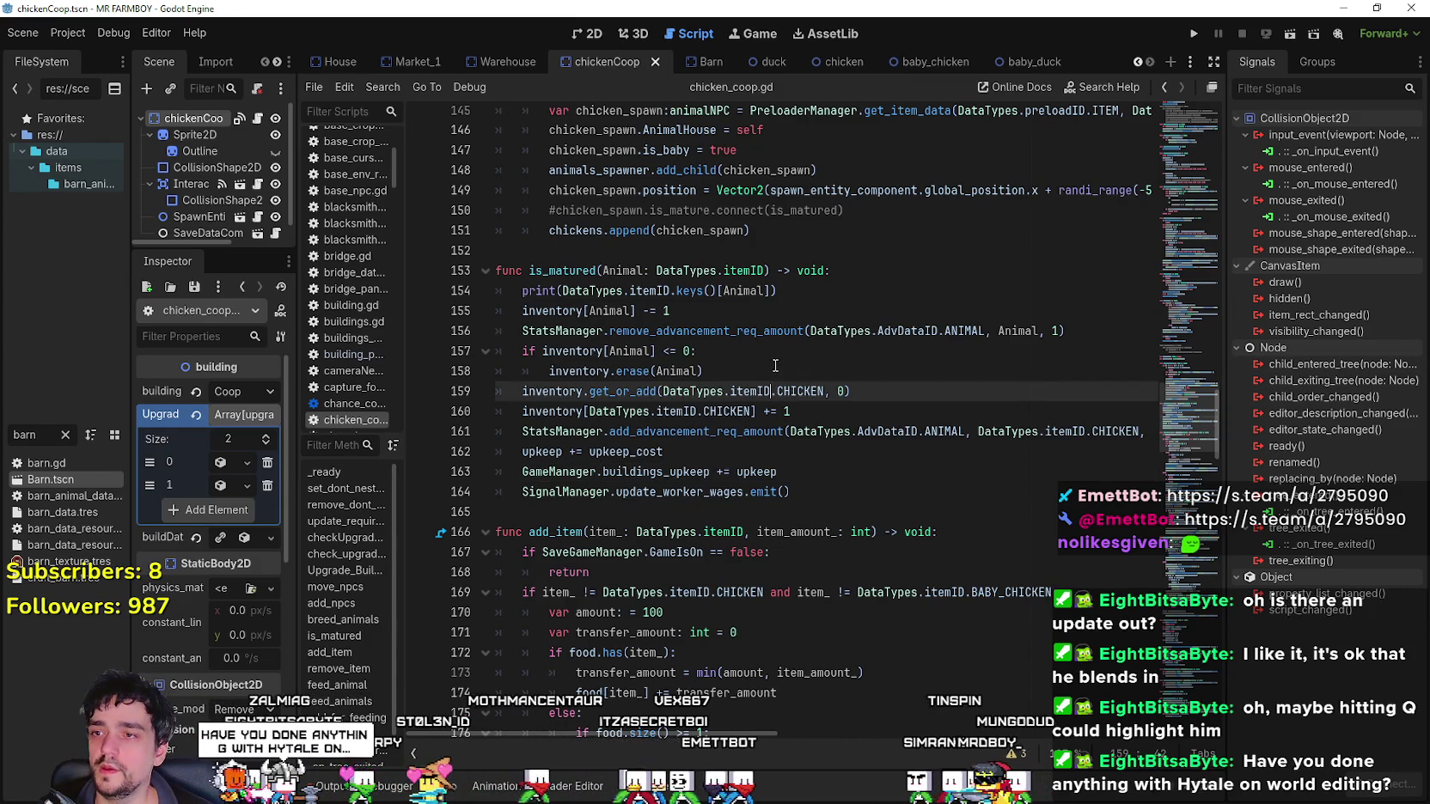
{"action": "key", "text": "Up"}
{"action": "mouse_move", "coordinate": [760, 498]}
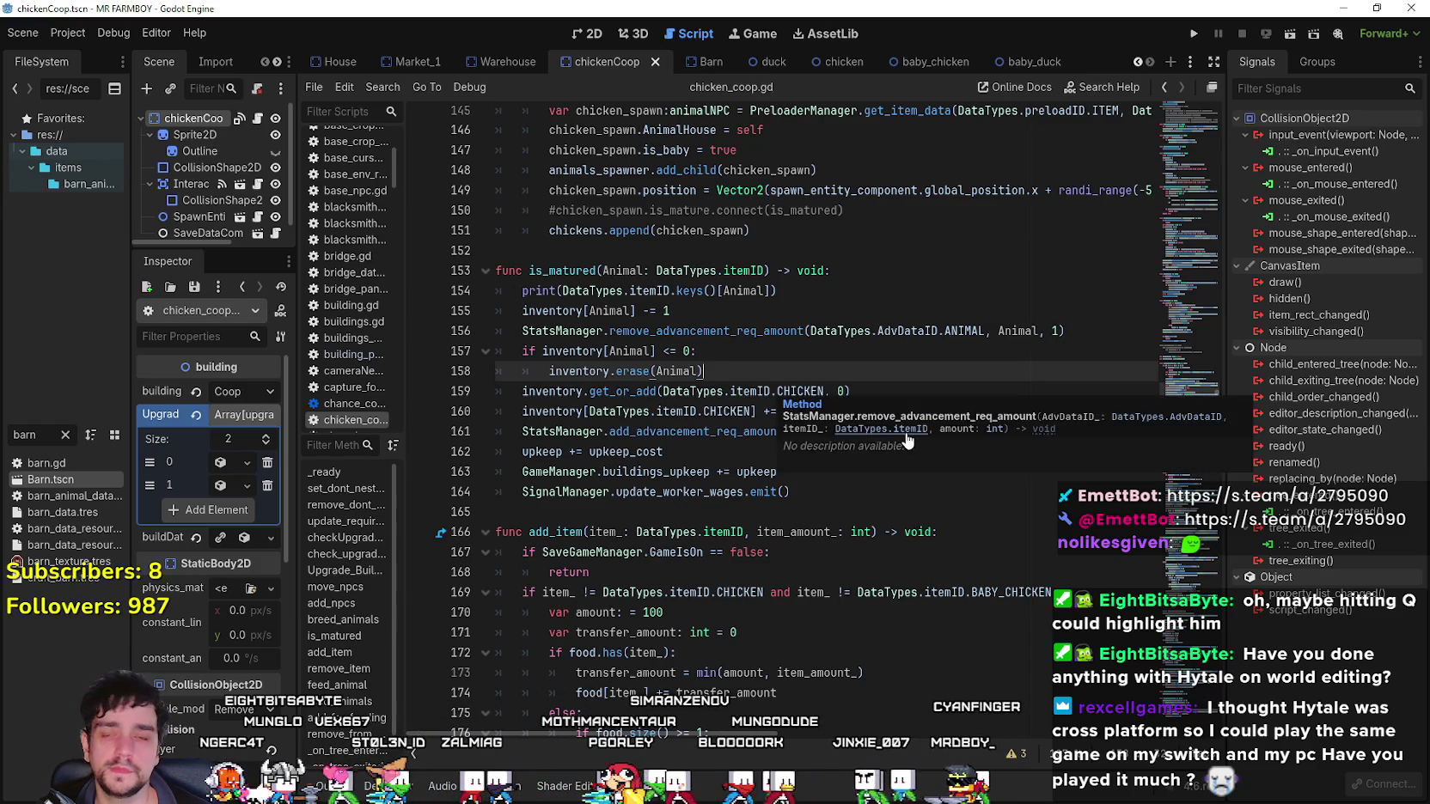
{"action": "key", "text": "Return"}
{"action": "key", "text": "BackSpace"}
{"action": "type", "text": "var mature_animal"}
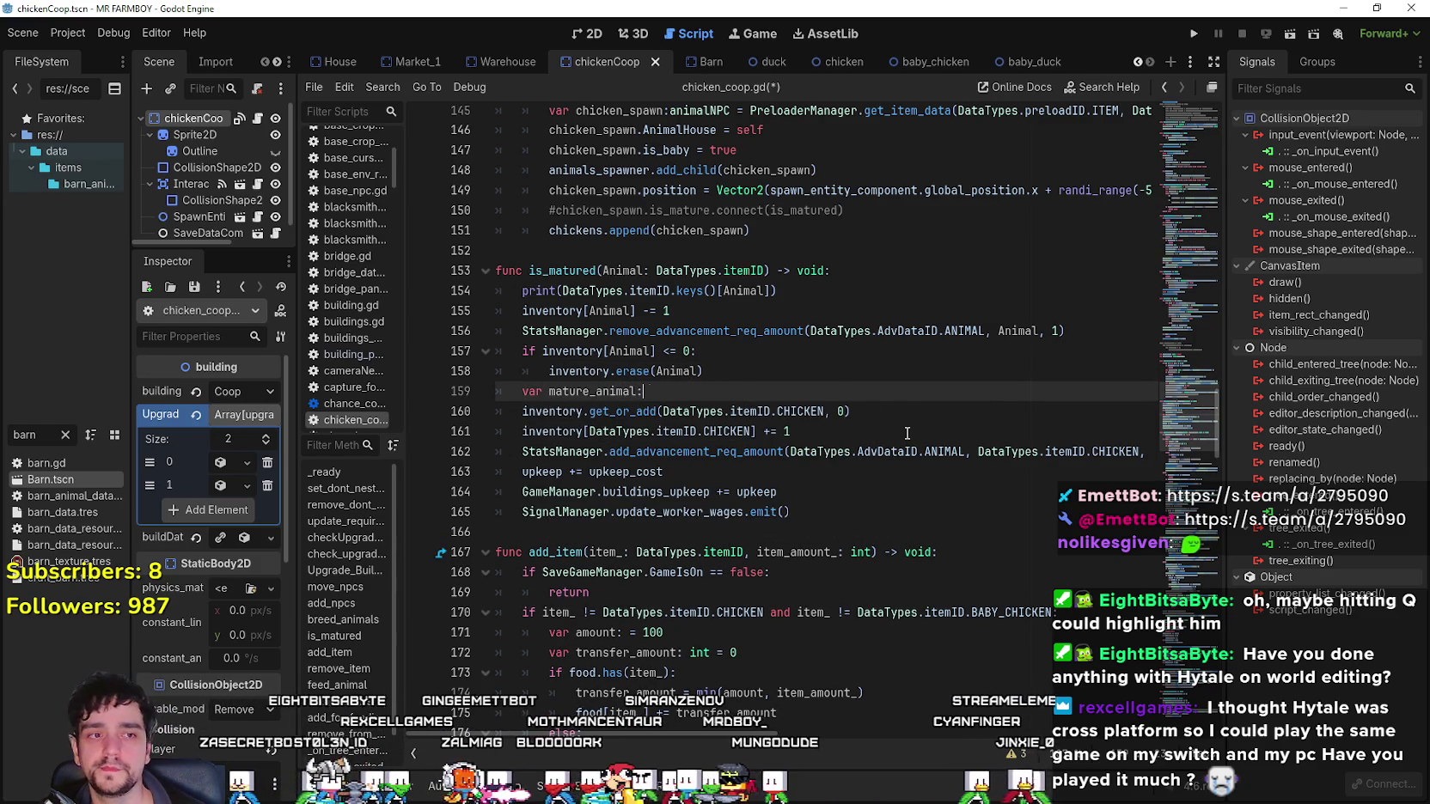
{"action": "type", "text": ": DataTypes."}
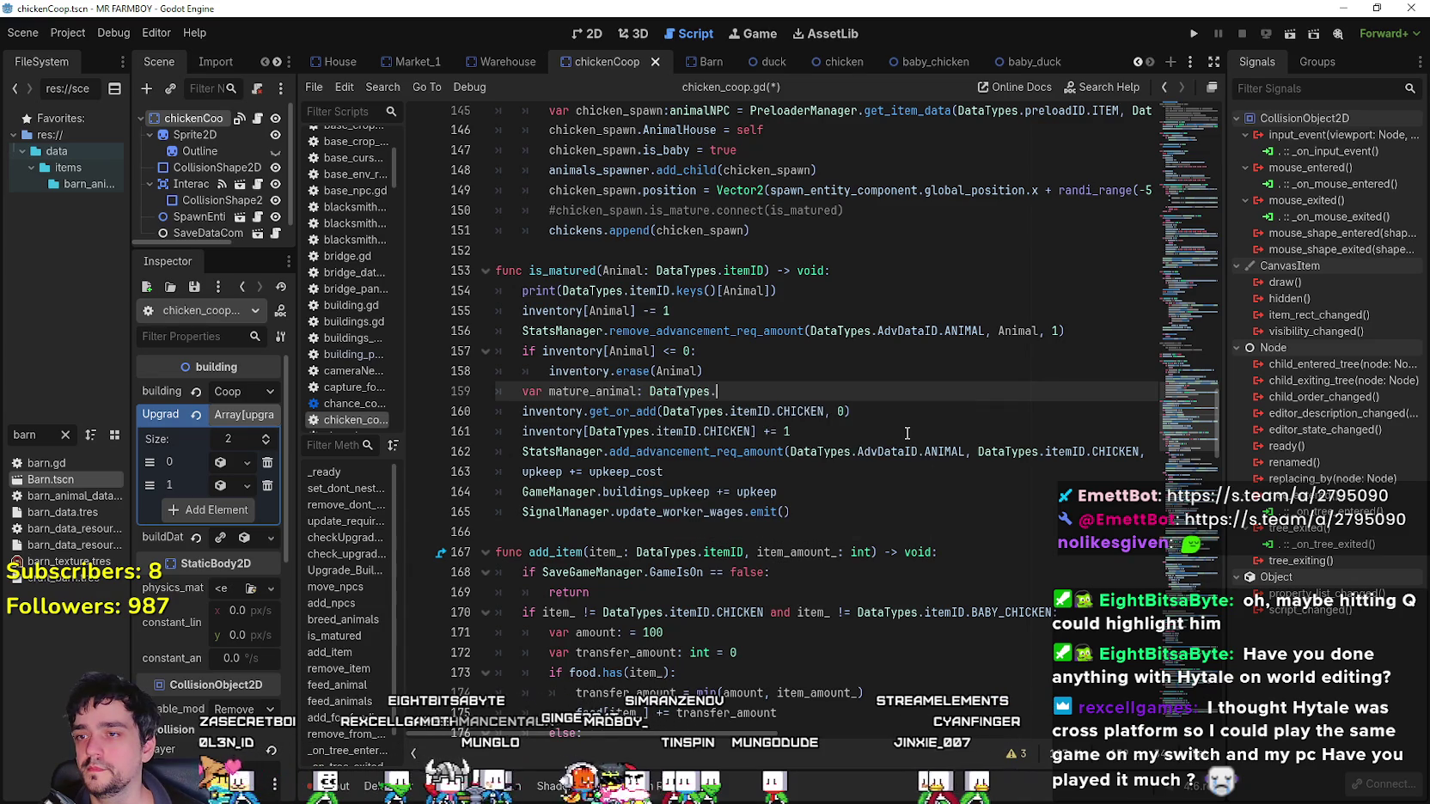
{"action": "type", "text": "itemID = "}
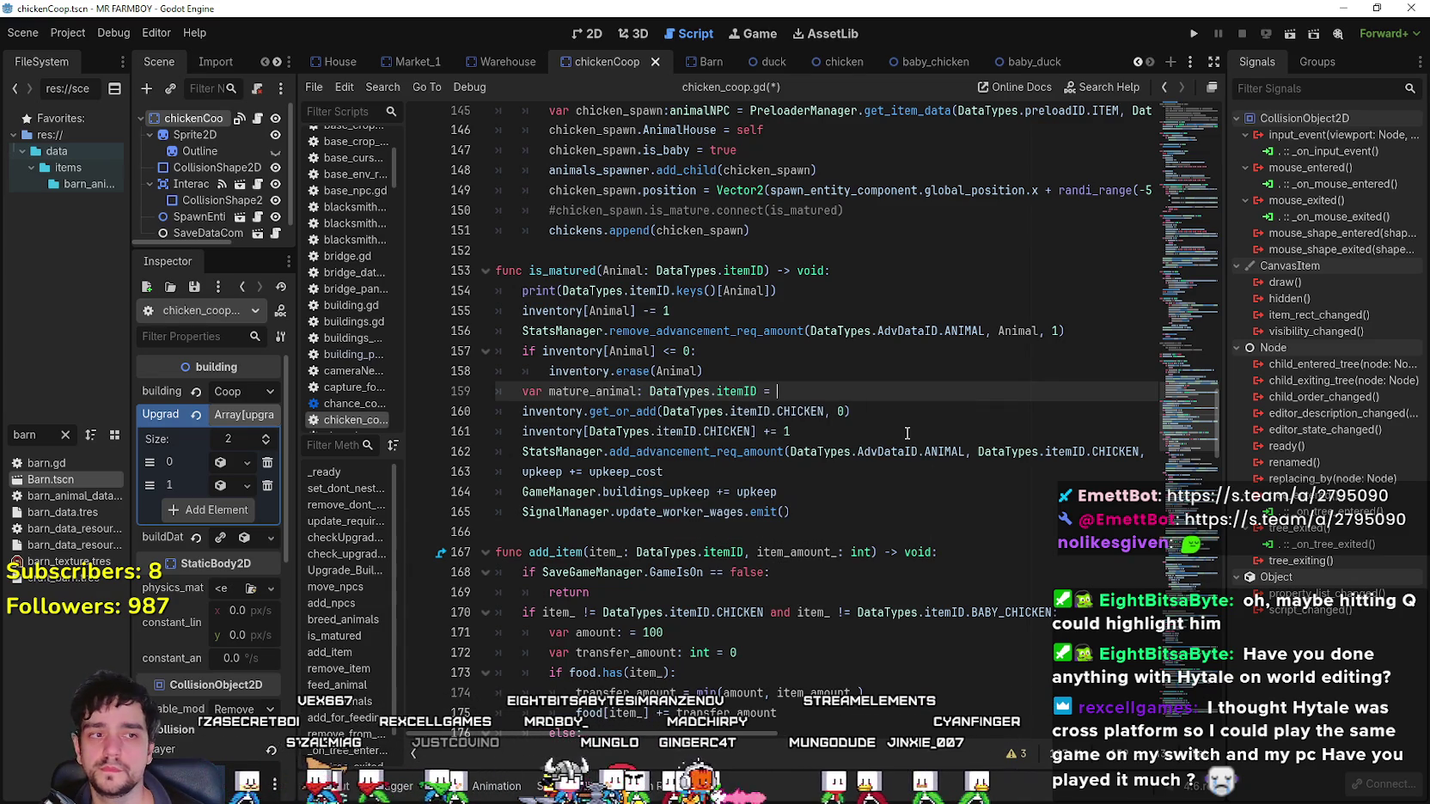
{"action": "type", "text": "DataTypes.item."}
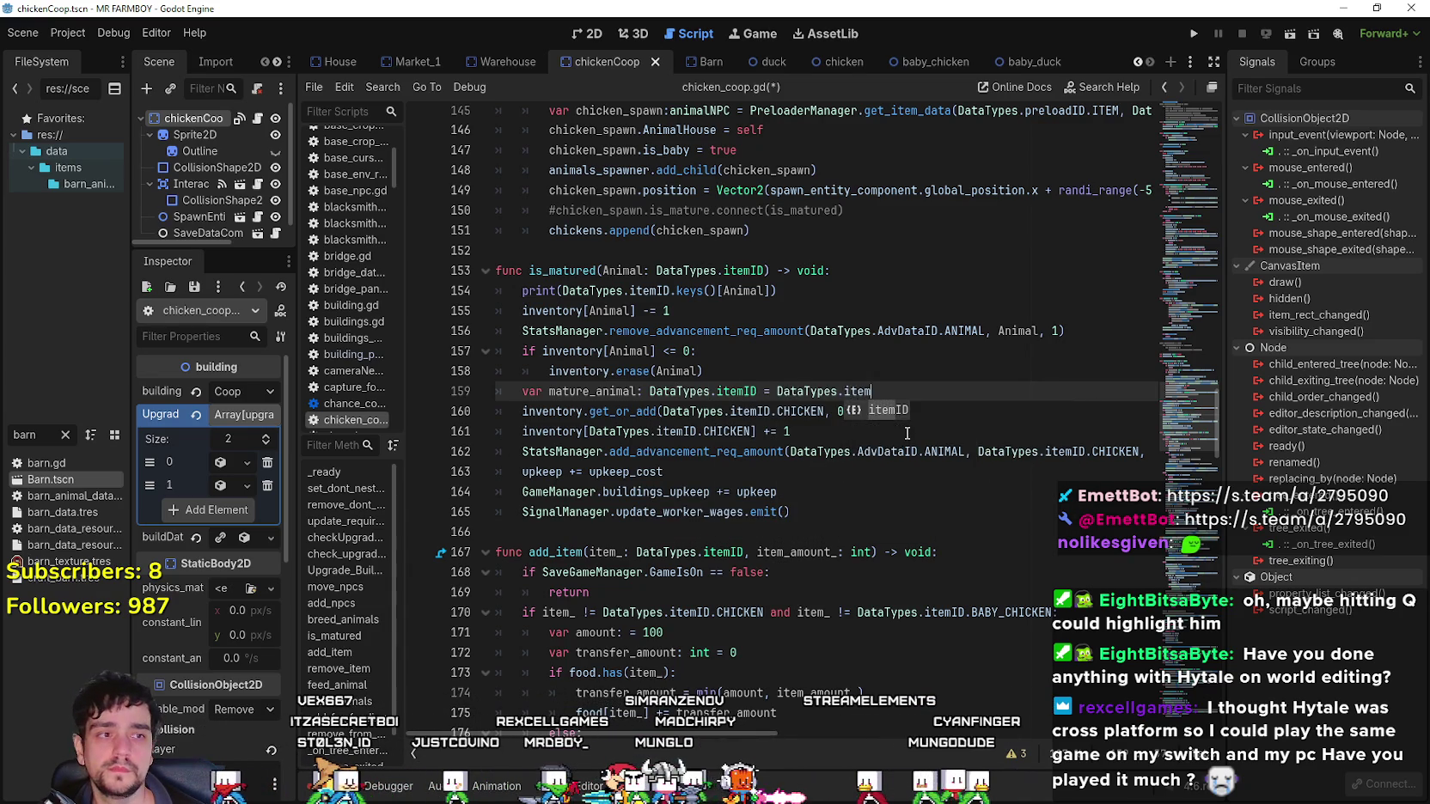
{"action": "key", "text": "BackSpace"}
{"action": "key", "text": "BackSpace"}
{"action": "key", "text": "BackSpace"}
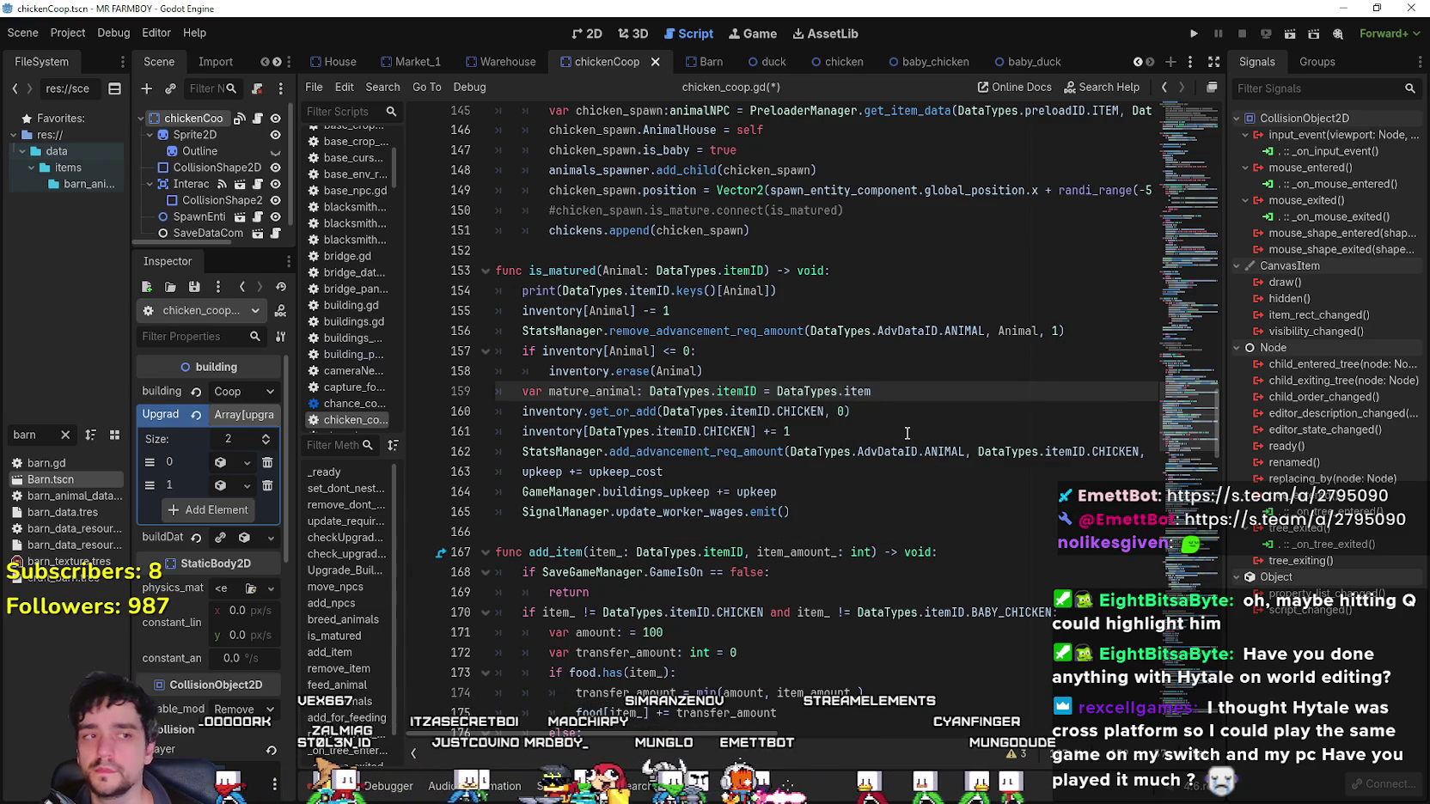
{"action": "type", "text": "mID.Nothi"}
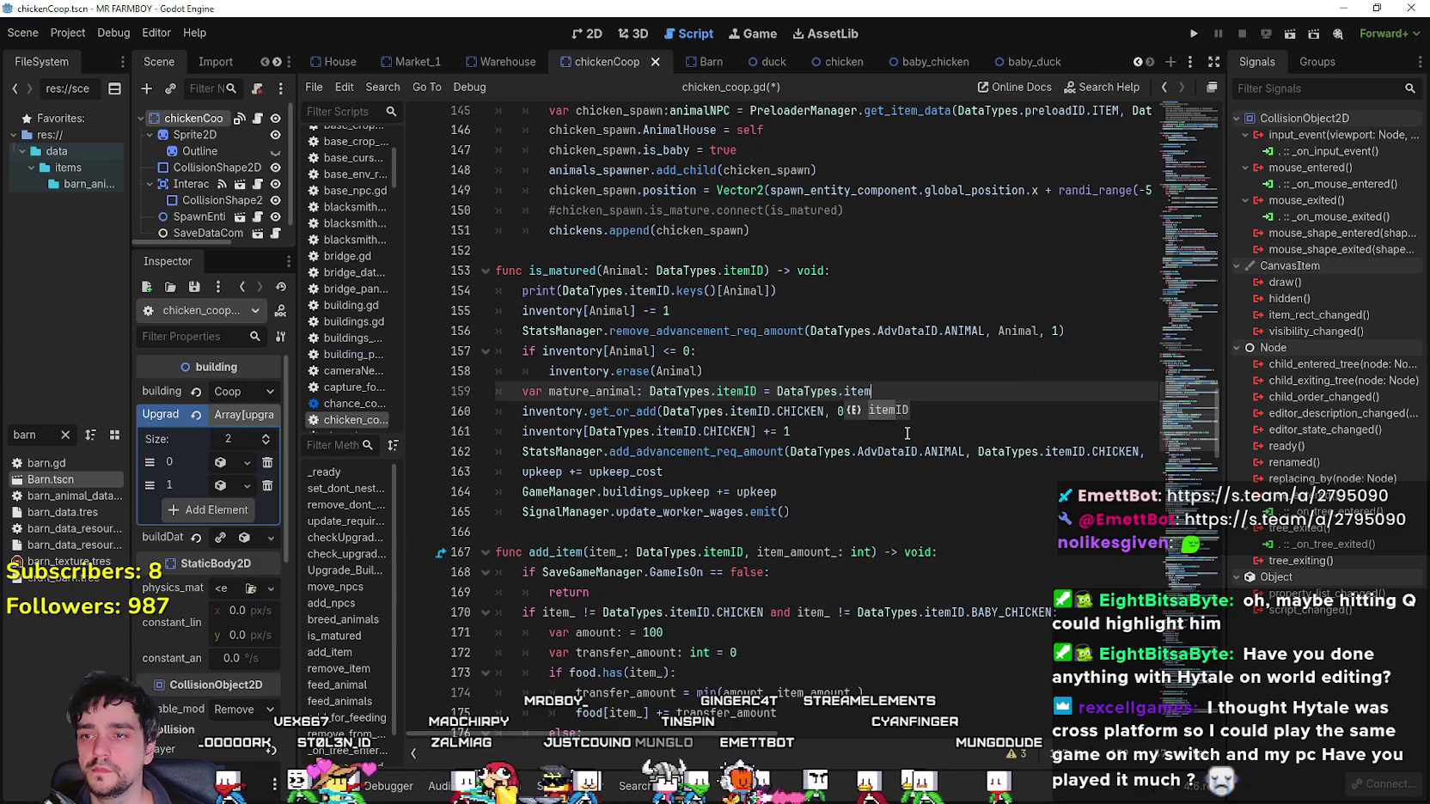
{"action": "key", "text": "Return"}
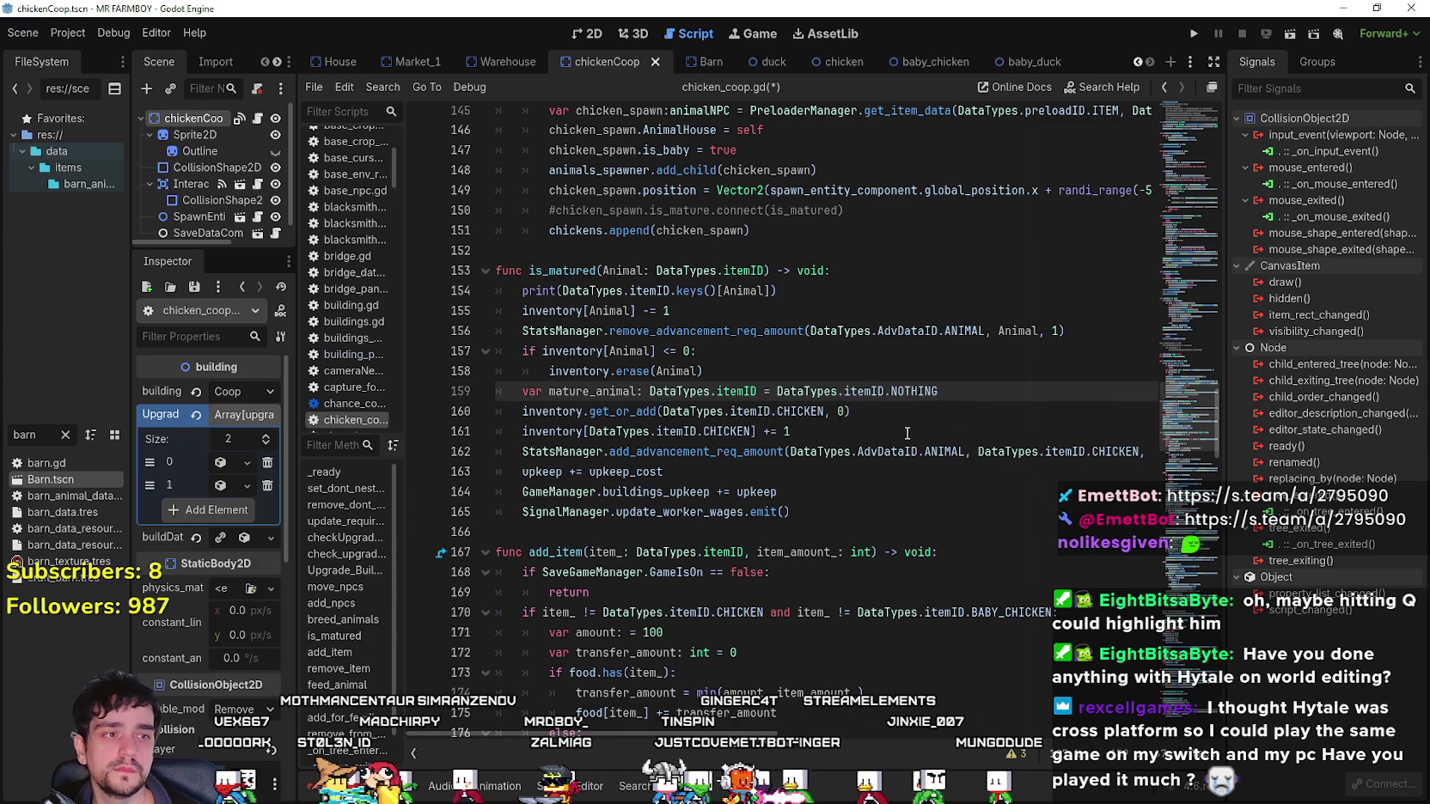
Add 'match Animal:' with a DataTypes.itemID.BABY_CHICKEN case below the declaration.
{"action": "key", "text": "Return"}
{"action": "type", "text": "mat"}
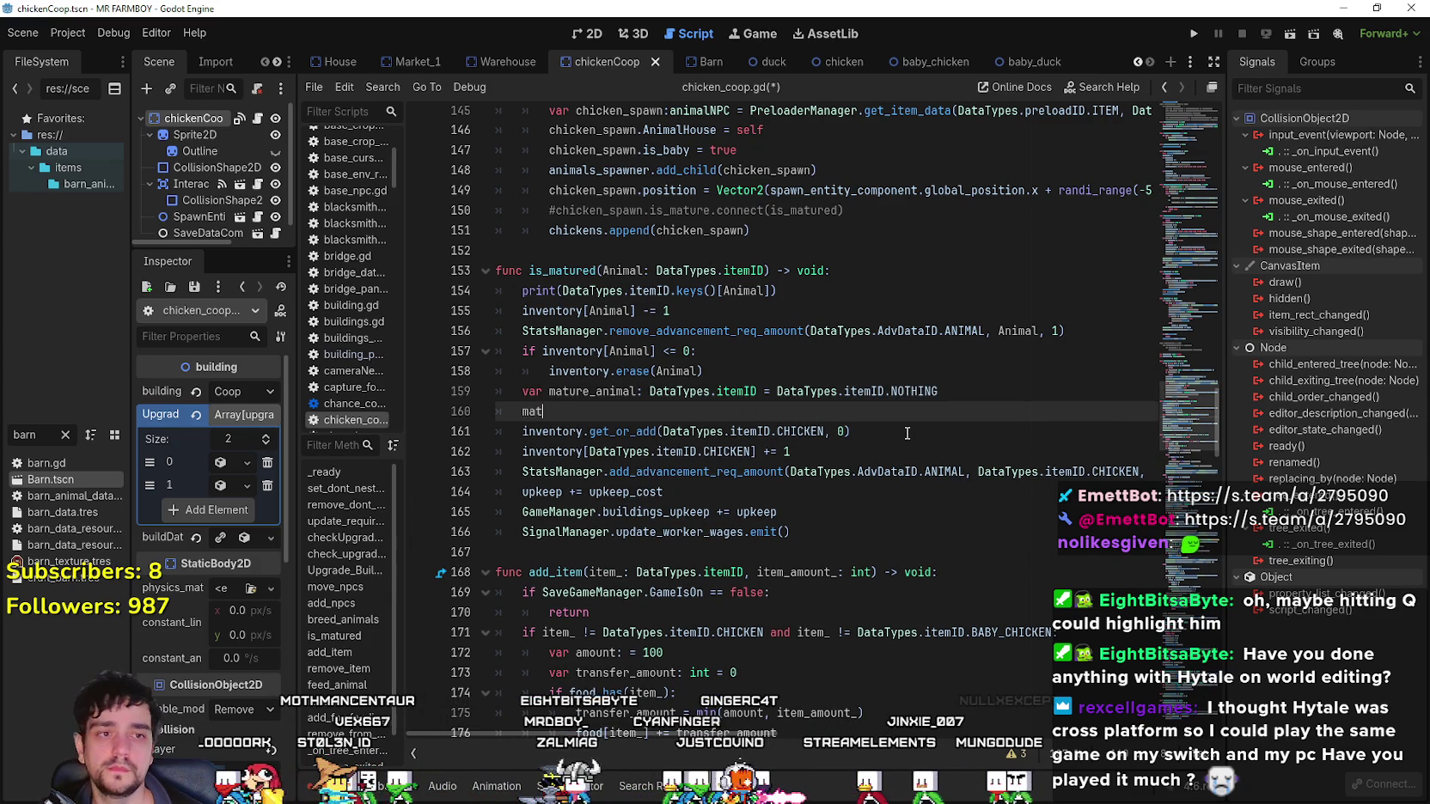
{"action": "type", "text": "ch Animal"}
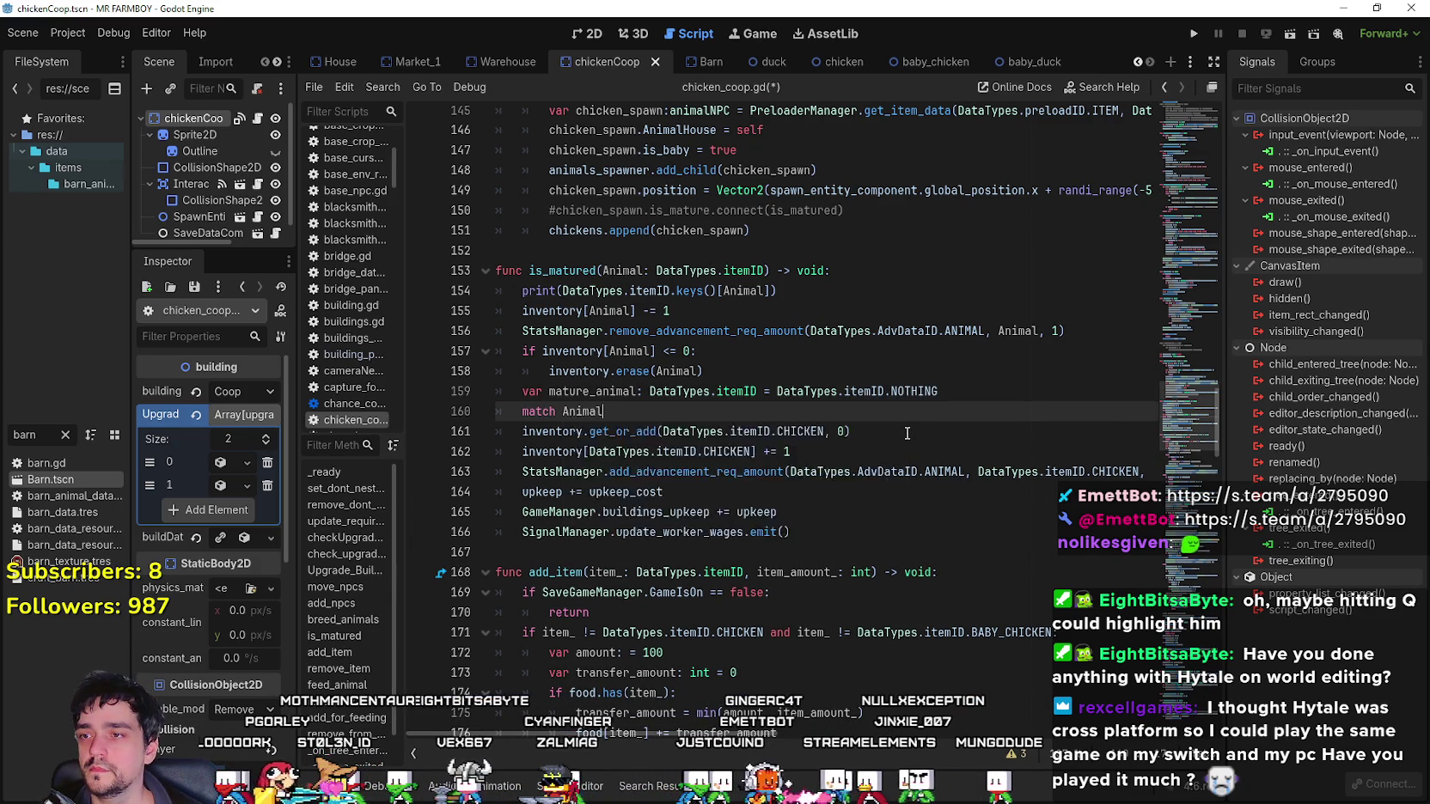
{"action": "type", "text": ":"}
{"action": "key", "text": "Return"}
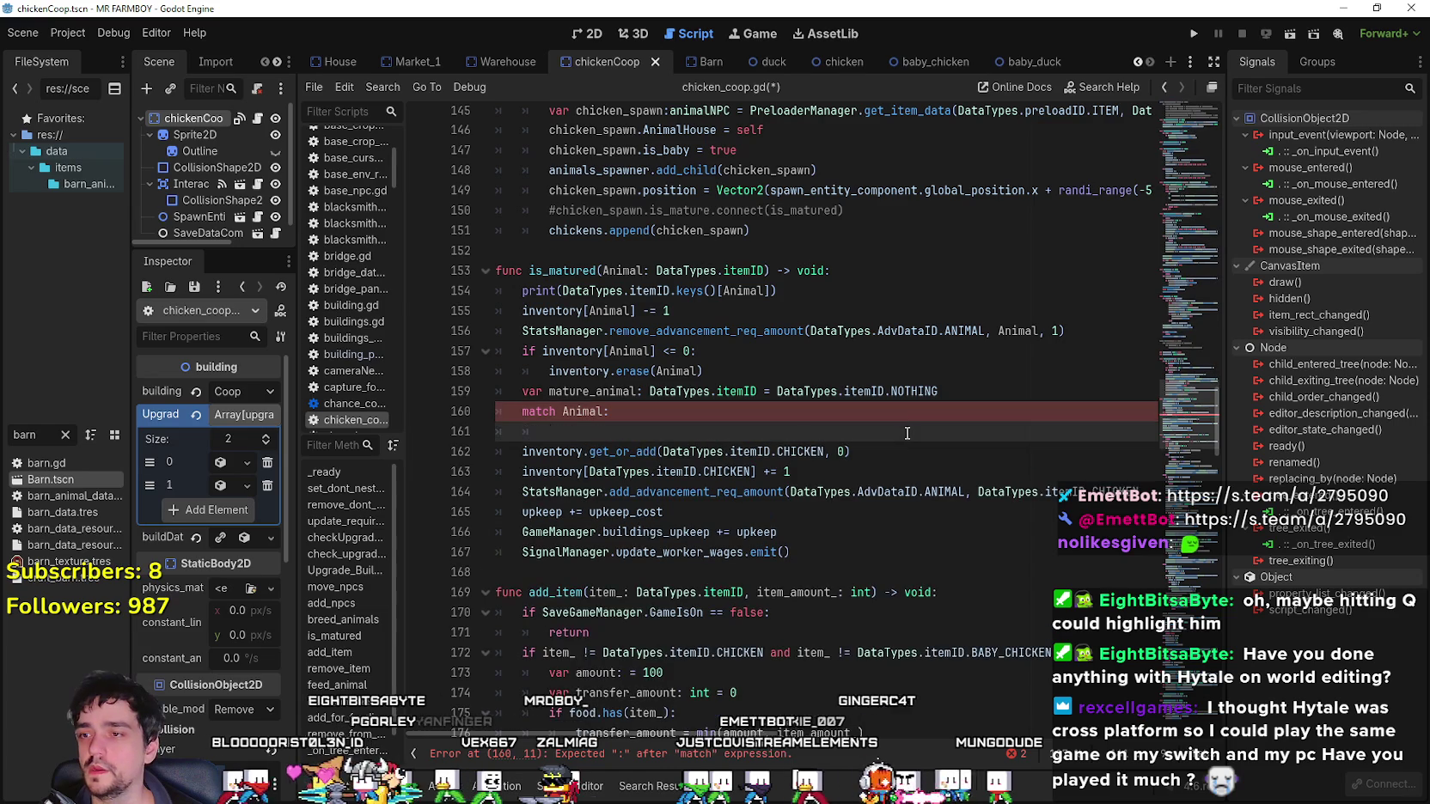
{"action": "type", "text": "DataTypes"}
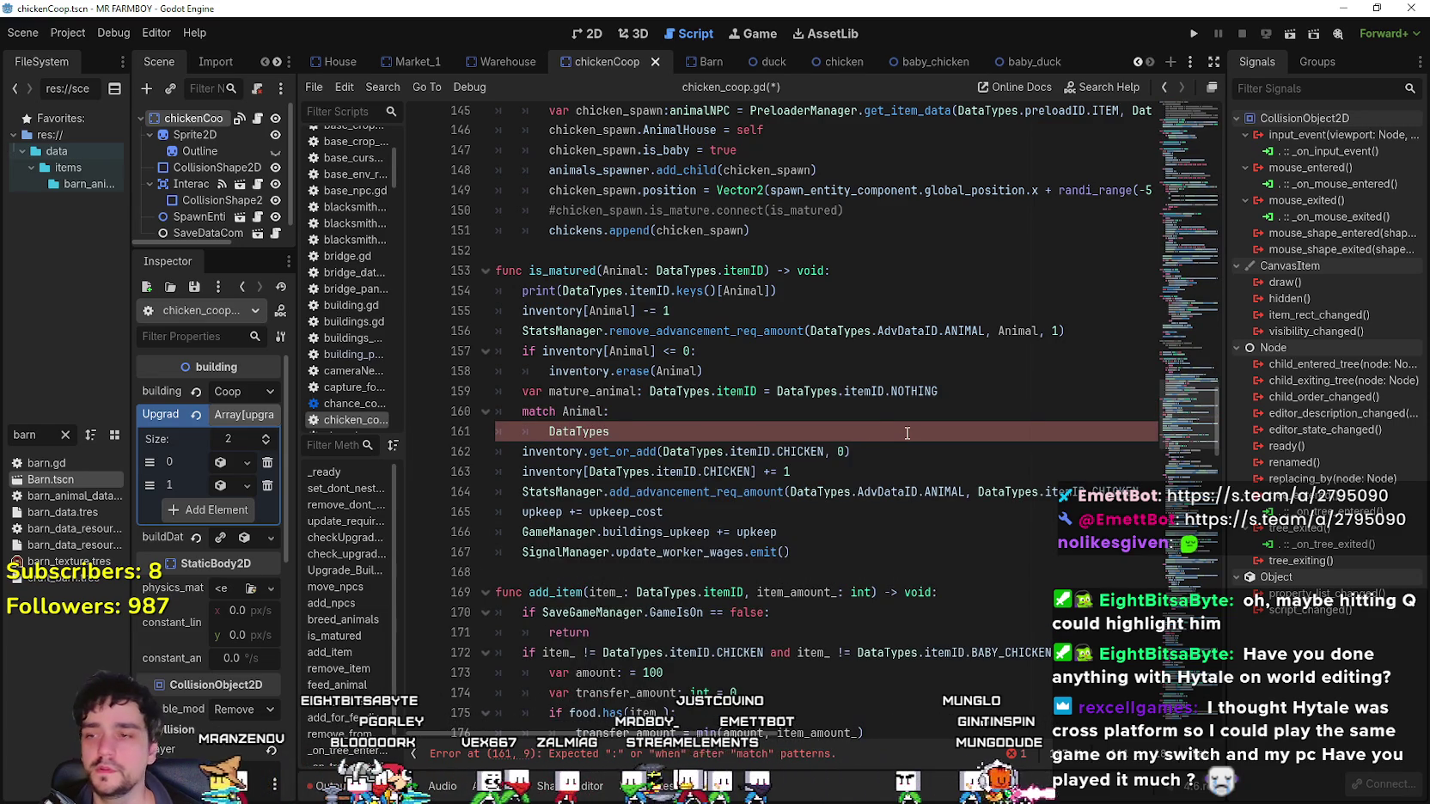
{"action": "type", "text": ".itemID.BABY"}
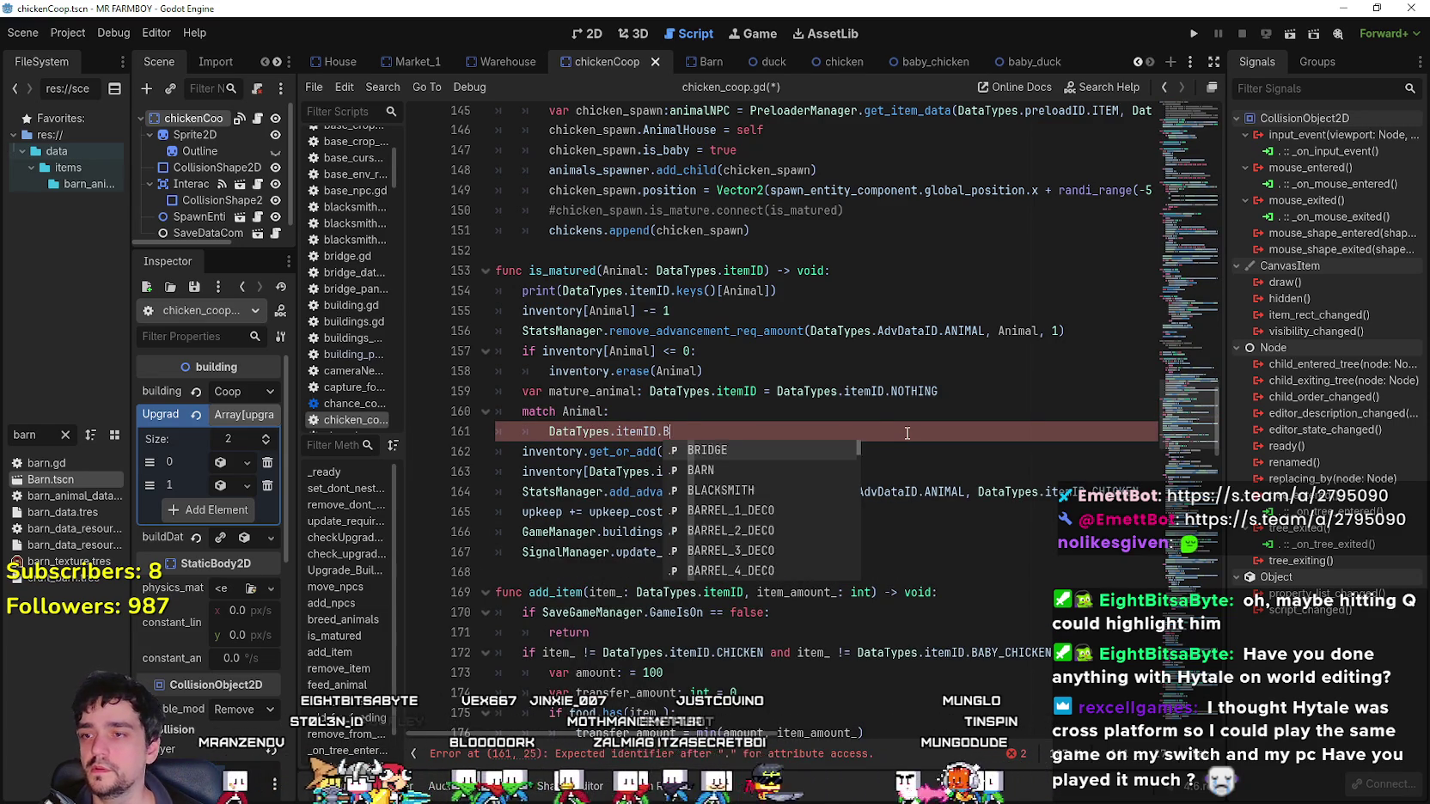
{"action": "key", "text": "Return"}
{"action": "key", "text": "Return"}
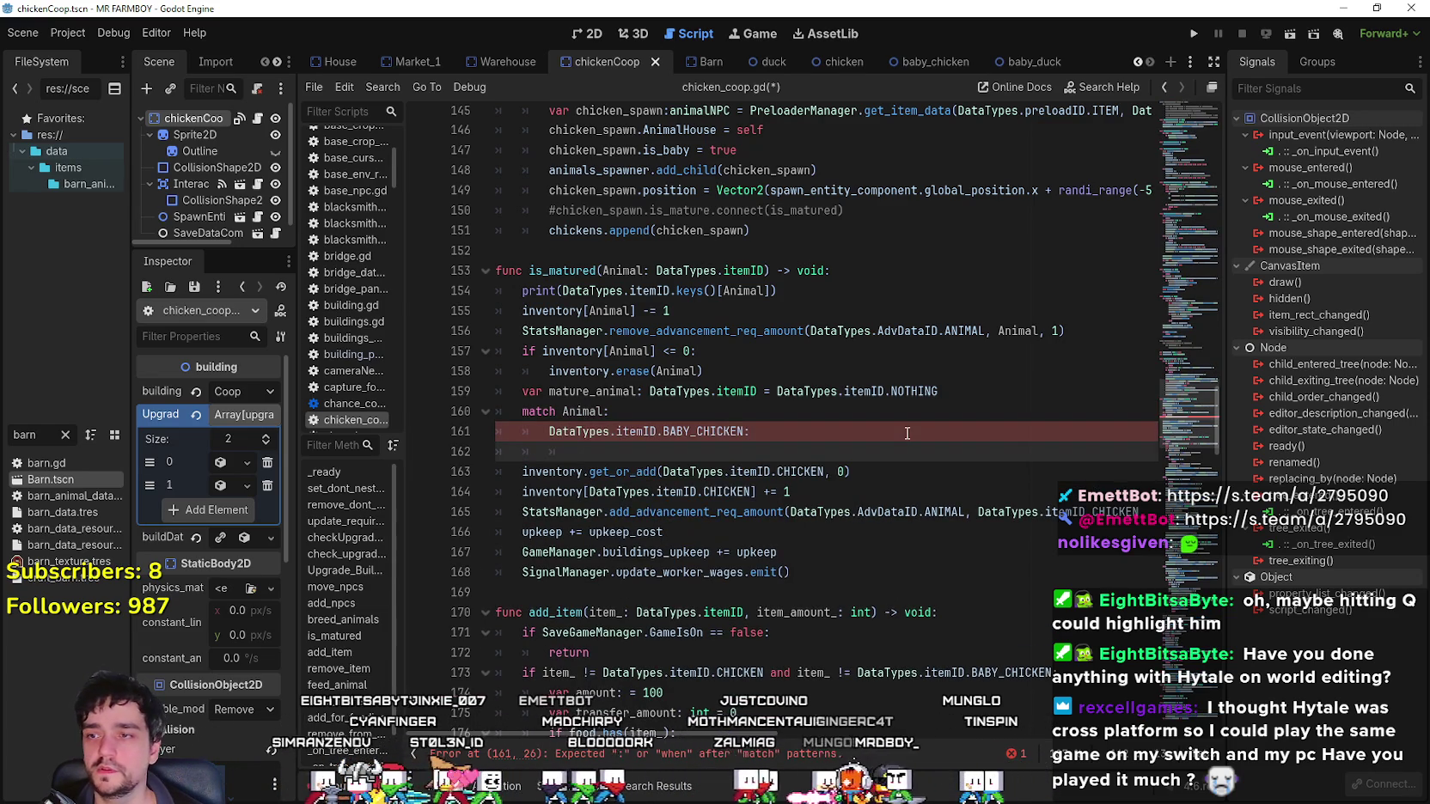
Make the BABY_CHICKEN case assign mature_animal = DataTypes.itemID.CHICKEN.
{"action": "type", "text": "mature_anim"}
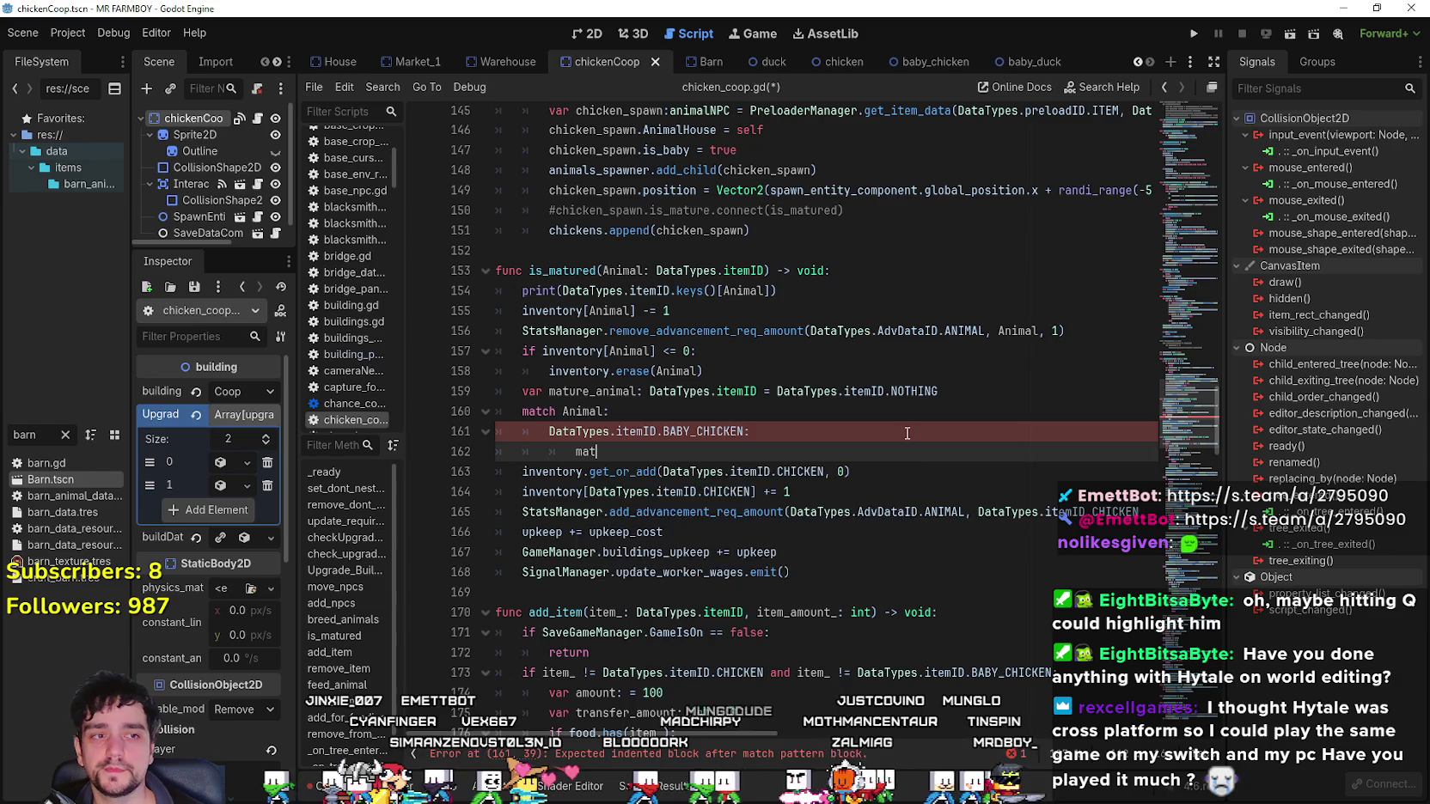
{"action": "key", "text": "Return"}
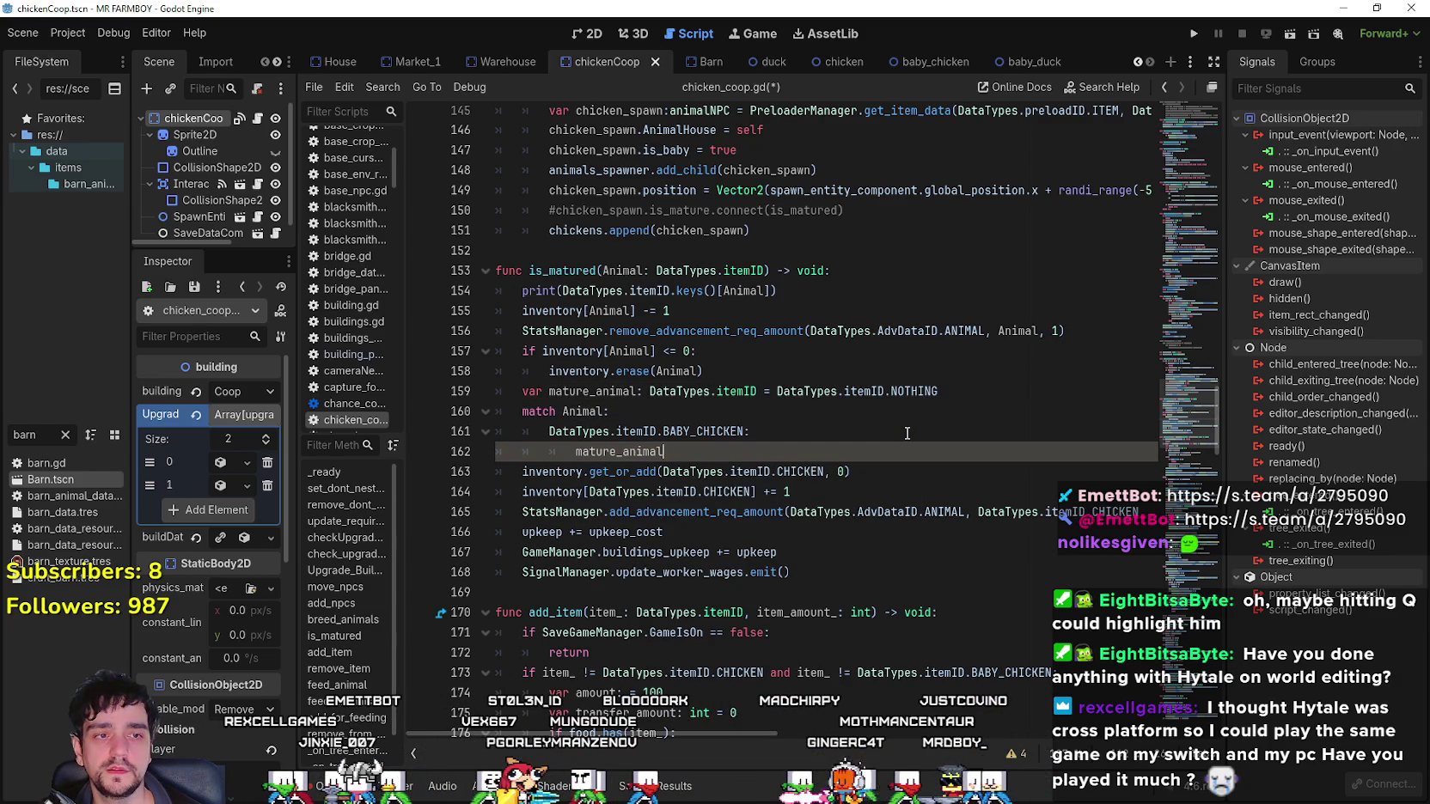
{"action": "type", "text": " = A"}
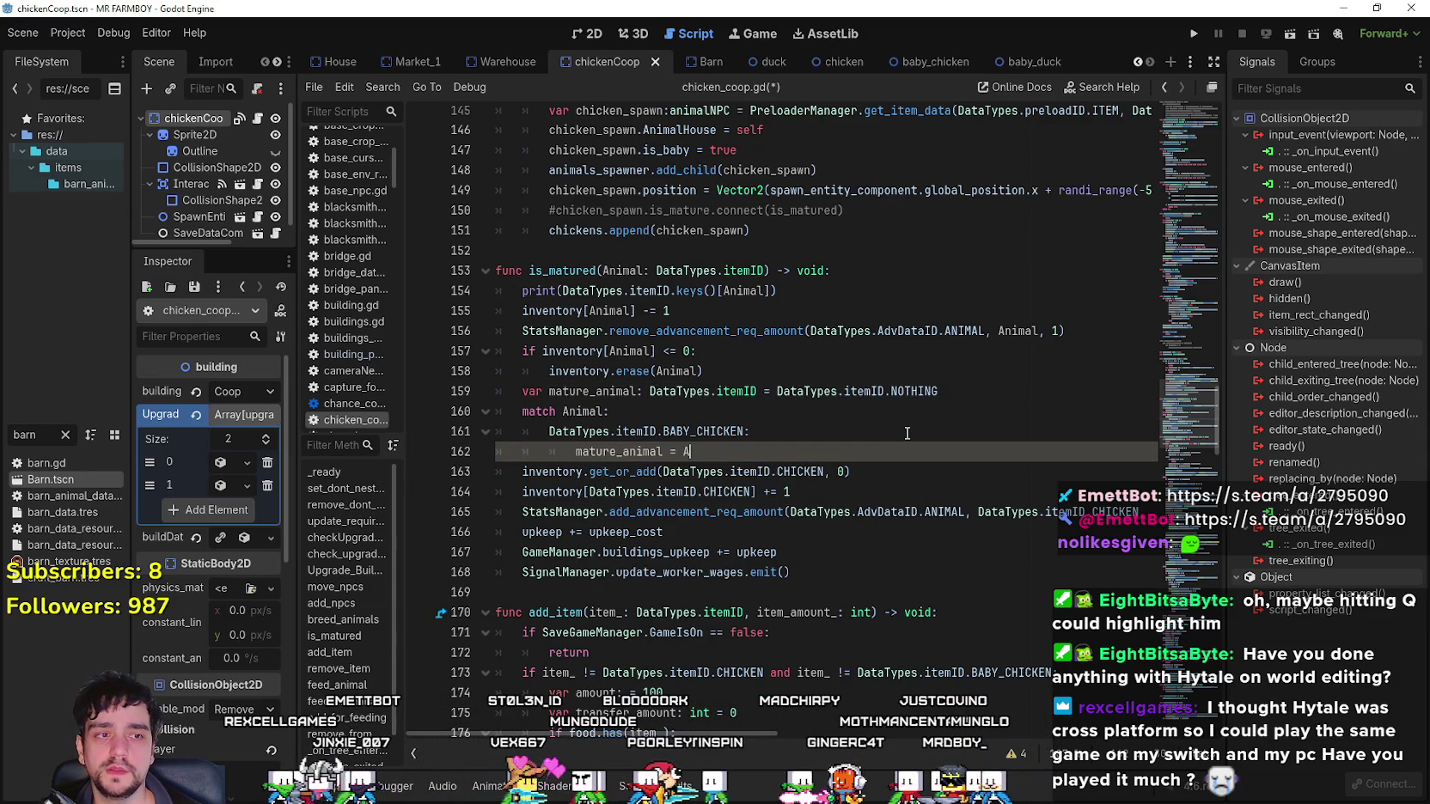
{"action": "key", "text": "BackSpace"}
{"action": "type", "text": "Data"}
{"action": "key", "text": "Return"}
{"action": "type", "text": "."}
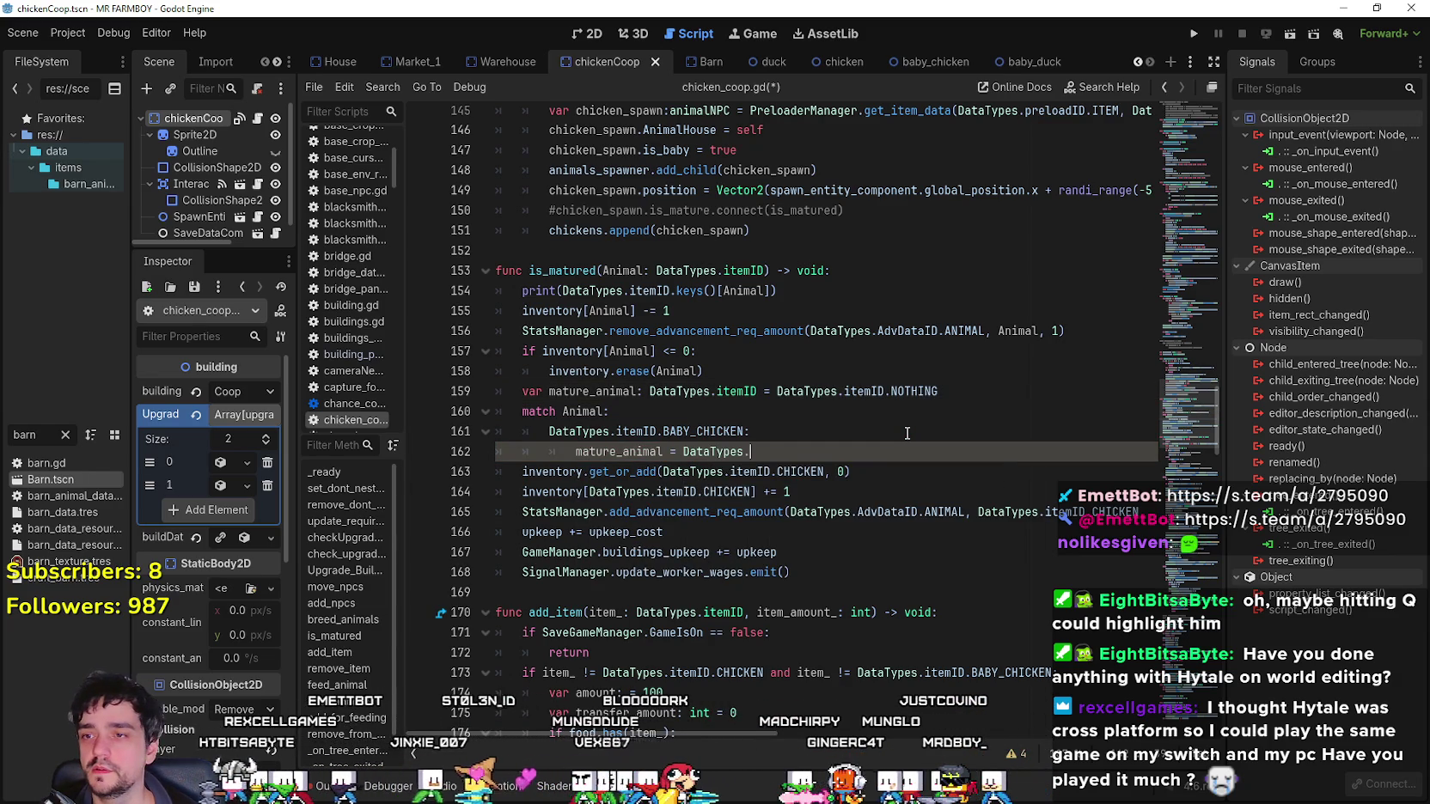
{"action": "type", "text": "itemID.C"}
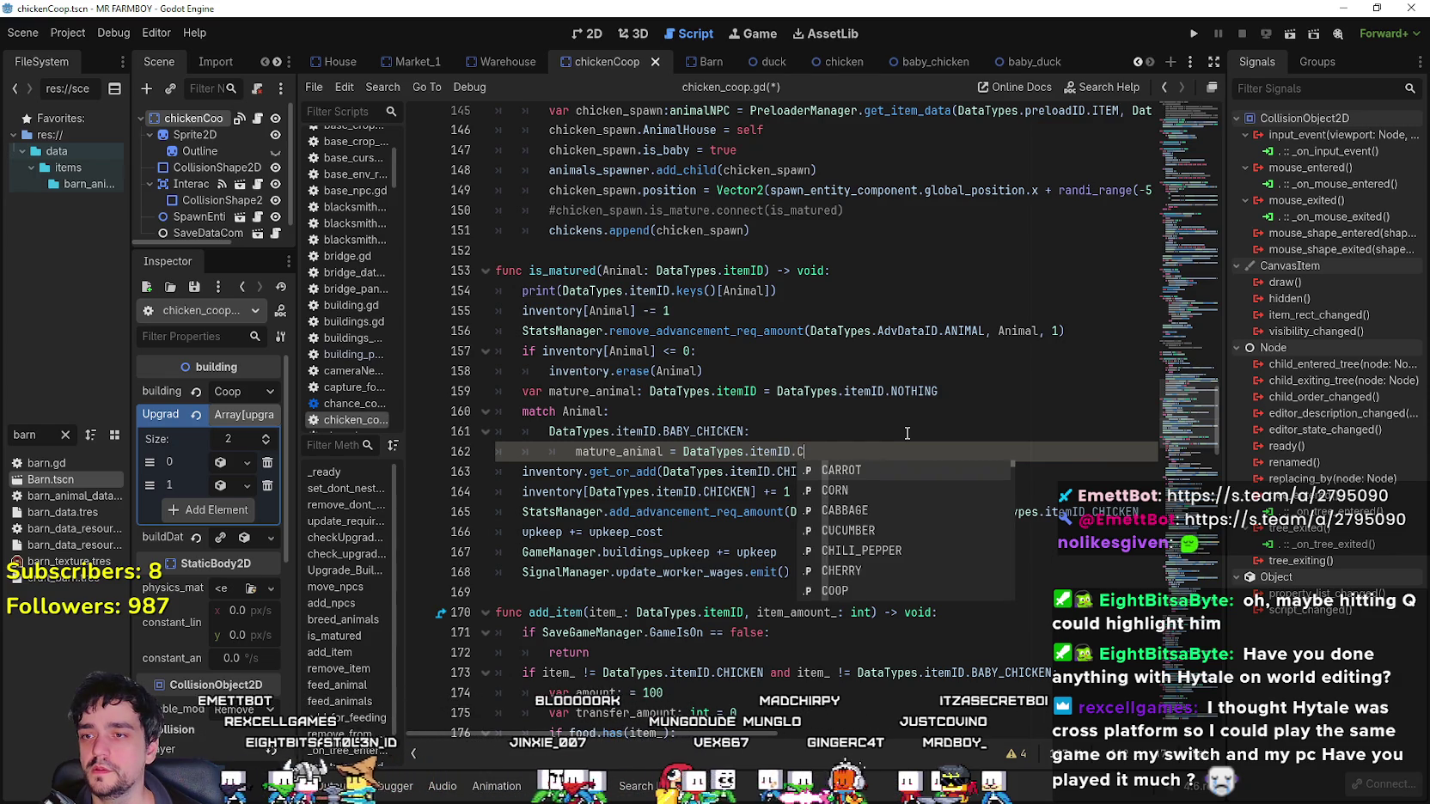
{"action": "type", "text": "hic"}
{"action": "key", "text": "Return"}
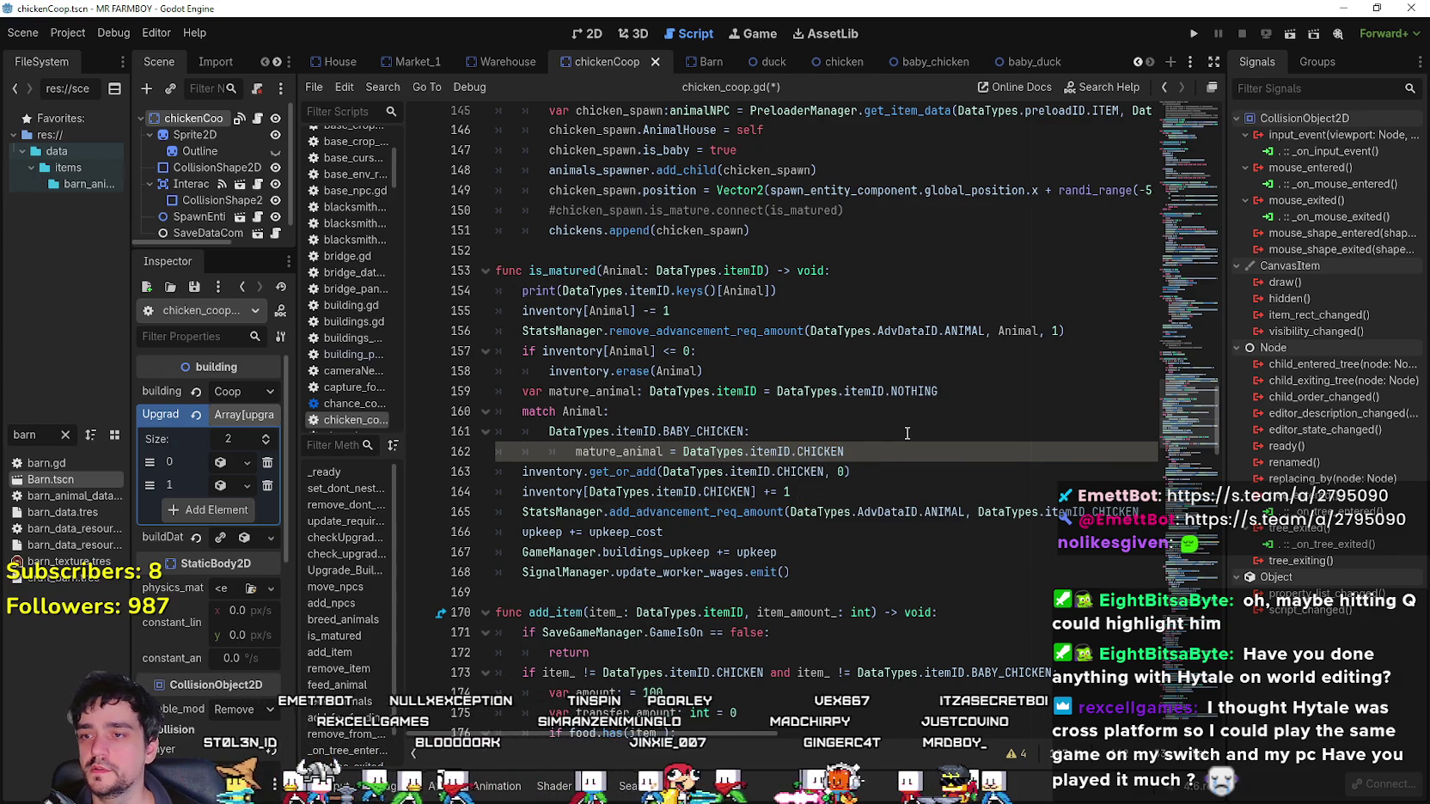
{"action": "left_click", "coordinate": [593, 391]}
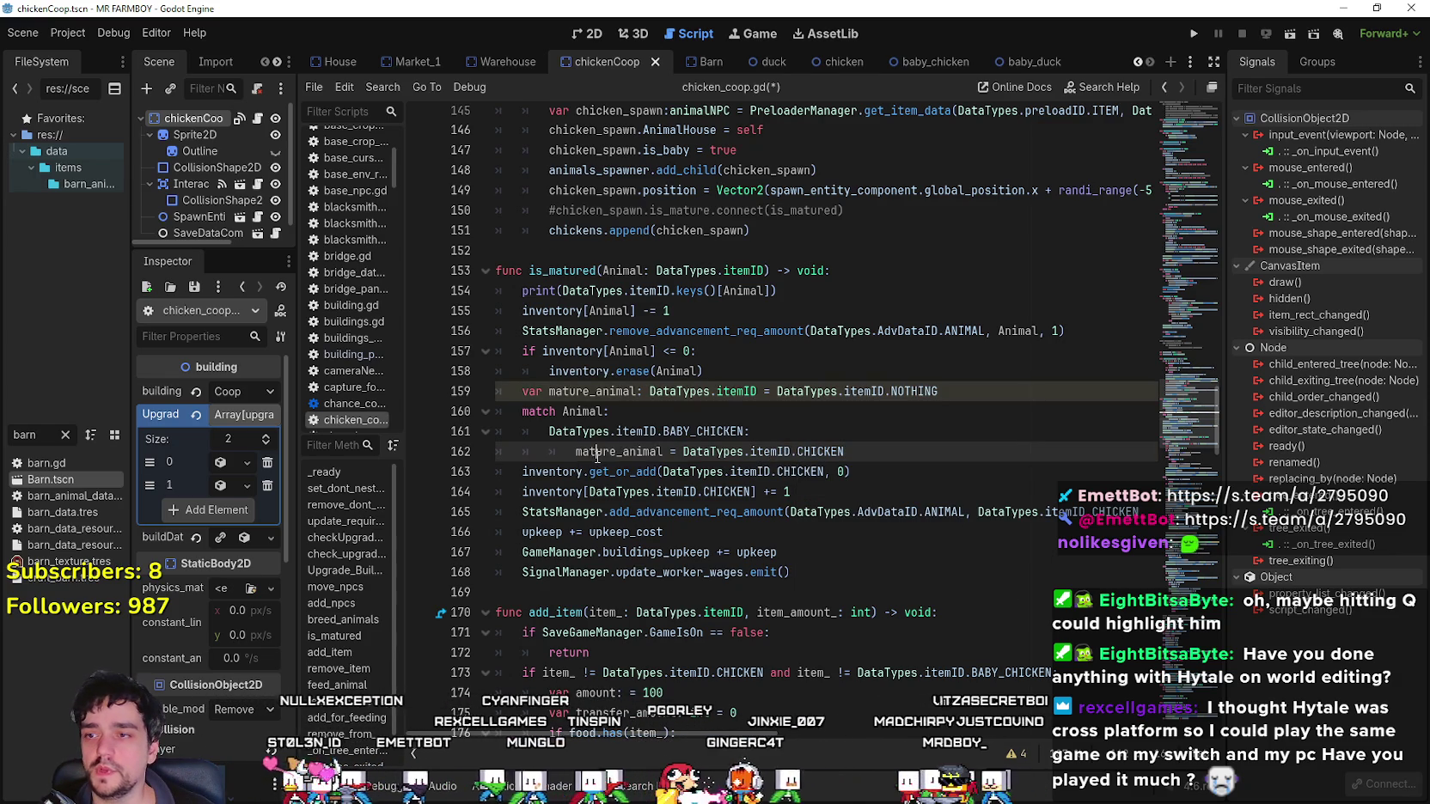
Replace the hardcoded CHICKEN ID with mature_animal in get_or_add, the increment and add_advancement_req_amount.
{"action": "double_click", "coordinate": [783, 472]}
{"action": "left_click_drag", "start_coordinate": [825, 472], "coordinate": [663, 472]}
{"action": "type", "text": "mature_animal"}
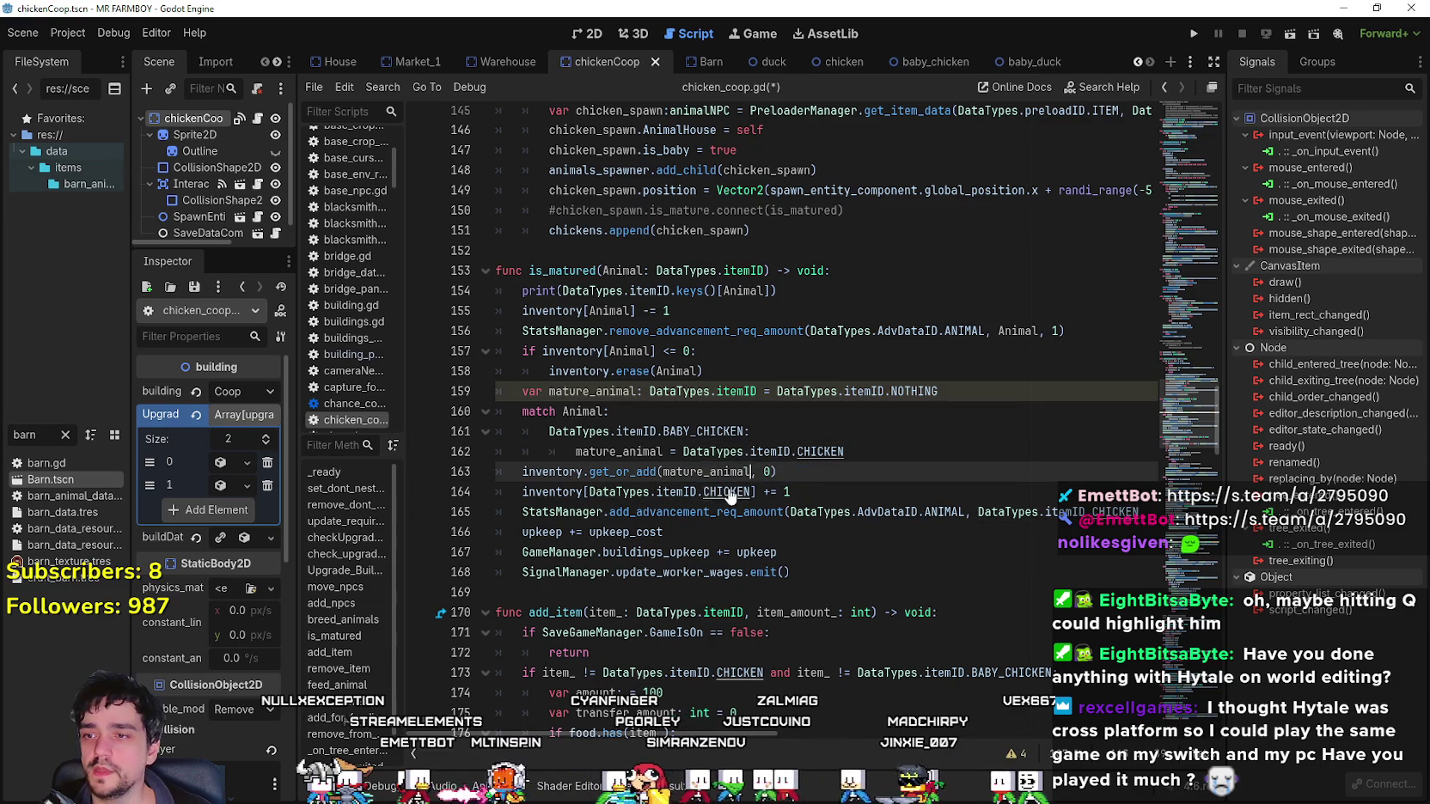
{"action": "double_click", "coordinate": [731, 491]}
{"action": "left_click_drag", "start_coordinate": [752, 492], "coordinate": [588, 491]}
{"action": "type", "text": "mature_animal"}
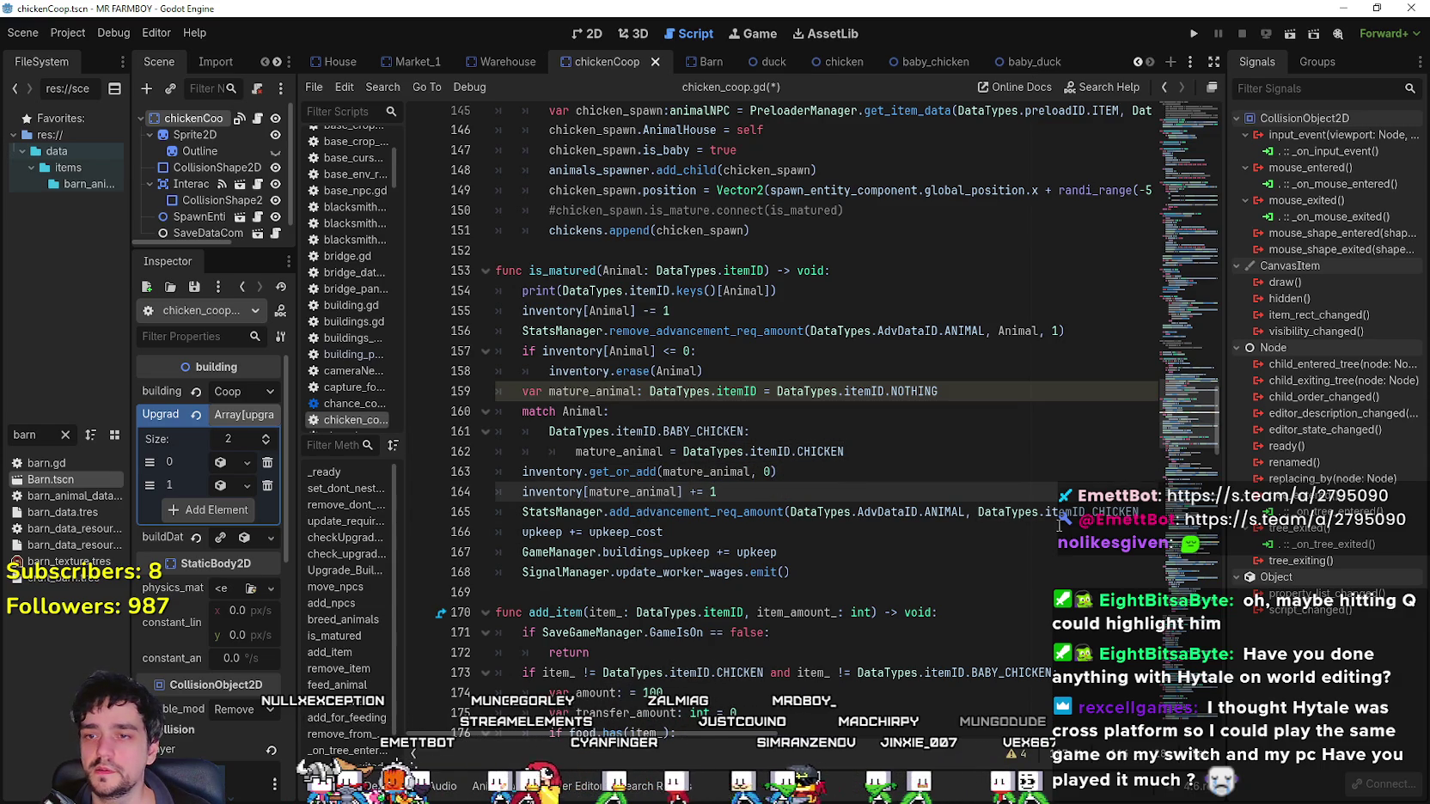
{"action": "left_click_drag", "start_coordinate": [1134, 512], "coordinate": [970, 513]}
{"action": "type", "text": "mature_animal"}
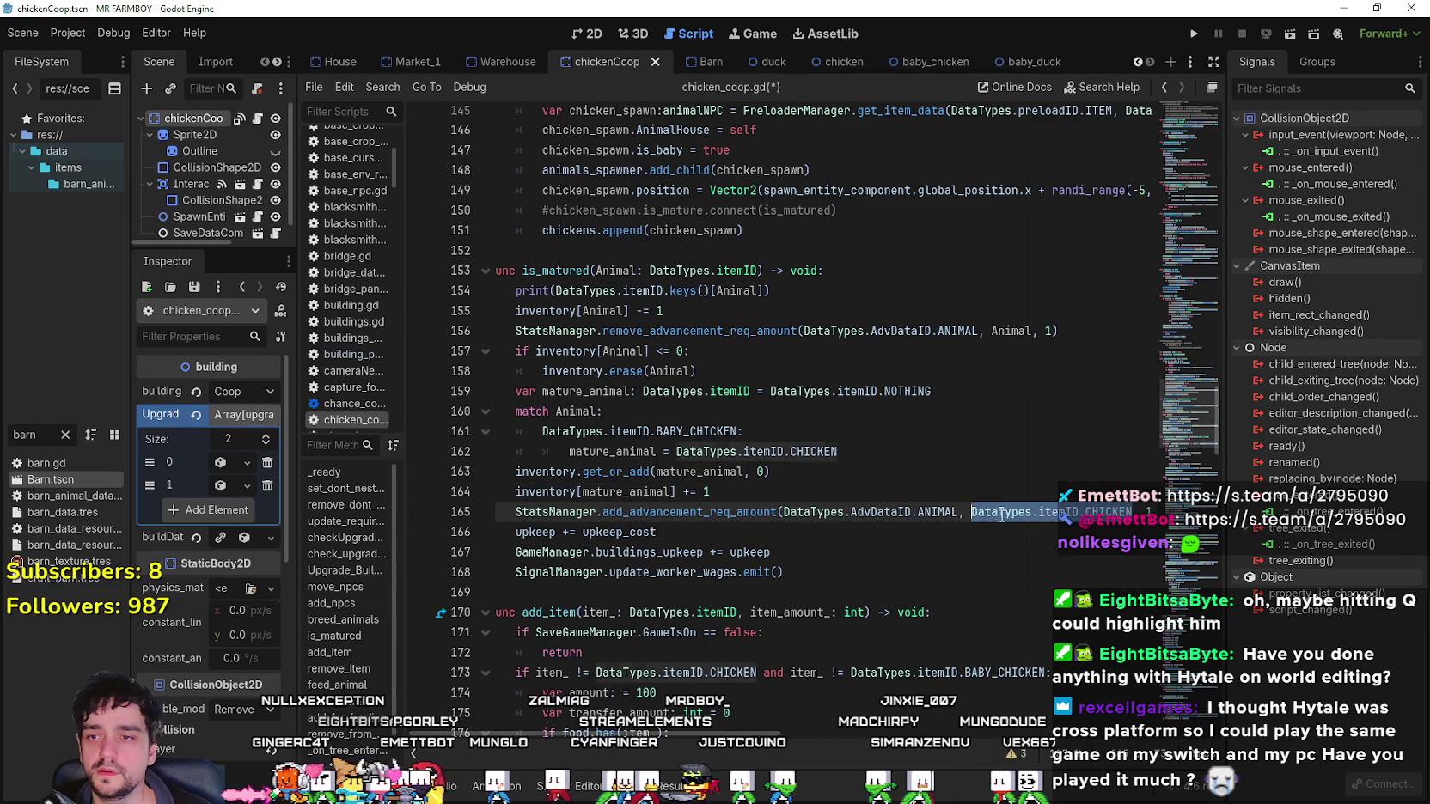
Insert an empty line after the BABY_CHICKEN case and select that case's lines.
{"action": "left_click_drag", "start_coordinate": [663, 531], "coordinate": [457, 494]}
{"action": "left_click", "coordinate": [763, 488]}
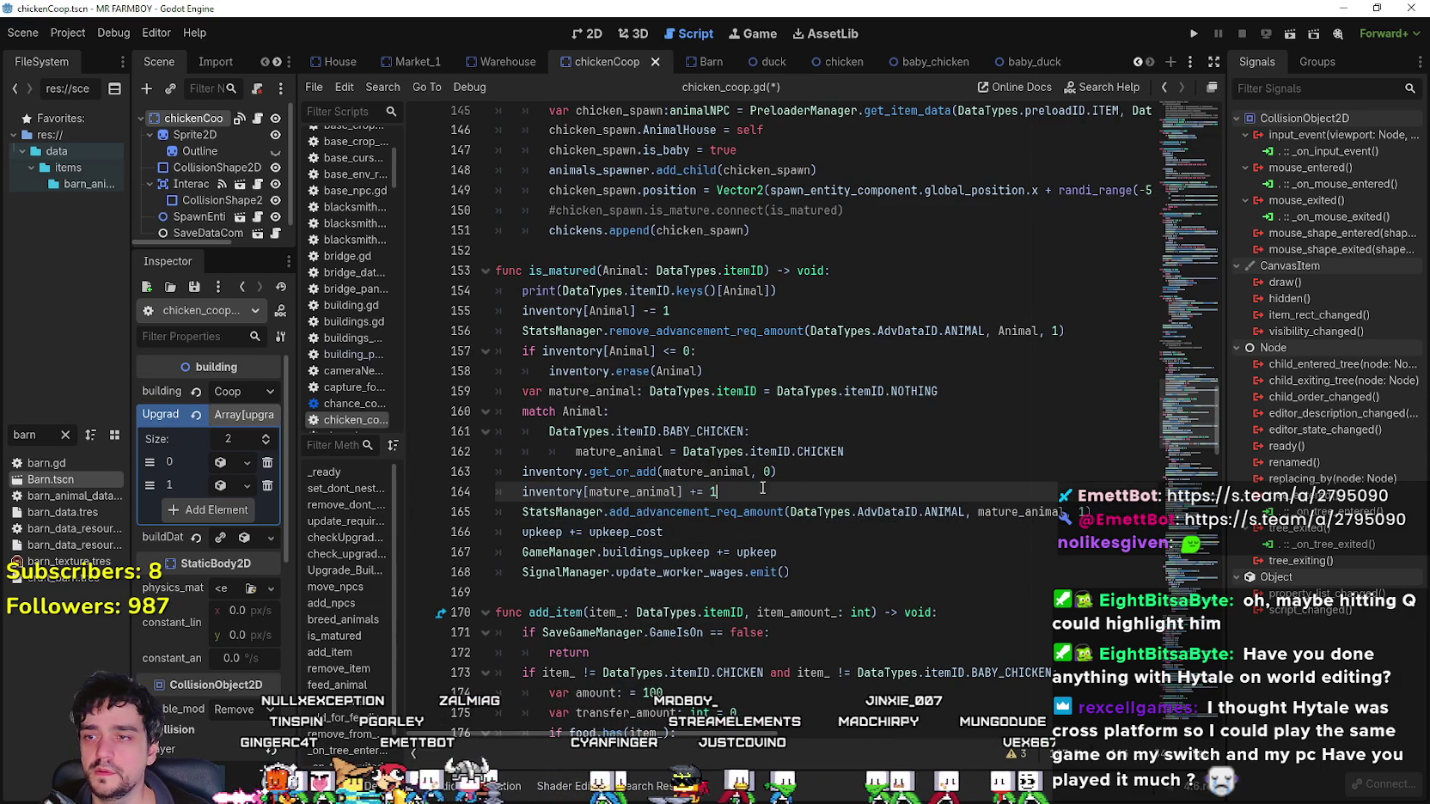
{"action": "left_click", "coordinate": [876, 451]}
{"action": "key", "text": "Return"}
{"action": "left_click_drag", "start_coordinate": [876, 451], "coordinate": [430, 441]}
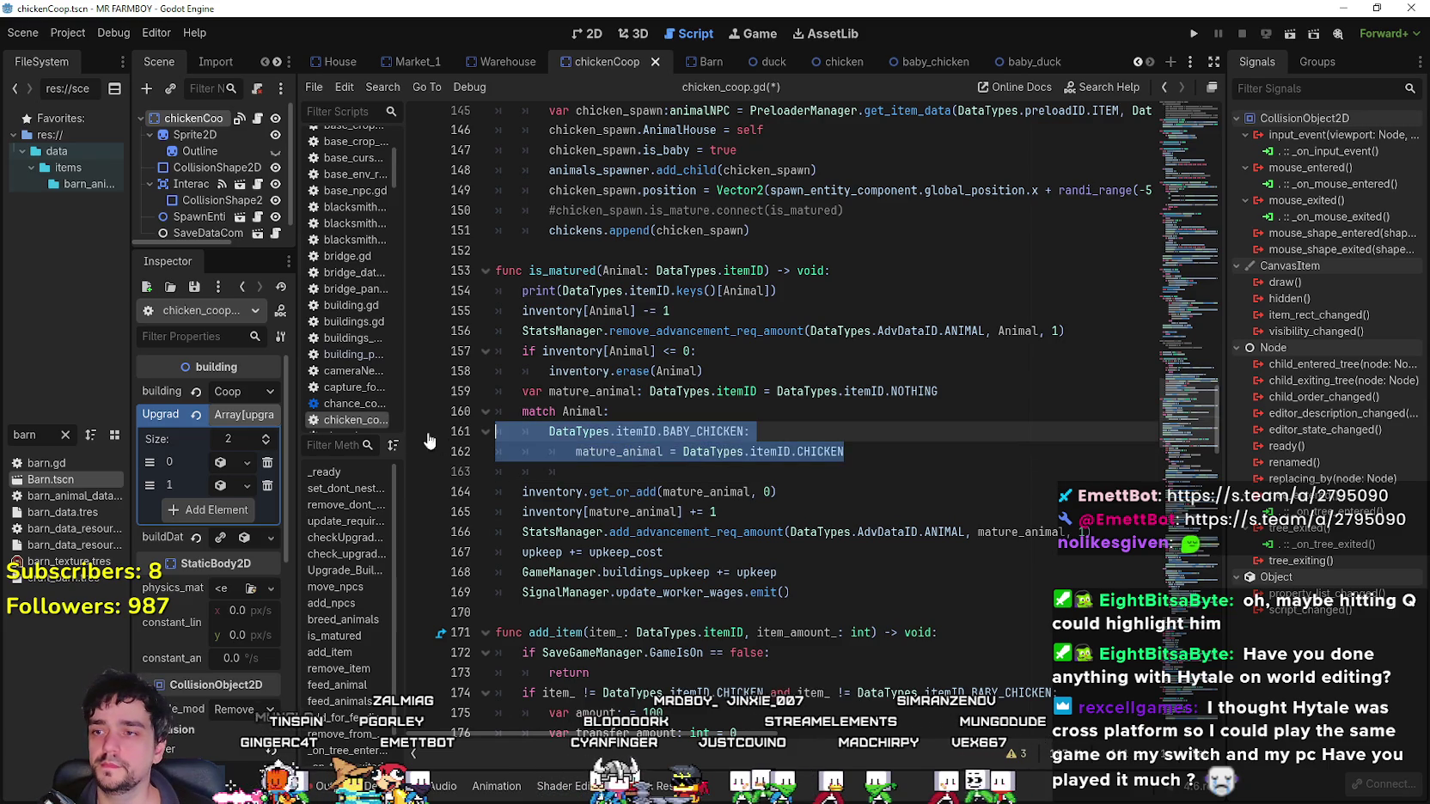
Duplicate the BABY_CHICKEN case twice below the original.
{"action": "key", "text": "ctrl+c"}
{"action": "left_click", "coordinate": [502, 471]}
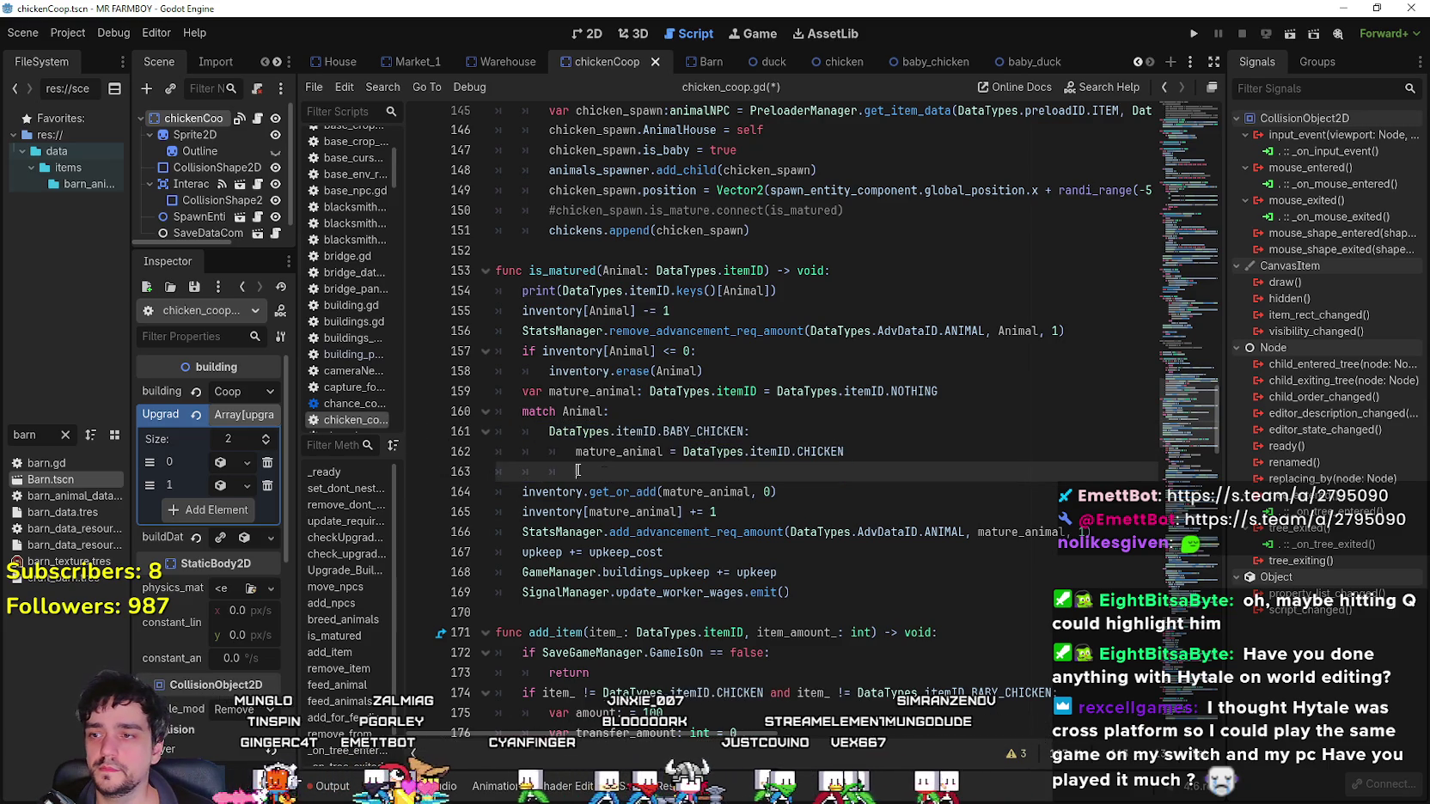
{"action": "key", "text": "ctrl+v"}
{"action": "key", "text": "Return"}
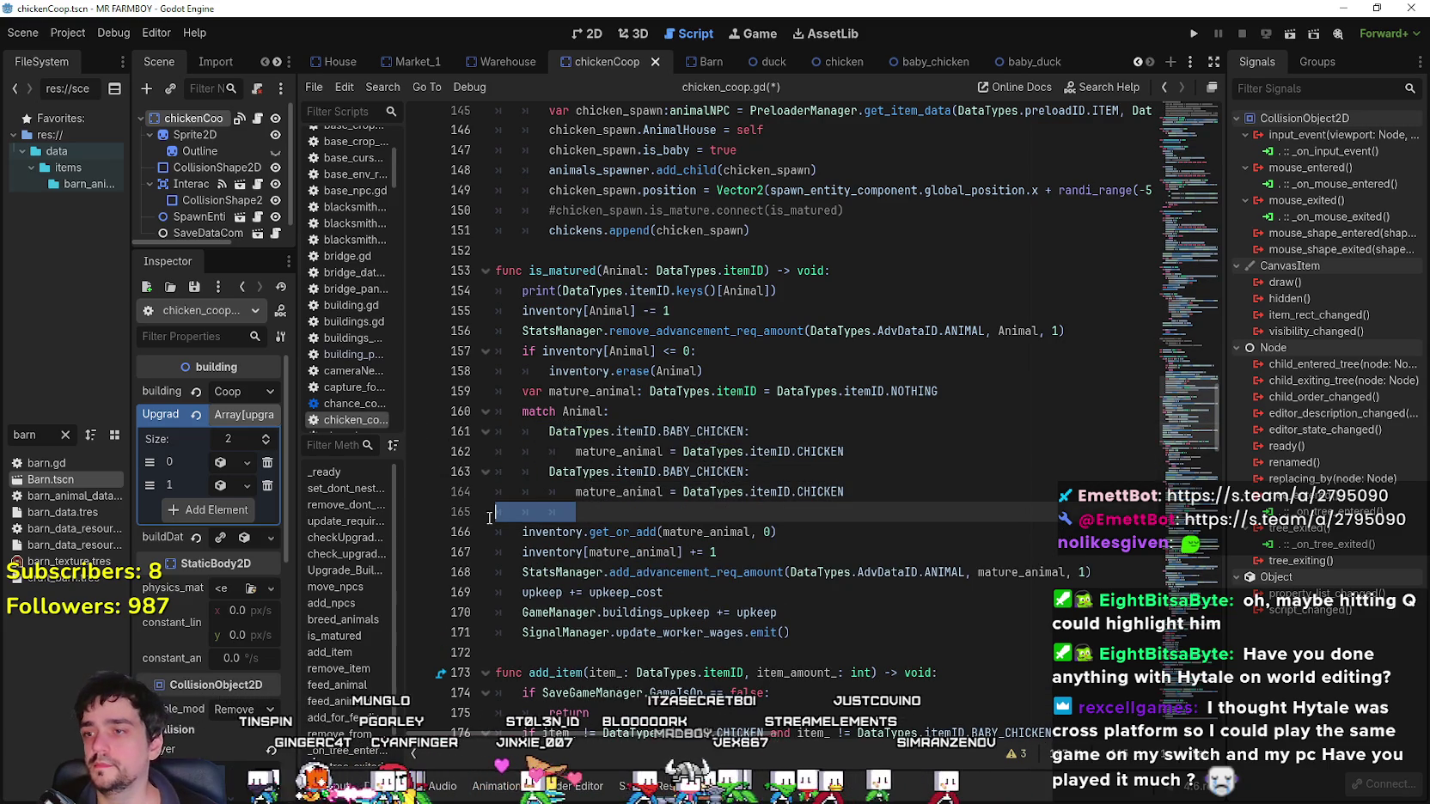
{"action": "key", "text": "ctrl+v"}
Turn the second case into BABY_DUCK, assigning mature_animal to DUCK.
{"action": "left_click", "coordinate": [741, 472]}
{"action": "key", "text": "ctrl+shift+Left"}
{"action": "type", "text": "B"}
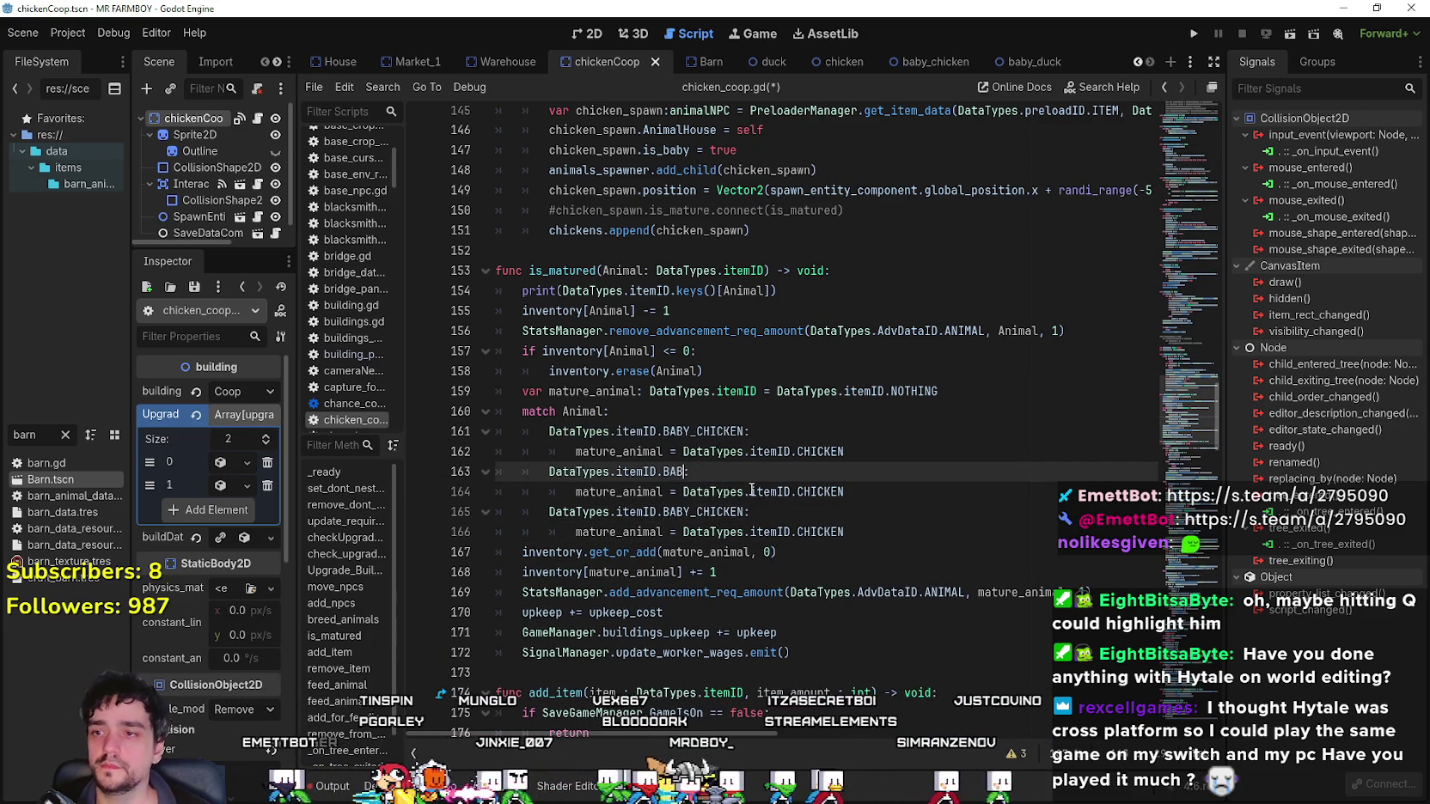
{"action": "type", "text": "Y_DU"}
{"action": "key", "text": "Return"}
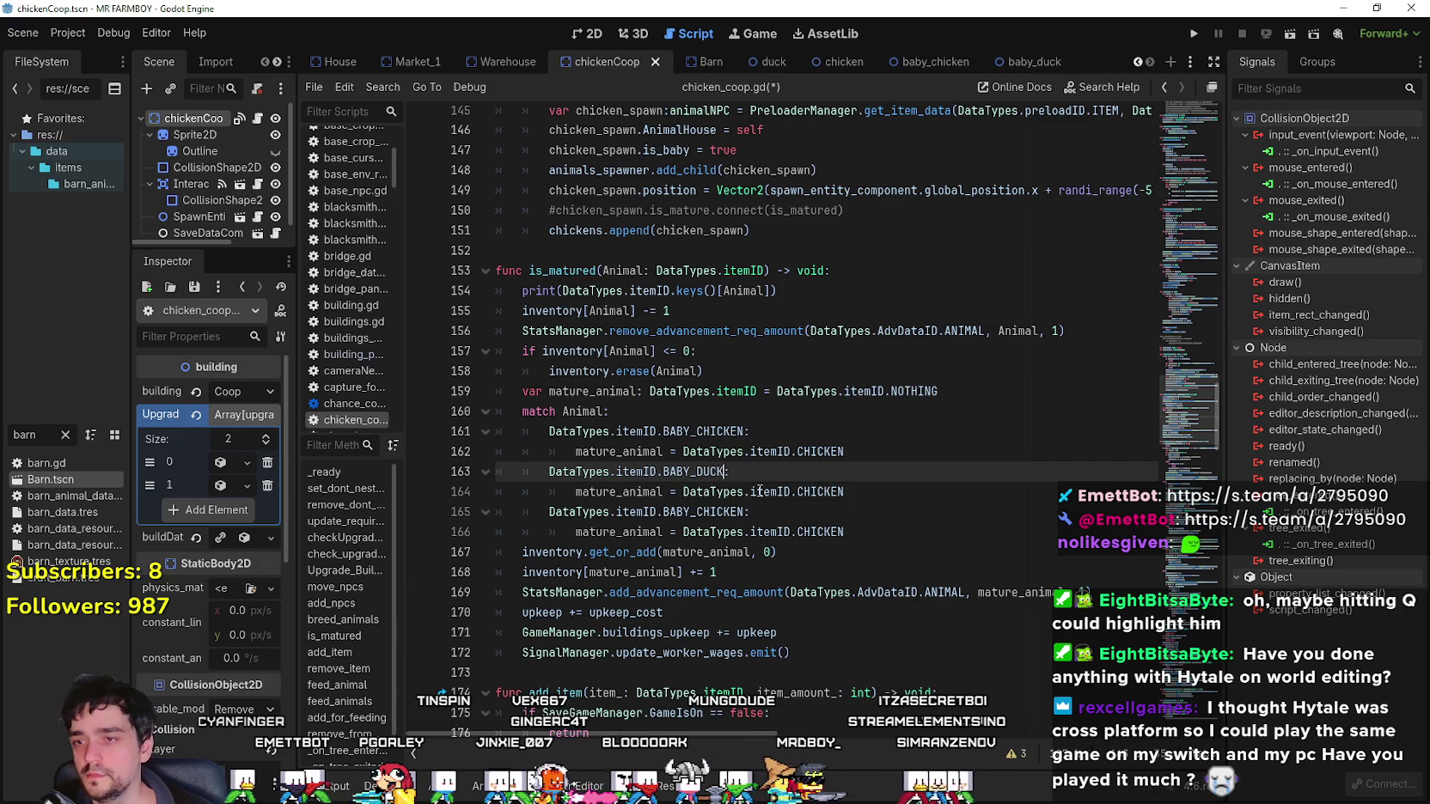
{"action": "type", "text": ":"}
{"action": "double_click", "coordinate": [810, 490]}
{"action": "type", "text": "DU"}
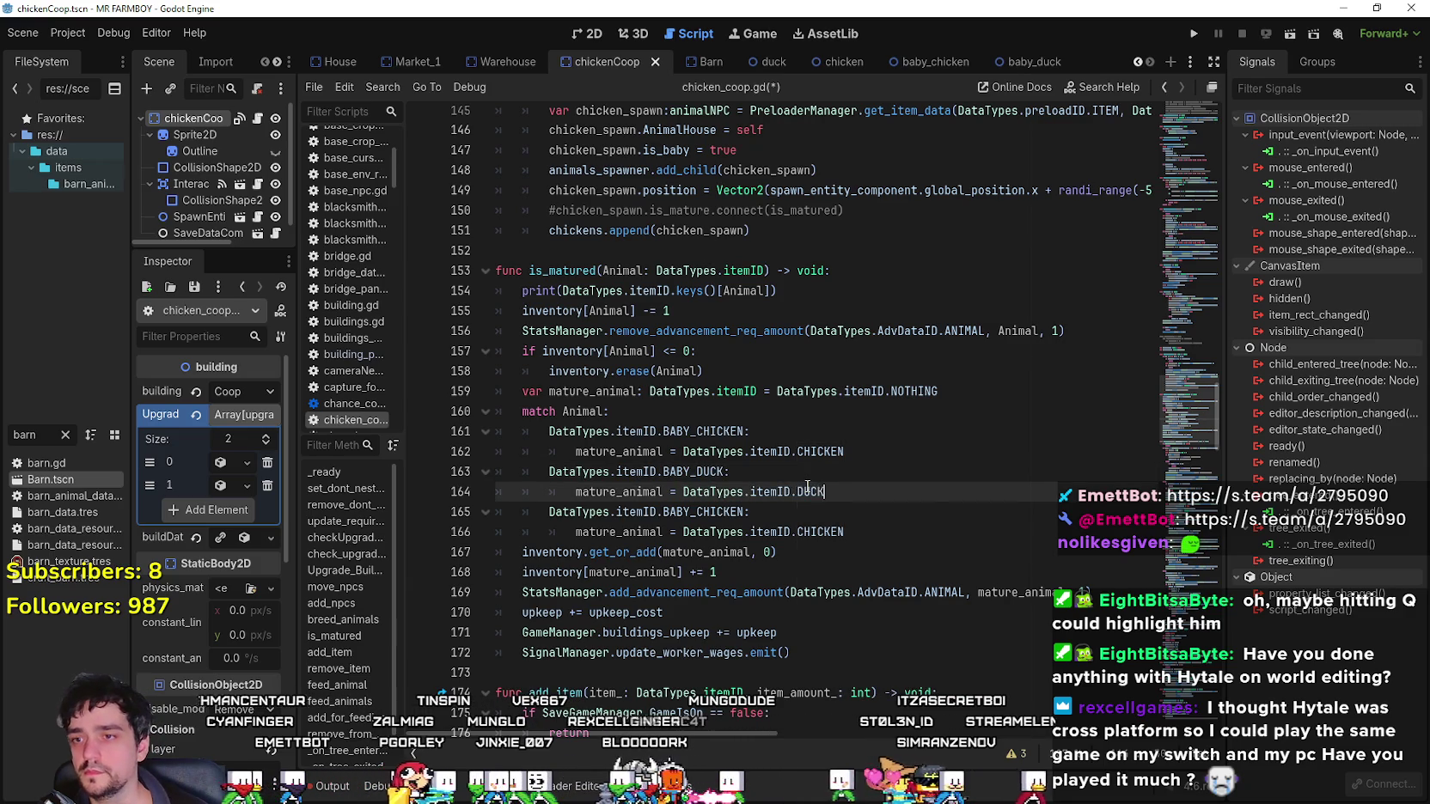
{"action": "type", "text": "CK"}
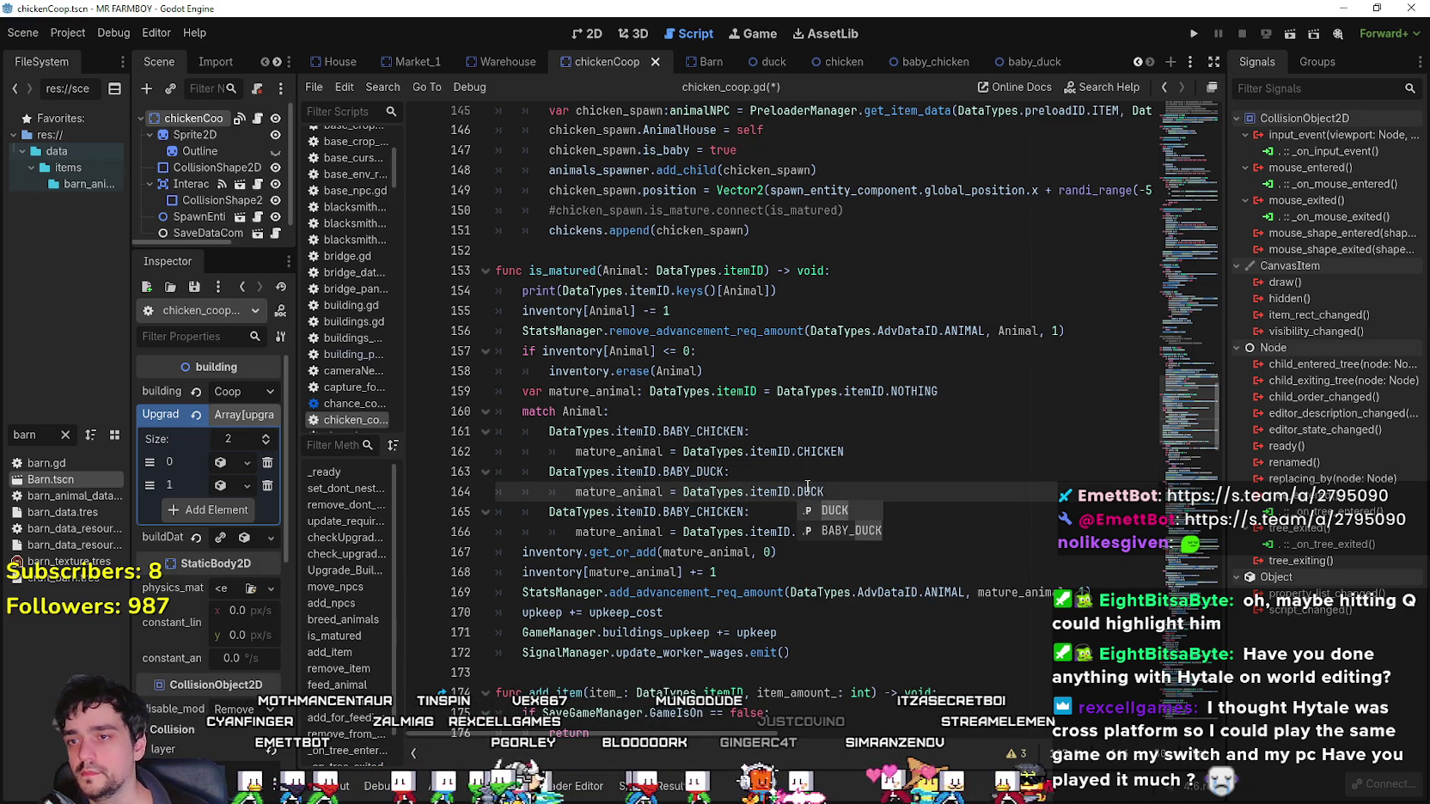
{"action": "left_click", "coordinate": [692, 533]}
Turn the third case into BABY_GOOSE, assigning mature_animal to GOOSE.
{"action": "double_click", "coordinate": [816, 533]}
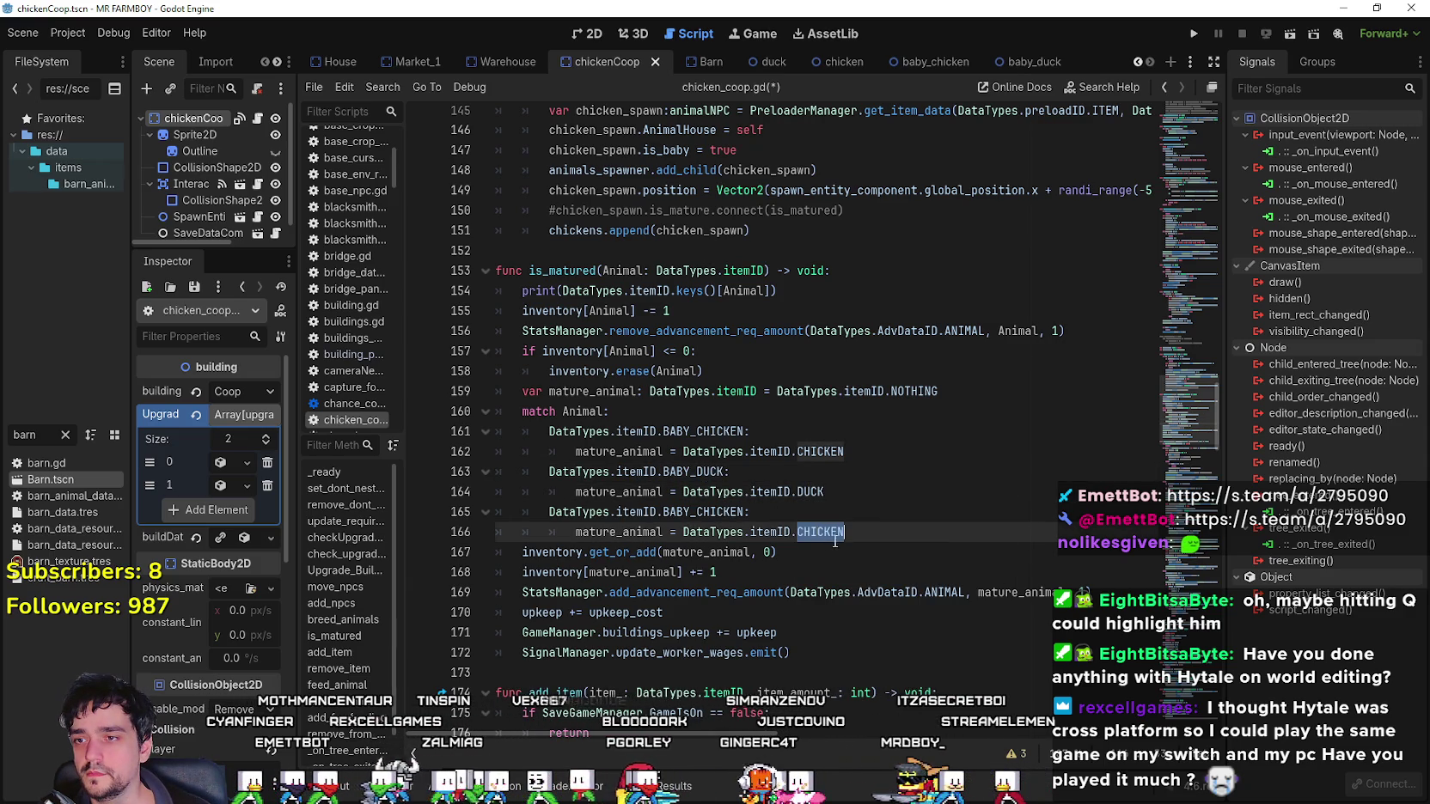
{"action": "double_click", "coordinate": [731, 512]}
{"action": "type", "text": "BABY_"}
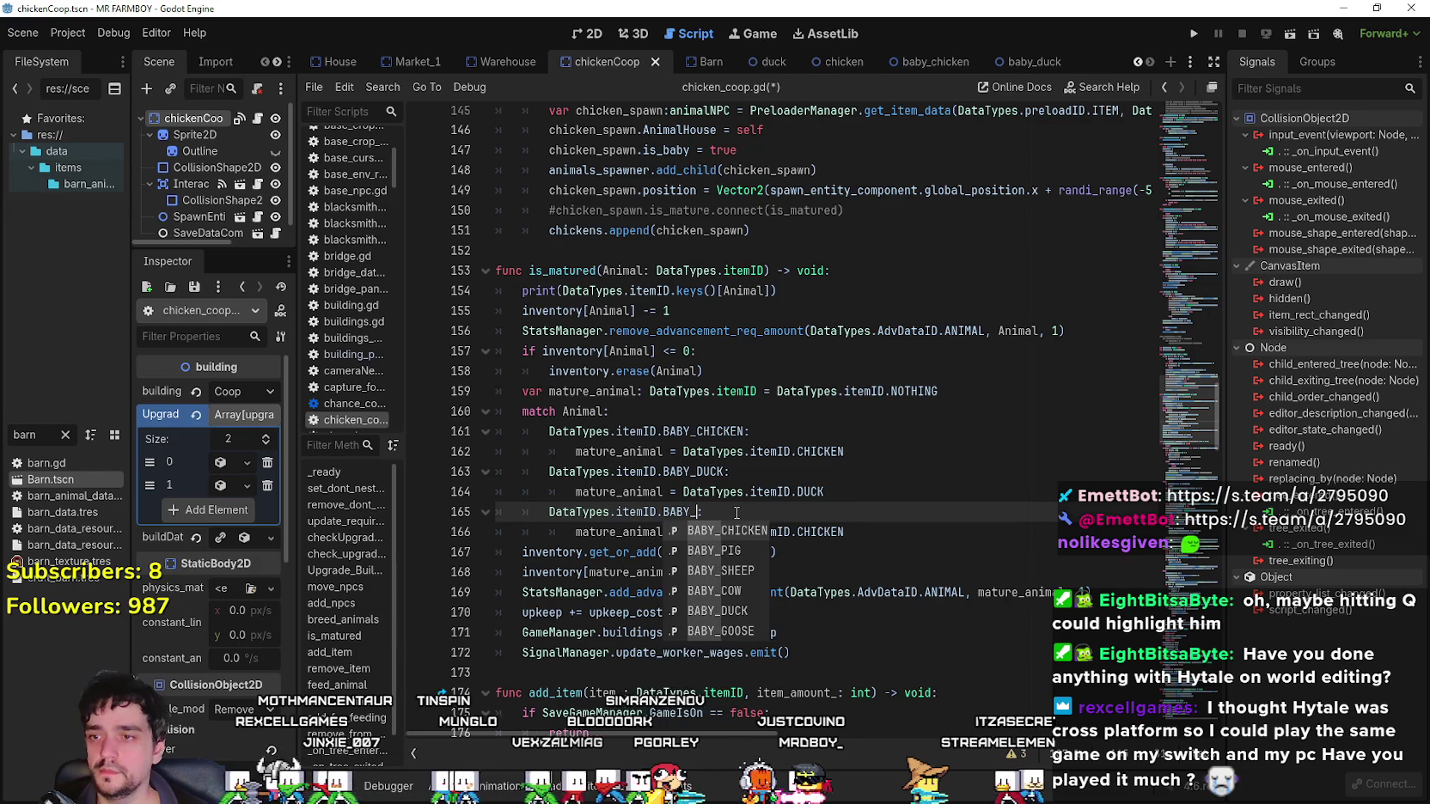
{"action": "type", "text": "GO"}
{"action": "key", "text": "Return"}
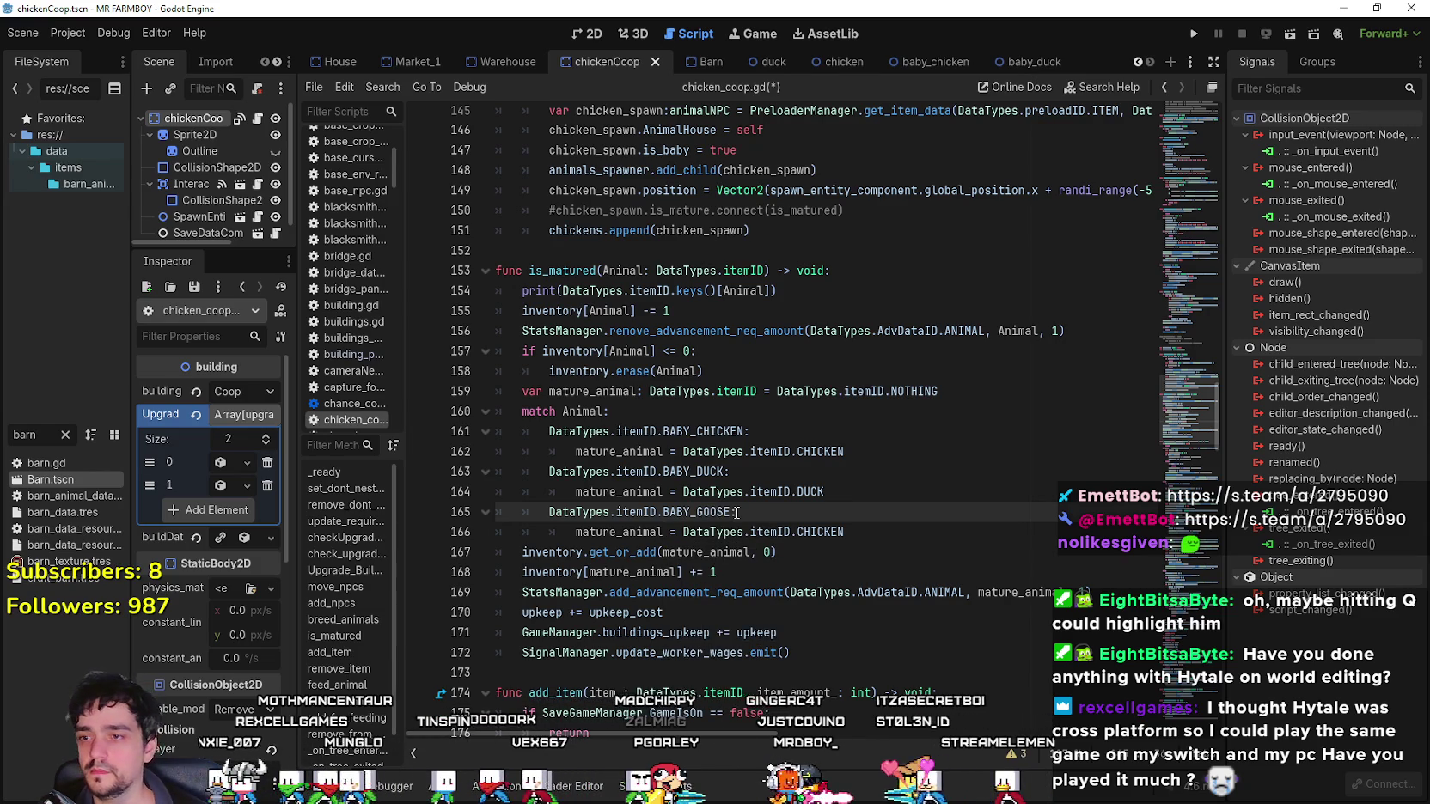
{"action": "left_click", "coordinate": [806, 533]}
{"action": "double_click", "coordinate": [806, 533]}
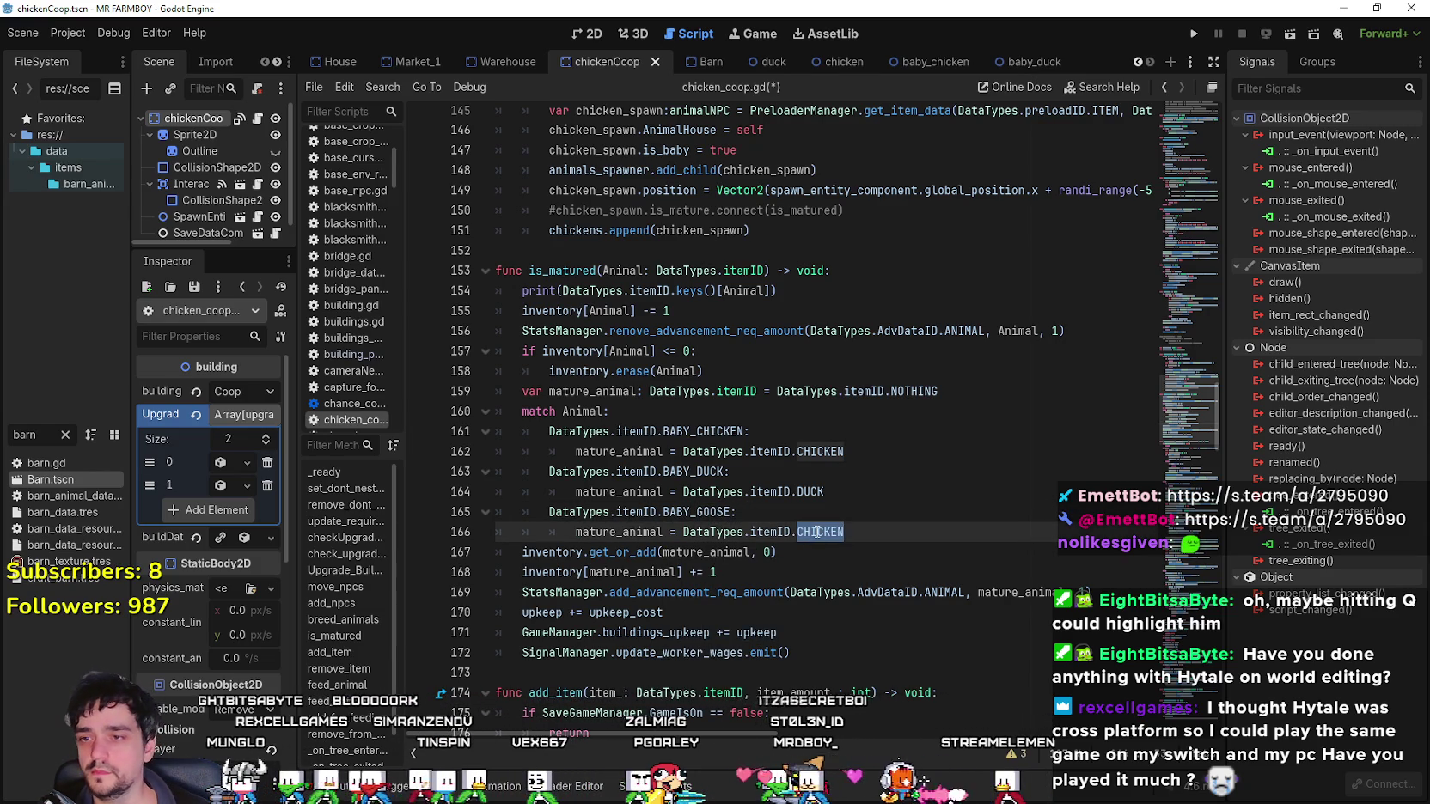
{"action": "type", "text": "GOOS"}
{"action": "key", "text": "Return"}
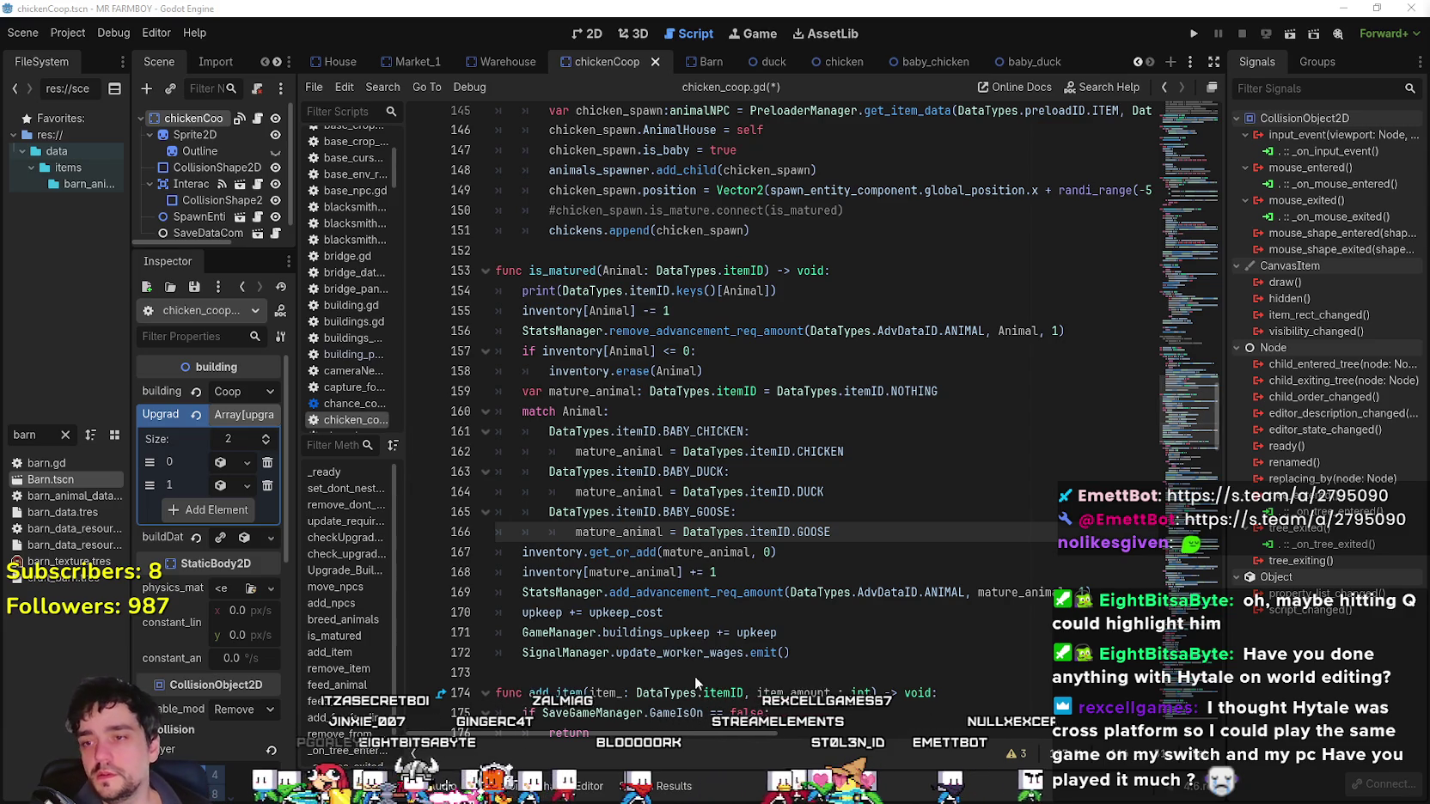
{"action": "scroll", "coordinate": [857, 469], "scroll_direction": "down", "scroll_amount": 1}
{"action": "key", "text": "Up"}
{"action": "key", "text": "Down"}
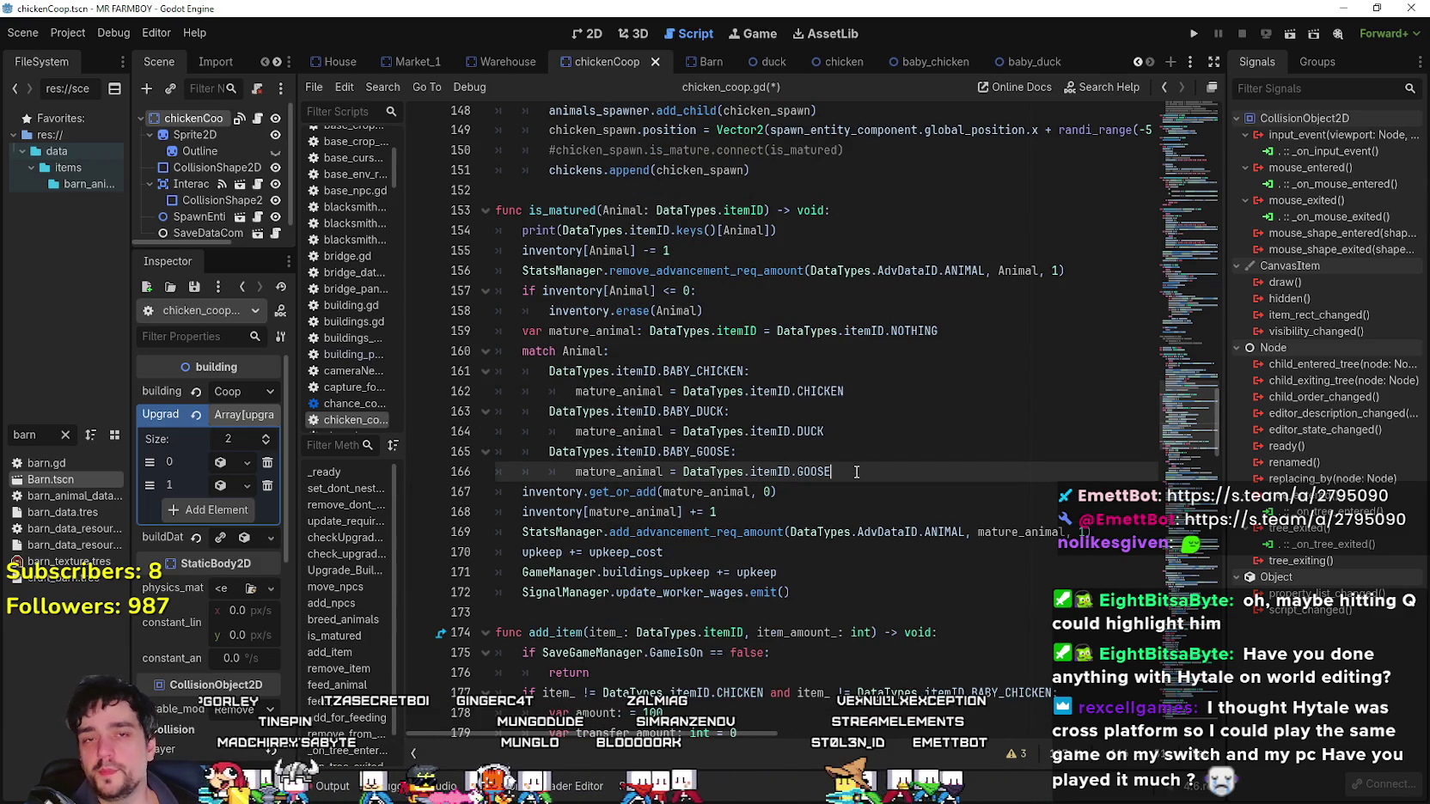
{"action": "scroll", "coordinate": [857, 370], "scroll_direction": "down", "scroll_amount": 1}
{"action": "left_click", "coordinate": [857, 370]}
{"action": "key", "text": "Down"}
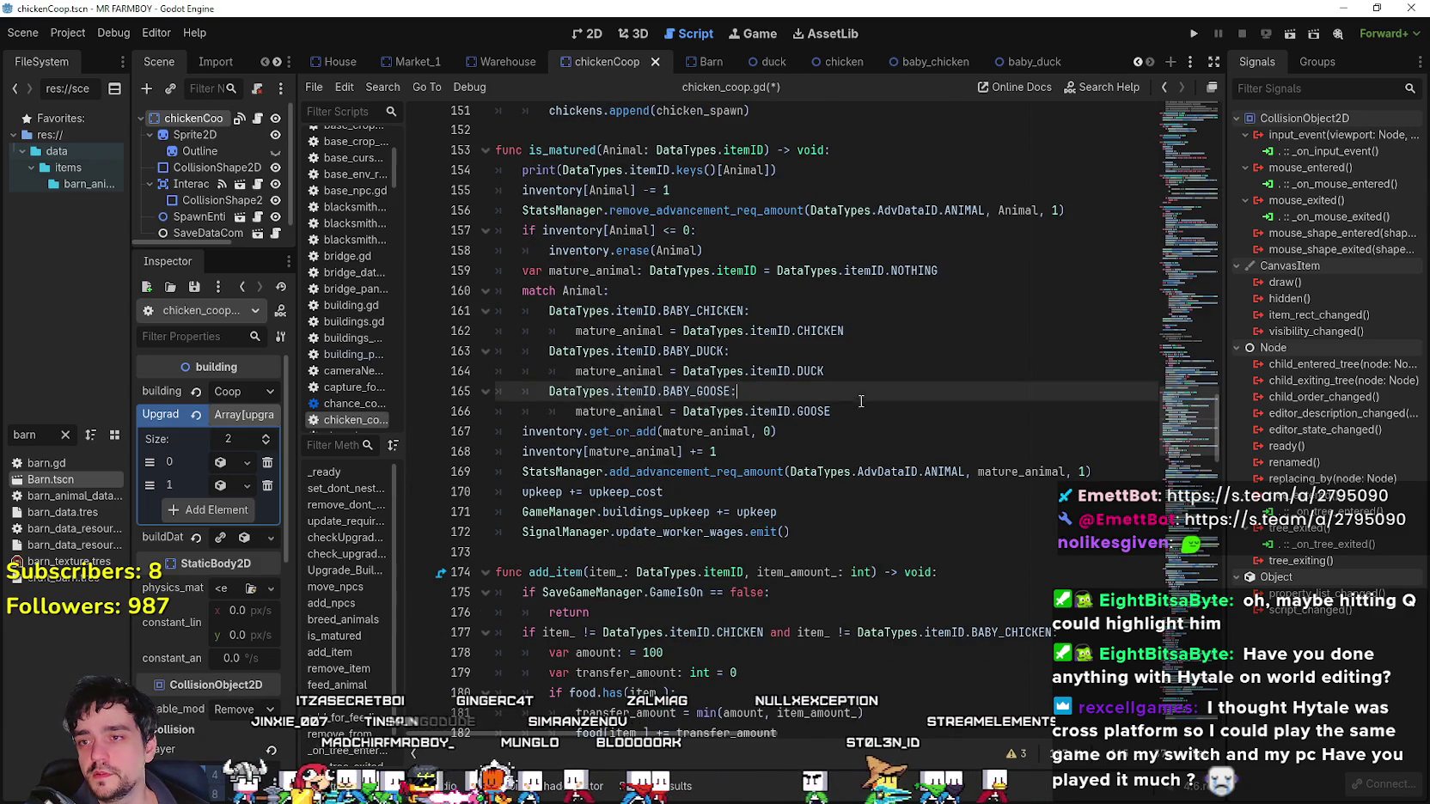
{"action": "key", "text": "Down"}
{"action": "key", "text": "Up"}
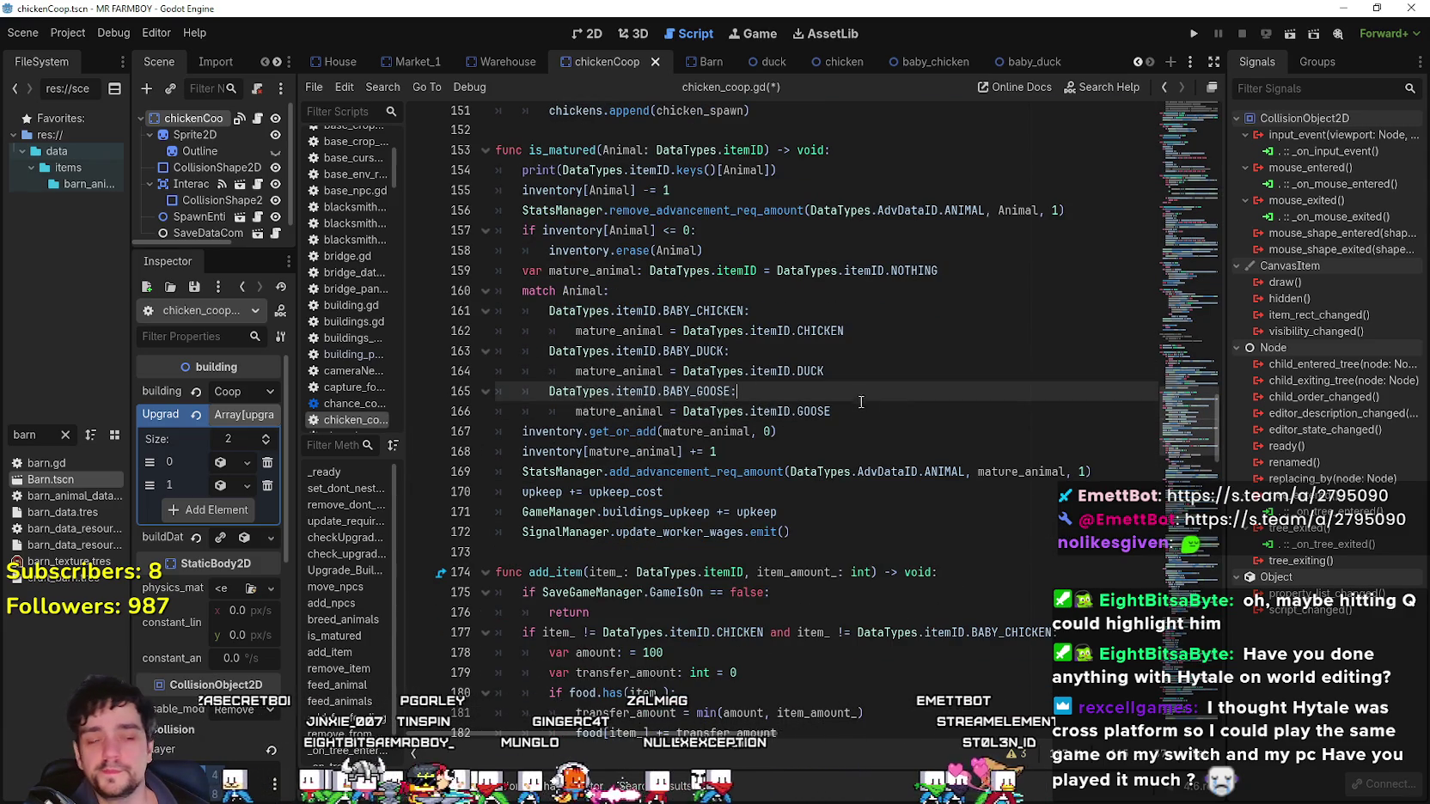
{"action": "key", "text": "Down"}
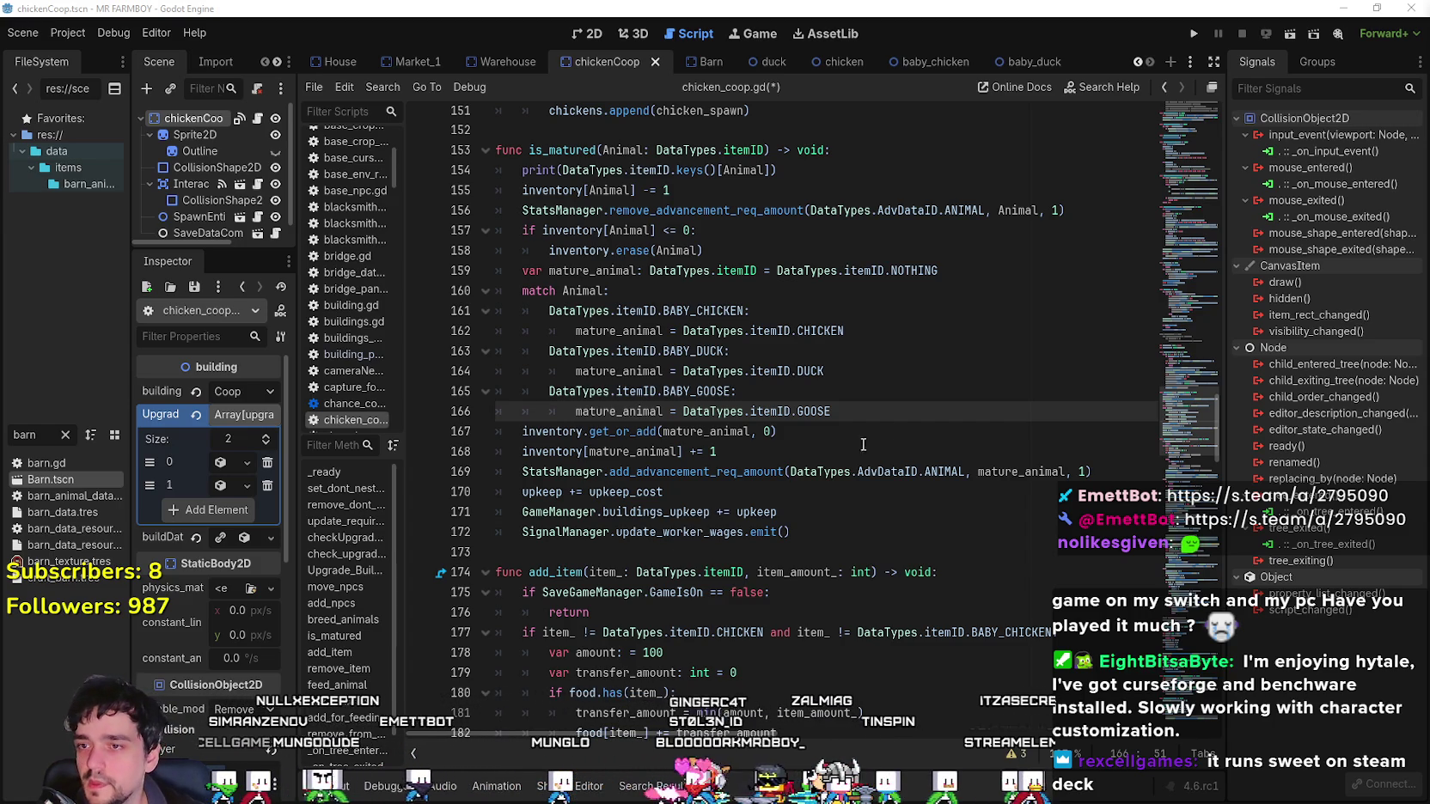
Review lines 166–173 of is_matured, including the upkeep_cost line.
{"action": "left_click", "coordinate": [886, 421]}
{"action": "scroll", "coordinate": [886, 424], "scroll_direction": "down", "scroll_amount": 1}
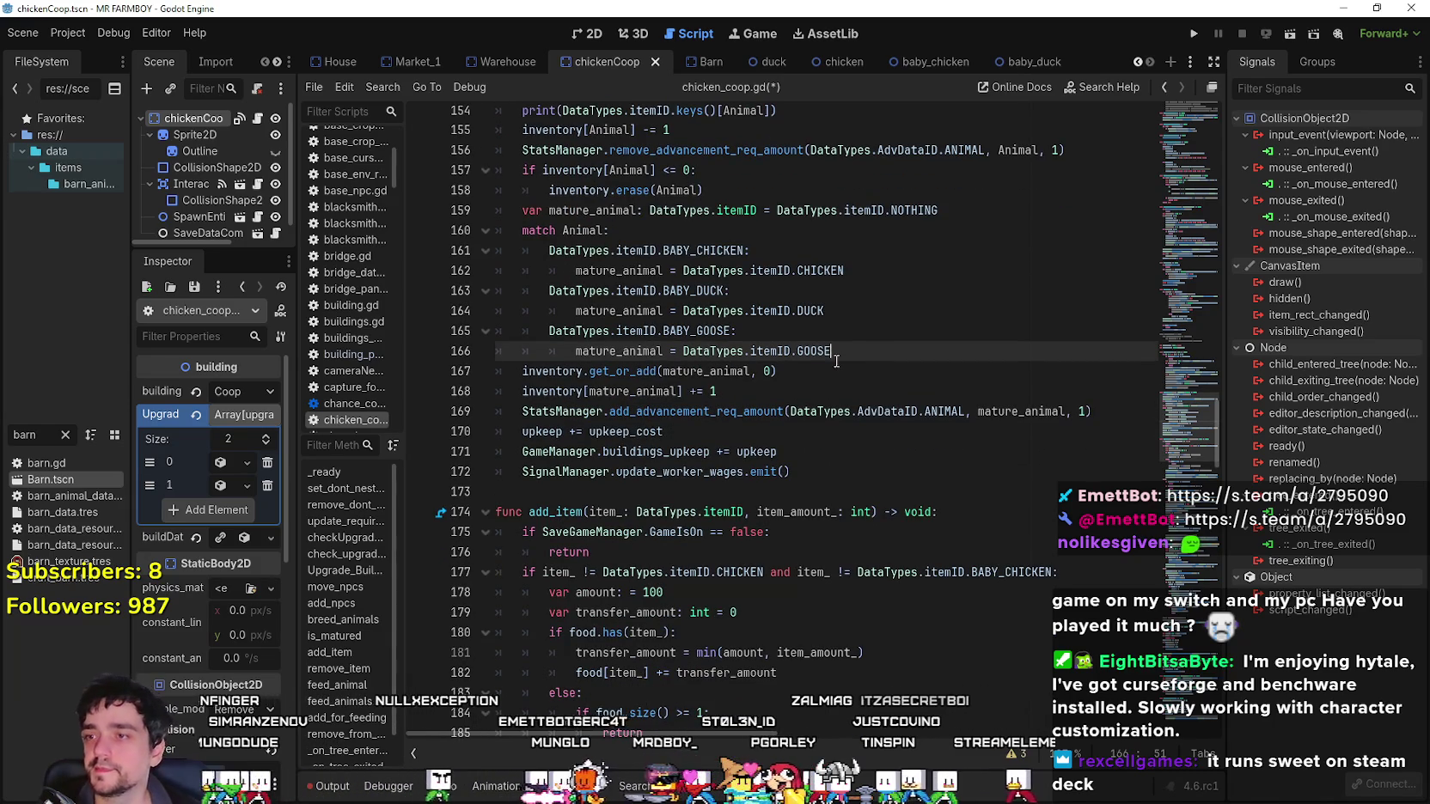
{"action": "key", "text": "Down"}
{"action": "key", "text": "Down"}
{"action": "key", "text": "Down"}
{"action": "key", "text": "Down"}
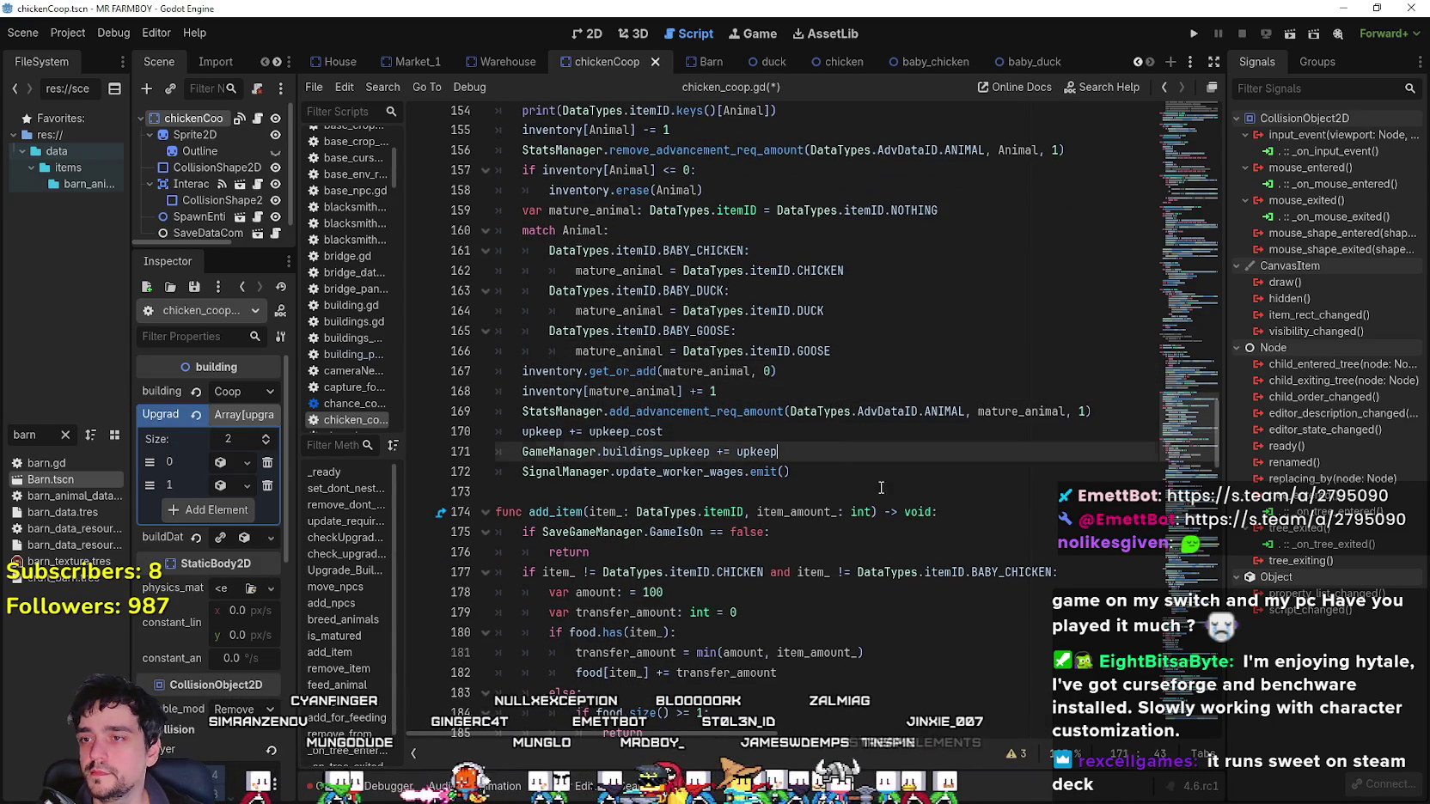
{"action": "key", "text": "Up"}
{"action": "key", "text": "Up"}
{"action": "key", "text": "Up"}
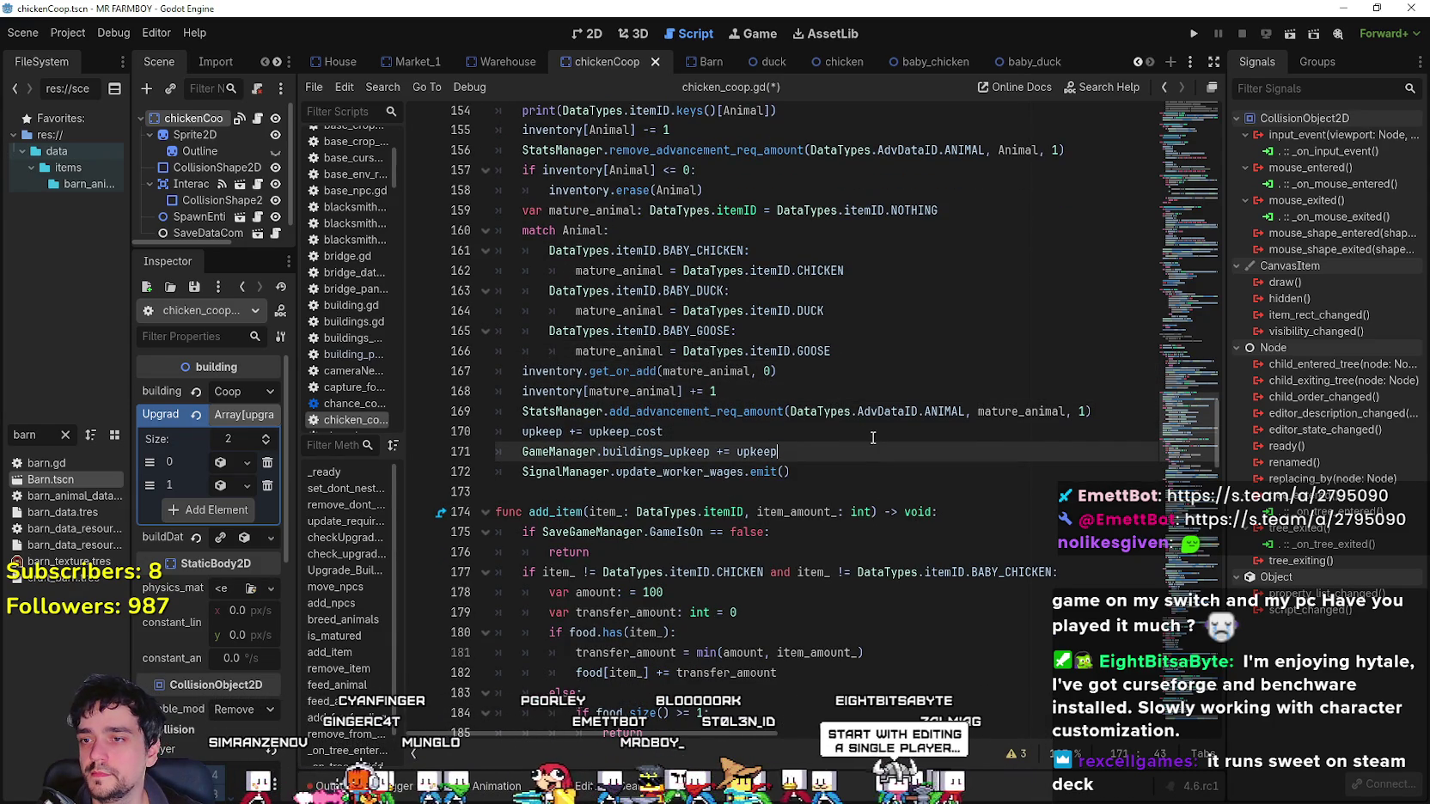
{"action": "key", "text": "Up"}
{"action": "key", "text": "Up"}
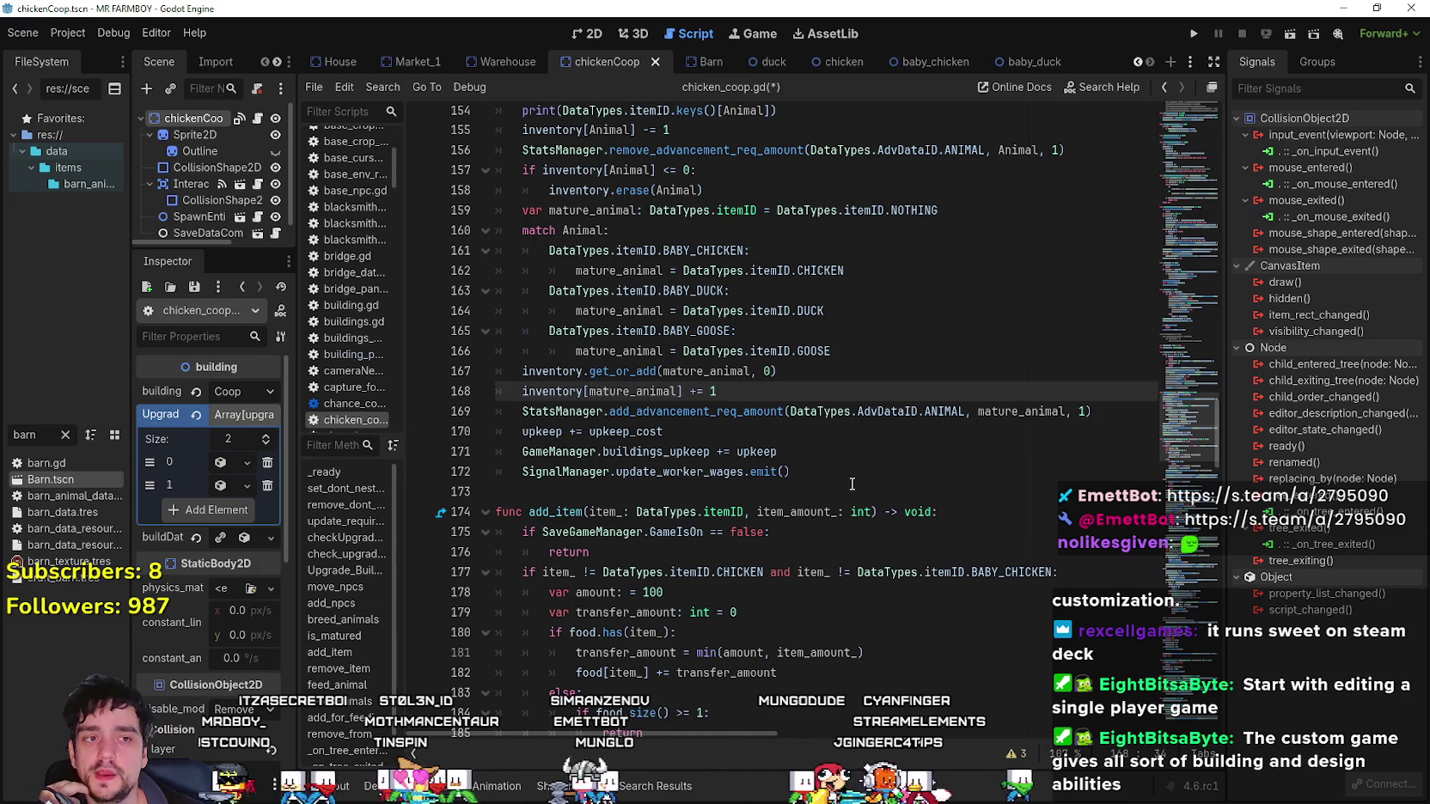
{"action": "left_click", "coordinate": [812, 471]}
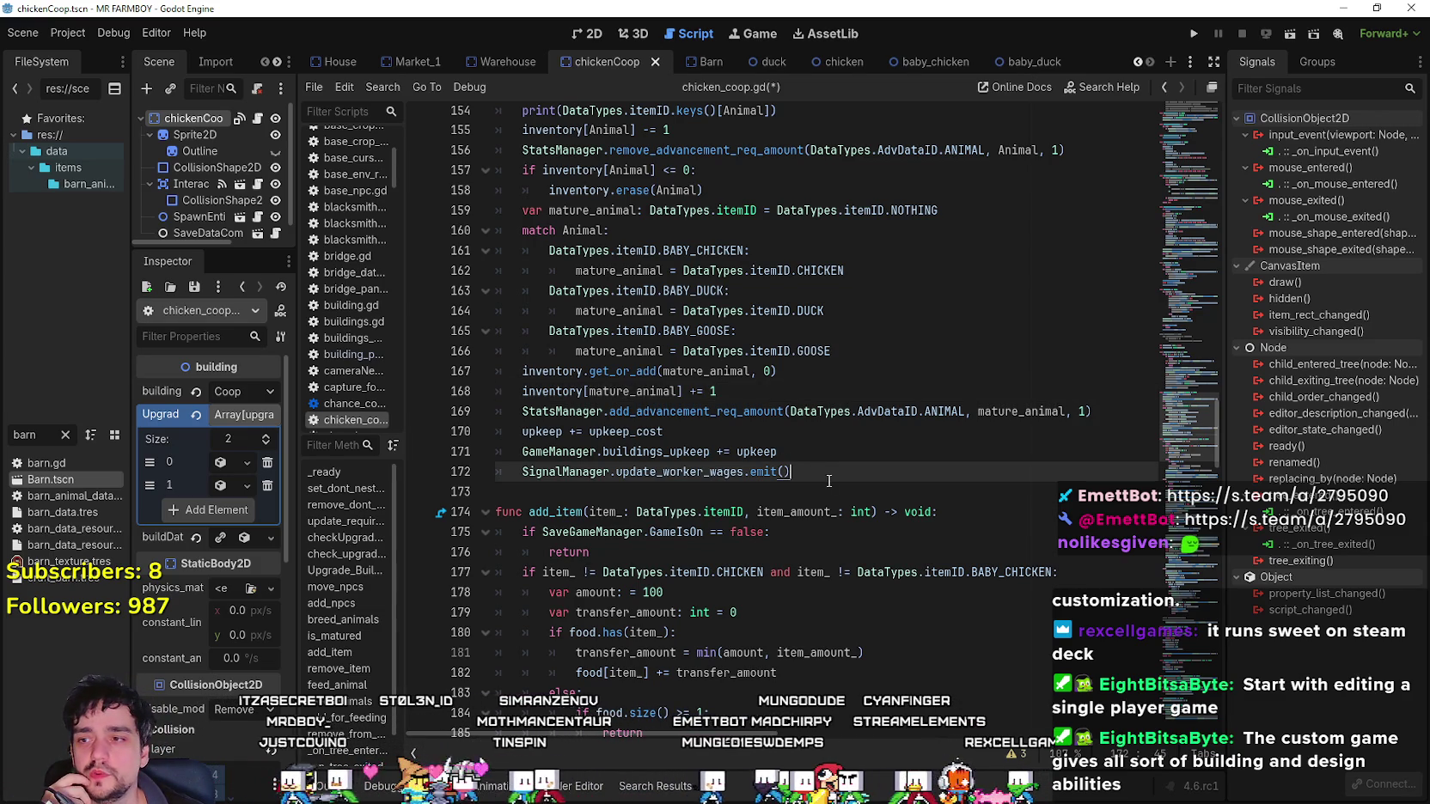
{"action": "left_click", "coordinate": [836, 485]}
{"action": "left_click", "coordinate": [824, 460]}
{"action": "left_click", "coordinate": [823, 440]}
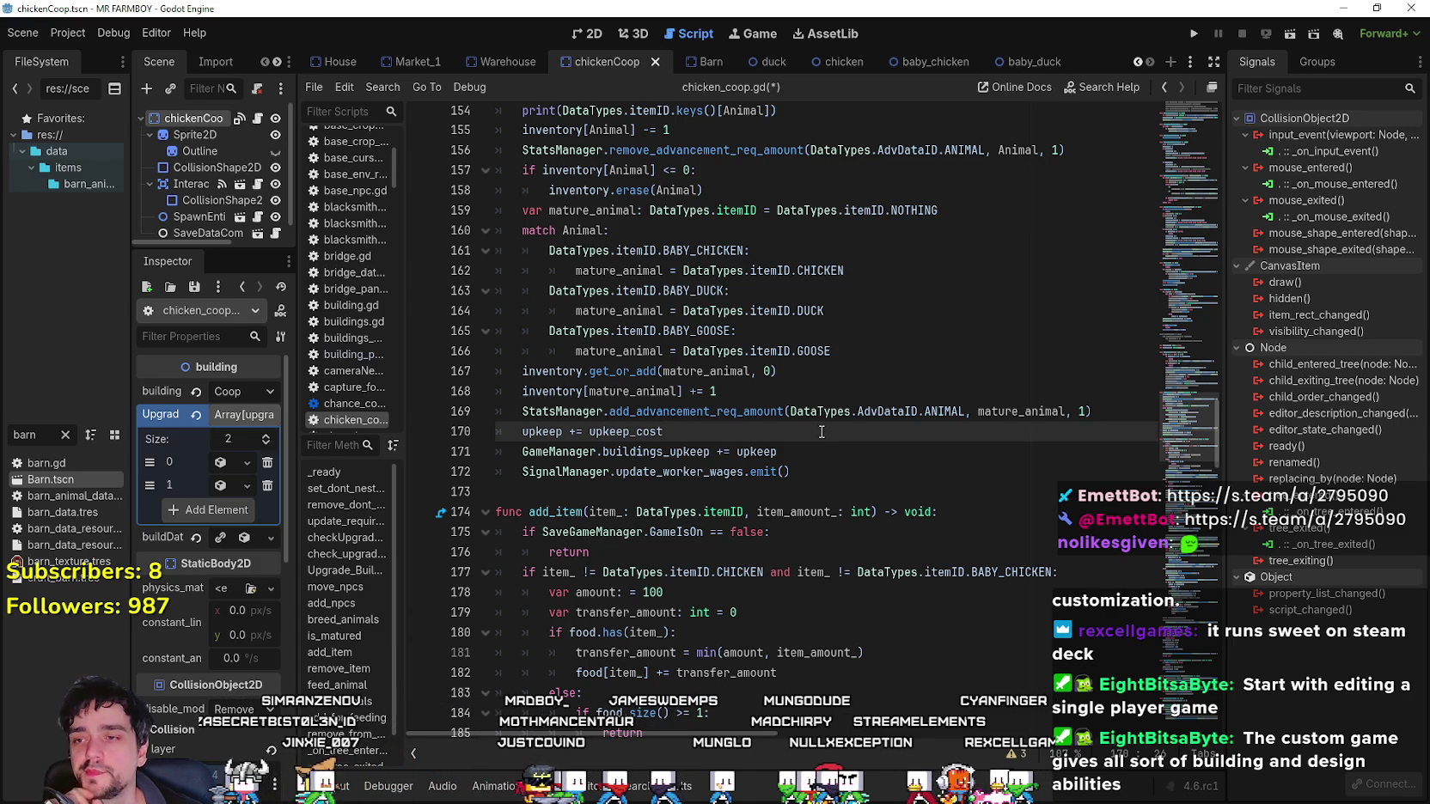
{"action": "left_click", "coordinate": [812, 472]}
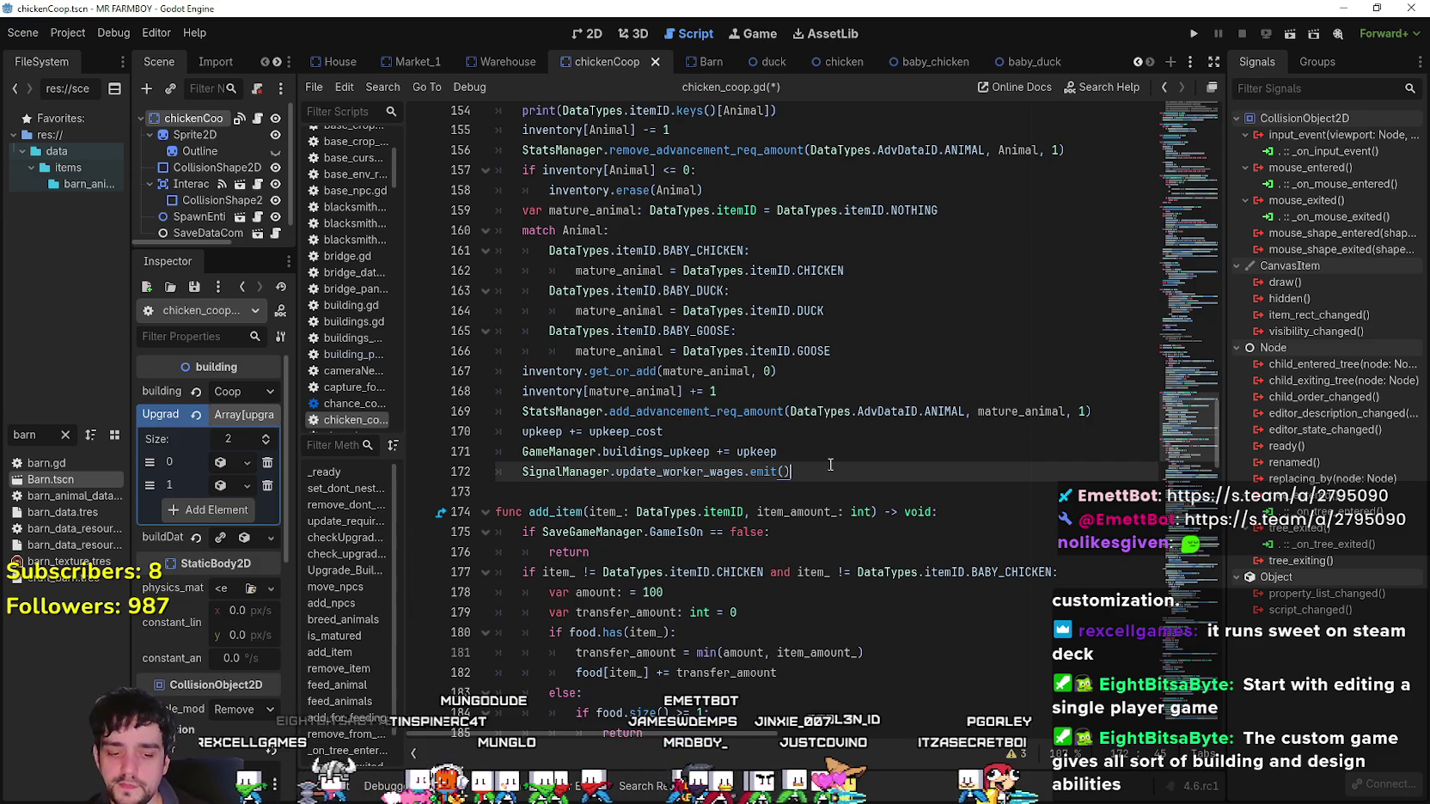
{"action": "left_click", "coordinate": [815, 440]}
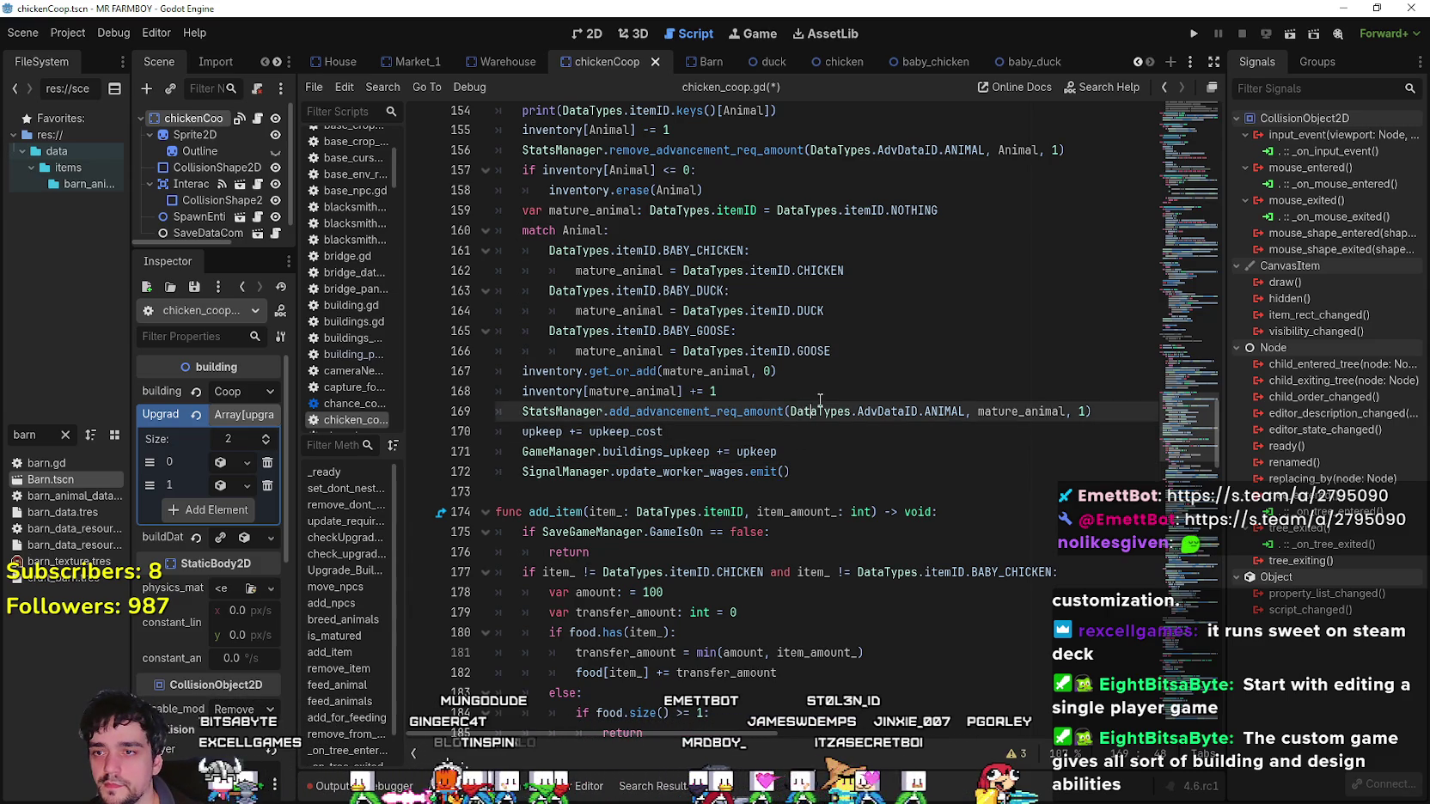
{"action": "left_click", "coordinate": [974, 445]}
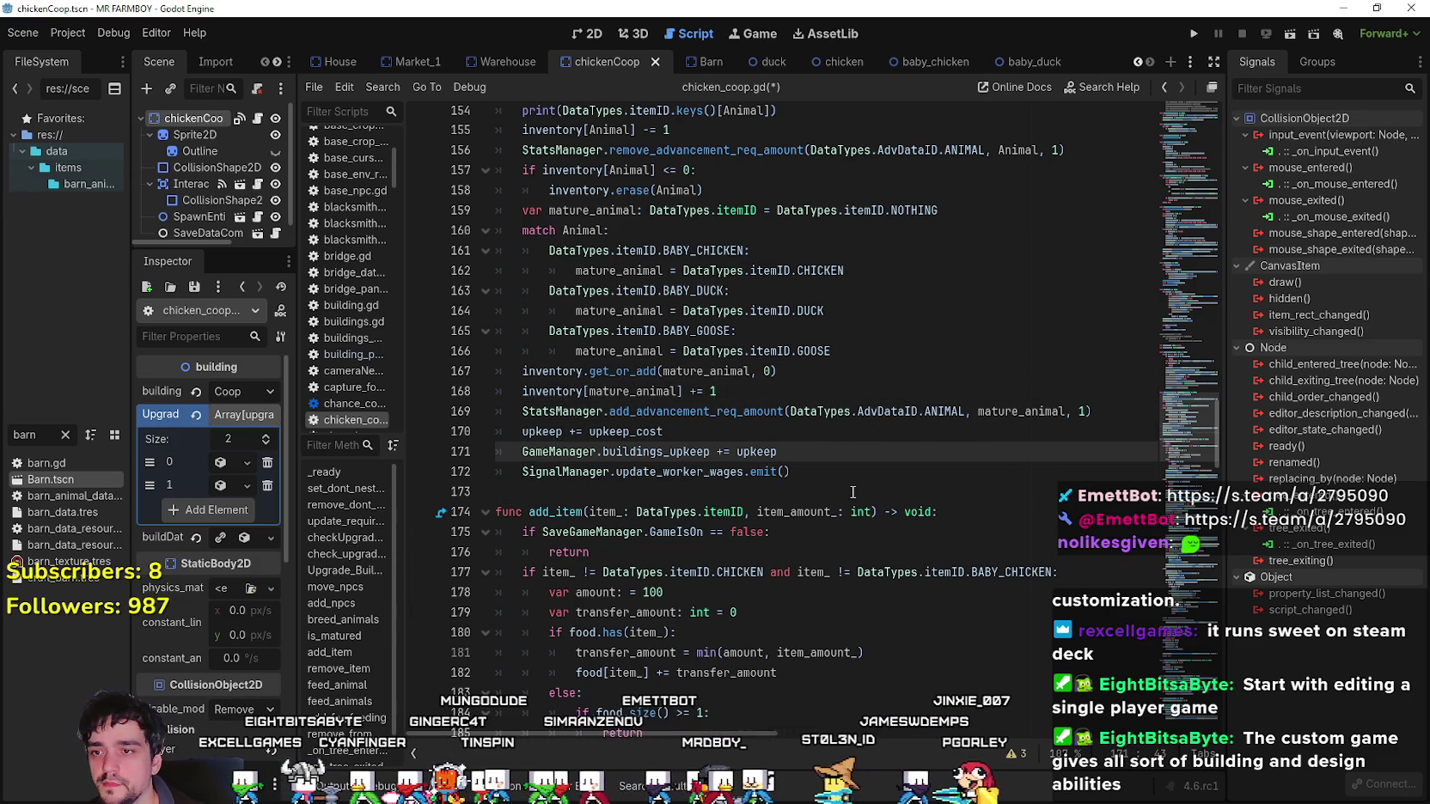
{"action": "left_click_drag", "start_coordinate": [820, 474], "coordinate": [601, 352]}
{"action": "left_click", "coordinate": [825, 485]}
{"action": "mouse_move", "coordinate": [825, 485]}
{"action": "left_mouse_down"}
{"action": "mouse_move", "coordinate": [481, 288]}
{"action": "mouse_move", "coordinate": [481, 451]}
{"action": "mouse_move", "coordinate": [464, 390]}
{"action": "mouse_move", "coordinate": [468, 411]}
{"action": "left_mouse_up"}
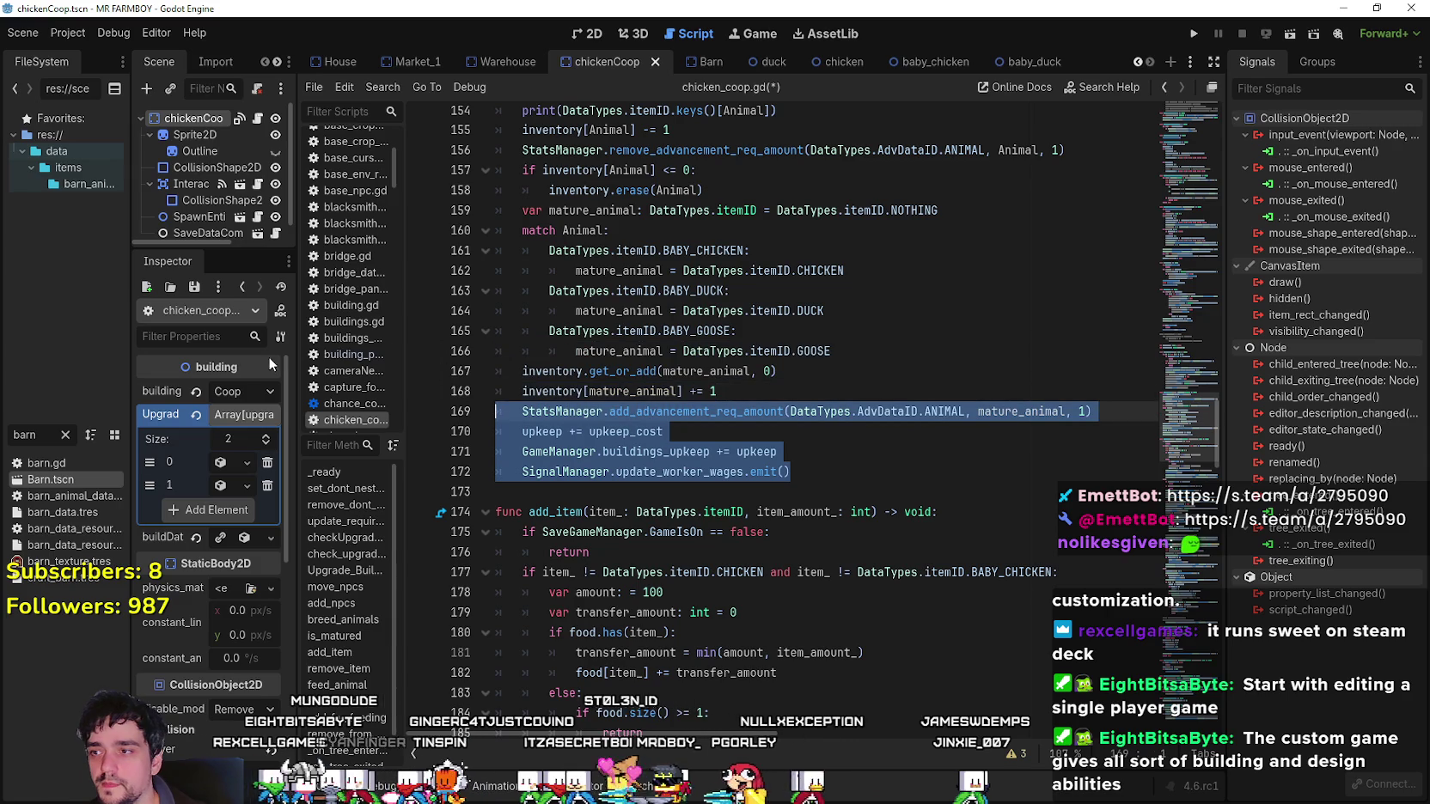
Widen the Scene/Inspector docks and narrow the Signals dock so names show fully.
{"action": "left_click_drag", "start_coordinate": [295, 364], "coordinate": [361, 364]}
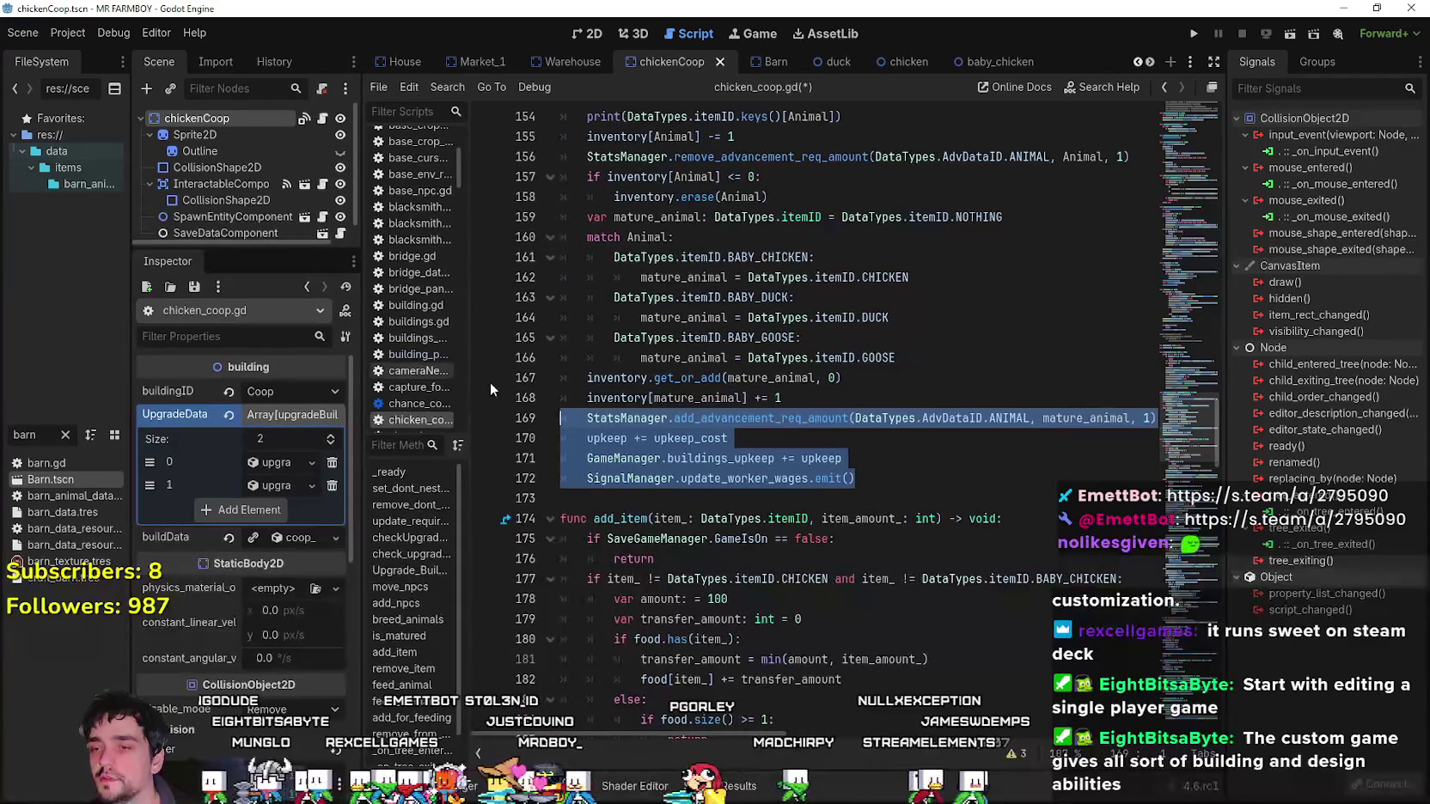
{"action": "left_click", "coordinate": [841, 378]}
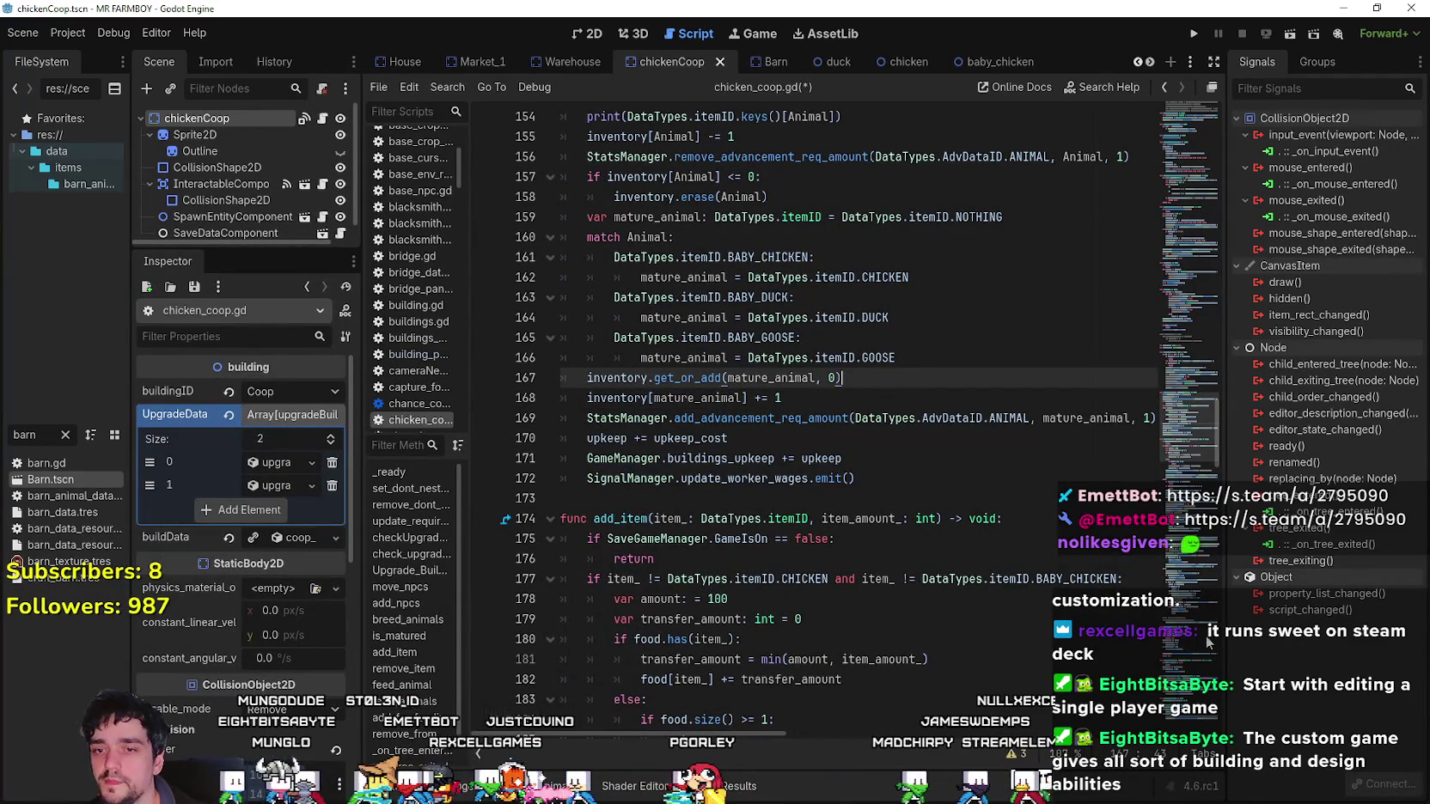
{"action": "left_click_drag", "start_coordinate": [1226, 655], "coordinate": [1281, 655]}
{"action": "left_click", "coordinate": [963, 498]}
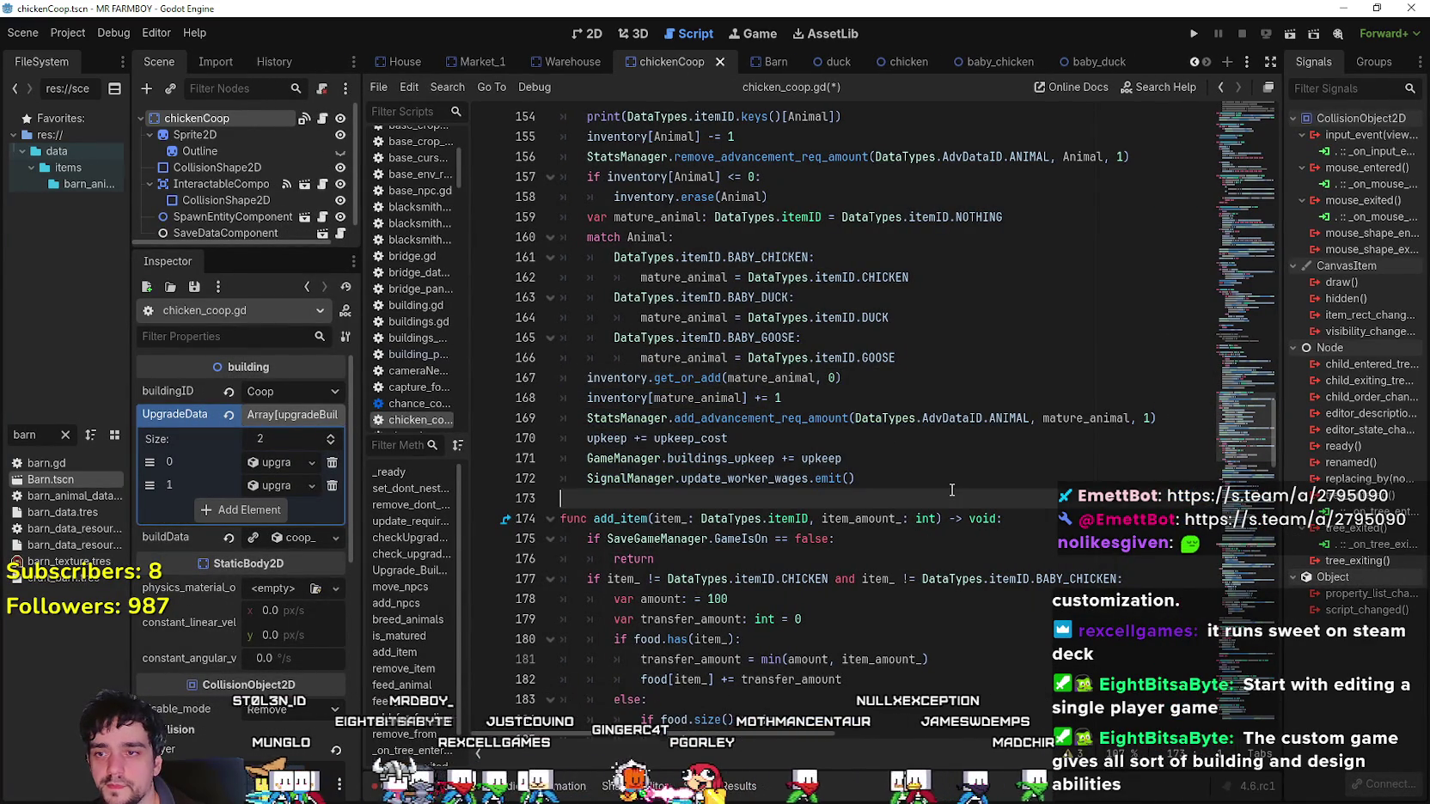
{"action": "scroll", "coordinate": [963, 465], "scroll_direction": "up", "scroll_amount": 1}
{"action": "left_click", "coordinate": [950, 437]}
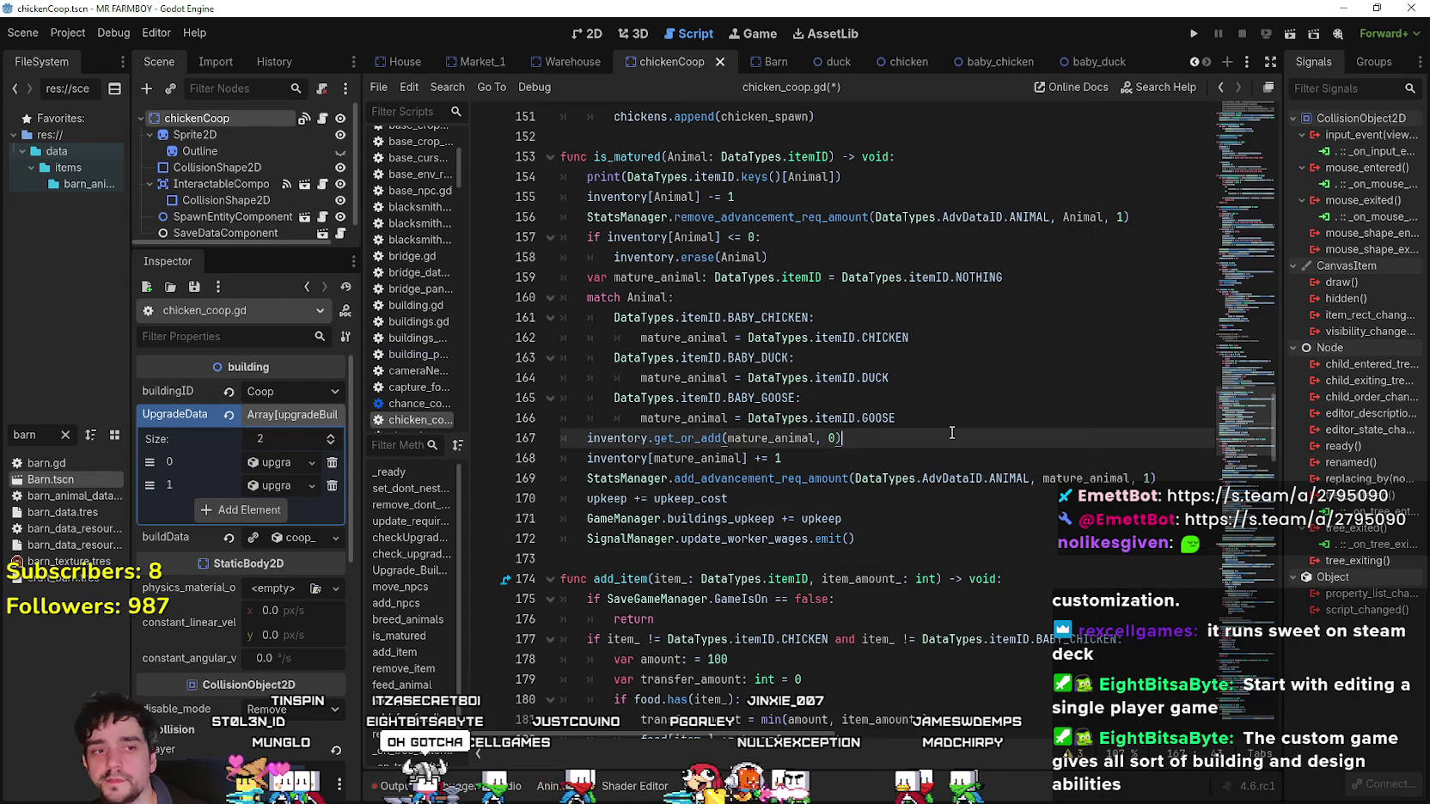
{"action": "left_click", "coordinate": [949, 424]}
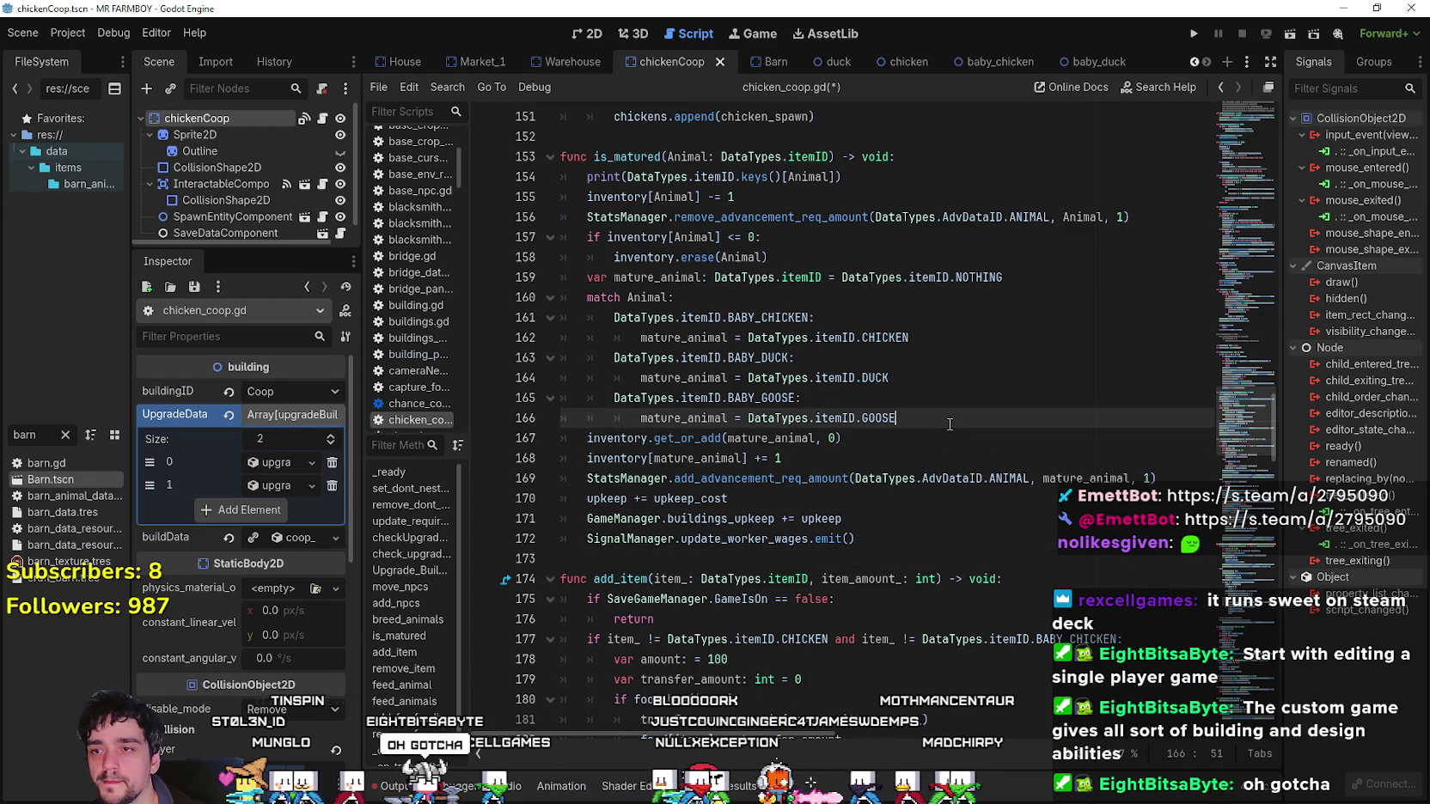
Re-check the mature_animal match block on lines 159–166 and the lines below it.
{"action": "mouse_move", "coordinate": [949, 423]}
{"action": "left_mouse_down"}
{"action": "mouse_move", "coordinate": [602, 236]}
{"action": "mouse_move", "coordinate": [550, 309]}
{"action": "mouse_move", "coordinate": [537, 286]}
{"action": "left_mouse_up"}
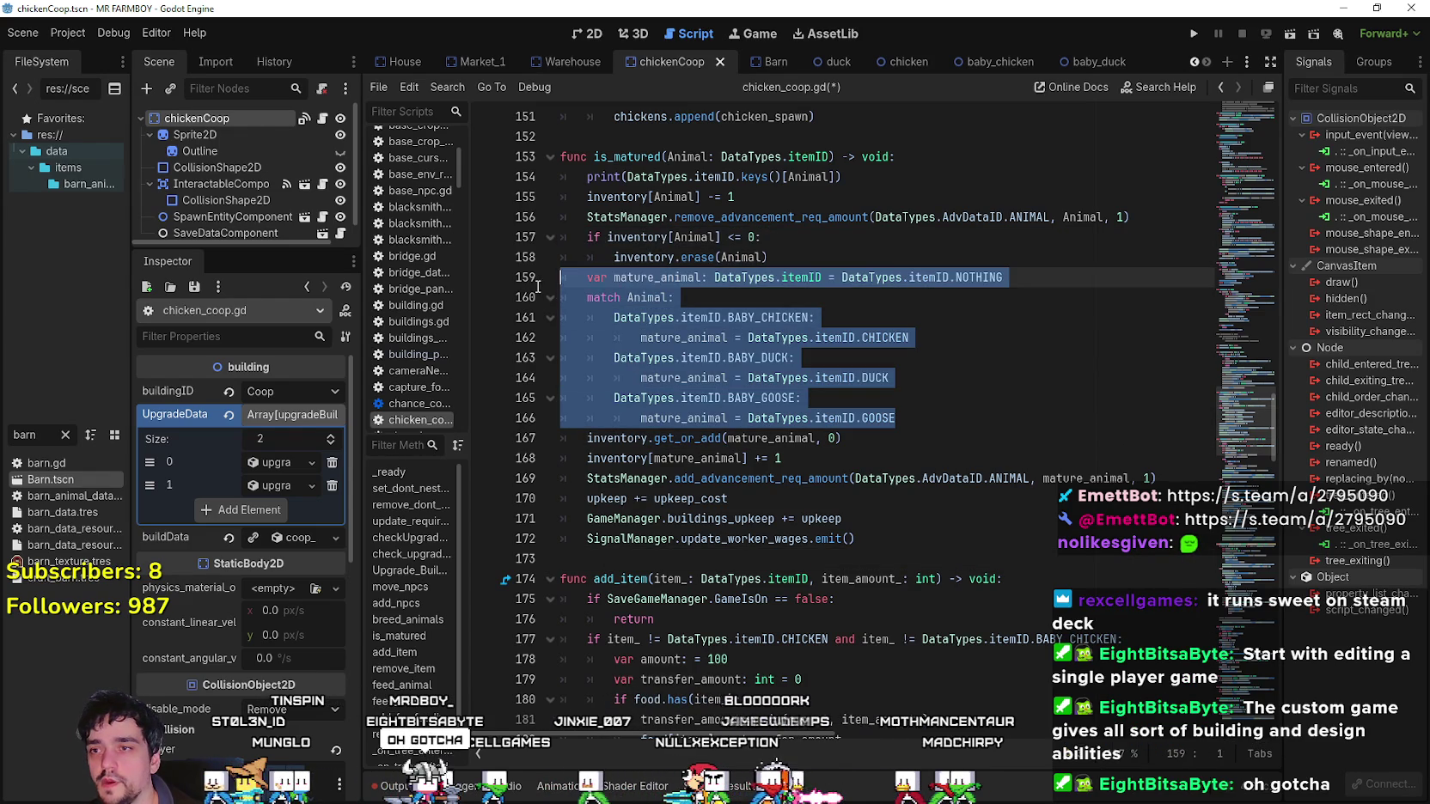
{"action": "left_click", "coordinate": [950, 418]}
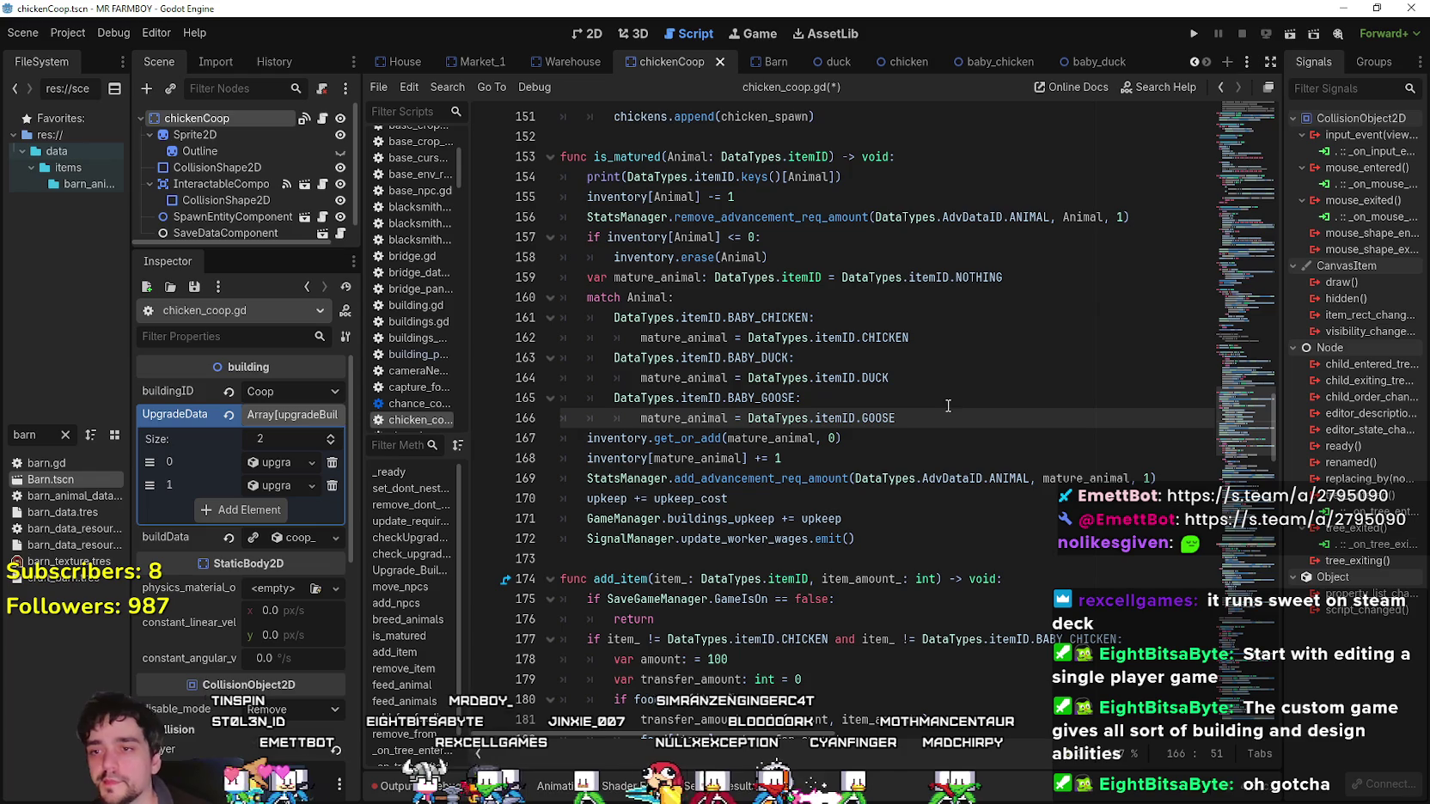
{"action": "left_click", "coordinate": [918, 504]}
{"action": "key", "text": "Down"}
{"action": "key", "text": "Down"}
{"action": "key", "text": "Down"}
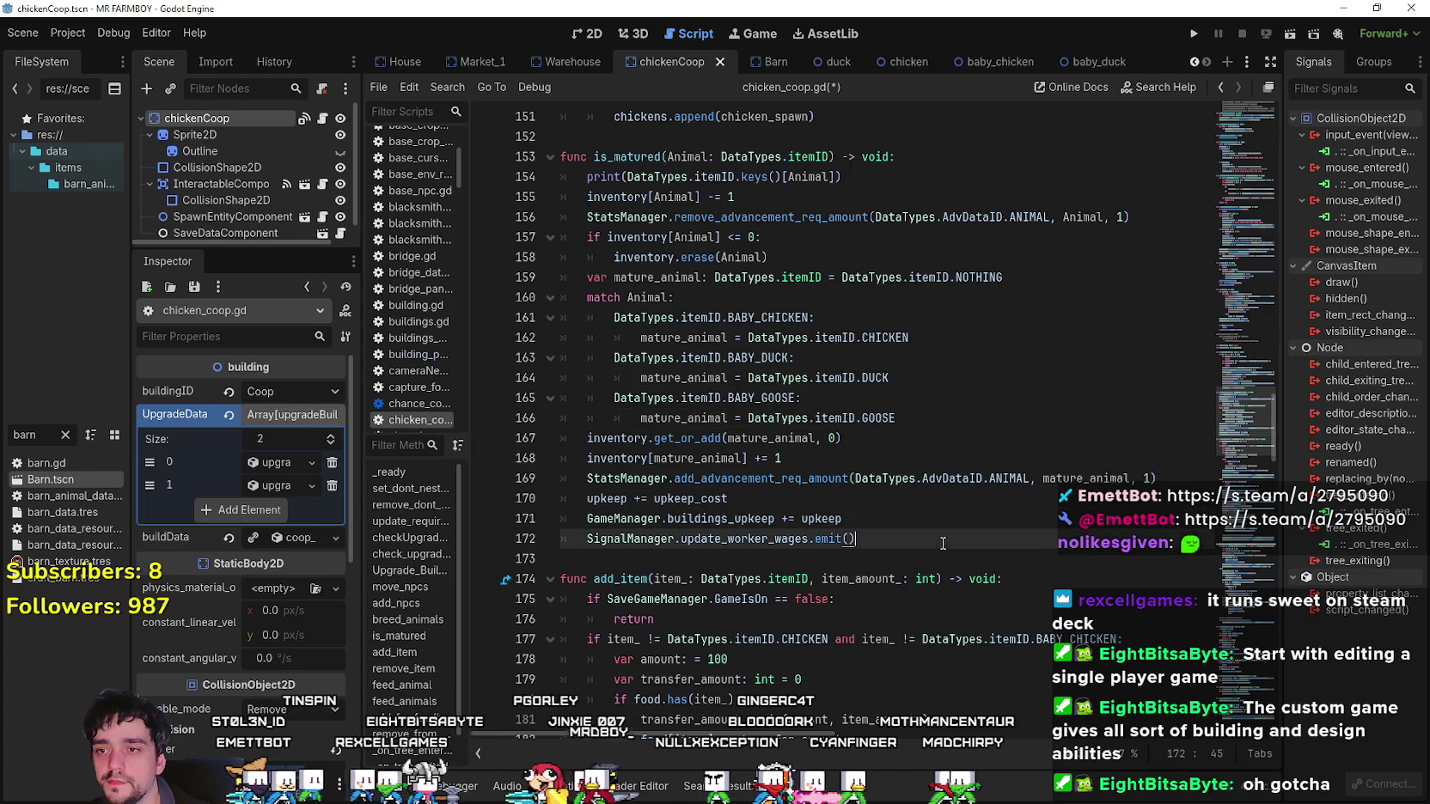
{"action": "scroll", "coordinate": [883, 483], "scroll_direction": "down", "scroll_amount": 1}
{"action": "key", "text": "Up"}
{"action": "key", "text": "Up"}
{"action": "key", "text": "Up"}
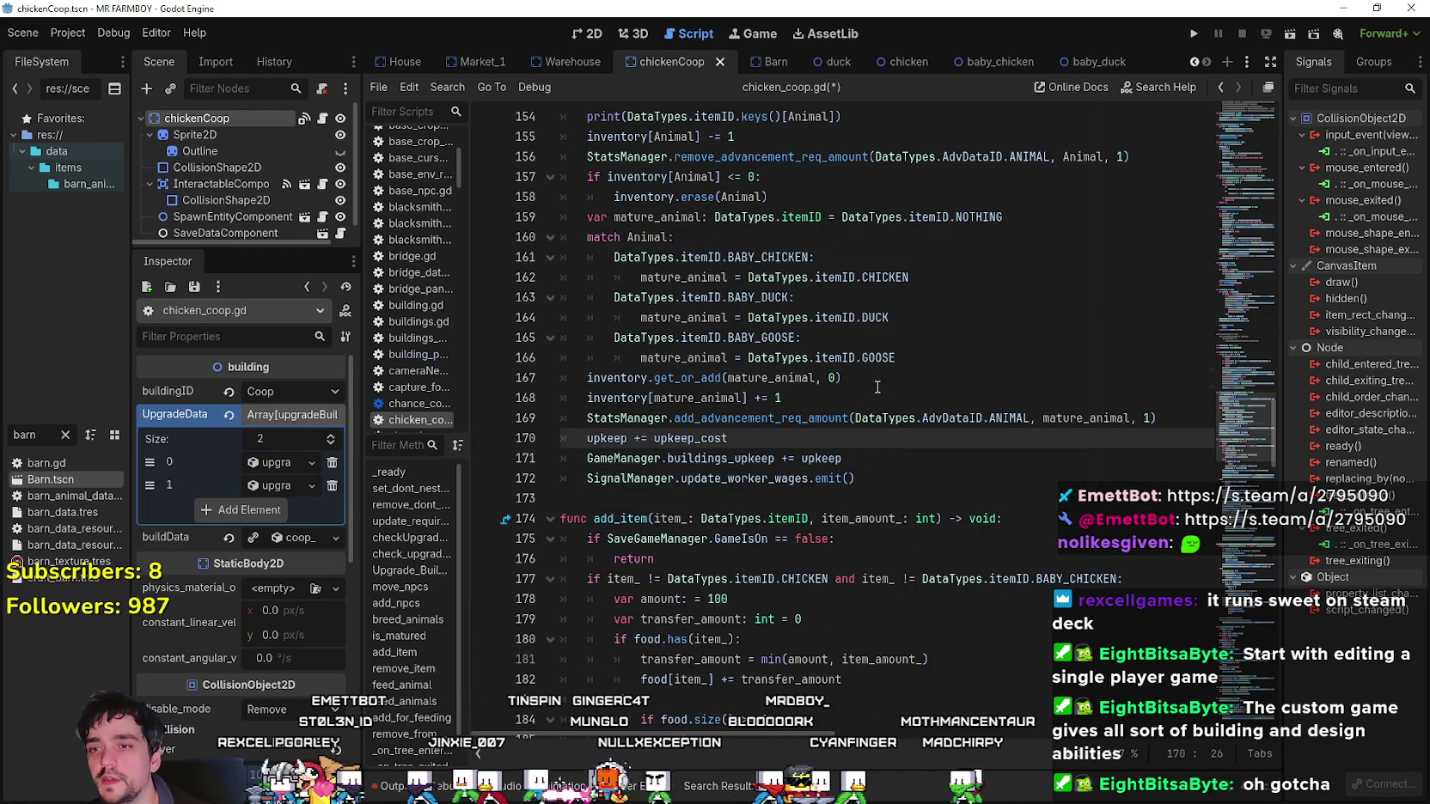
{"action": "left_click", "coordinate": [841, 378]}
Switch to Steam, search 'Outward' and open the Outward Definitive Edition store page.
{"action": "key", "text": "alt+Tab"}
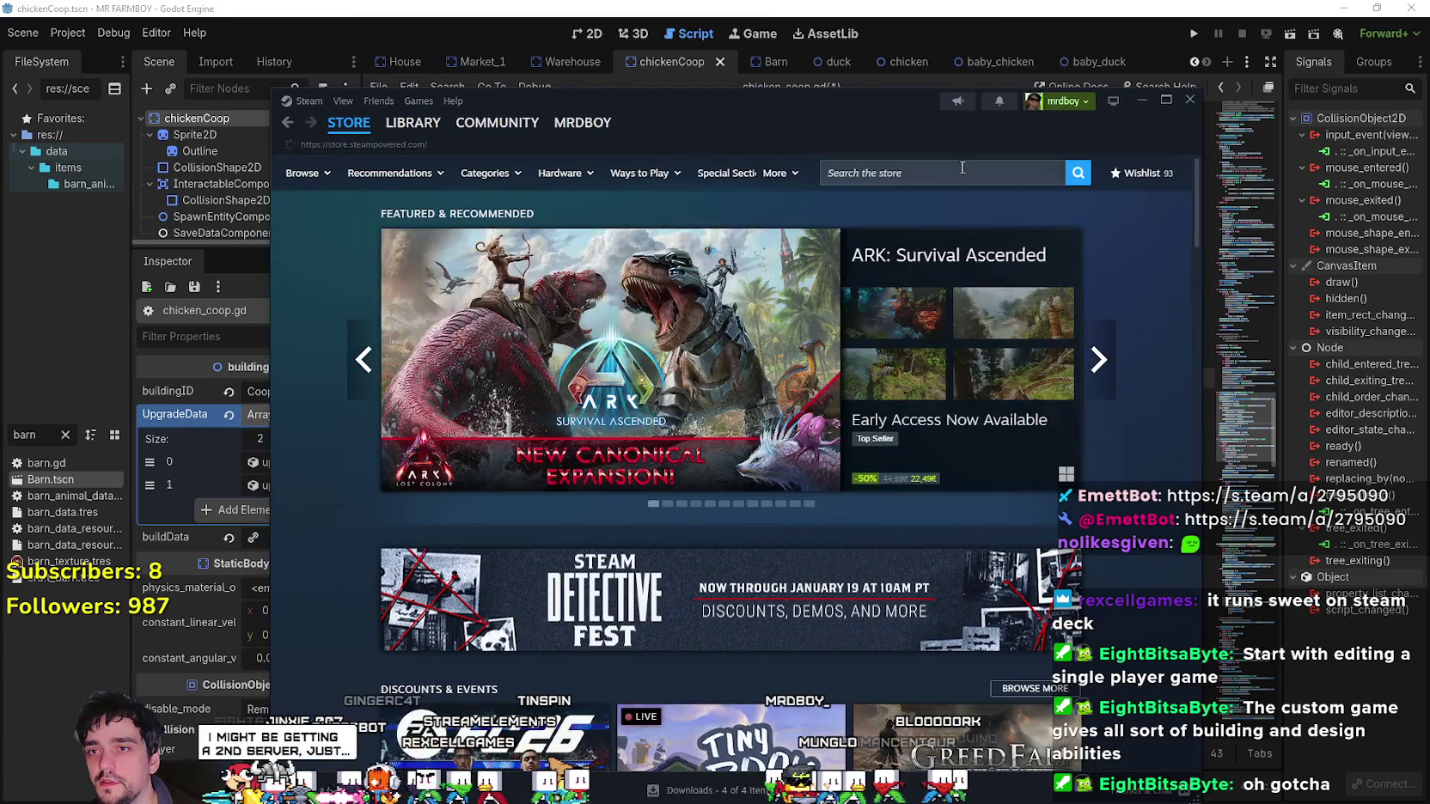
{"action": "type", "text": "Outward"}
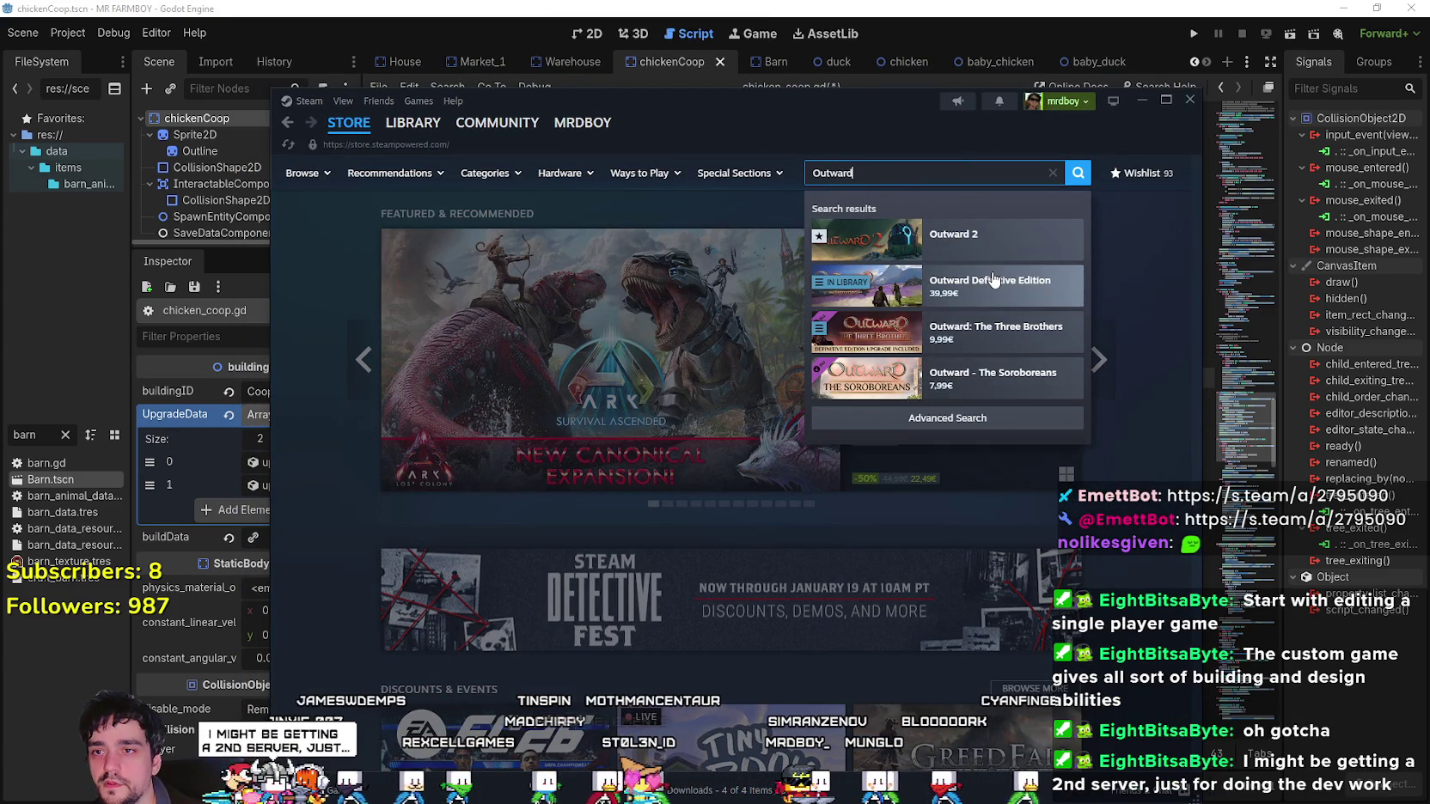
{"action": "left_click", "coordinate": [988, 286]}
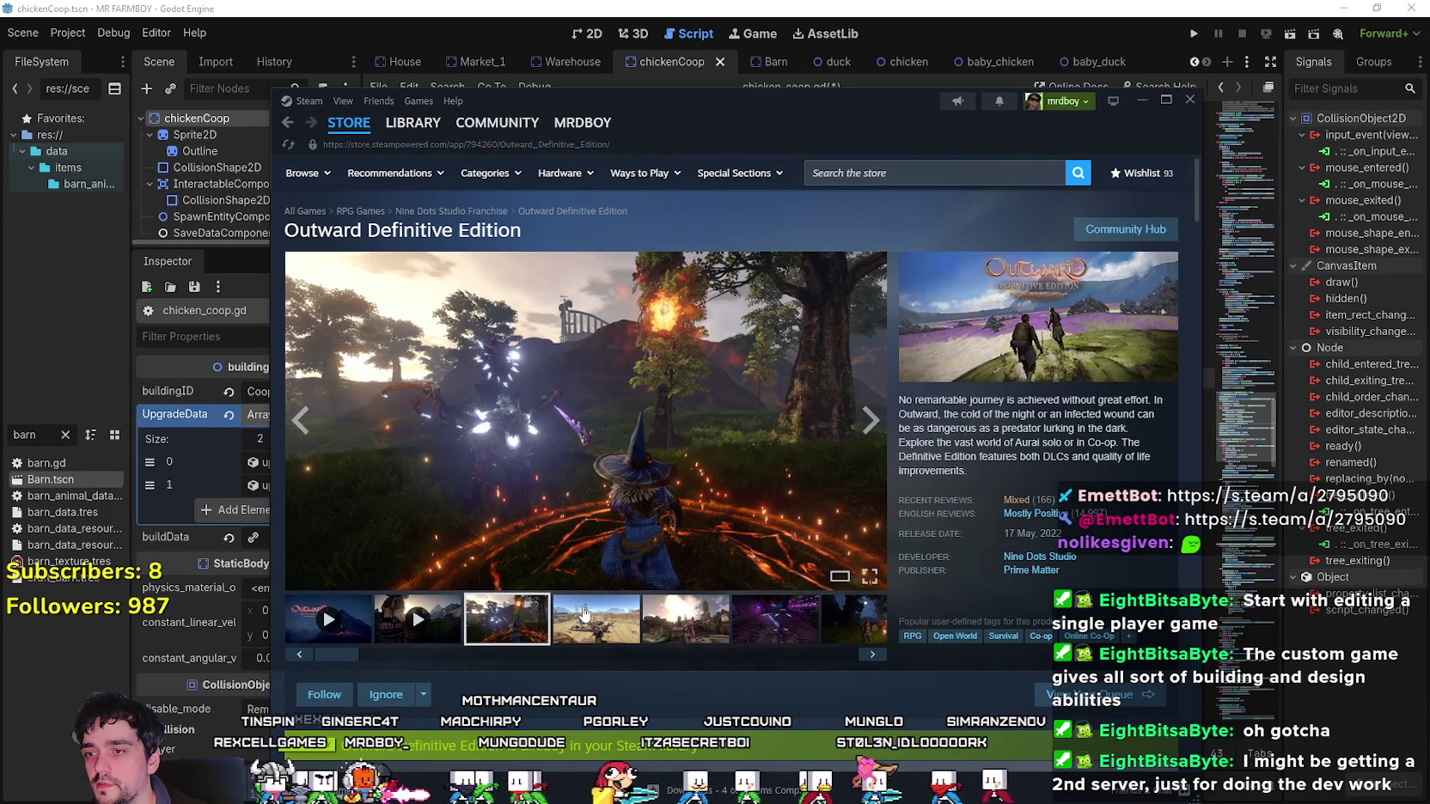
Browse the Outward screenshots: desert shipwreck, sunny town, night camp and fiery scenes.
{"action": "left_click", "coordinate": [635, 633]}
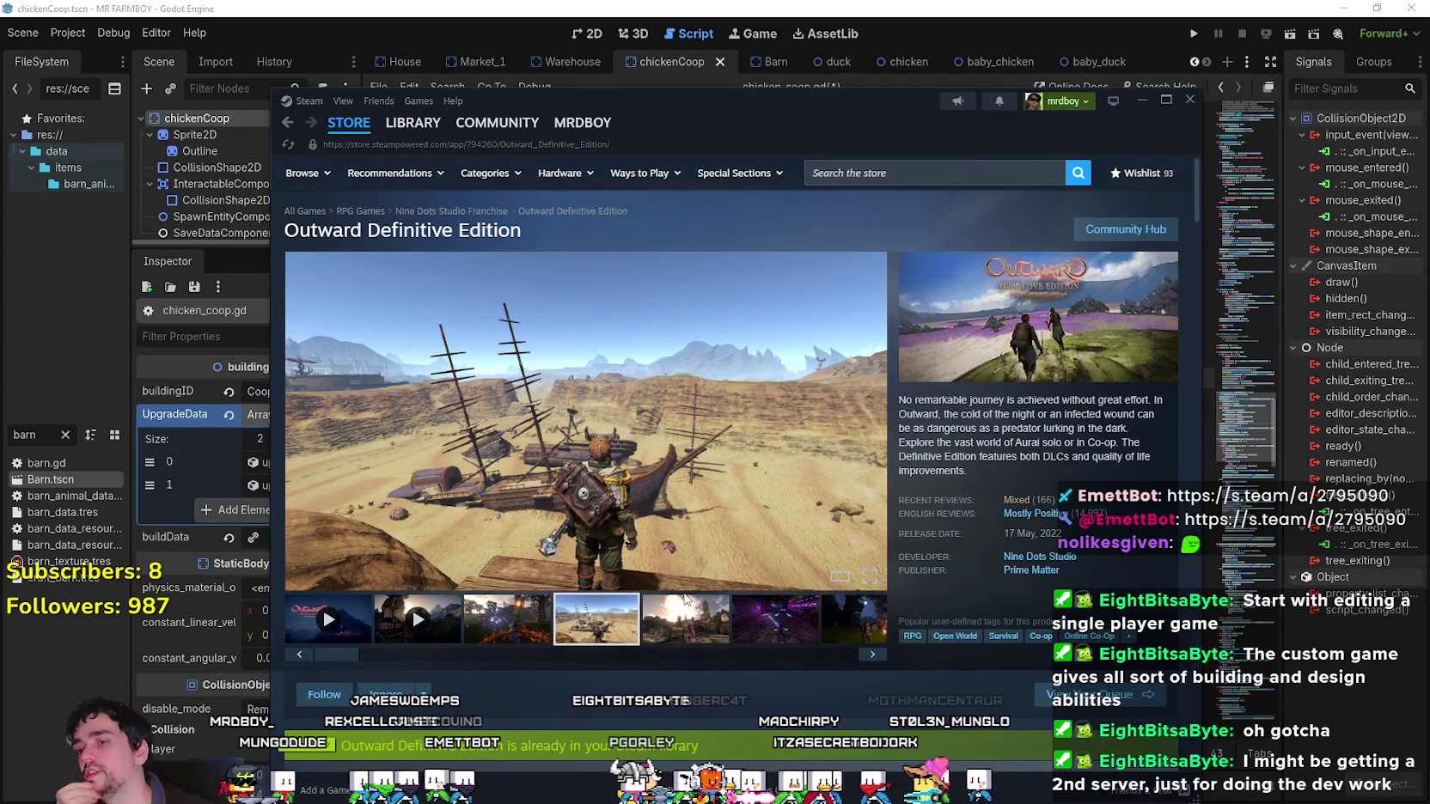
{"action": "scroll", "coordinate": [676, 594], "scroll_direction": "down", "scroll_amount": 1}
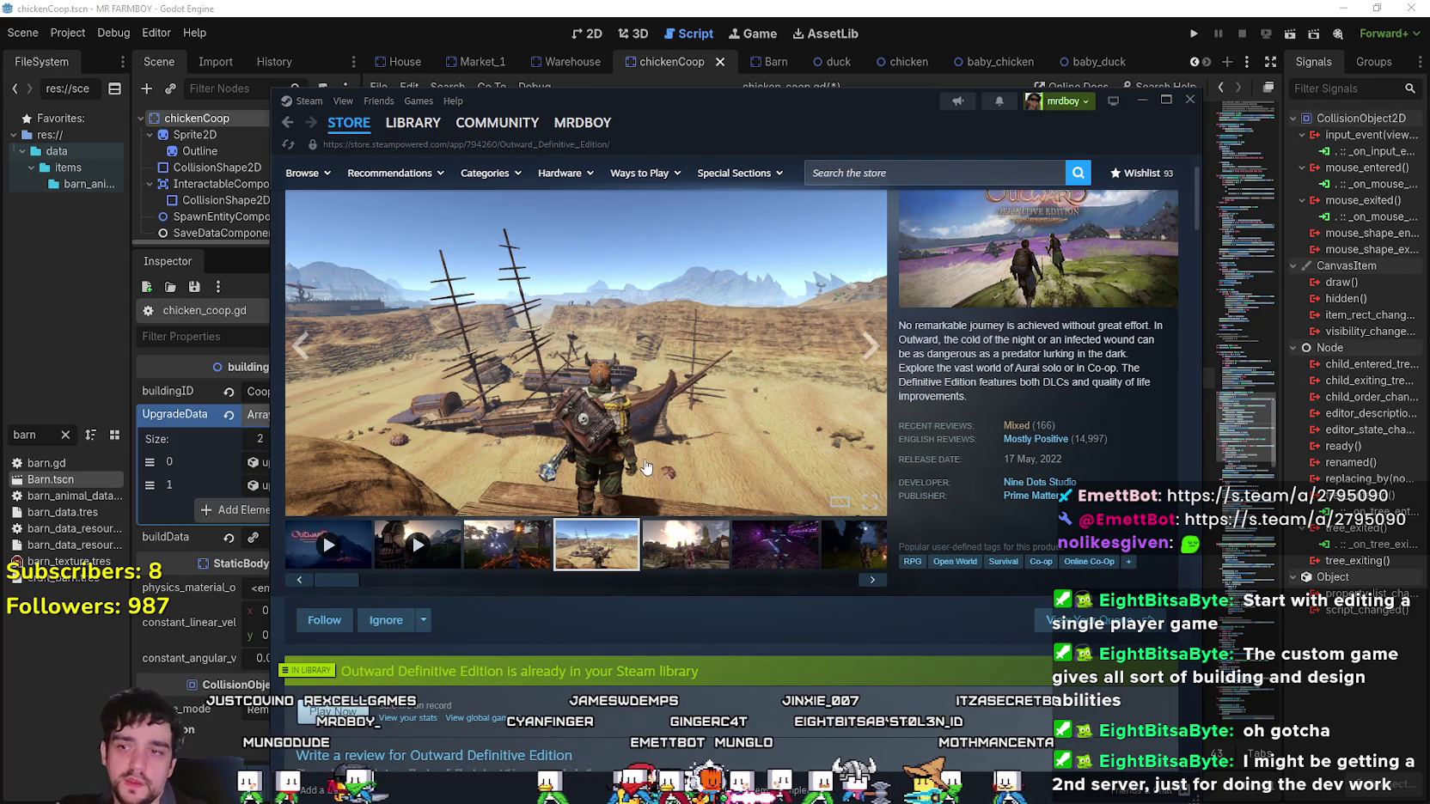
{"action": "left_click", "coordinate": [687, 557]}
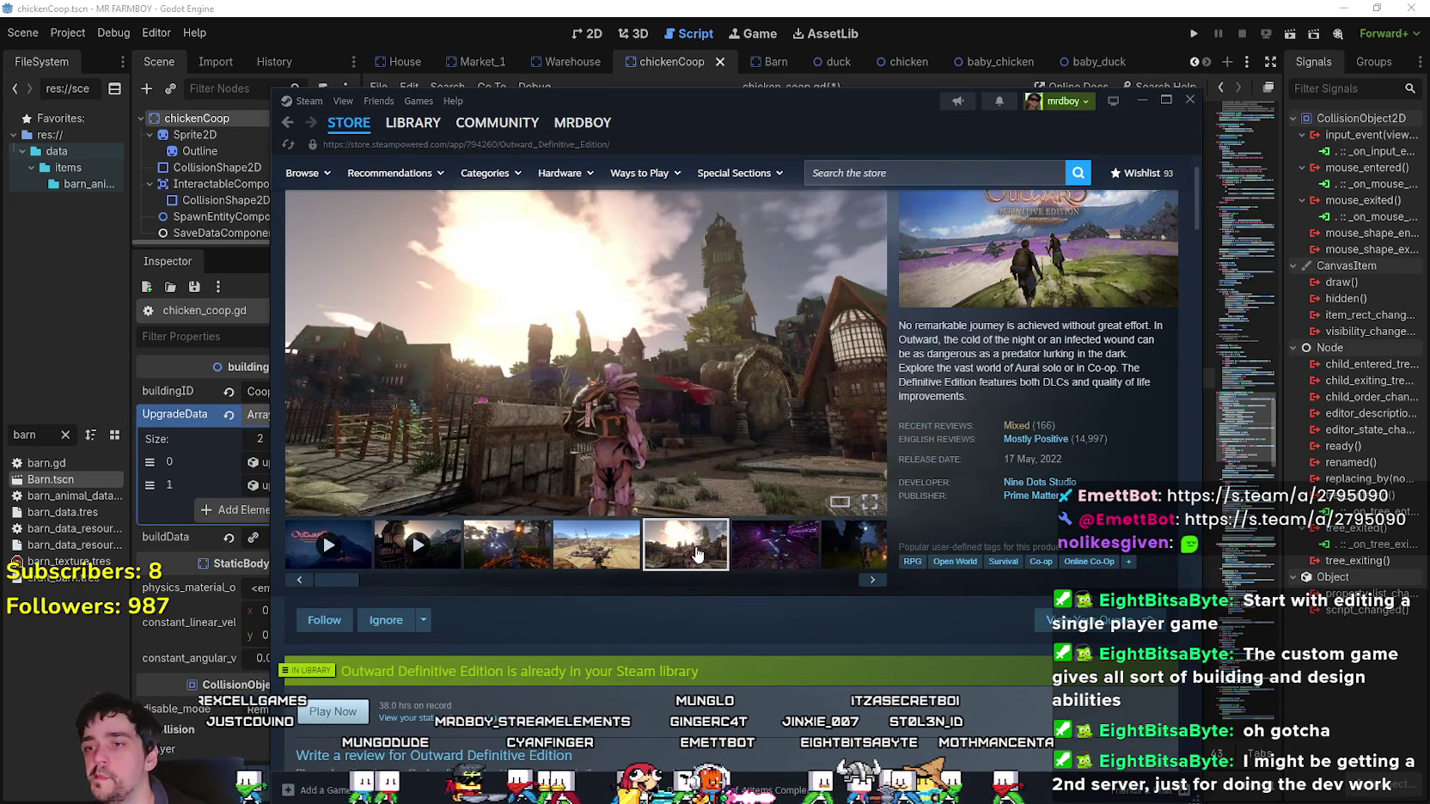
{"action": "left_click", "coordinate": [750, 540]}
{"action": "left_click", "coordinate": [830, 558]}
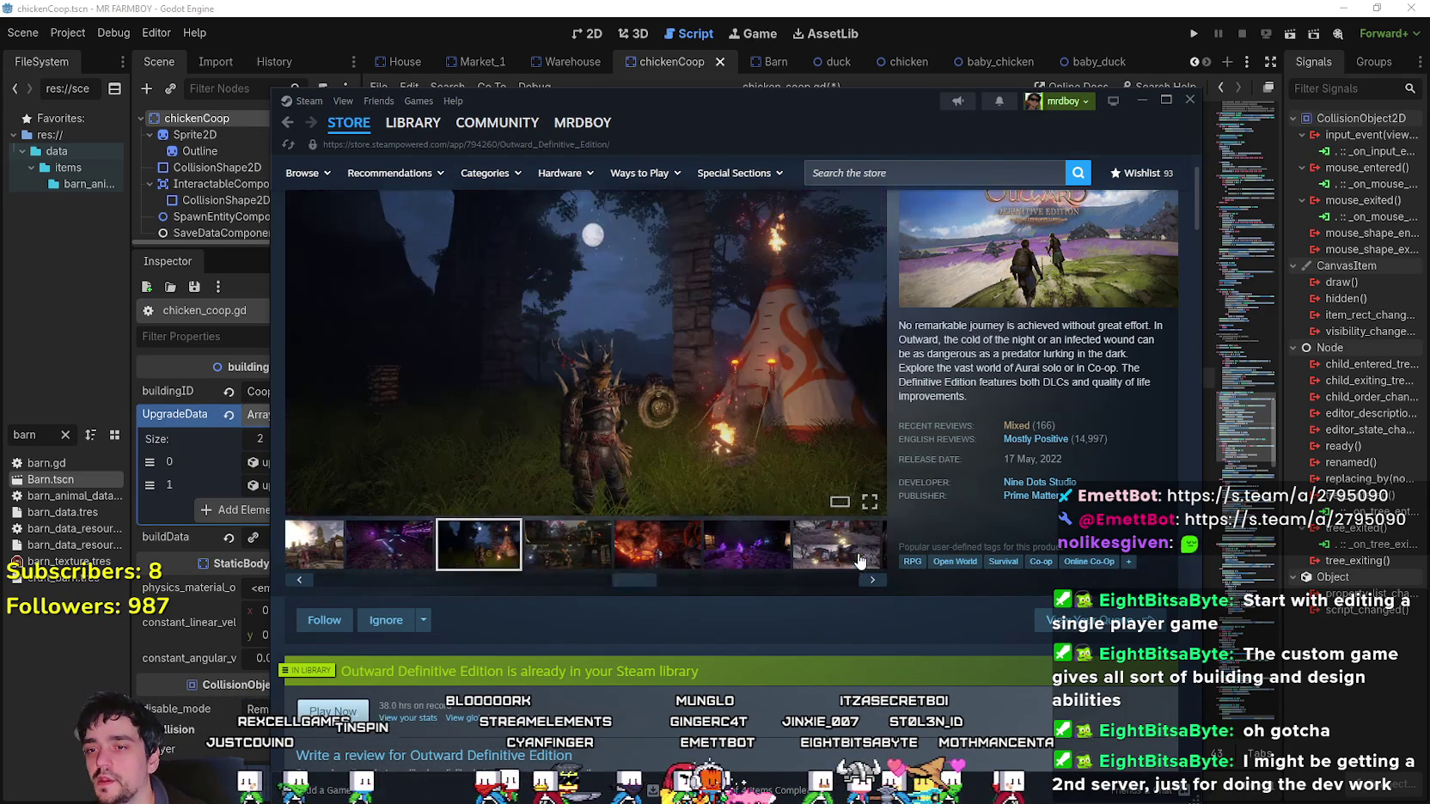
{"action": "left_click", "coordinate": [423, 550]}
{"action": "left_click", "coordinate": [507, 549]}
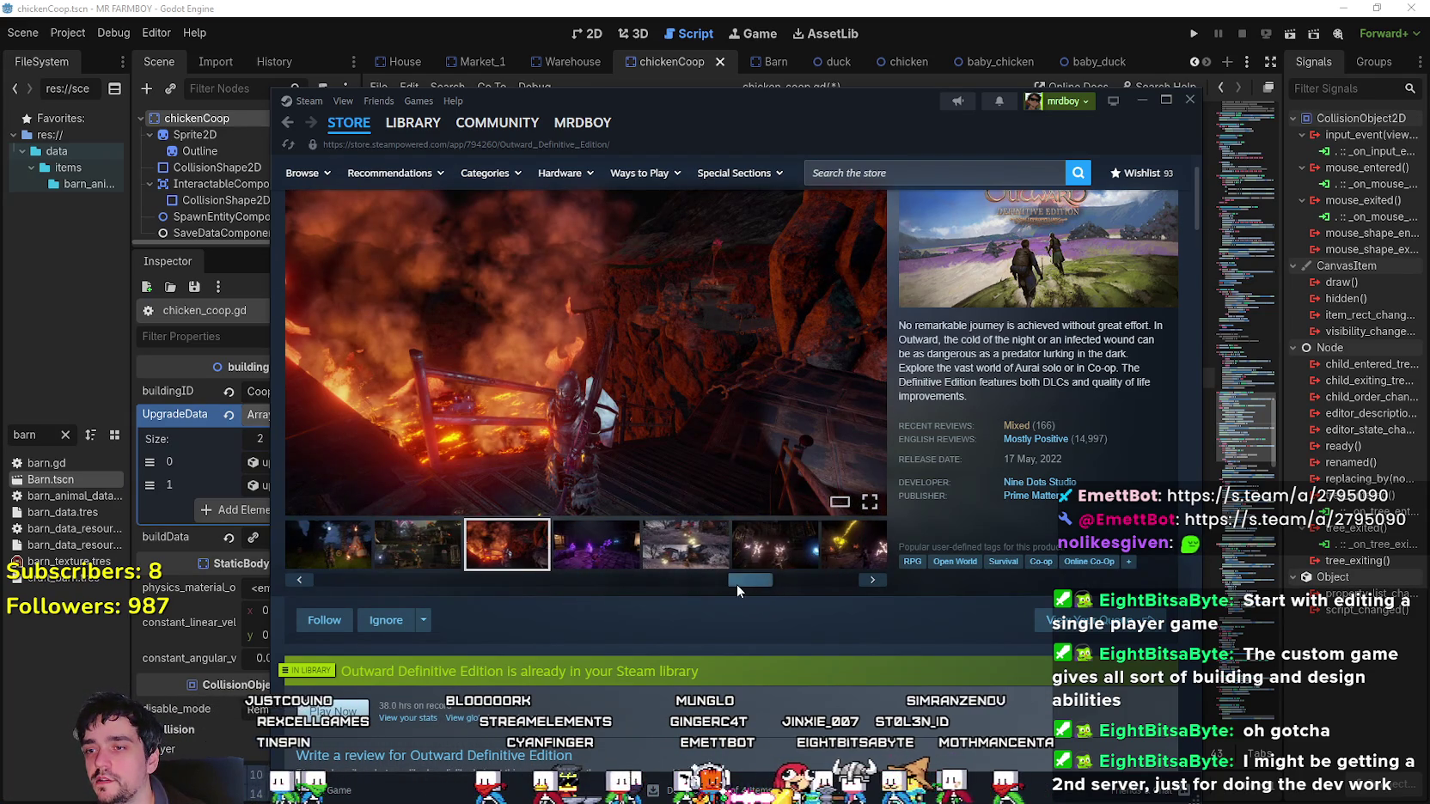
{"action": "left_click_drag", "start_coordinate": [737, 585], "coordinate": [448, 578]}
{"action": "left_click", "coordinate": [464, 548]}
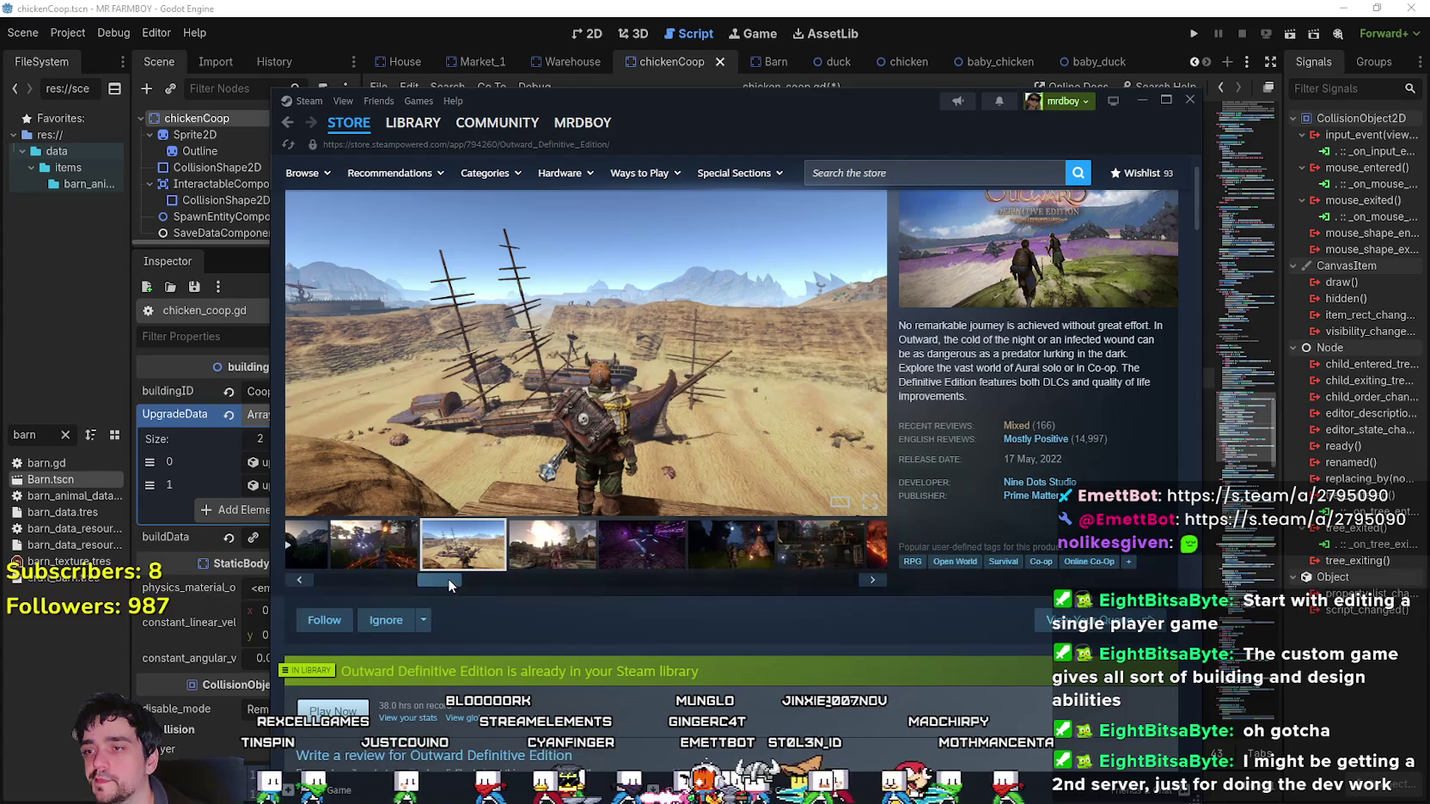
{"action": "left_click", "coordinate": [557, 559]}
{"action": "left_click_drag", "start_coordinate": [423, 585], "coordinate": [634, 583]}
{"action": "left_click", "coordinate": [328, 544]}
View the camp, shipwreck, purple and town screenshots, then minimize Steam.
{"action": "left_click", "coordinate": [872, 579]}
{"action": "left_click", "coordinate": [872, 579]}
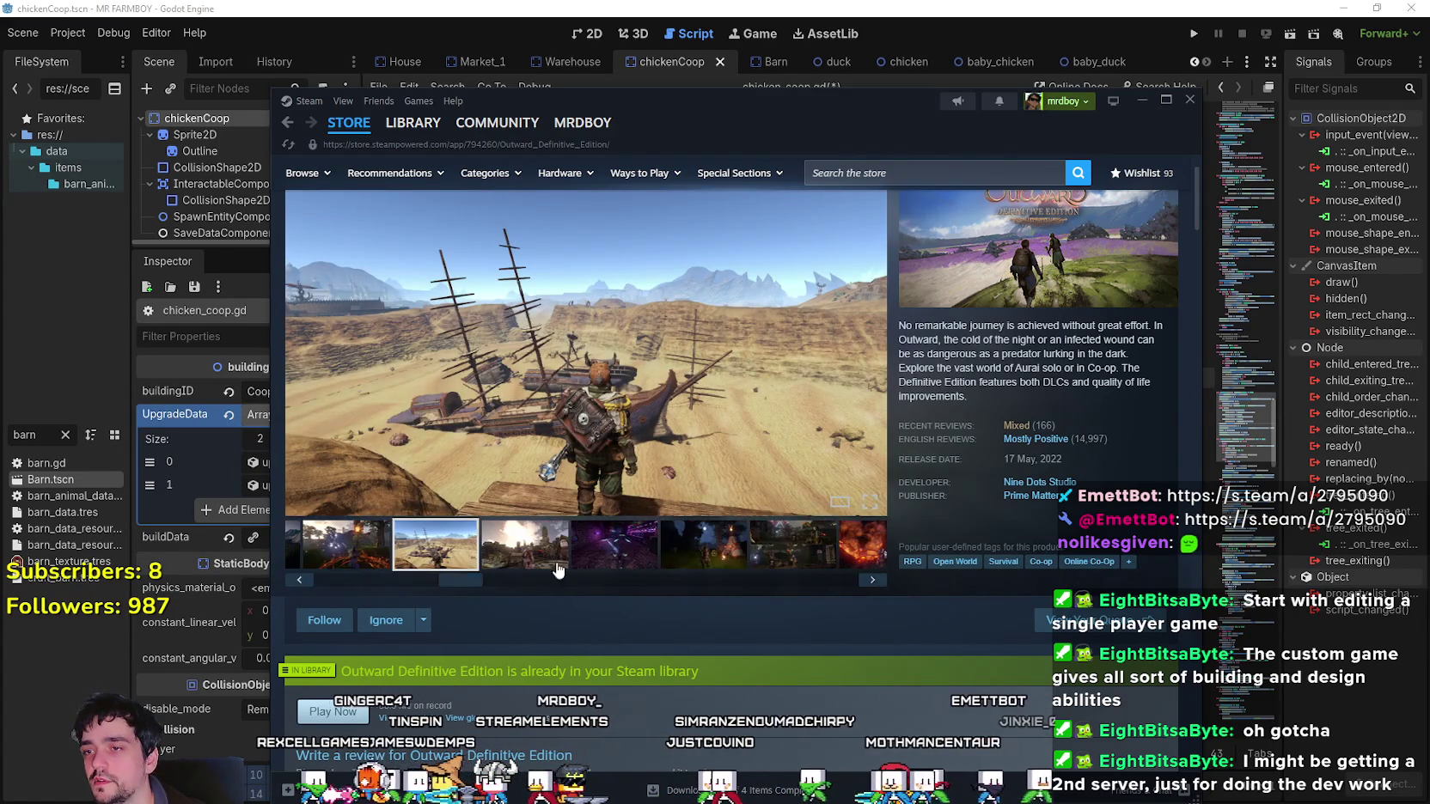
{"action": "left_click", "coordinate": [873, 579]}
{"action": "mouse_move", "coordinate": [464, 586]}
{"action": "left_mouse_down"}
{"action": "mouse_move", "coordinate": [648, 582]}
{"action": "mouse_move", "coordinate": [387, 581]}
{"action": "left_mouse_up"}
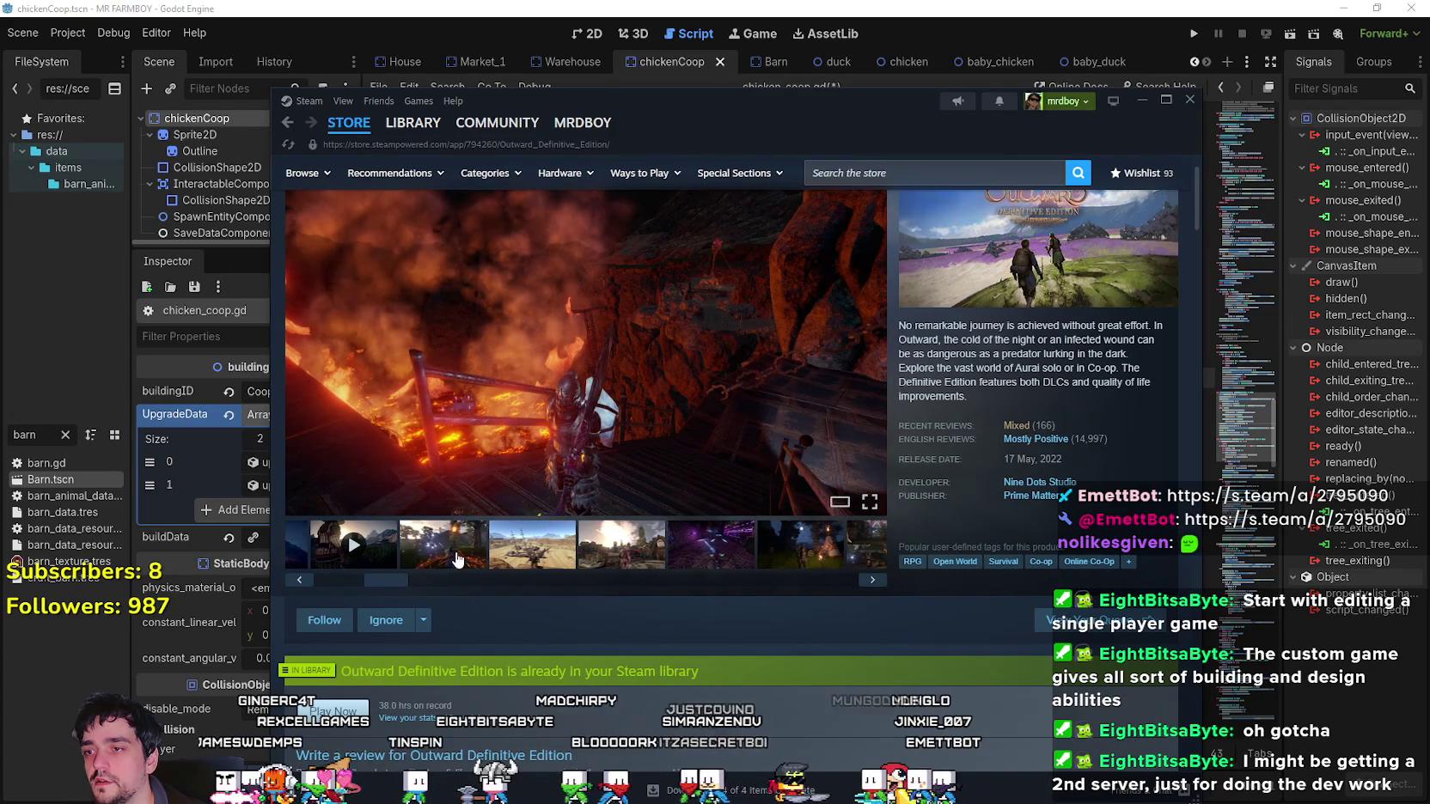
{"action": "left_click", "coordinate": [537, 543]}
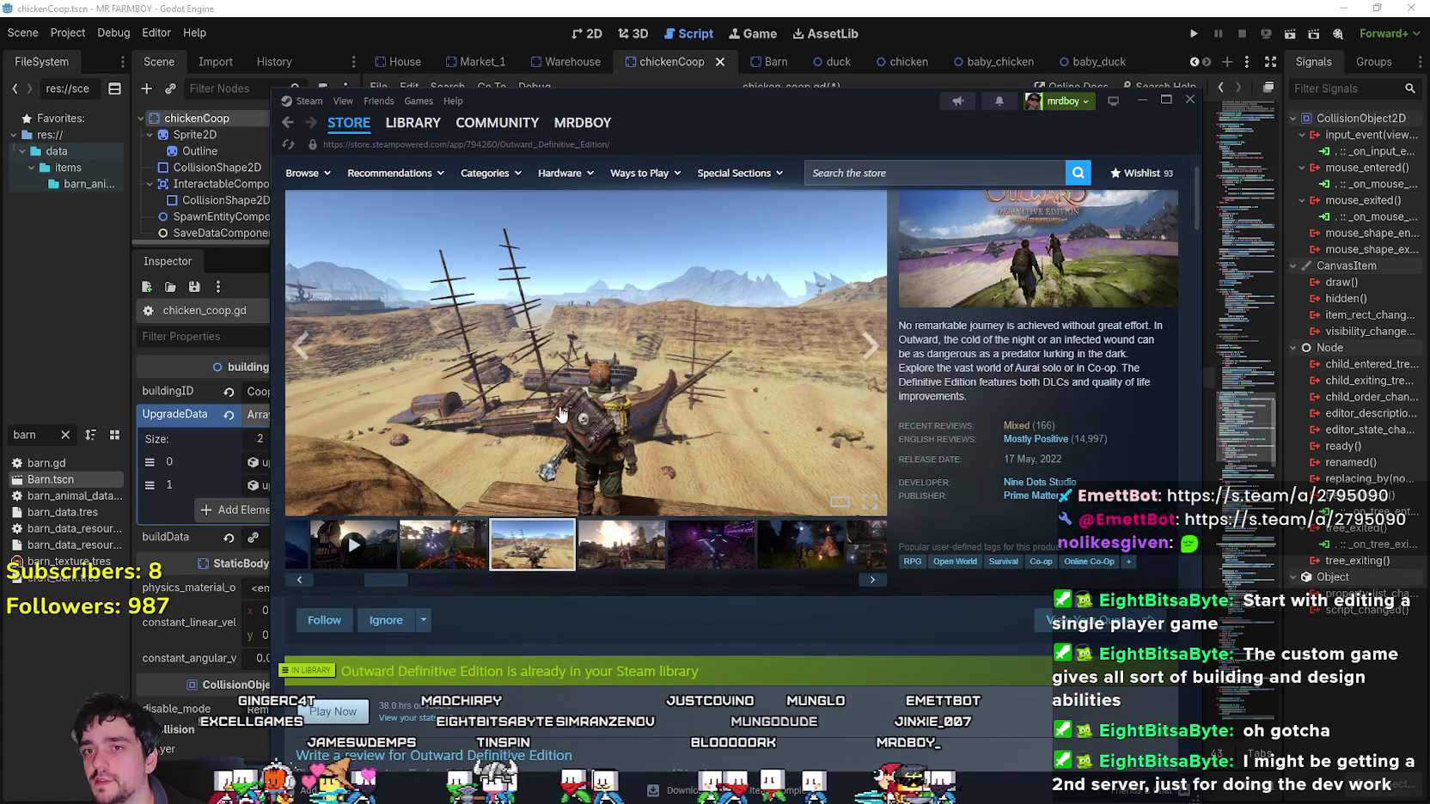
{"action": "mouse_move", "coordinate": [368, 577]}
{"action": "left_mouse_down"}
{"action": "mouse_move", "coordinate": [584, 596]}
{"action": "mouse_move", "coordinate": [528, 589]}
{"action": "mouse_move", "coordinate": [883, 578]}
{"action": "mouse_move", "coordinate": [400, 586]}
{"action": "mouse_move", "coordinate": [615, 581]}
{"action": "left_mouse_up"}
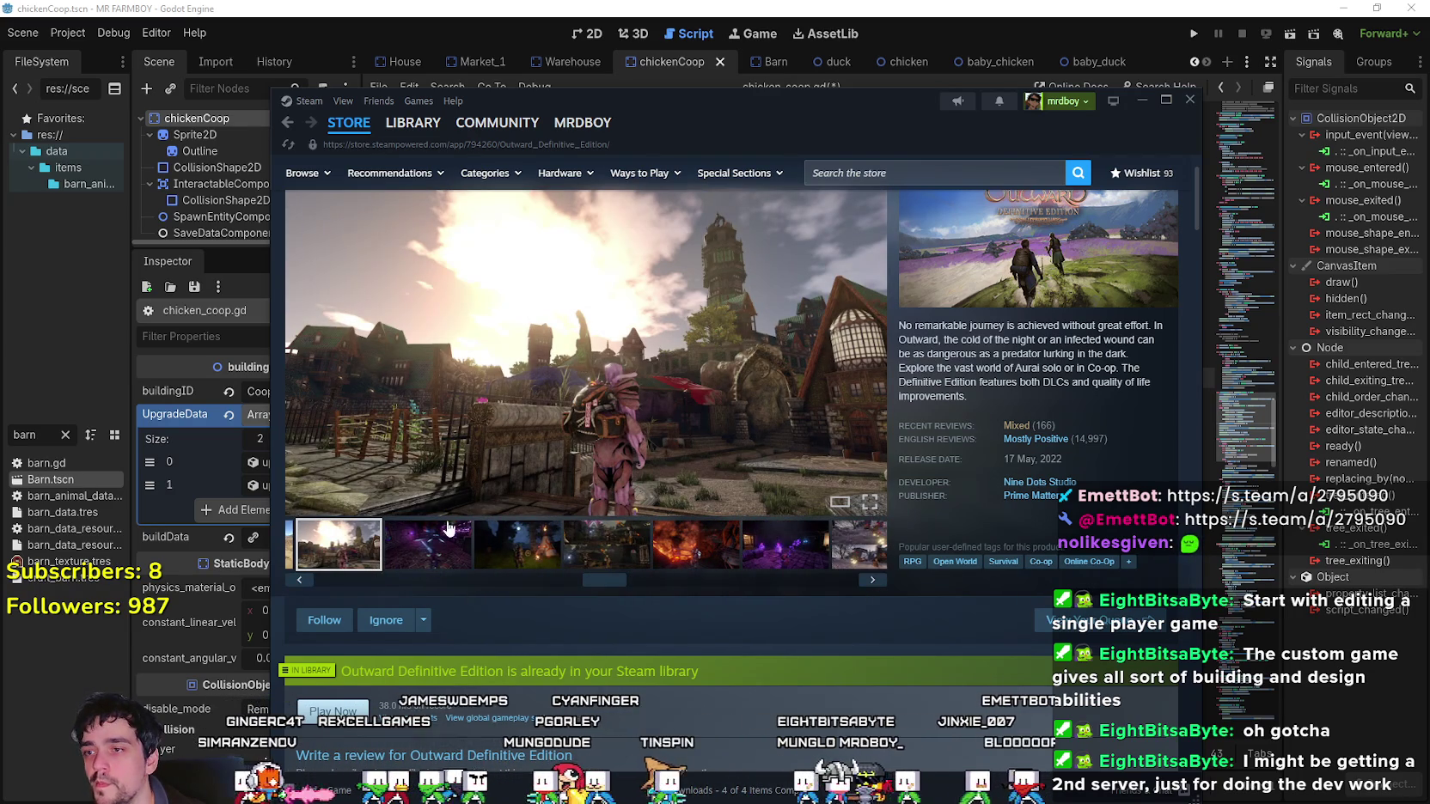
{"action": "left_click", "coordinate": [462, 562]}
{"action": "left_click", "coordinate": [517, 550]}
{"action": "left_click", "coordinate": [607, 554]}
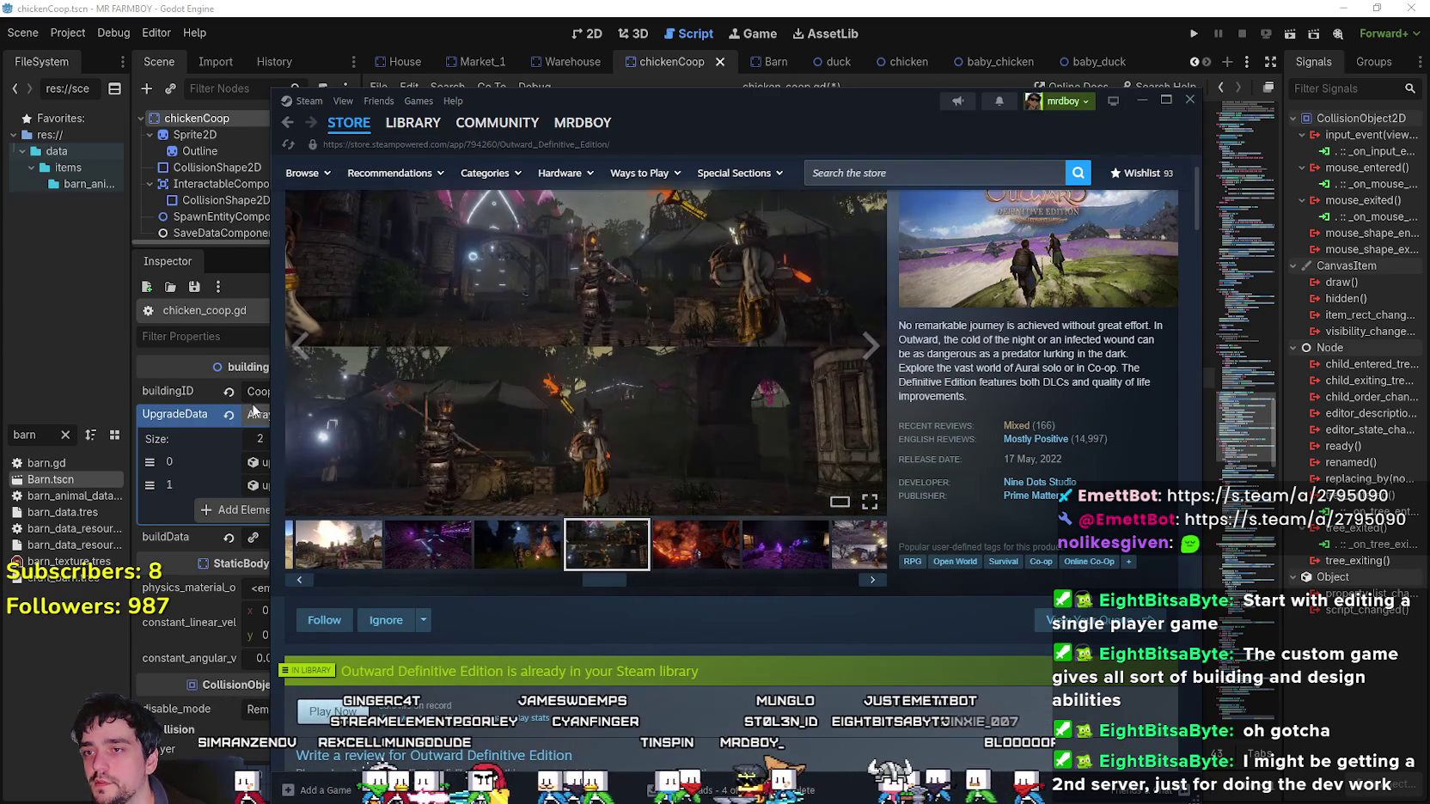
{"action": "left_click", "coordinate": [679, 555]}
{"action": "left_click_drag", "start_coordinate": [590, 583], "coordinate": [820, 581]}
{"action": "left_click", "coordinate": [679, 550]}
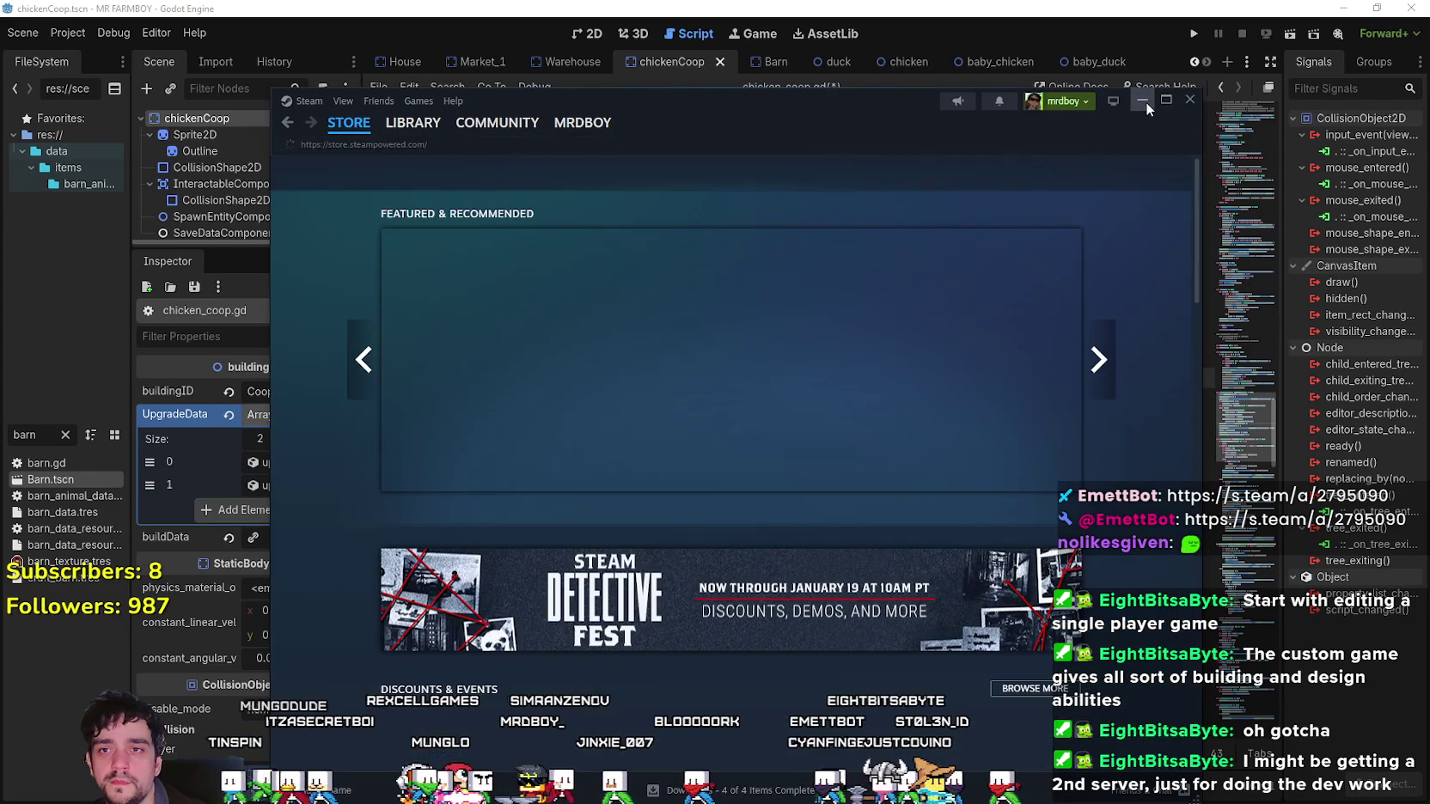
{"action": "left_click", "coordinate": [1144, 100]}
Check lines 169–173 of is_matured and widen the Inspector dock.
{"action": "left_click", "coordinate": [816, 419]}
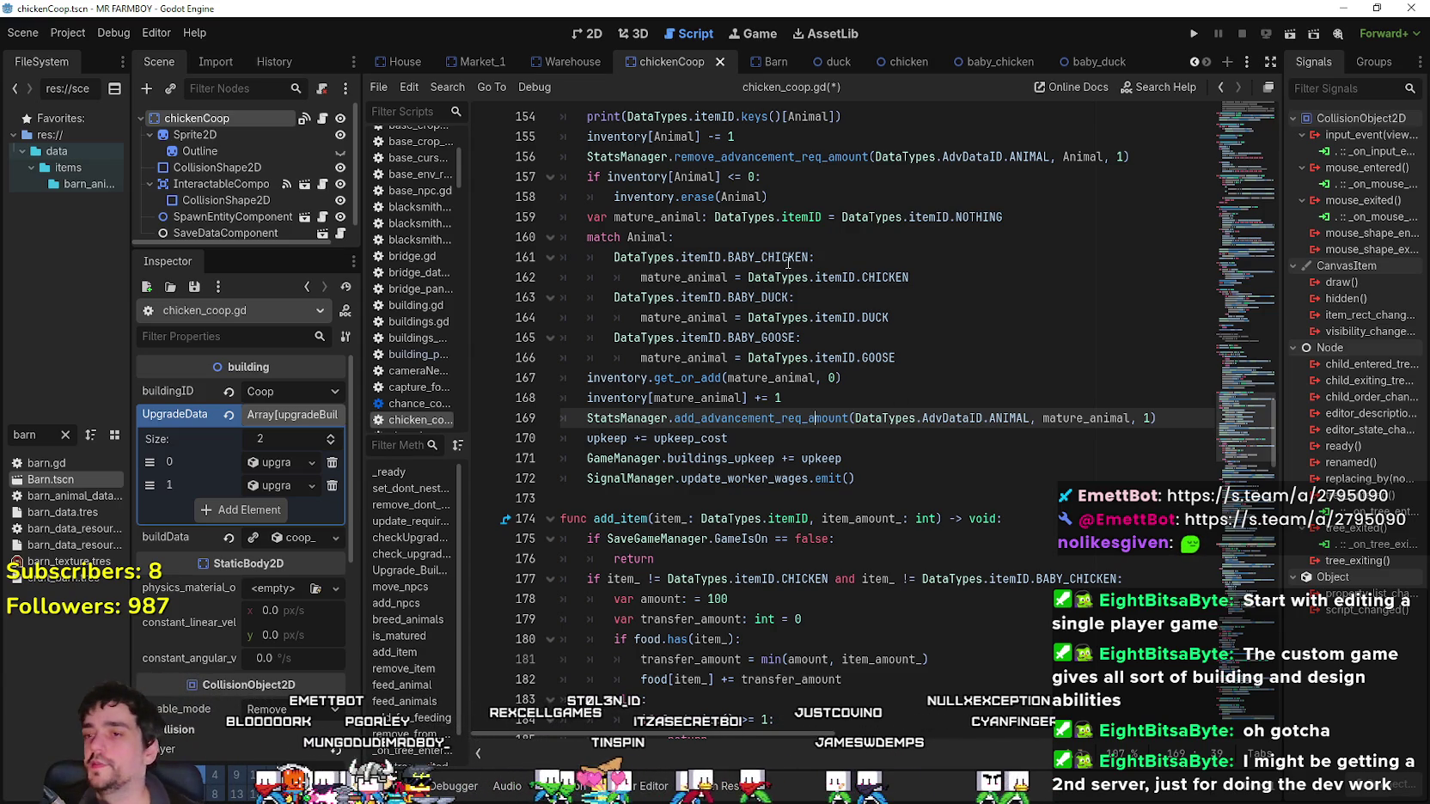
{"action": "type", "text": "+"}
{"action": "left_click_drag", "start_coordinate": [812, 425], "coordinate": [803, 442]}
{"action": "left_click", "coordinate": [803, 443]}
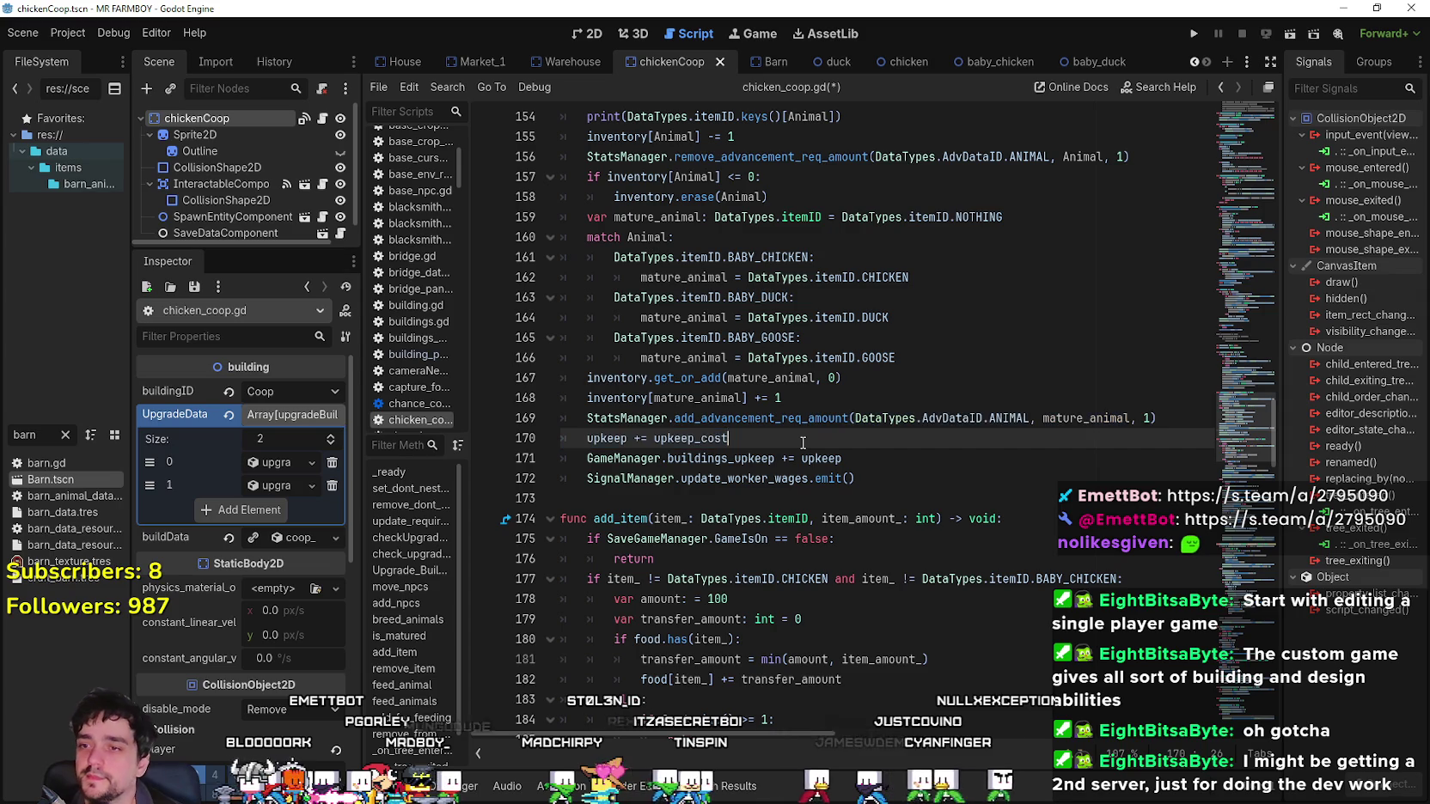
{"action": "left_click_drag", "start_coordinate": [360, 411], "coordinate": [449, 410]}
{"action": "scroll", "coordinate": [667, 406], "scroll_direction": "down", "scroll_amount": 1}
{"action": "left_click", "coordinate": [818, 443]}
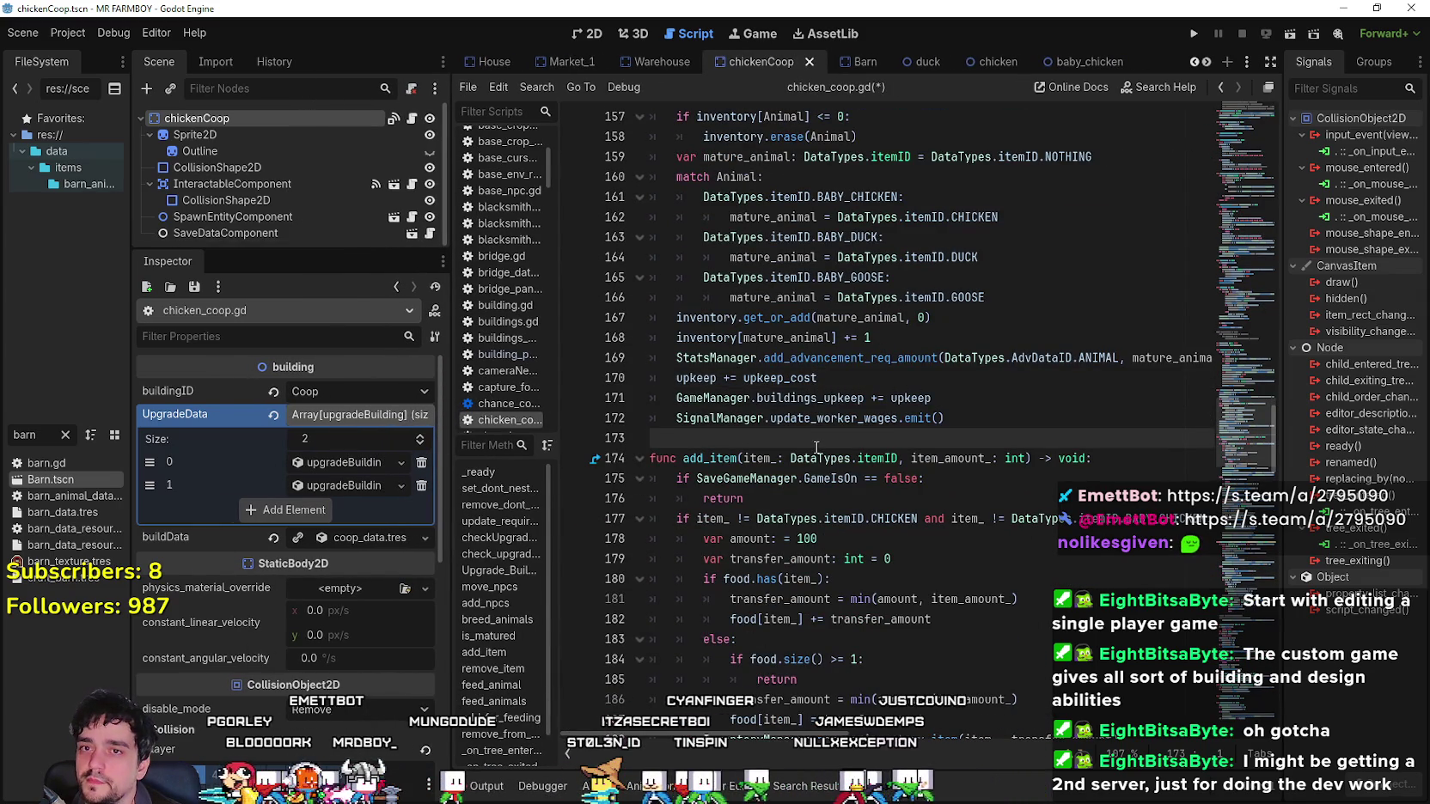
Widen the Signals dock, return the Inspector to its earlier width, and scroll to add_item.
{"action": "left_click_drag", "start_coordinate": [1282, 418], "coordinate": [1197, 426]}
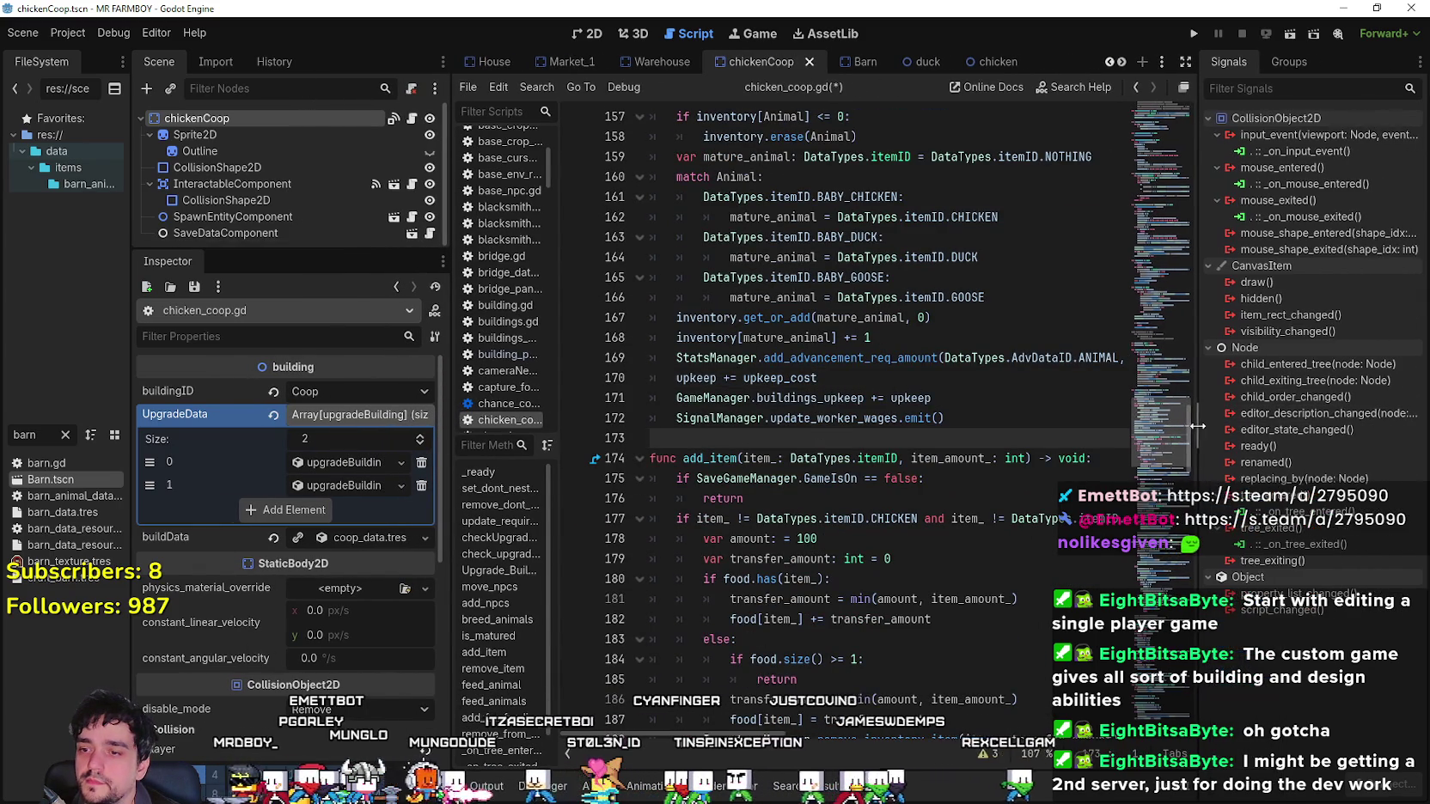
{"action": "left_click", "coordinate": [926, 396]}
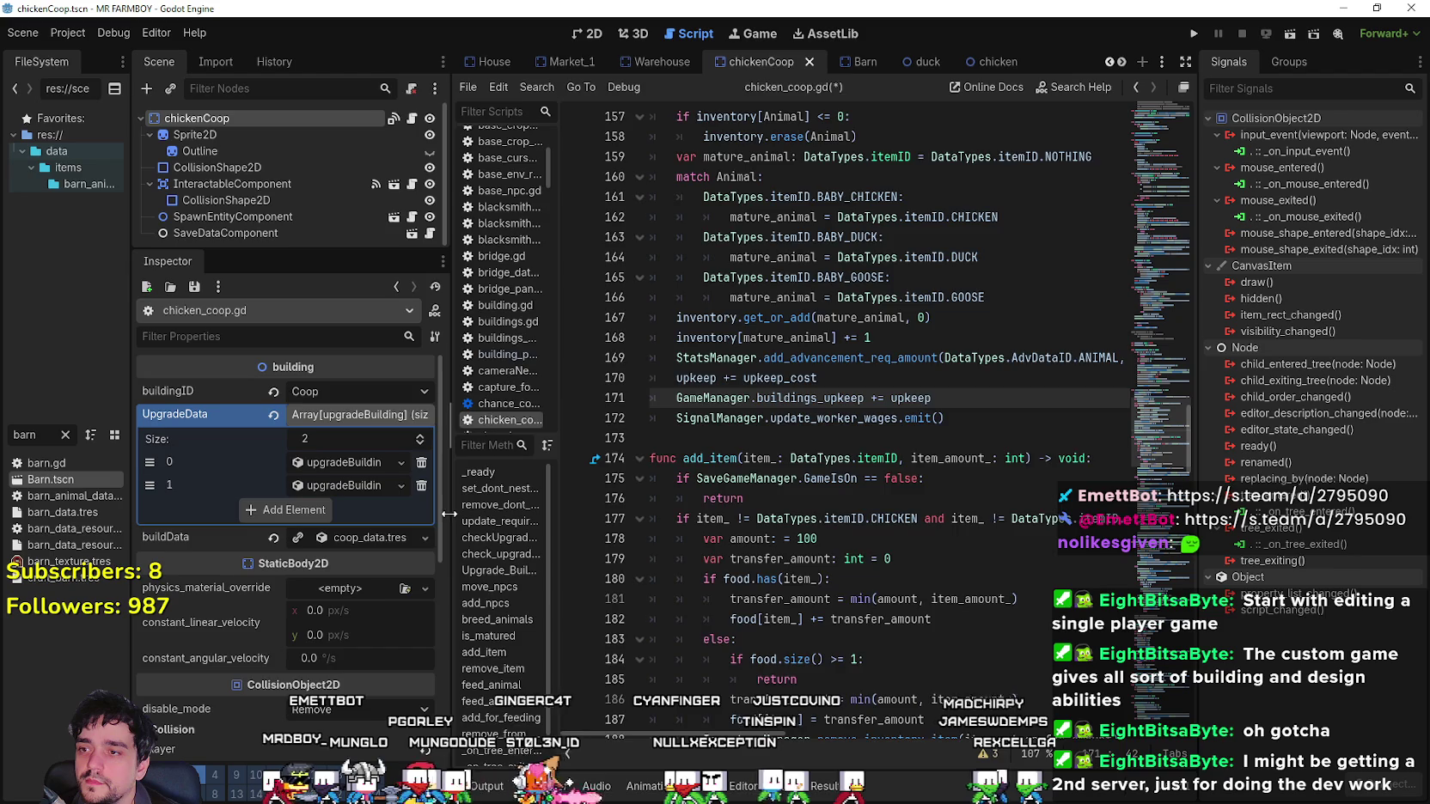
{"action": "left_click_drag", "start_coordinate": [448, 514], "coordinate": [361, 514]}
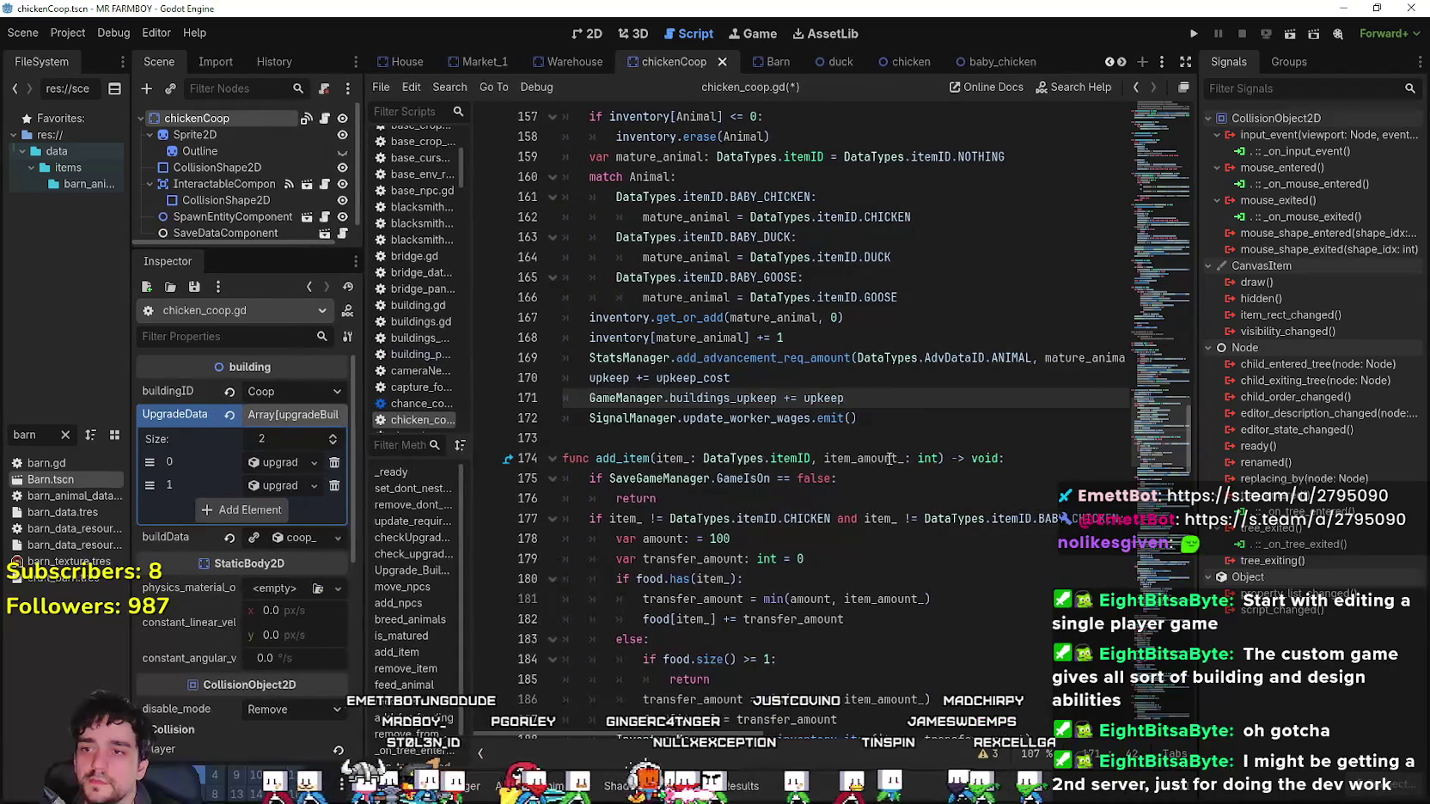
{"action": "left_click", "coordinate": [890, 434]}
{"action": "scroll", "coordinate": [891, 425], "scroll_direction": "up", "scroll_amount": 2}
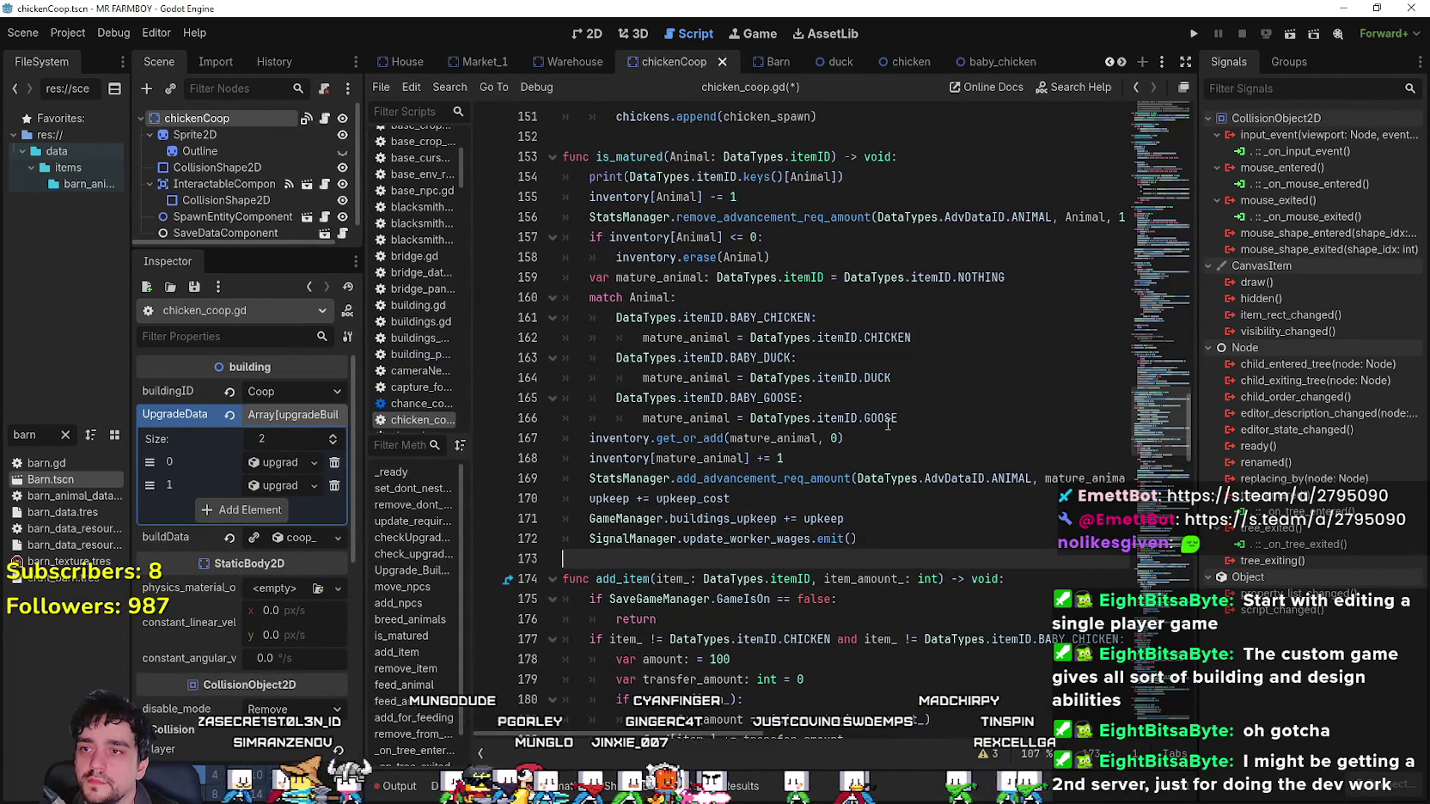
{"action": "scroll", "coordinate": [888, 424], "scroll_direction": "down", "scroll_amount": 7}
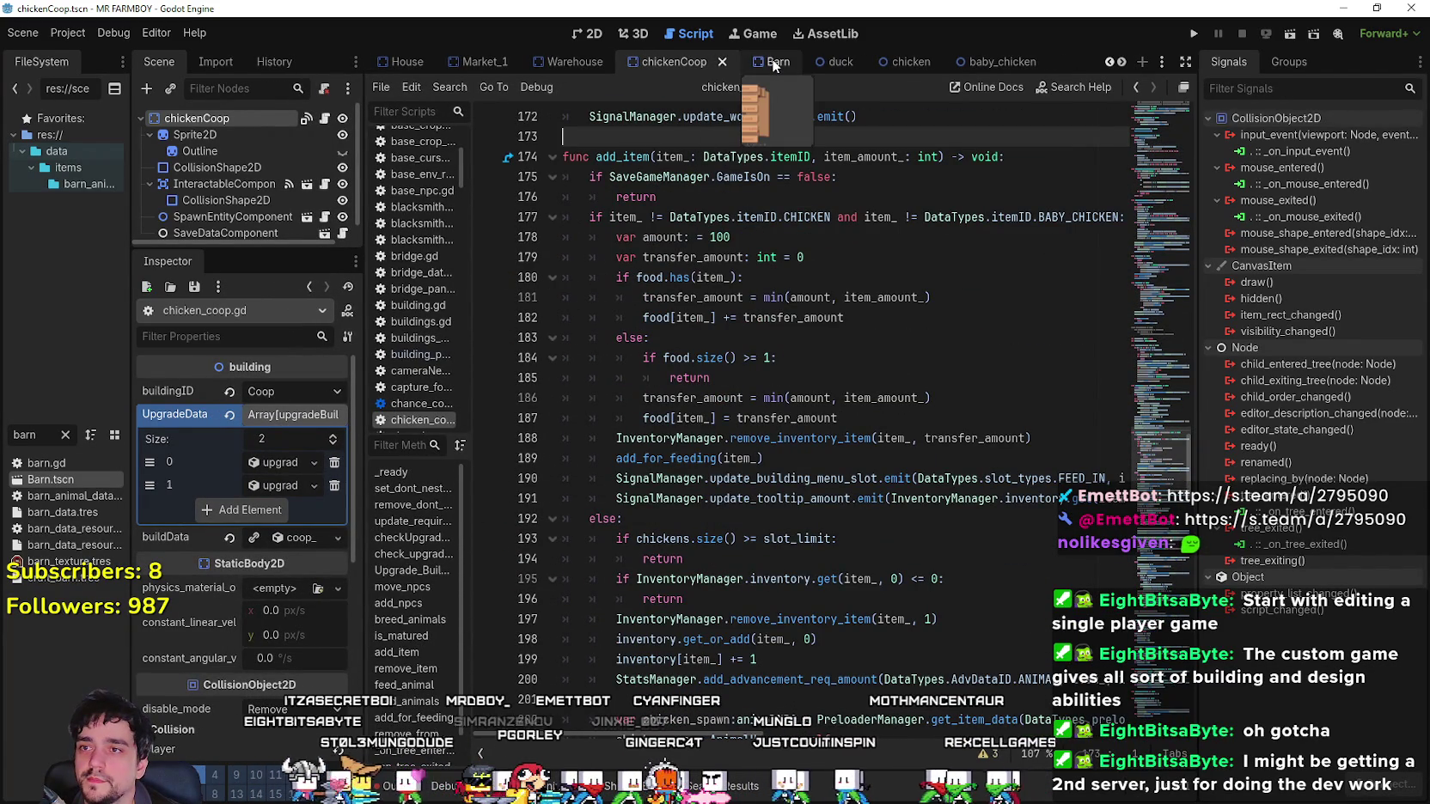
Extend line 177's condition to also exclude DUCK, BABY_DUCK, GOOSE and BABY_GOOSE, then save the script.
{"action": "mouse_move", "coordinate": [809, 217]}
{"action": "left_mouse_down"}
{"action": "mouse_move", "coordinate": [1158, 224]}
{"action": "mouse_move", "coordinate": [806, 216]}
{"action": "left_mouse_up"}
{"action": "key", "text": "ctrl+c"}
{"action": "double_click", "coordinate": [1083, 215]}
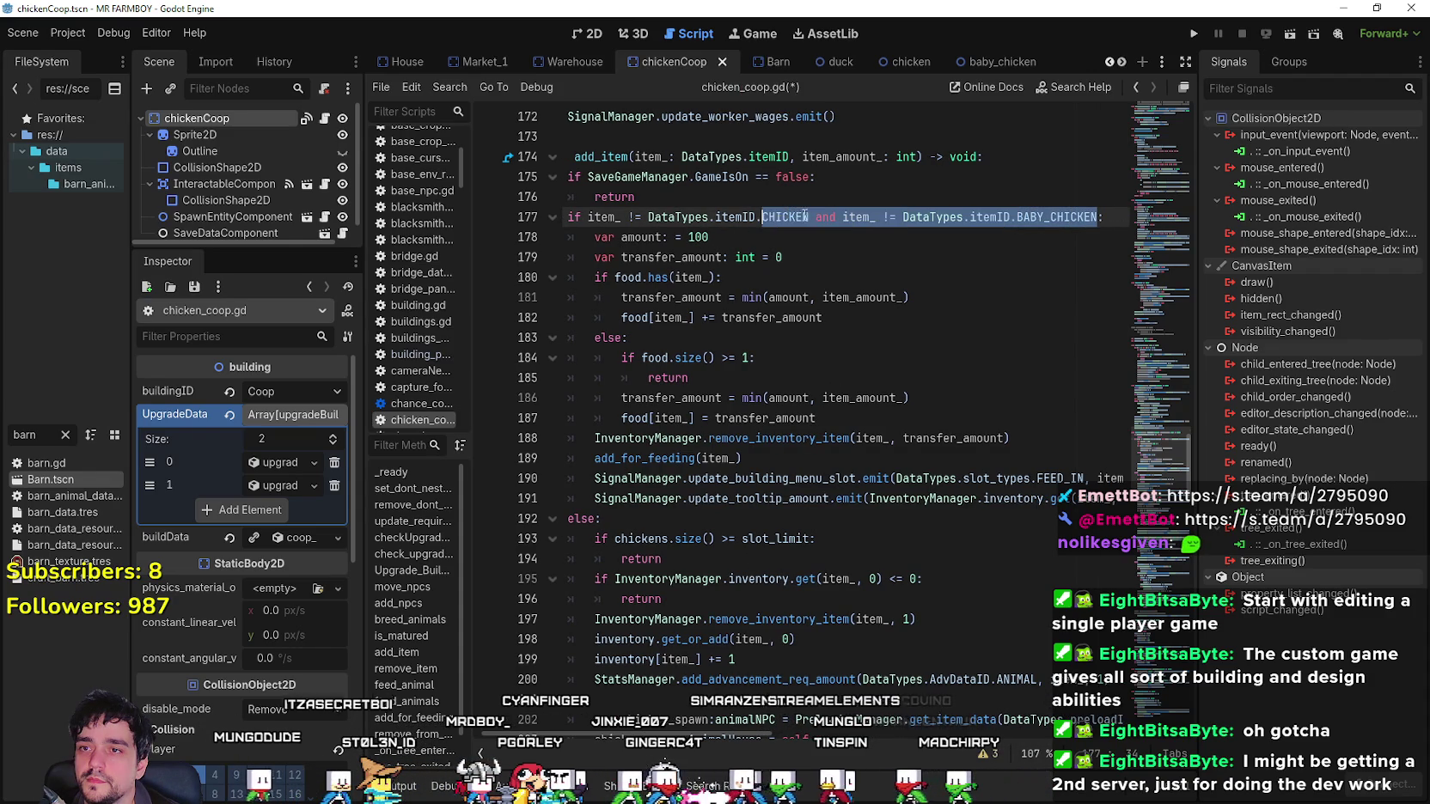
{"action": "left_click", "coordinate": [1100, 218]}
{"action": "key", "text": "ctrl+v"}
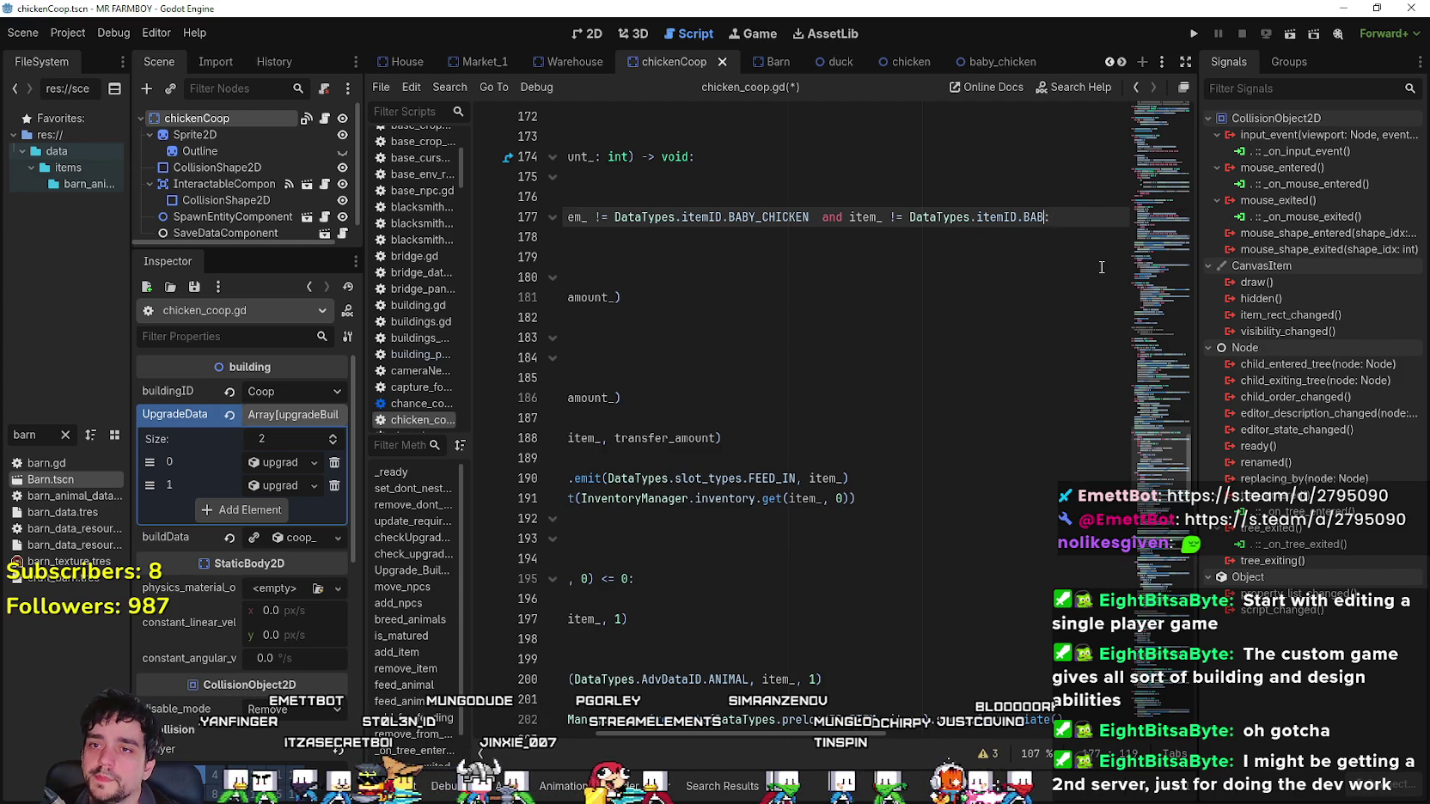
{"action": "type", "text": "UCK:"}
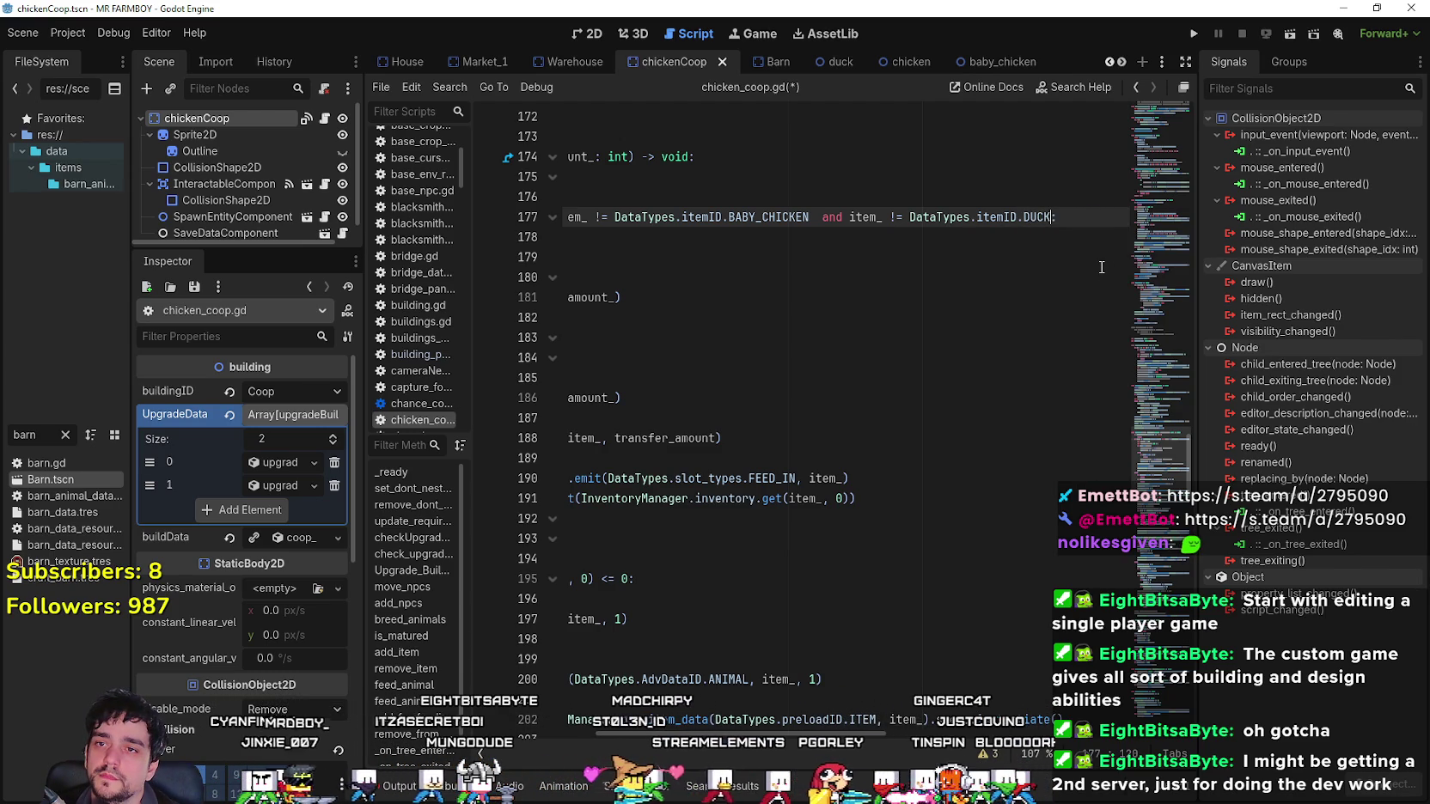
{"action": "key", "text": "ctrl+z"}
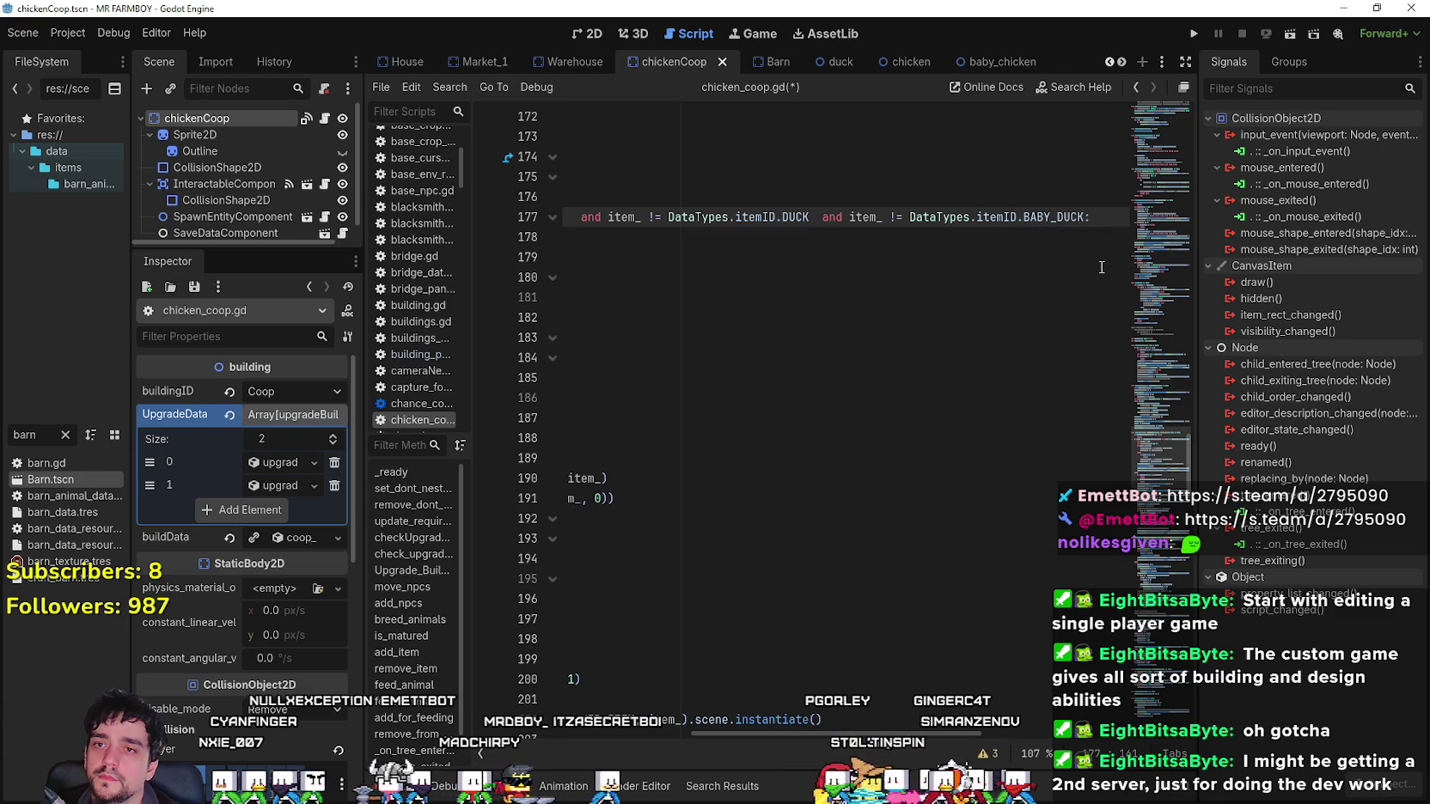
{"action": "key", "text": "End"}
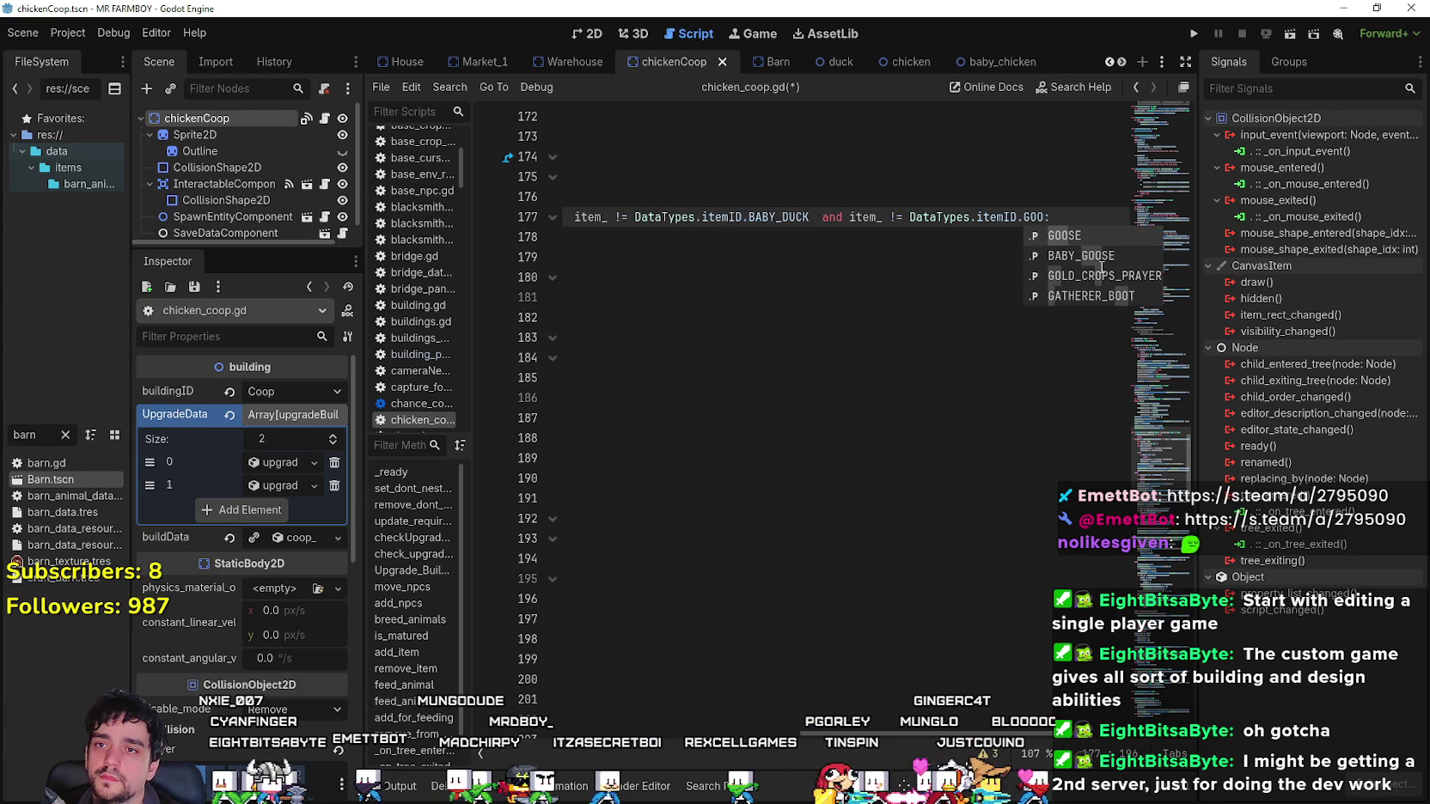
{"action": "key", "text": "Return"}
{"action": "key", "text": "ctrl+v"}
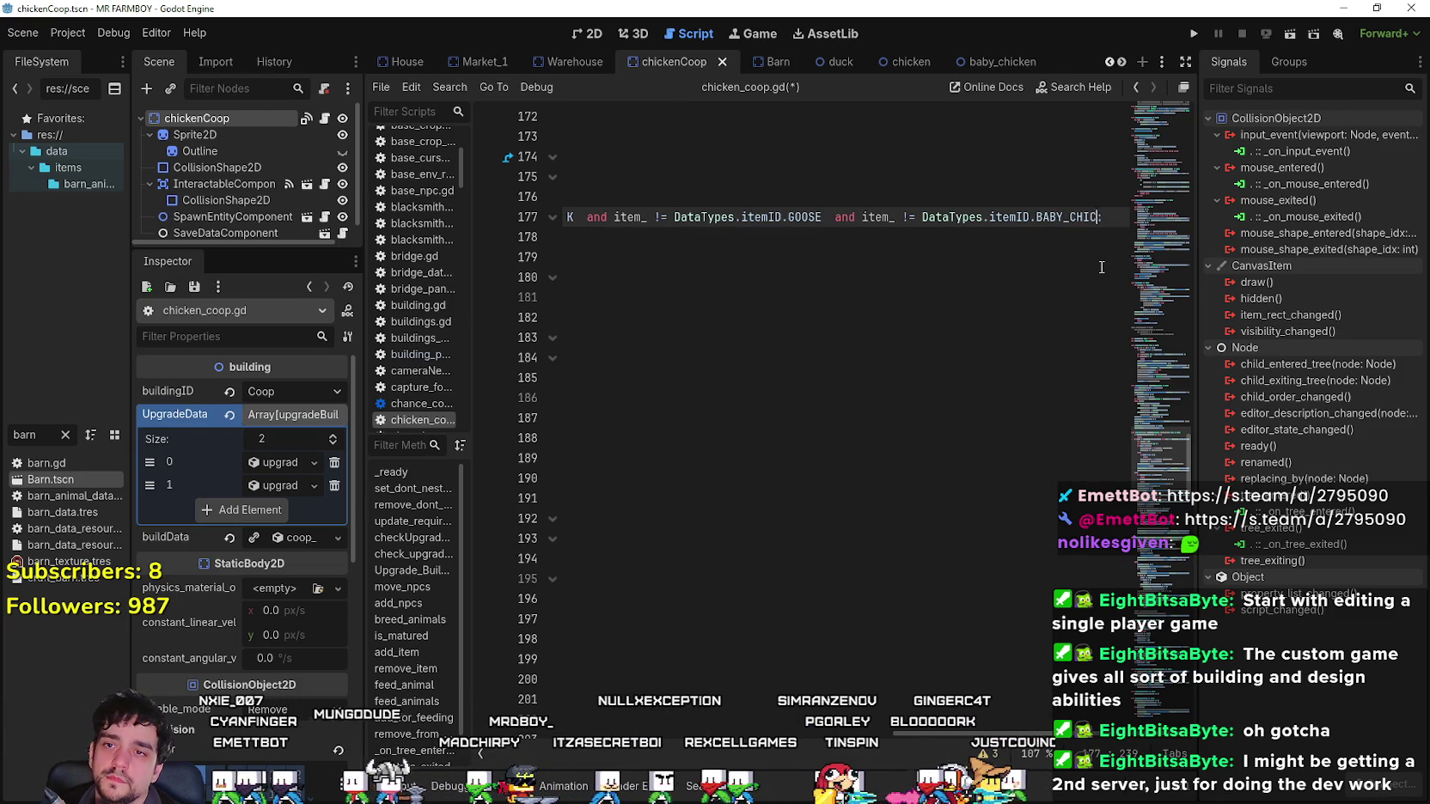
{"action": "key", "text": "Return"}
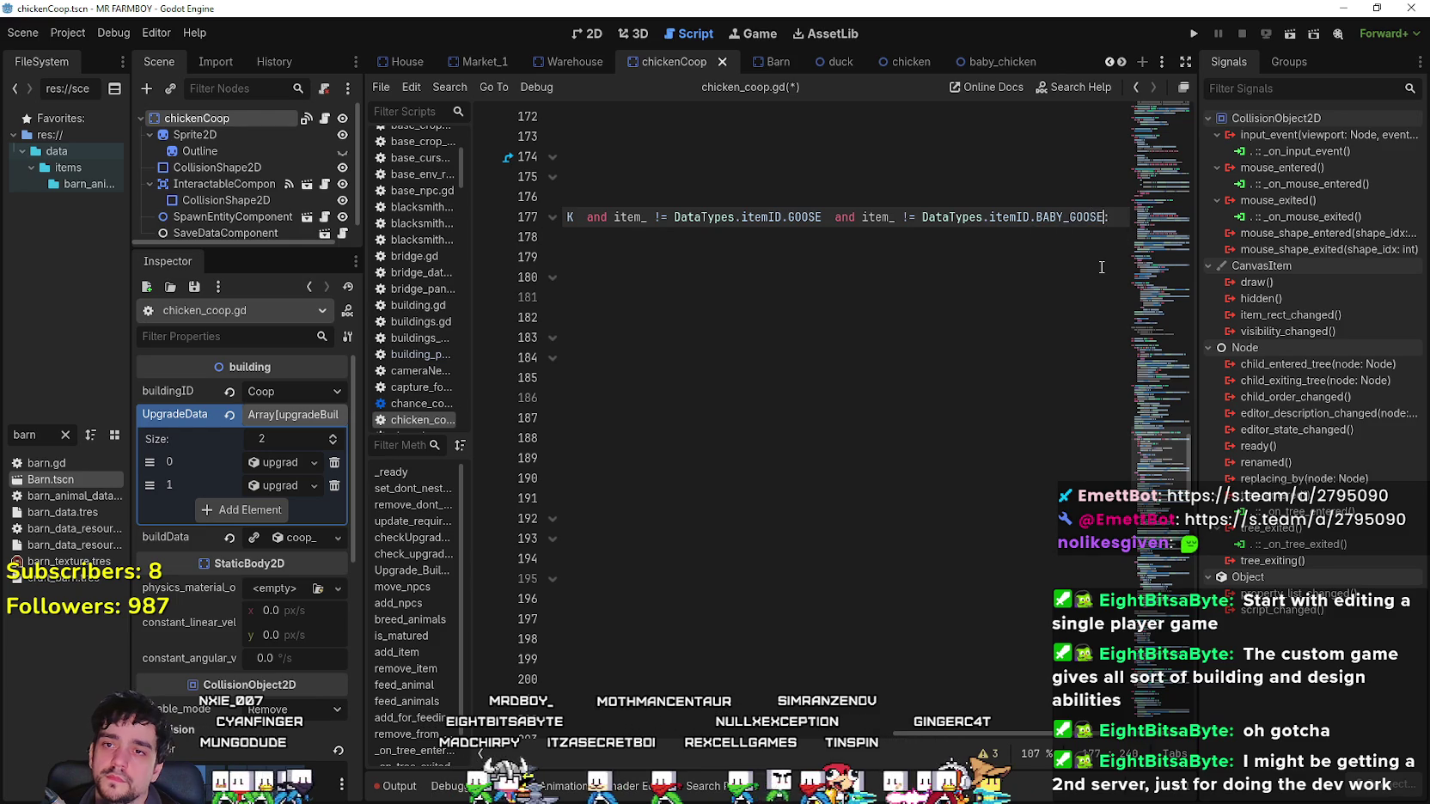
{"action": "key", "text": "ctrl+s"}
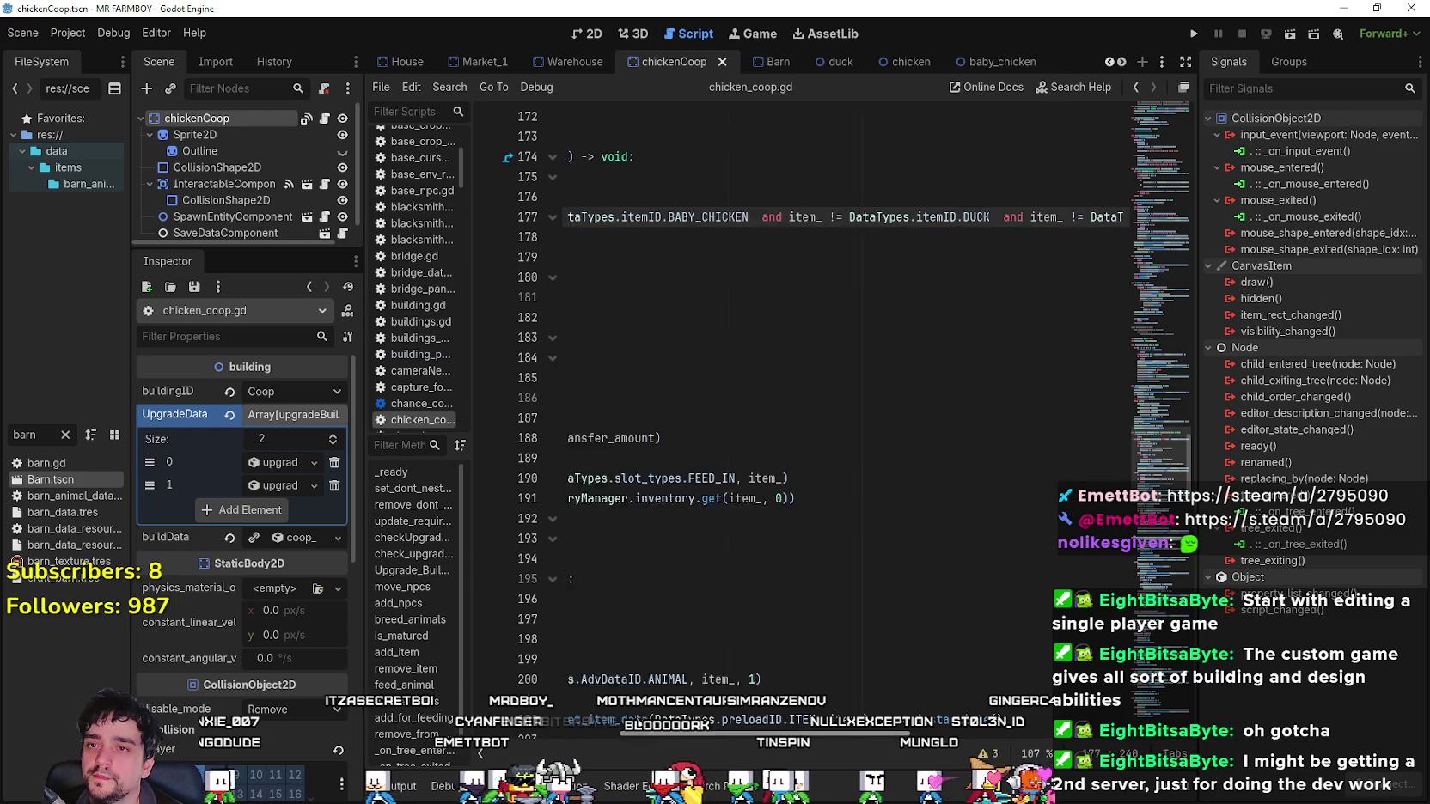
Review the rest of add_item, lines 178–189, ending after add_for_feeding on line 189.
{"action": "left_click", "coordinate": [689, 238]}
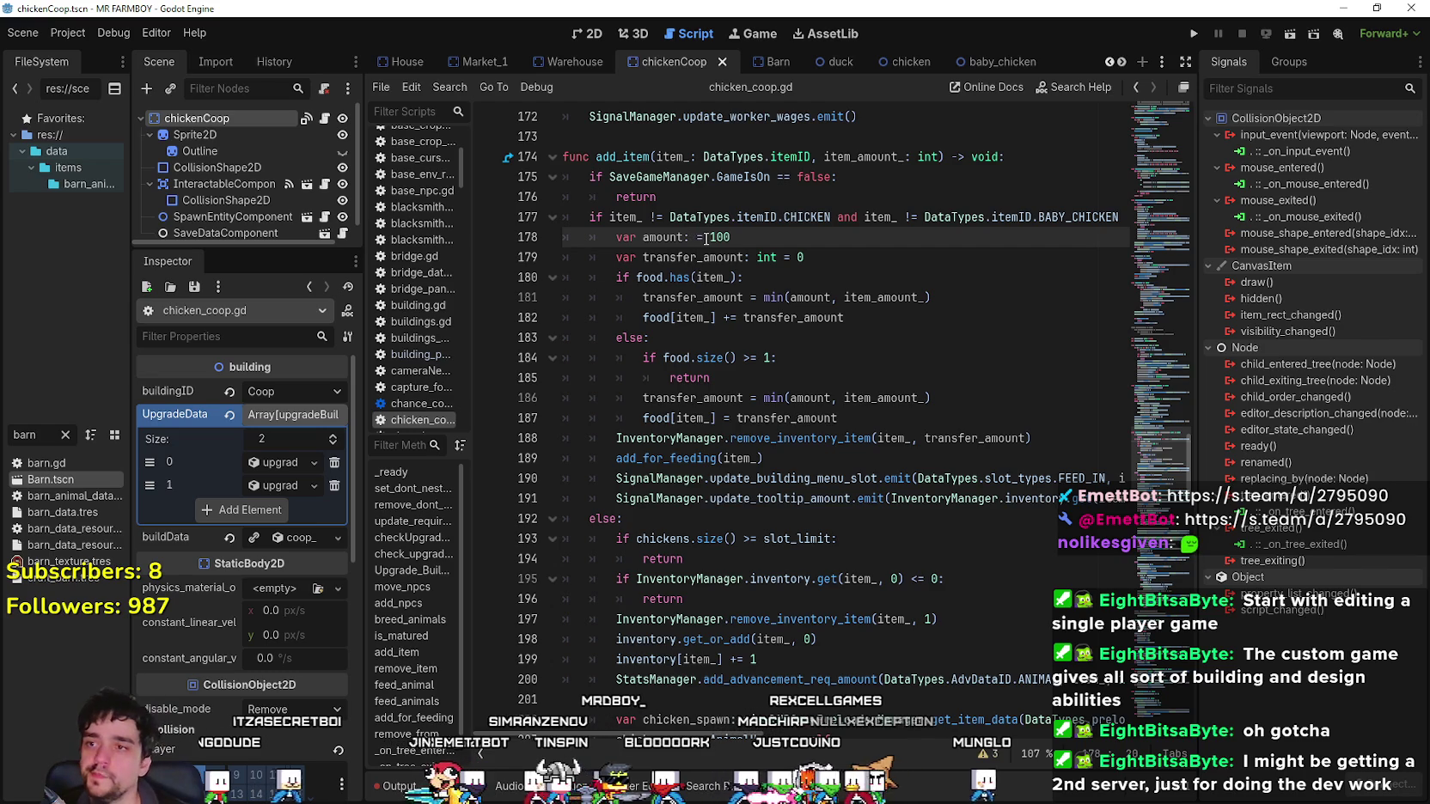
{"action": "left_click", "coordinate": [794, 325]}
{"action": "left_click", "coordinate": [779, 335]}
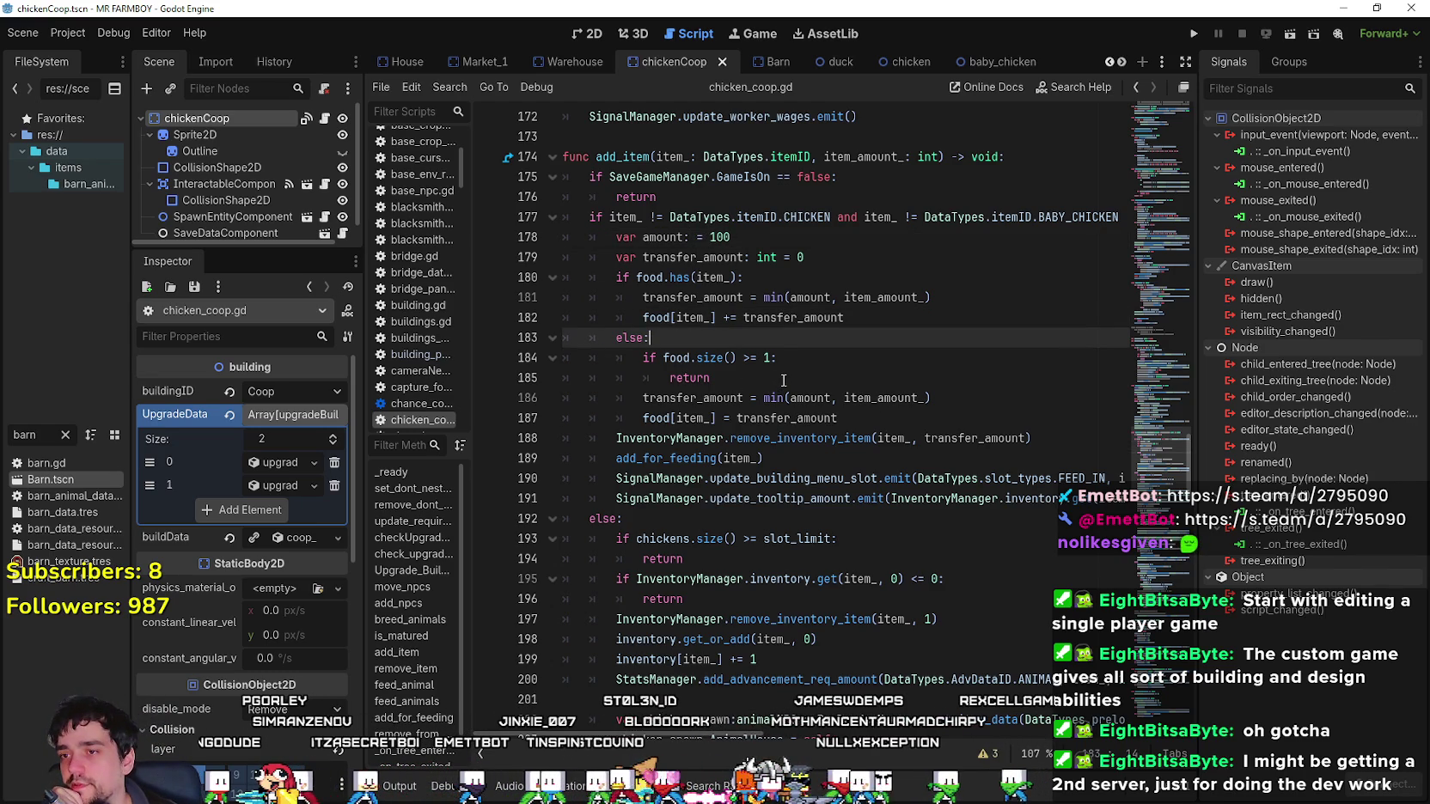
{"action": "left_click", "coordinate": [783, 379]}
{"action": "left_click", "coordinate": [892, 421]}
{"action": "left_click", "coordinate": [898, 462]}
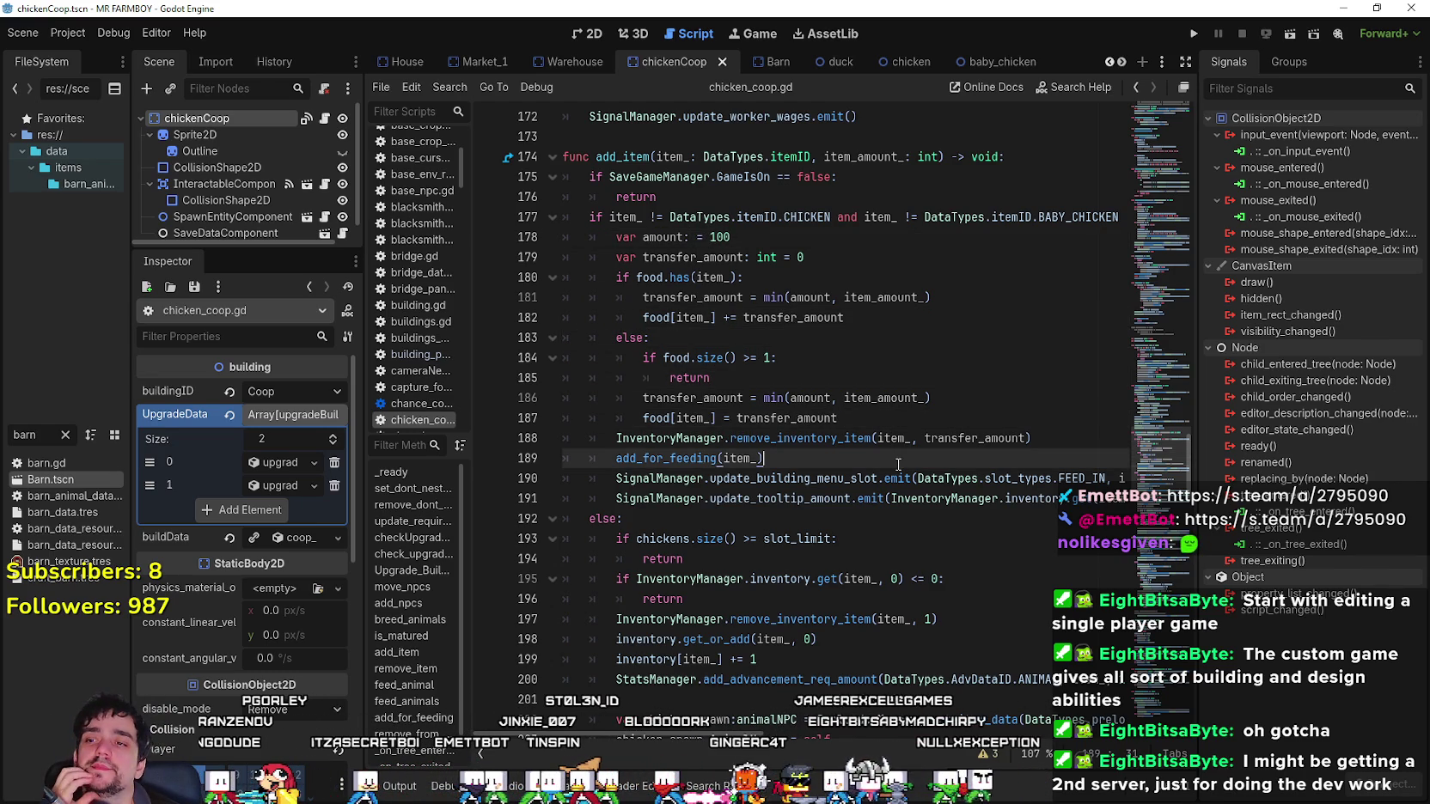
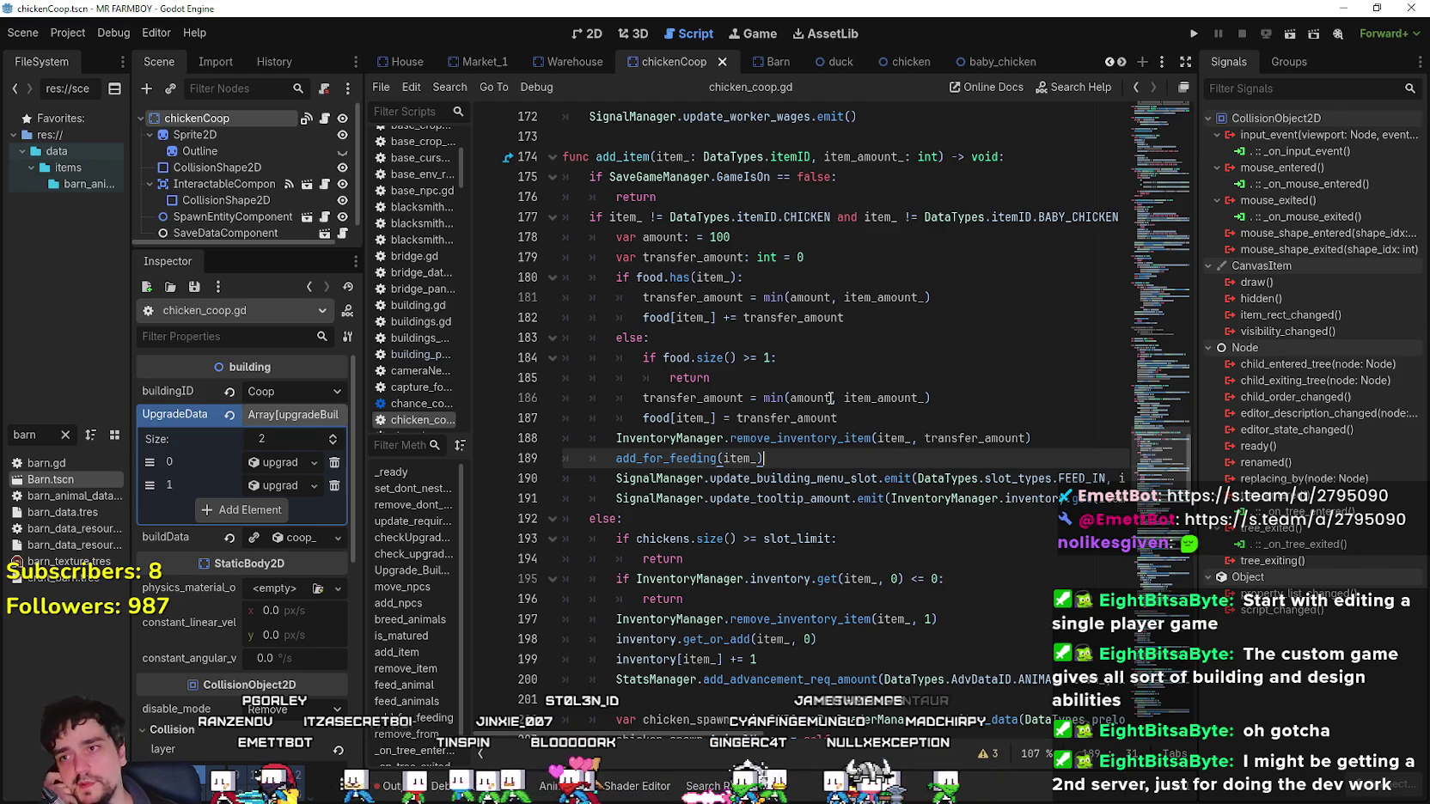
Review the food branch, add_item and remove_item code after widening the code editor.
{"action": "left_click", "coordinate": [803, 347]}
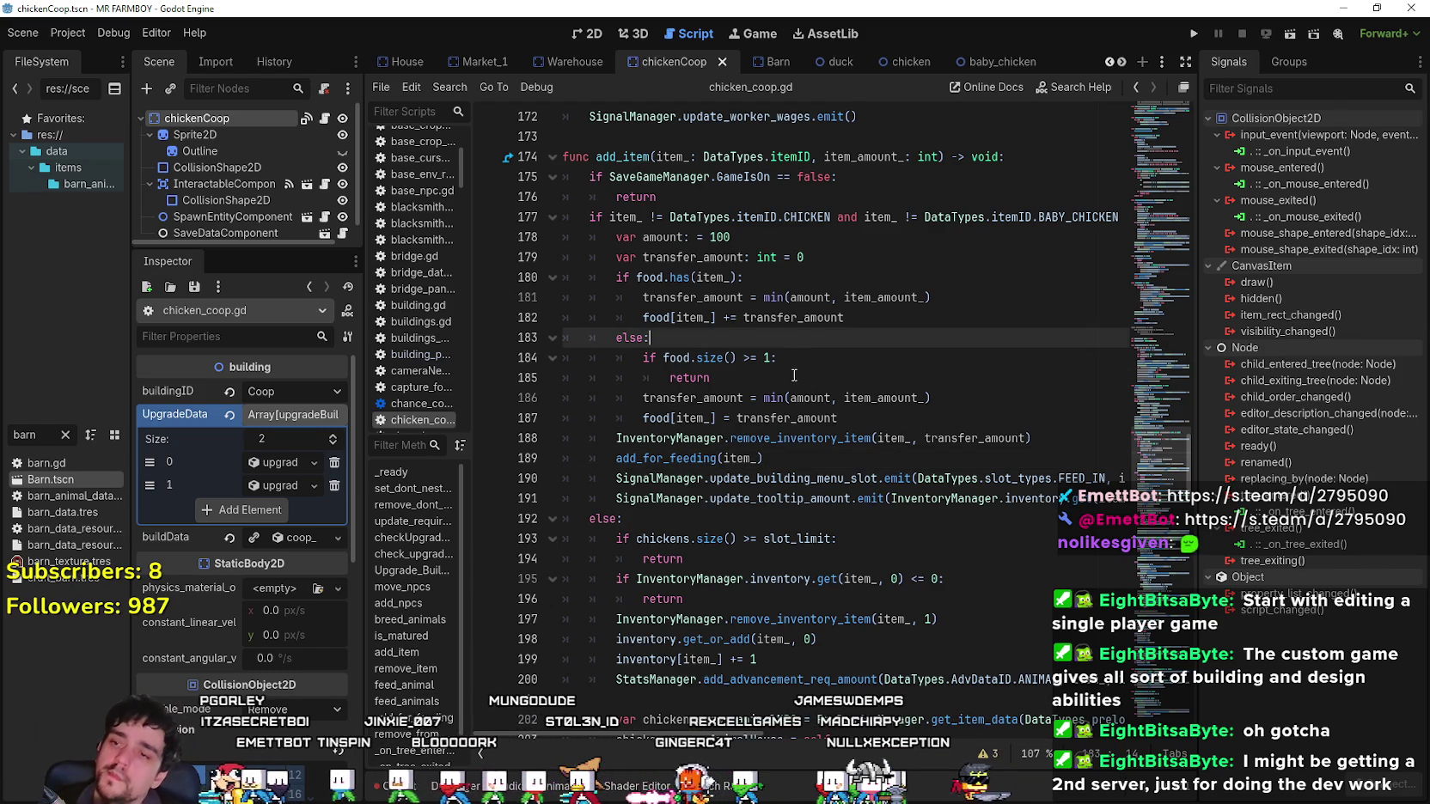
{"action": "left_click", "coordinate": [794, 377]}
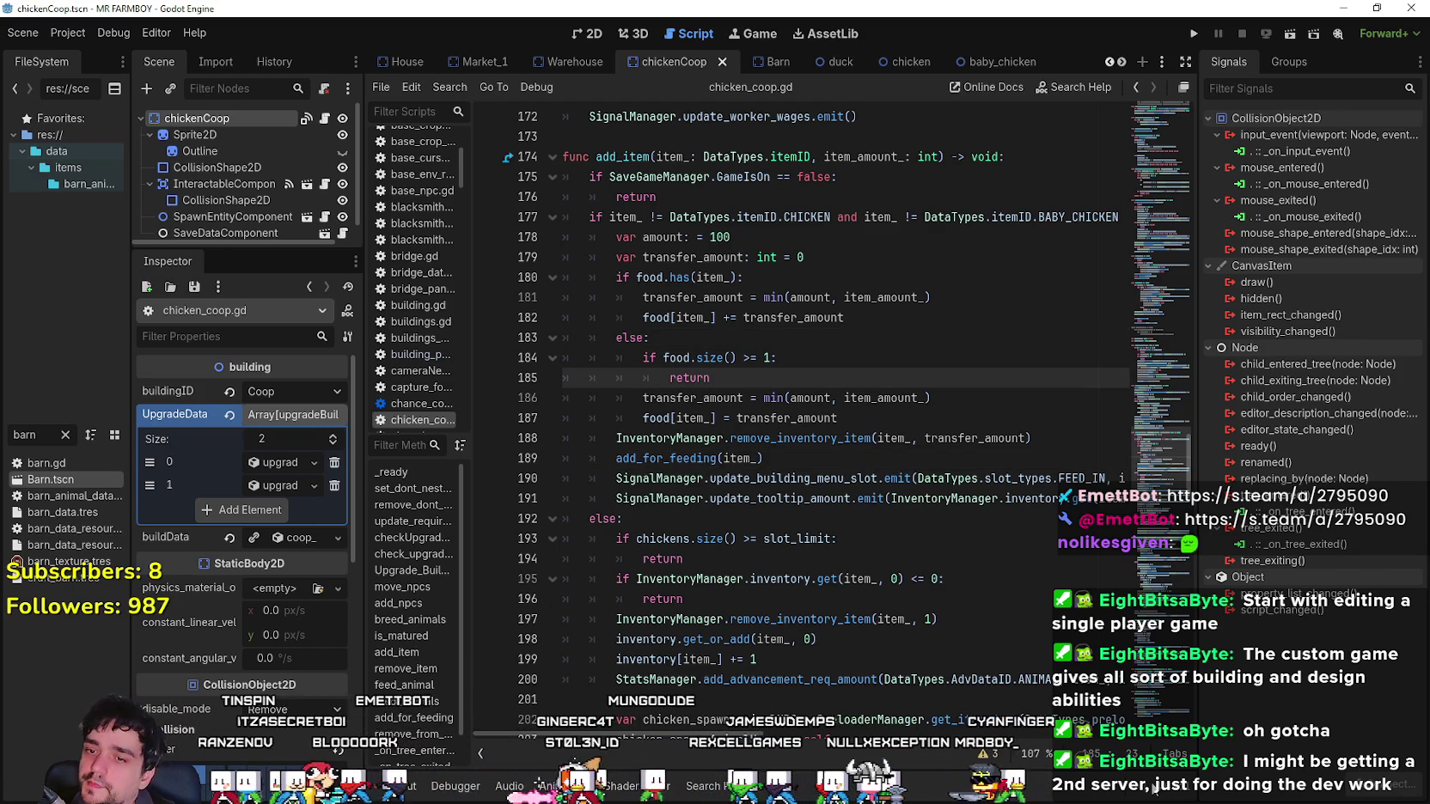
{"action": "left_click_drag", "start_coordinate": [1199, 702], "coordinate": [1246, 687]}
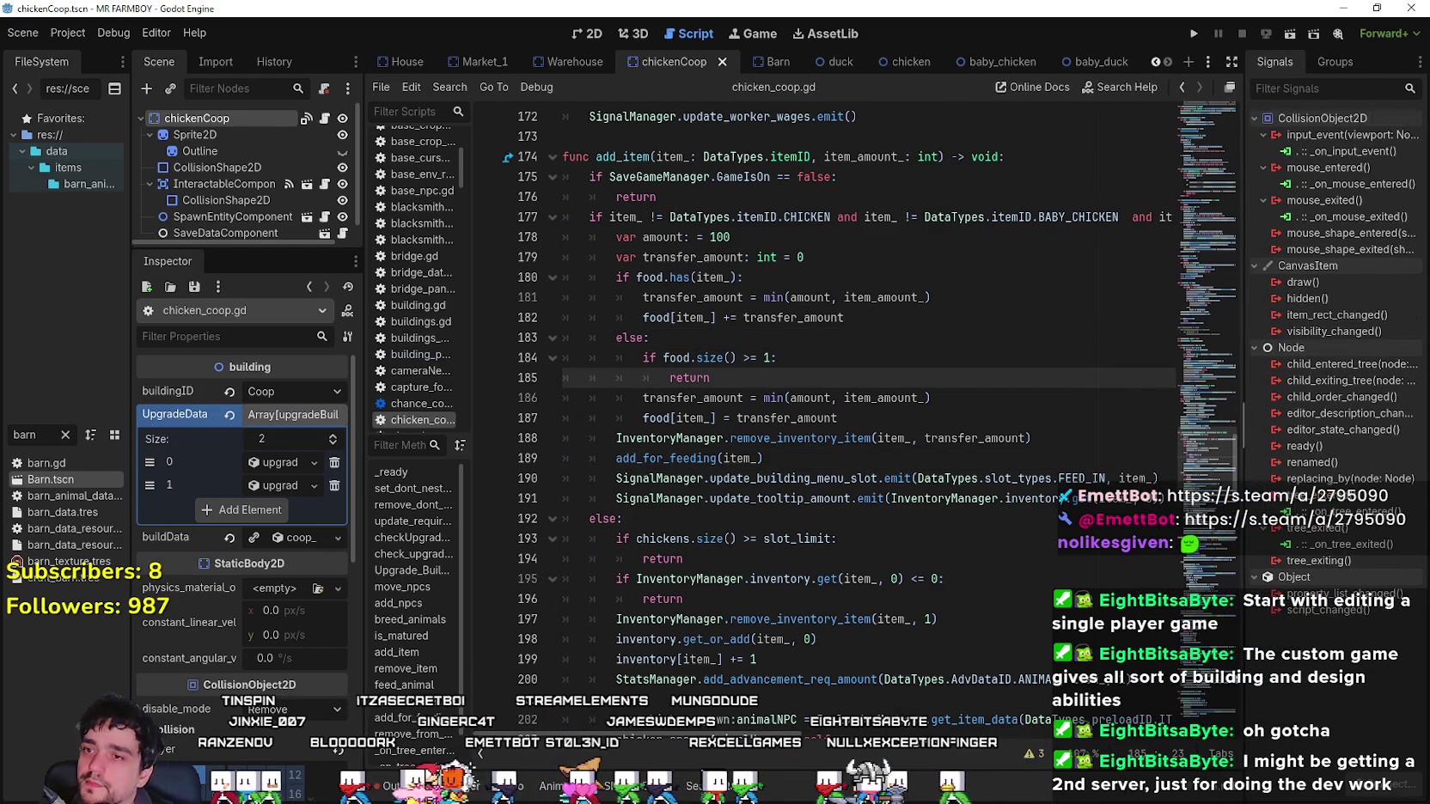
{"action": "left_click", "coordinate": [855, 317]}
{"action": "scroll", "coordinate": [860, 481], "scroll_direction": "down", "scroll_amount": 1}
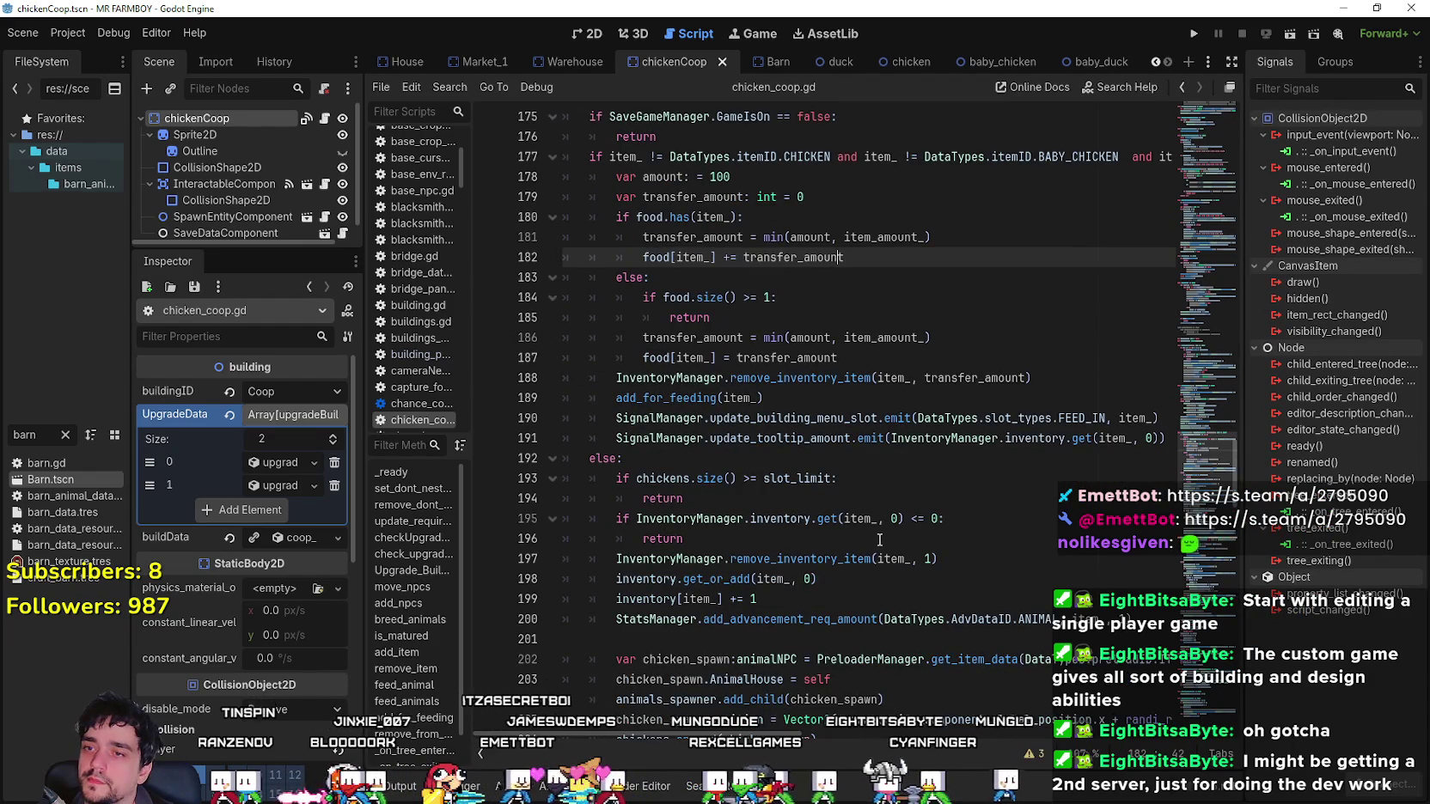
{"action": "left_click", "coordinate": [846, 398]}
{"action": "key", "text": "Down"}
{"action": "key", "text": "Down"}
{"action": "key", "text": "Down"}
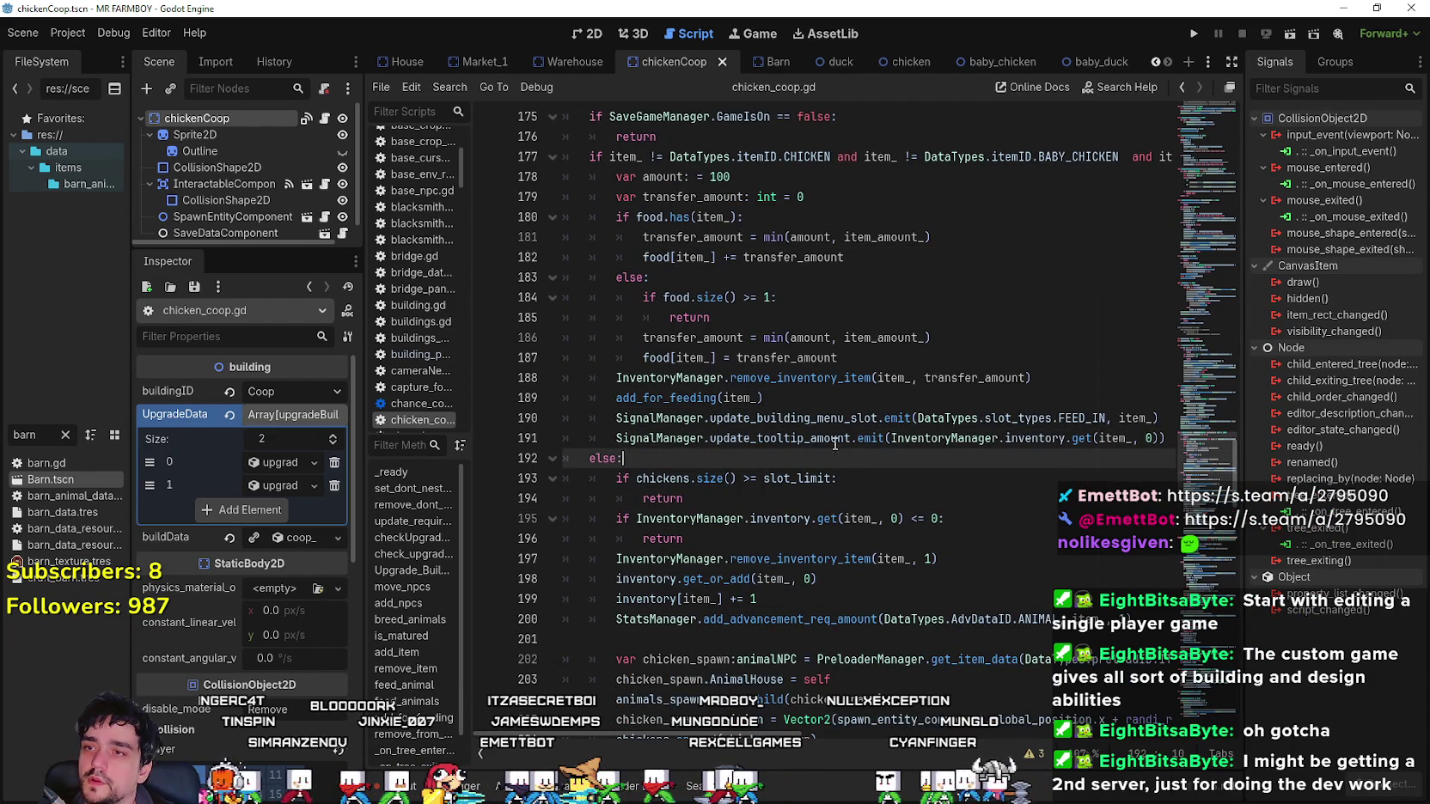
{"action": "scroll", "coordinate": [799, 419], "scroll_direction": "up", "scroll_amount": 2}
{"action": "scroll", "coordinate": [860, 447], "scroll_direction": "down", "scroll_amount": 12}
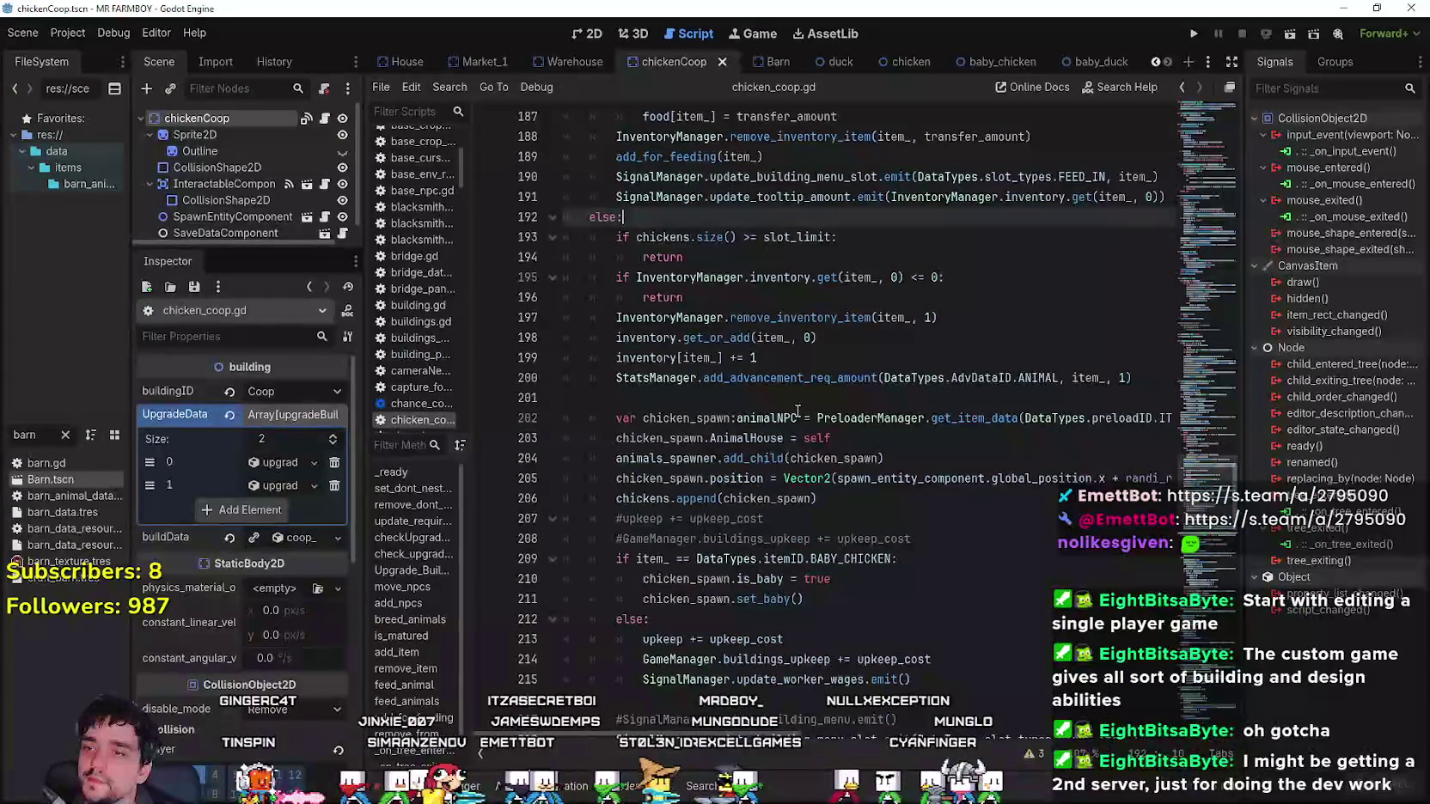
{"action": "left_click", "coordinate": [937, 481]}
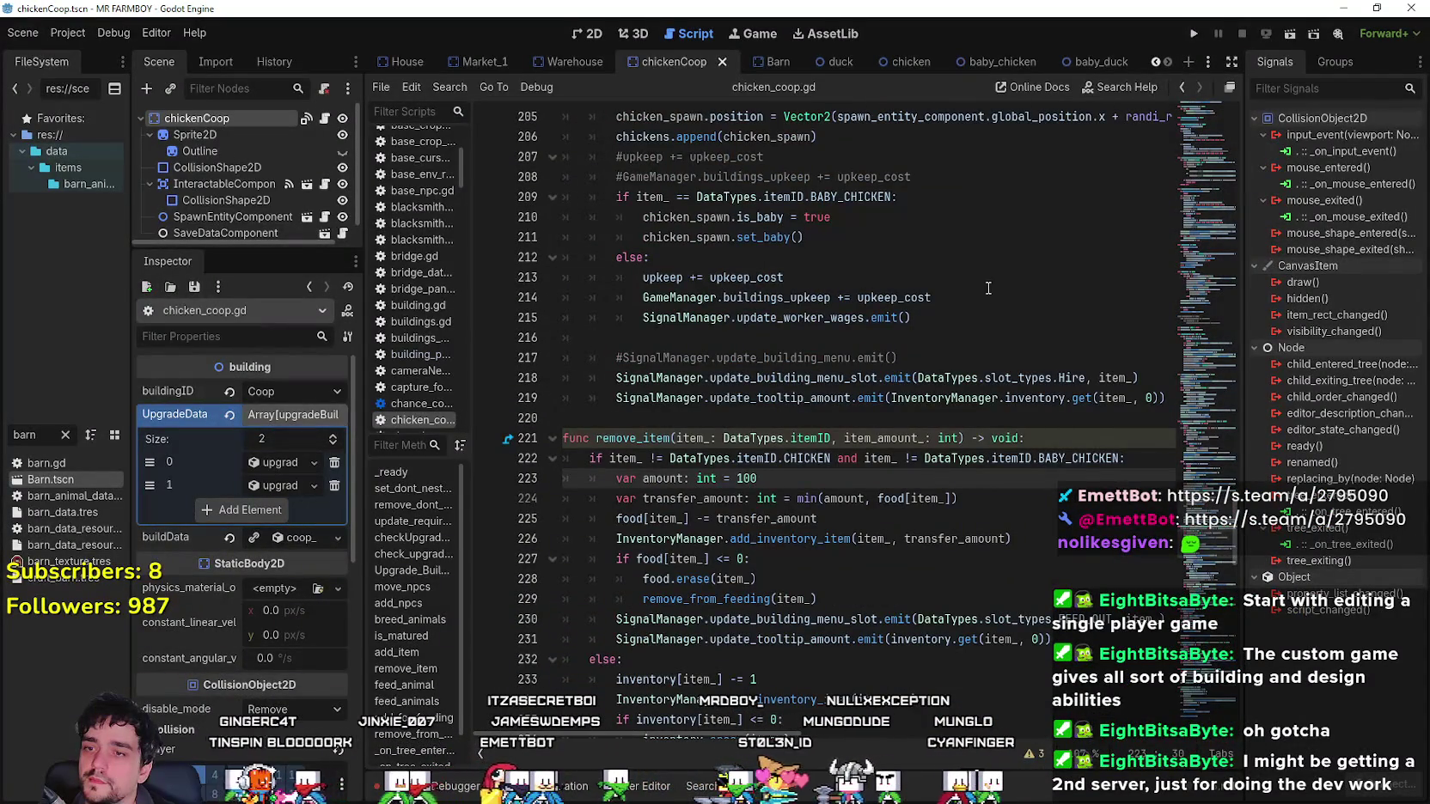
{"action": "scroll", "coordinate": [876, 431], "scroll_direction": "up", "scroll_amount": 11}
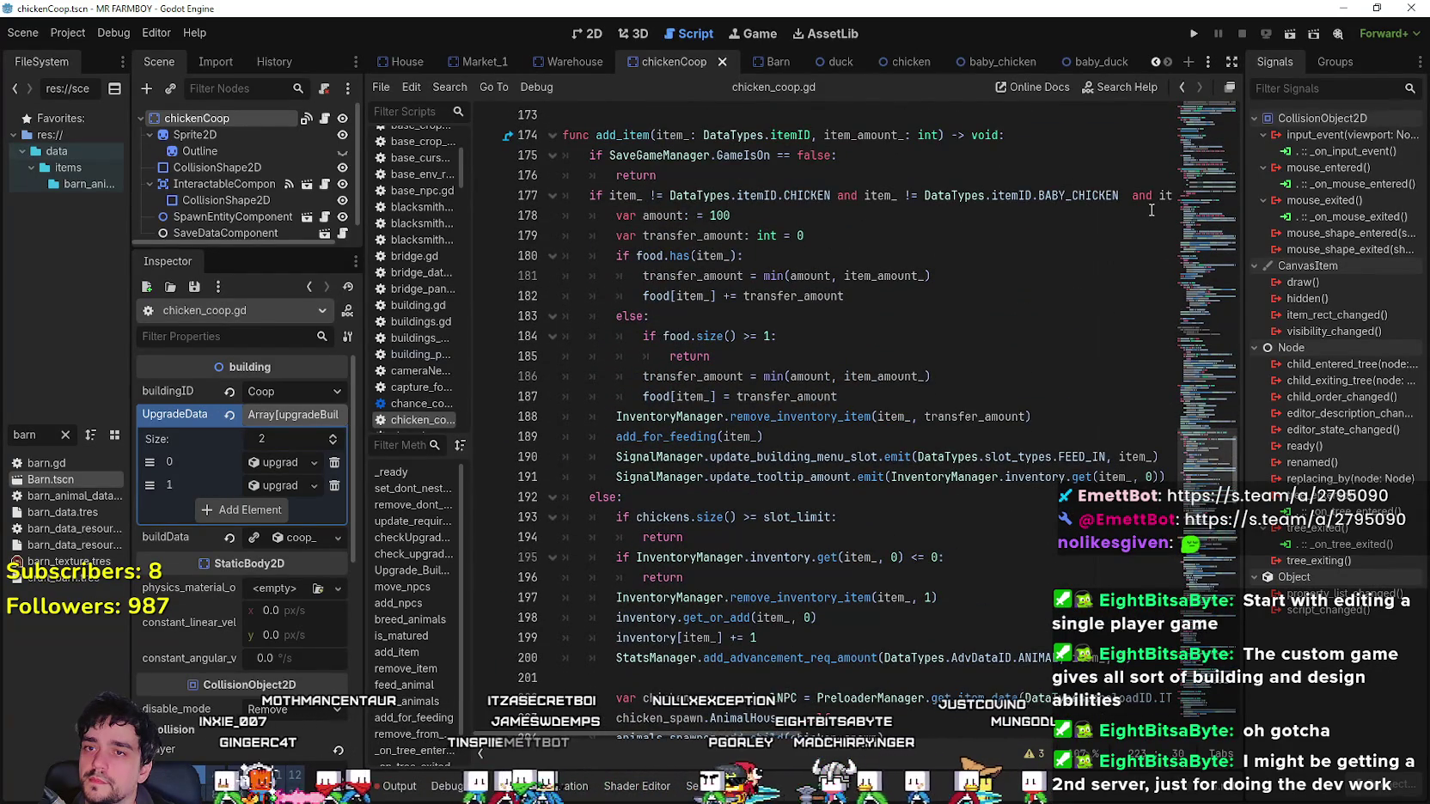
Select the extra DUCK, BABY_DUCK, GOOSE and BABY_GOOSE checks in add_item's line 177 condition.
{"action": "left_click_drag", "start_coordinate": [1124, 195], "coordinate": [1210, 194]}
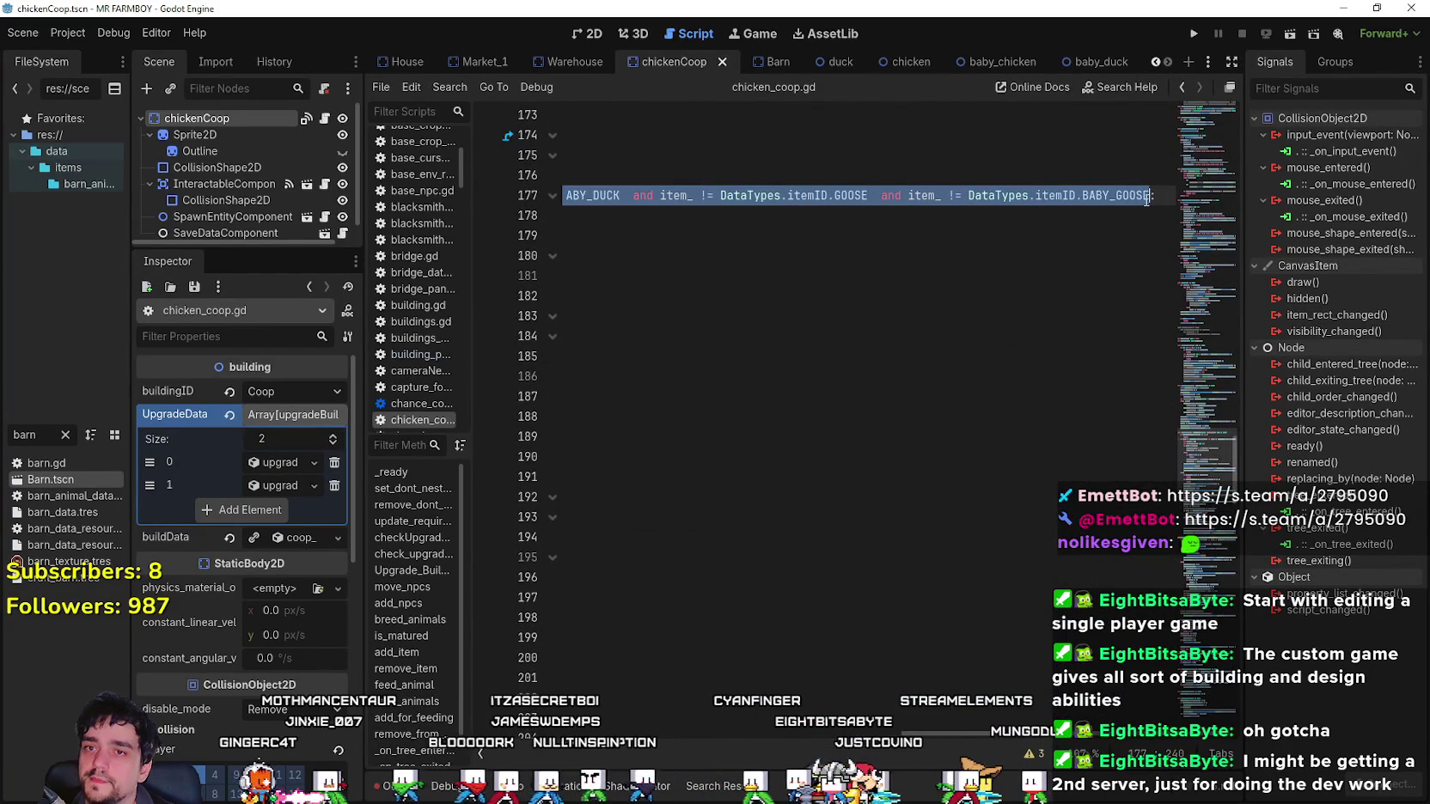
{"action": "left_click", "coordinate": [665, 728]}
{"action": "scroll", "coordinate": [874, 564], "scroll_direction": "down", "scroll_amount": 5}
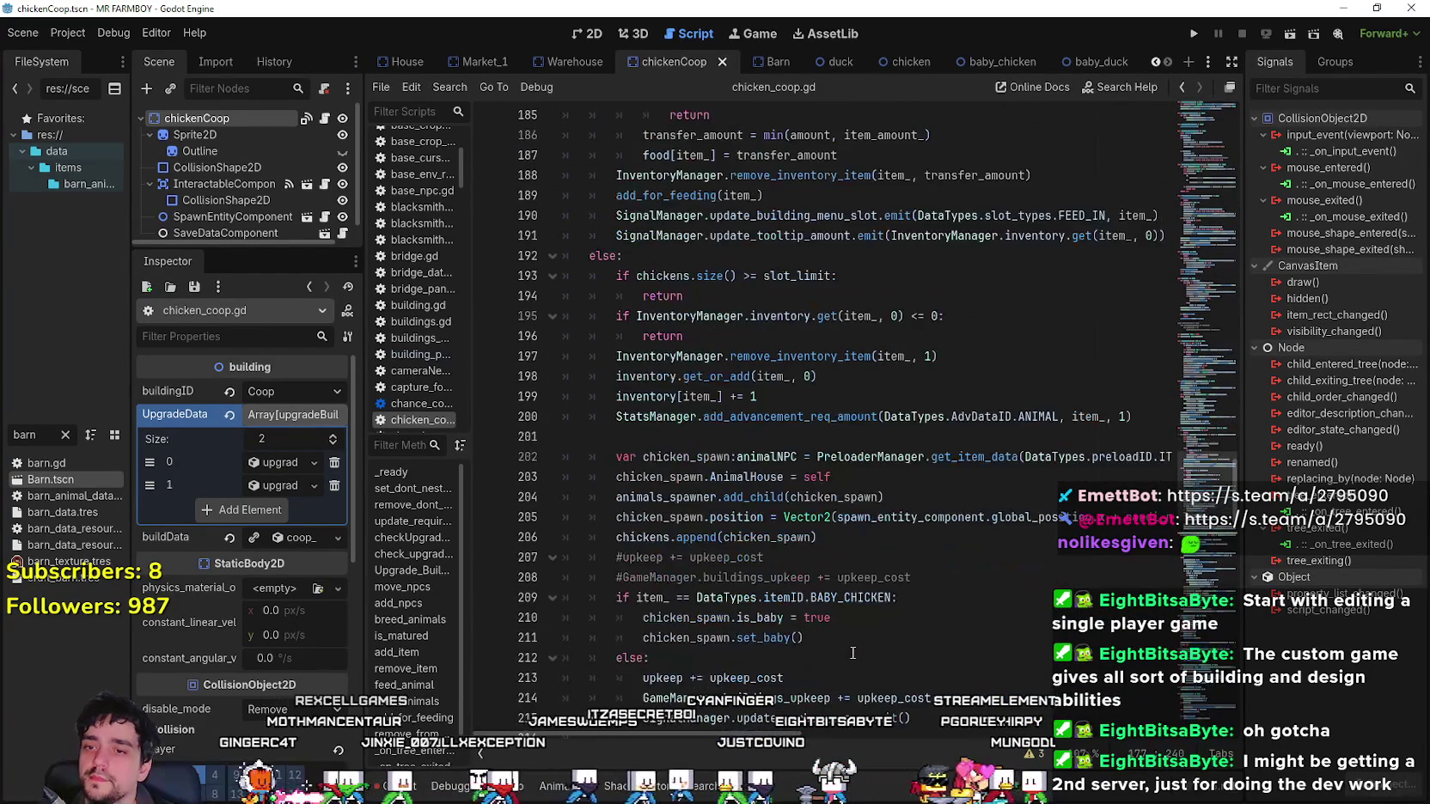
{"action": "scroll", "coordinate": [874, 564], "scroll_direction": "down", "scroll_amount": 2}
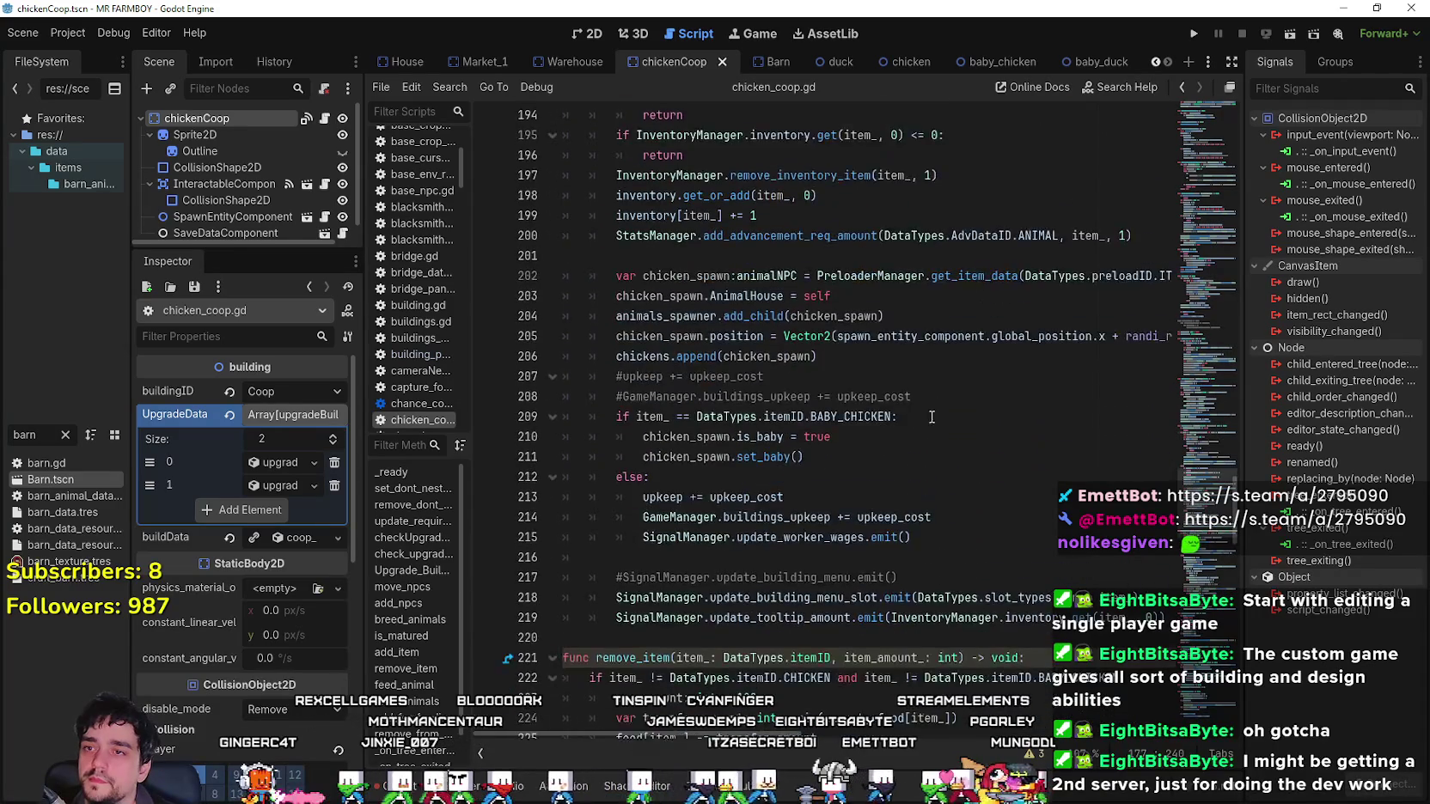
{"action": "scroll", "coordinate": [928, 473], "scroll_direction": "up", "scroll_amount": 2}
{"action": "left_click", "coordinate": [971, 336]}
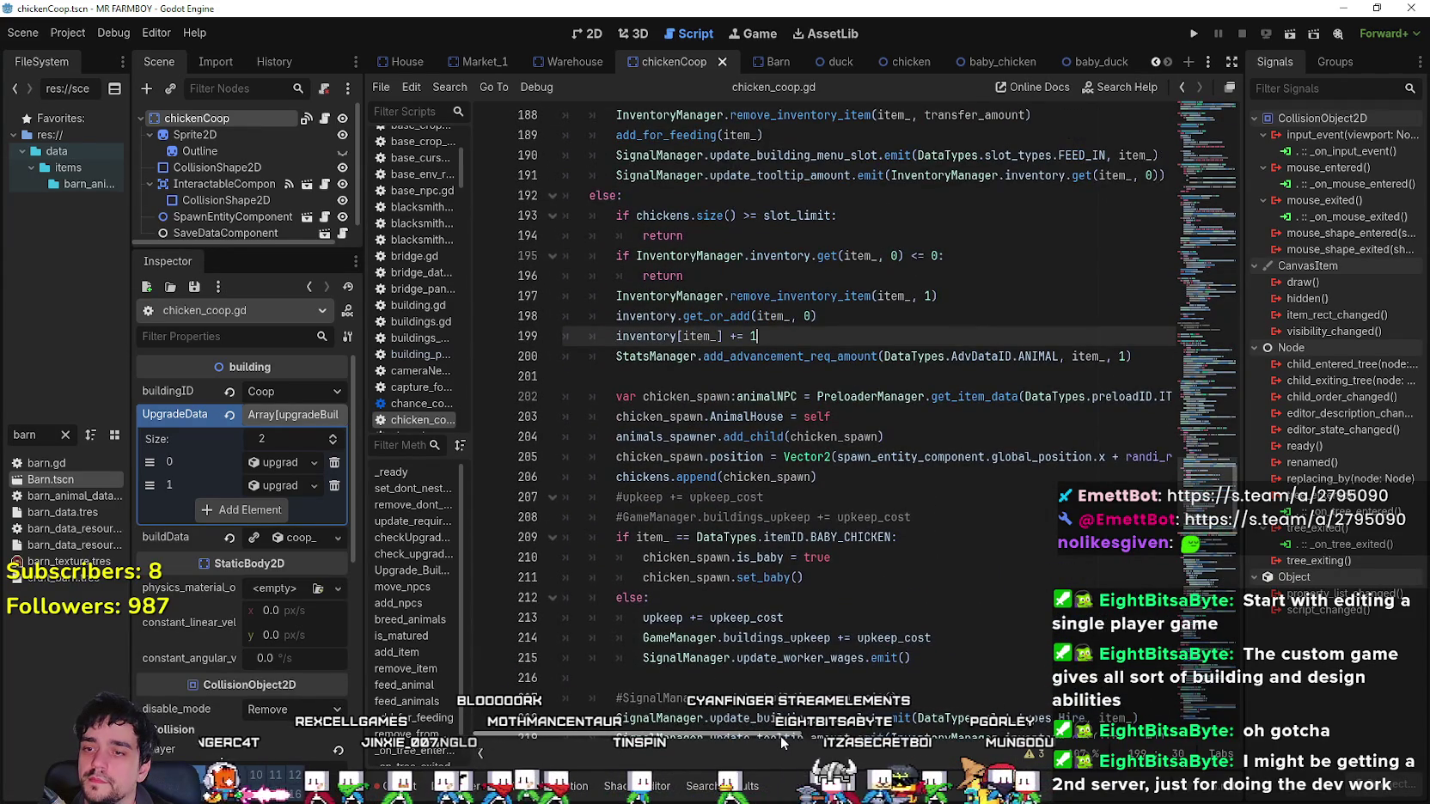
{"action": "scroll", "coordinate": [840, 676], "scroll_direction": "right", "scroll_amount": 2}
{"action": "scroll", "coordinate": [840, 676], "scroll_direction": "down", "scroll_amount": 2}
{"action": "scroll", "coordinate": [841, 676], "scroll_direction": "down", "scroll_amount": 4}
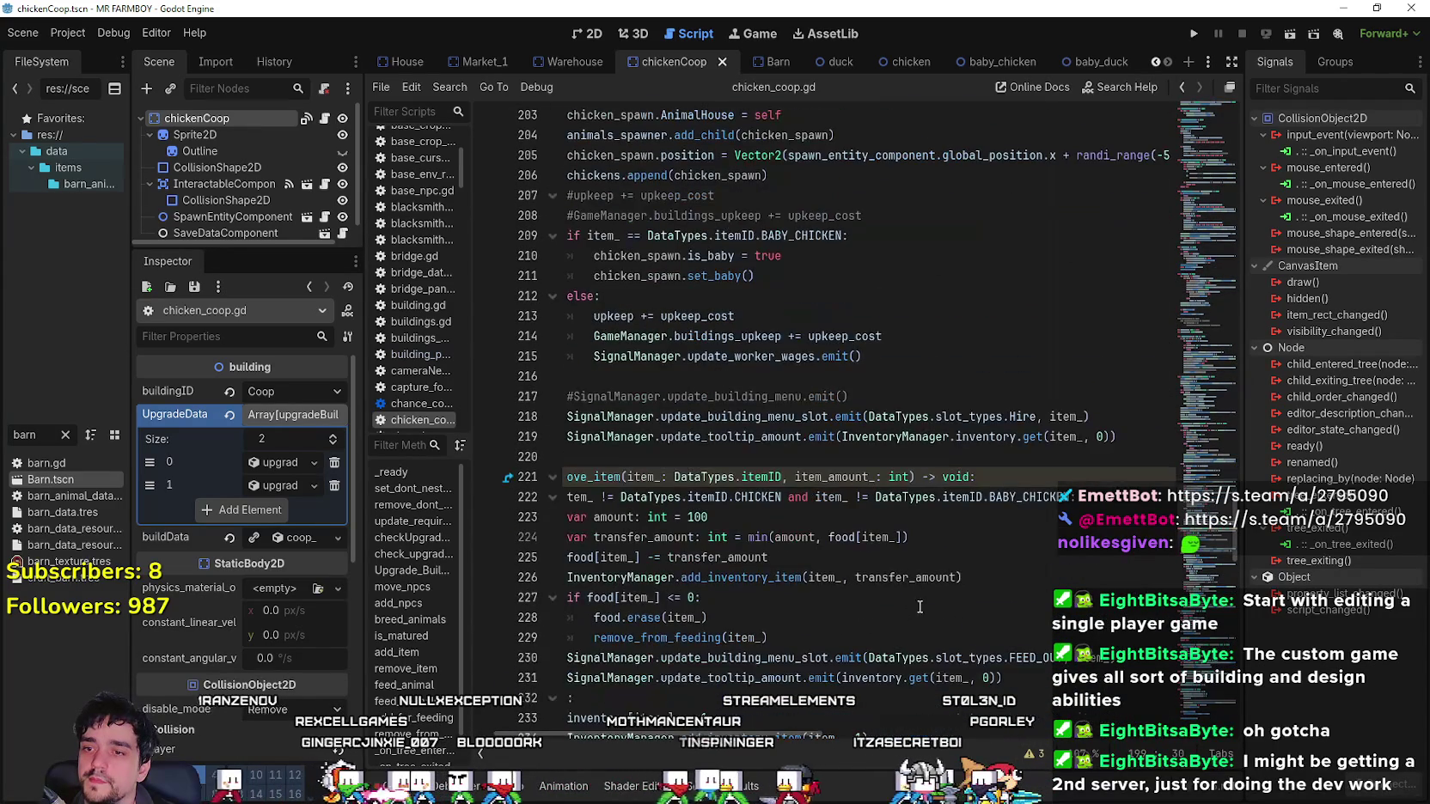
{"action": "scroll", "coordinate": [1086, 740], "scroll_direction": "right", "scroll_amount": 10}
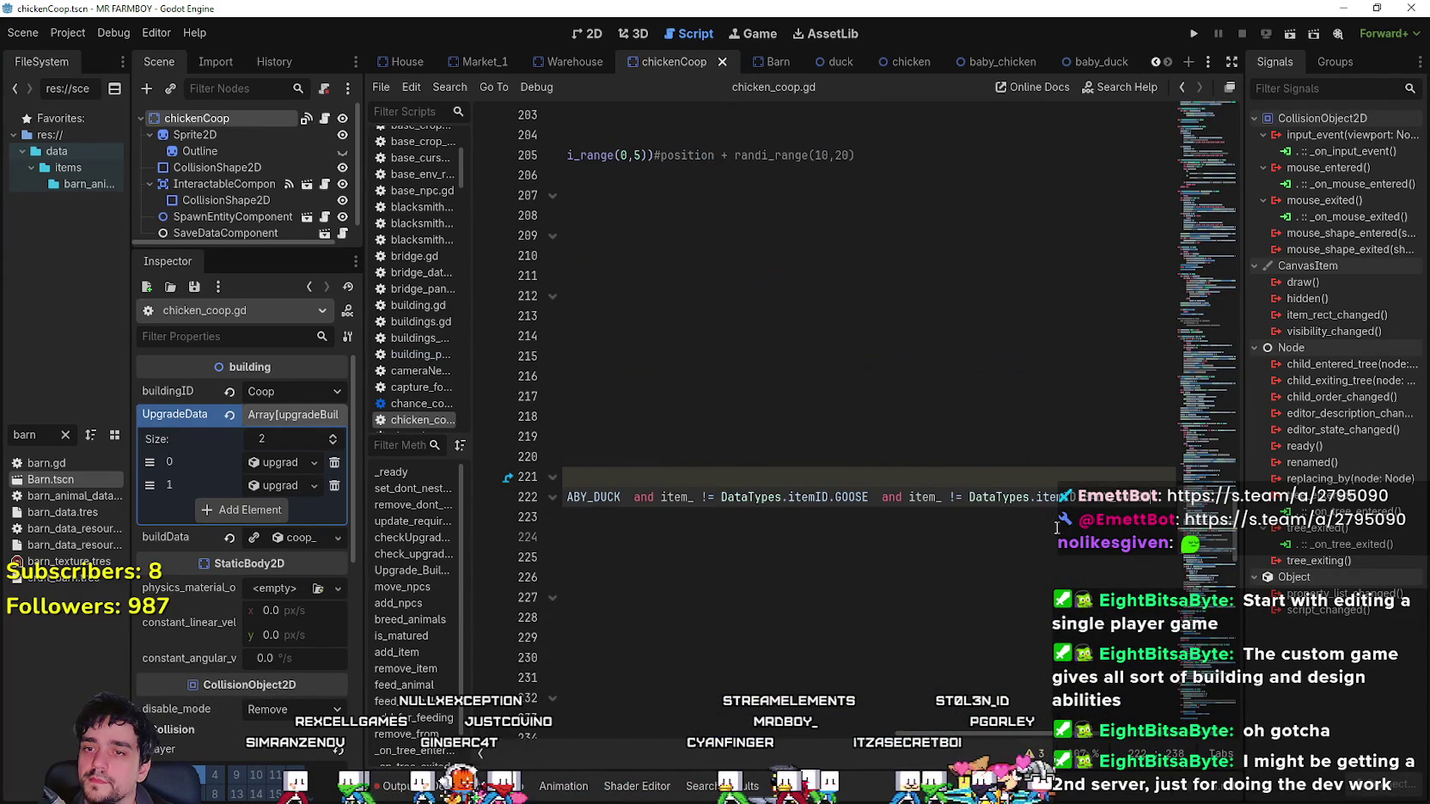
Paste those checks into remove_item's line 222 condition, fix spacing and the duplicate 'and', and save.
{"action": "key", "text": "ctrl+z"}
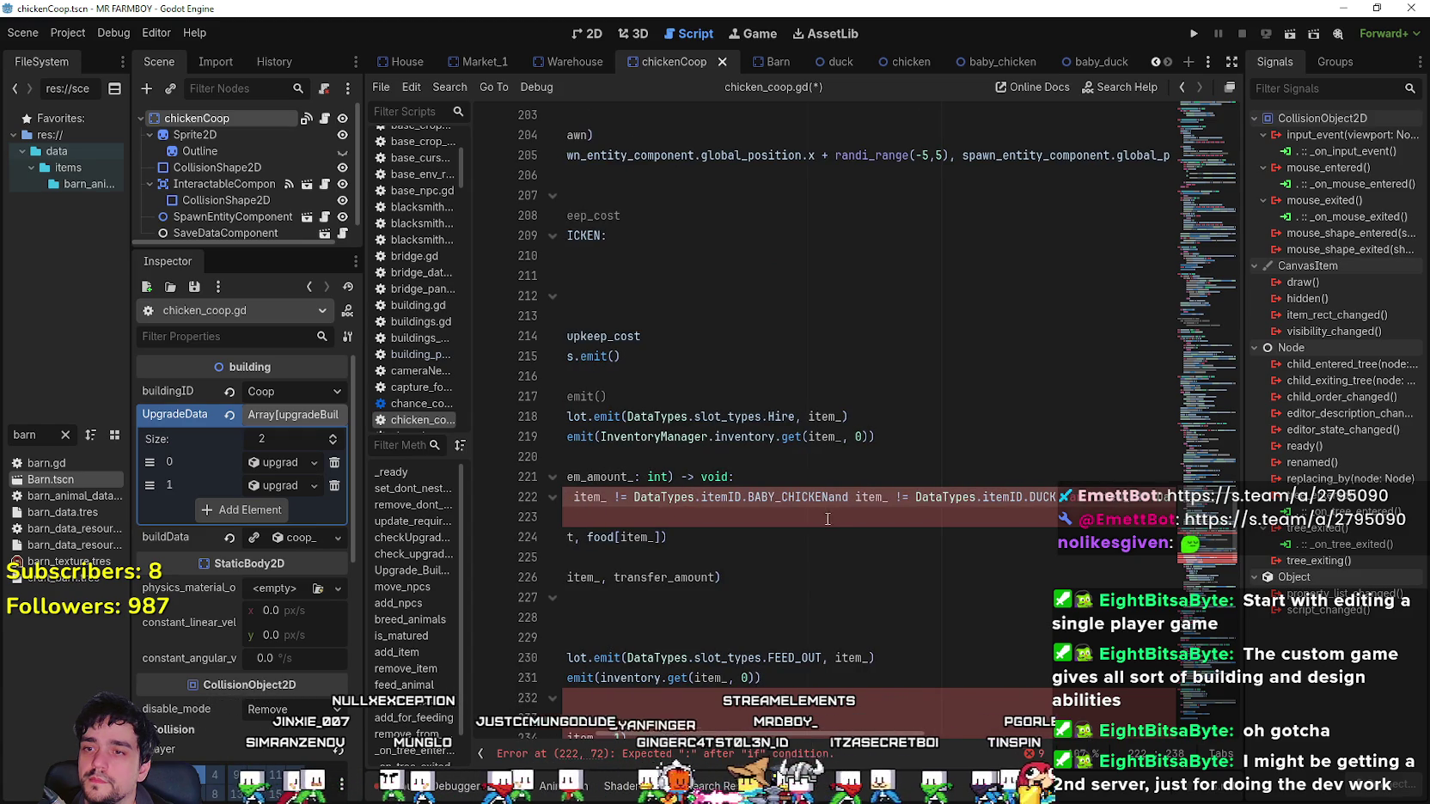
{"action": "key", "text": "ctrl+z"}
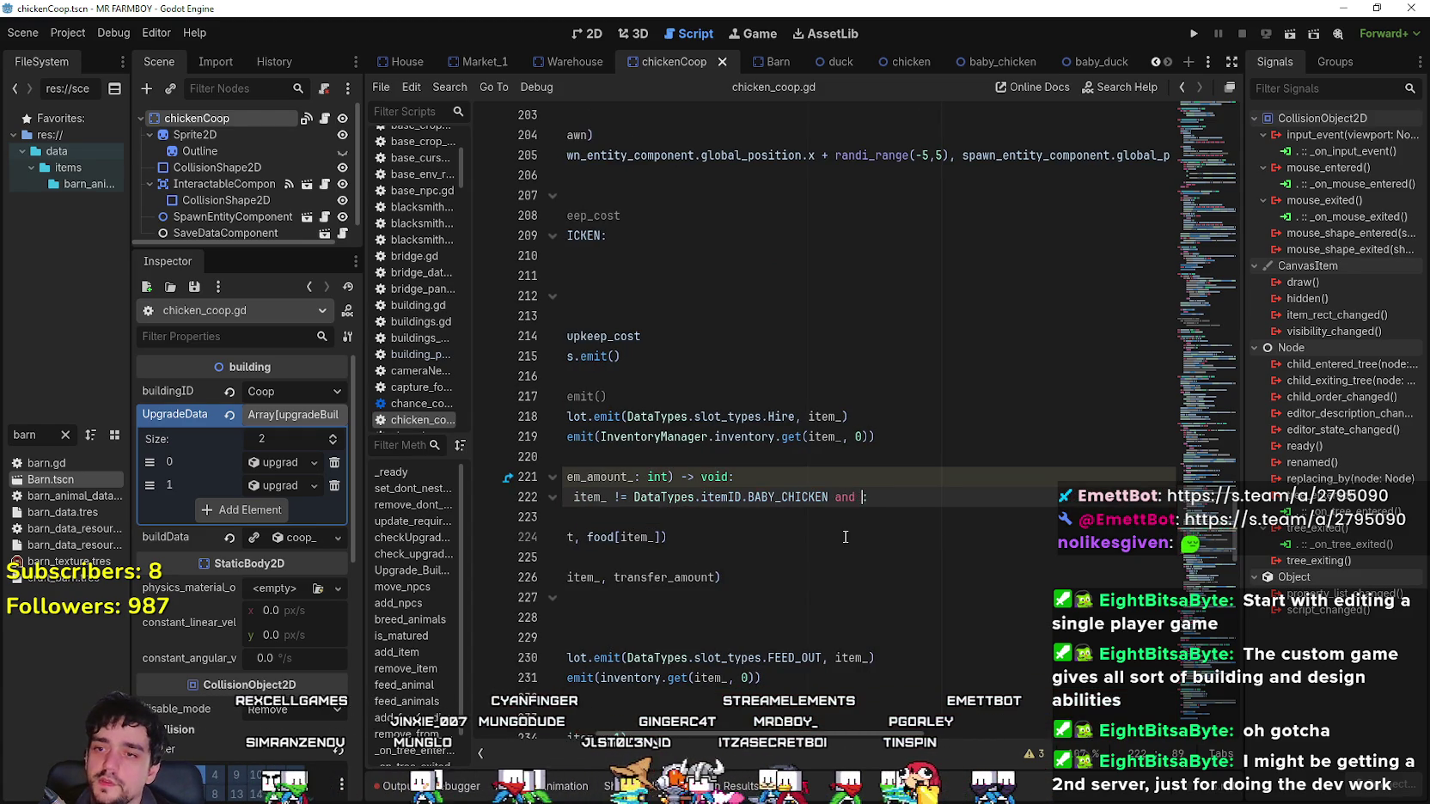
{"action": "key", "text": "ctrl+y"}
{"action": "key", "text": "ctrl+y"}
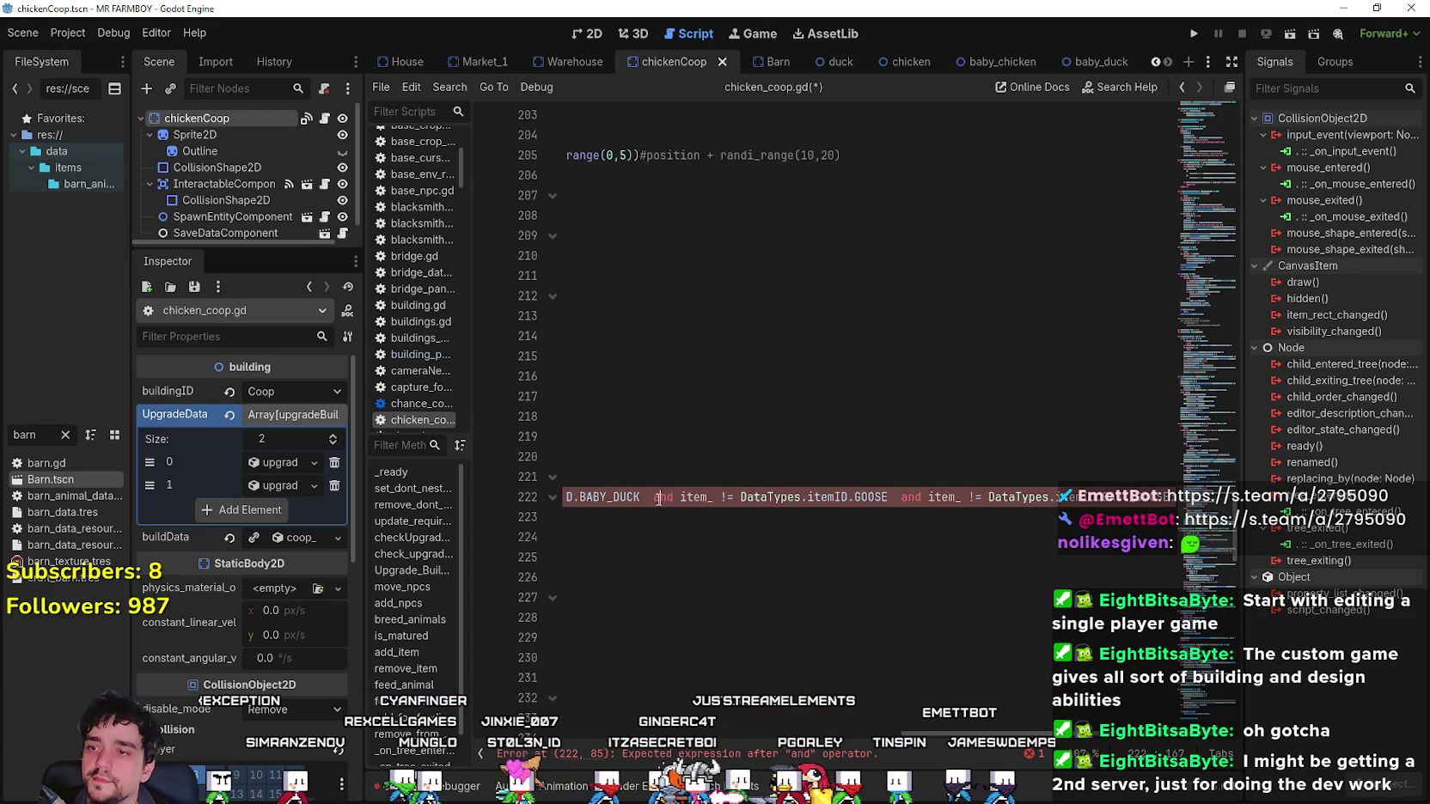
{"action": "key", "text": "BackSpace"}
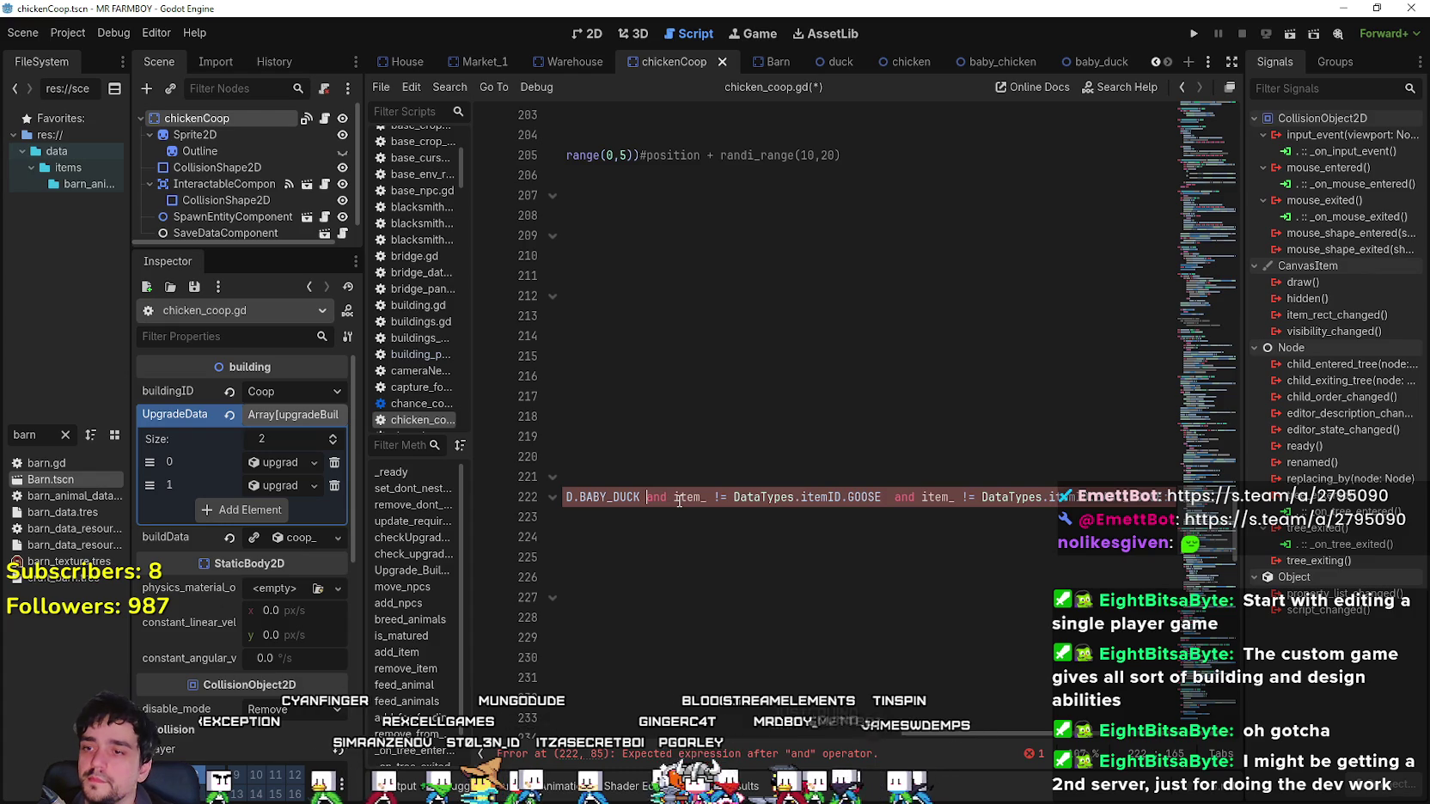
{"action": "left_click", "coordinate": [887, 497]}
{"action": "key", "text": "BackSpace"}
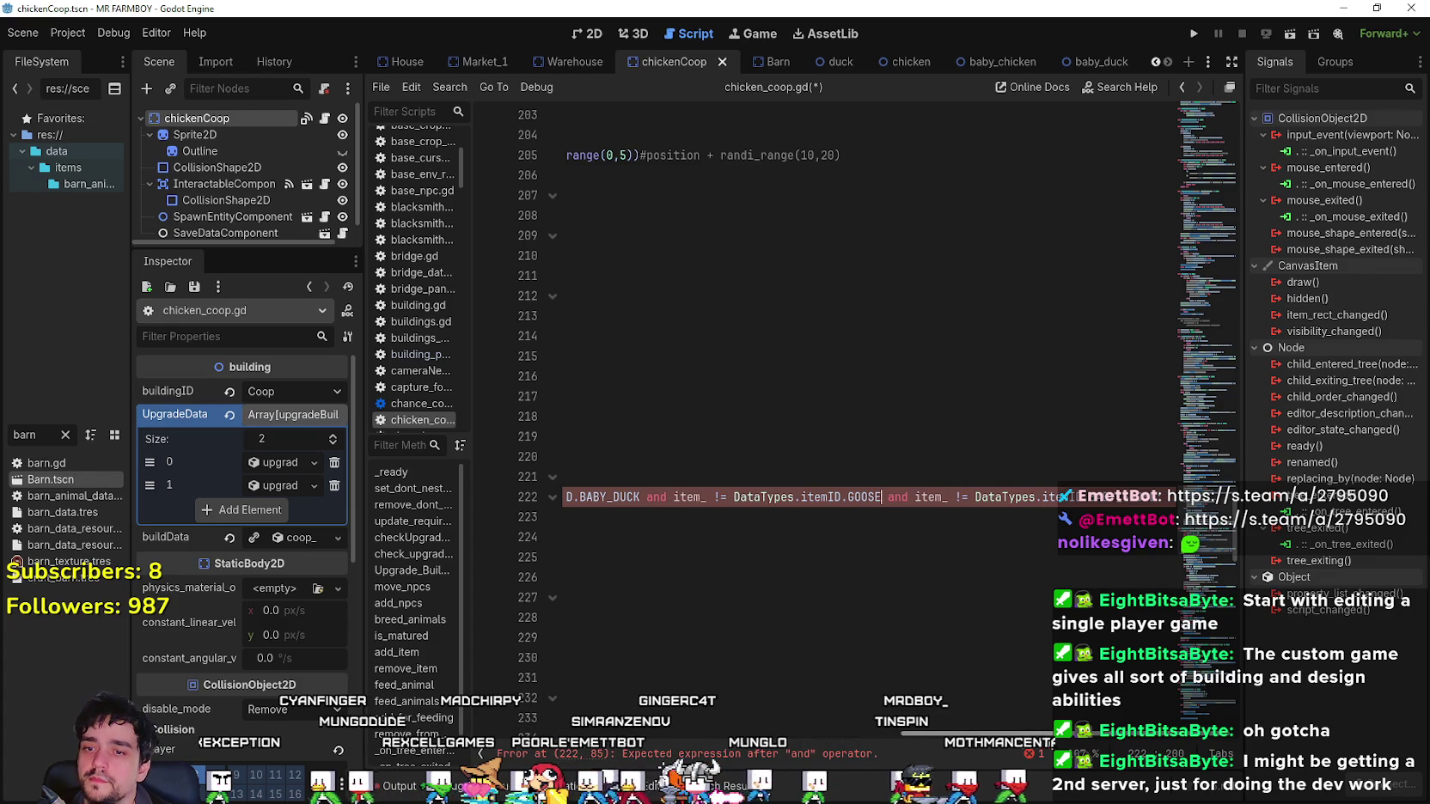
{"action": "mouse_move", "coordinate": [1047, 735]}
{"action": "left_mouse_down"}
{"action": "mouse_move", "coordinate": [1026, 753]}
{"action": "mouse_move", "coordinate": [618, 714]}
{"action": "mouse_move", "coordinate": [774, 688]}
{"action": "left_mouse_up"}
{"action": "double_click", "coordinate": [874, 497]}
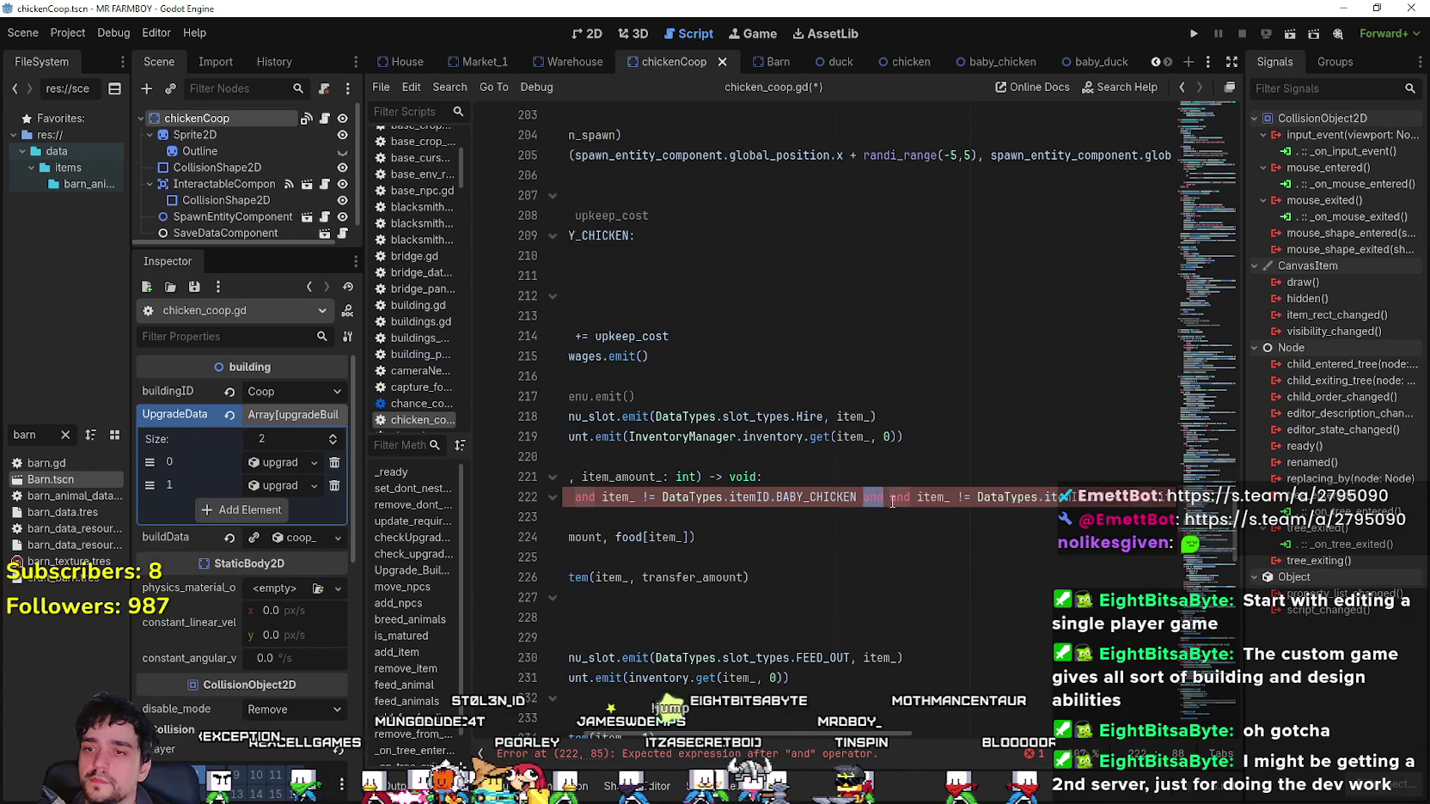
{"action": "key", "text": "BackSpace"}
{"action": "left_click", "coordinate": [739, 519]}
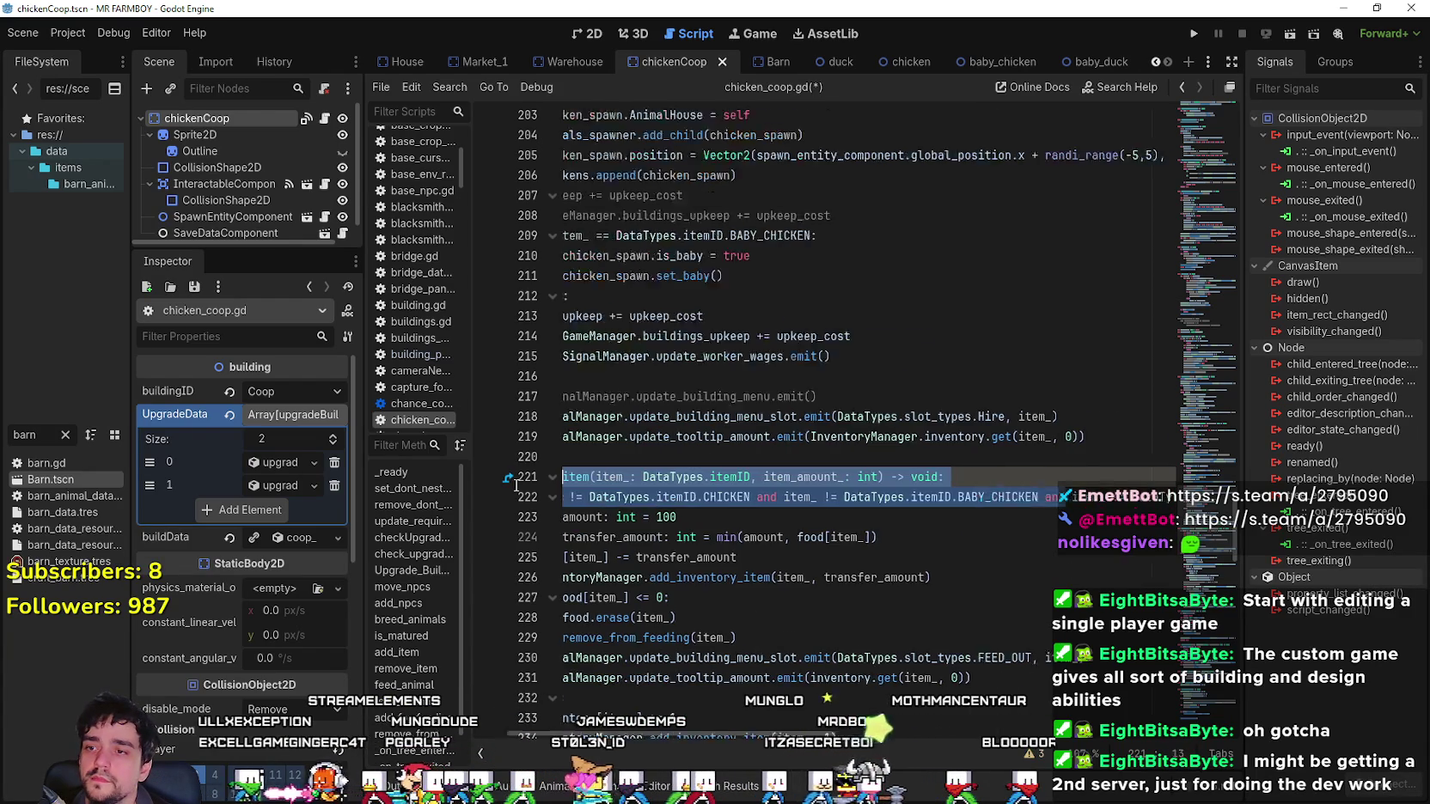
{"action": "key", "text": "ctrl+s"}
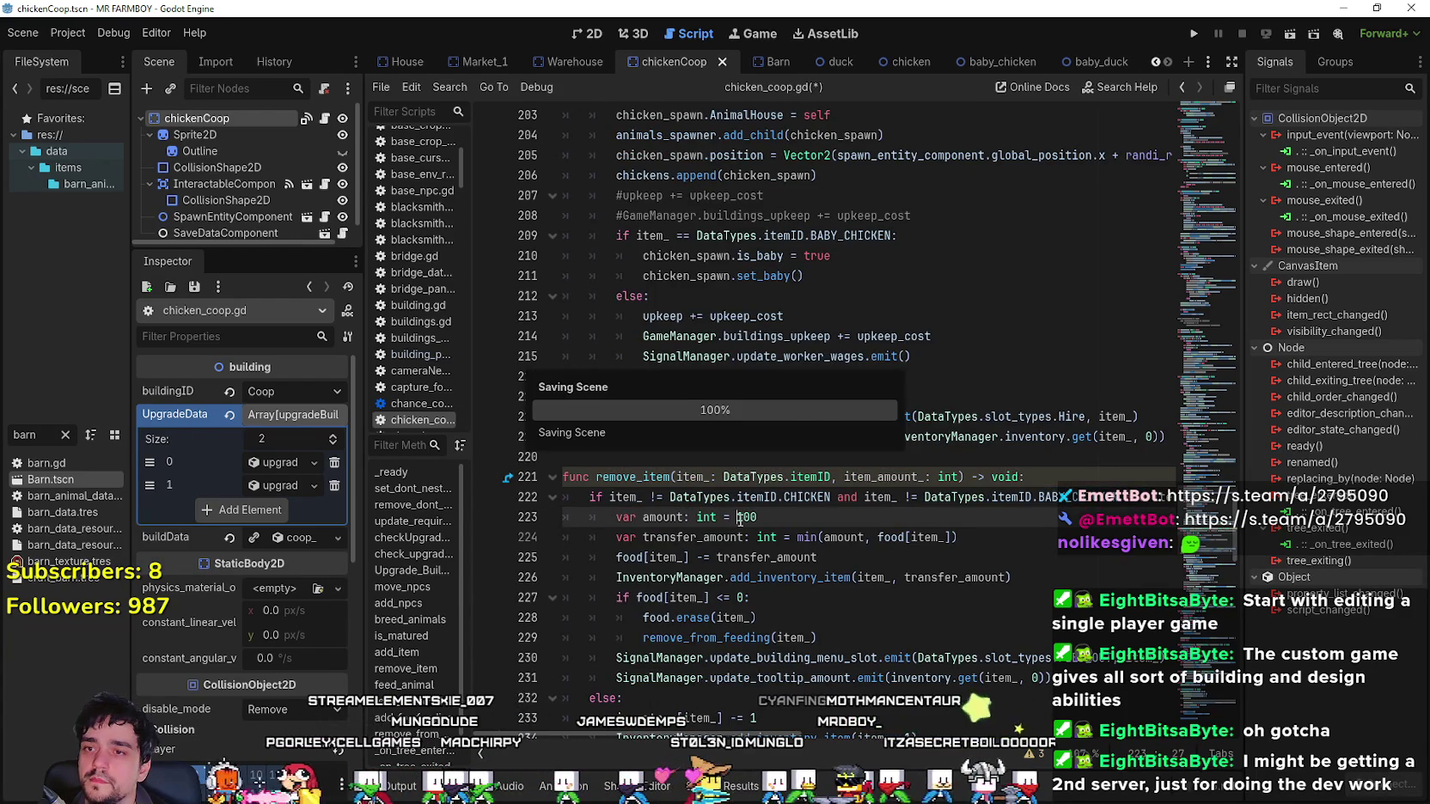
{"action": "scroll", "coordinate": [734, 511], "scroll_direction": "down", "scroll_amount": 1}
{"action": "scroll", "coordinate": [735, 512], "scroll_direction": "down", "scroll_amount": 5}
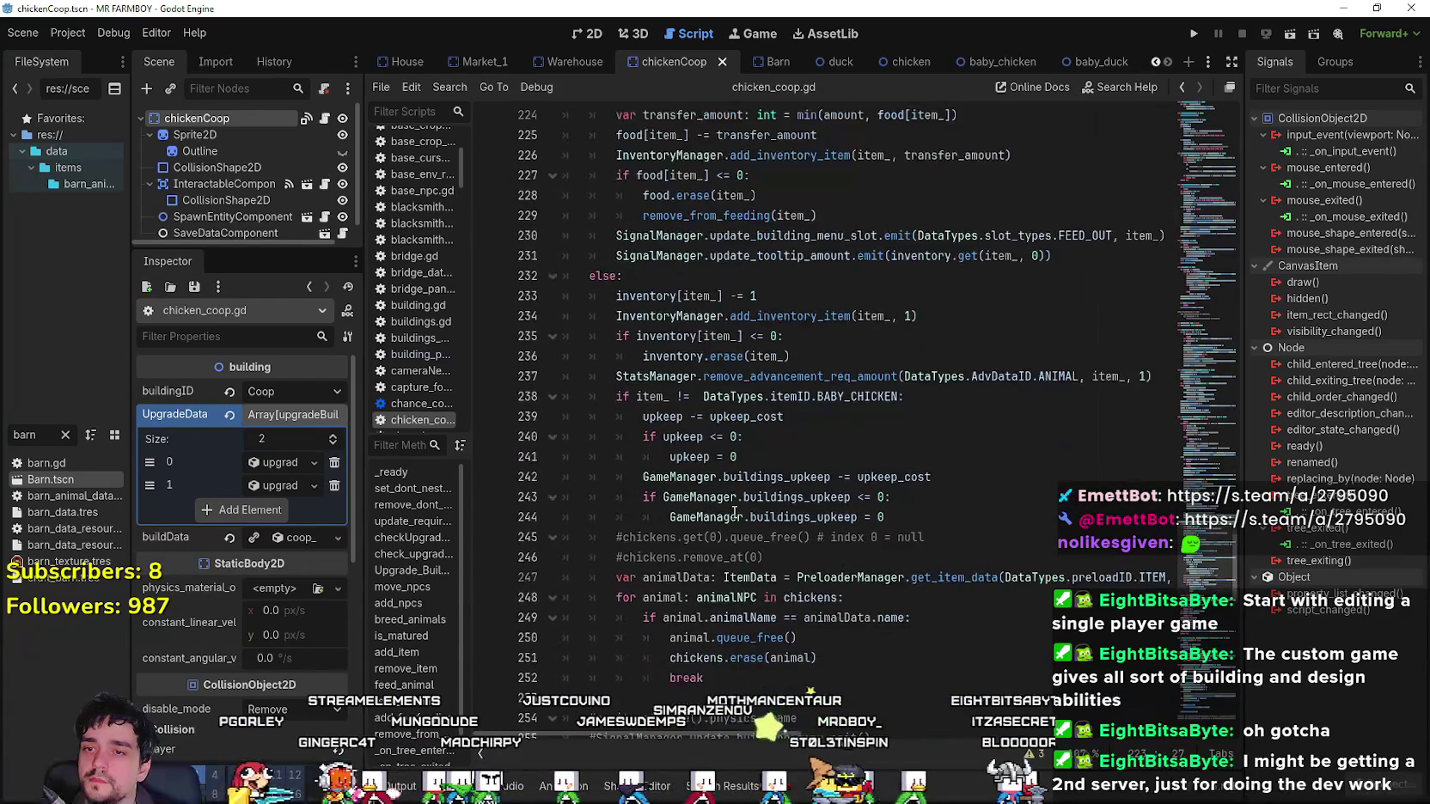
{"action": "left_click", "coordinate": [759, 477]}
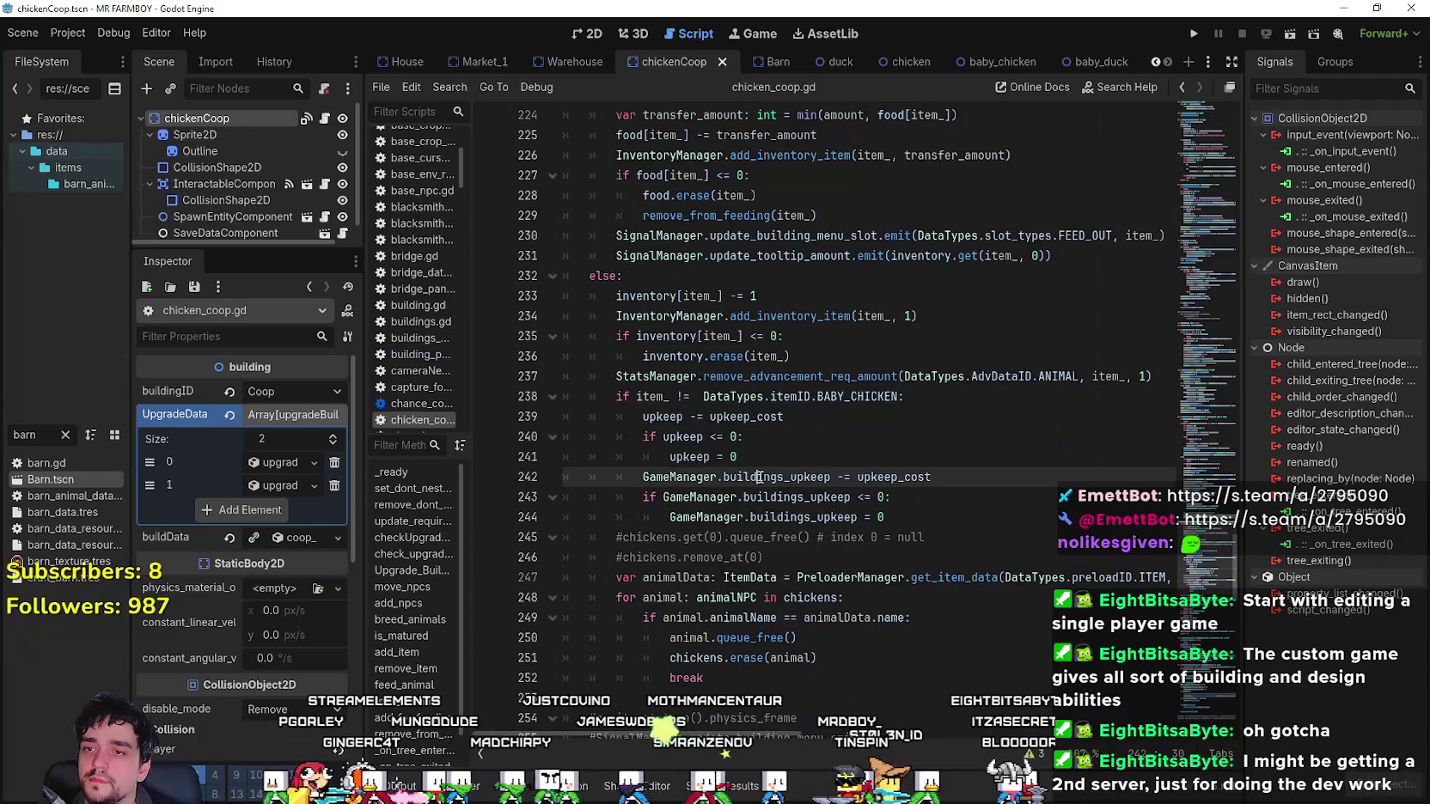
{"action": "left_click", "coordinate": [929, 525]}
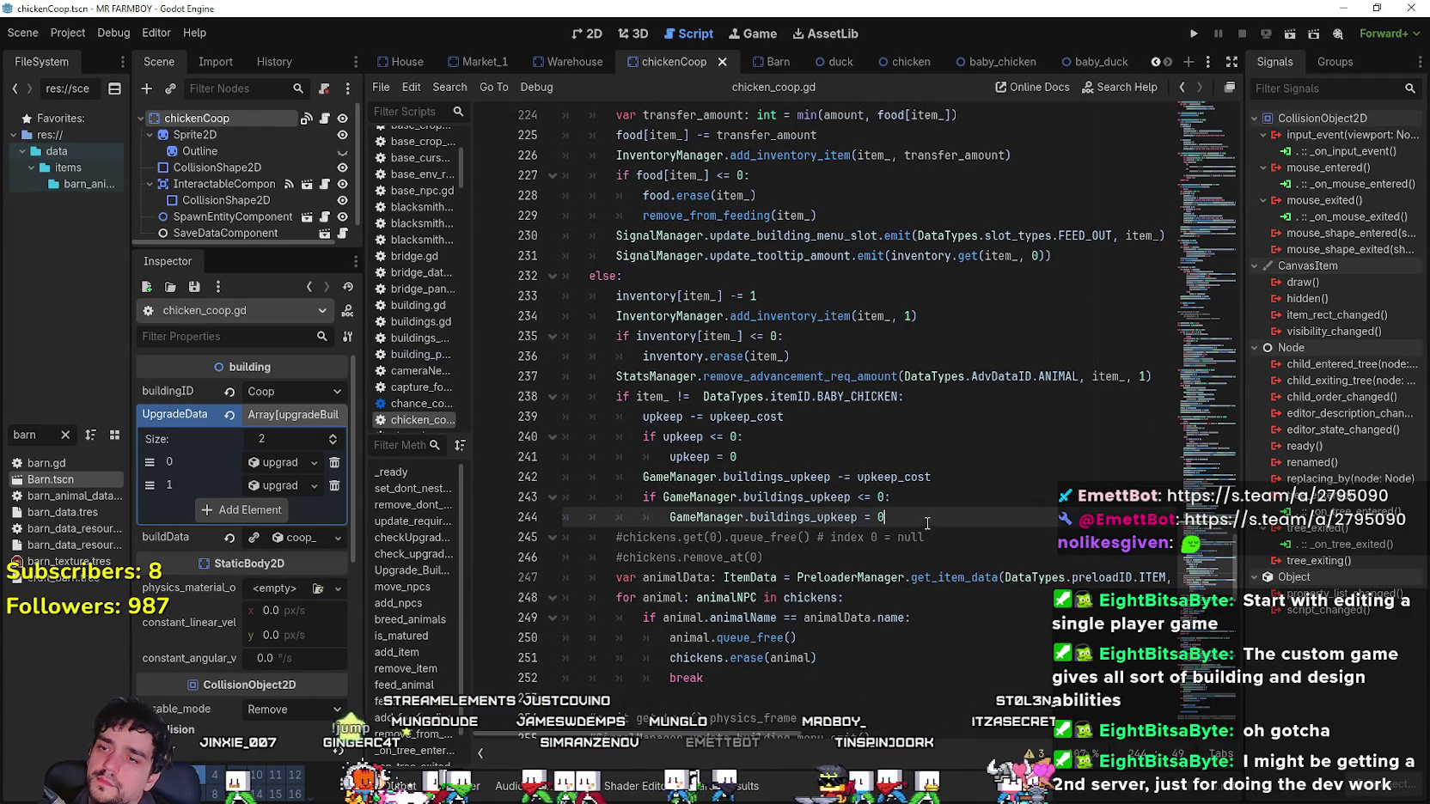
{"action": "key", "text": "Up"}
{"action": "left_click", "coordinate": [943, 460]}
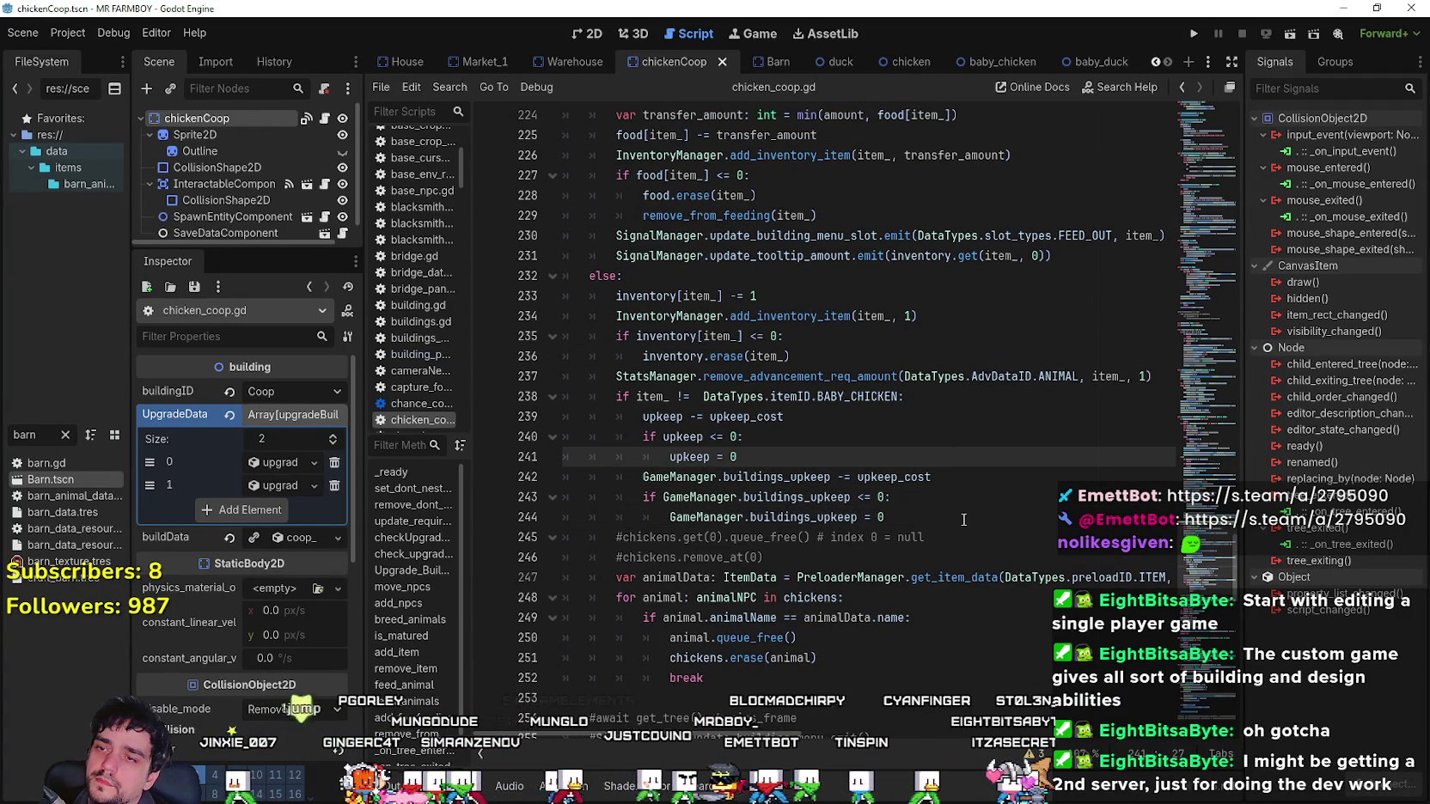
{"action": "left_click", "coordinate": [957, 514]}
{"action": "scroll", "coordinate": [958, 516], "scroll_direction": "down", "scroll_amount": 3}
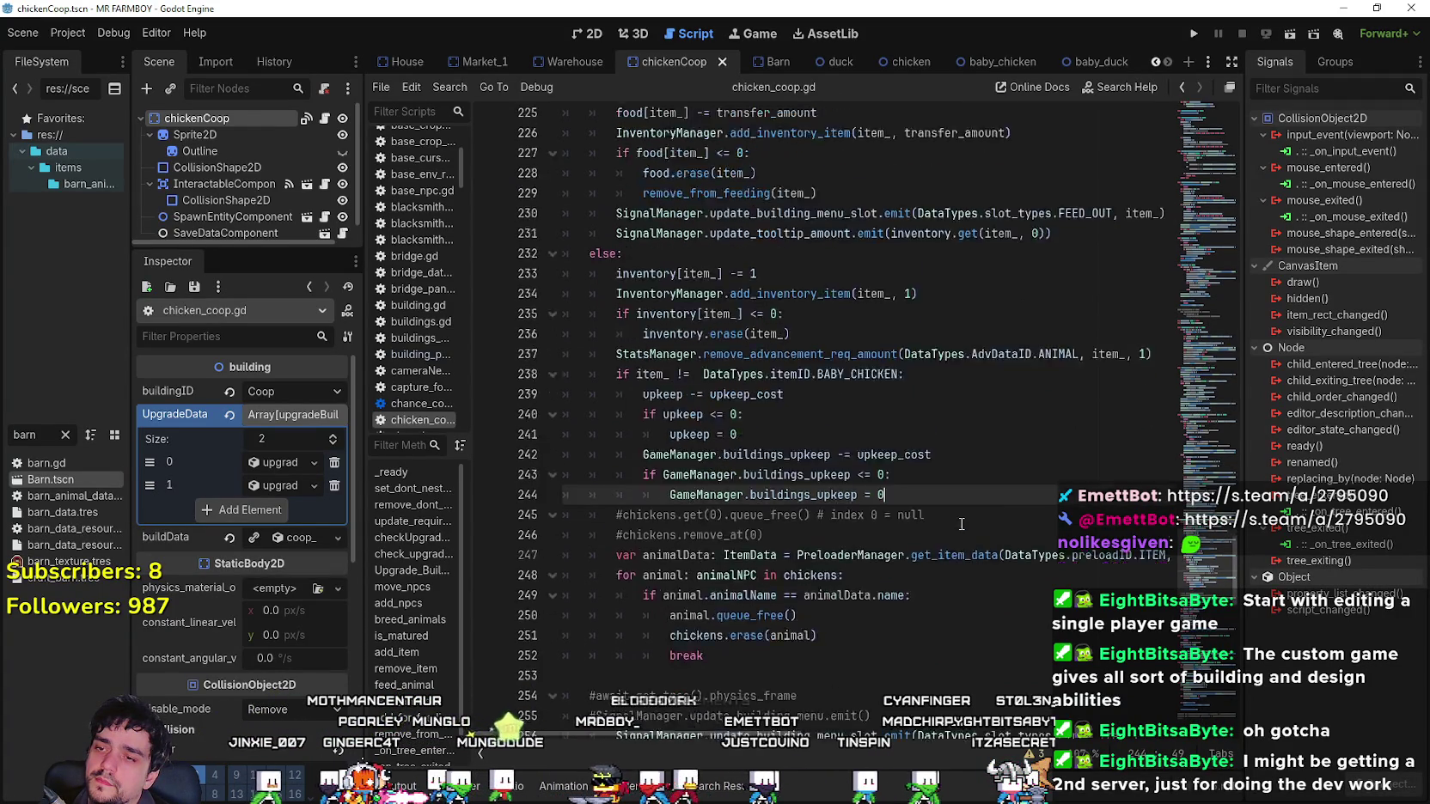
{"action": "scroll", "coordinate": [959, 519], "scroll_direction": "up", "scroll_amount": 4}
{"action": "scroll", "coordinate": [959, 519], "scroll_direction": "up", "scroll_amount": 10}
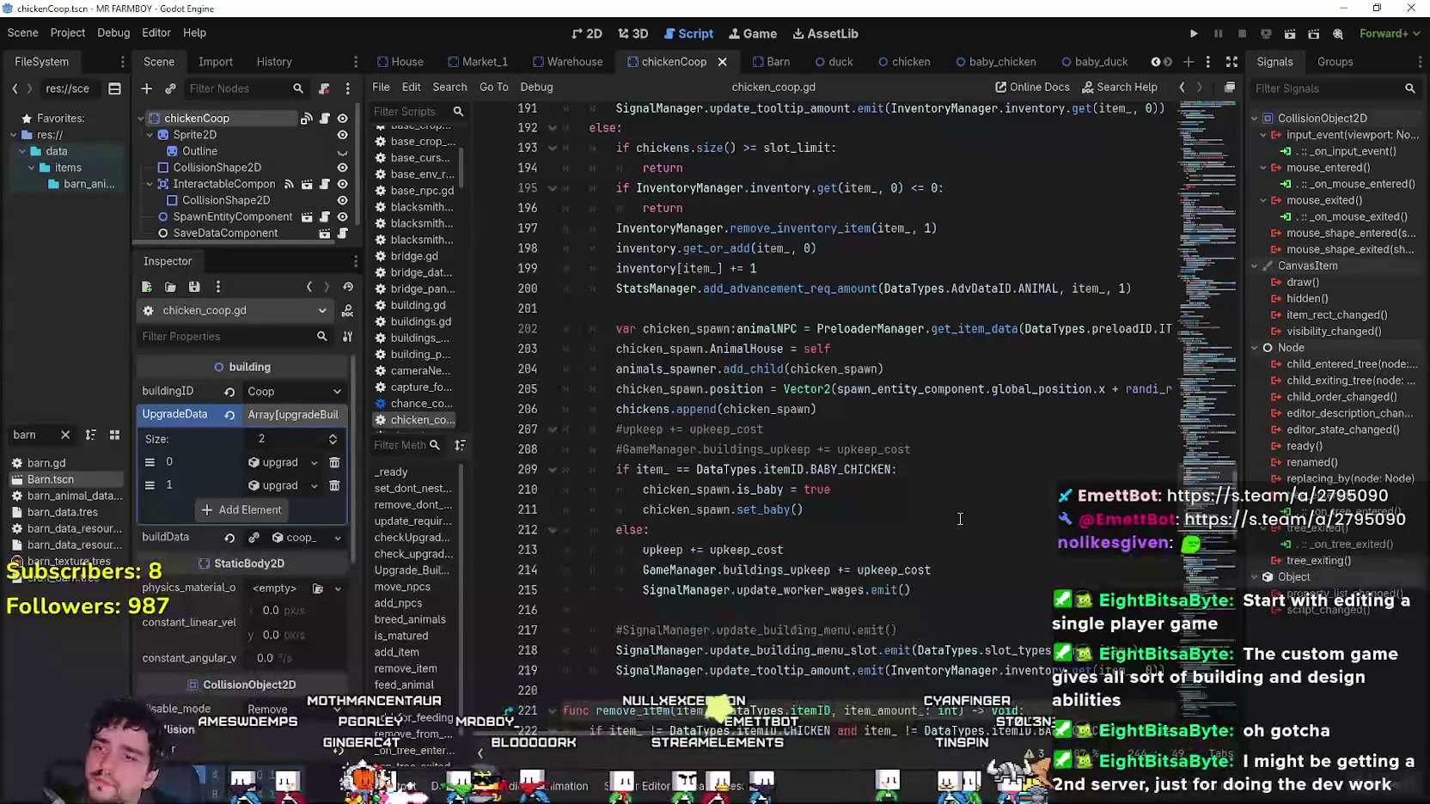
{"action": "scroll", "coordinate": [954, 513], "scroll_direction": "down", "scroll_amount": 2}
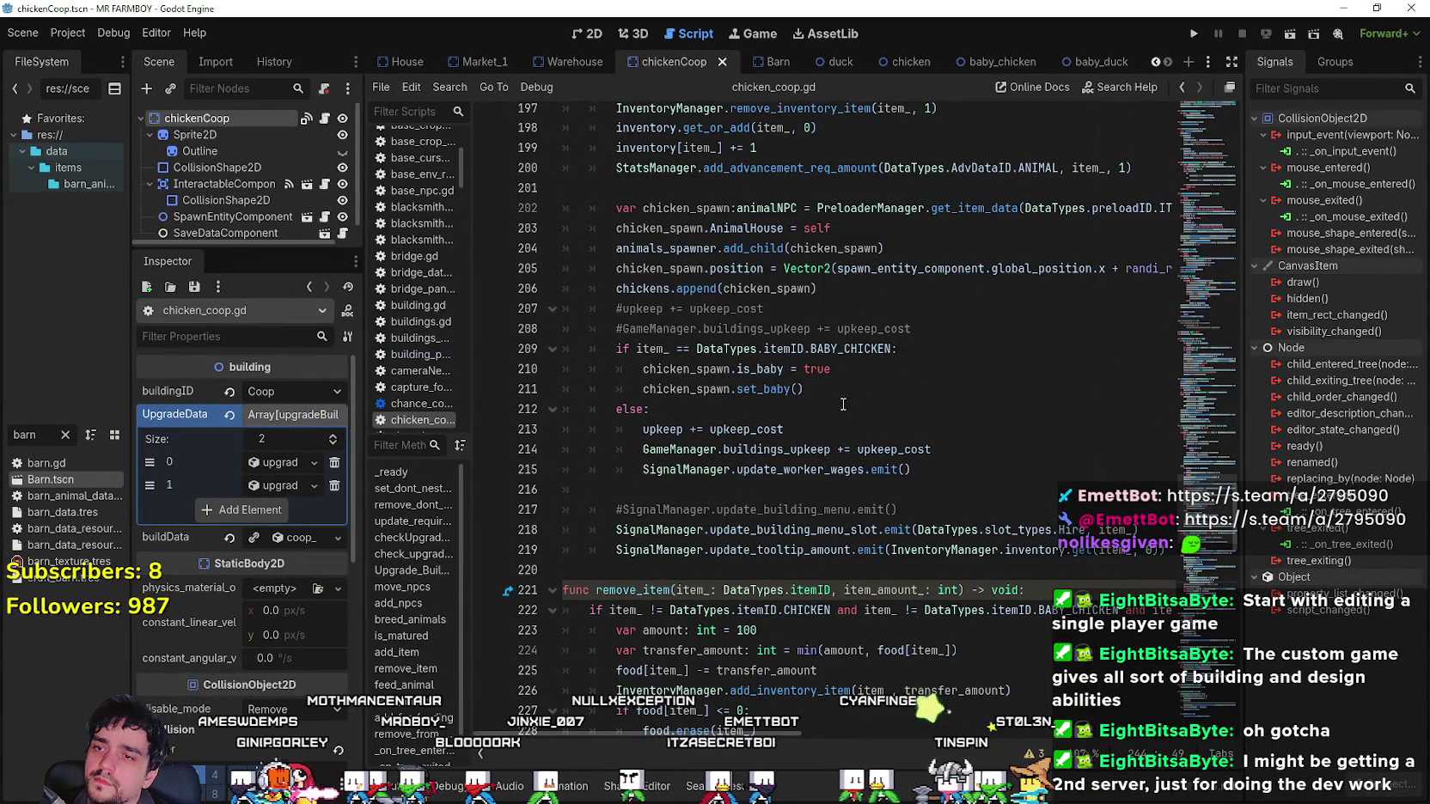
{"action": "scroll", "coordinate": [937, 533], "scroll_direction": "up", "scroll_amount": 3}
{"action": "scroll", "coordinate": [935, 523], "scroll_direction": "up", "scroll_amount": 8}
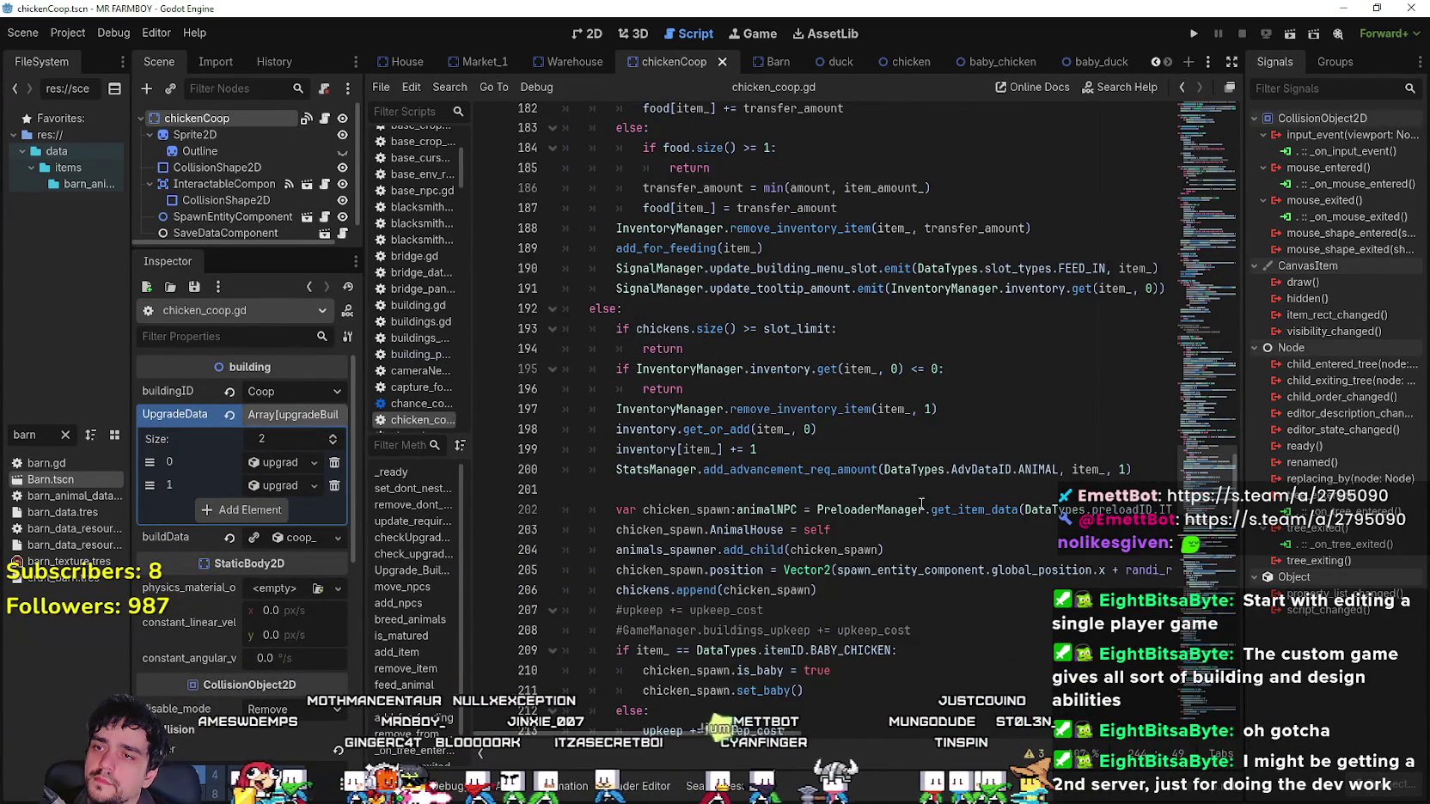
{"action": "scroll", "coordinate": [860, 344], "scroll_direction": "down", "scroll_amount": 10}
Switch to the Barn scene and scroll barn.gd down to the baby check on line 217.
{"action": "left_click", "coordinate": [759, 69]}
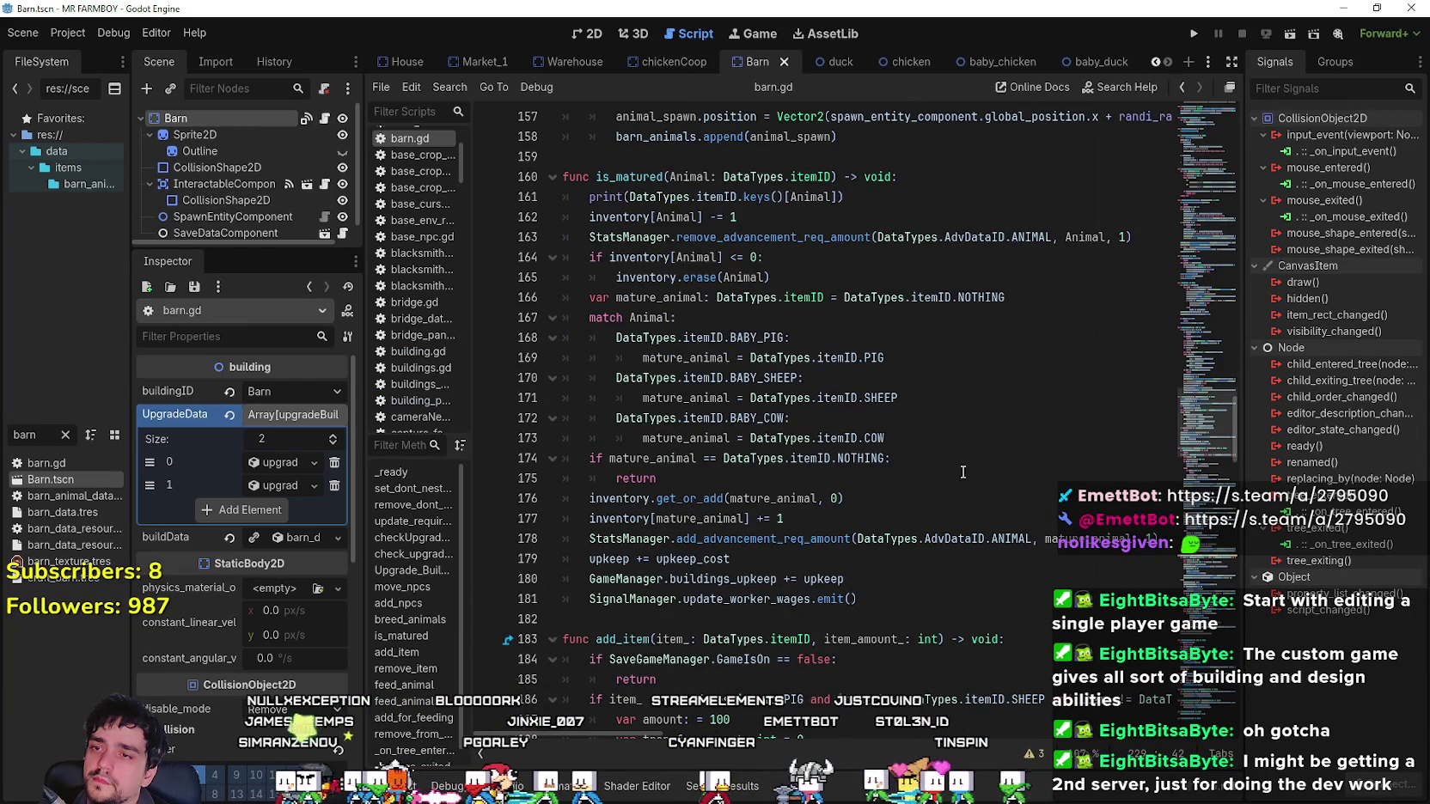
{"action": "scroll", "coordinate": [957, 464], "scroll_direction": "down", "scroll_amount": 9}
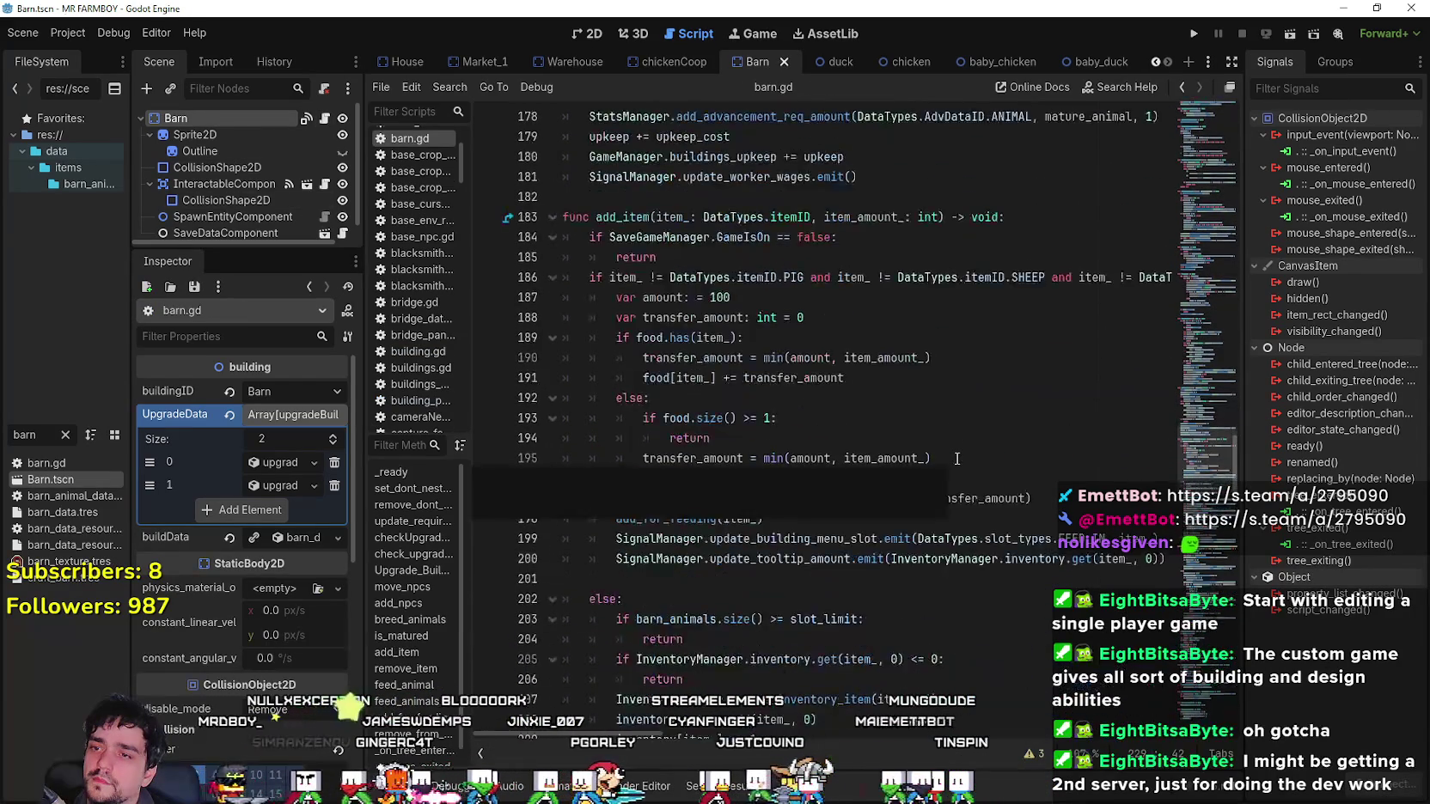
{"action": "left_click", "coordinate": [825, 337]}
{"action": "scroll", "coordinate": [859, 387], "scroll_direction": "down", "scroll_amount": 3}
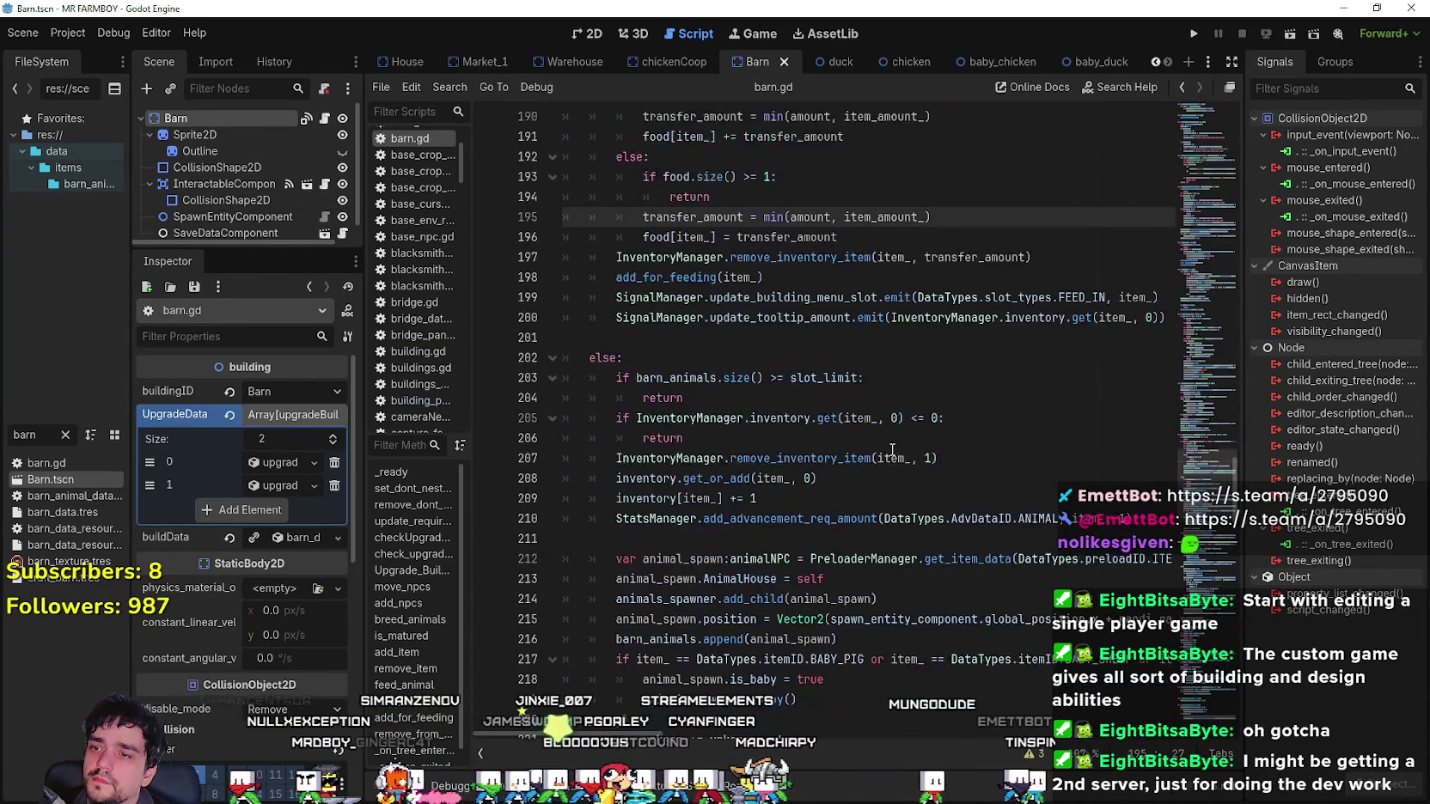
{"action": "scroll", "coordinate": [898, 430], "scroll_direction": "down", "scroll_amount": 2}
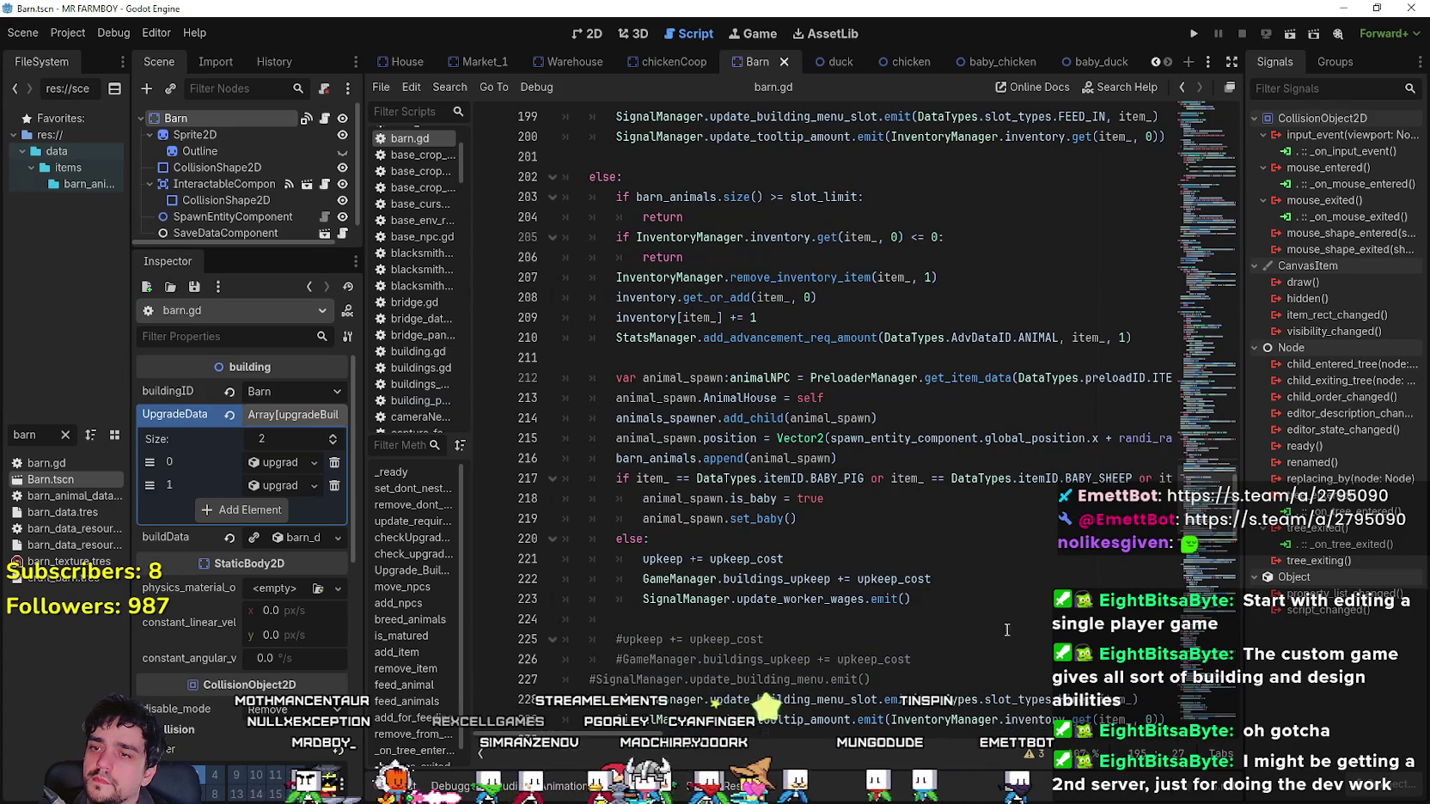
{"action": "scroll", "coordinate": [692, 736], "scroll_direction": "right", "scroll_amount": 5}
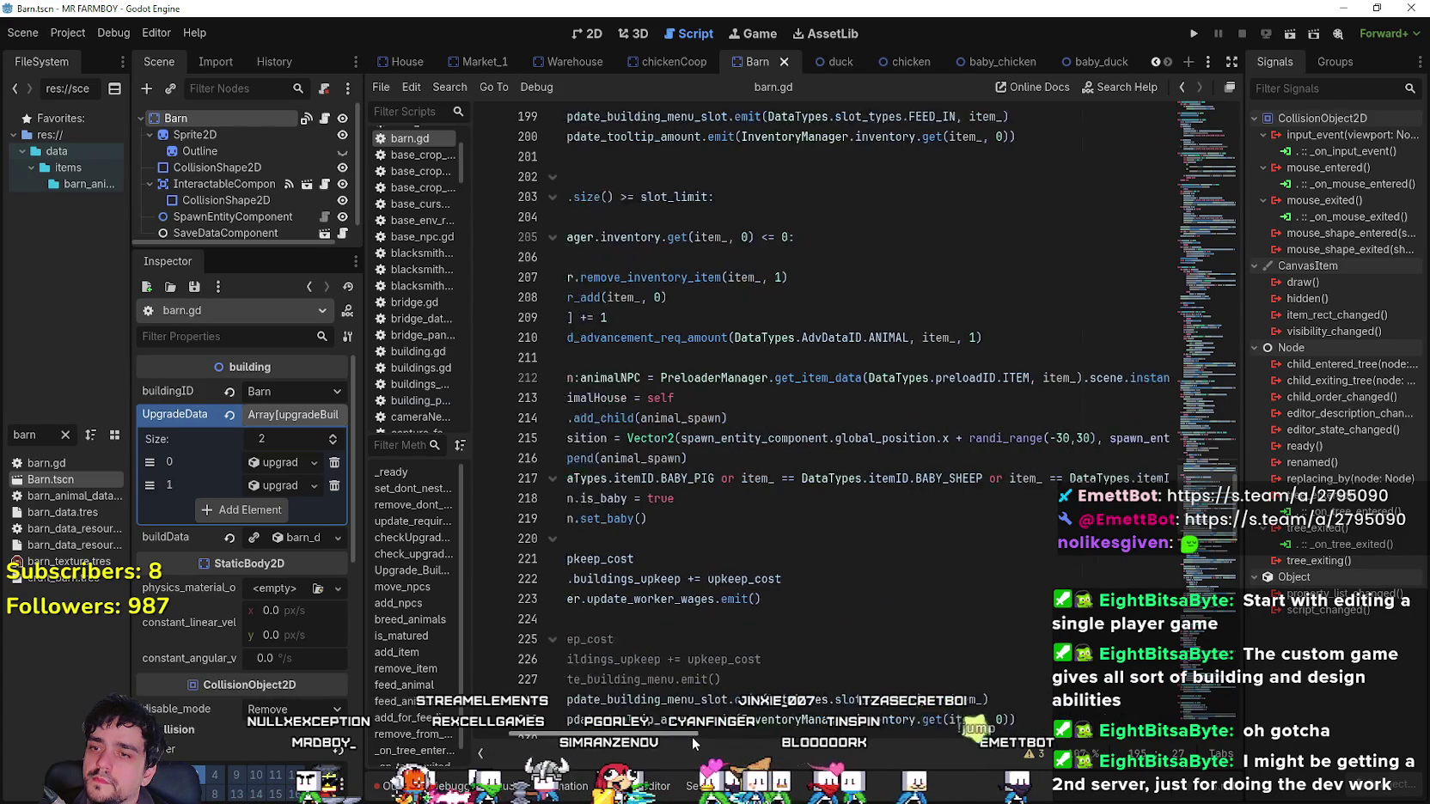
{"action": "scroll", "coordinate": [696, 737], "scroll_direction": "left", "scroll_amount": 5}
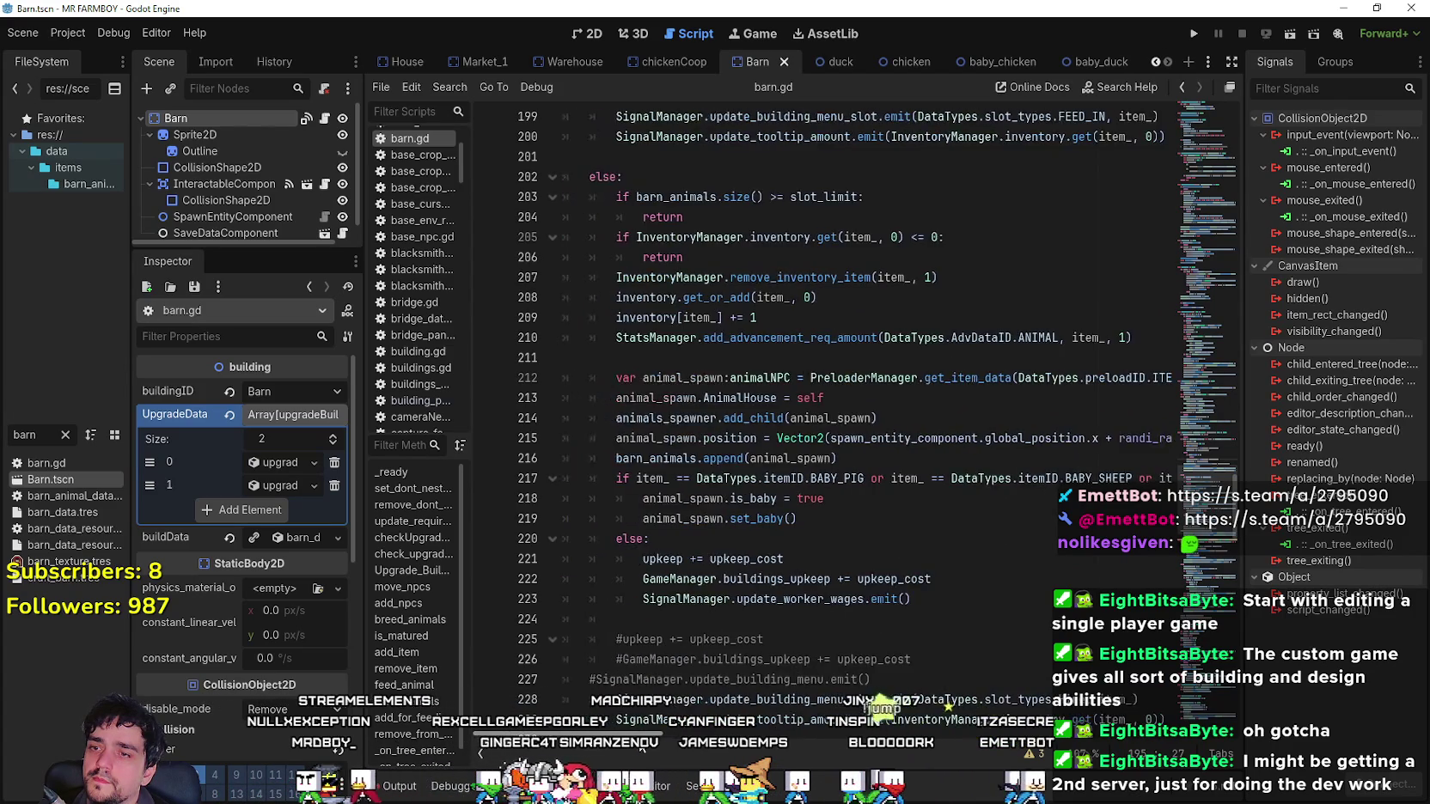
{"action": "scroll", "coordinate": [676, 632], "scroll_direction": "down", "scroll_amount": 8}
{"action": "scroll", "coordinate": [675, 631], "scroll_direction": "down", "scroll_amount": 4}
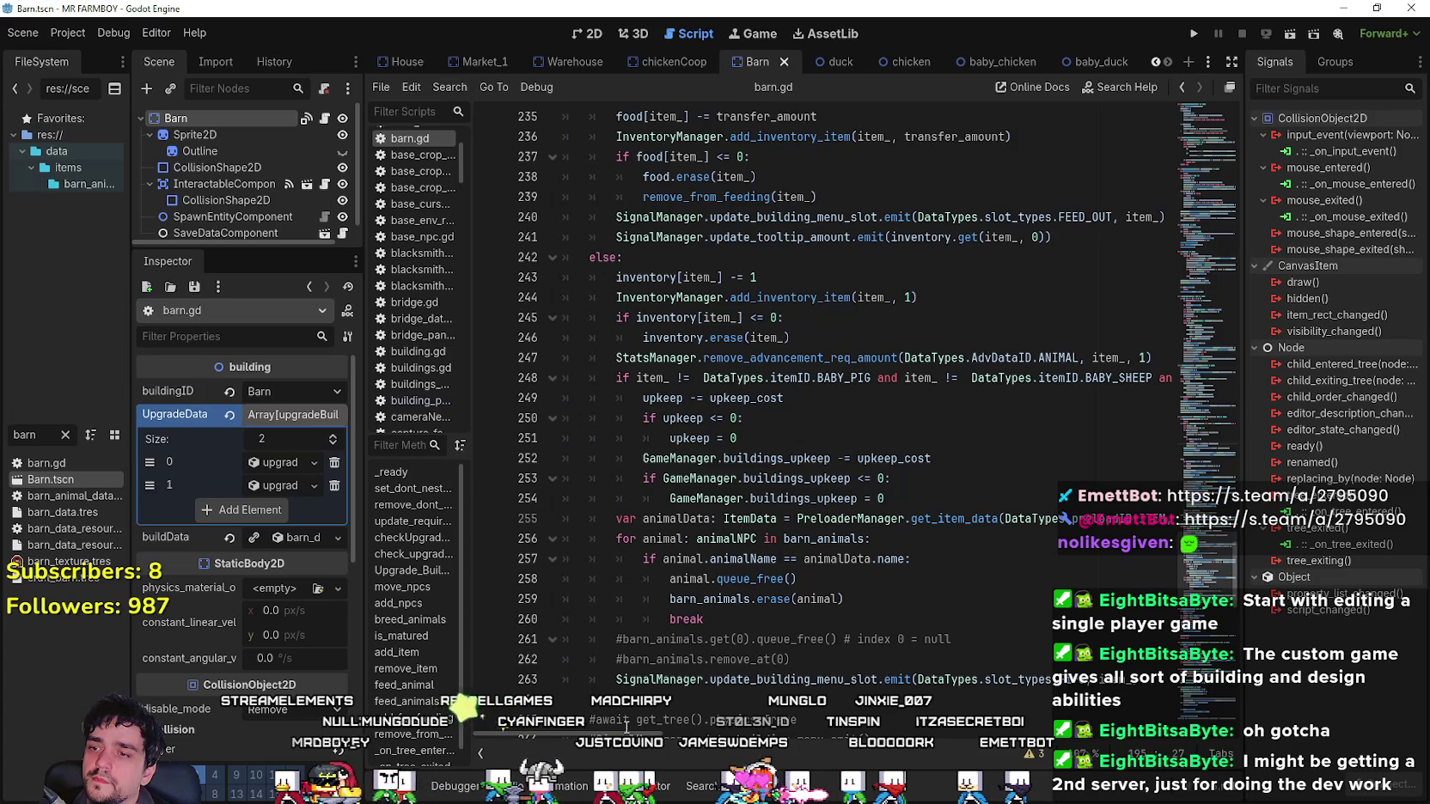
{"action": "scroll", "coordinate": [656, 734], "scroll_direction": "right", "scroll_amount": 4}
{"action": "mouse_move", "coordinate": [656, 735]}
{"action": "left_mouse_down"}
{"action": "mouse_move", "coordinate": [679, 734]}
{"action": "mouse_move", "coordinate": [533, 735]}
{"action": "left_mouse_up"}
{"action": "scroll", "coordinate": [906, 496], "scroll_direction": "up", "scroll_amount": 10}
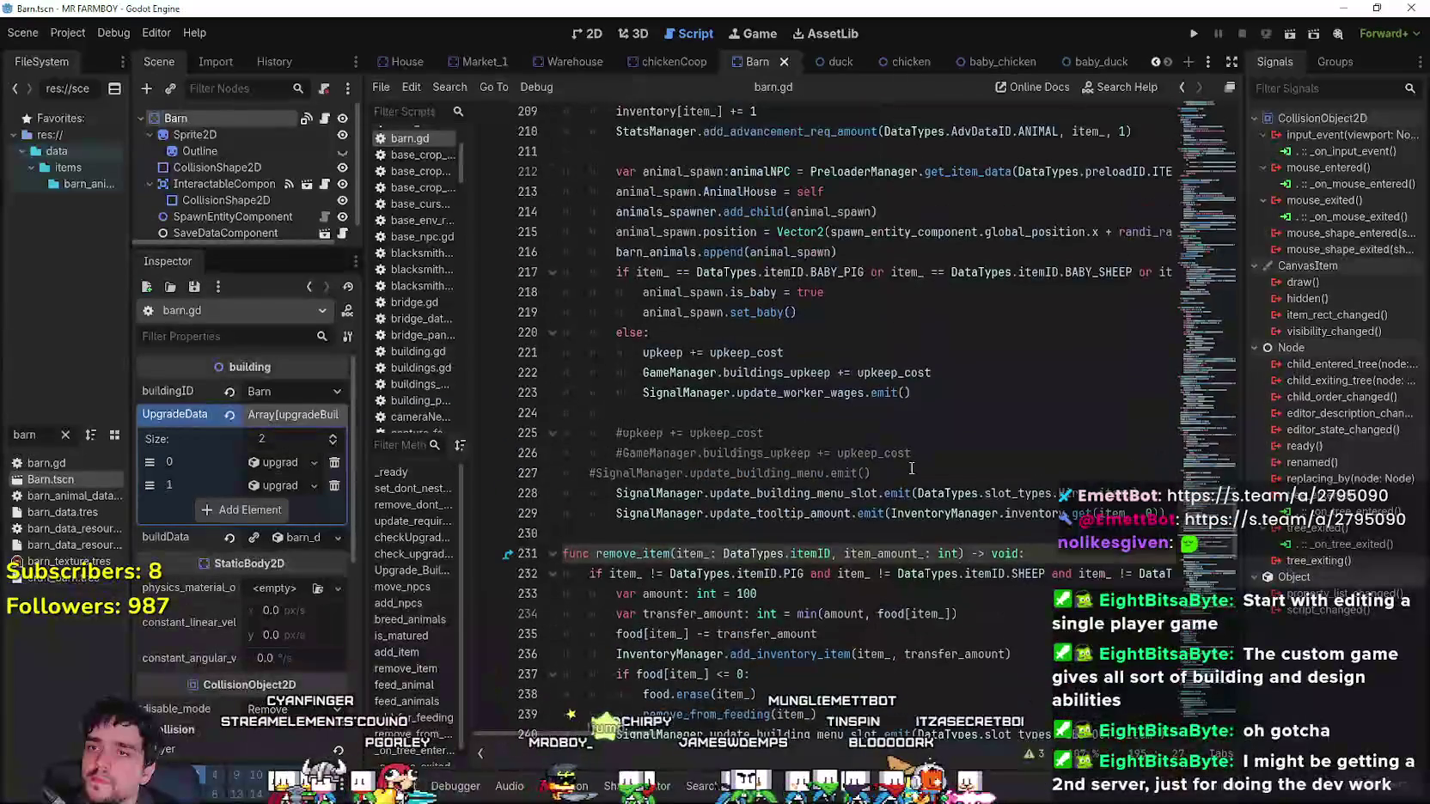
Select the BABY_SHEEP comparison on line 217, then return to the chickenCoop scene.
{"action": "left_click_drag", "start_coordinate": [895, 393], "coordinate": [1059, 393]}
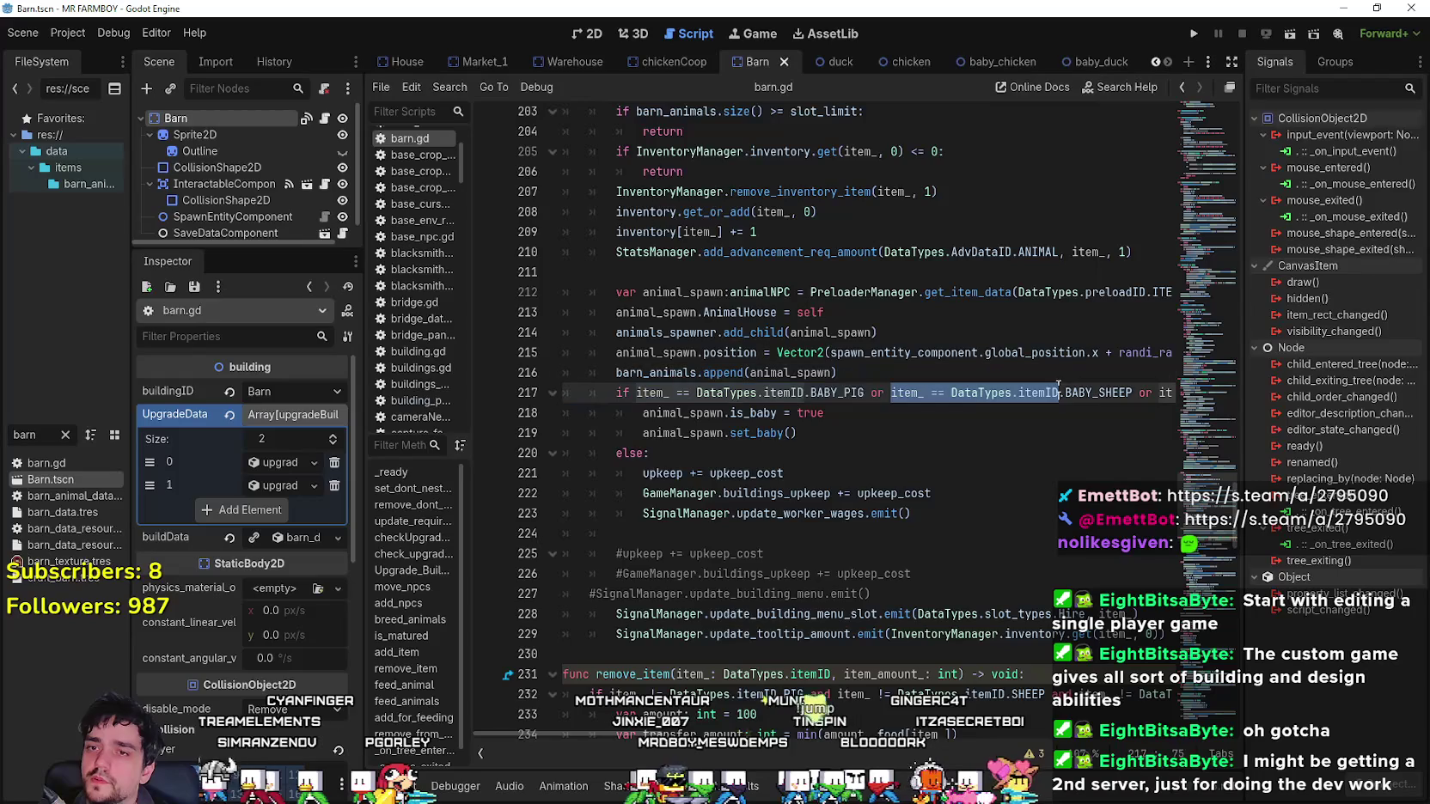
{"action": "double_click", "coordinate": [876, 393]}
{"action": "left_click_drag", "start_coordinate": [872, 393], "coordinate": [1132, 393]}
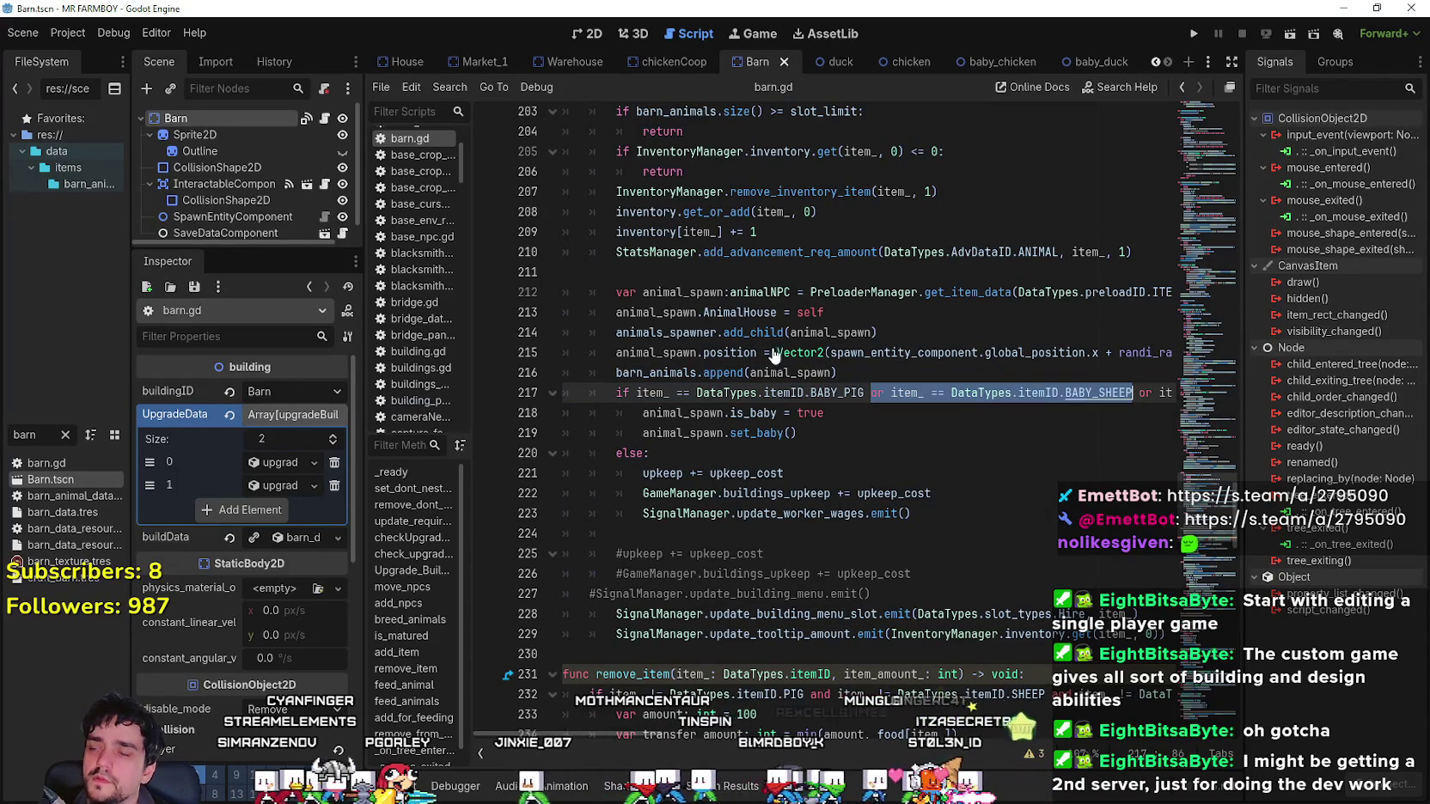
{"action": "left_click", "coordinate": [666, 62]}
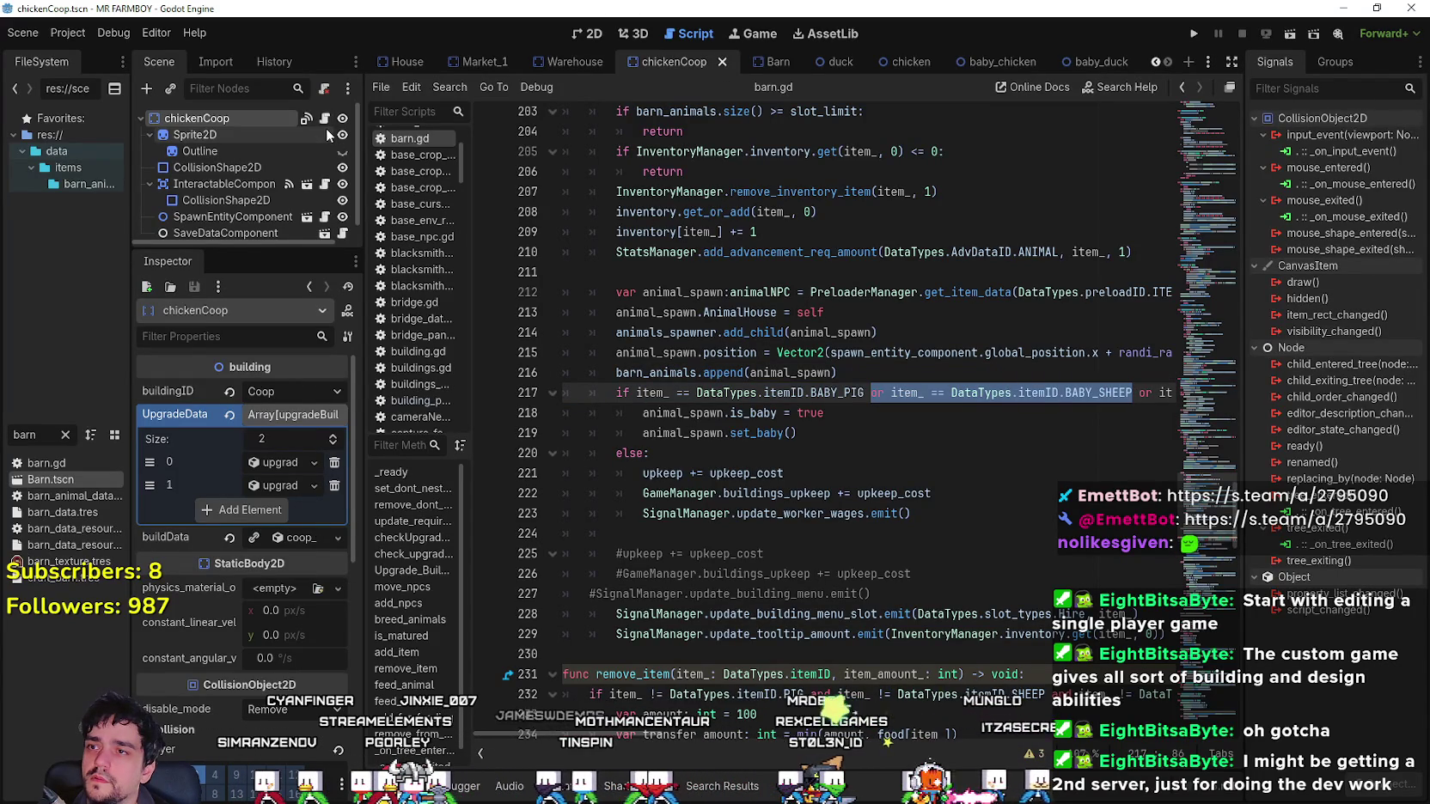
Show chicken_coop.gd in the script editor, scrolled to the BABY_CHICKEN check on line 209.
{"action": "left_click", "coordinate": [325, 118]}
{"action": "scroll", "coordinate": [833, 550], "scroll_direction": "down", "scroll_amount": 2}
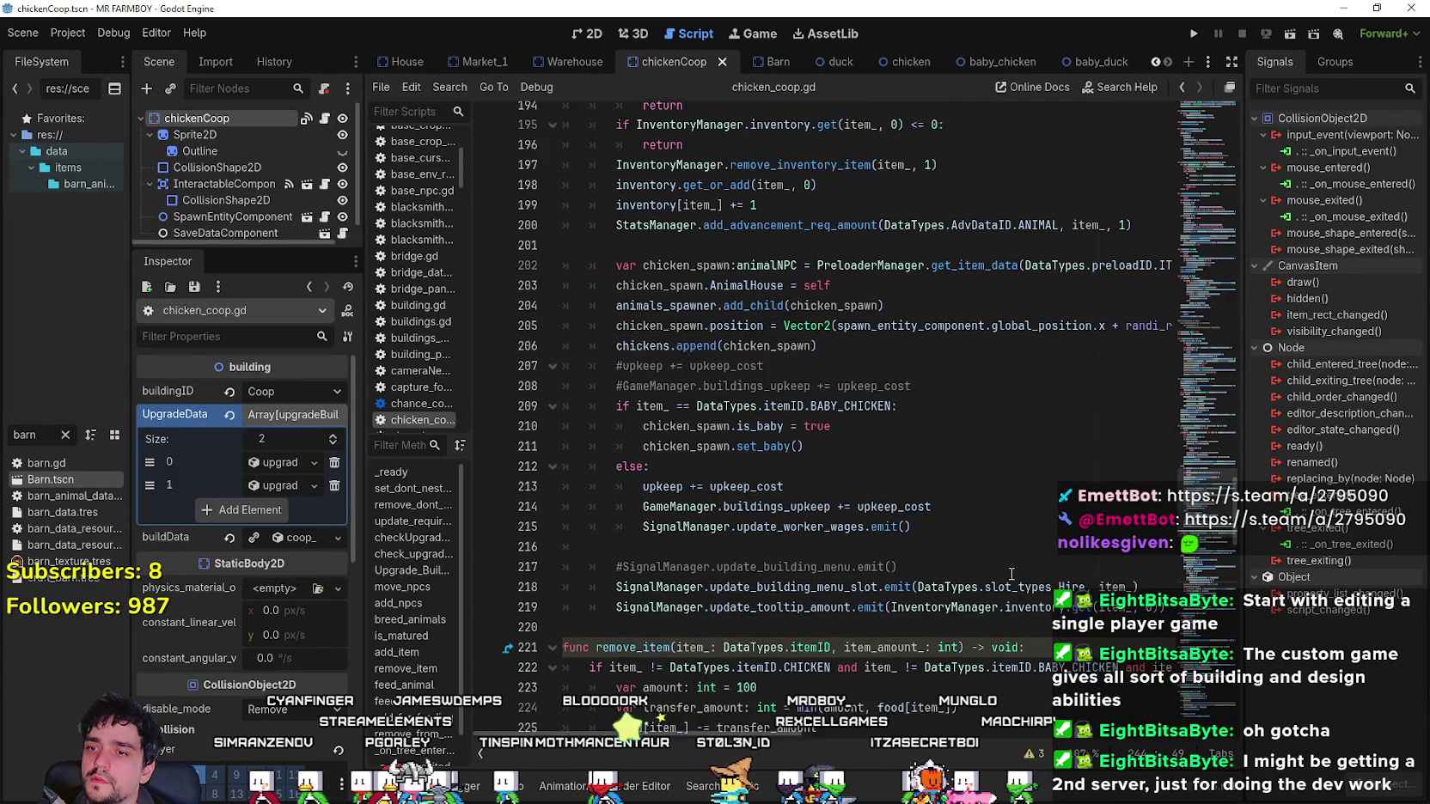
{"action": "scroll", "coordinate": [832, 550], "scroll_direction": "up", "scroll_amount": 5}
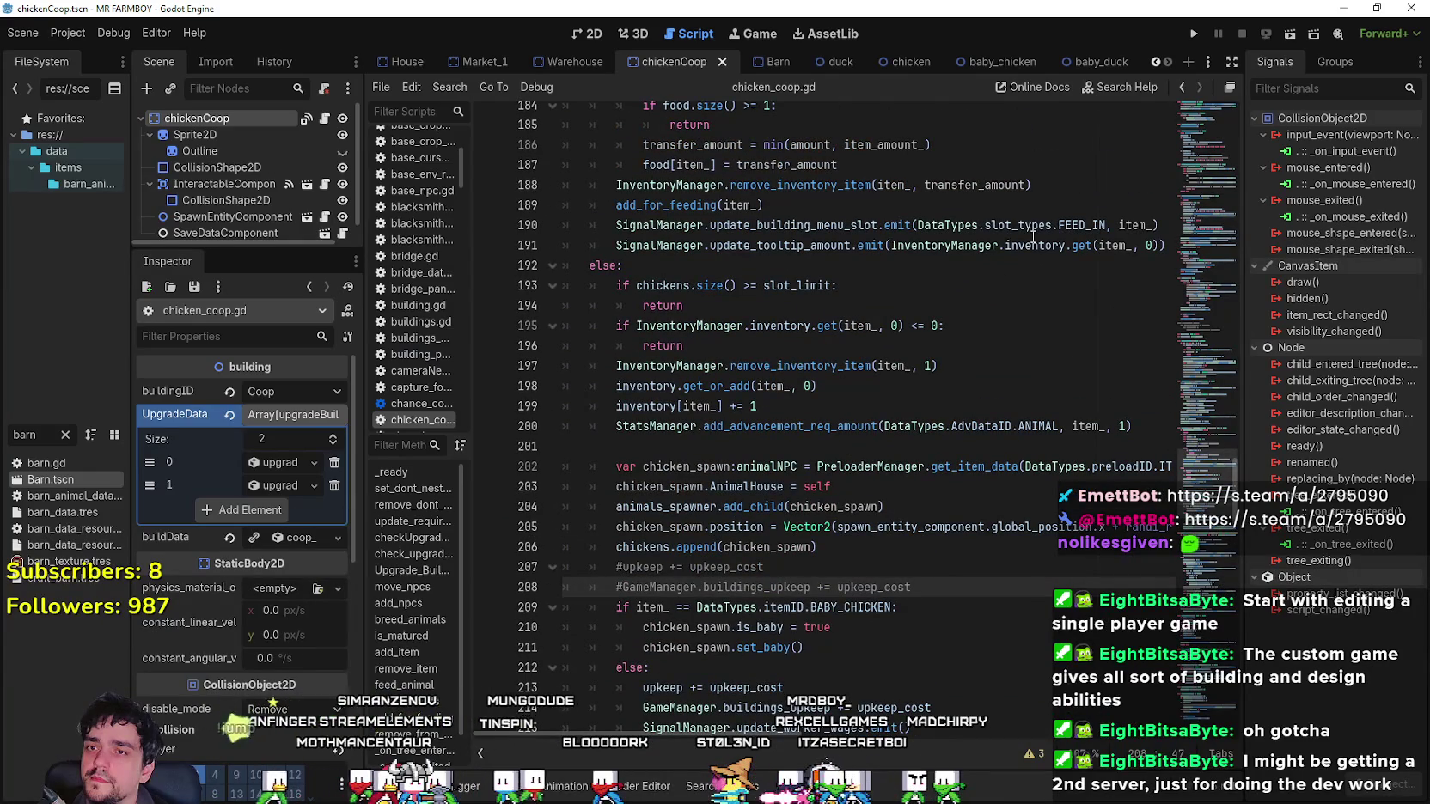
{"action": "scroll", "coordinate": [938, 422], "scroll_direction": "down", "scroll_amount": 1}
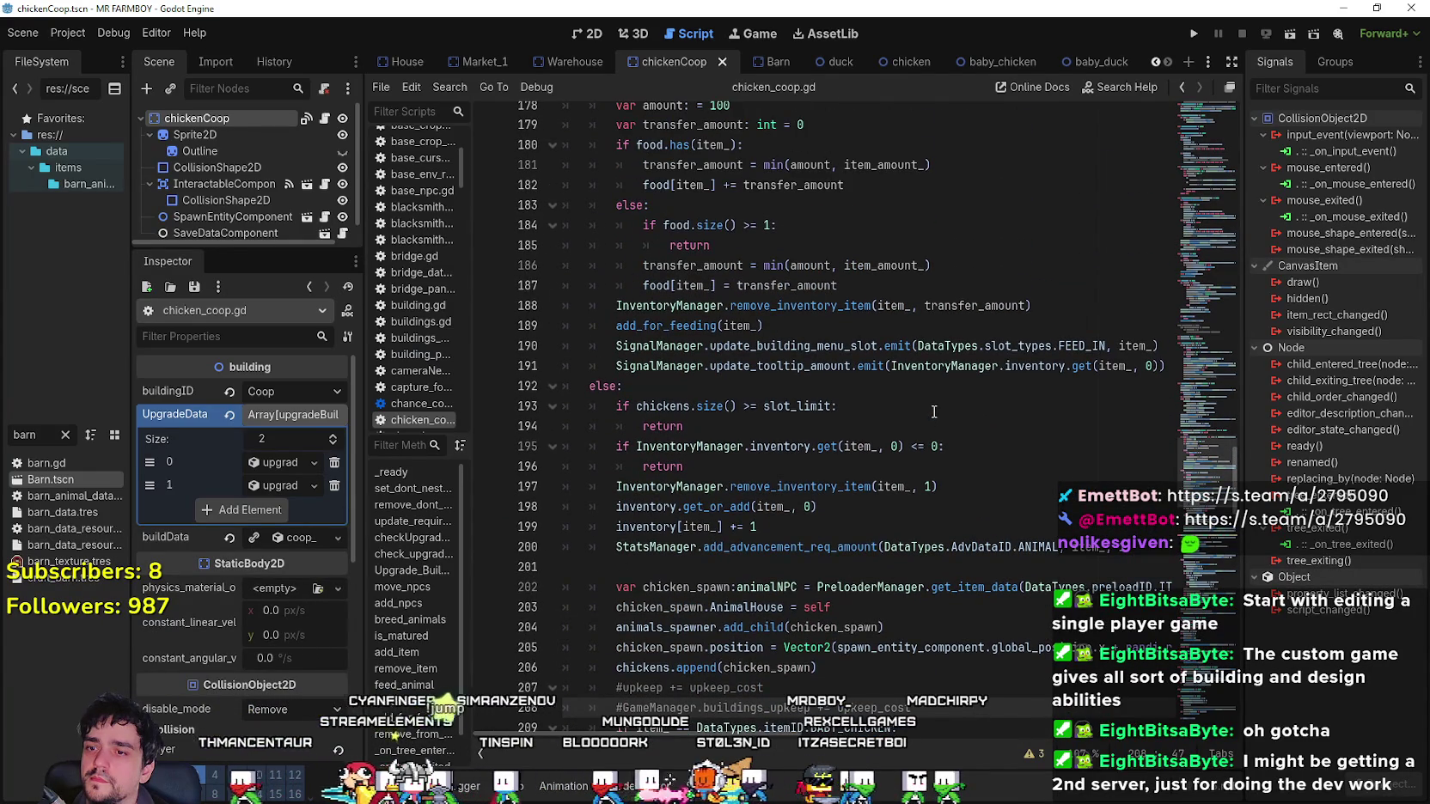
{"action": "scroll", "coordinate": [938, 422], "scroll_direction": "down", "scroll_amount": 1}
Extend line 209's BABY_CHICKEN check with 'or item_ == DataTypes.itemID.BABY_DUCK'.
{"action": "left_click", "coordinate": [896, 487]}
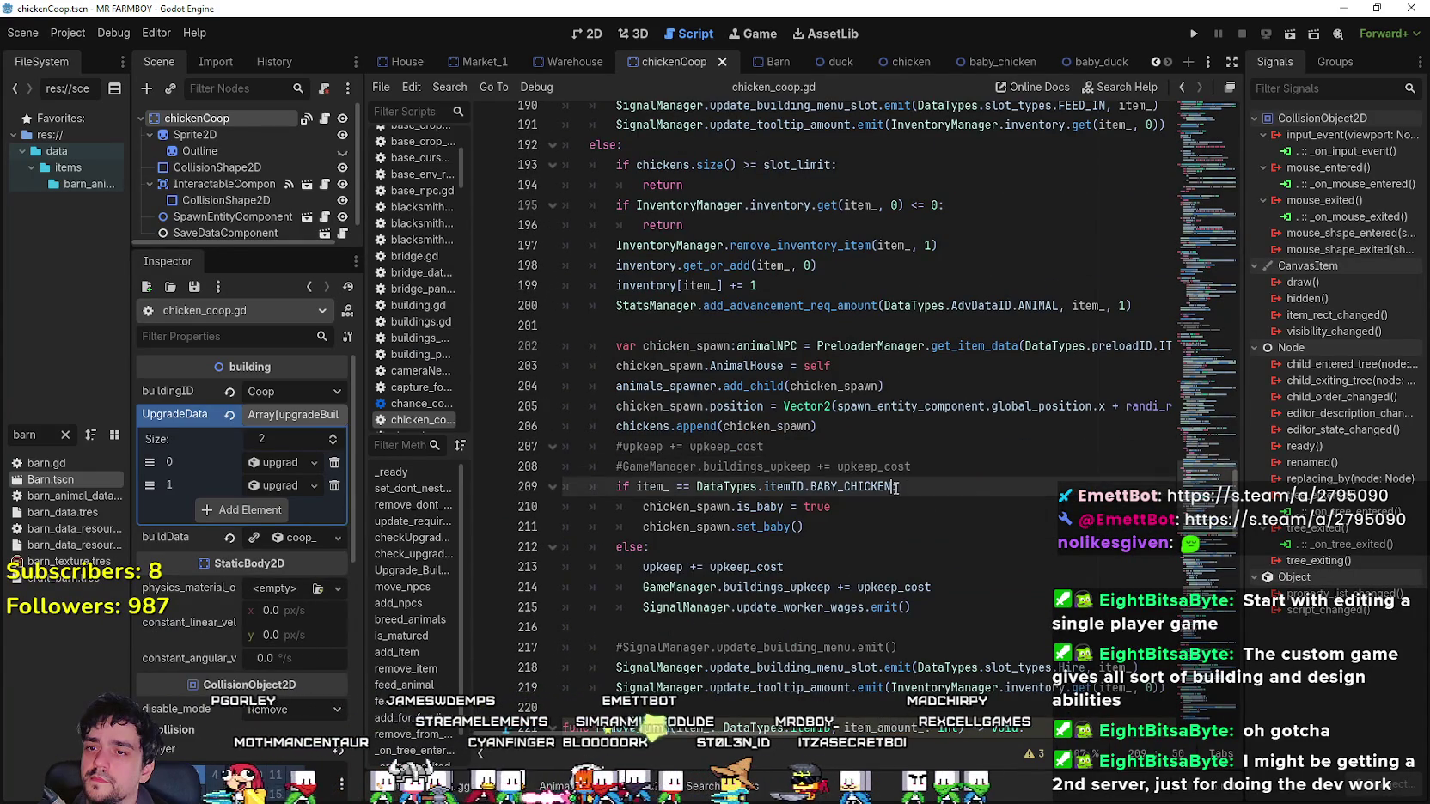
{"action": "type", "text": "or item_ == DataTypes.itemID.BABY_SHEEP"}
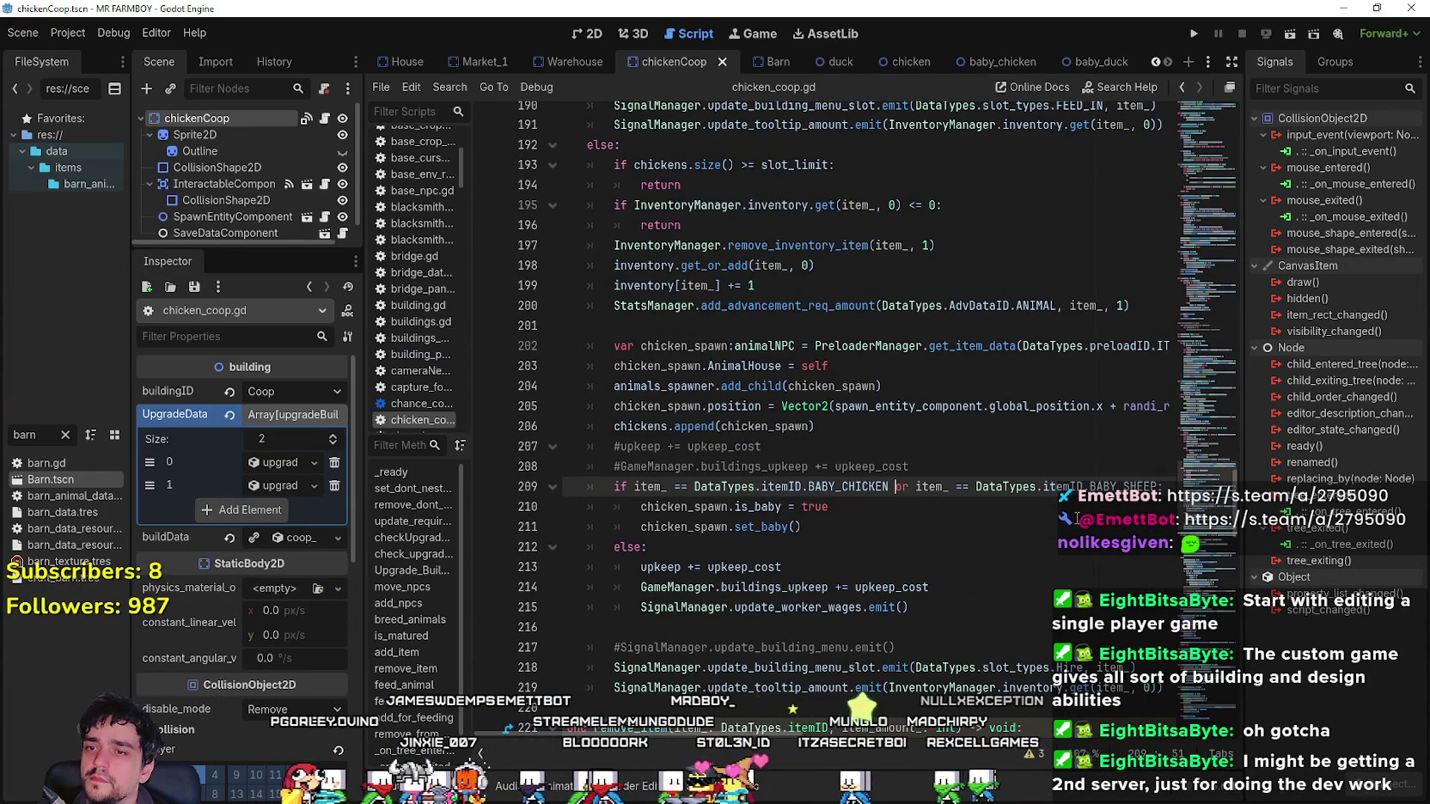
{"action": "double_click", "coordinate": [1113, 485]}
{"action": "type", "text": "DU"}
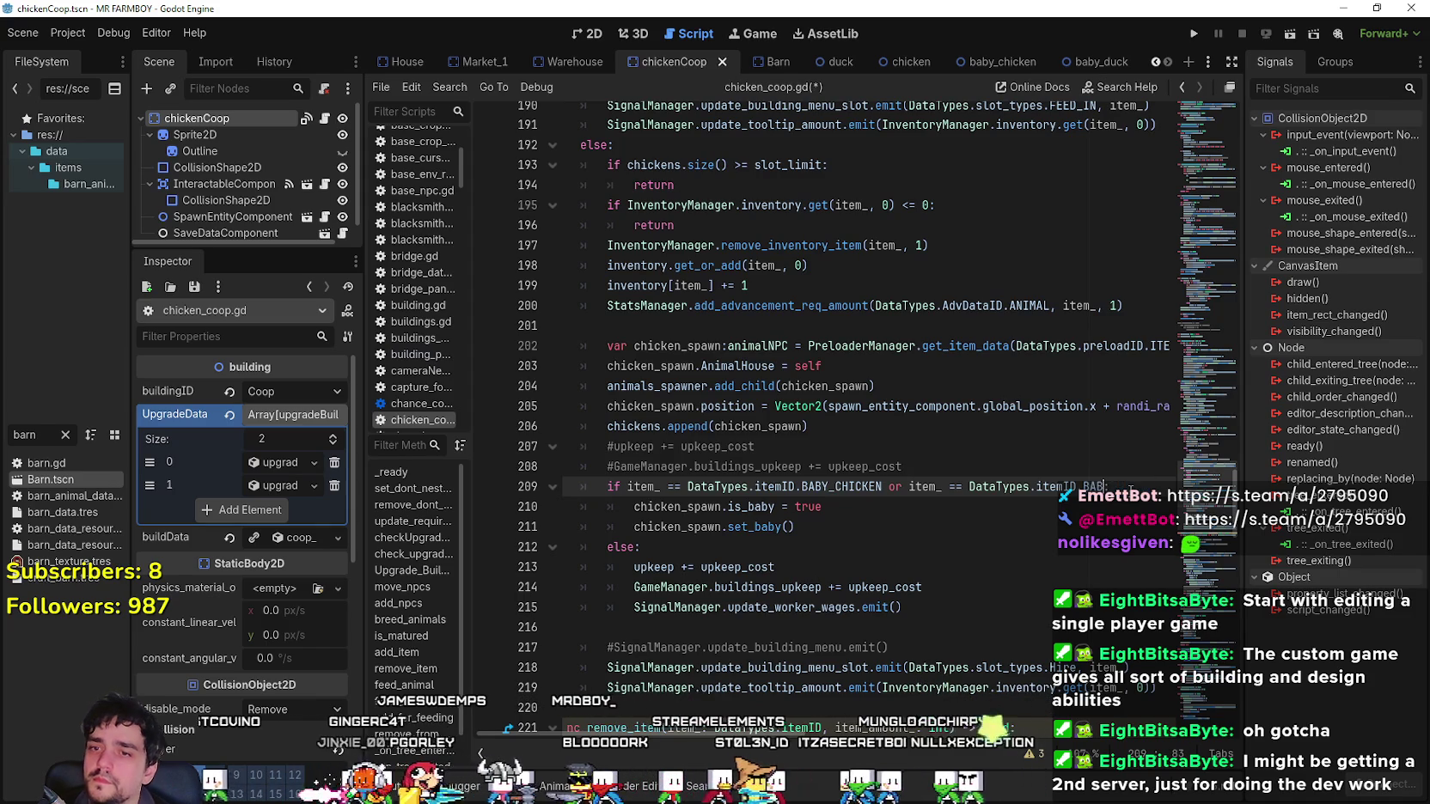
{"action": "type", "text": "CK or item_ == DataTypes.itemID.BABY_SHEEP"}
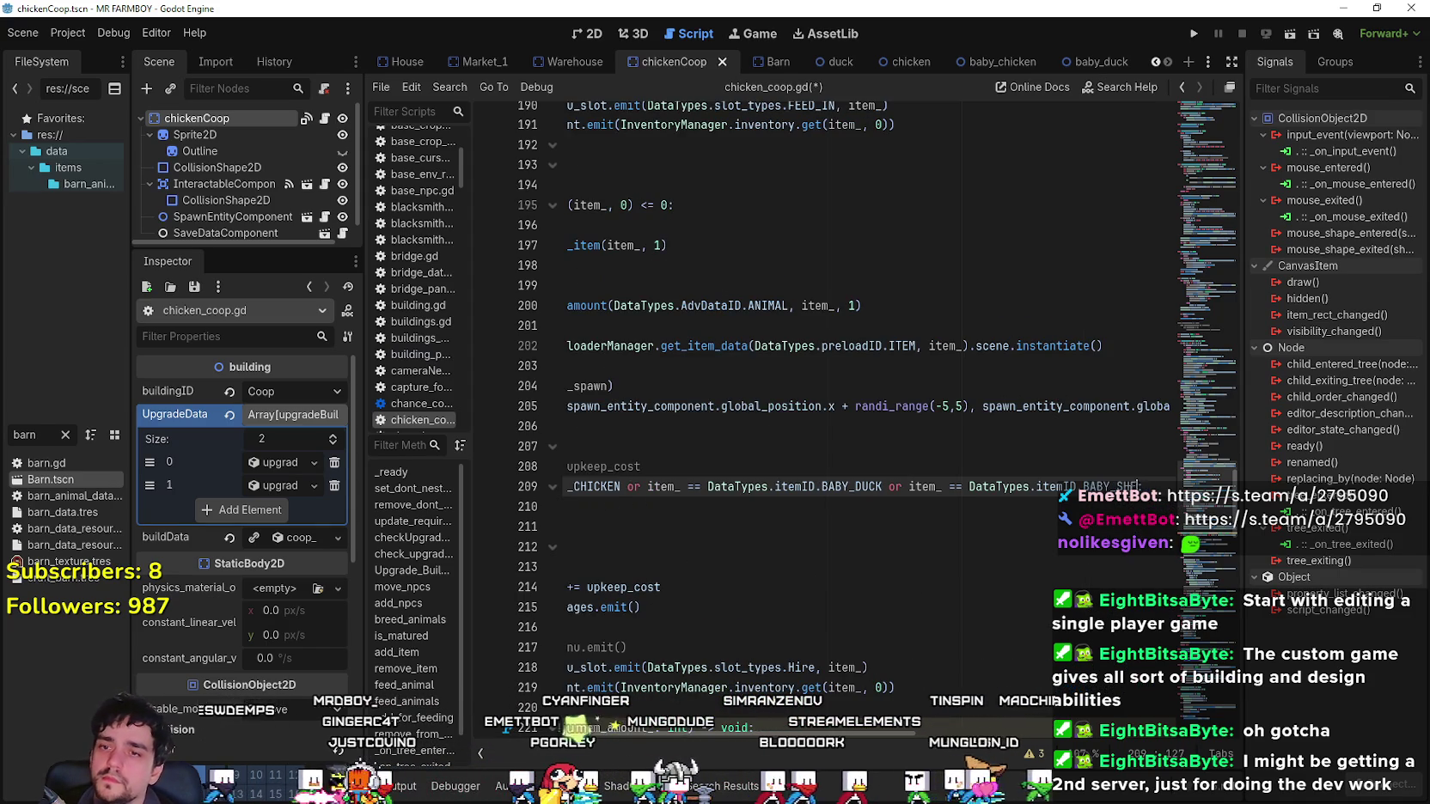
{"action": "key", "text": "BackSpace"}
{"action": "key", "text": "BackSpace"}
{"action": "key", "text": "BackSpace"}
{"action": "type", "text": "GOO"}
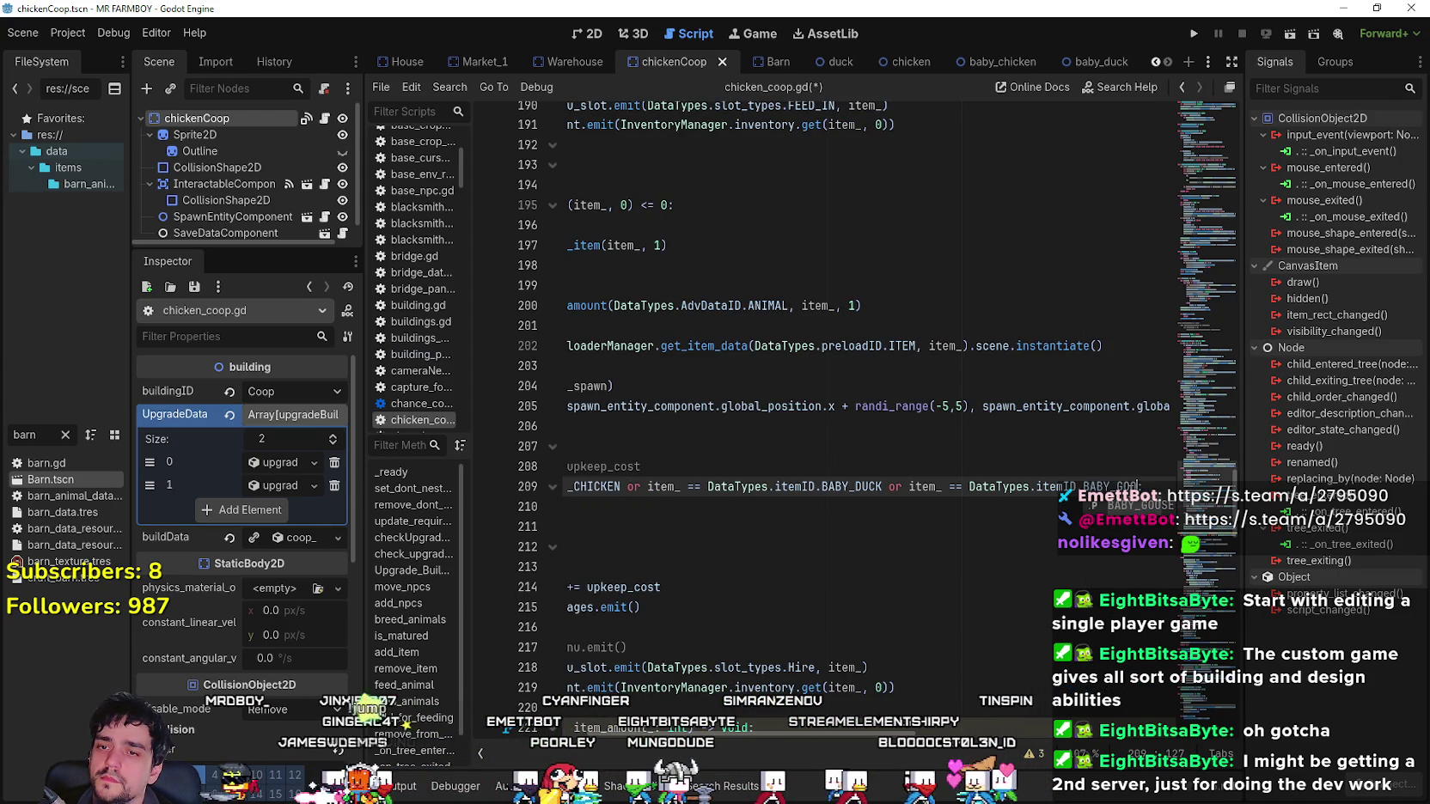
{"action": "key", "text": "Escape"}
{"action": "key", "text": "Down"}
{"action": "key", "text": "Down"}
{"action": "key", "text": "shift+Up"}
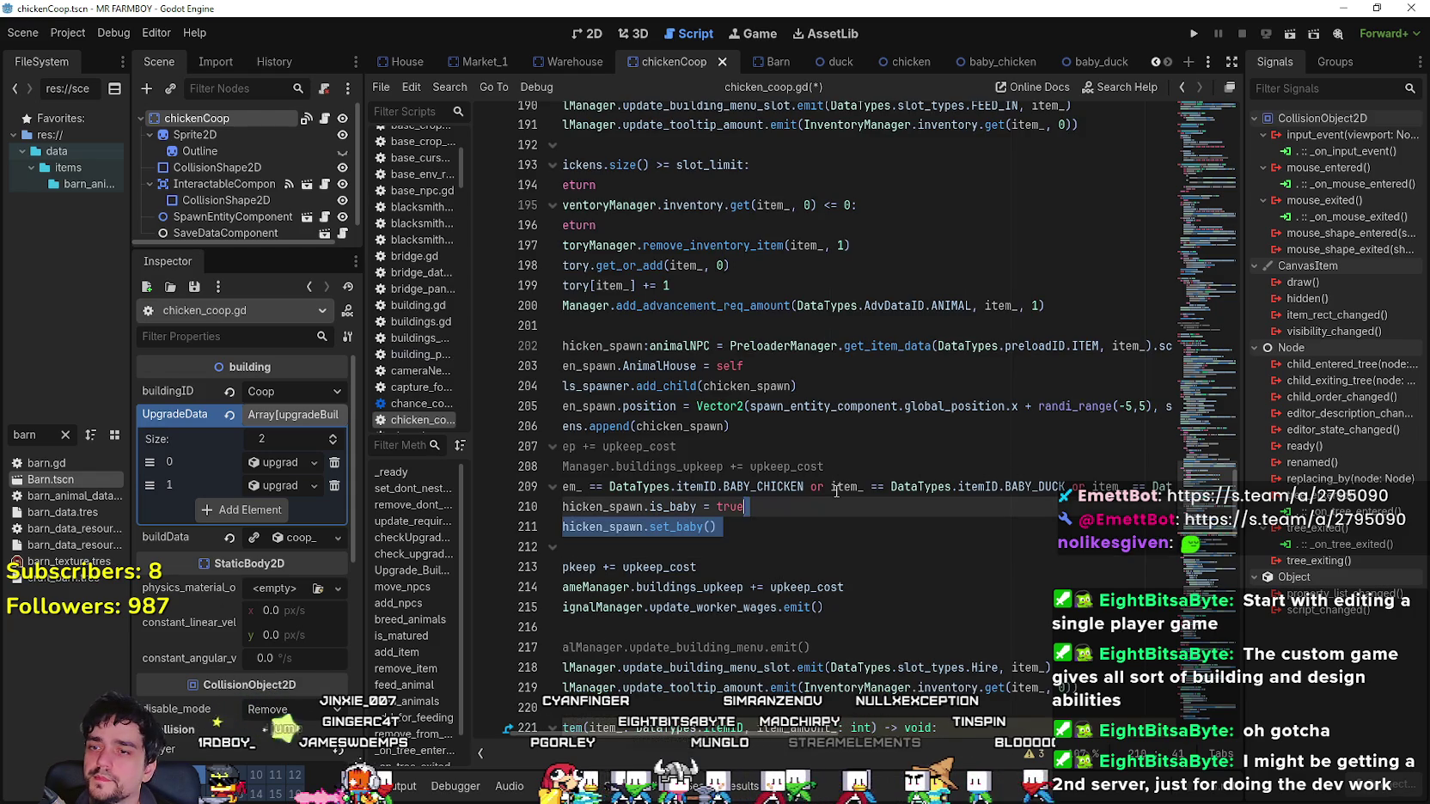
{"action": "left_click", "coordinate": [769, 516]}
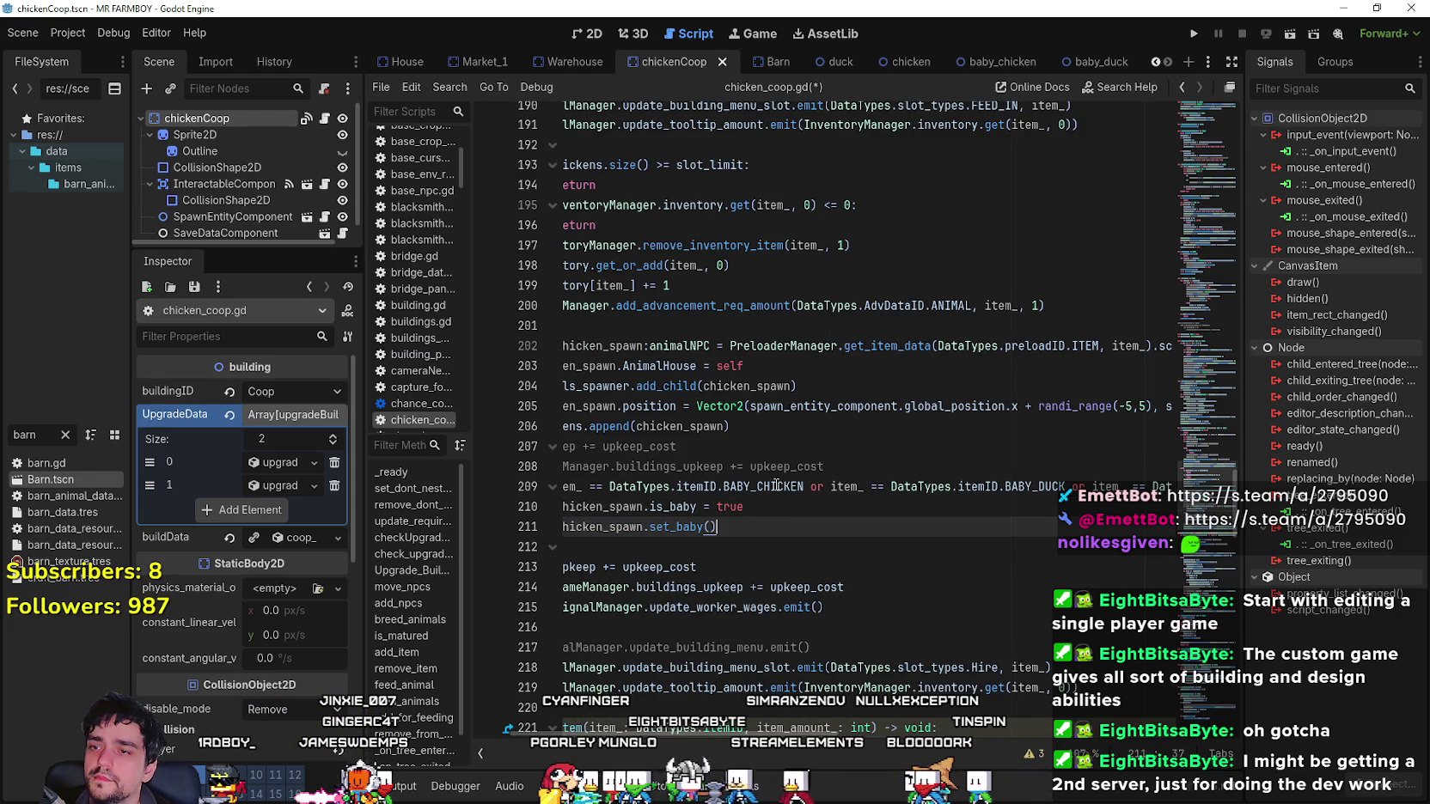
Copy the item_ != BABY_CHICKEN comparison from the upkeep condition on line 238.
{"action": "scroll", "coordinate": [776, 486], "scroll_direction": "down", "scroll_amount": 11}
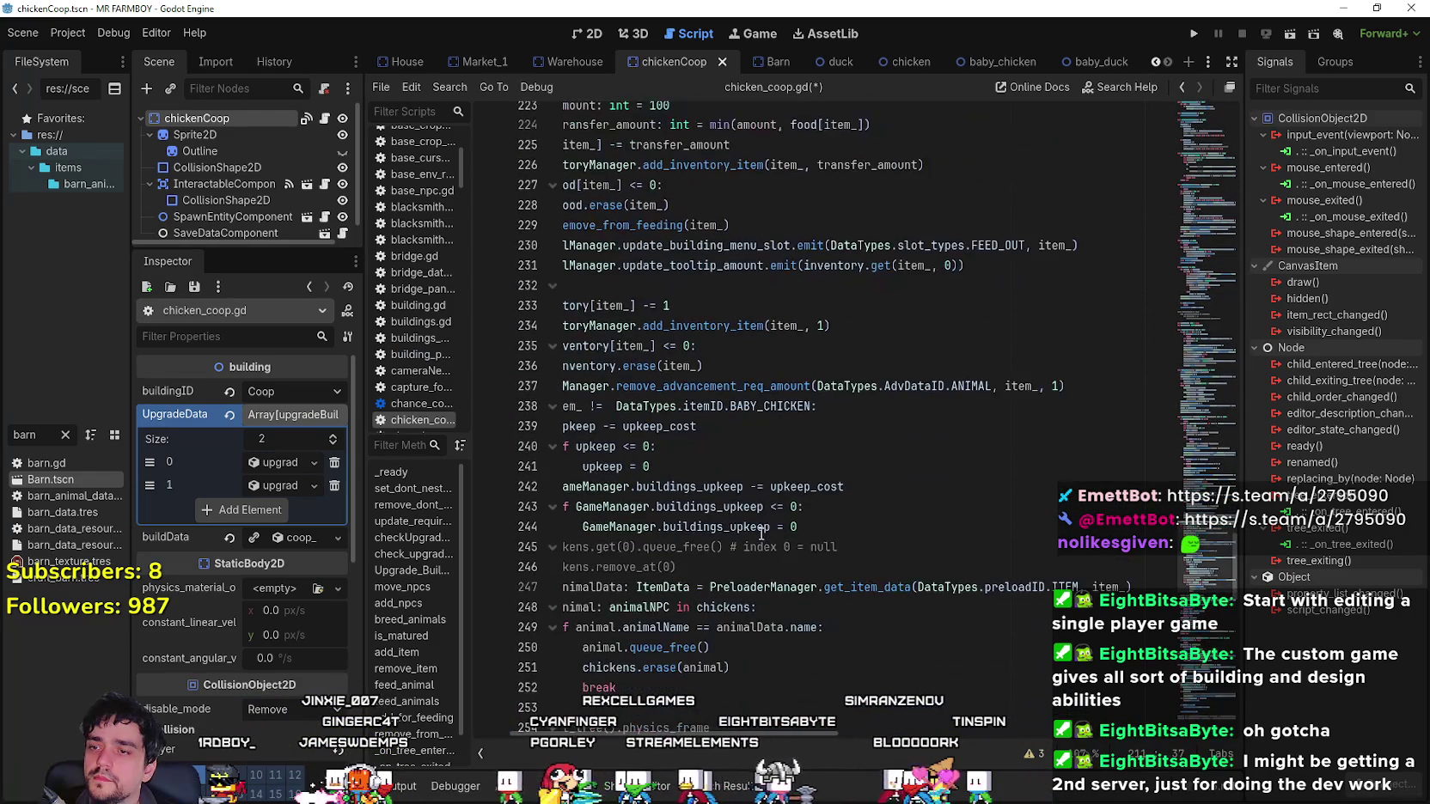
{"action": "left_click", "coordinate": [717, 607]}
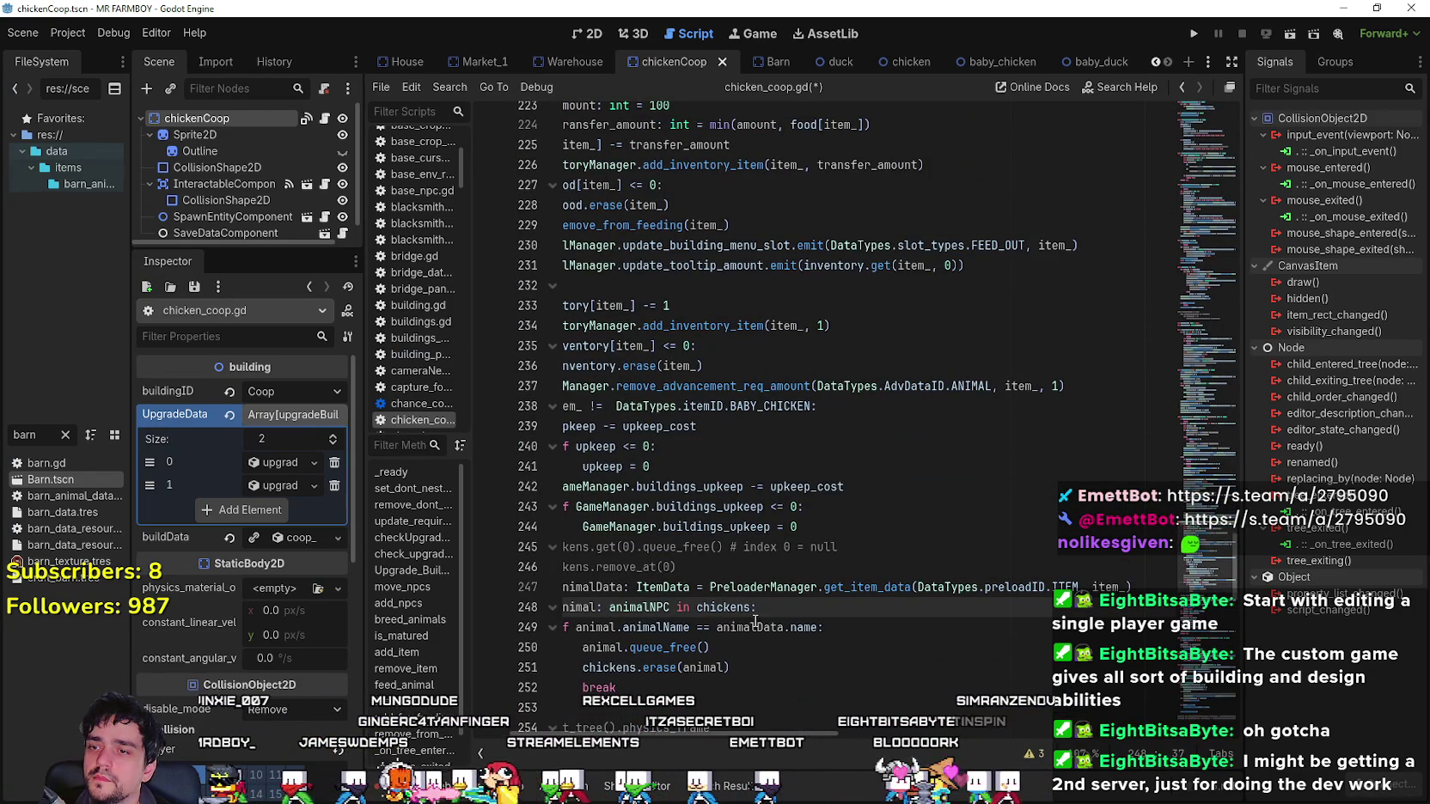
{"action": "left_click_drag", "start_coordinate": [813, 628], "coordinate": [563, 627]}
{"action": "left_click", "coordinate": [875, 650]}
{"action": "scroll", "coordinate": [868, 601], "scroll_direction": "down", "scroll_amount": 3}
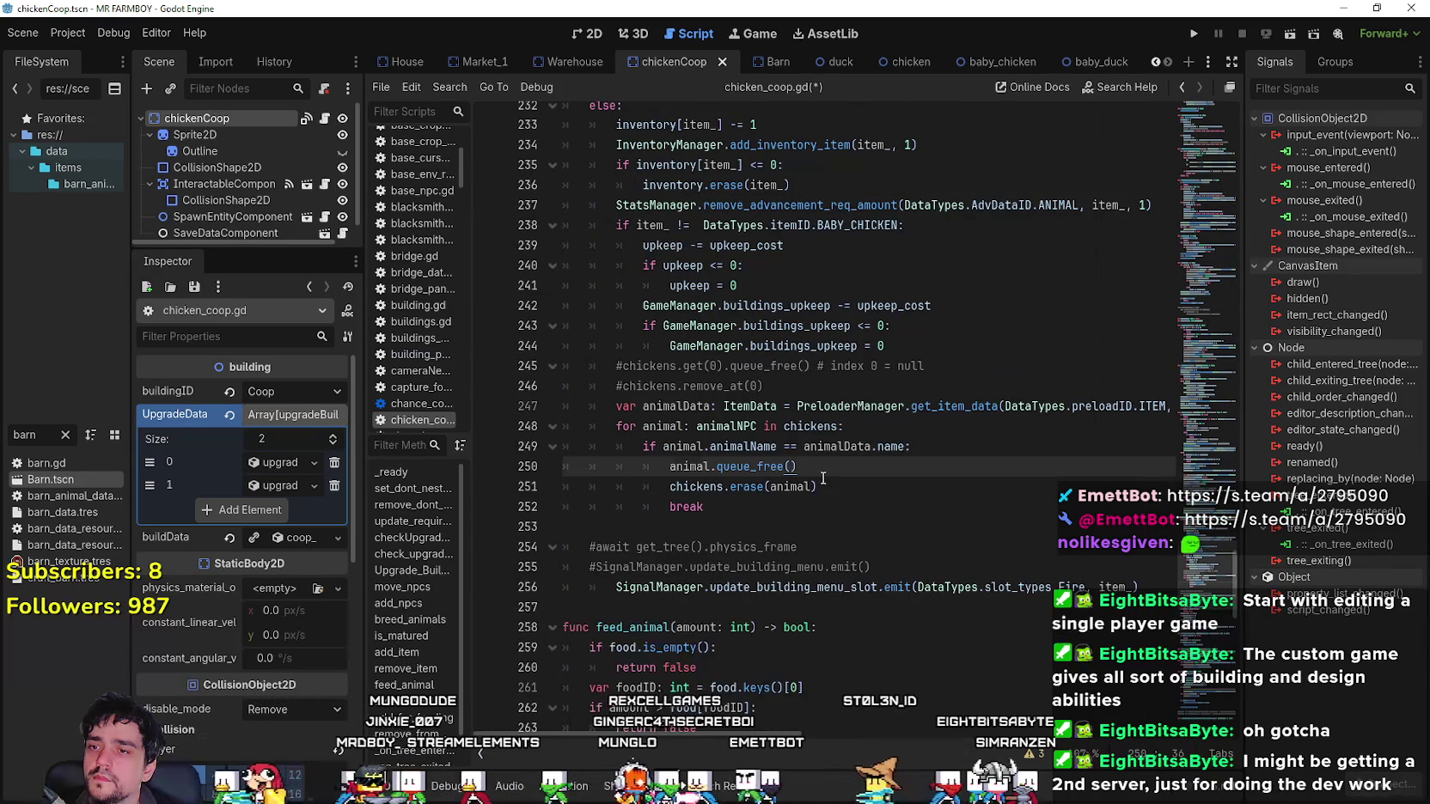
{"action": "left_click", "coordinate": [855, 513]}
{"action": "scroll", "coordinate": [859, 507], "scroll_direction": "up", "scroll_amount": 3}
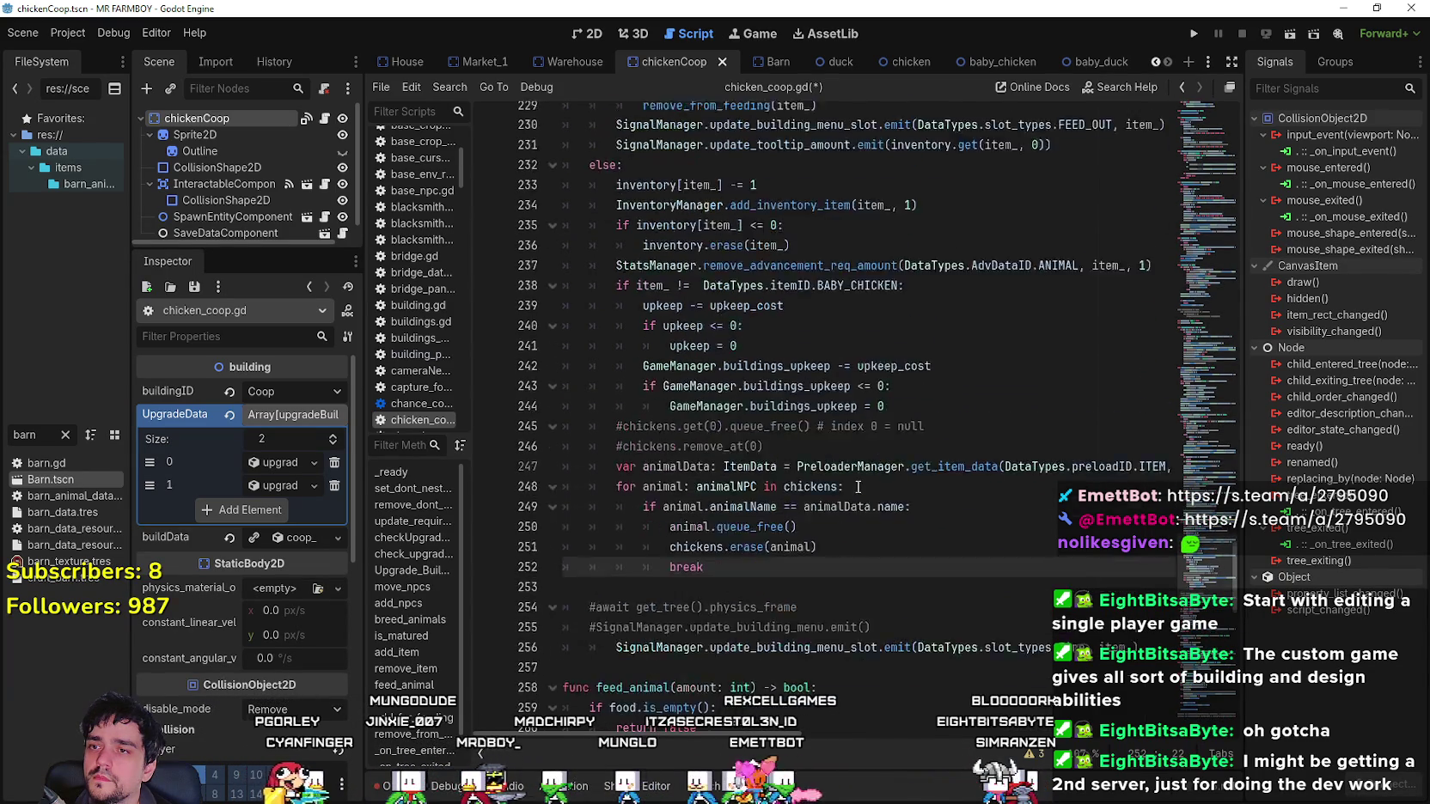
{"action": "double_click", "coordinate": [867, 410]}
{"action": "key", "text": "ctrl+shift+Left"}
{"action": "key", "text": "ctrl+shift+Left"}
{"action": "key", "text": "ctrl+shift+Left"}
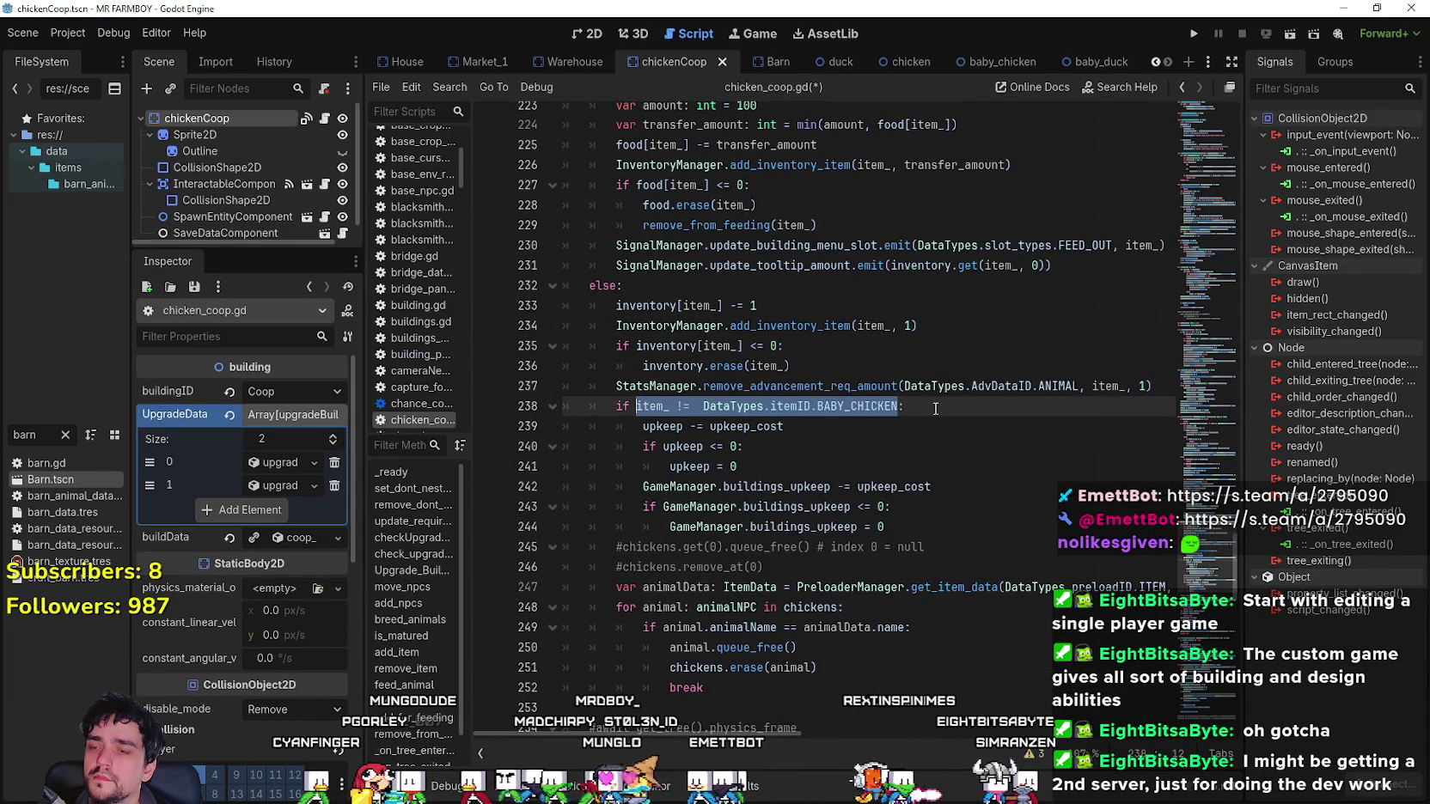
{"action": "key", "text": "ctrl+c"}
Append BABY_DUCK and BABY_GOOSE comparisons to line 238 joined with 'and', and save.
{"action": "key", "text": "Right"}
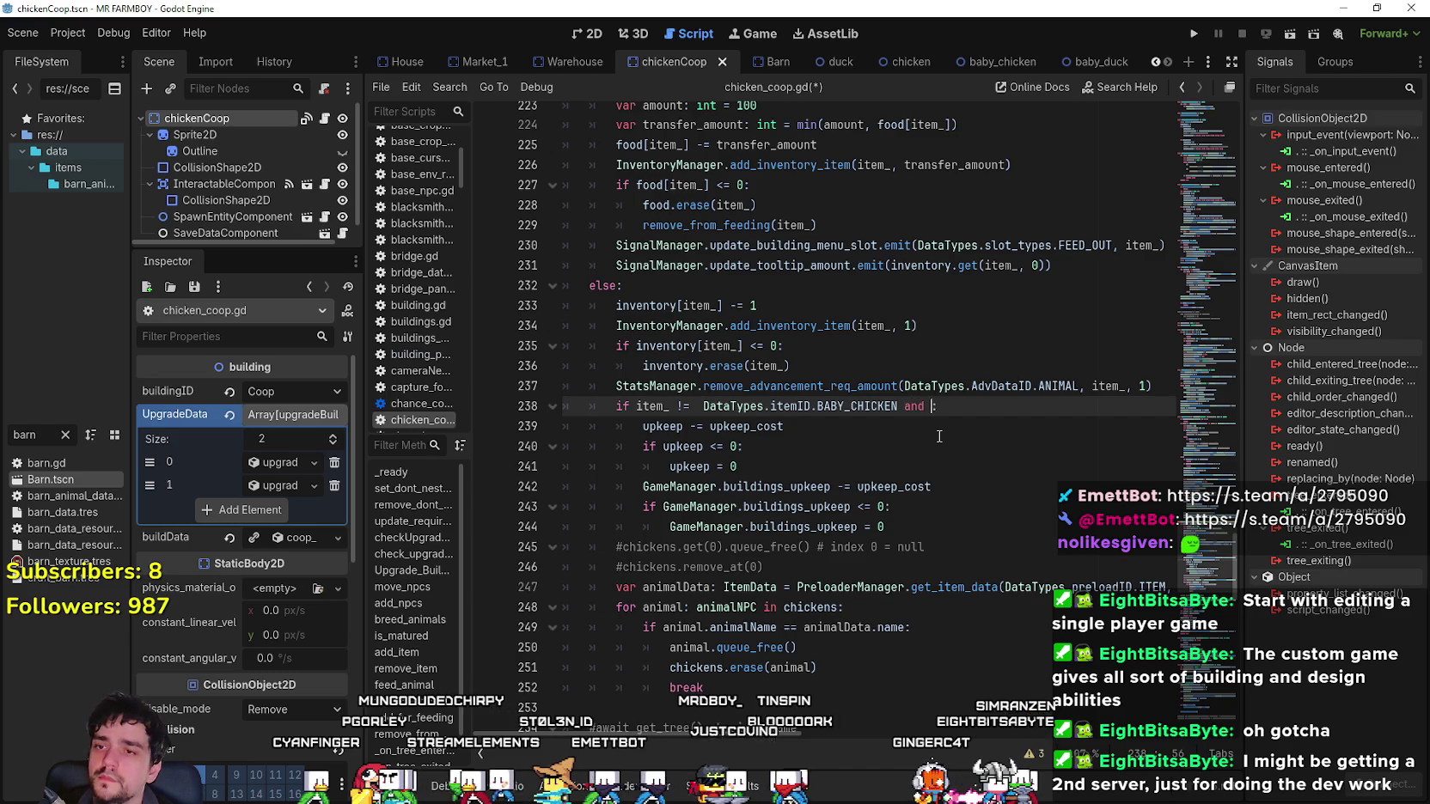
{"action": "type", "text": "and"}
{"action": "key", "text": "ctrl+v"}
{"action": "key", "text": "BackSpace"}
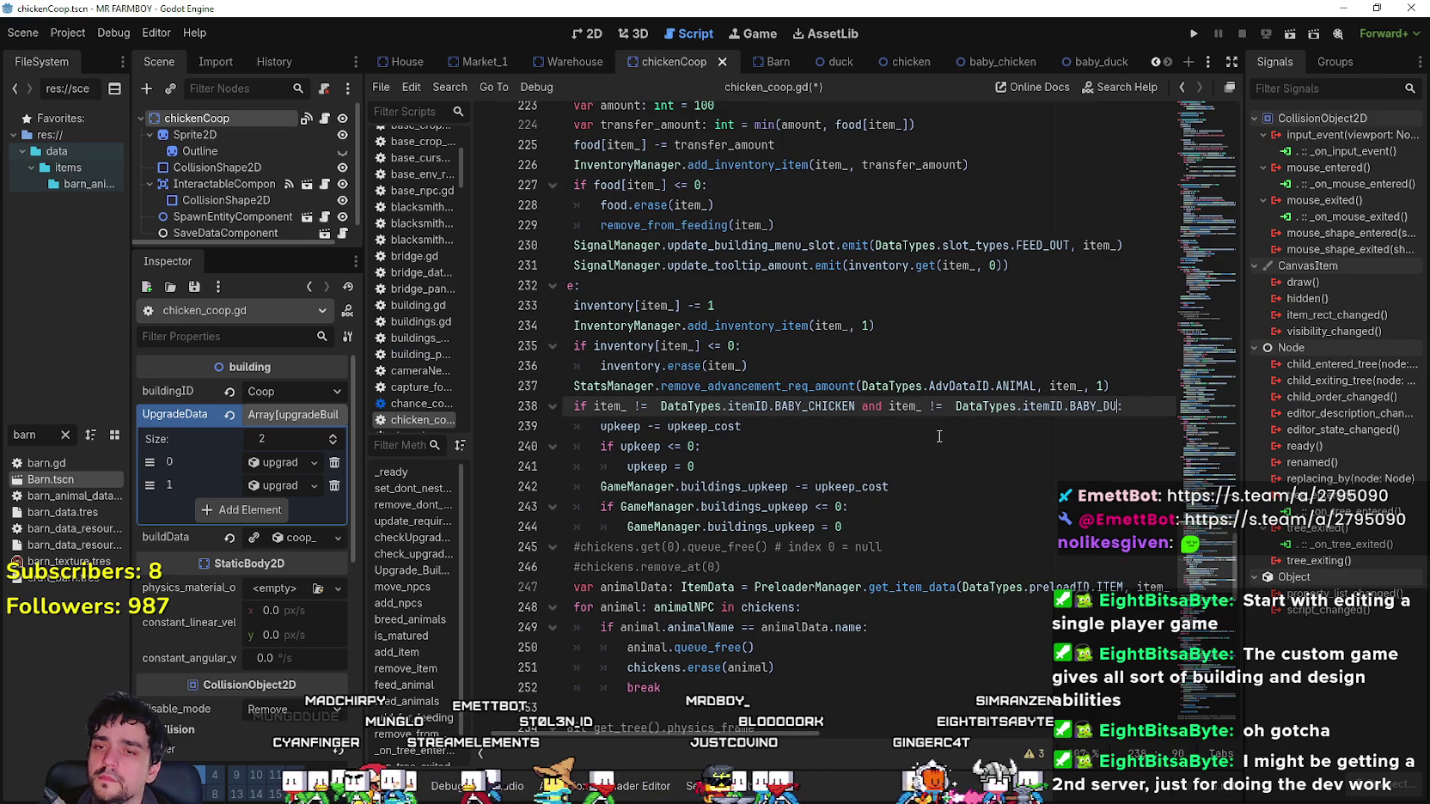
{"action": "type", "text": "CK"}
{"action": "key", "text": "ctrl+v"}
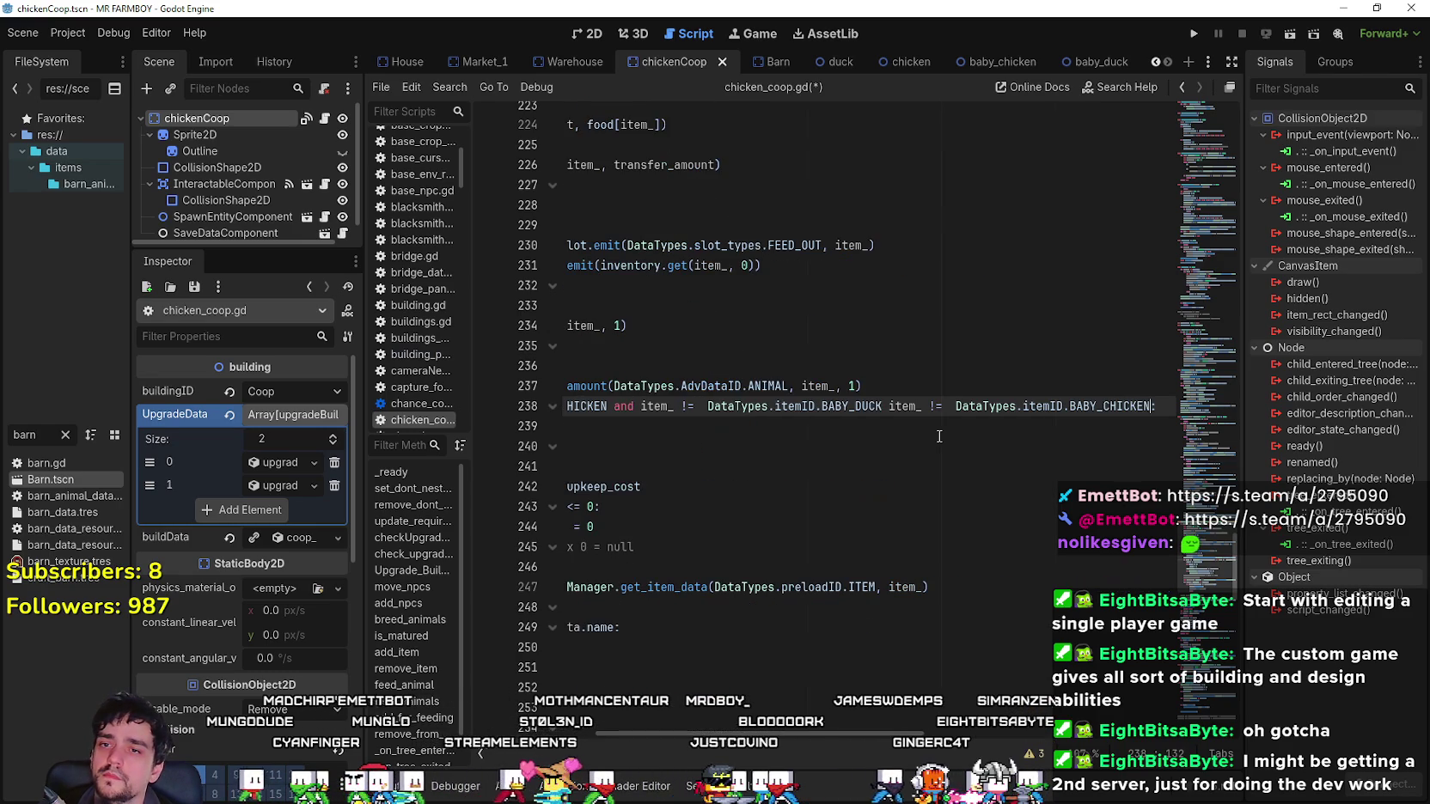
{"action": "key", "text": "BackSpace"}
{"action": "key", "text": "BackSpace"}
{"action": "key", "text": "BackSpace"}
{"action": "type", "text": "OOSE"}
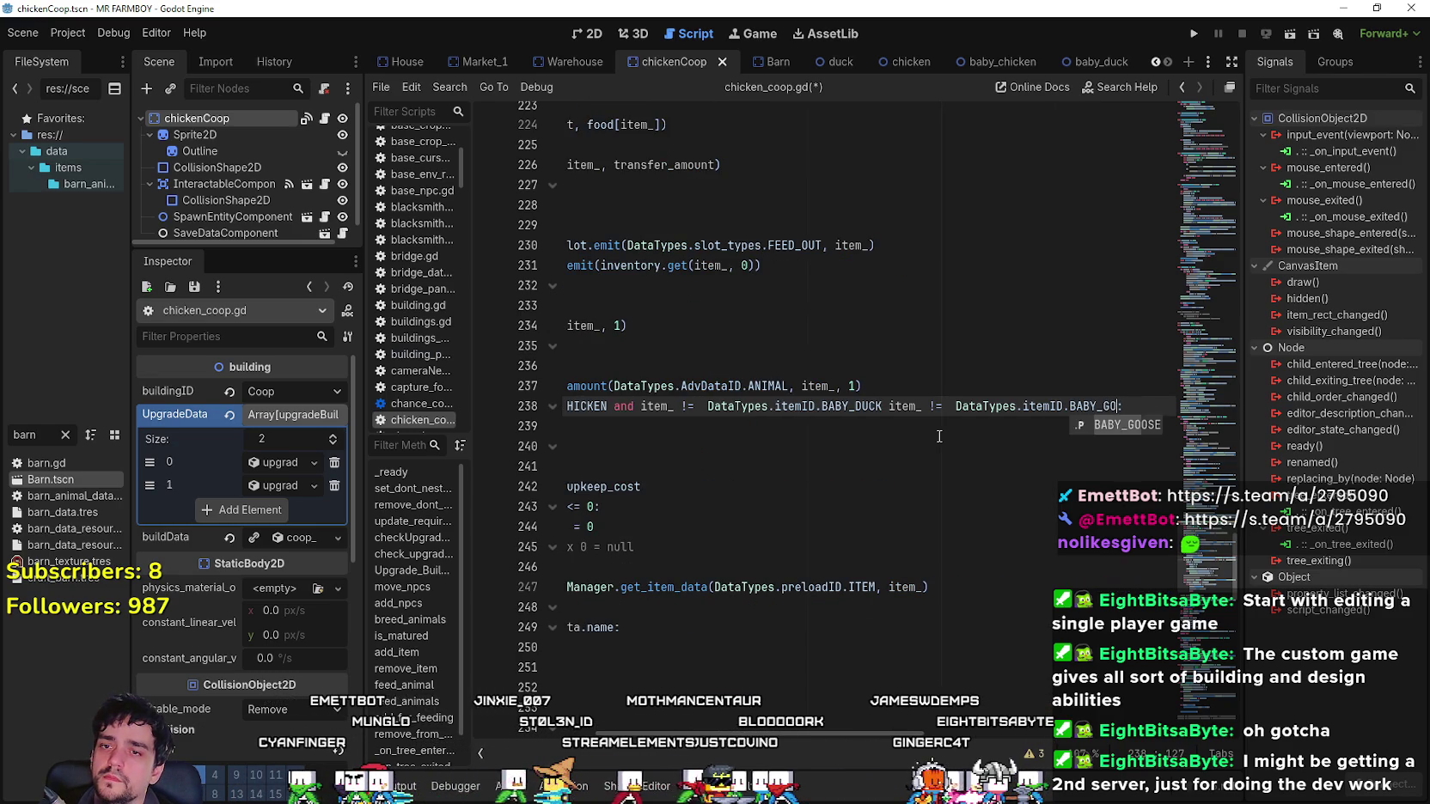
{"action": "key", "text": "ctrl+s"}
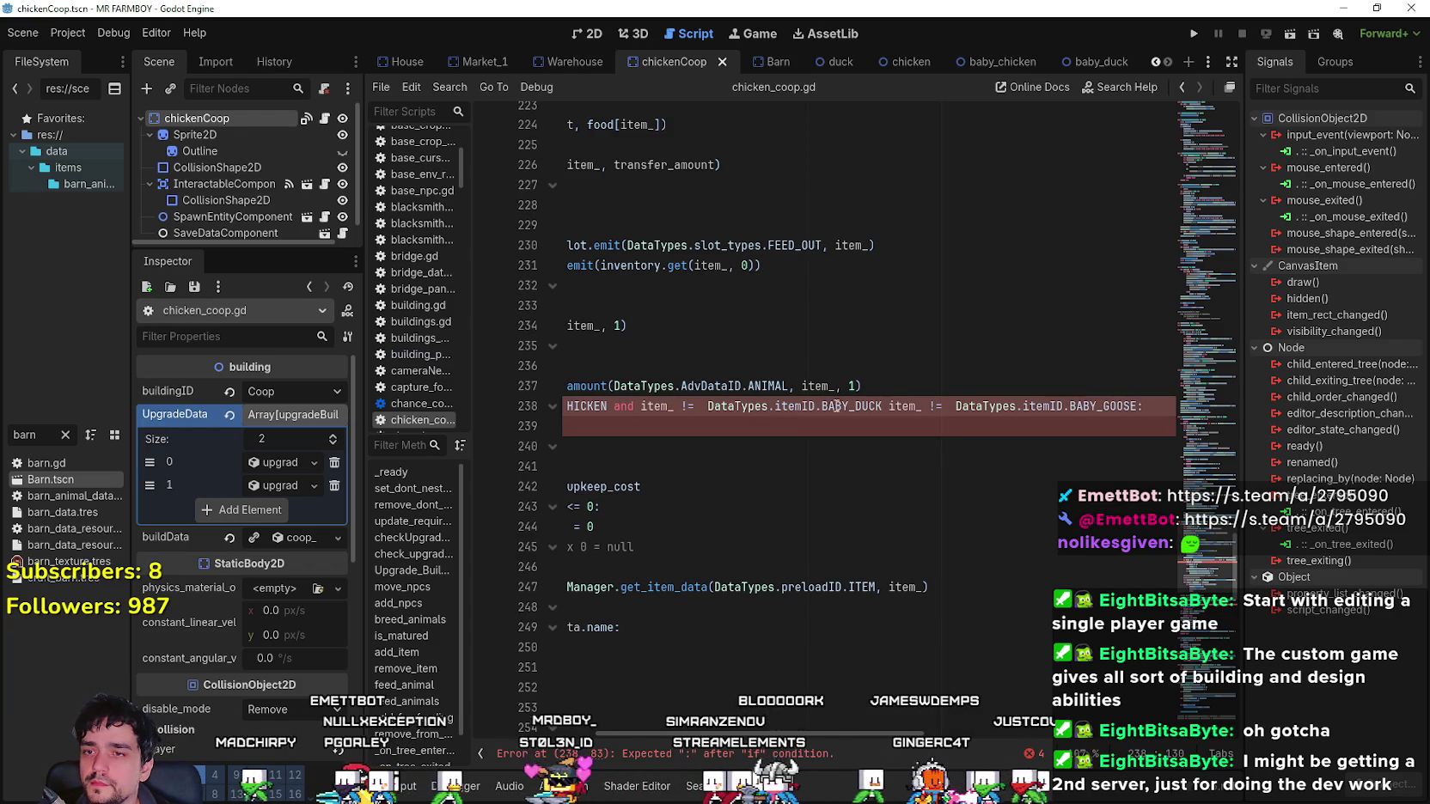
Insert the missing 'and' between the duck and goose checks and save again.
{"action": "left_click", "coordinate": [882, 407]}
{"action": "type", "text": "and"}
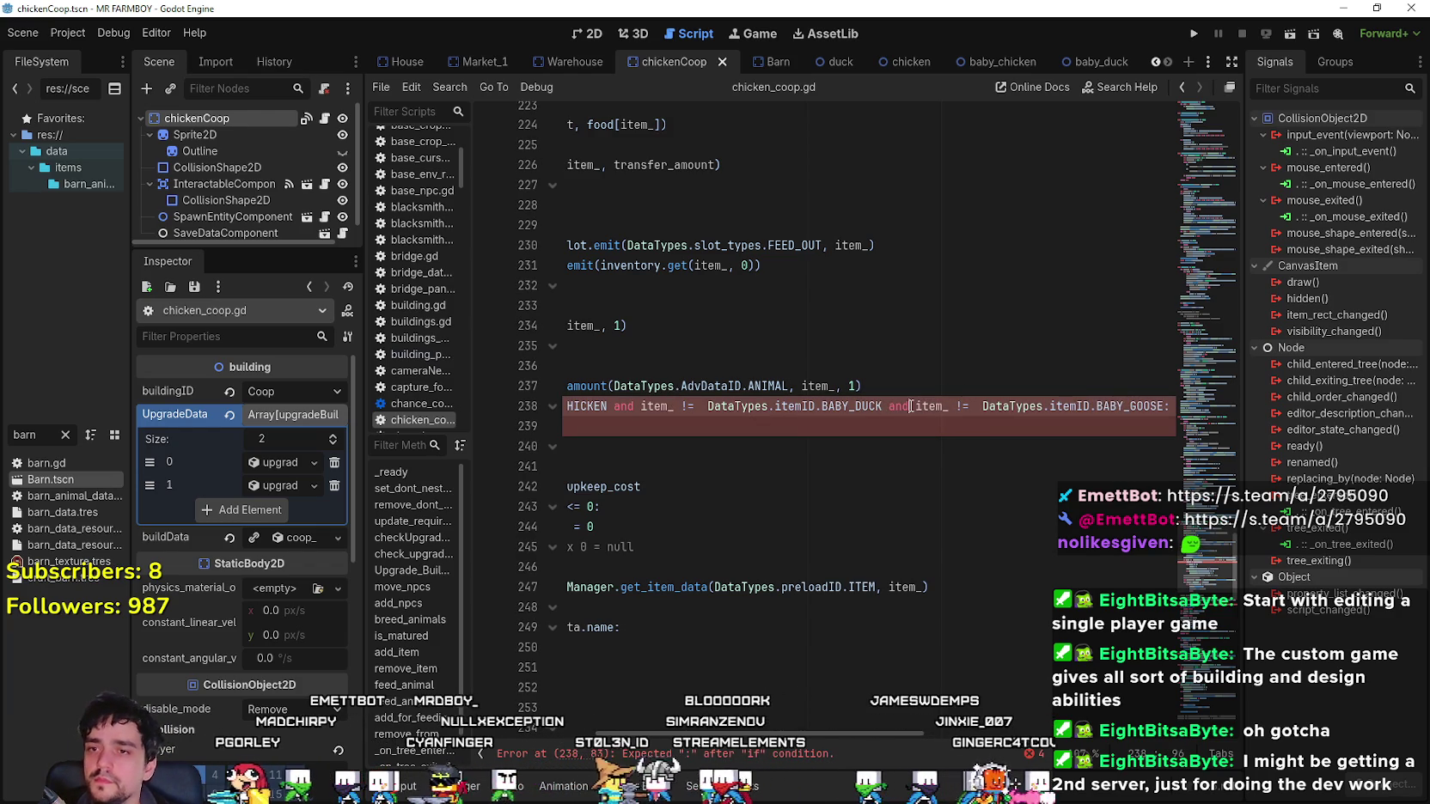
{"action": "key", "text": "space"}
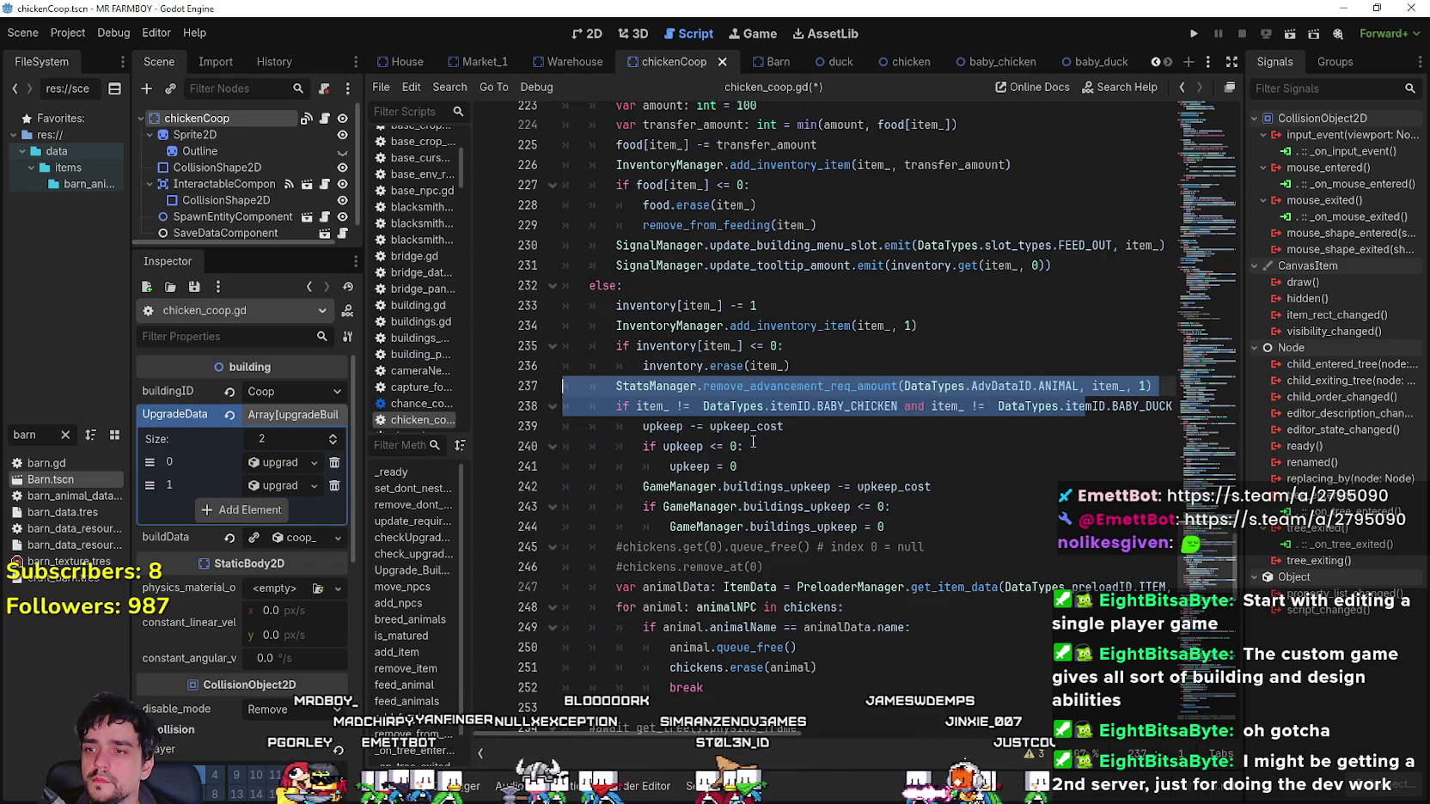
{"action": "left_click", "coordinate": [757, 442]}
{"action": "key", "text": "ctrl+s"}
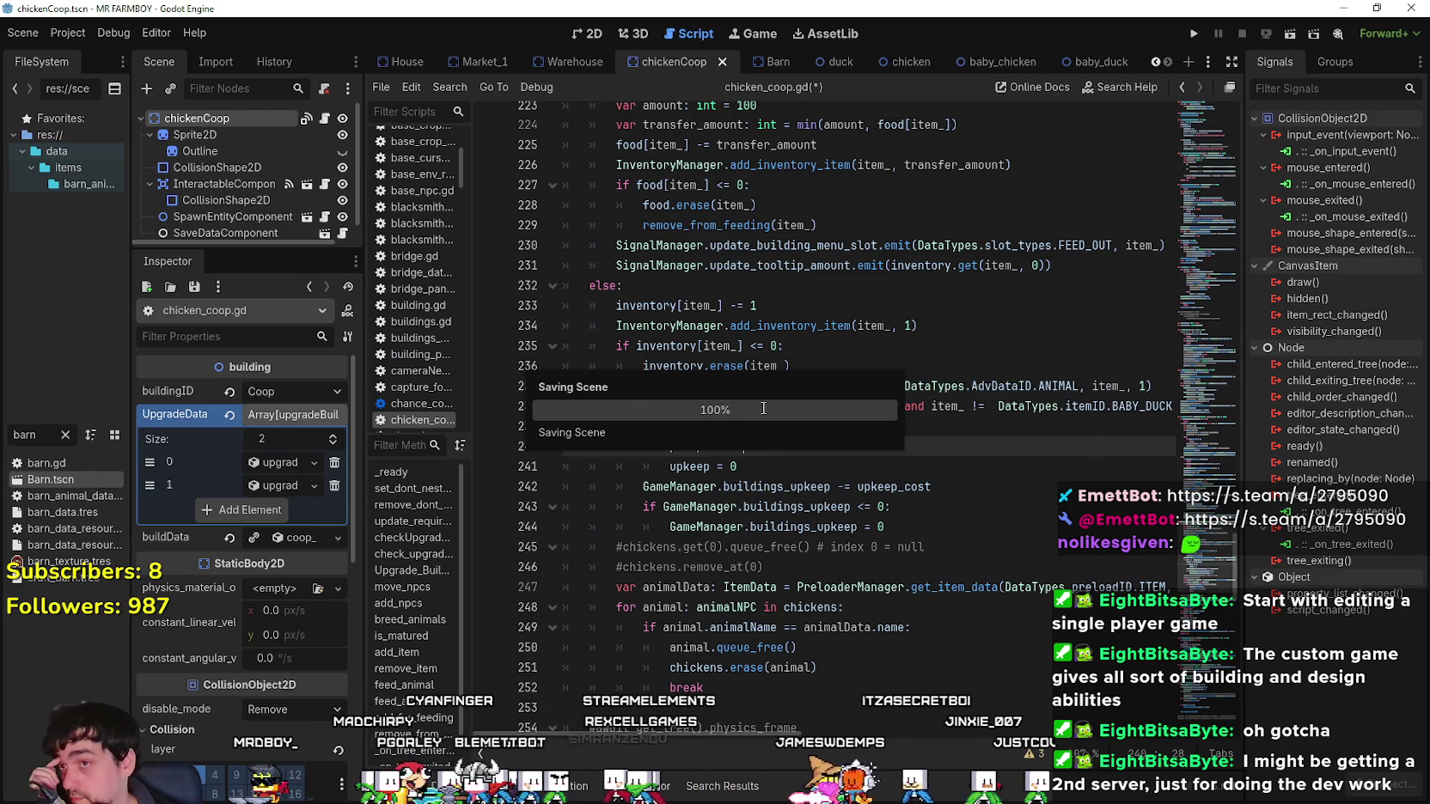
In the Barn scene, search barn.gd for BABY_PIG back to its use in breed_animals.
{"action": "left_click", "coordinate": [778, 62]}
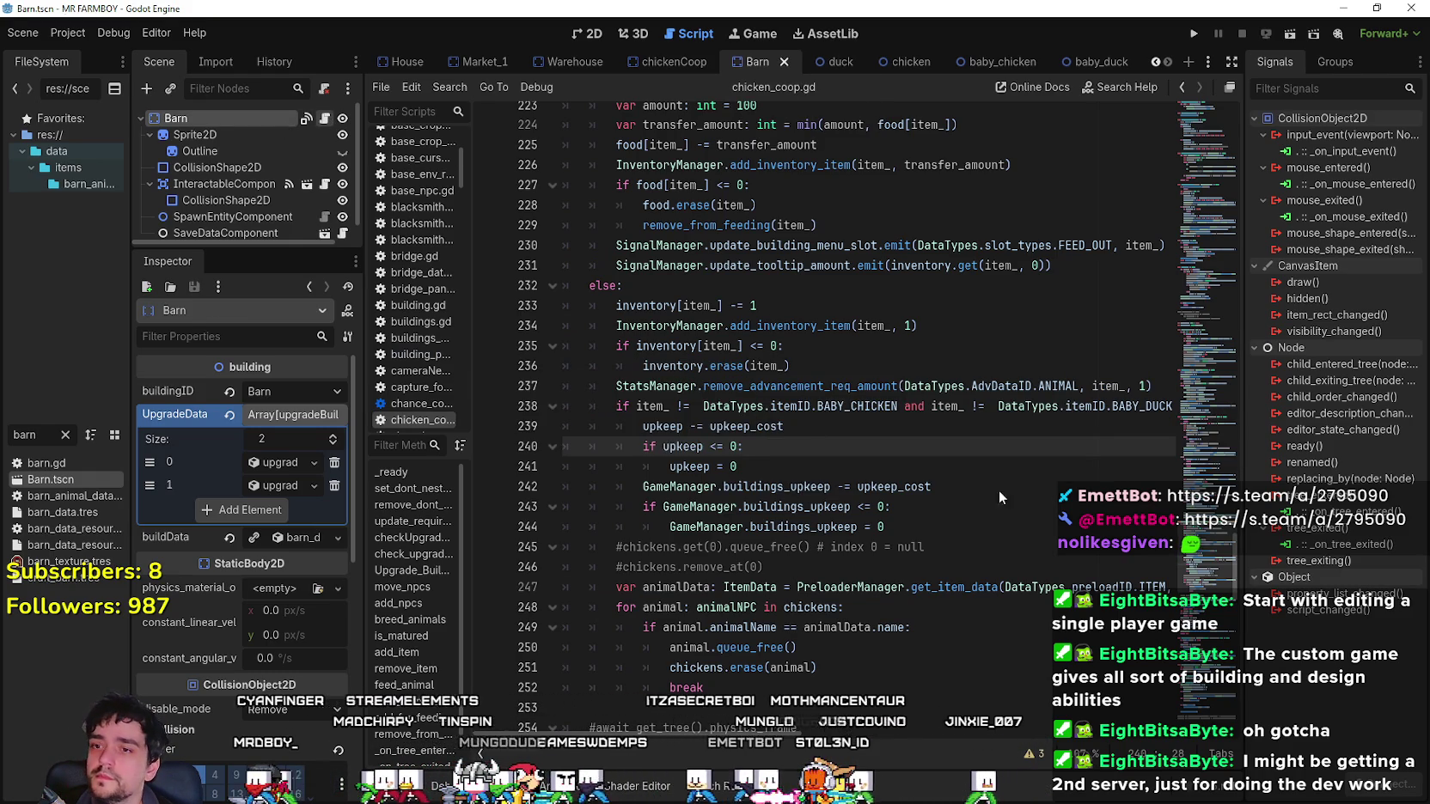
{"action": "left_click", "coordinate": [822, 398]}
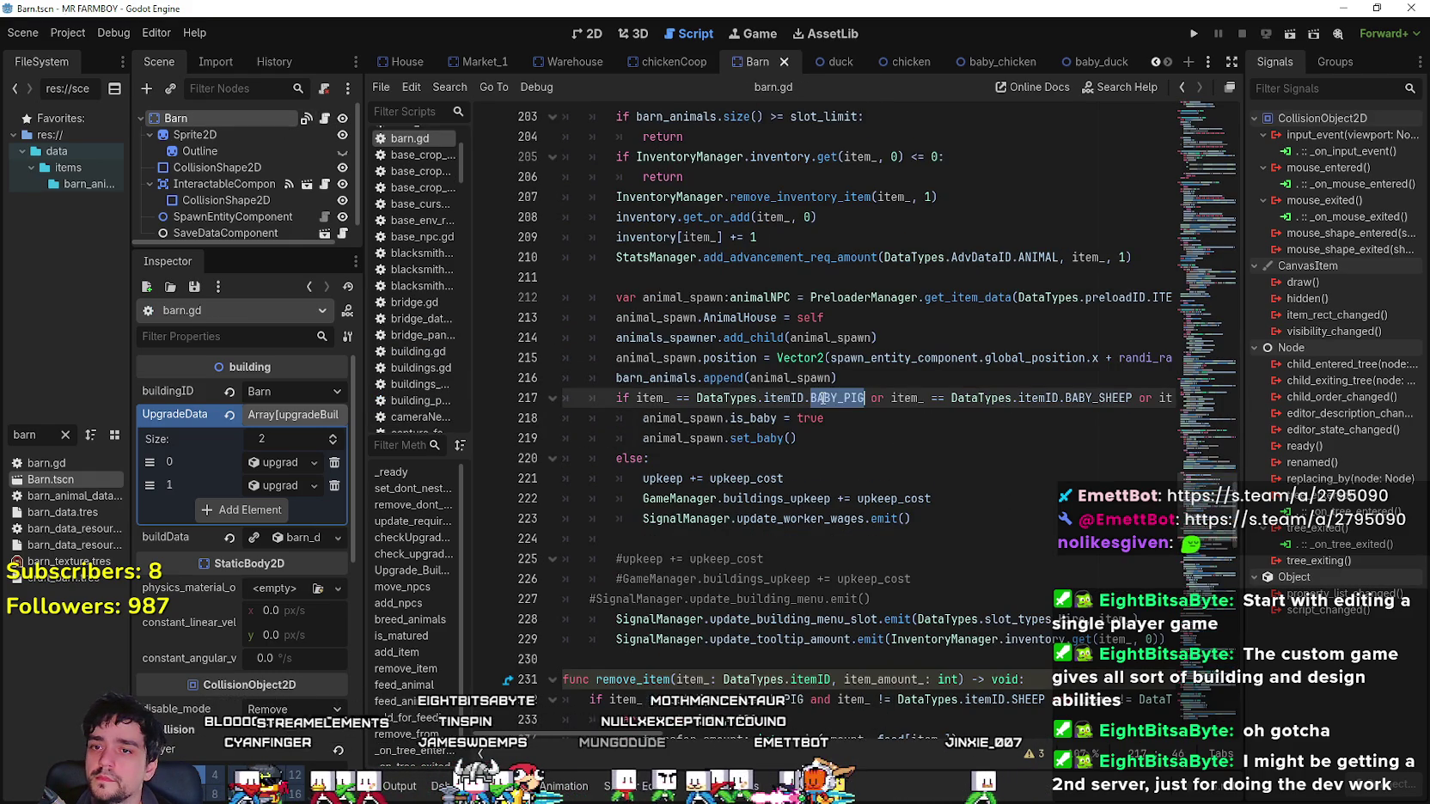
{"action": "key", "text": "ctrl+f"}
{"action": "left_click", "coordinate": [998, 755]}
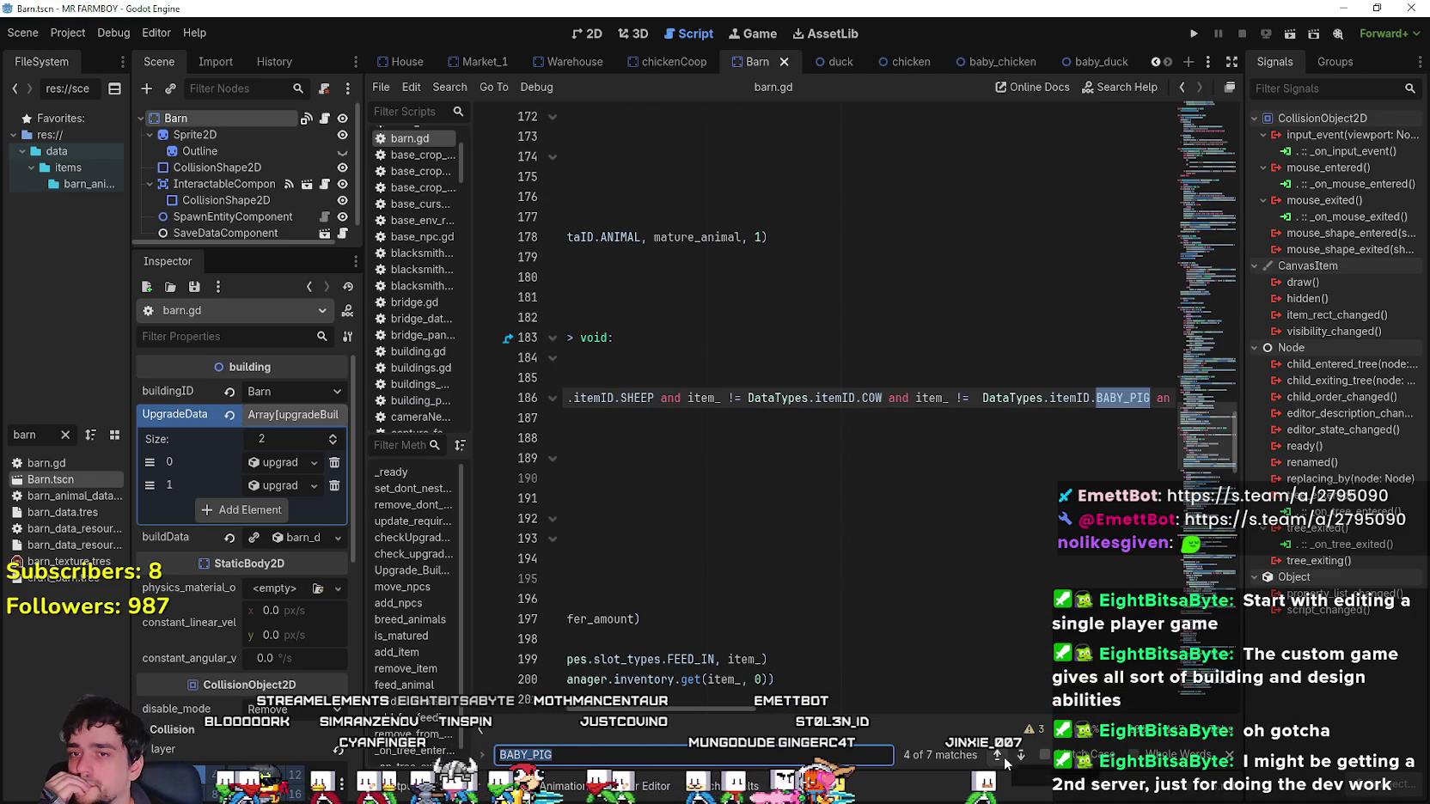
{"action": "left_click", "coordinate": [999, 756]}
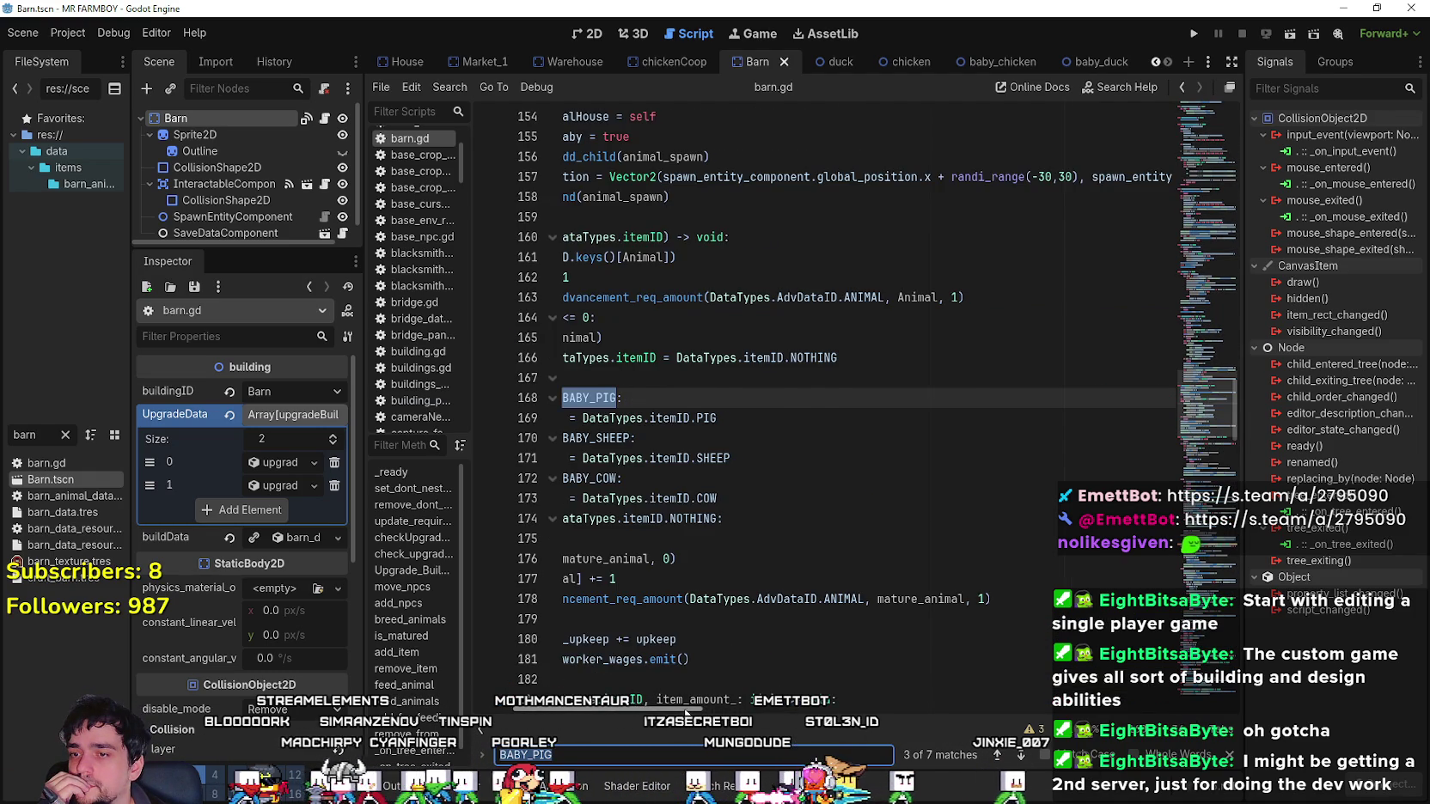
{"action": "left_click", "coordinate": [997, 755]}
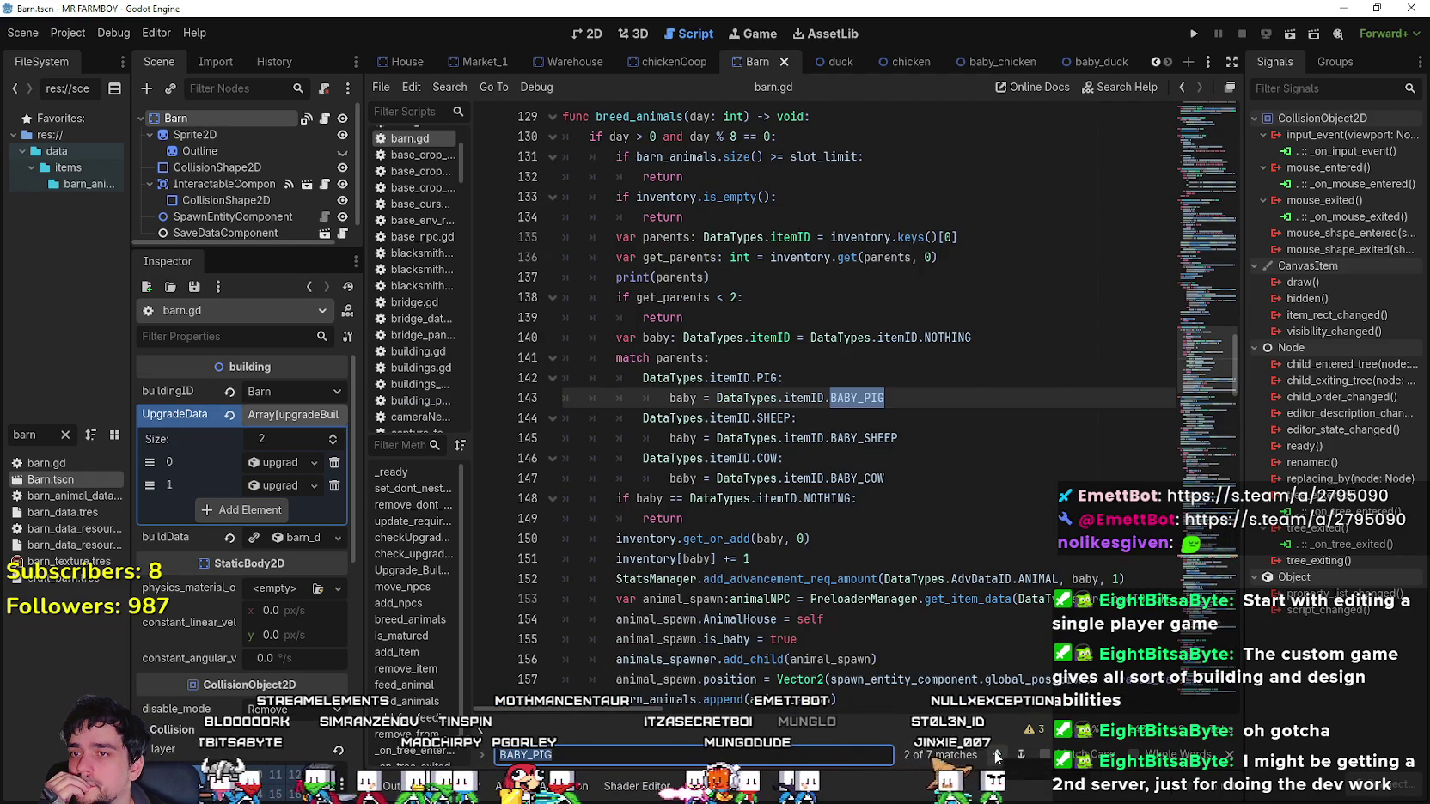
{"action": "left_click", "coordinate": [915, 458]}
Capture a screenshot of barn.gd's breed_animals match block setting the baby type.
{"action": "scroll", "coordinate": [915, 458], "scroll_direction": "up", "scroll_amount": 2}
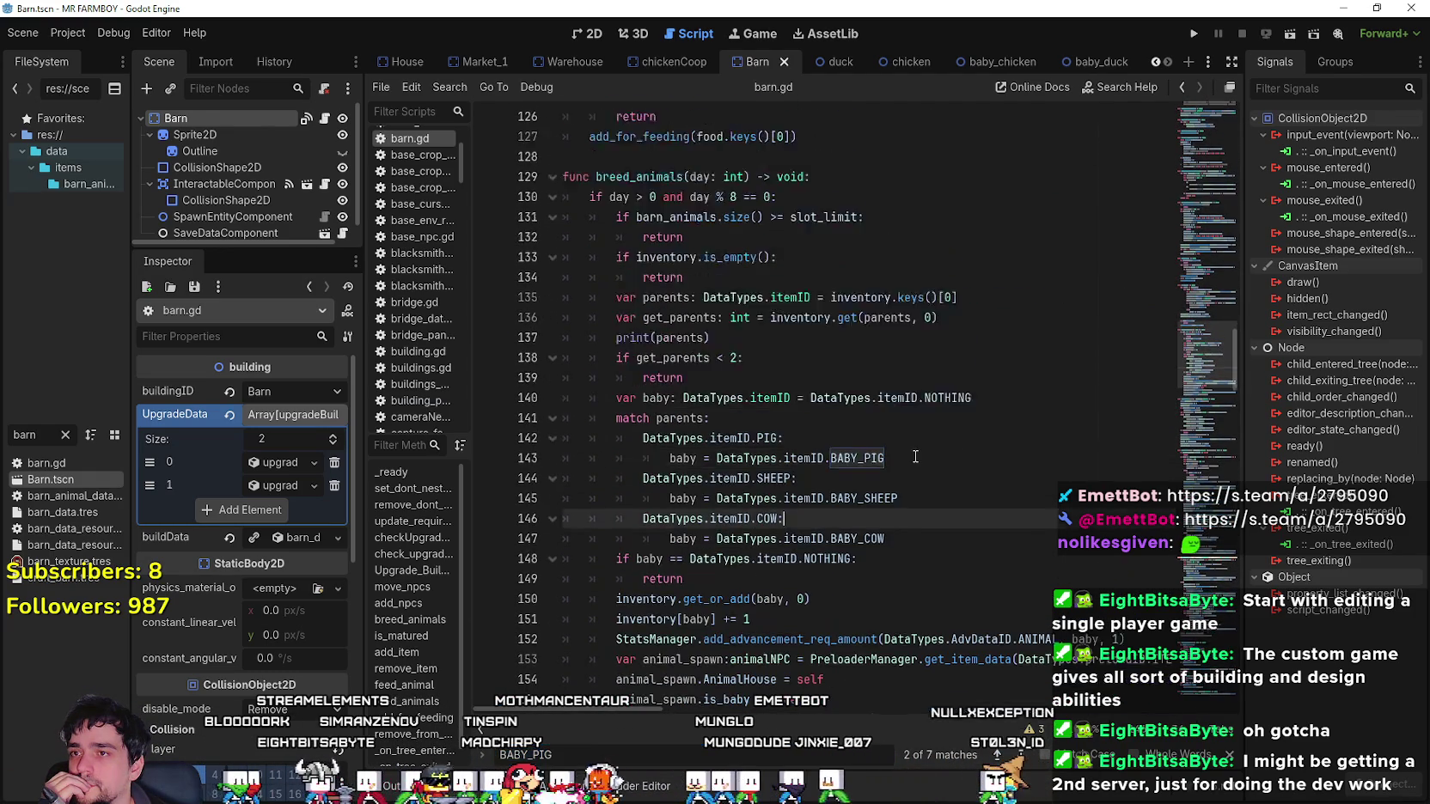
{"action": "scroll", "coordinate": [915, 458], "scroll_direction": "up", "scroll_amount": 2}
{"action": "scroll", "coordinate": [894, 404], "scroll_direction": "down", "scroll_amount": 3}
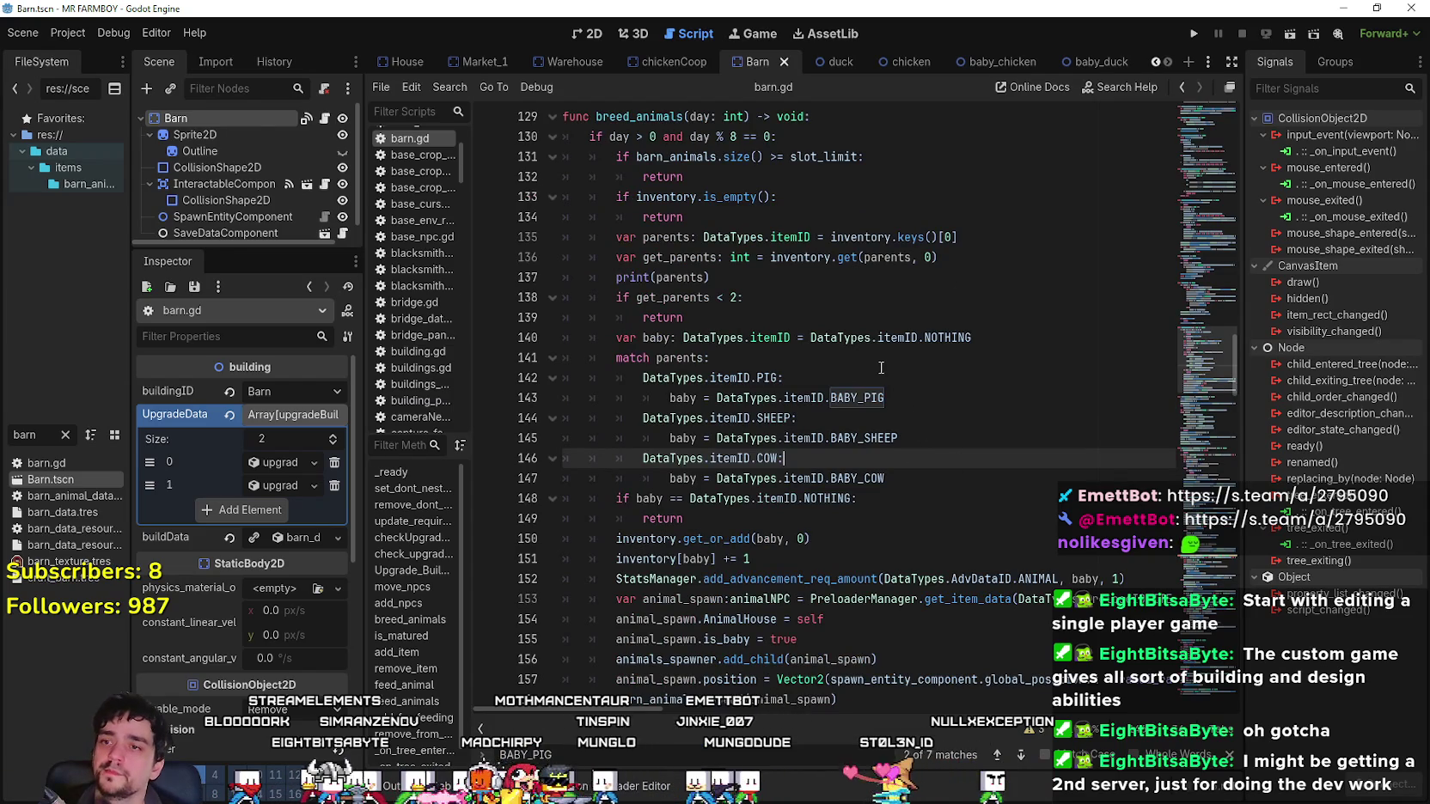
{"action": "mouse_move", "coordinate": [880, 481]}
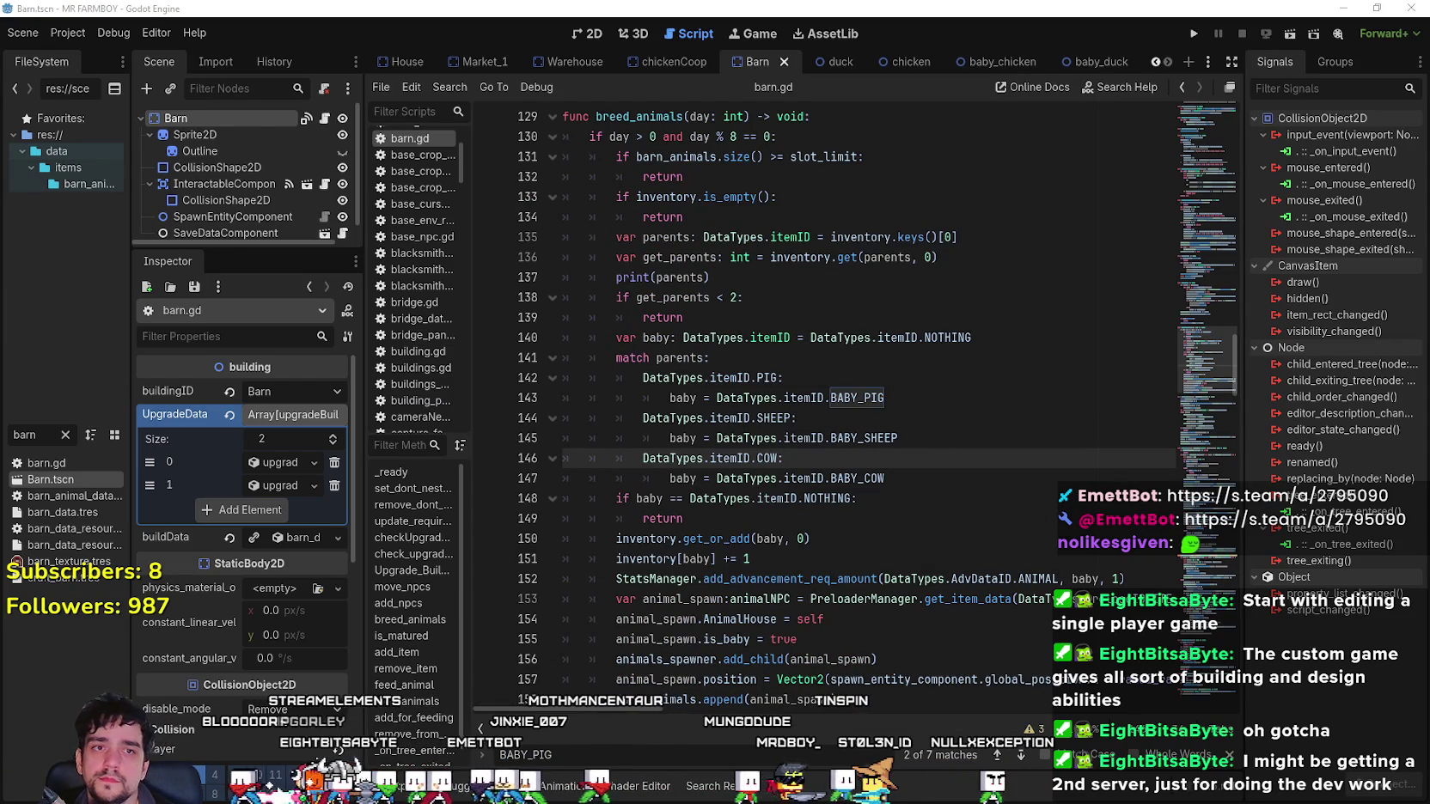
{"action": "key", "text": "Print"}
{"action": "mouse_move", "coordinate": [516, 78]}
{"action": "left_mouse_down"}
{"action": "mouse_move", "coordinate": [835, 454]}
{"action": "mouse_move", "coordinate": [1117, 684]}
{"action": "left_mouse_up"}
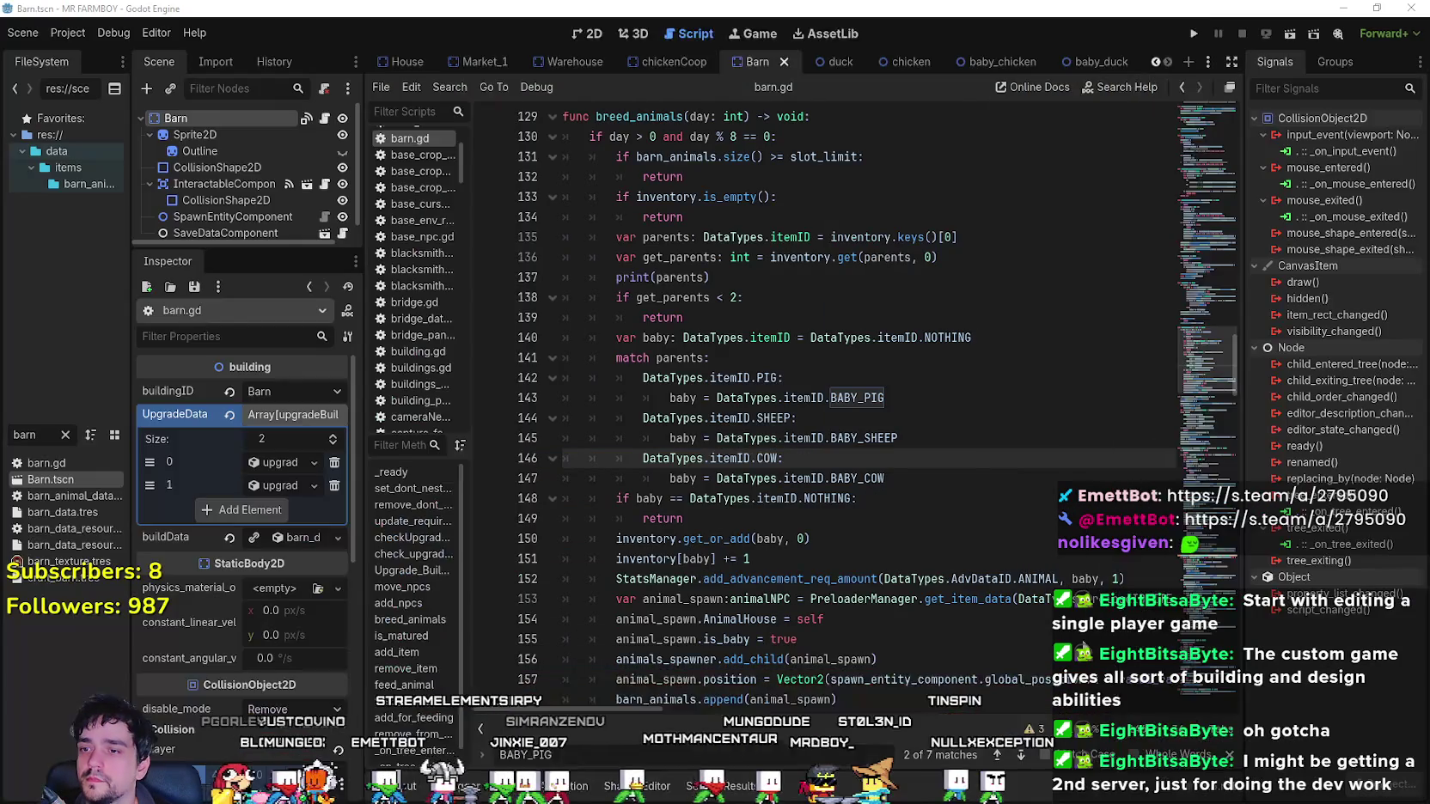
{"action": "scroll", "coordinate": [764, 541], "scroll_direction": "down", "scroll_amount": 3}
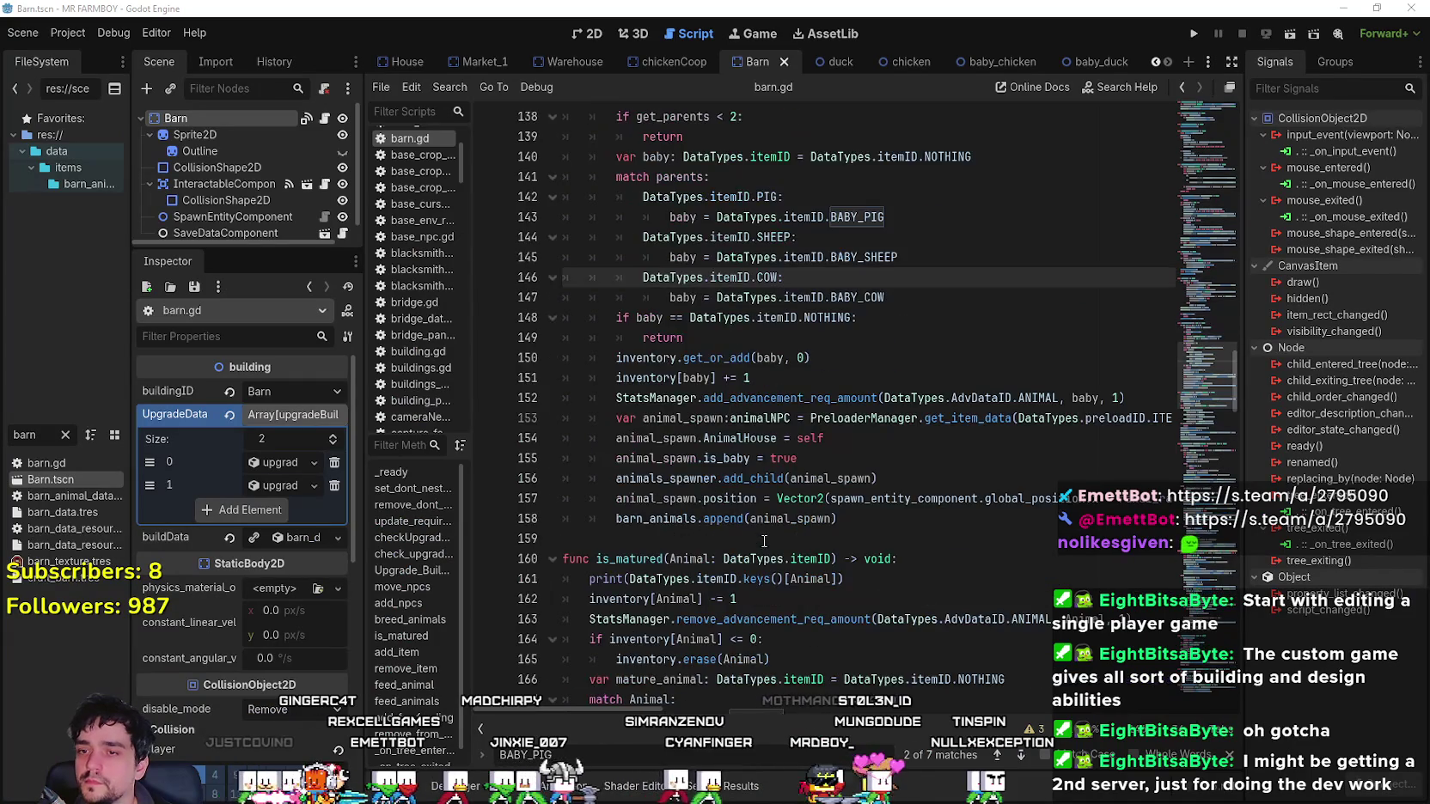
{"action": "scroll", "coordinate": [764, 540], "scroll_direction": "up", "scroll_amount": 2}
{"action": "left_click", "coordinate": [614, 61]}
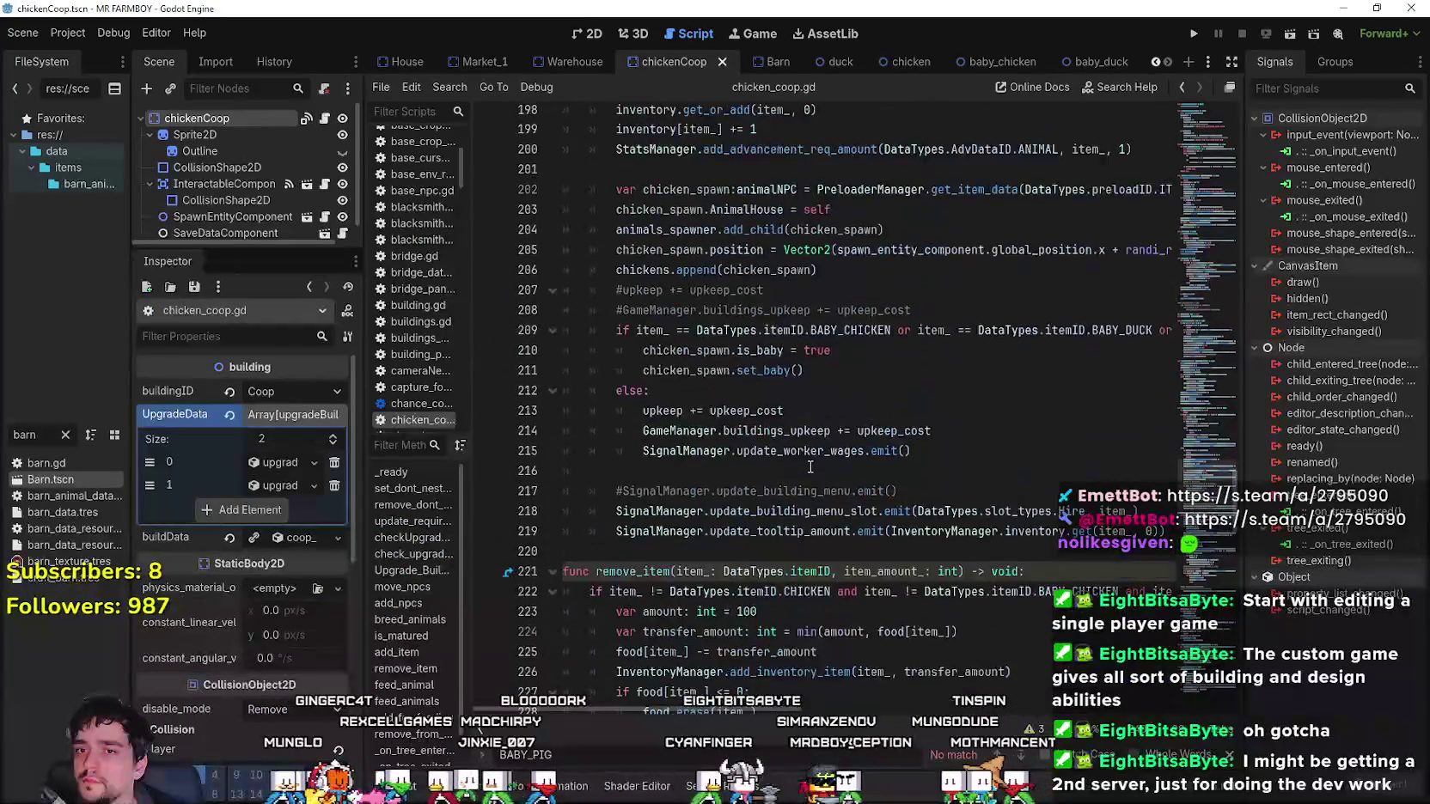
{"action": "scroll", "coordinate": [811, 467], "scroll_direction": "up", "scroll_amount": 15}
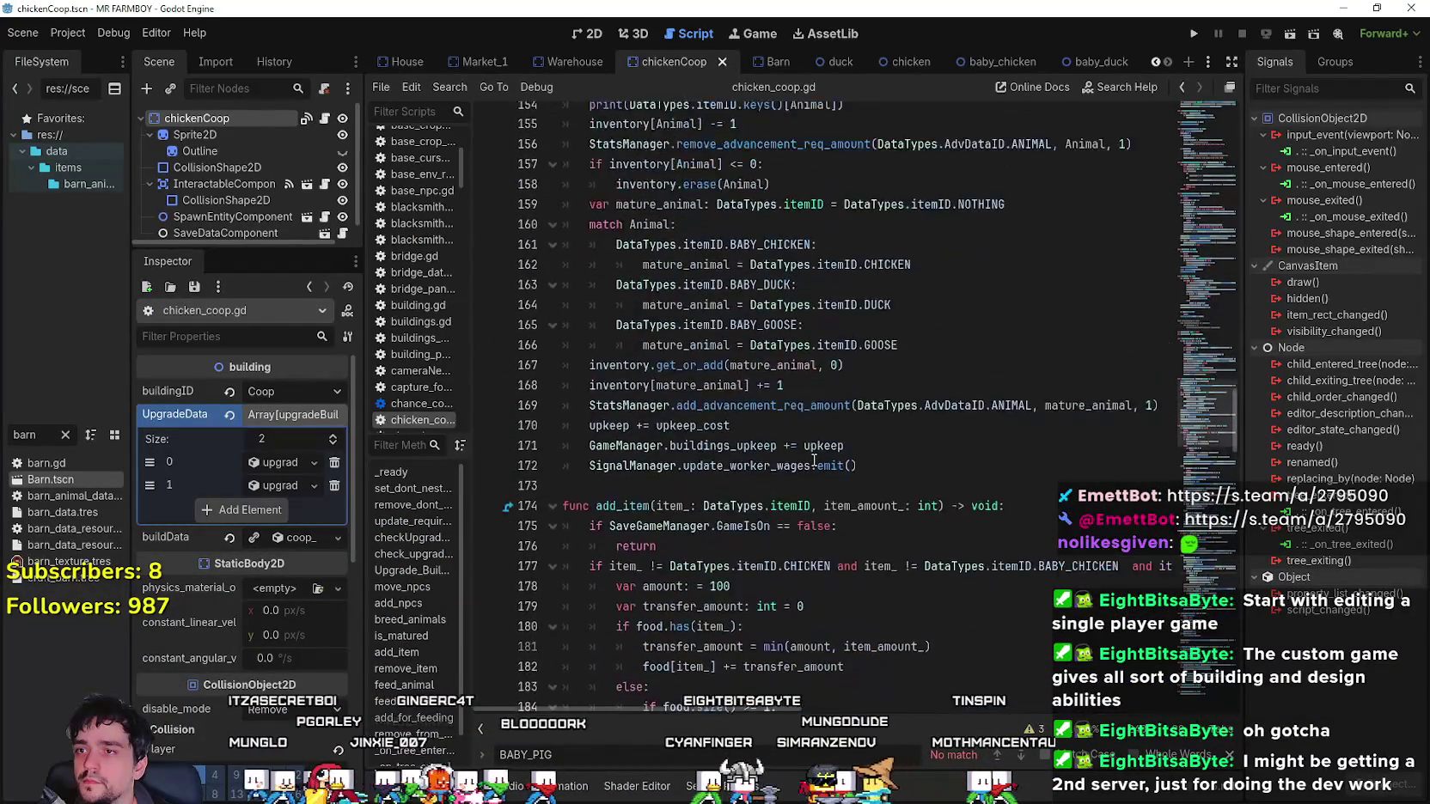
{"action": "scroll", "coordinate": [814, 461], "scroll_direction": "up", "scroll_amount": 16}
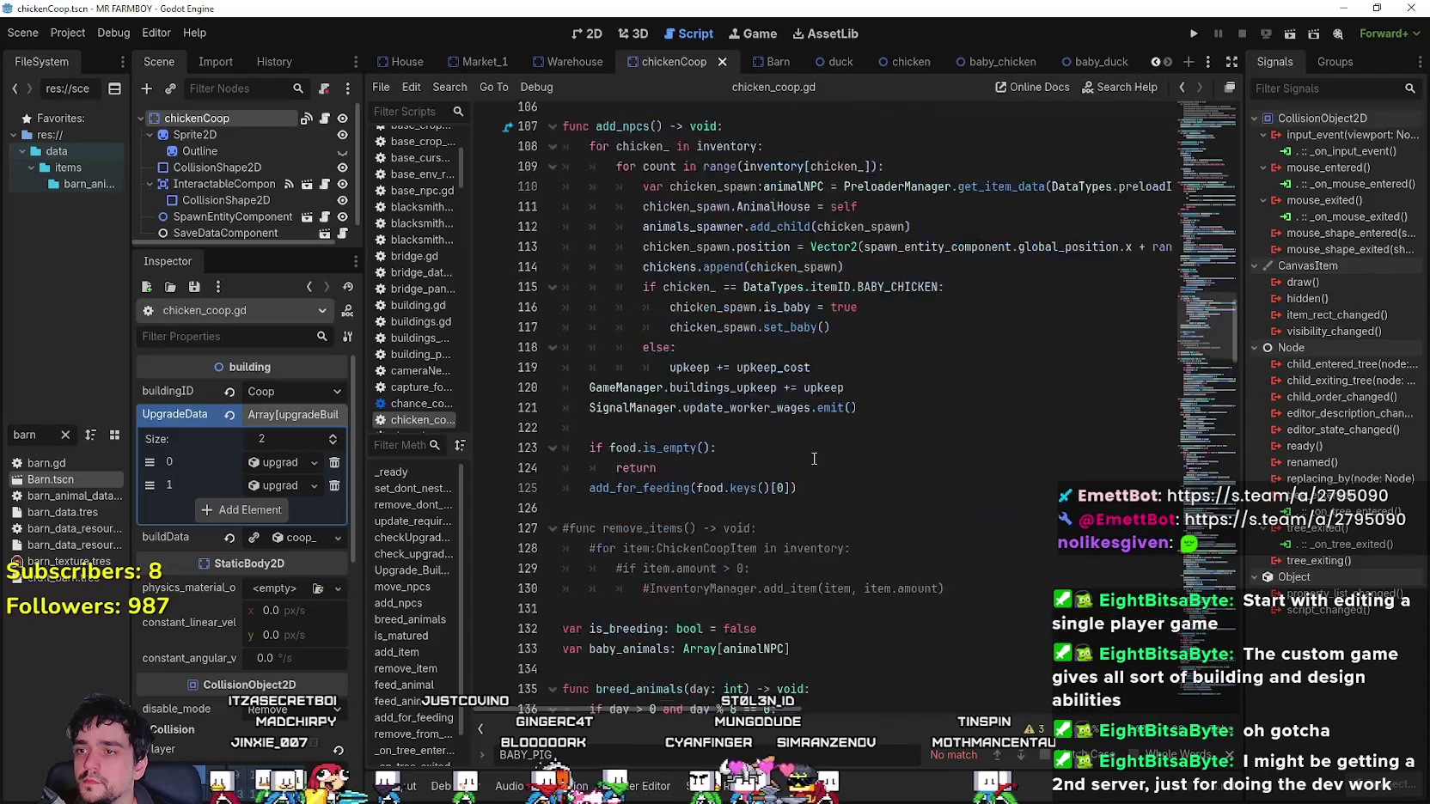
{"action": "scroll", "coordinate": [814, 459], "scroll_direction": "down", "scroll_amount": 8}
{"action": "left_click", "coordinate": [824, 427]}
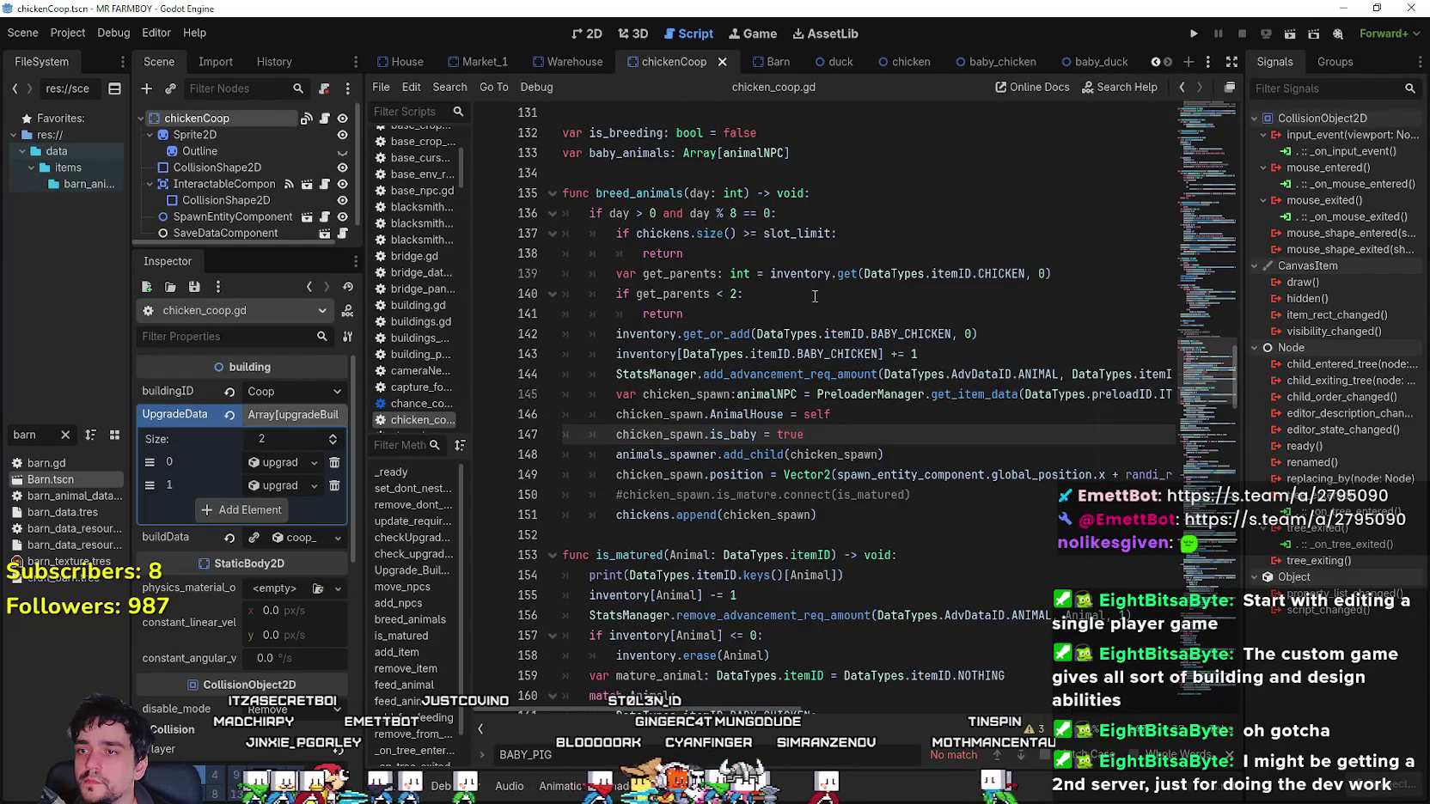
{"action": "left_click", "coordinate": [859, 314]}
{"action": "double_click", "coordinate": [920, 333]}
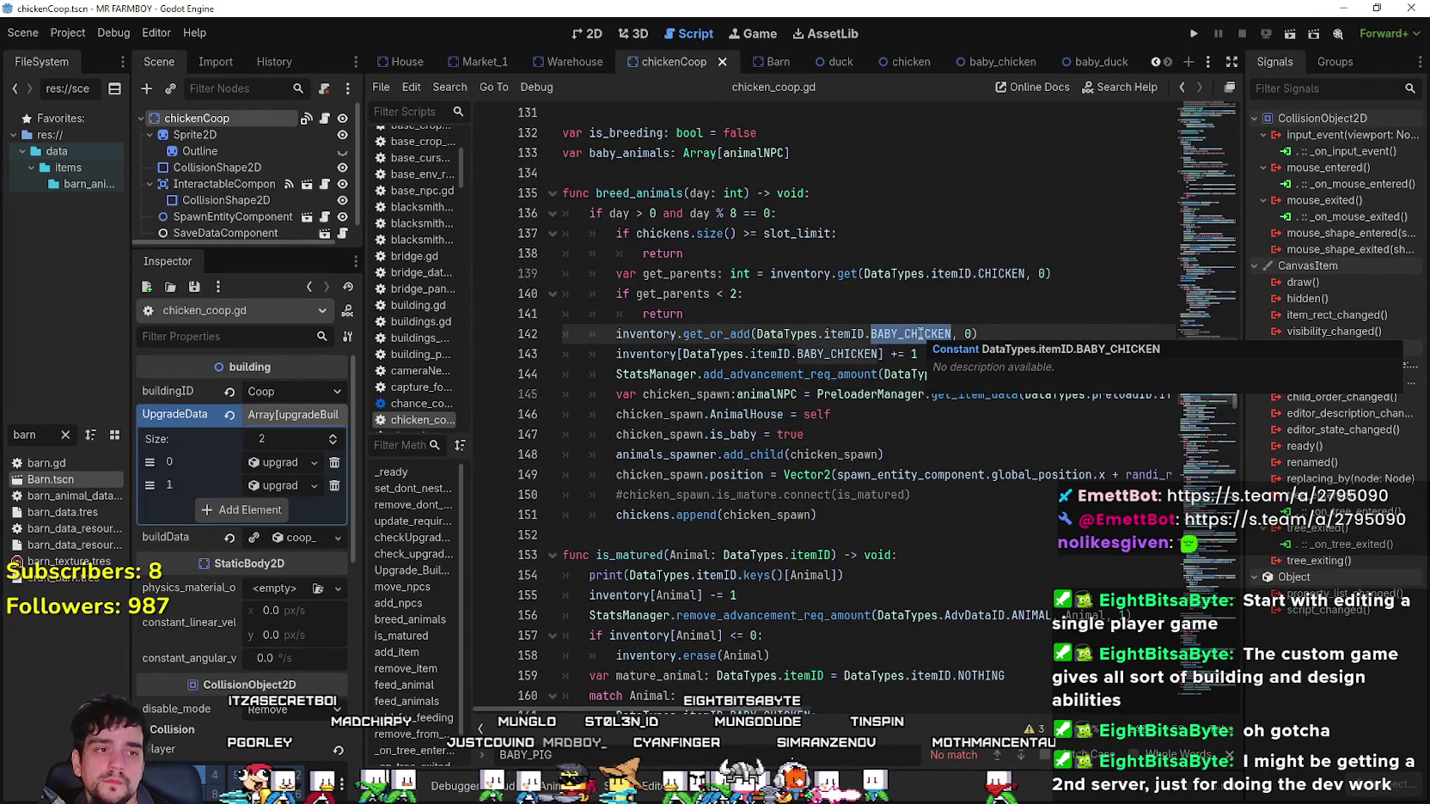
{"action": "left_click", "coordinate": [769, 308]}
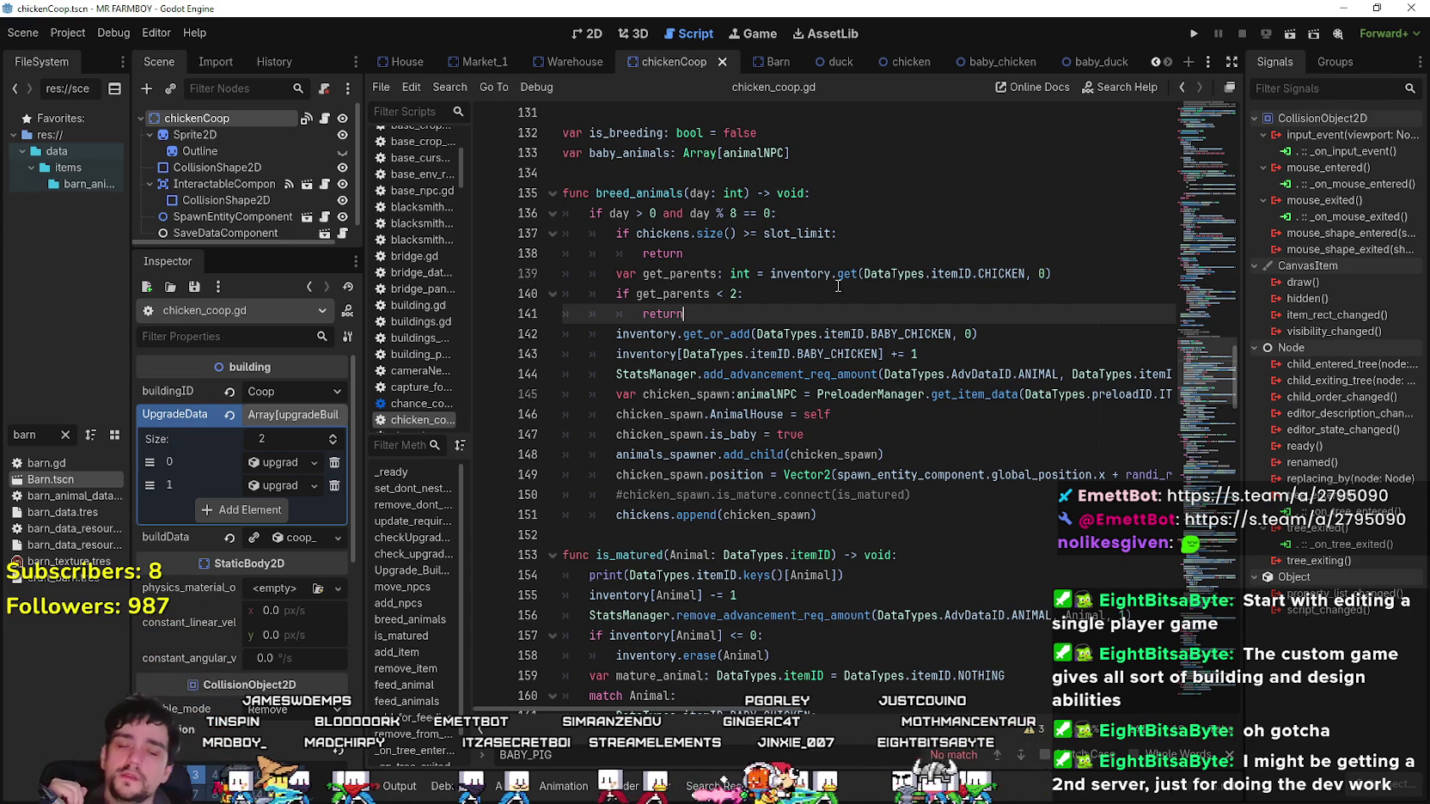
{"action": "left_click", "coordinate": [942, 336]}
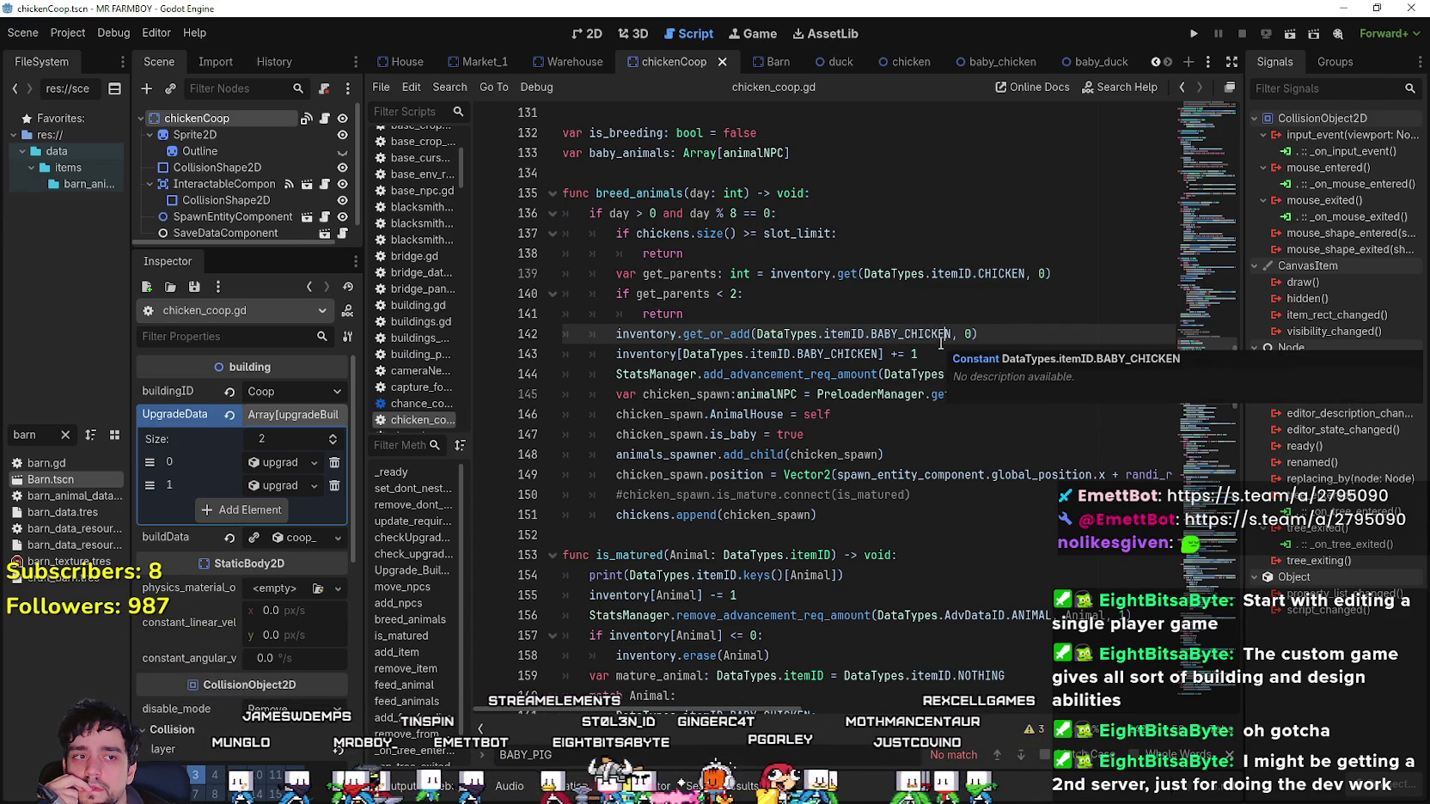
{"action": "double_click", "coordinate": [693, 273]}
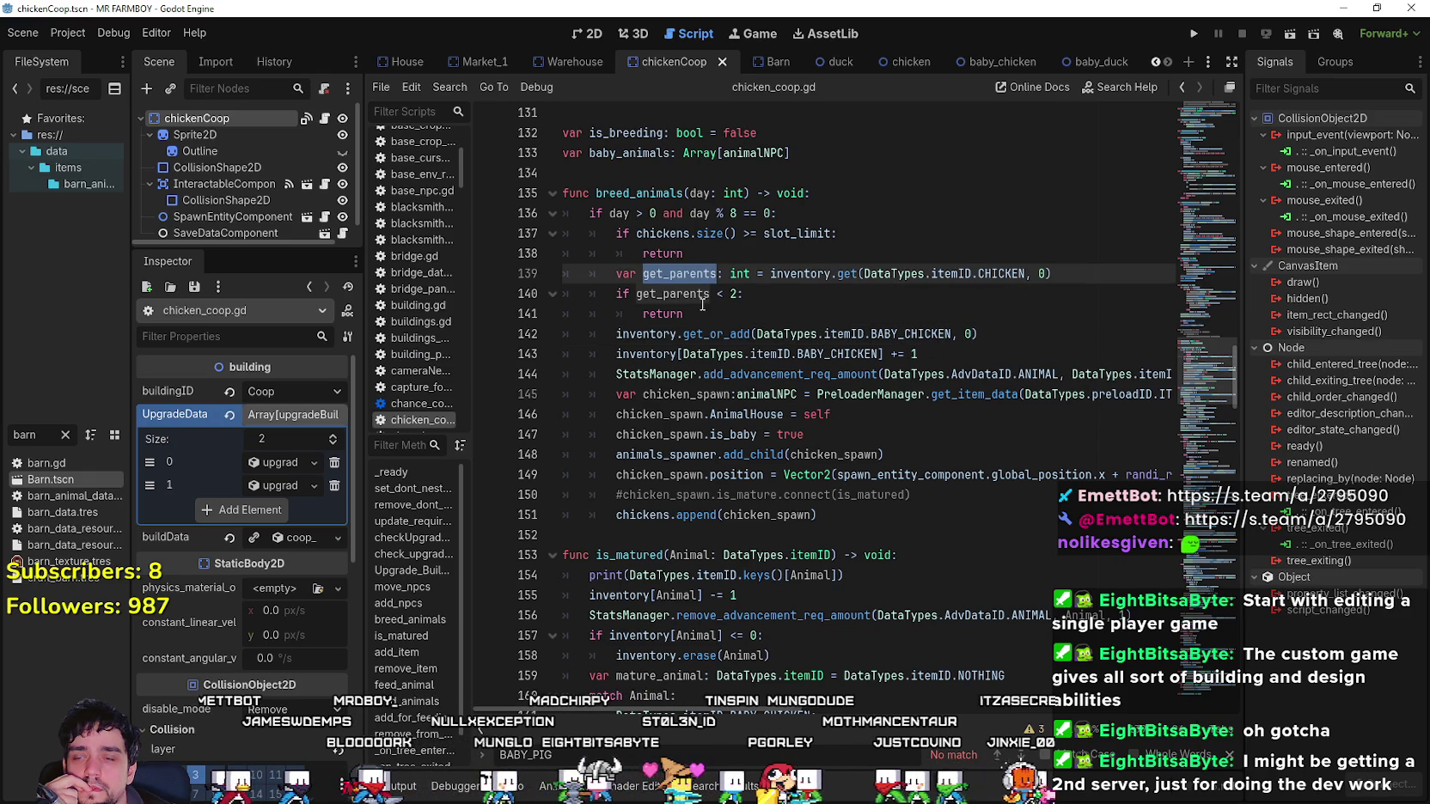
Add 'if inventory.is_empty(): return' after the slot-limit return and save.
{"action": "left_click", "coordinate": [714, 253]}
{"action": "key", "text": "Return"}
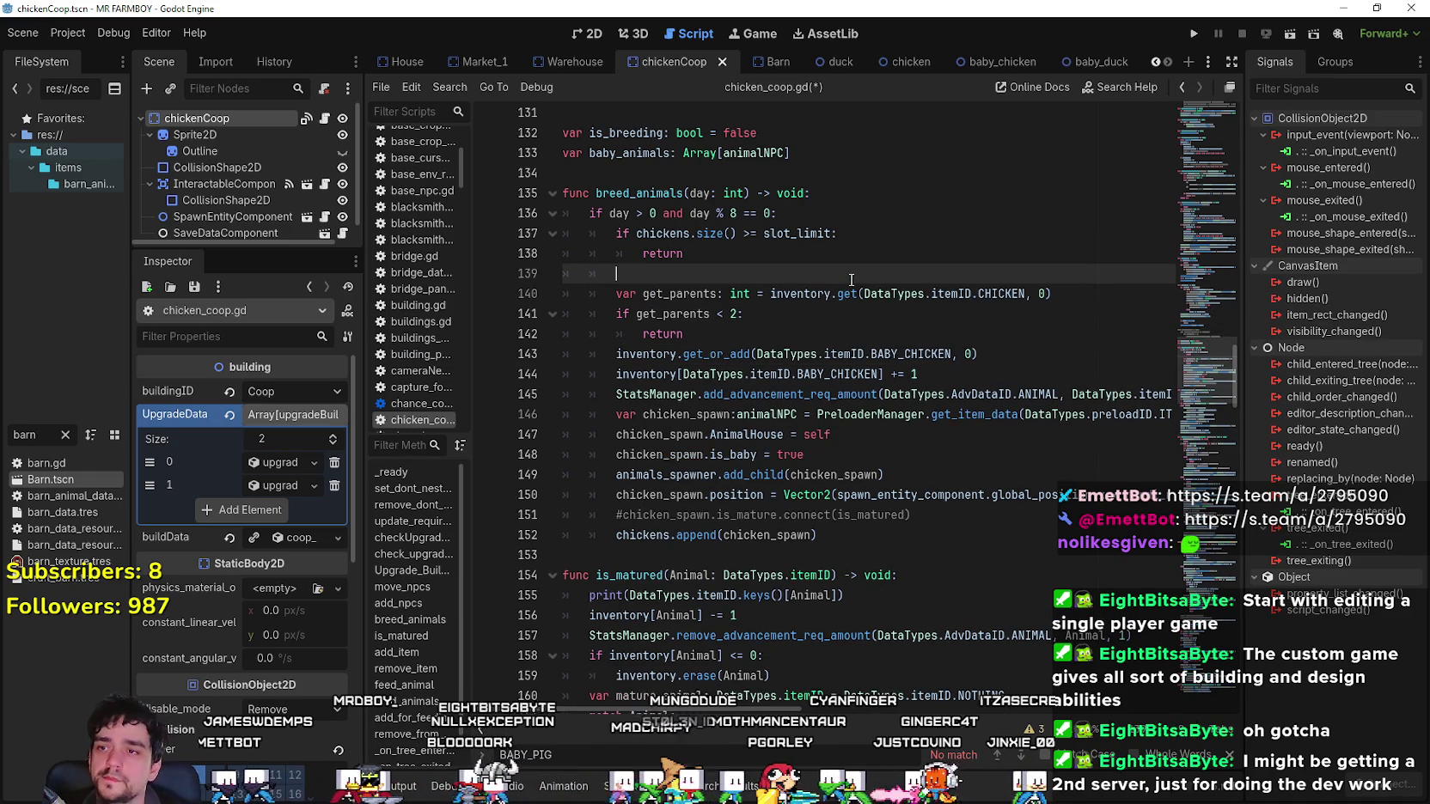
{"action": "type", "text": "ifinventory."}
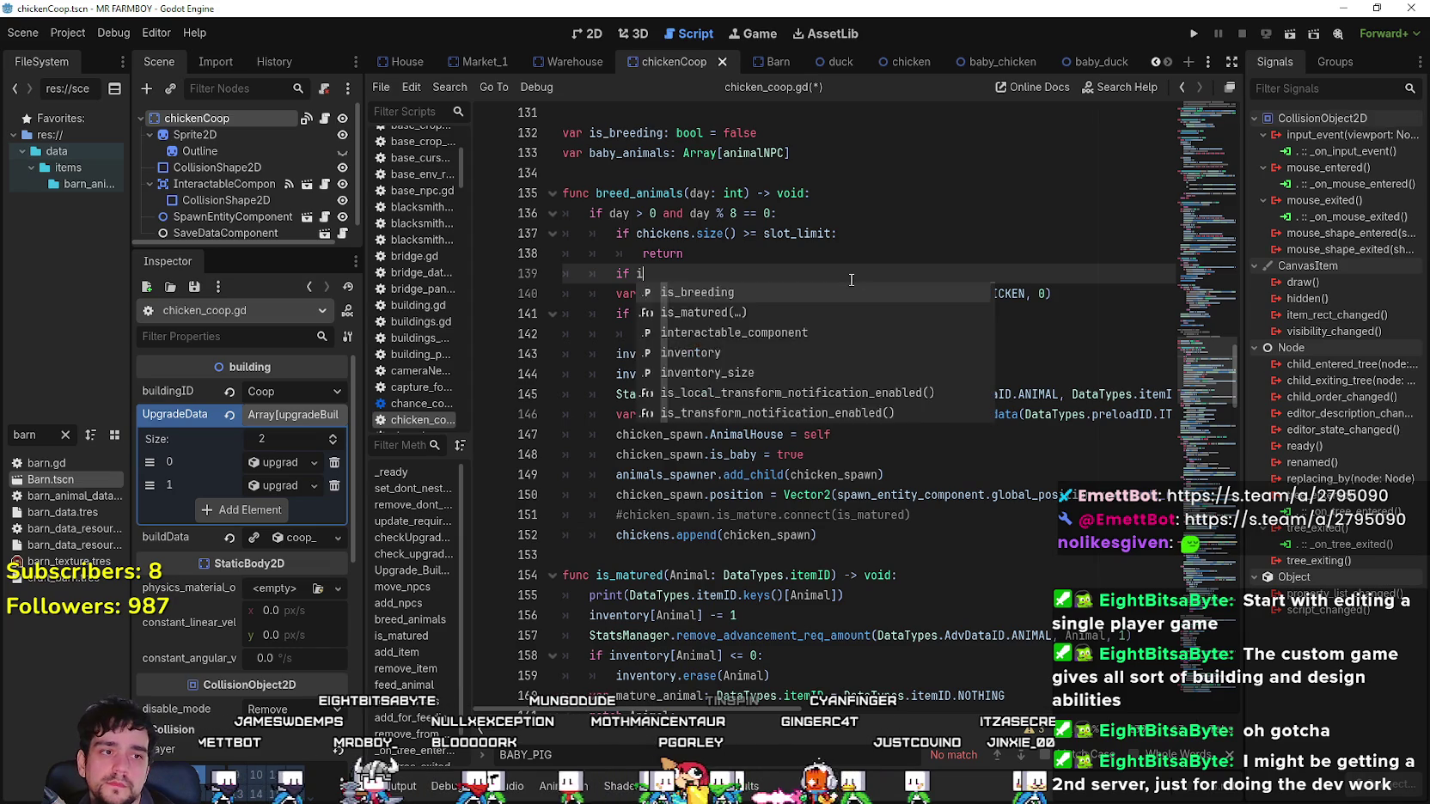
{"action": "type", "text": "is_empty"}
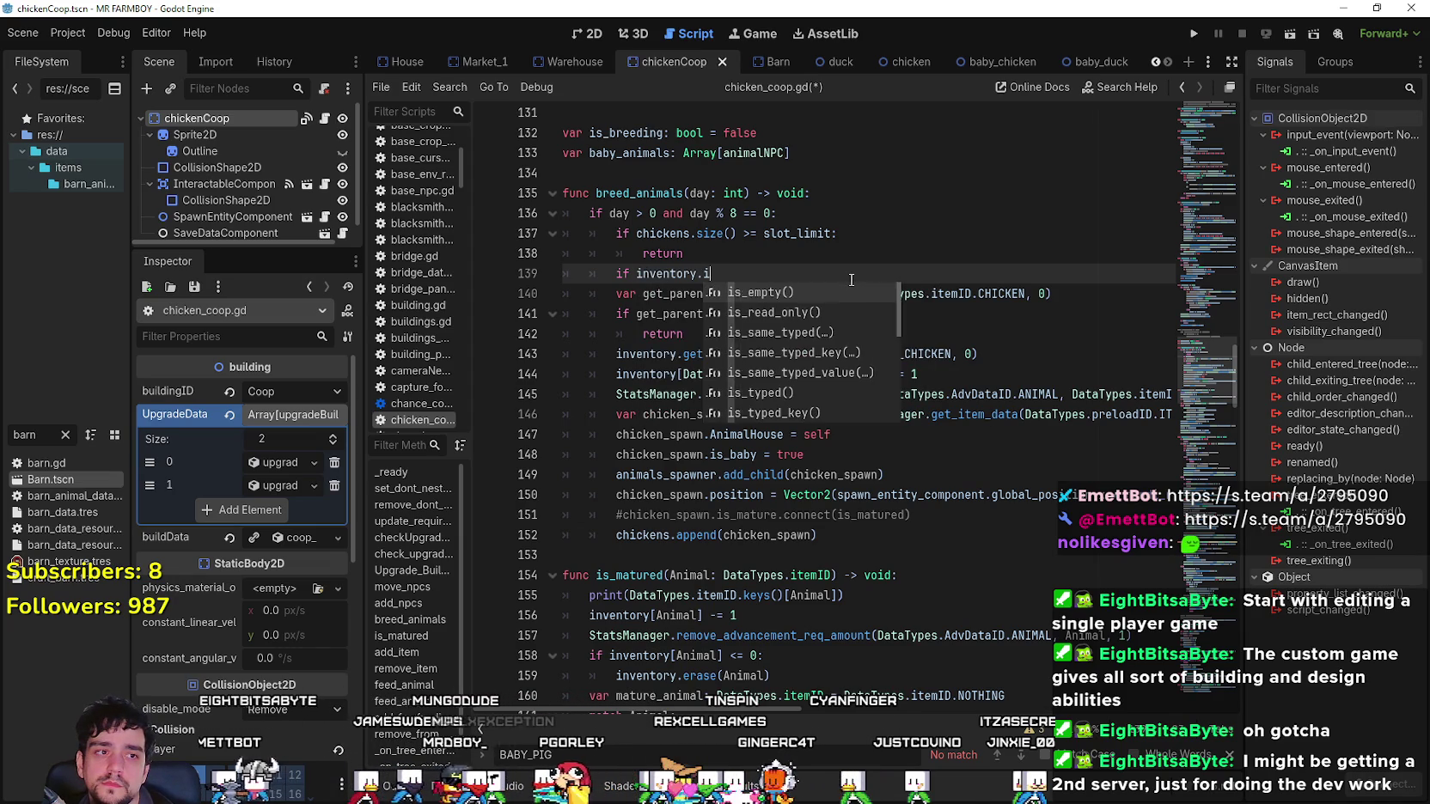
{"action": "type", "text": "():"}
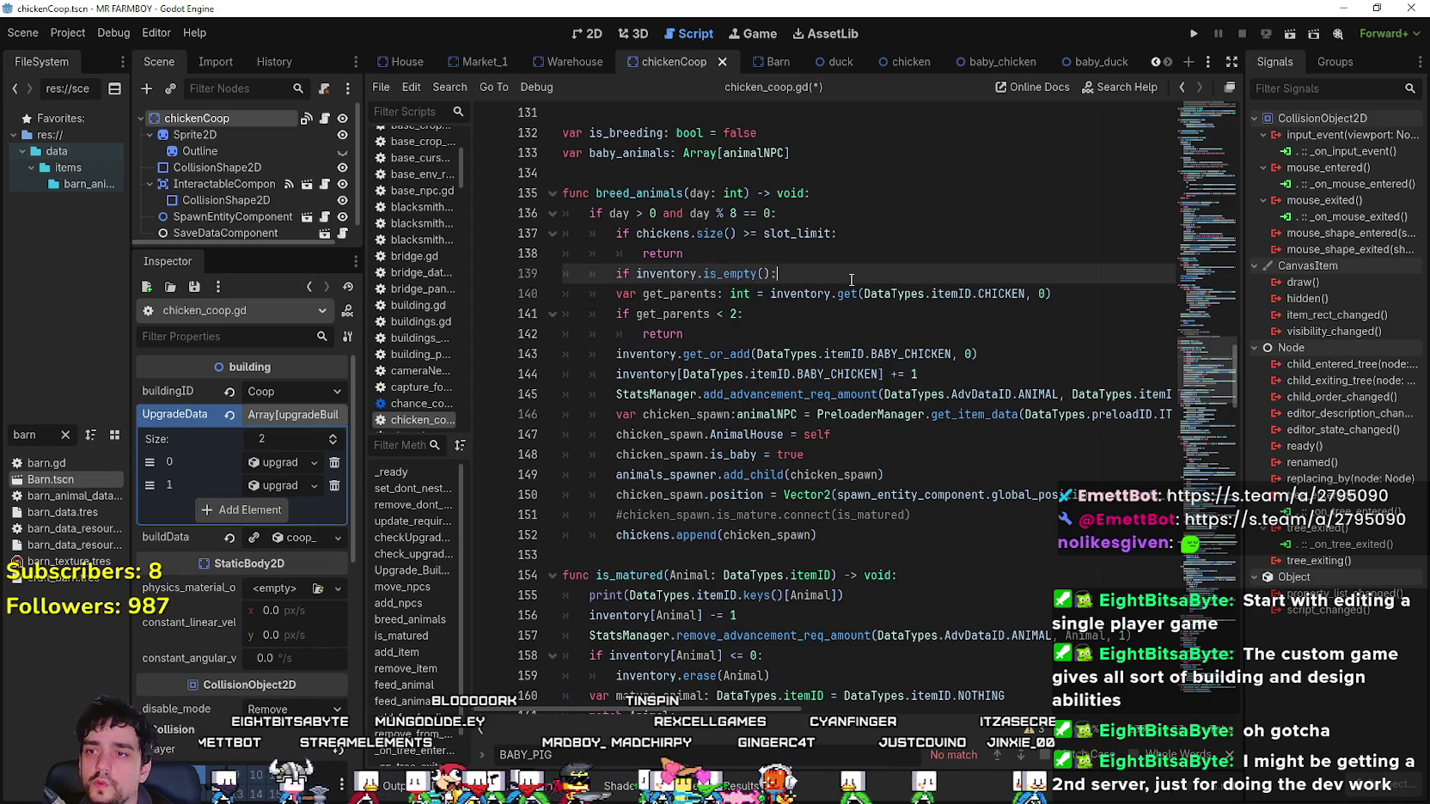
{"action": "key", "text": "Return"}
{"action": "type", "text": "return"}
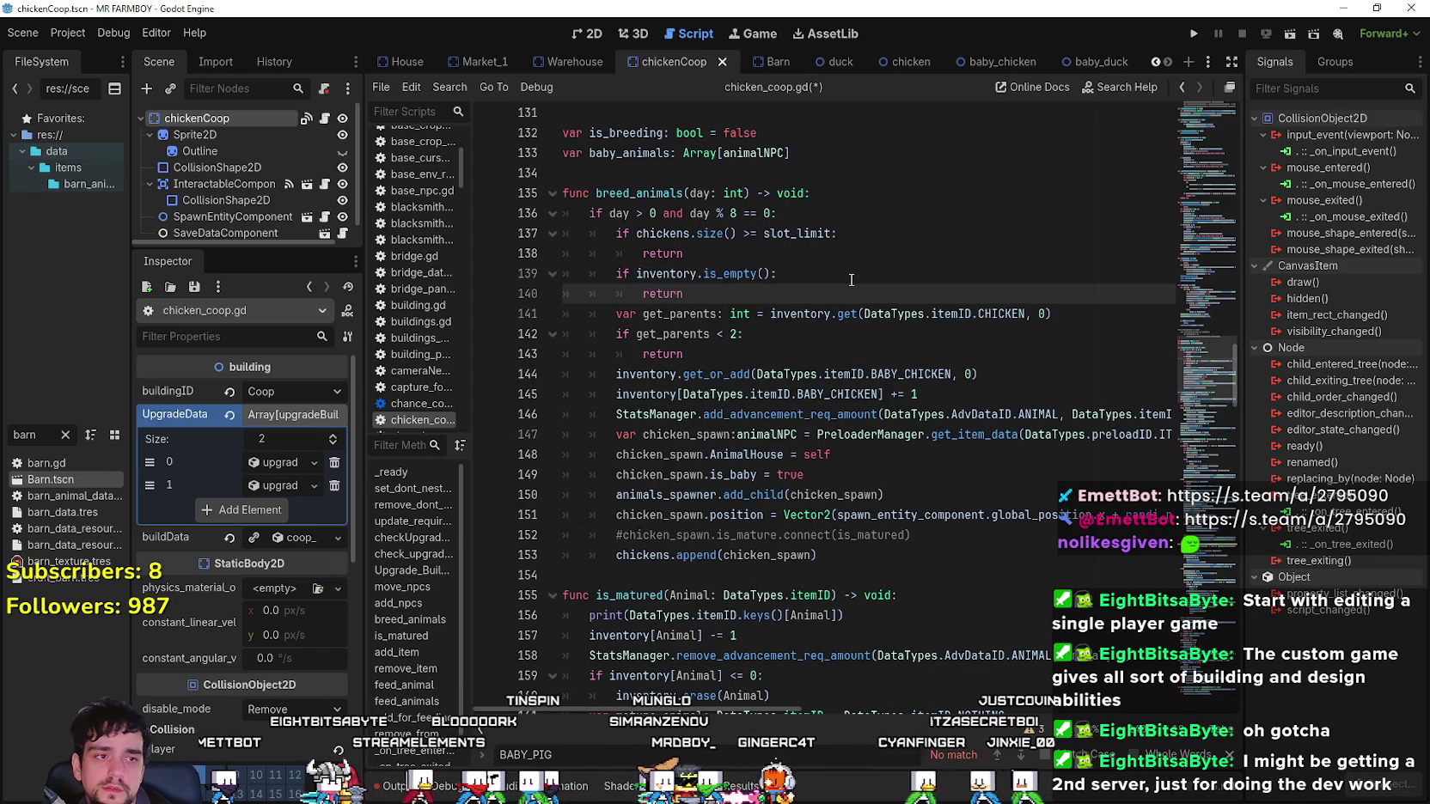
{"action": "key", "text": "ctrl+s"}
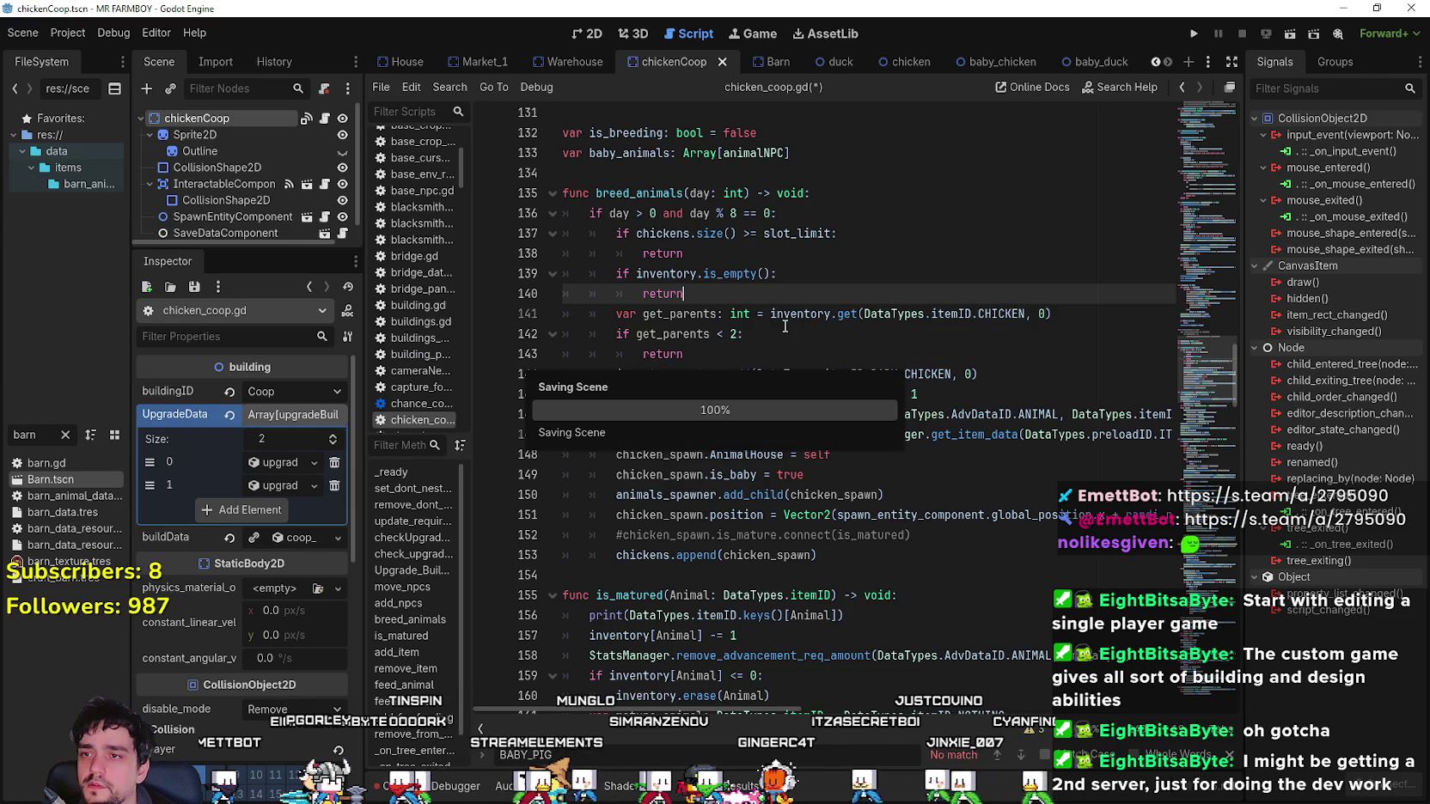
Inspect the get_parents variable and its inventory lookup call.
{"action": "double_click", "coordinate": [679, 311]}
{"action": "left_click", "coordinate": [924, 311]}
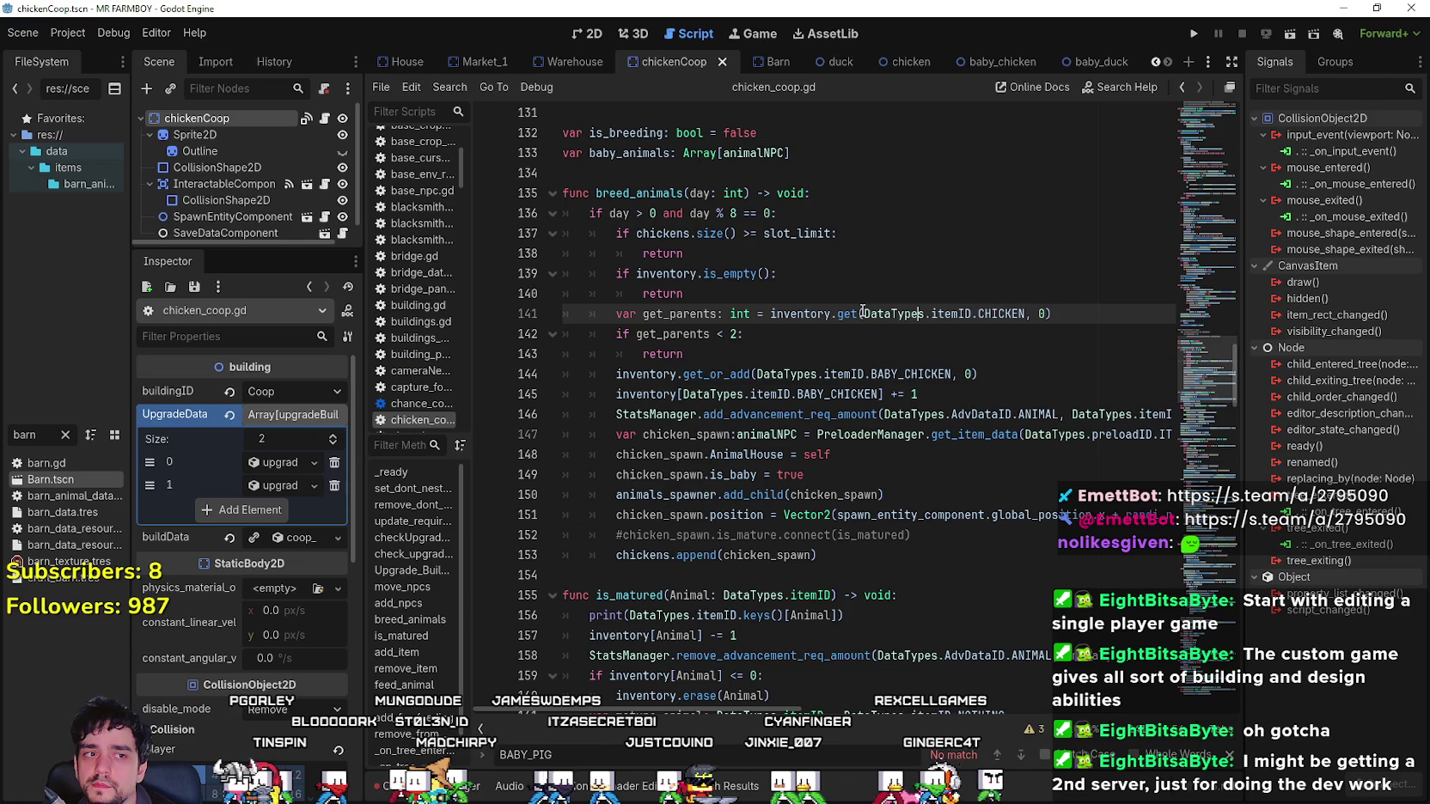
{"action": "double_click", "coordinate": [688, 313]}
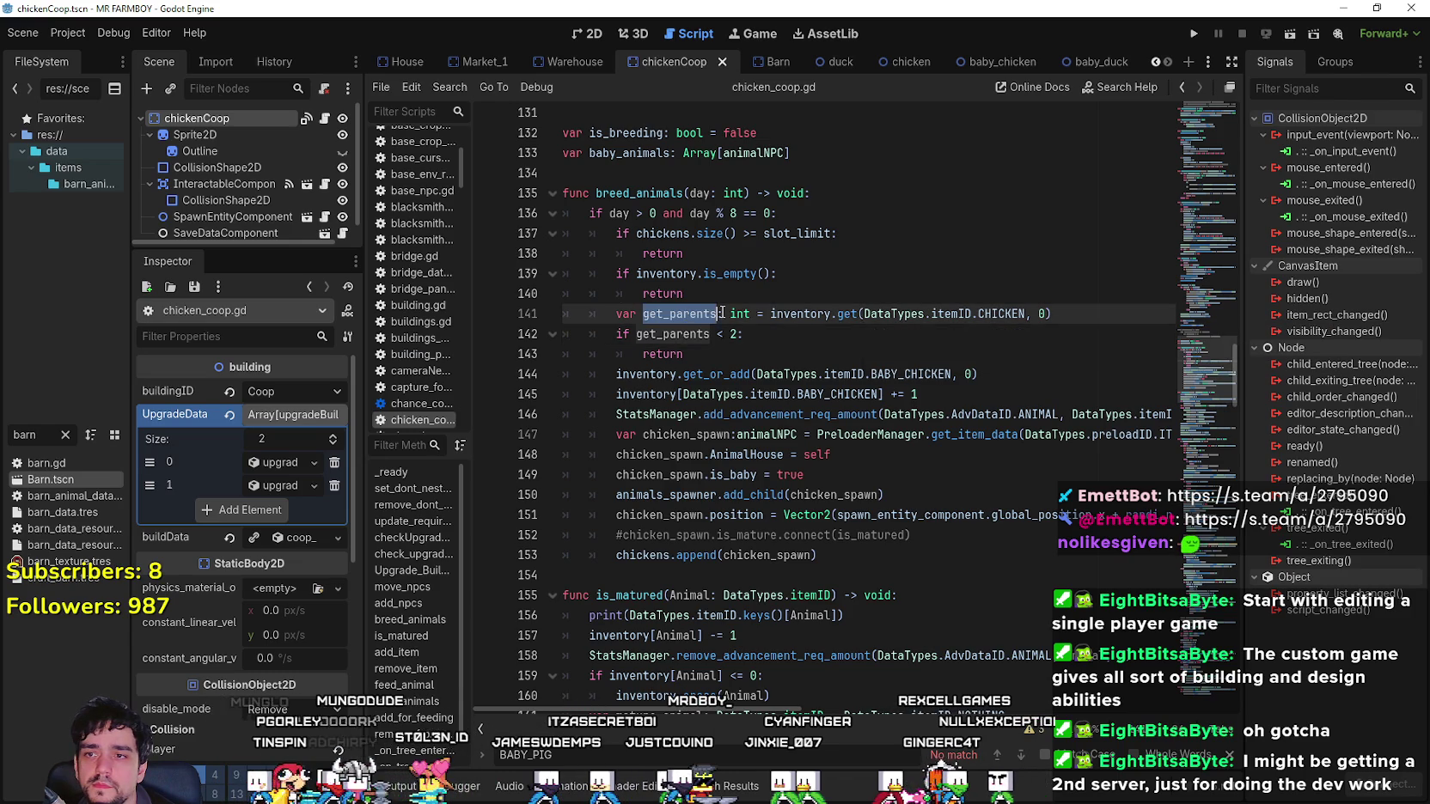
Insert 'var parents: DataTypes.itemID = inventory.keys()[0]' above the get_parents line.
{"action": "double_click", "coordinate": [993, 313]}
{"action": "left_click_drag", "start_coordinate": [994, 312], "coordinate": [914, 325]}
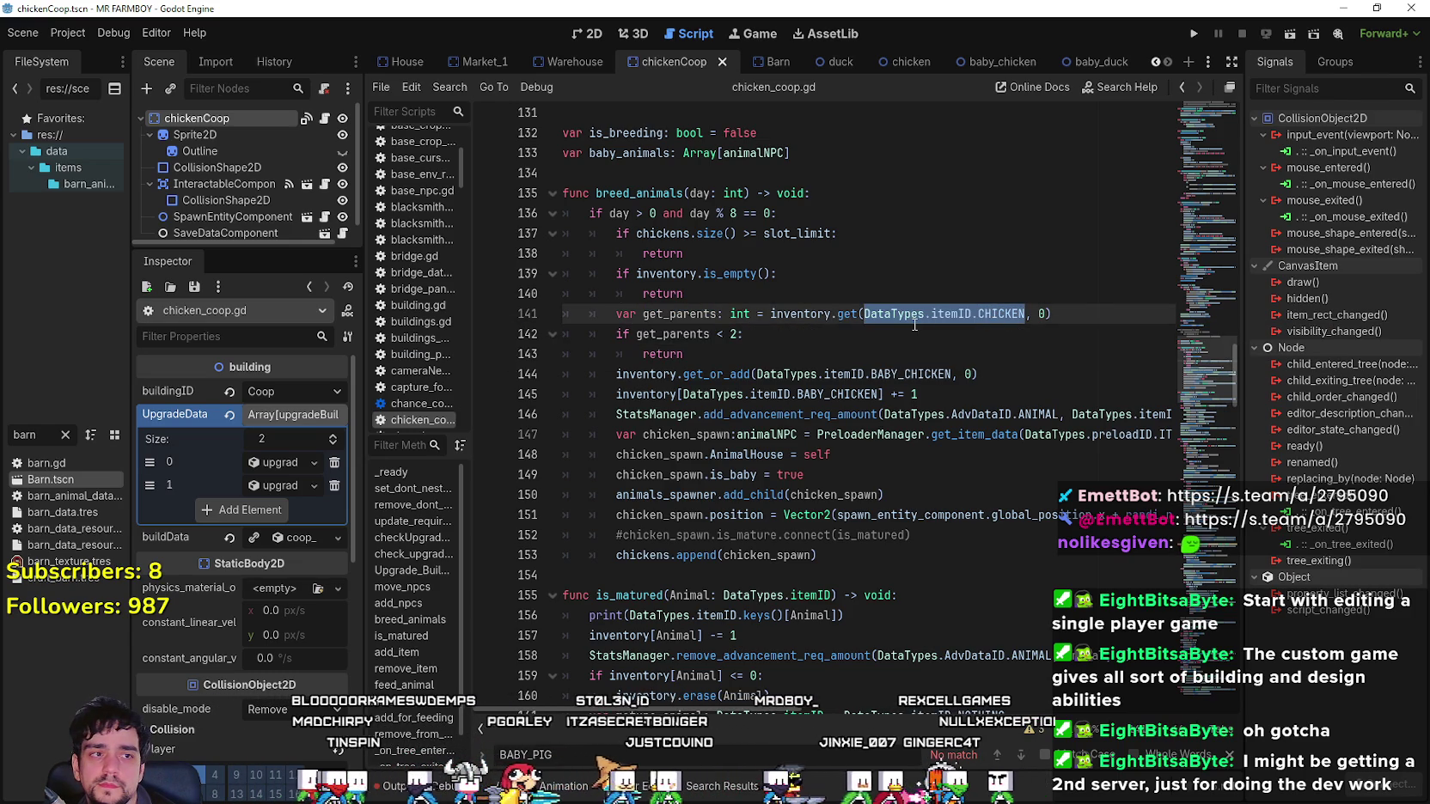
{"action": "left_click", "coordinate": [748, 295]}
{"action": "key", "text": "Return"}
{"action": "type", "text": "var parents: D"}
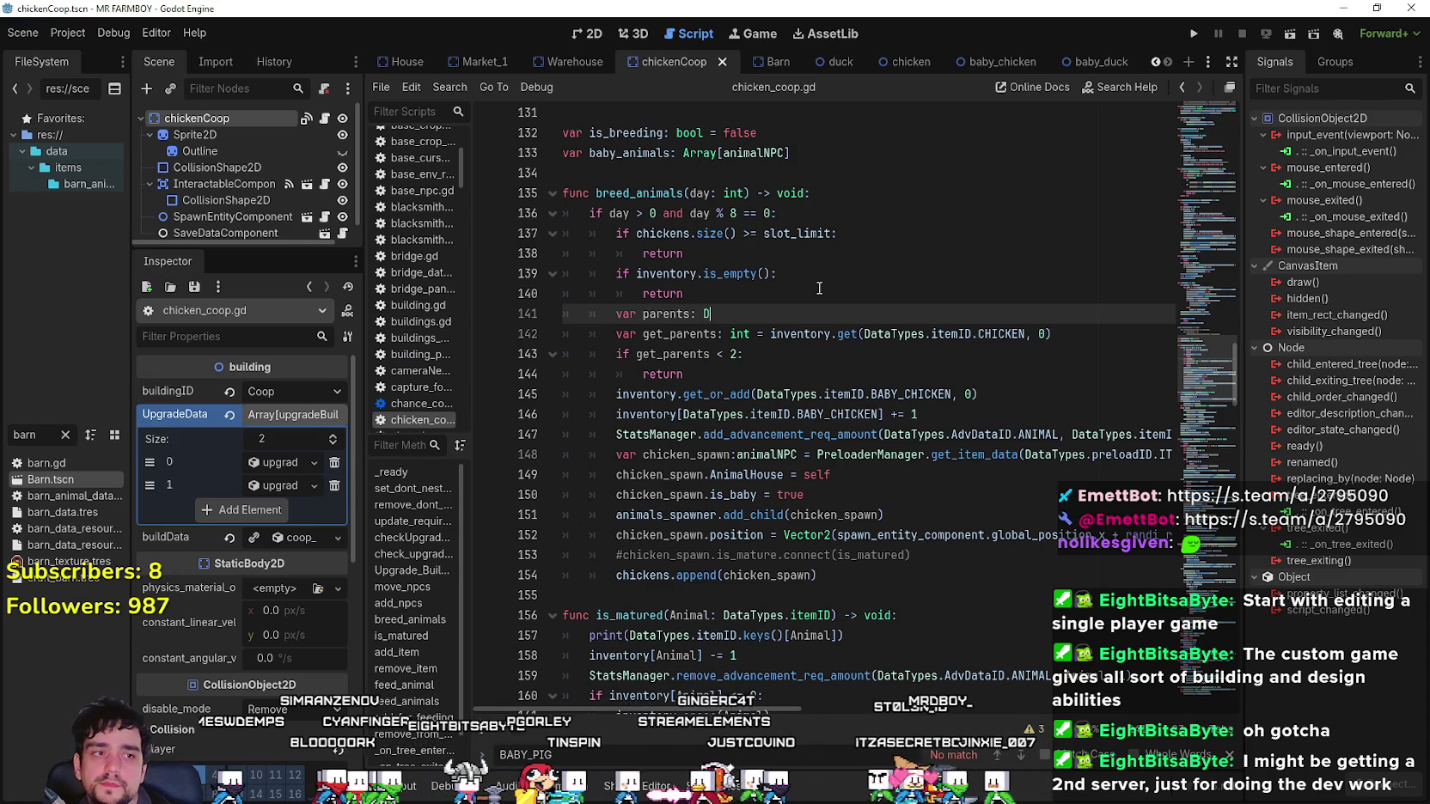
{"action": "type", "text": "ataTypes.itemID"}
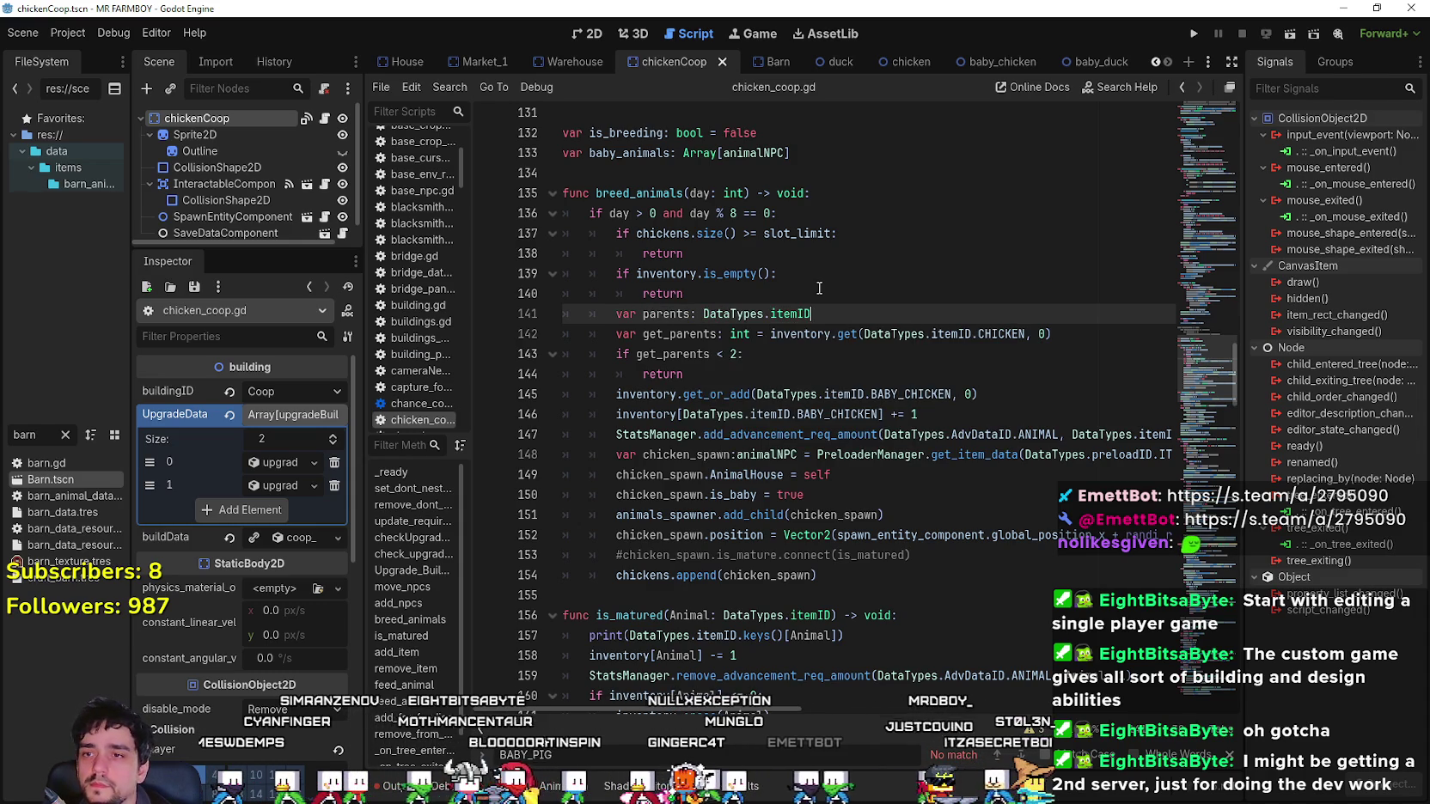
{"action": "type", "text": " = inventor"}
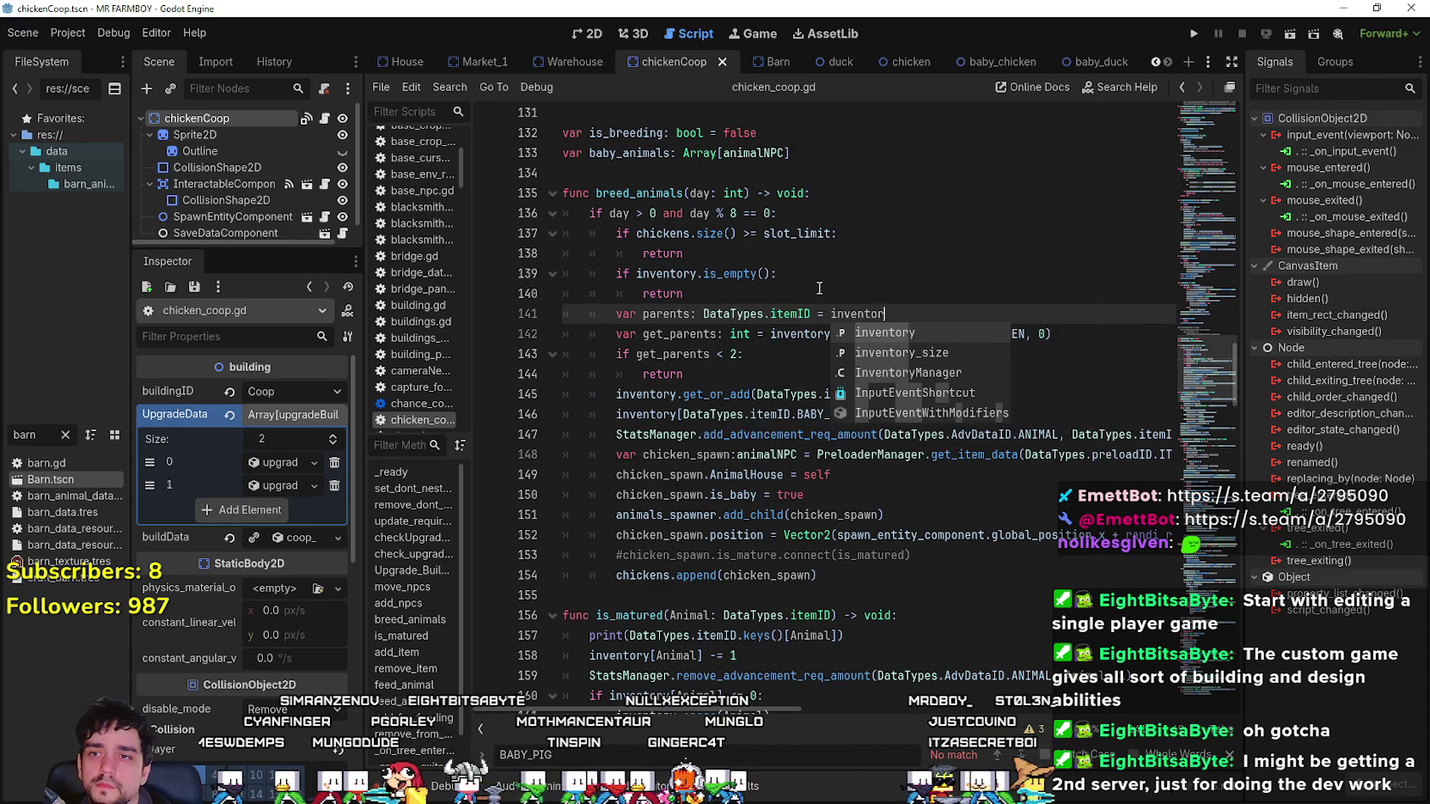
{"action": "type", "text": "y.key()"}
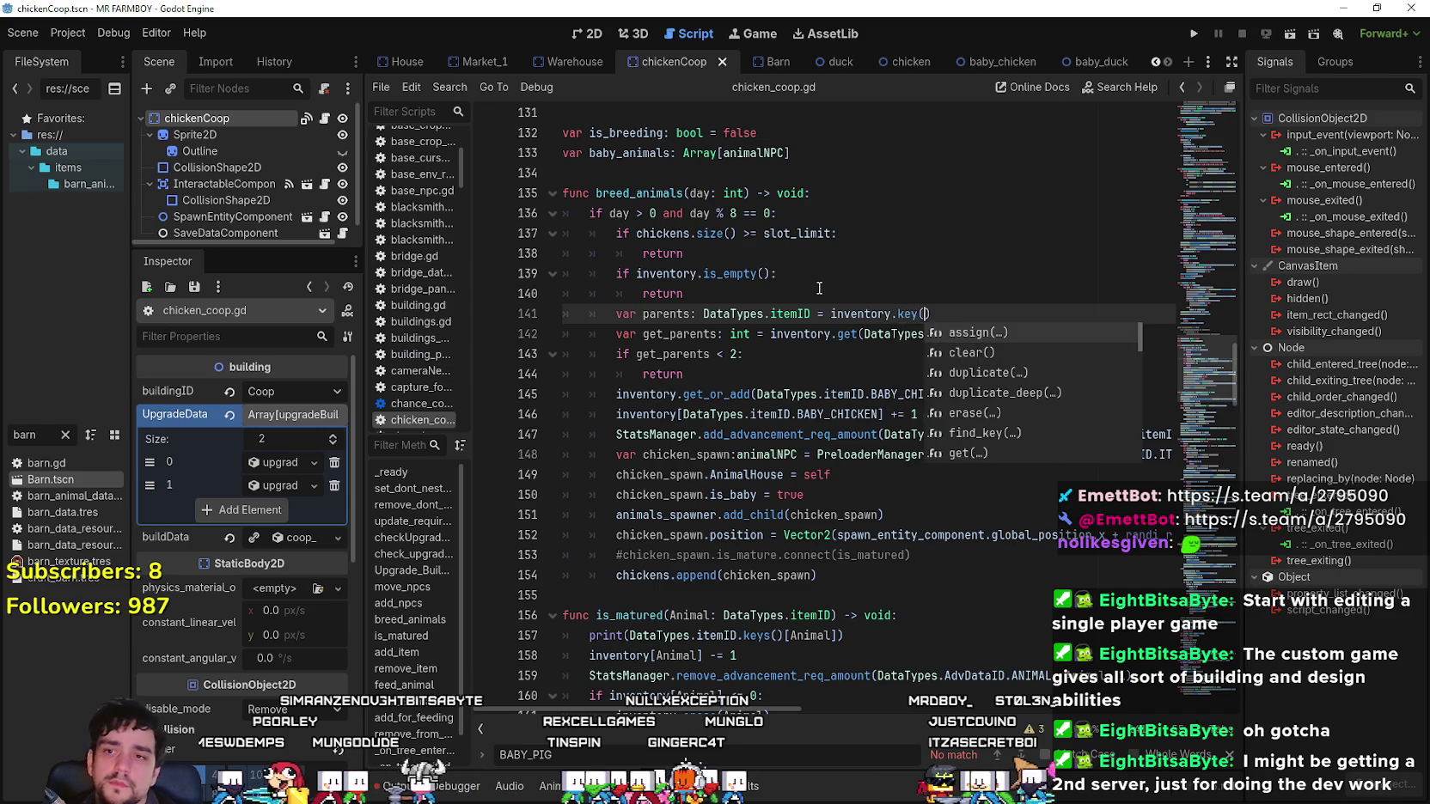
{"action": "type", "text": "[0"}
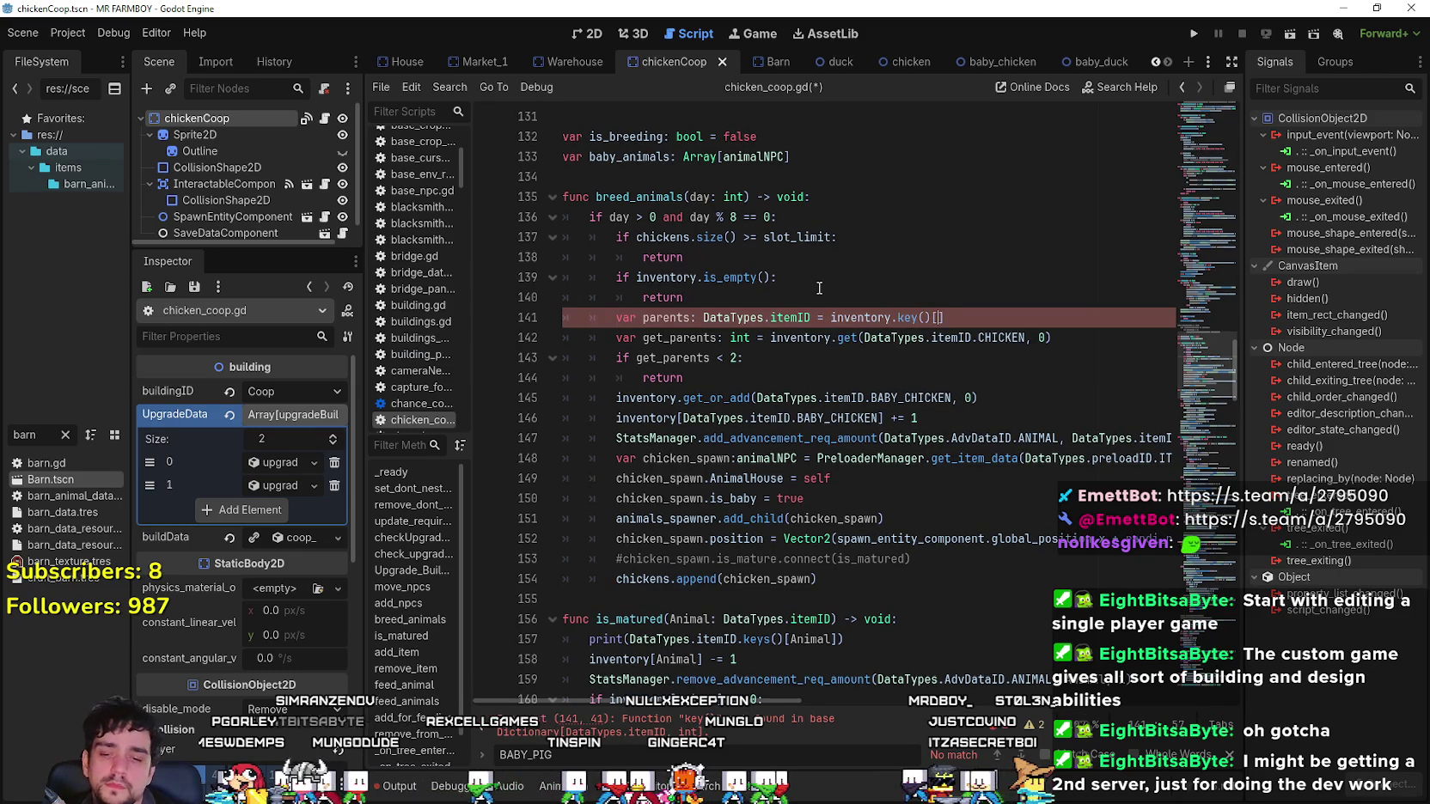
{"action": "type", "text": "]"}
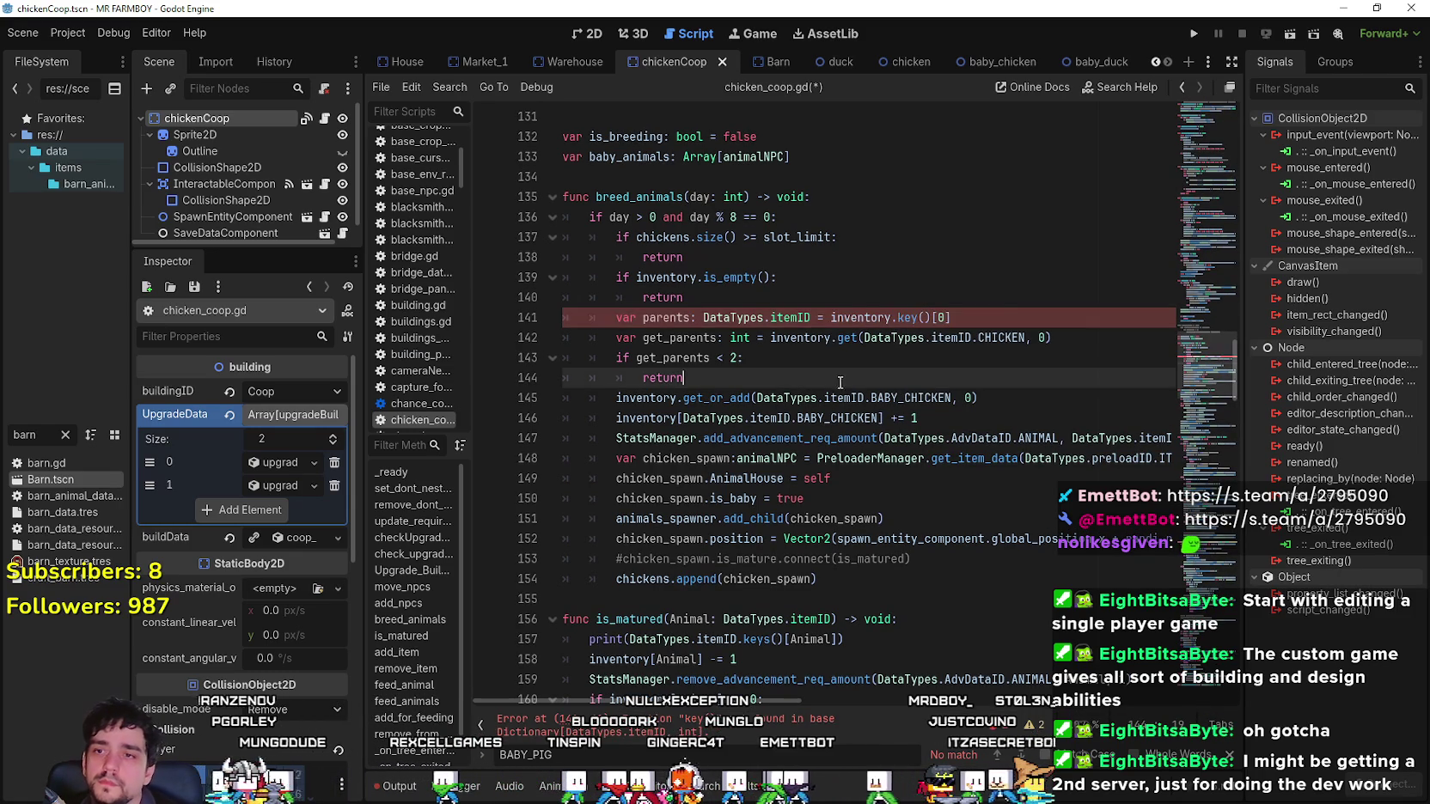
{"action": "left_click", "coordinate": [920, 317]}
{"action": "type", "text": "("}
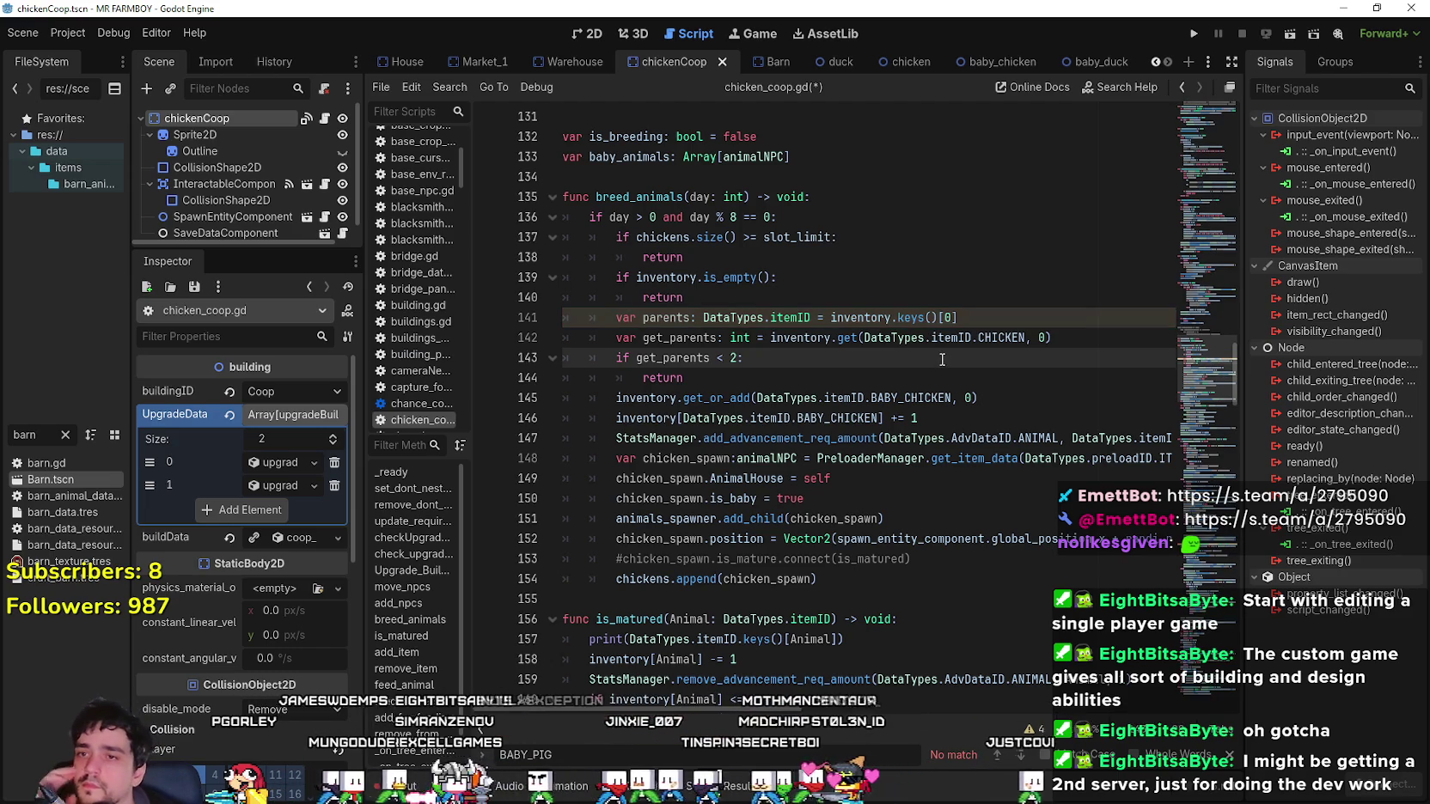
{"action": "left_click", "coordinate": [985, 311]}
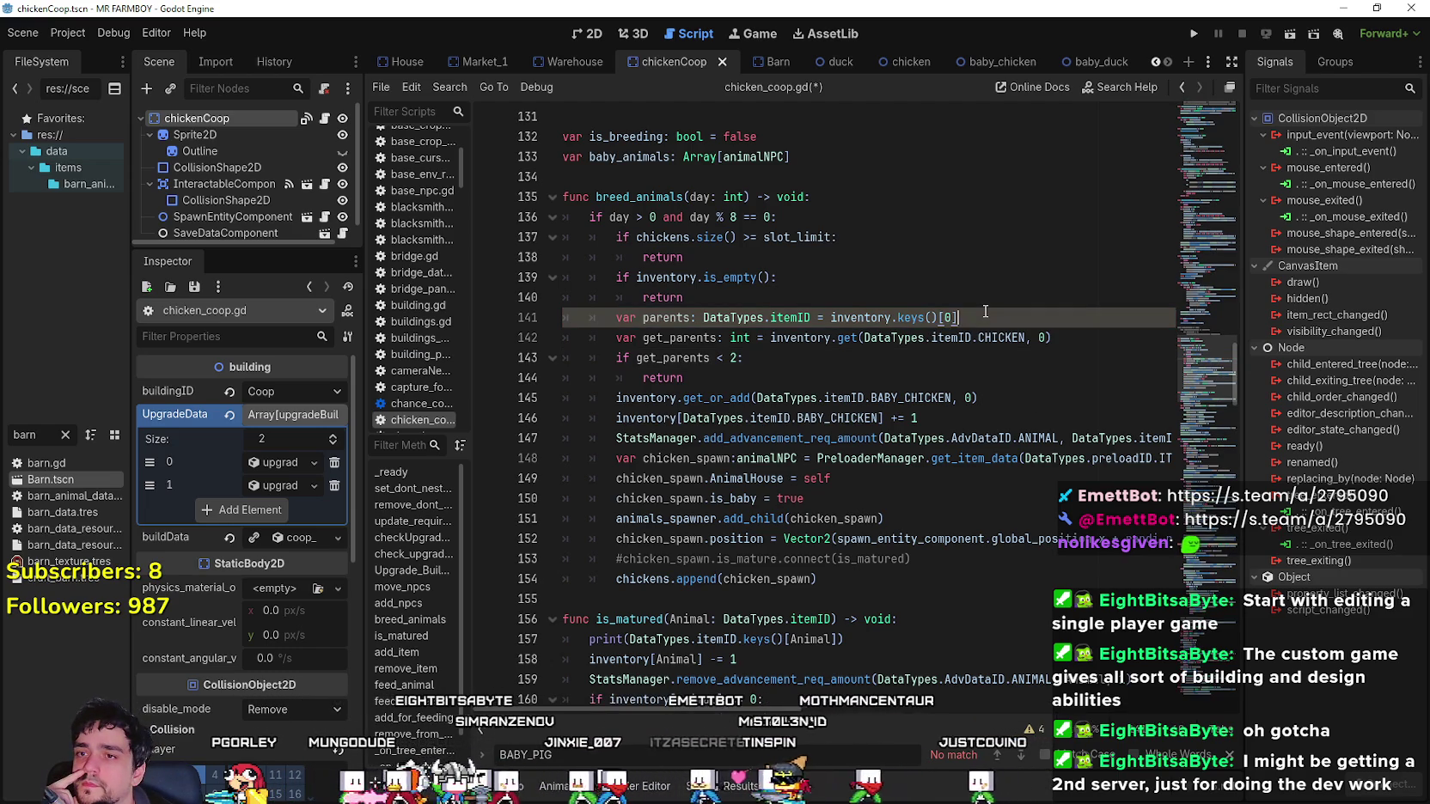
Replace DataTypes.itemID.CHICKEN in get_parents' inventory.get() call with parents.
{"action": "left_click", "coordinate": [914, 352]}
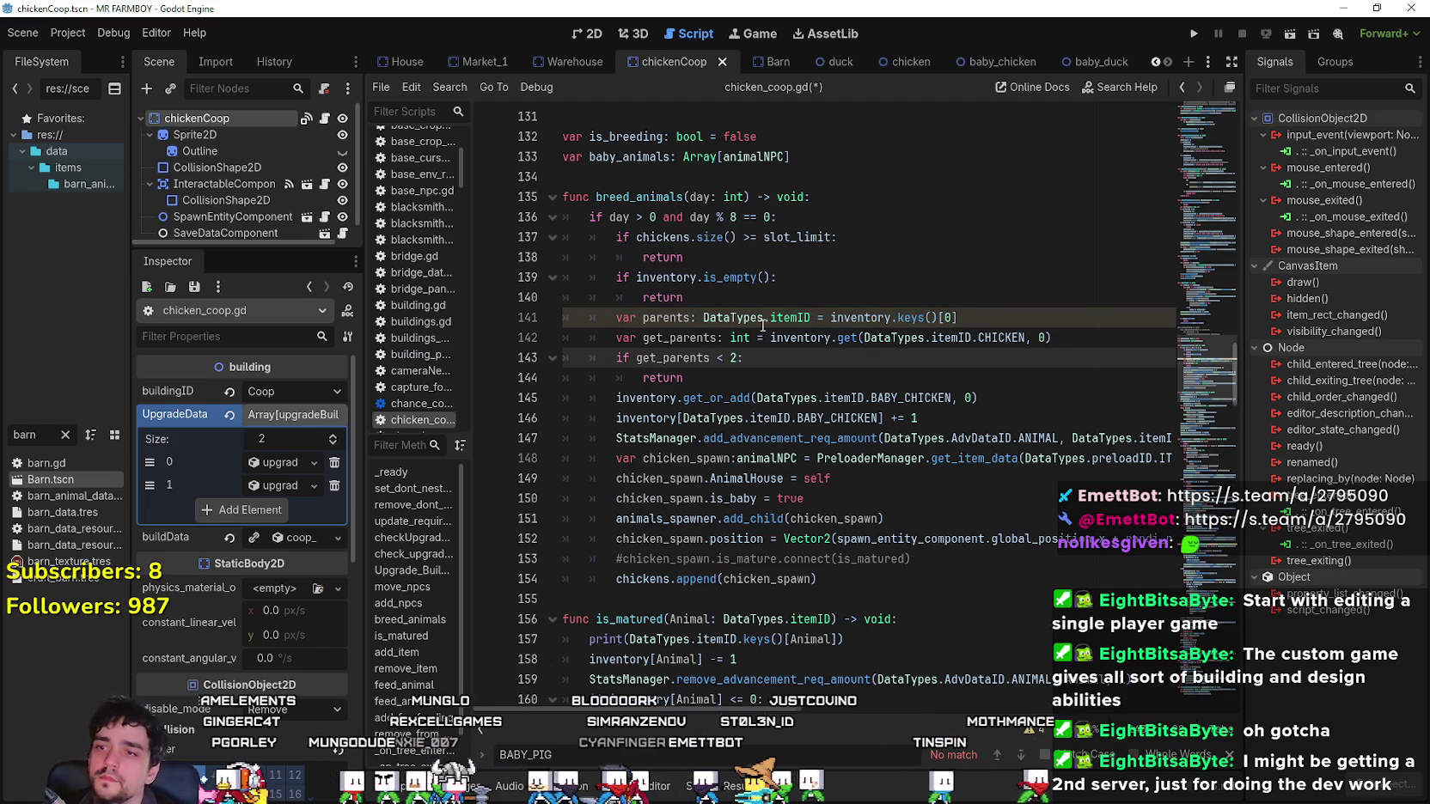
{"action": "double_click", "coordinate": [678, 319]}
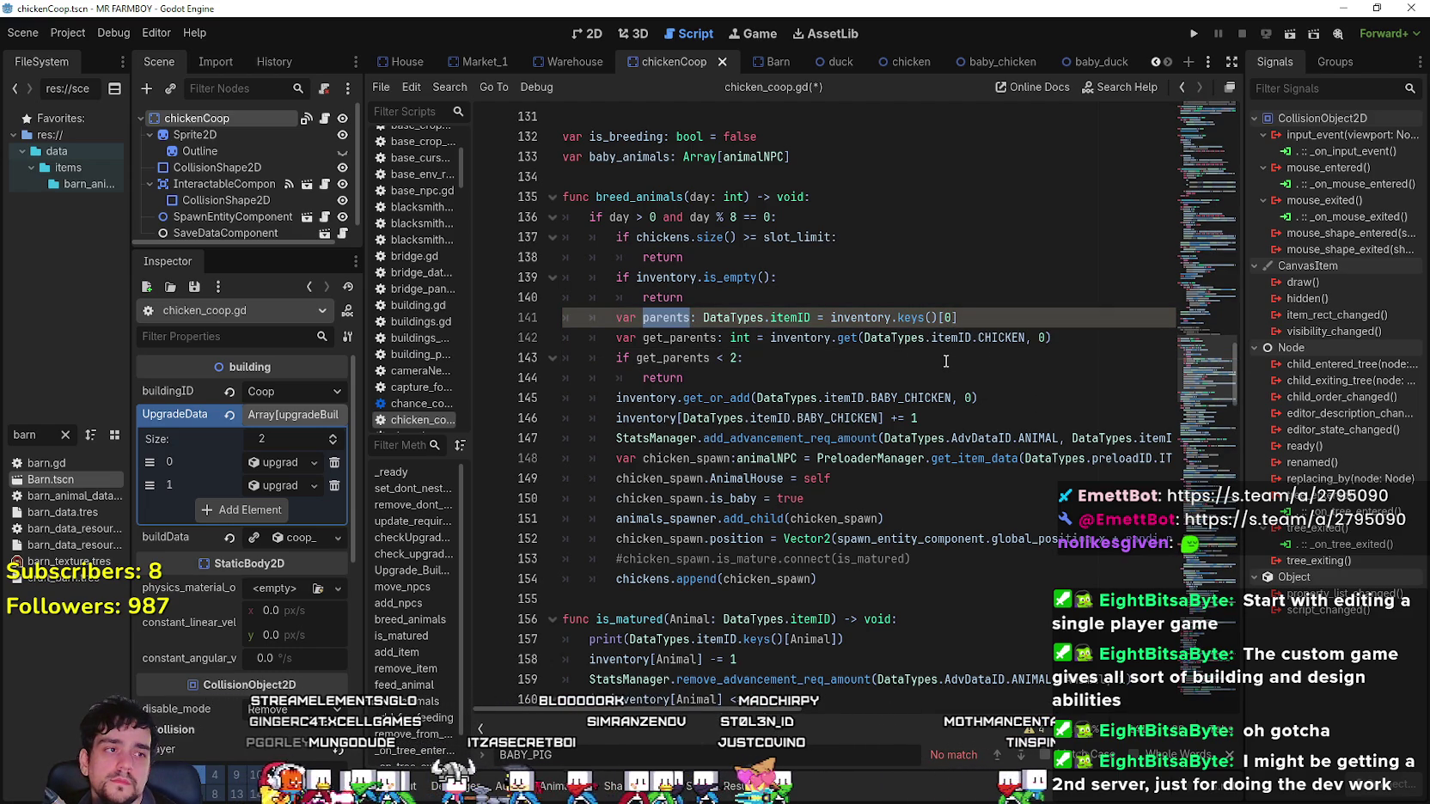
{"action": "left_click_drag", "start_coordinate": [1025, 337], "coordinate": [931, 338]}
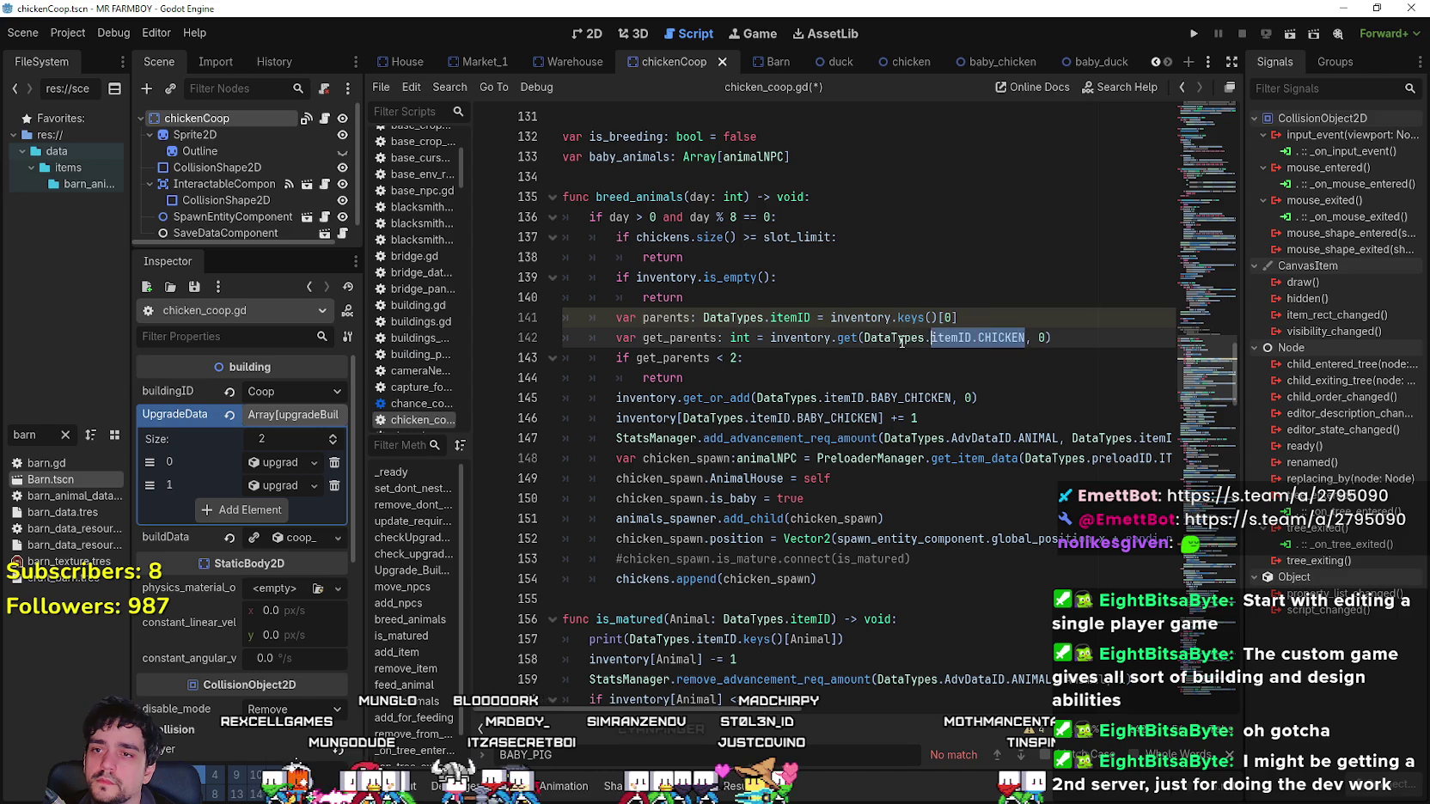
{"action": "left_click", "coordinate": [831, 358]}
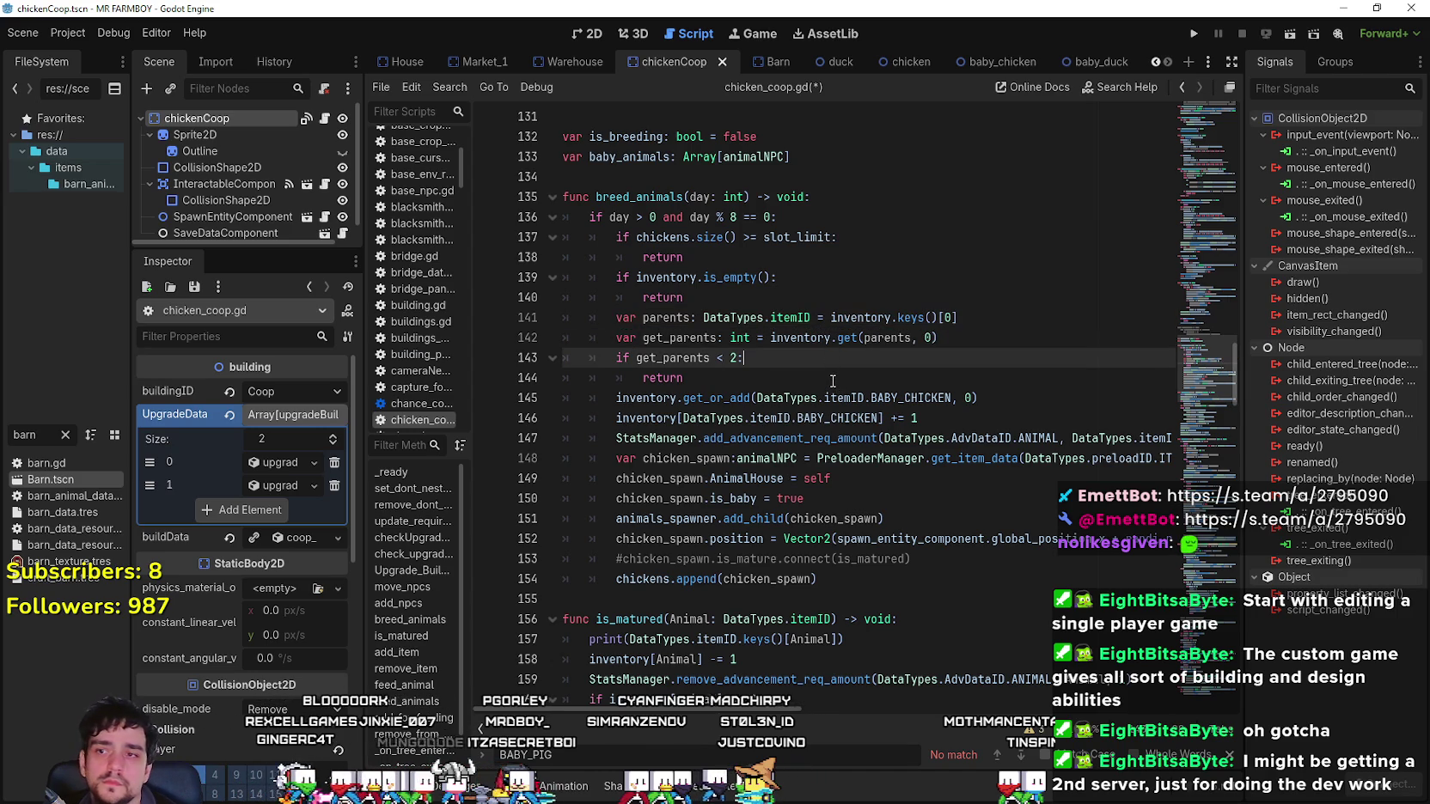
{"action": "scroll", "coordinate": [832, 381], "scroll_direction": "down", "scroll_amount": 1}
{"action": "scroll", "coordinate": [832, 371], "scroll_direction": "down", "scroll_amount": 1}
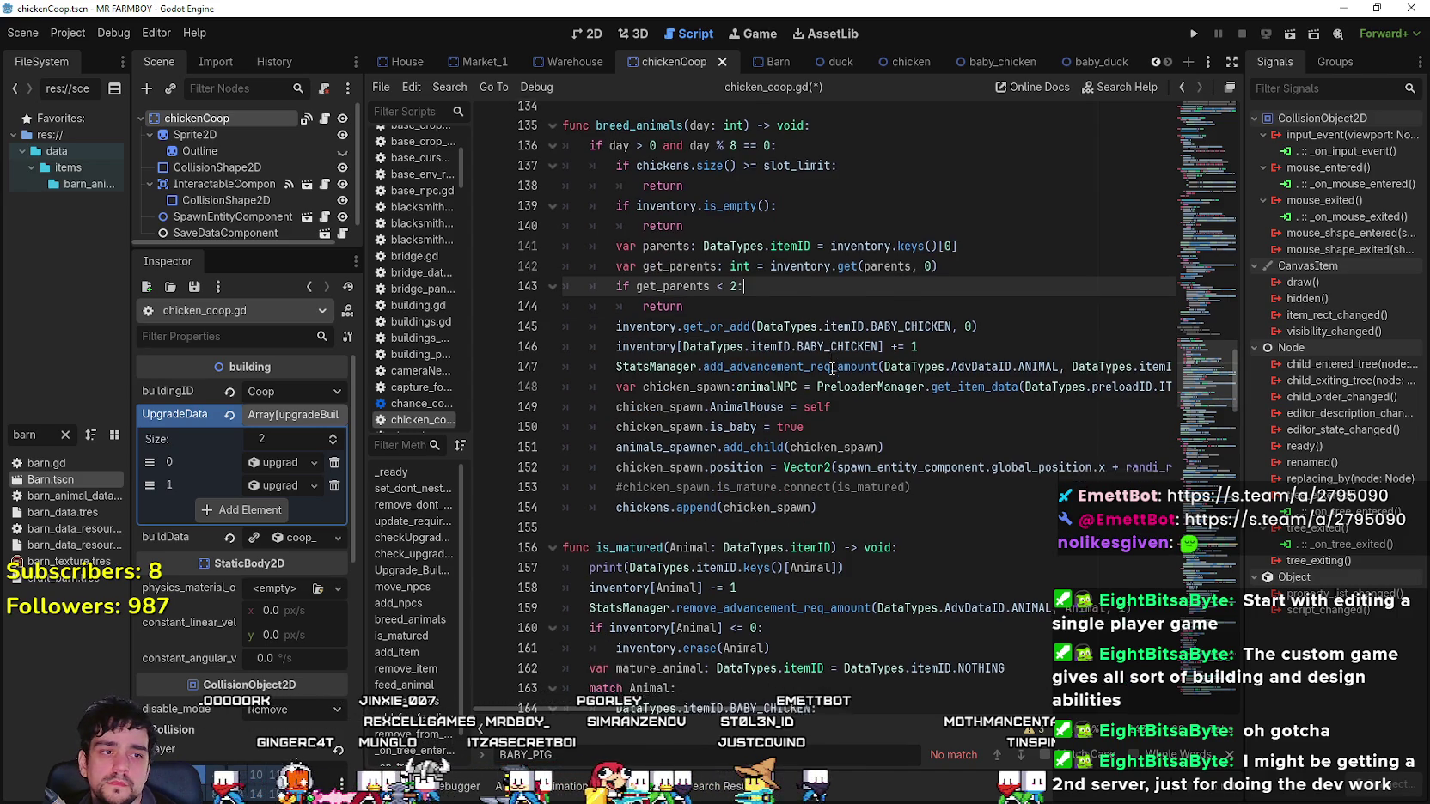
{"action": "left_click", "coordinate": [742, 264]}
Declare 'var baby: DataTypes.itemID = DataTypes.itemID.NOTHING' after the get_parents check.
{"action": "left_click", "coordinate": [742, 262]}
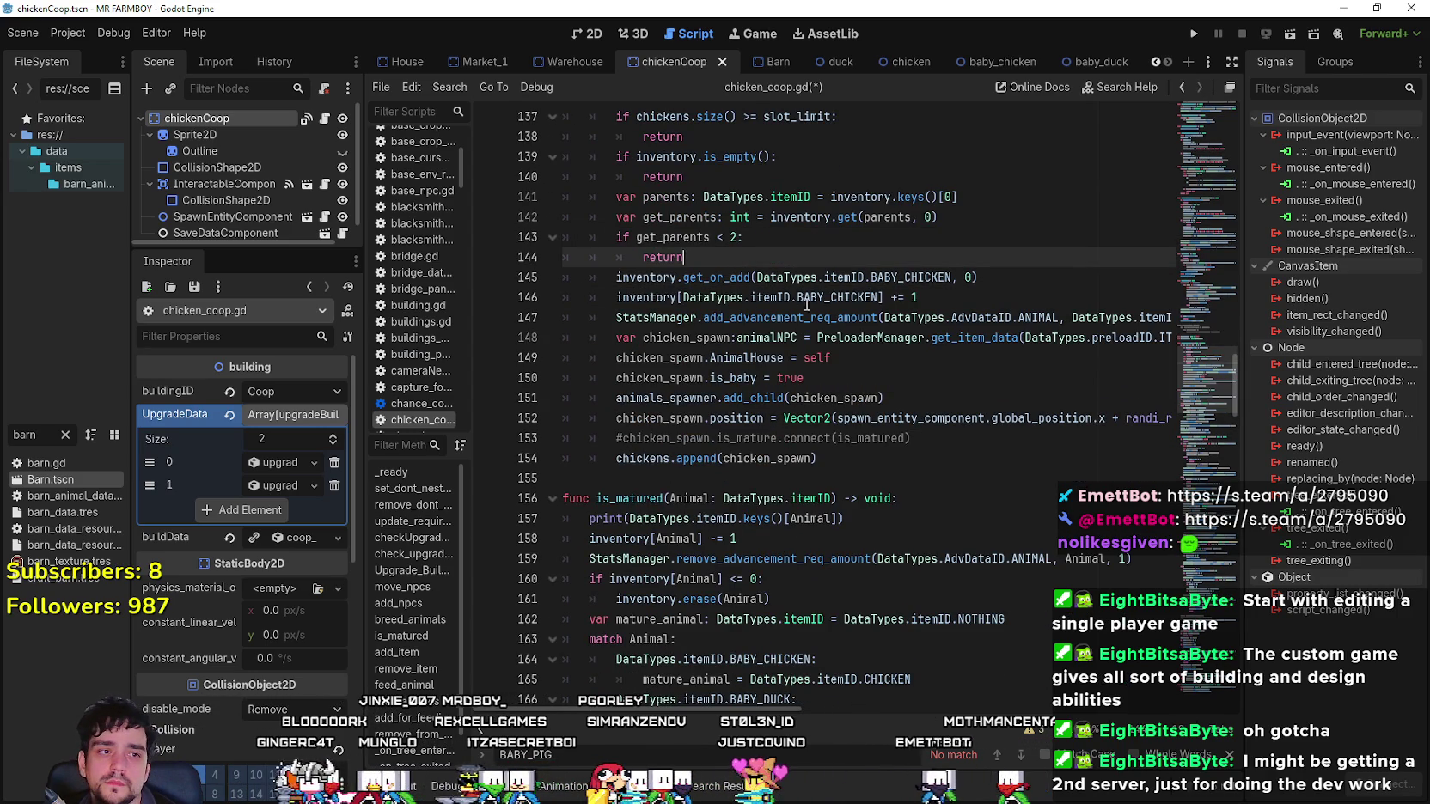
{"action": "key", "text": "Return"}
{"action": "type", "text": "va"}
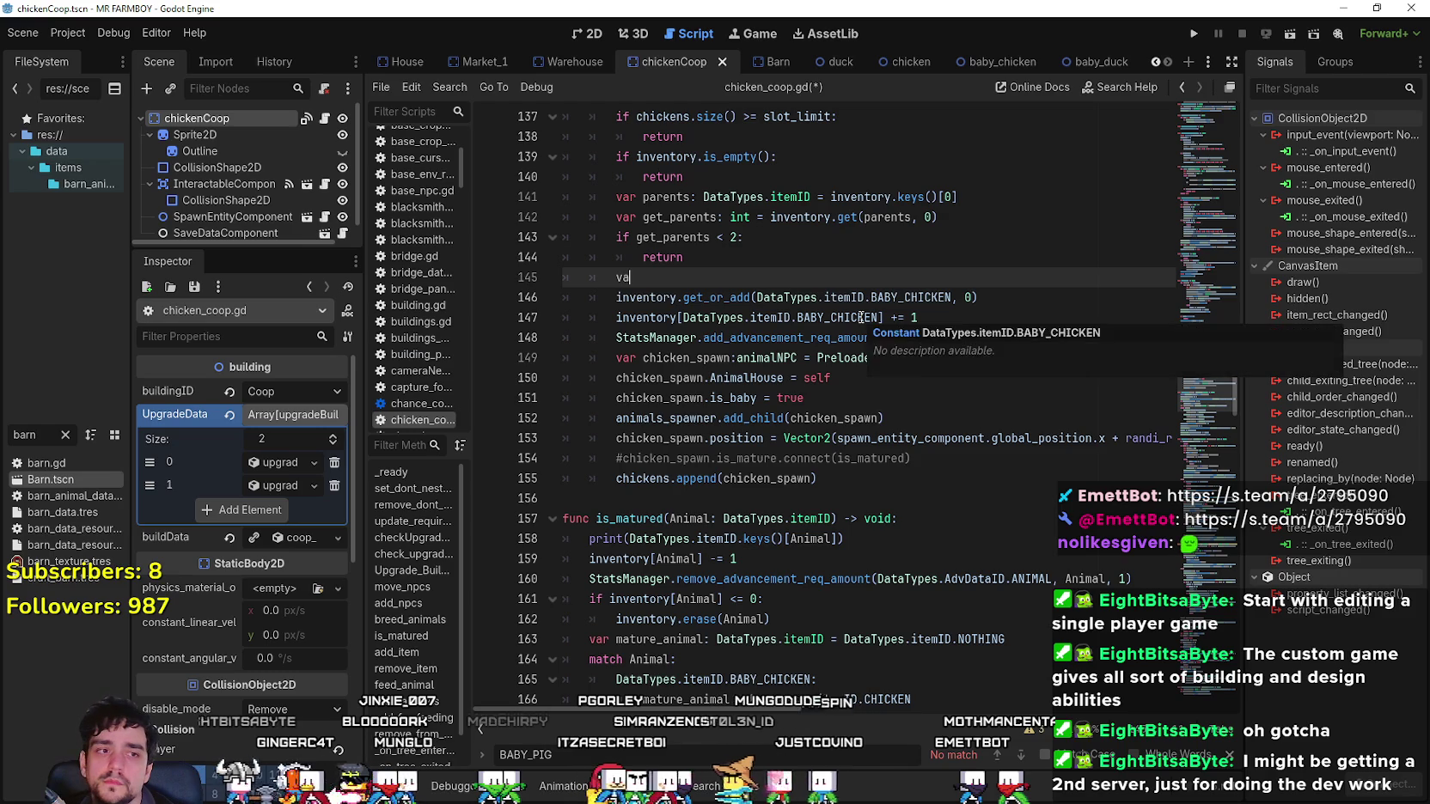
{"action": "type", "text": "r baby: D"}
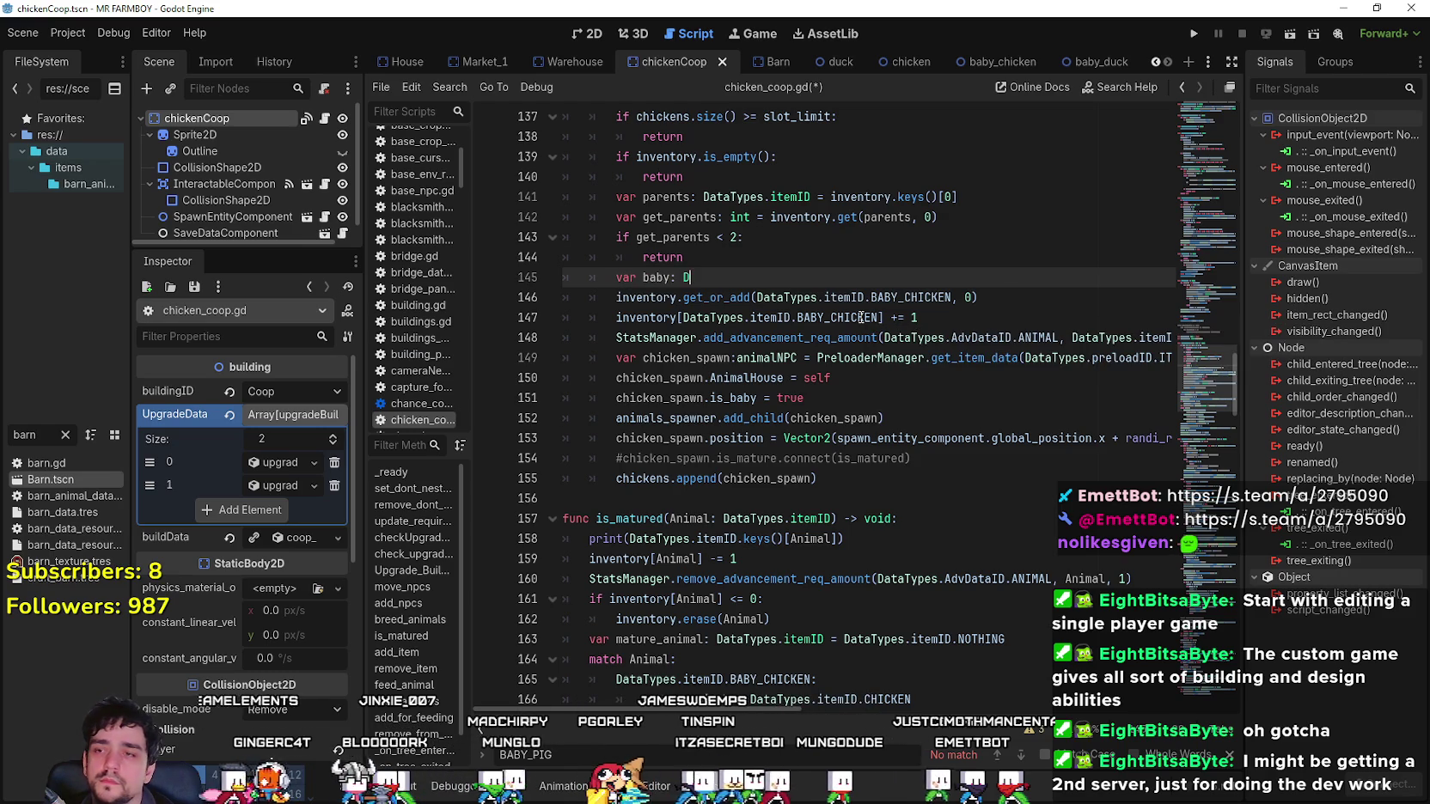
{"action": "type", "text": "ataTypes.iote"}
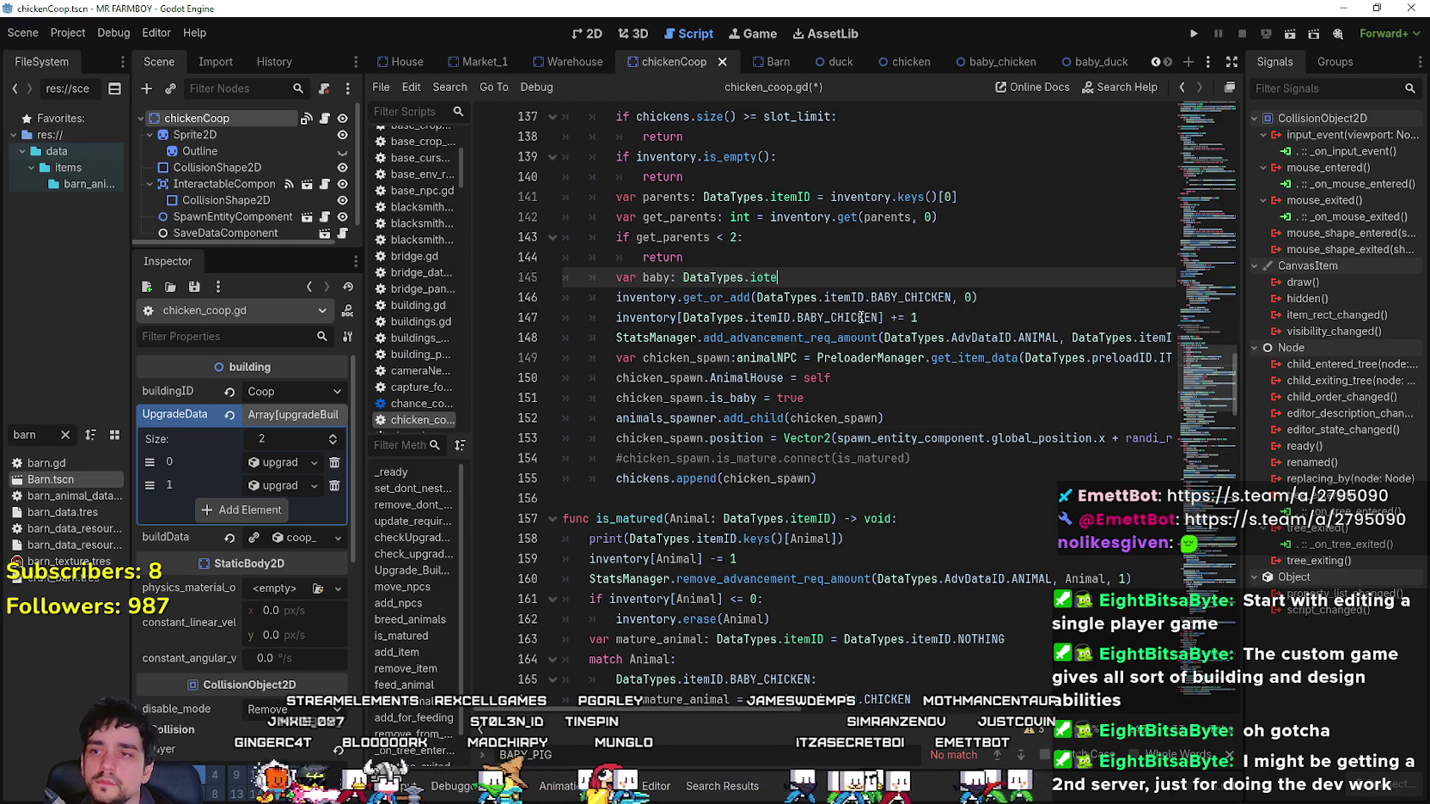
{"action": "key", "text": "BackSpace"}
{"action": "key", "text": "BackSpace"}
{"action": "key", "text": "BackSpace"}
{"action": "type", "text": "temID"}
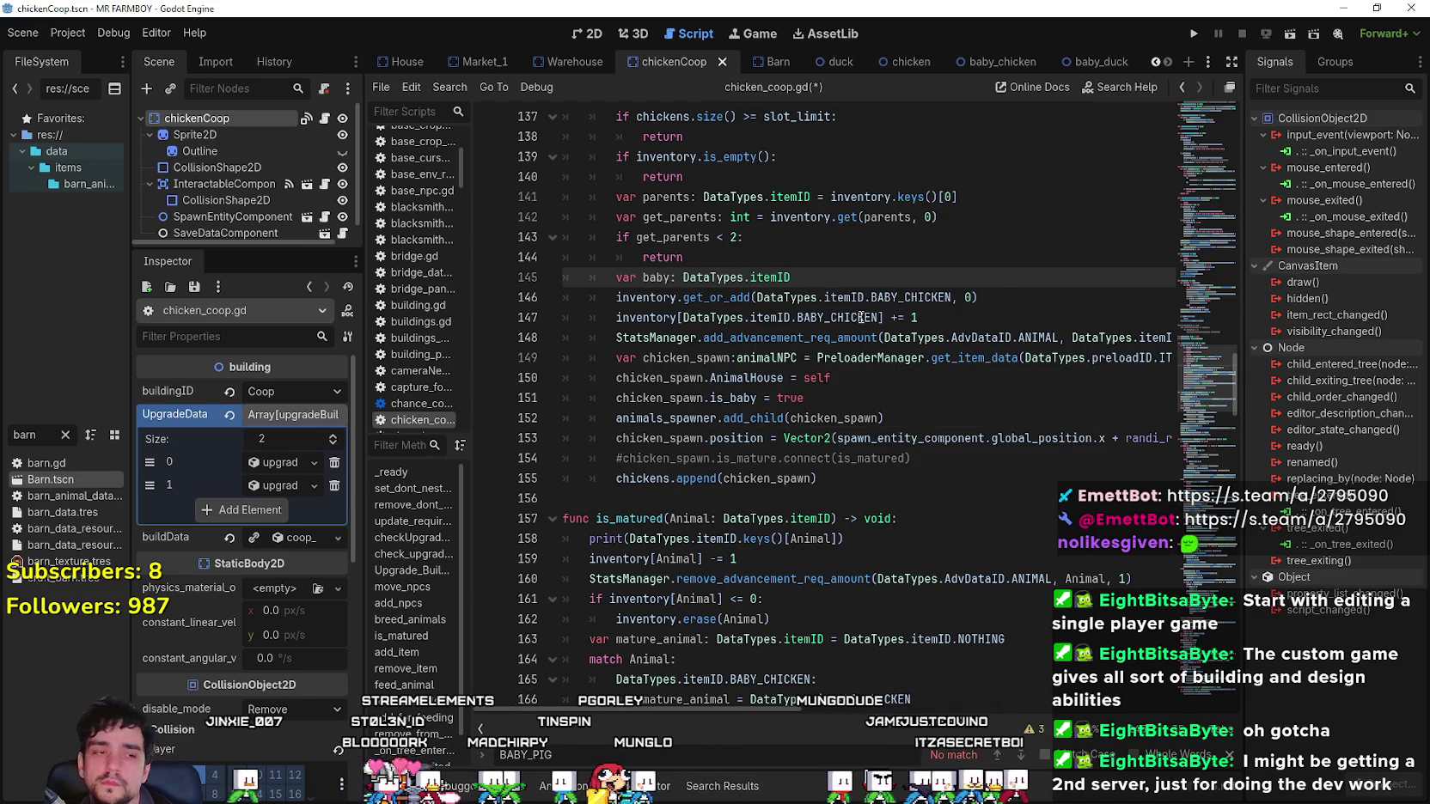
{"action": "type", "text": " = DataTypes.itemID"}
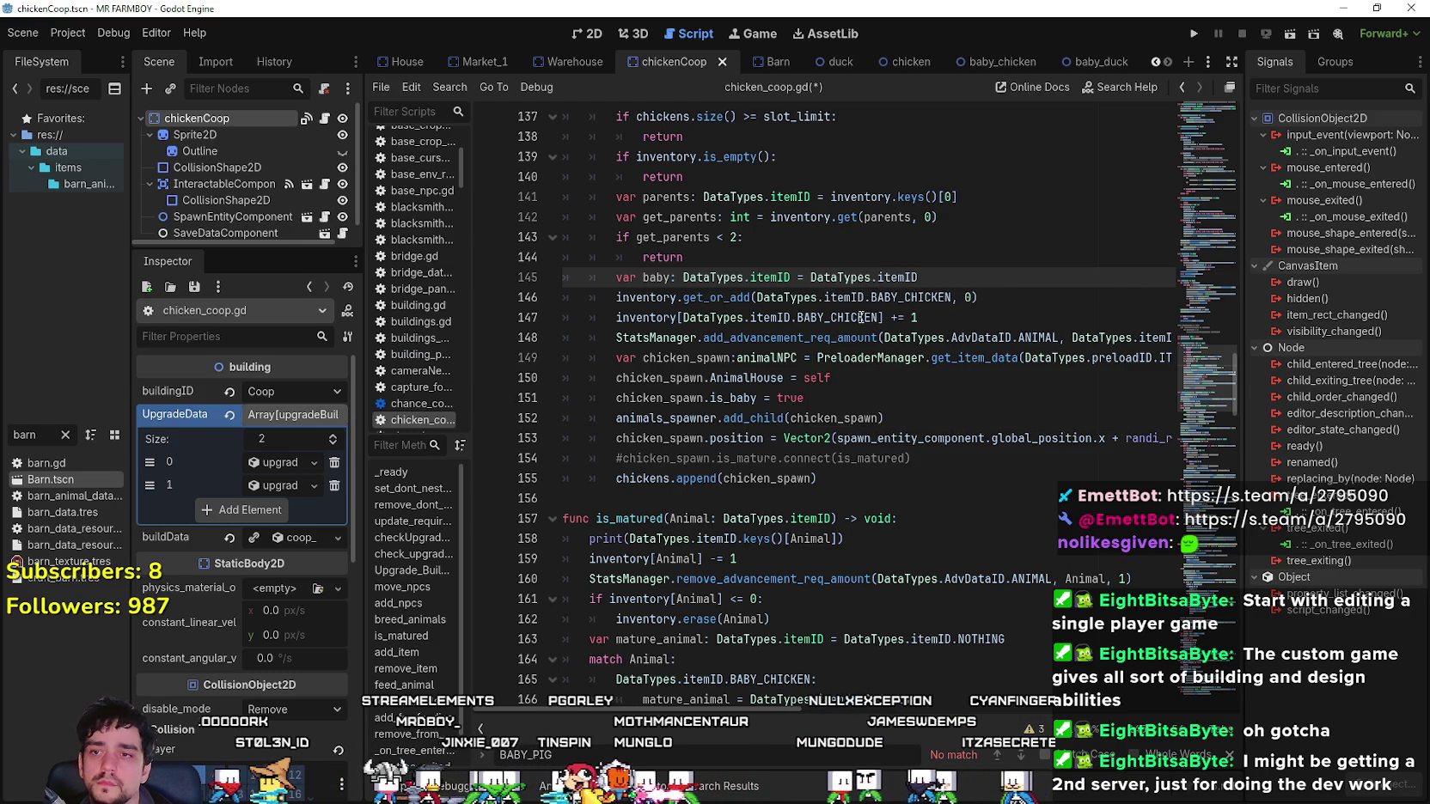
{"action": "type", "text": ".NOTHING"}
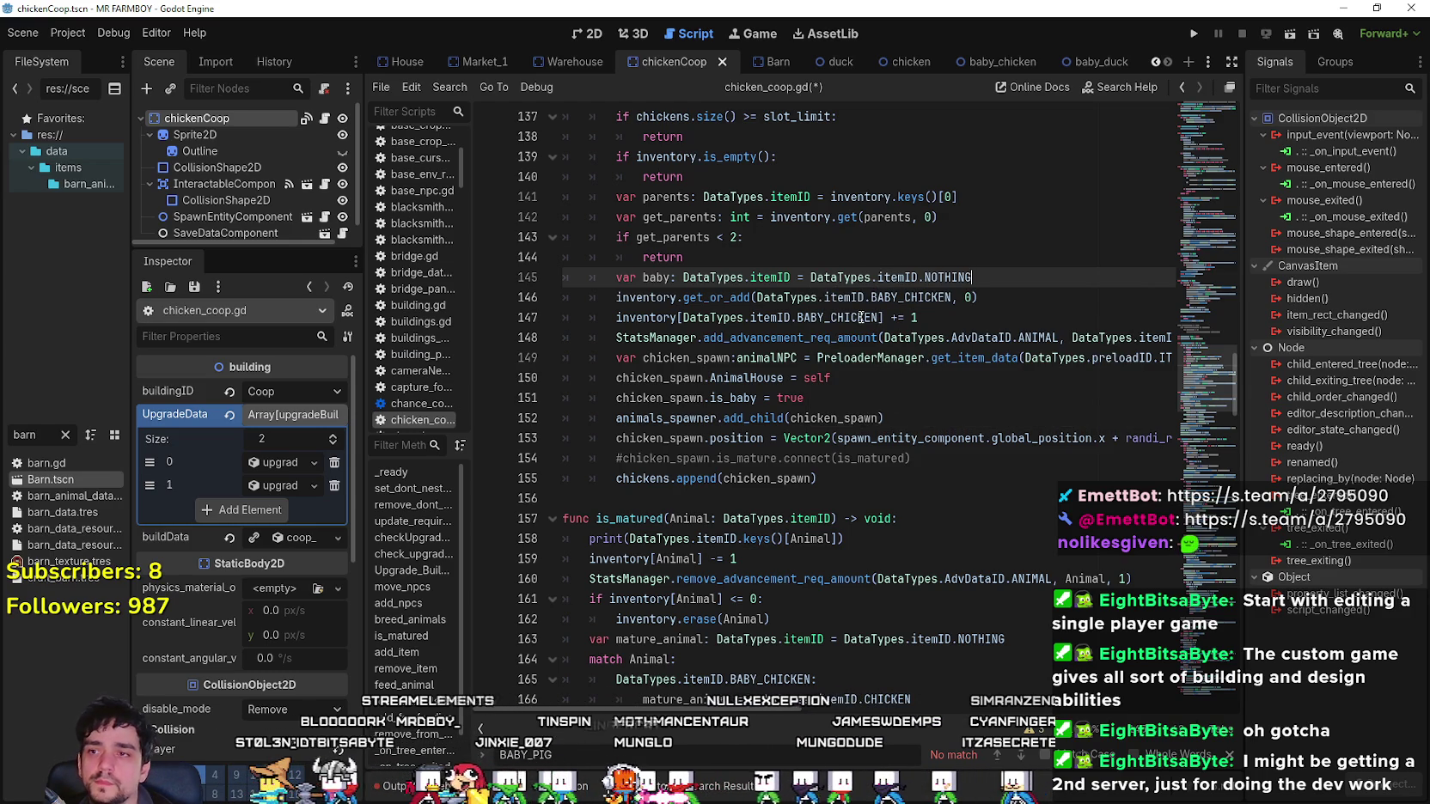
{"action": "key", "text": "Return"}
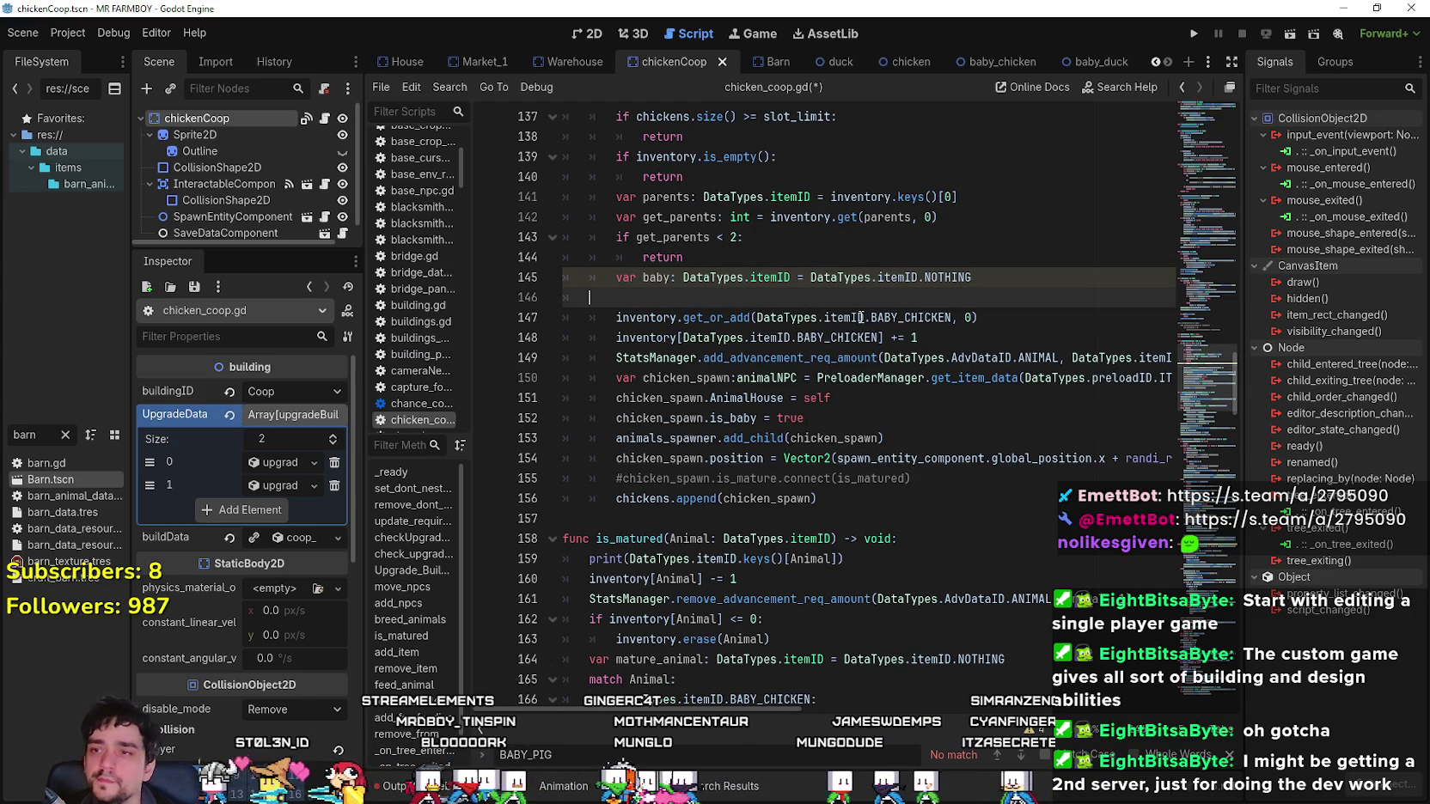
Start a 'match parents:' block whose CHICKEN case assigns baby = DataTypes.itemID.BABY_CHICKEN.
{"action": "type", "text": "match par"}
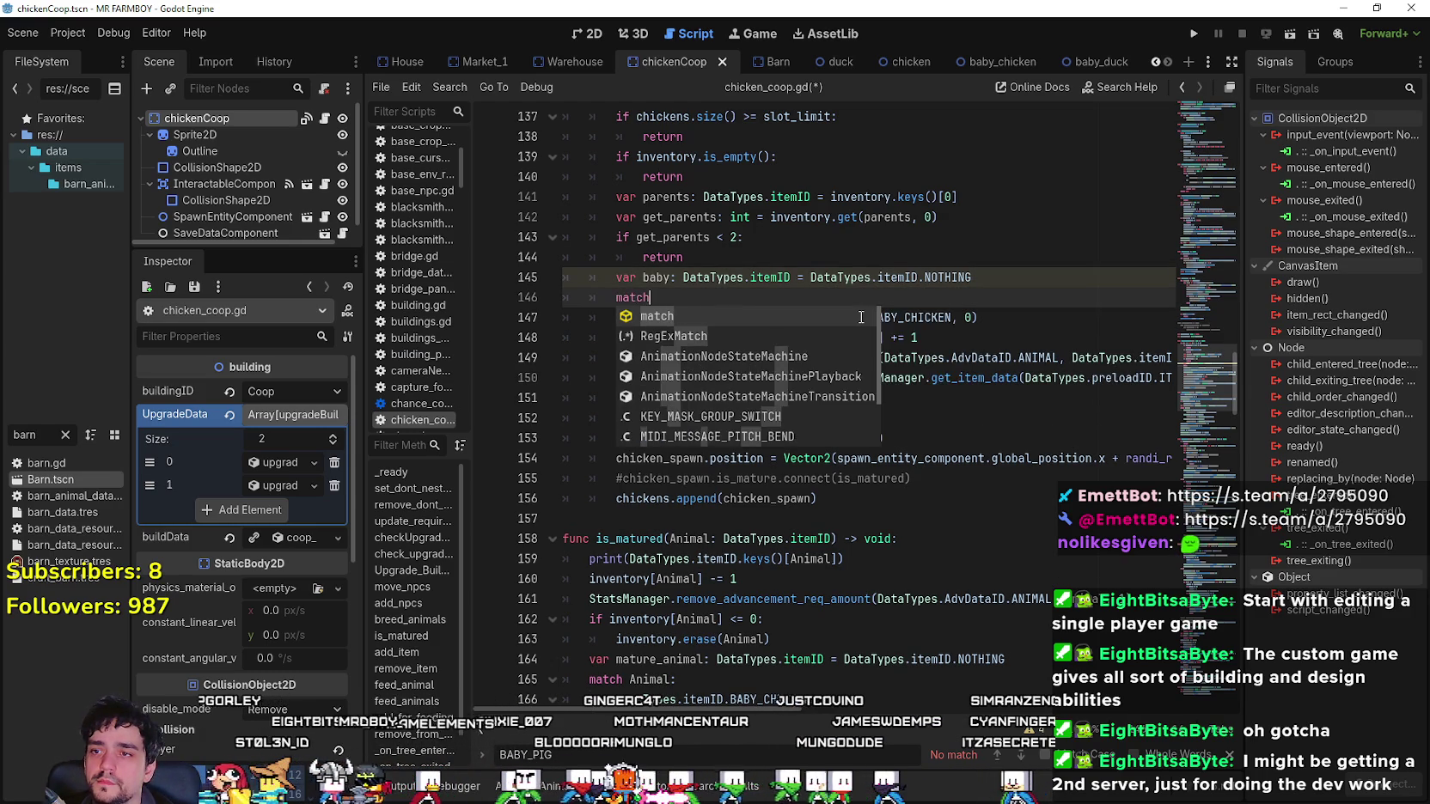
{"action": "type", "text": "ents"}
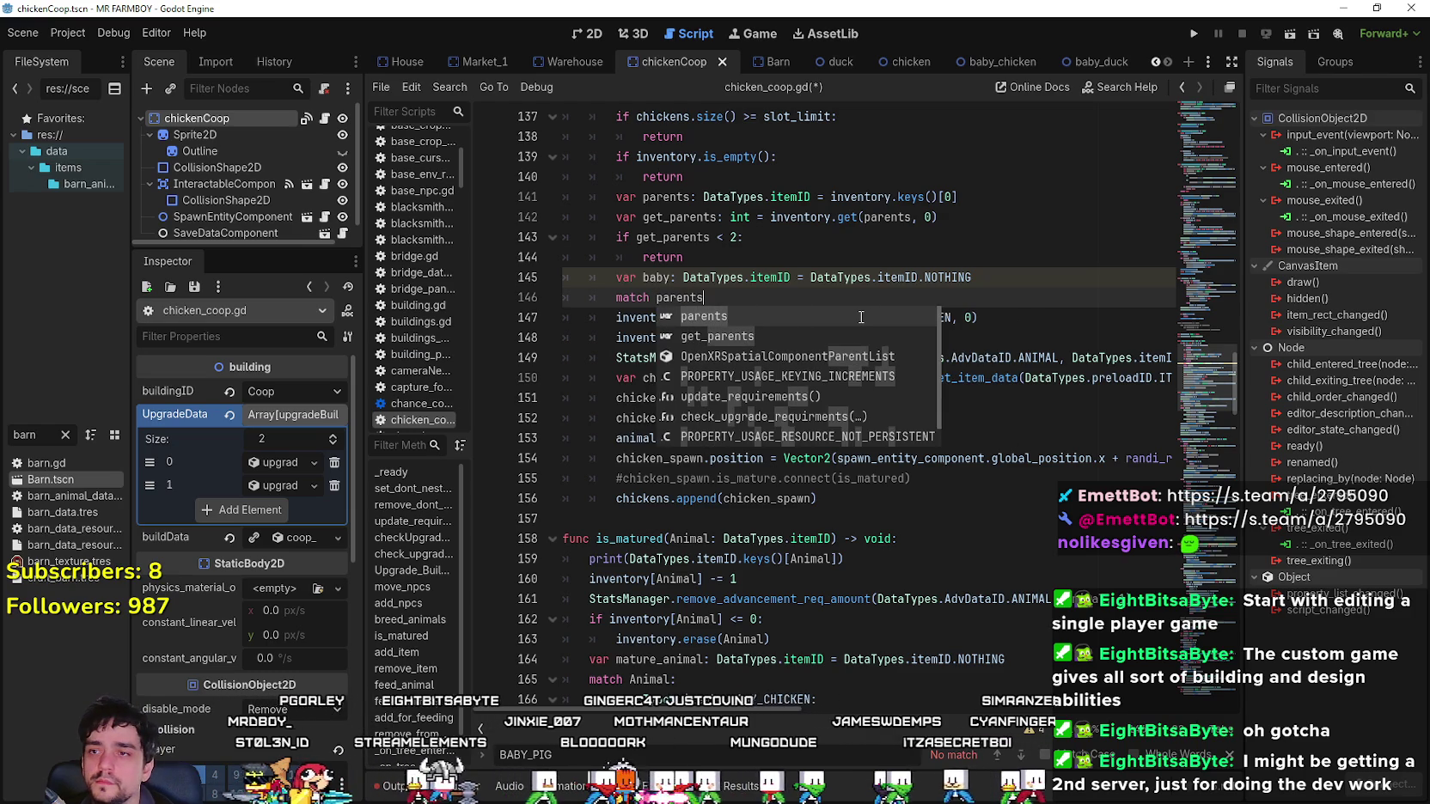
{"action": "type", "text": ":"}
{"action": "key", "text": "Return"}
{"action": "type", "text": "D"}
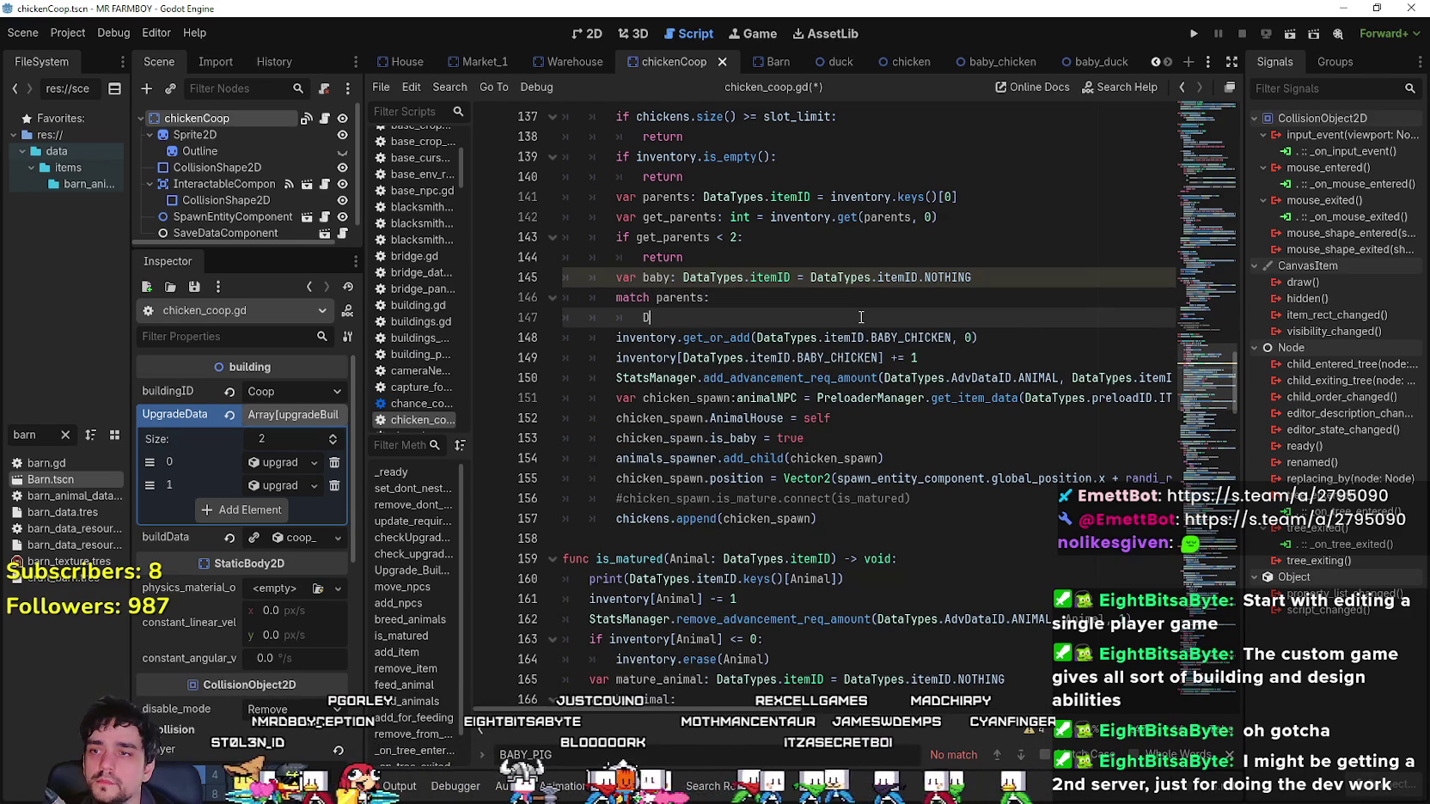
{"action": "type", "text": "ataTypes.item"}
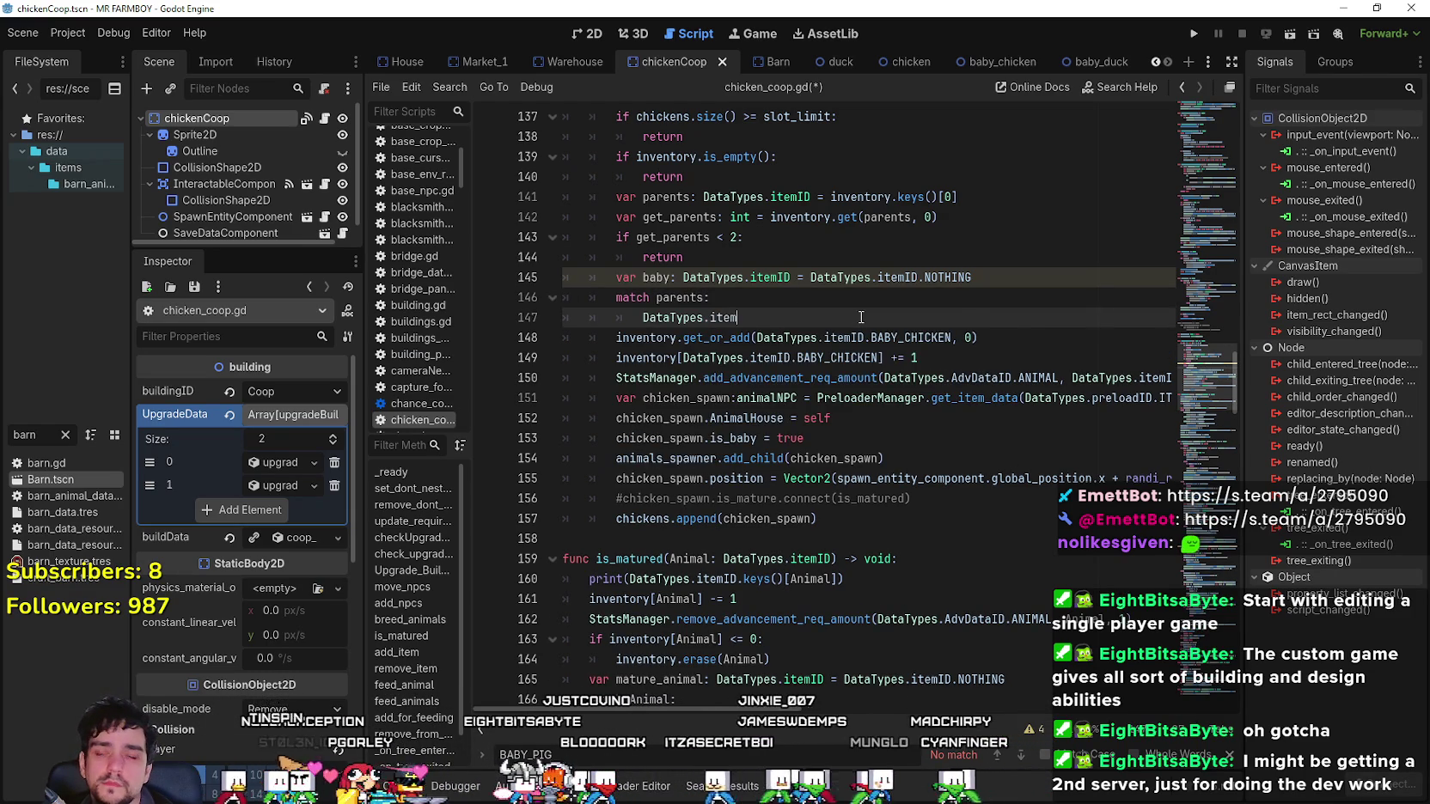
{"action": "type", "text": "ID.Chicke"}
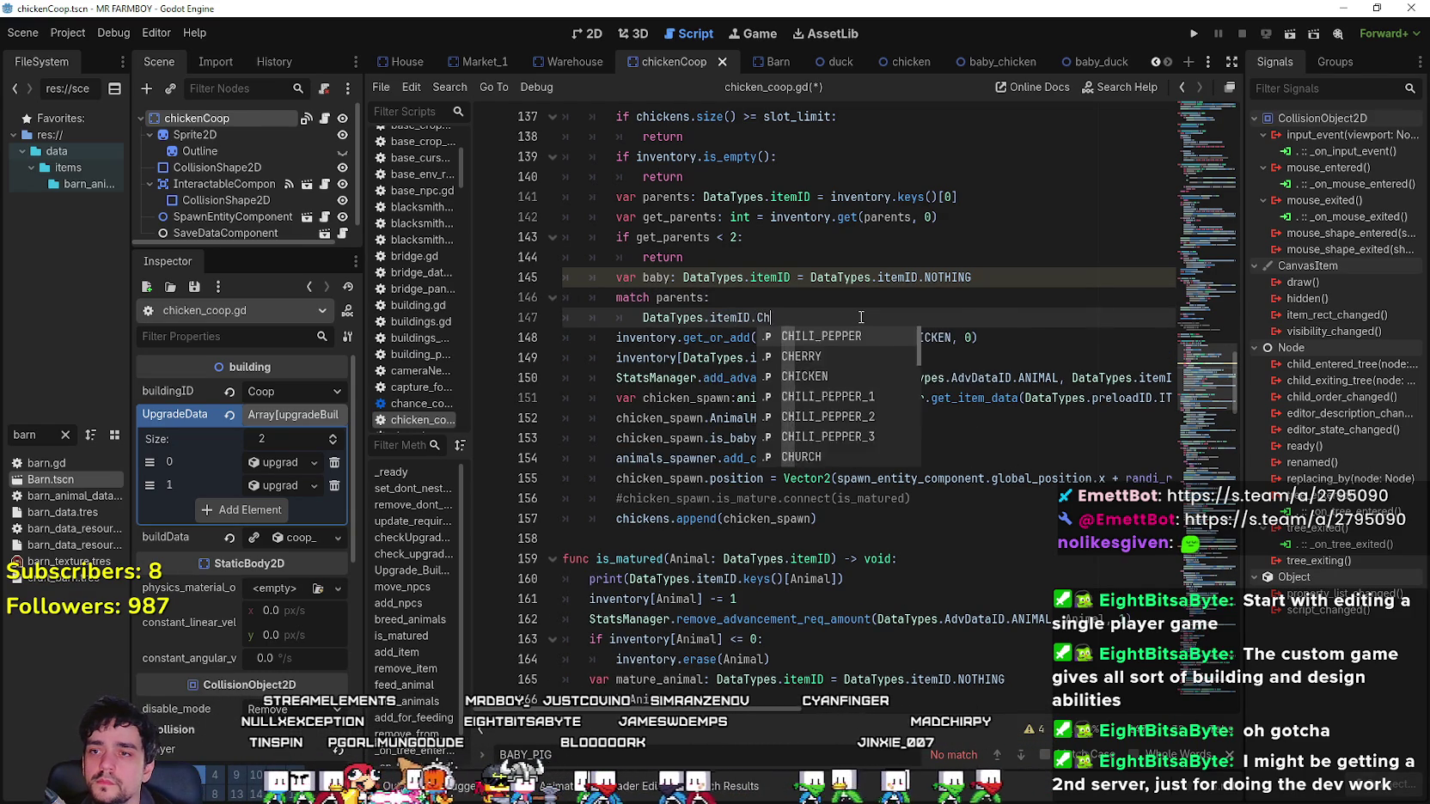
{"action": "key", "text": "Return"}
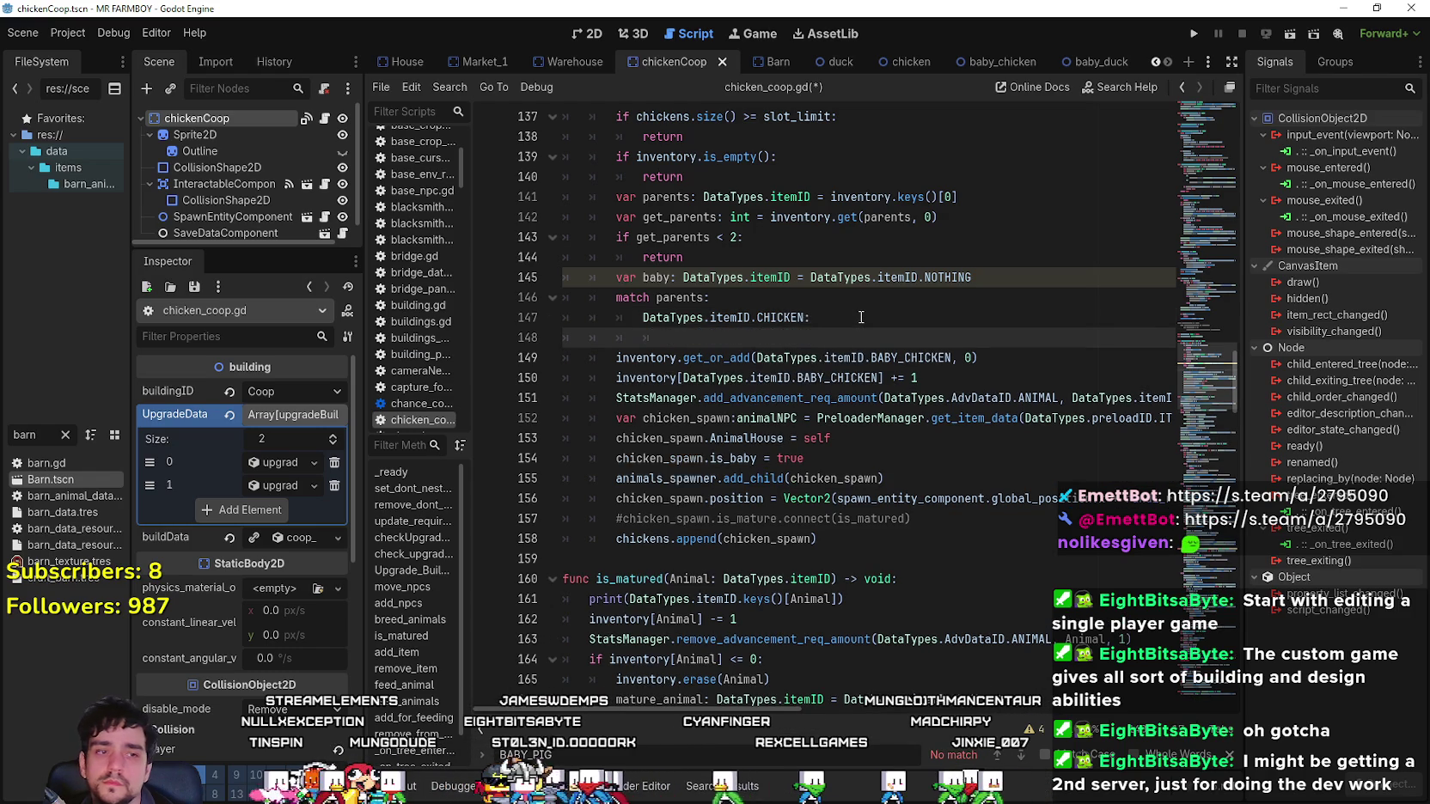
{"action": "type", "text": "baby = DataTypes.itemID."}
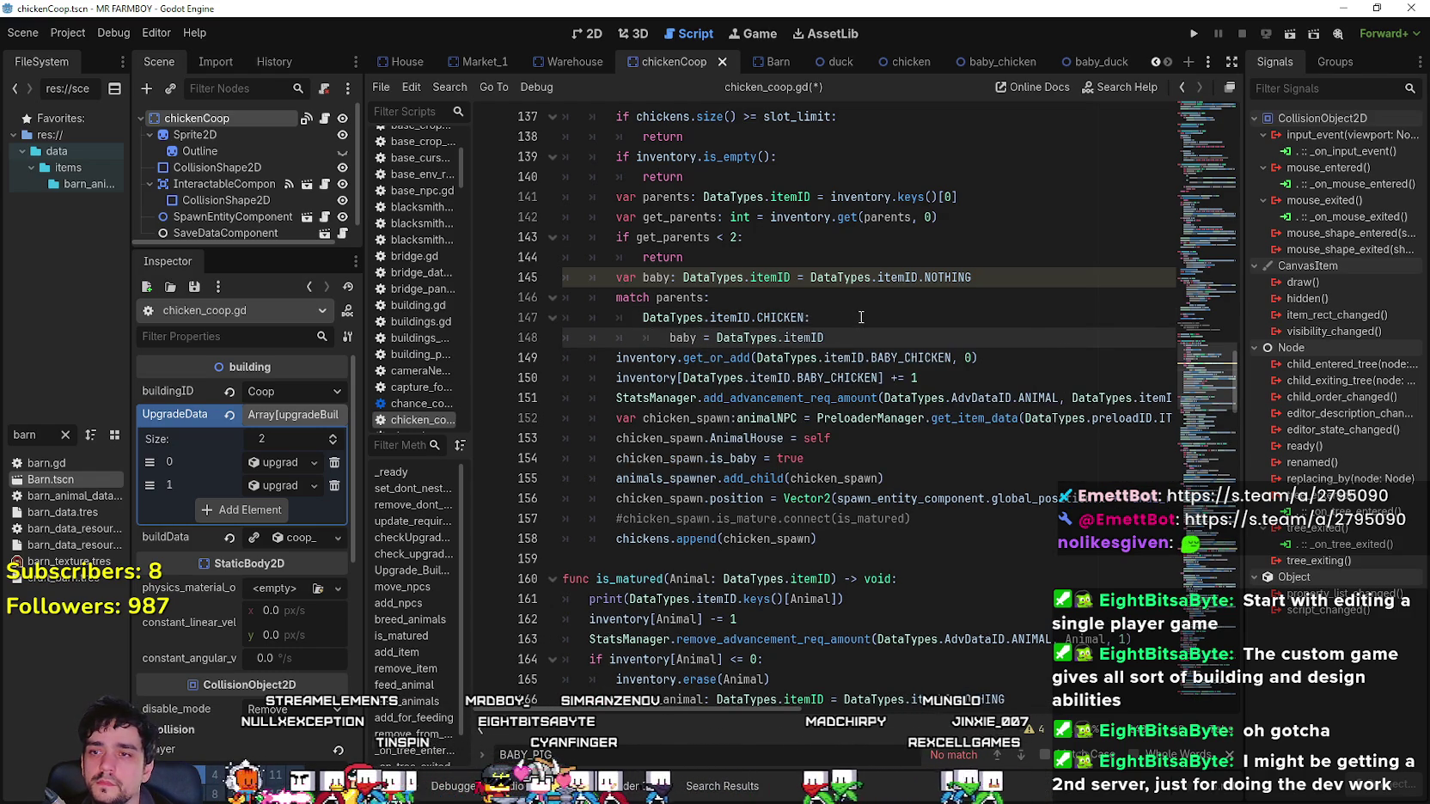
{"action": "type", "text": "Baby_+"}
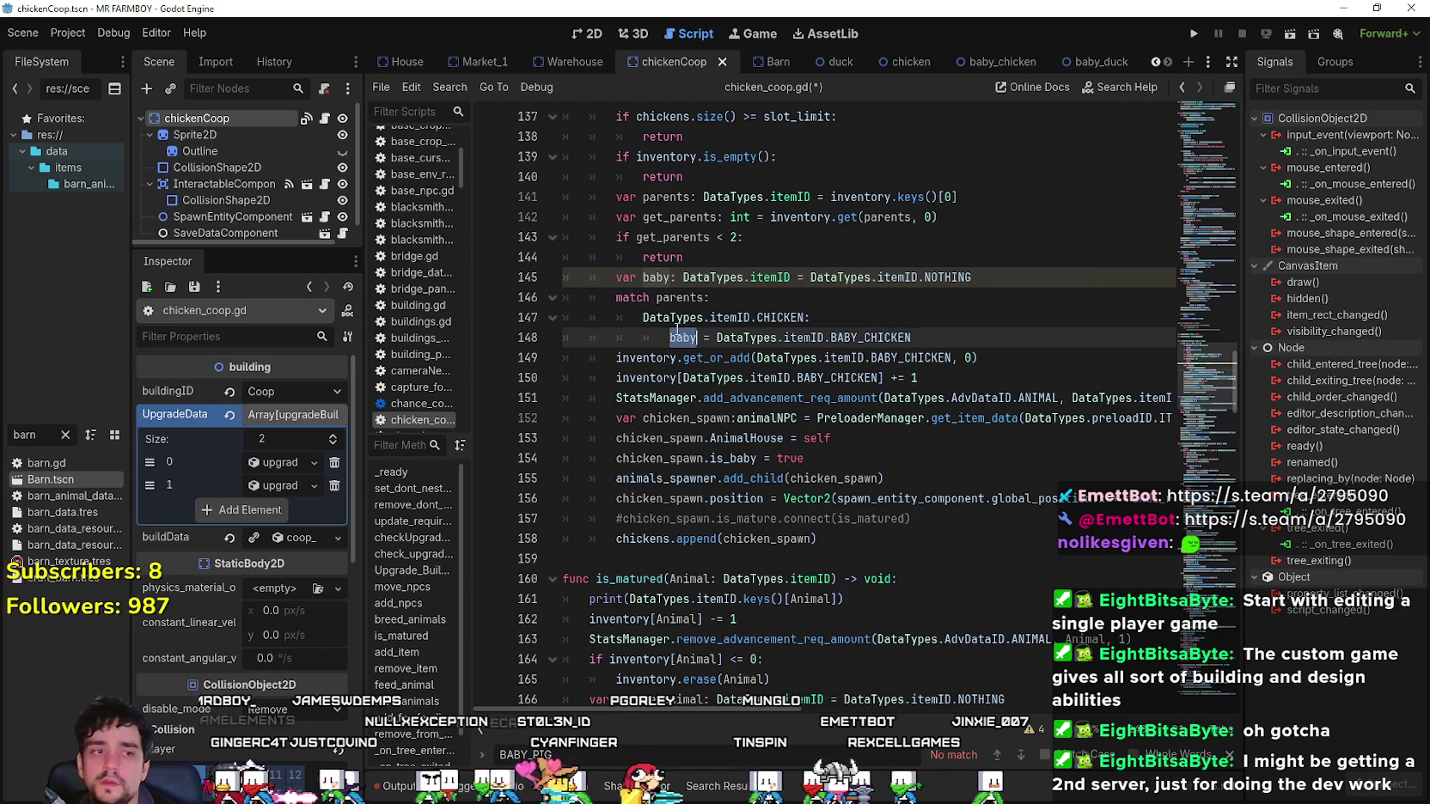
Replace BABY_CHICKEN with baby in get_or_add and the inventory increment, undoing an accidental multi-line replace.
{"action": "mouse_move", "coordinate": [757, 358]}
{"action": "left_mouse_down"}
{"action": "mouse_move", "coordinate": [951, 357]}
{"action": "mouse_move", "coordinate": [757, 358]}
{"action": "left_mouse_up"}
{"action": "left_click", "coordinate": [894, 358]}
{"action": "type", "text": "baby"}
{"action": "double_click", "coordinate": [832, 378]}
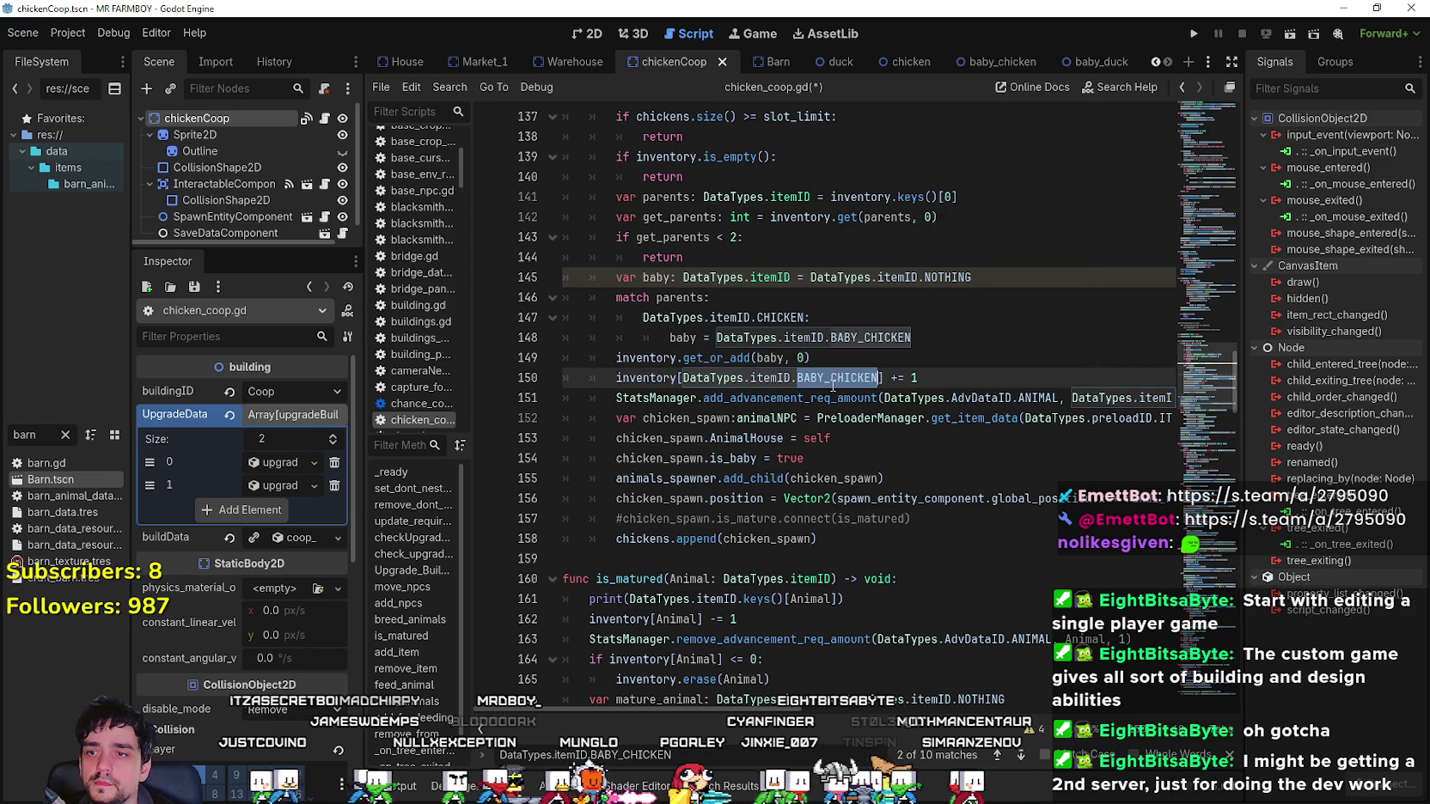
{"action": "left_click", "coordinate": [817, 418], "text": "shift"}
{"action": "type", "text": "babyPreloaderManager.get"}
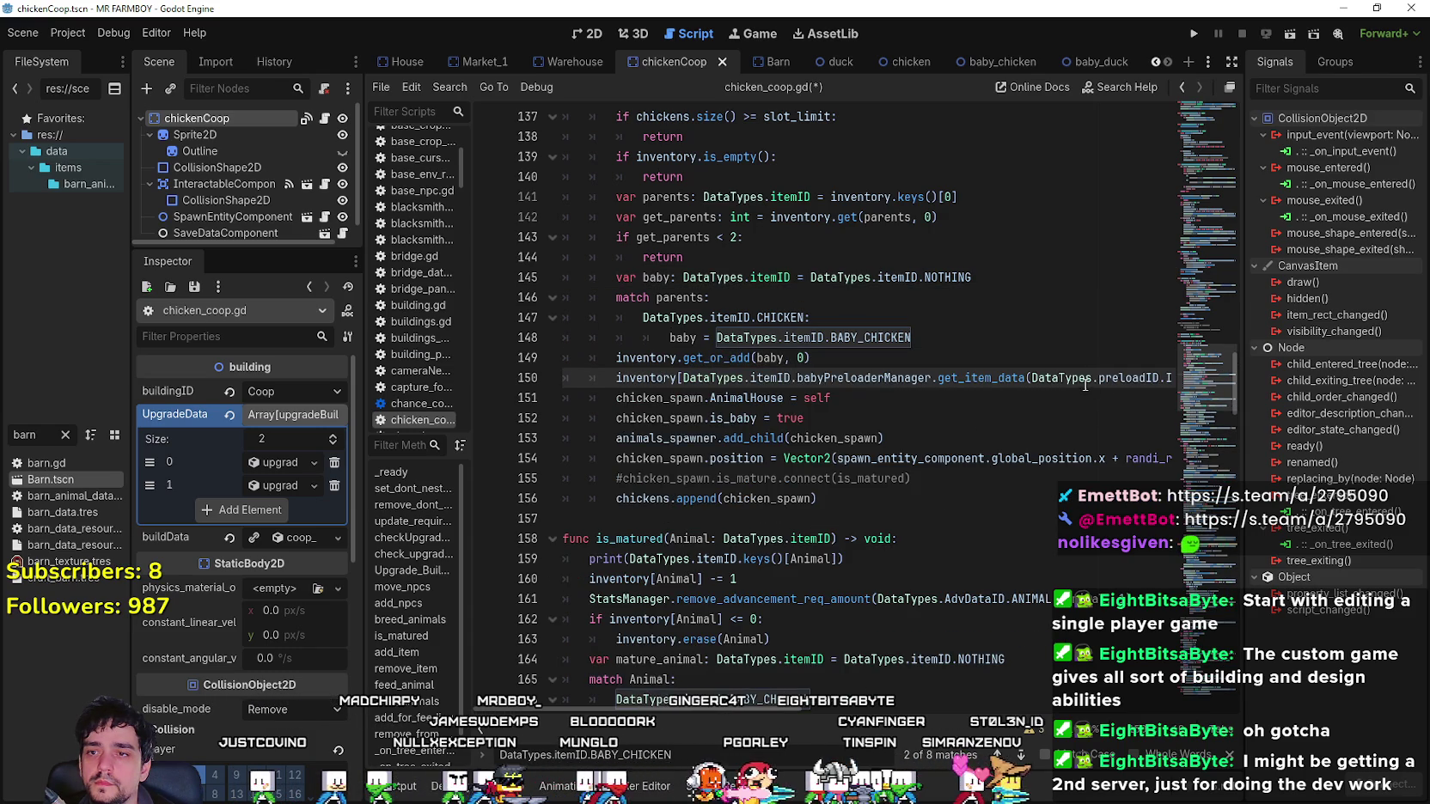
{"action": "key", "text": "ctrl+z"}
{"action": "left_click", "coordinate": [773, 353]}
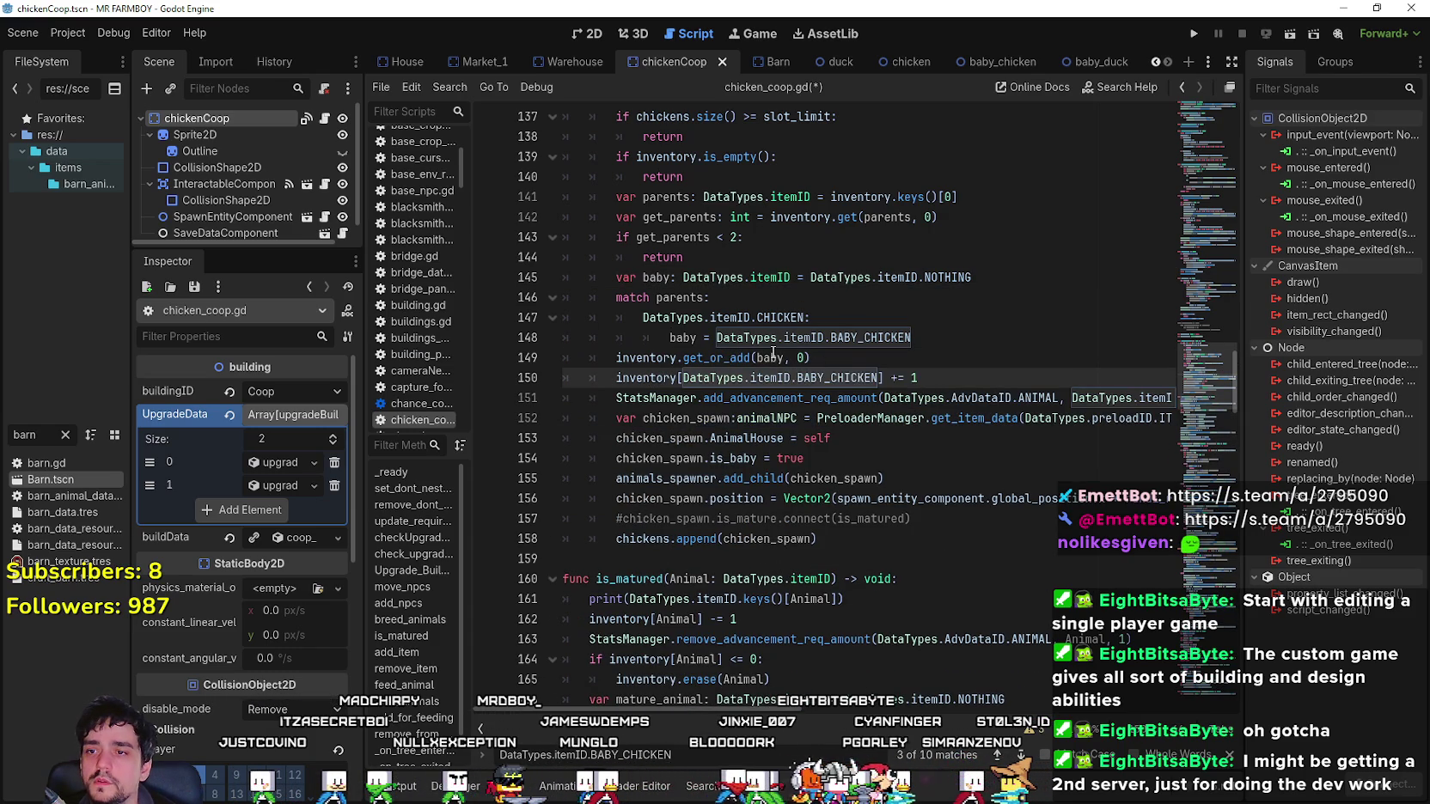
{"action": "double_click", "coordinate": [829, 378]}
{"action": "left_click", "coordinate": [714, 379], "text": "shift"}
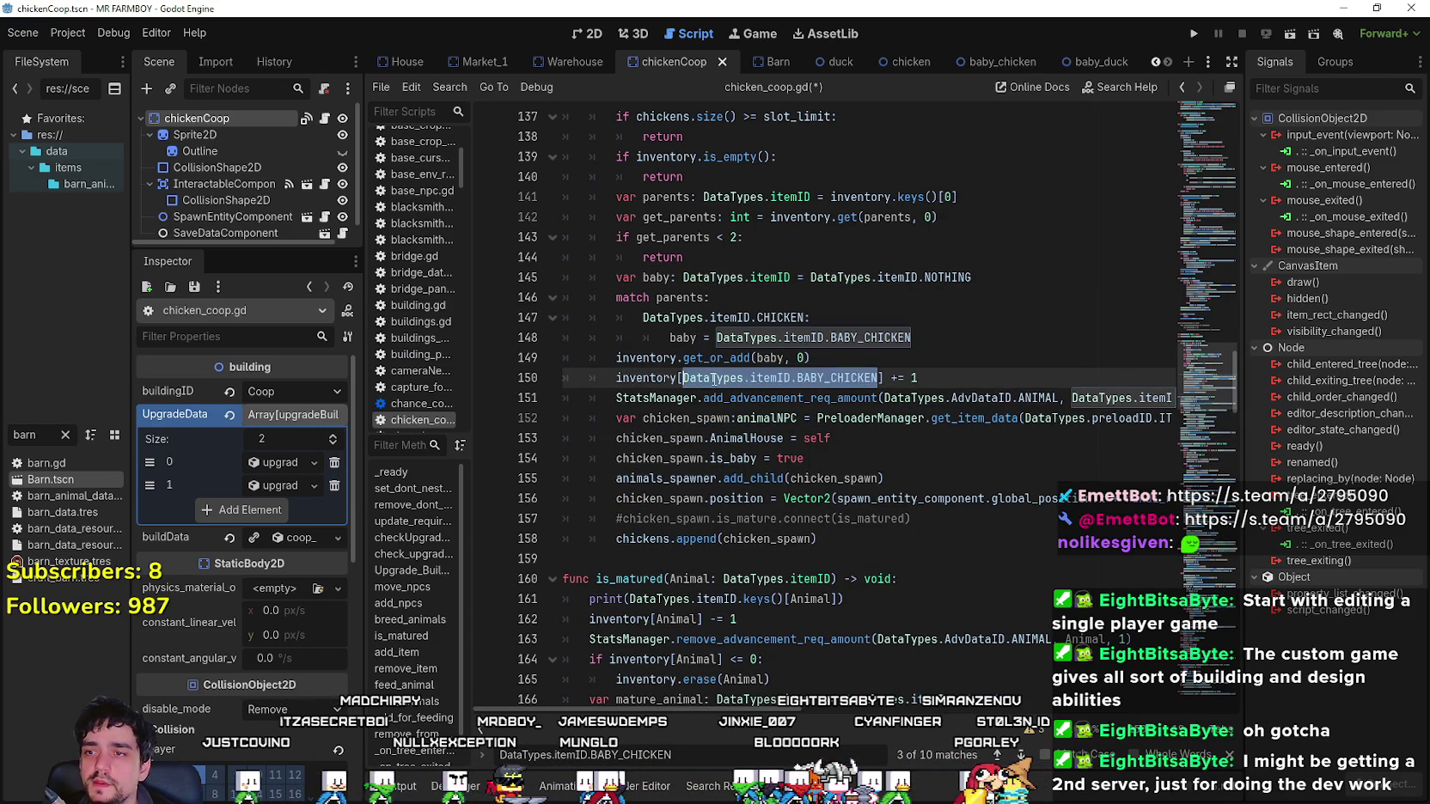
{"action": "type", "text": "baby"}
Swap BABY_CHICKEN for baby in the advancement call and the get_item_data call.
{"action": "mouse_move", "coordinate": [1071, 398]}
{"action": "left_mouse_down"}
{"action": "mouse_move", "coordinate": [1173, 398]}
{"action": "mouse_move", "coordinate": [1100, 398]}
{"action": "left_mouse_up"}
{"action": "type", "text": "baby"}
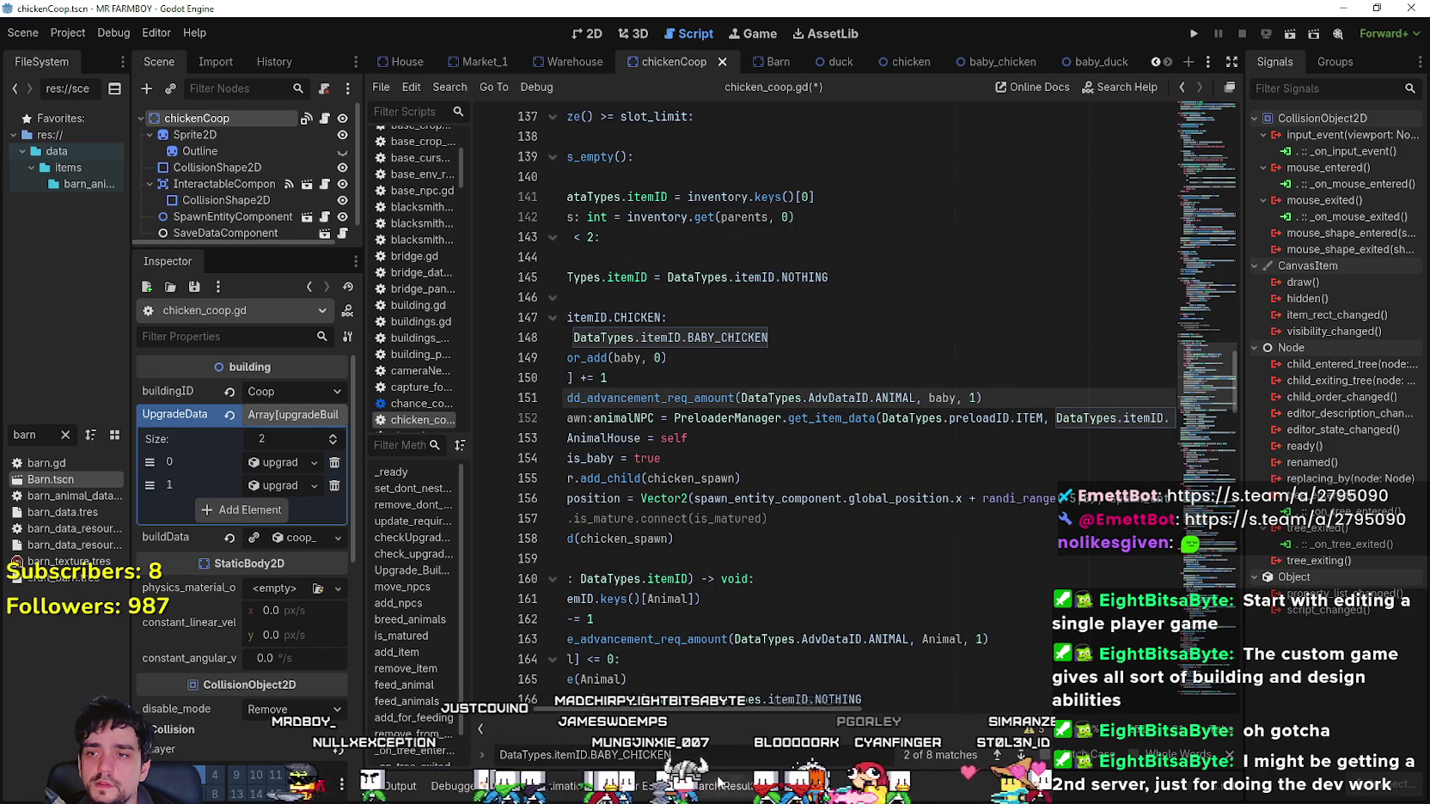
{"action": "left_click_drag", "start_coordinate": [812, 715], "coordinate": [871, 712]}
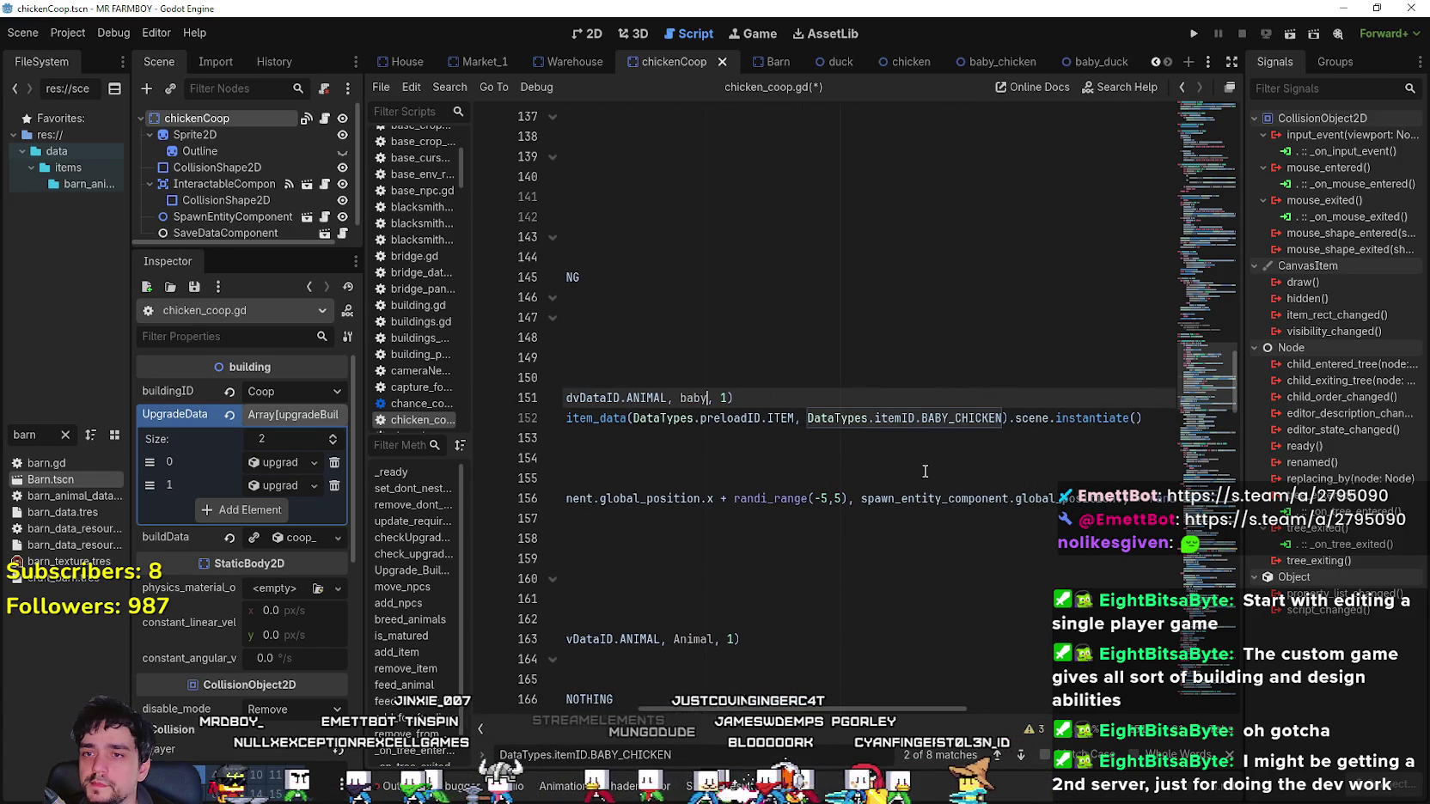
{"action": "left_click_drag", "start_coordinate": [1001, 418], "coordinate": [861, 417]}
{"action": "type", "text": "baby"}
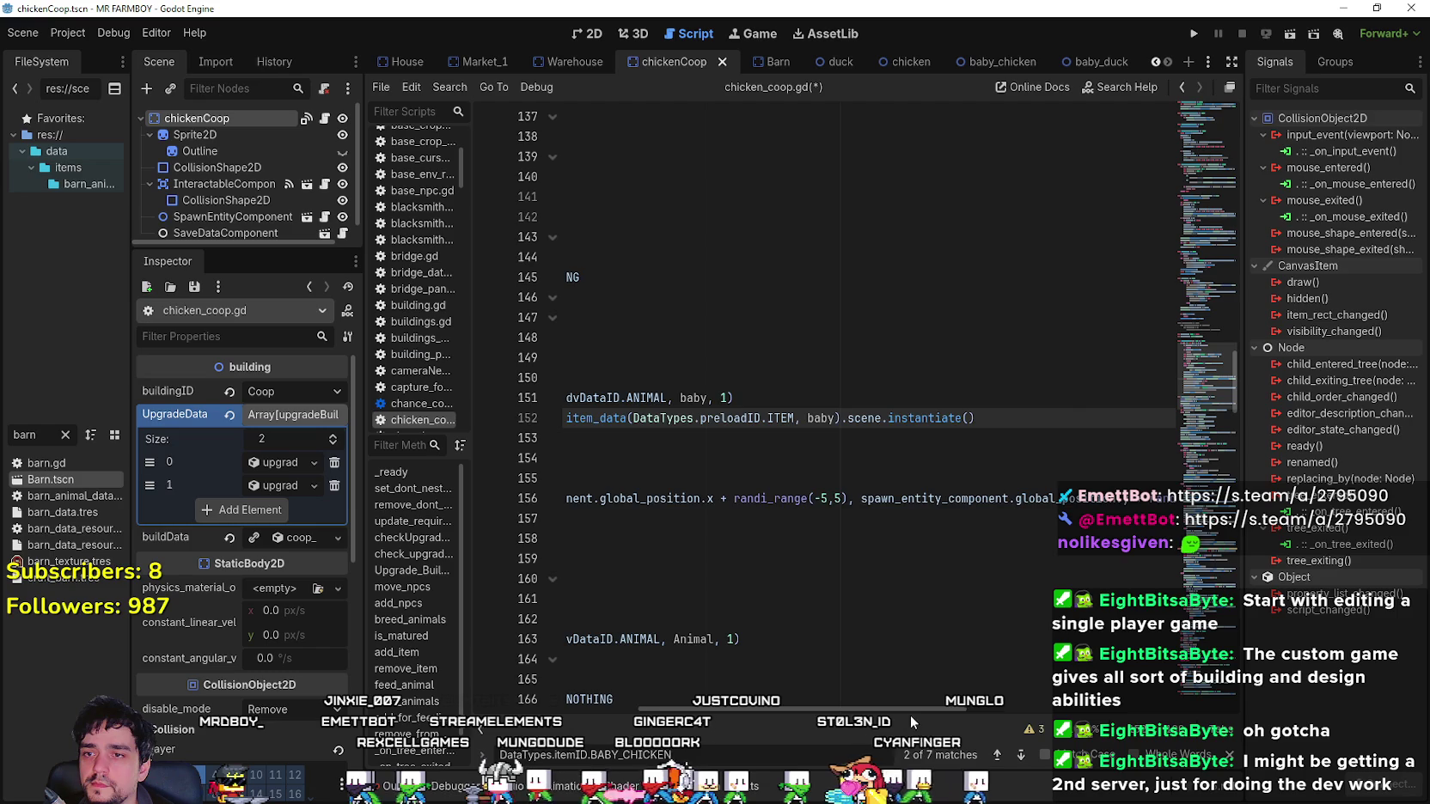
{"action": "left_click_drag", "start_coordinate": [911, 715], "coordinate": [707, 712]}
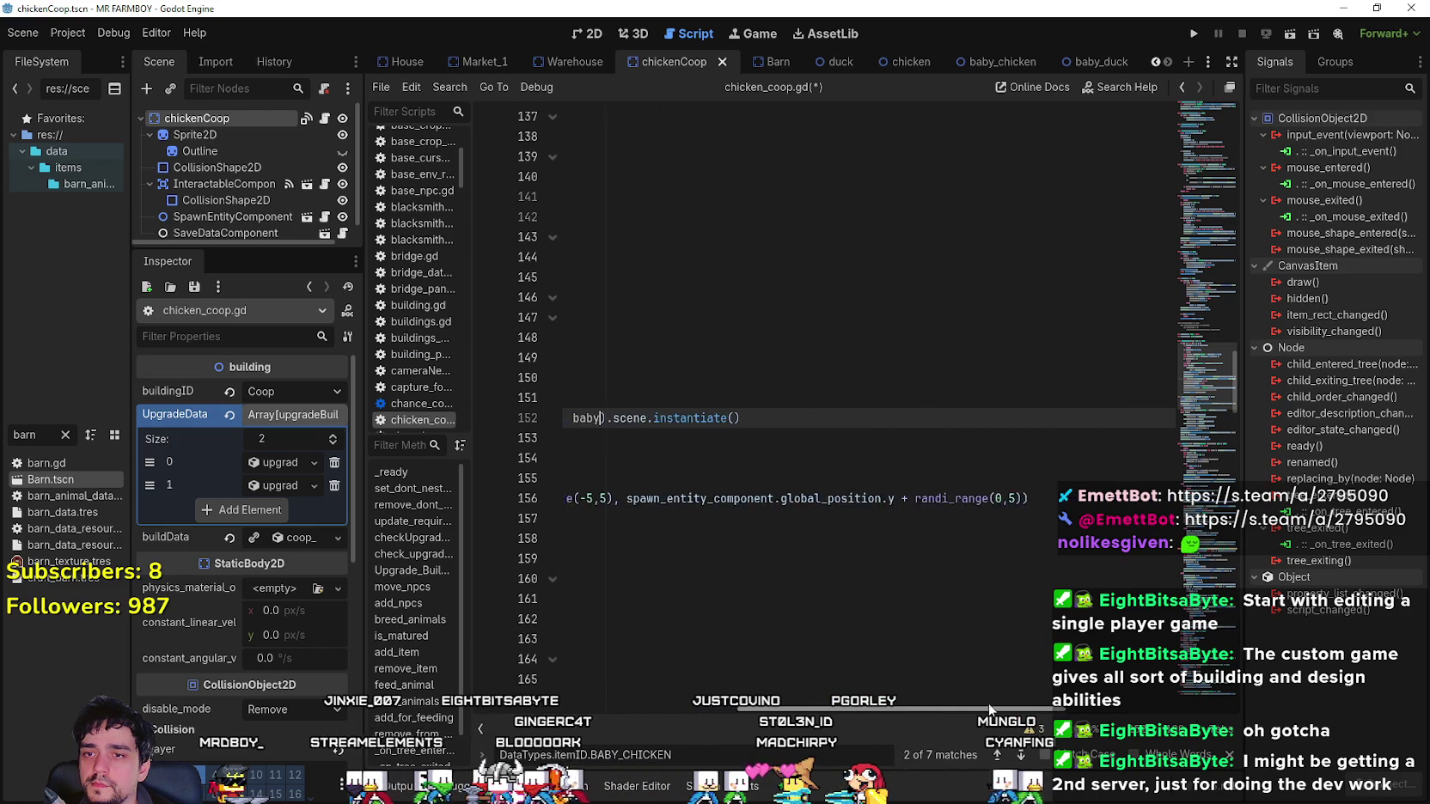
{"action": "left_click", "coordinate": [679, 558]}
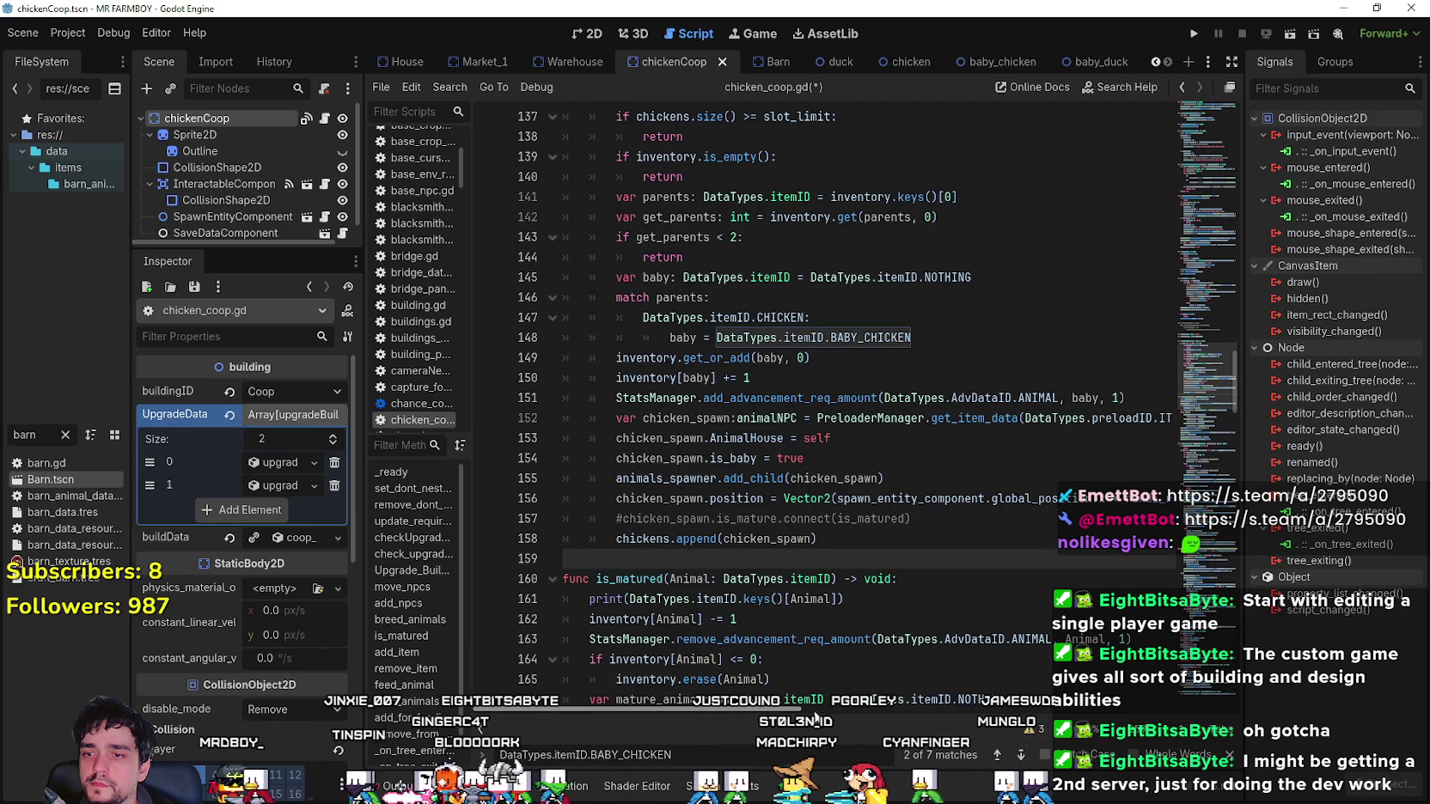
{"action": "left_click_drag", "start_coordinate": [815, 711], "coordinate": [971, 713]}
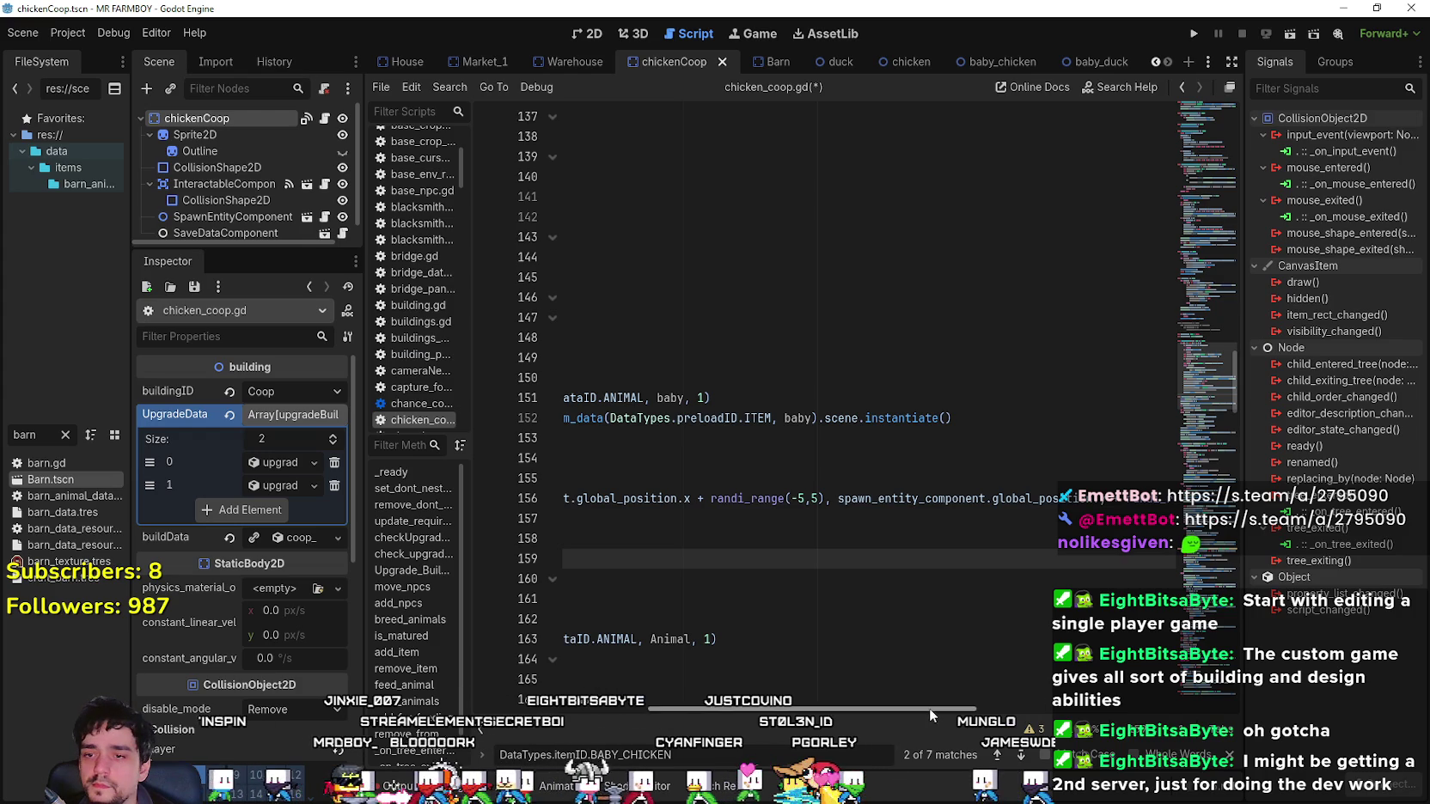
{"action": "scroll", "coordinate": [725, 521], "scroll_direction": "left", "scroll_amount": 10}
{"action": "scroll", "coordinate": [724, 522], "scroll_direction": "up", "scroll_amount": 2}
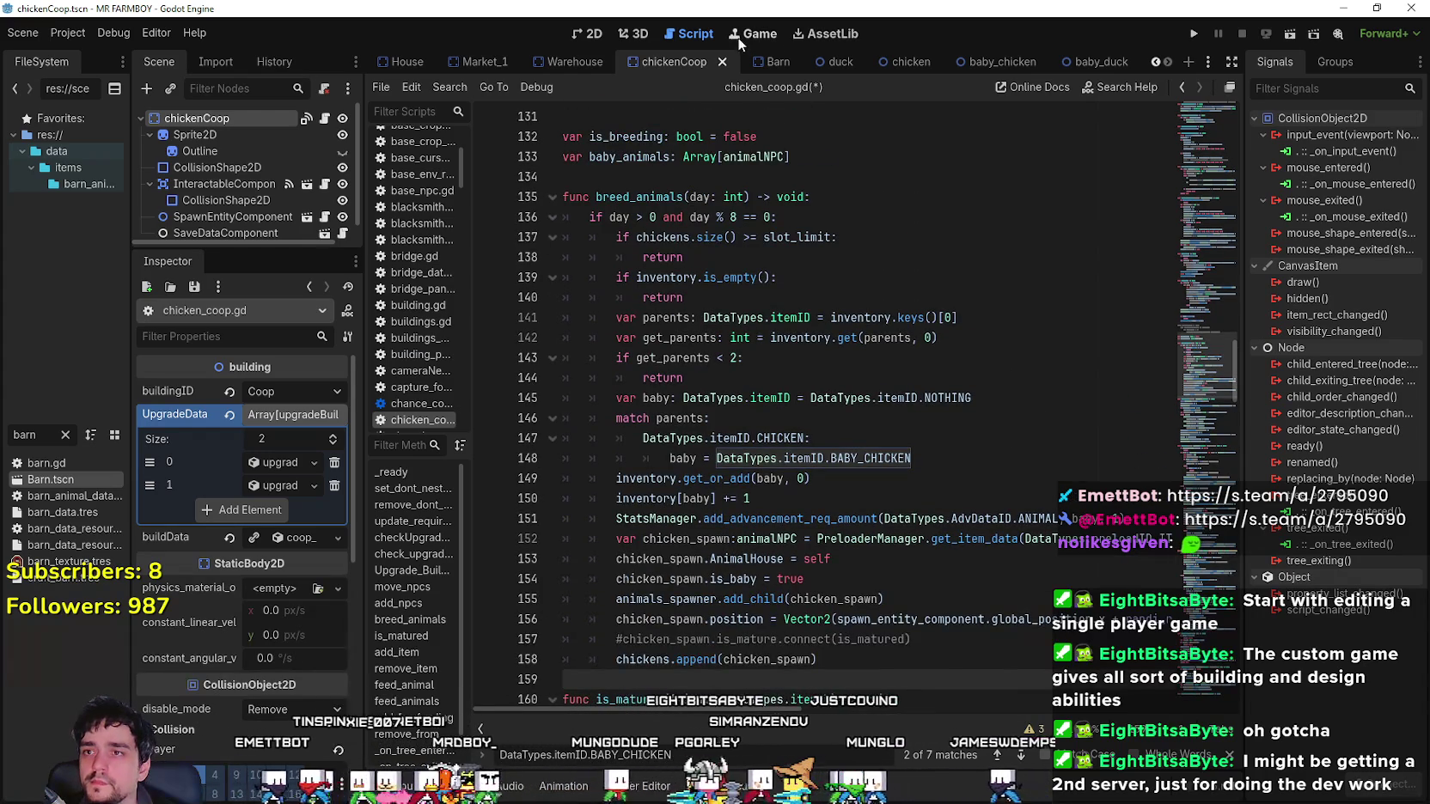
Bring up barn.gd in the Barn scene to compare its pig, sheep and cow baby match.
{"action": "left_click", "coordinate": [775, 63]}
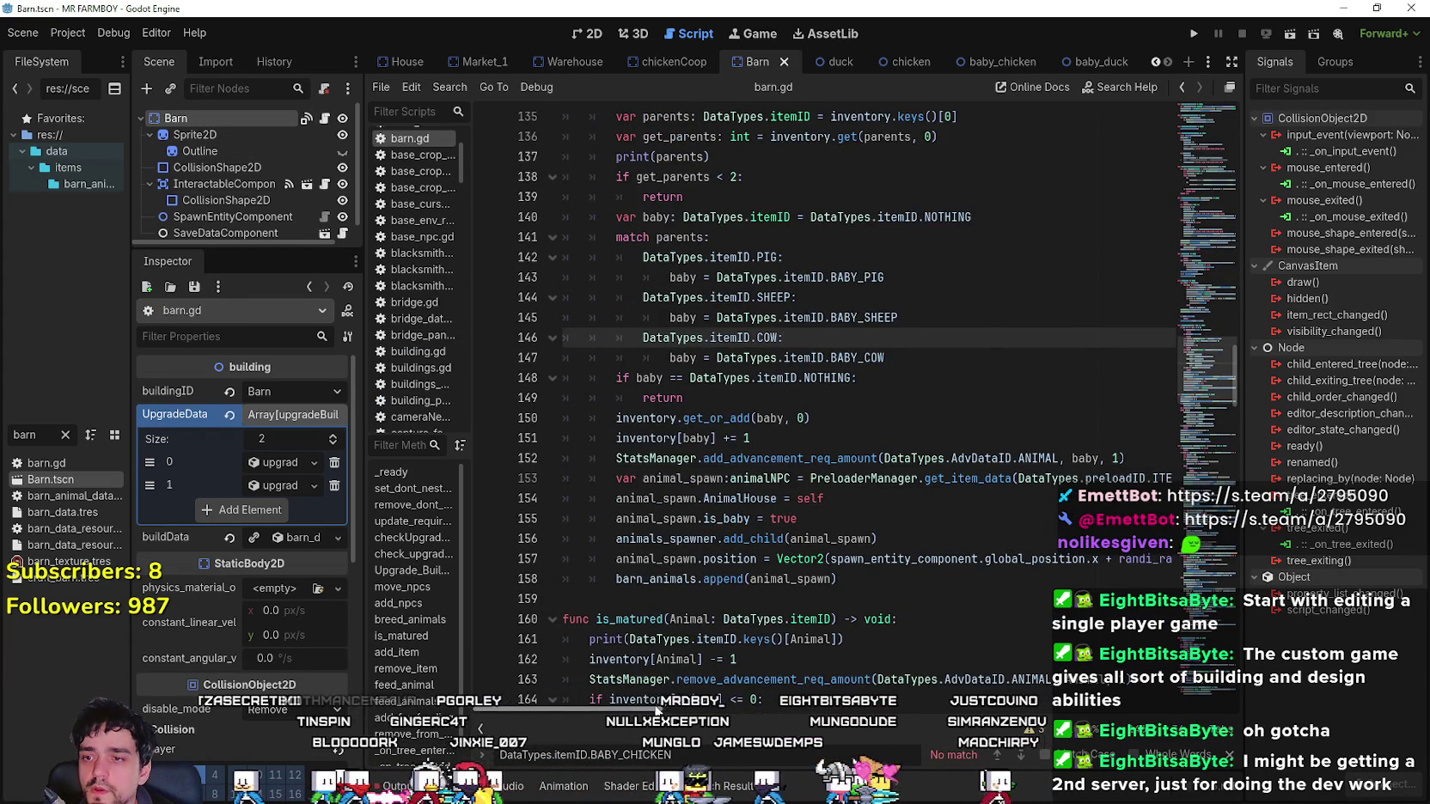
{"action": "scroll", "coordinate": [742, 703], "scroll_direction": "right", "scroll_amount": 5}
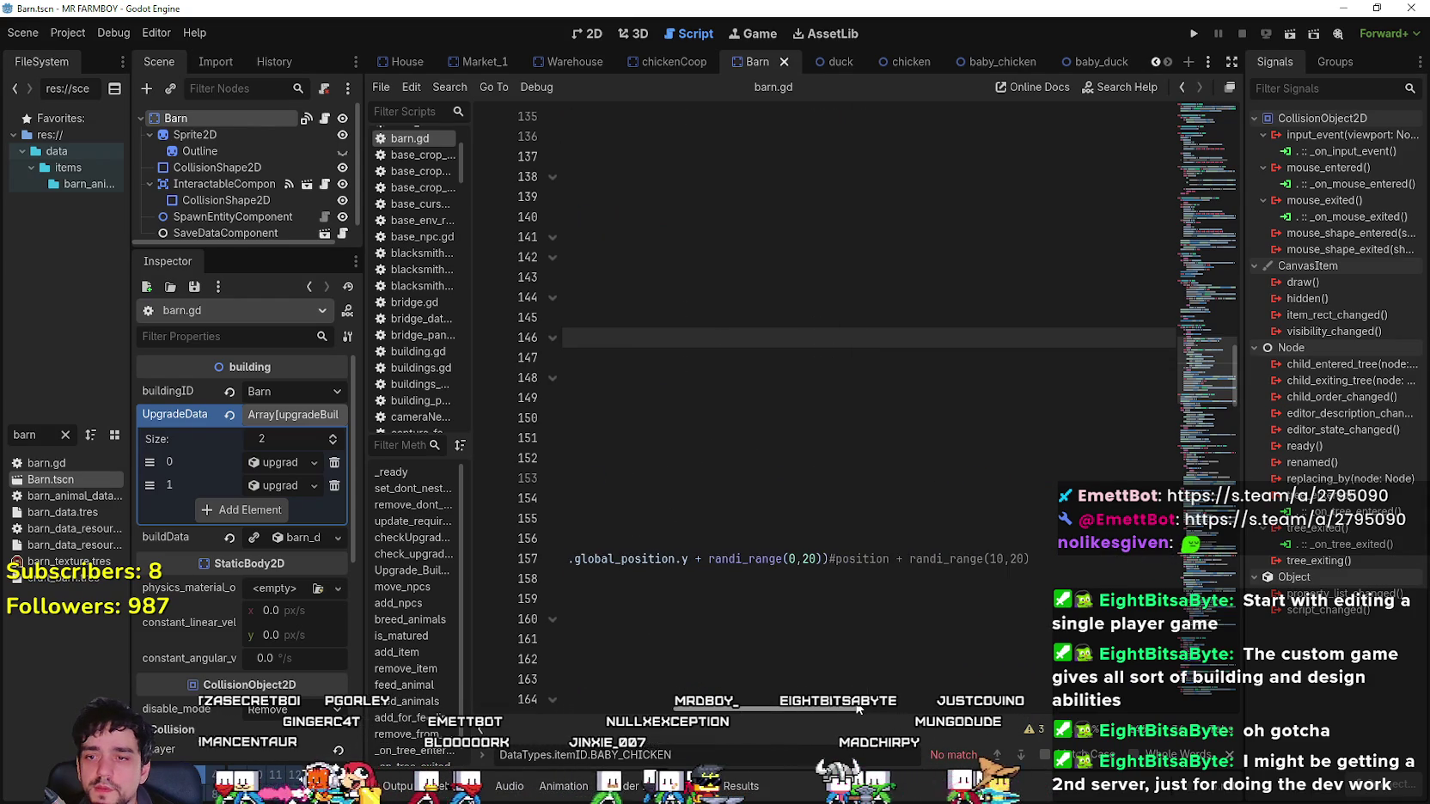